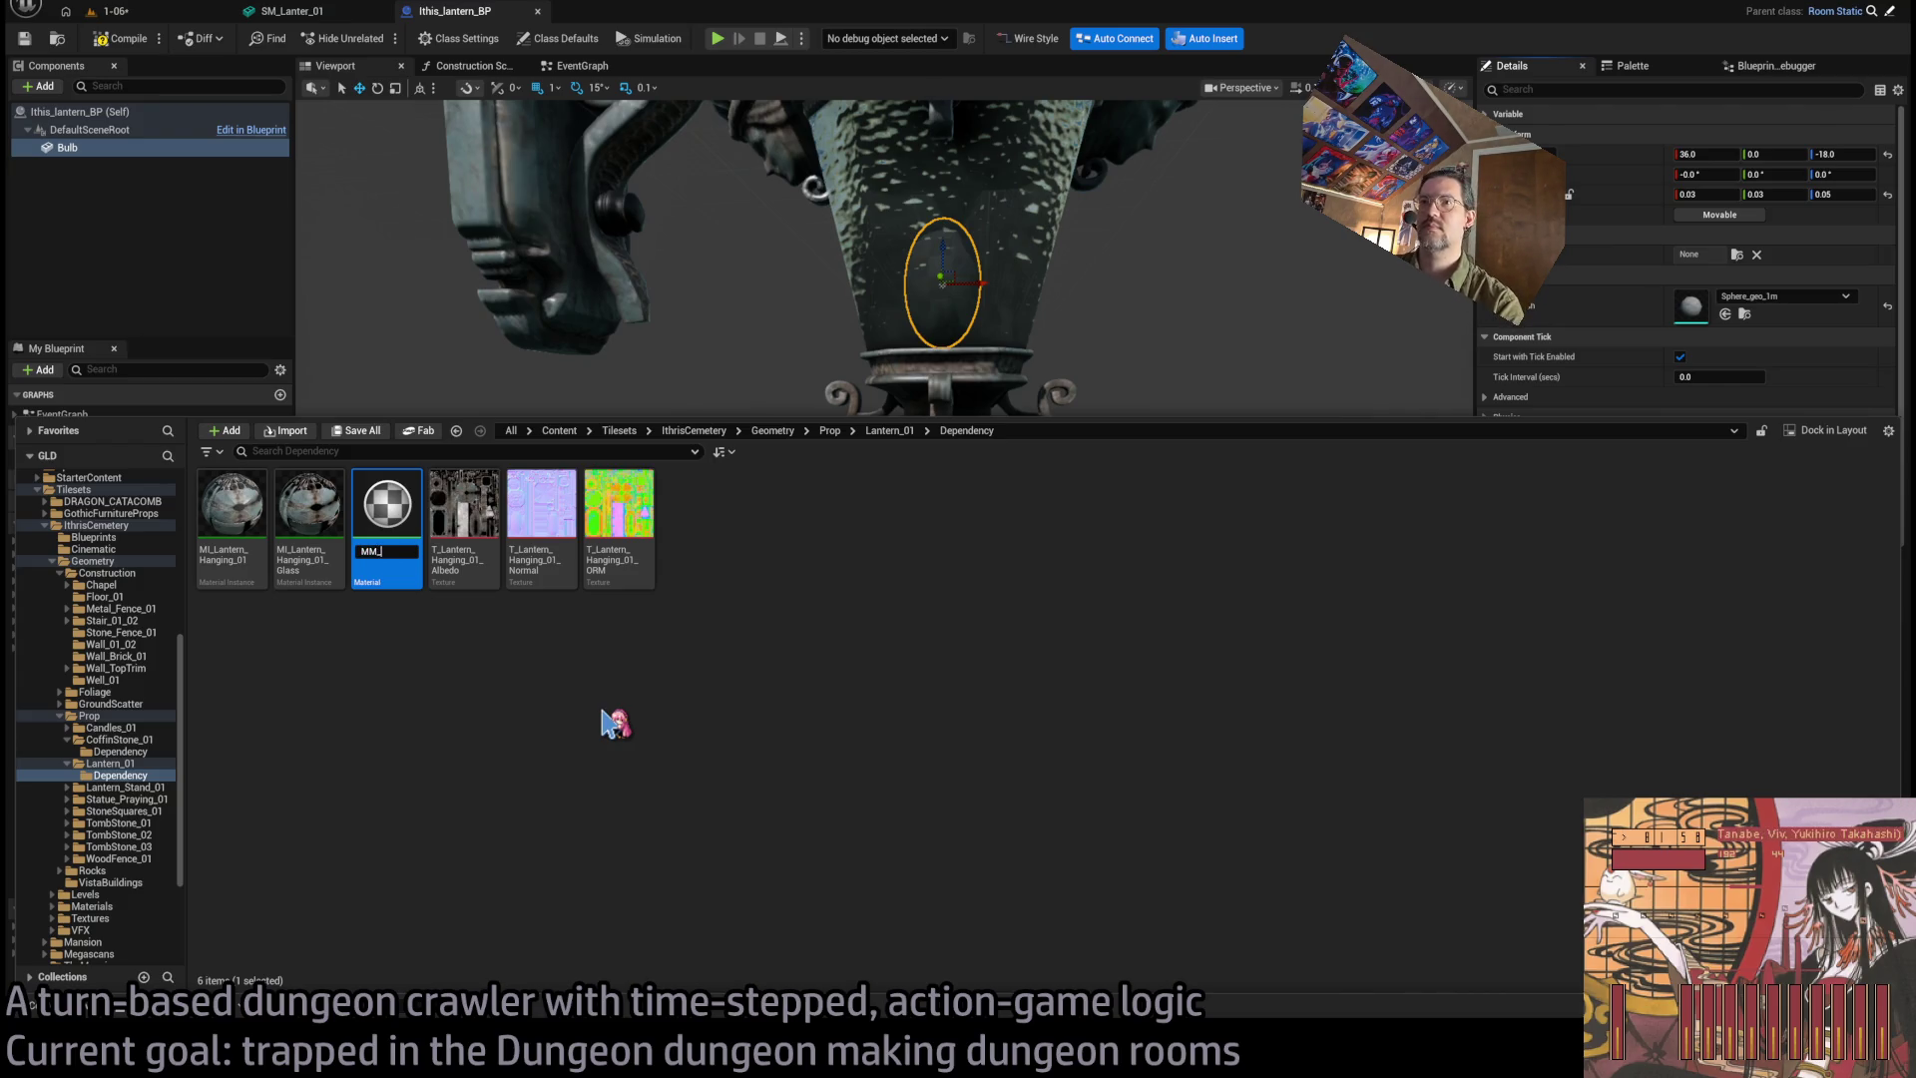
type("Bulb")
Name the material MM_Bulb, open it, and add a Constant 3 Vector node at 0,0,0.
key("Return")
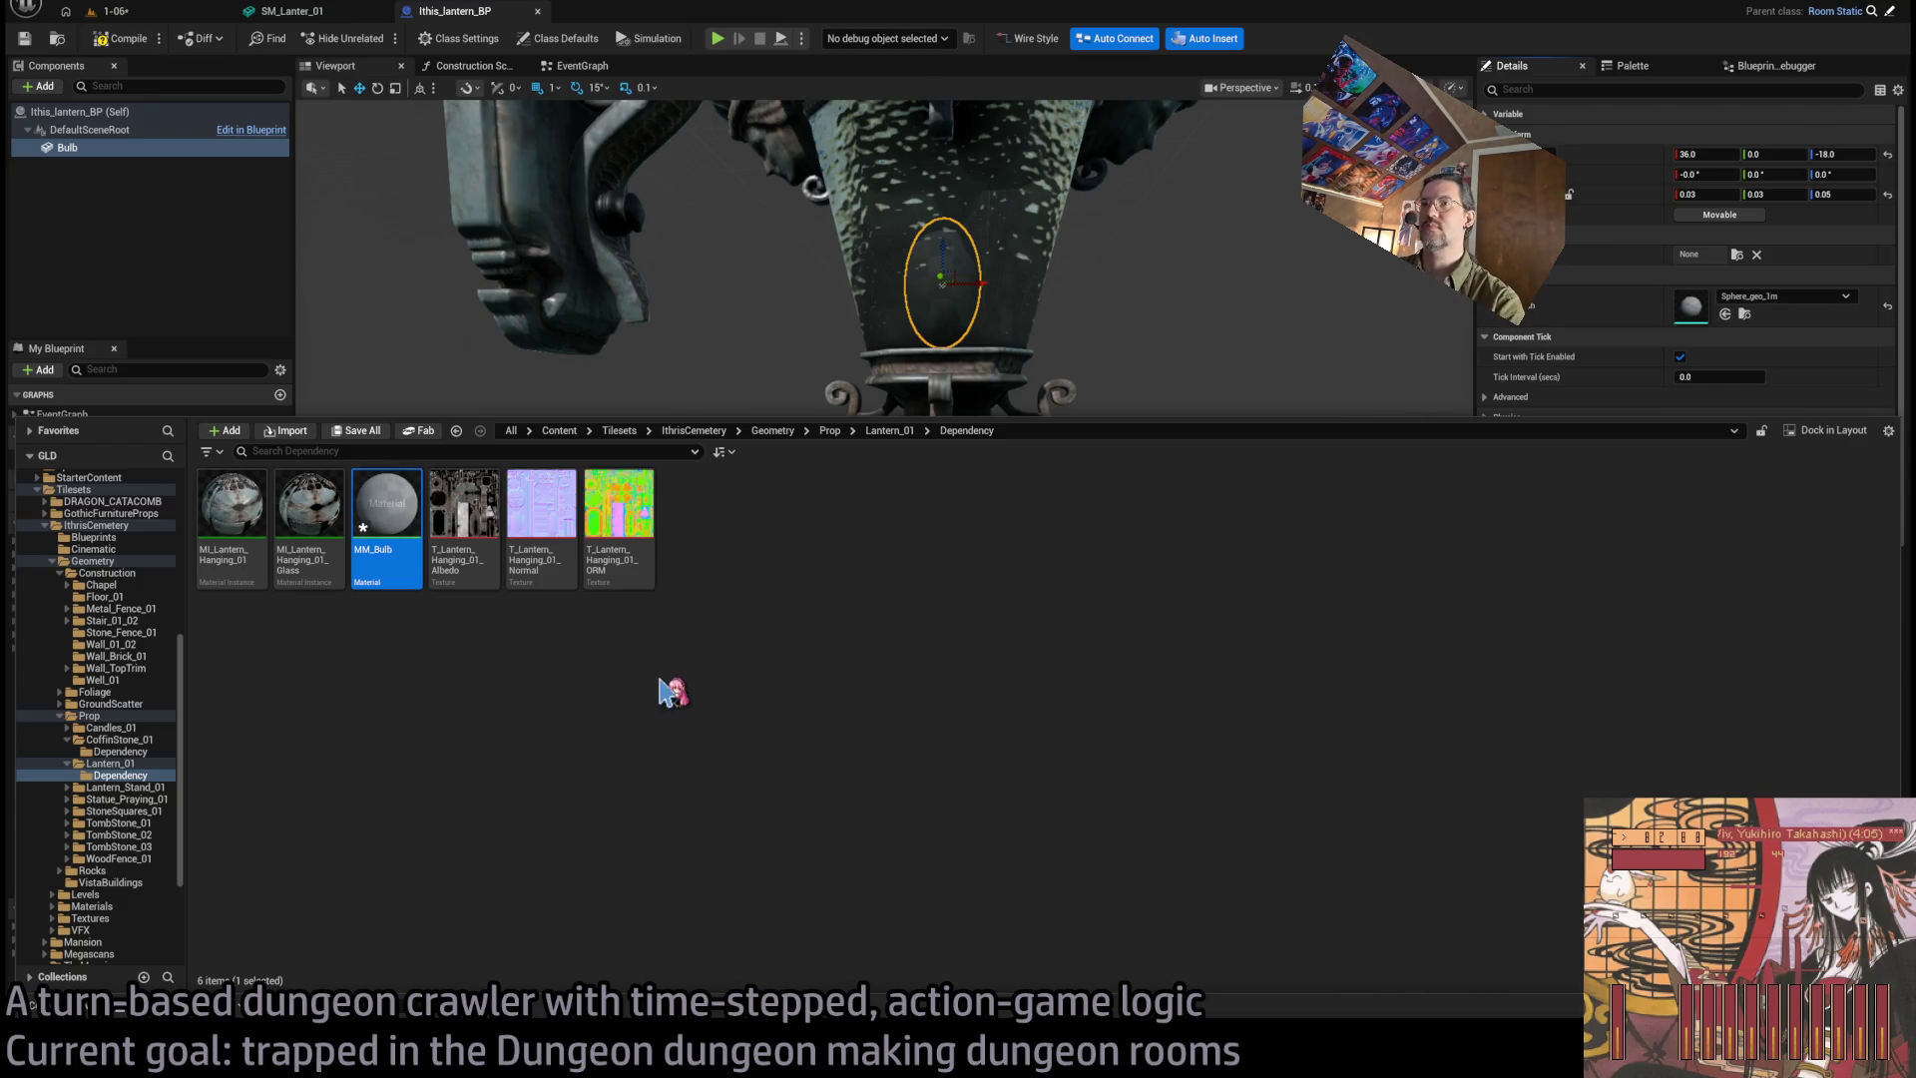
key("Return")
scroll(1028, 429, "up", 2)
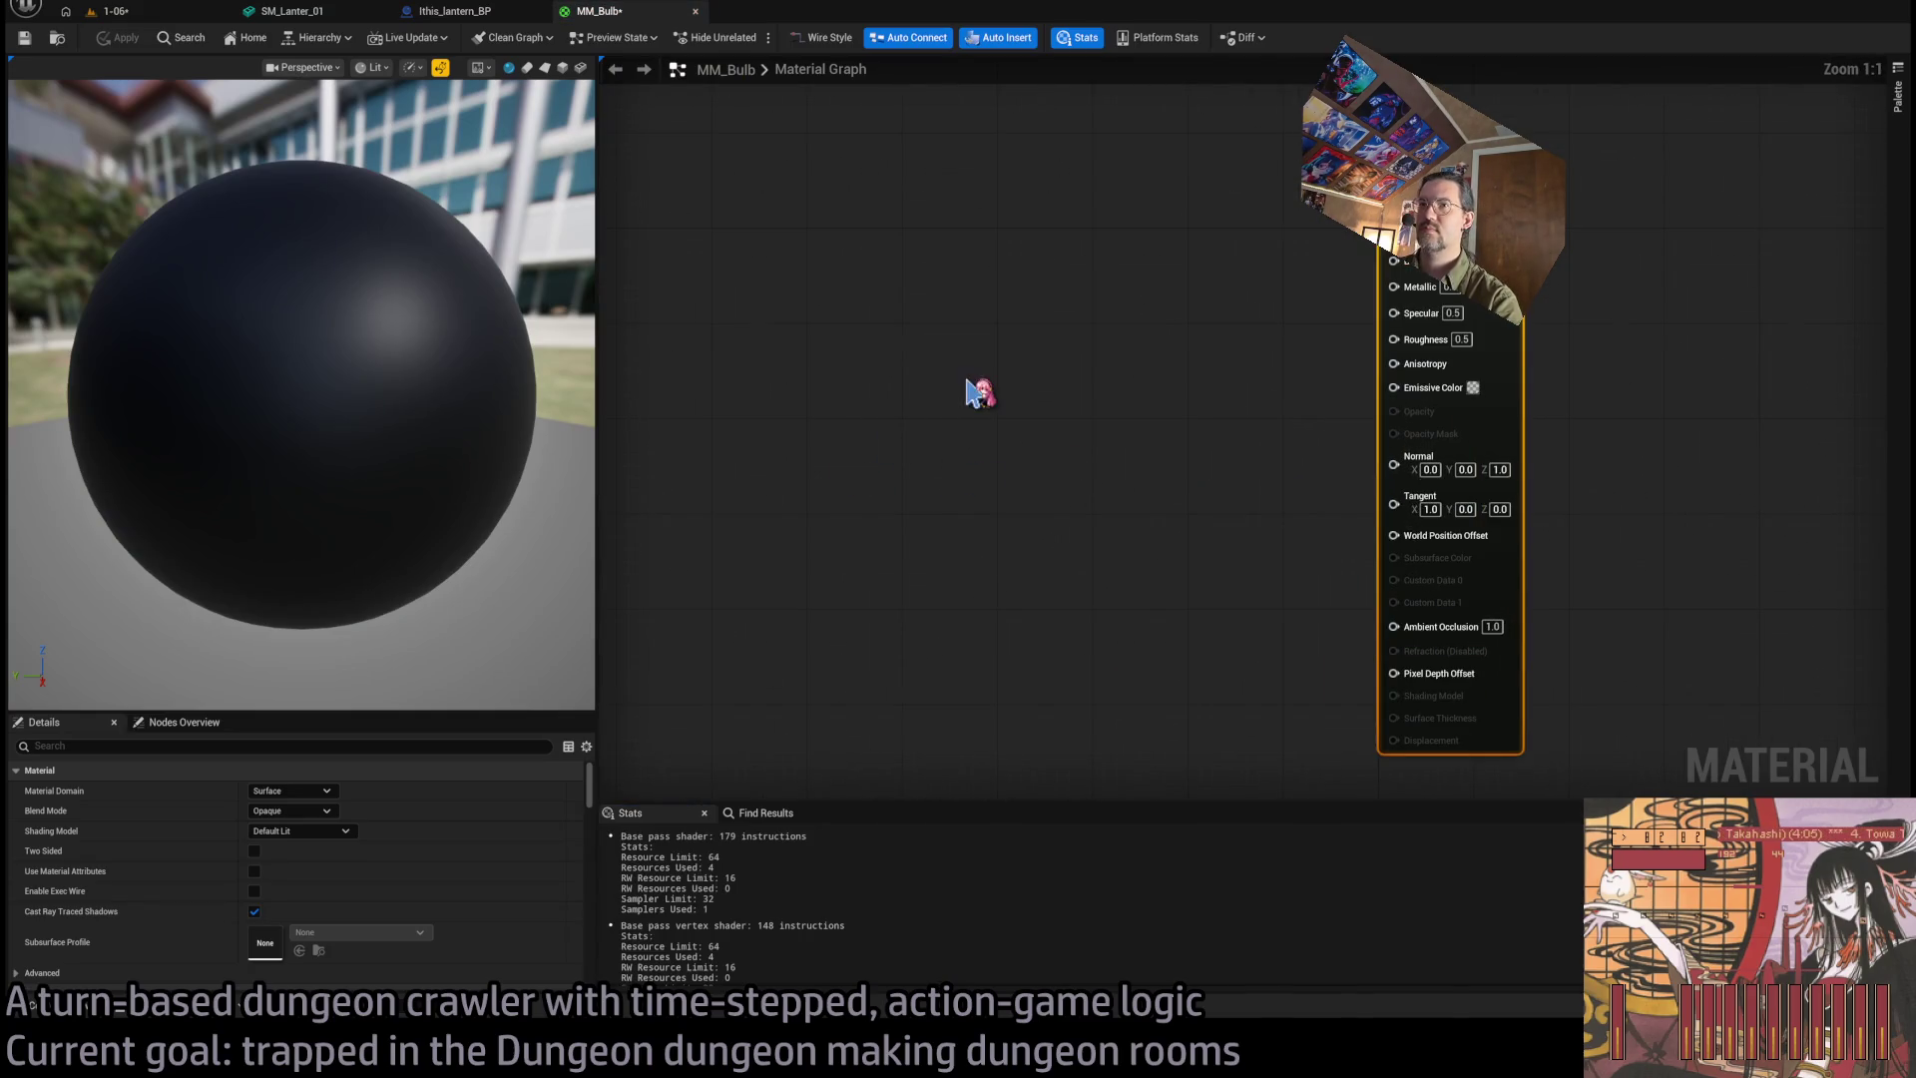
left_click(798, 359)
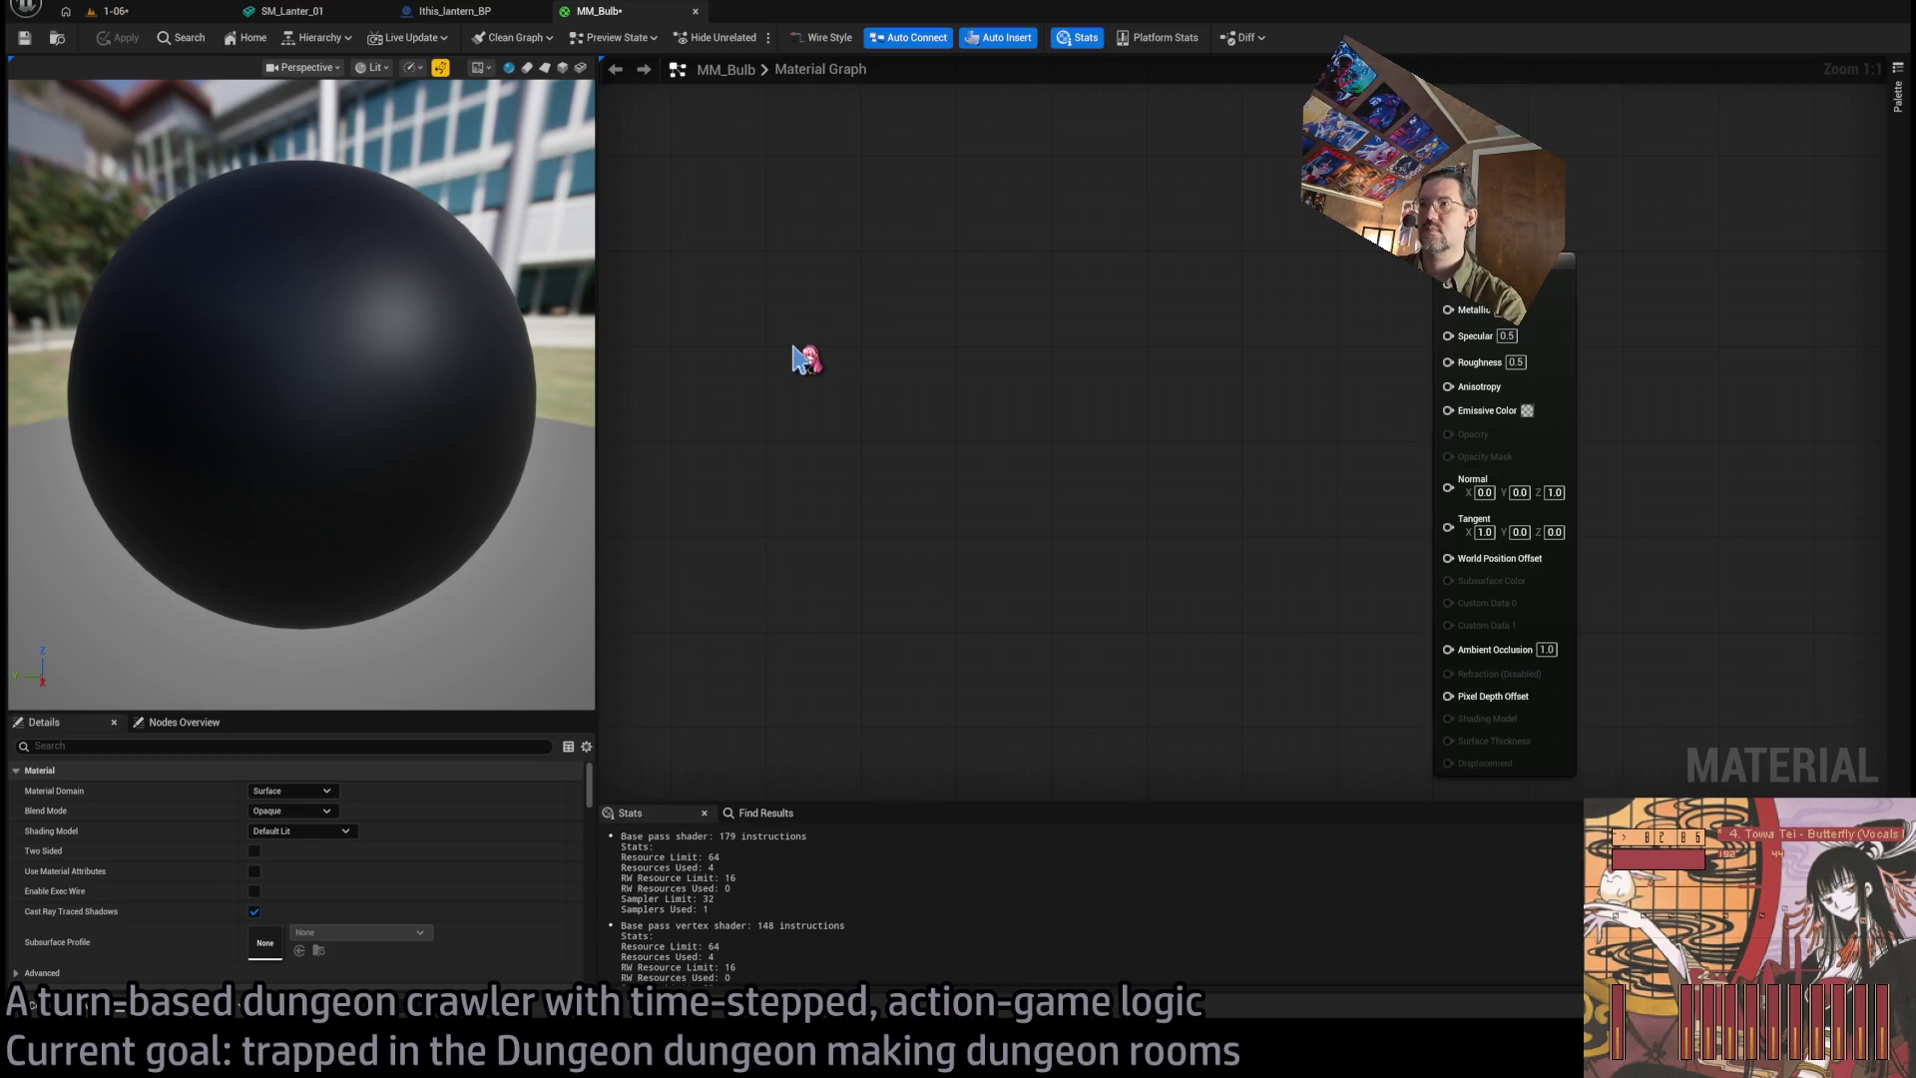
key("ctrl+z")
key("ctrl+y")
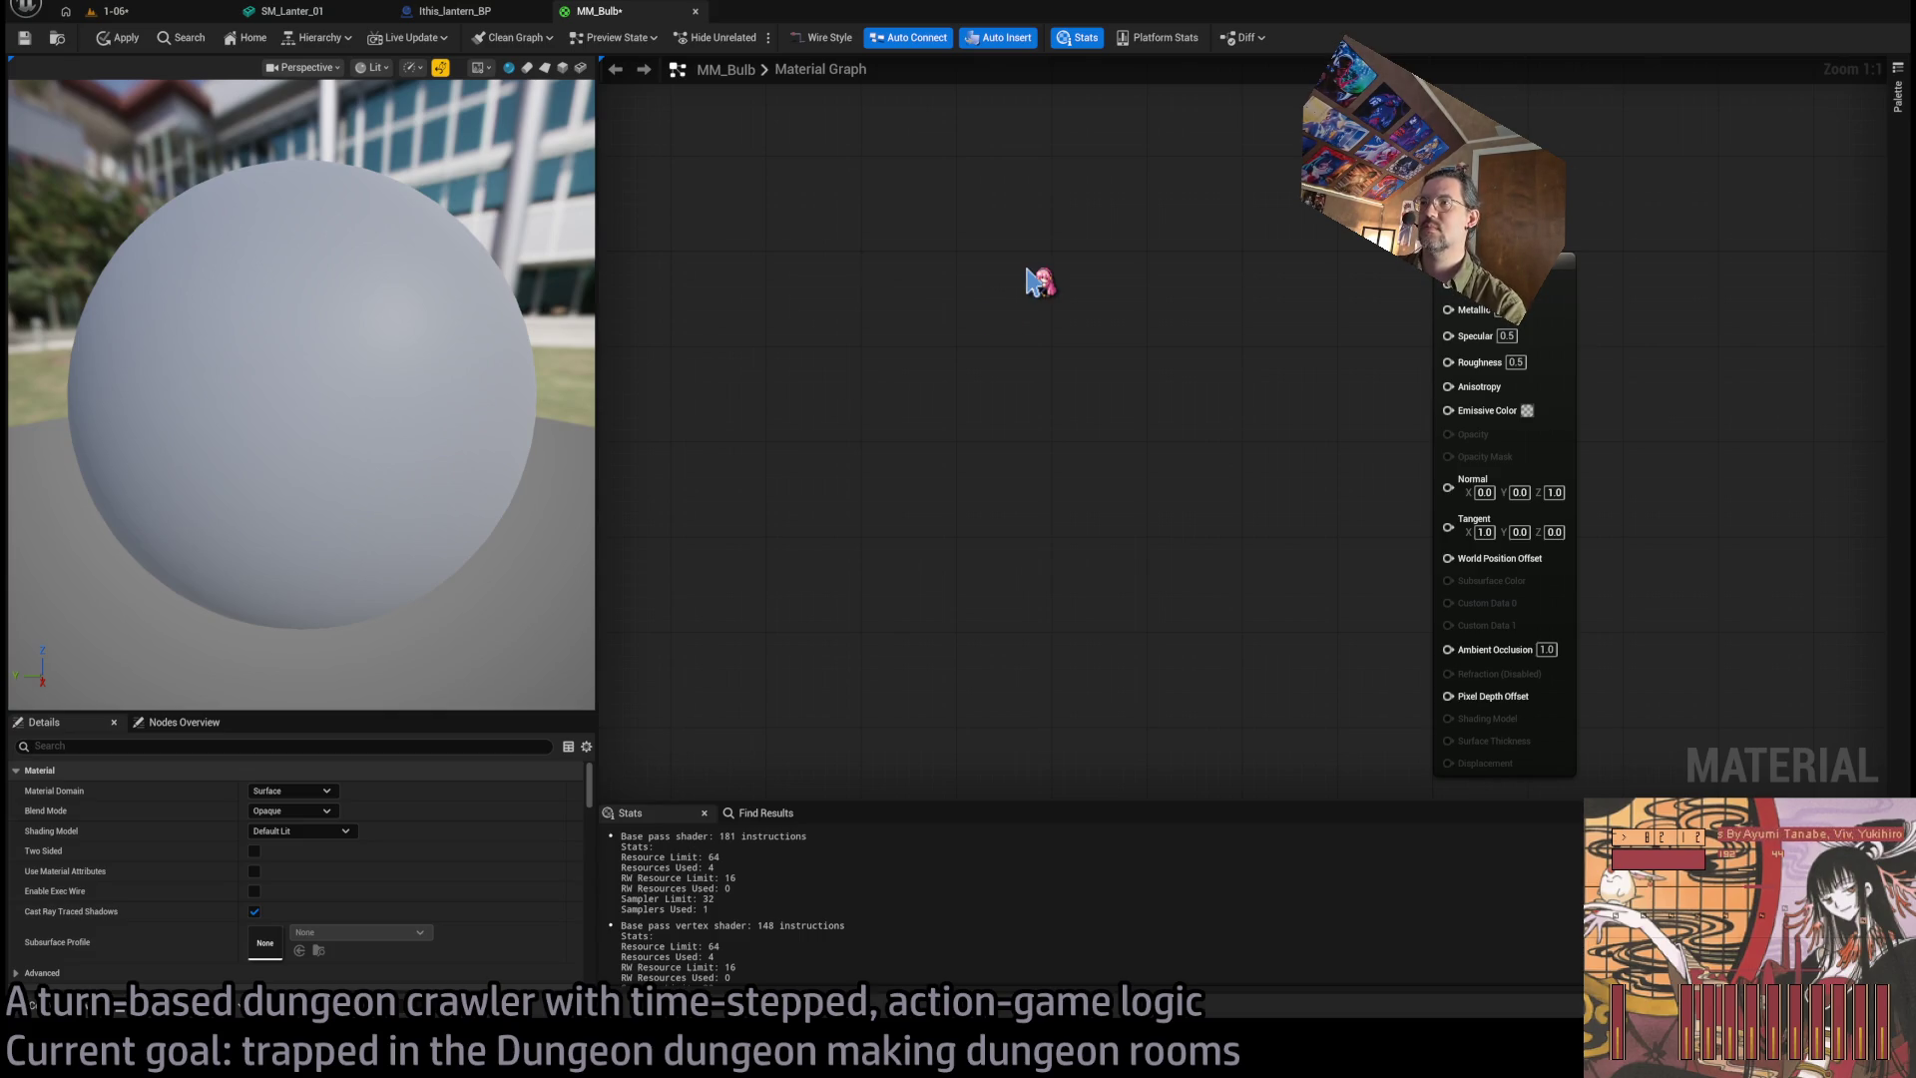
key("ctrl+y")
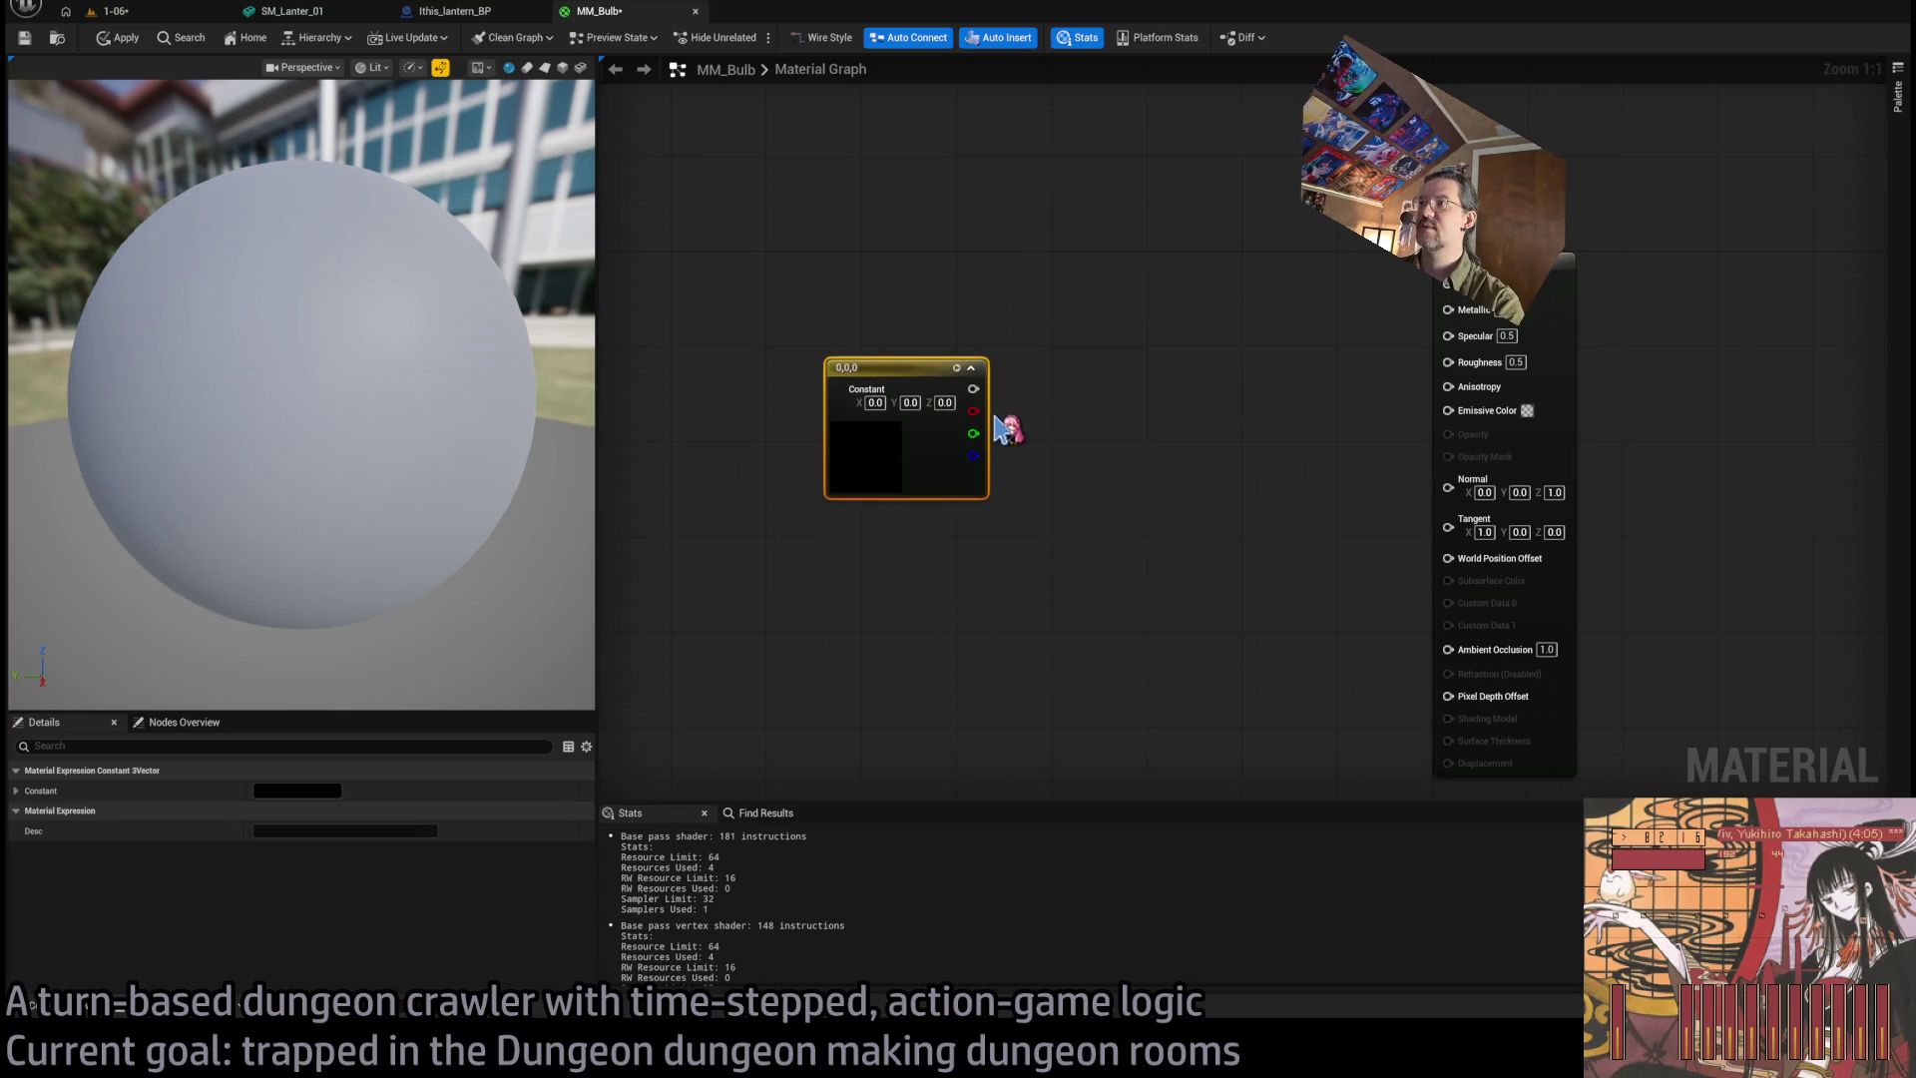
Convert the constant into a vector parameter named Color.
key("ctrl+y")
type("Color")
key("Return")
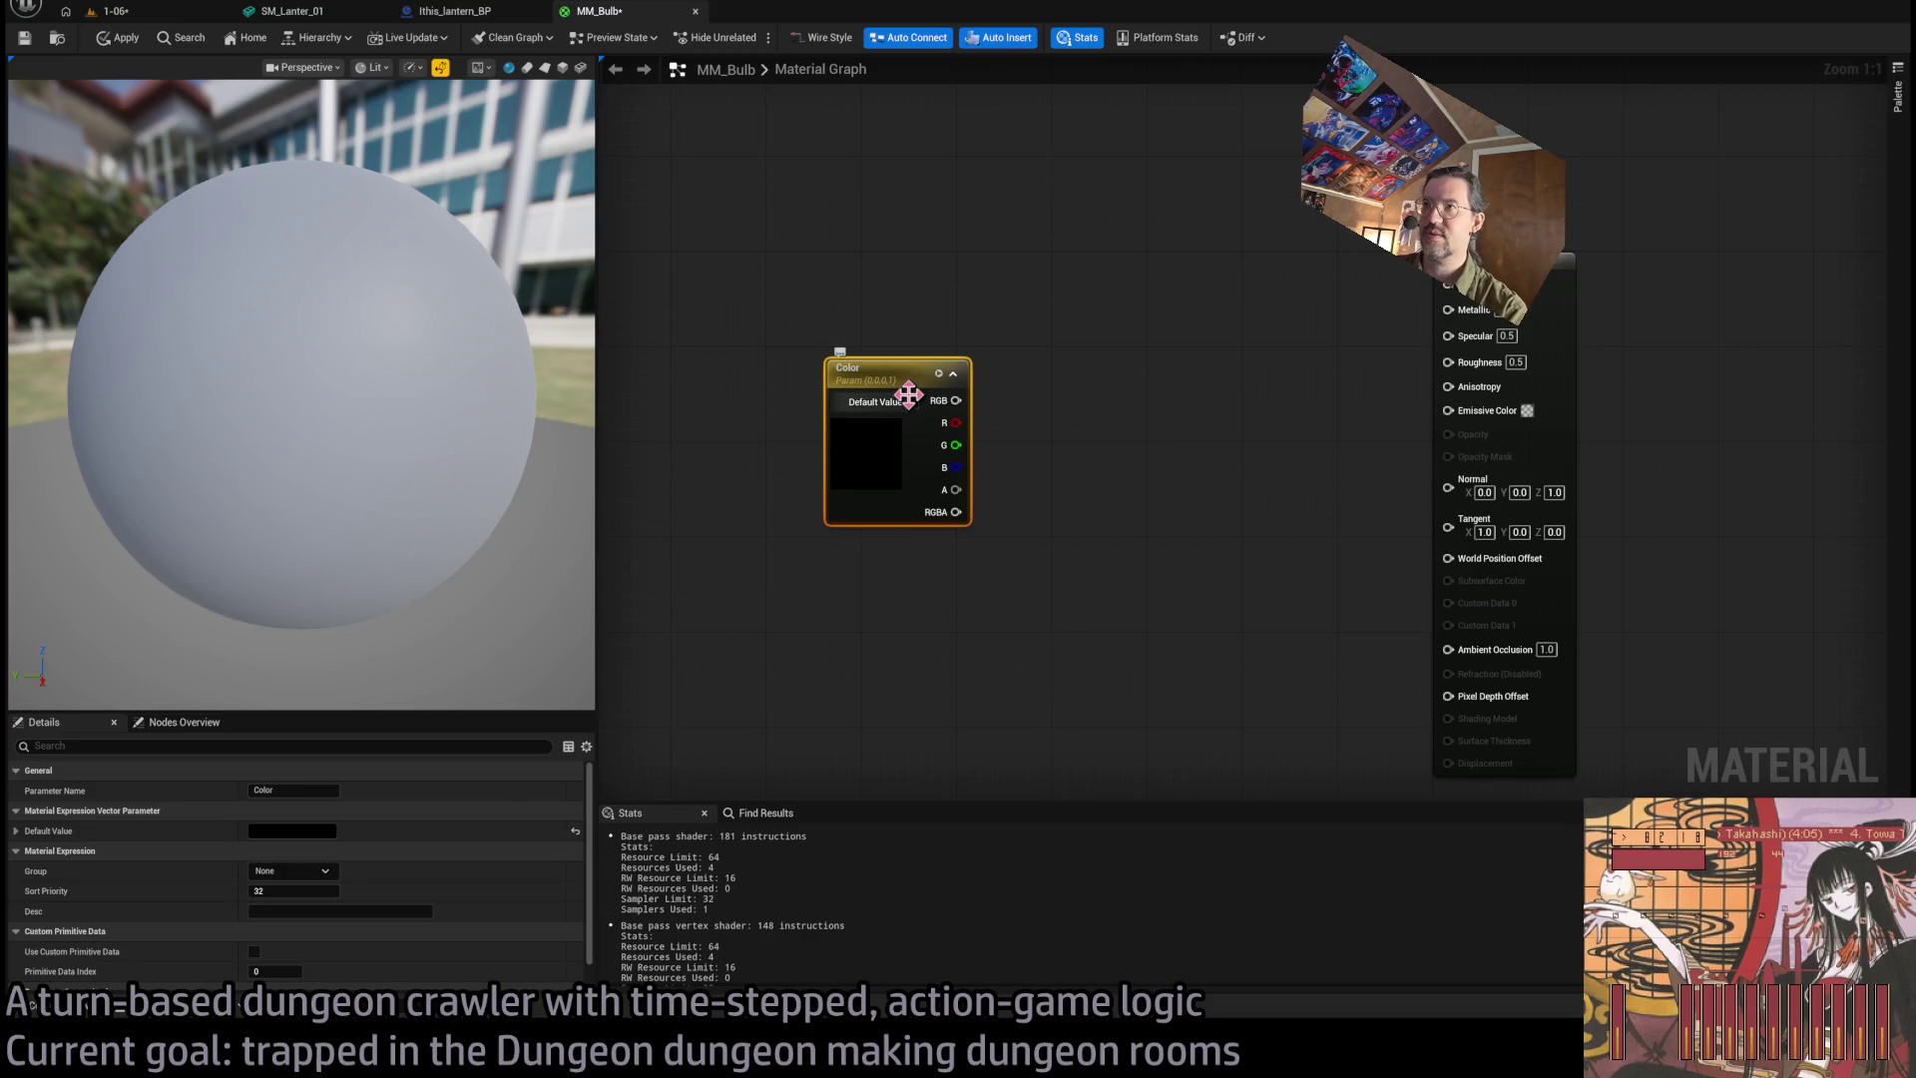
mouse_move(863, 381)
left_mouse_down()
mouse_move(803, 274)
mouse_move(1448, 284)
left_mouse_up()
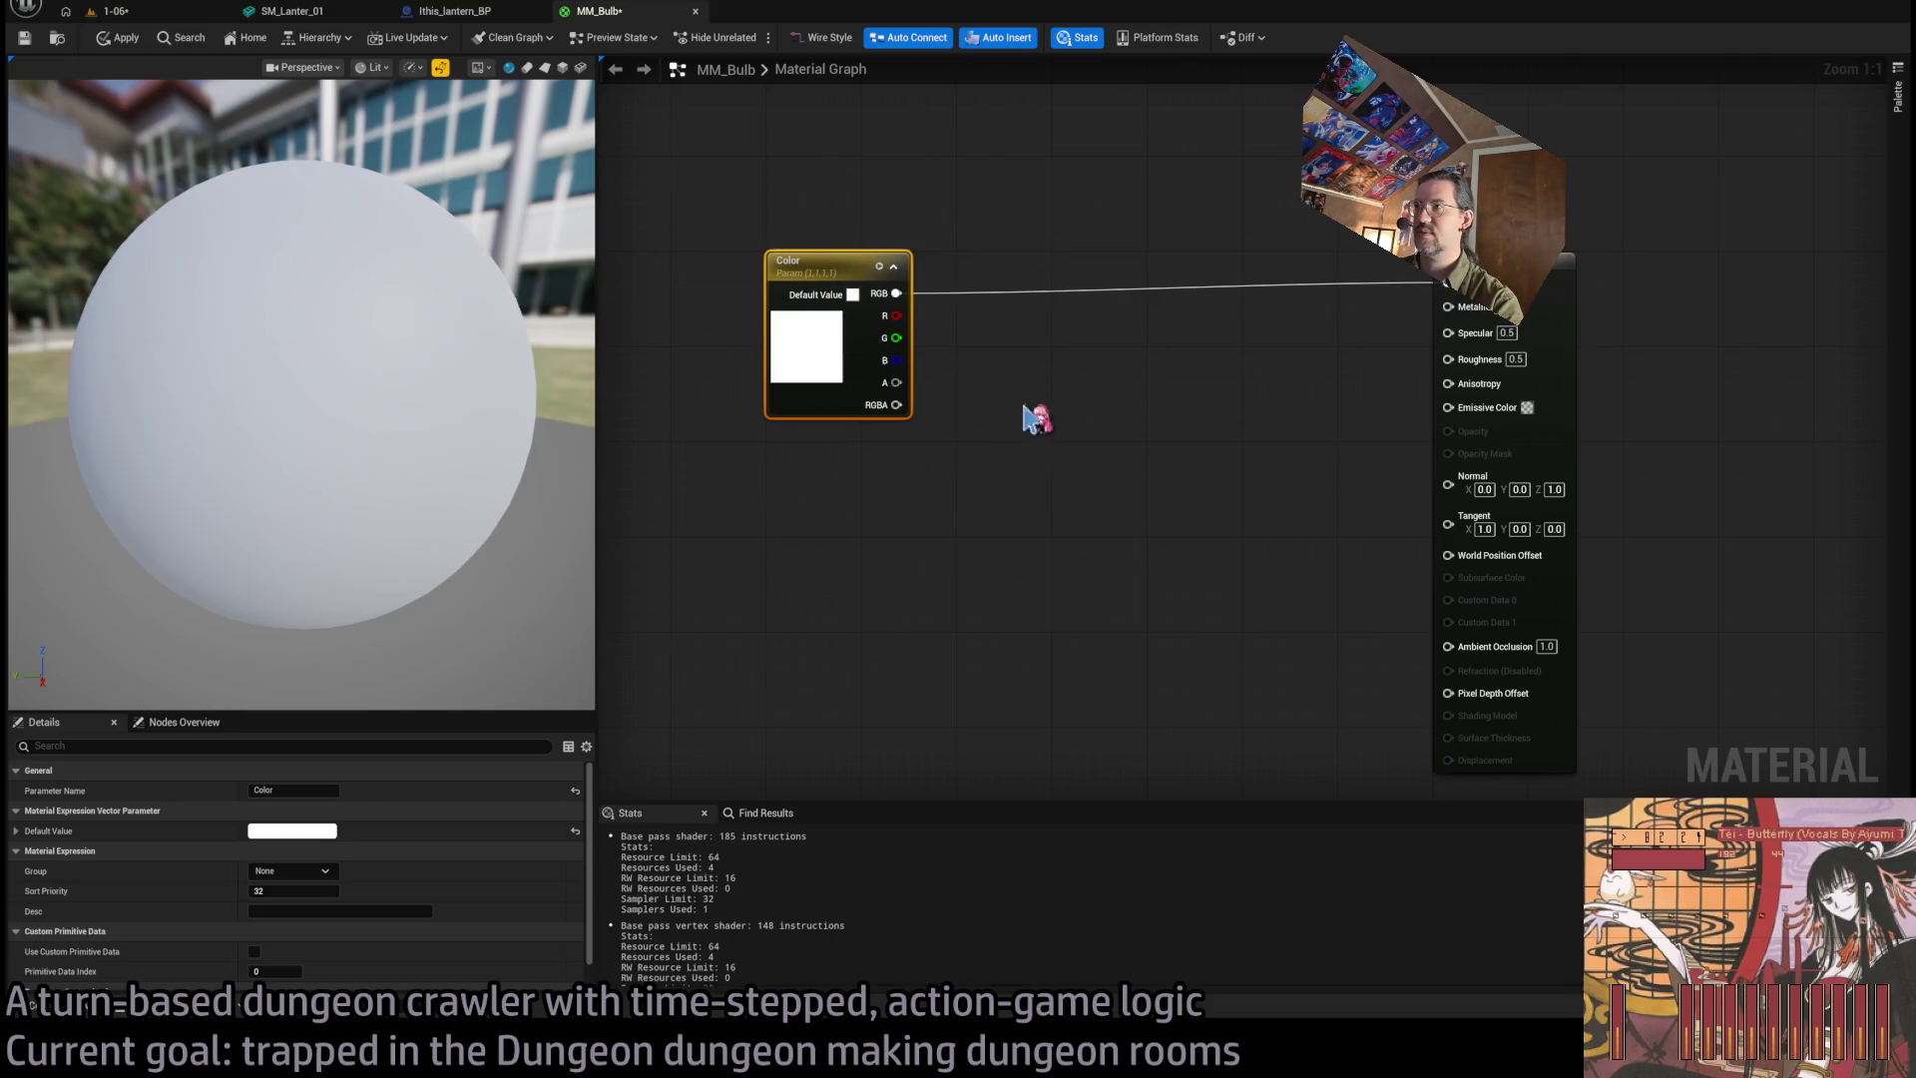
Make the material Unlit and wire Color's RGB into Emissive Color.
left_click_drag(1039, 671, 890, 519)
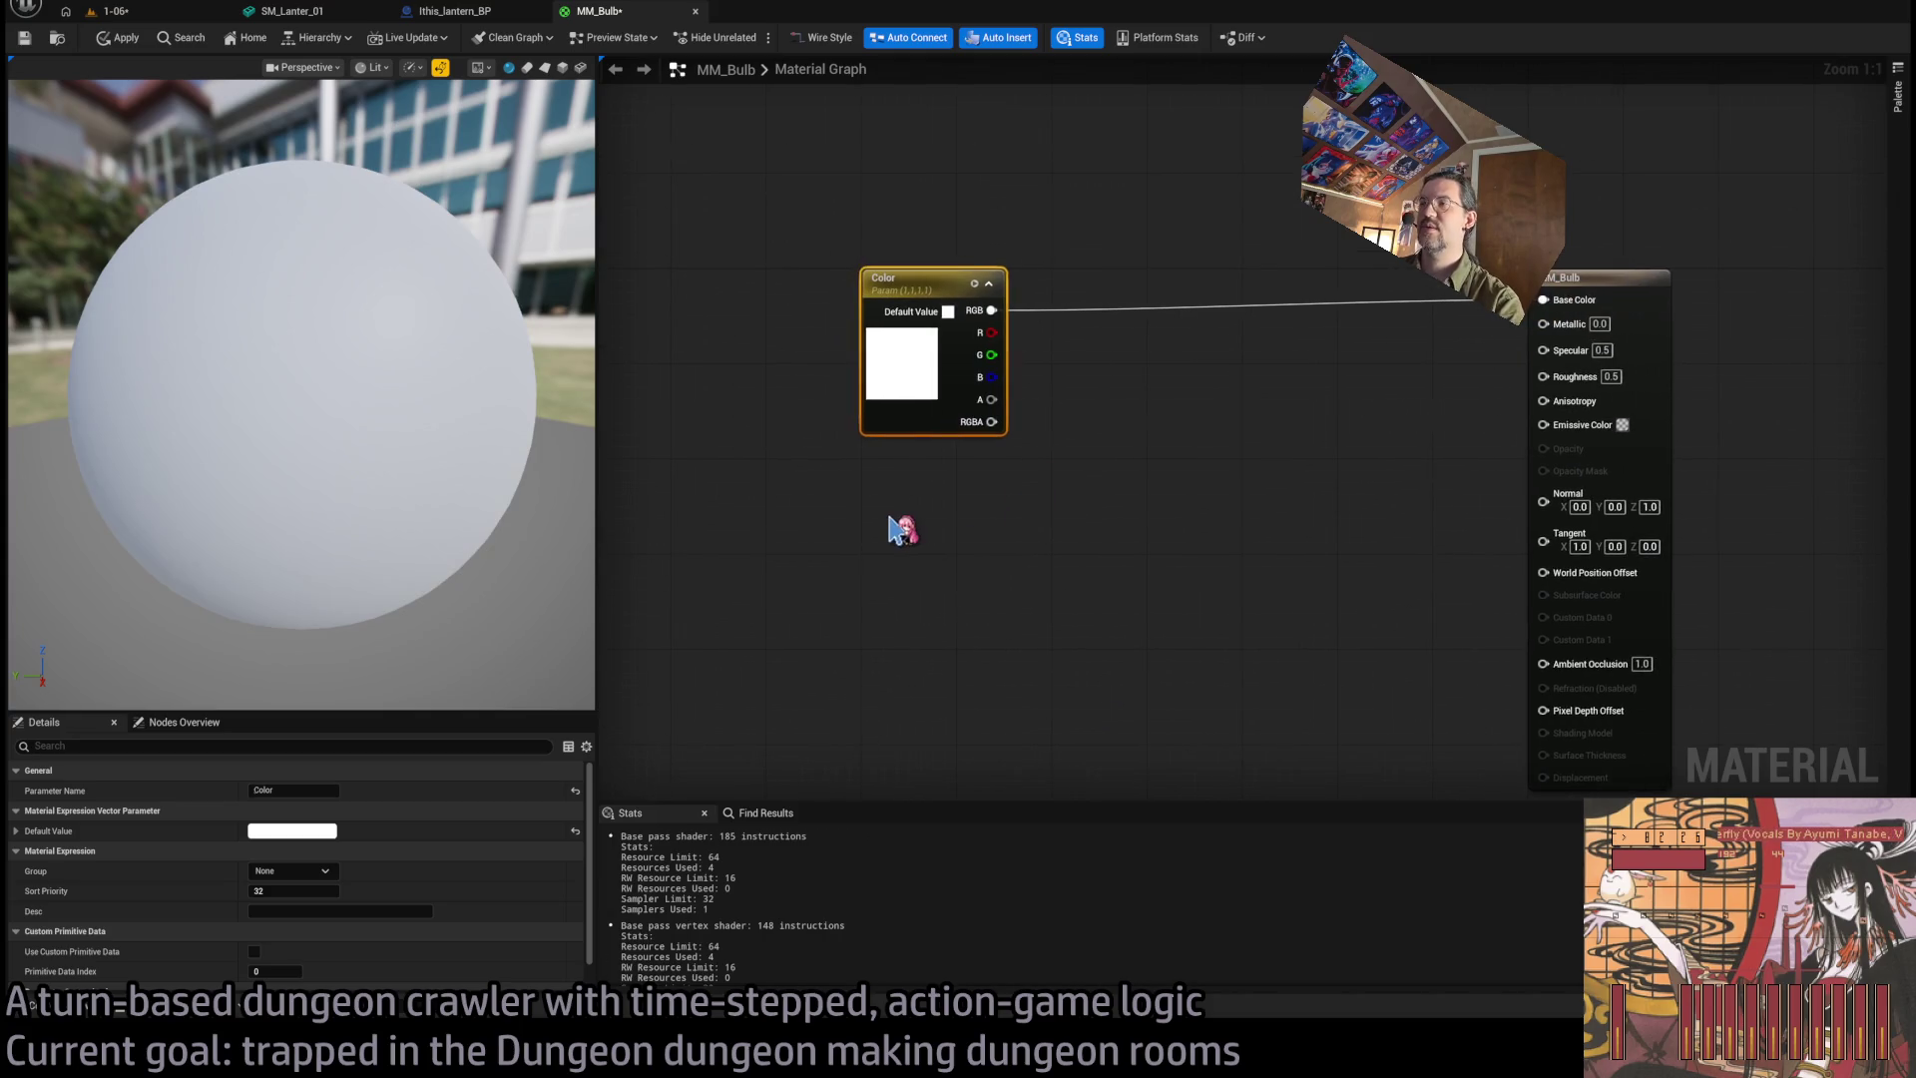
left_click(890, 519)
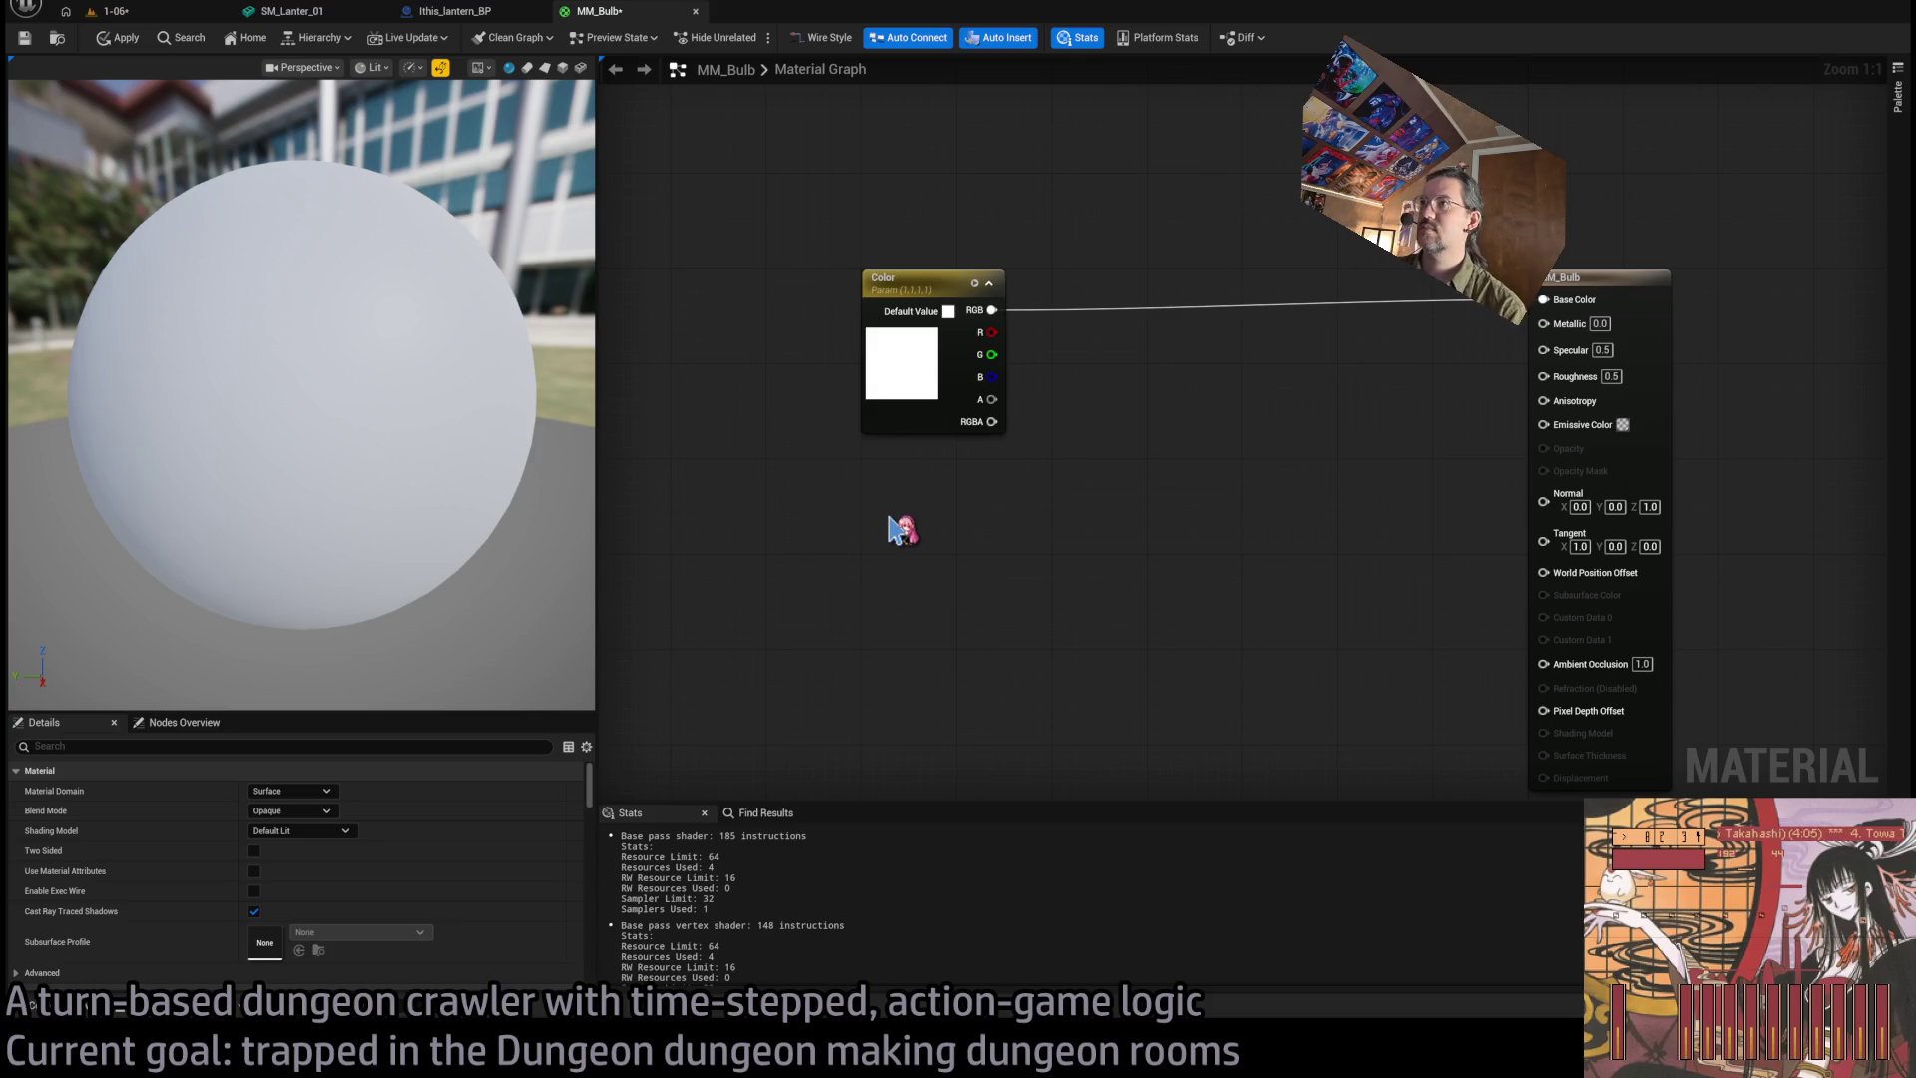
left_click(1577, 499)
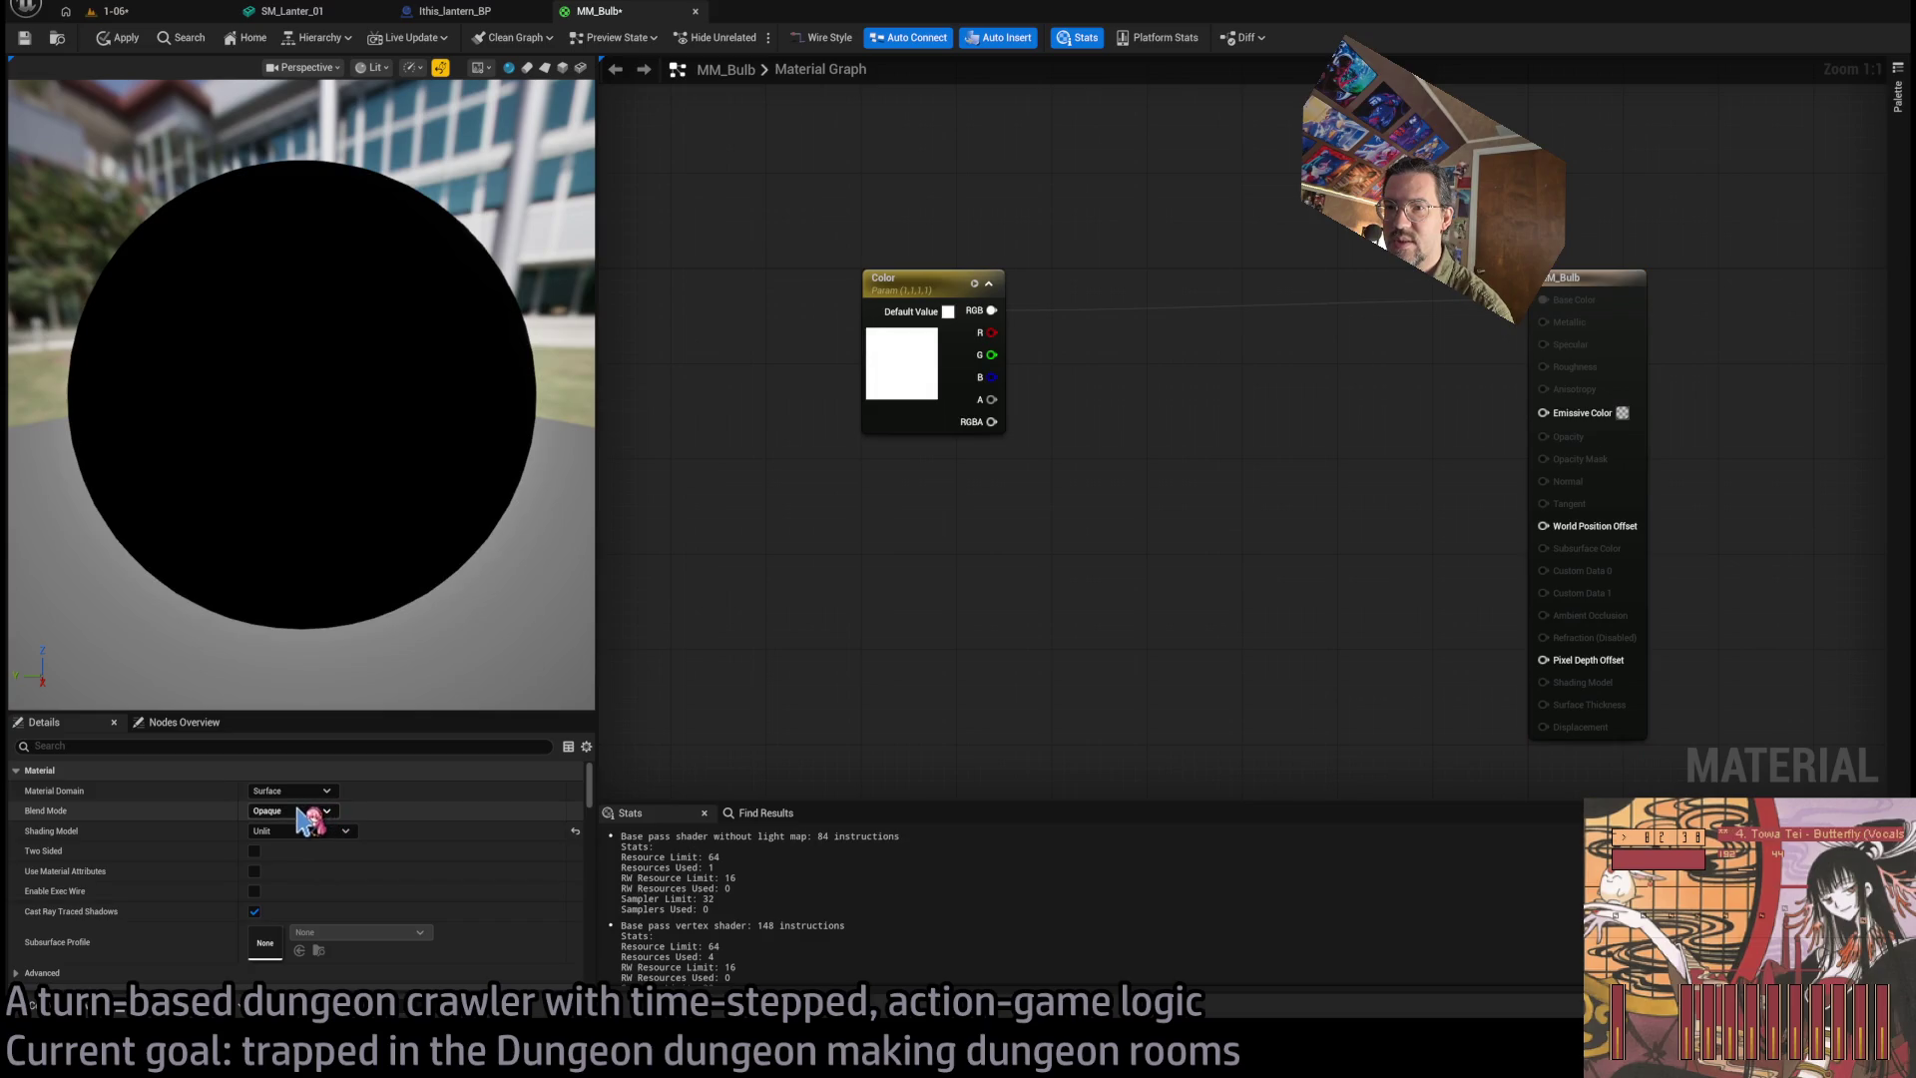
left_click_drag(991, 311, 1542, 411)
left_click_drag(1068, 605, 1062, 548)
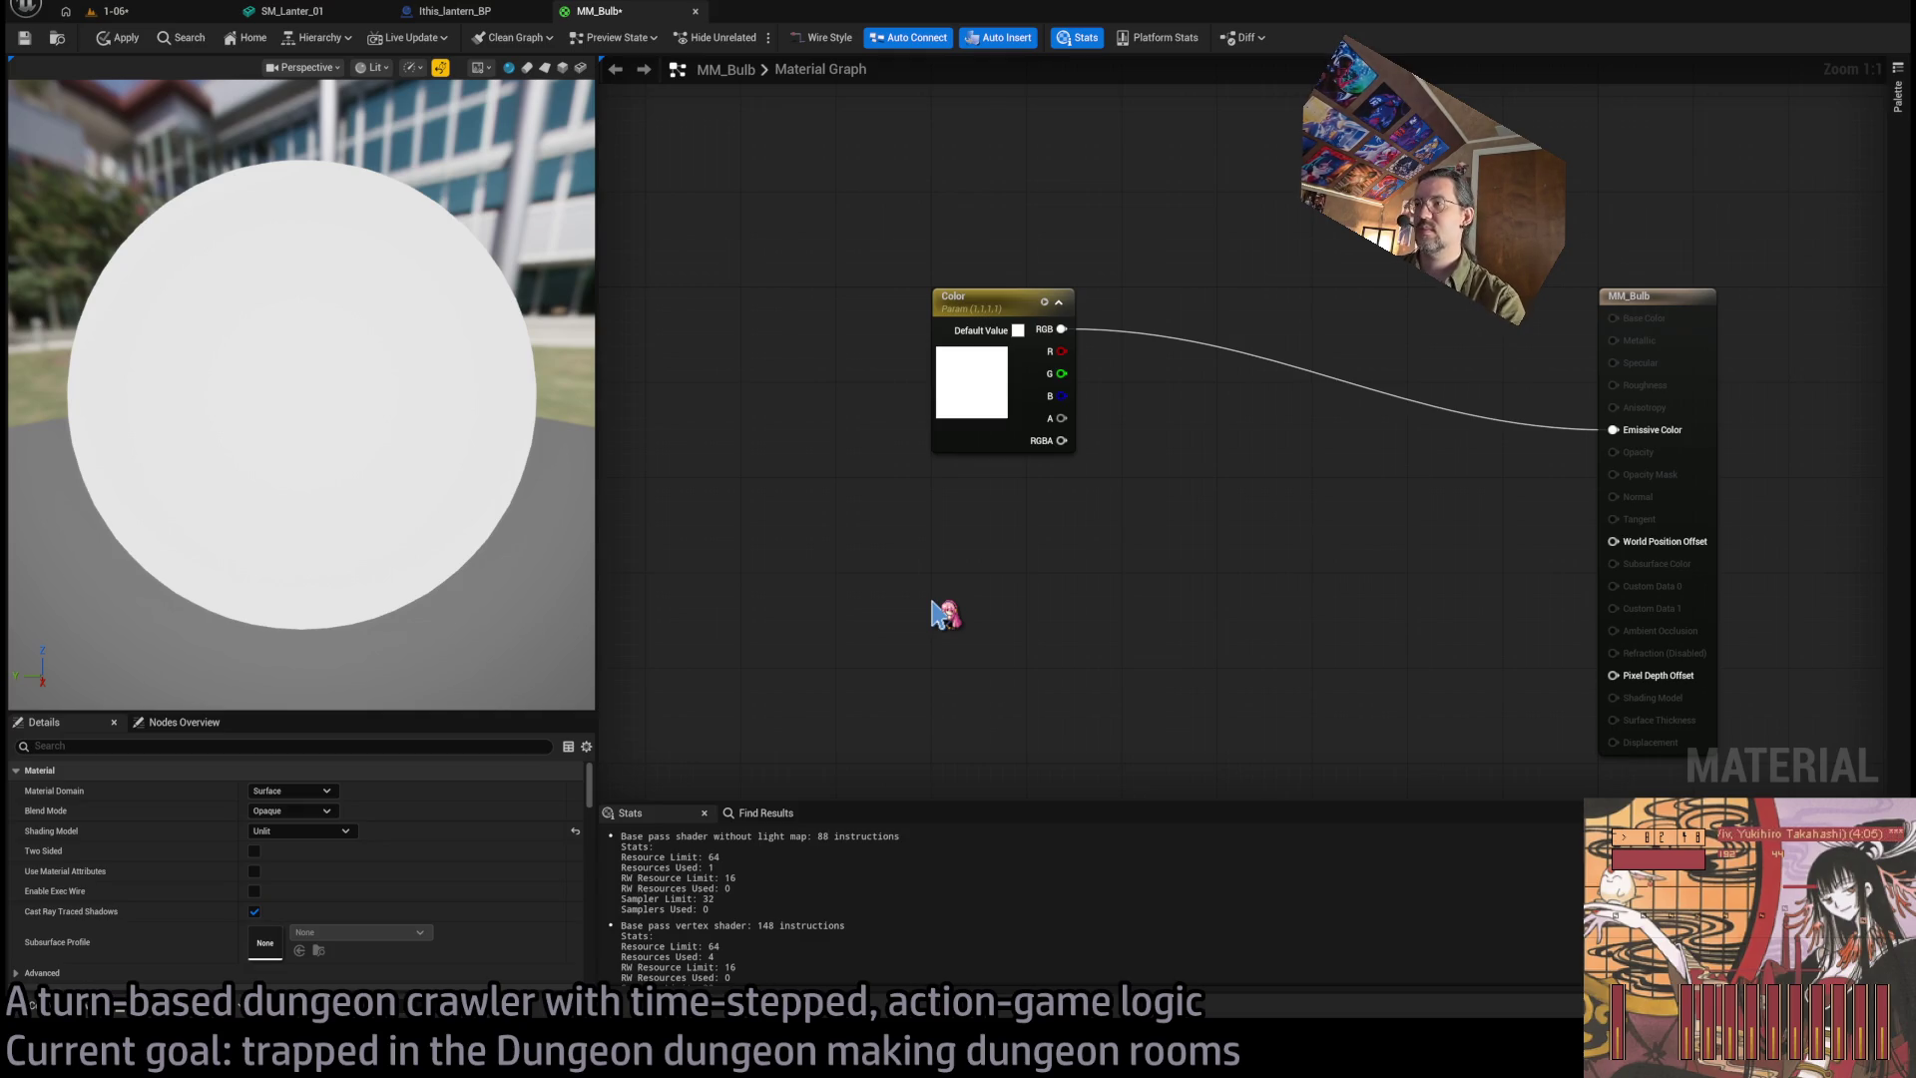
Add a scalar parameter Intensity defaulting to 16 under Color, then place a Fresnel node nearby.
left_click(932, 601)
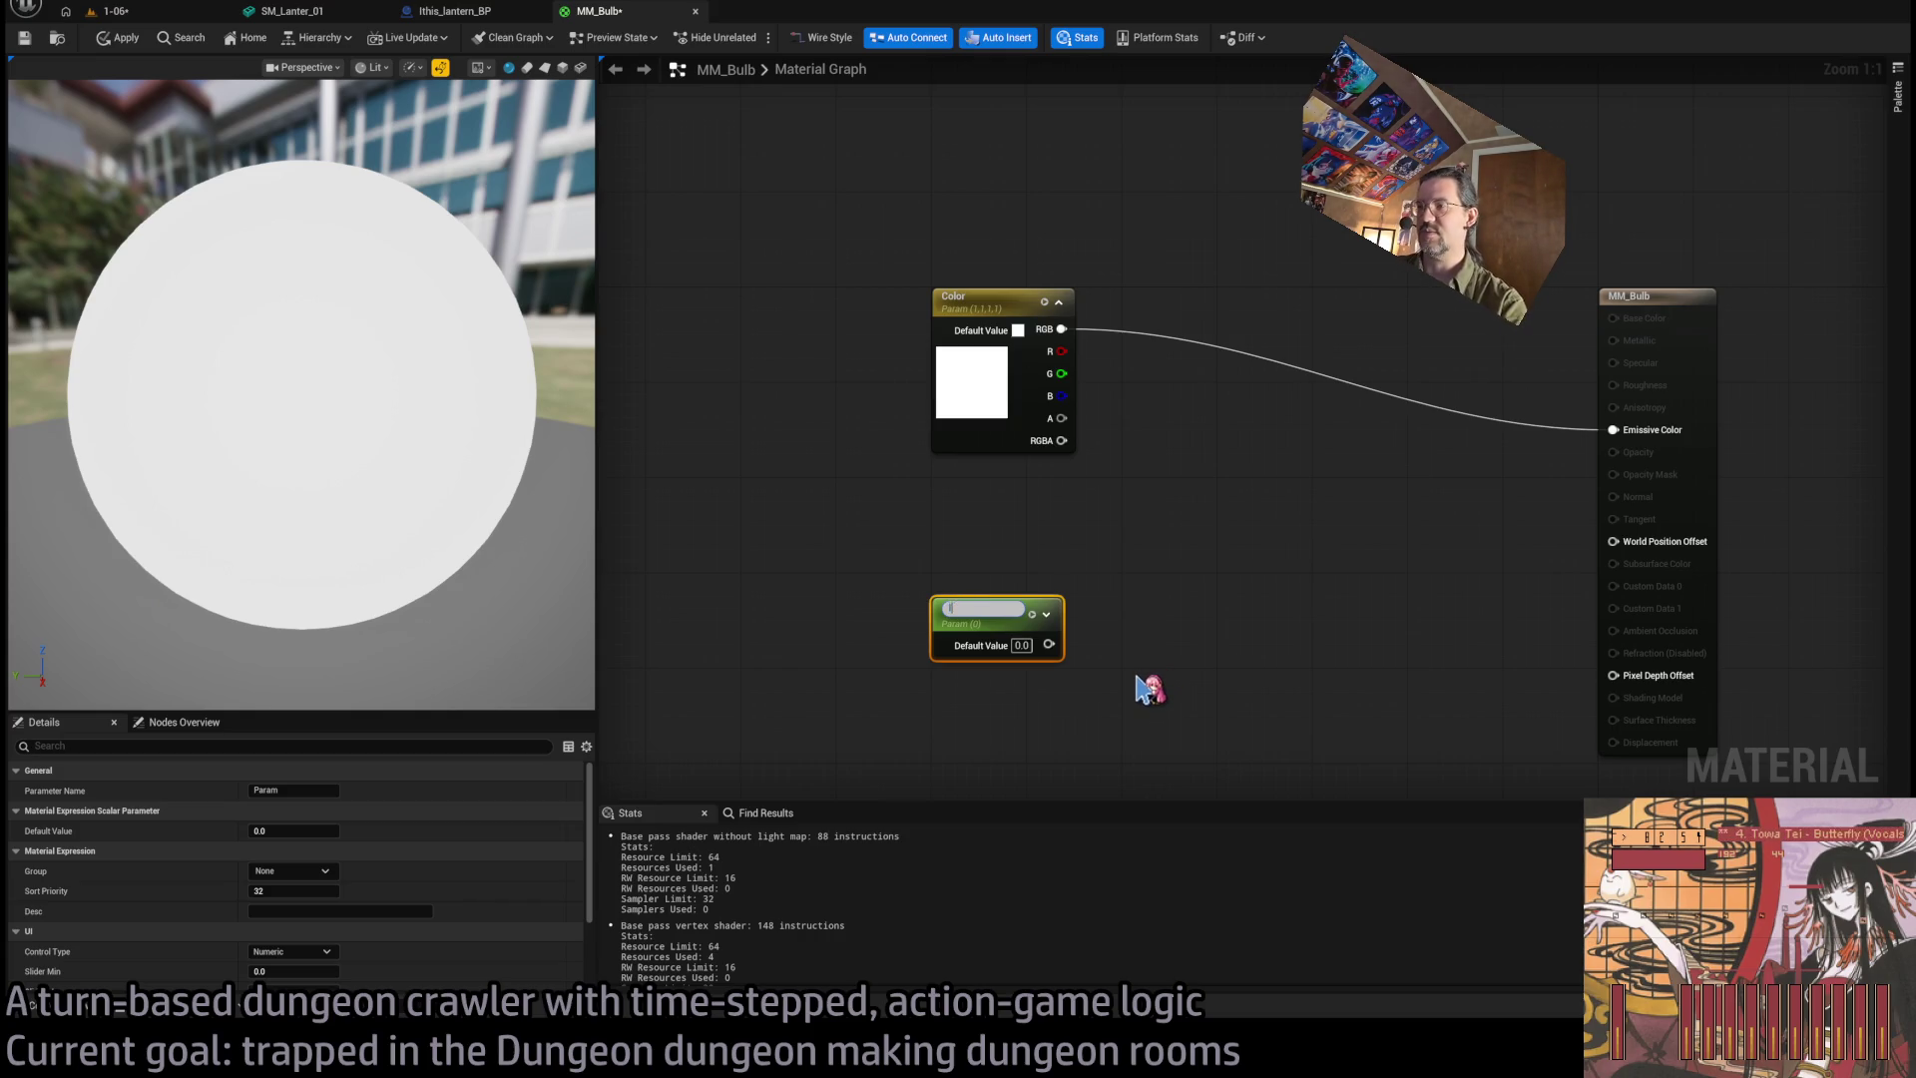
type("Intensity")
key("Return")
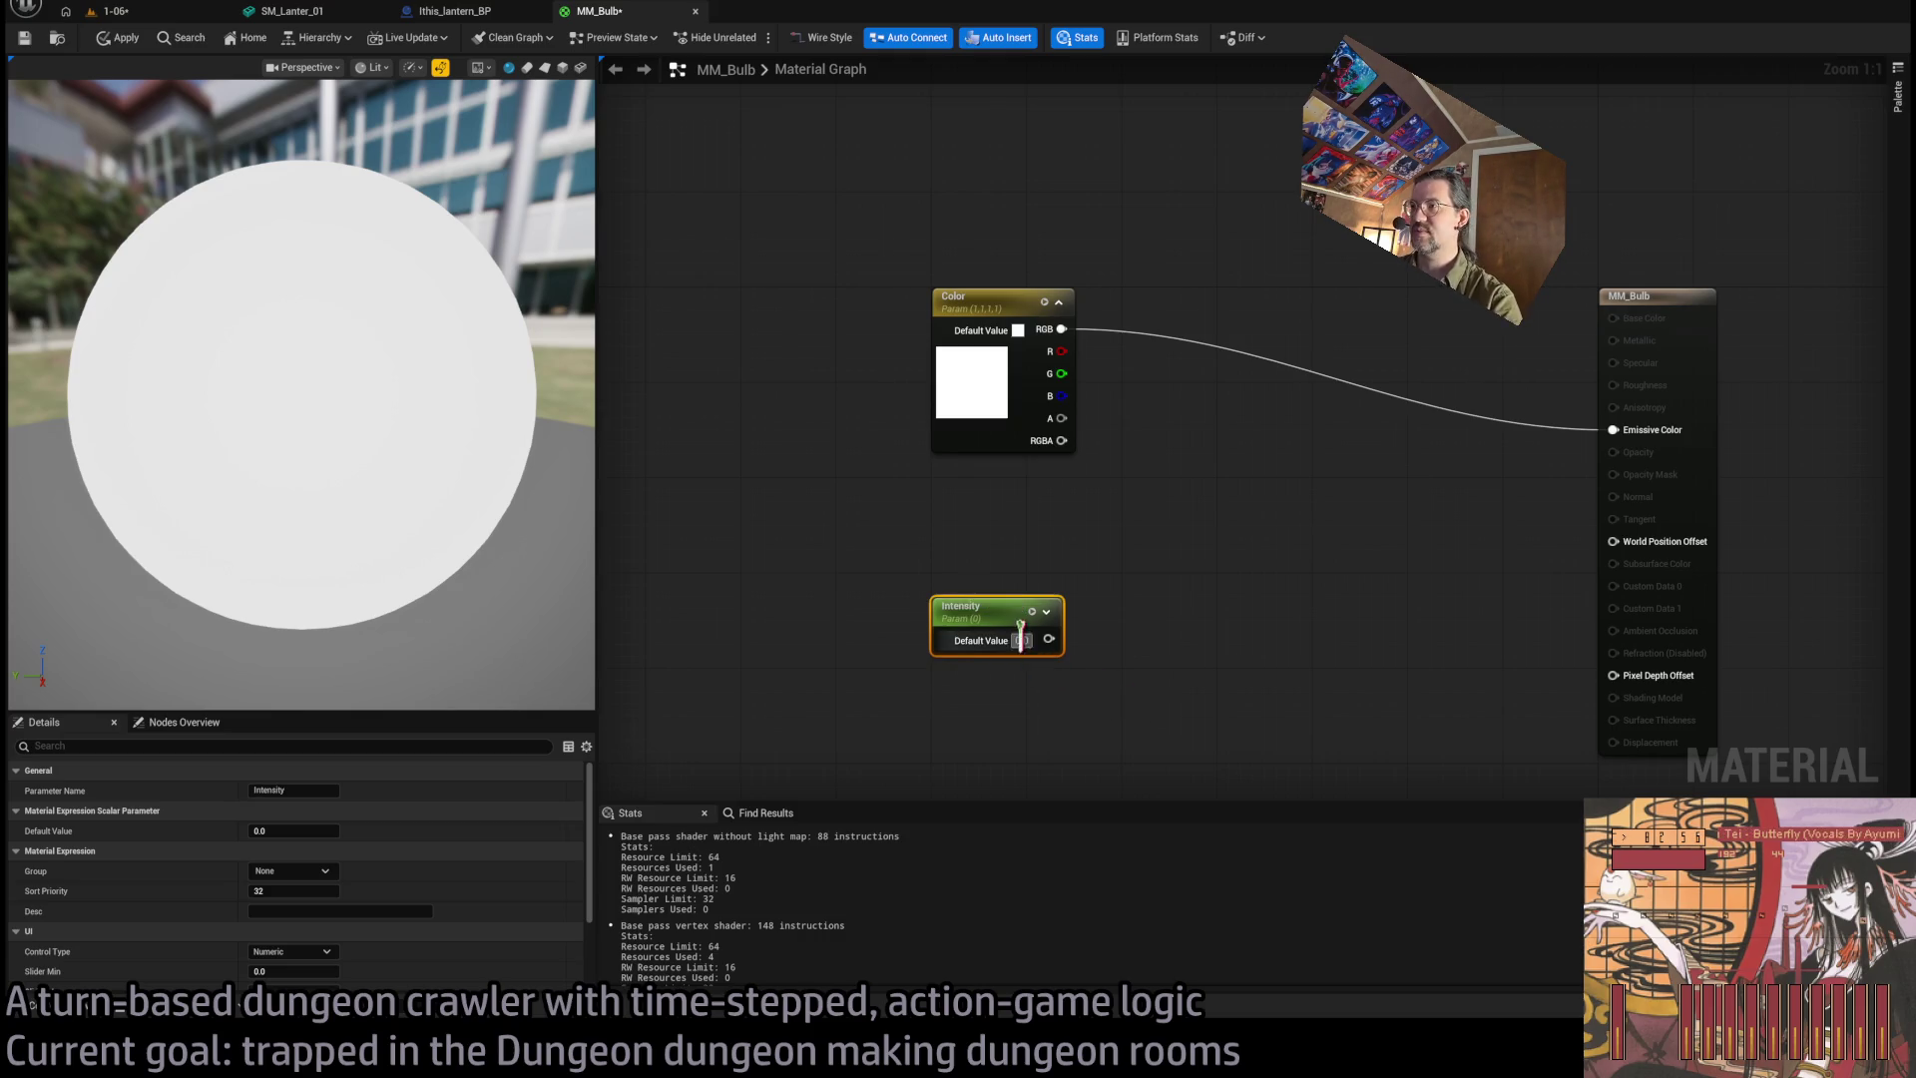
type("16")
key("Return")
left_click_drag(1008, 611, 1015, 502)
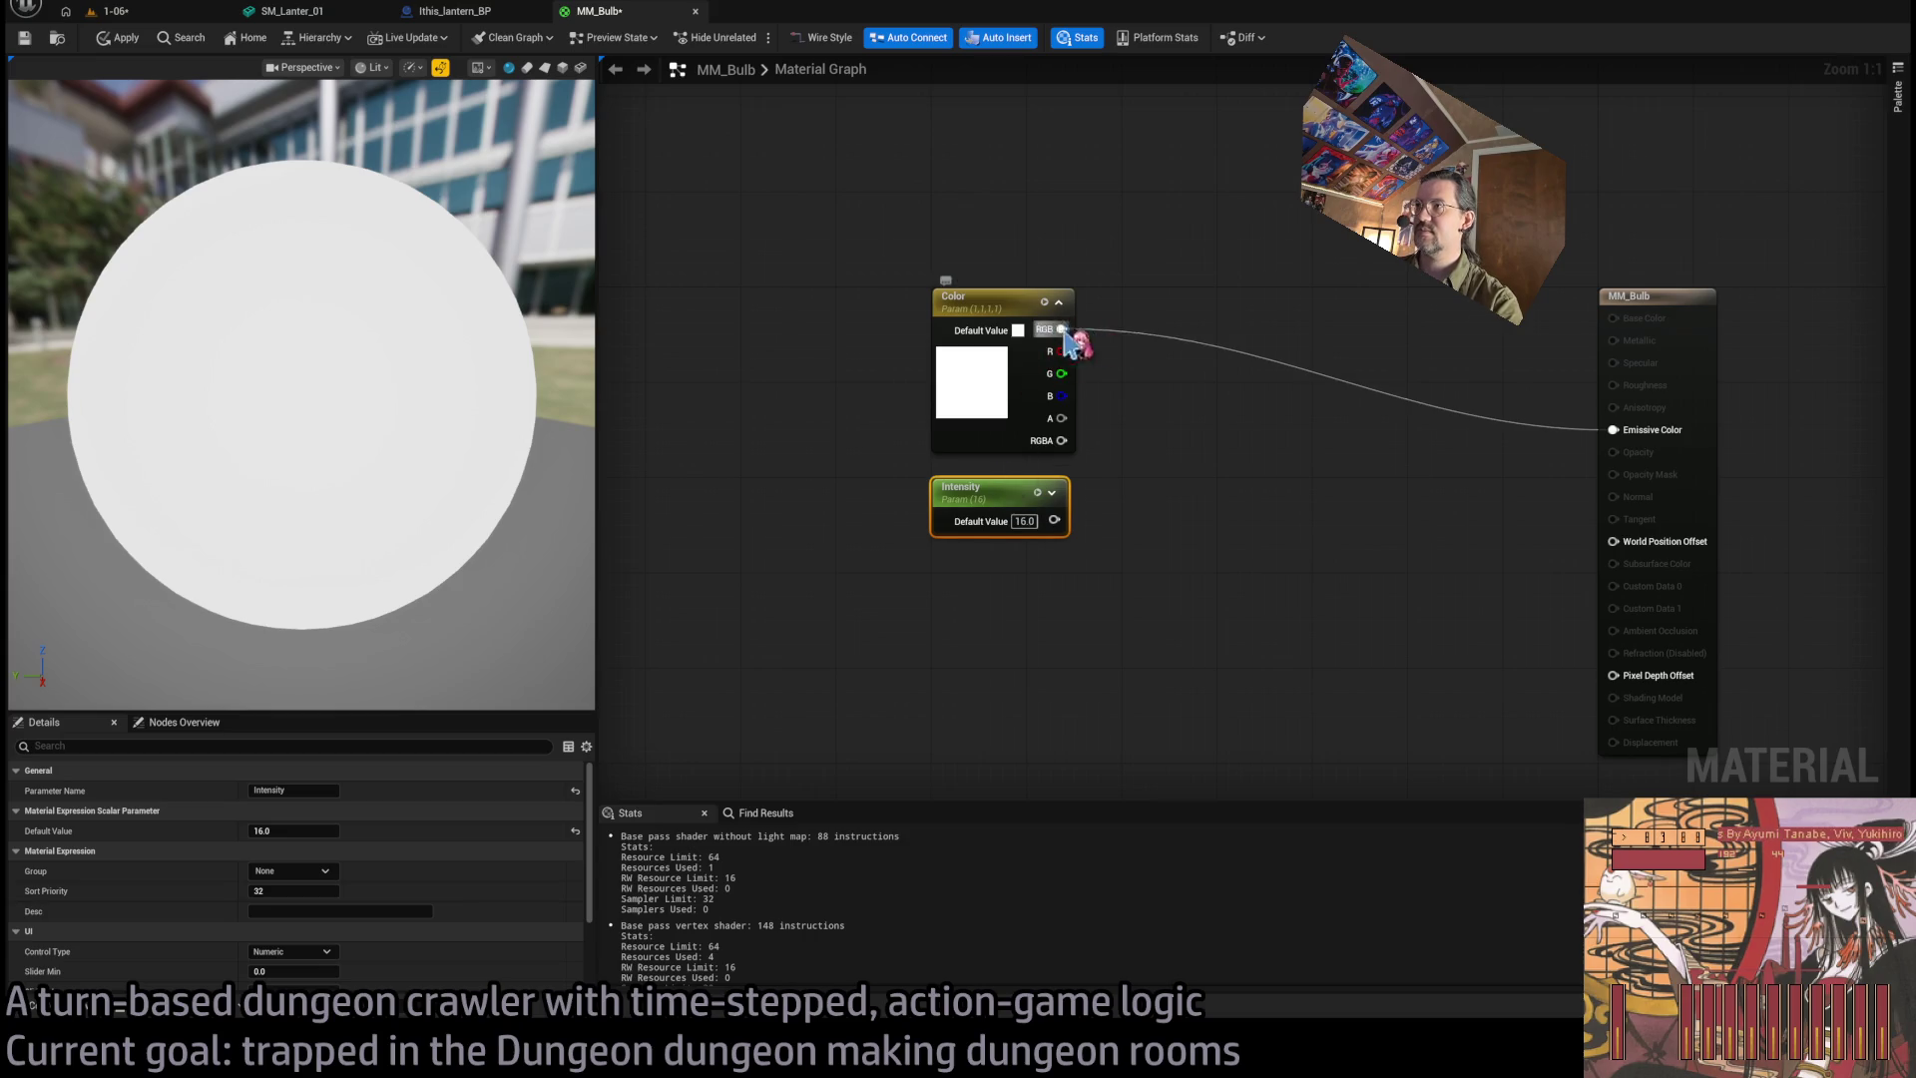
left_click(1153, 381)
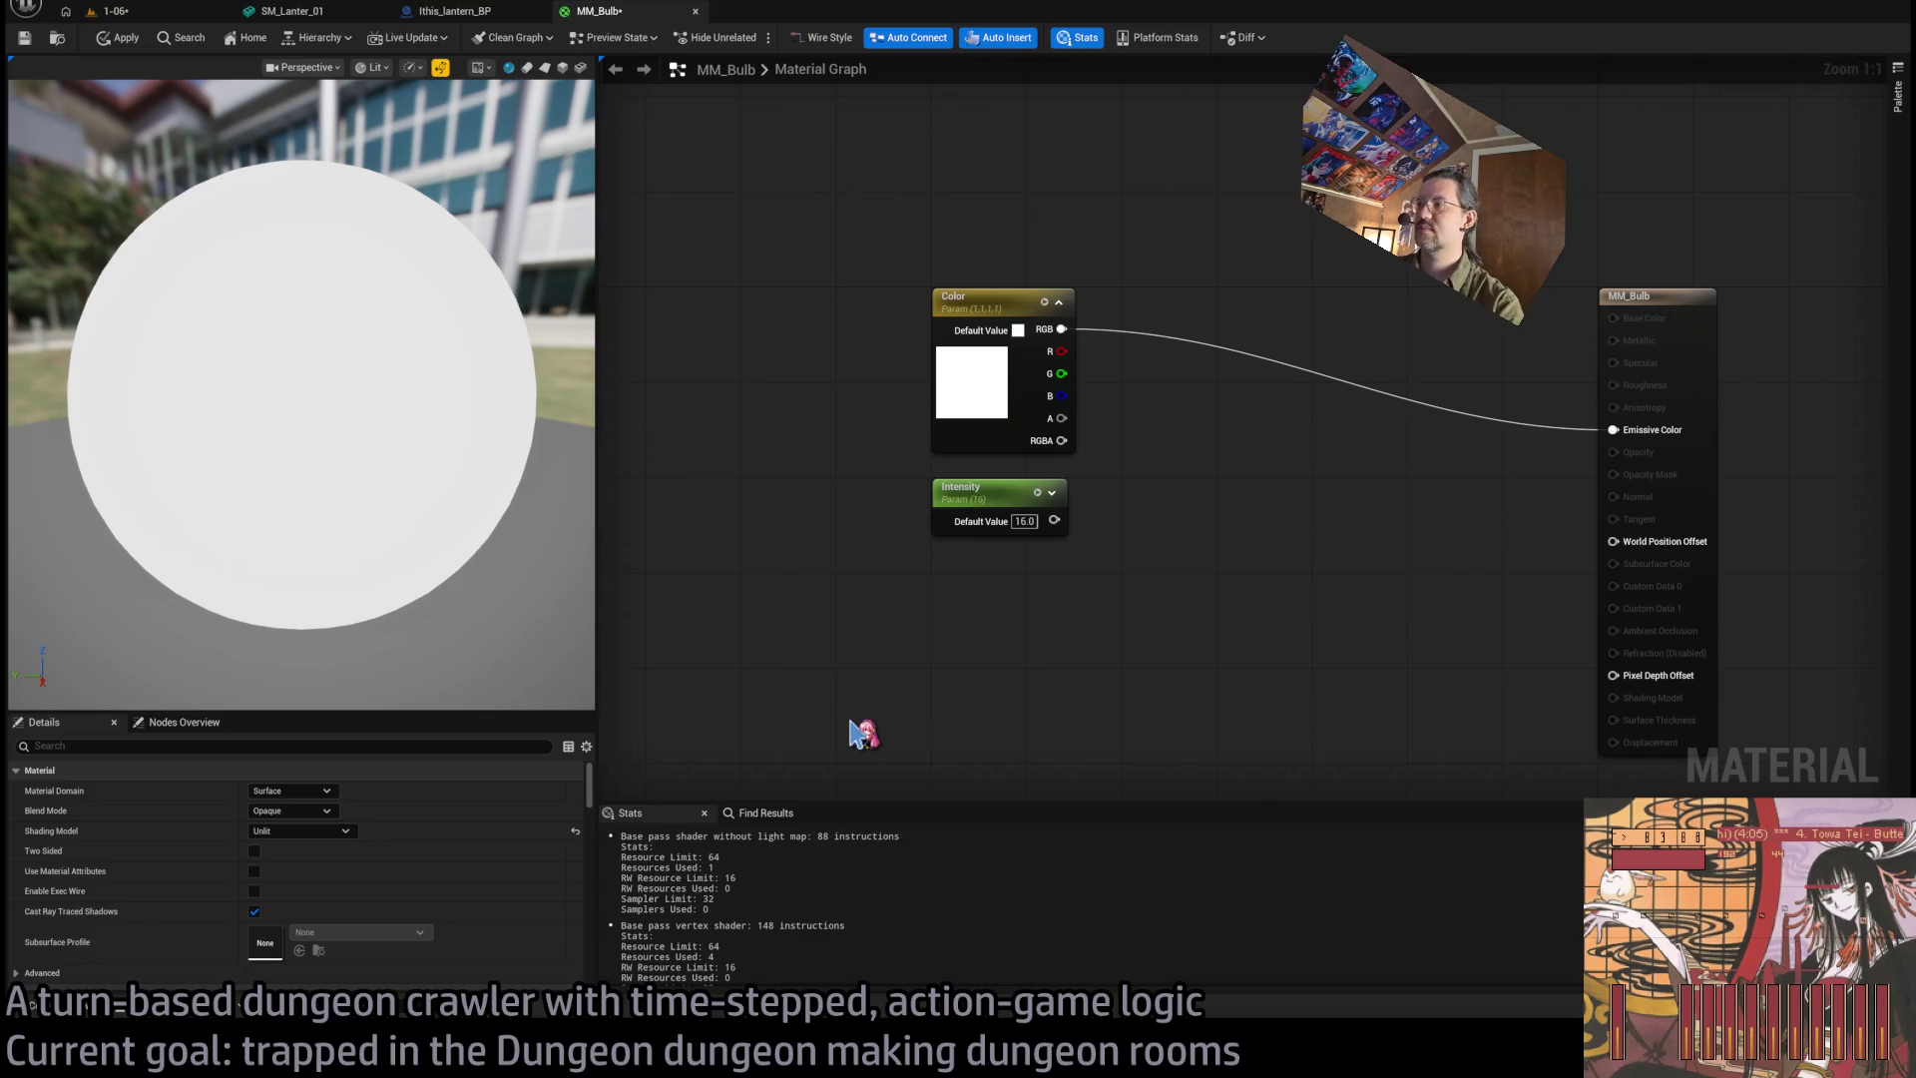
key("ctrl+z")
left_click_drag(1253, 646, 1204, 497)
Multiply Color by the Fresnel result and feed it into Emissive Color.
left_click_drag(1061, 328, 1223, 307)
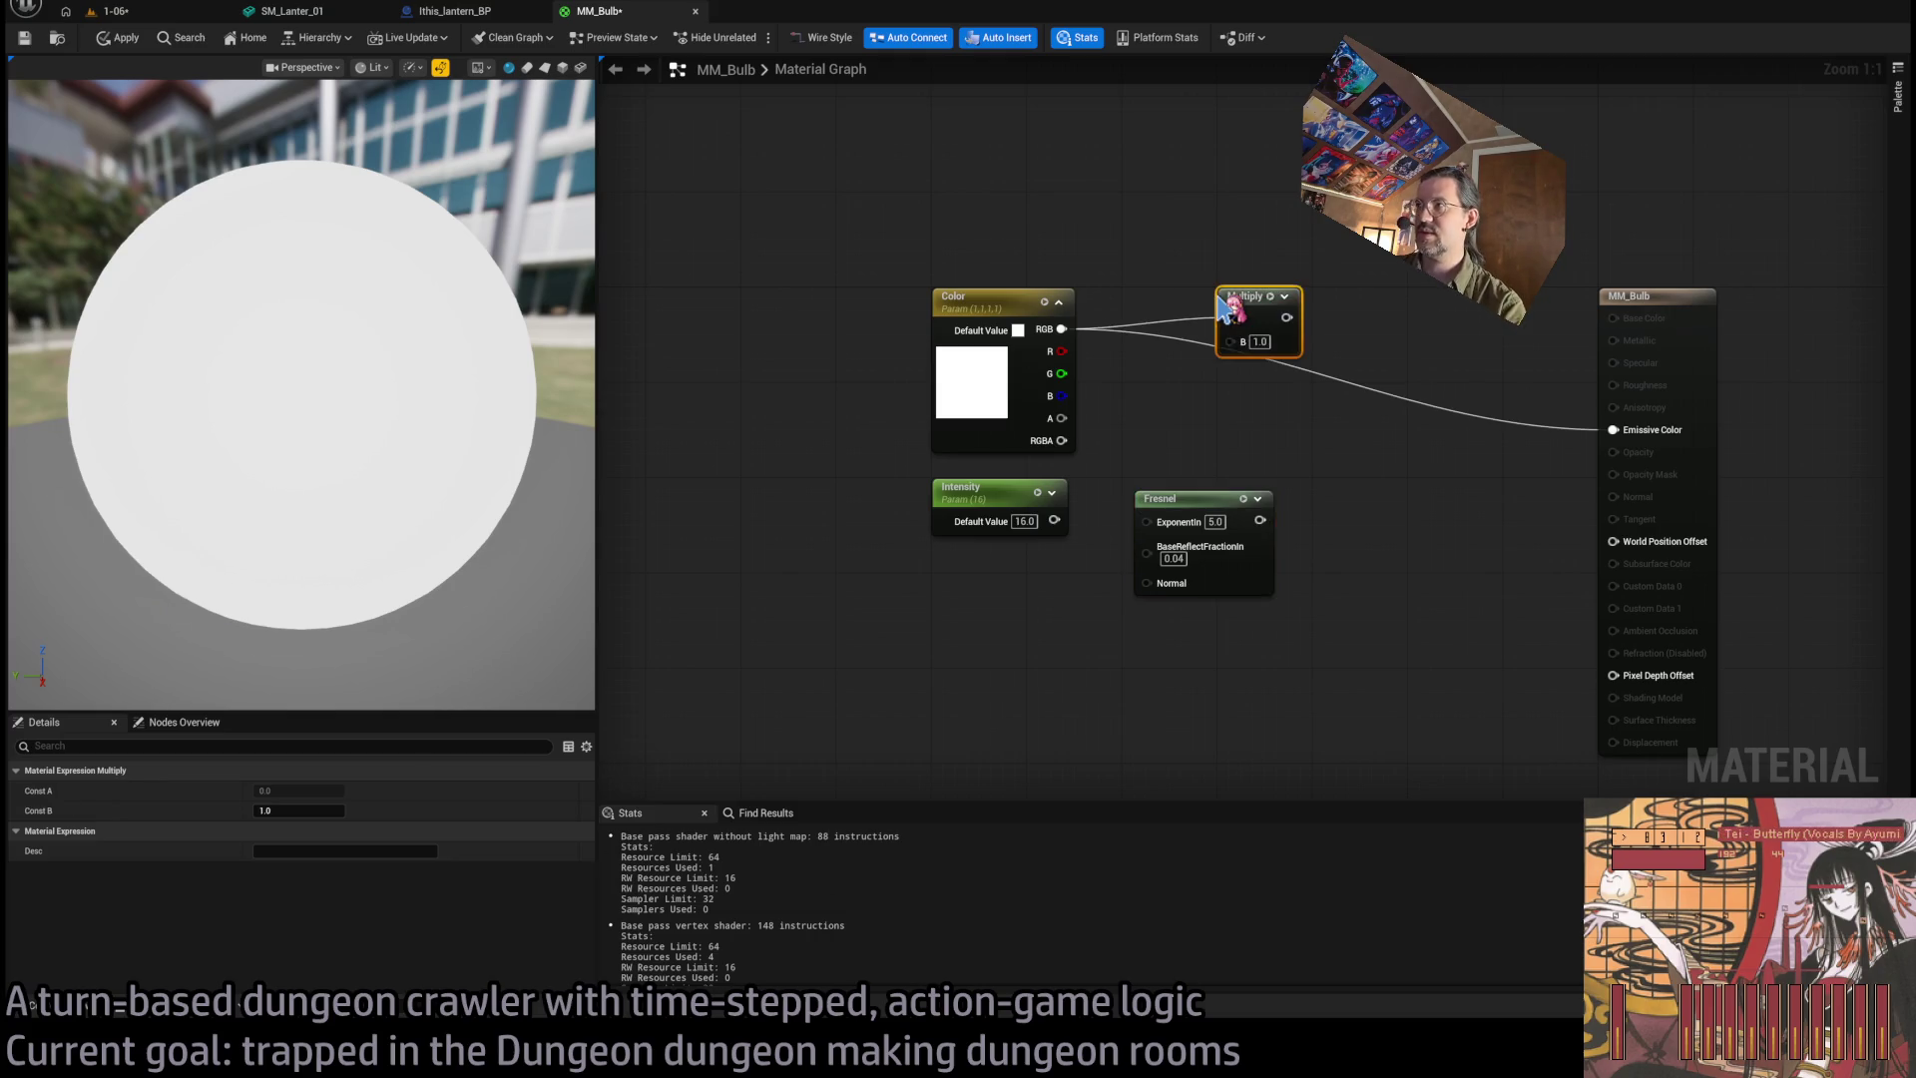
mouse_move(1260, 520)
left_mouse_down()
mouse_move(1231, 341)
mouse_move(1613, 429)
left_mouse_up()
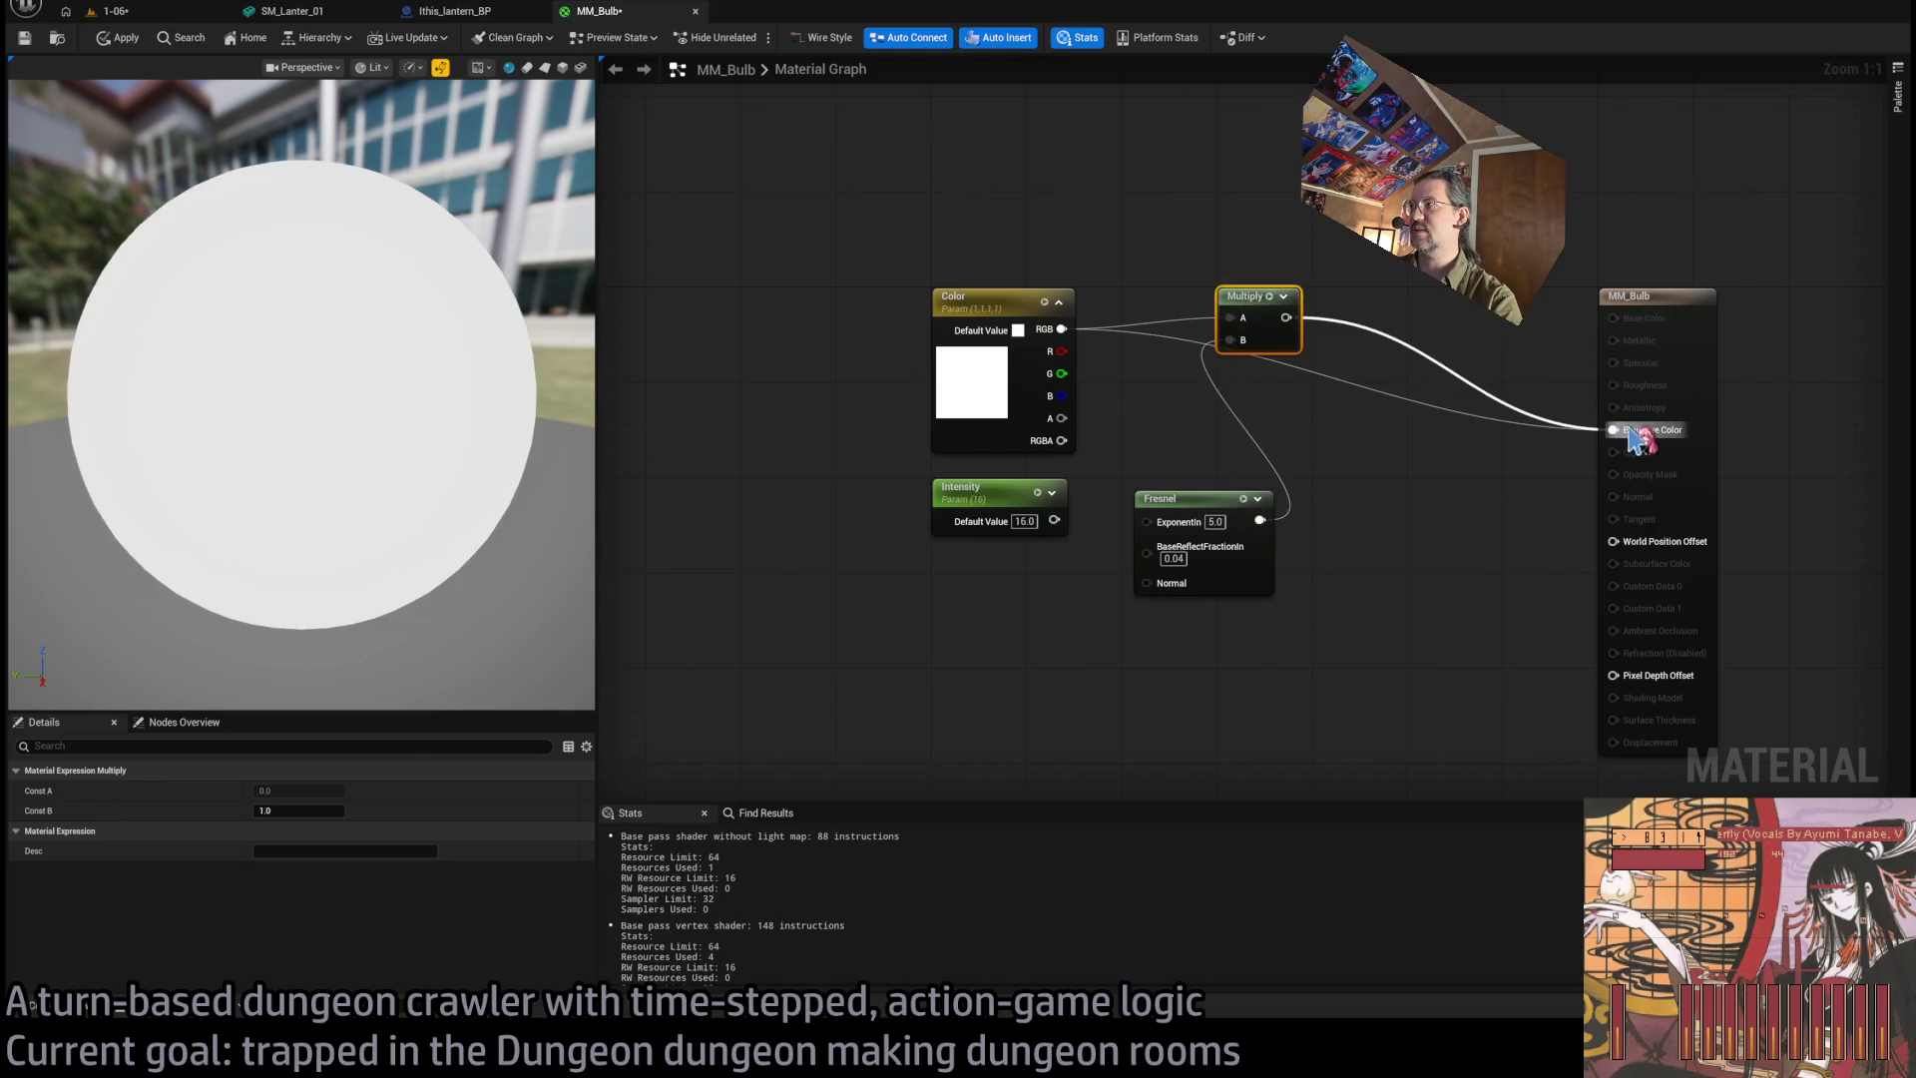
mouse_move(1200, 521)
left_mouse_down()
mouse_move(1282, 395)
mouse_move(1271, 530)
left_mouse_up()
left_click(1345, 451)
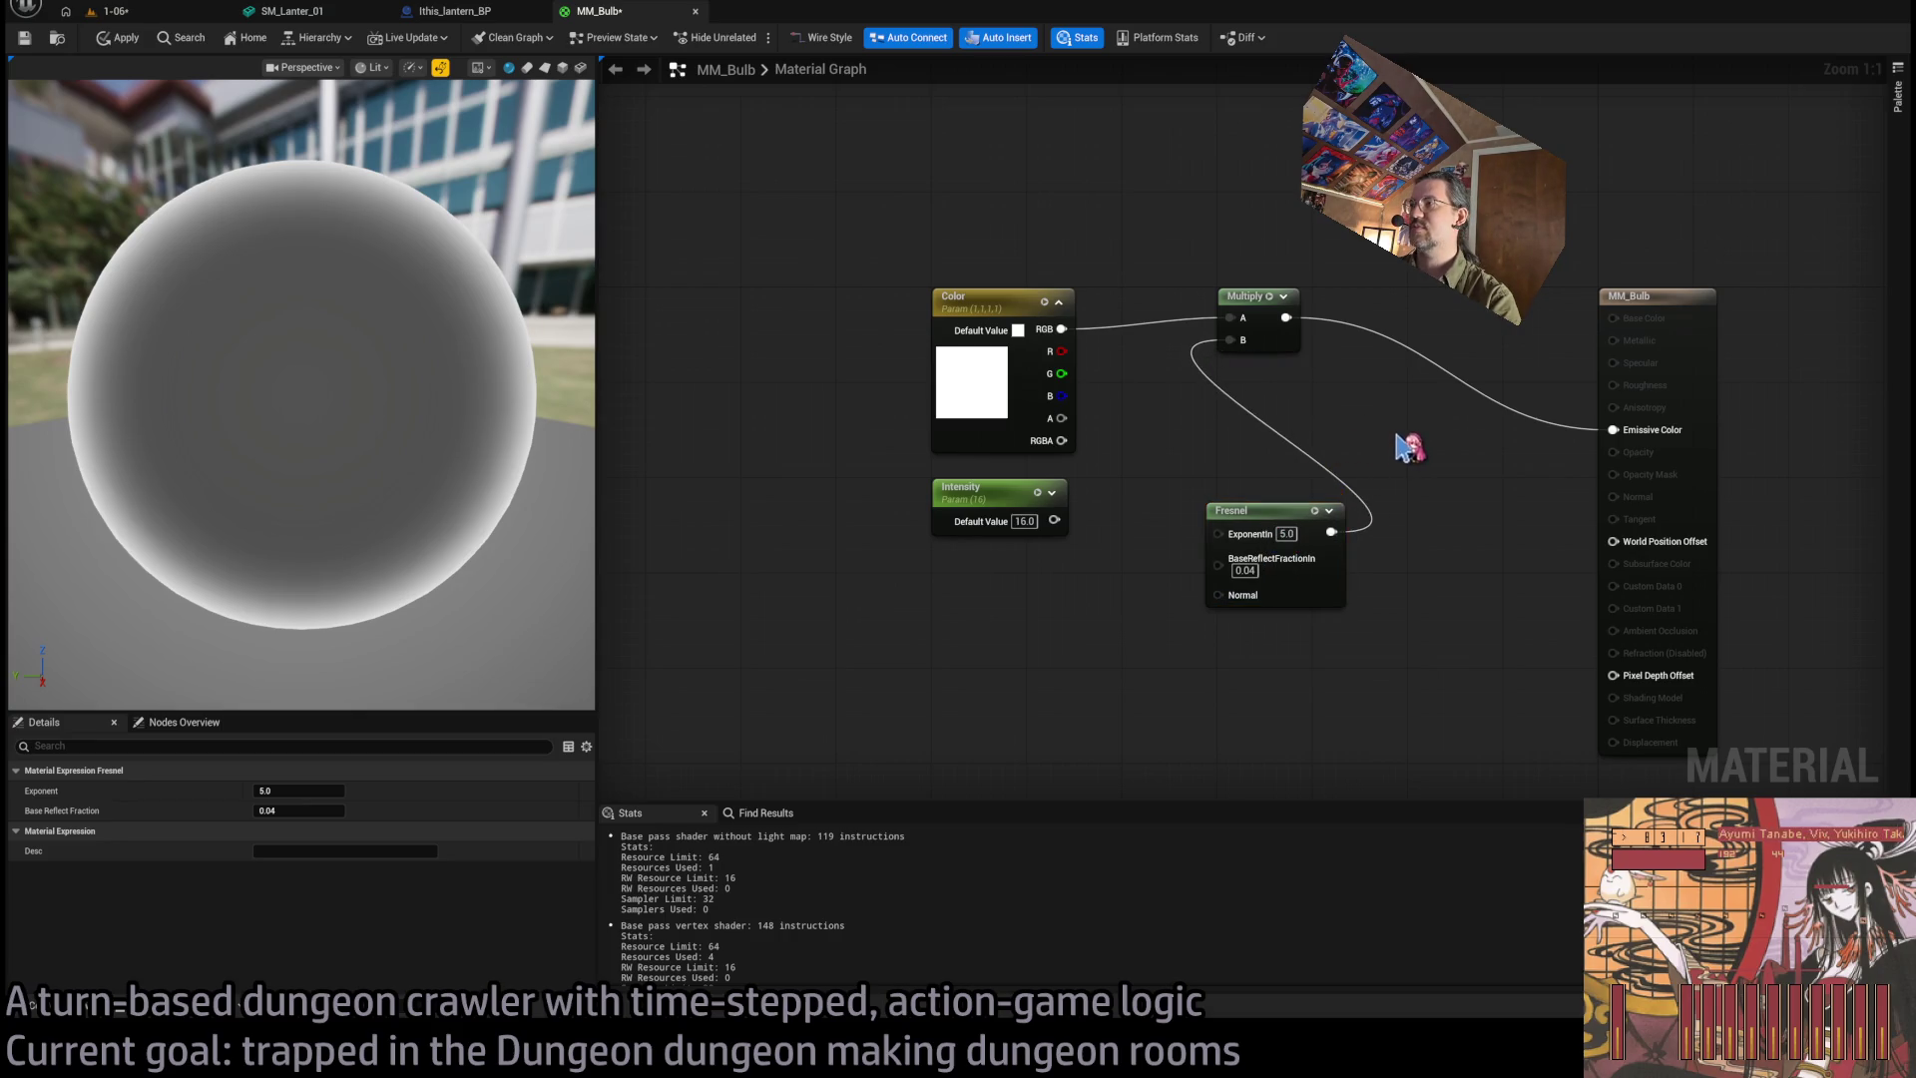
Set the Fresnel base reflect fraction to 0.1 and insert a one-minus node after it.
left_click(1245, 568)
type("0.1")
key("Return")
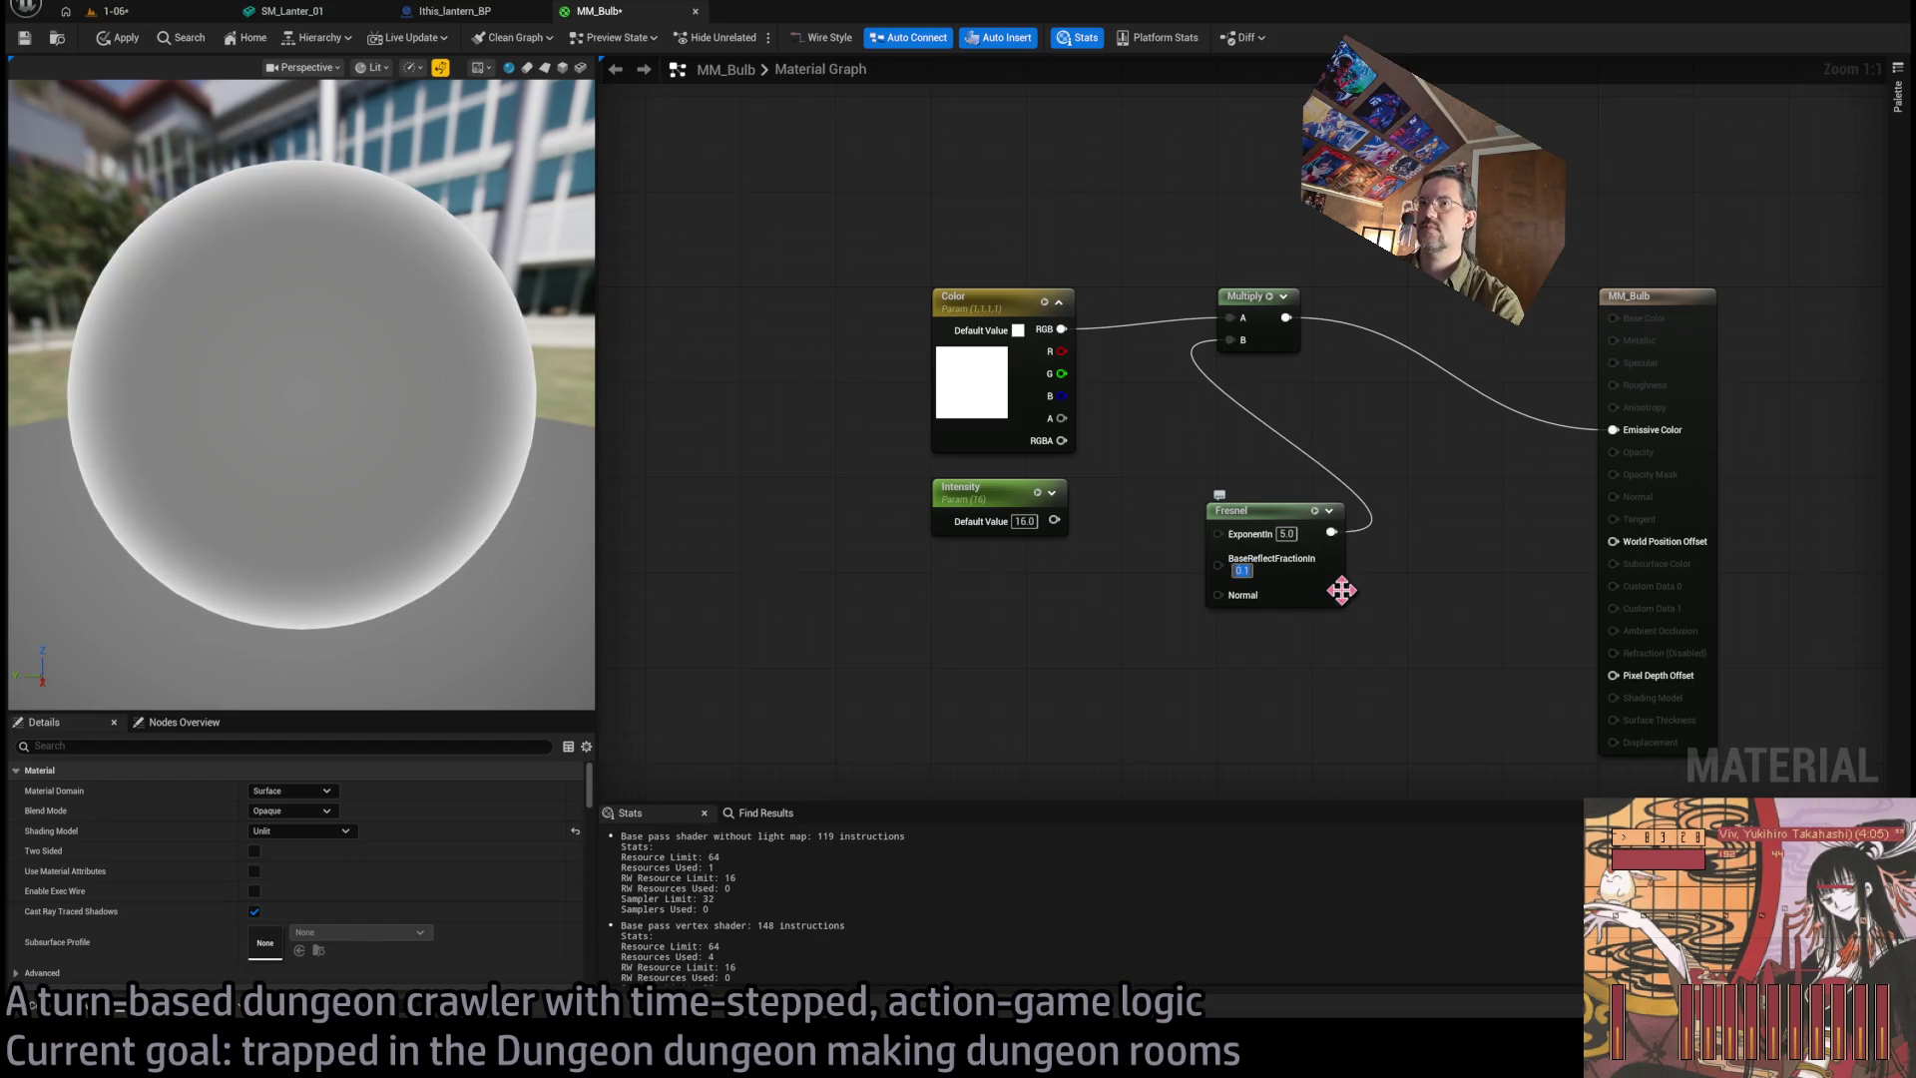
mouse_move(1332, 531)
left_mouse_down()
mouse_move(1238, 439)
mouse_move(1229, 481)
left_mouse_up()
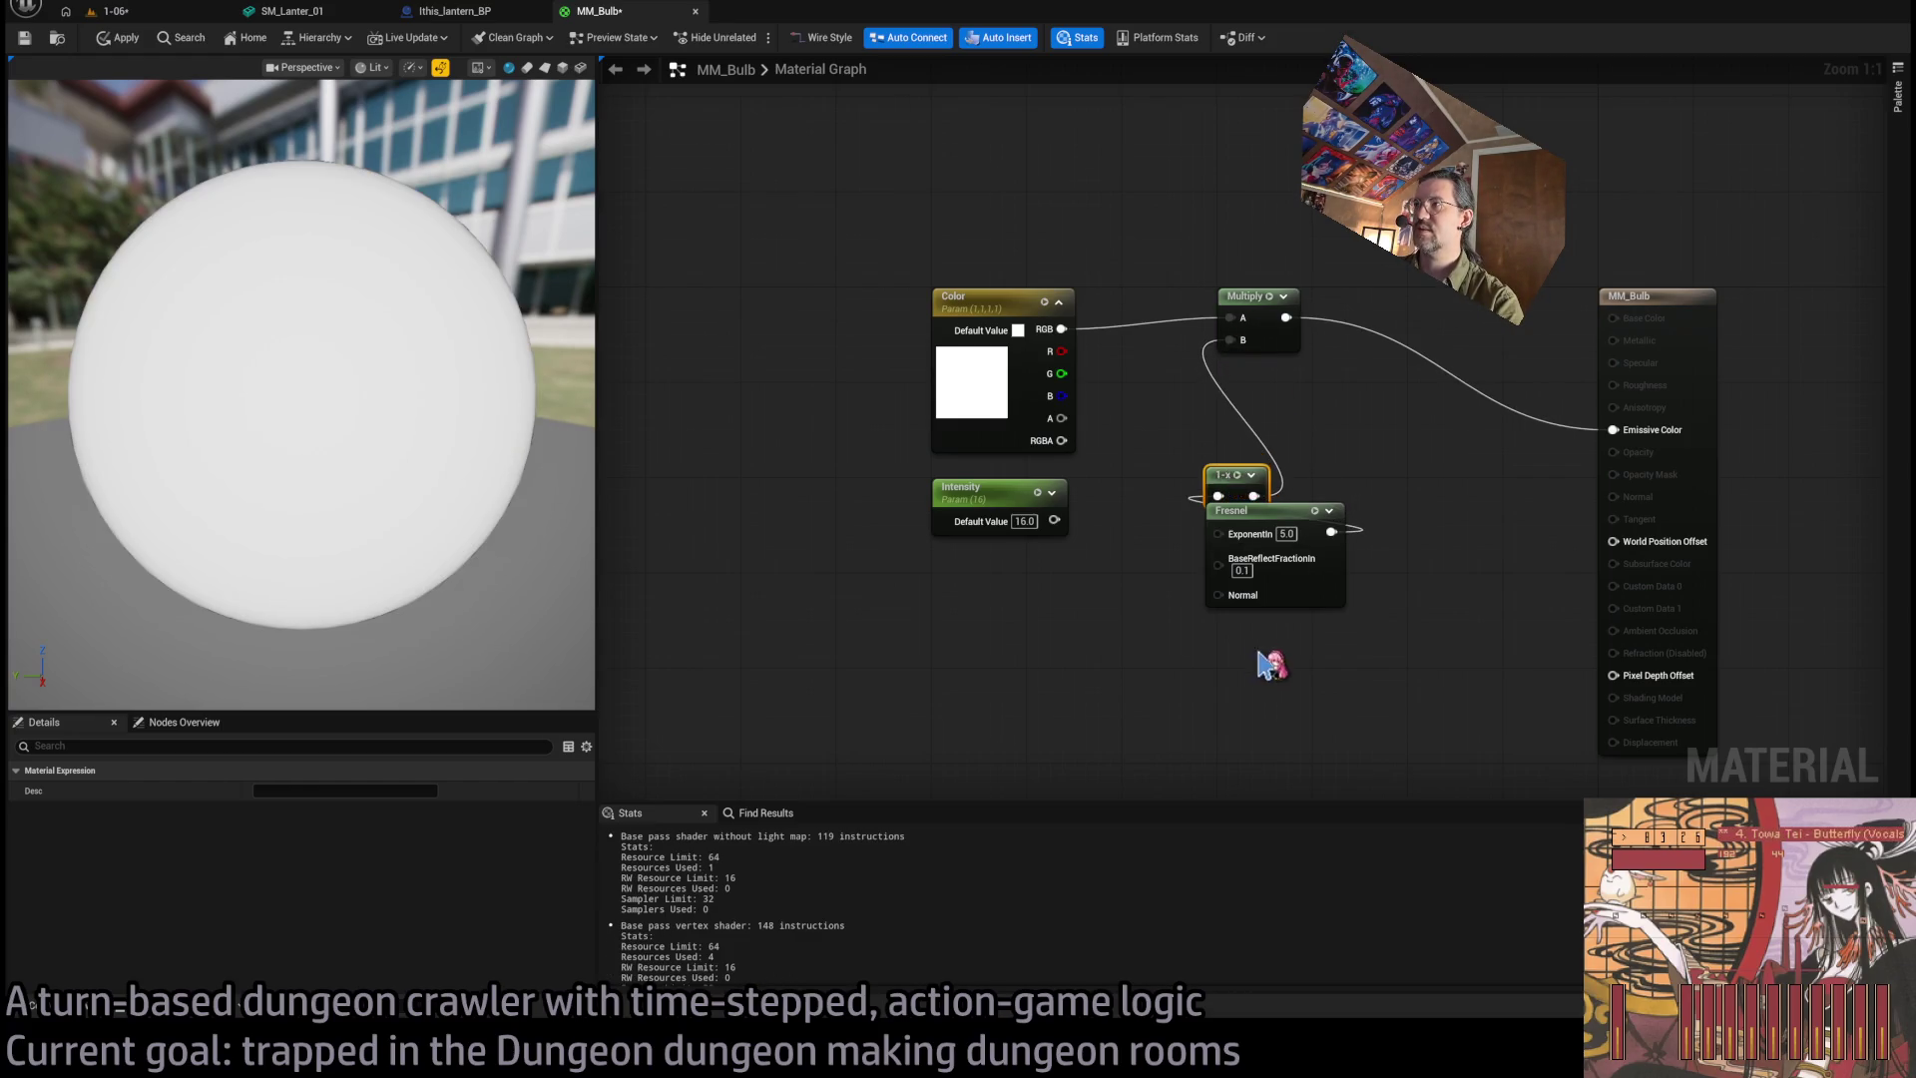
mouse_move(1235, 671)
left_mouse_down()
mouse_move(1225, 464)
mouse_move(1242, 401)
left_mouse_up()
left_click(1213, 597)
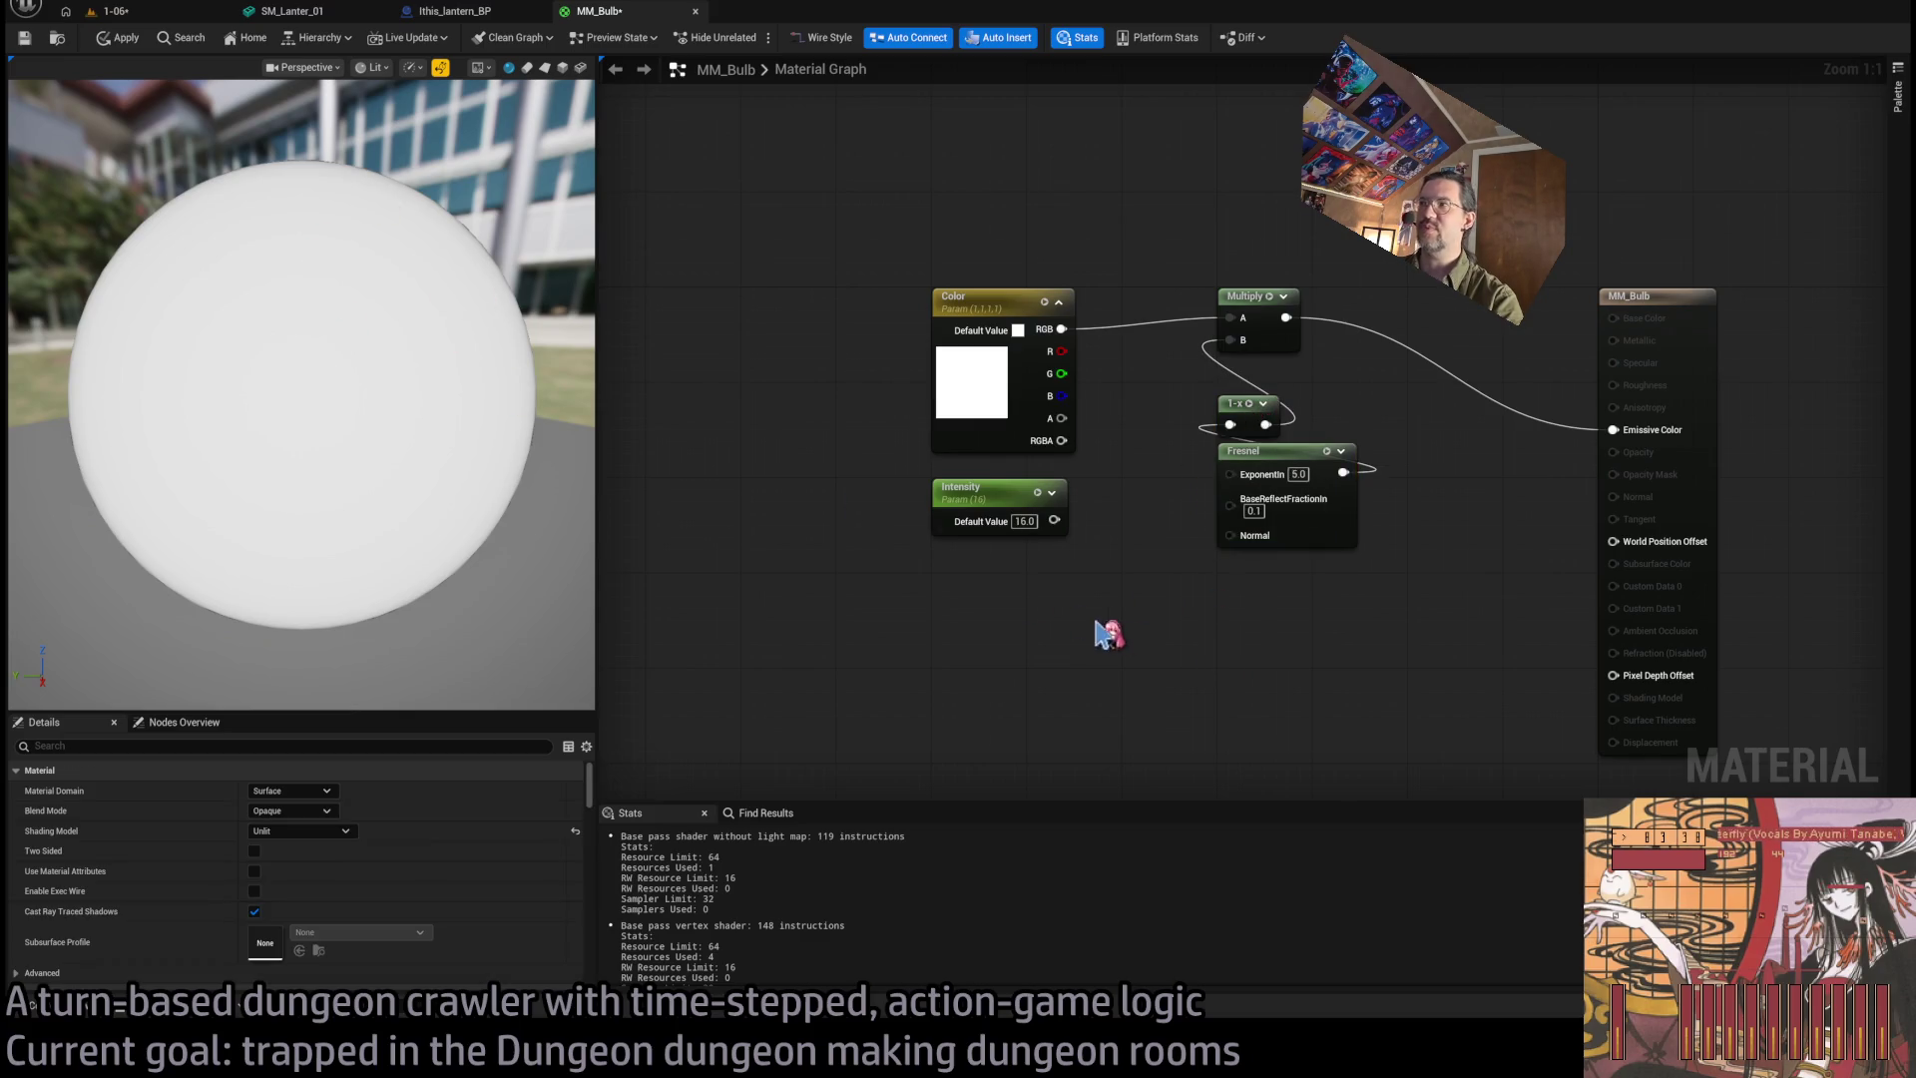
Change the Fresnel base reflect fraction to 0.0 and delete the Multiply node.
left_click(1255, 510)
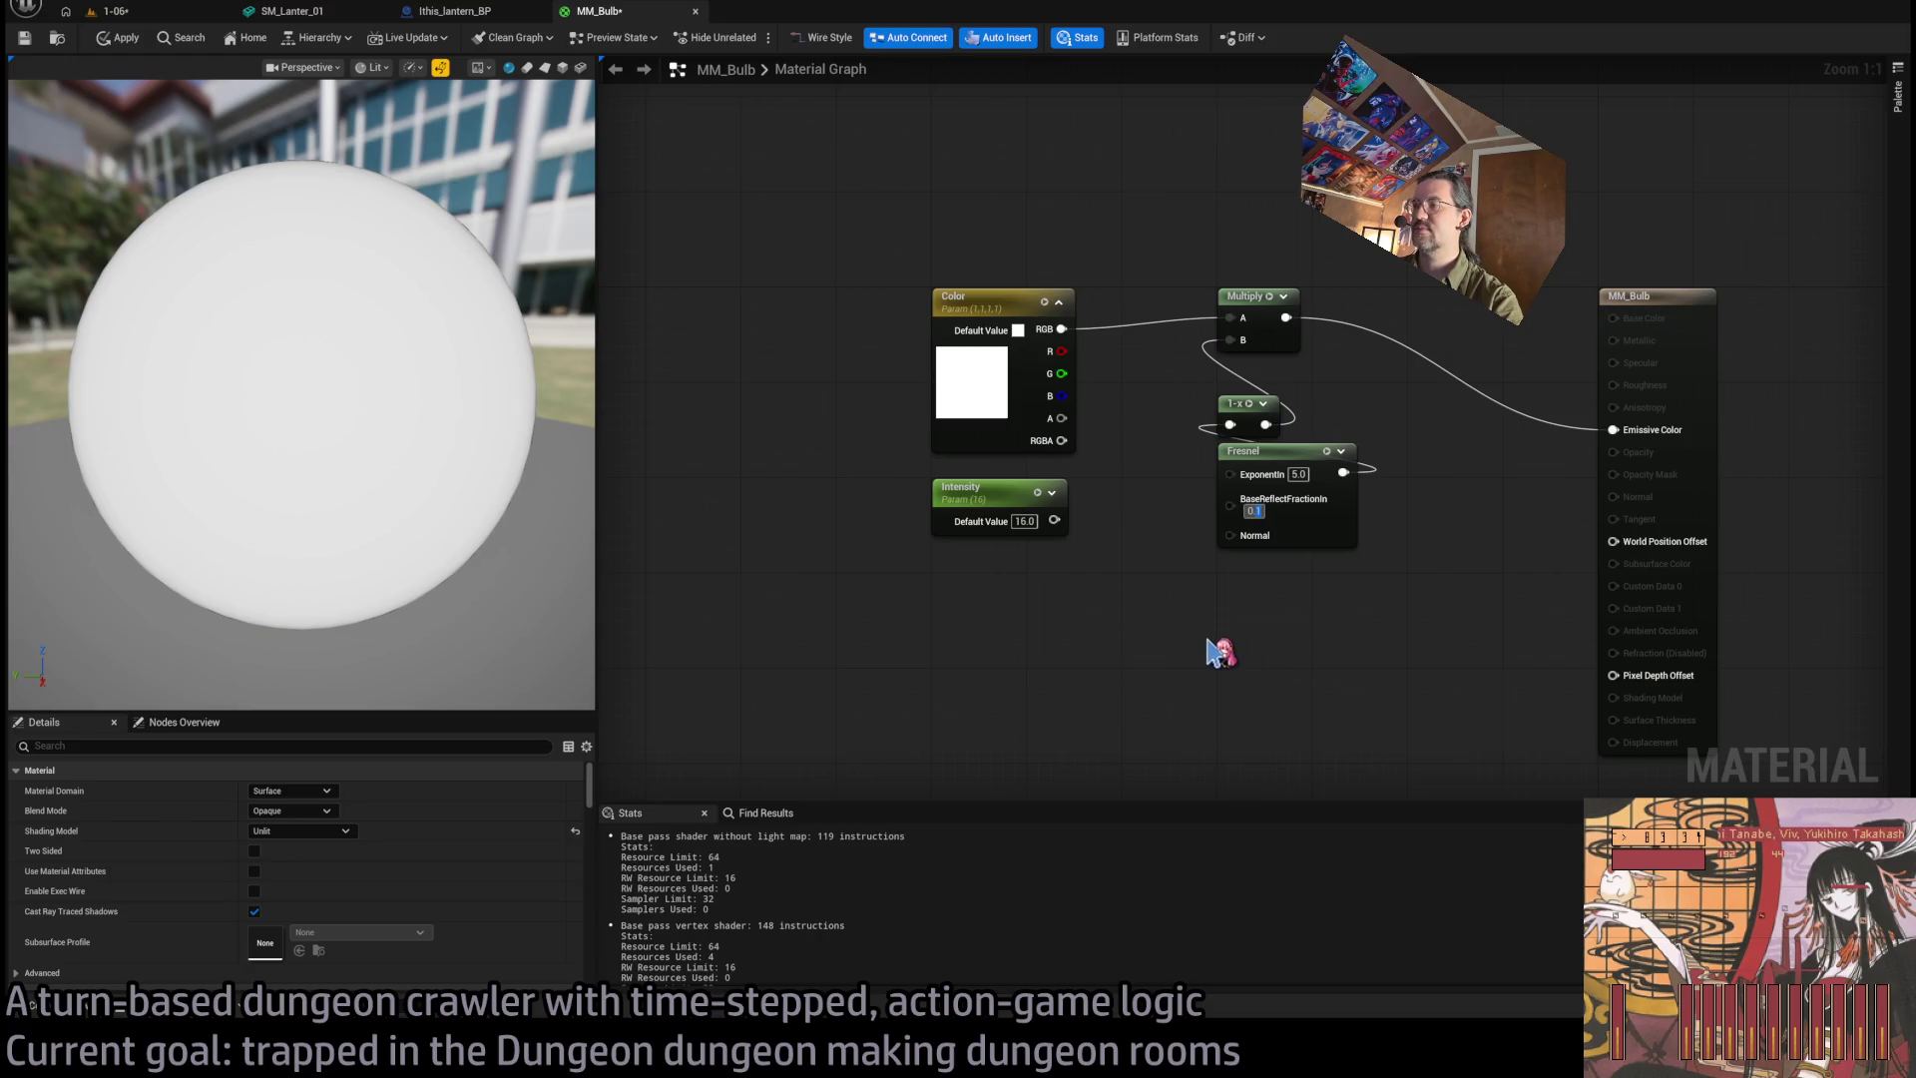
key("BackSpace")
type("0")
key("Return")
left_click_drag(1312, 249, 1247, 347)
key("Delete")
Add a Lerp with Color in A and Fresnel in Alpha, feeding Emissive Color.
mouse_move(1061, 329)
left_mouse_down()
mouse_move(1259, 299)
mouse_move(1265, 346)
mouse_move(1277, 321)
left_mouse_up()
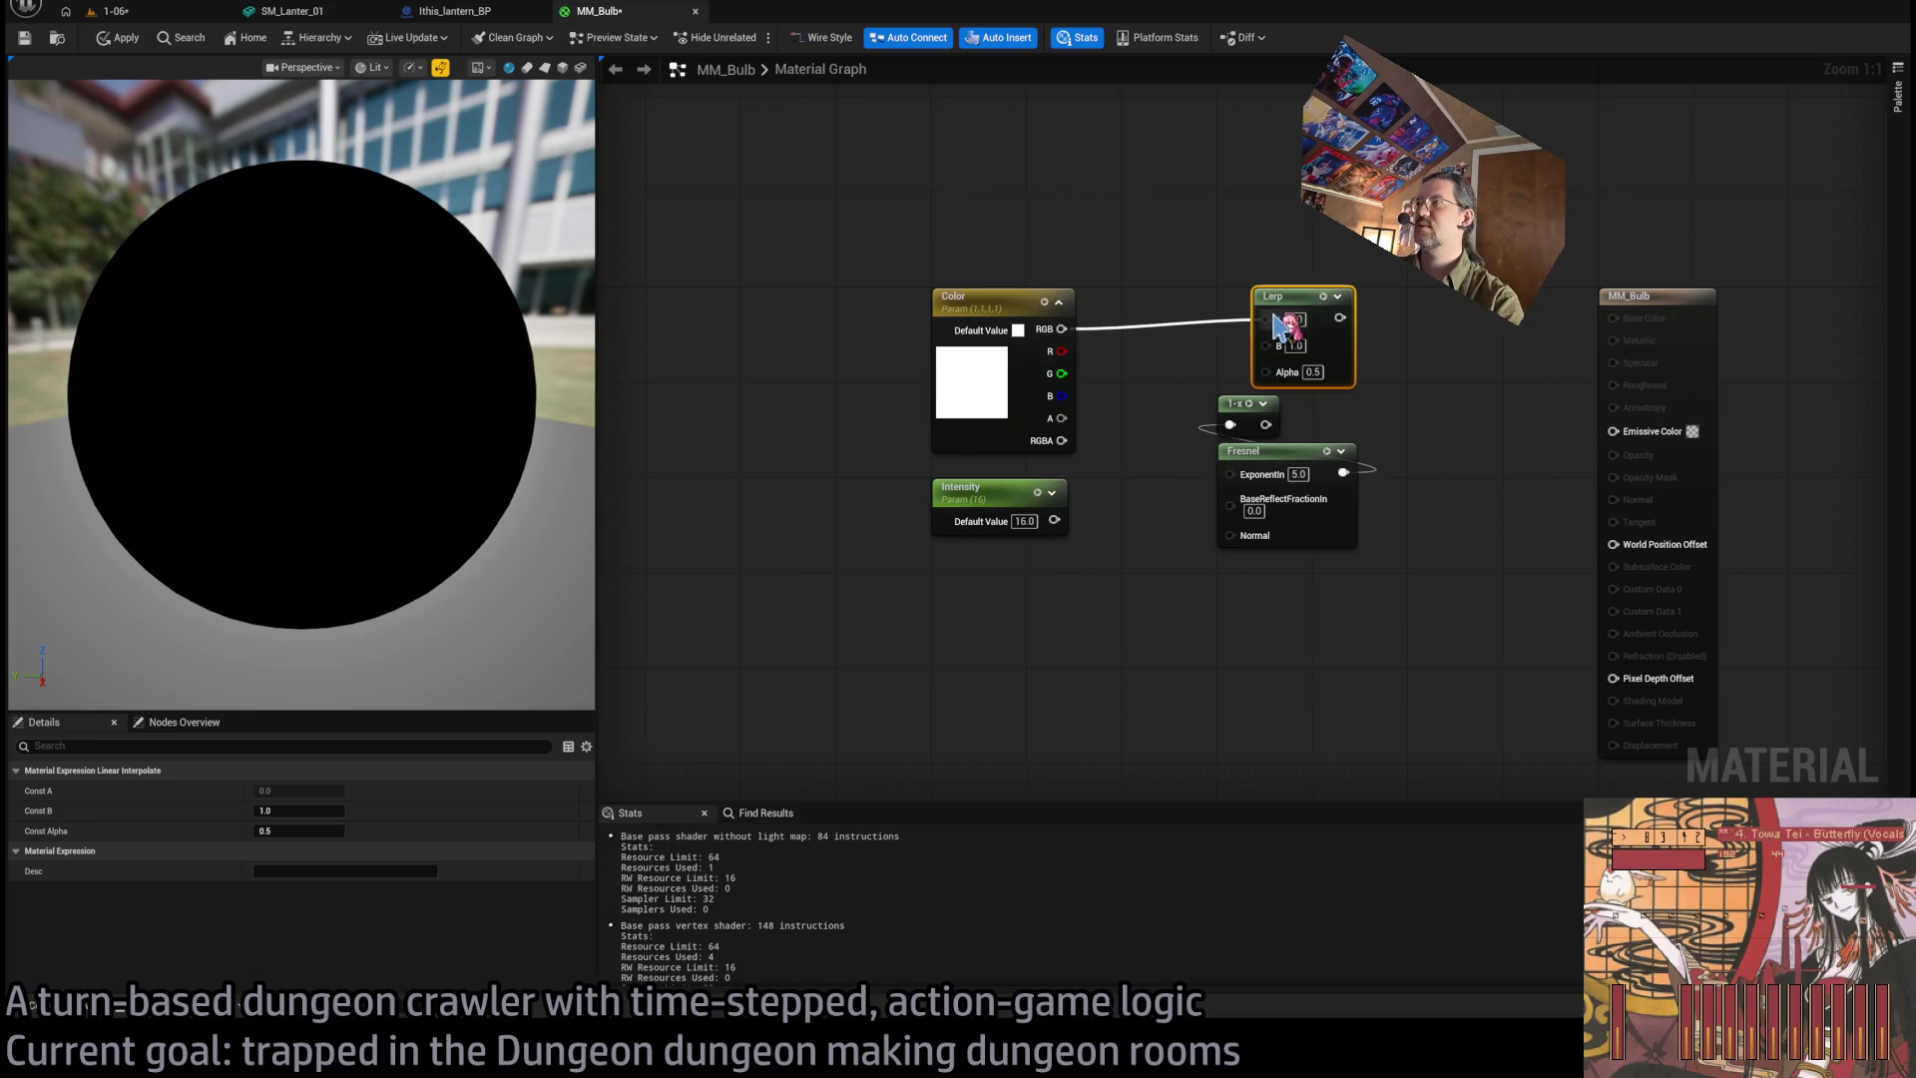
mouse_move(1355, 506)
left_mouse_down()
mouse_move(1318, 434)
mouse_move(1329, 506)
mouse_move(1266, 367)
left_mouse_up()
mouse_move(1283, 292)
left_mouse_down()
mouse_move(1247, 293)
mouse_move(1613, 430)
left_mouse_up()
left_click(1370, 406)
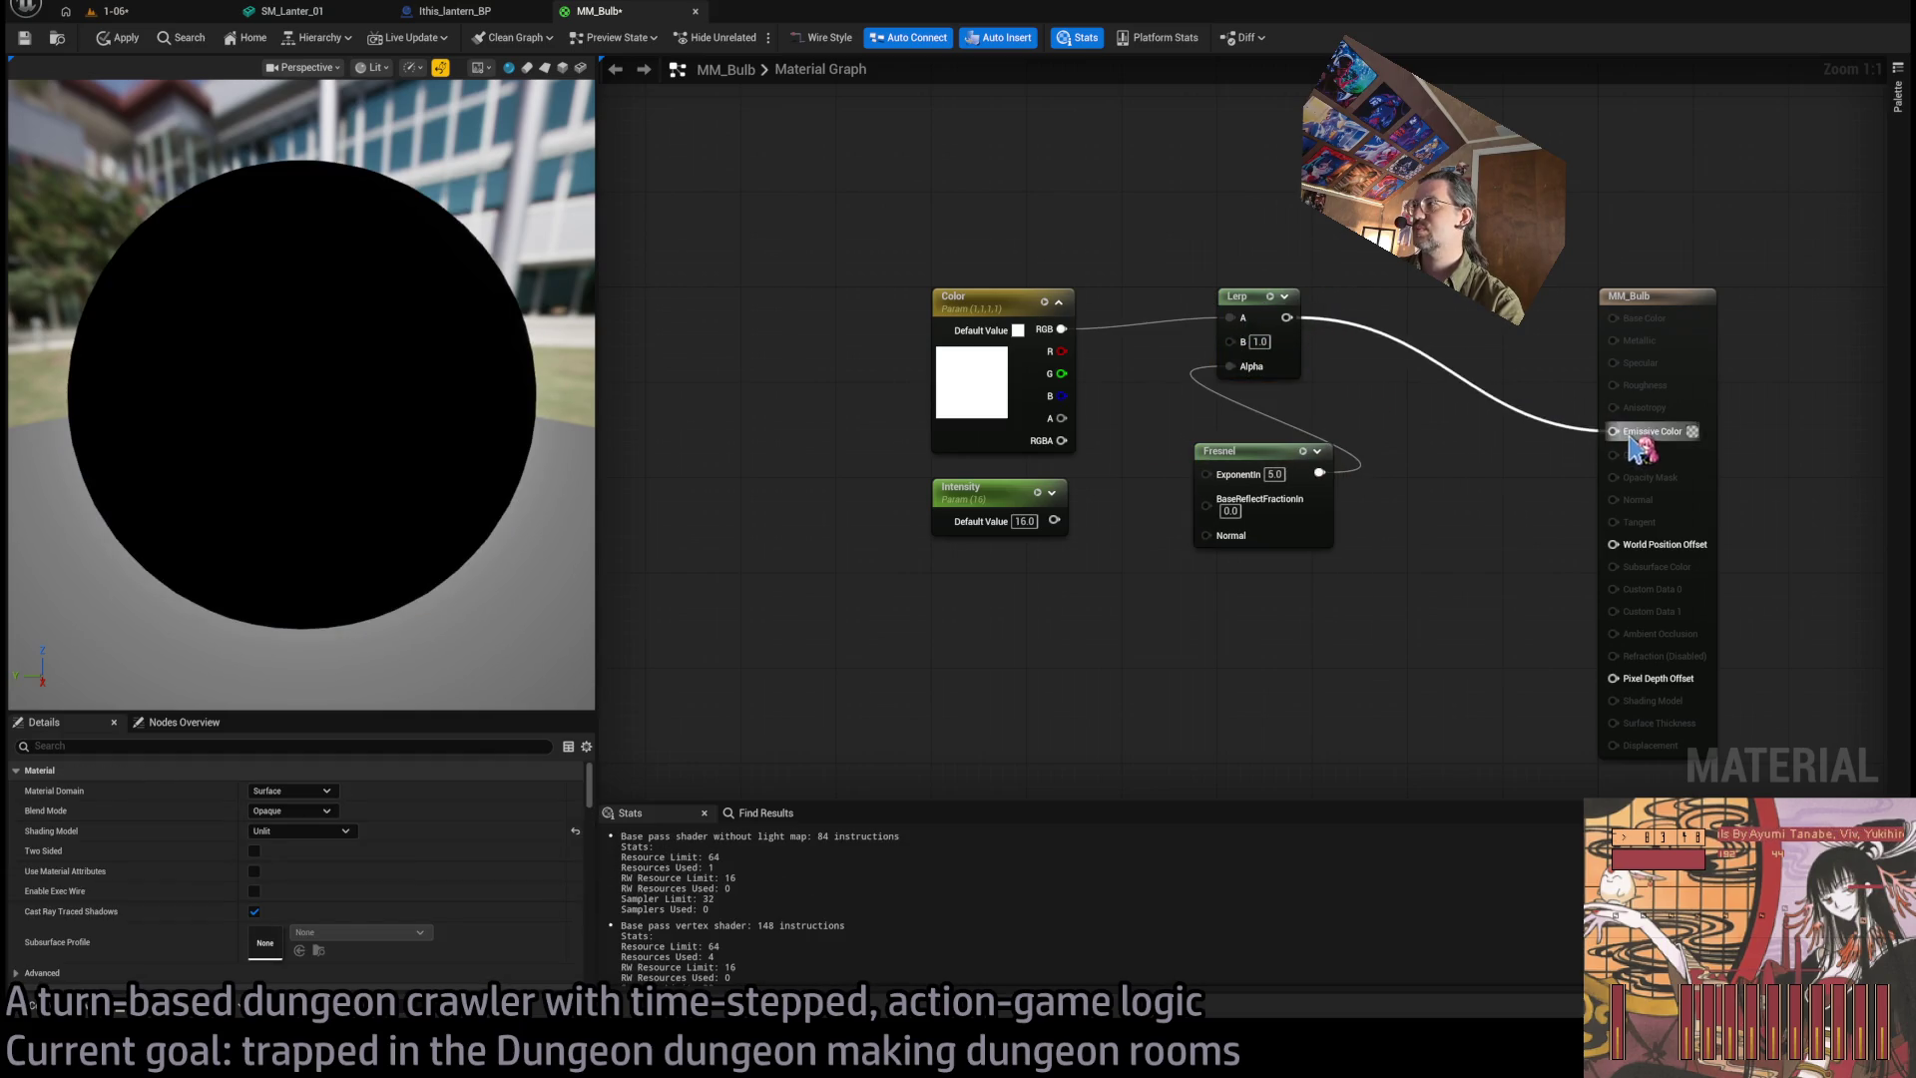
scroll(350, 398, "down", 4)
Set the Lerp's B to 0.0 and the Fresnel exponent to 1.0.
left_click(1259, 341)
type("0")
key("Return")
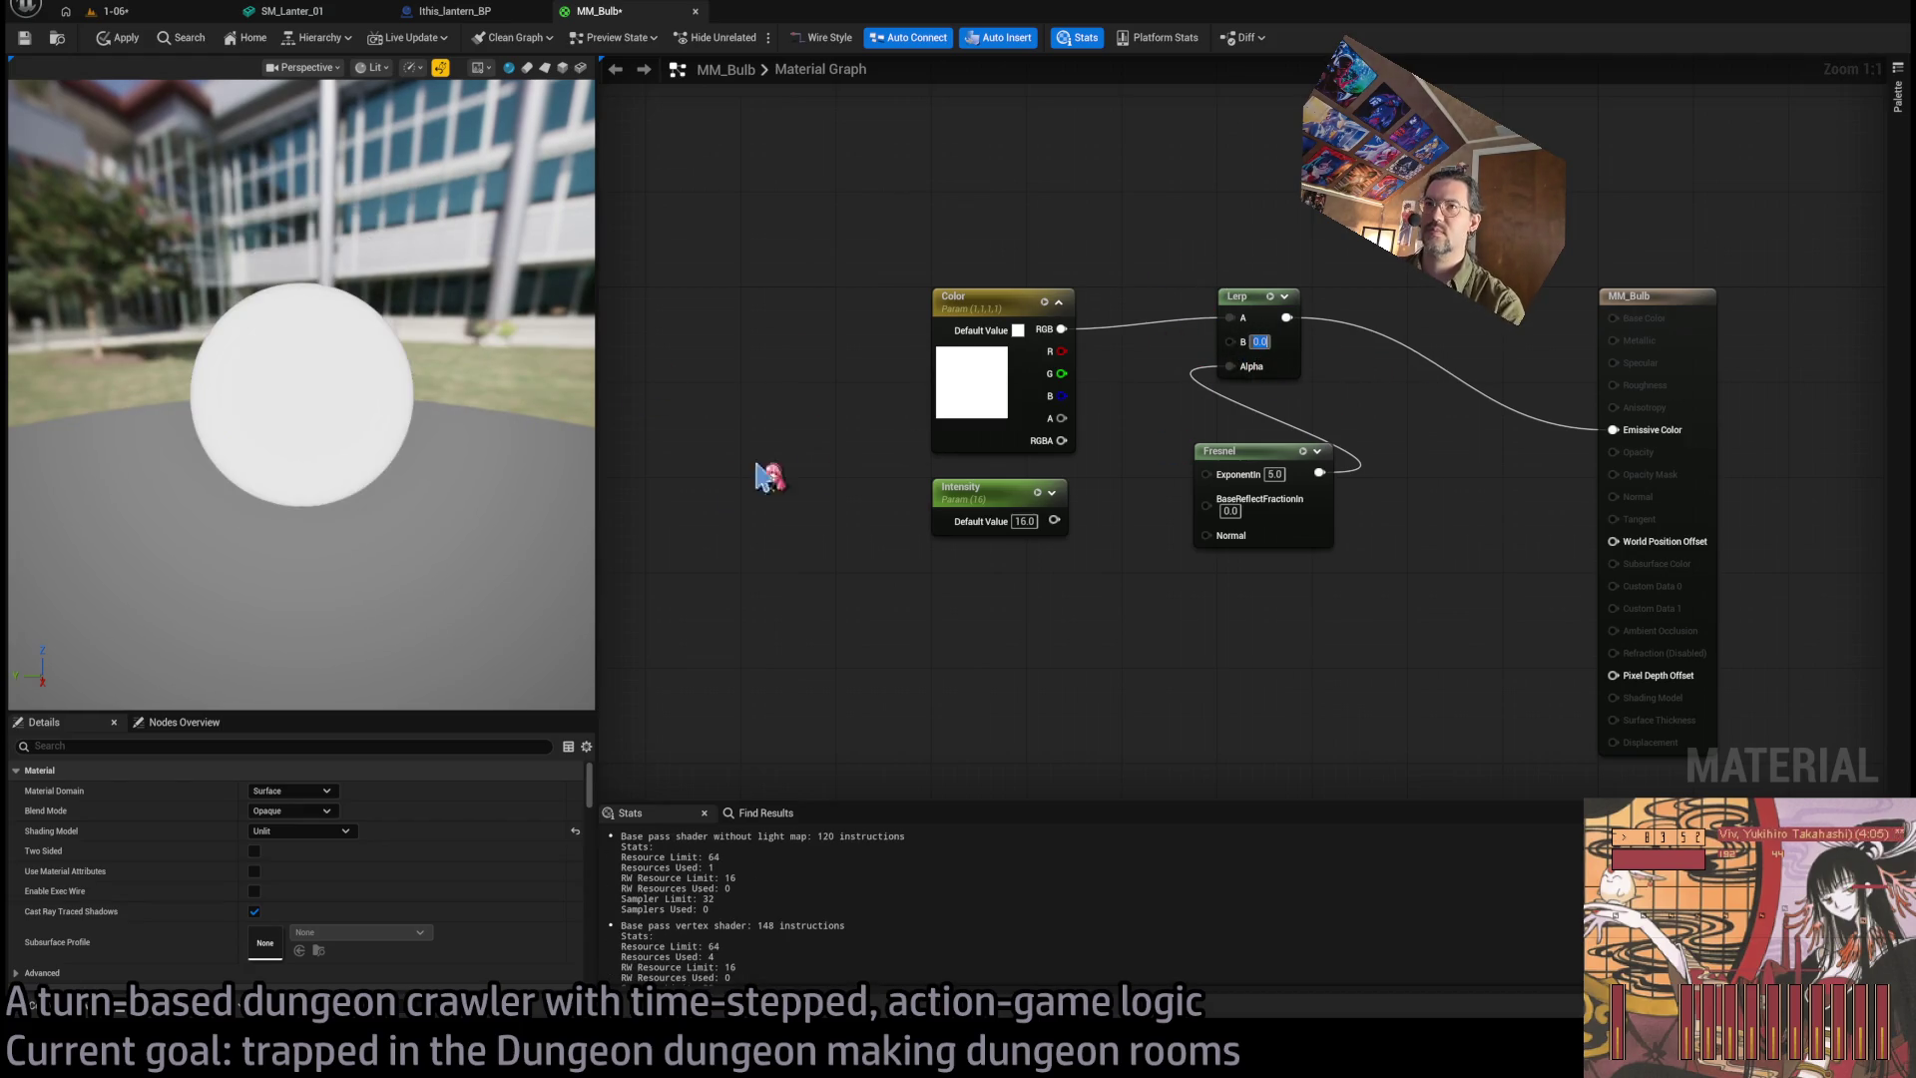
left_click_drag(347, 450, 419, 450)
left_click(1274, 474)
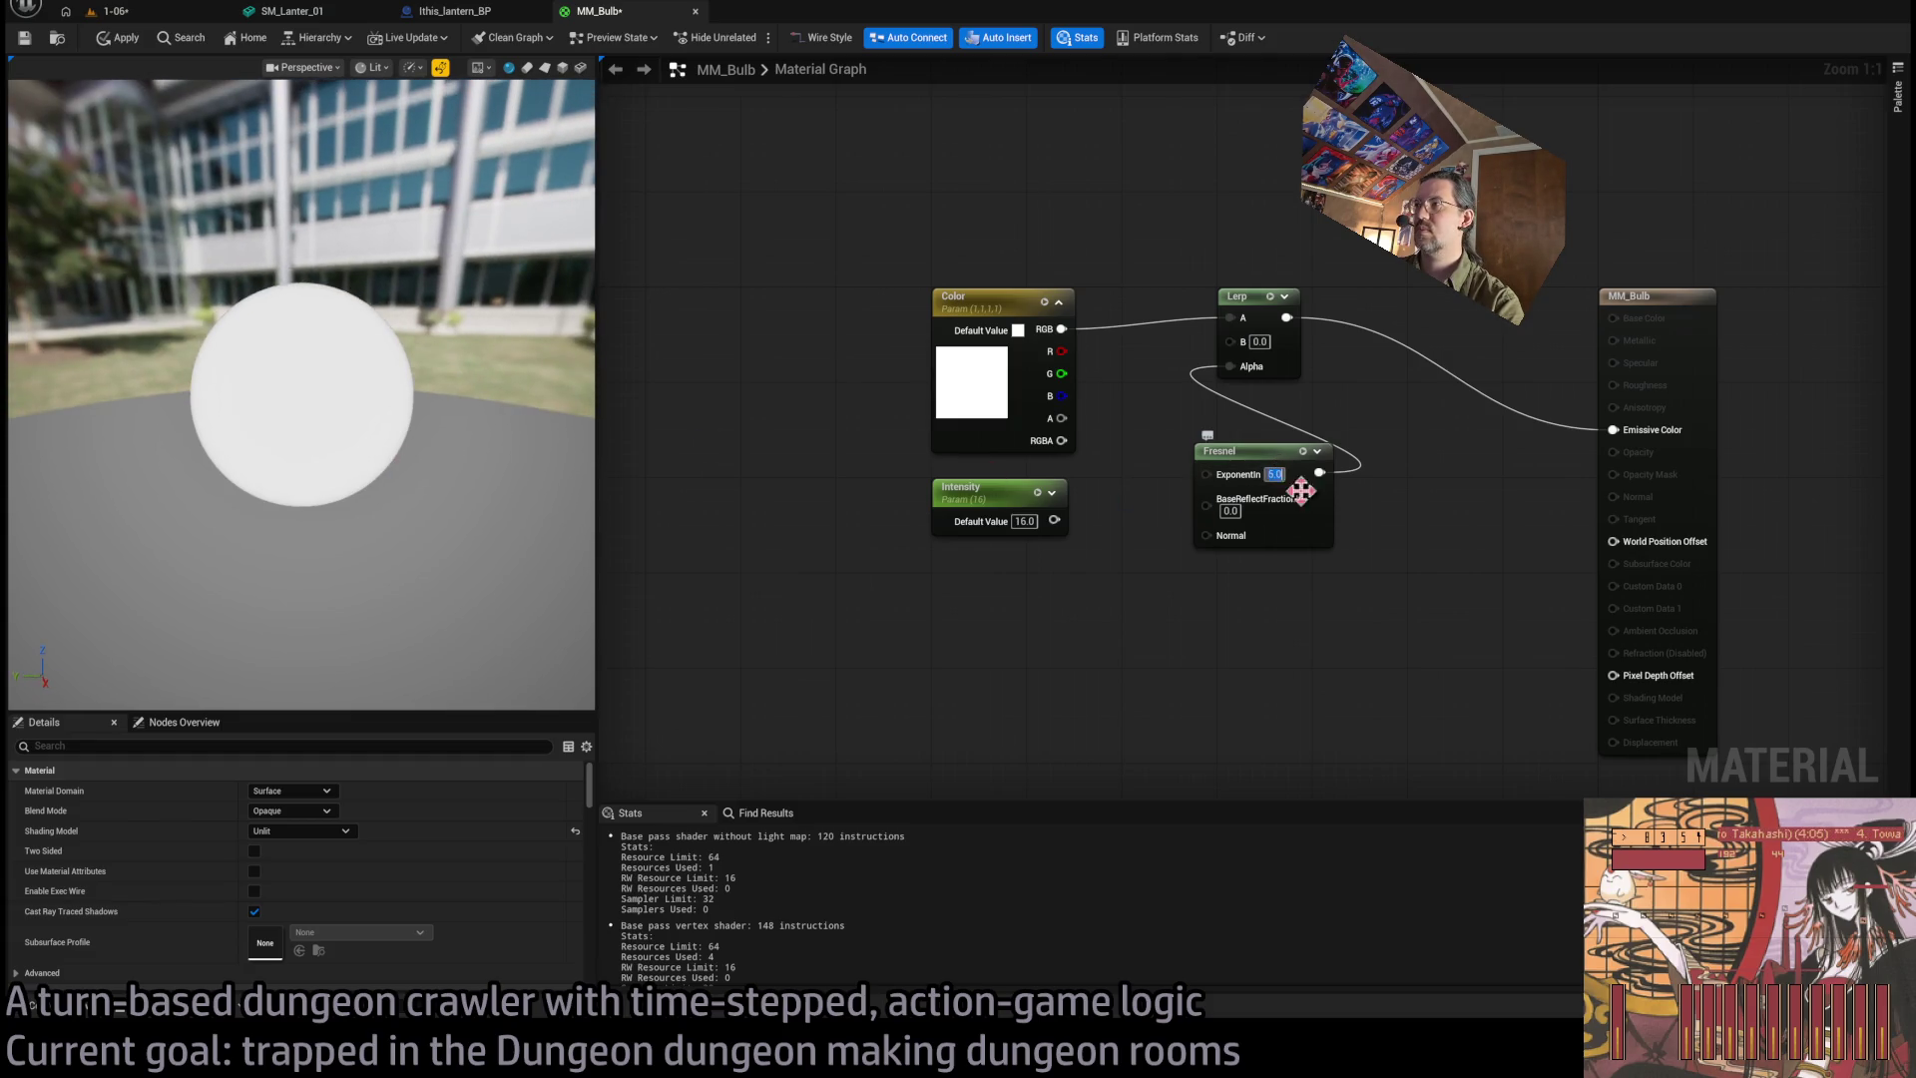
type("3")
key("Return")
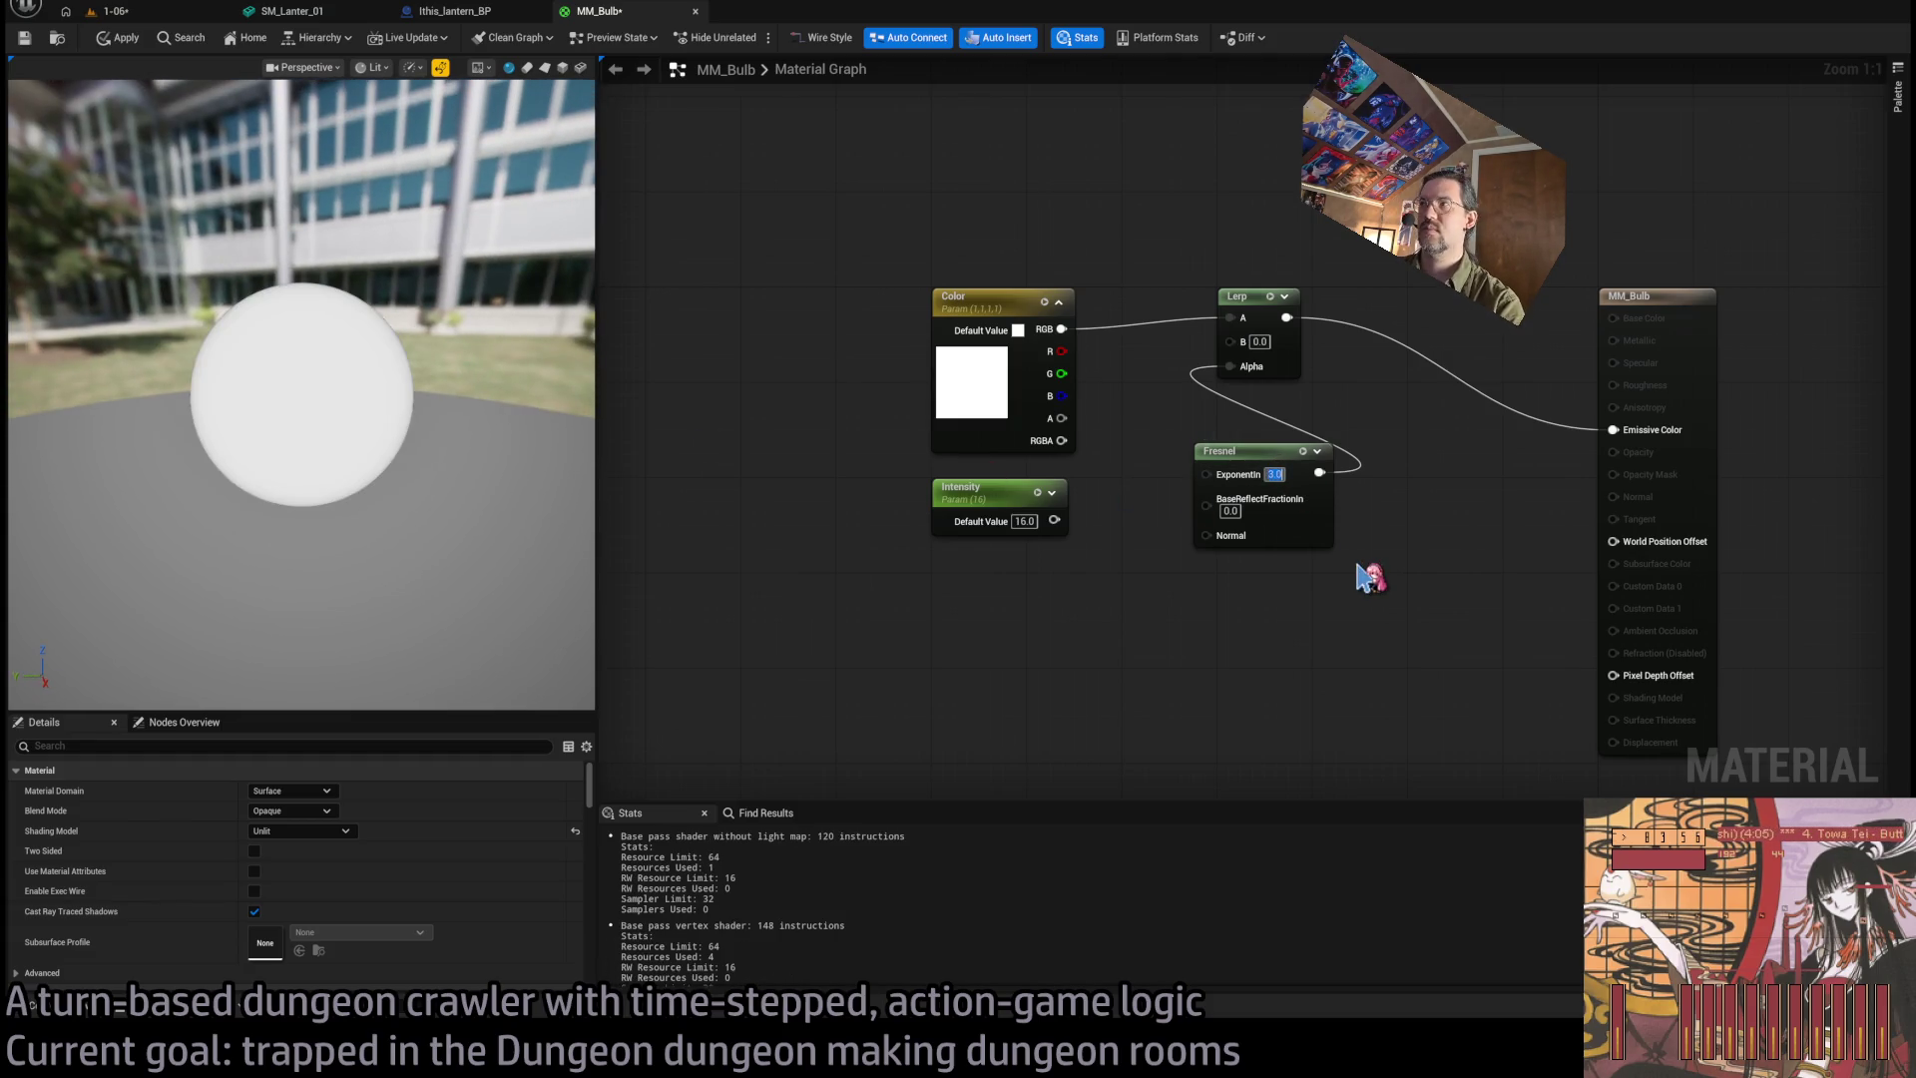
type("1")
key("Return")
left_click_drag(502, 546, 365, 531)
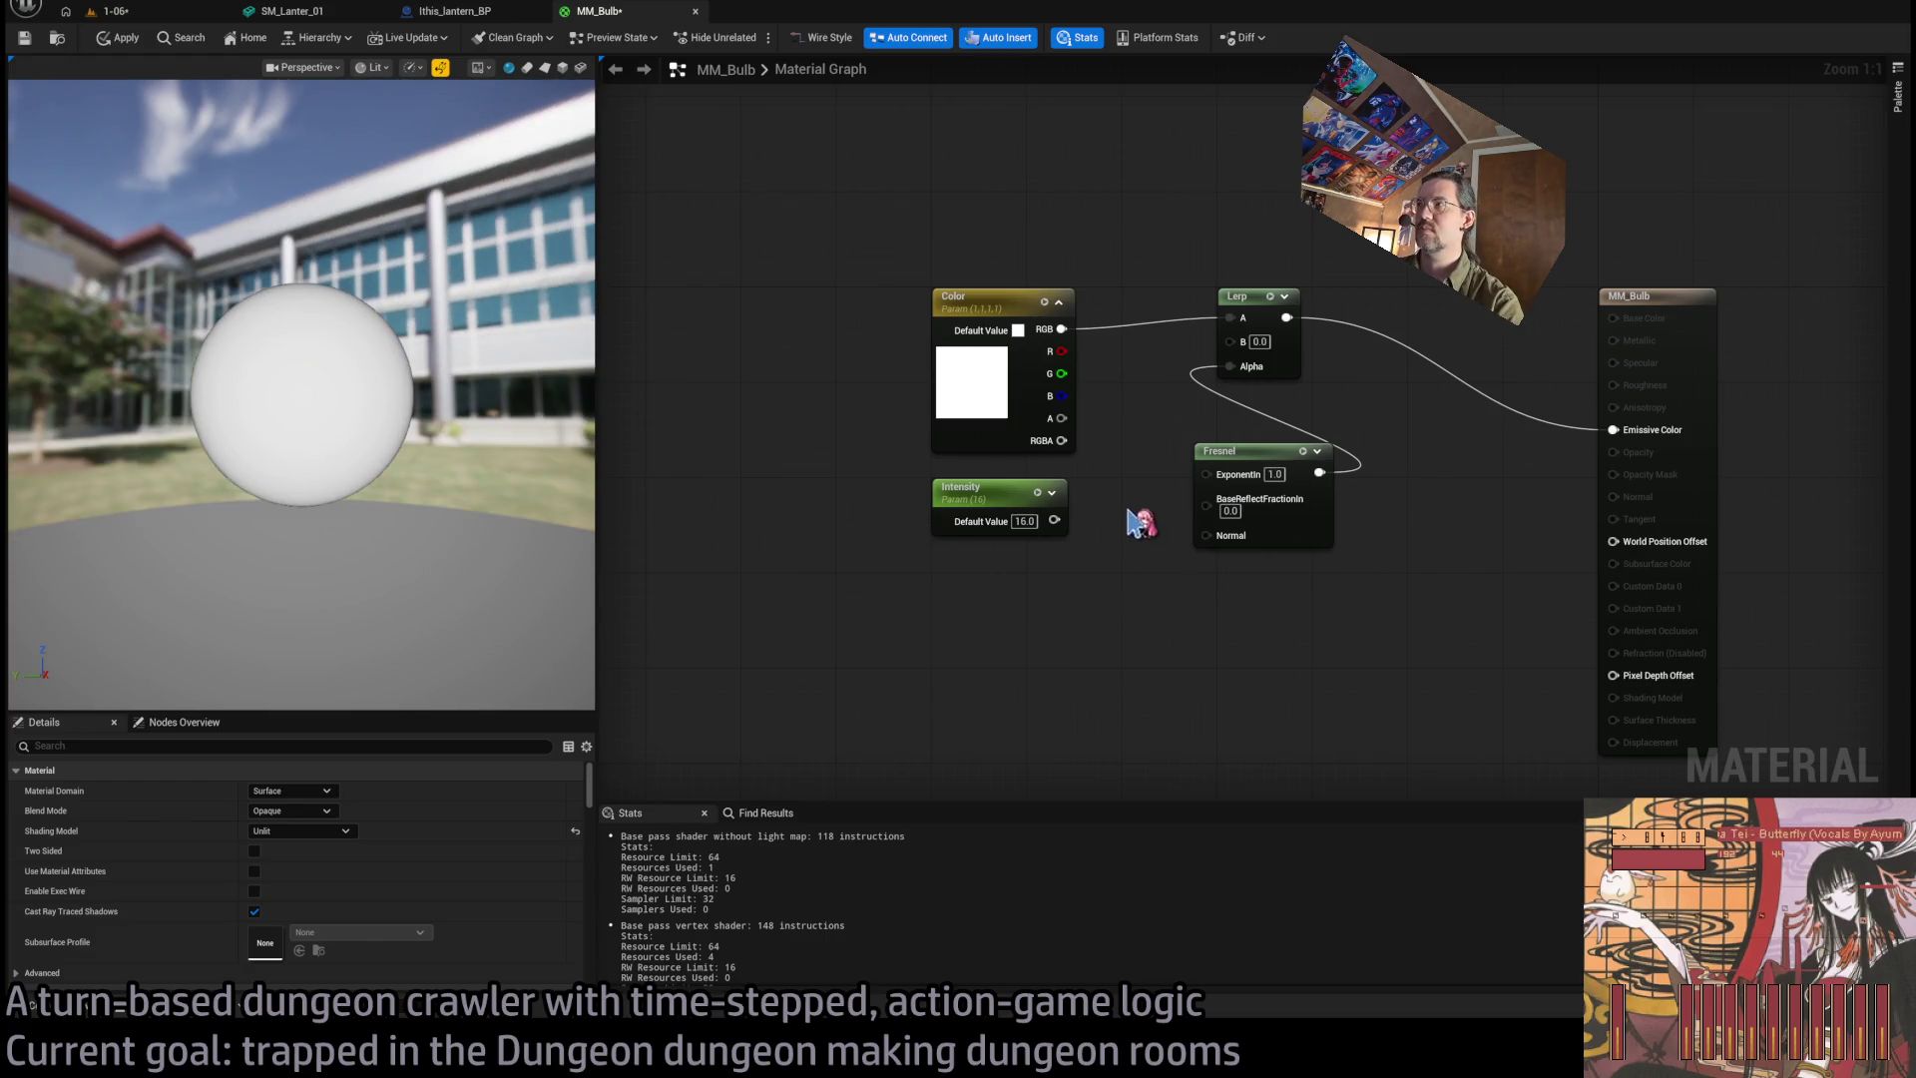
Multiply Color by Intensity into Lerp A, and duplicate the Multiply to feed Lerp B.
left_click_drag(925, 290, 1102, 617)
mouse_move(1079, 346)
left_mouse_down()
mouse_move(708, 346)
mouse_move(798, 357)
mouse_move(953, 439)
left_mouse_up()
left_click(888, 411)
mouse_move(858, 568)
left_mouse_down()
mouse_move(966, 494)
mouse_move(938, 566)
mouse_move(964, 483)
mouse_move(1320, 366)
left_mouse_up()
left_click_drag(978, 429, 1051, 349)
key("ctrl+d")
mouse_move(868, 377)
left_mouse_down()
mouse_move(1036, 461)
mouse_move(1321, 388)
left_mouse_up()
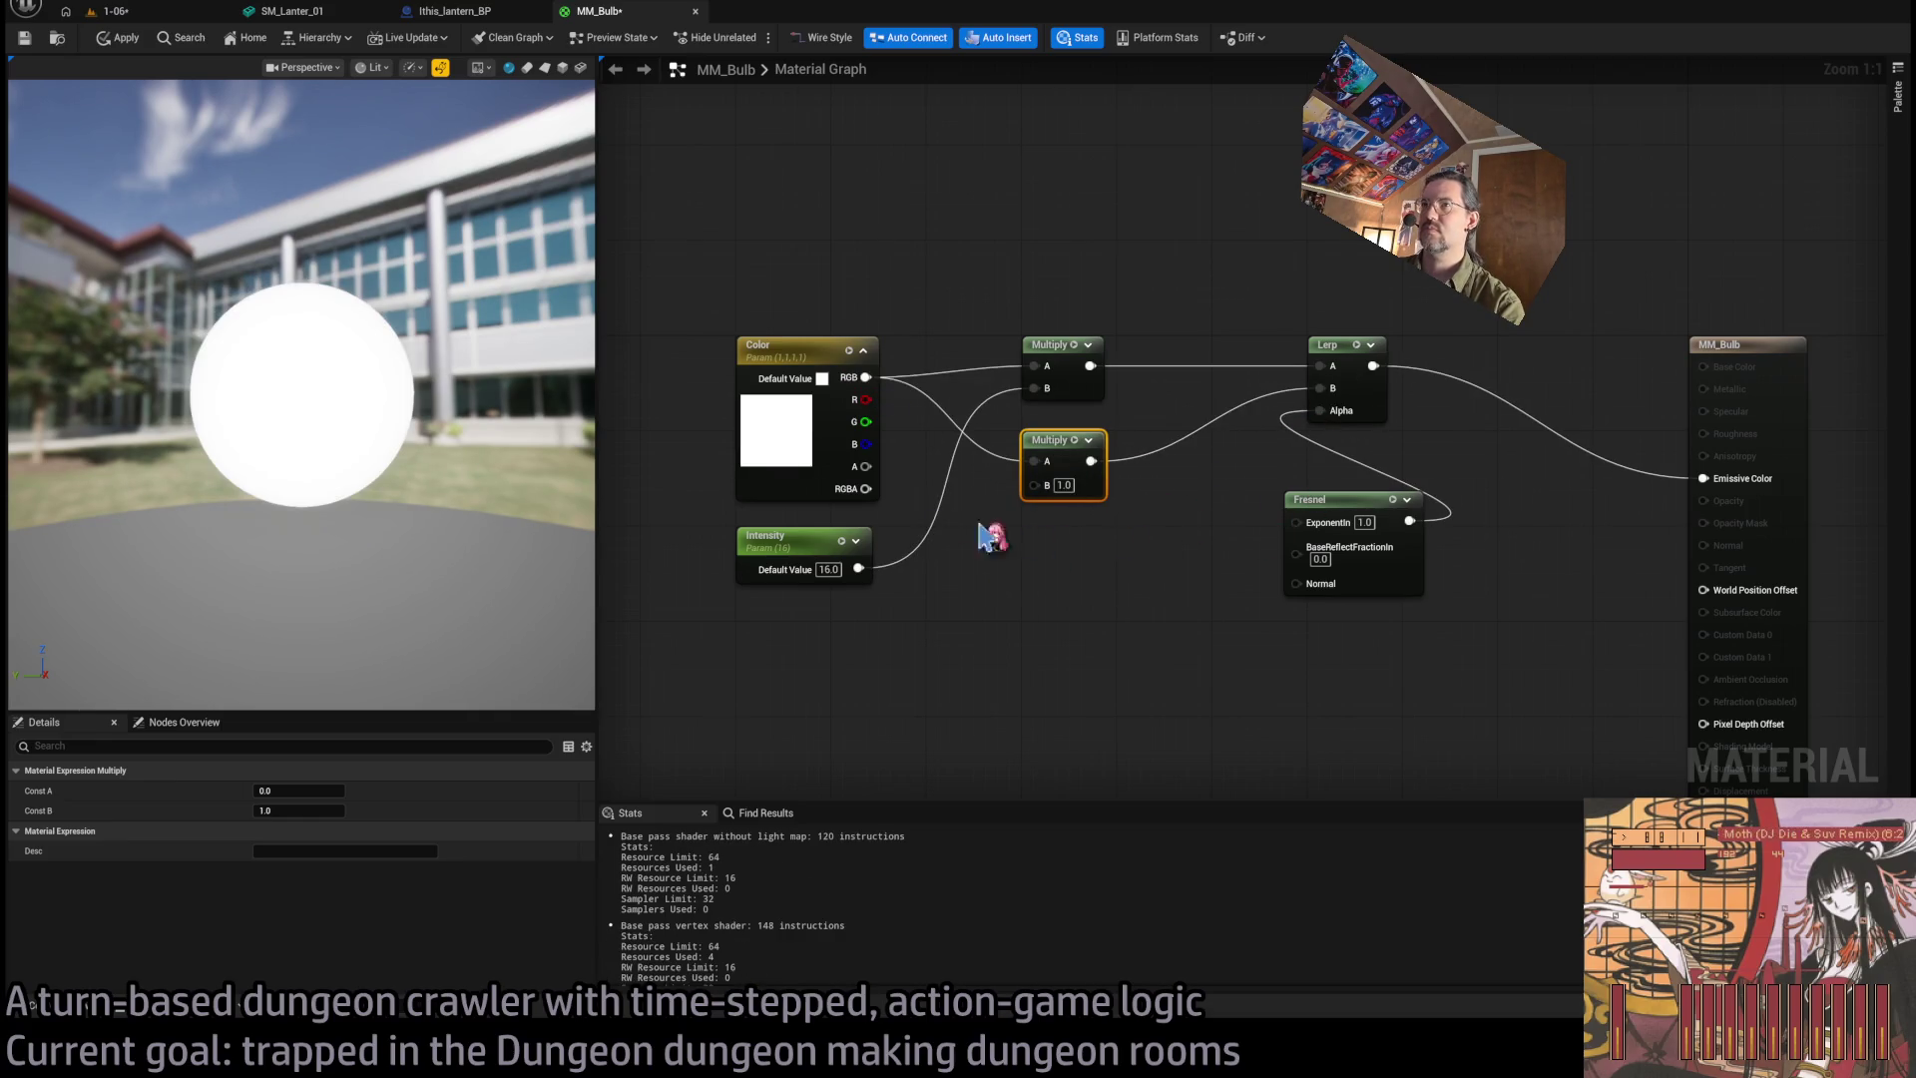
Set the second Multiply's B to 0.0 and shift the Fresnel node up slightly.
left_click_drag(538, 504, 459, 504)
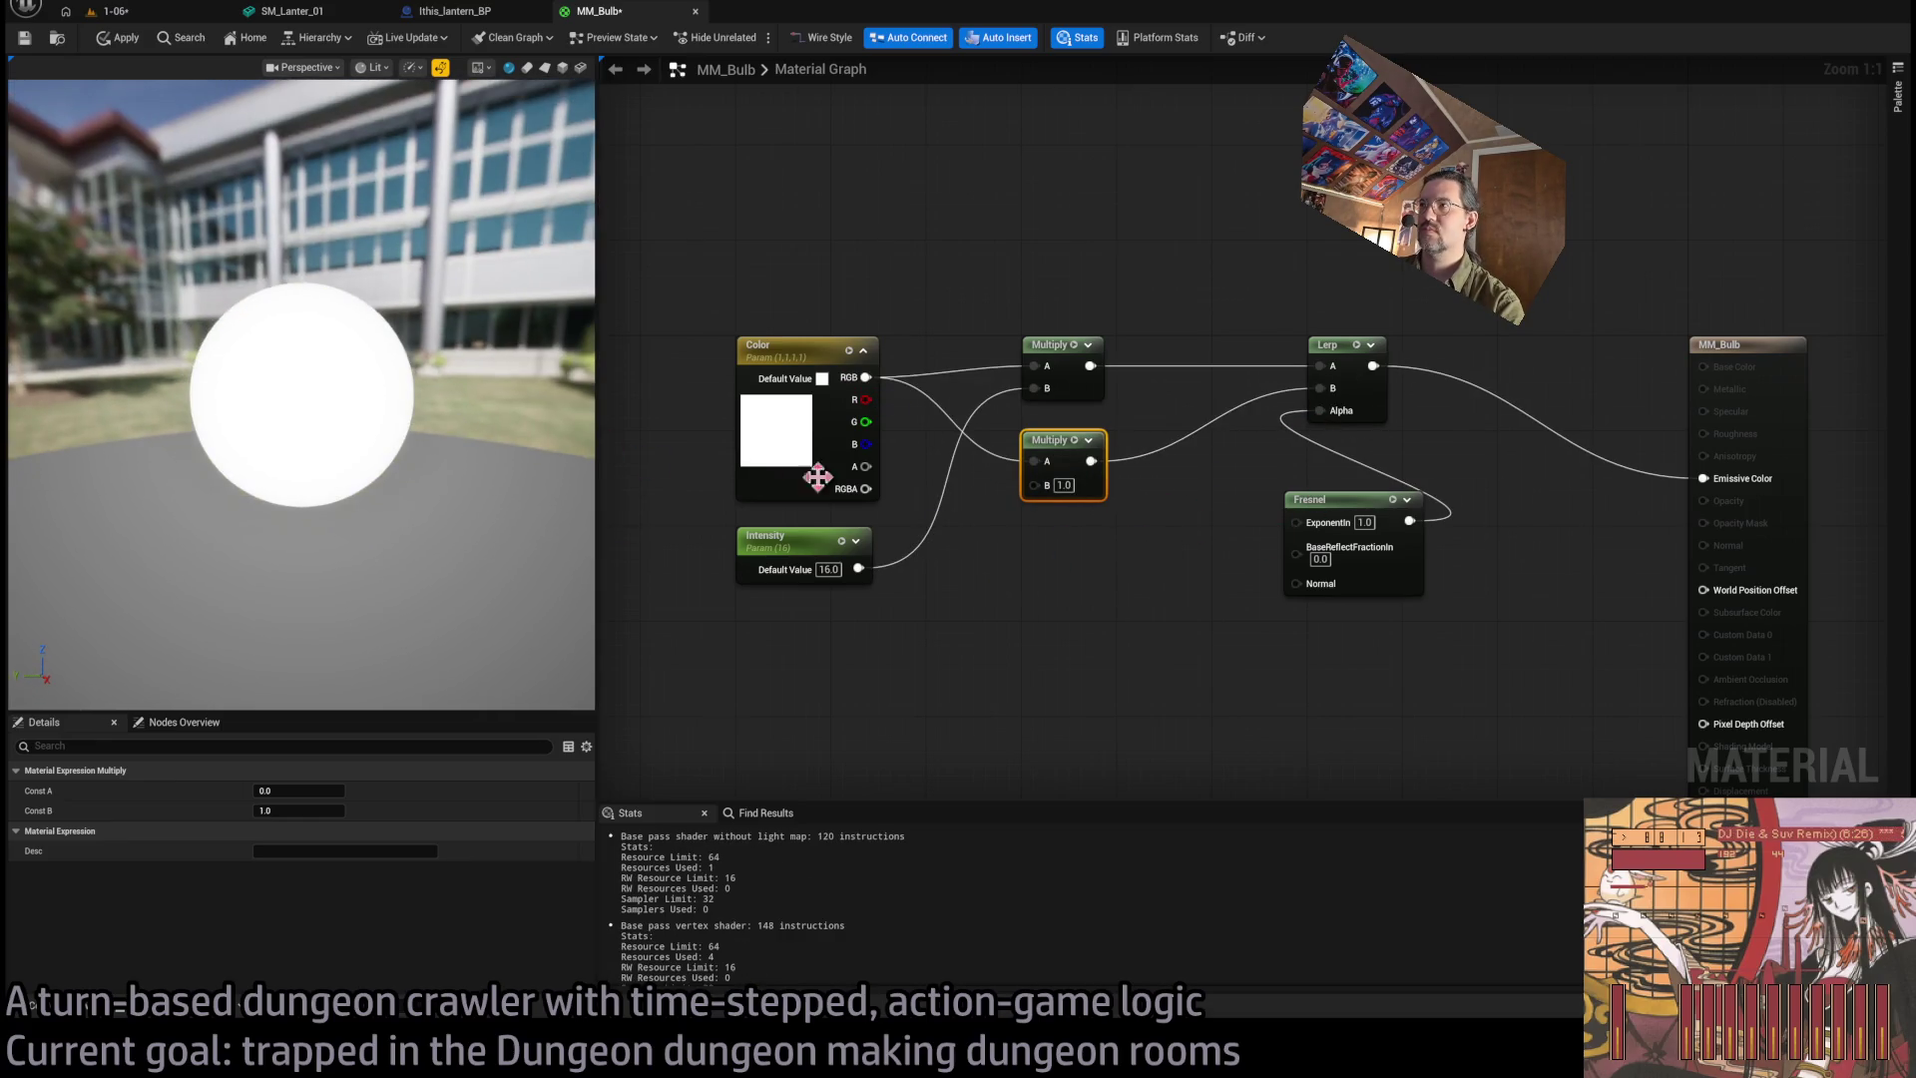
left_click(1063, 485)
type("0")
key("Return")
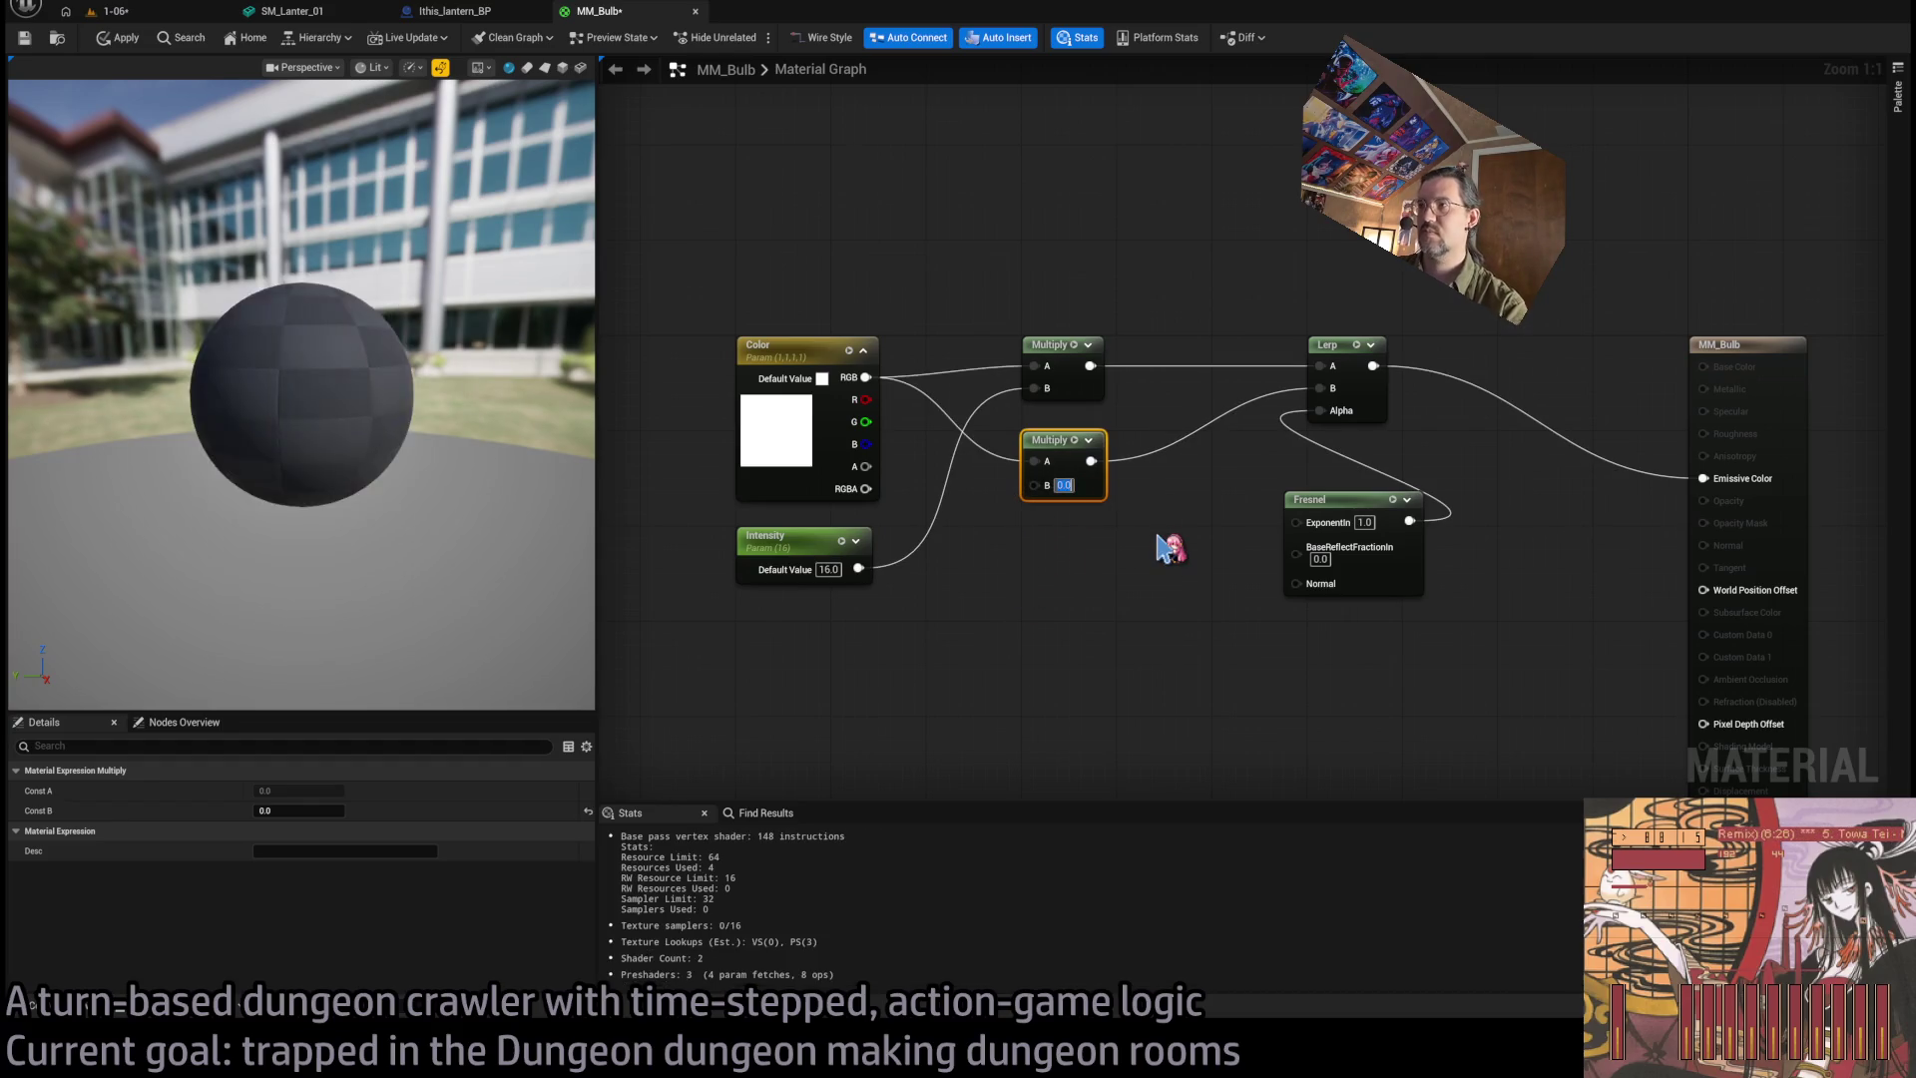
mouse_move(459, 446)
left_mouse_down()
mouse_move(400, 444)
mouse_move(499, 446)
mouse_move(413, 450)
left_mouse_up()
left_click_drag(1348, 520, 1372, 460)
left_click(1193, 565)
Try Fresnel exponents 0.5 and 0.05, then restore it to 1.0.
left_click(1388, 462)
type("0.5")
key("Return")
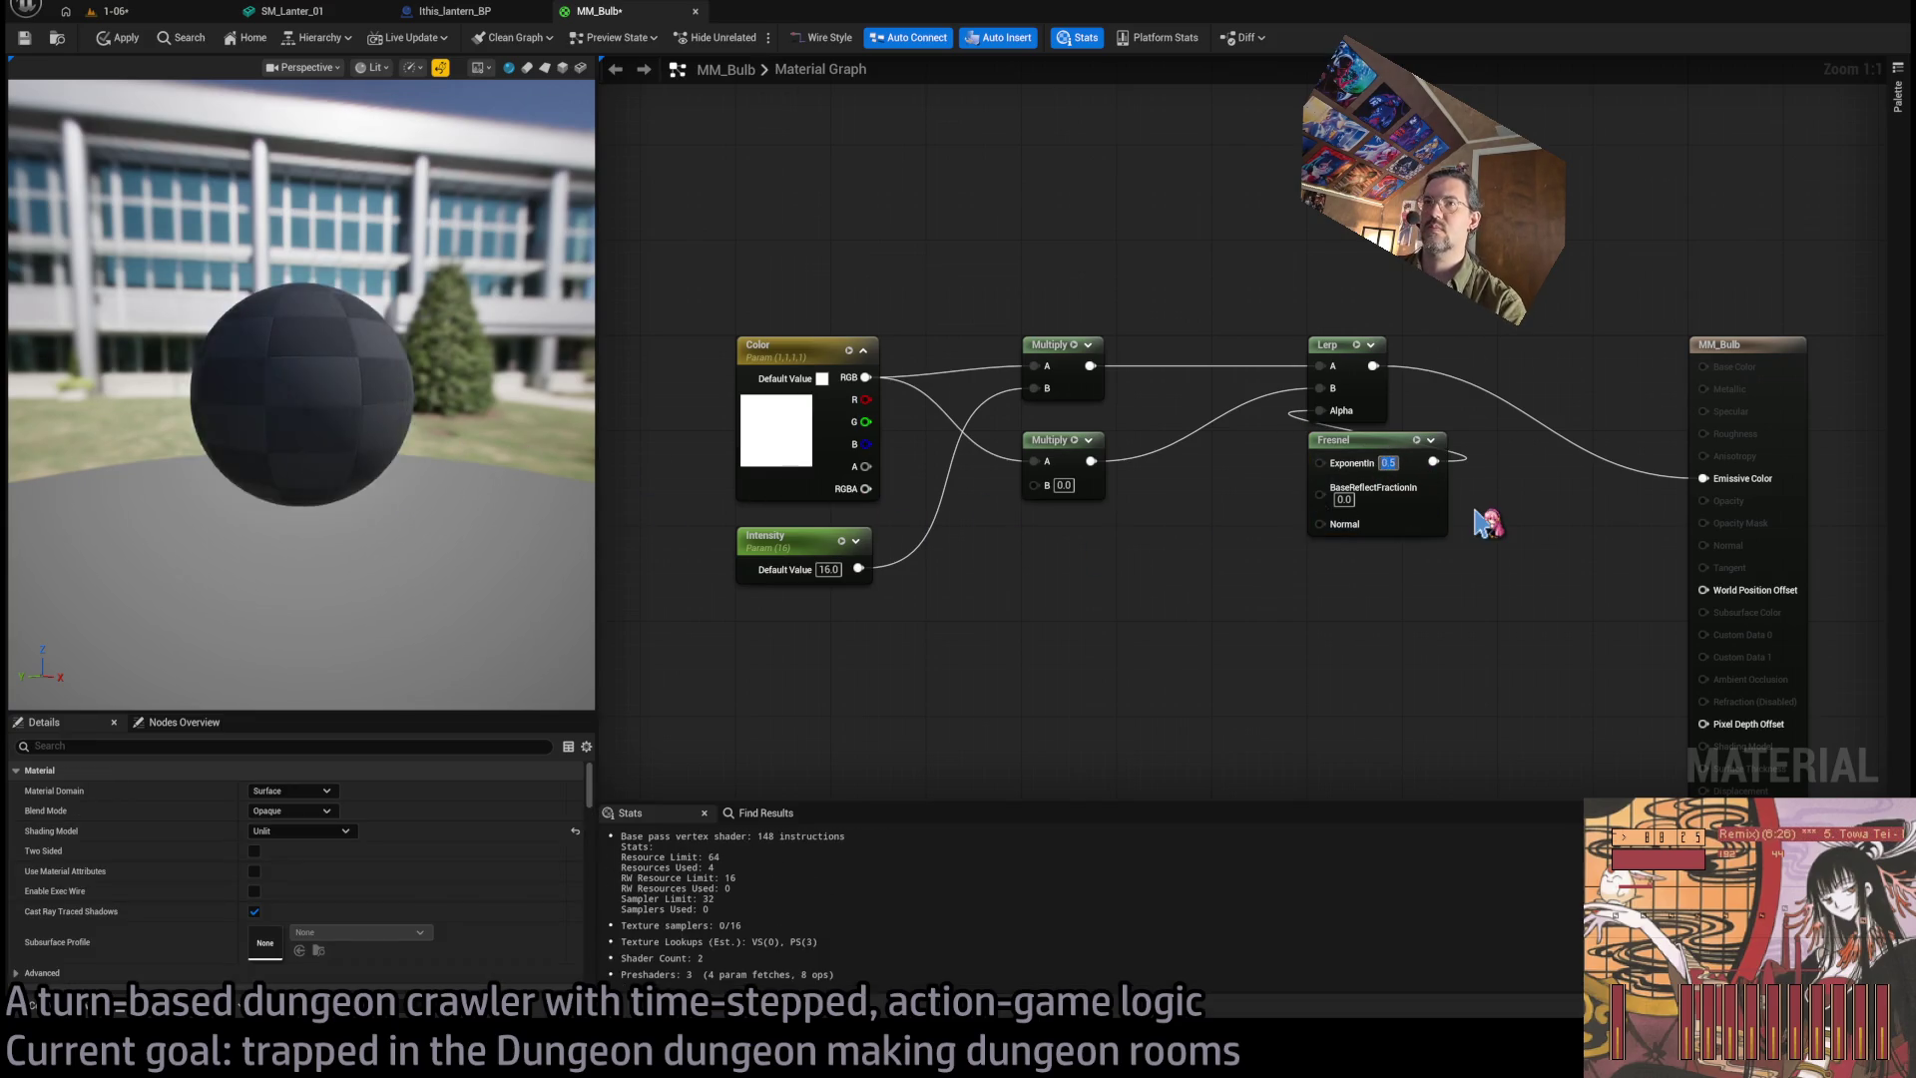
key("Return")
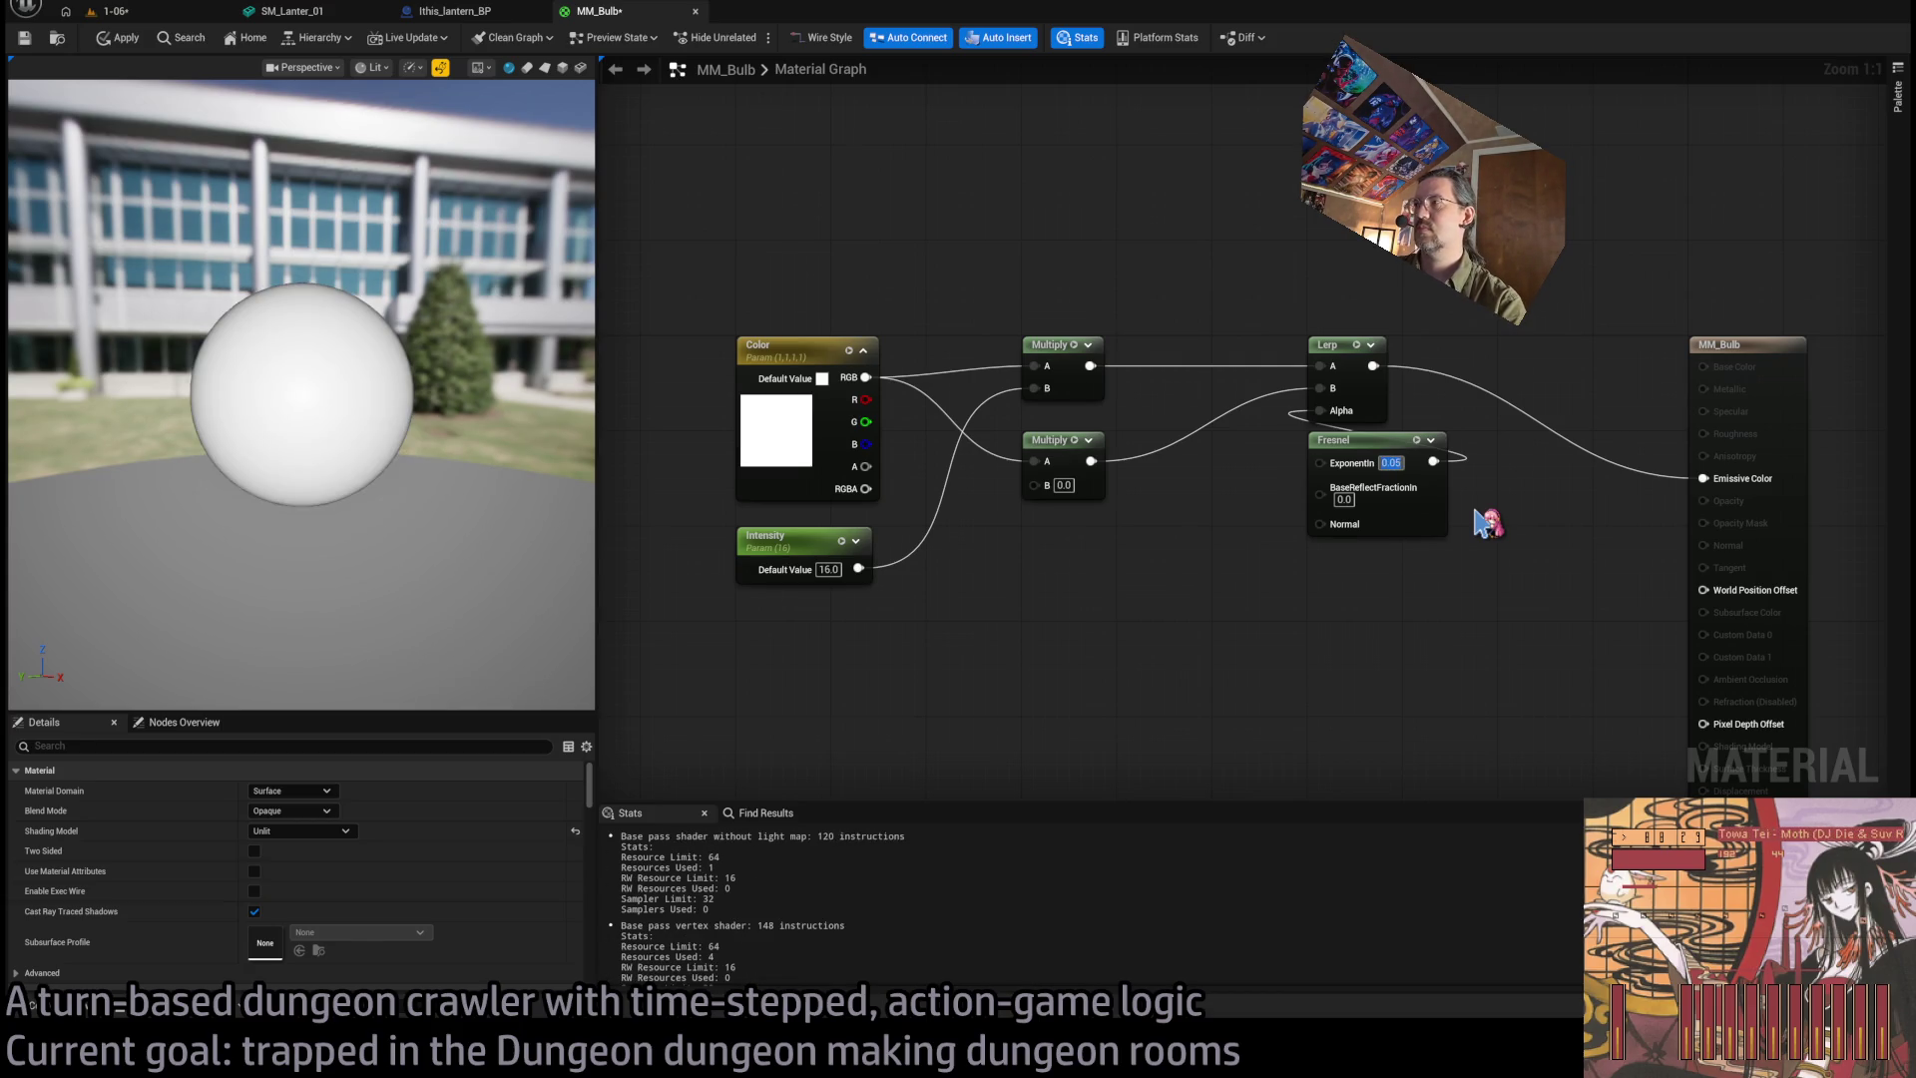
type("1")
key("Return")
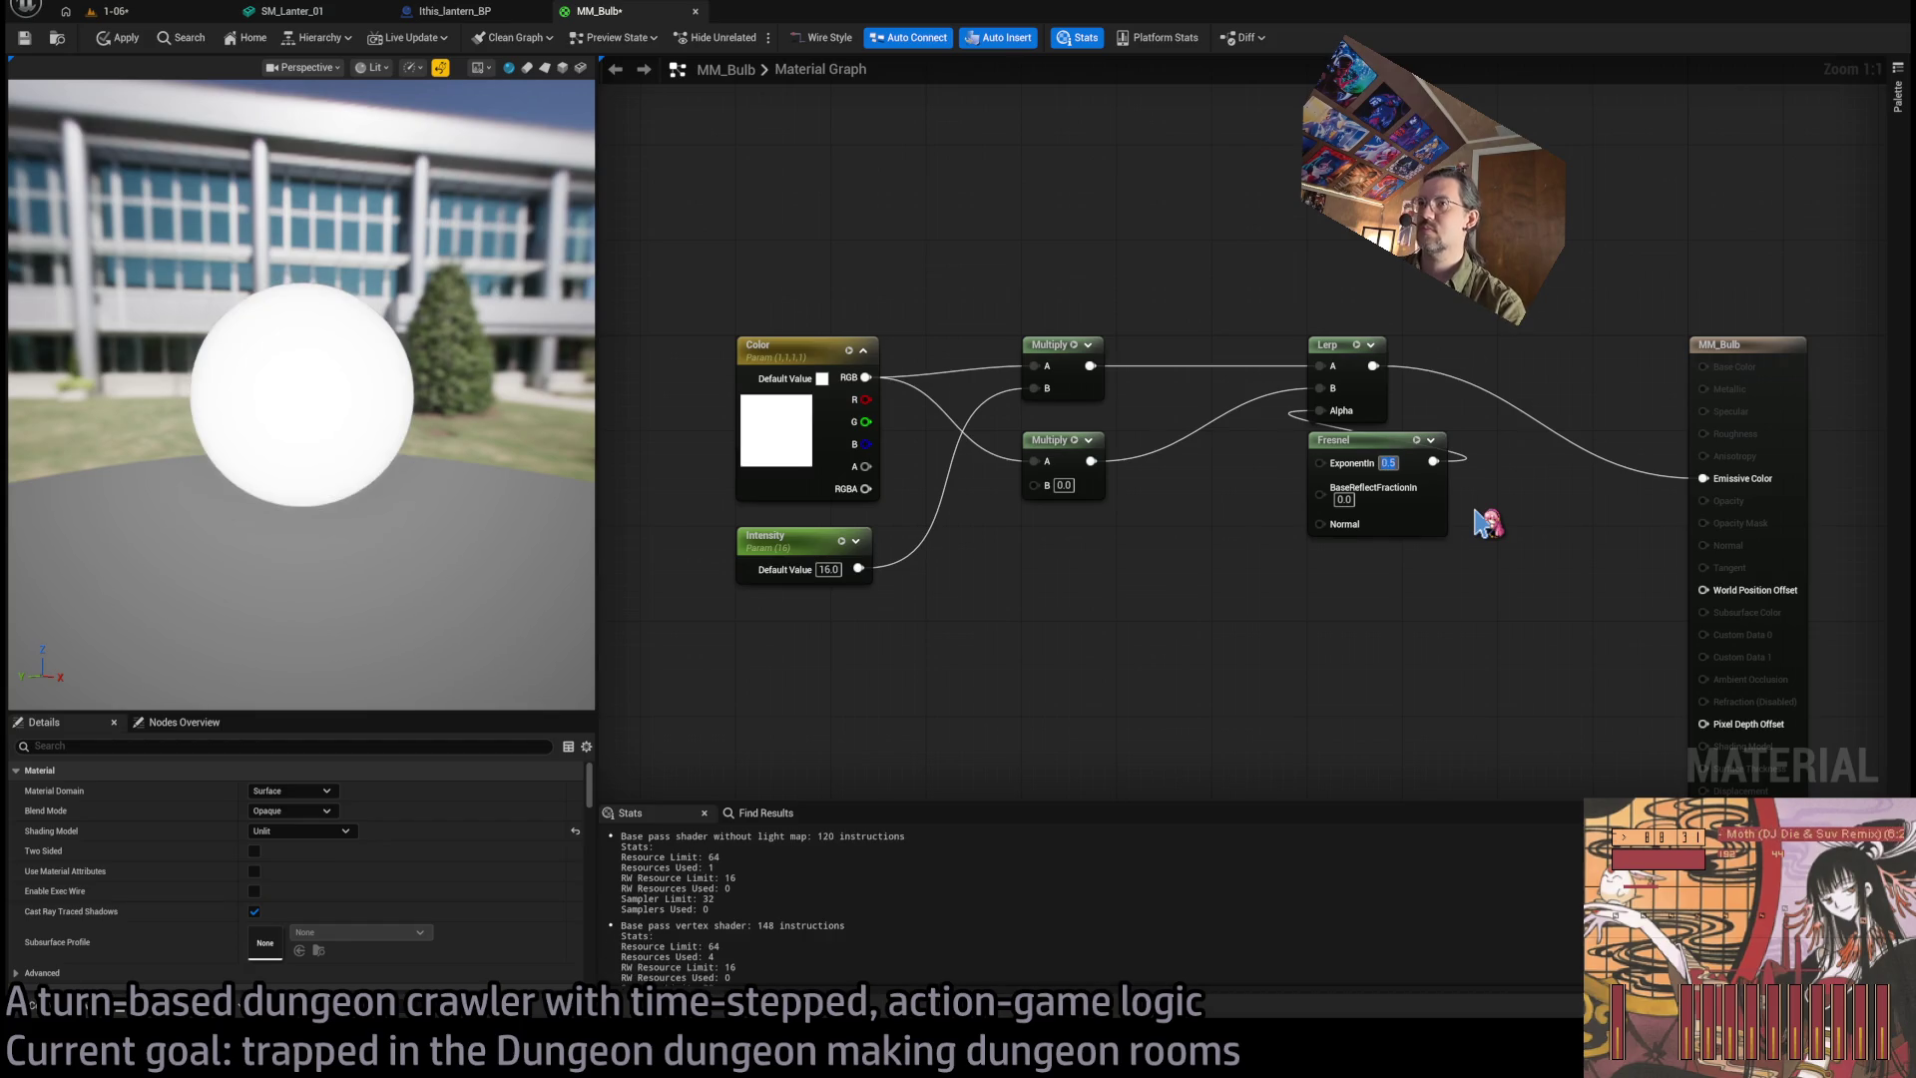
mouse_move(579, 508)
left_mouse_down()
mouse_move(519, 499)
mouse_move(469, 443)
left_mouse_up()
Set the second Multiply's B to 0.25 and return to the 1-06 level.
left_click(1064, 485)
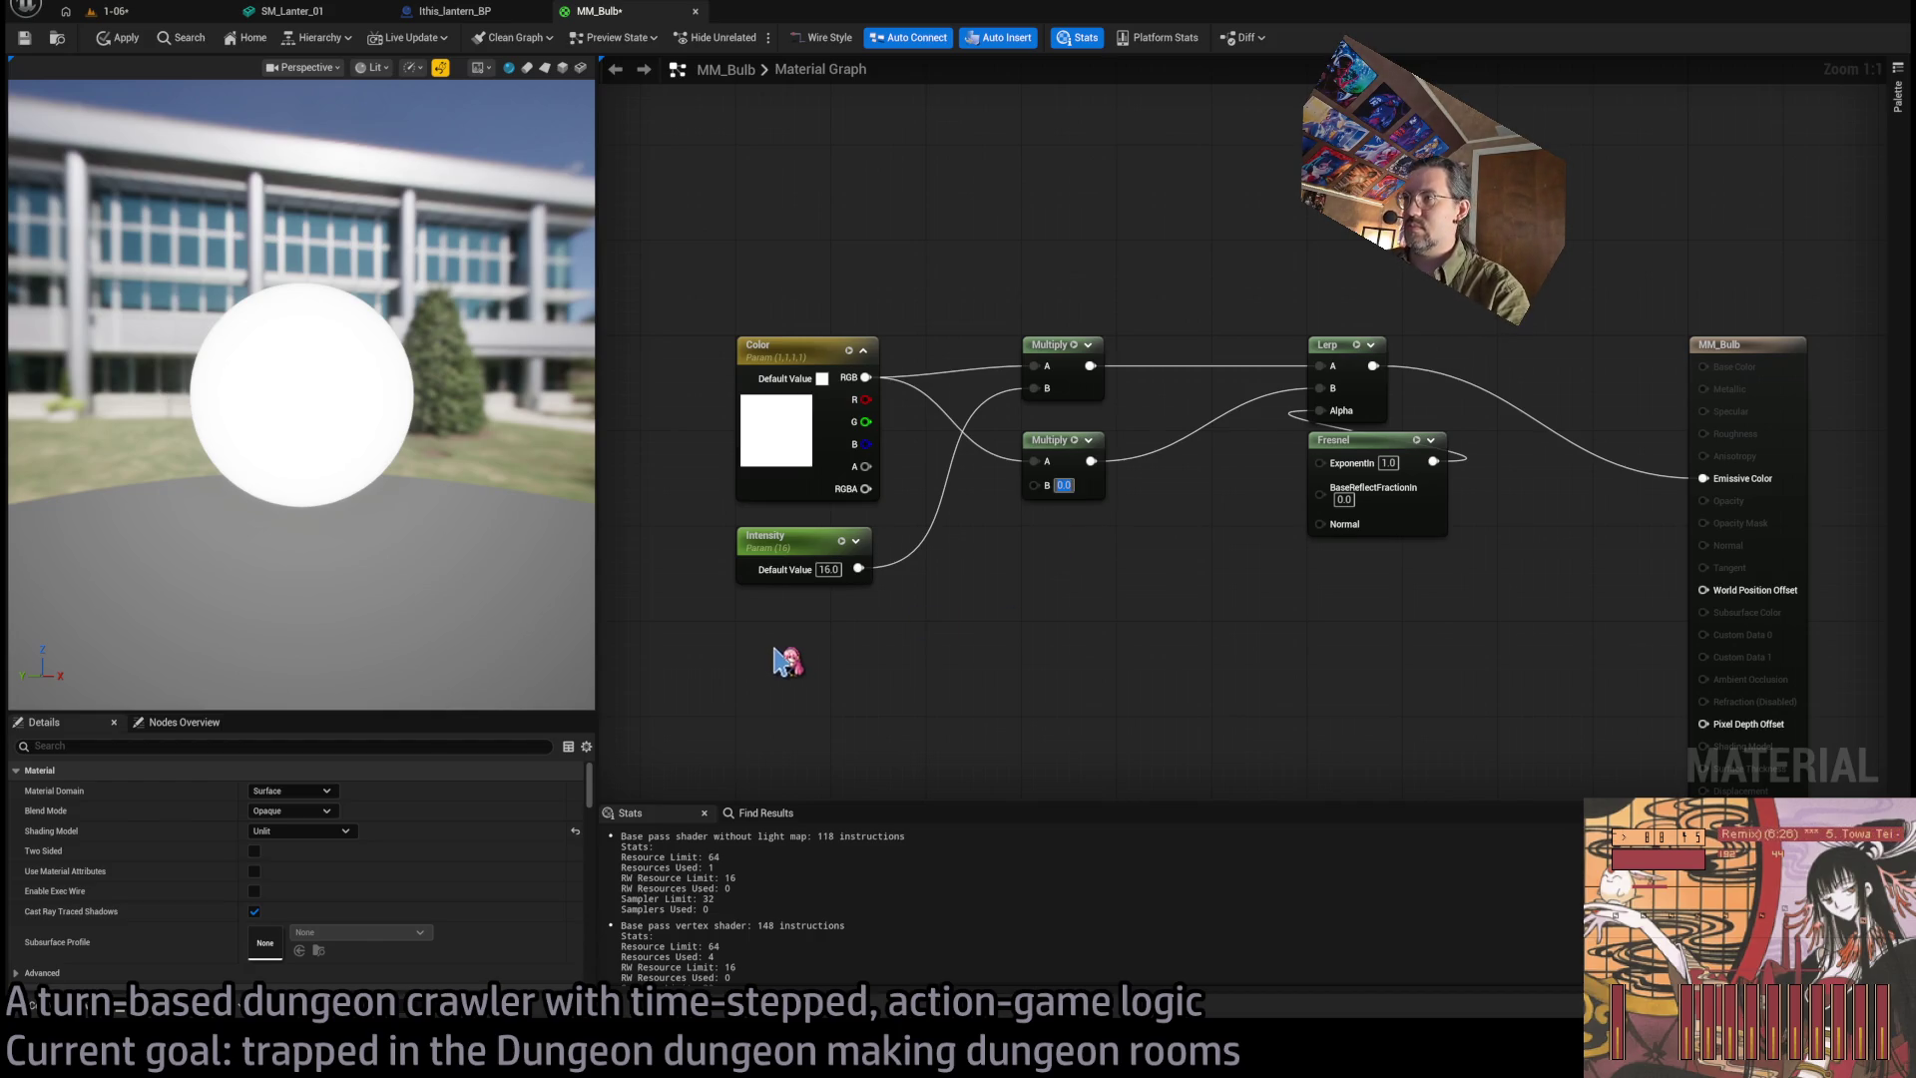
type(".25")
type("0.25")
key("Return")
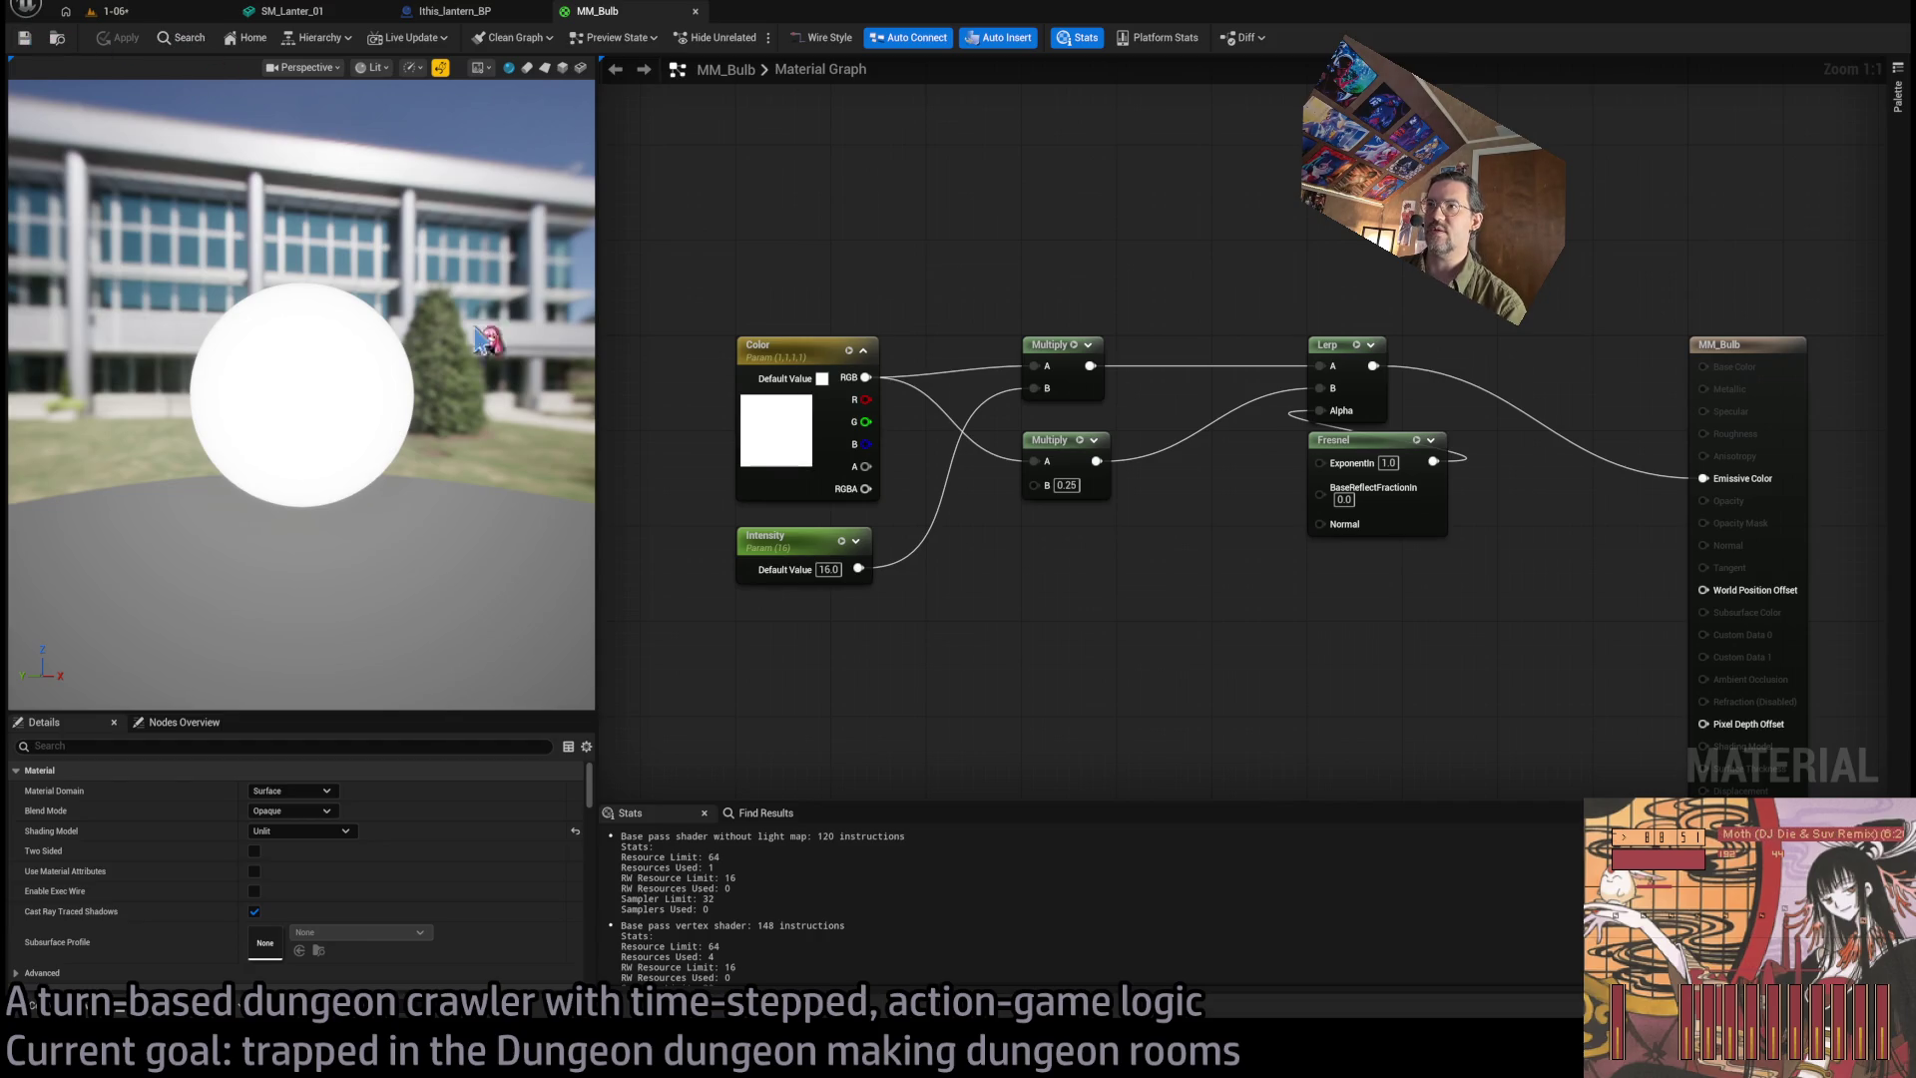
left_click(168, 14)
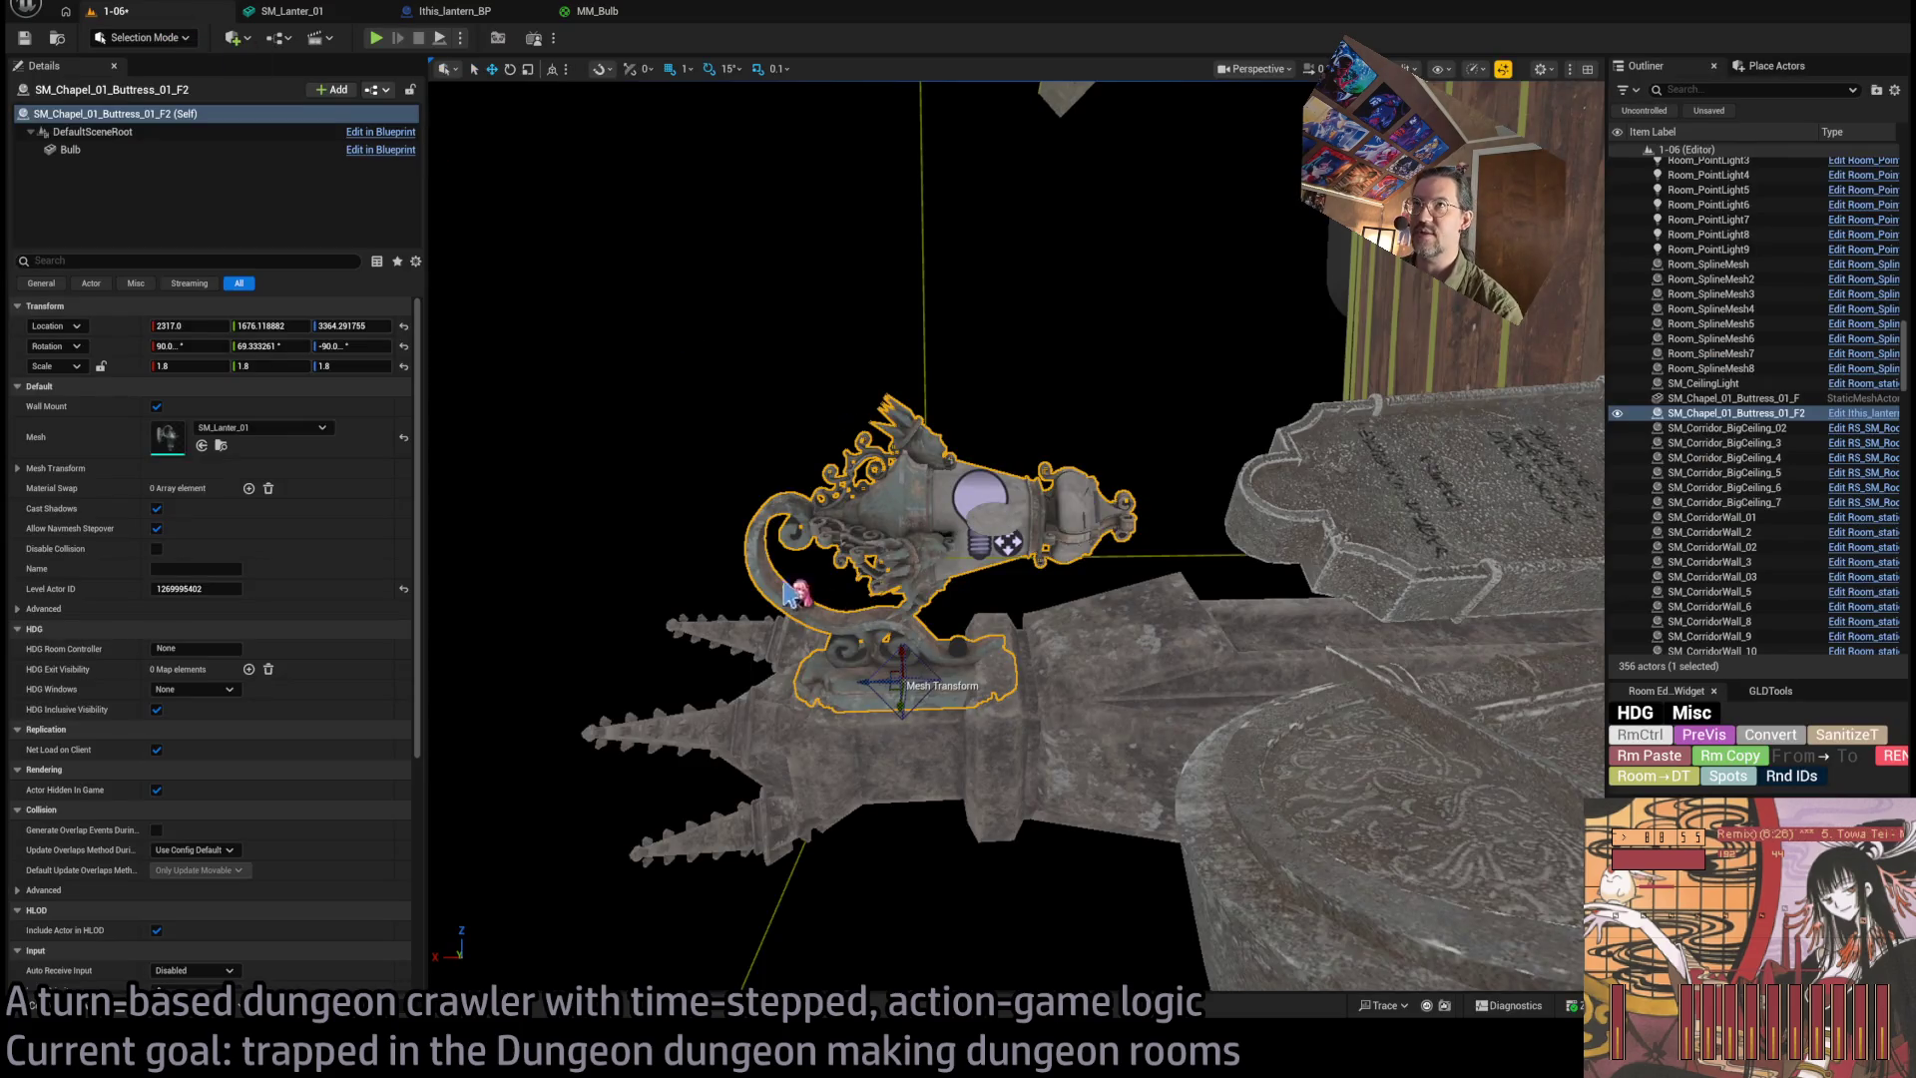
In Ithis_lantern_BP, collapse Collision, Navigation, Events, Component Tick and Lighting, then view the EventGraph.
left_click(453, 16)
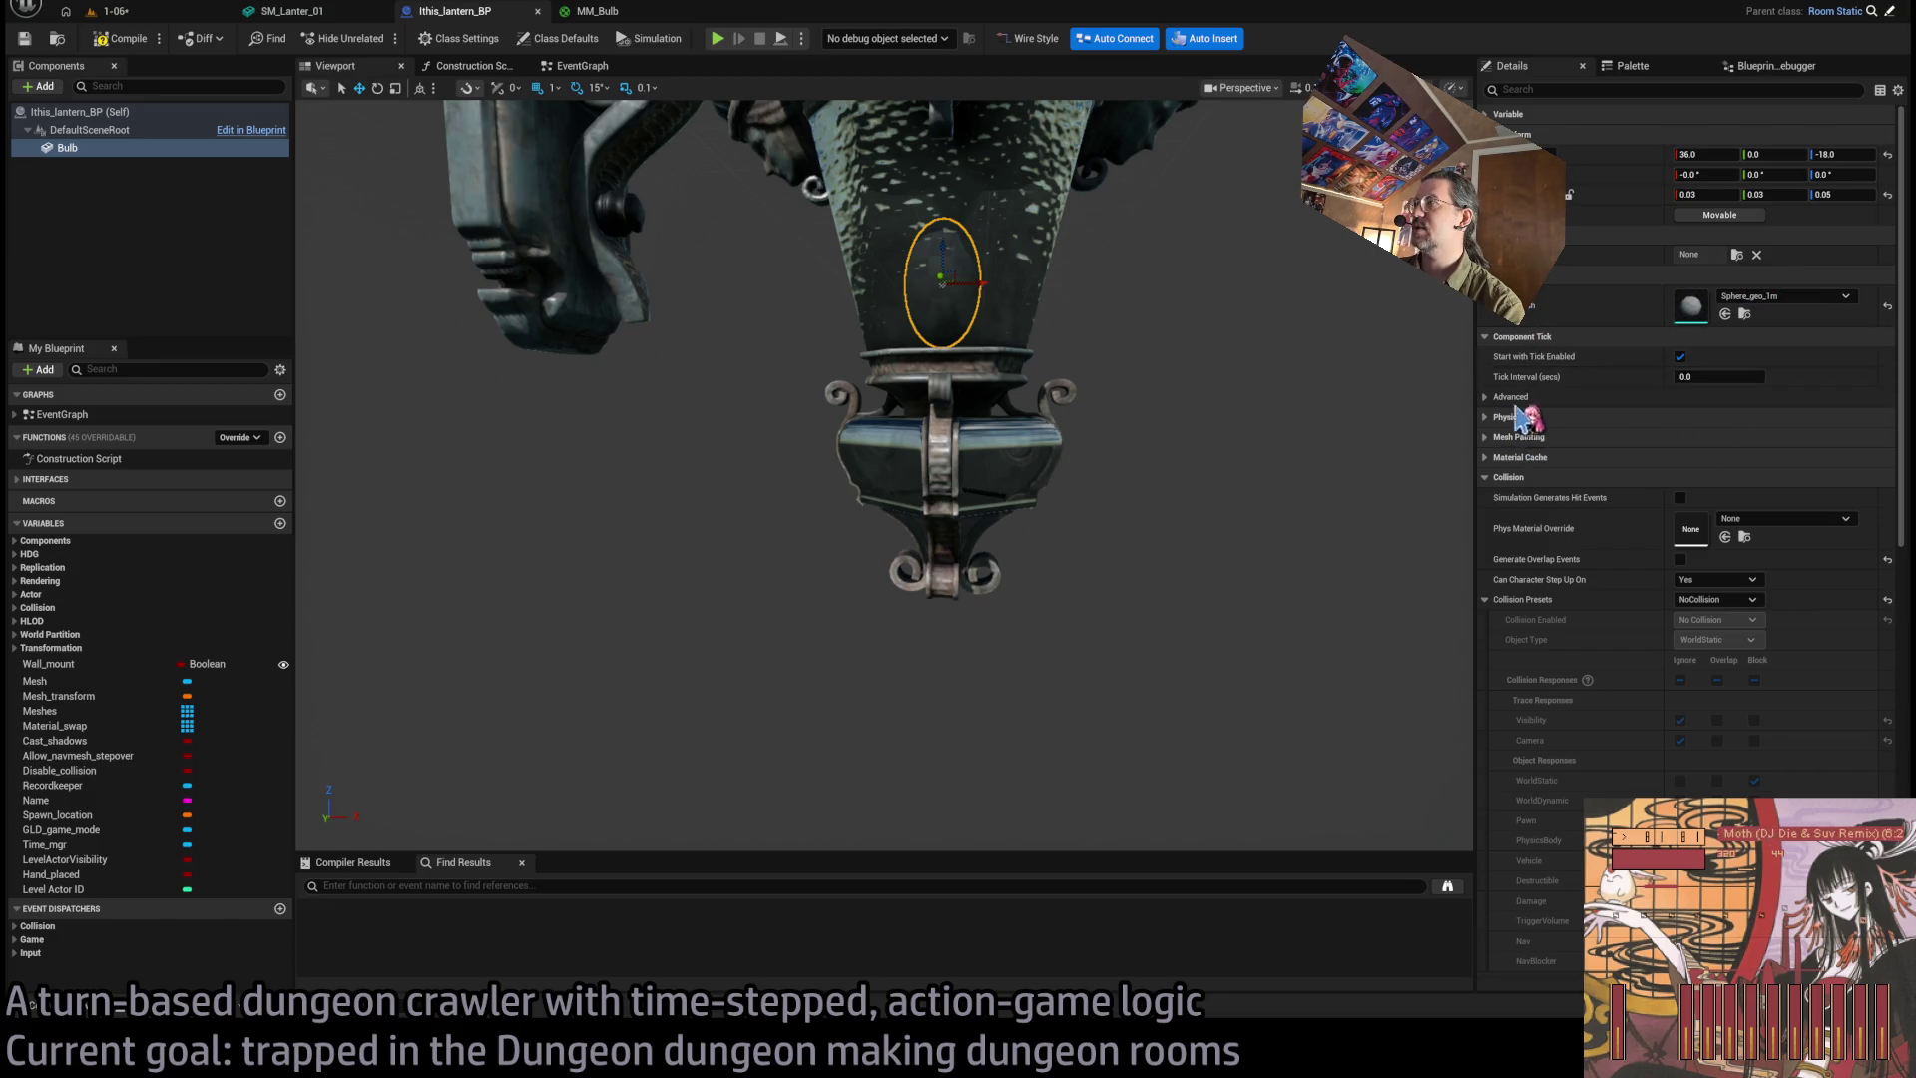
left_click(1493, 478)
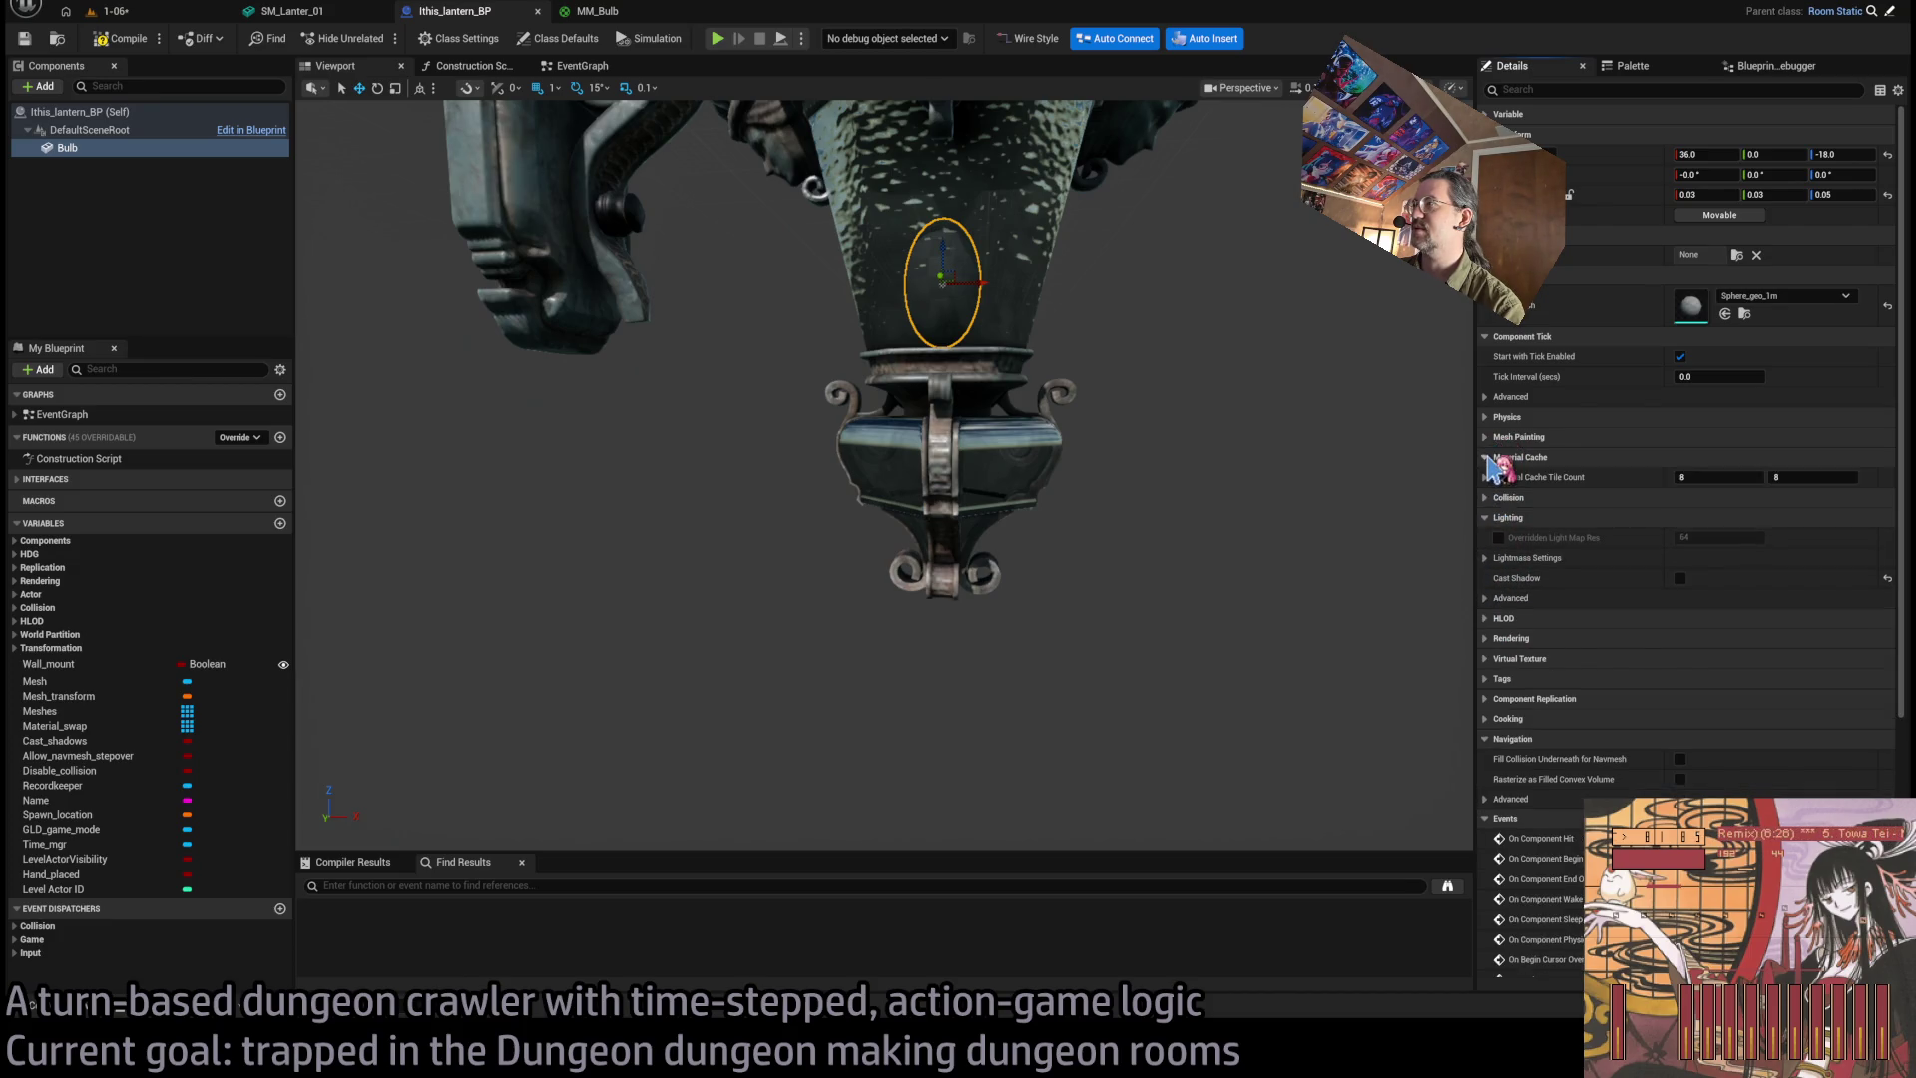
left_click(1512, 718)
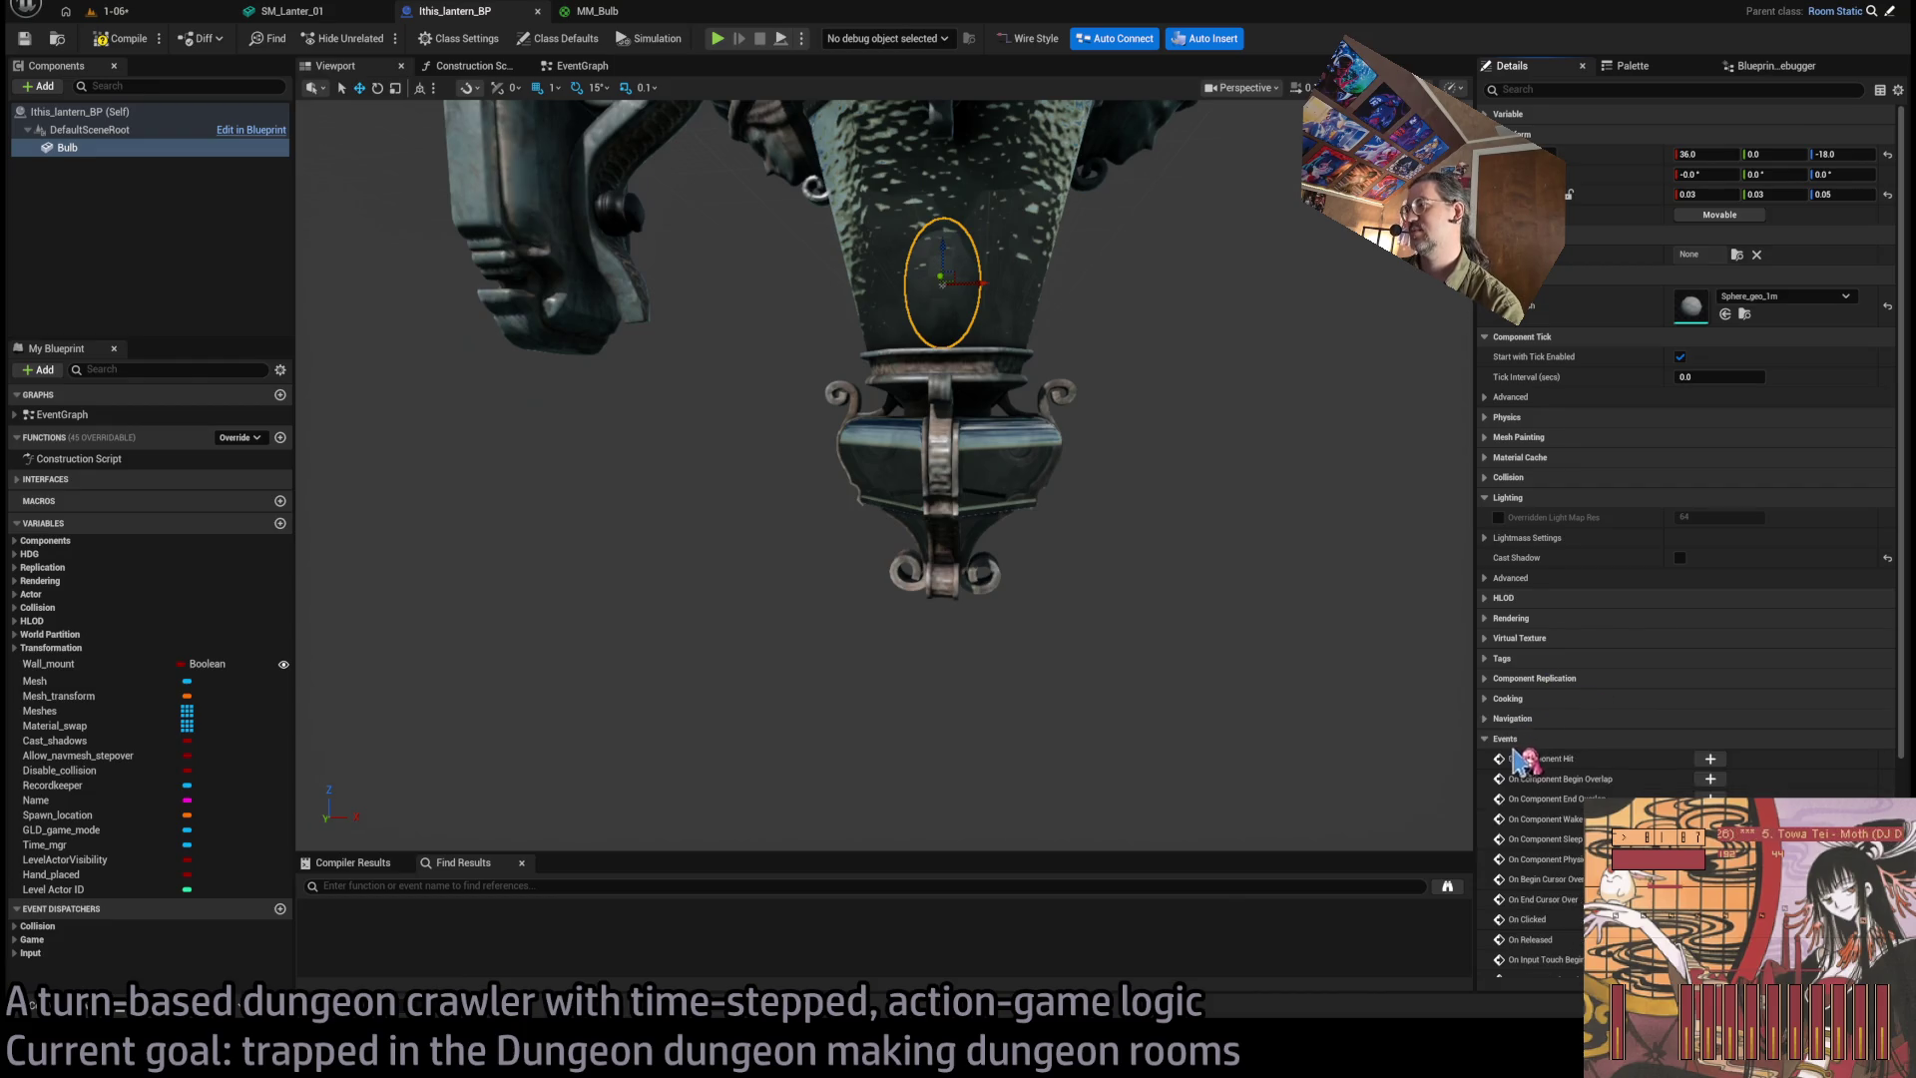
left_click(1505, 738)
left_click(1502, 339)
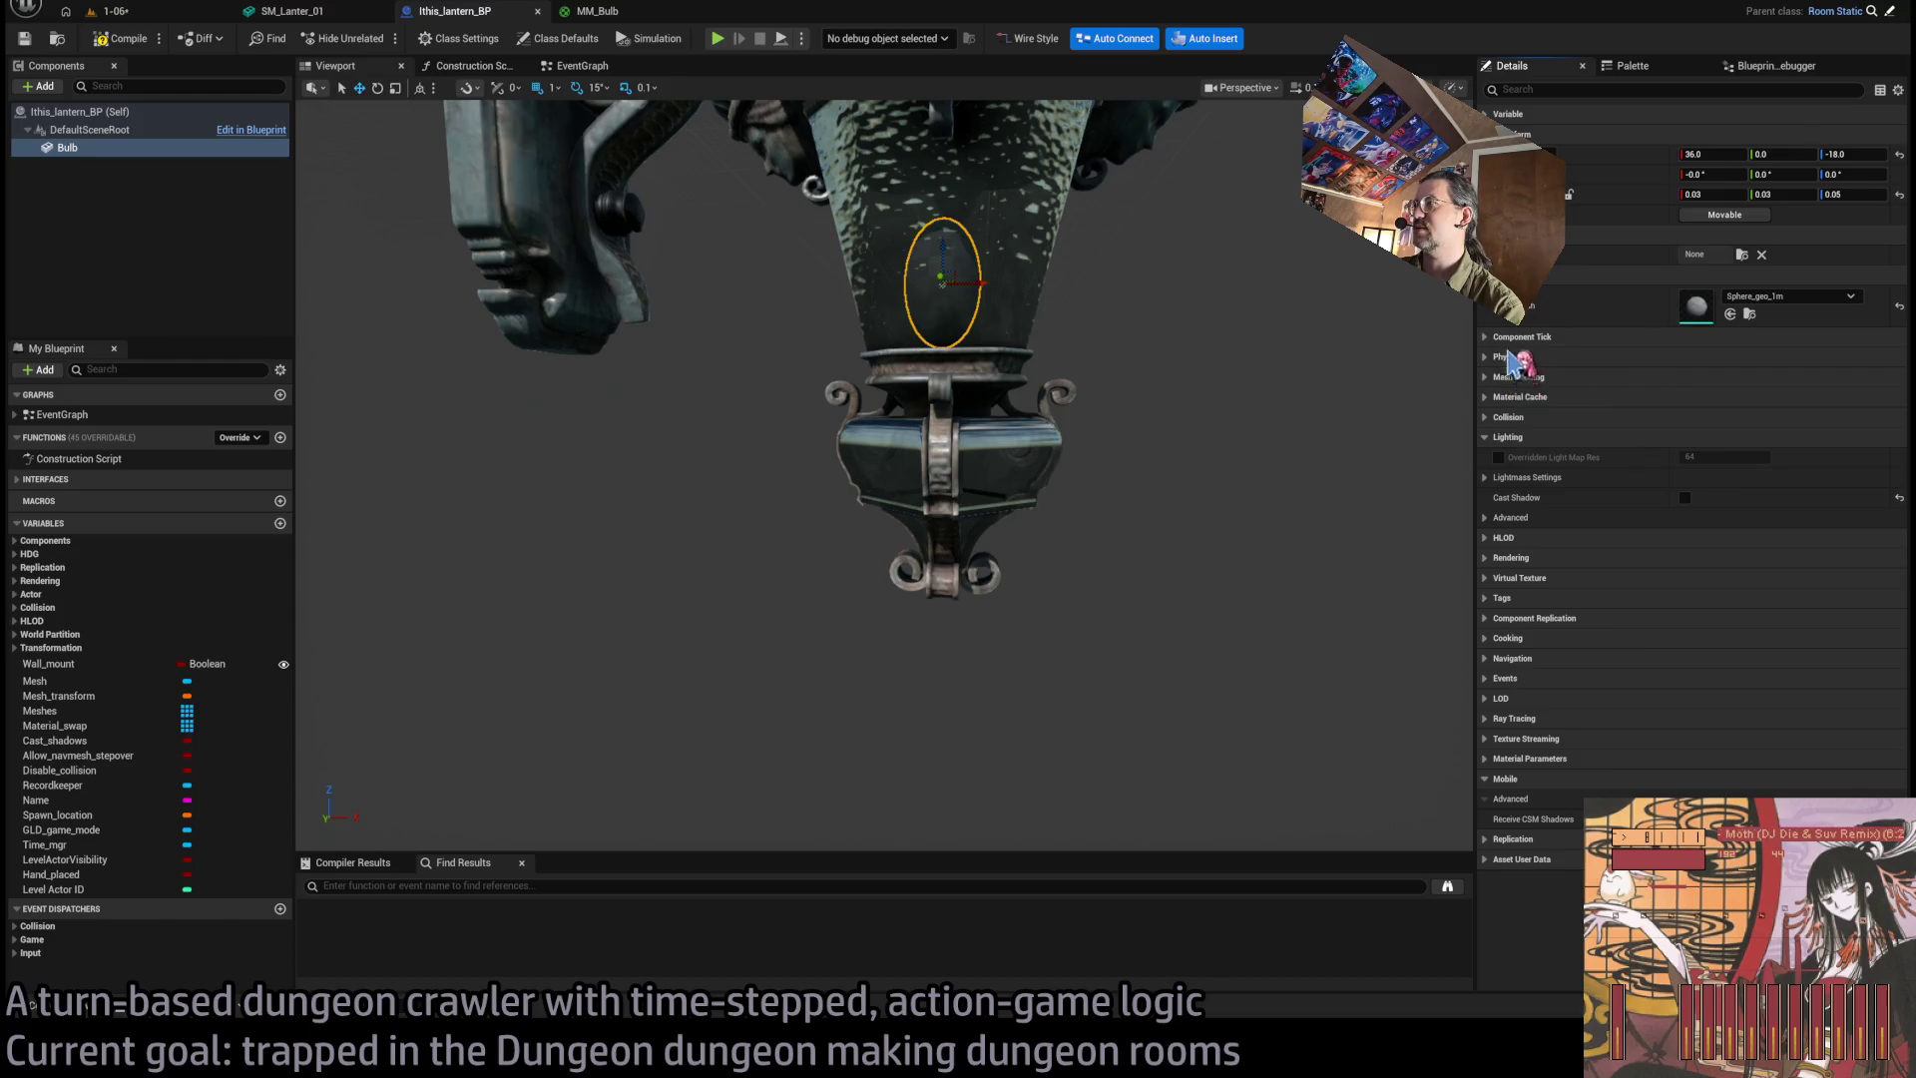
left_click(1504, 437)
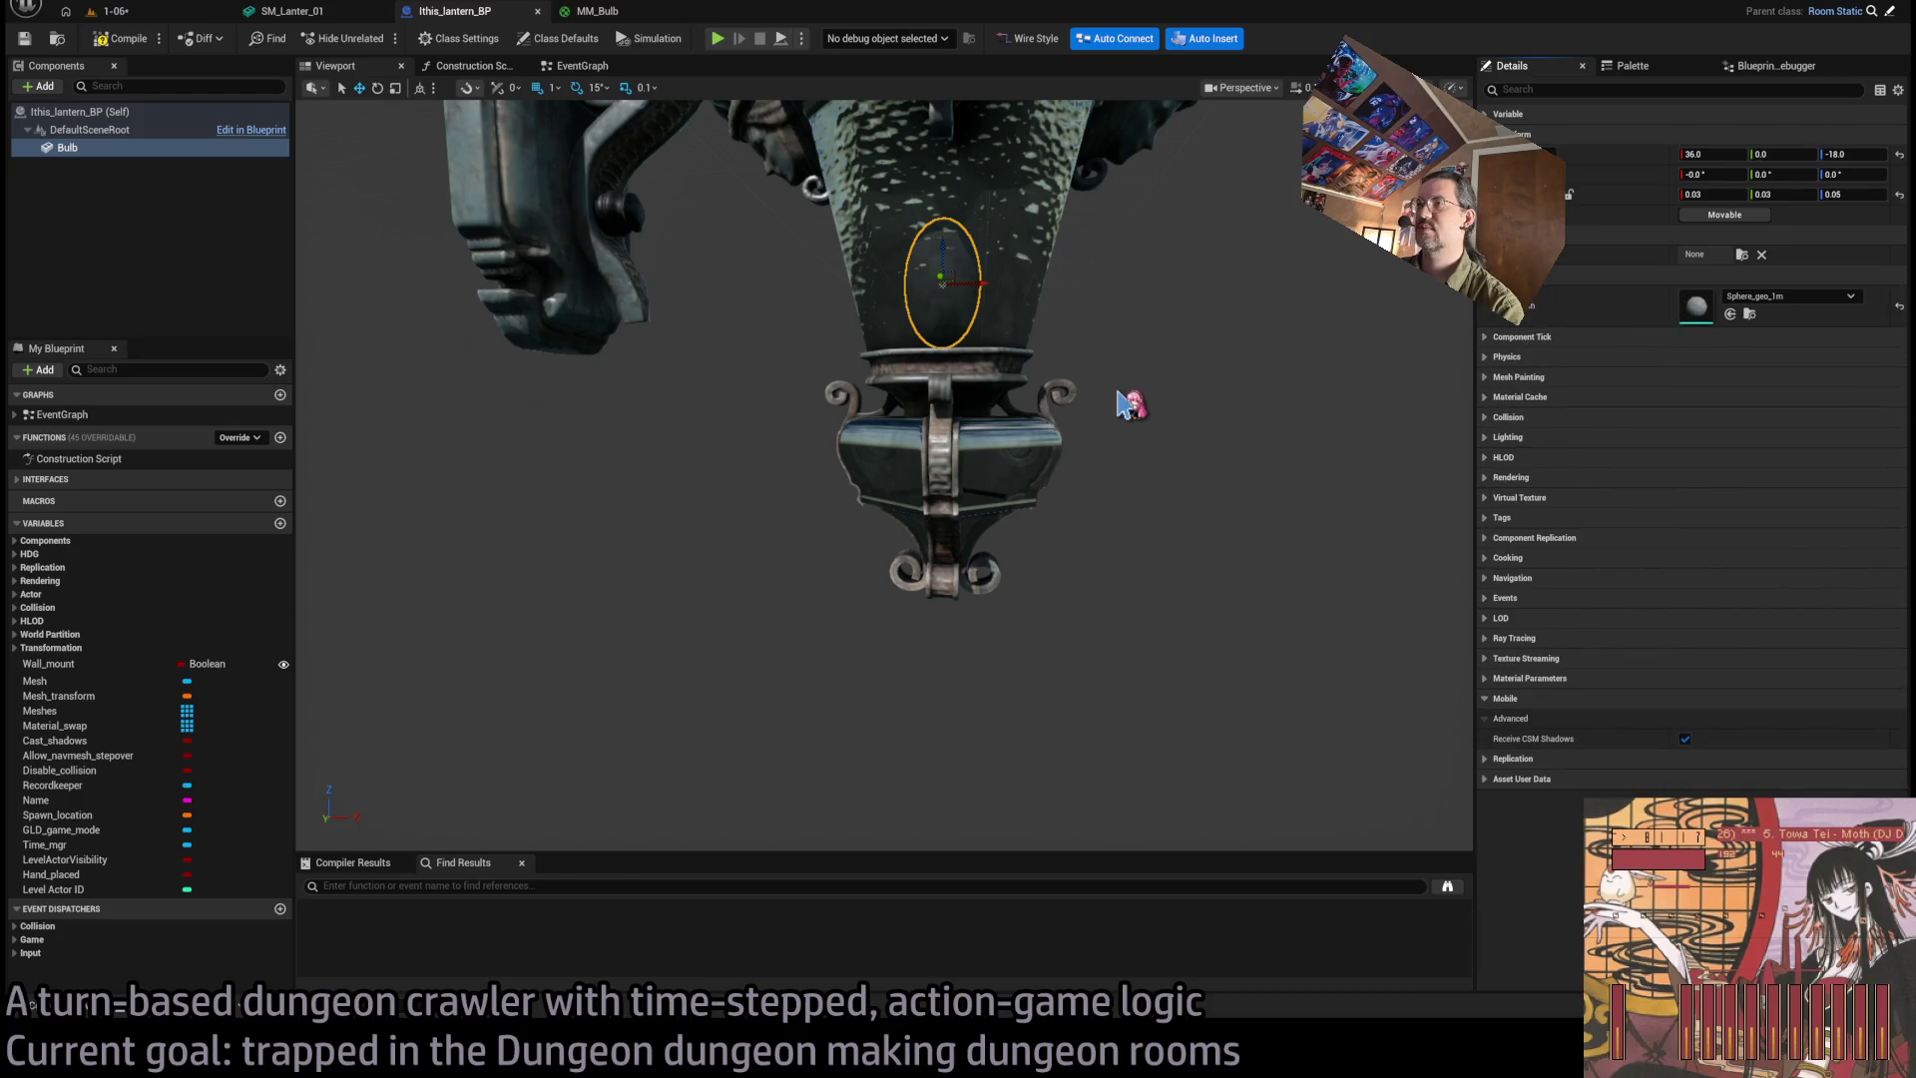
left_click(582, 65)
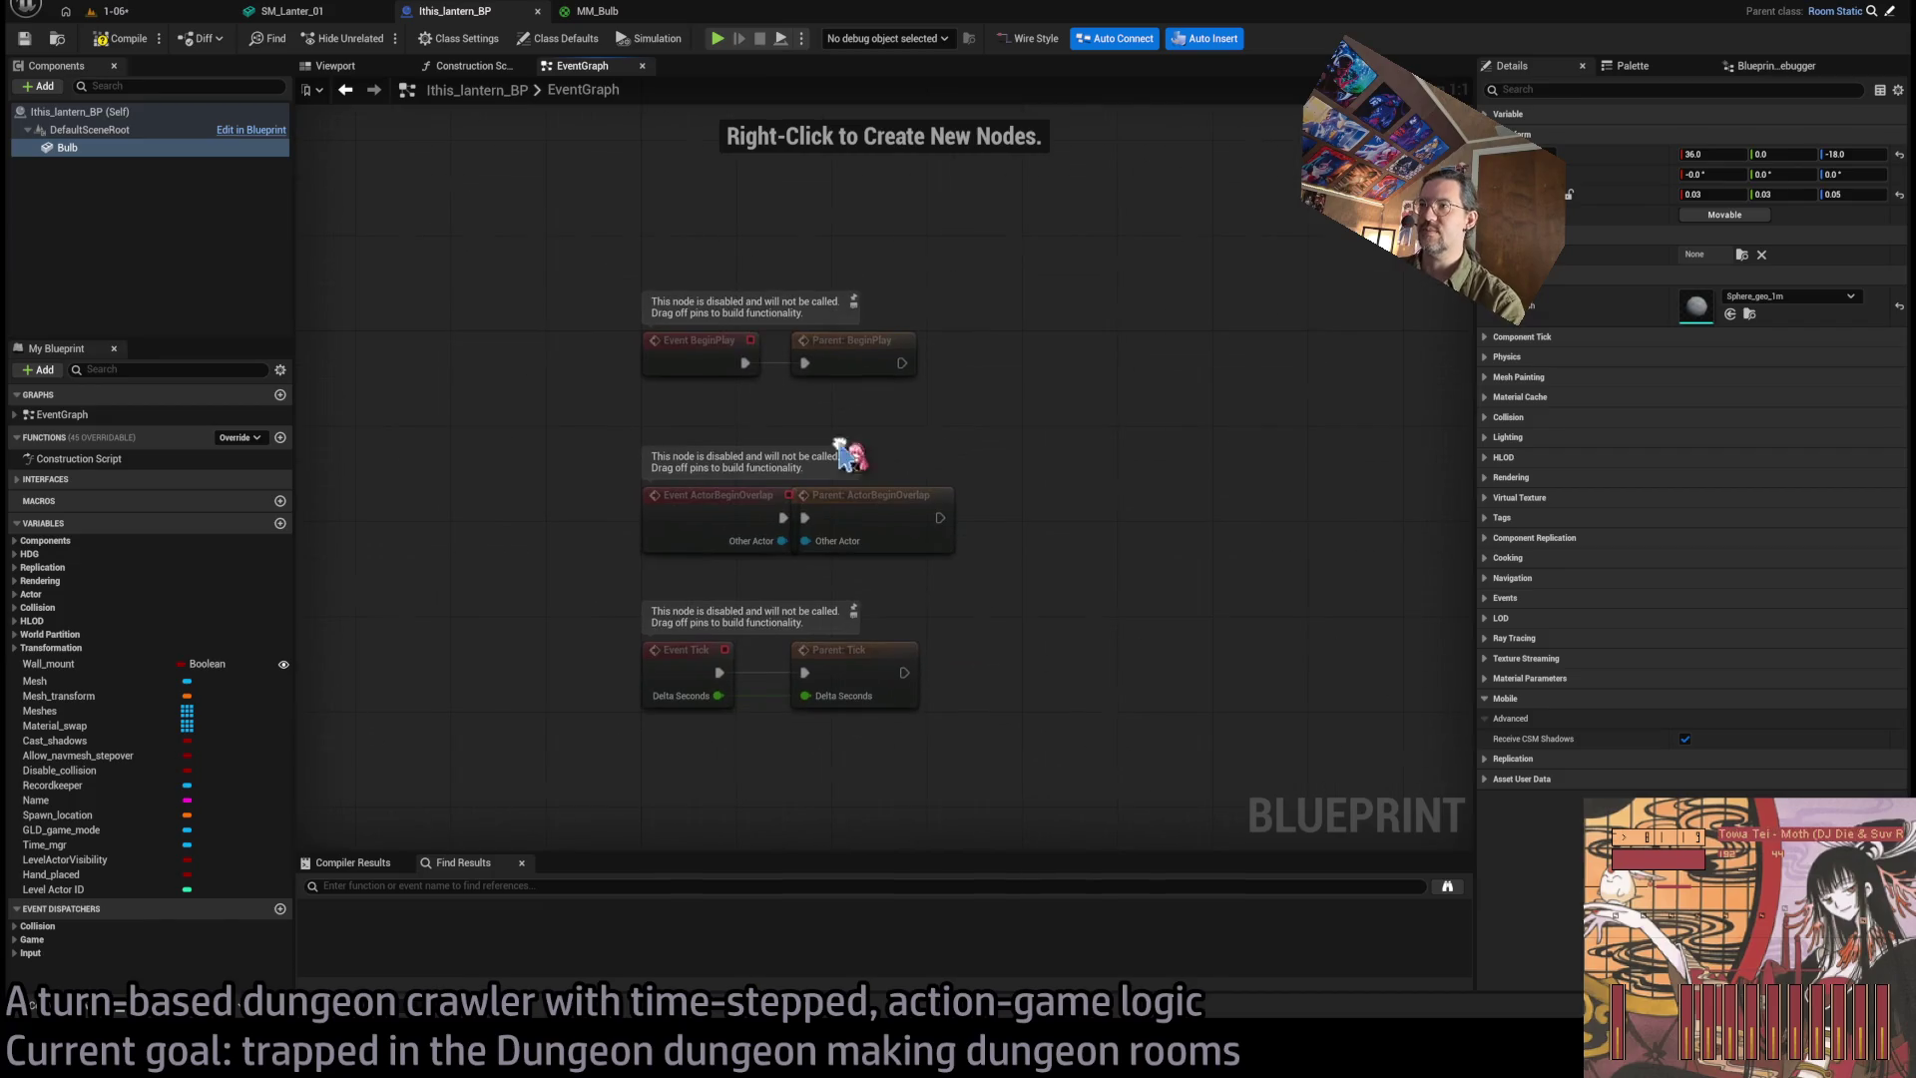
In the Construction Script, add a Bulb reference feeding a Set Material node.
left_click(469, 65)
mouse_move(61, 147)
left_mouse_down()
mouse_move(470, 329)
mouse_move(1010, 628)
mouse_move(1106, 549)
left_mouse_up()
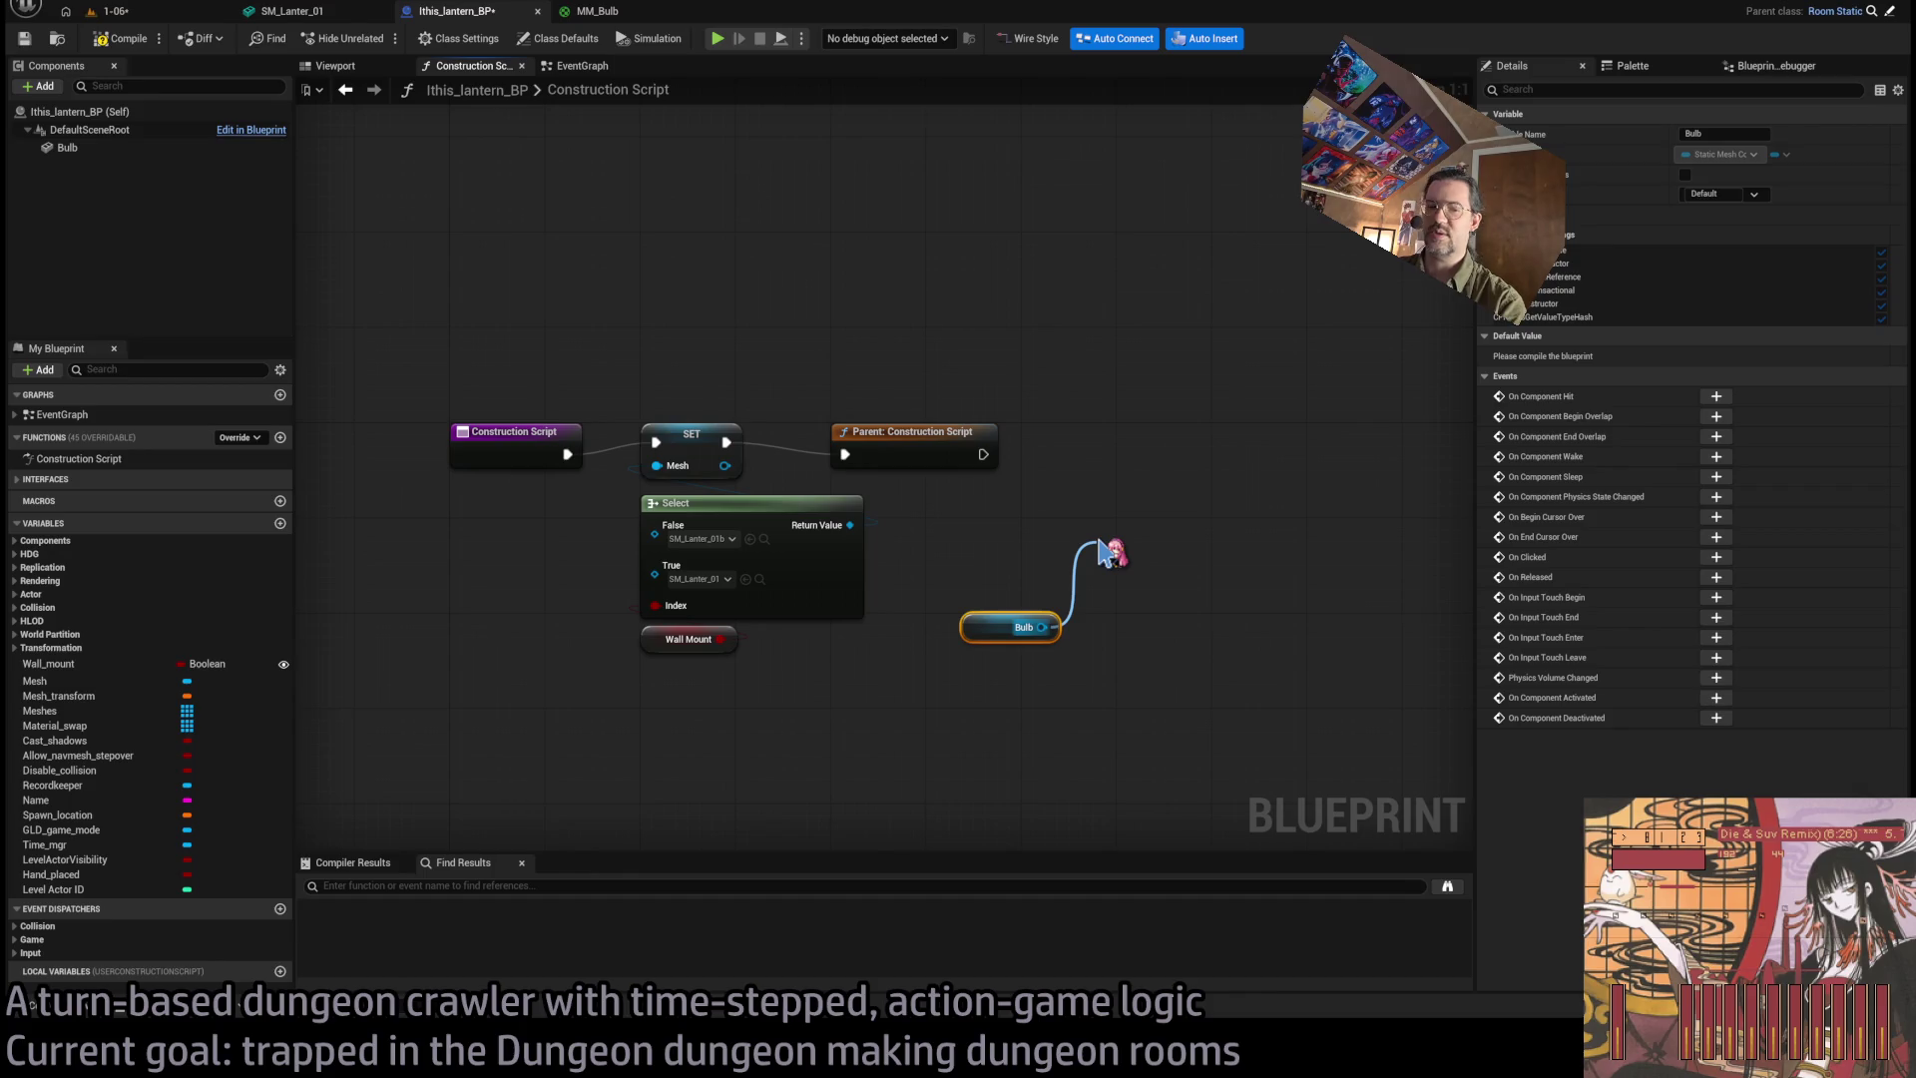
mouse_move(1106, 549)
left_mouse_down()
mouse_move(1084, 513)
mouse_move(1041, 627)
mouse_move(1110, 670)
mouse_move(1105, 535)
left_mouse_up()
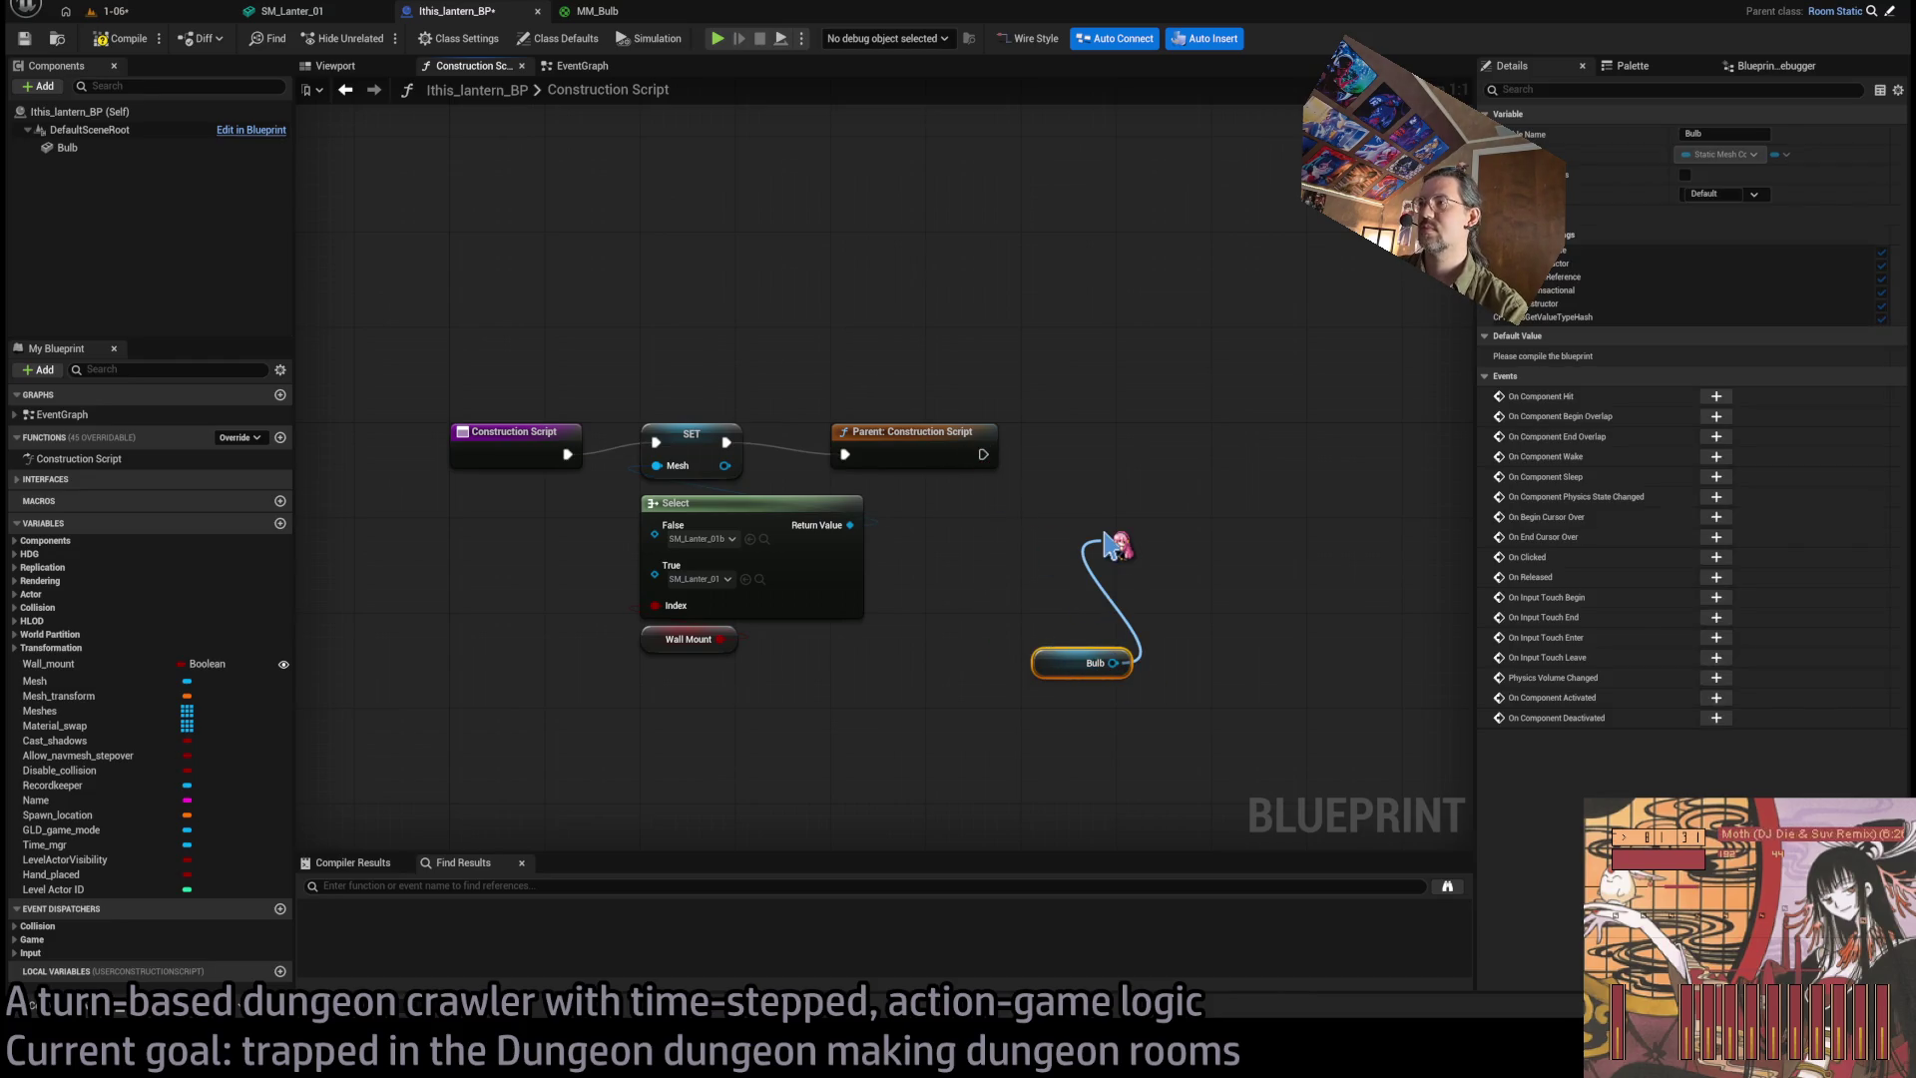
left_click(1307, 838)
left_click_drag(1126, 569, 1194, 465)
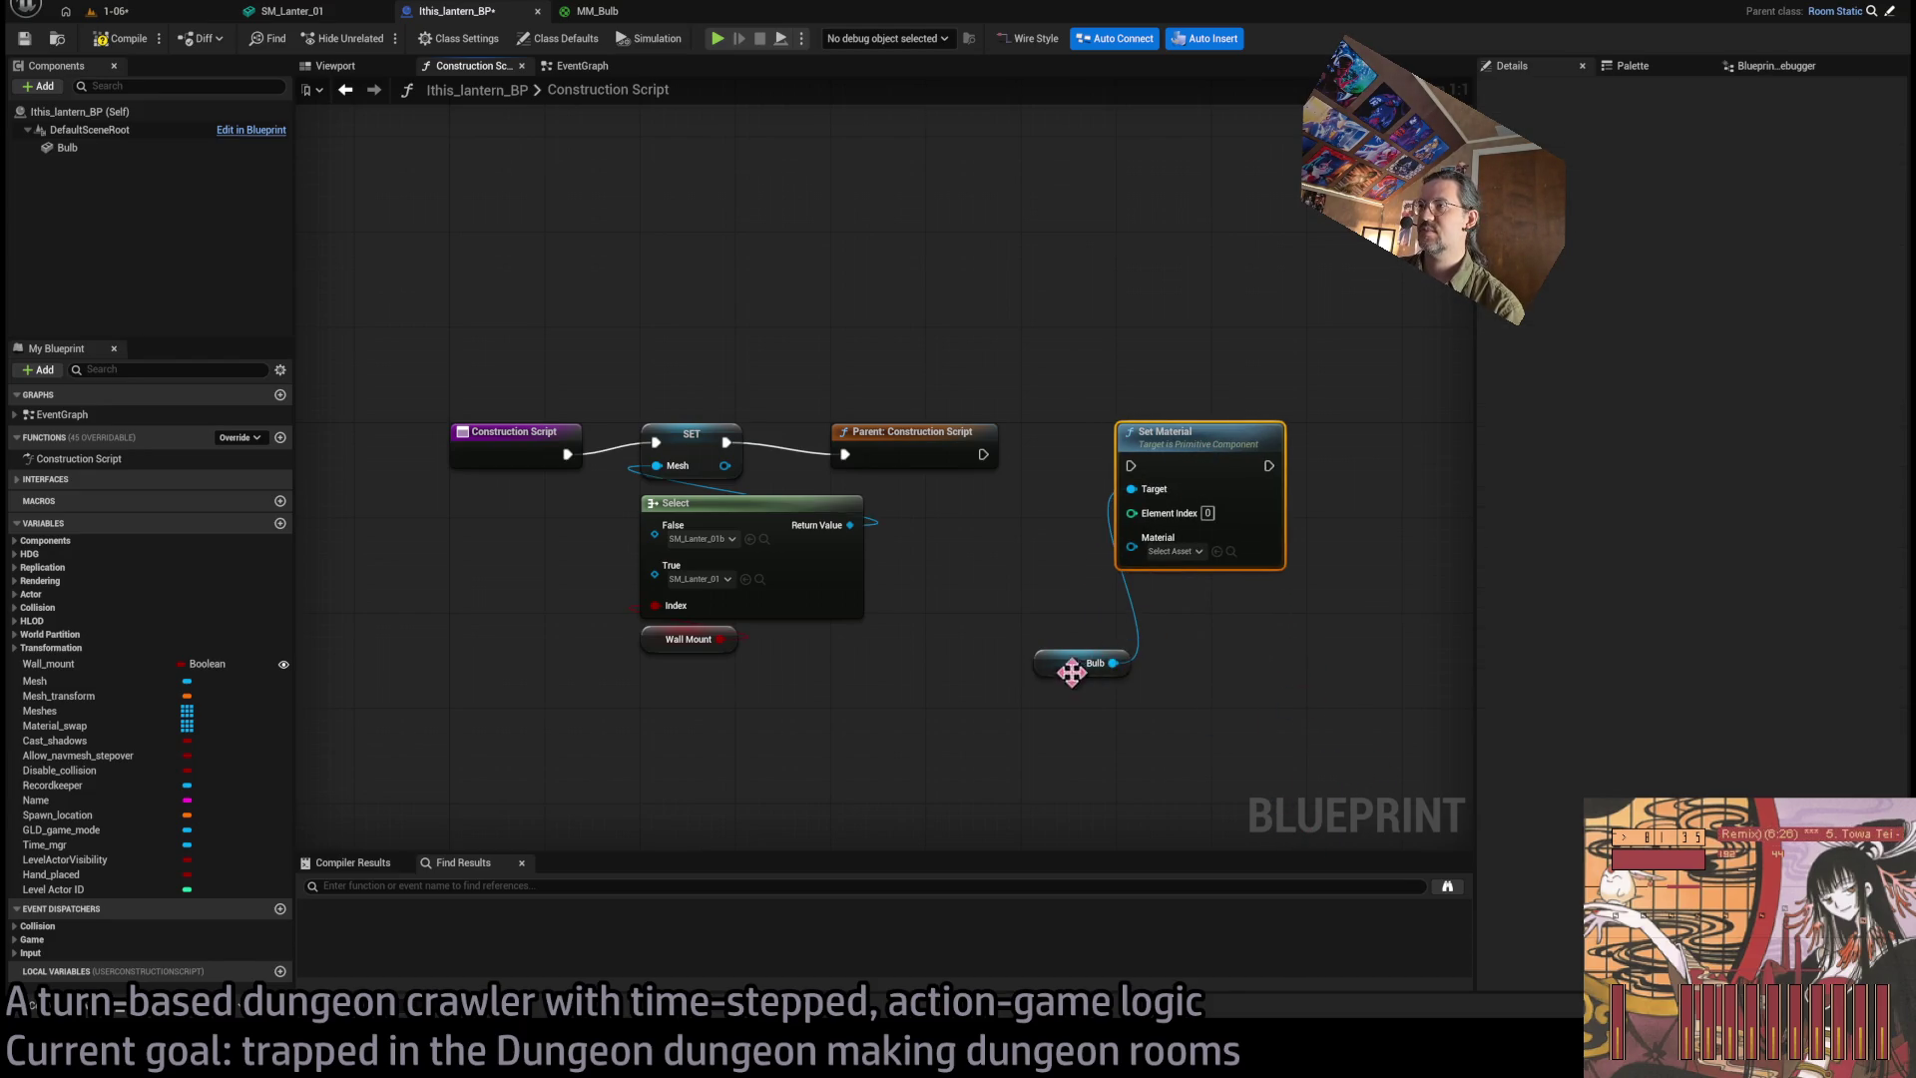
left_click_drag(1074, 674, 1155, 601)
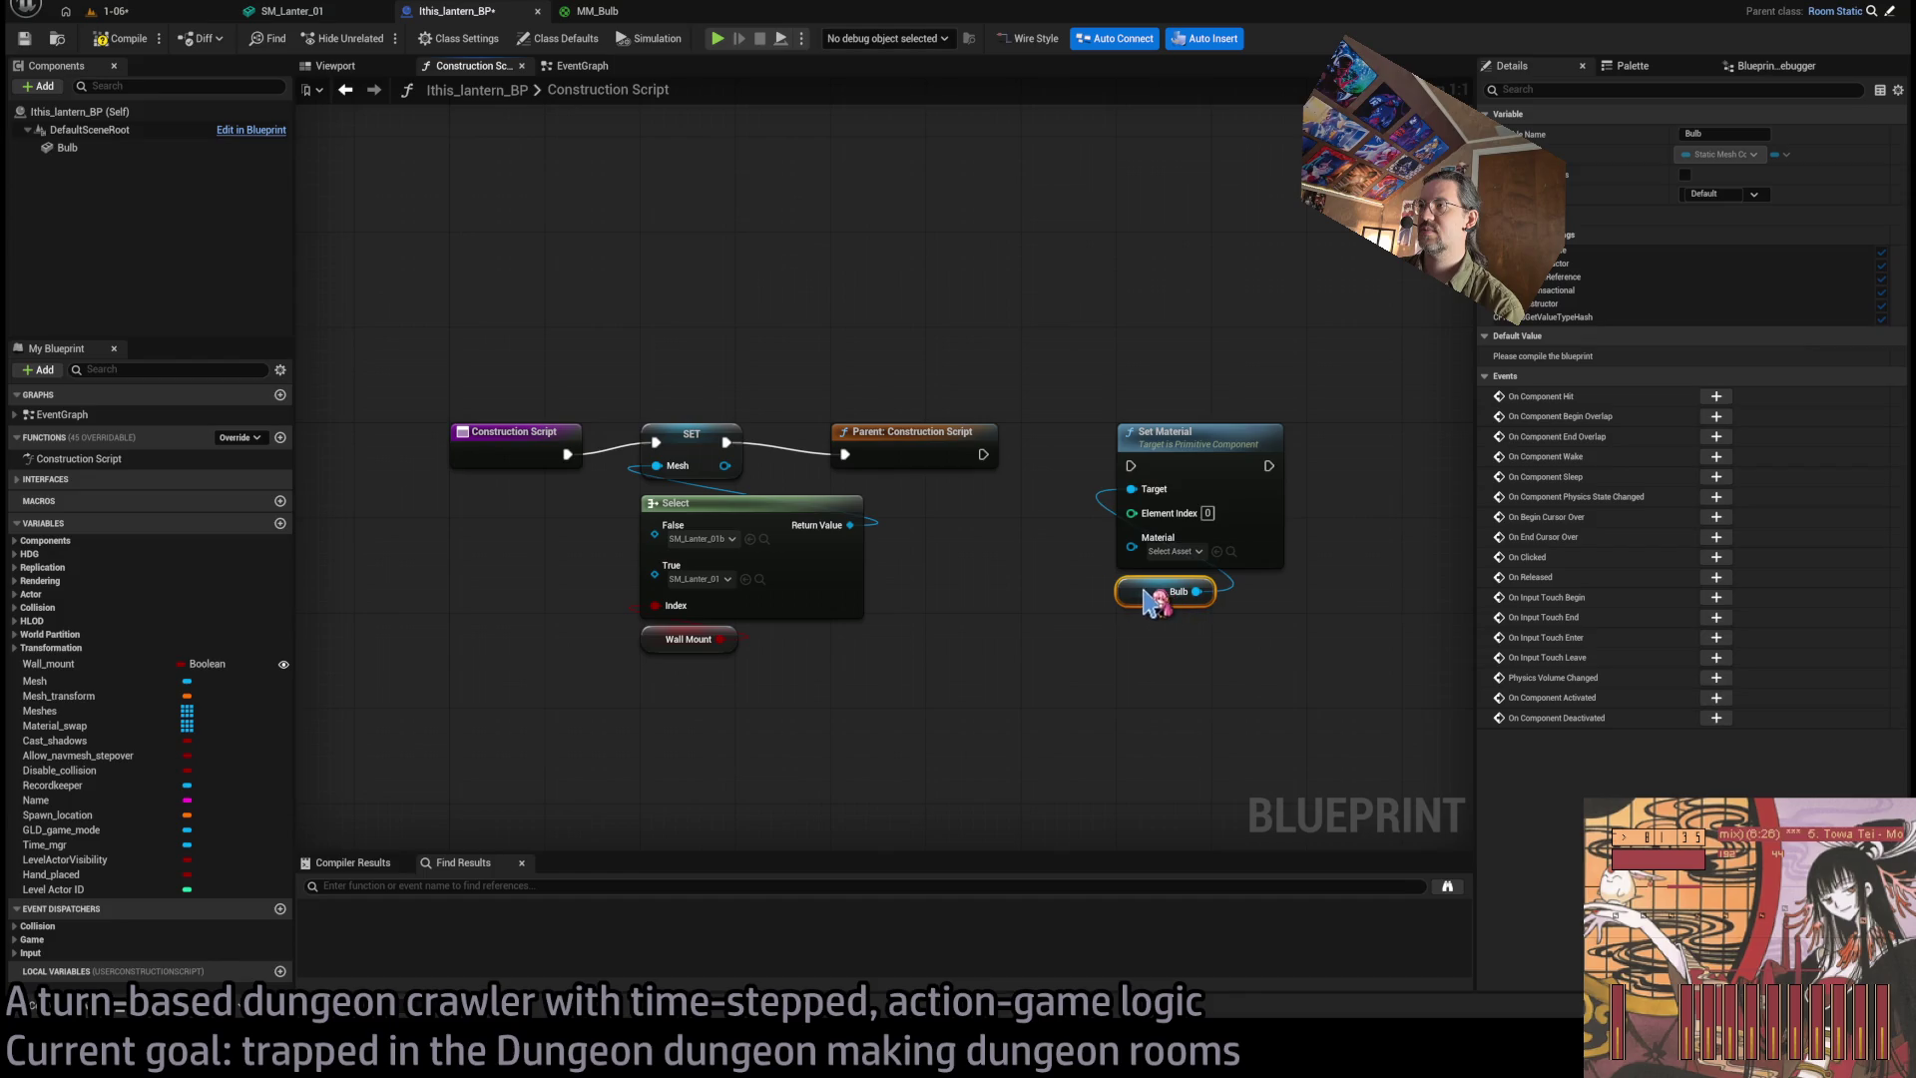
Promote Set Material's Material input to a variable named Bulb_material.
left_click(271, 523)
type("UBu")
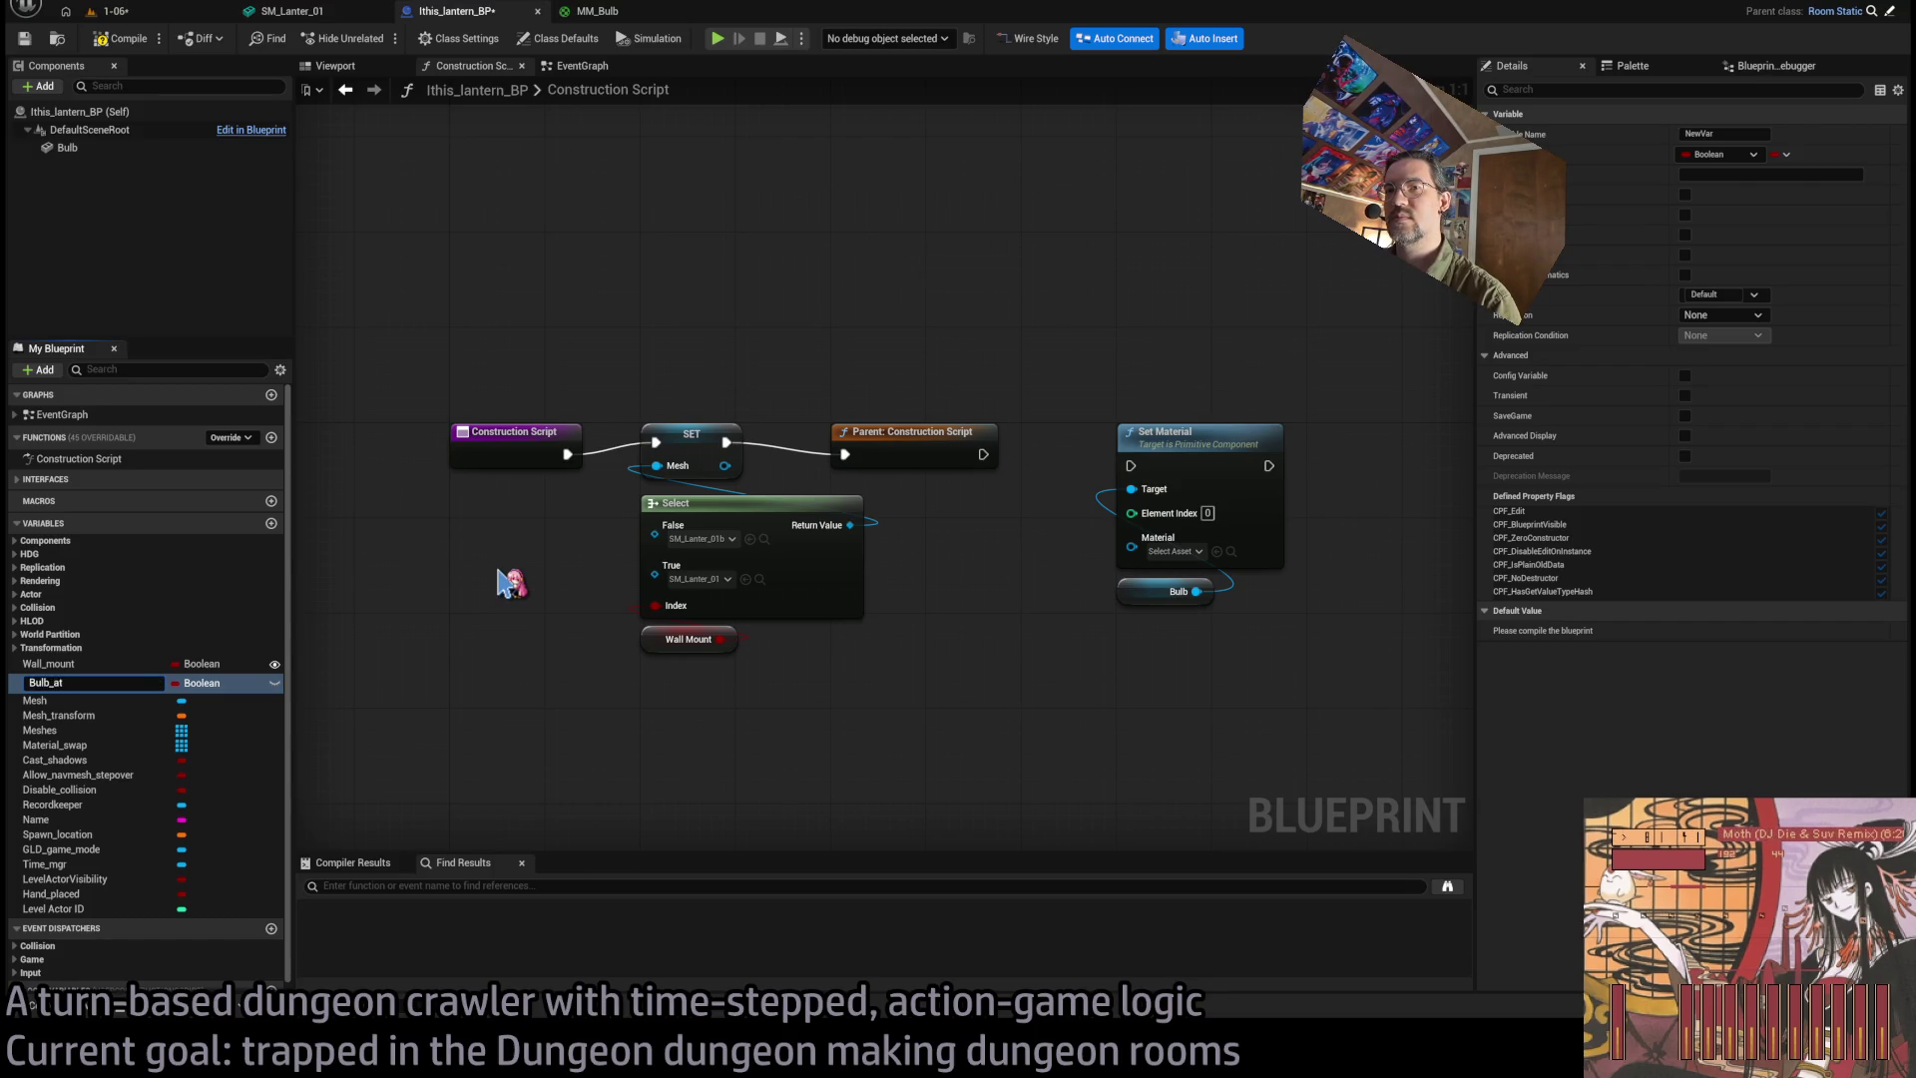
key("Escape")
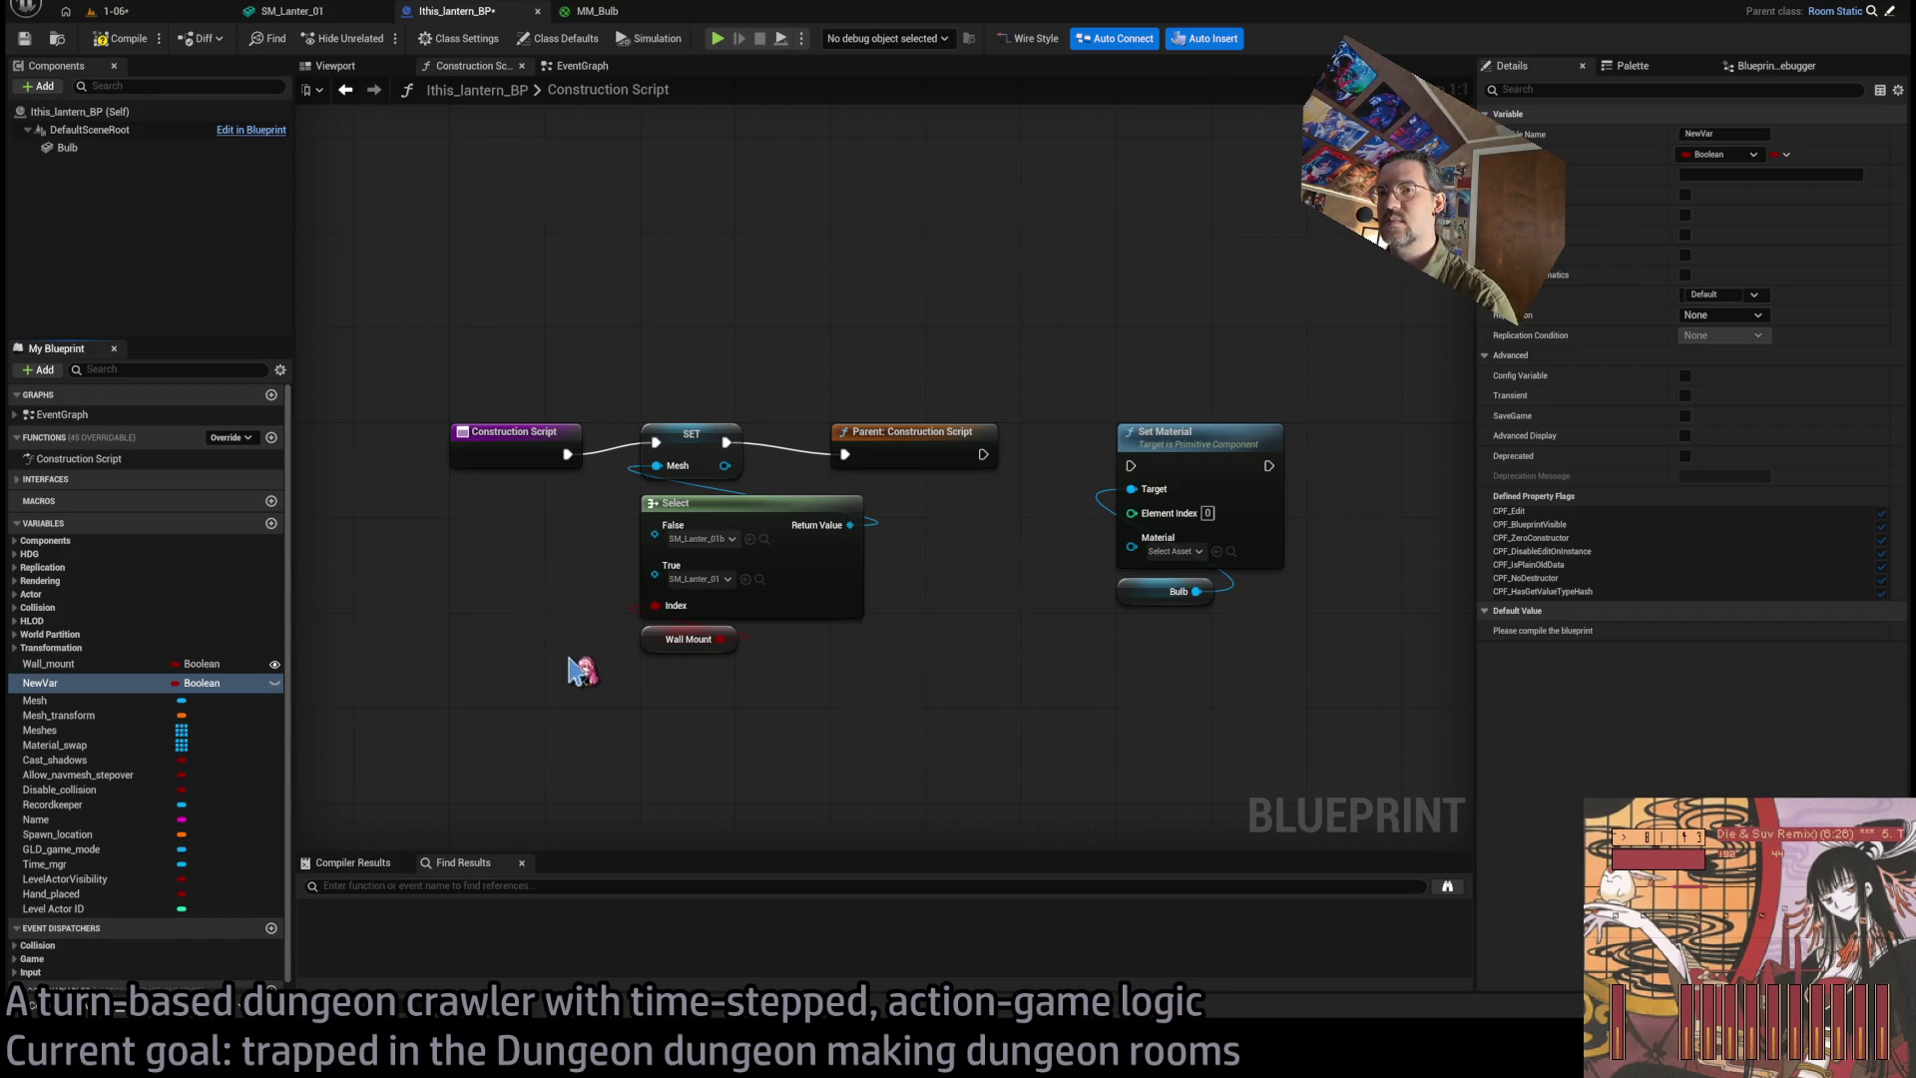
key("Delete")
left_click(1175, 557)
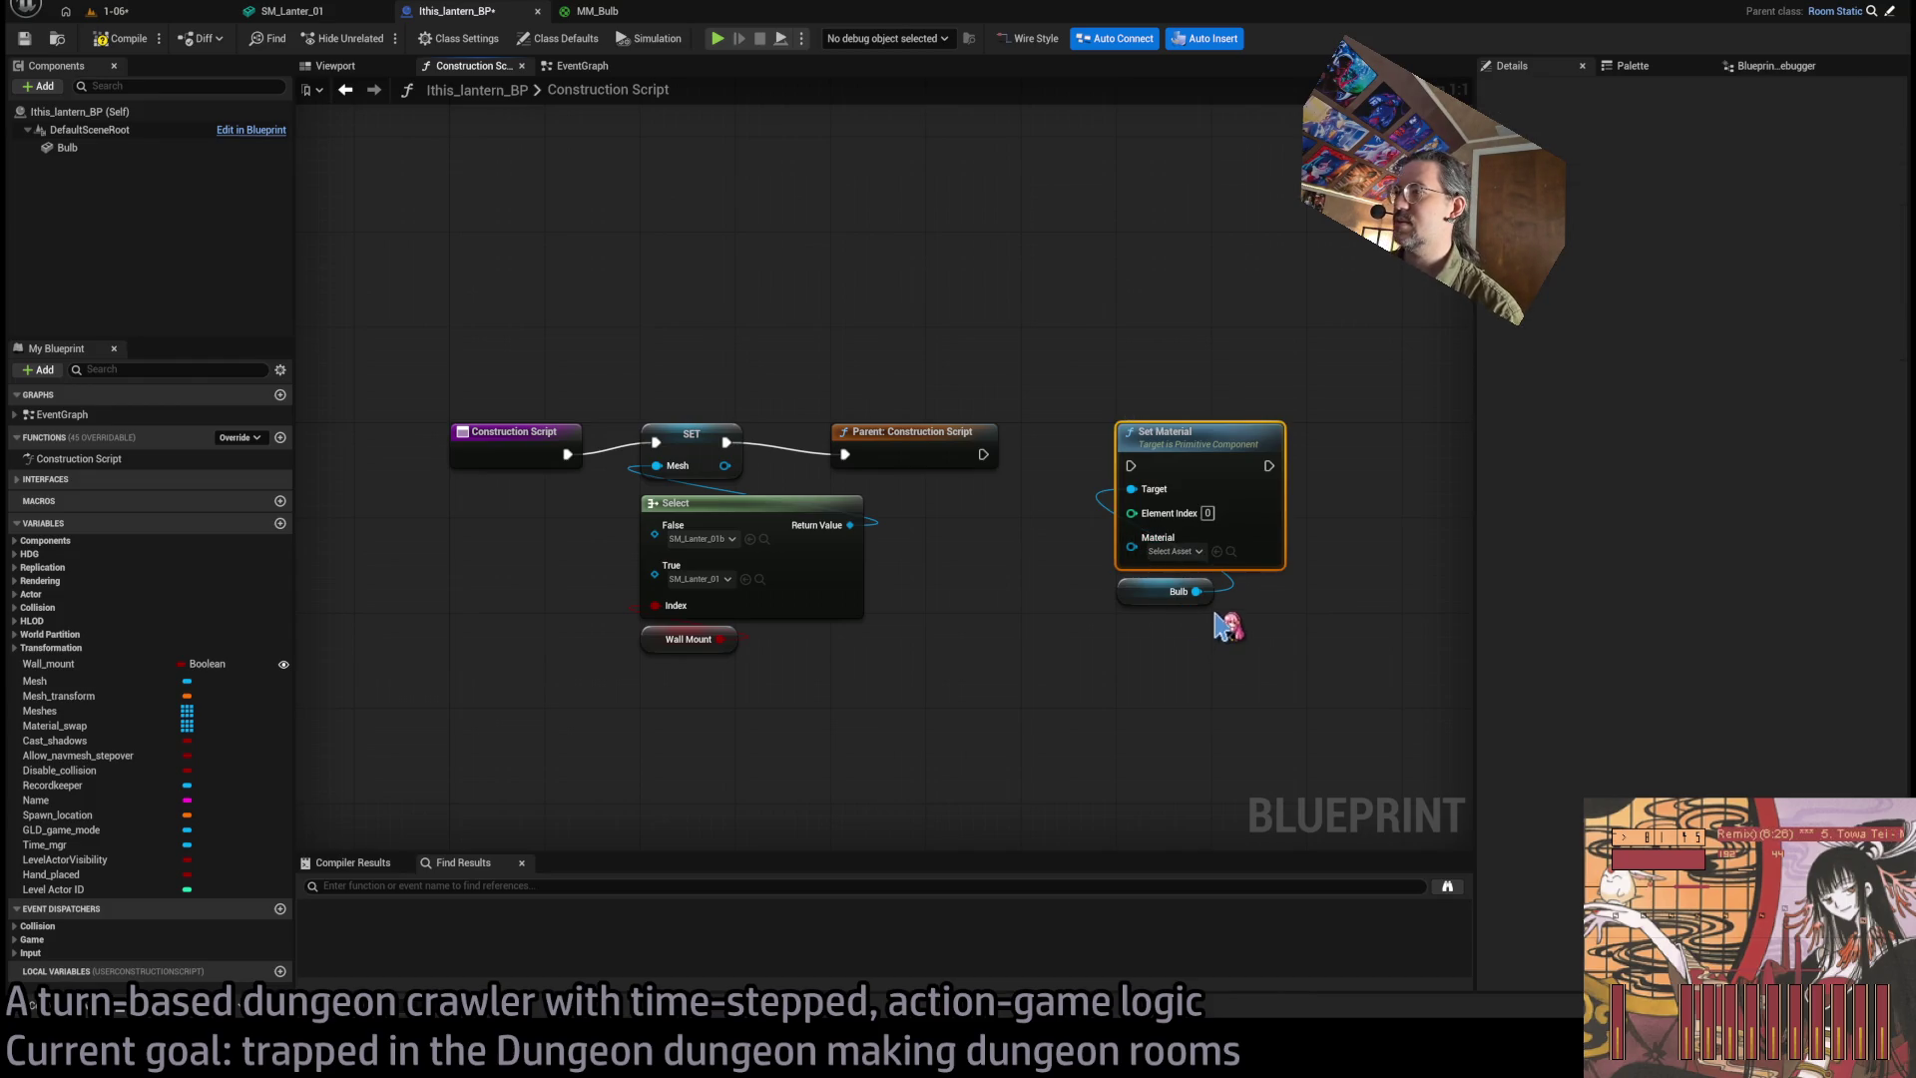
type("Bulb_material")
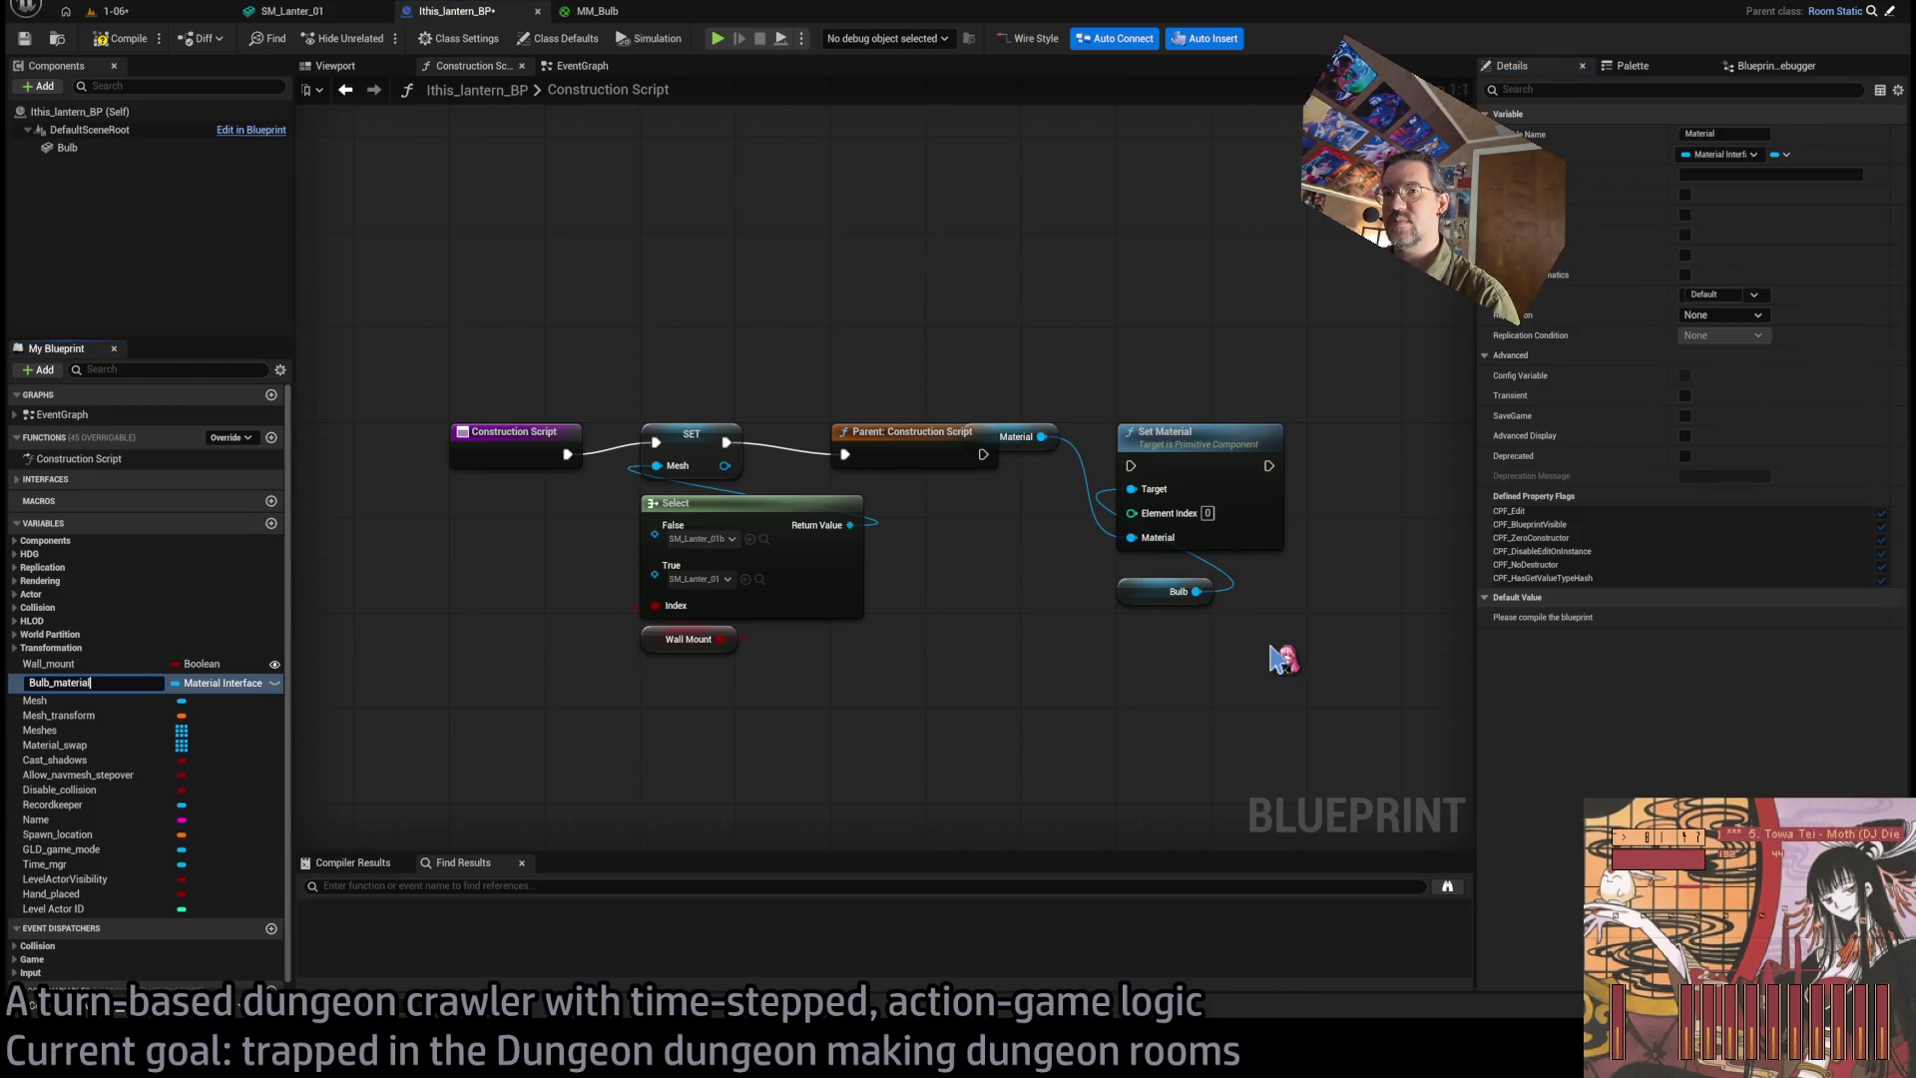
key("Return")
mouse_move(1008, 440)
left_mouse_down()
mouse_move(1137, 660)
mouse_move(1163, 630)
left_mouse_up()
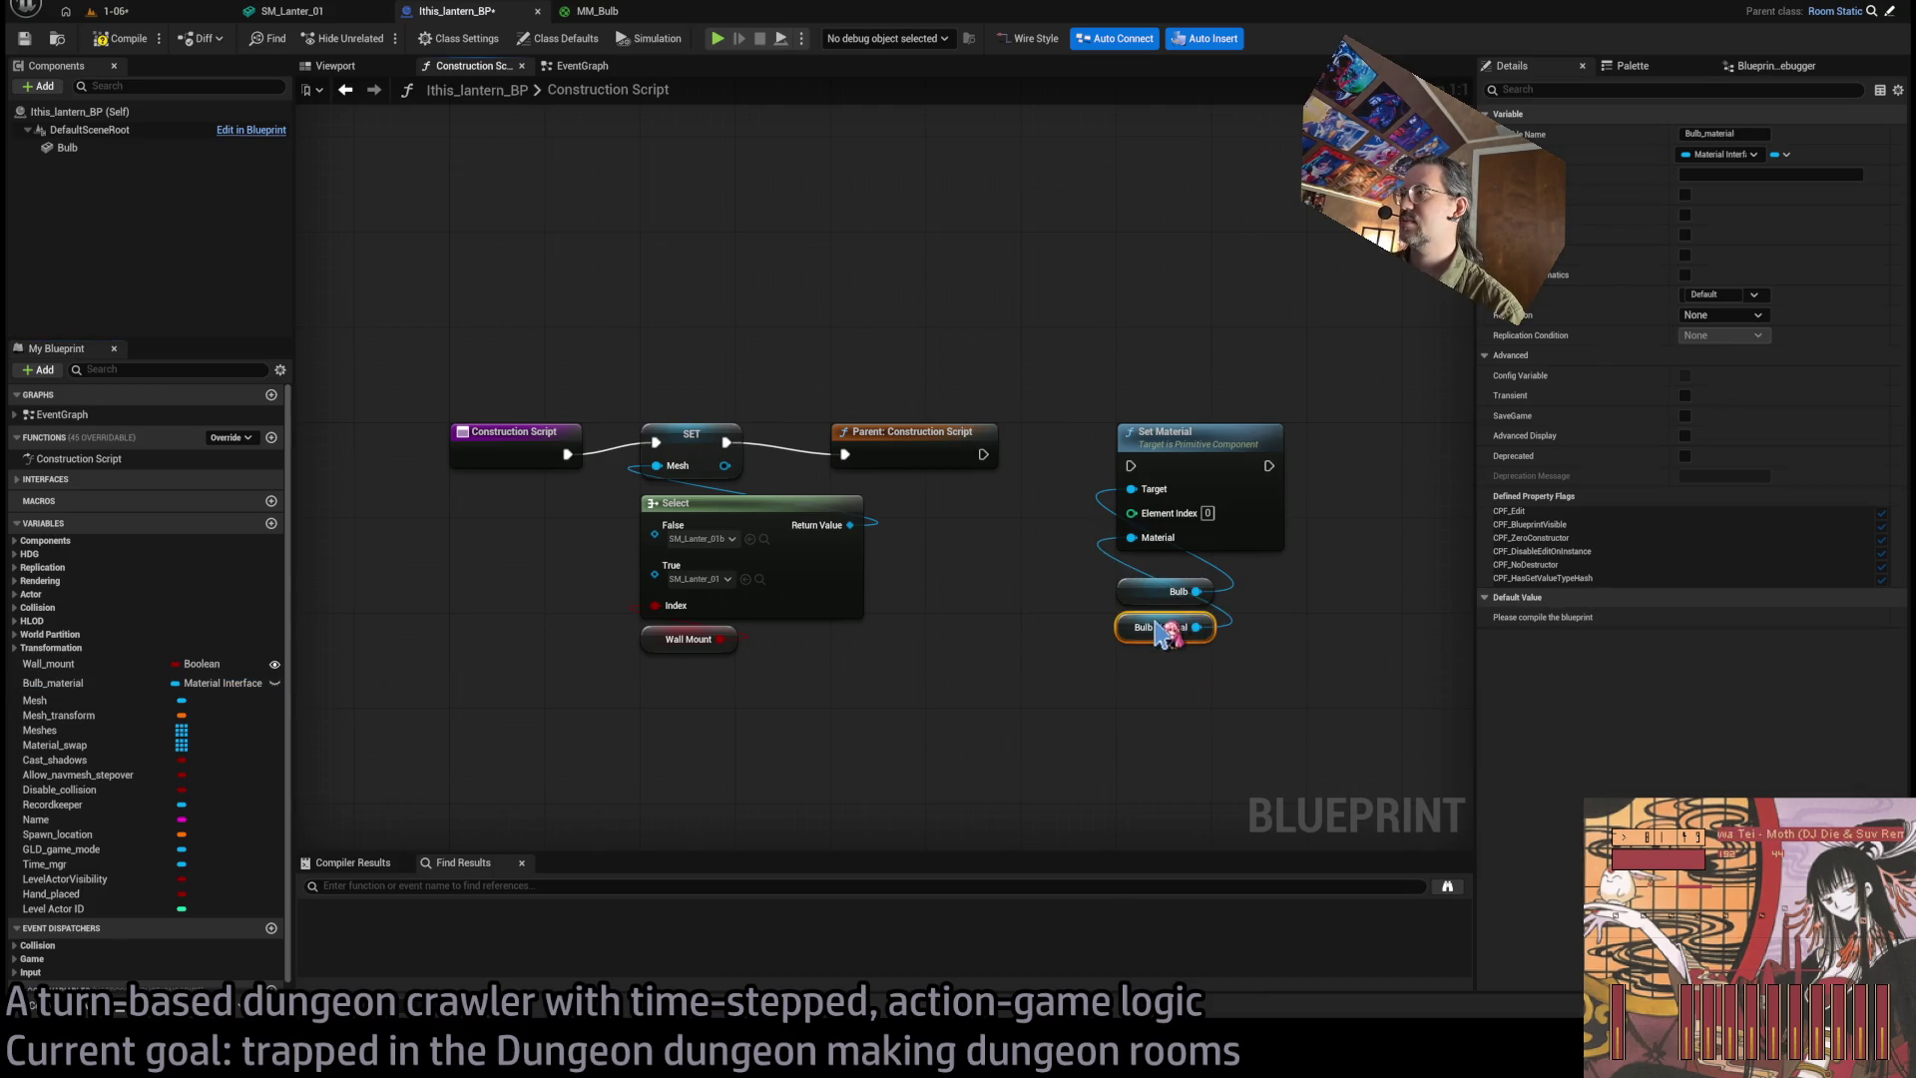
Make Bulb_material Instance Editable and Expose on Spawn, compile, default it to MM_Bulb, and wire execution.
left_click(1685, 194)
left_click(1685, 235)
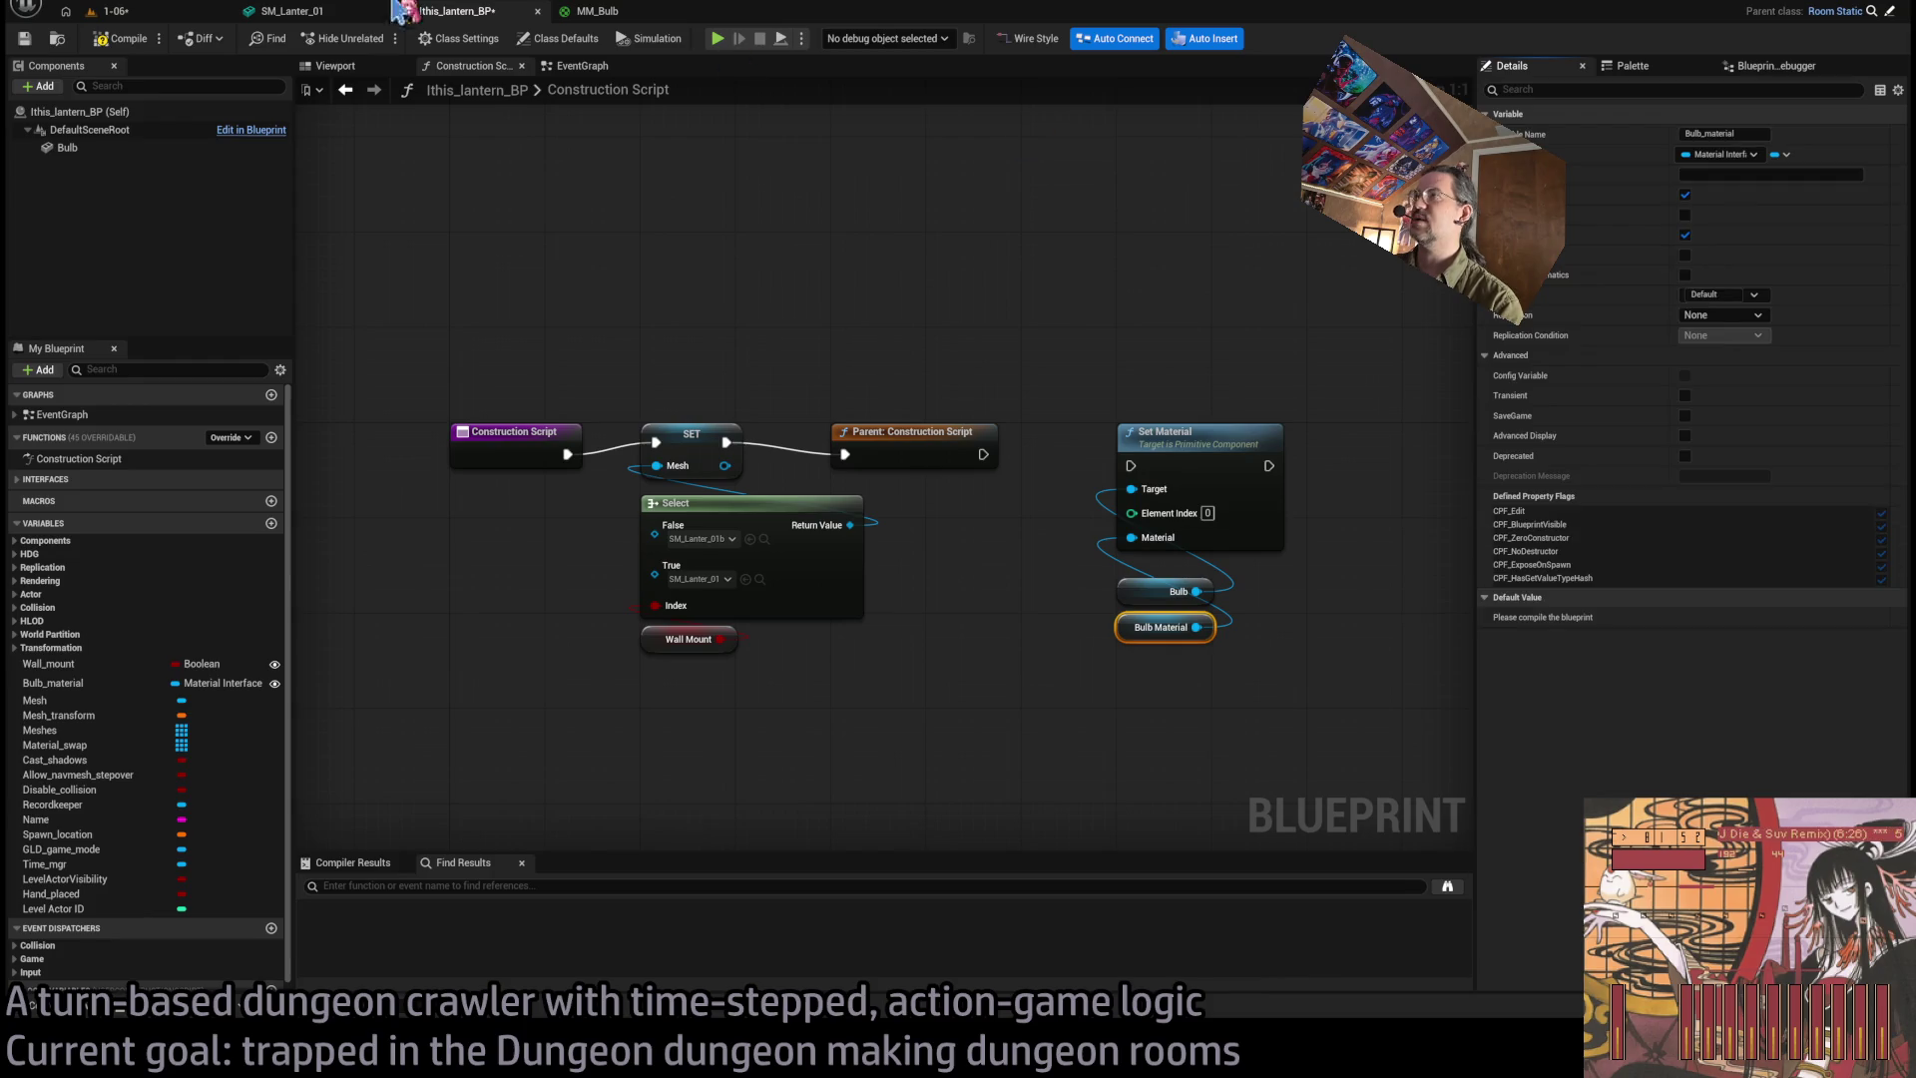
left_click(117, 44)
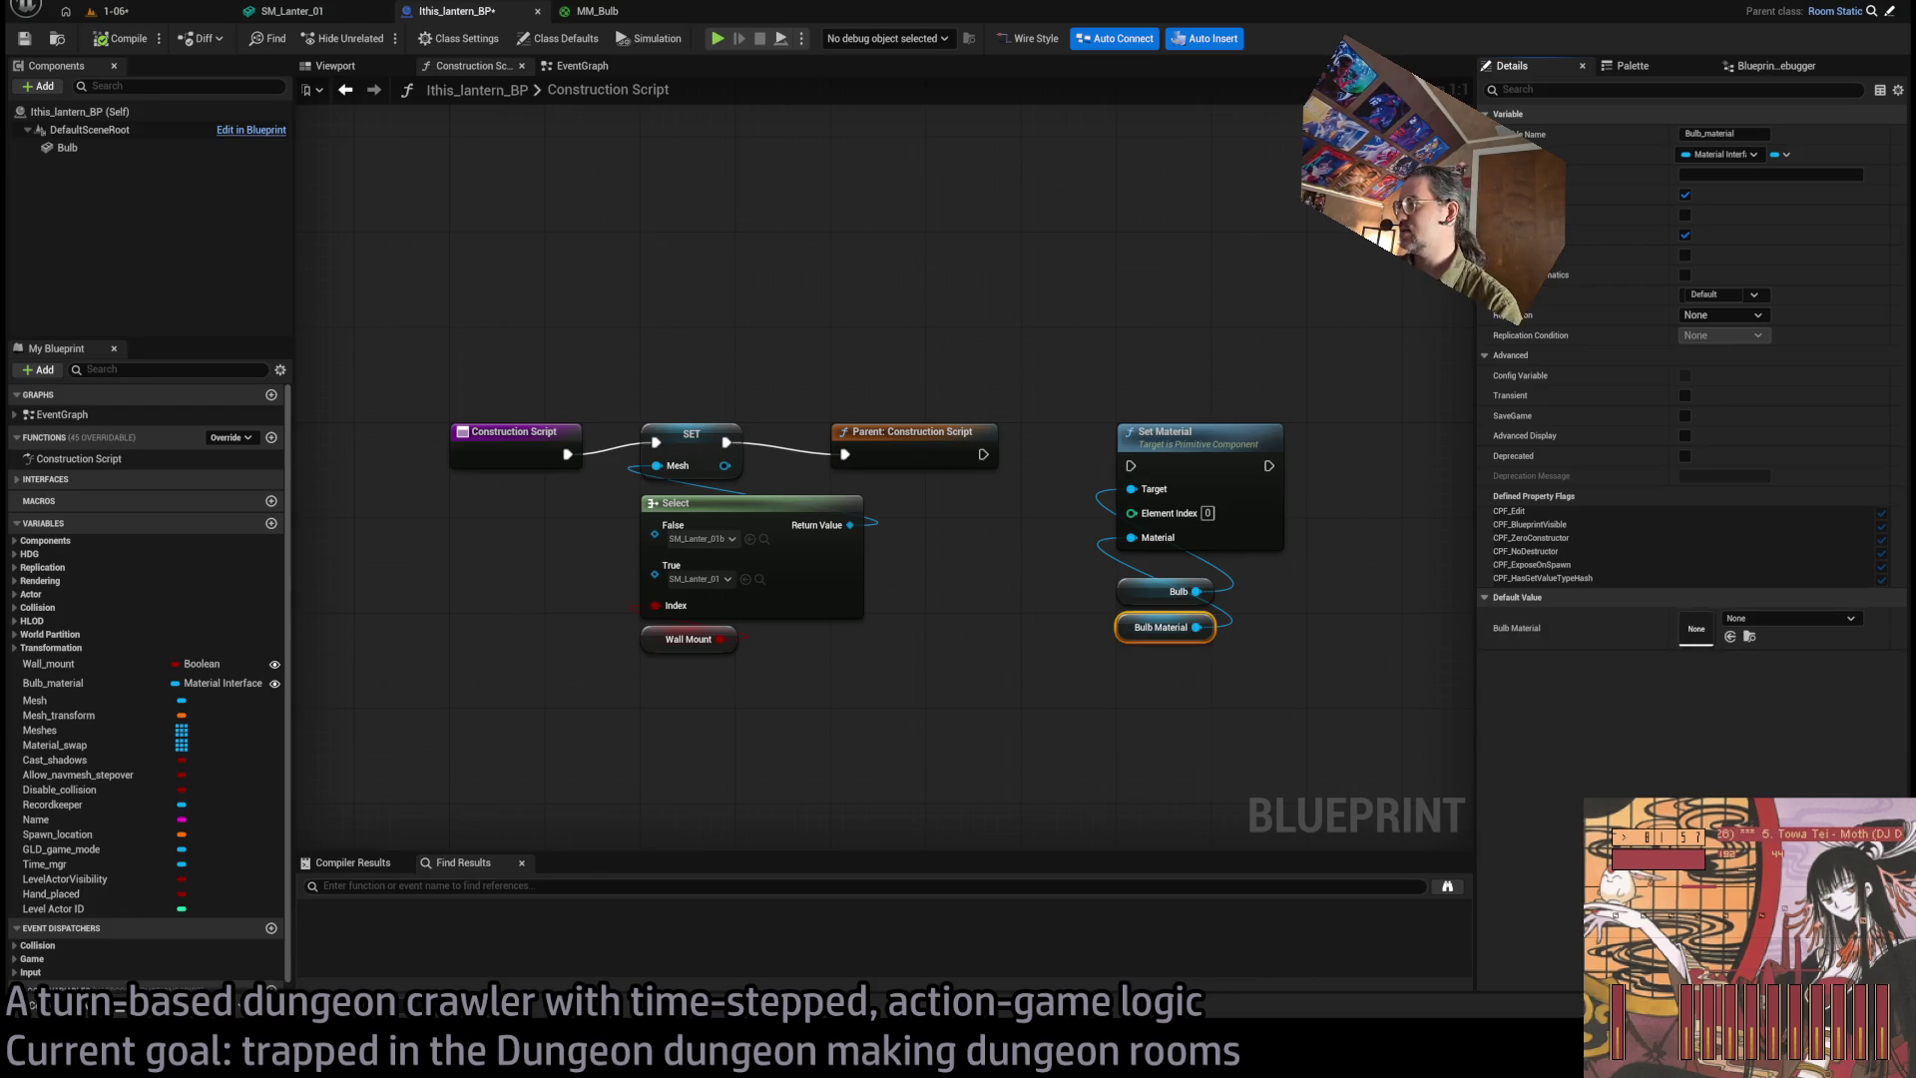
left_click(1730, 636)
left_click_drag(988, 467, 1130, 465)
left_click(1066, 352)
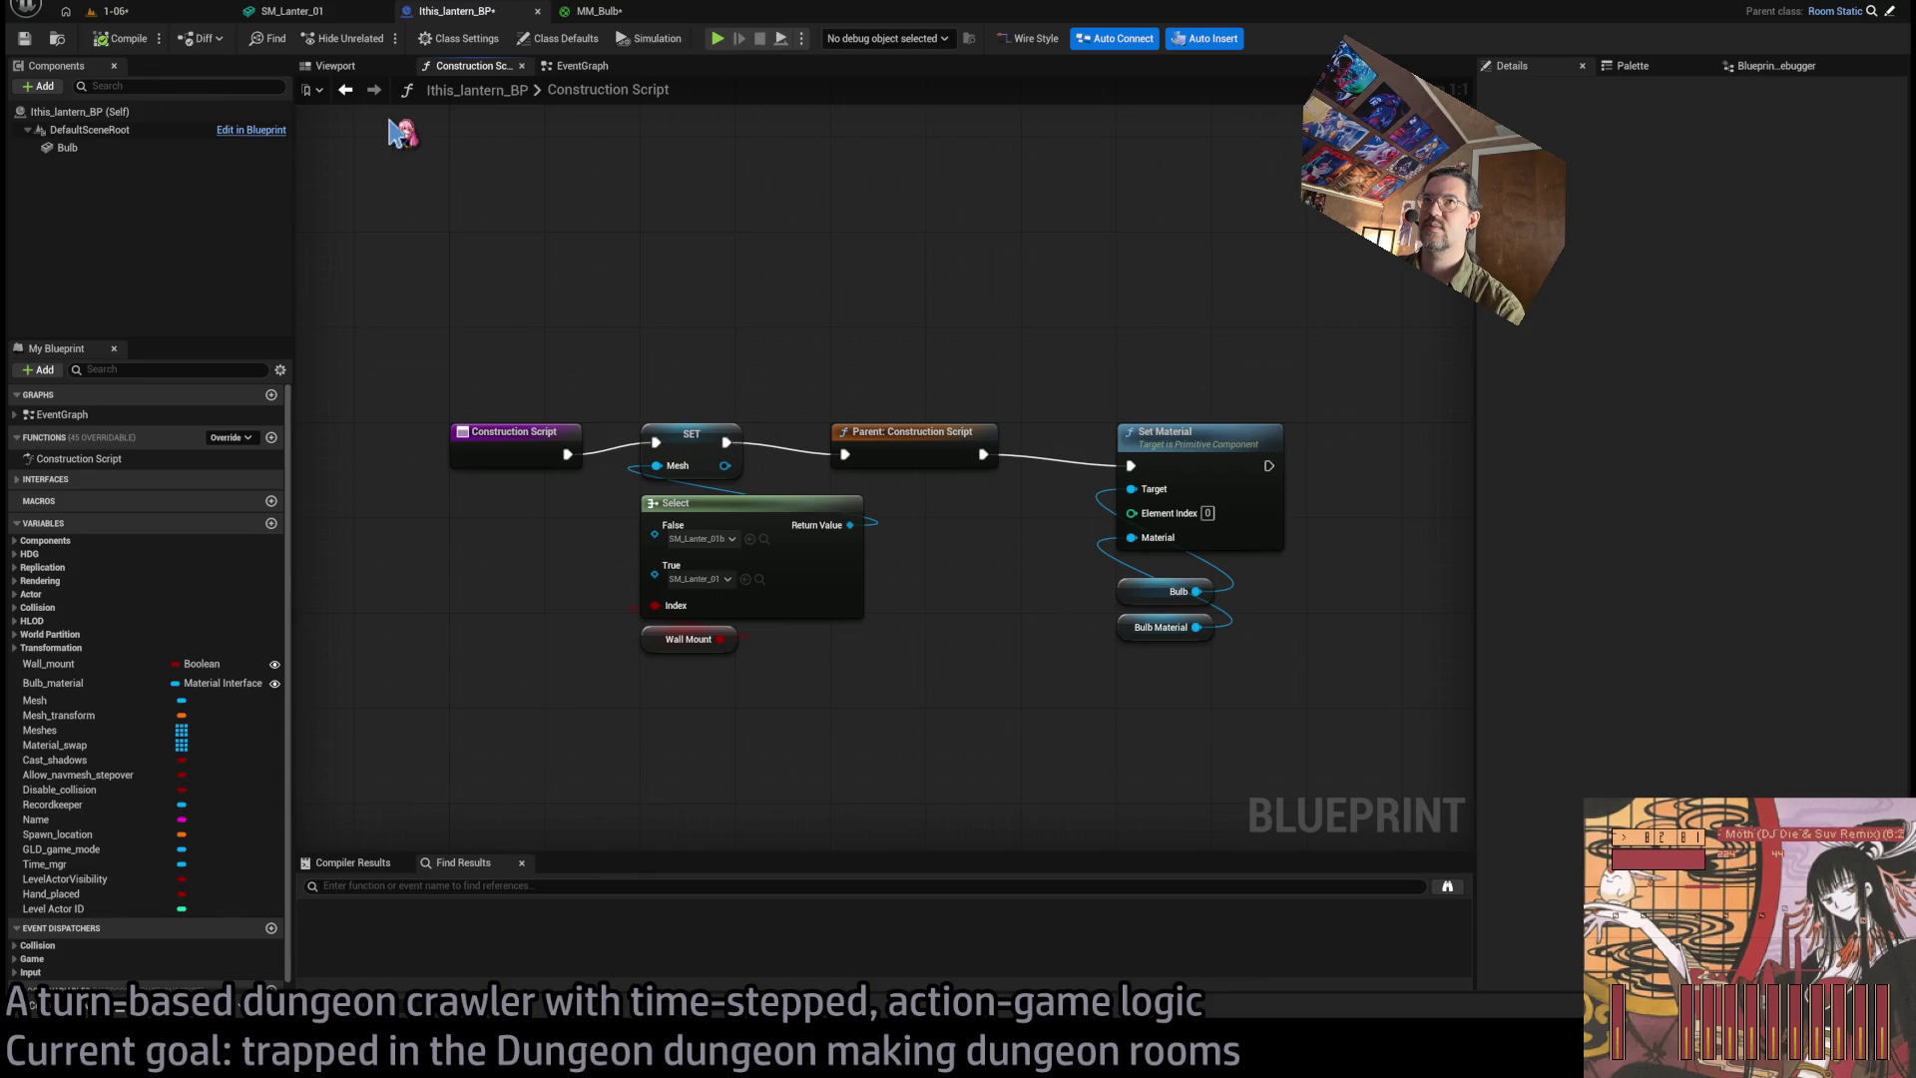
Return to the level, move closer to the lantern, and play in editor.
left_click(114, 11)
left_click_drag(852, 297, 828, 239)
key("alt+p")
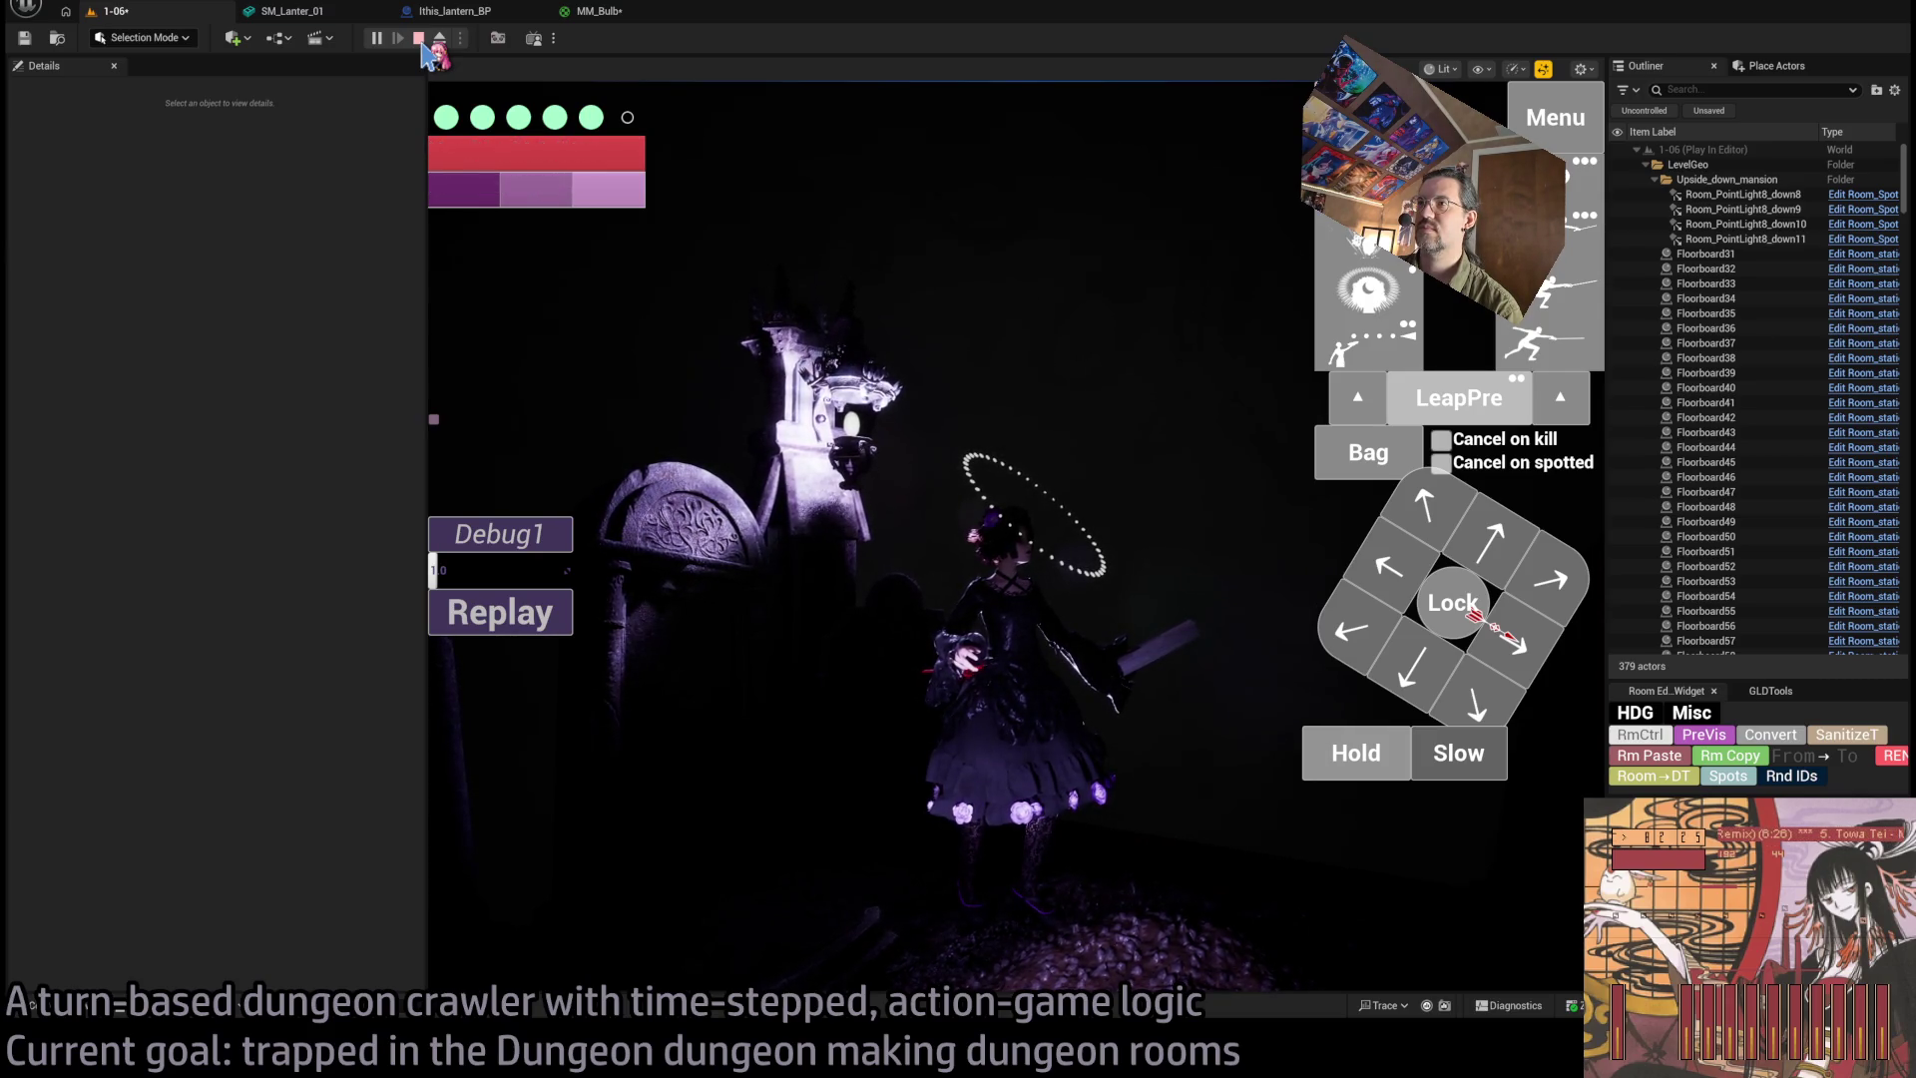
Stop the play session and go back through MM_Bulb to the lantern's construction script.
left_click(419, 39)
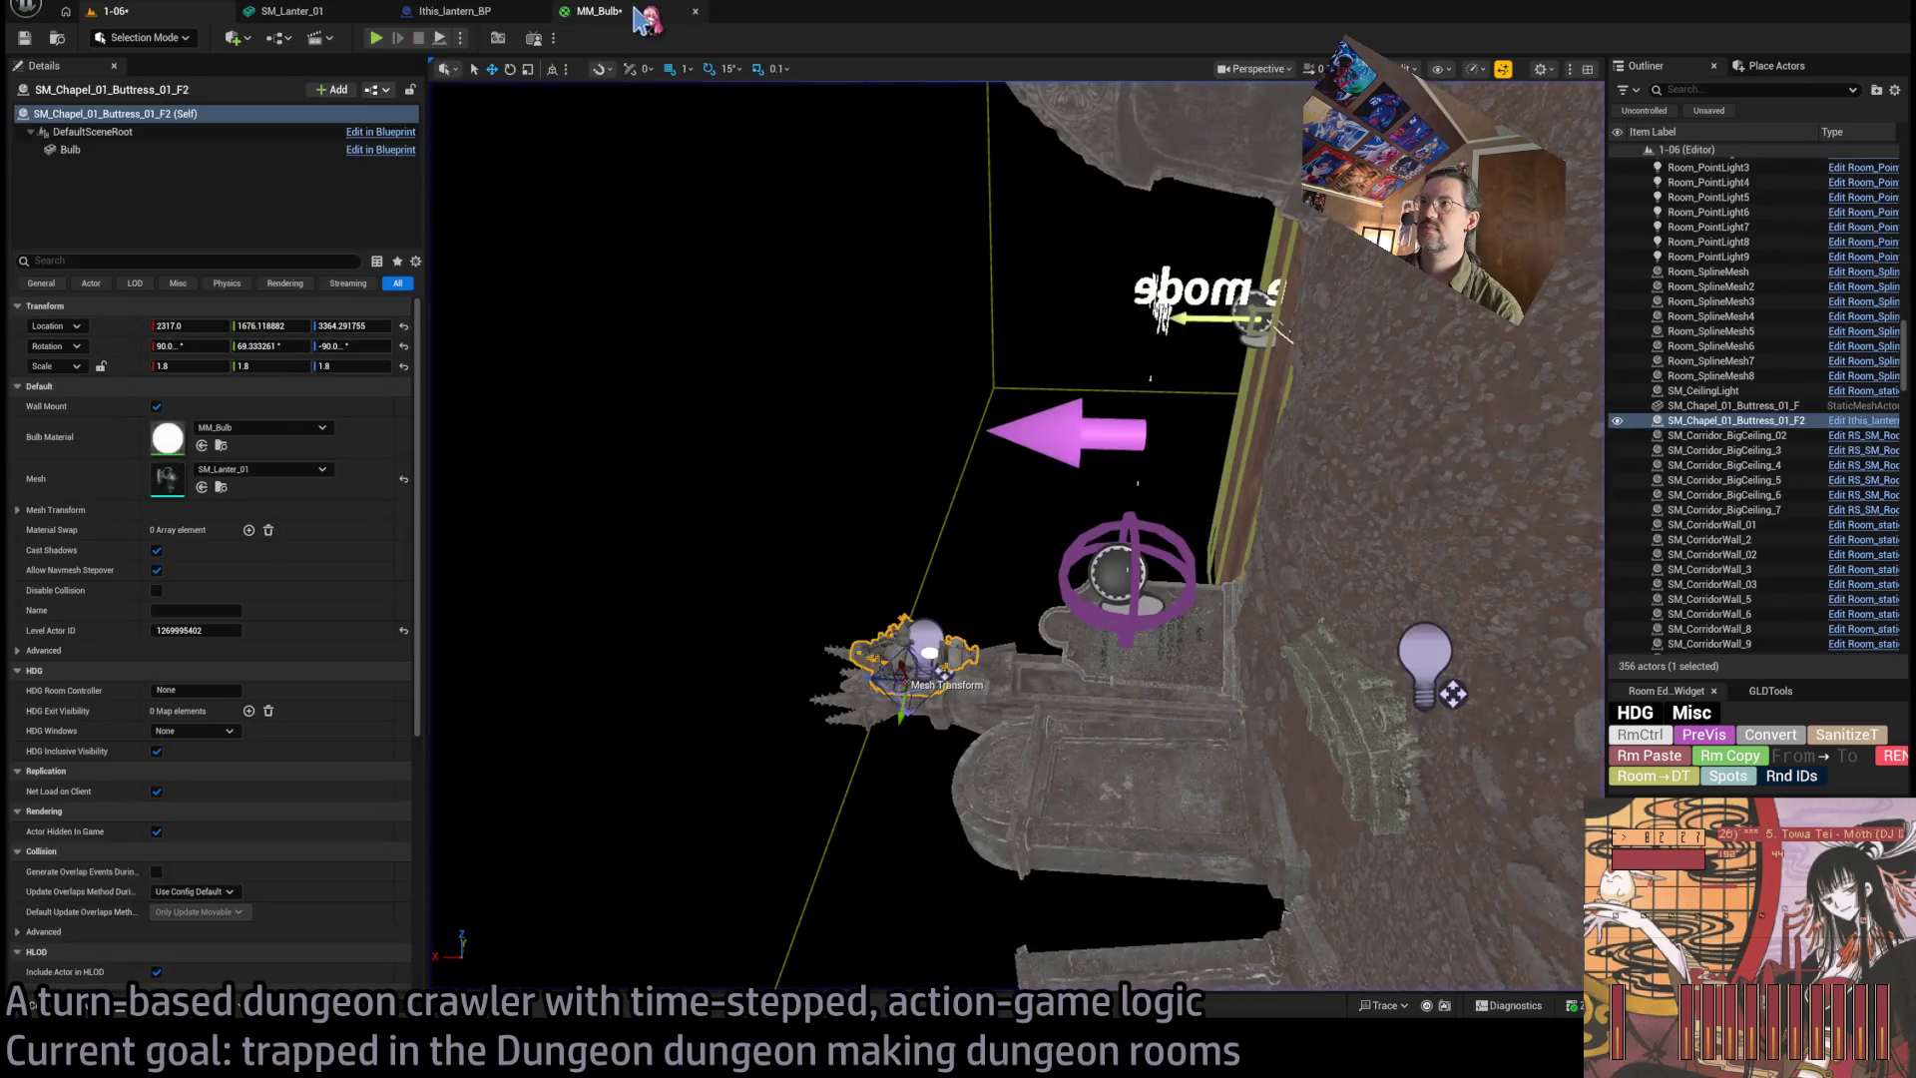
left_click(631, 15)
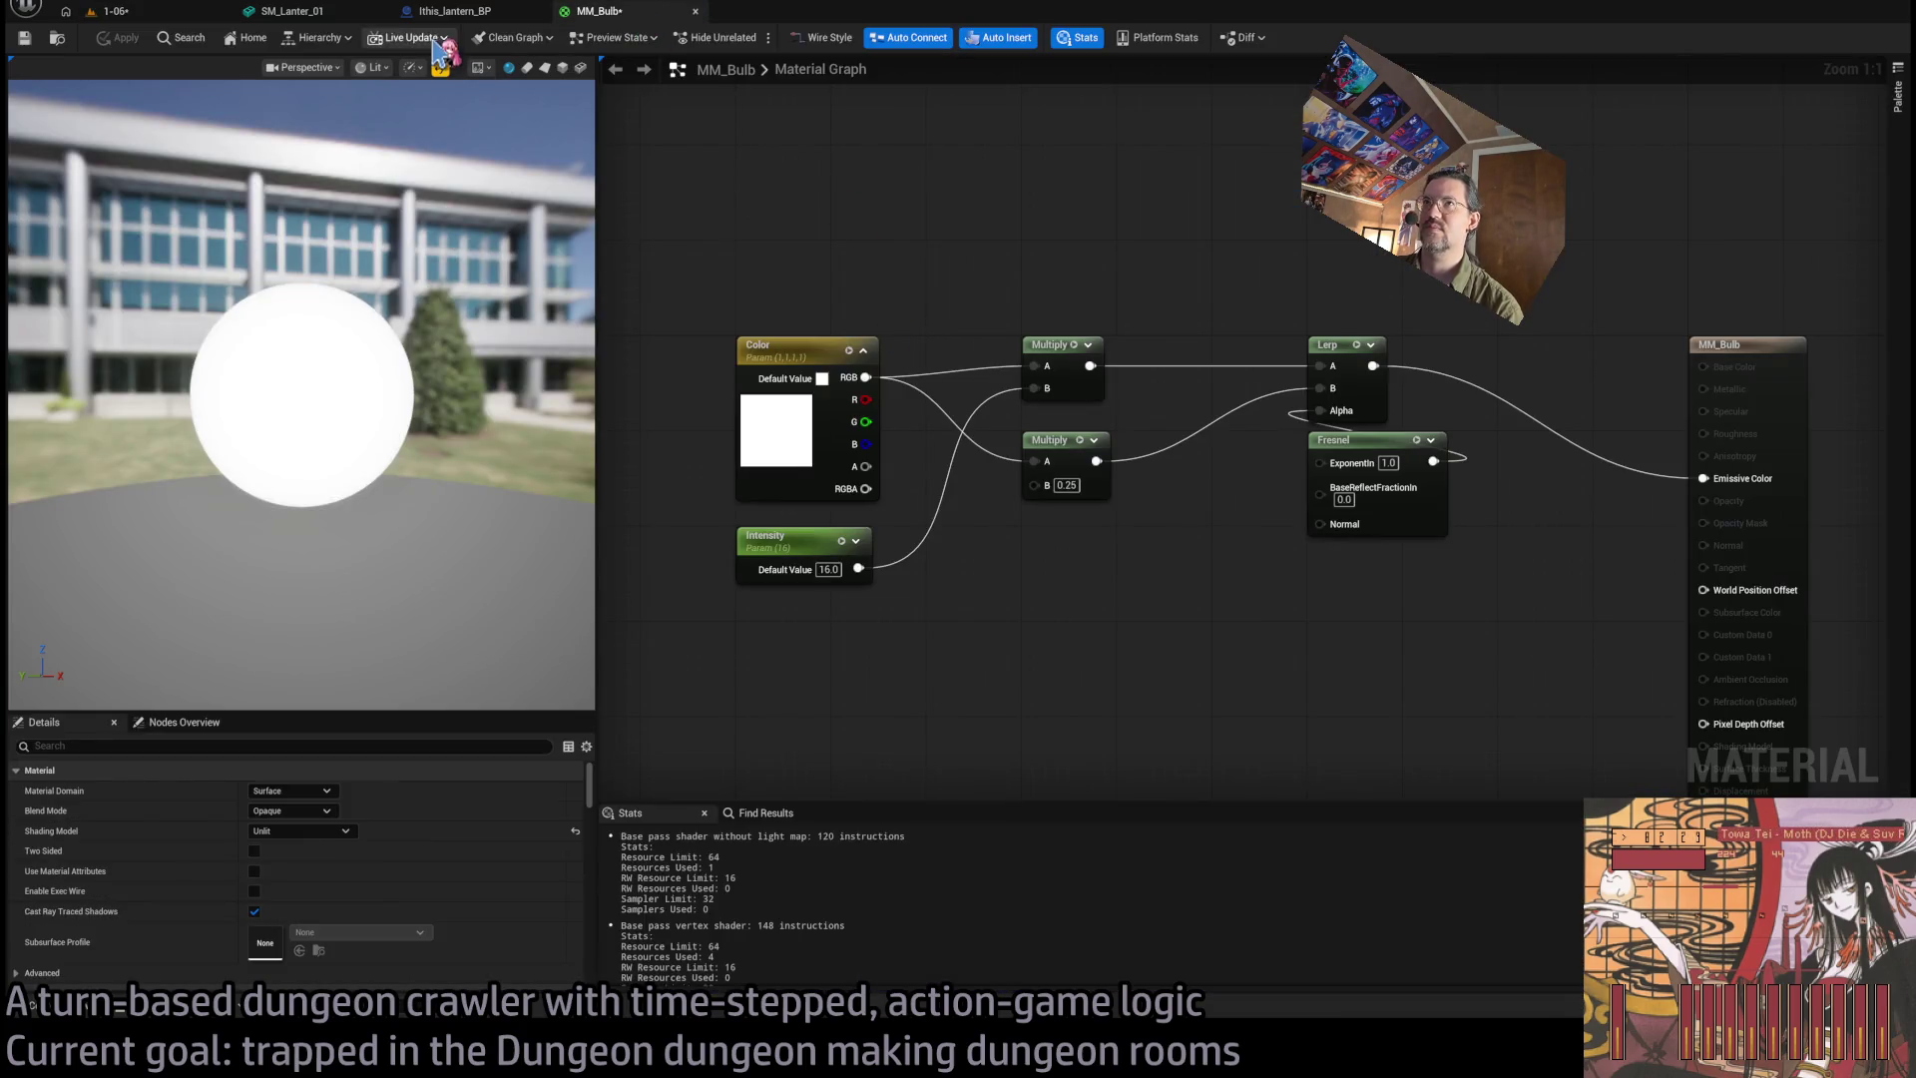
left_click(449, 13)
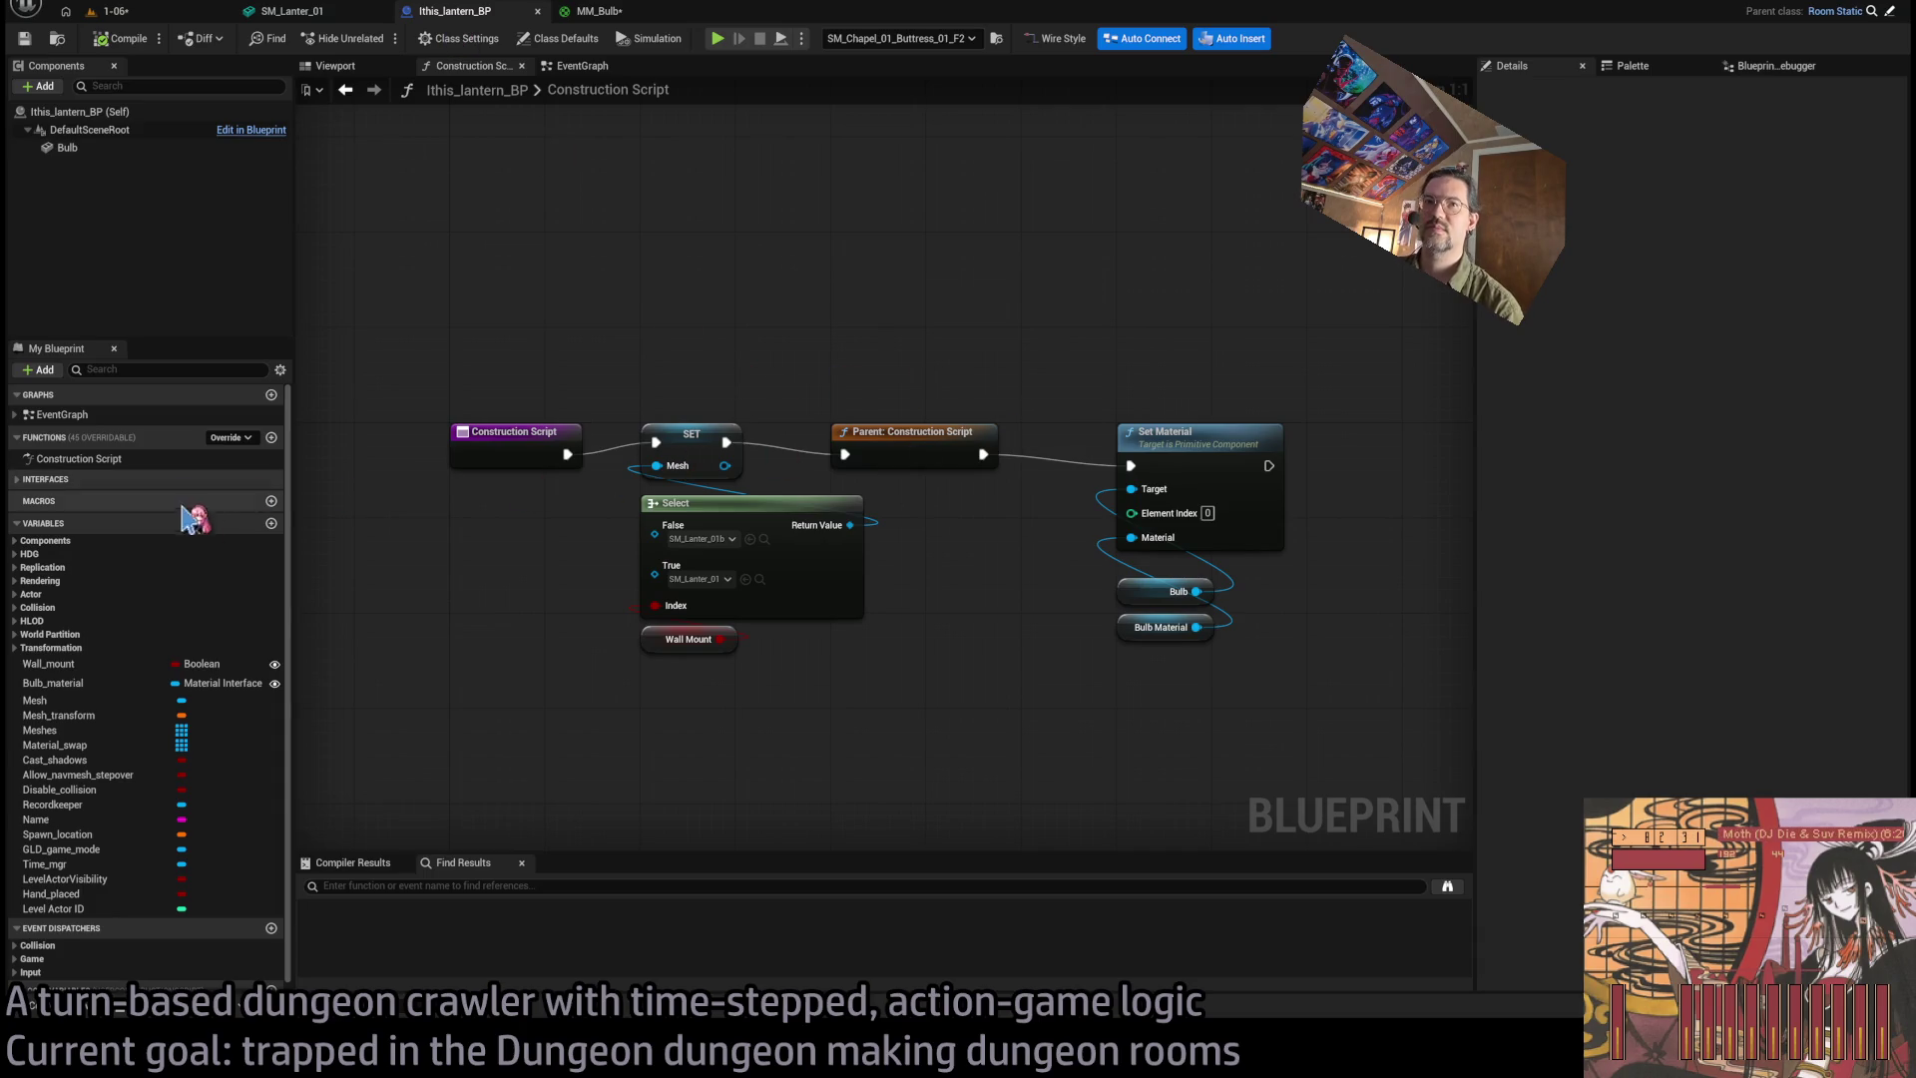
Discard a stray new variable and rearrange Set Material and Bulb nodes to make room.
left_click(270, 524)
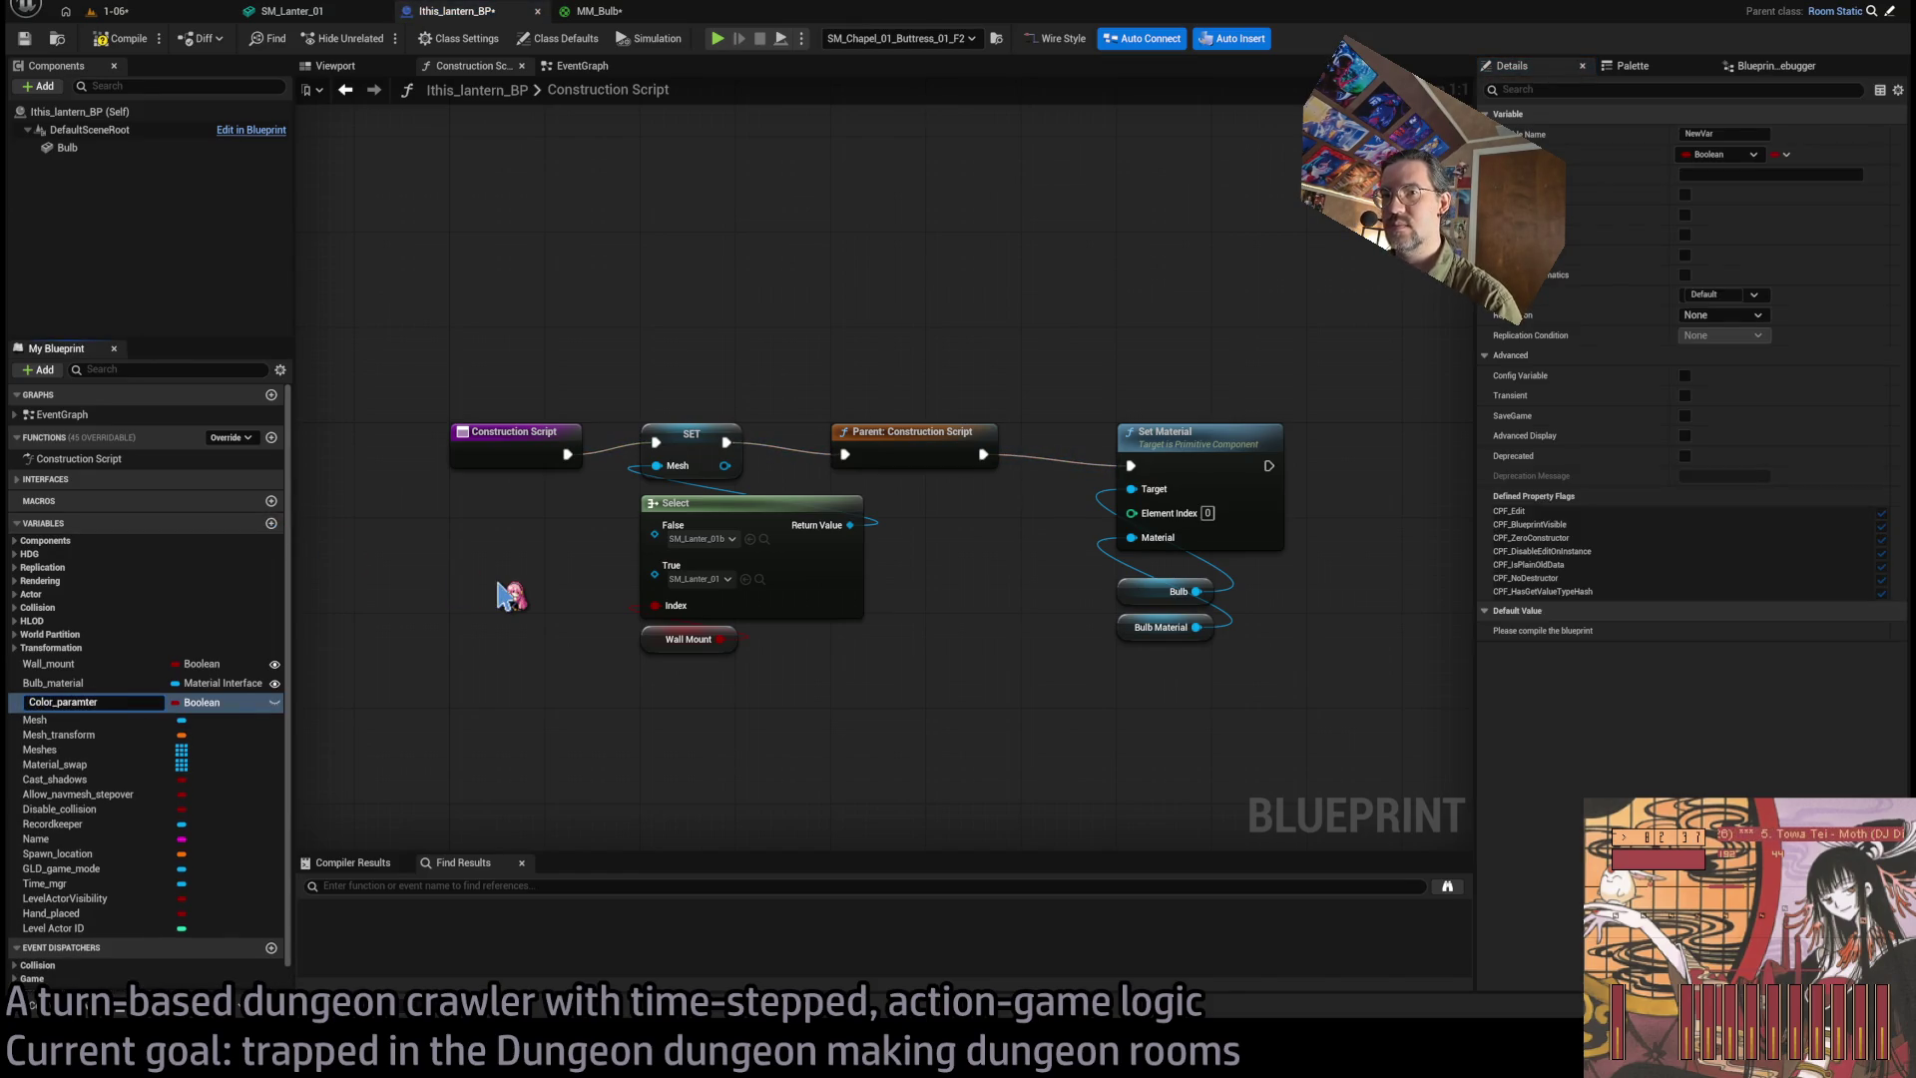
key("Escape")
key("Delete")
mouse_move(918, 736)
left_mouse_down()
mouse_move(811, 743)
mouse_move(875, 631)
left_mouse_up()
left_click_drag(941, 468, 1322, 469)
mouse_move(1242, 594)
left_mouse_down()
mouse_move(728, 653)
mouse_move(908, 459)
left_mouse_up()
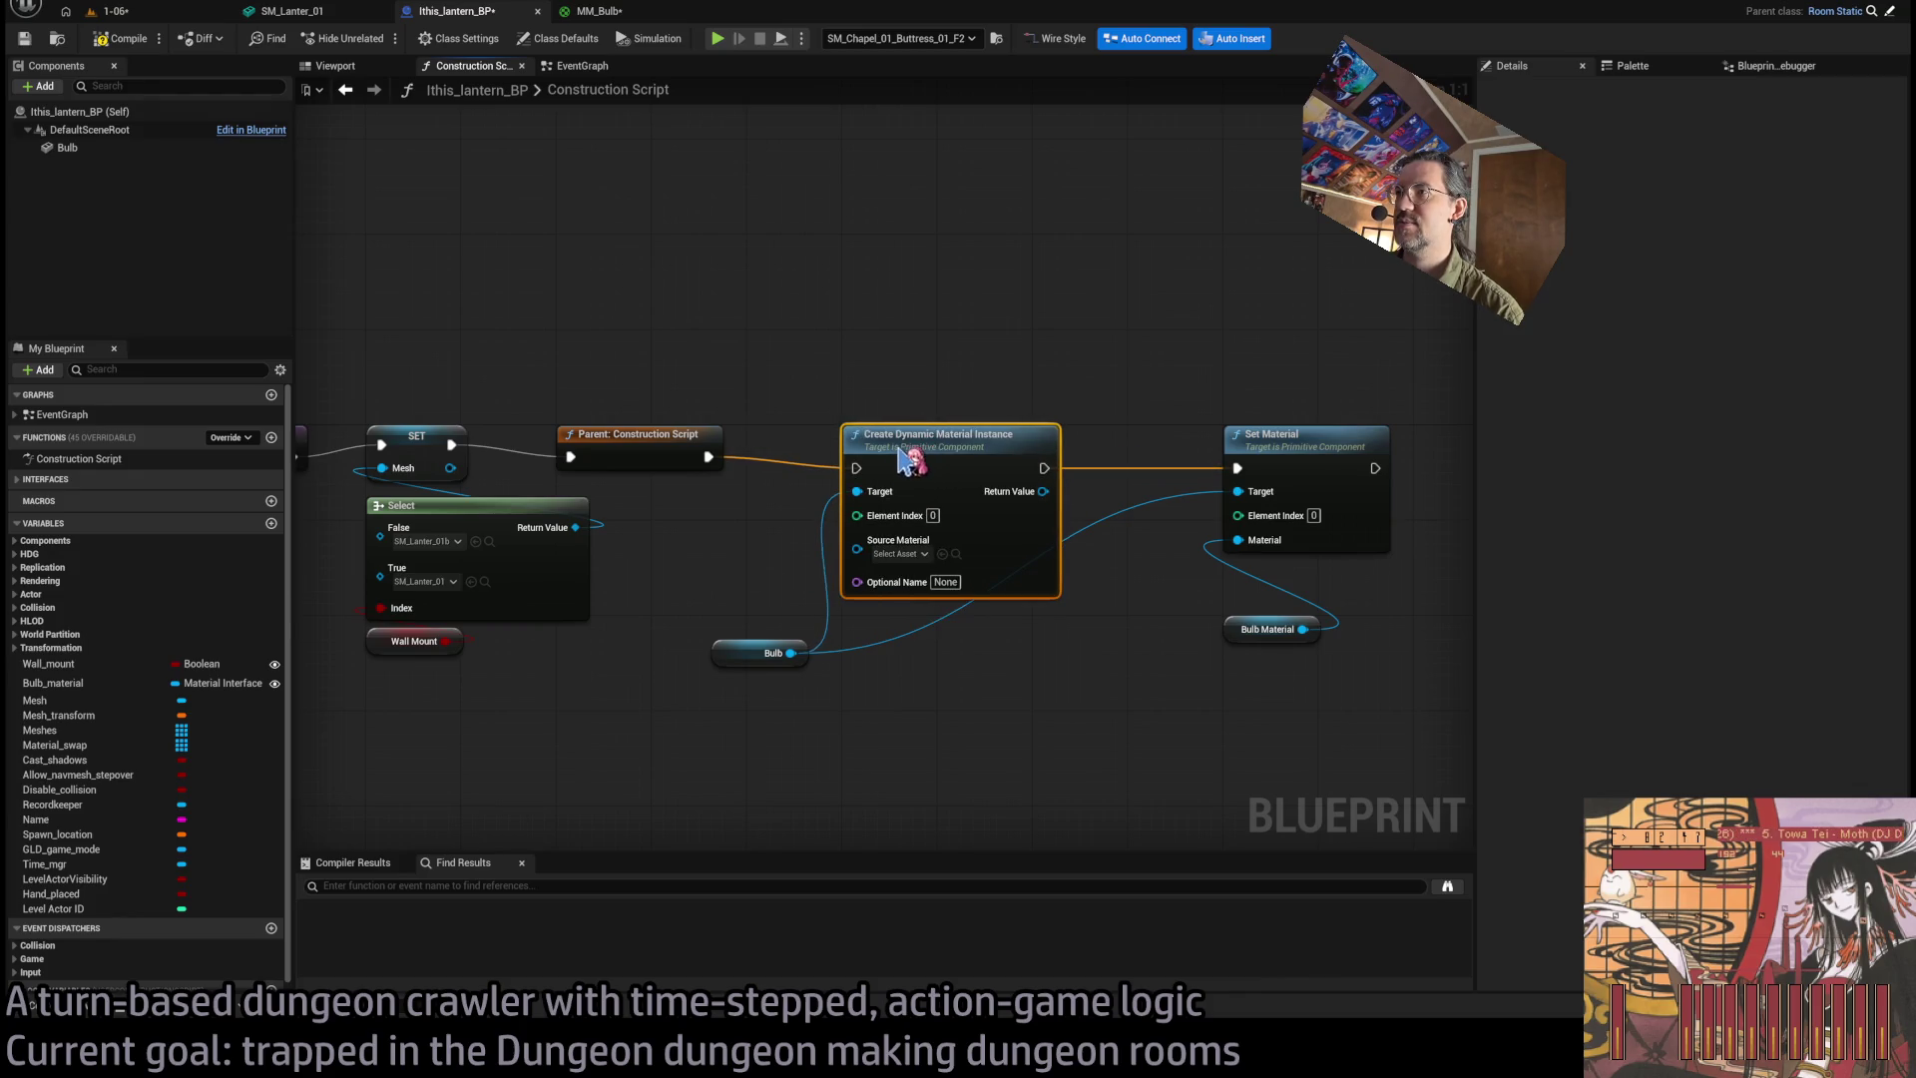
left_click_drag(754, 652, 888, 616)
Feed the dynamic material instance into Set Material and delete the old instance node.
mouse_move(1110, 514)
left_mouse_down()
mouse_move(1238, 499)
mouse_move(1237, 540)
left_mouse_up()
mouse_move(1220, 607)
left_mouse_down()
mouse_move(1268, 673)
mouse_move(1219, 651)
mouse_move(1022, 721)
left_mouse_up()
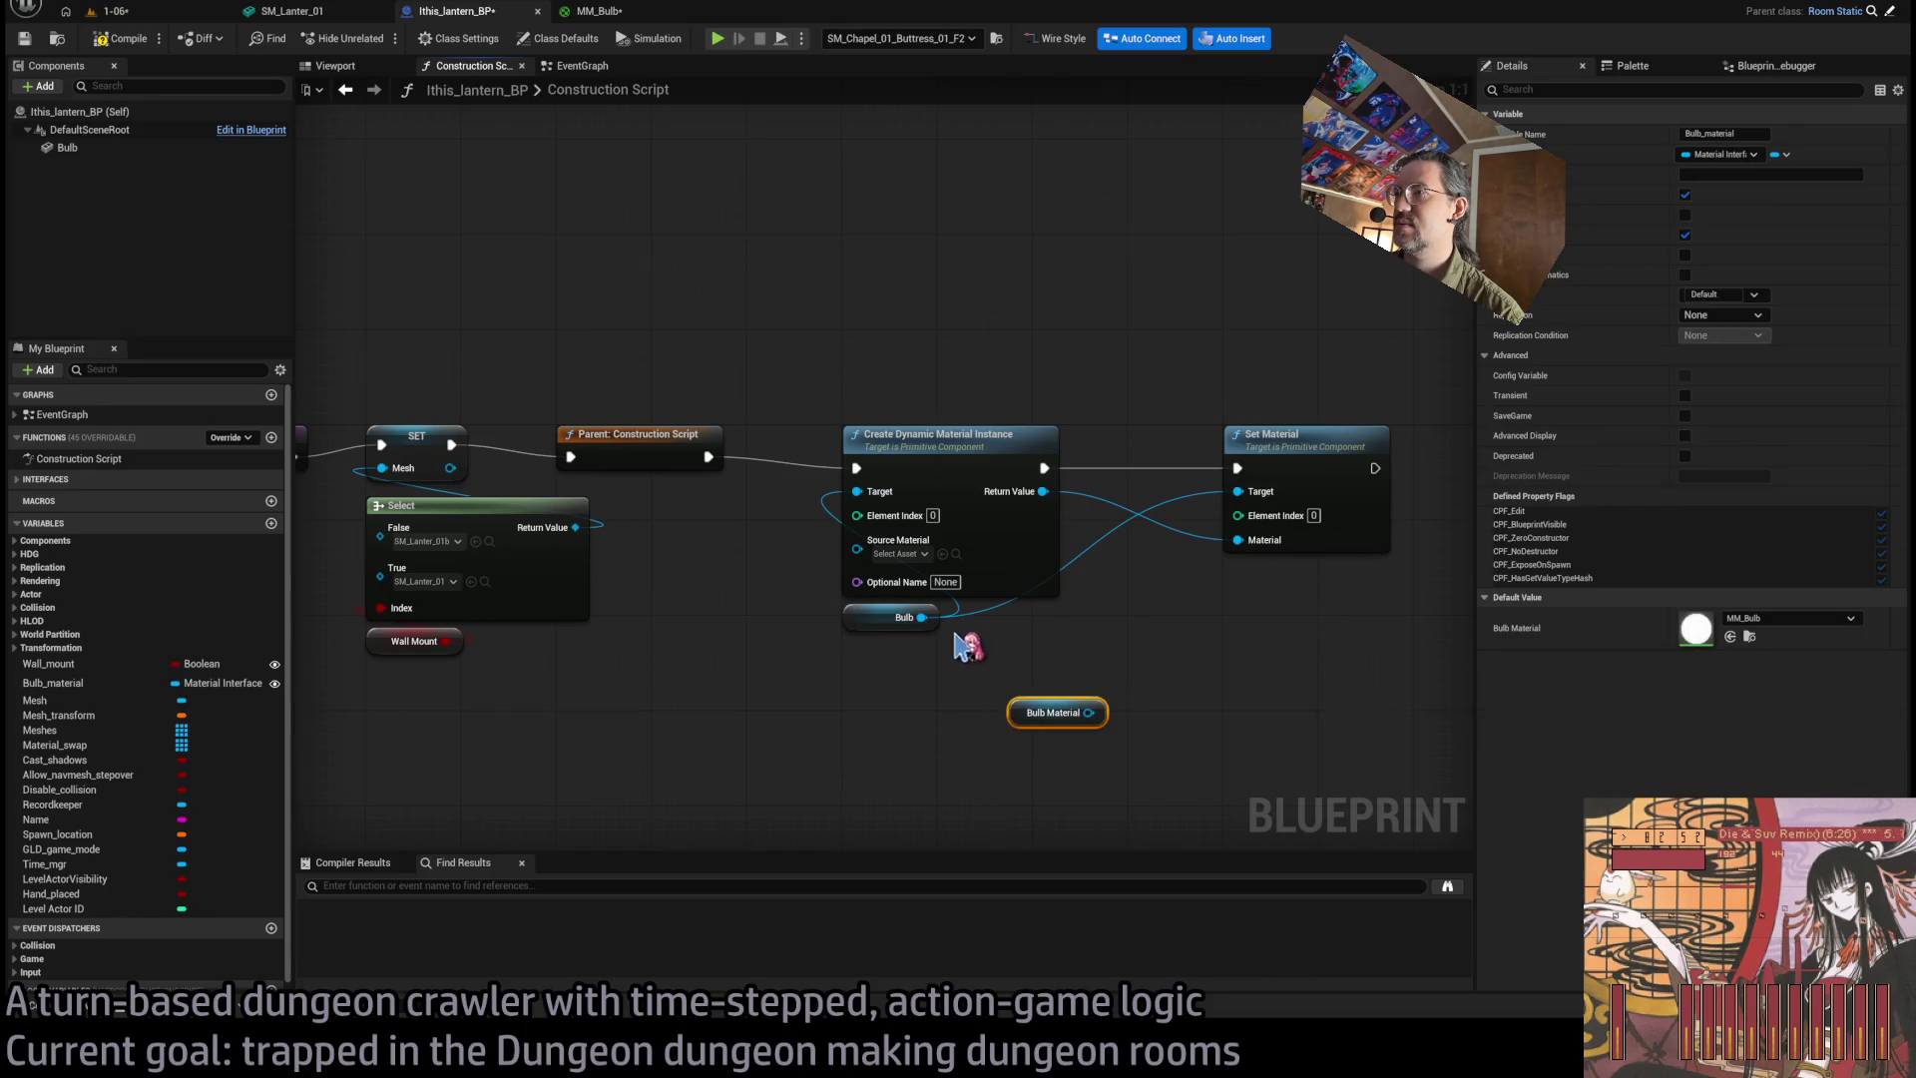
mouse_move(1088, 712)
left_mouse_down()
mouse_move(1212, 663)
mouse_move(866, 429)
left_mouse_up()
left_click(973, 499)
key("Delete")
Connect Bulb Material and execution flow through the new instance into Set Material.
mouse_move(801, 589)
left_mouse_down()
mouse_move(1197, 583)
mouse_move(1185, 566)
left_mouse_up()
left_click_drag(964, 671, 799, 553)
left_click_drag(639, 429, 786, 429)
mouse_move(1024, 430)
left_mouse_down()
mouse_move(1177, 479)
mouse_move(1167, 440)
mouse_move(1168, 512)
left_mouse_up()
left_click_drag(1218, 580, 978, 648)
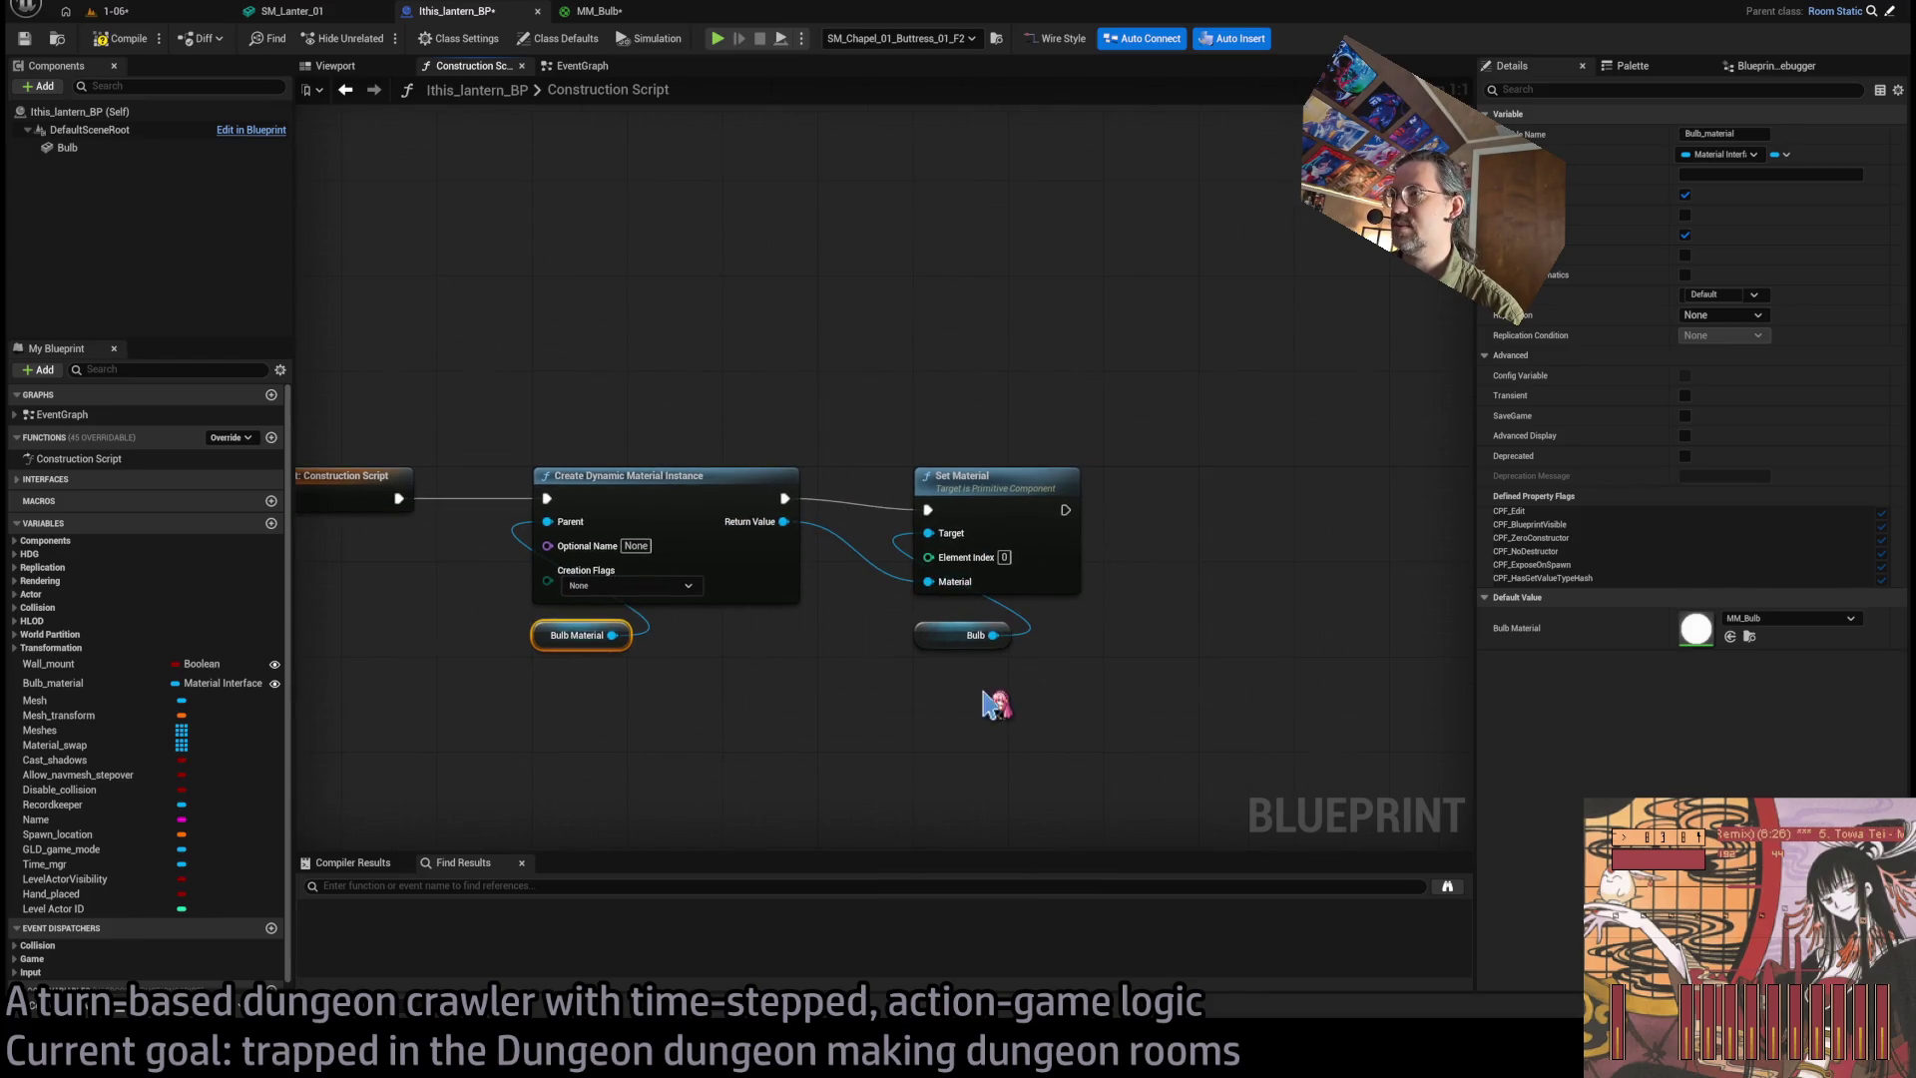
Add a Set Vector Parameter Value for Color from the instance's Return Value.
left_click(973, 612)
left_click_drag(832, 439, 972, 679)
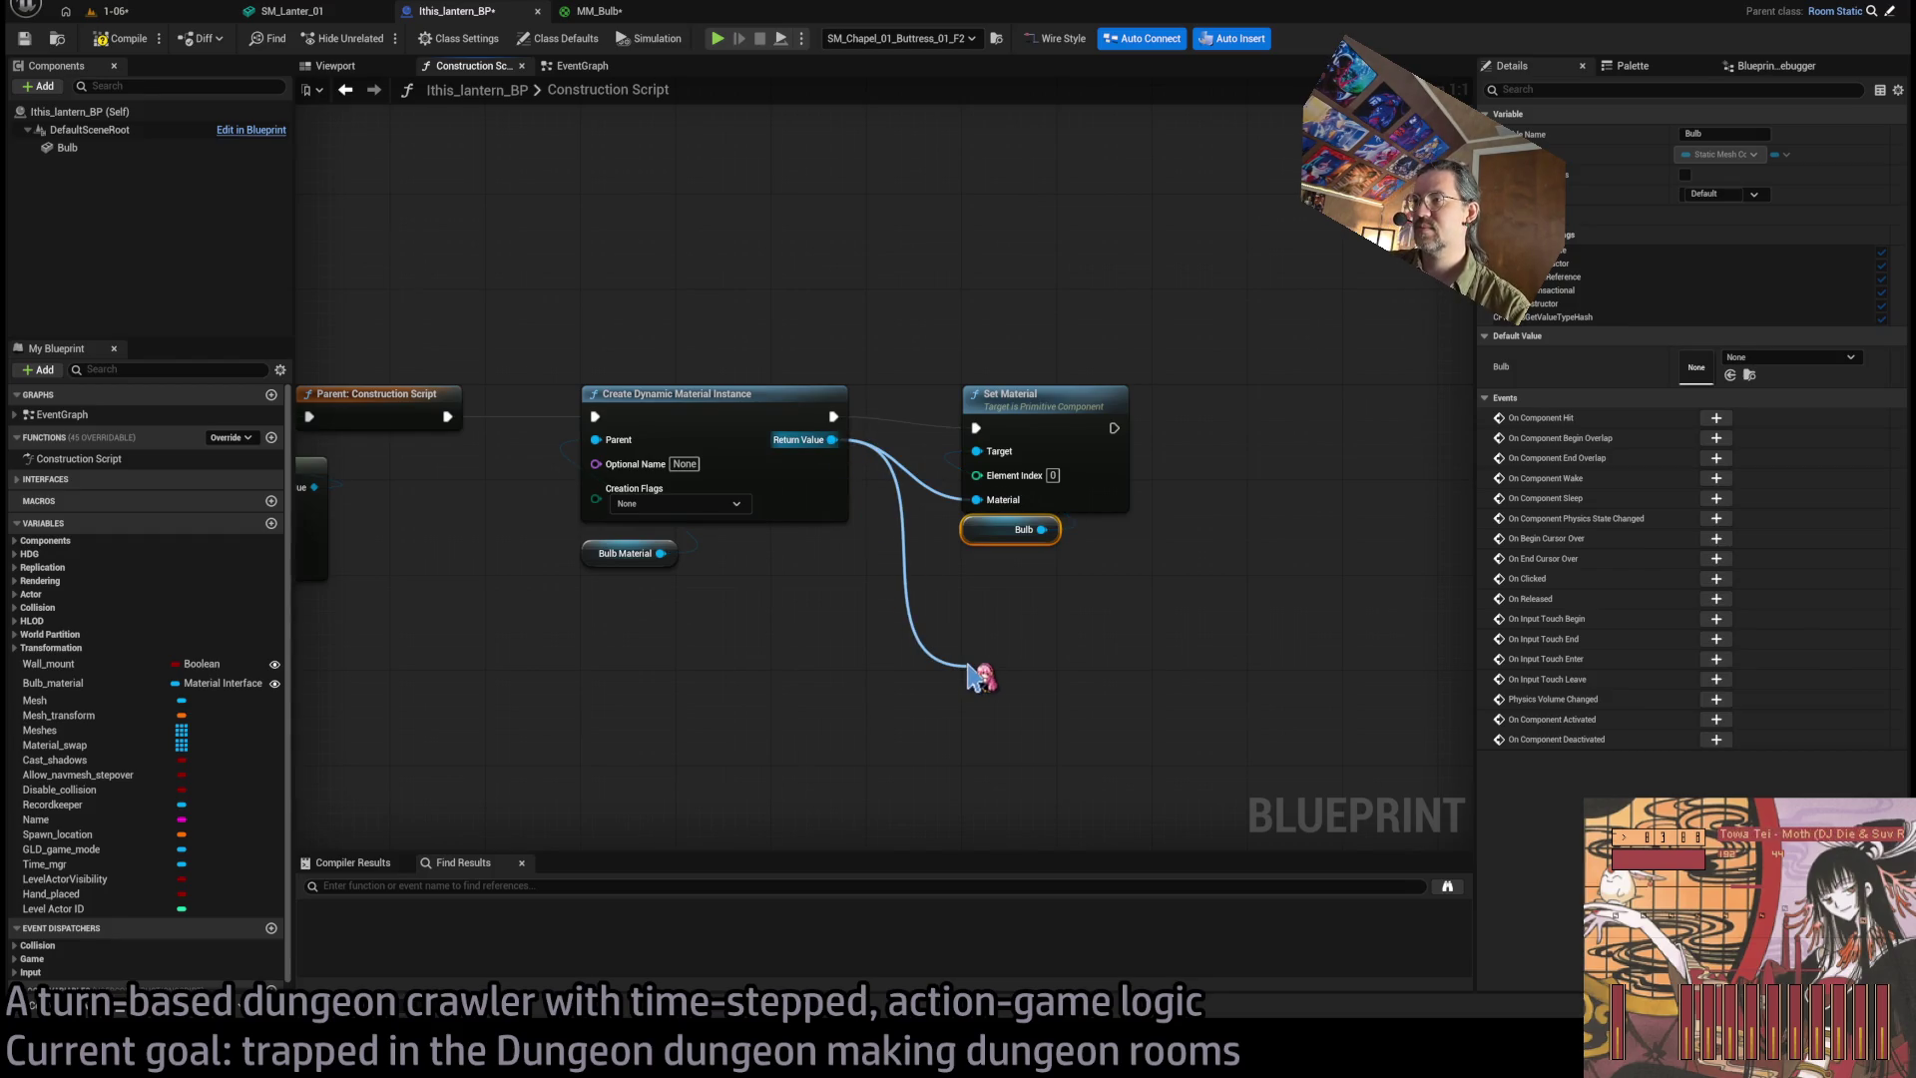
left_click_drag(973, 678, 1018, 608)
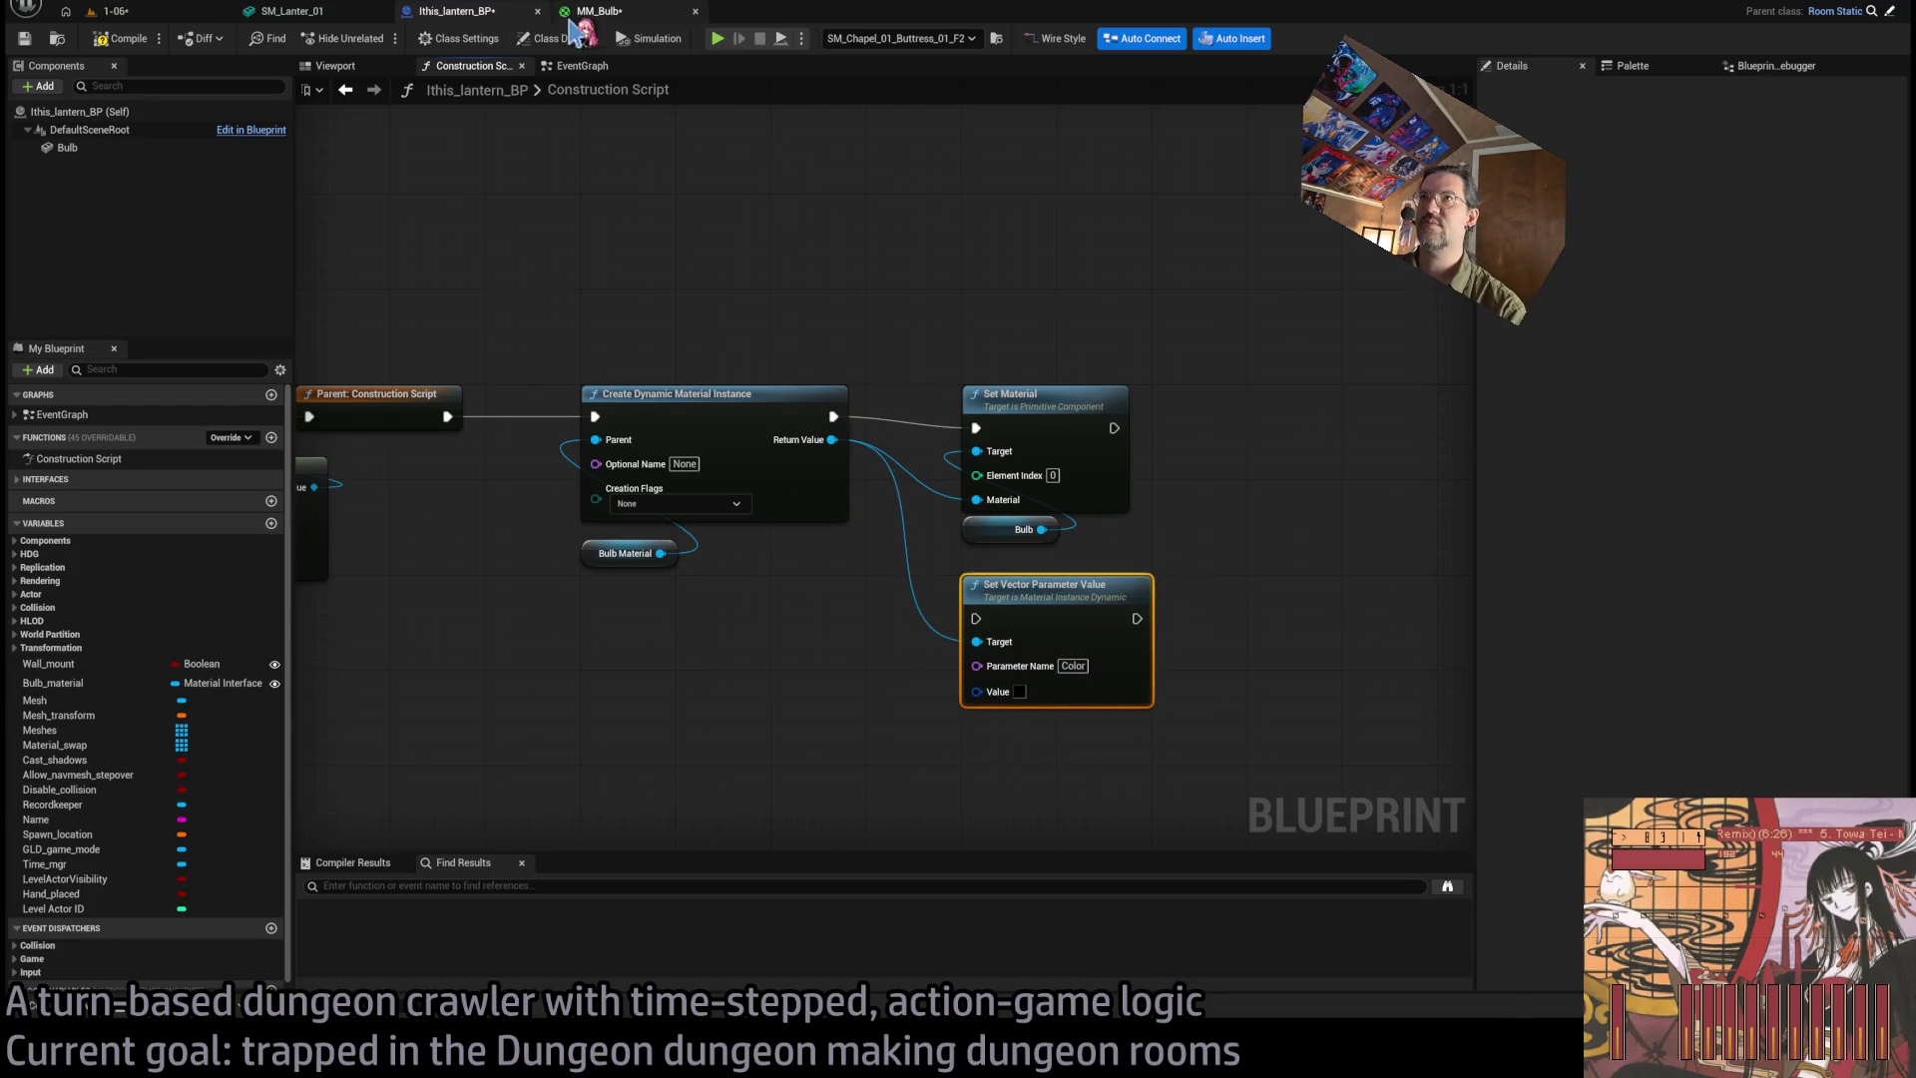
Check MM_Bulb's parameters, then go back to the lantern construction script.
left_click(599, 11)
left_click(477, 14)
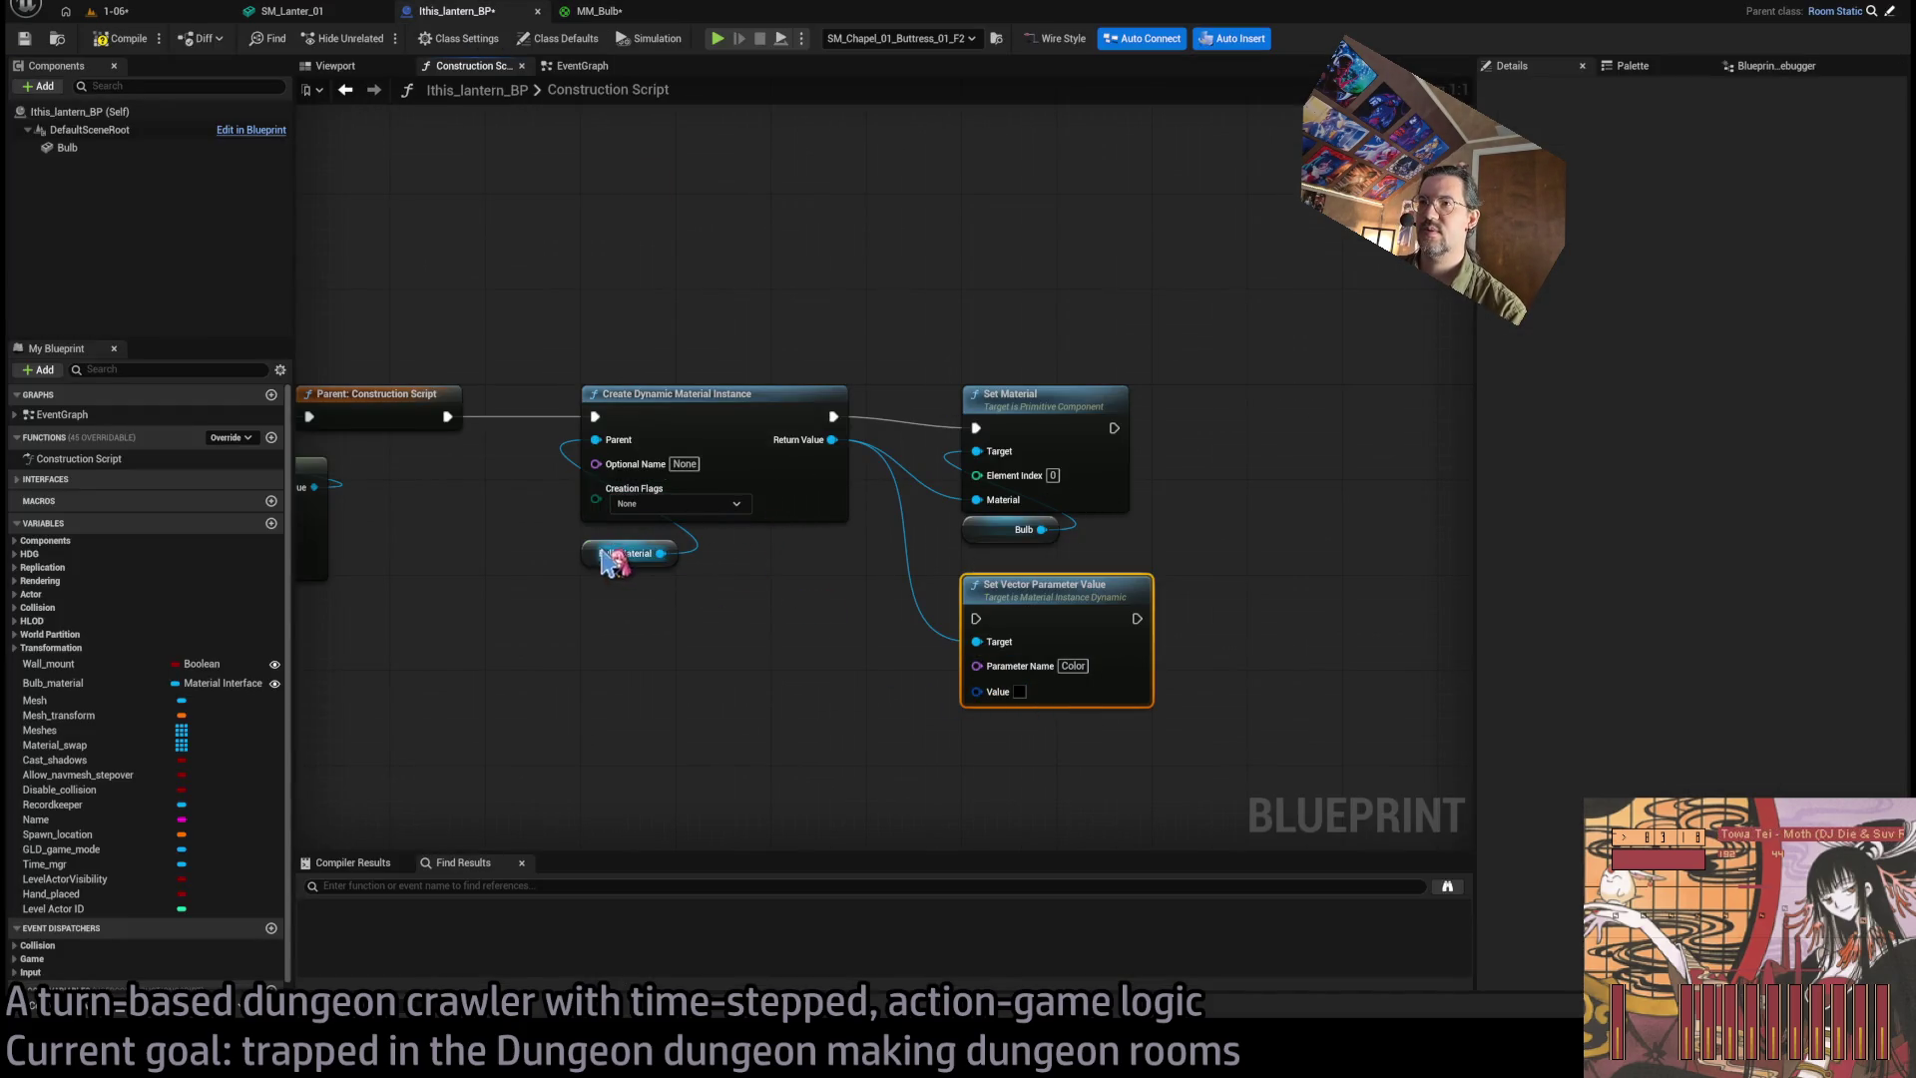
left_click(521, 683)
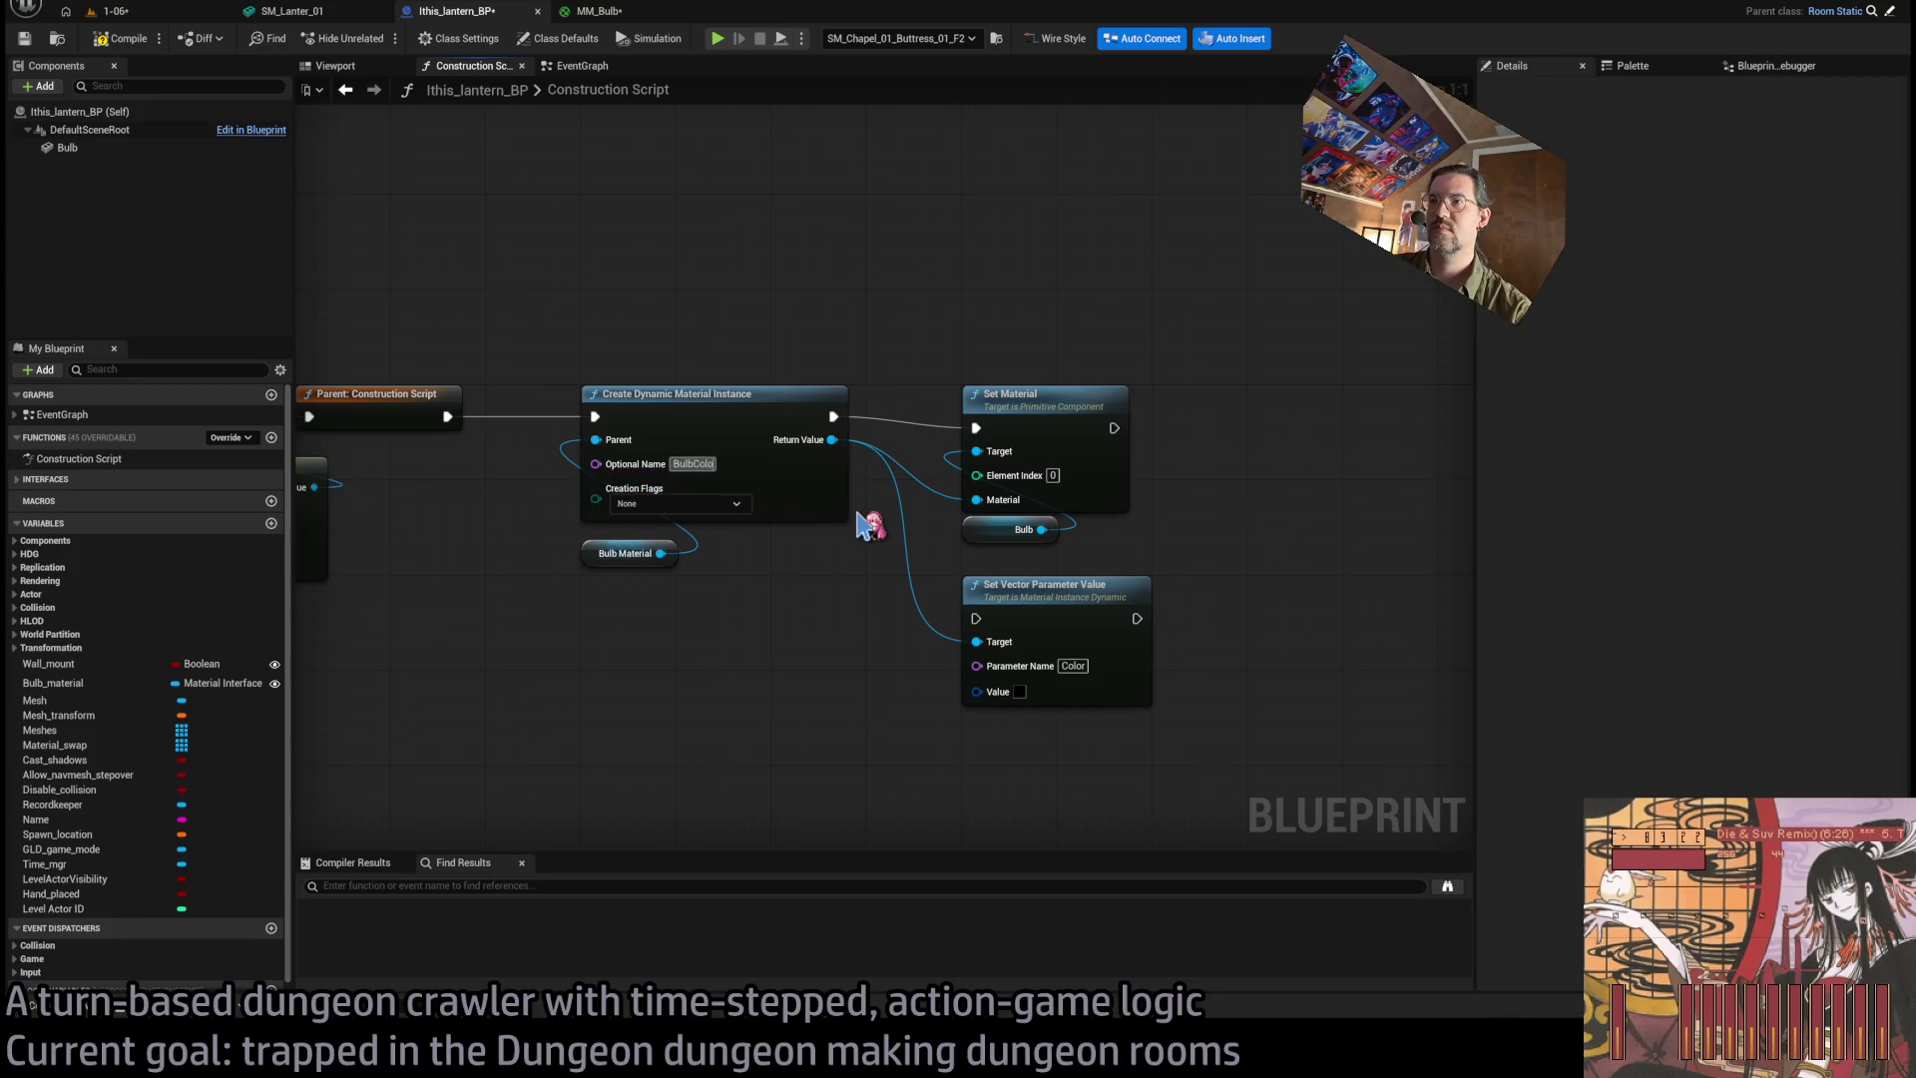
Wire the instance's Return Value into Set Vector Parameter Value and promote its Value to a variable.
mouse_move(832, 440)
left_mouse_down()
mouse_move(913, 788)
mouse_move(890, 741)
mouse_move(993, 694)
left_mouse_up()
left_click(993, 696)
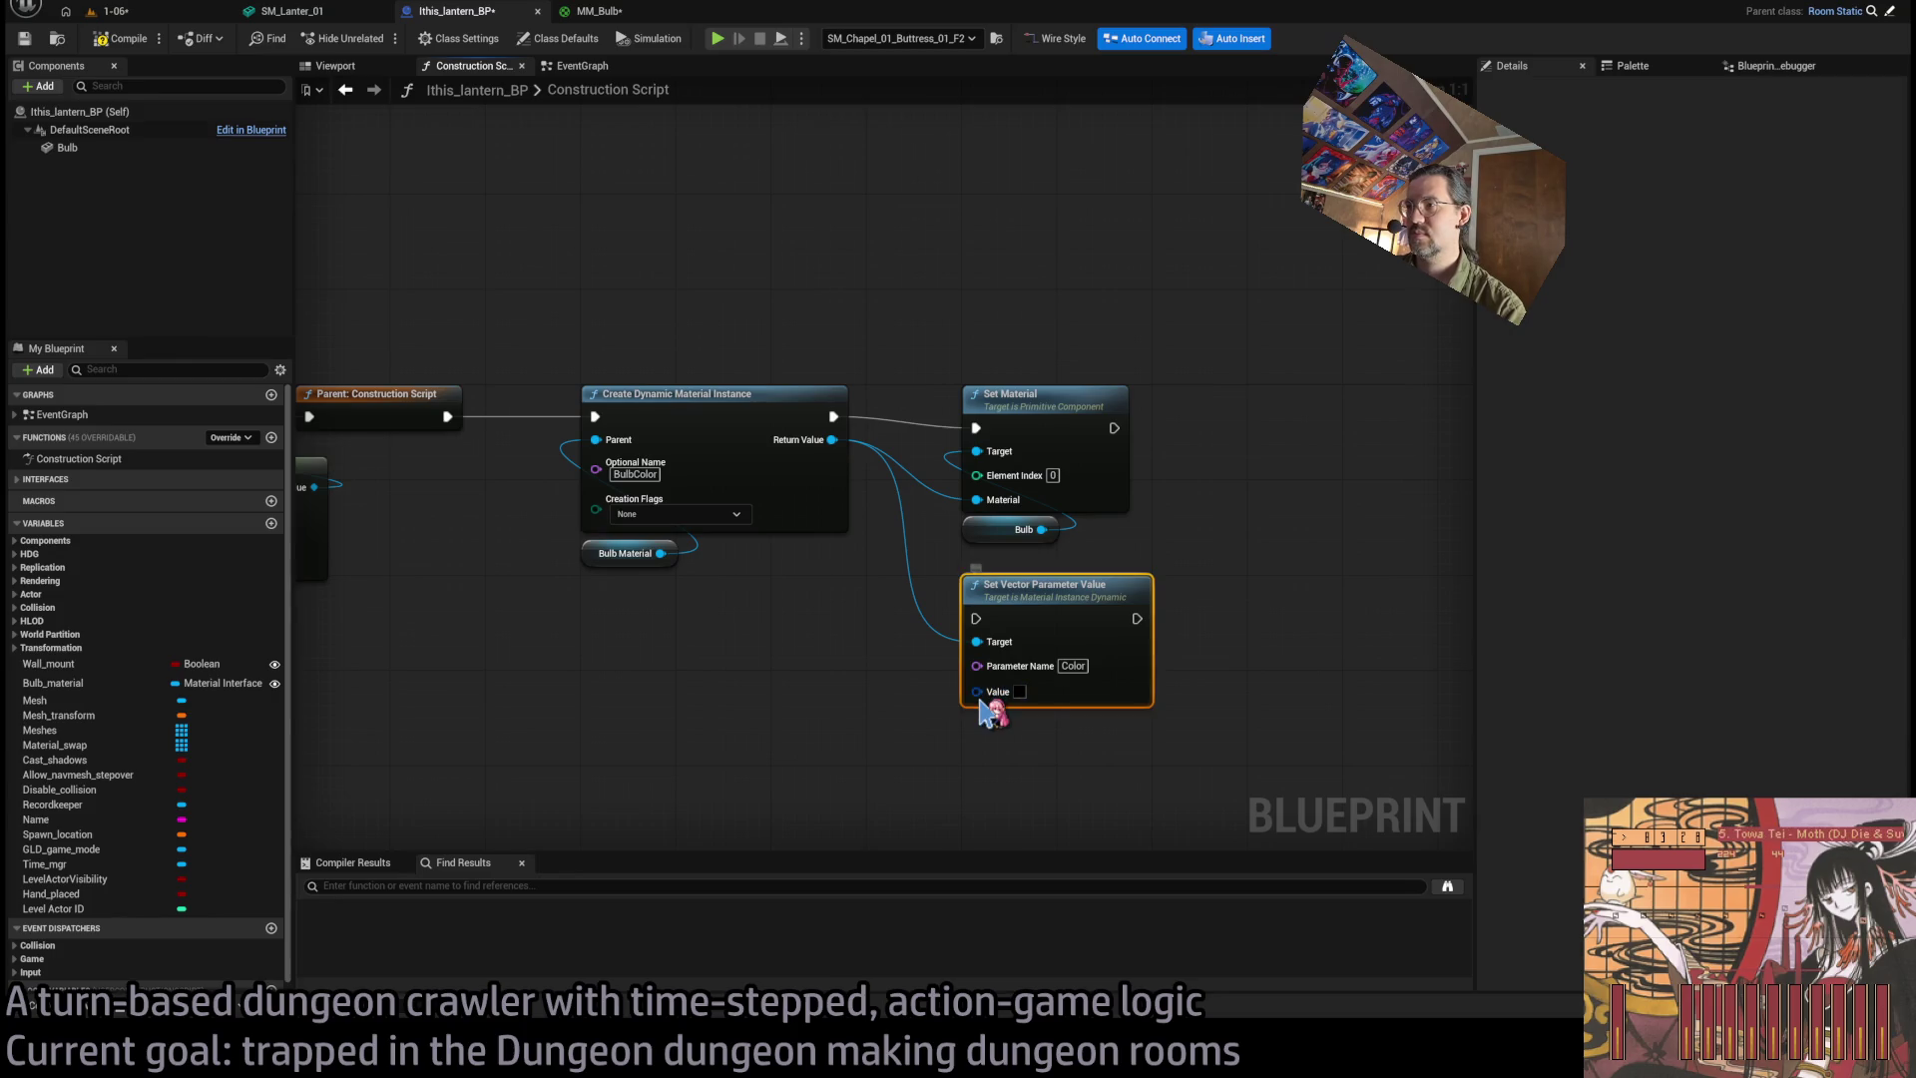
left_click(1061, 765)
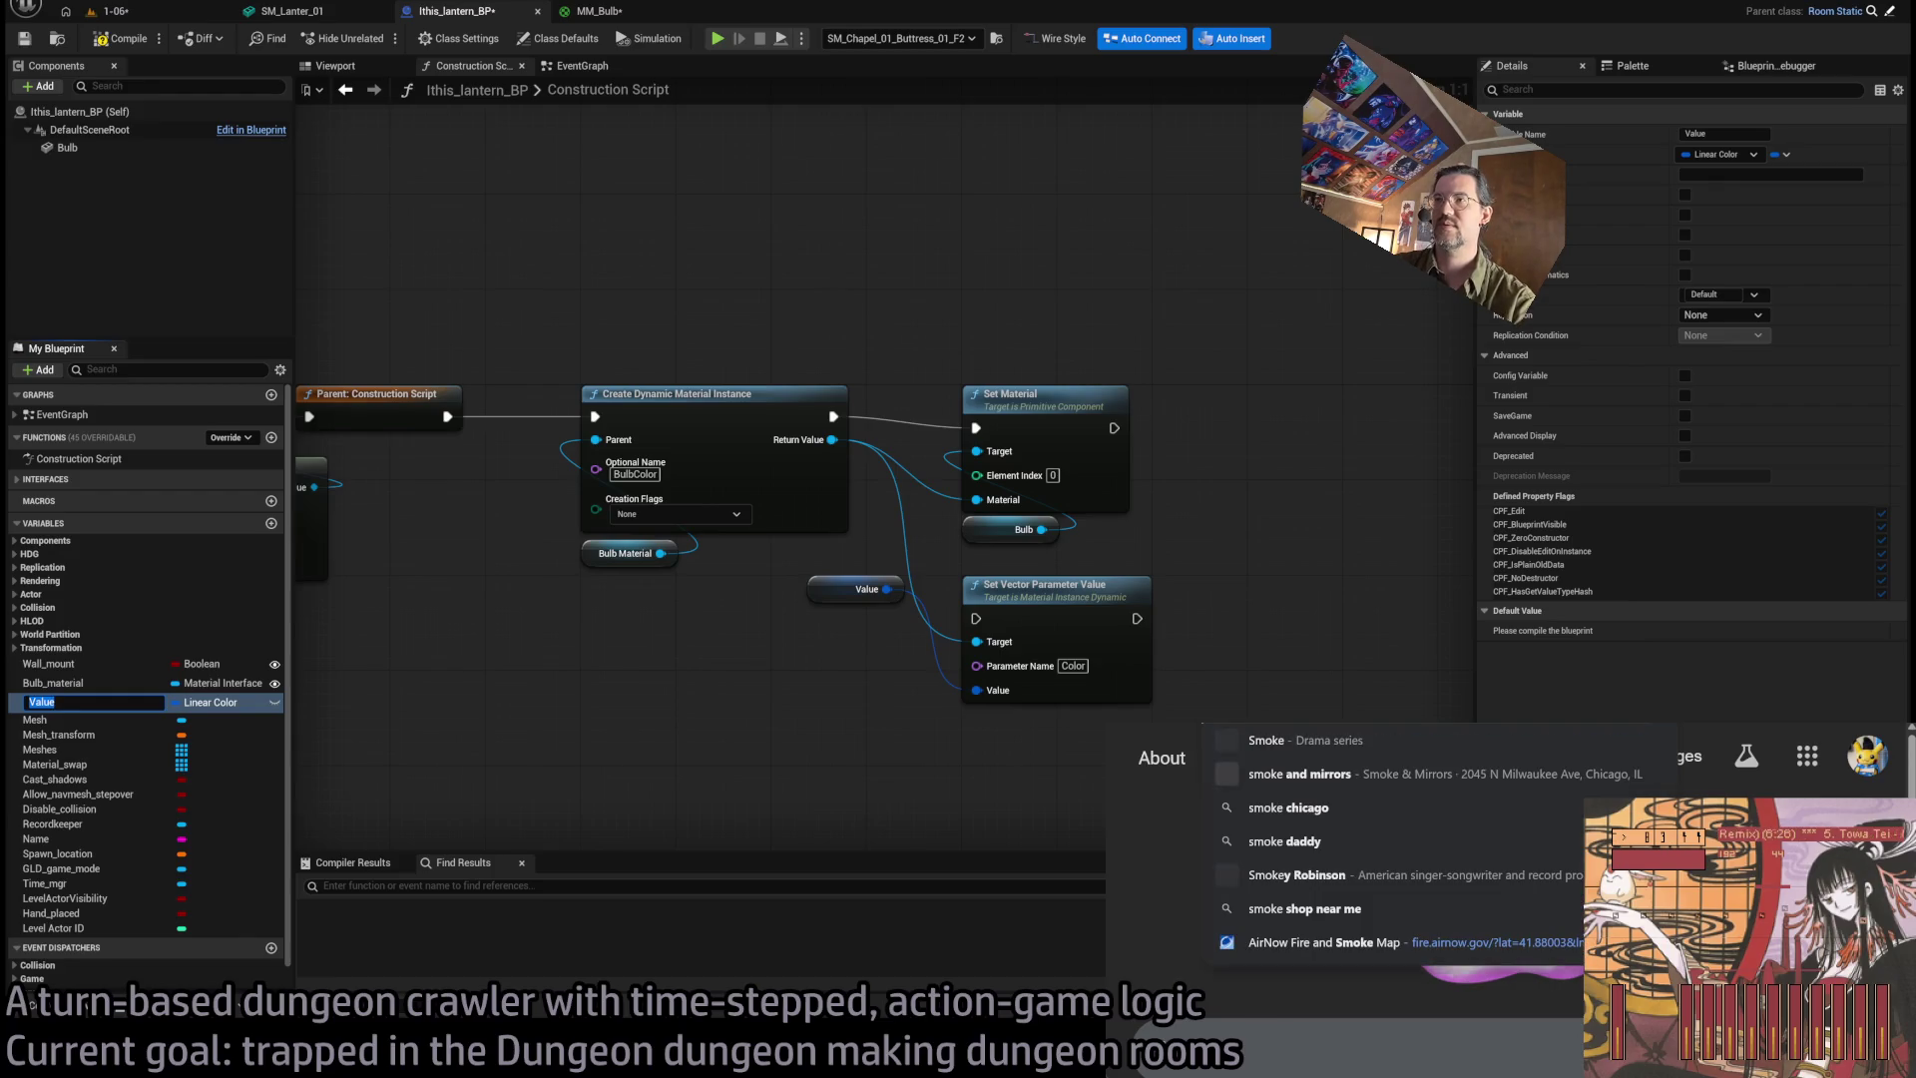
Check Elmhurst's AQI (19, Good) on the AirNow map, then route execution through the Color setter.
left_click(1434, 953)
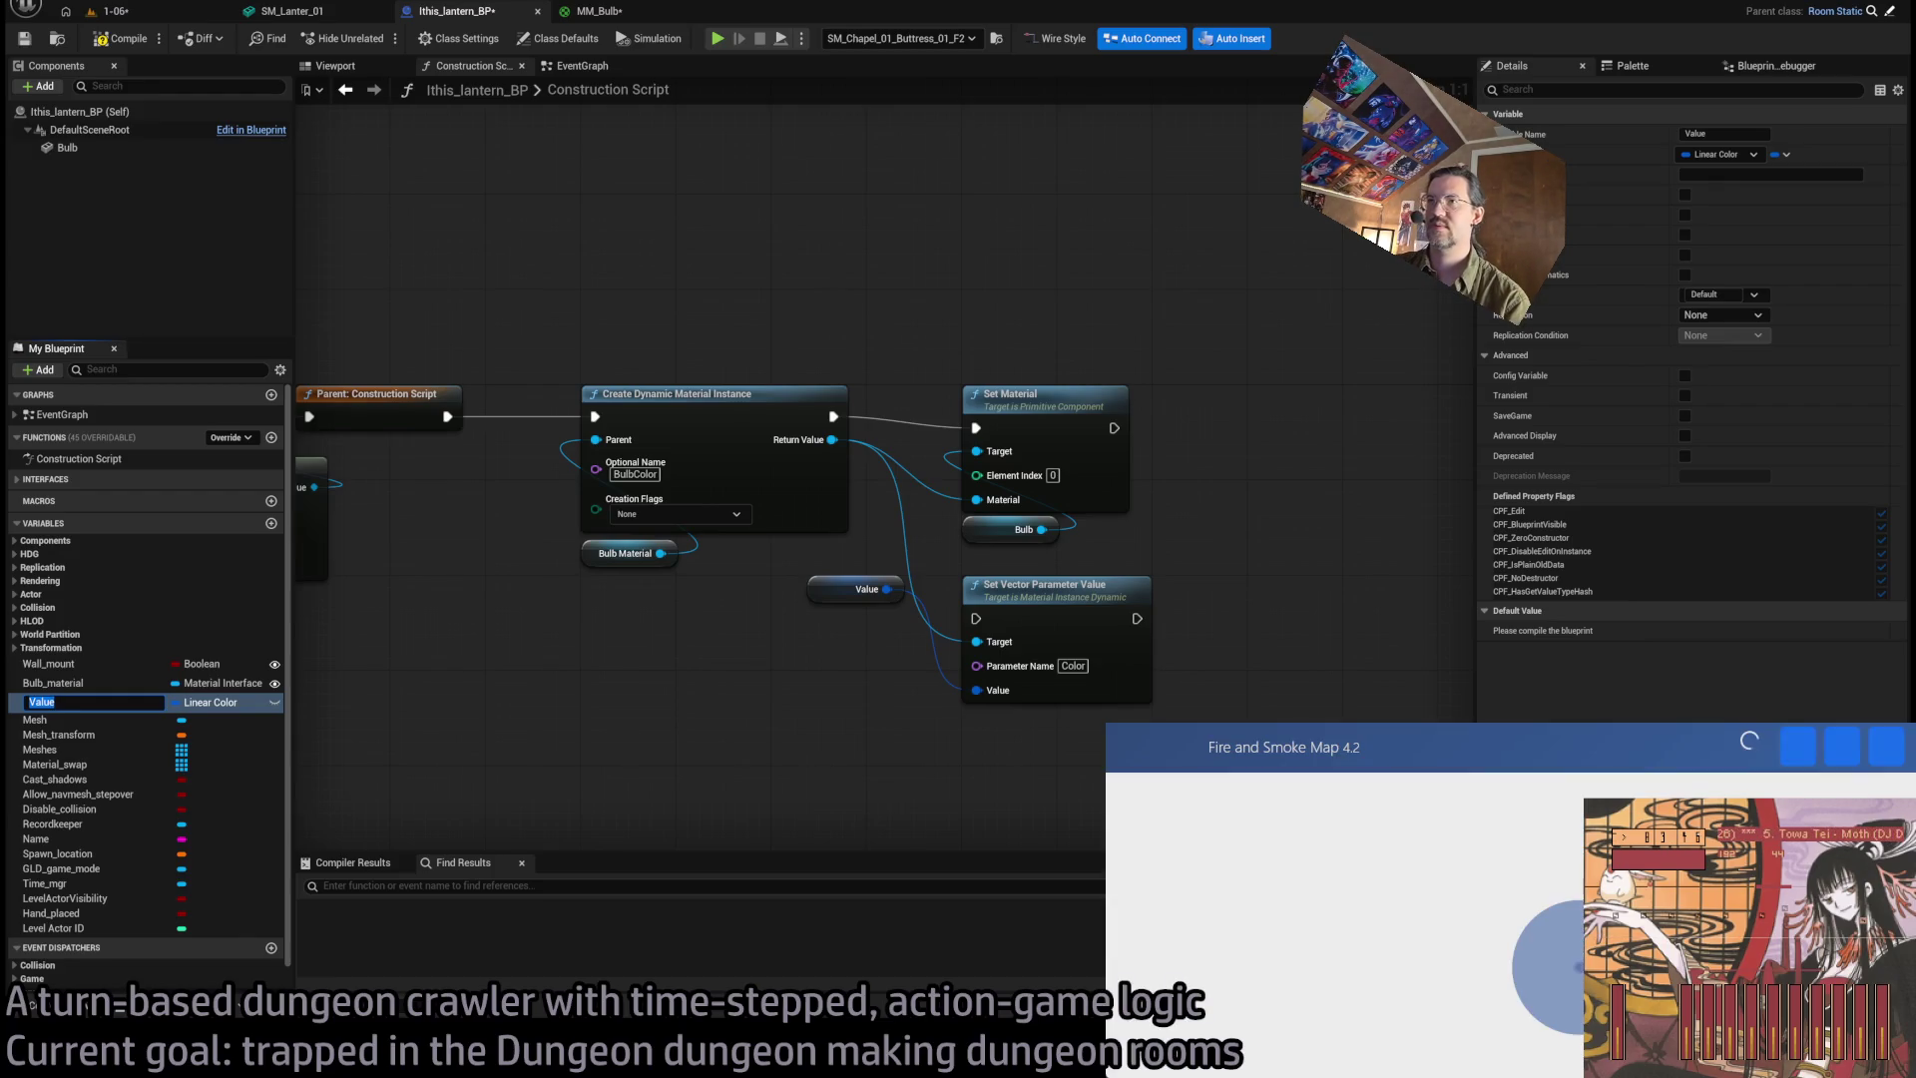
left_click_drag(1287, 778, 1397, 811)
scroll(1397, 811, "down", 2)
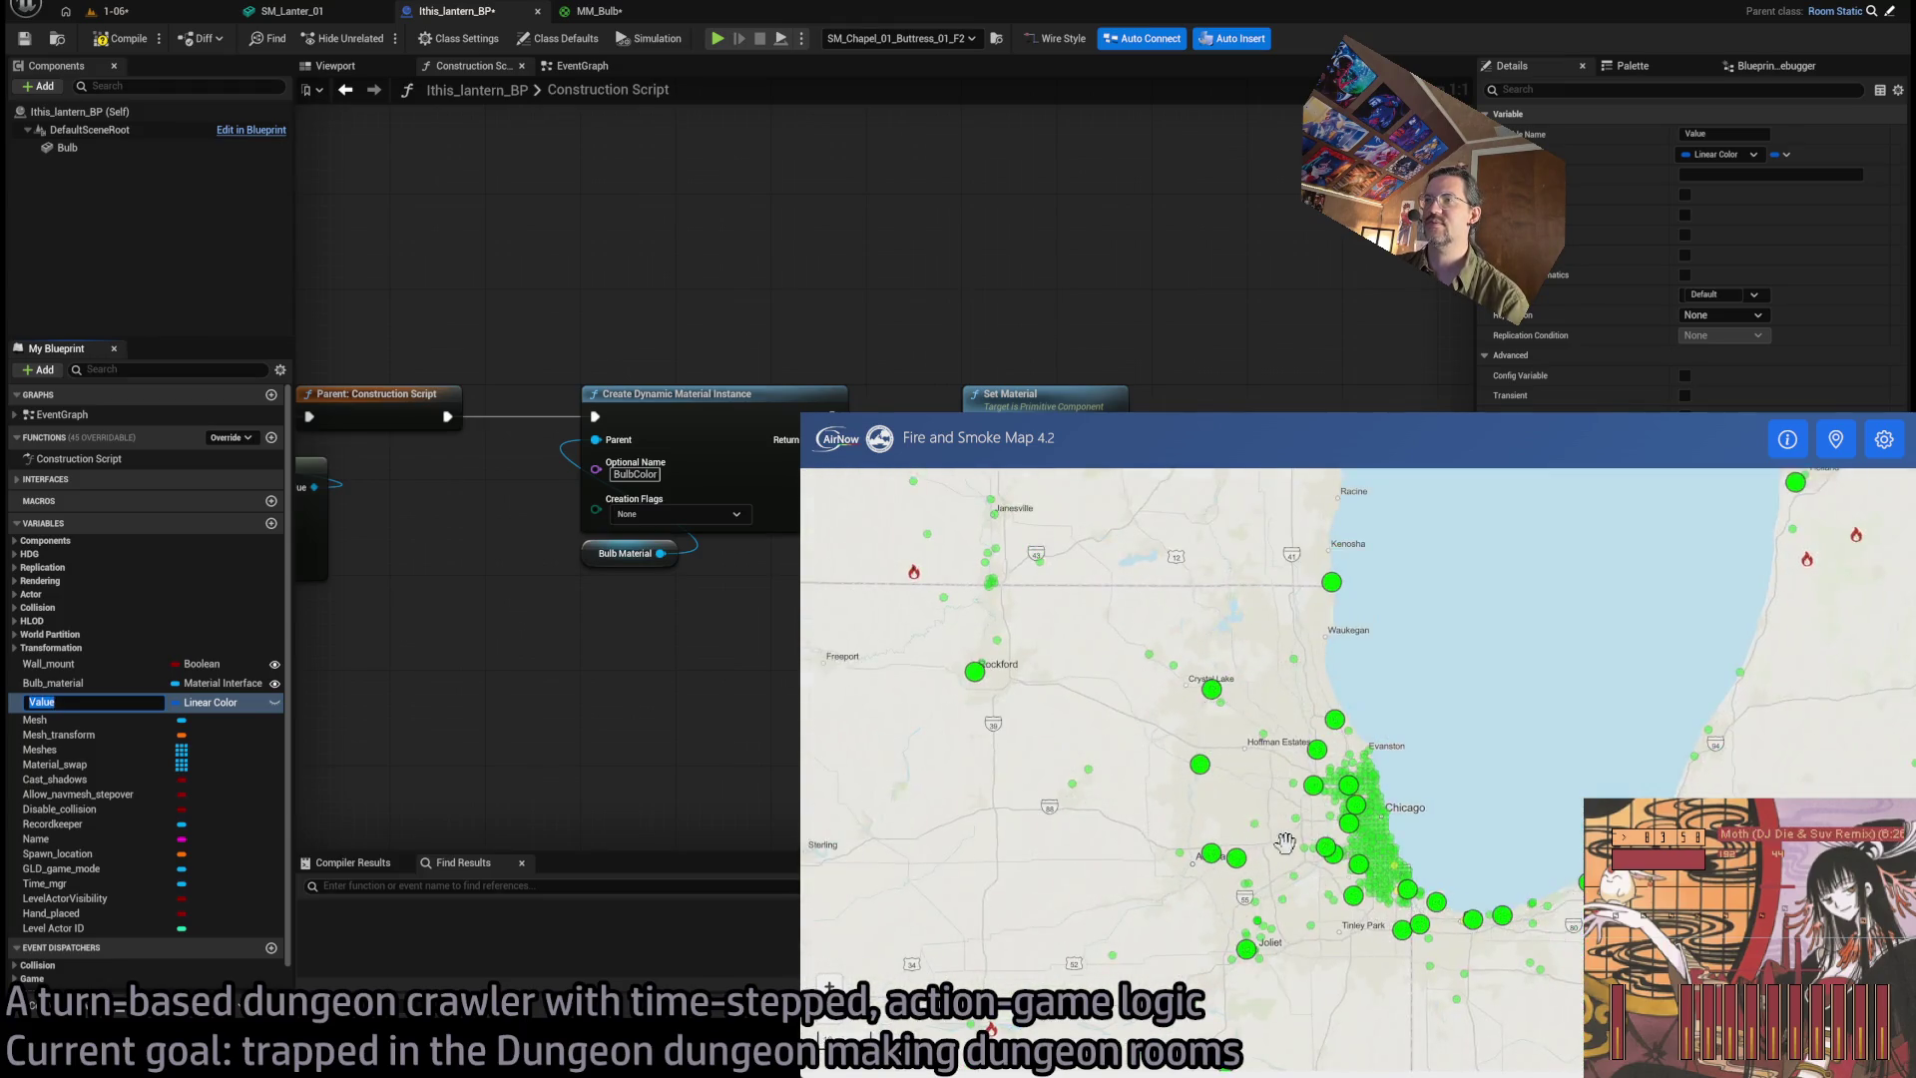
scroll(1310, 741, "up", 3)
left_click(1302, 729)
left_click(1048, 697)
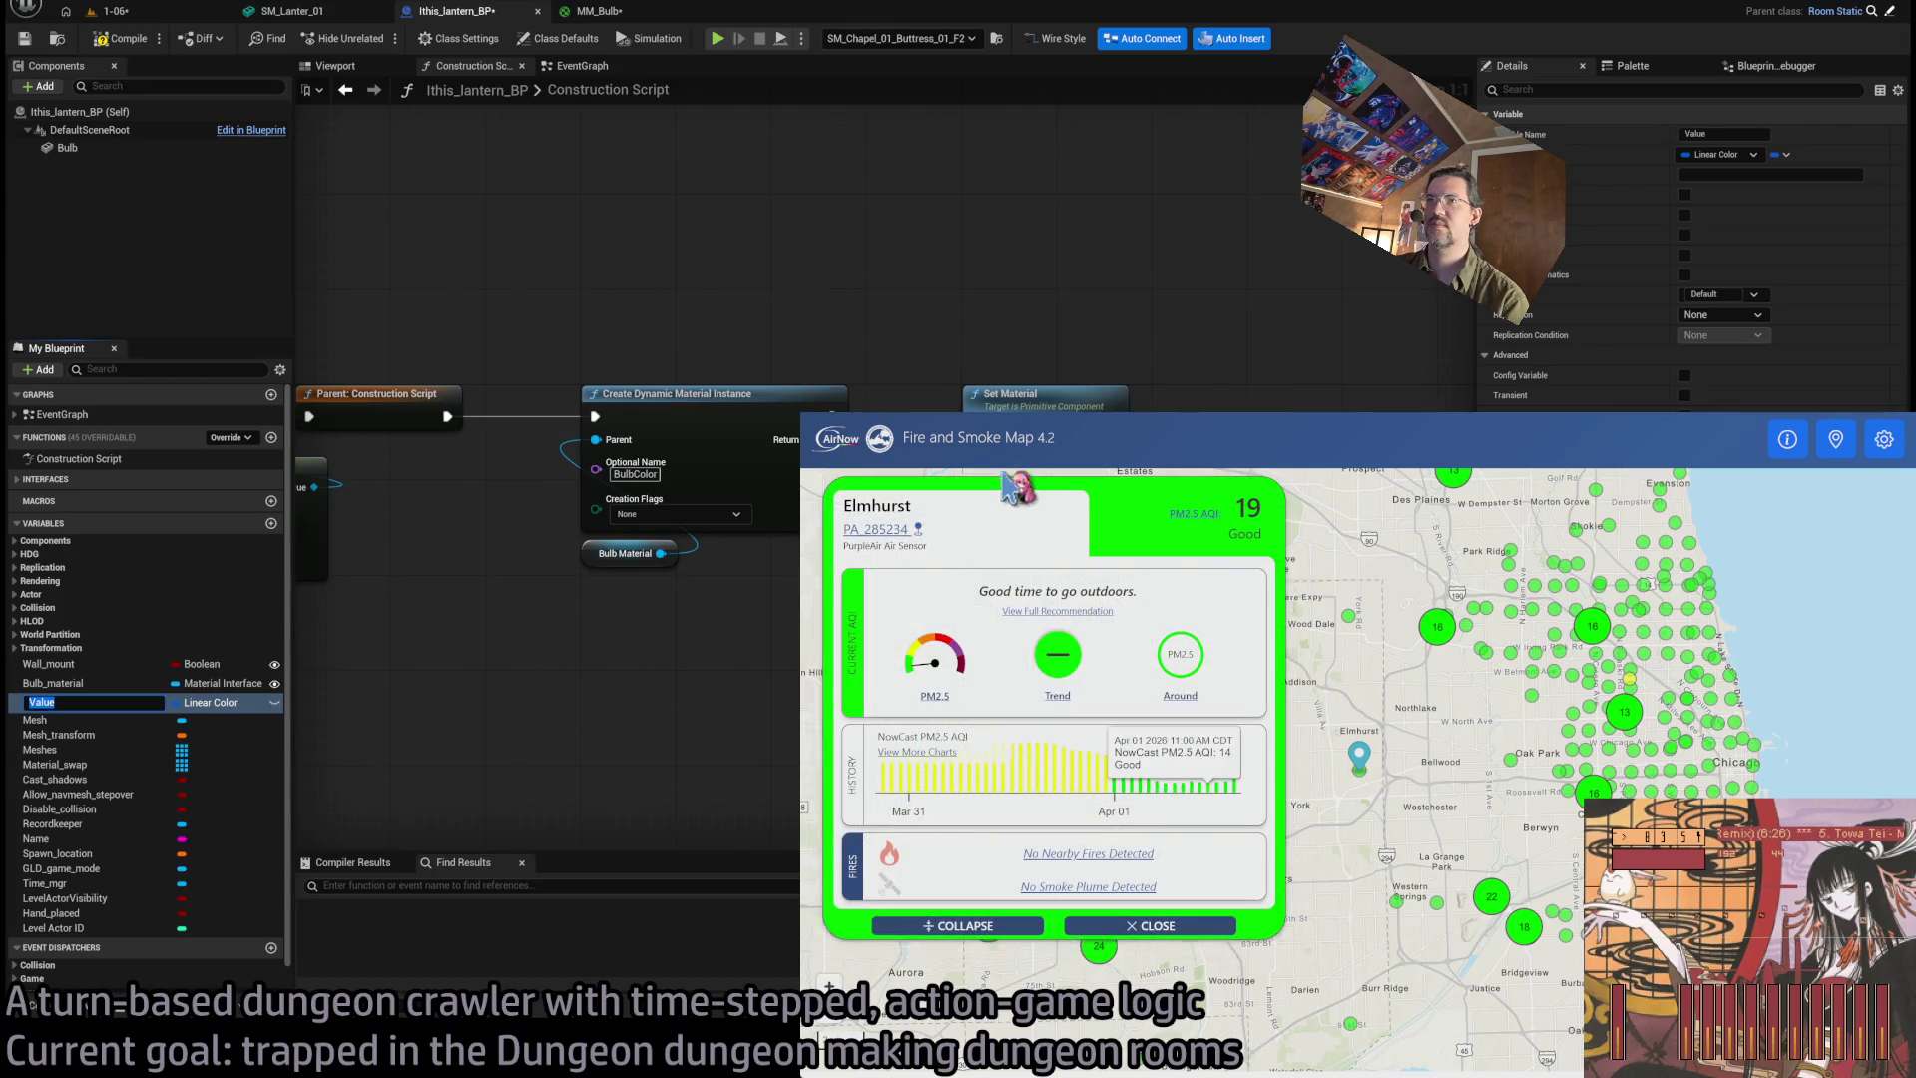
left_click(1415, 668)
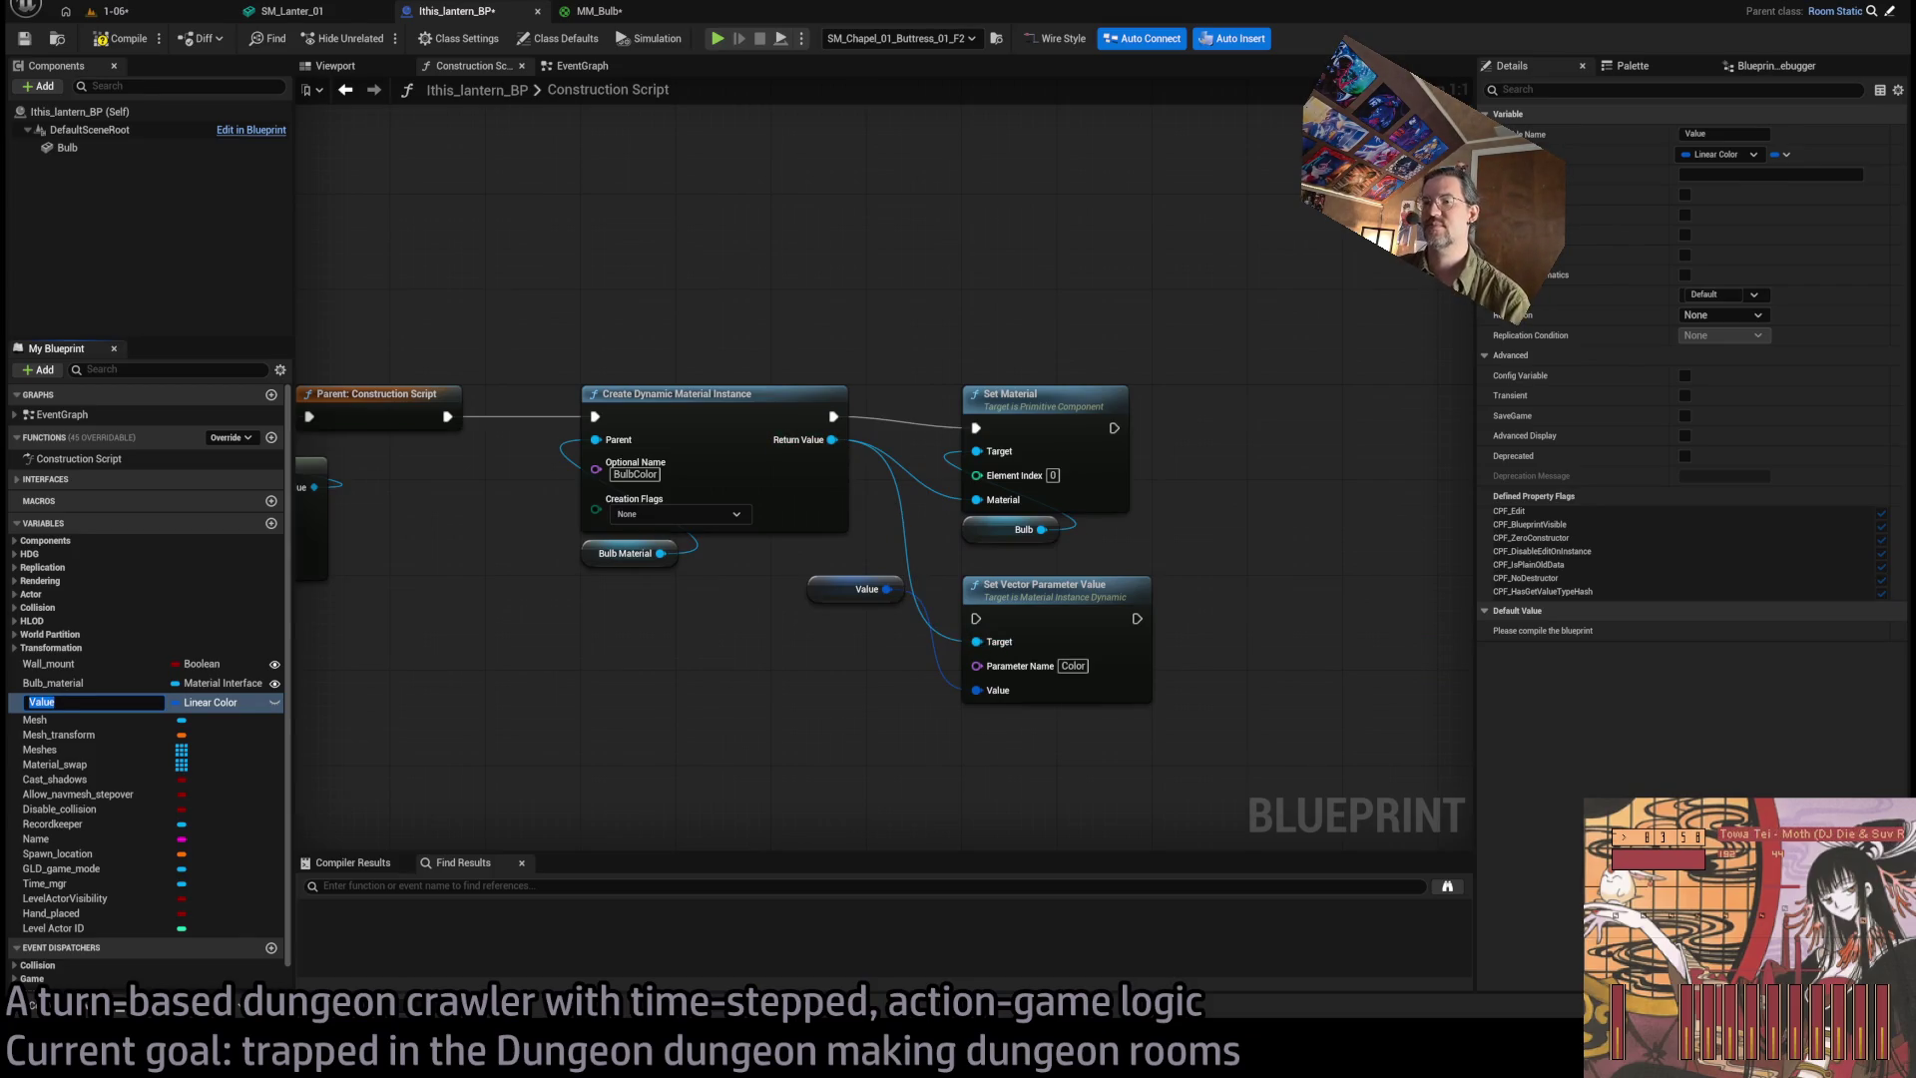
left_click_drag(878, 494, 976, 619)
Chain Set Material's execution into the Color setter and place the Value node below it.
left_click_drag(1136, 619, 1028, 469)
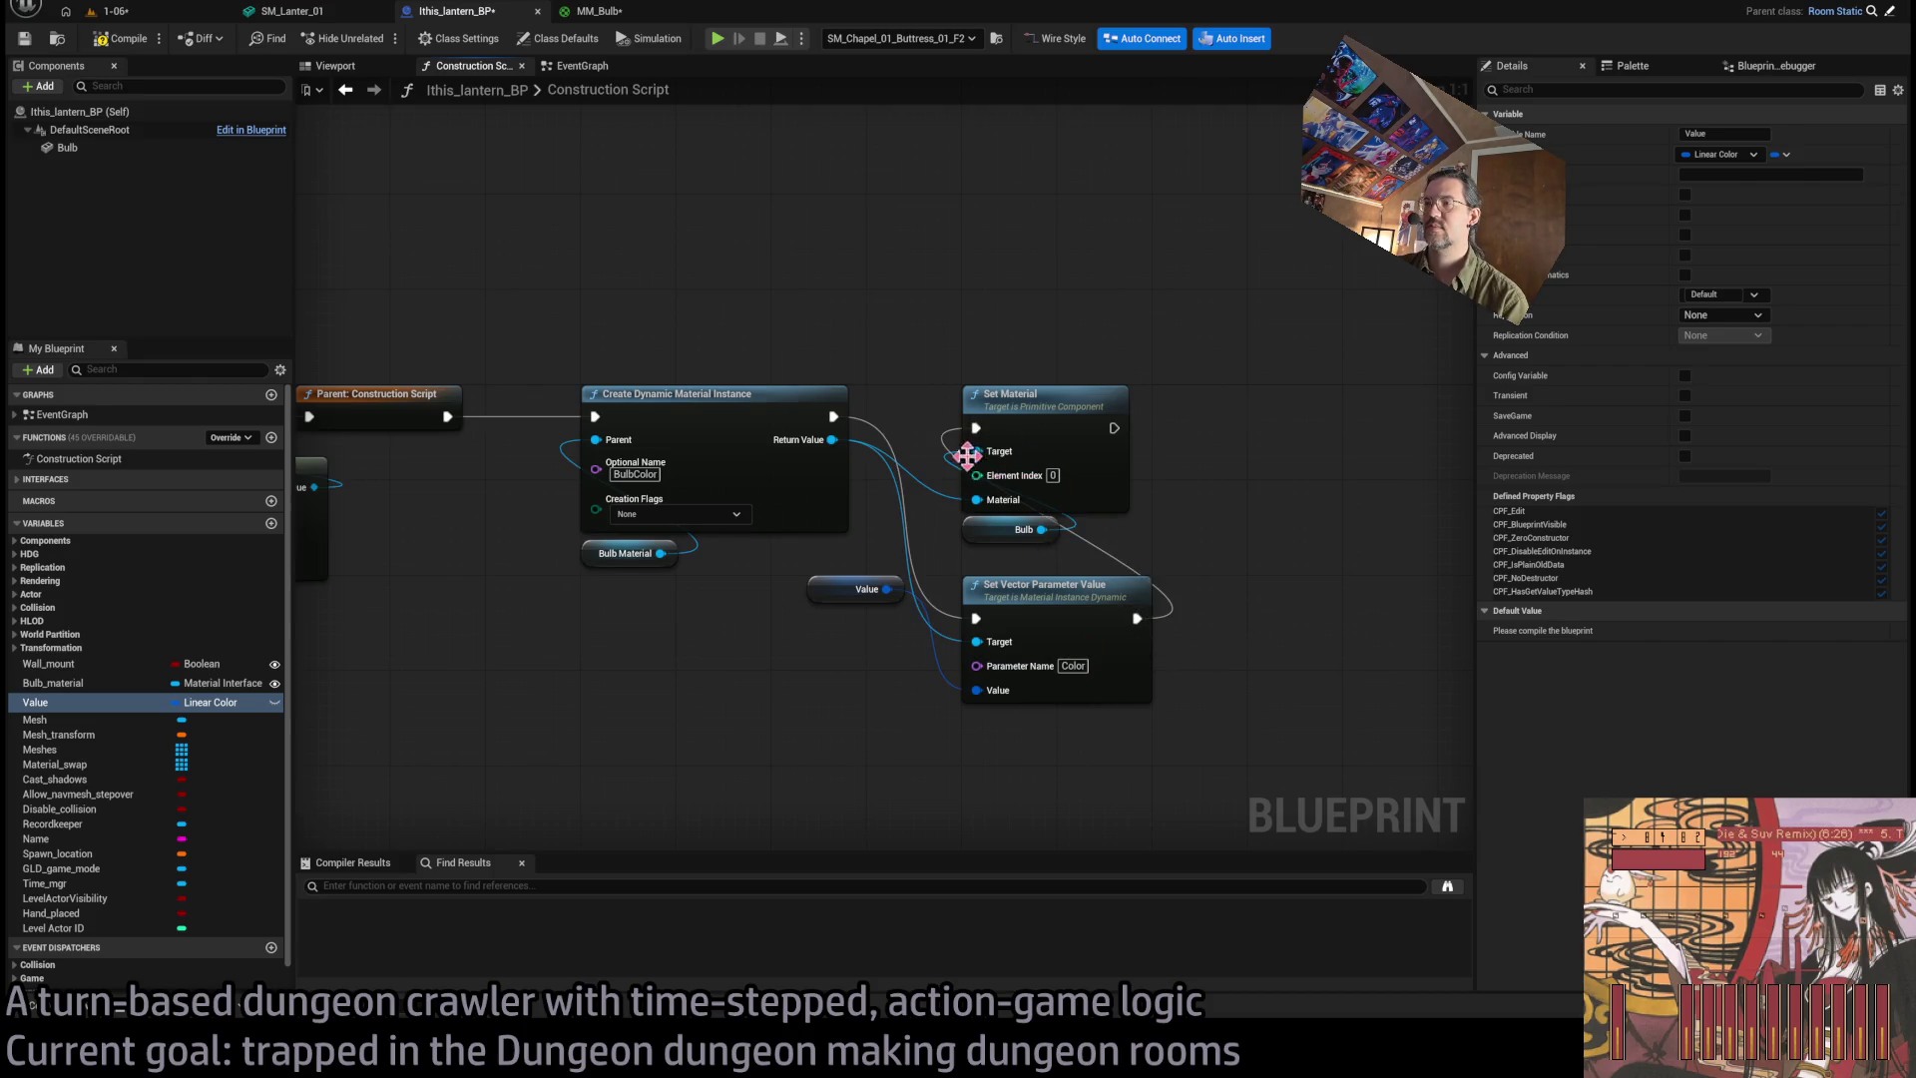
left_click_drag(819, 603, 970, 743)
left_click(953, 777)
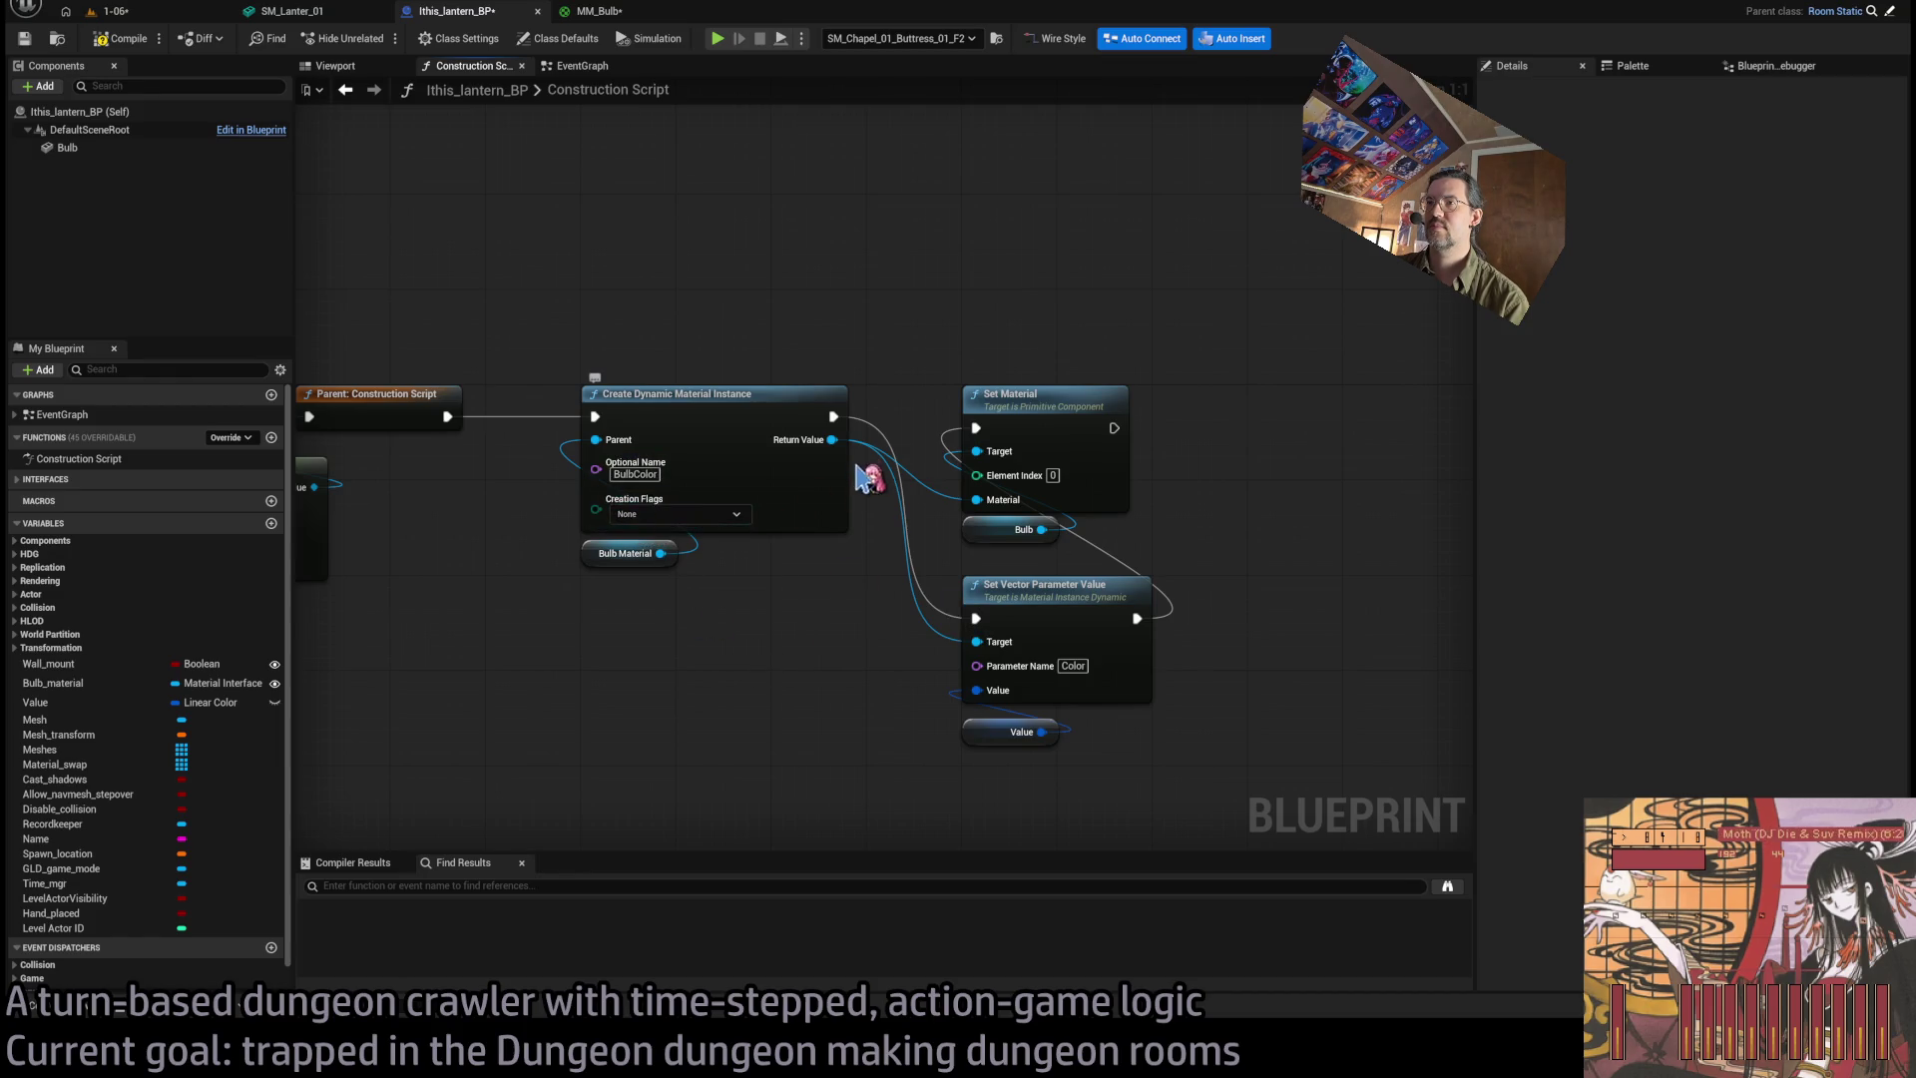
Rename the Value variable to BulbColor, compile the blueprint, and return to the 1-06 level.
left_click(1007, 733)
double_click(45, 701)
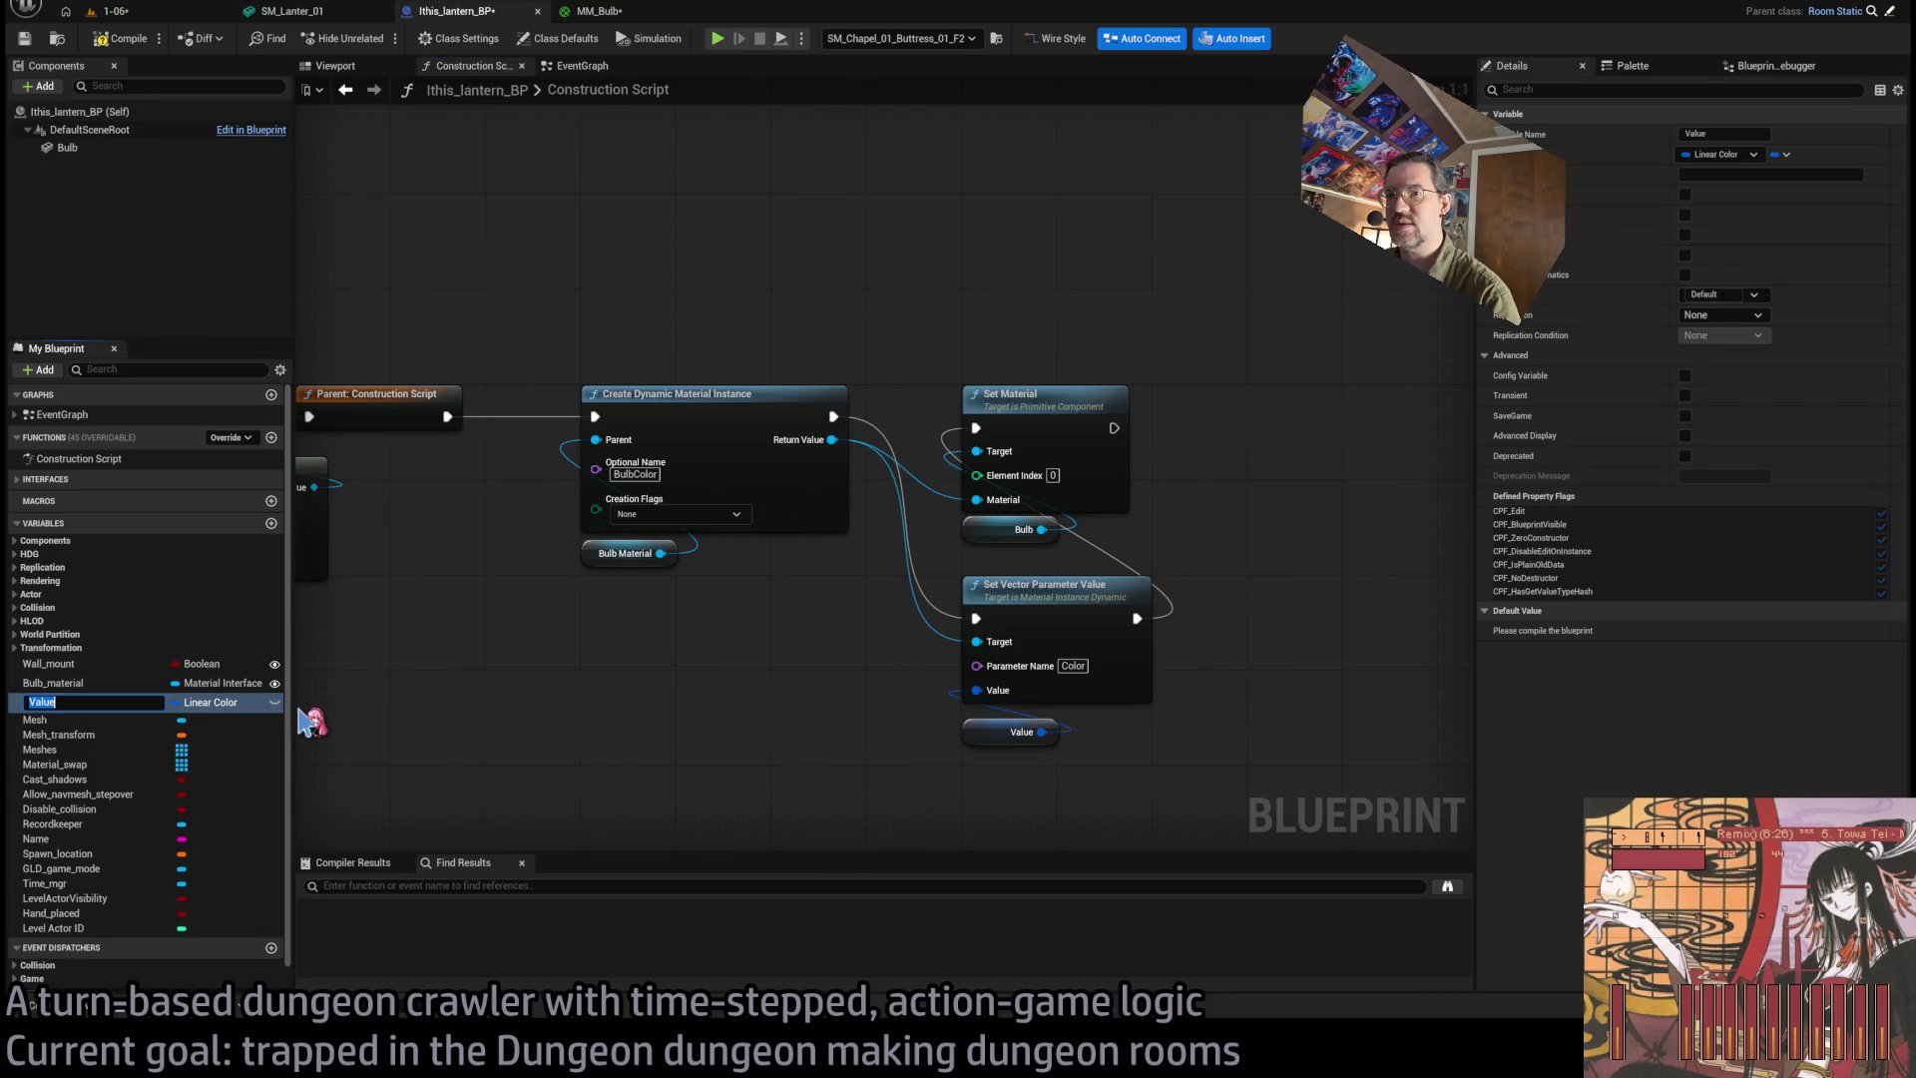
type("BulbColor")
key("Return")
left_click(973, 731)
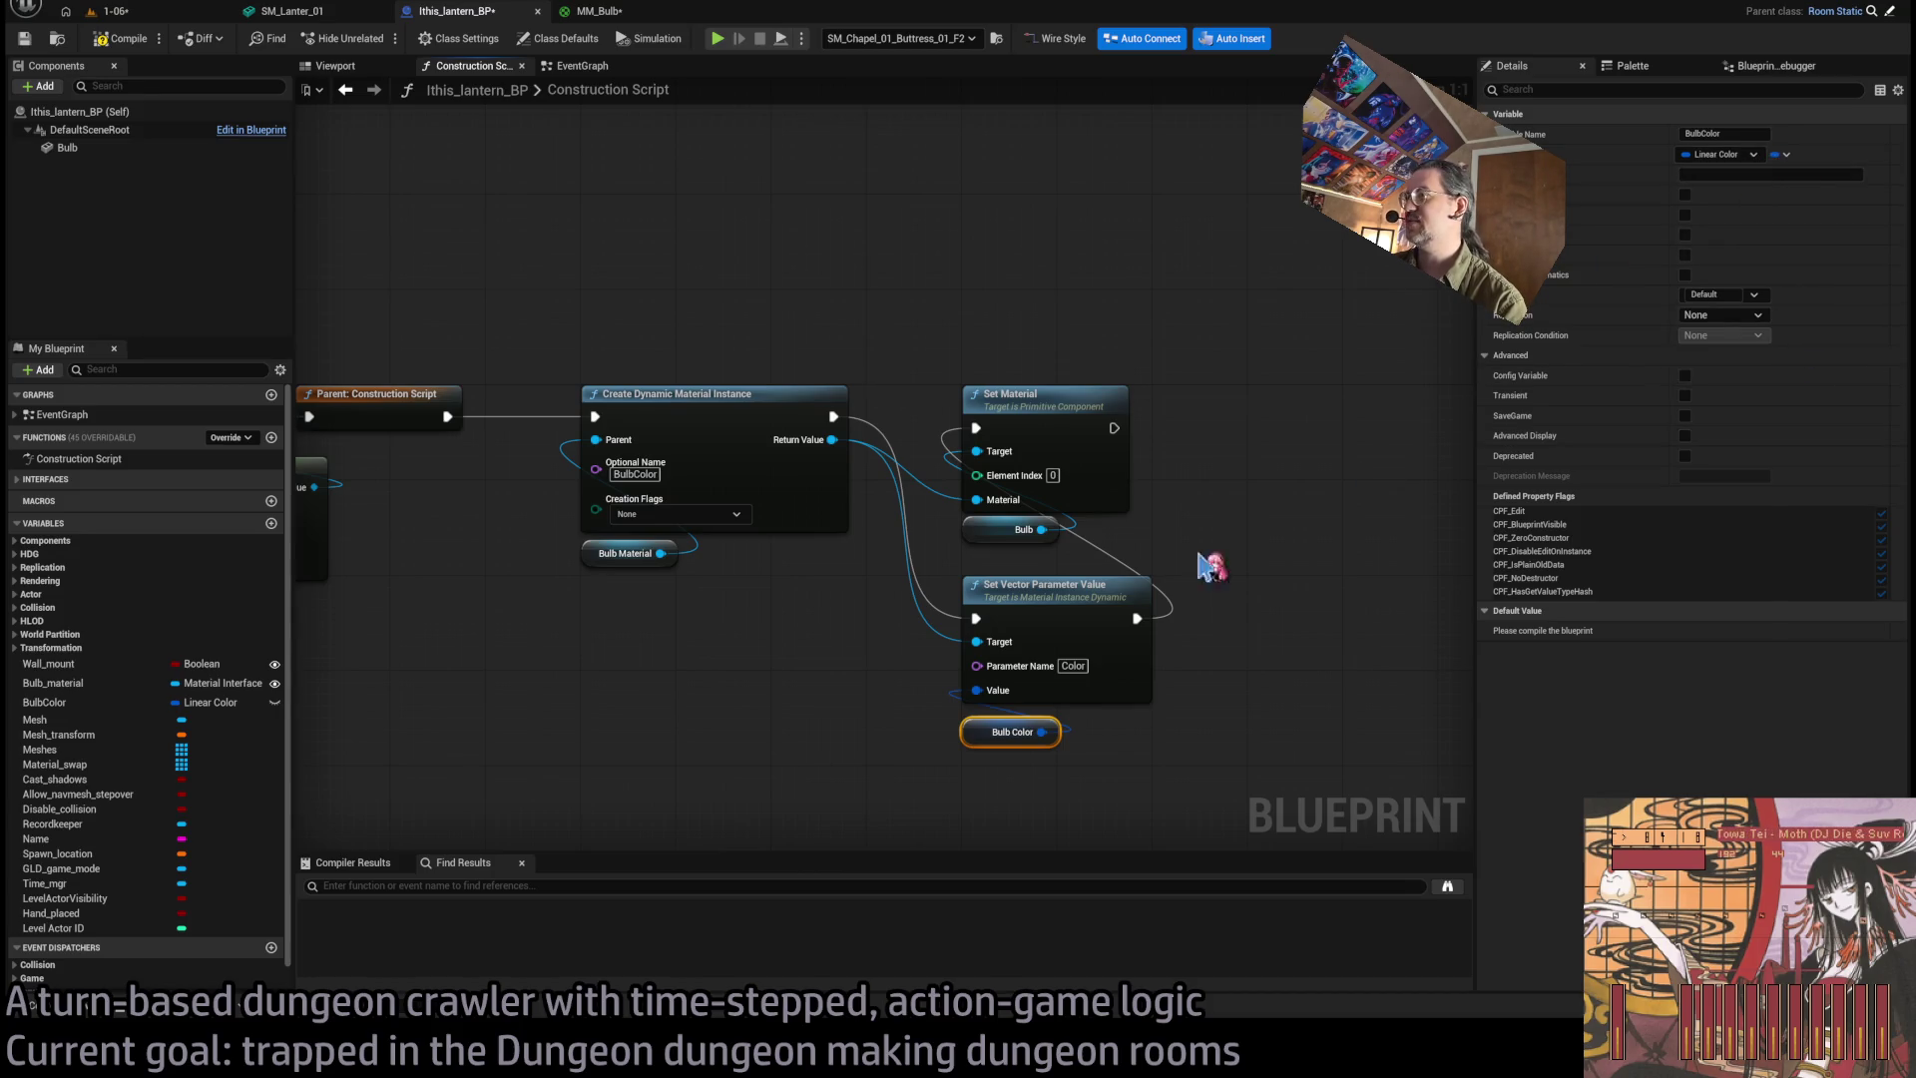
left_click(128, 39)
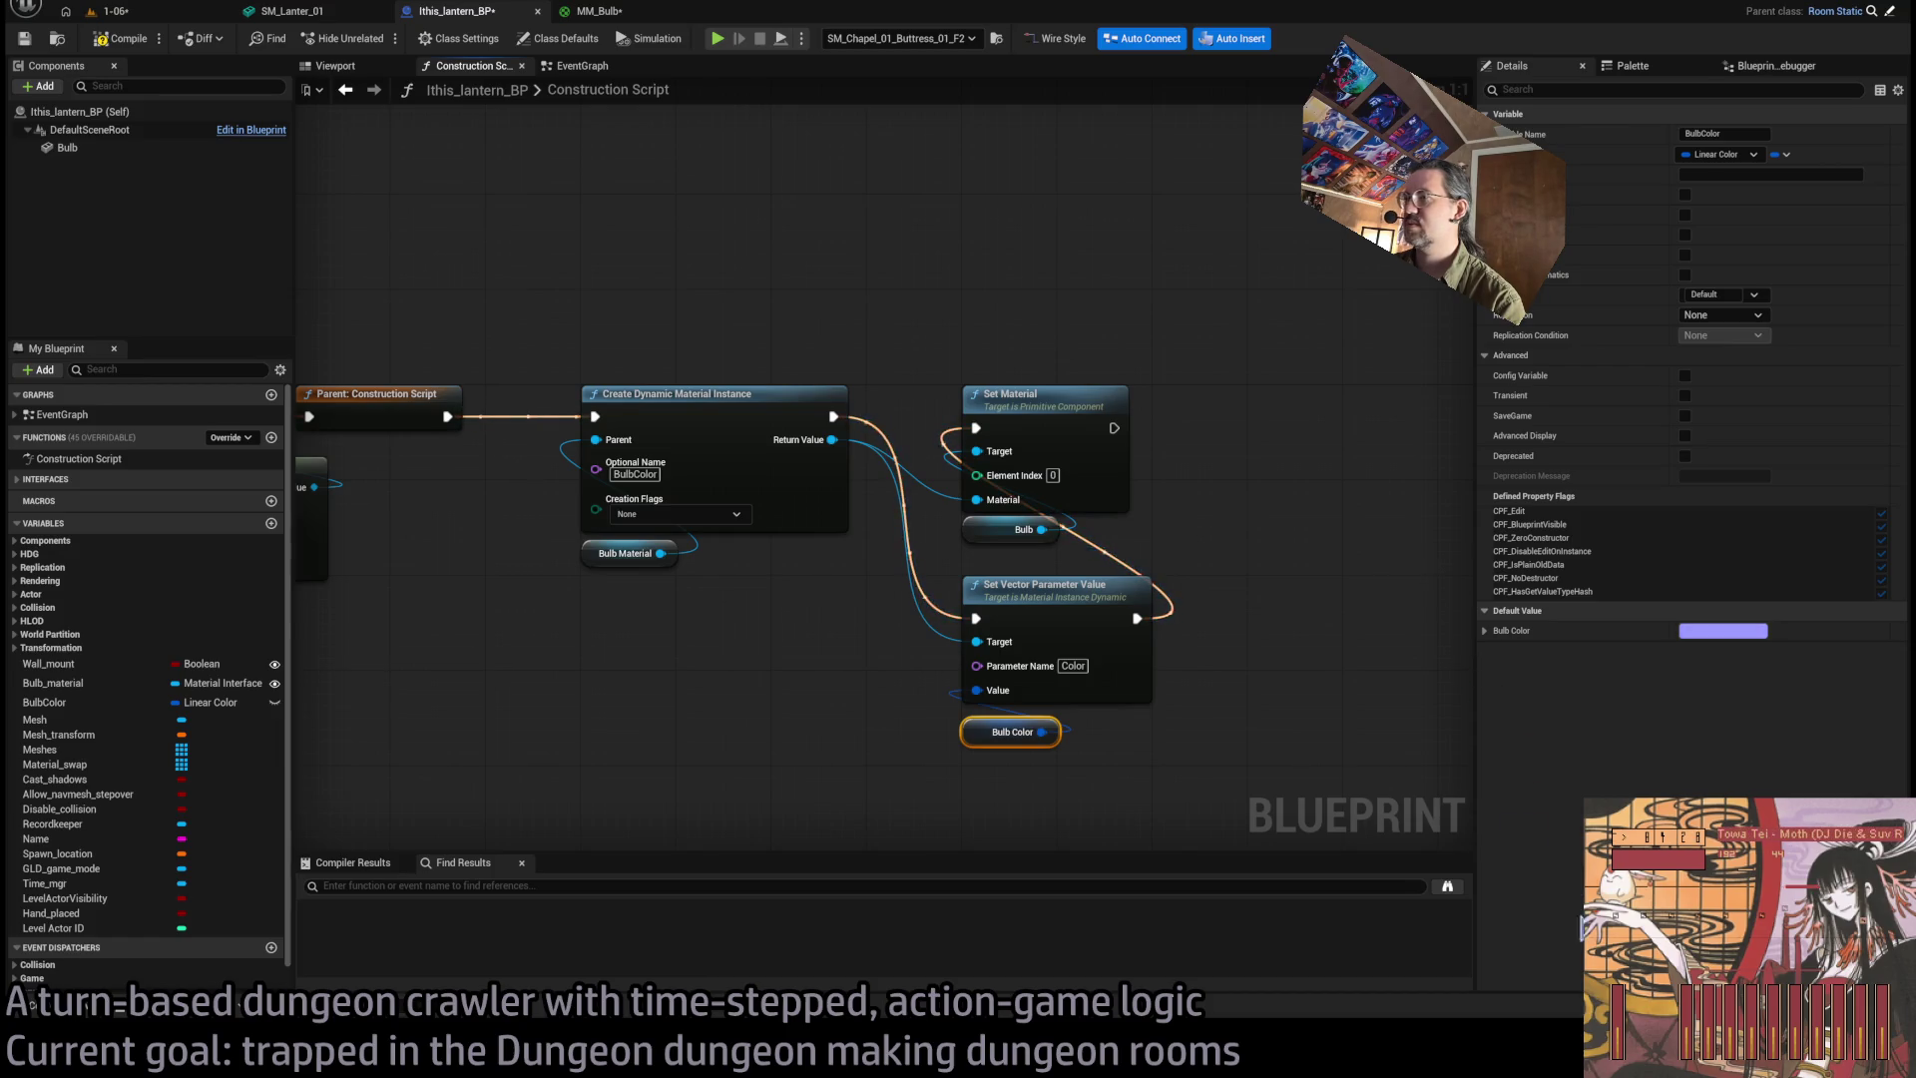
left_click(107, 11)
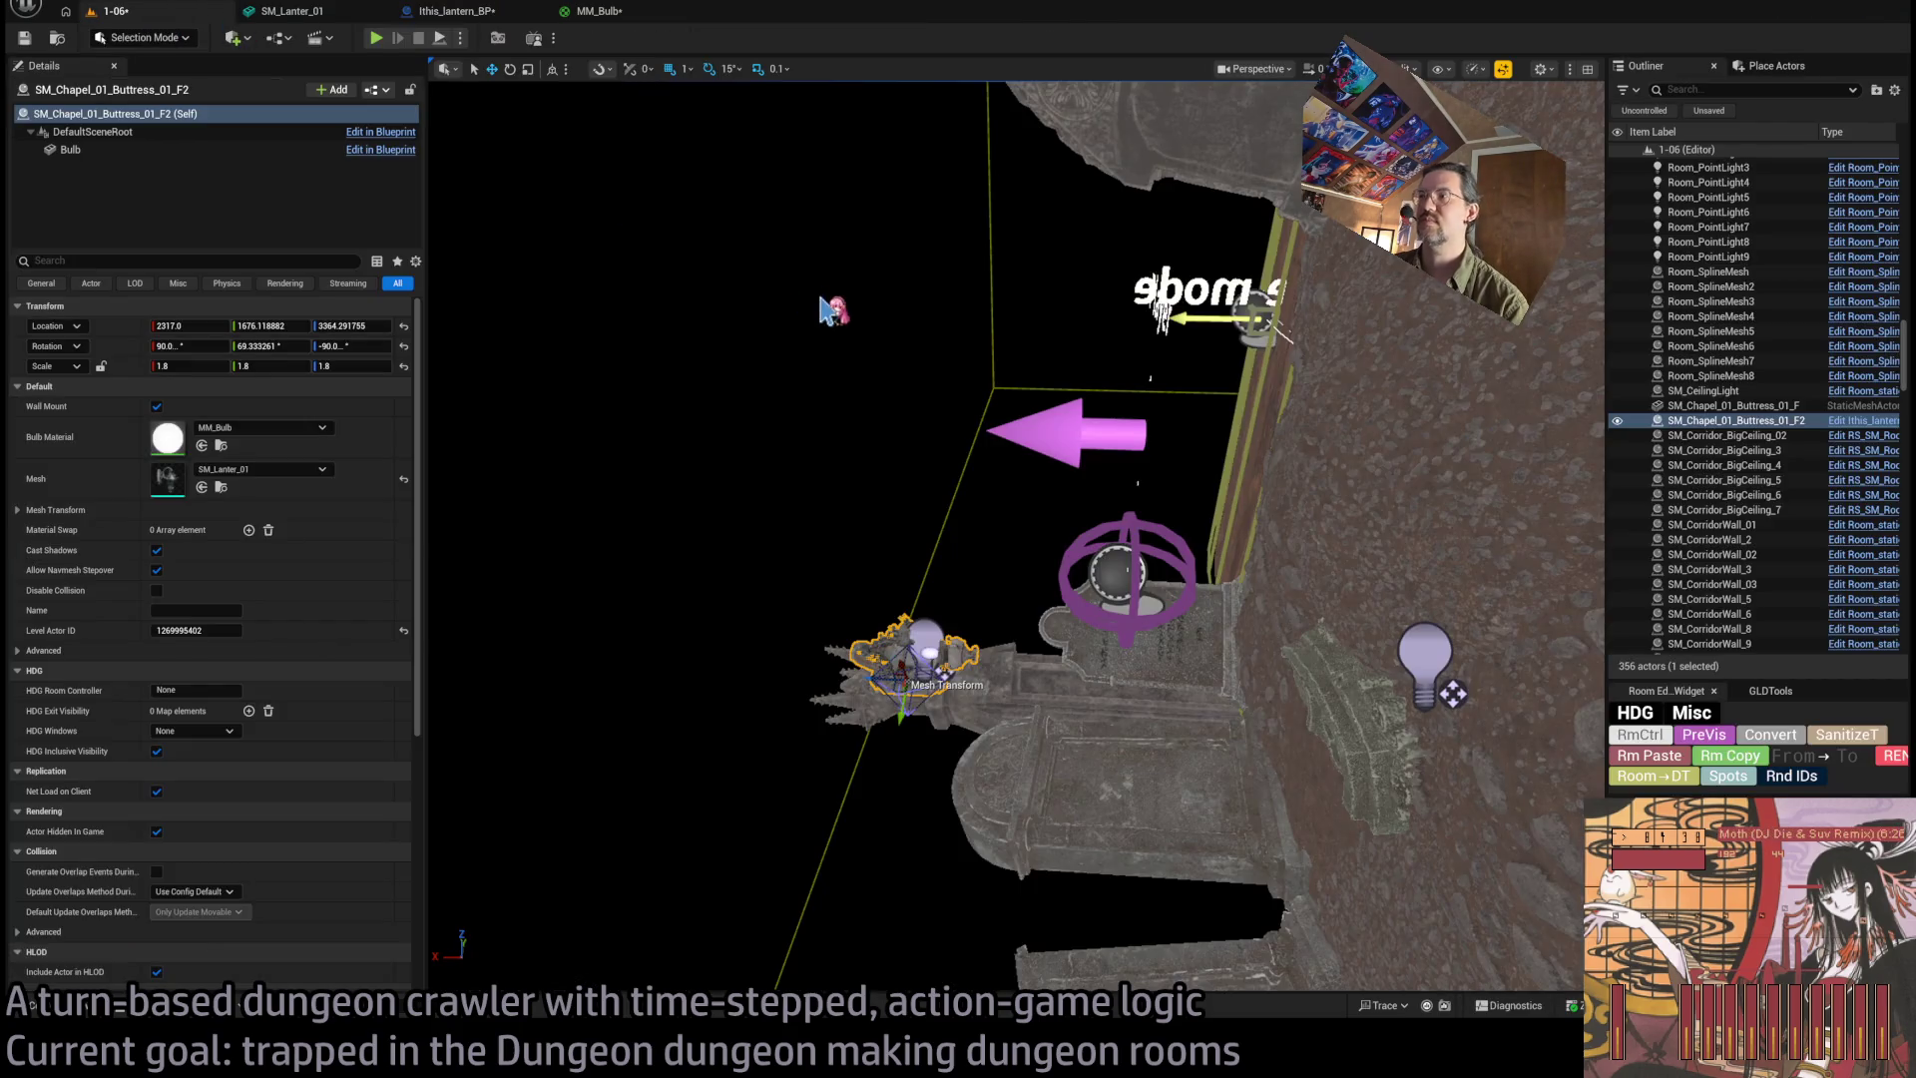
Play the level with the clock ability, eject with F8, and focus the purple-glowing lantern bulb.
left_click(378, 38)
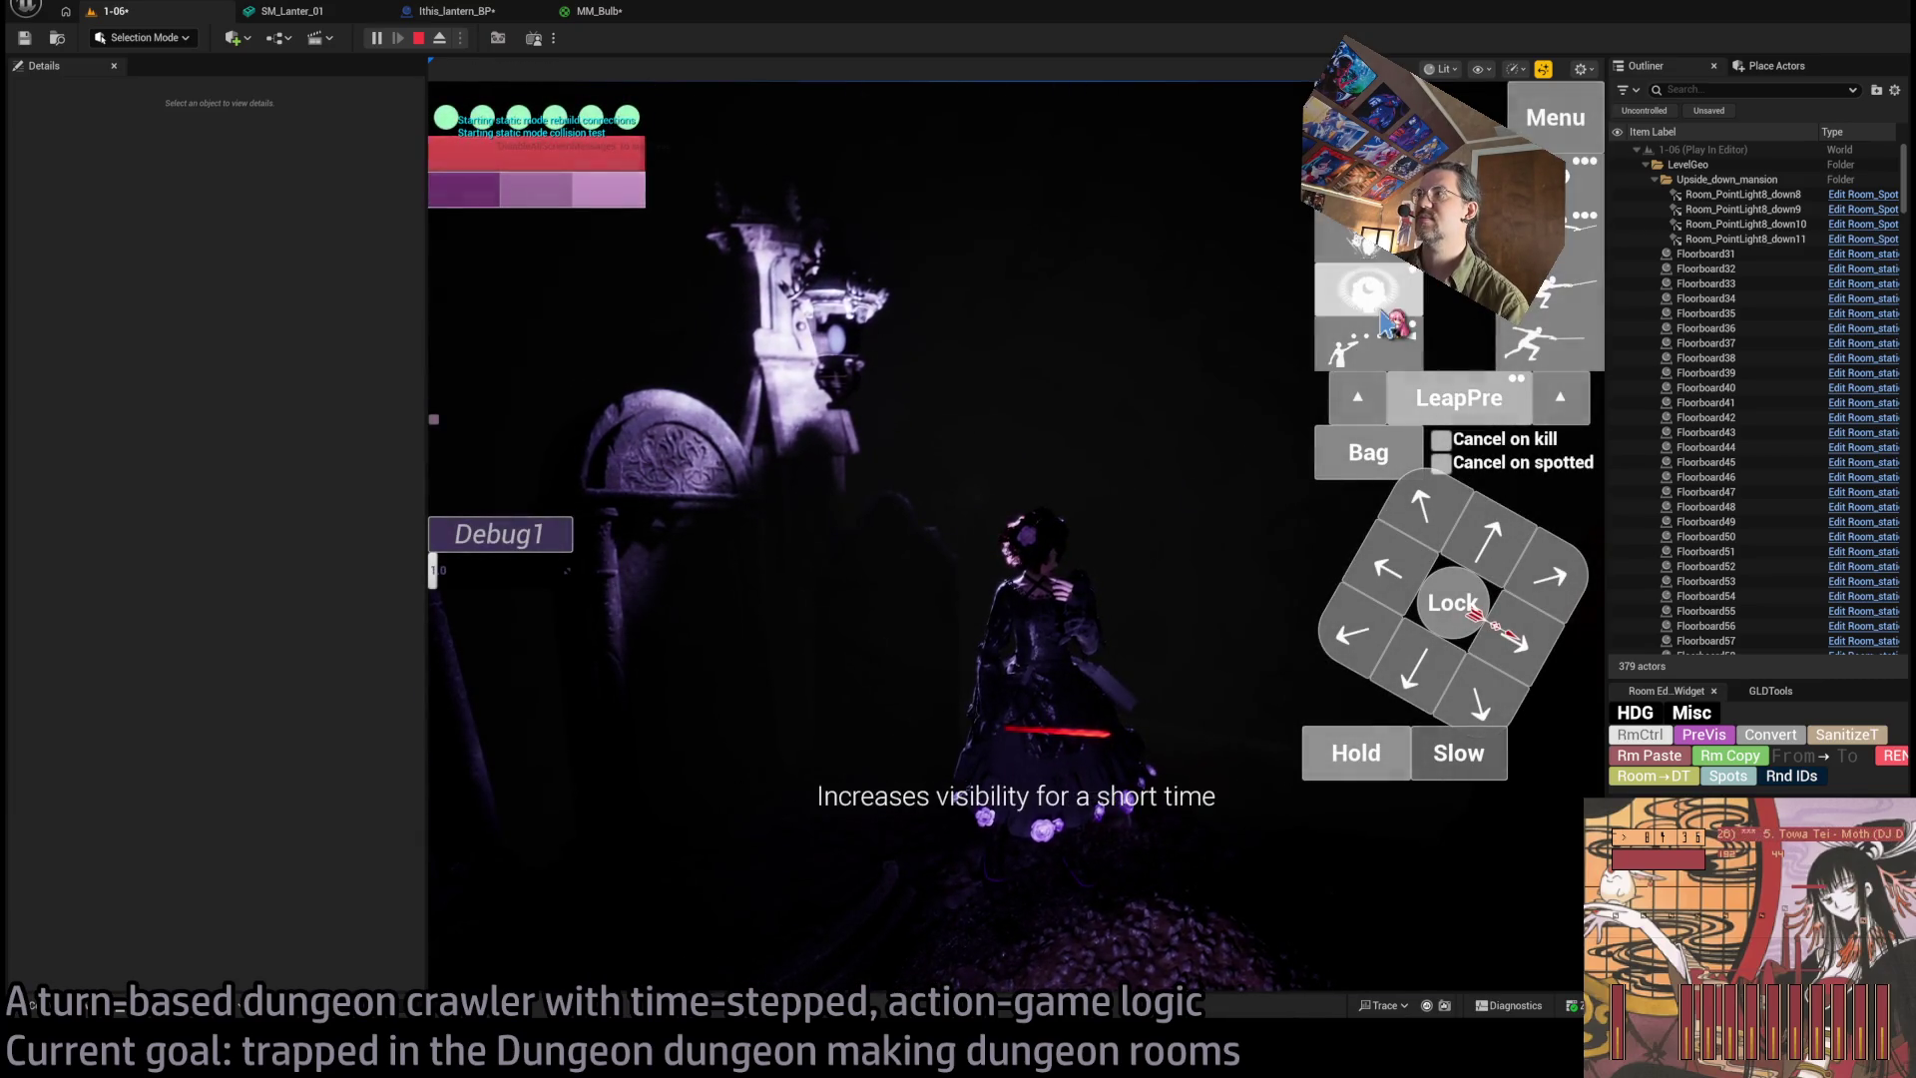
left_click(1387, 308)
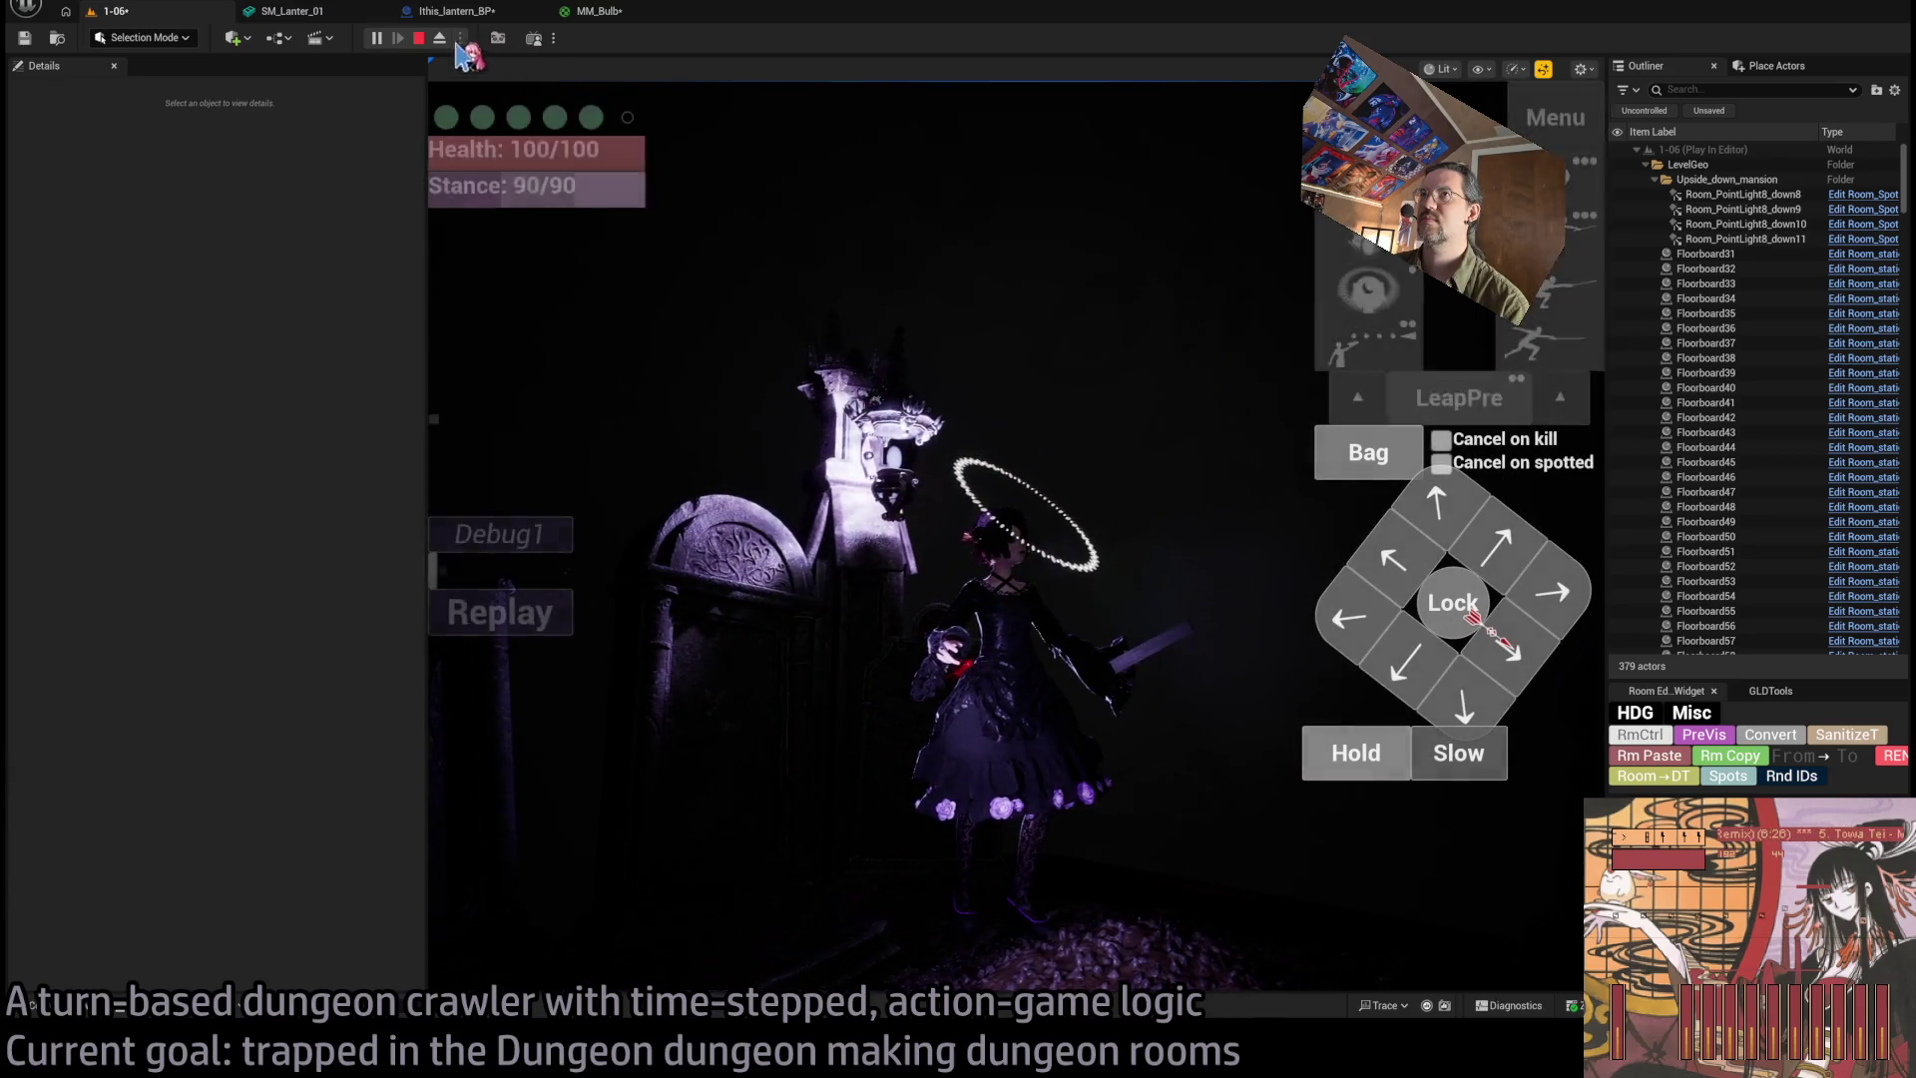
key("F8")
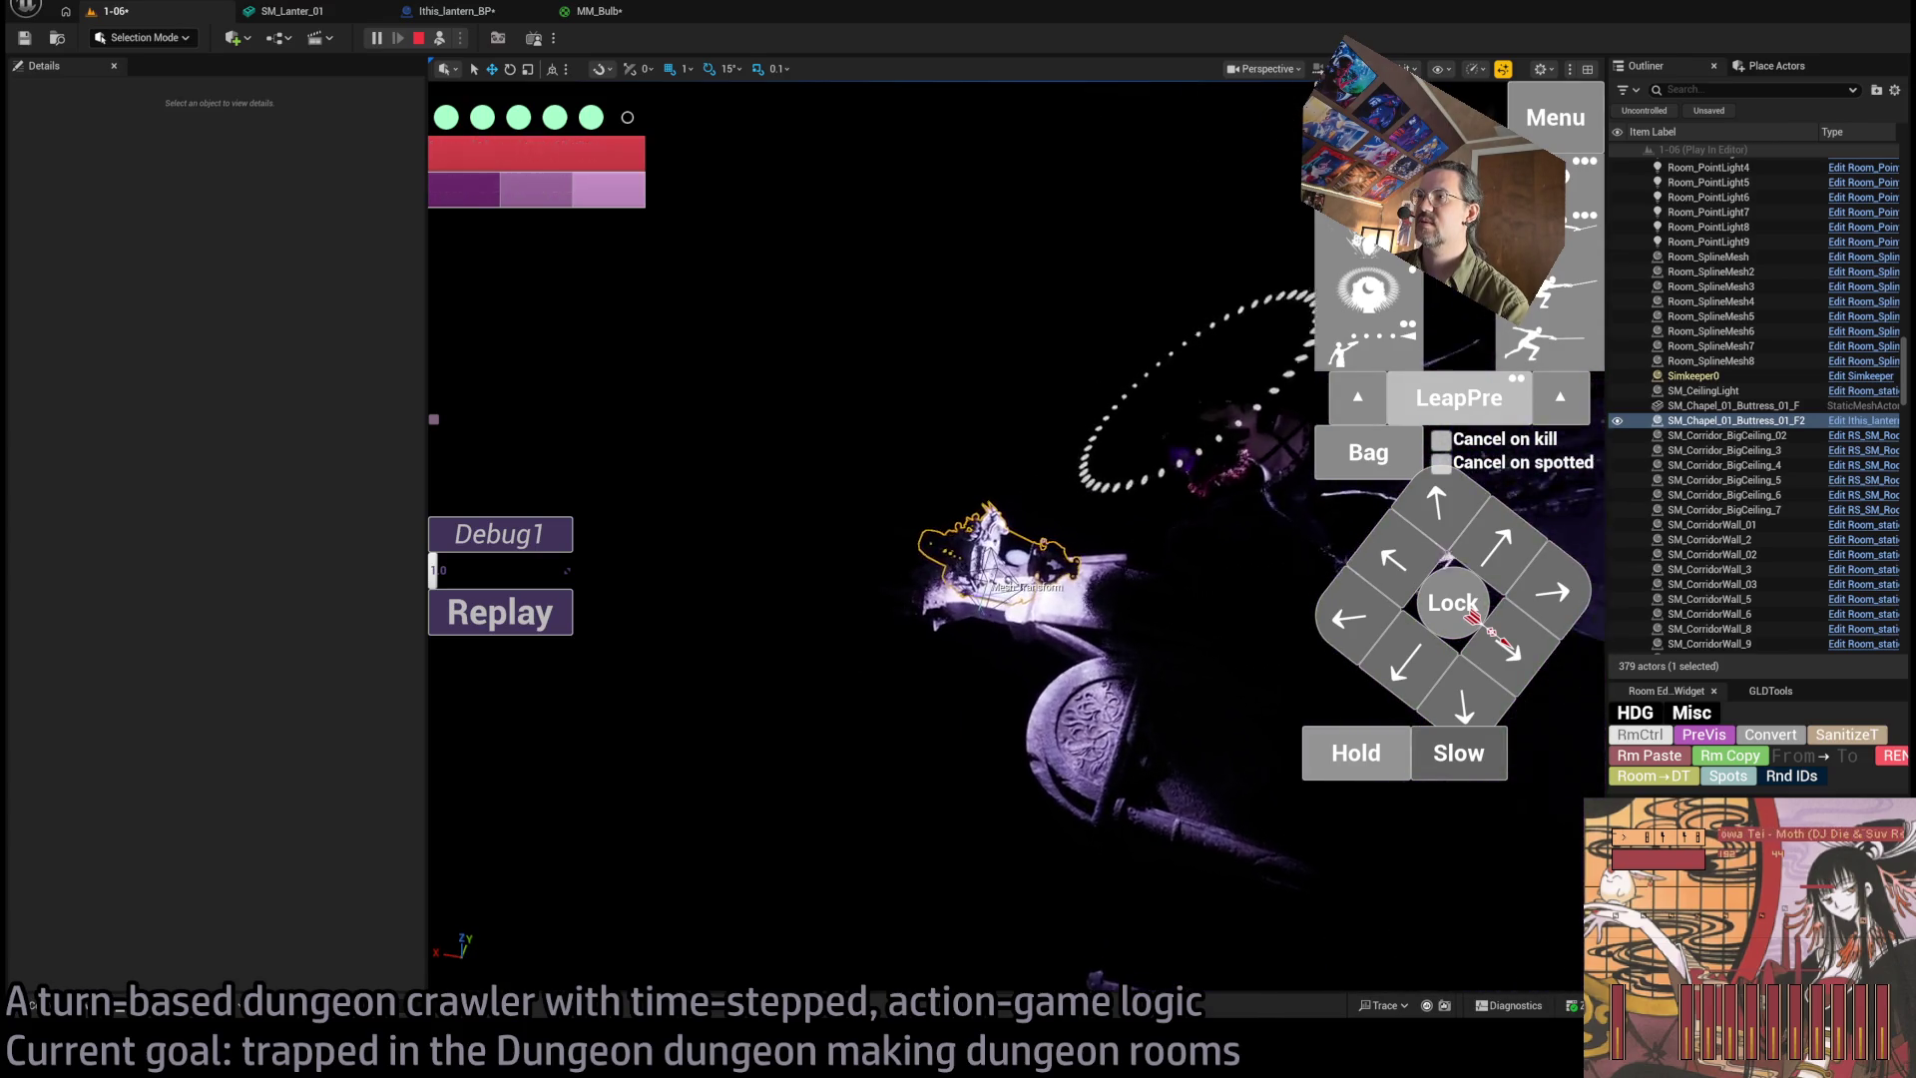
key("f")
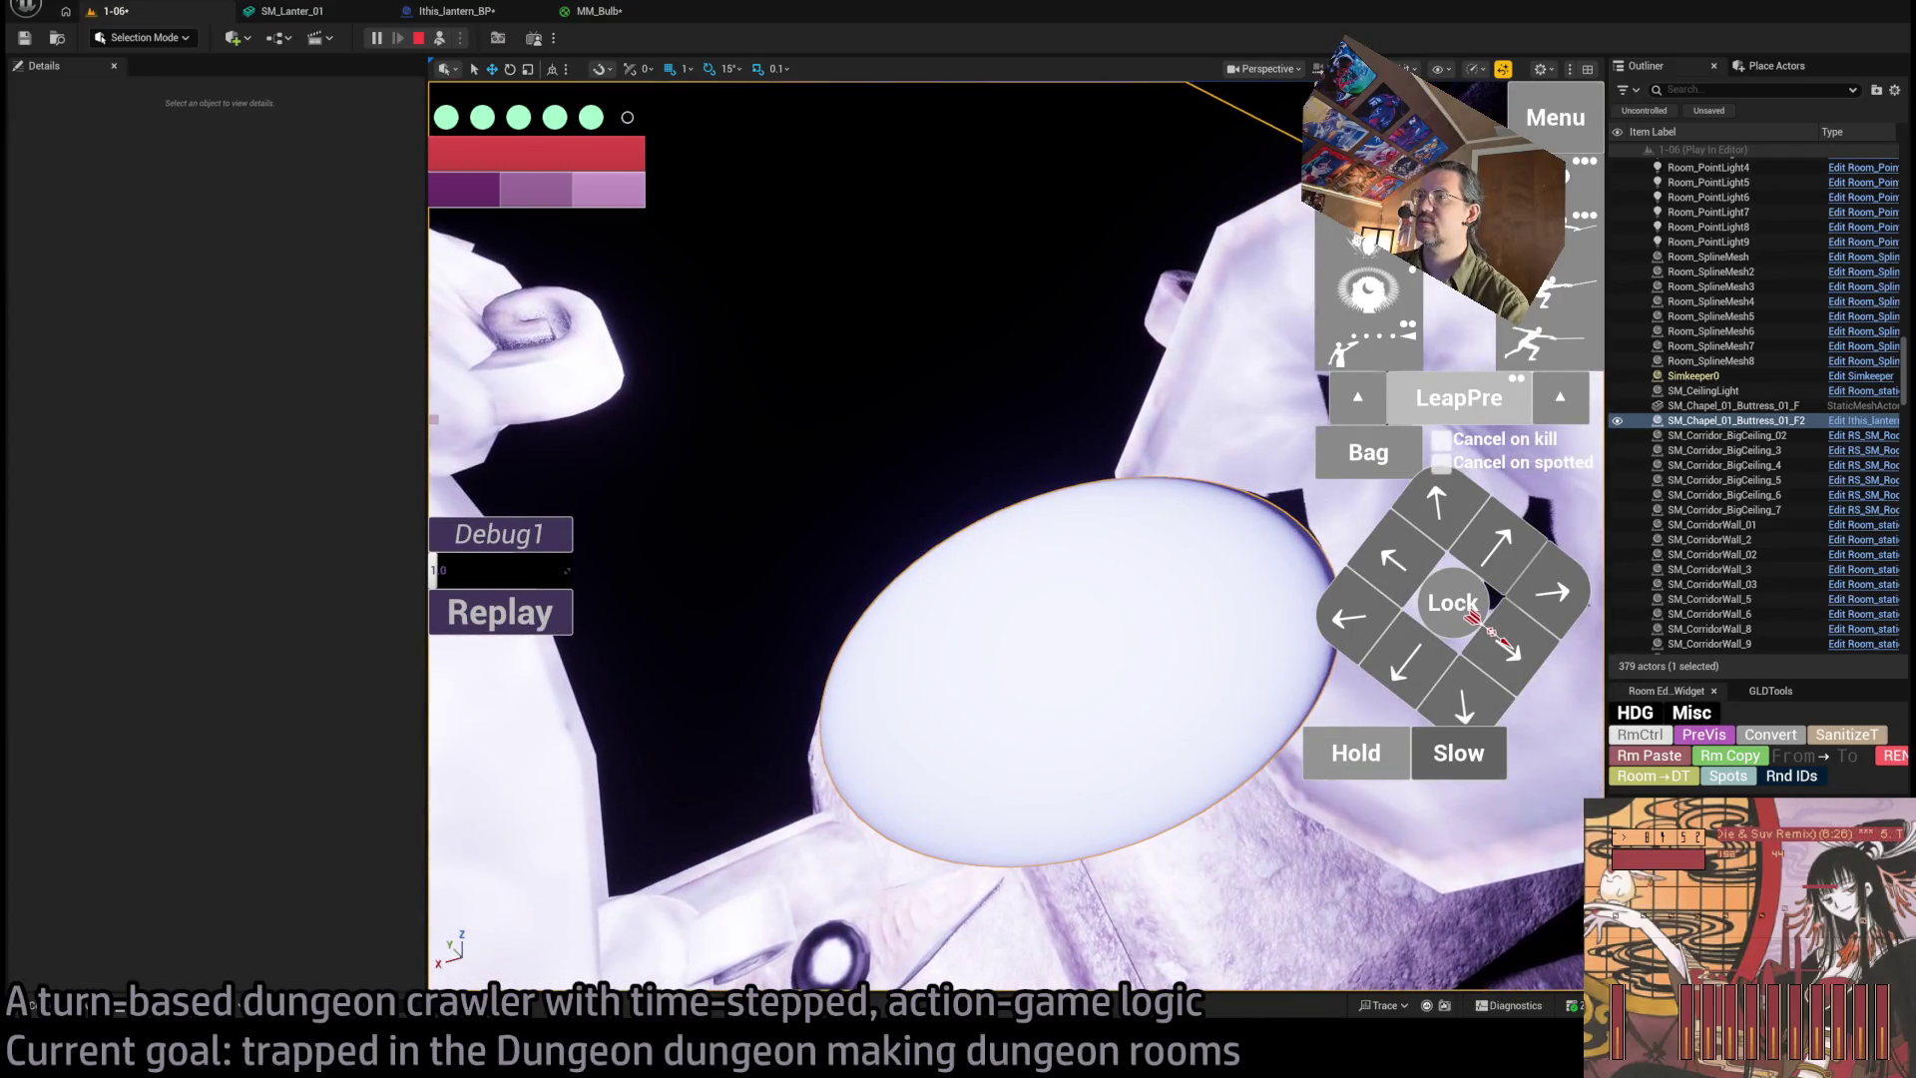
left_click(598, 12)
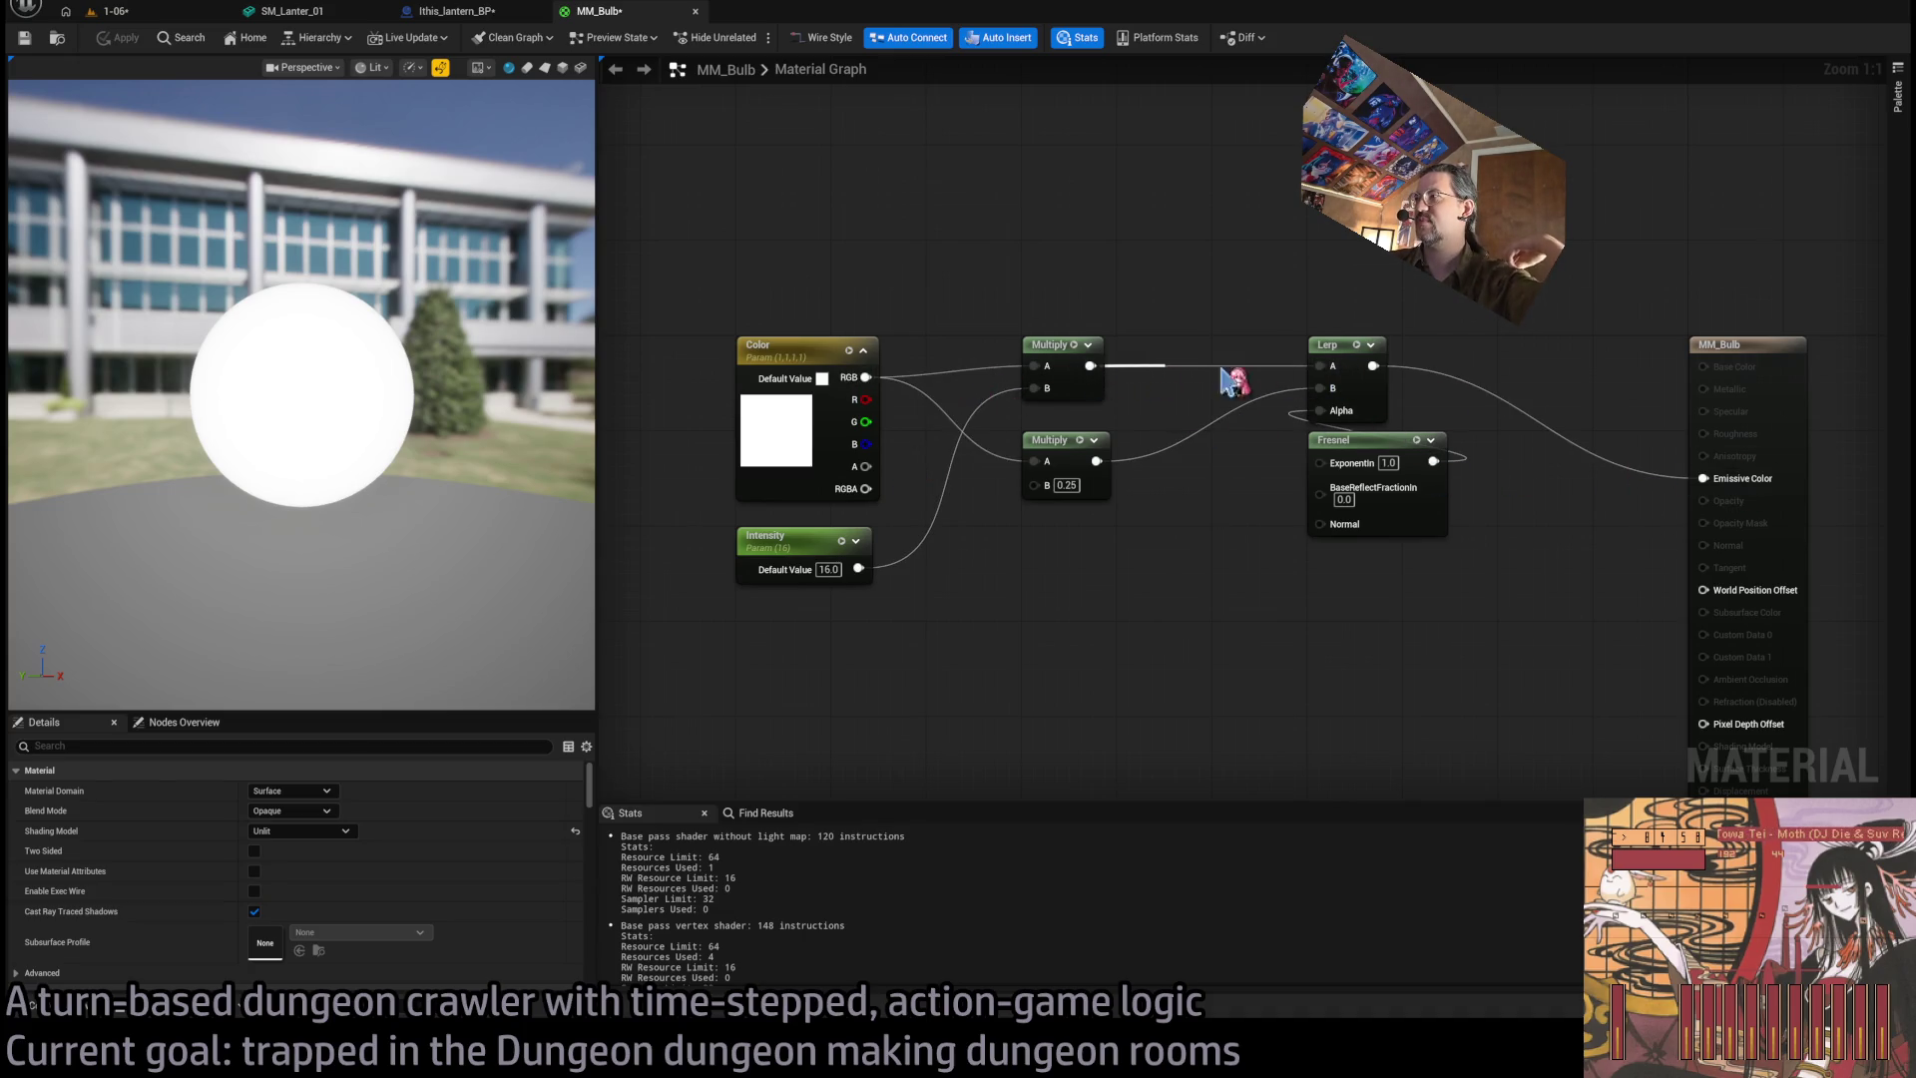
Feed the Lerp result into Emissive Color and play-test the level using the clock ability.
left_click_drag(1705, 478, 1704, 479)
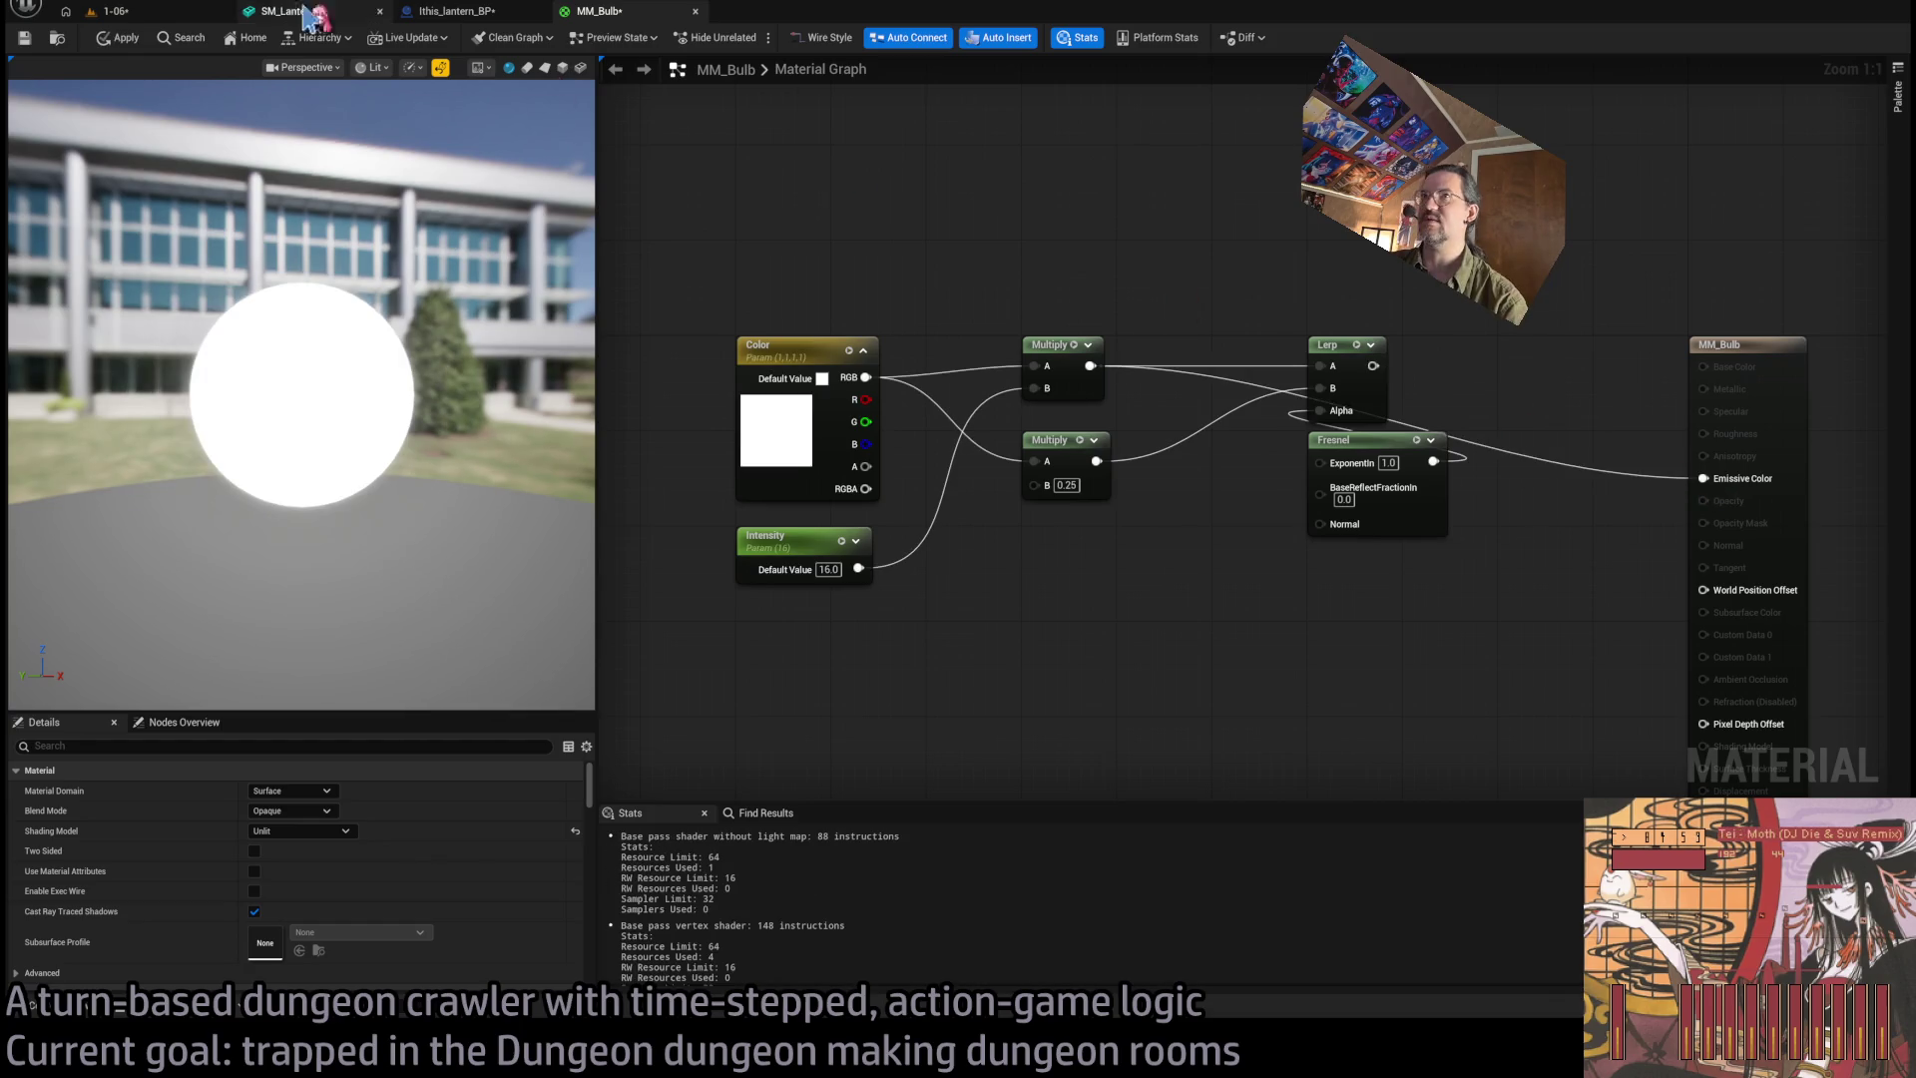
left_click(172, 16)
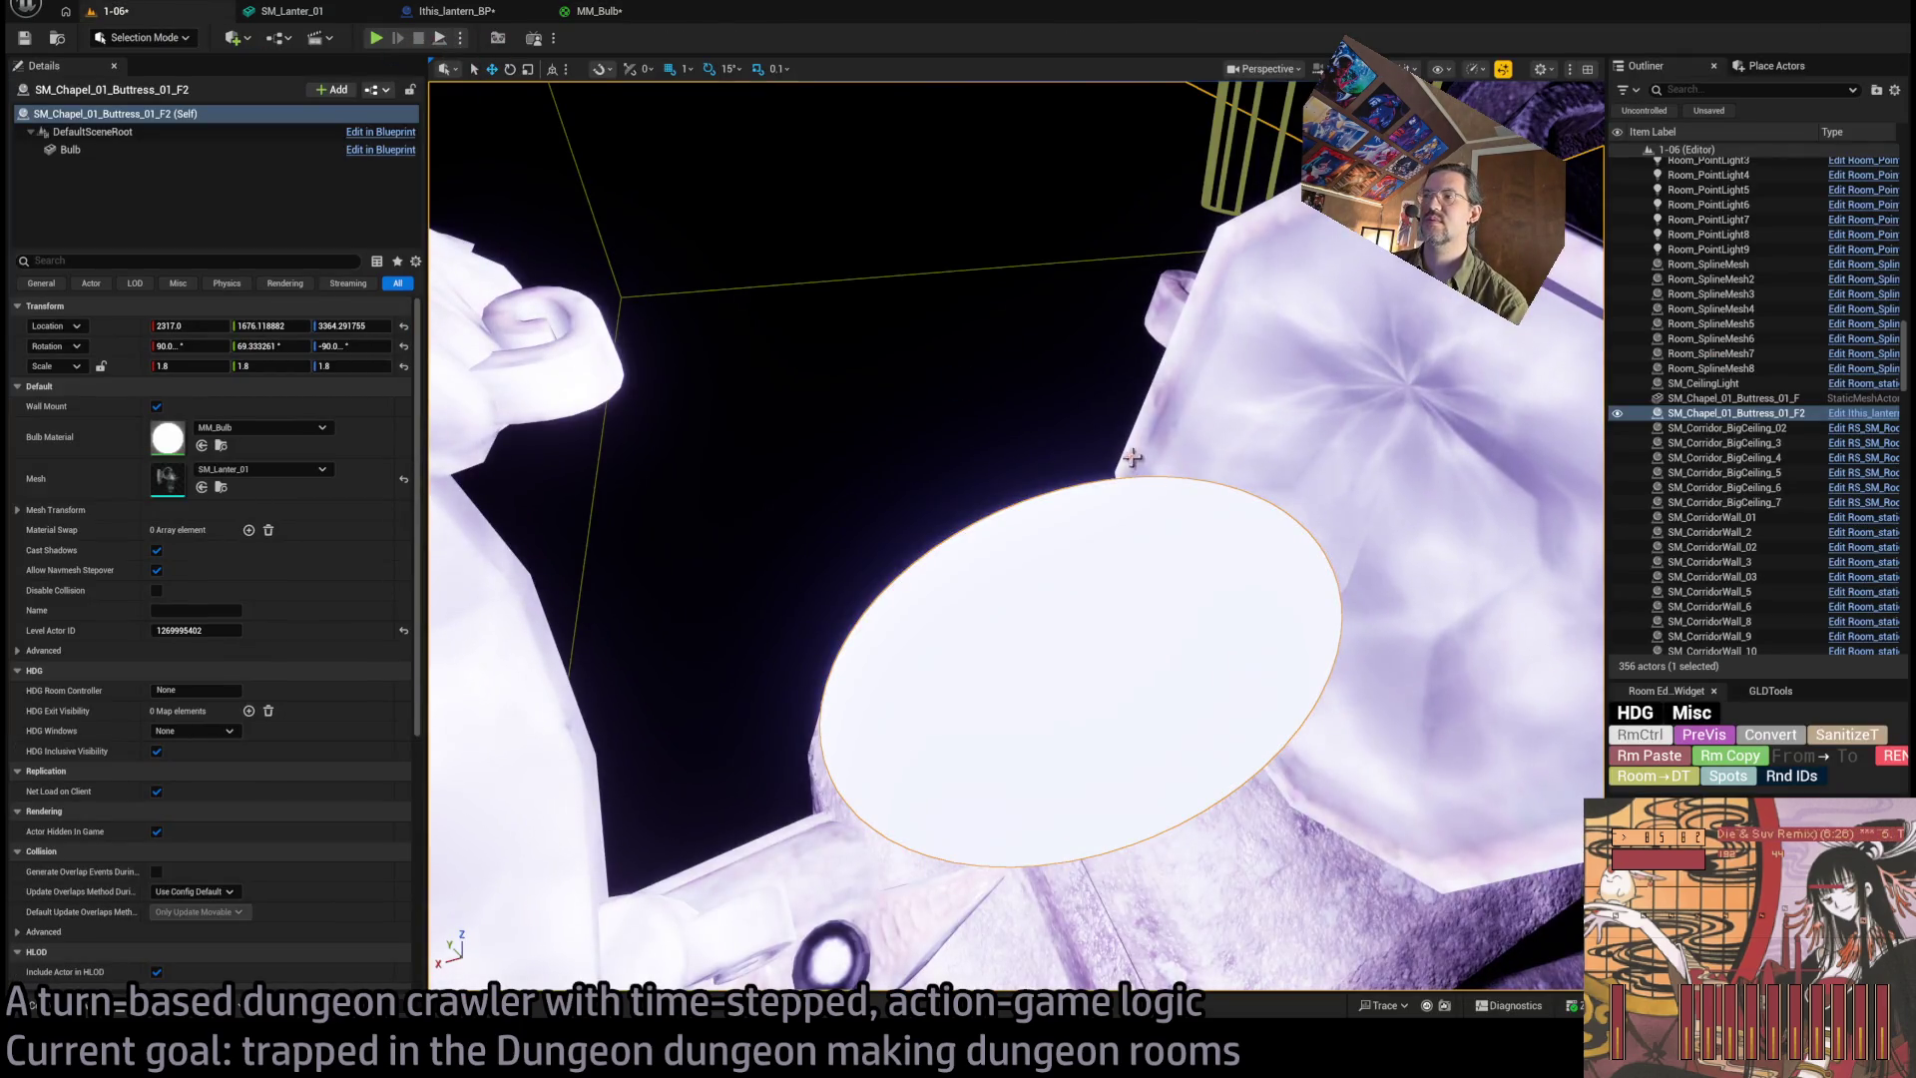
key("f")
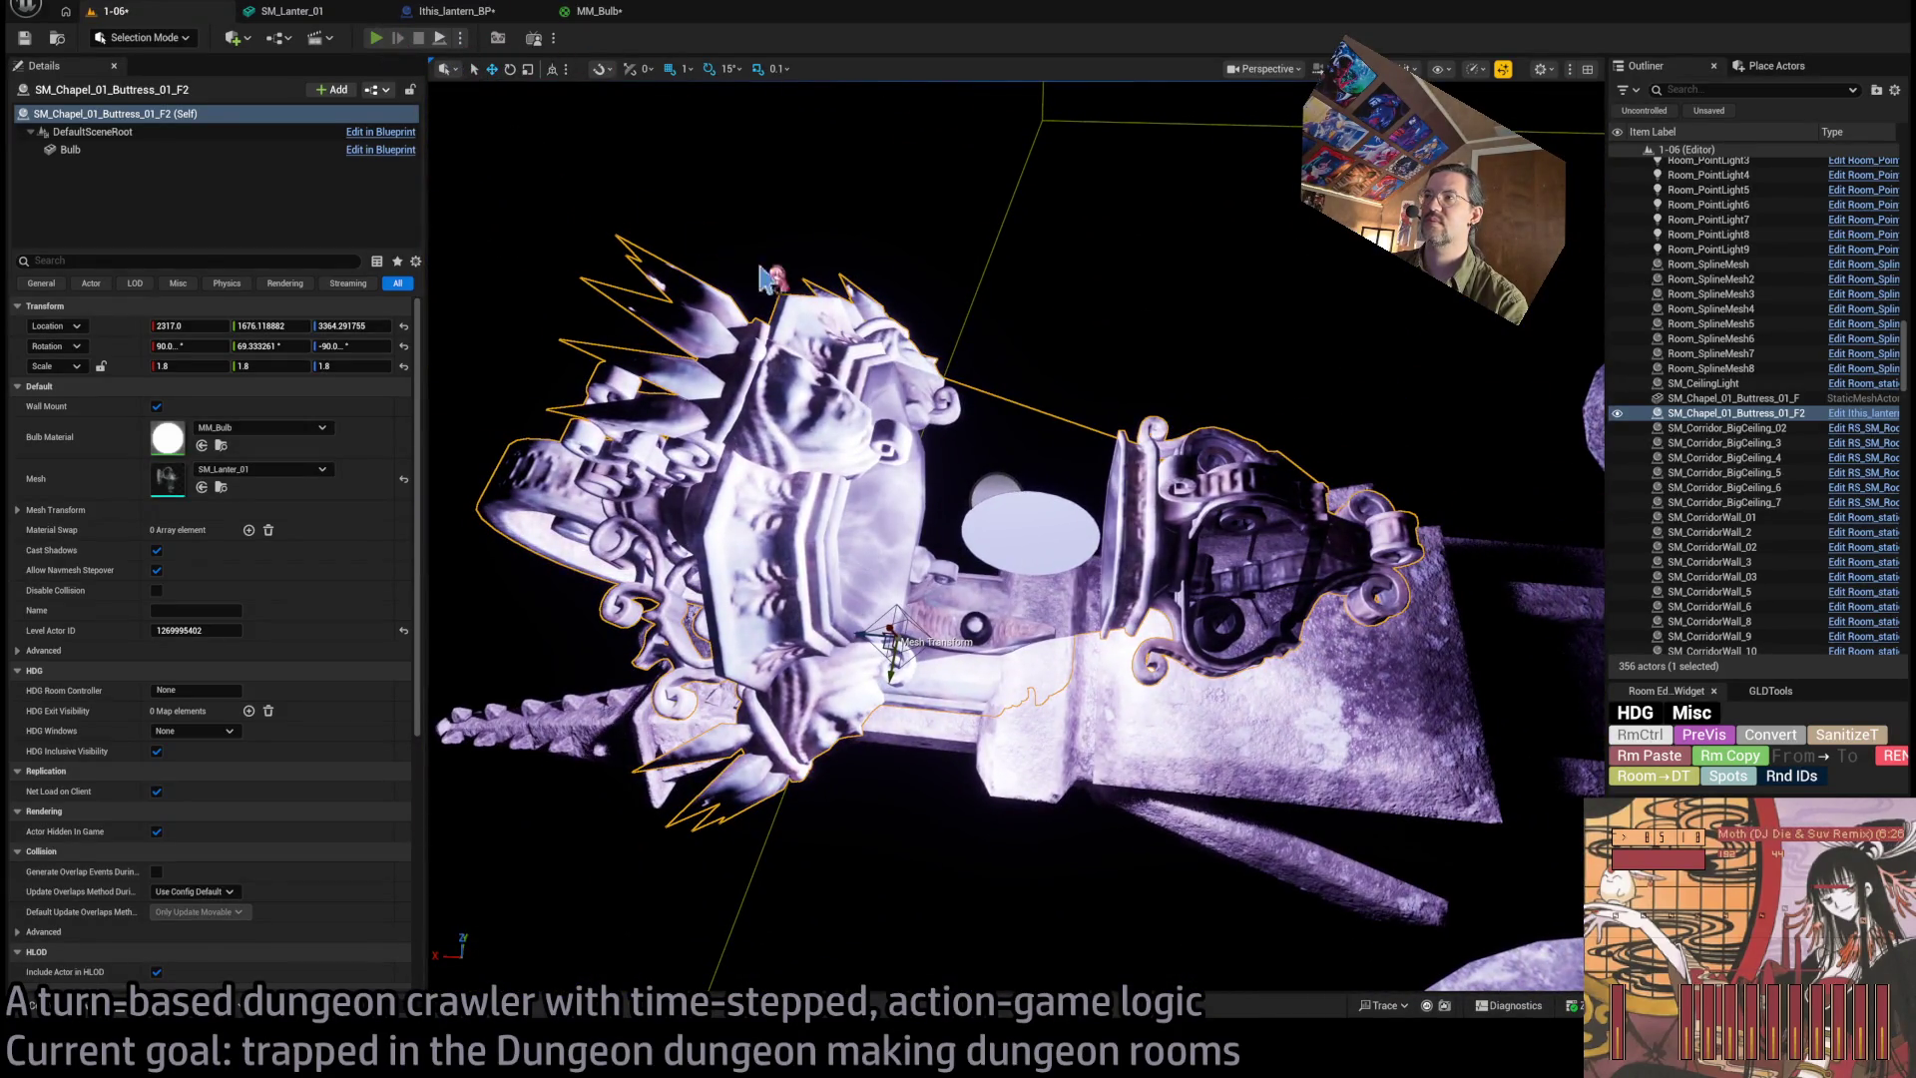
key("alt+p")
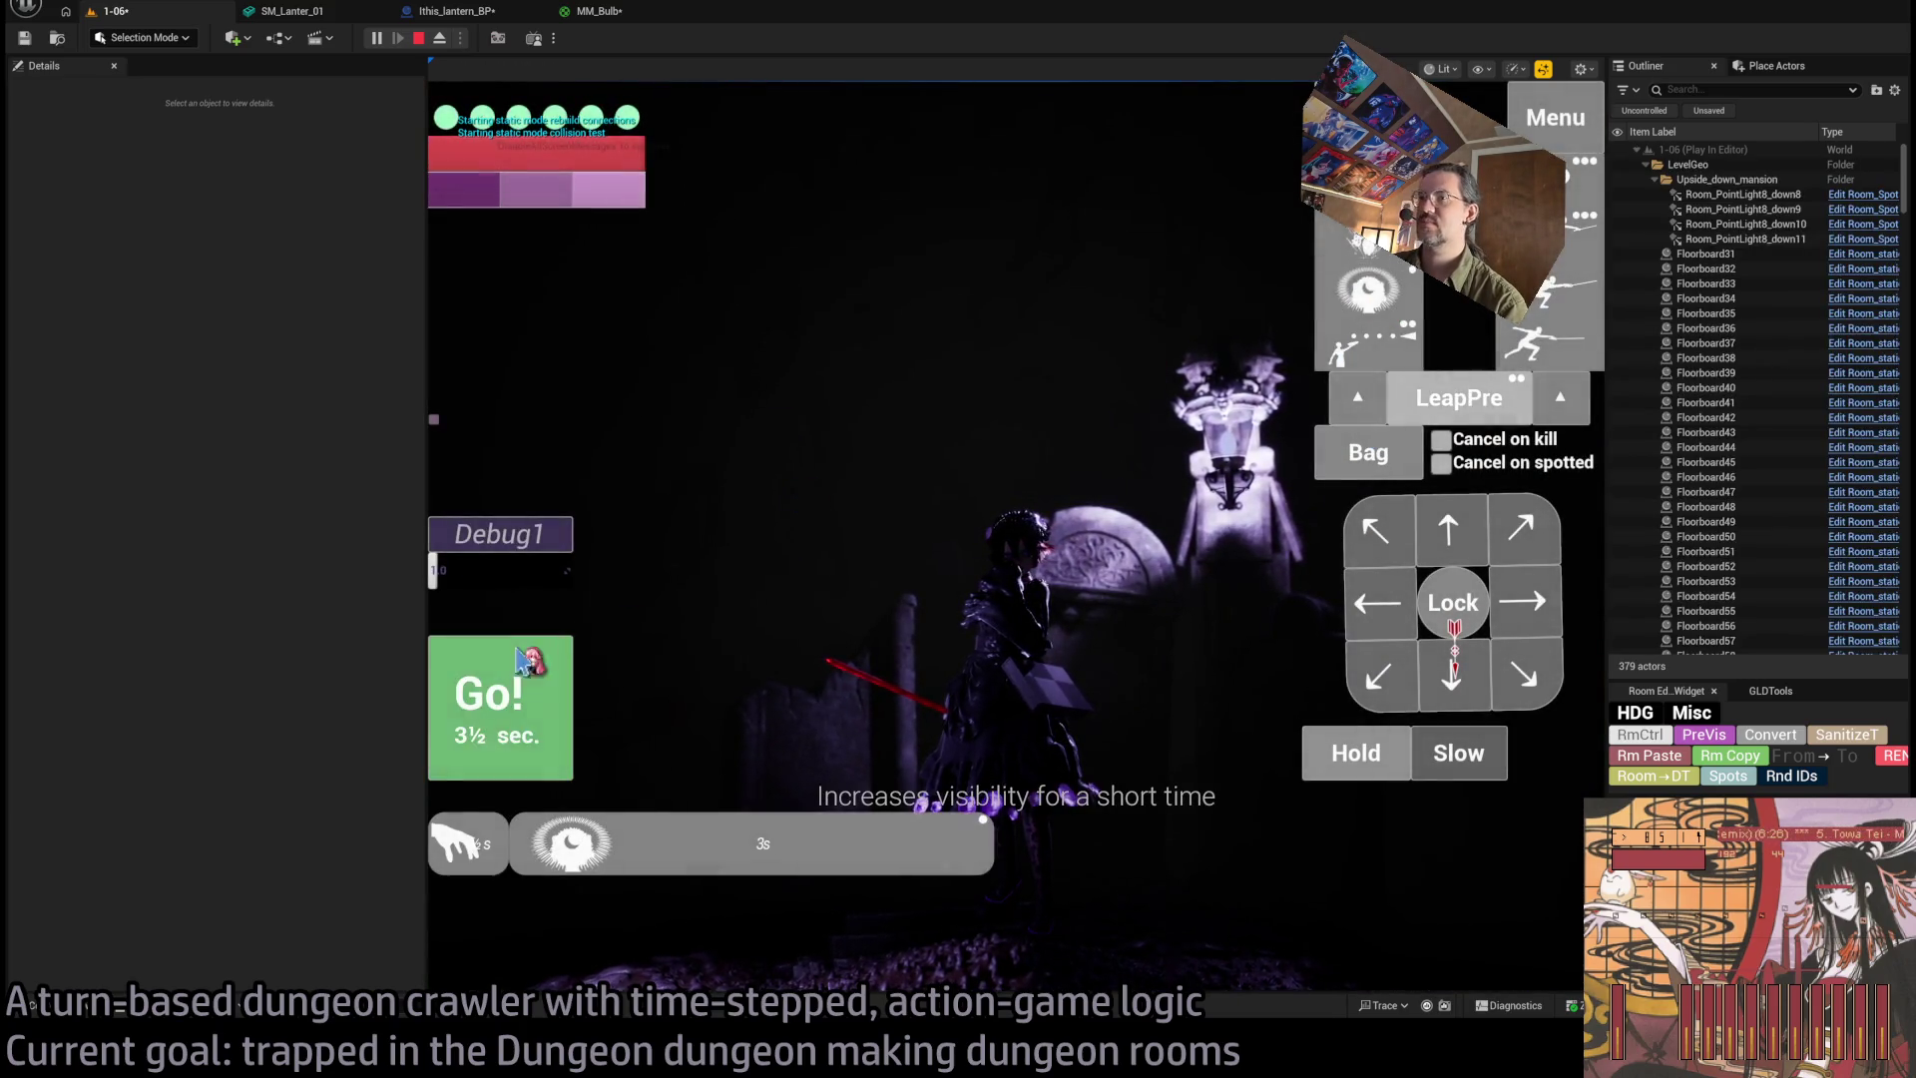
left_click(526, 653)
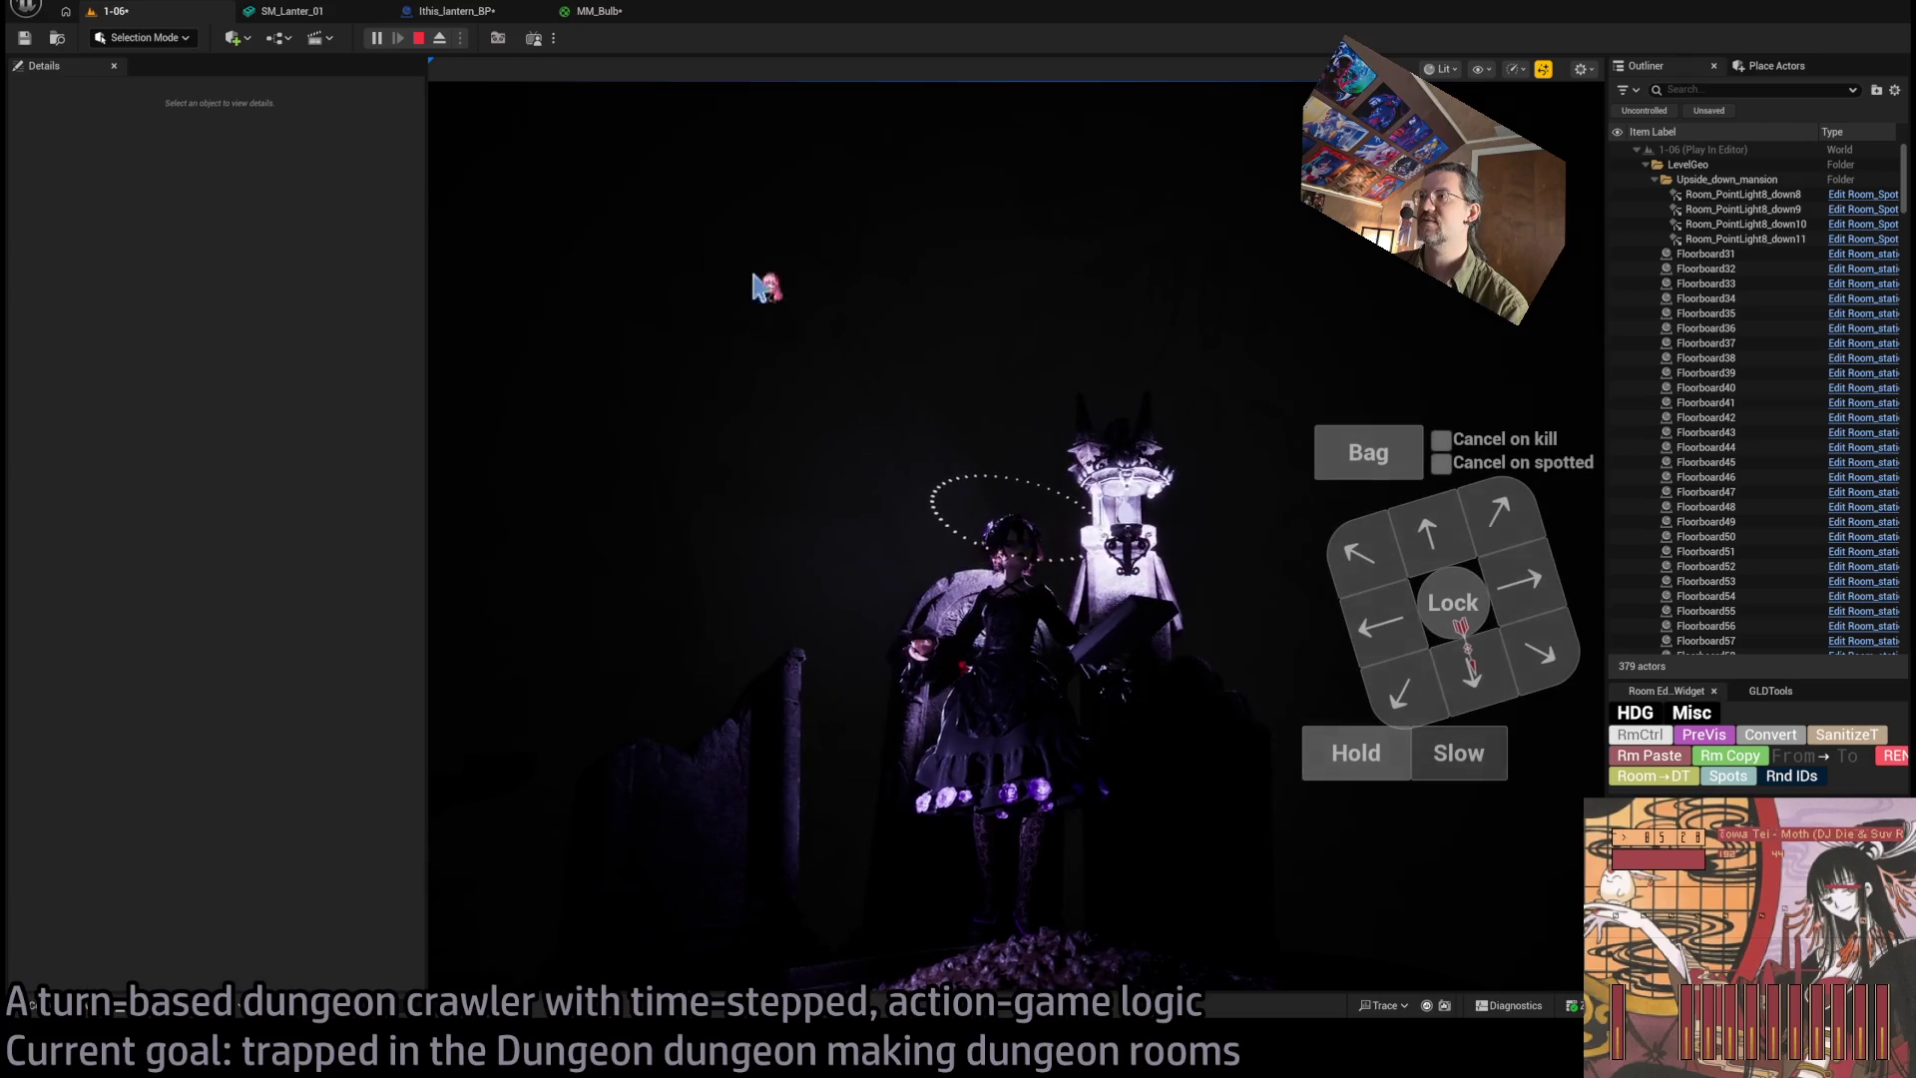
Keep MM_Bulb's Intensity default at 32 and set its slider minimum to 1.
left_click(598, 11)
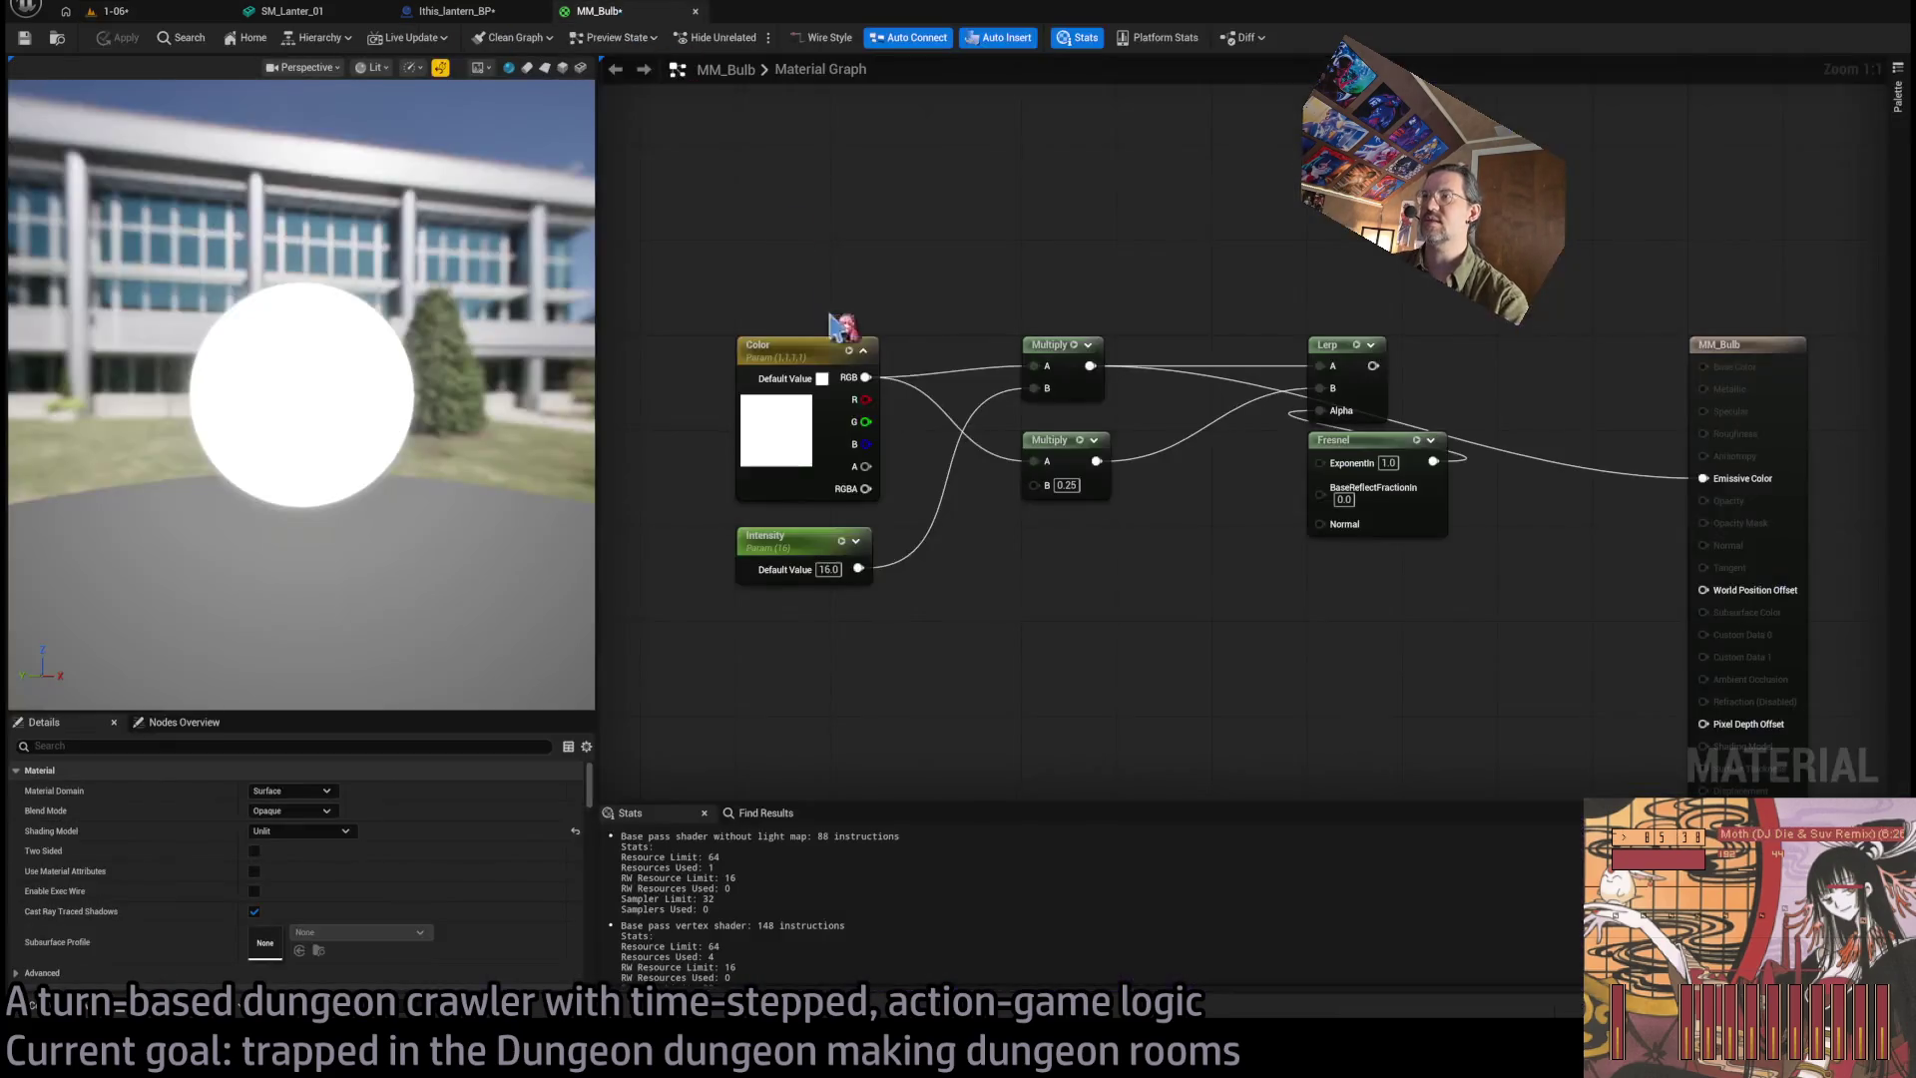
left_click(462, 13)
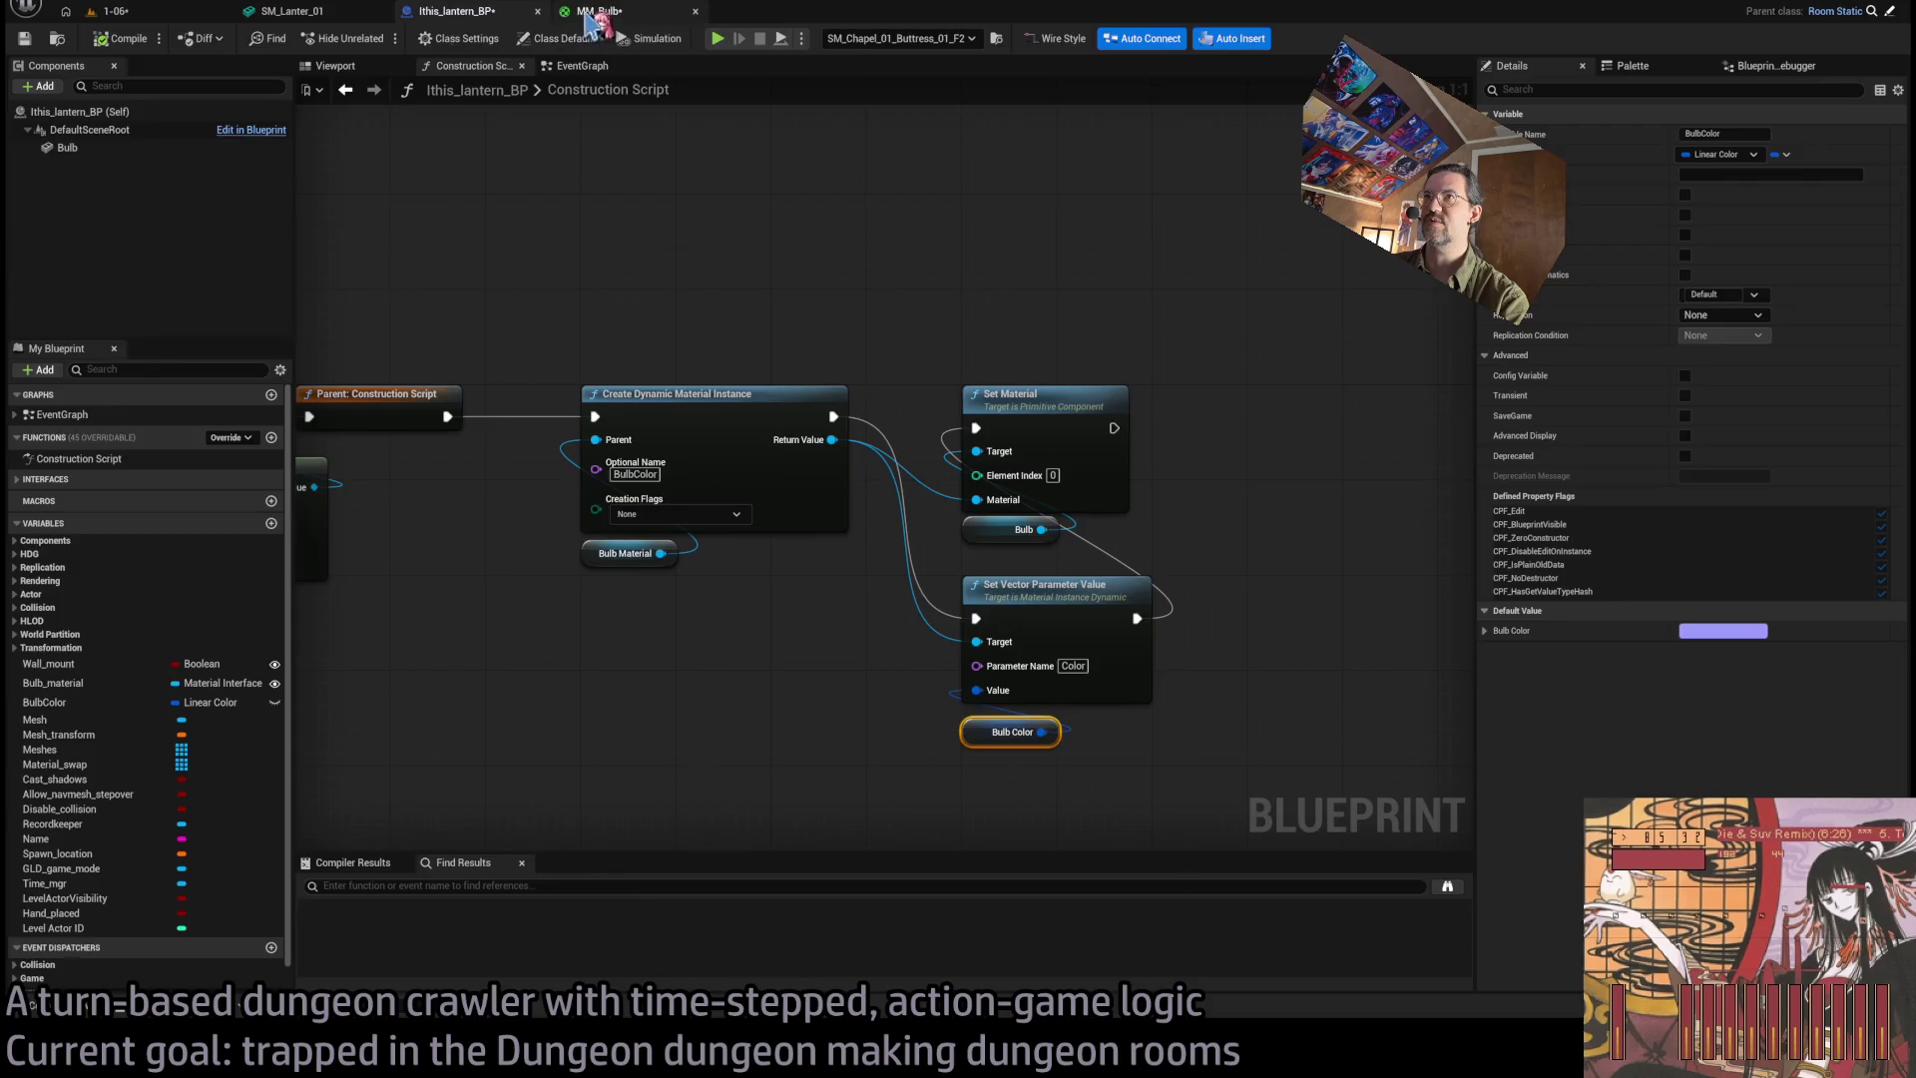
left_click(604, 11)
key("Return")
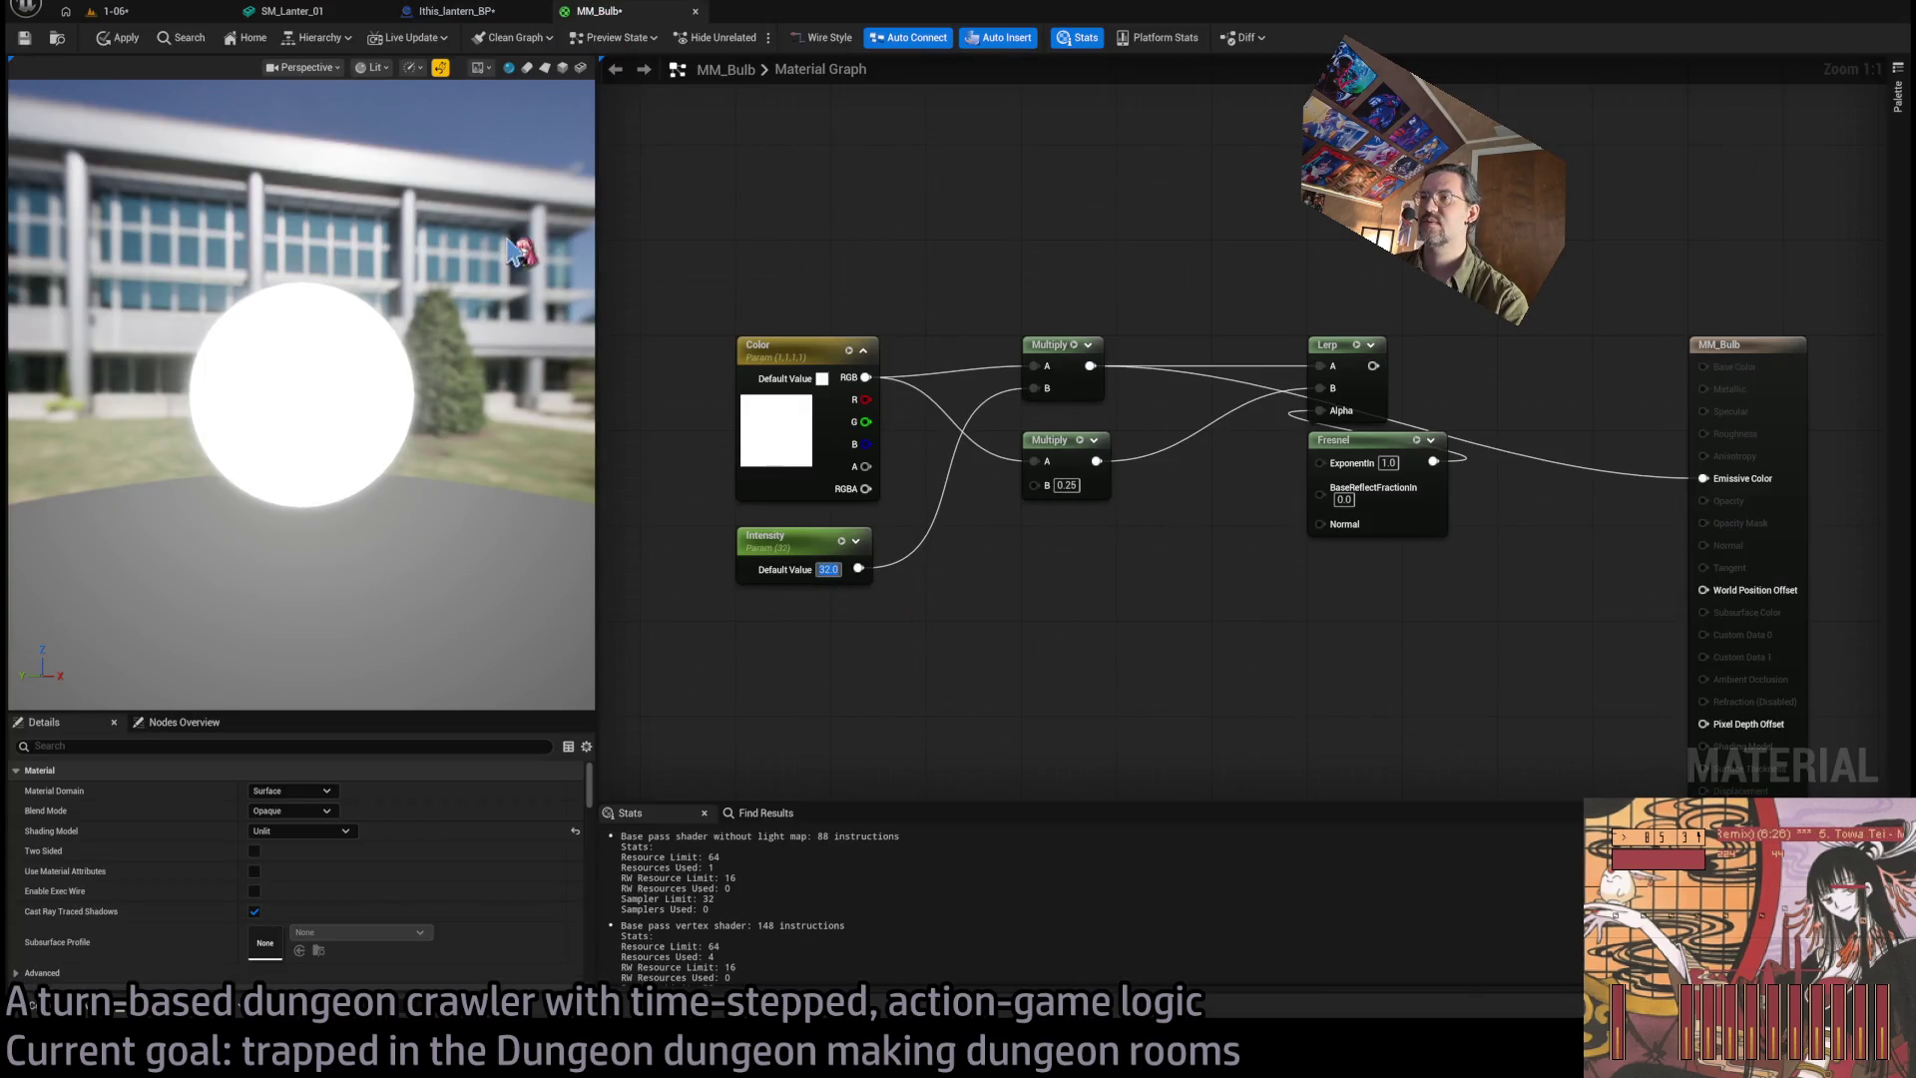
left_click(763, 553)
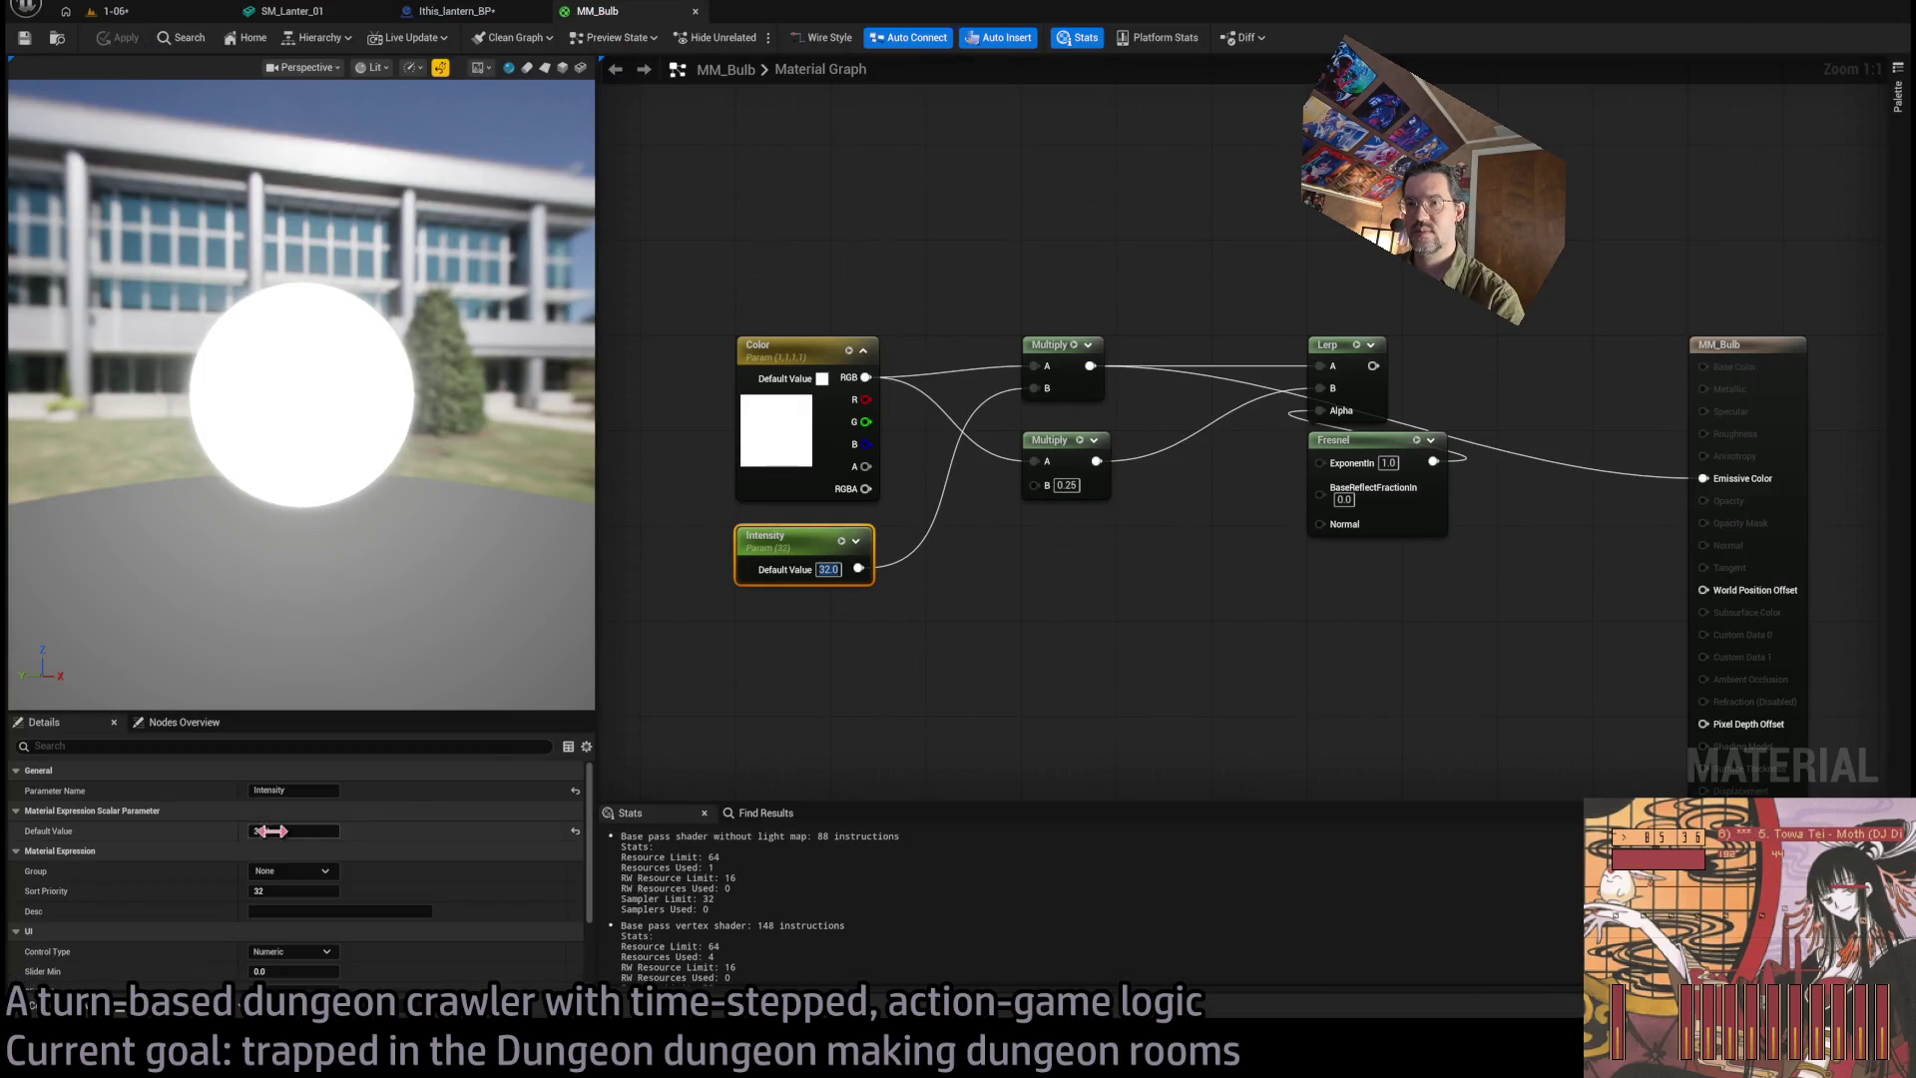
scroll(344, 868, "down", 1)
left_click(298, 947)
type("1")
left_click(298, 966)
left_click(747, 698)
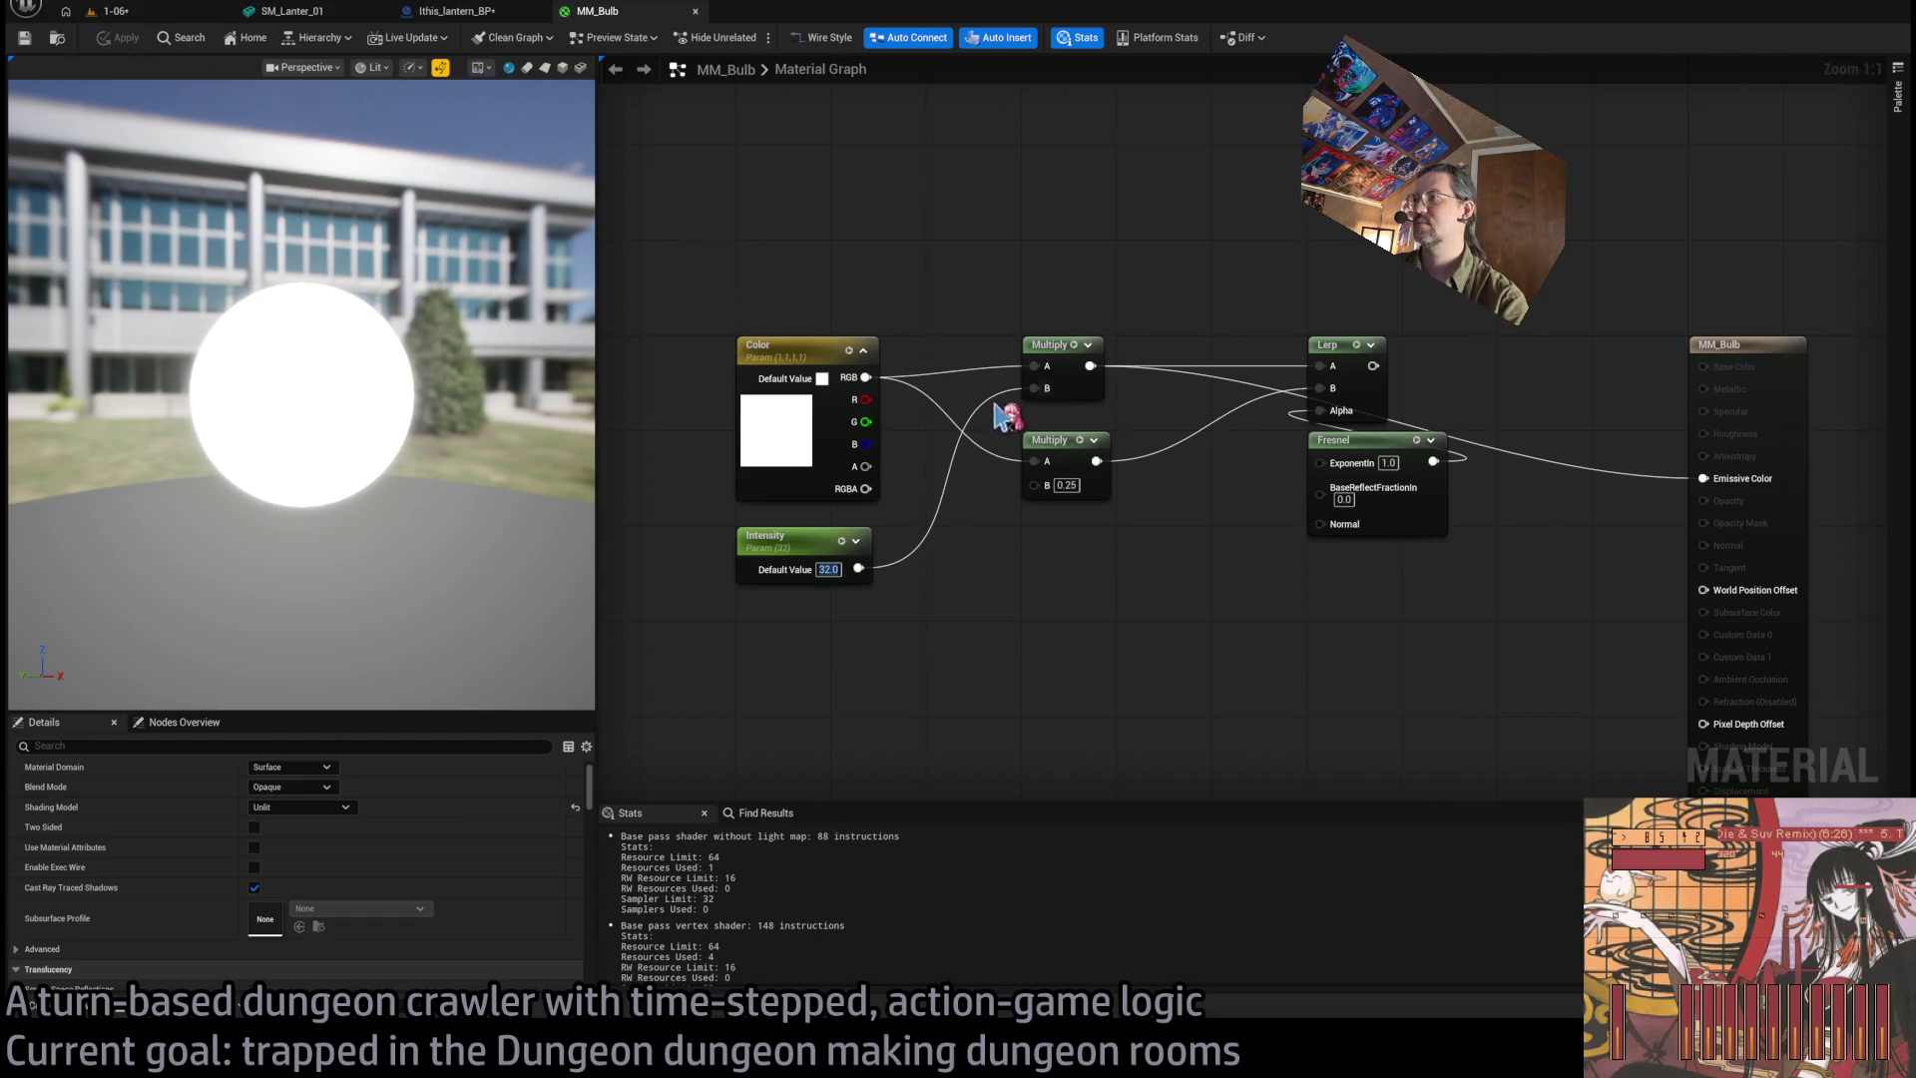
Preview the glowing material sphere and play-test the lantern again in the 1-06 level.
left_click(110, 11)
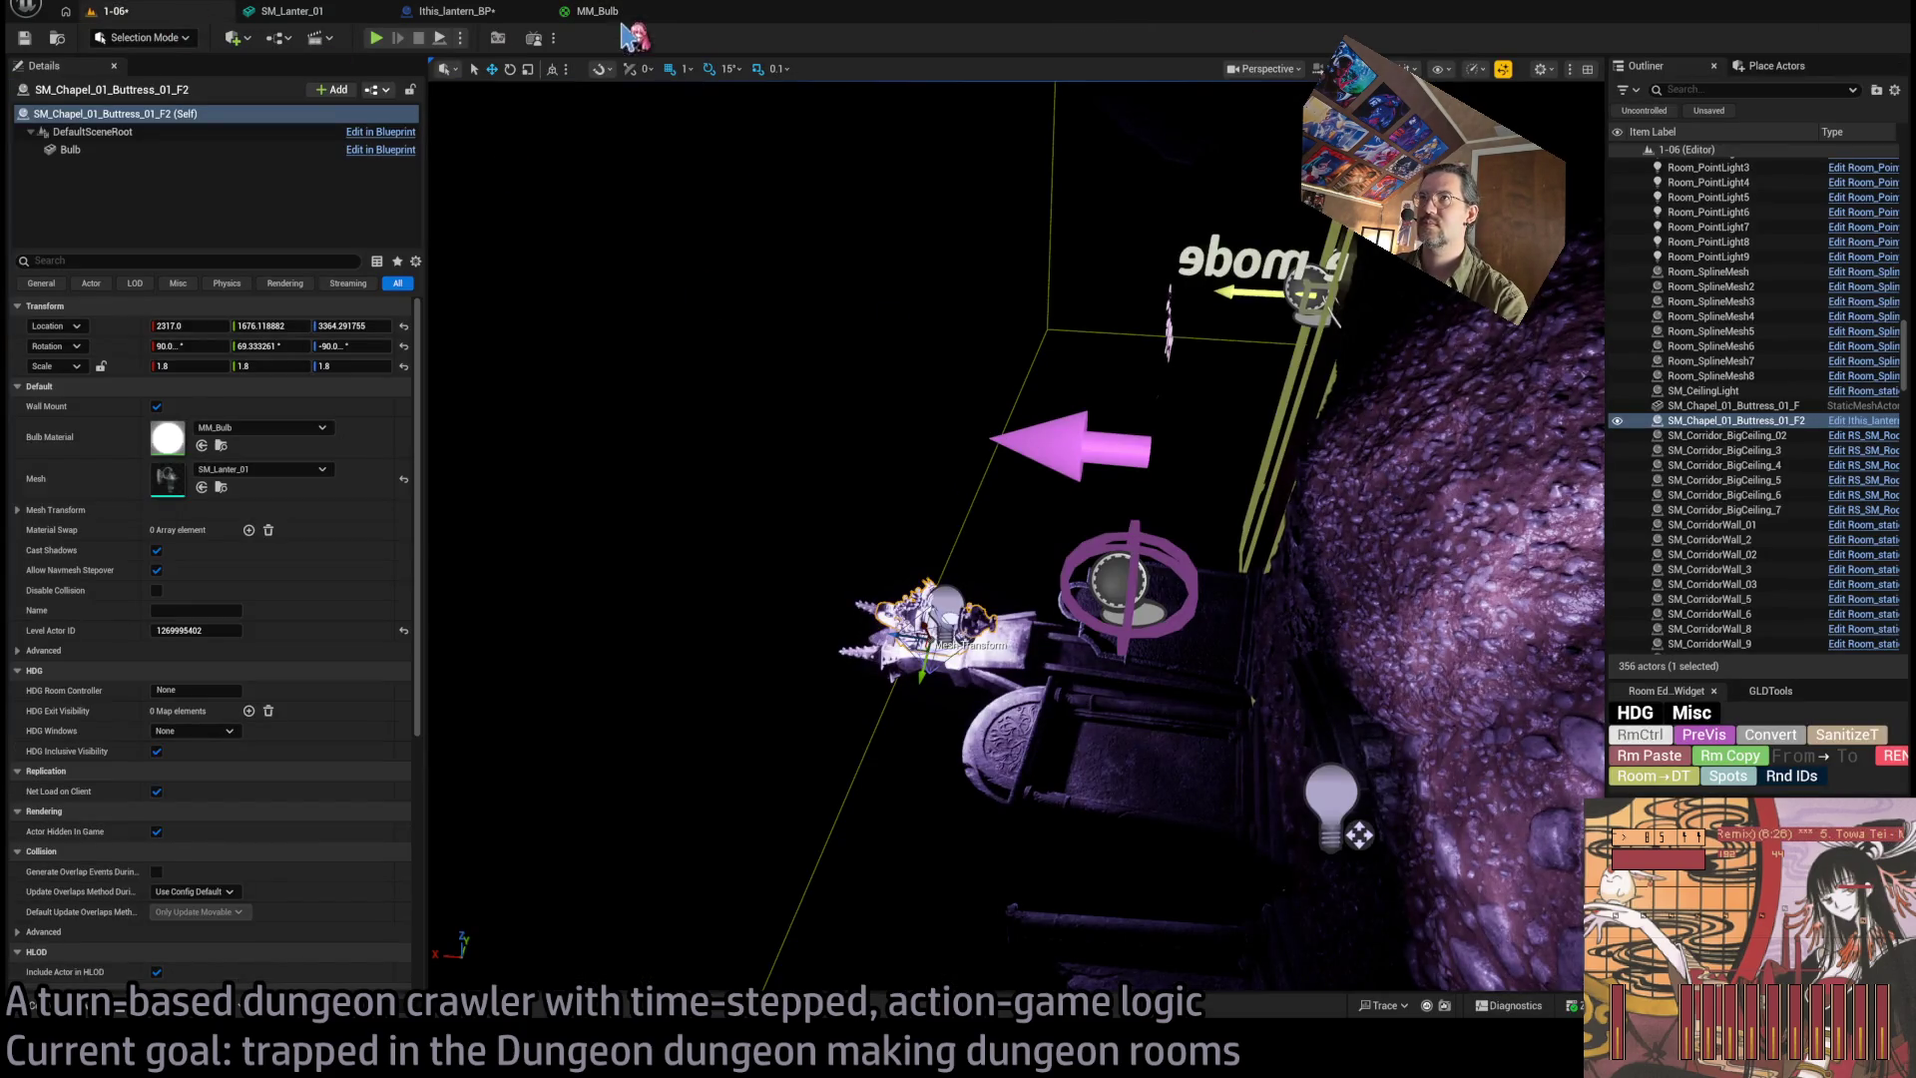
left_click(515, 14)
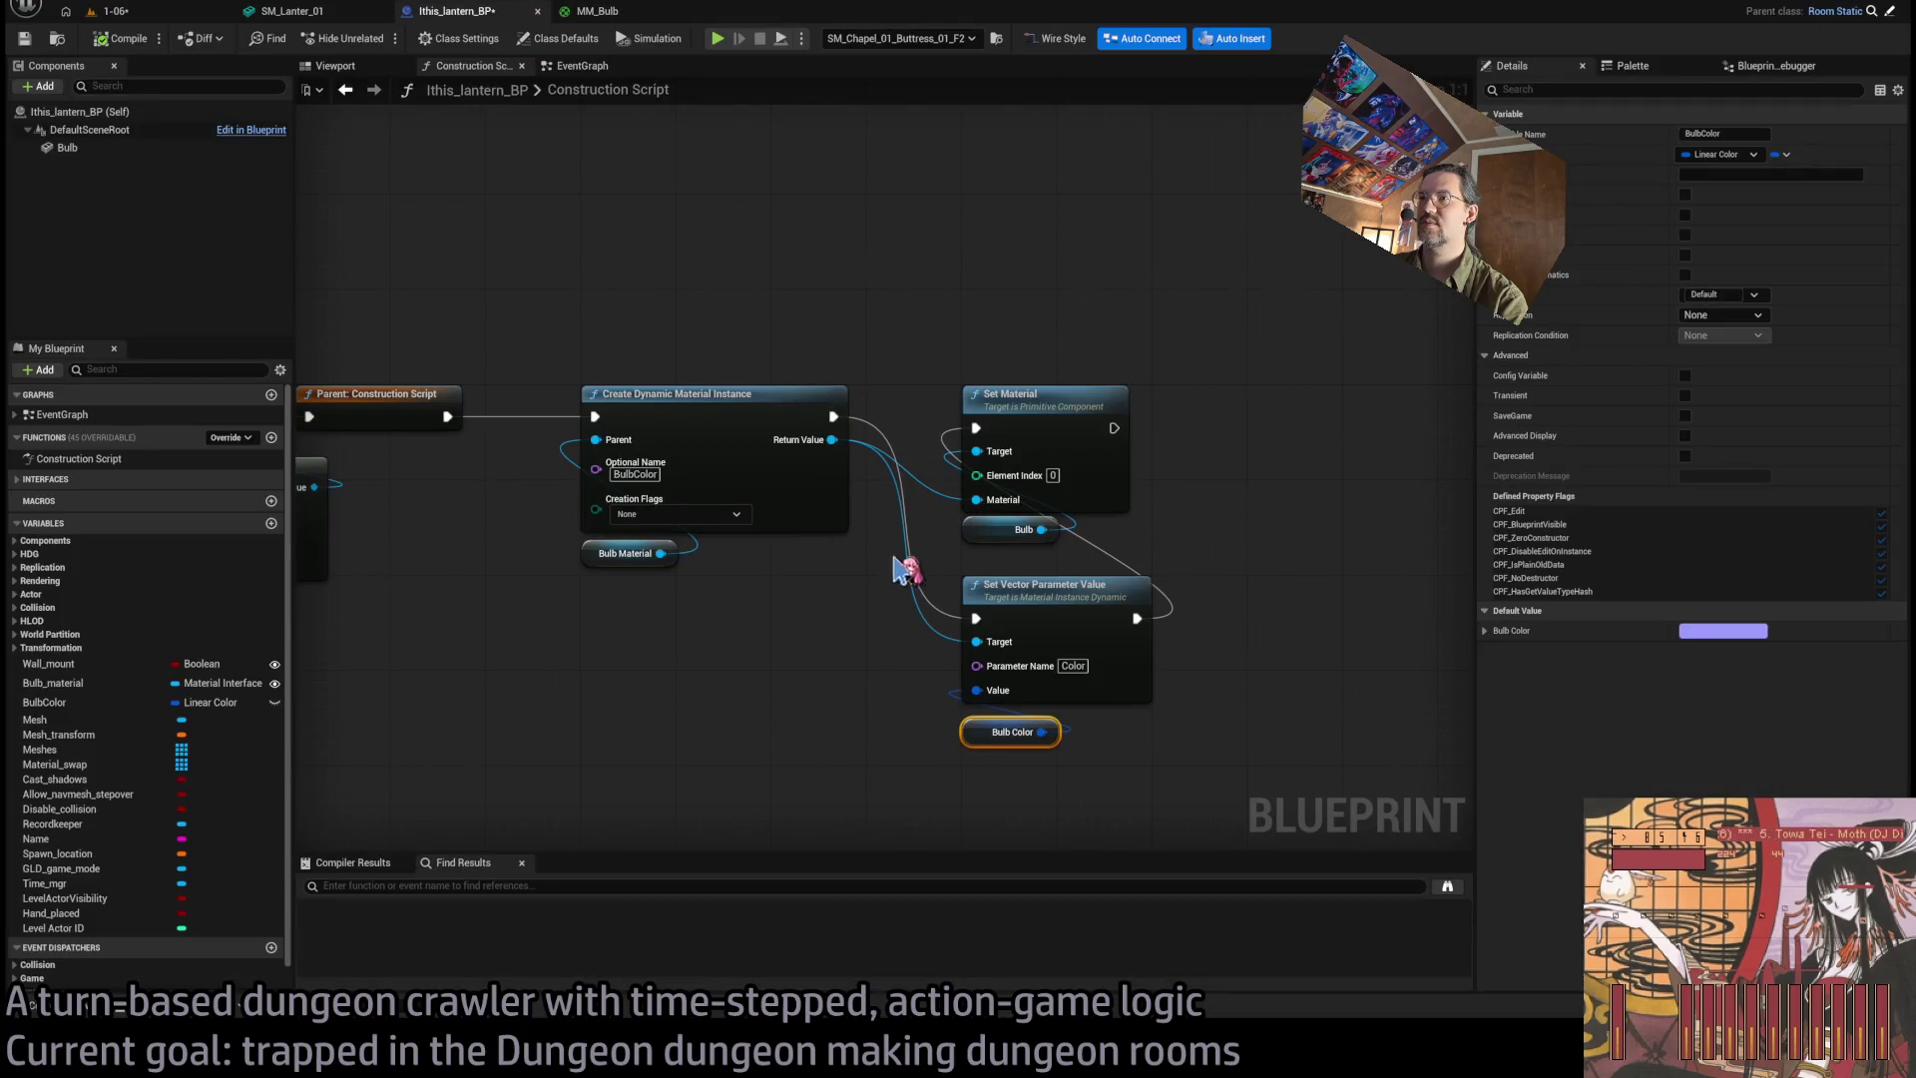
left_click(604, 12)
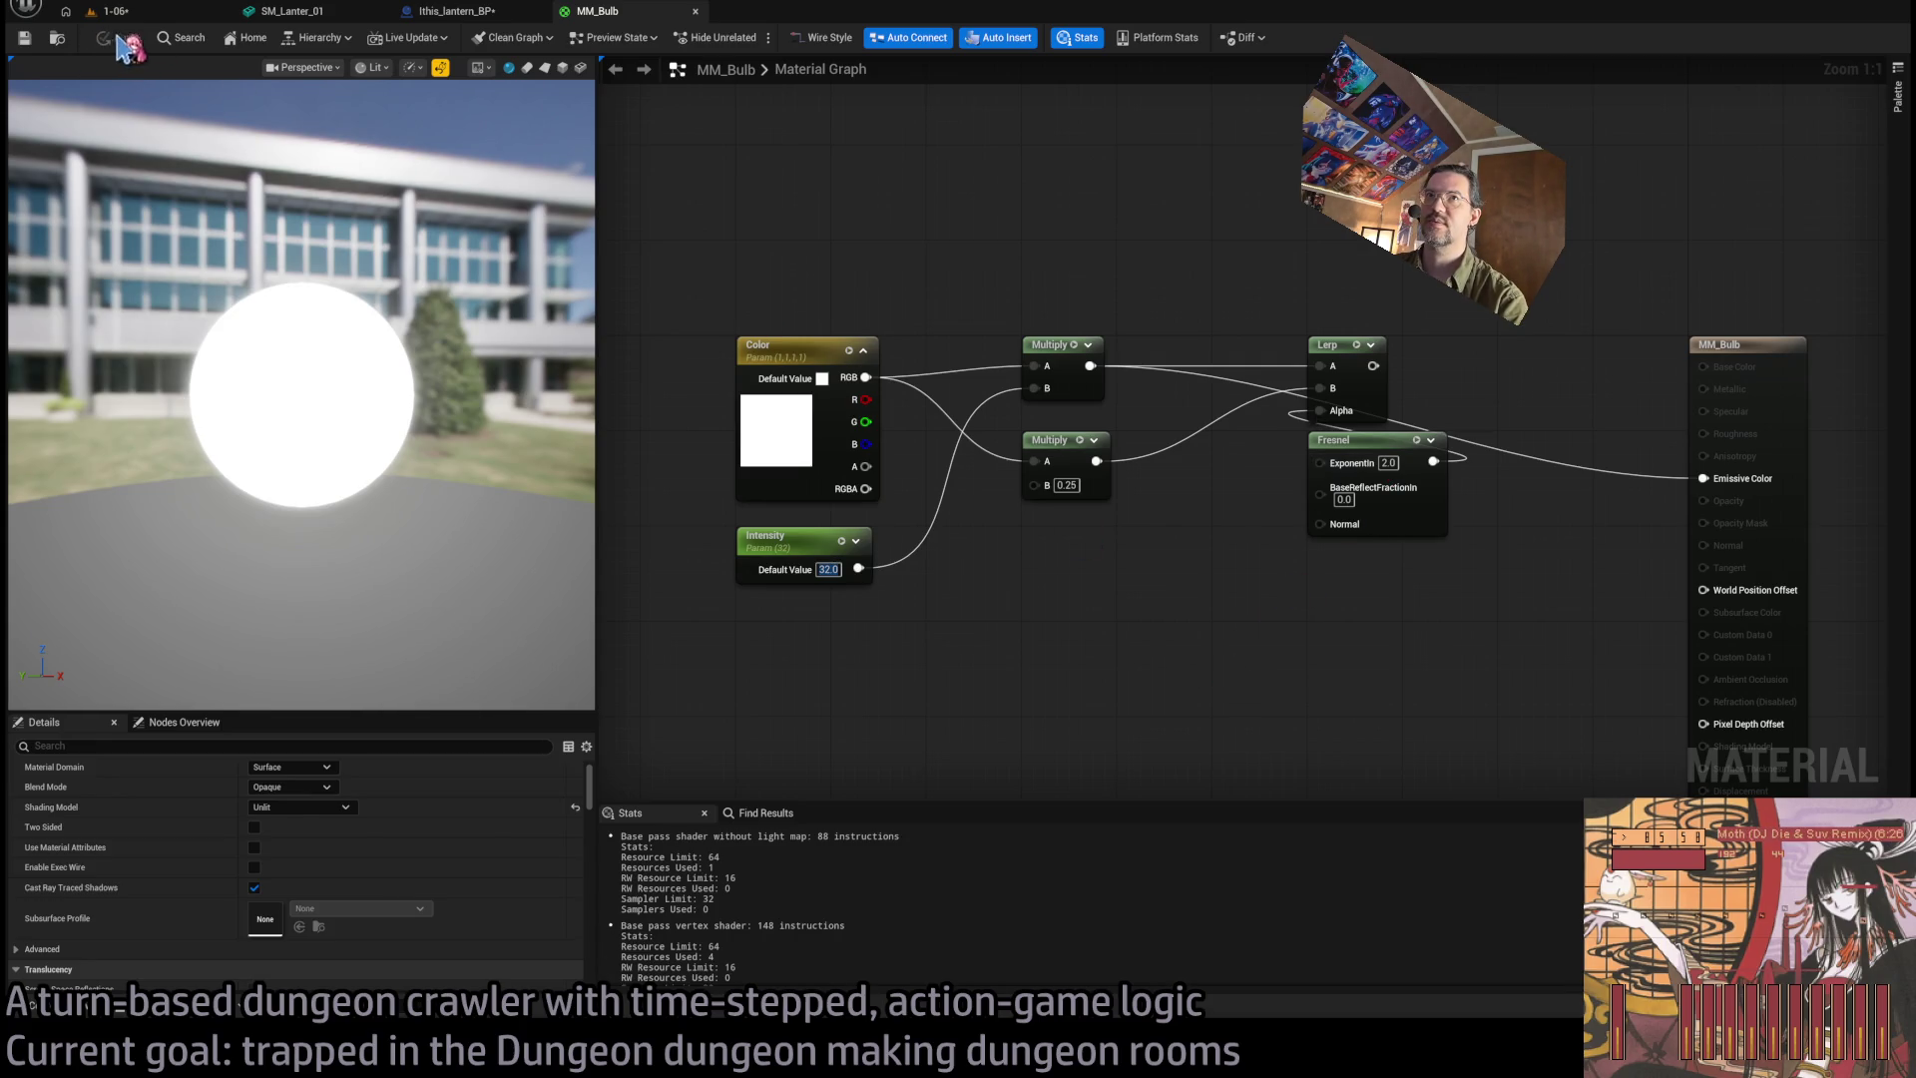
left_click_drag(345, 365, 367, 303)
left_click(149, 11)
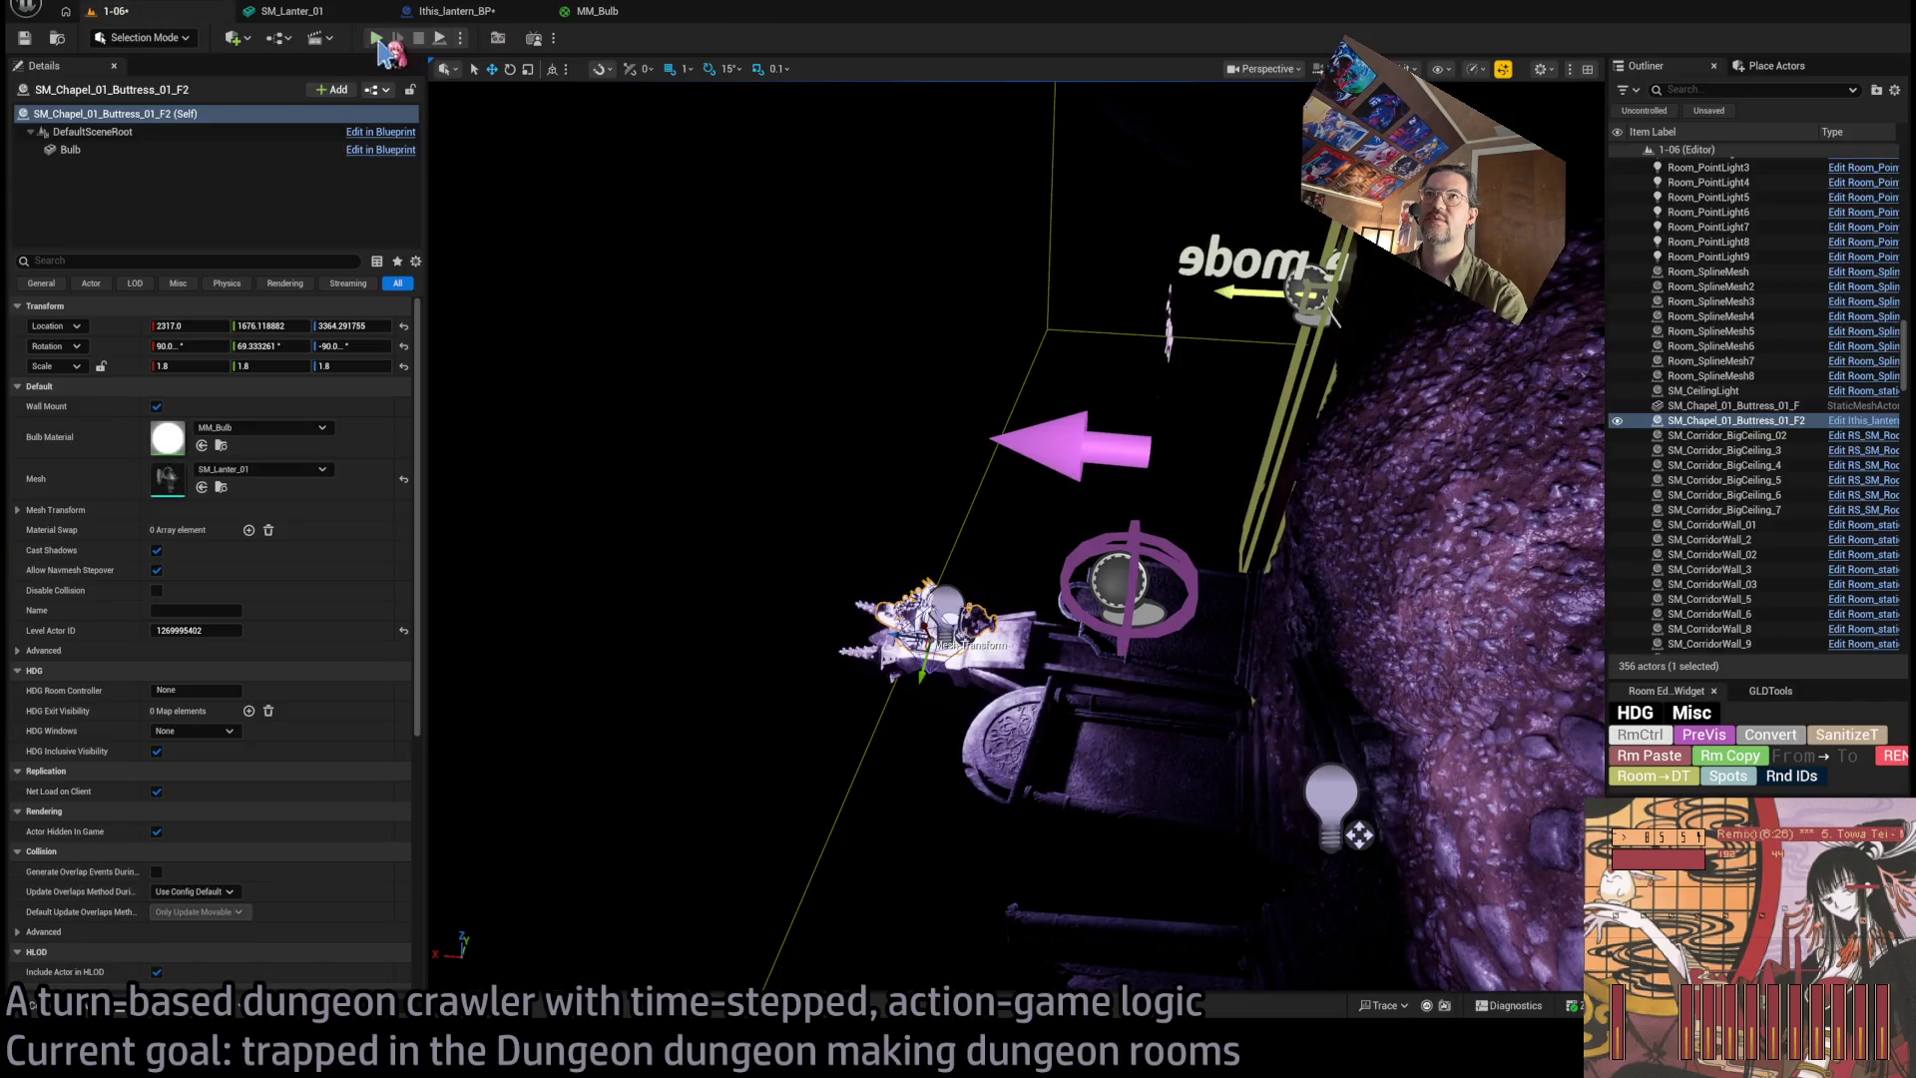
key("alt+p")
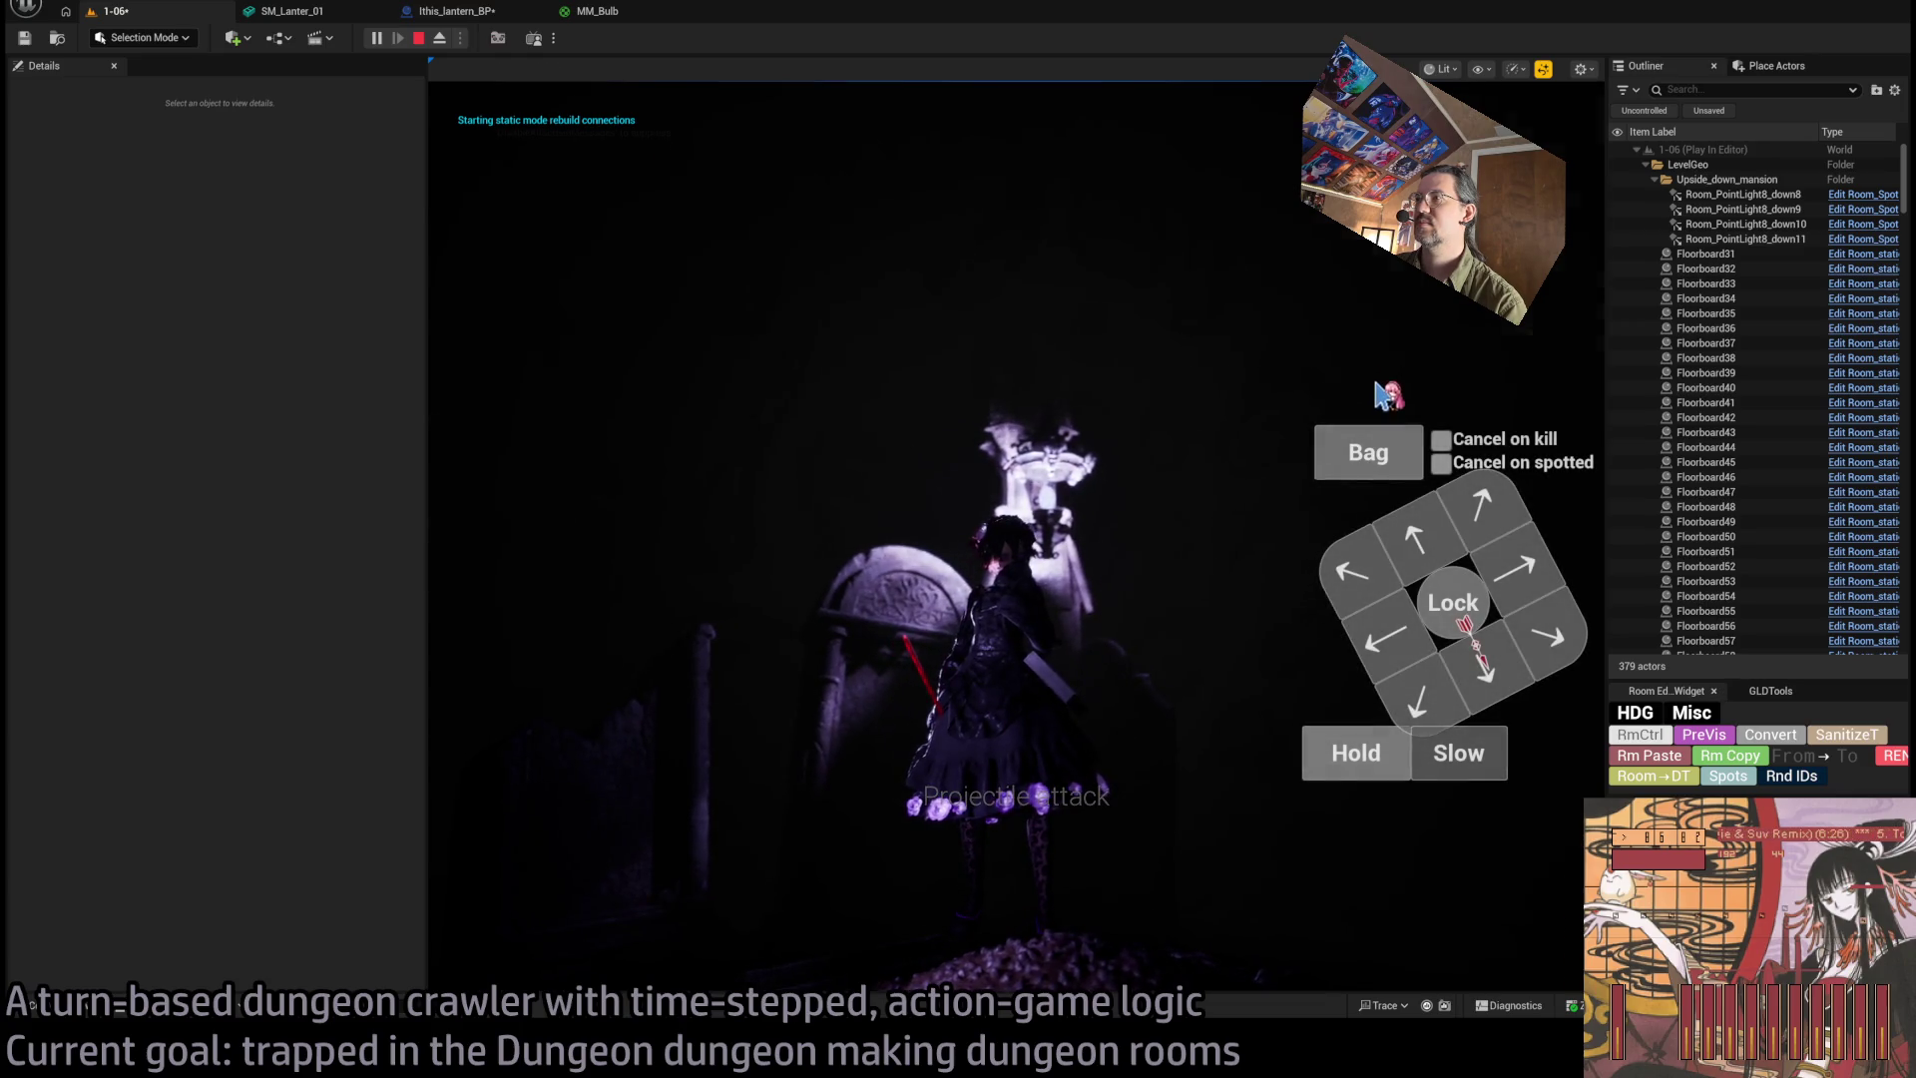
left_click(1372, 269)
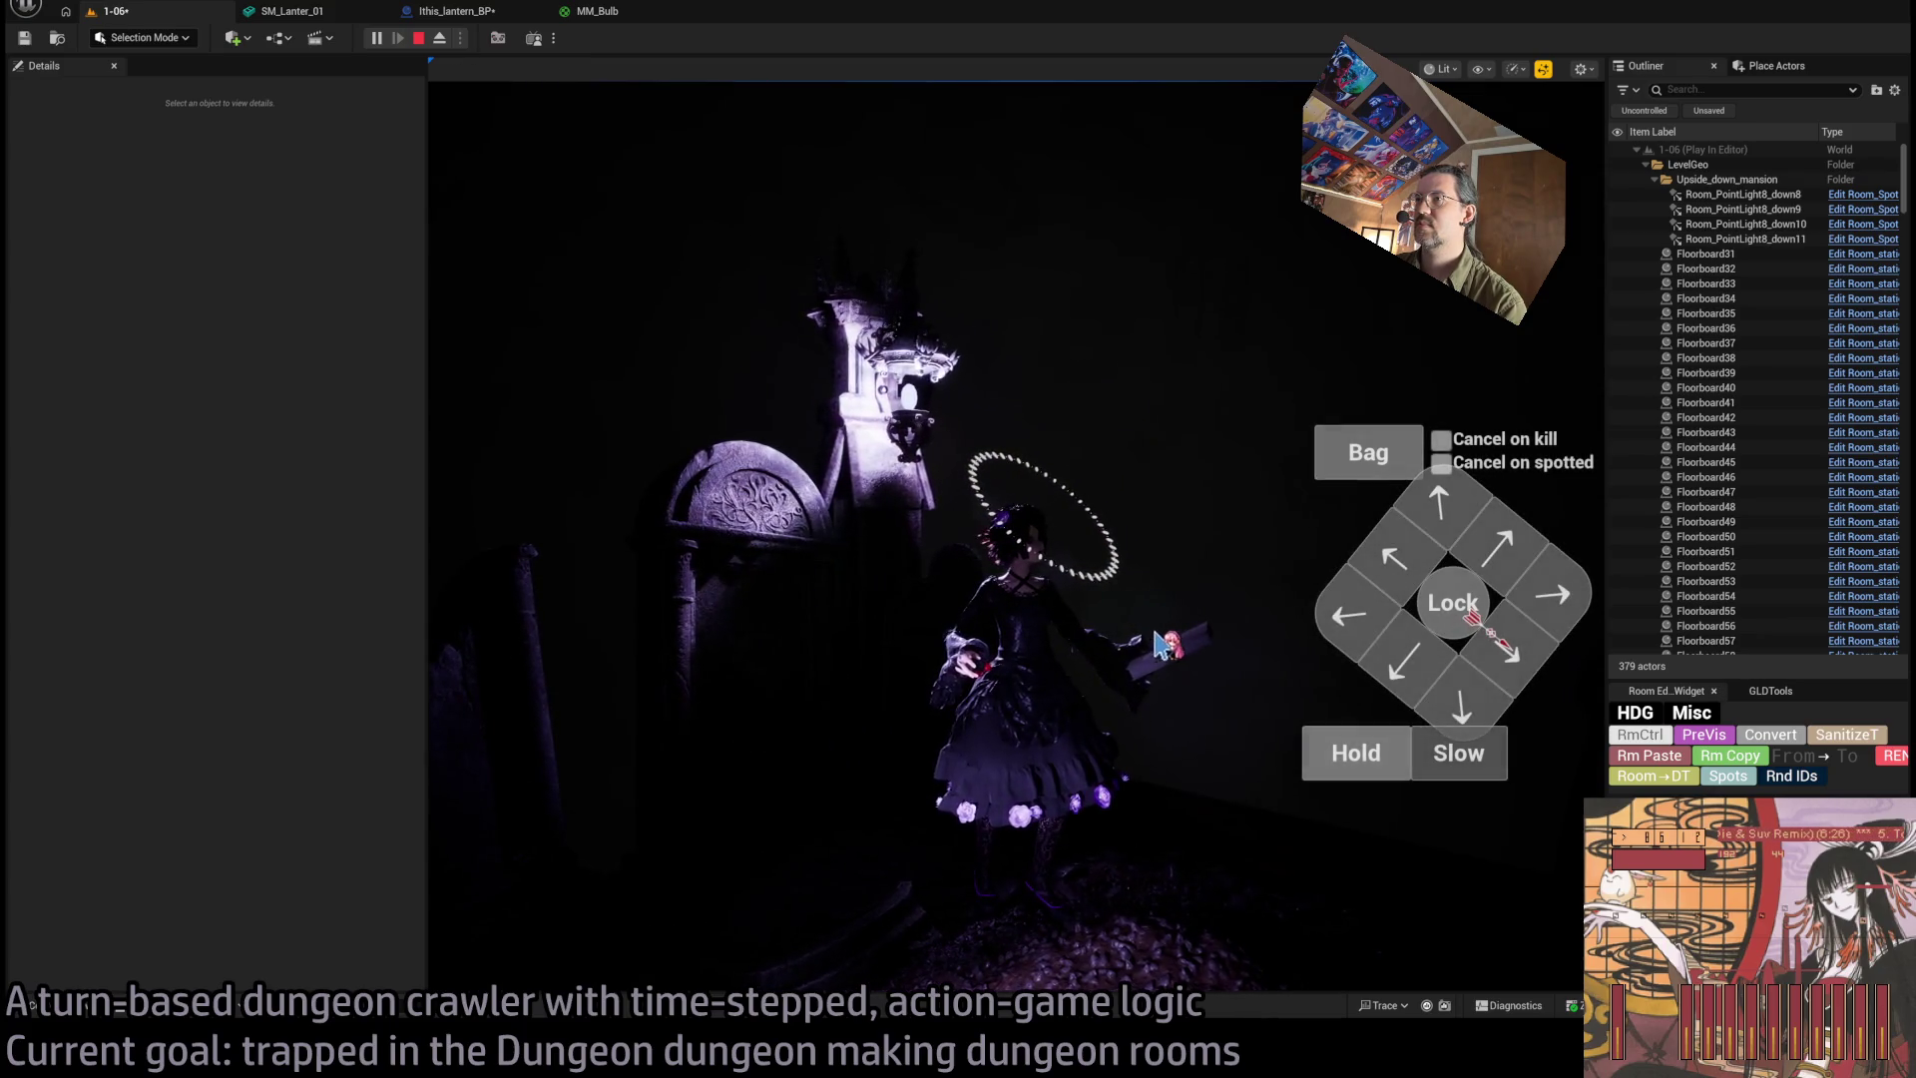
left_click(597, 12)
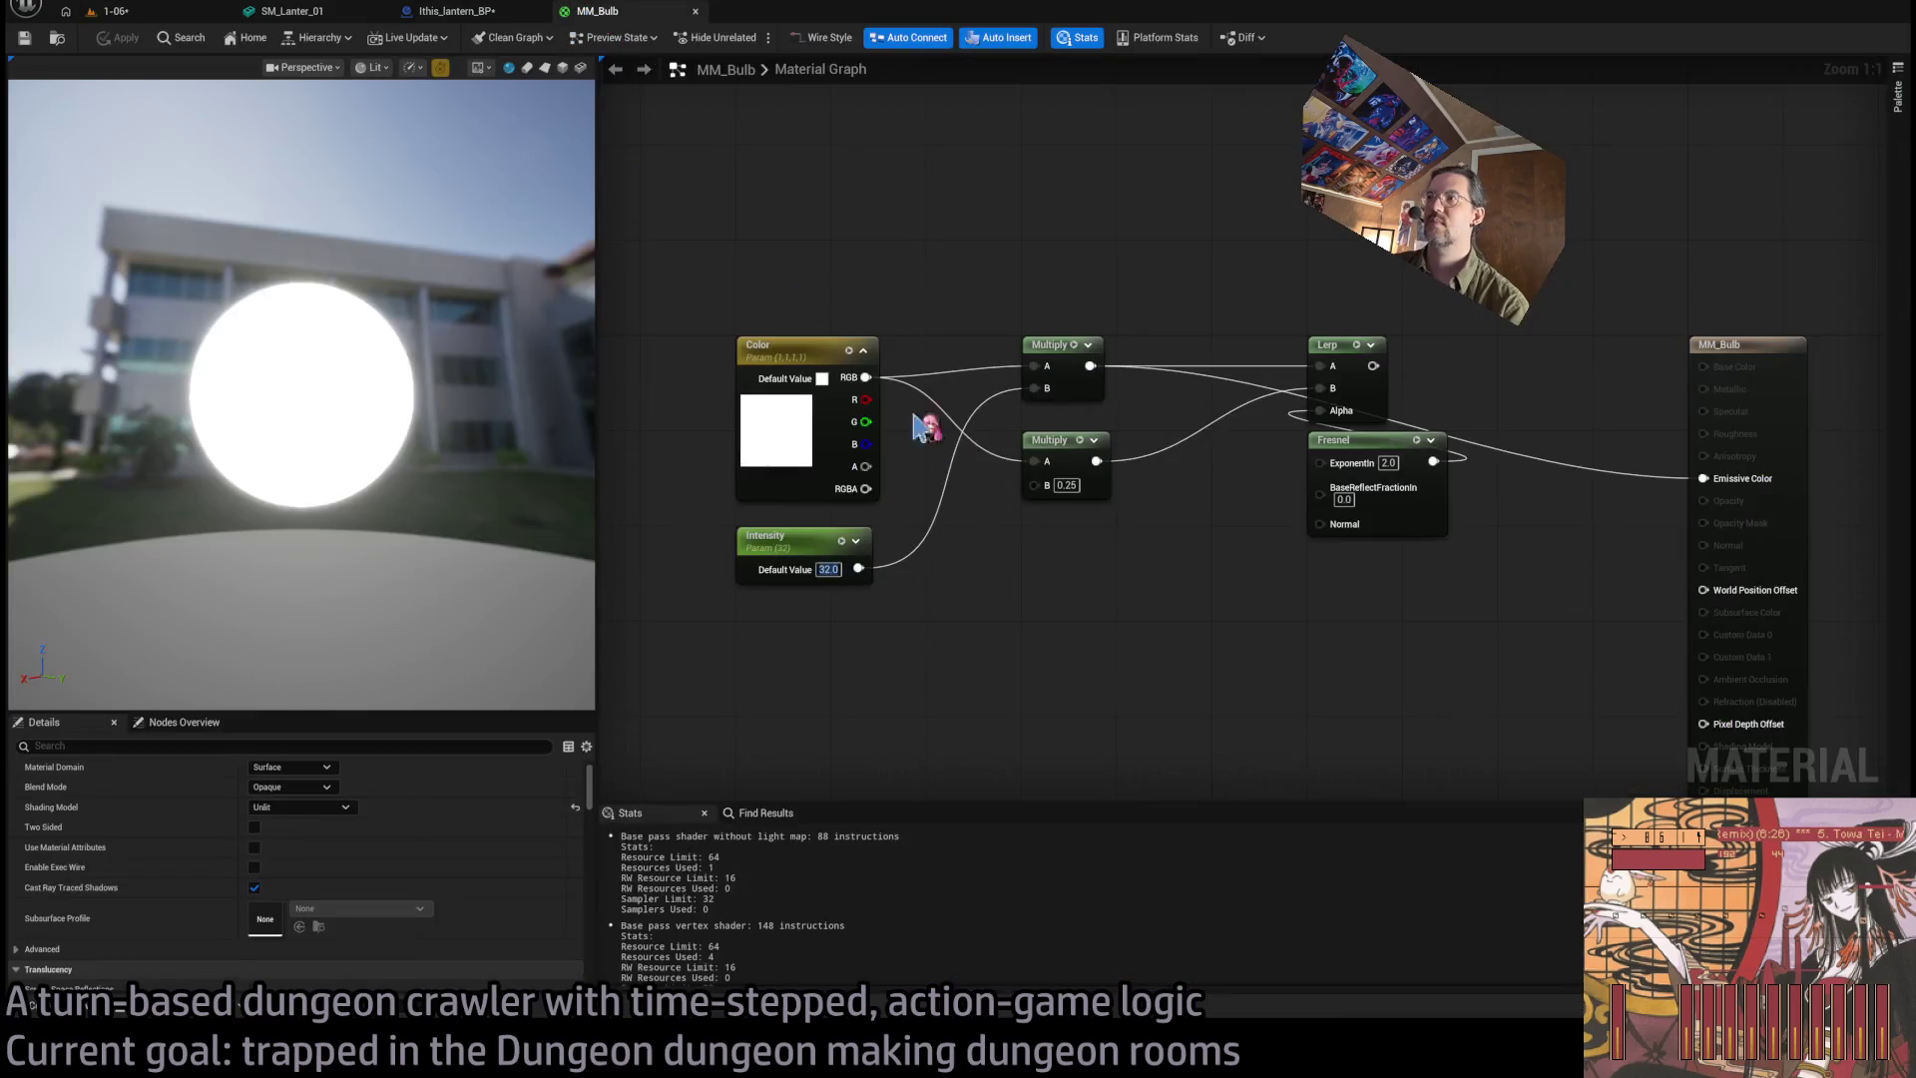
Set the bulb's Intensity to 128, apply it, and check the brightness in game.
type("128")
key("Return")
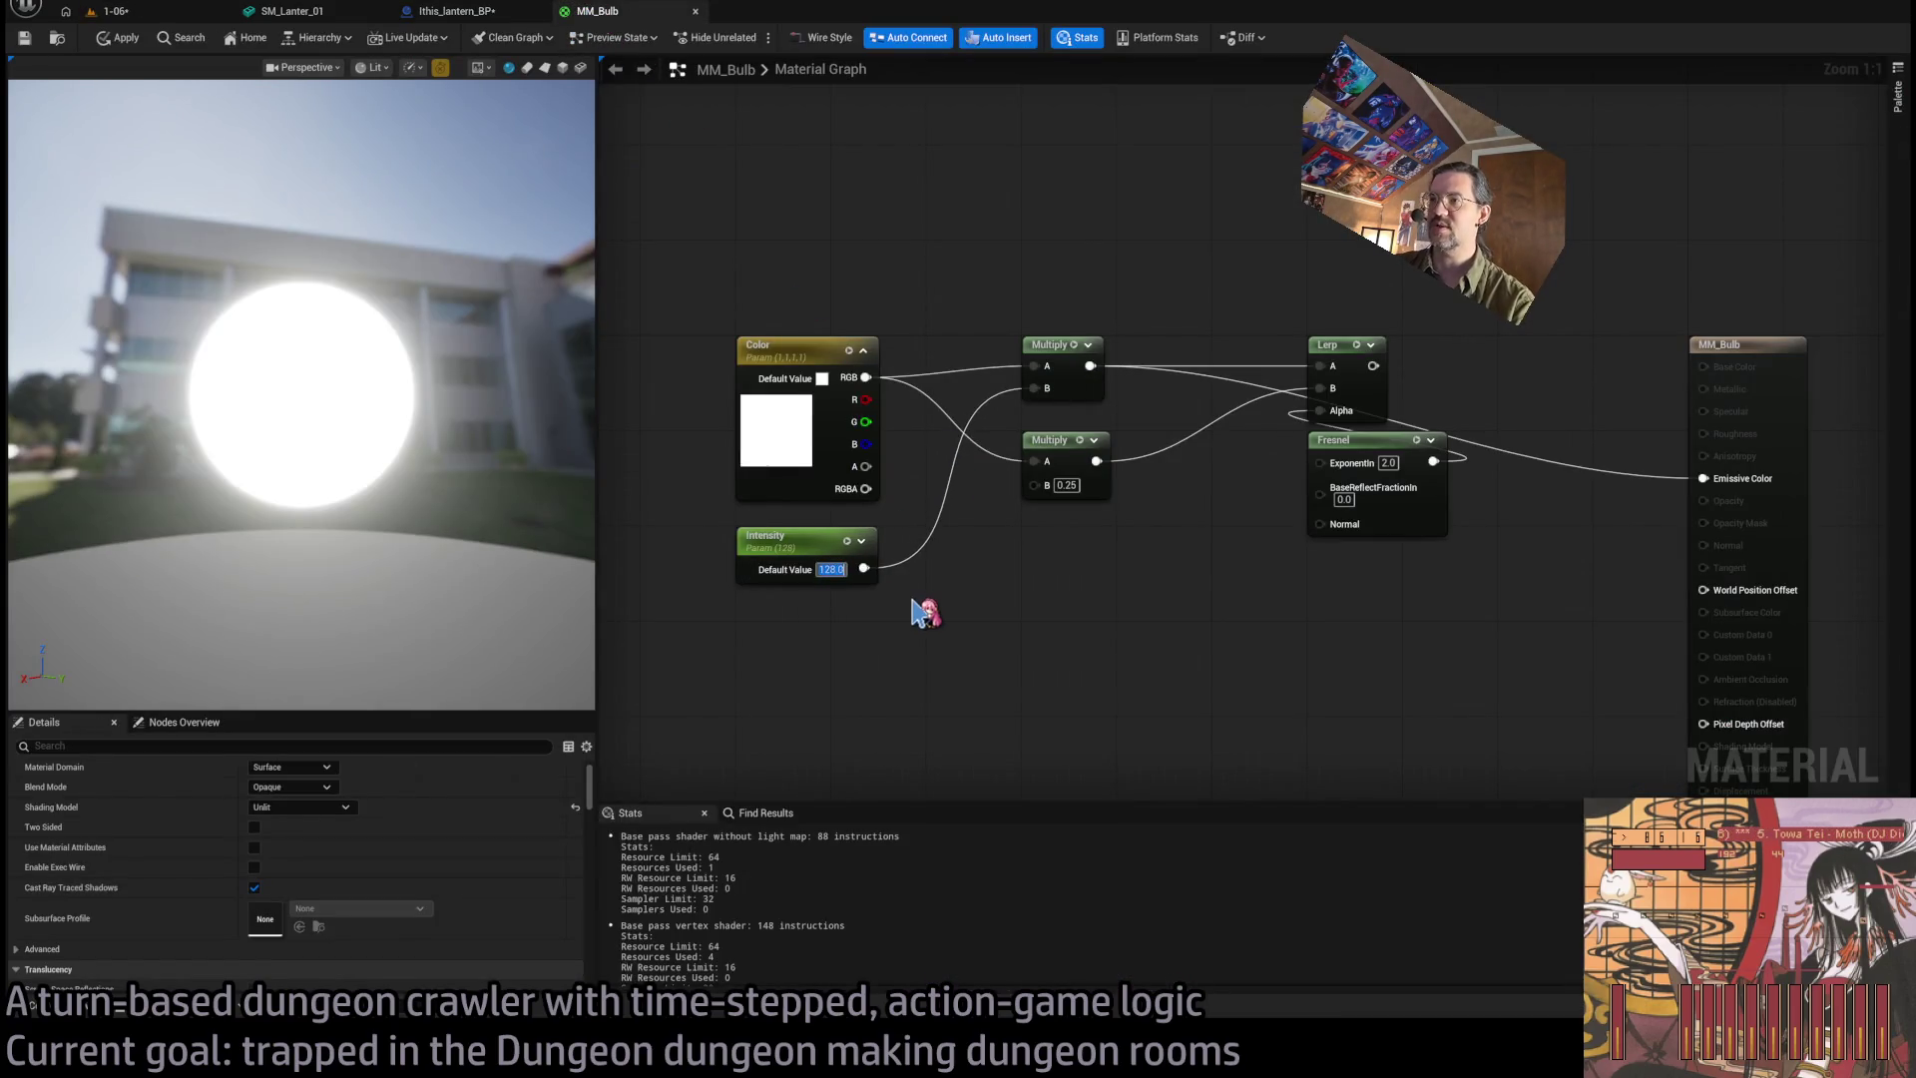
left_click(129, 45)
left_click(114, 11)
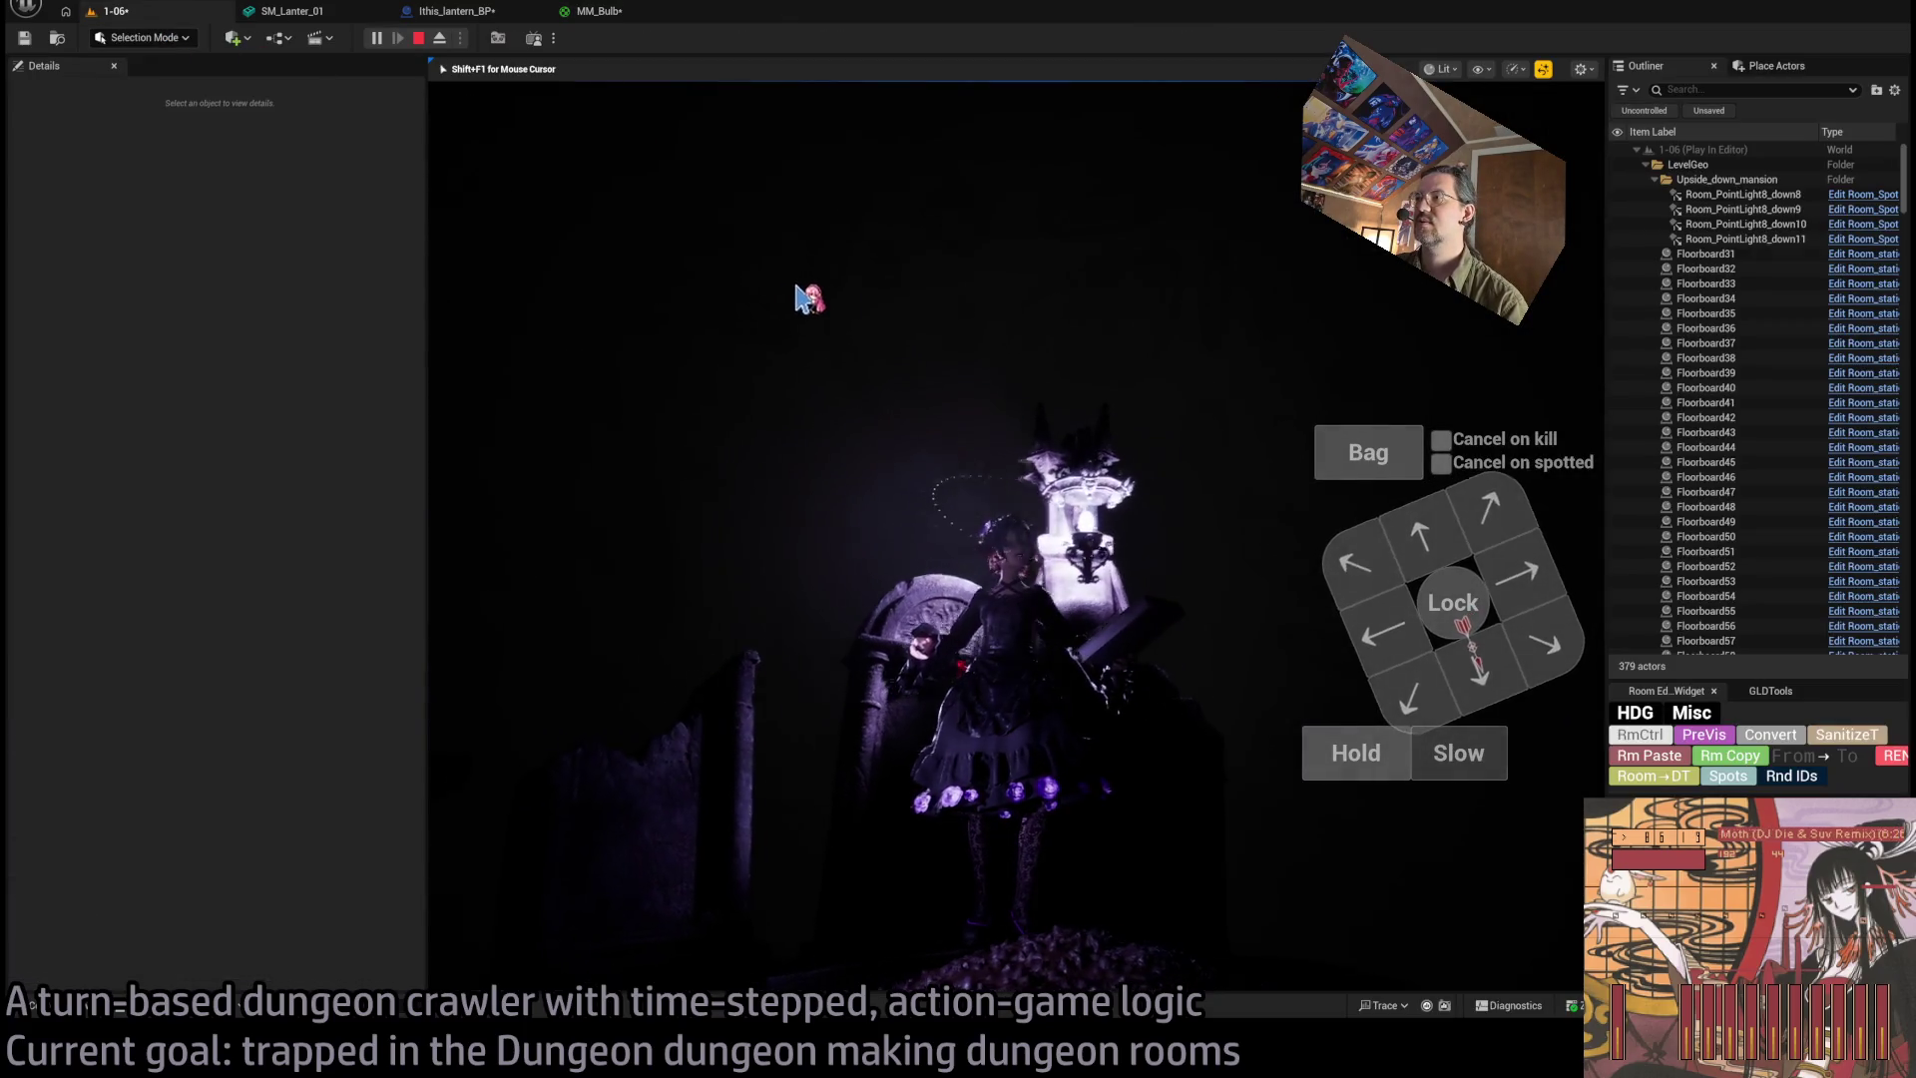
key("Escape")
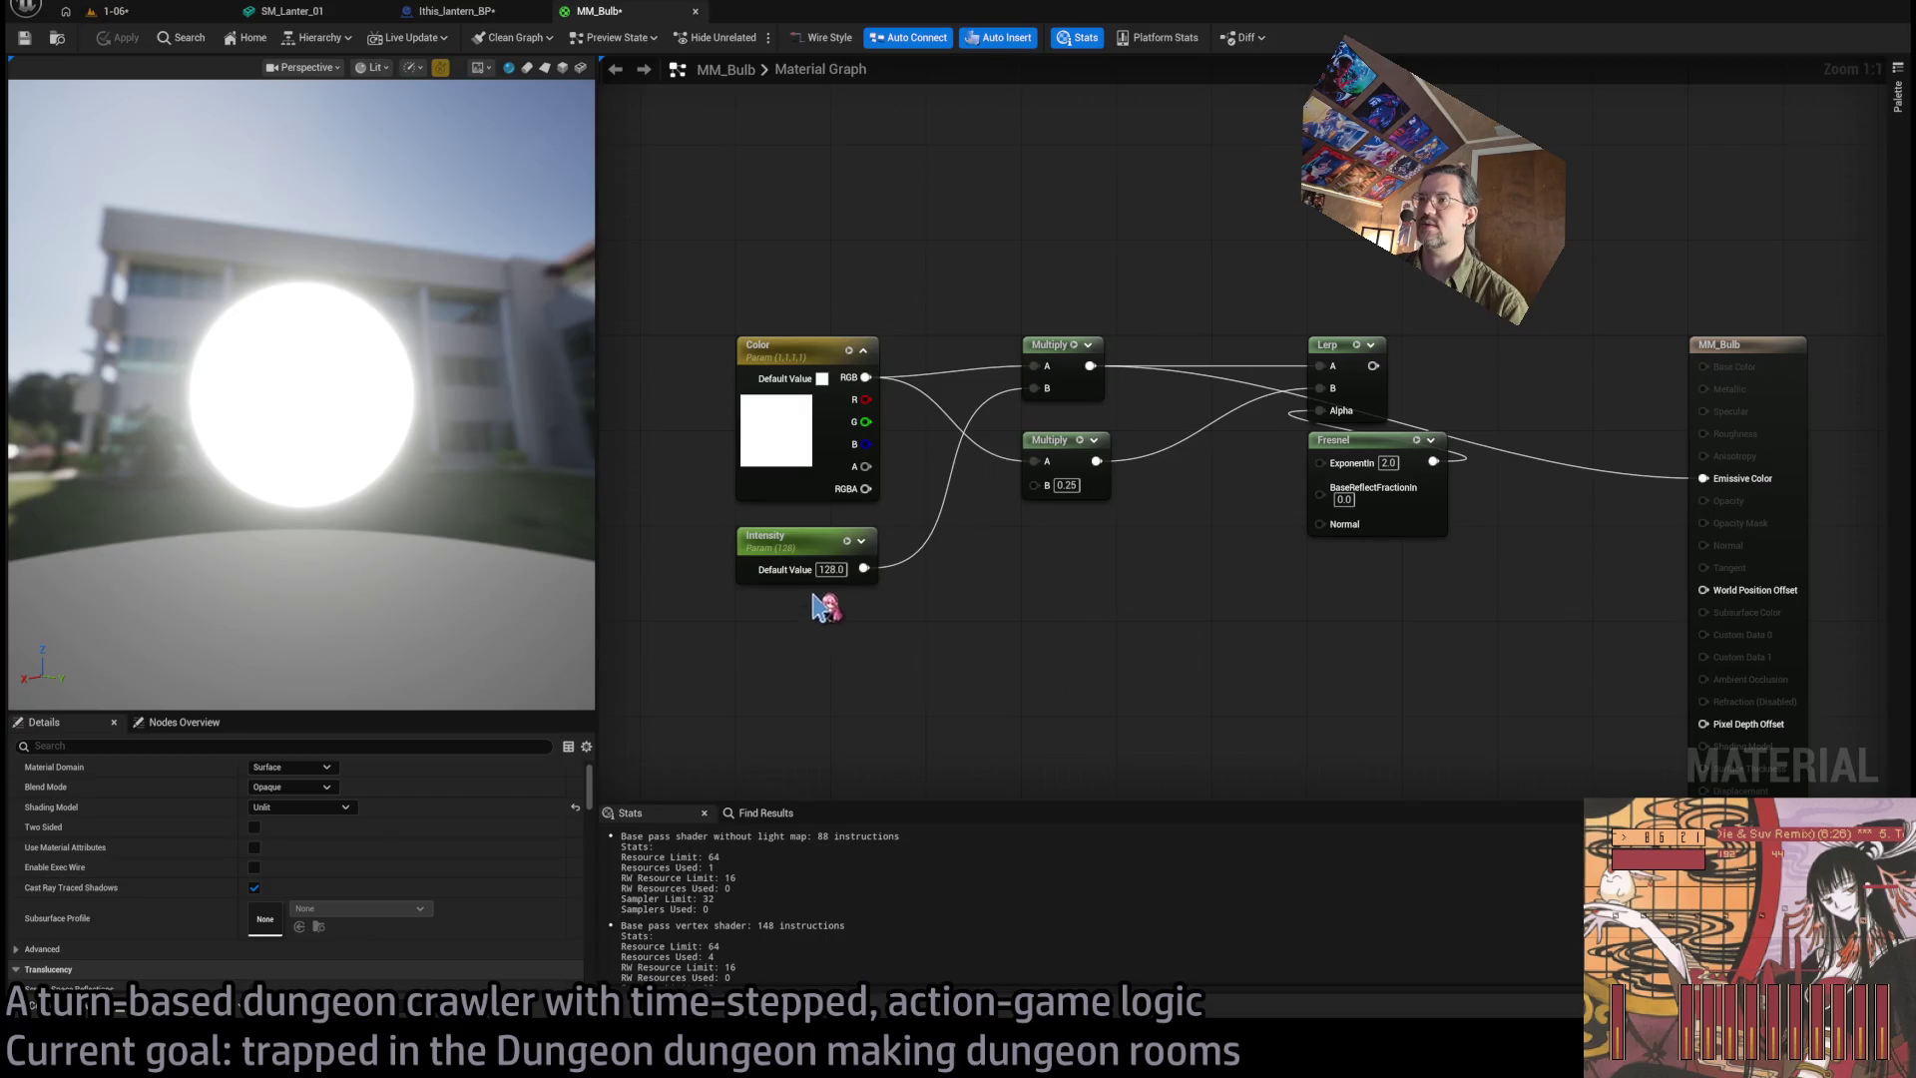
Raise Intensity to 1024, apply, and play-test the level again.
type("024")
key("Return")
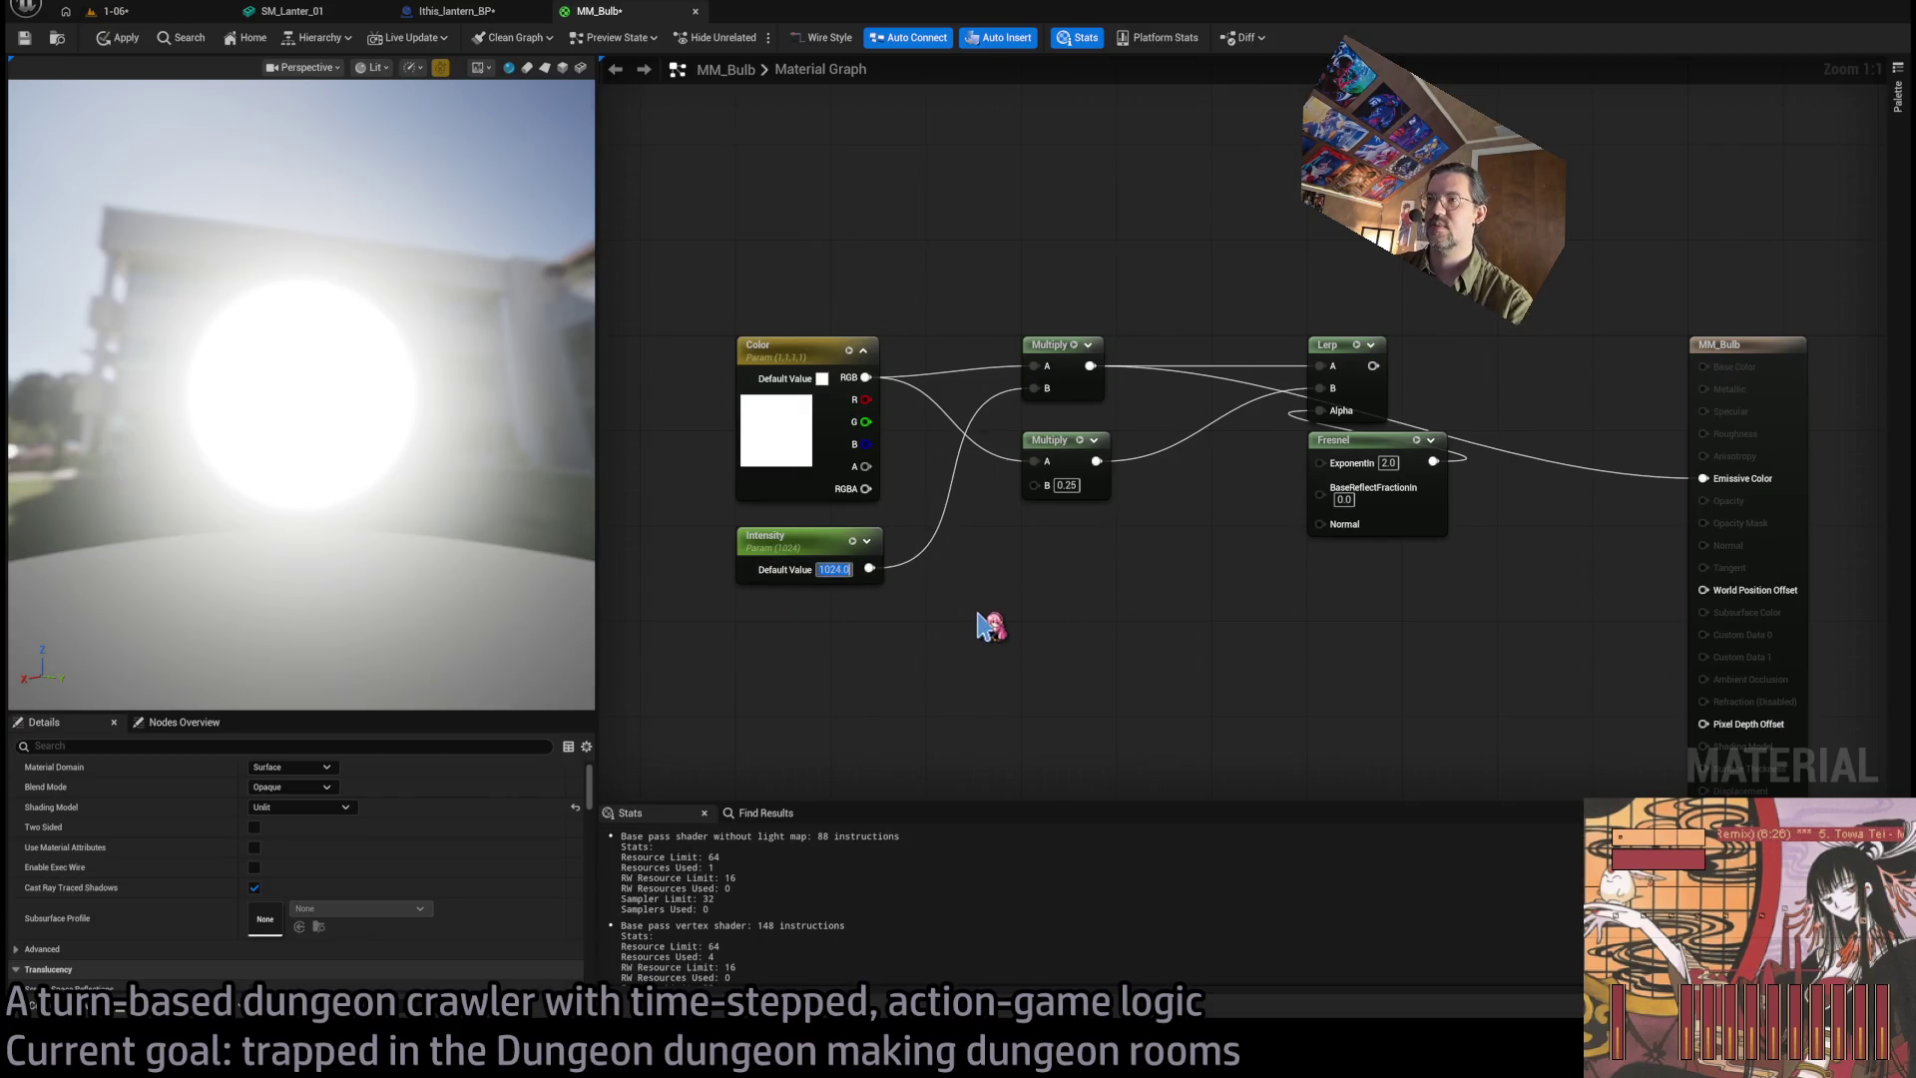
left_click(139, 42)
key("alt+p")
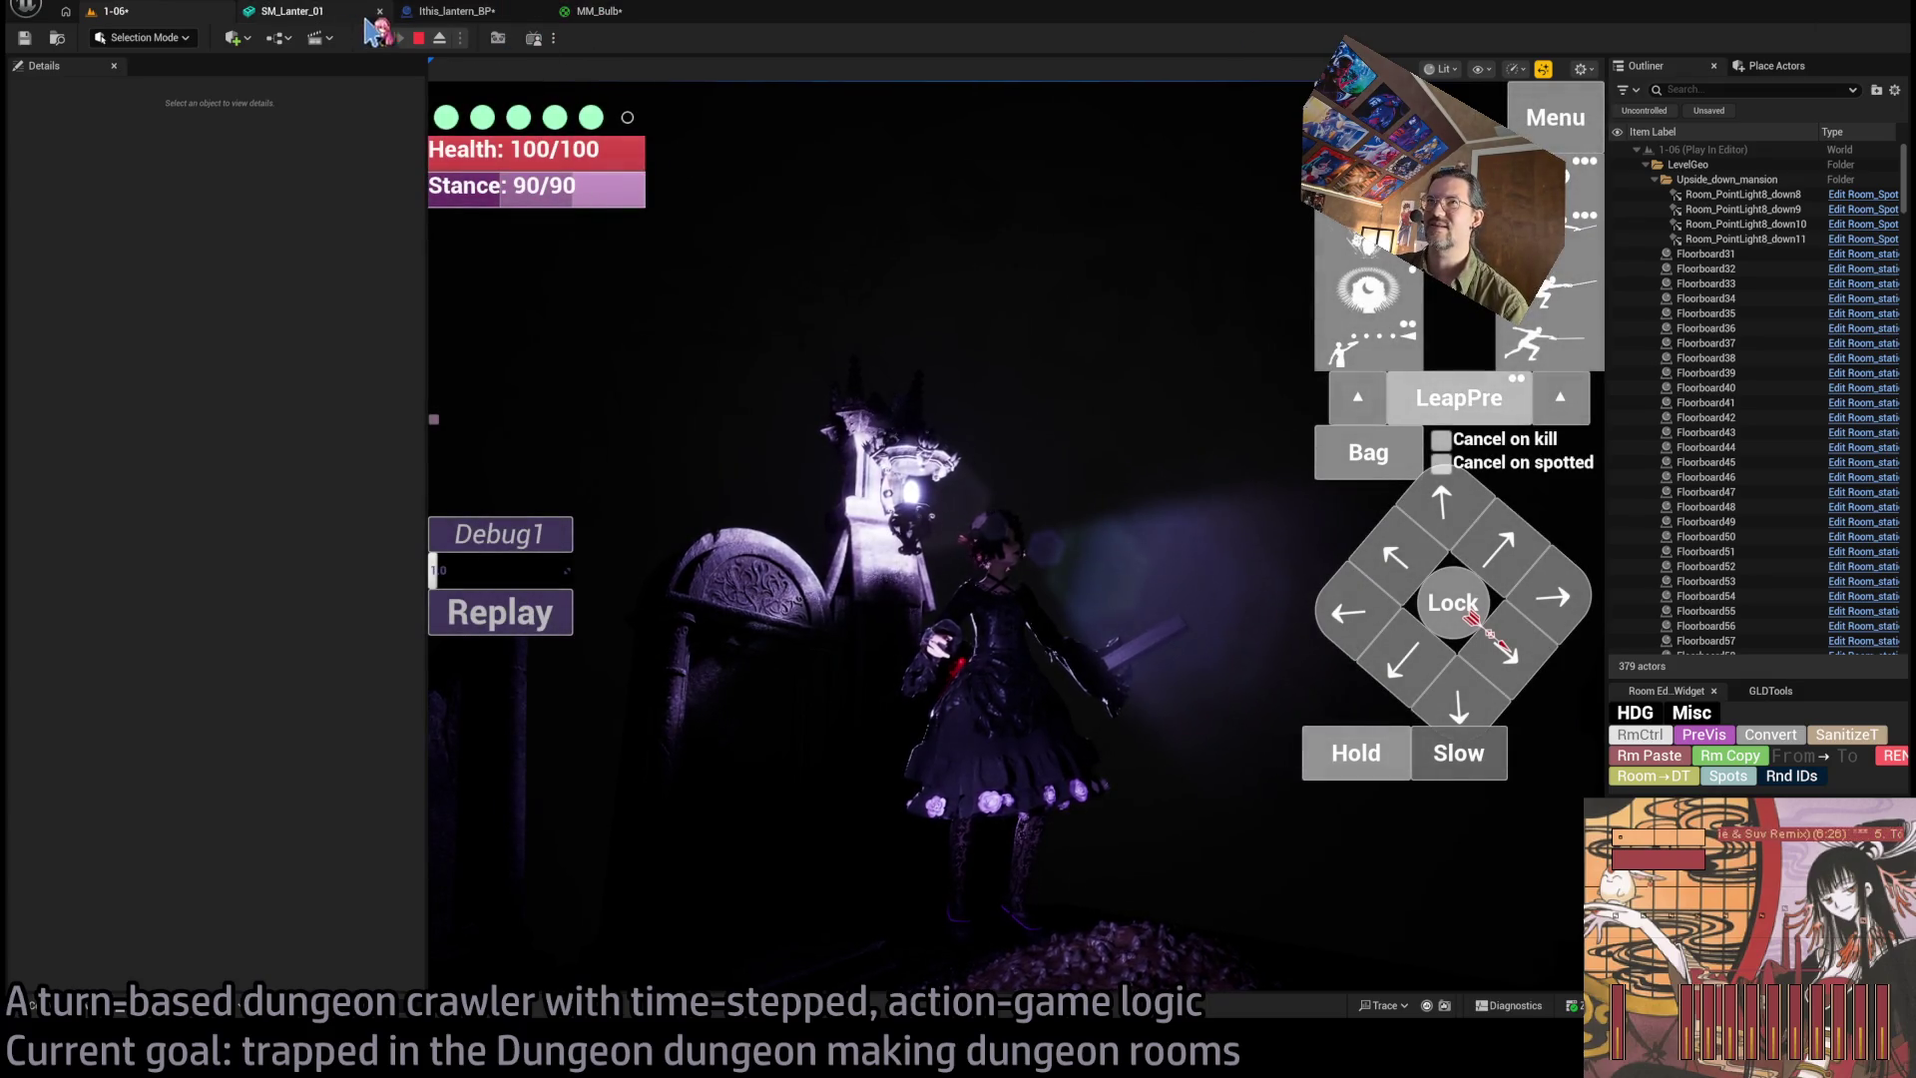
left_click(619, 20)
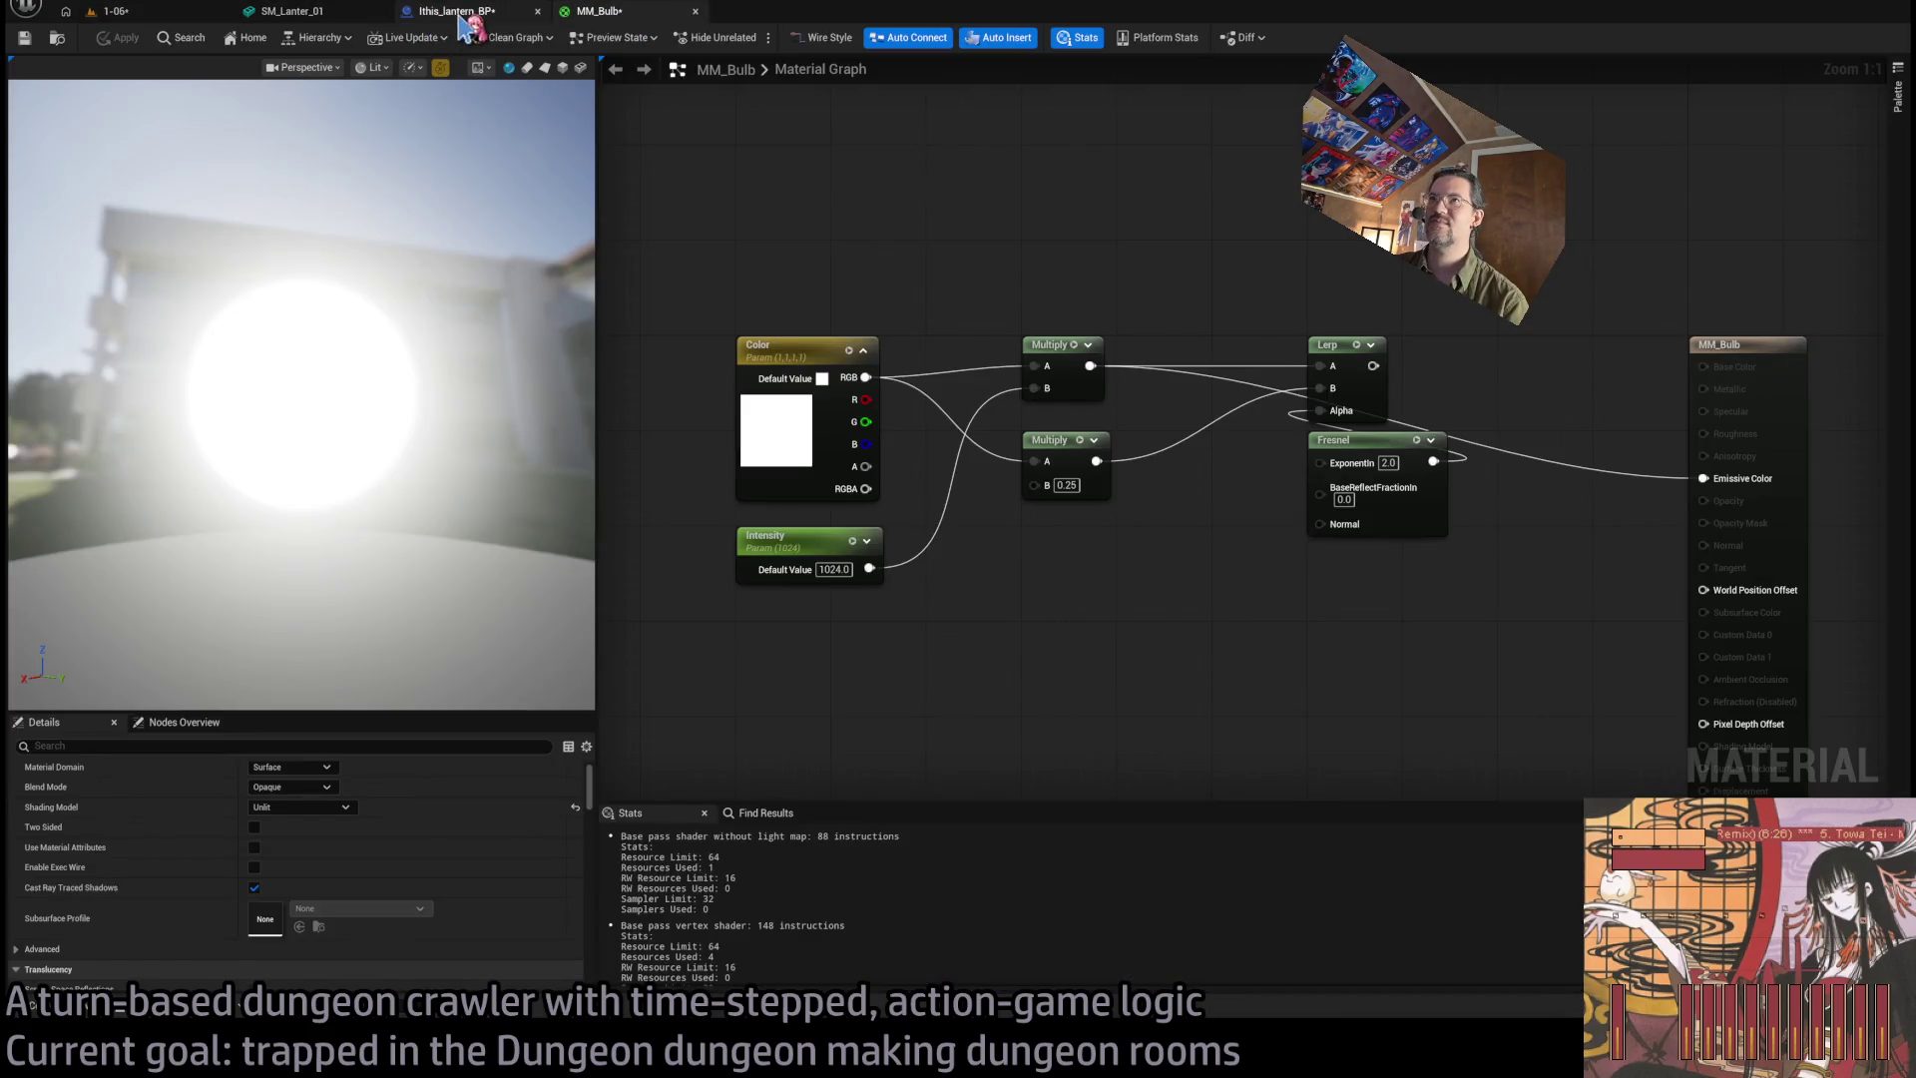
left_click(459, 12)
left_click(309, 14)
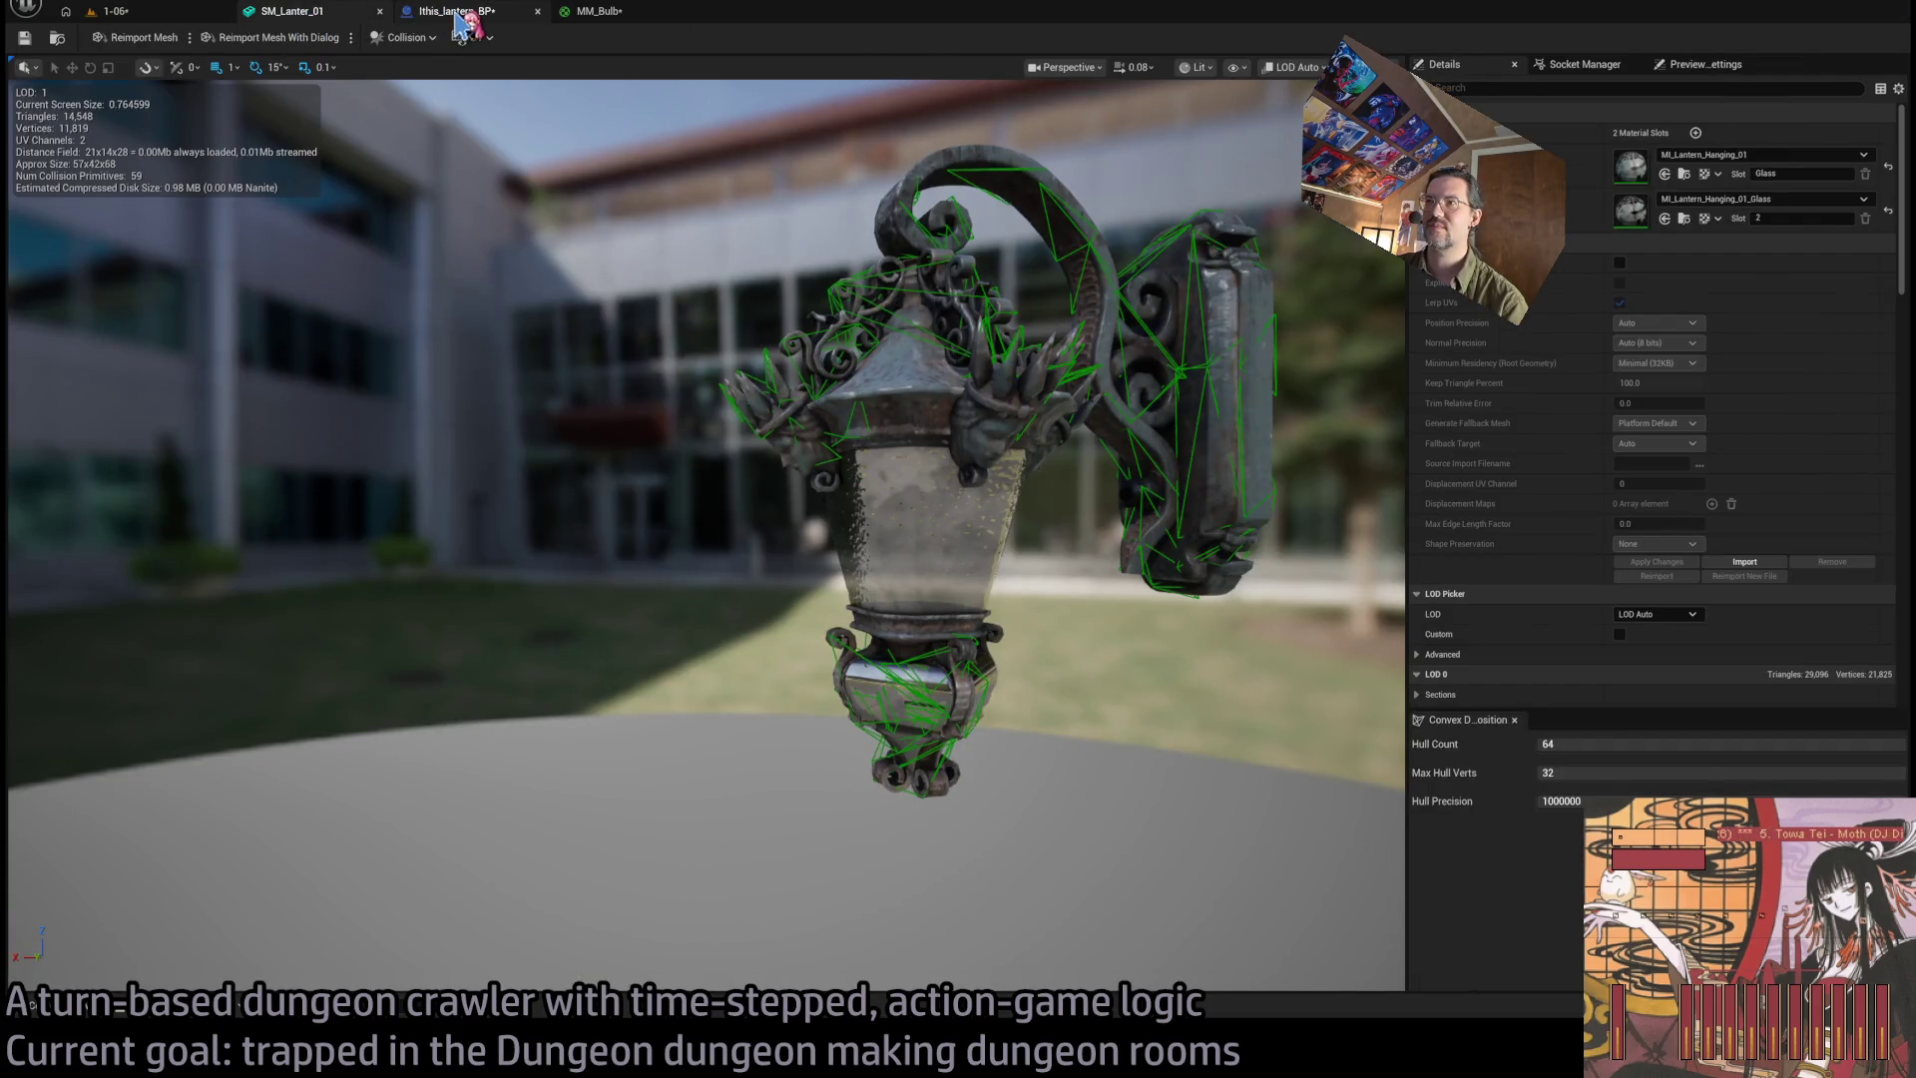
left_click(461, 14)
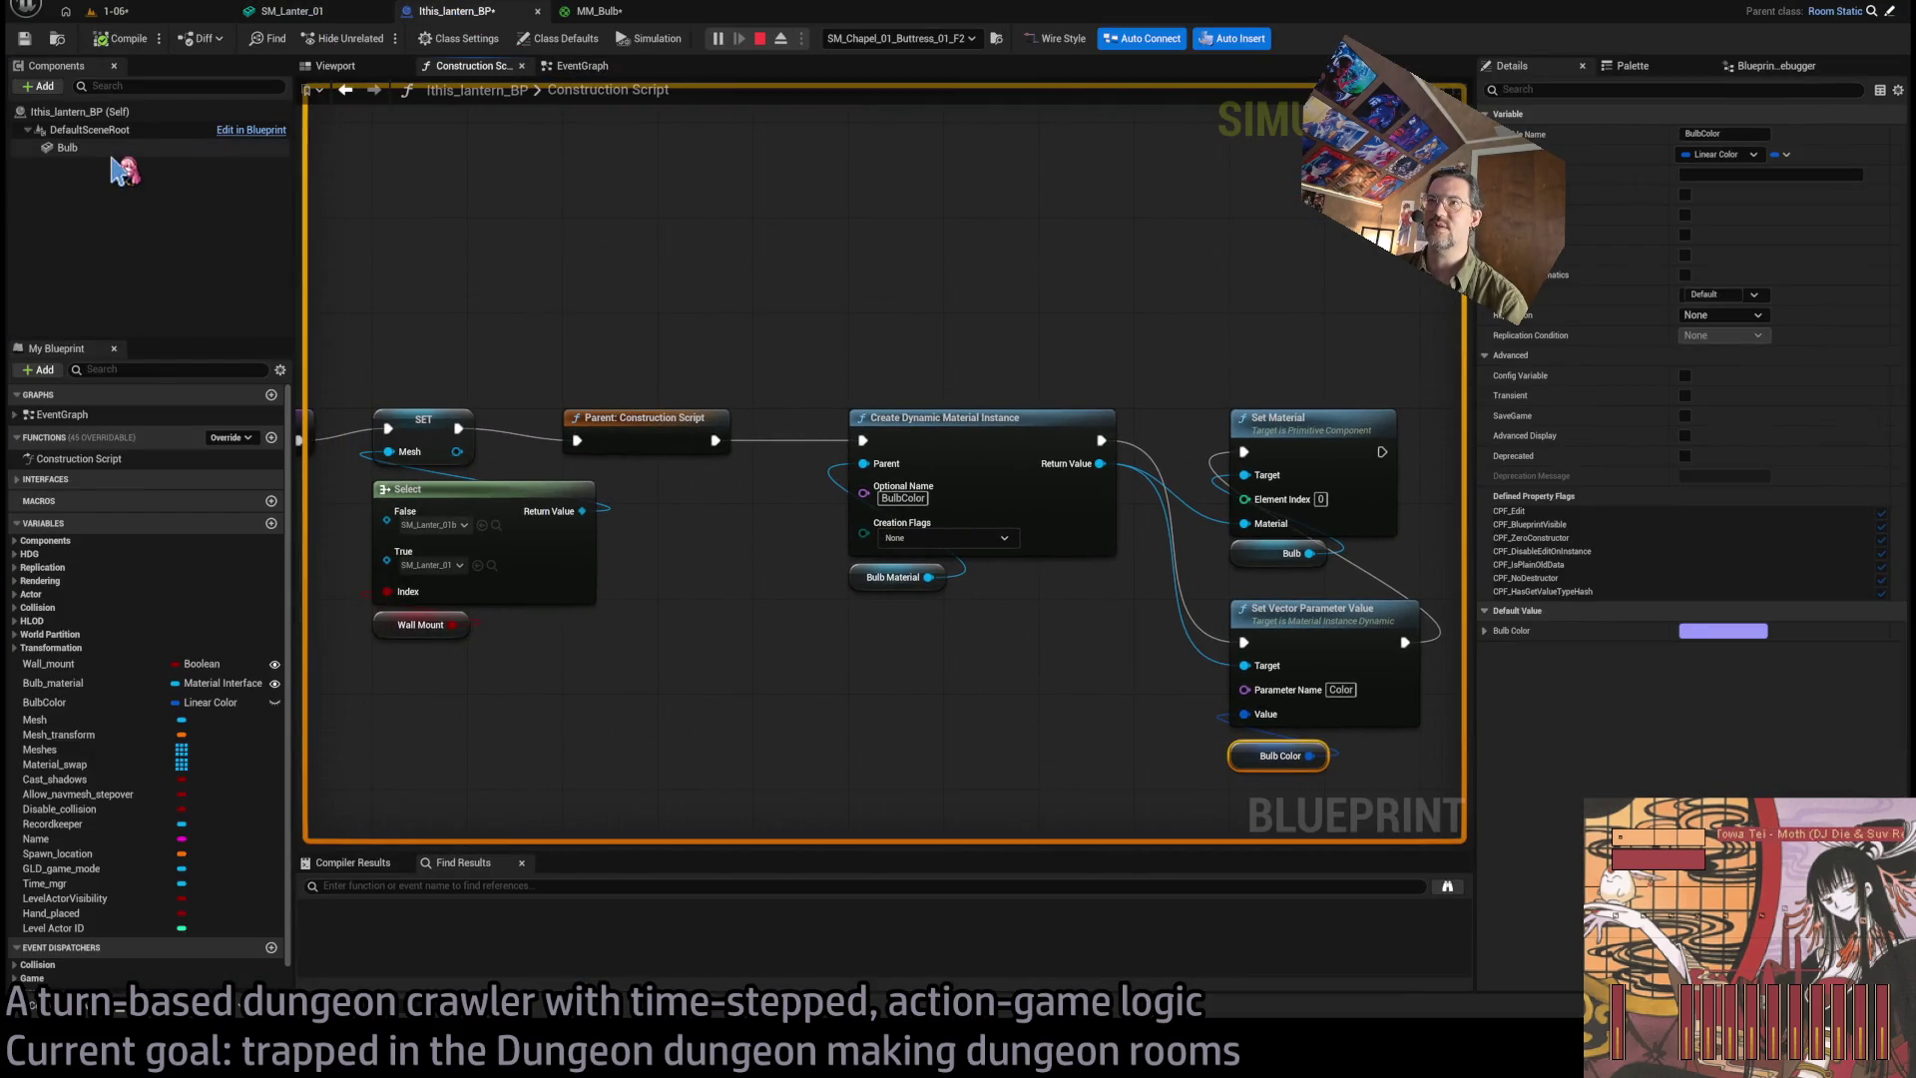
Stop the simulation and add a Bulb component reference node to the construction script.
left_click(118, 150)
key("Escape")
left_click(99, 150)
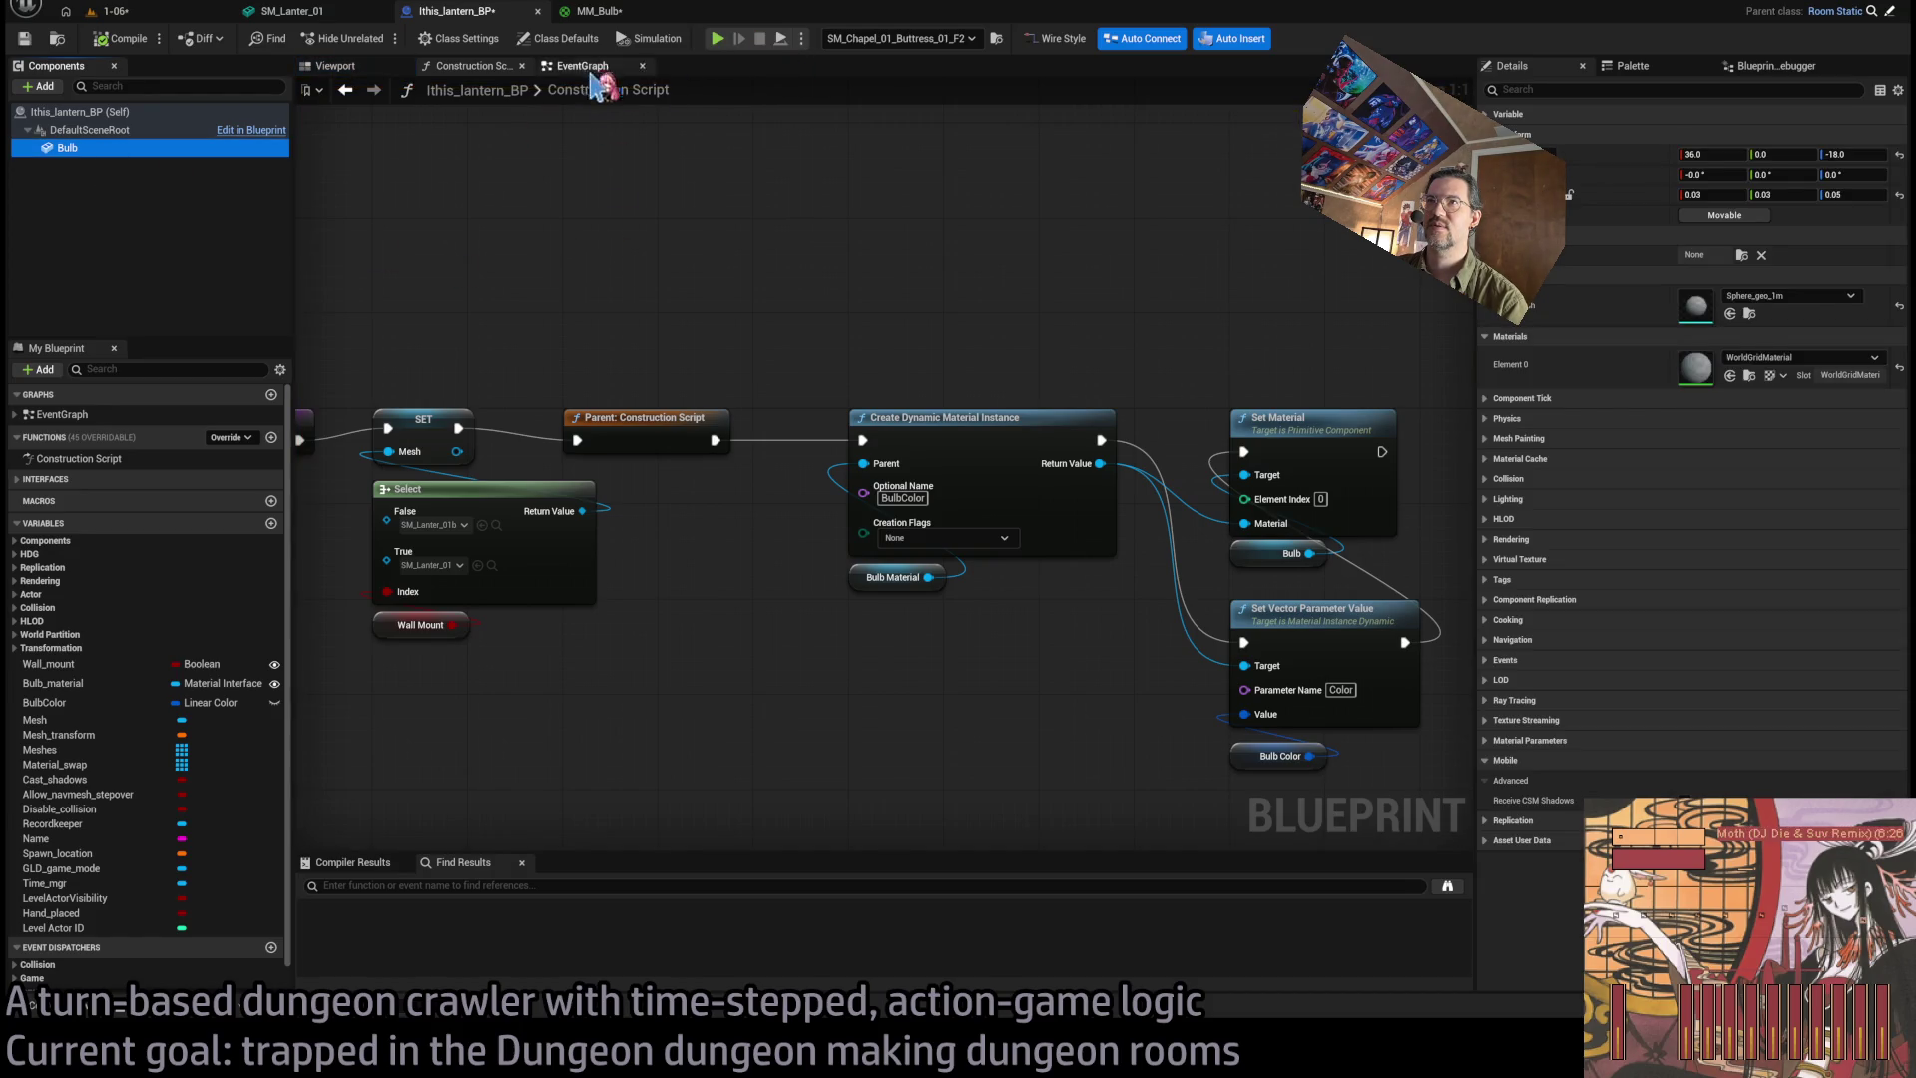
left_click(494, 95)
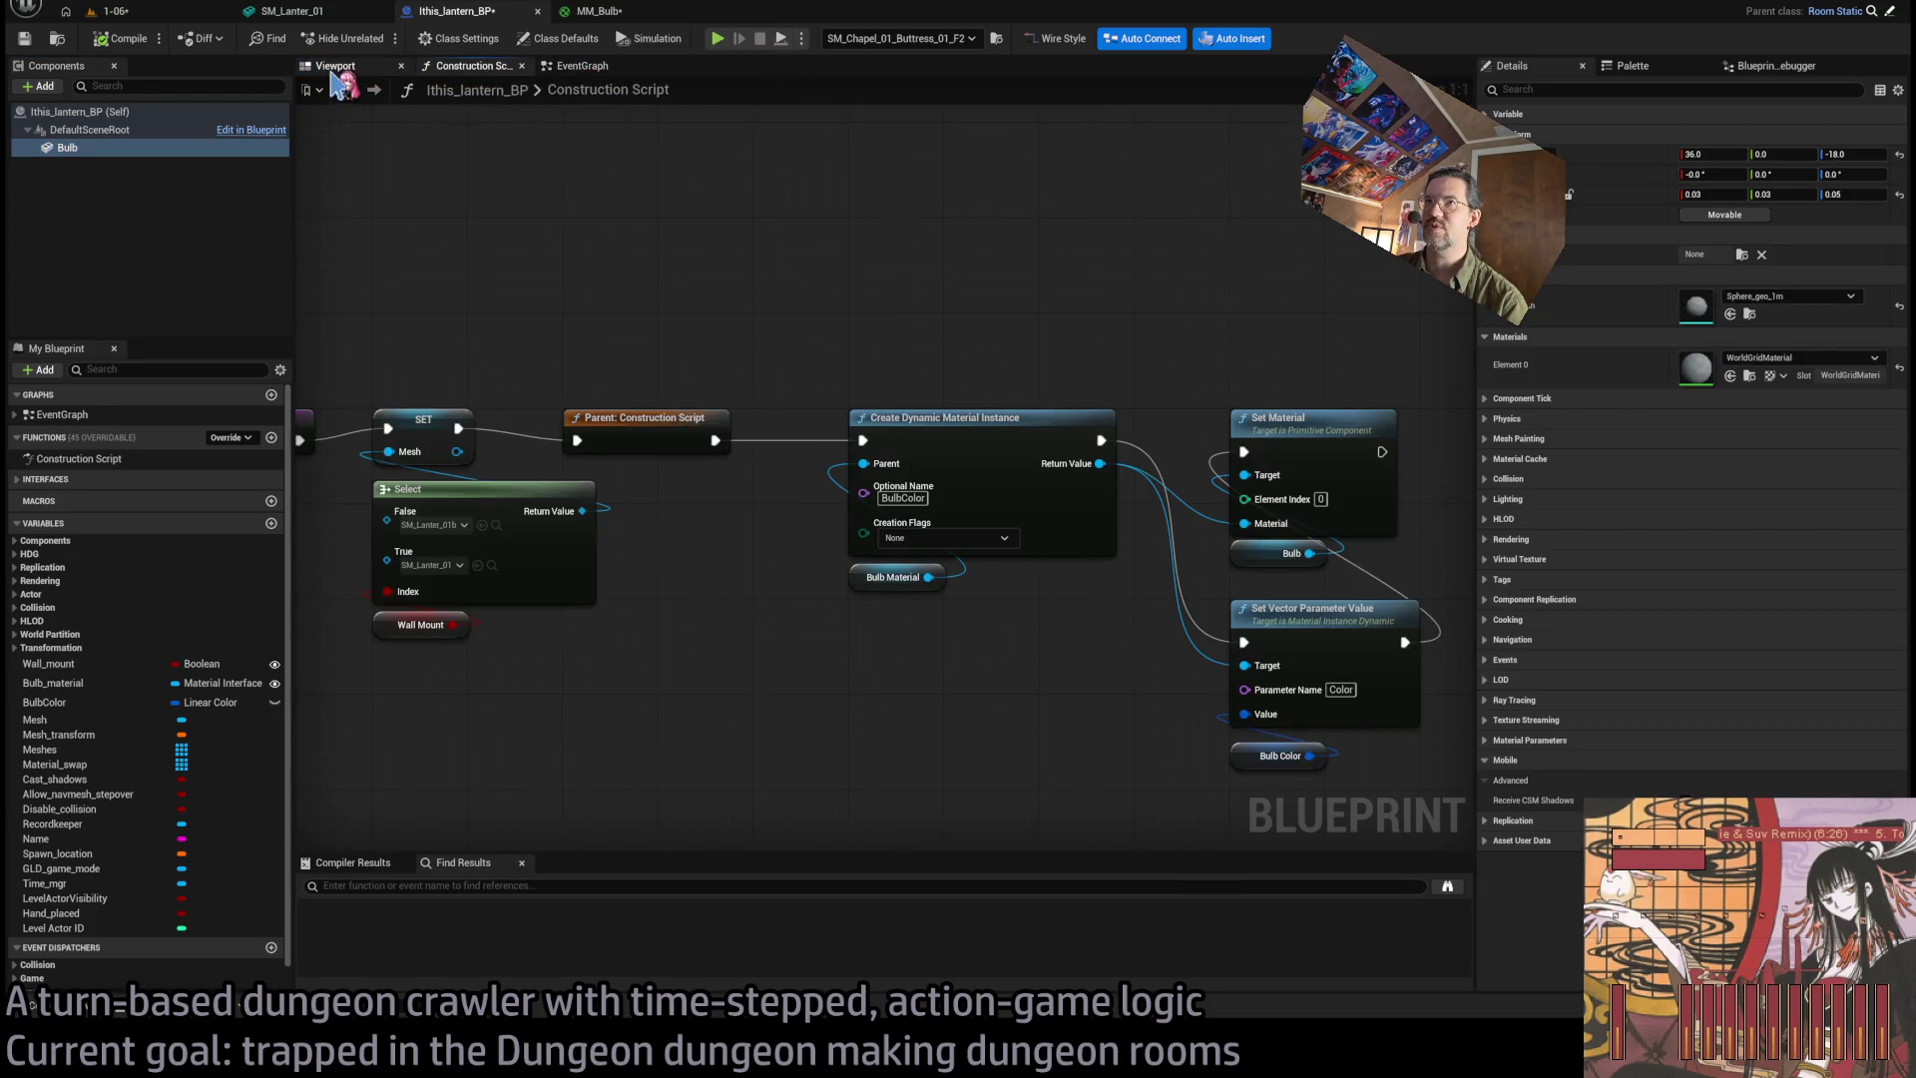
scroll(688, 277, "down", 2)
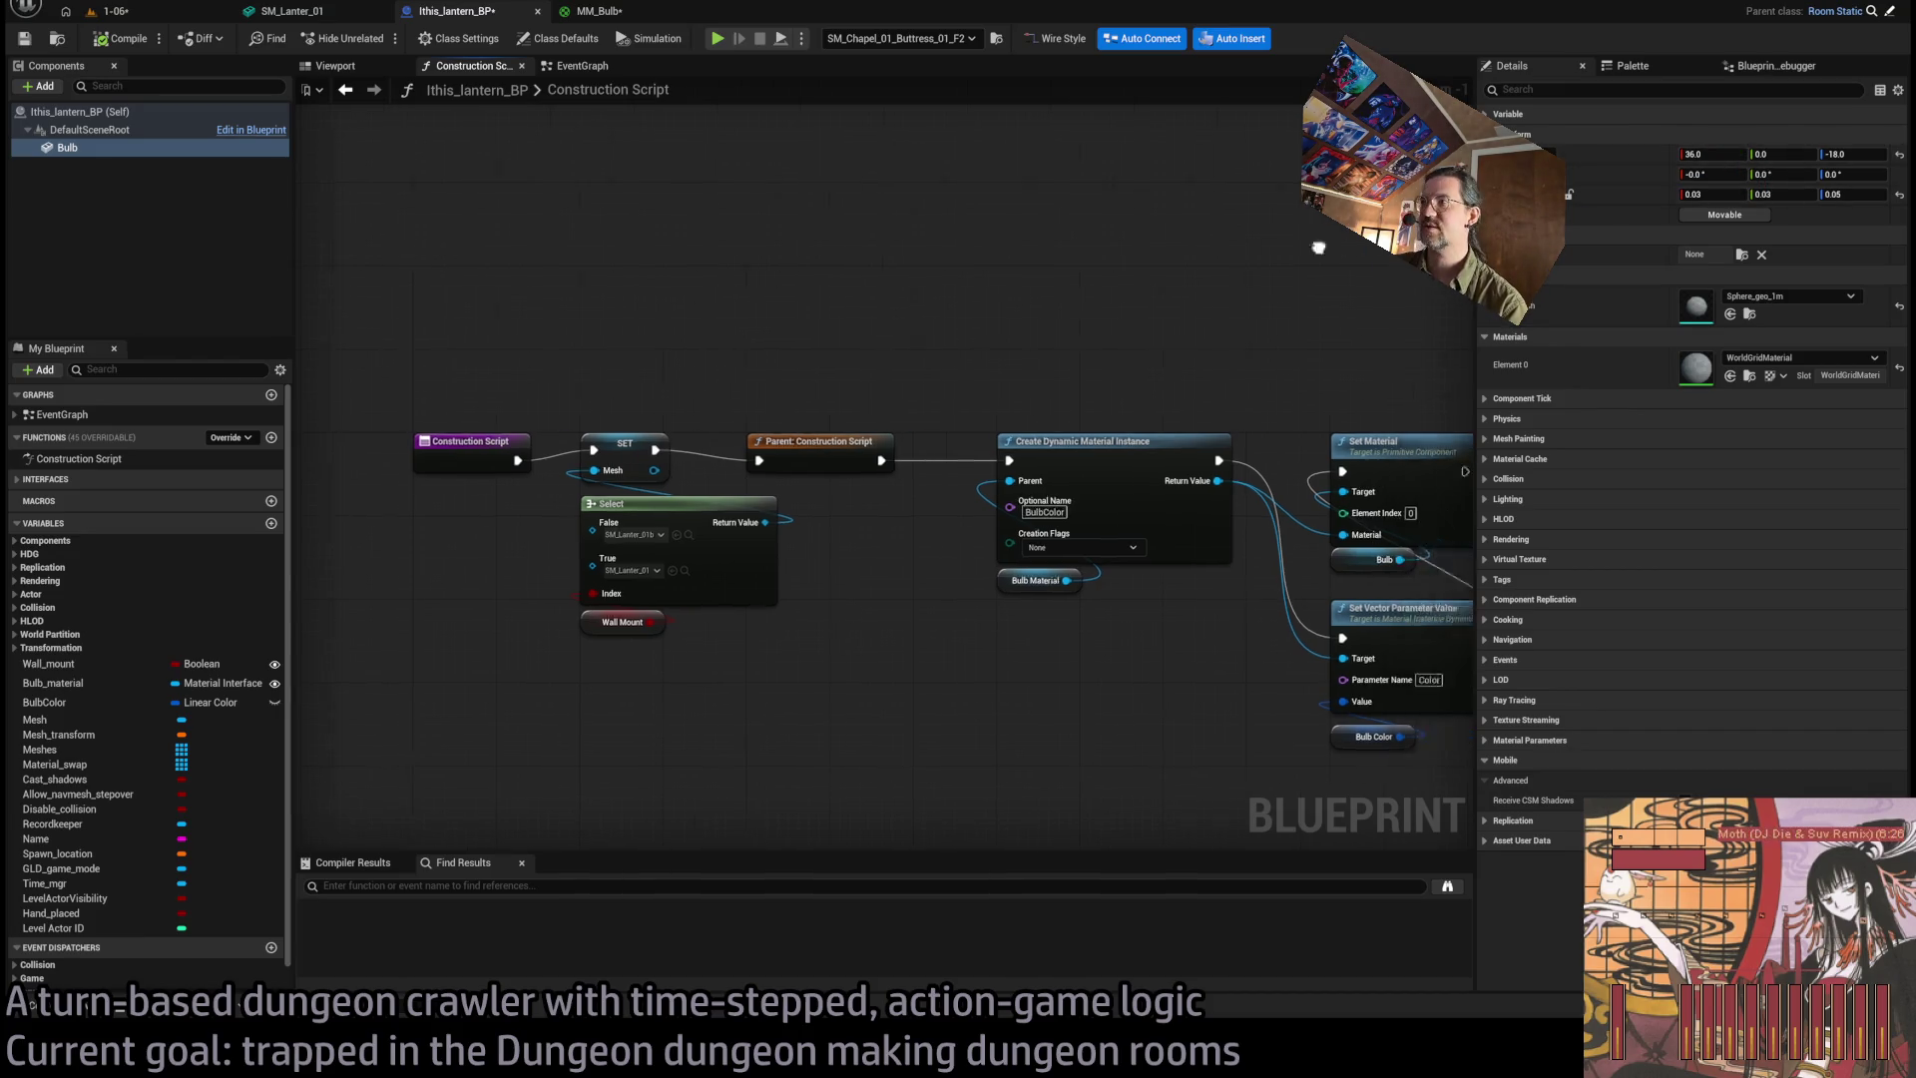
left_click_drag(1255, 254, 1008, 262)
left_click_drag(1369, 534, 689, 350)
left_click_drag(67, 149, 858, 504)
left_click_drag(731, 380, 859, 477)
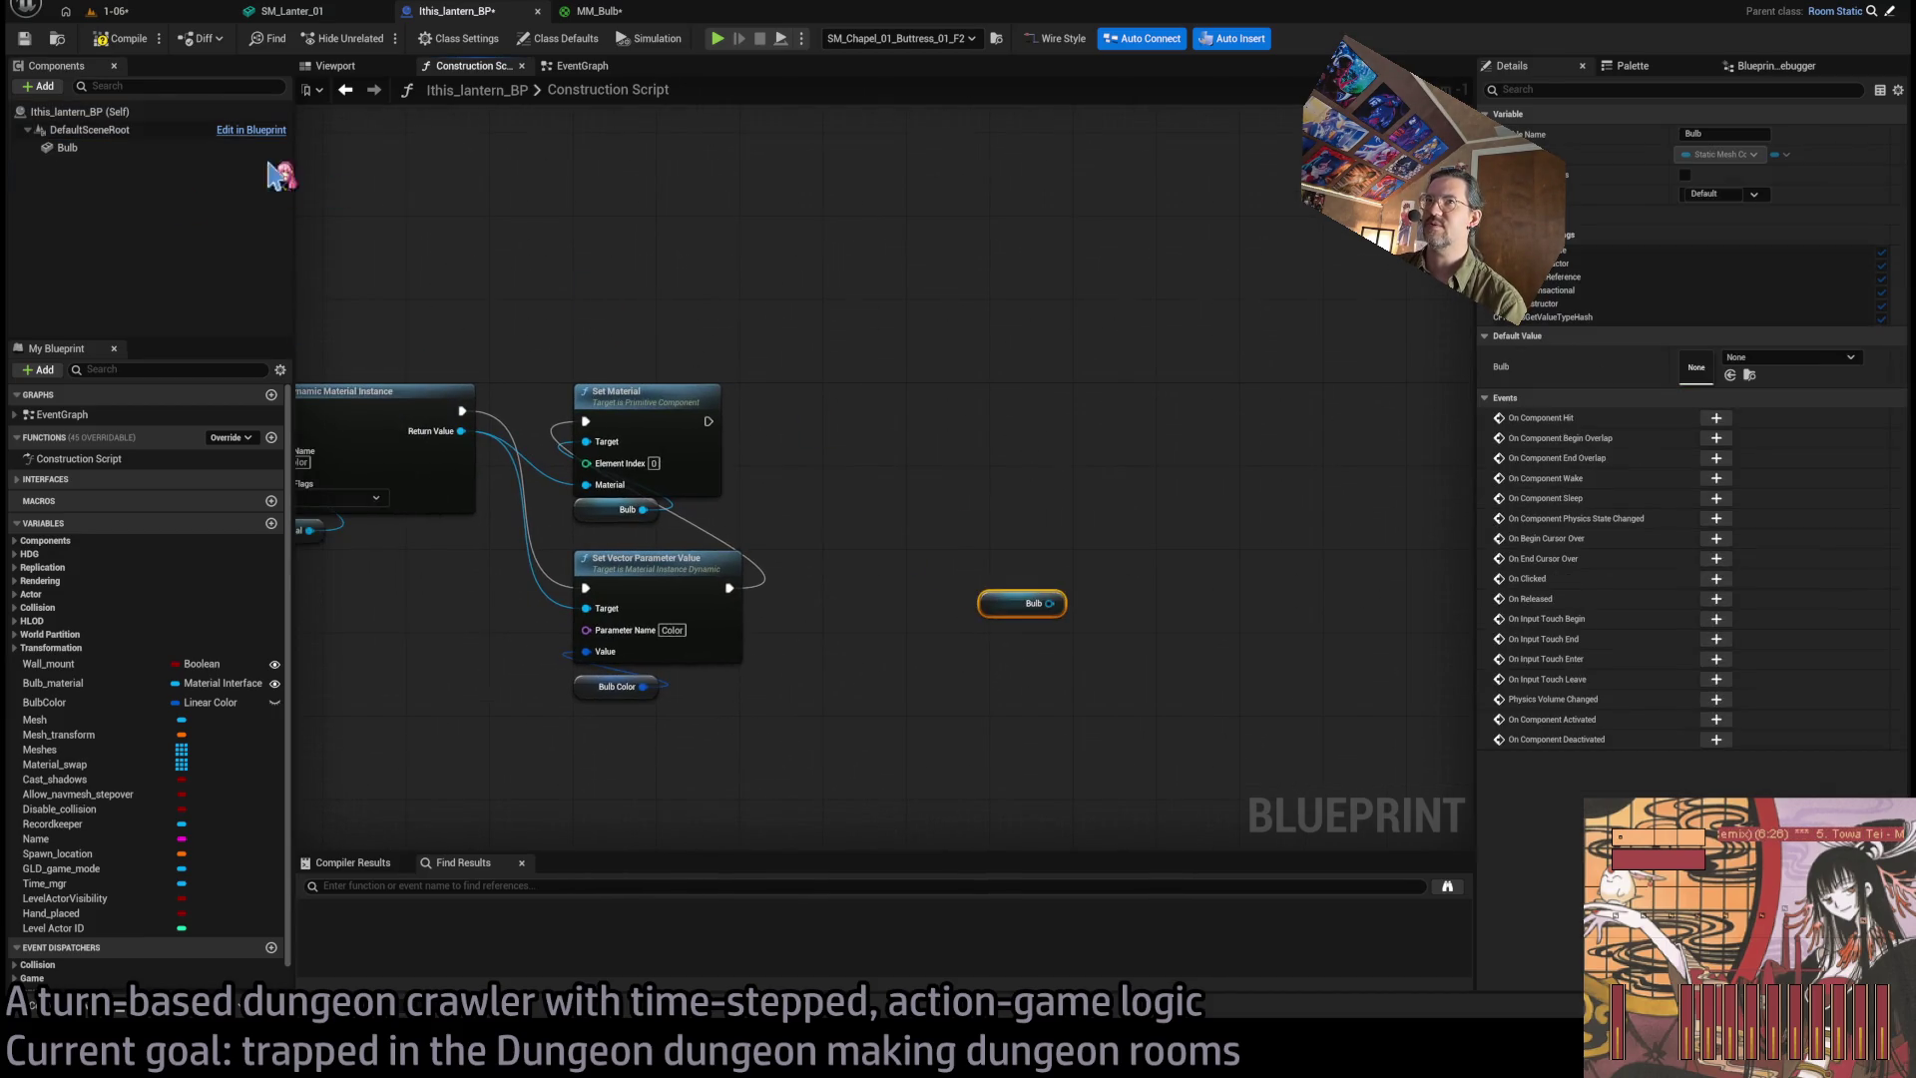
left_click(90, 147)
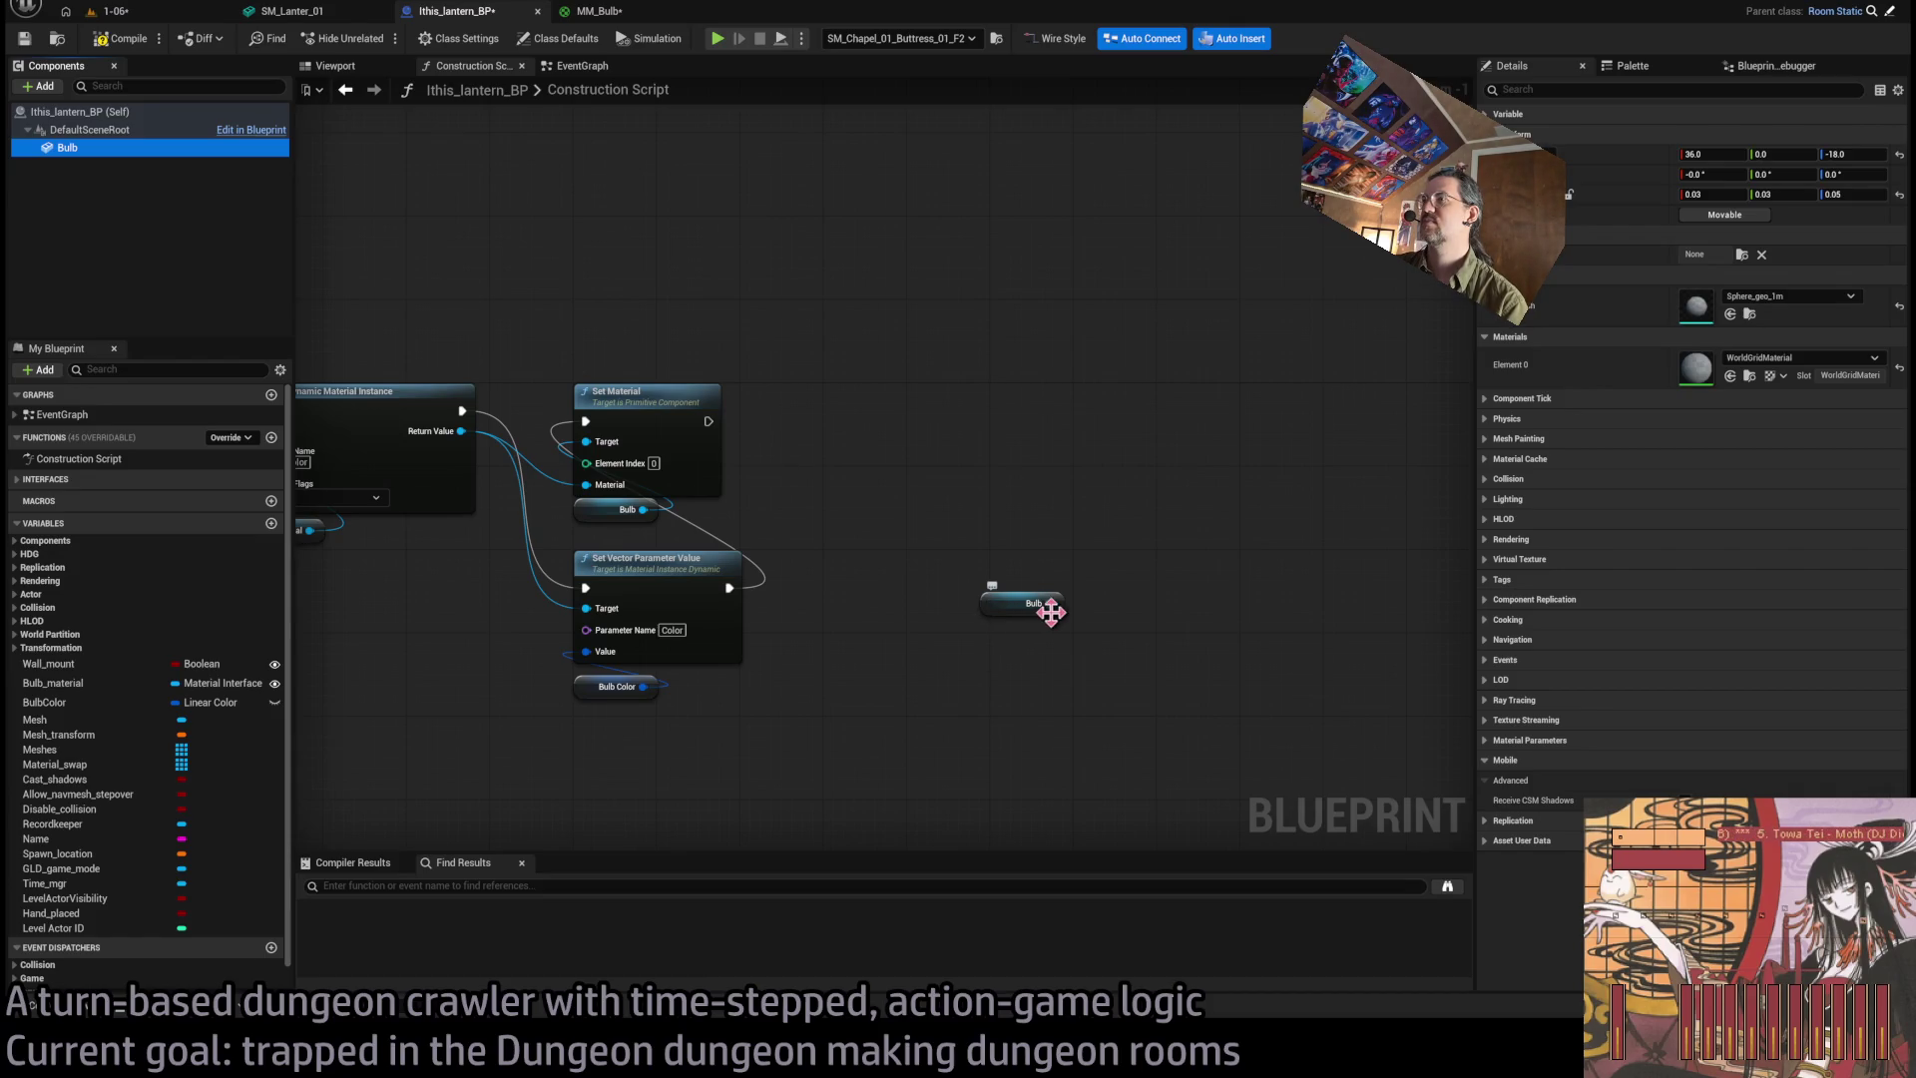
Add a Set Relative Transform node for the bulb after Set Material, then delete it.
left_click_drag(1051, 611, 1010, 483)
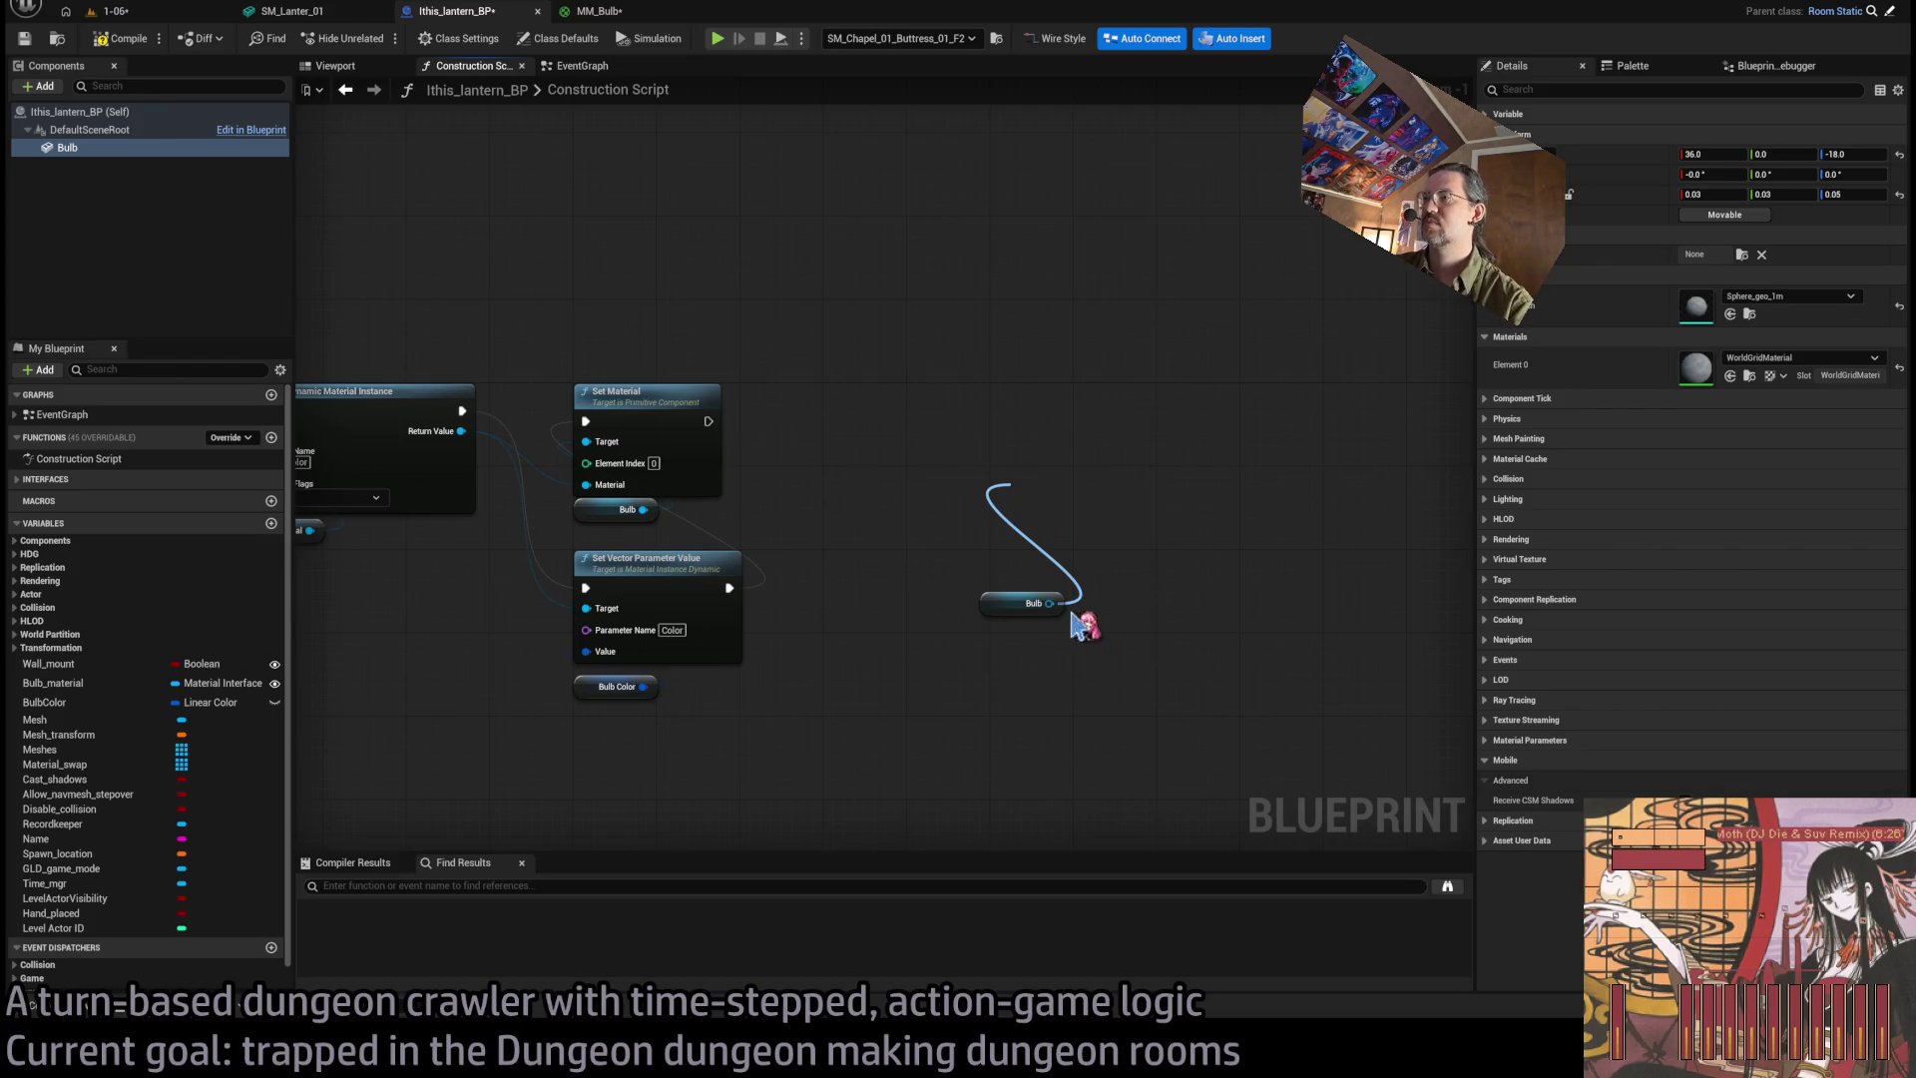
left_click(1169, 743)
mouse_move(1035, 521)
left_mouse_down()
mouse_move(992, 435)
mouse_move(1018, 424)
left_mouse_up()
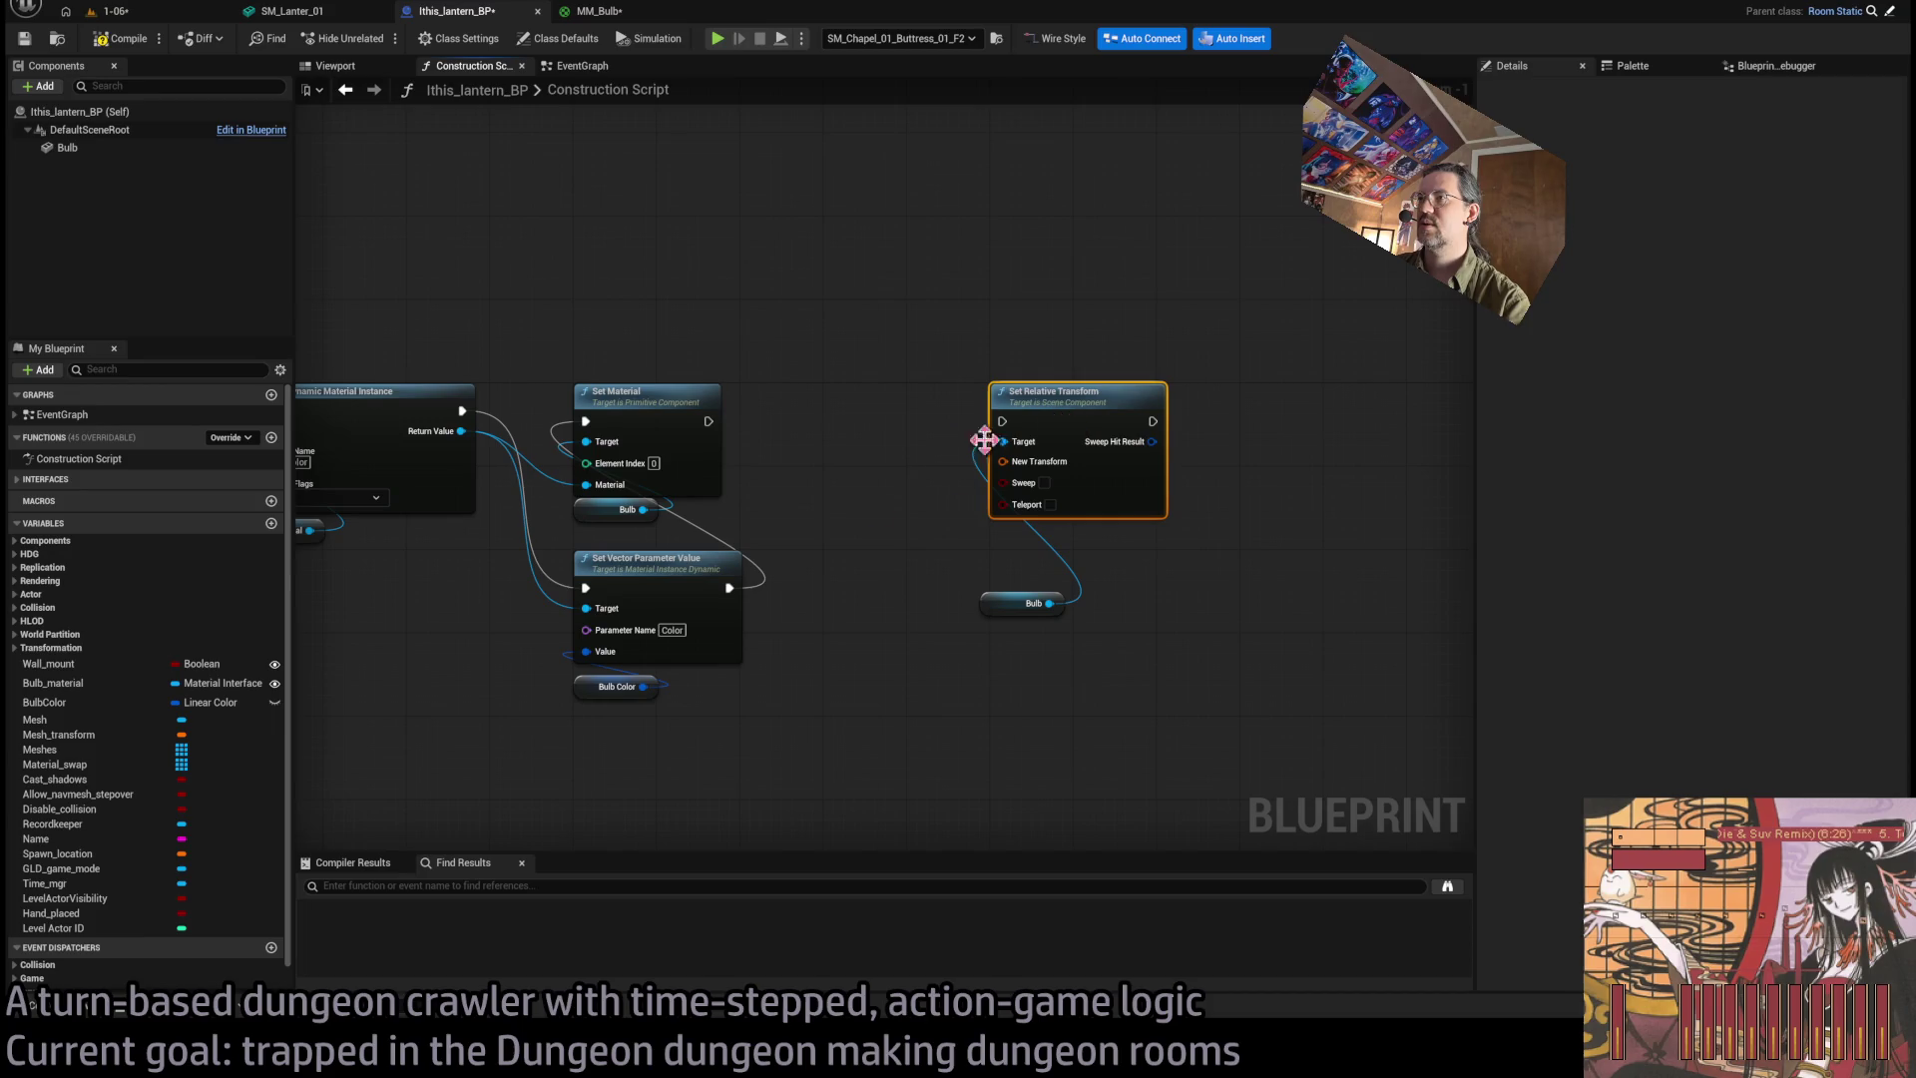
mouse_move(708, 421)
left_mouse_down()
mouse_move(1028, 429)
mouse_move(1001, 421)
left_mouse_up()
left_click(1026, 364)
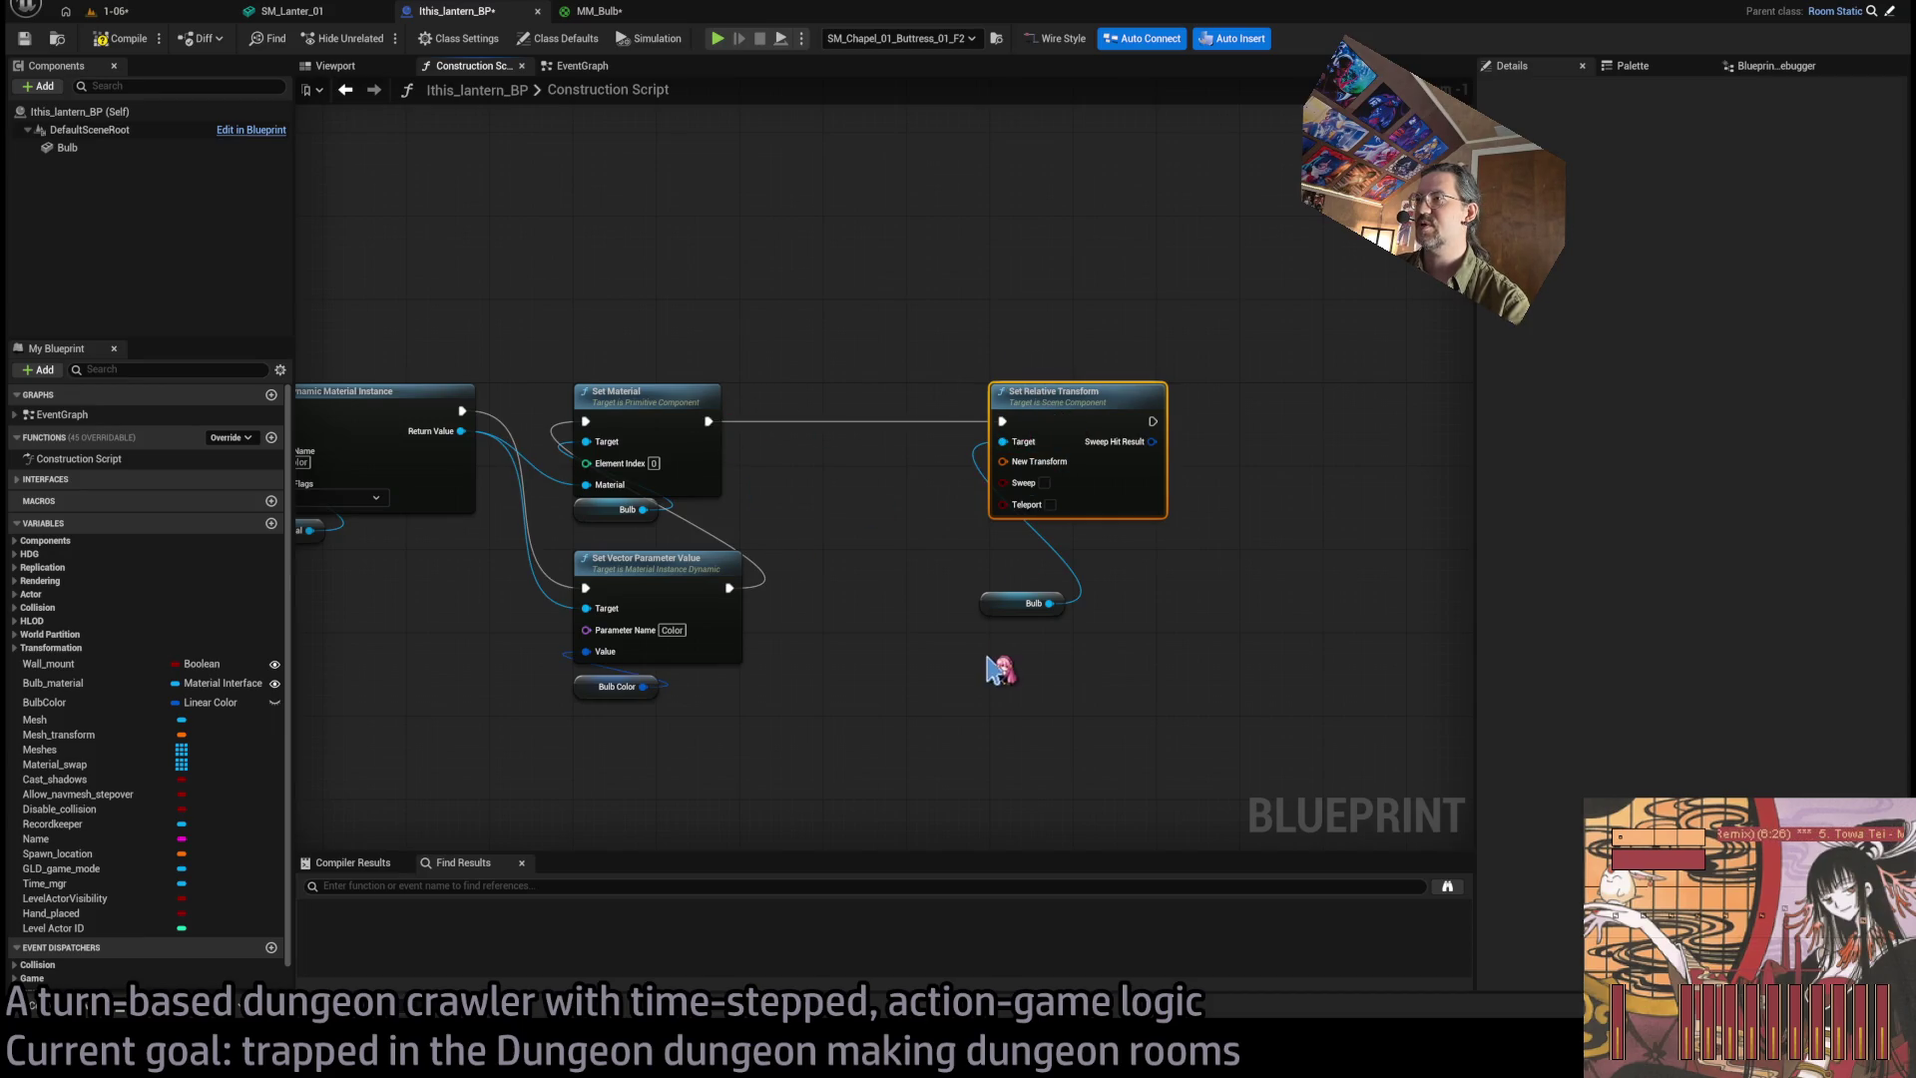
left_click(1003, 609)
left_click(124, 147)
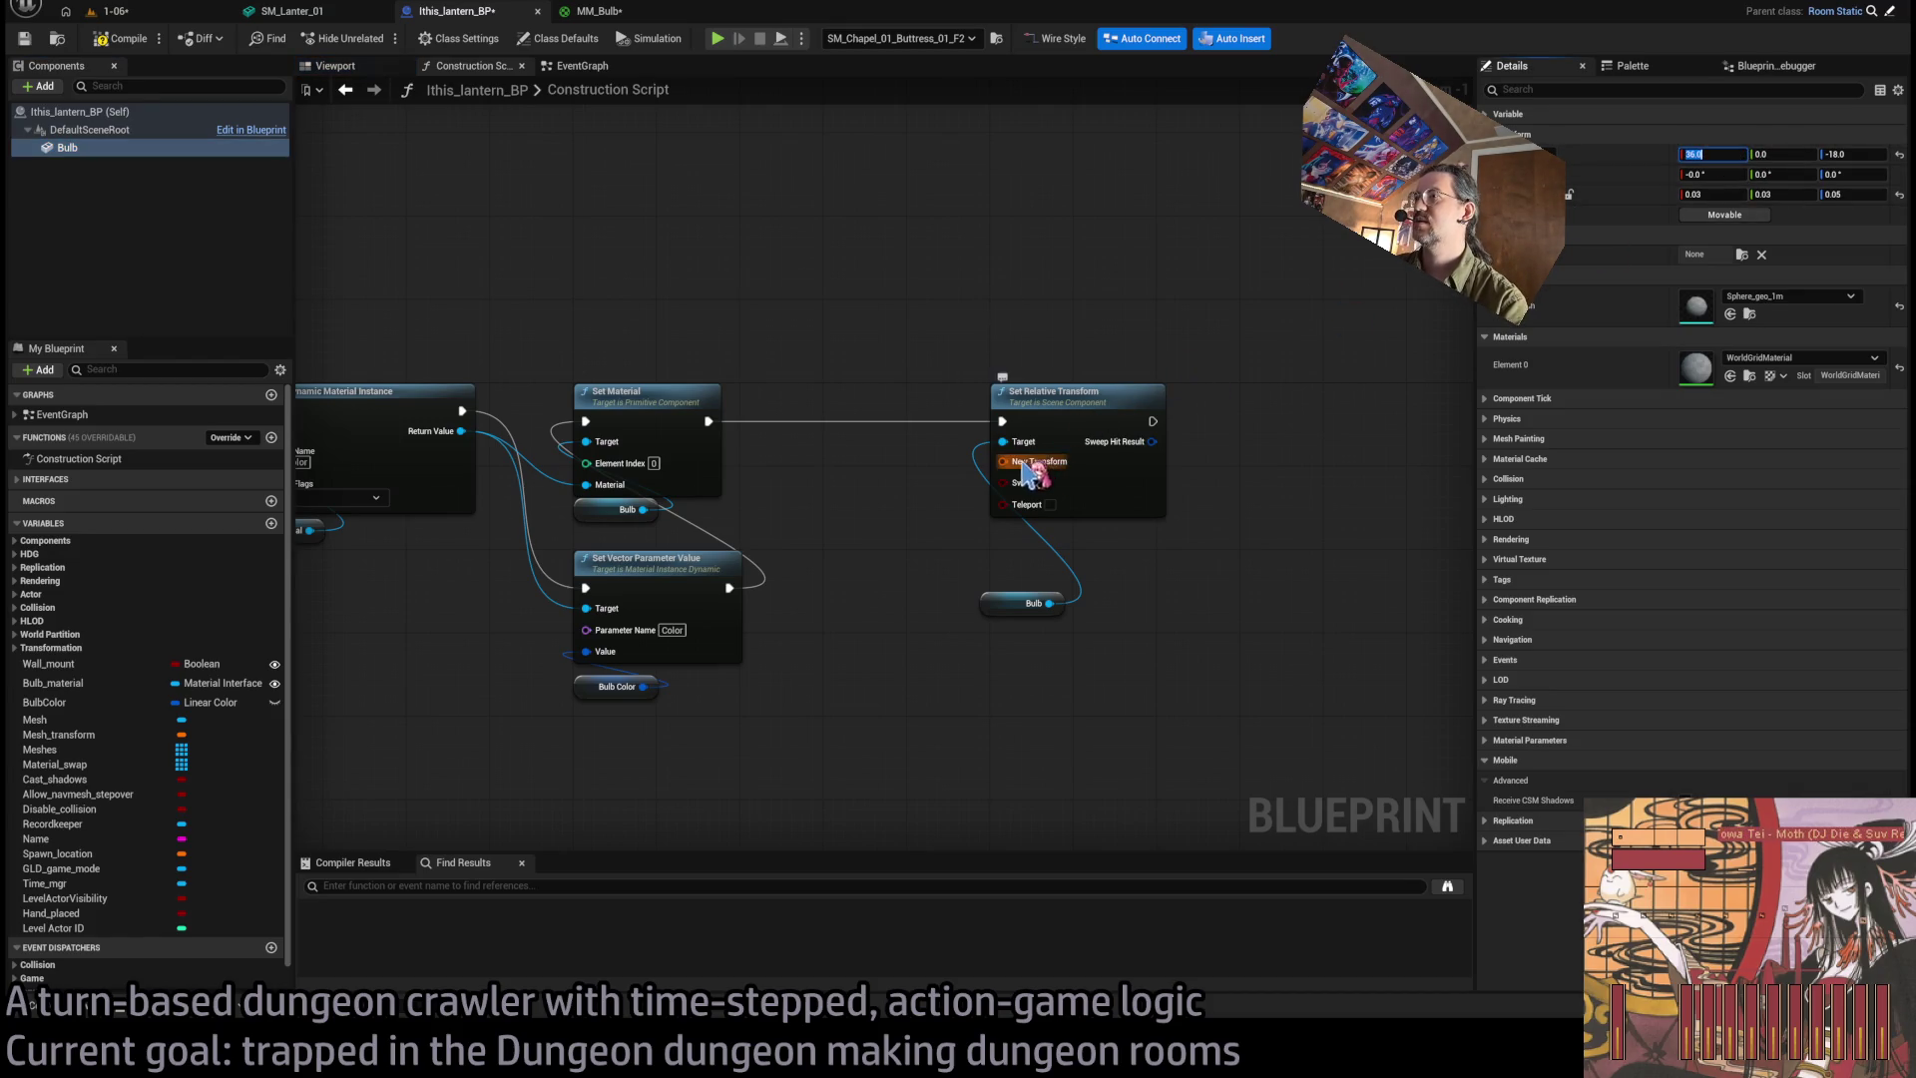
left_click_drag(1022, 462, 1149, 579)
left_click(1098, 499)
key("Delete")
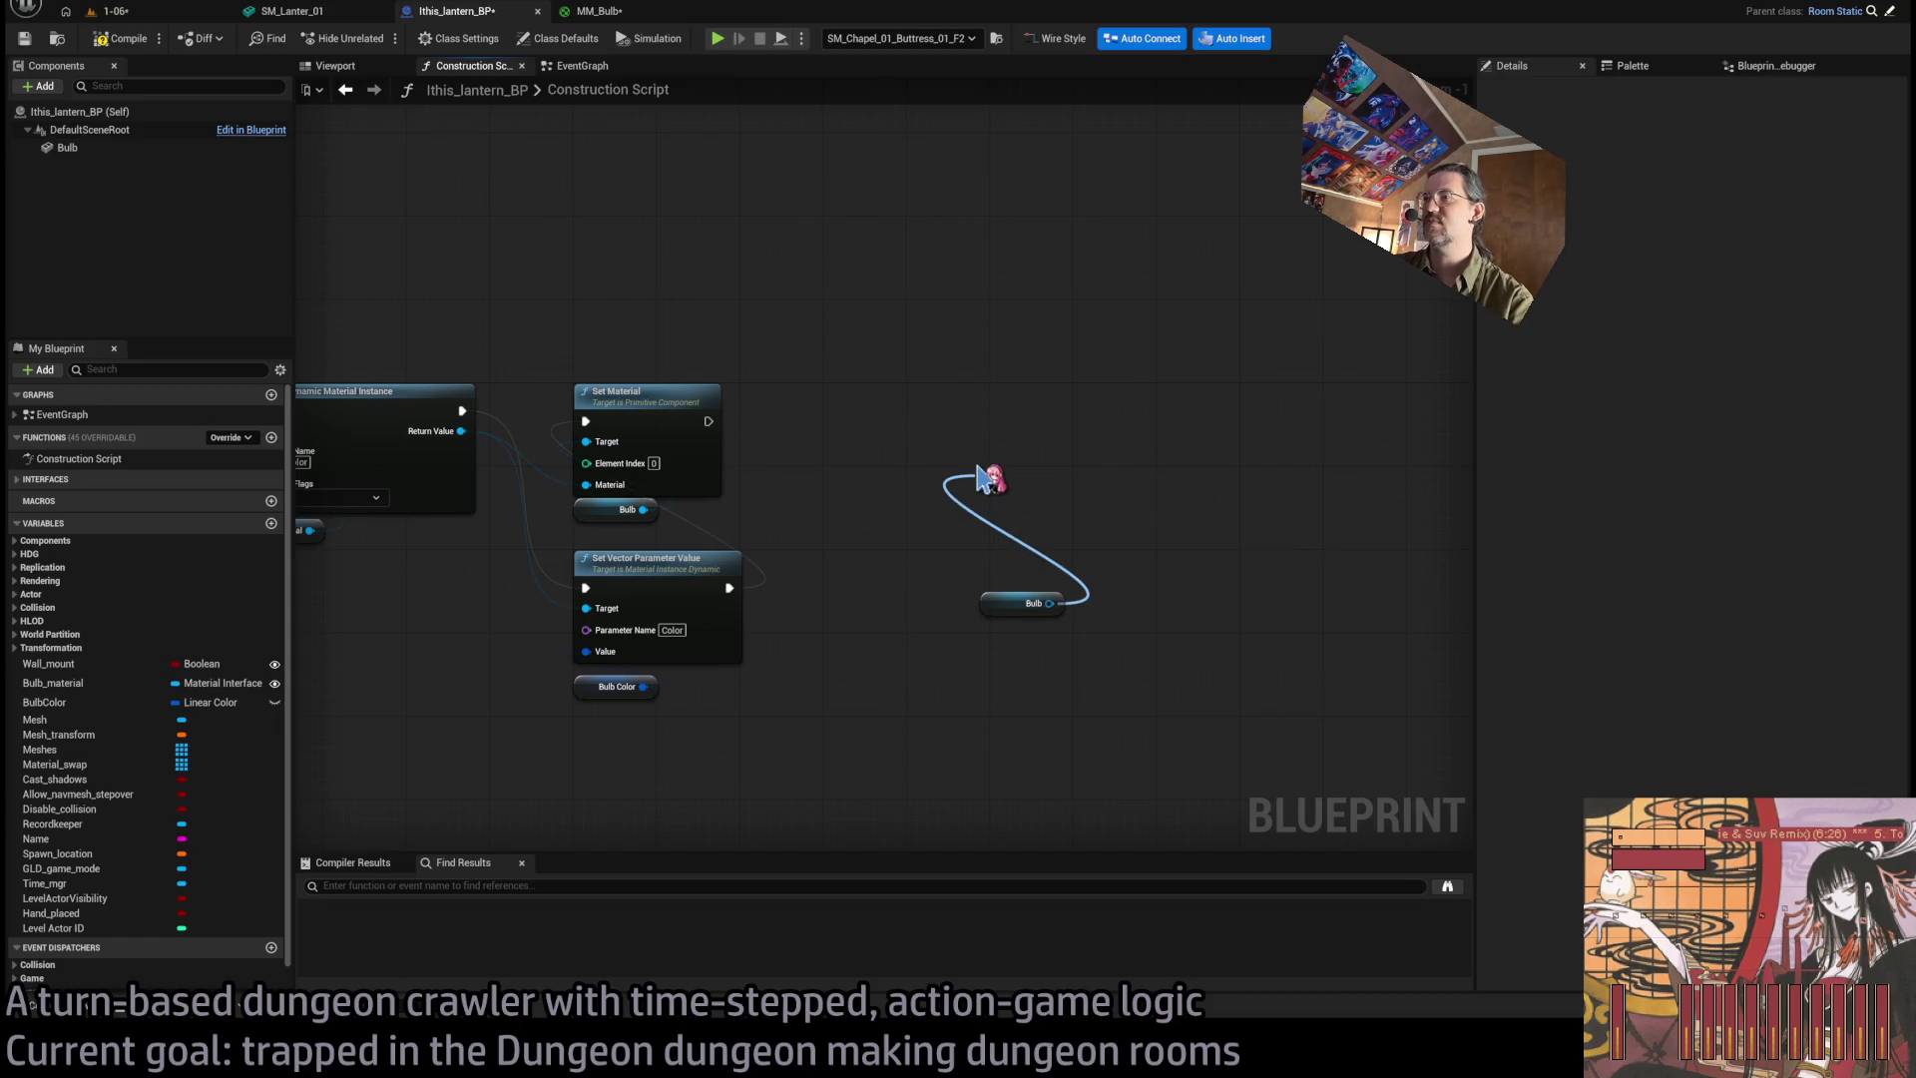
Chain a Set Relative Location node for the bulb after Set Material, with Teleport enabled.
left_click(1032, 492)
left_click_drag(979, 477, 1066, 424)
left_click_drag(708, 421, 1002, 421)
mouse_move(1003, 520)
left_mouse_down()
mouse_move(997, 646)
mouse_move(1047, 603)
left_mouse_up()
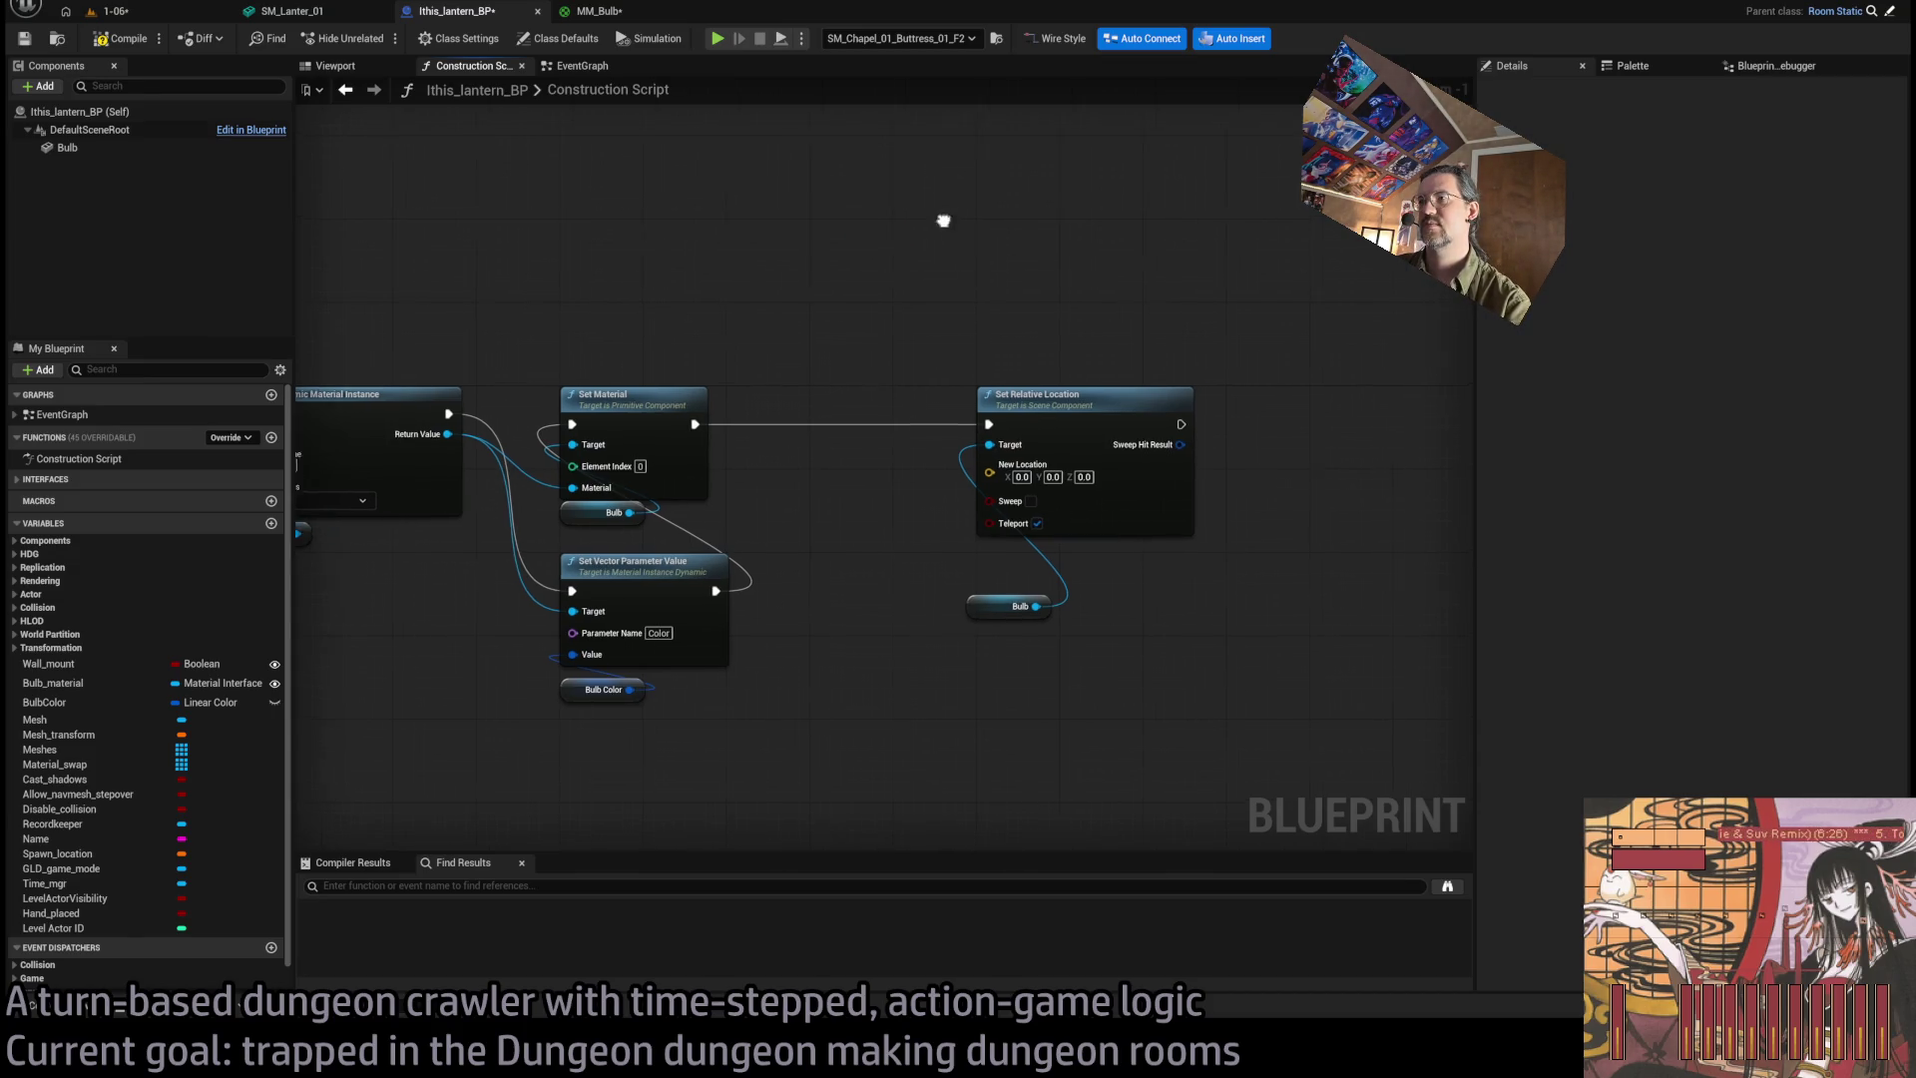
left_click(974, 503)
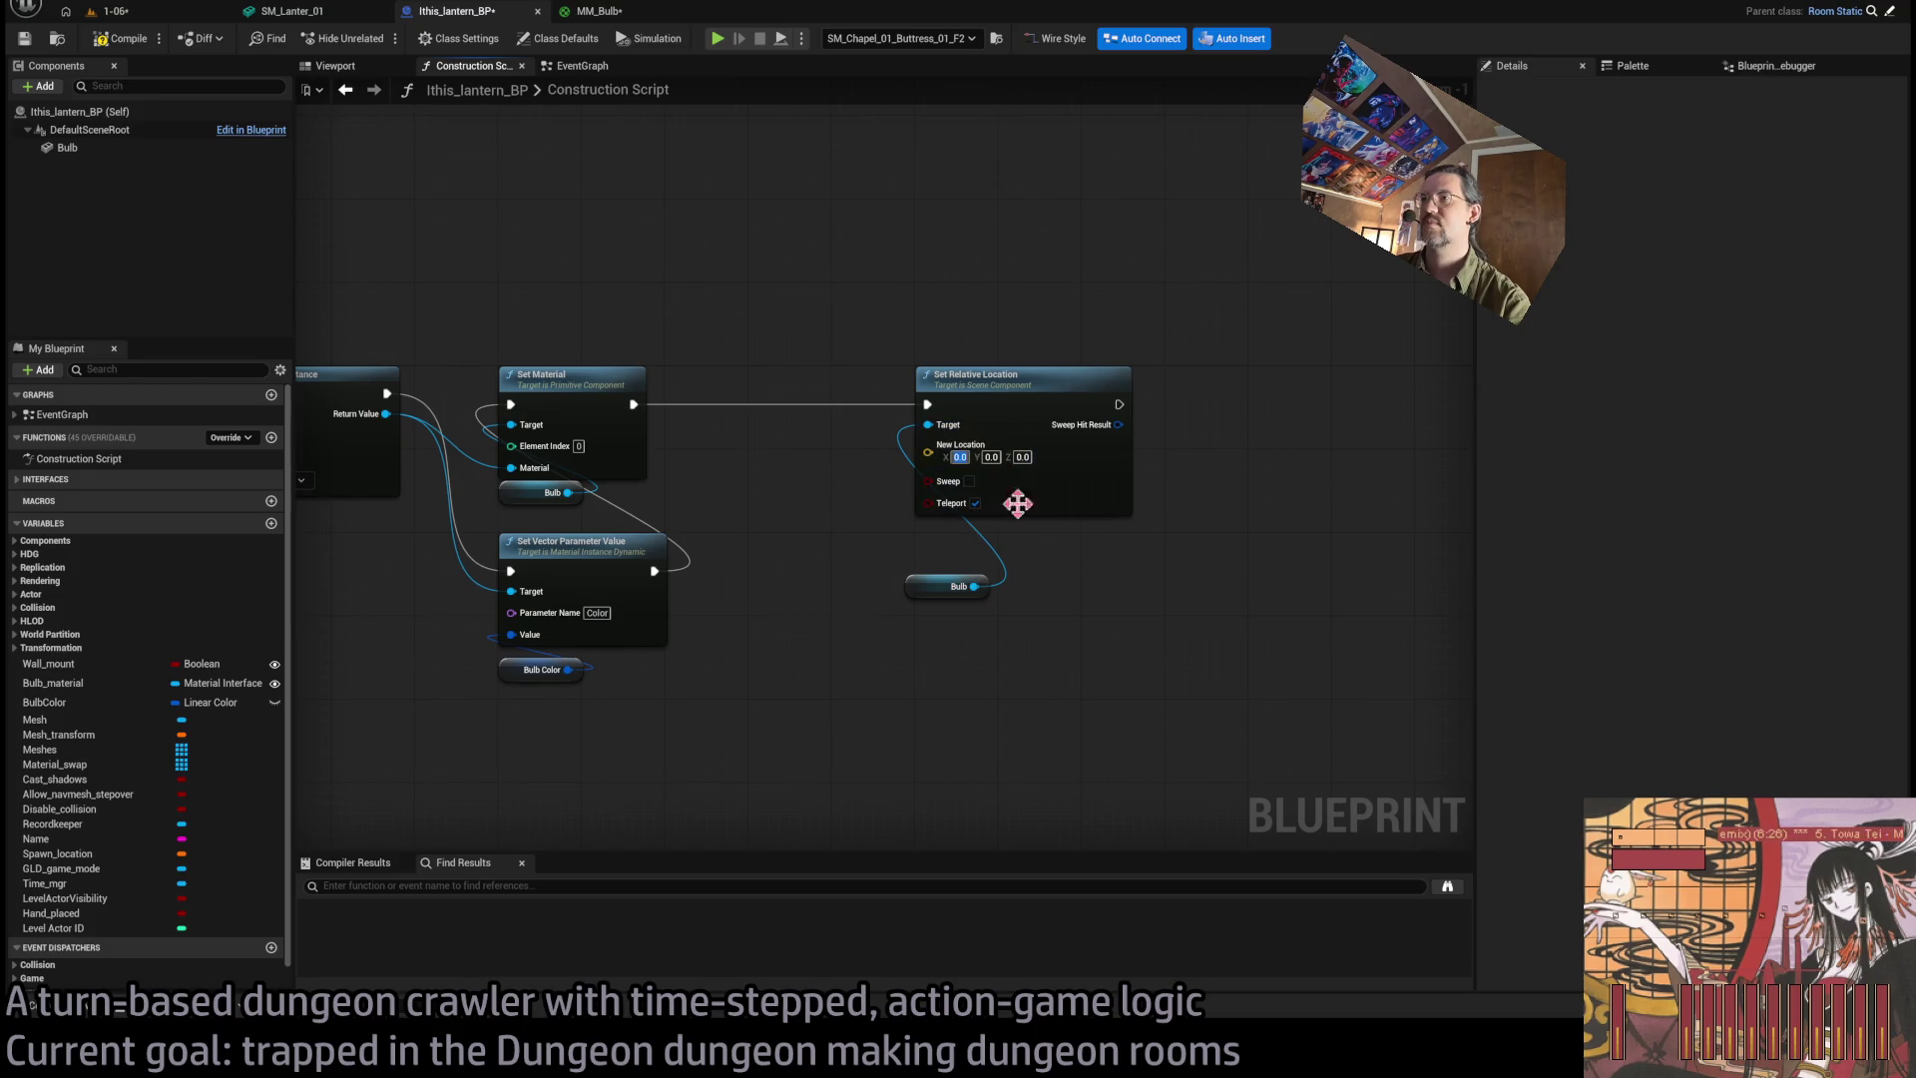
left_click(120, 147)
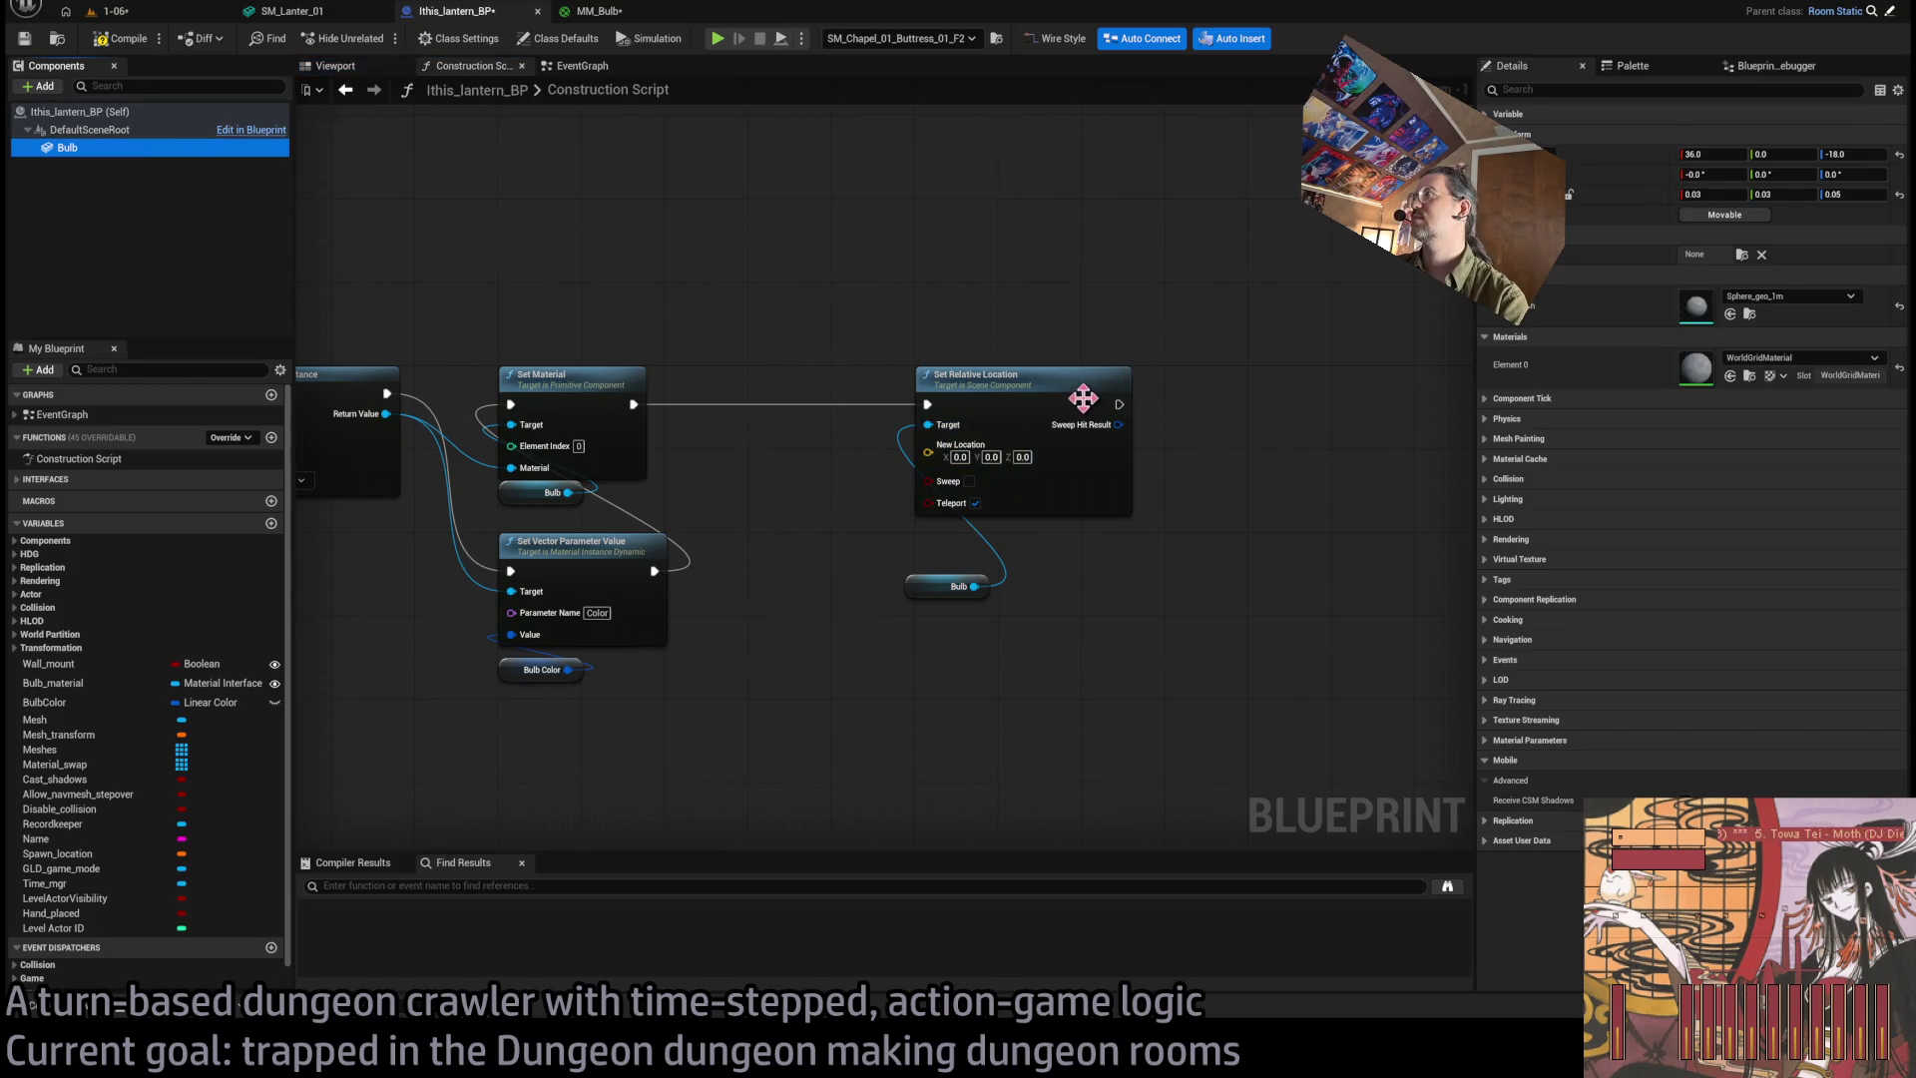
Set the bulb's New Location Z to -18 and double the X offset to 36.
left_click(991, 456)
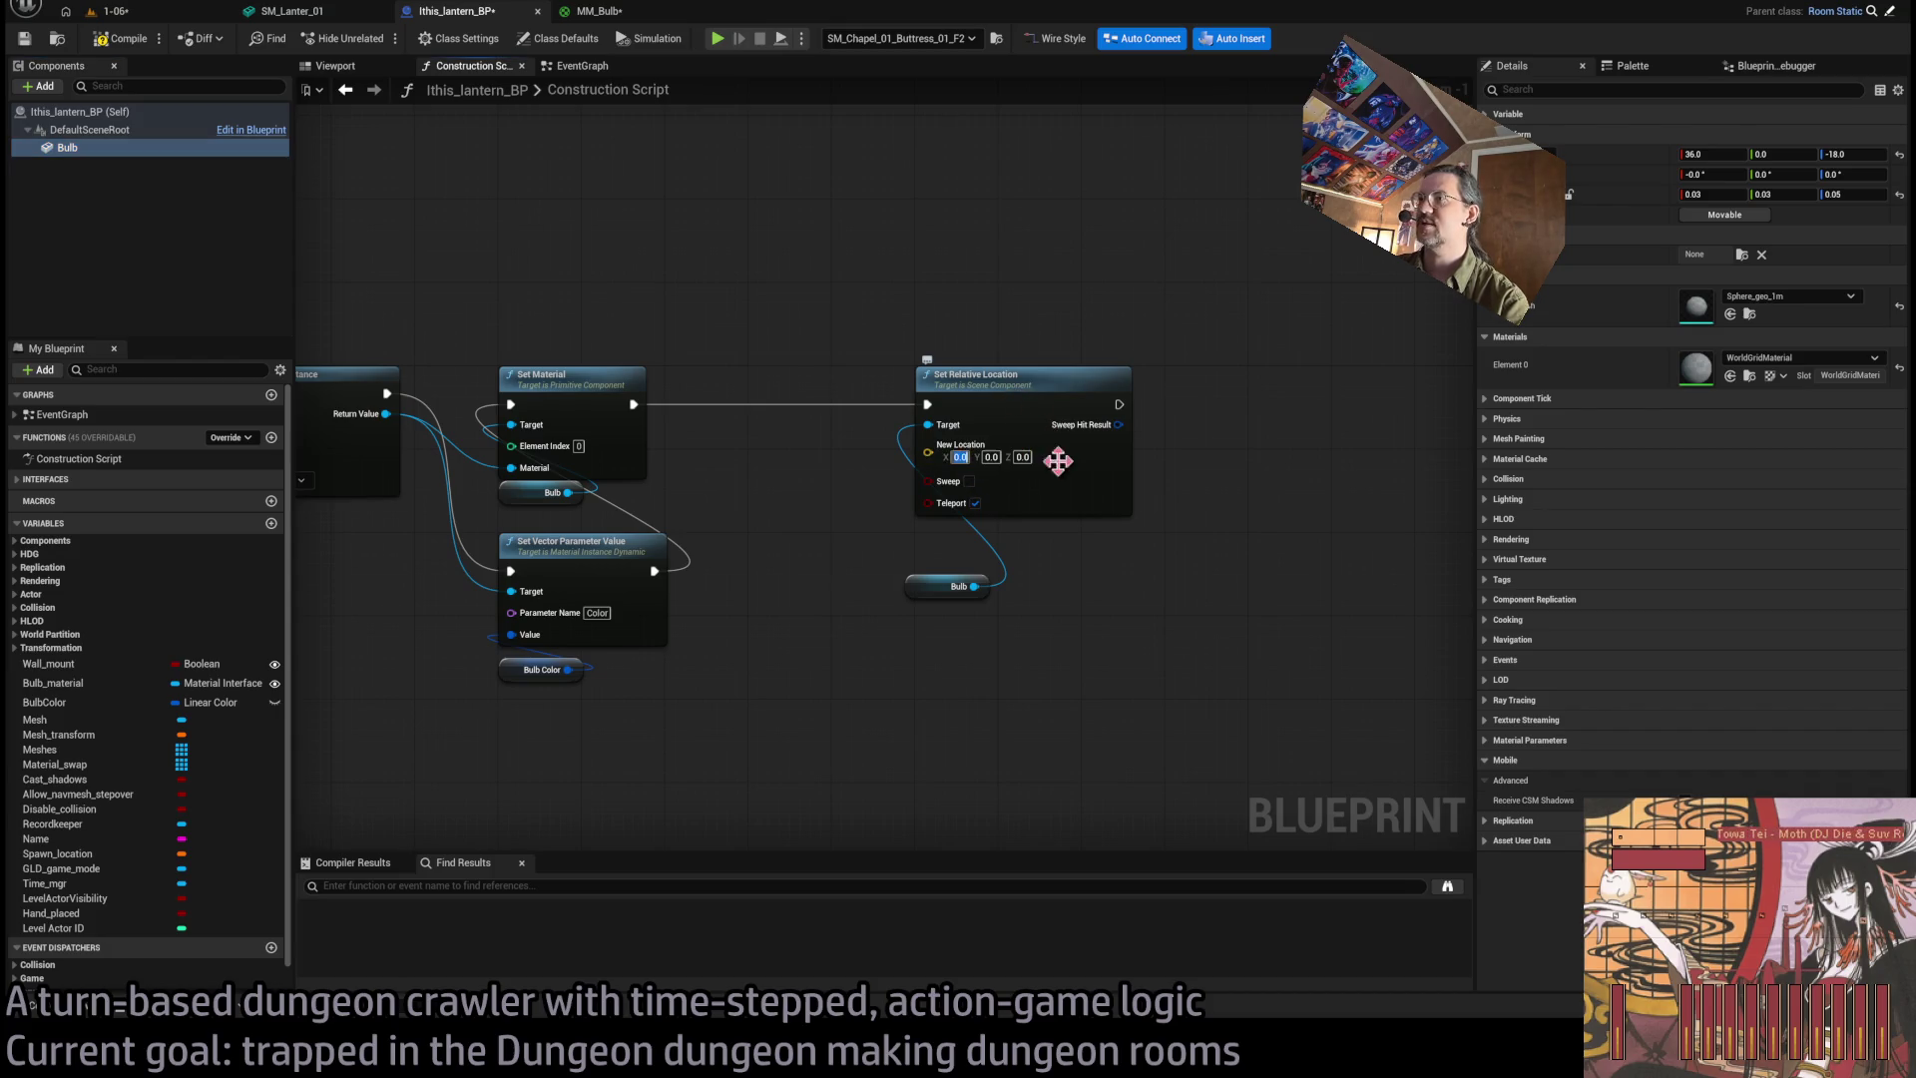
type("36-18")
key("Return")
left_click(961, 458)
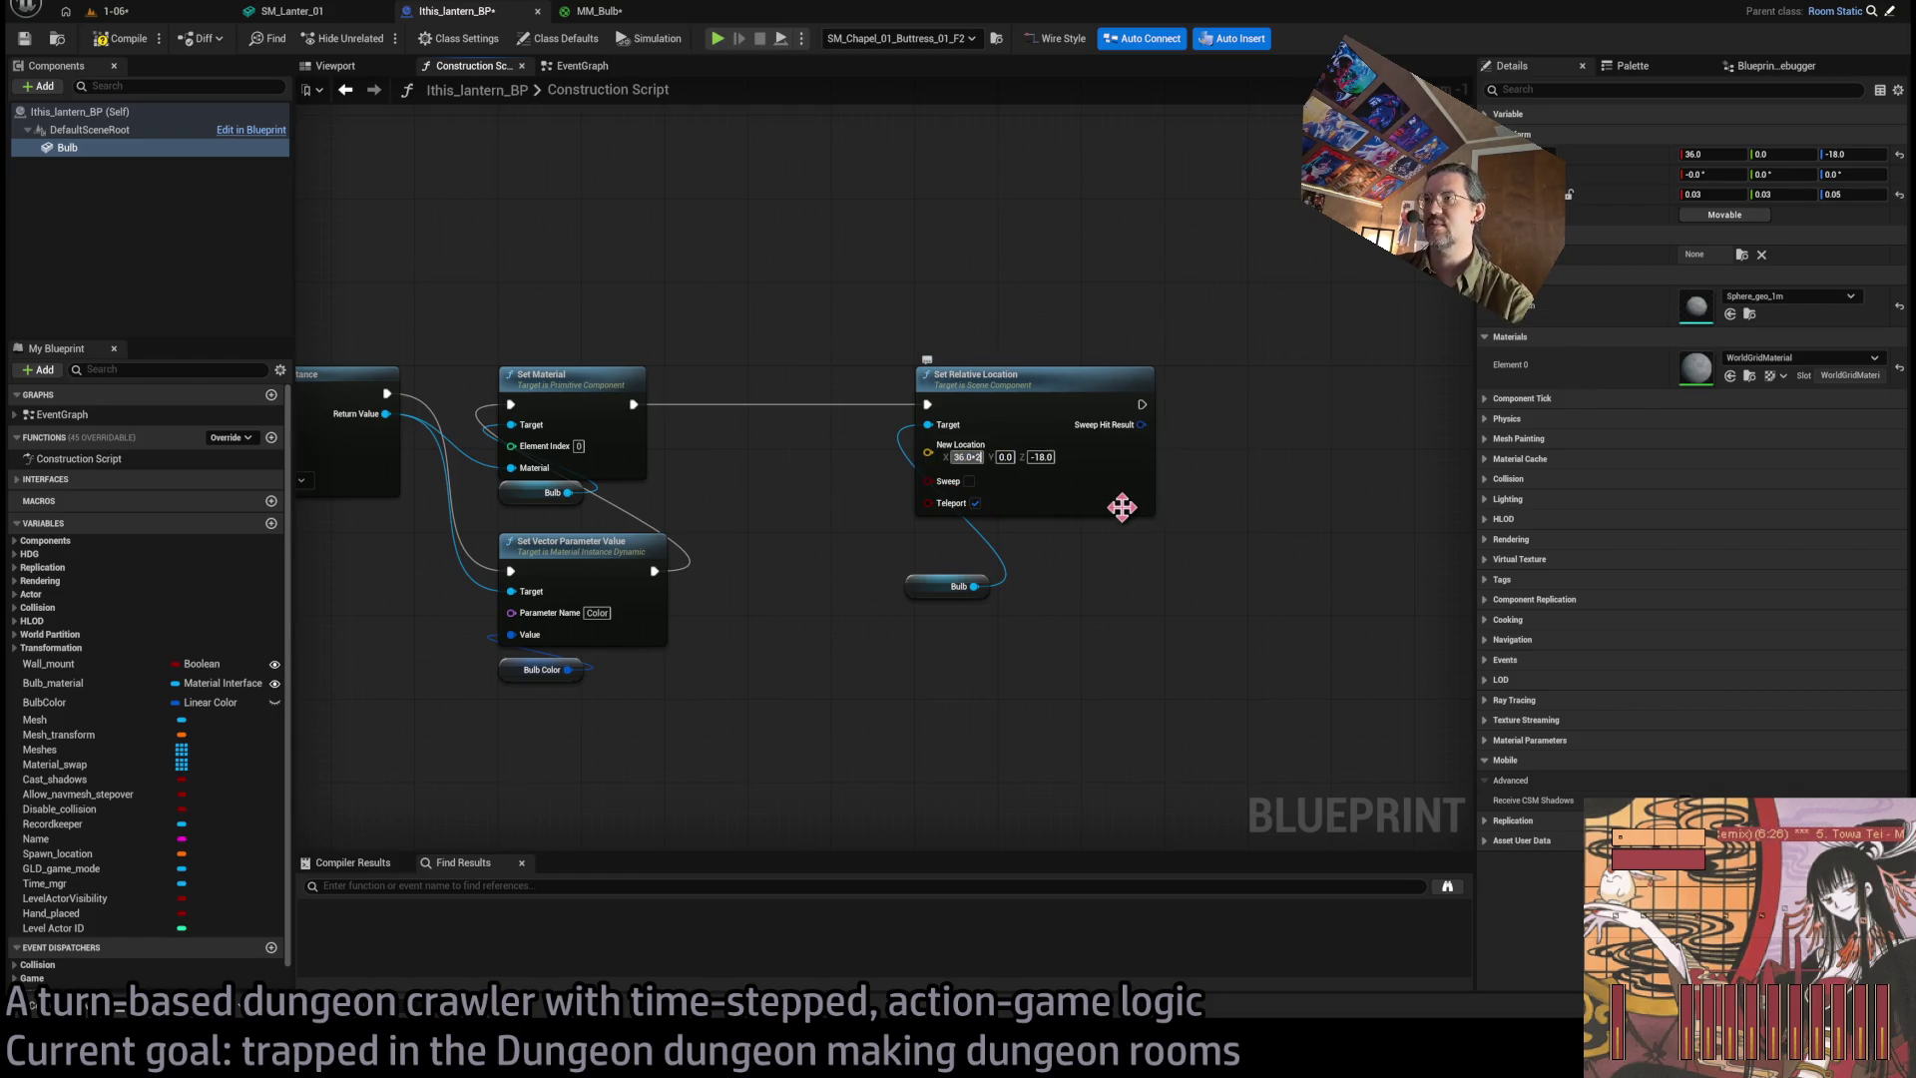
key("End")
type("*2")
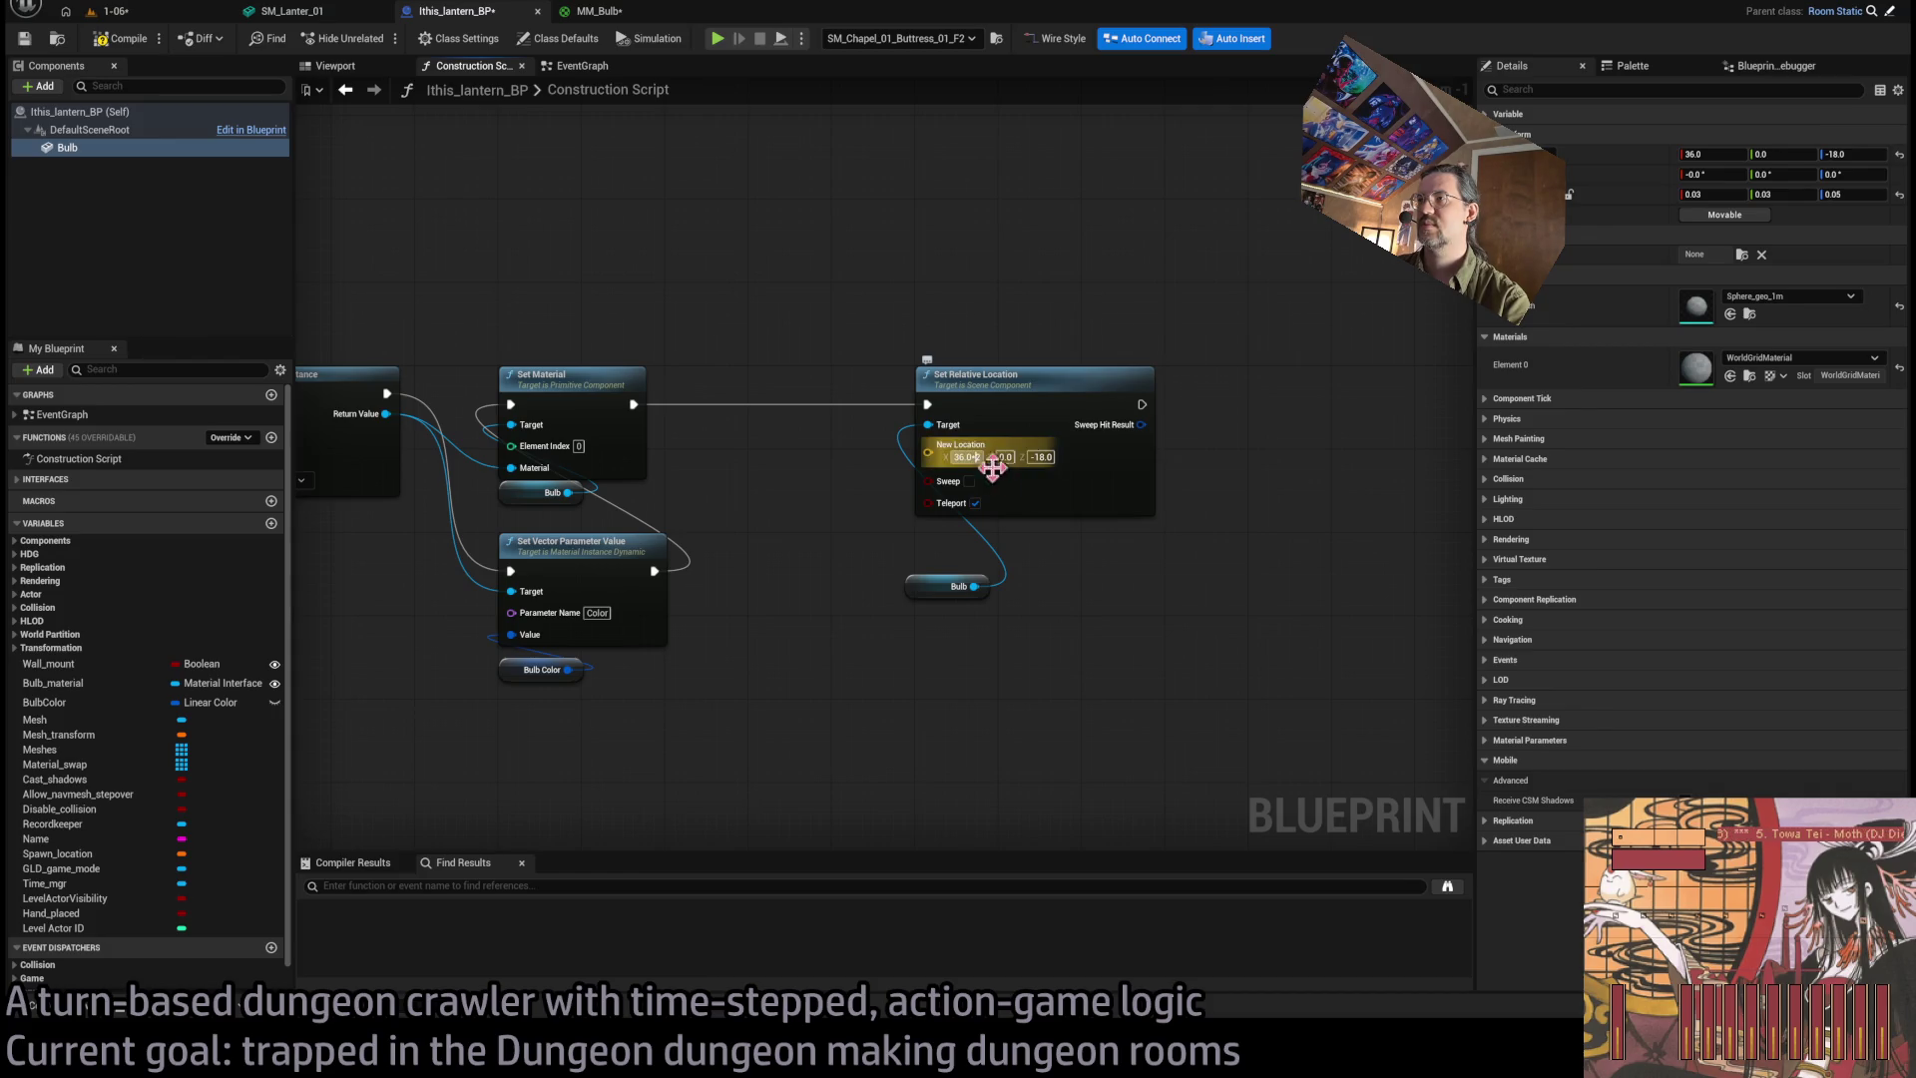
left_click(998, 459)
key("Return")
left_click(149, 12)
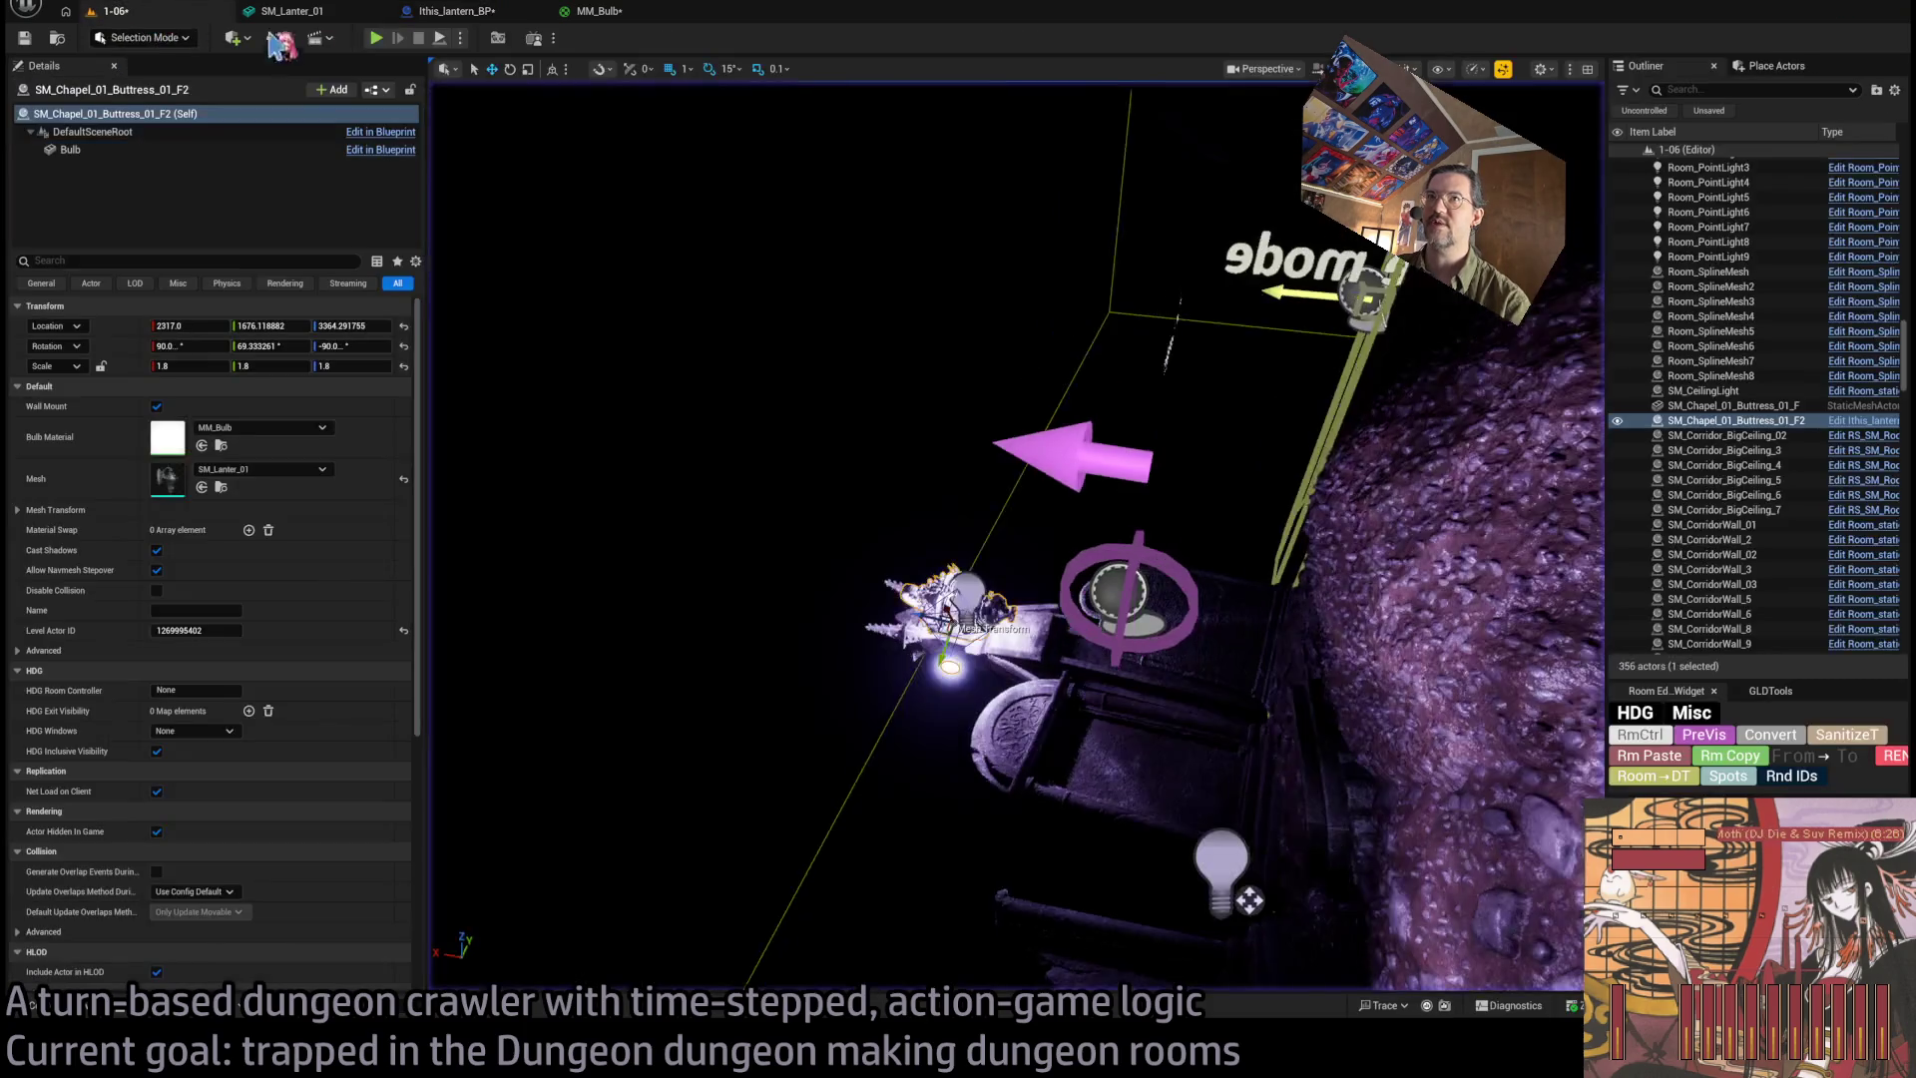
Play-test the level, then lower MM_Bulb's Intensity from 1024 to 128.
left_click(375, 38)
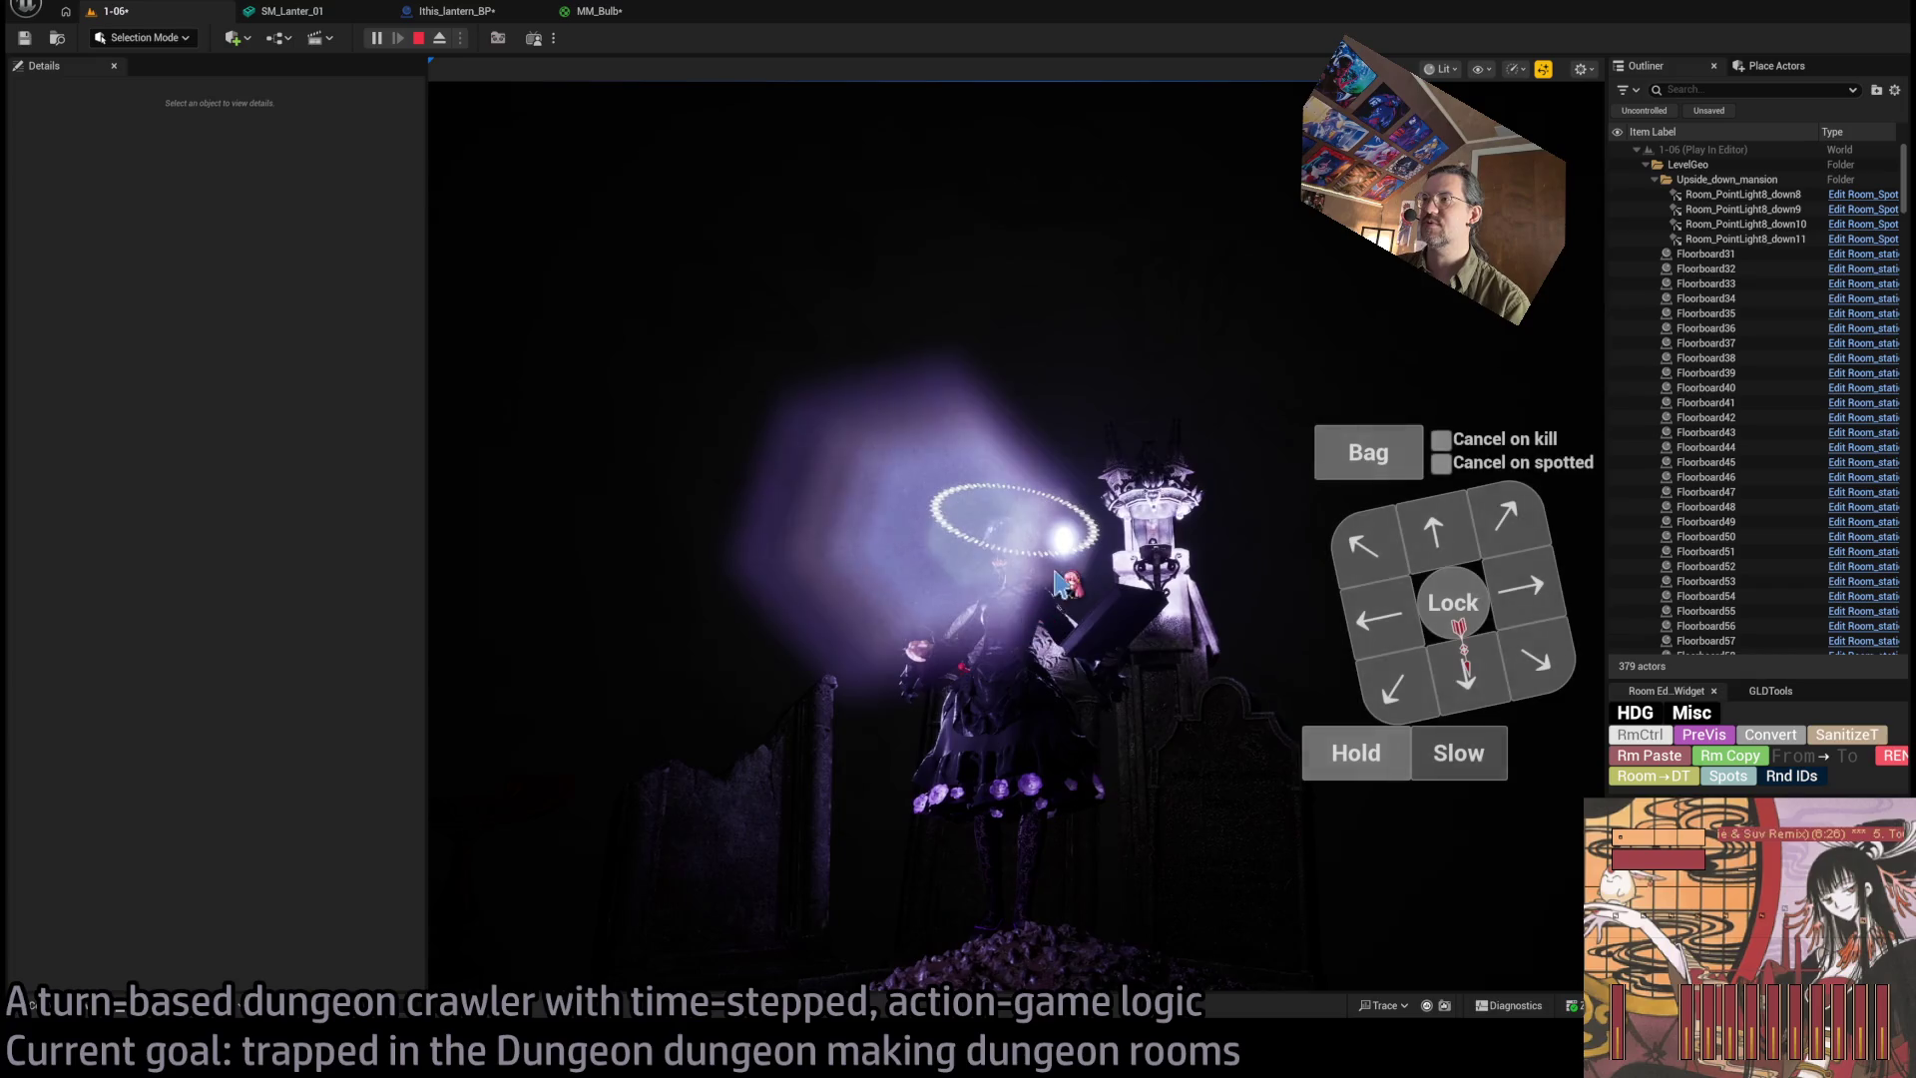
left_click(599, 11)
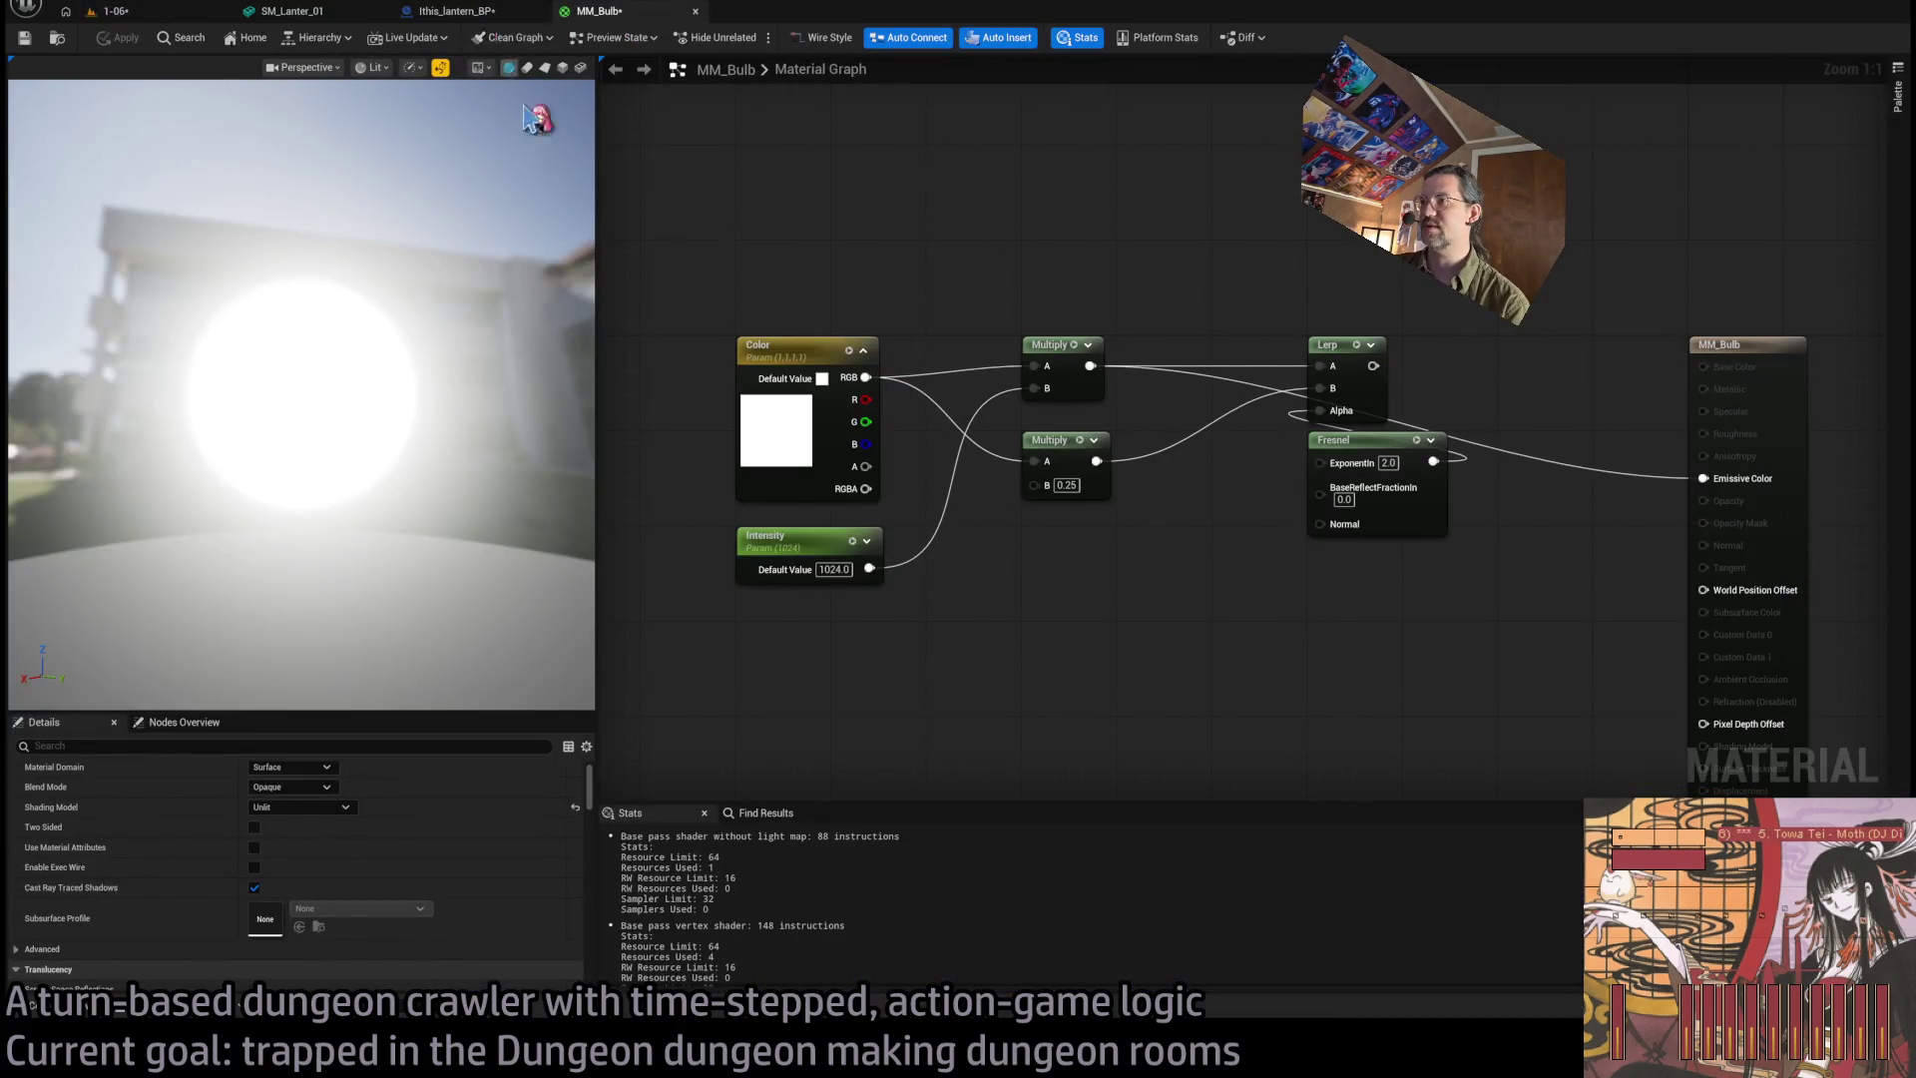
left_click(834, 568)
type("128")
key("Return")
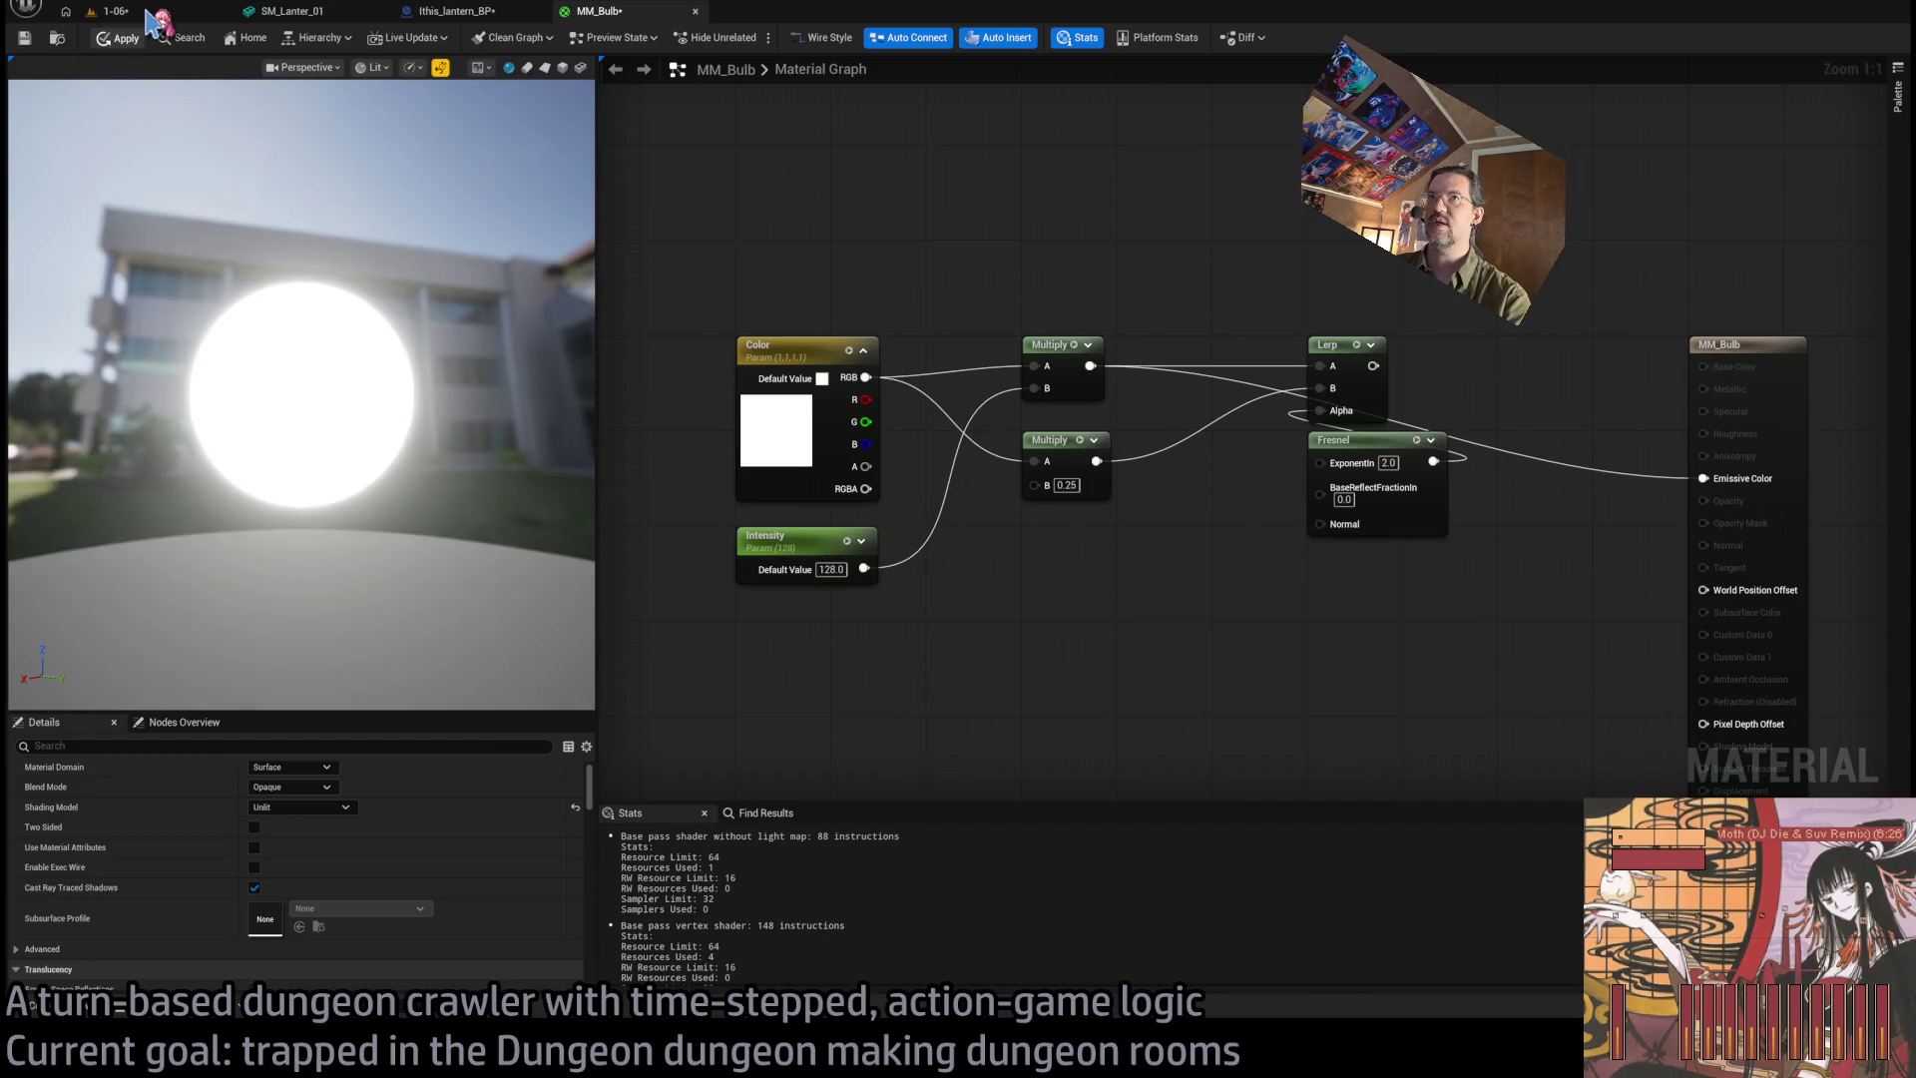
Play-test the dimmer bulb in 1-06 and return to MM_Bulb's Intensity value.
left_click(148, 12)
left_click(378, 39)
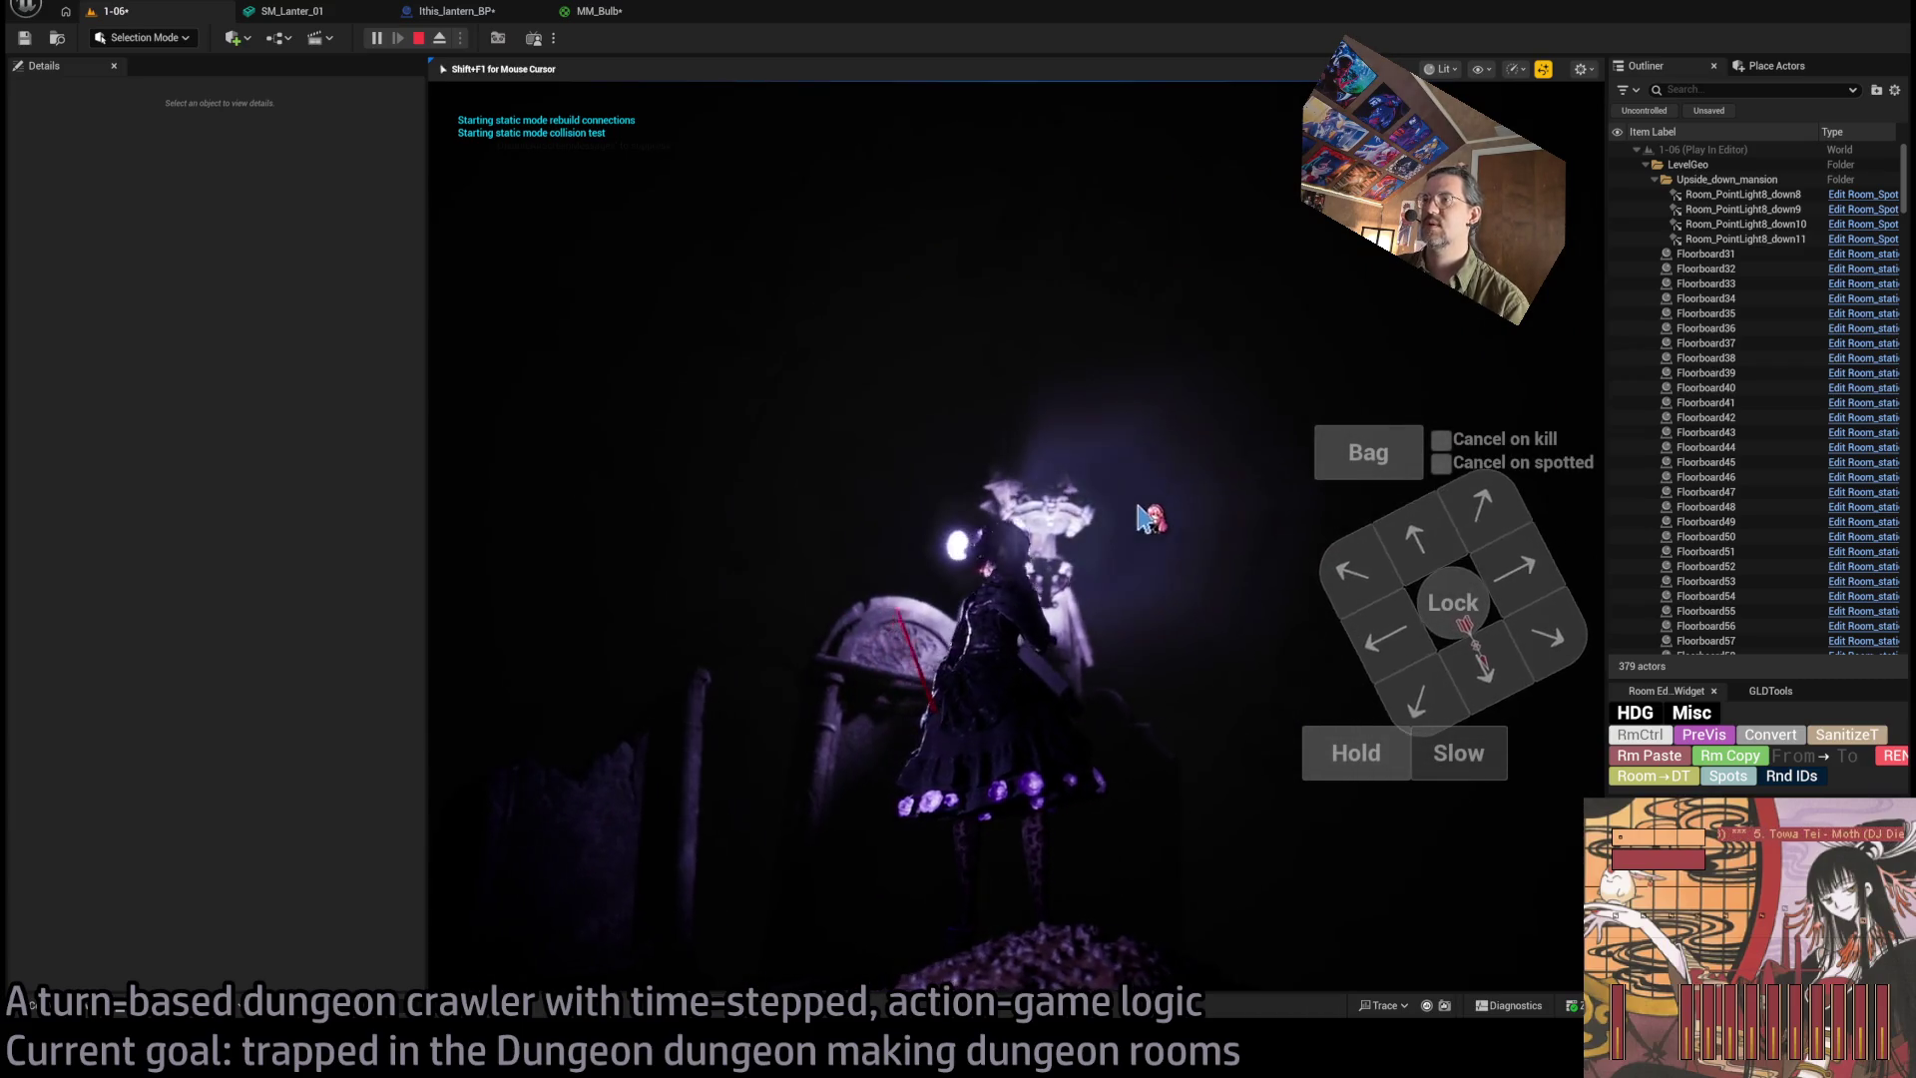
left_click(602, 16)
left_click(867, 568)
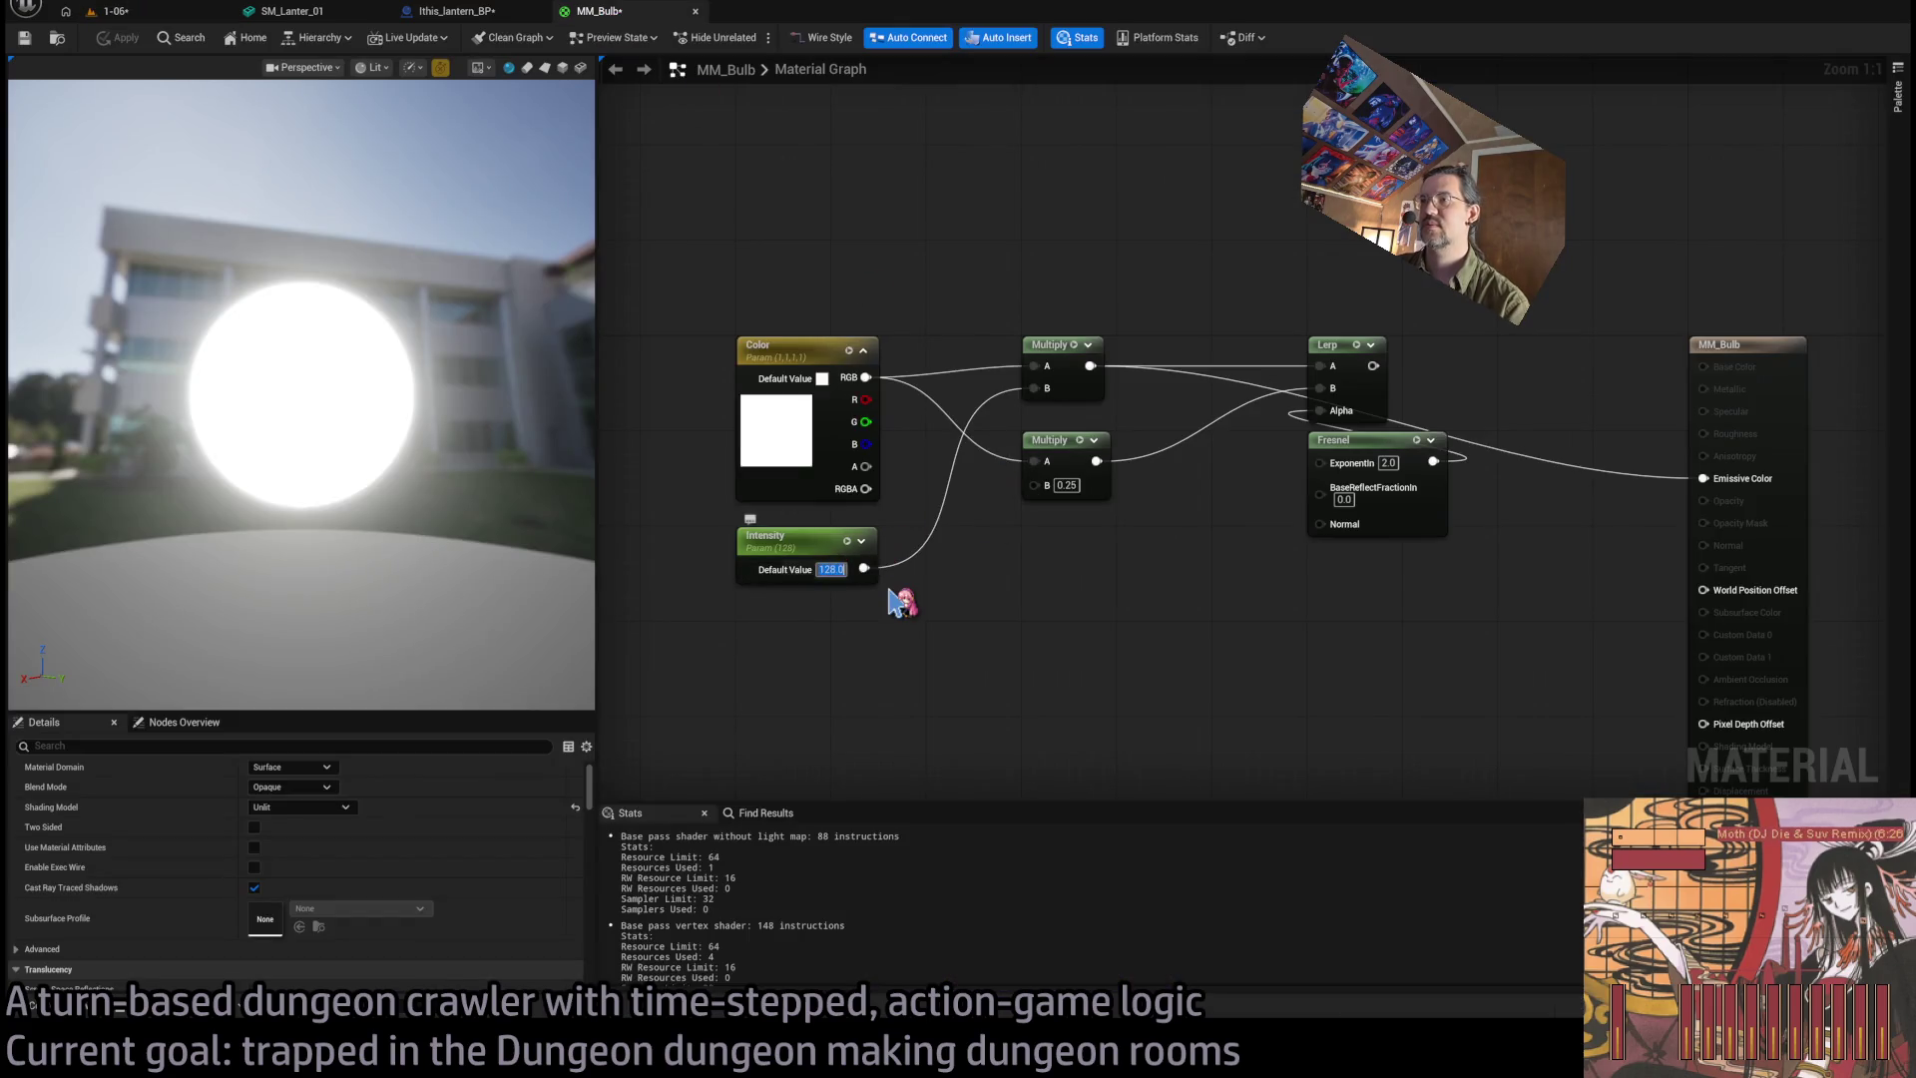
Set MM_Bulb's Intensity default value to 256.
type("256")
key("Return")
scroll(398, 872, "down", 5)
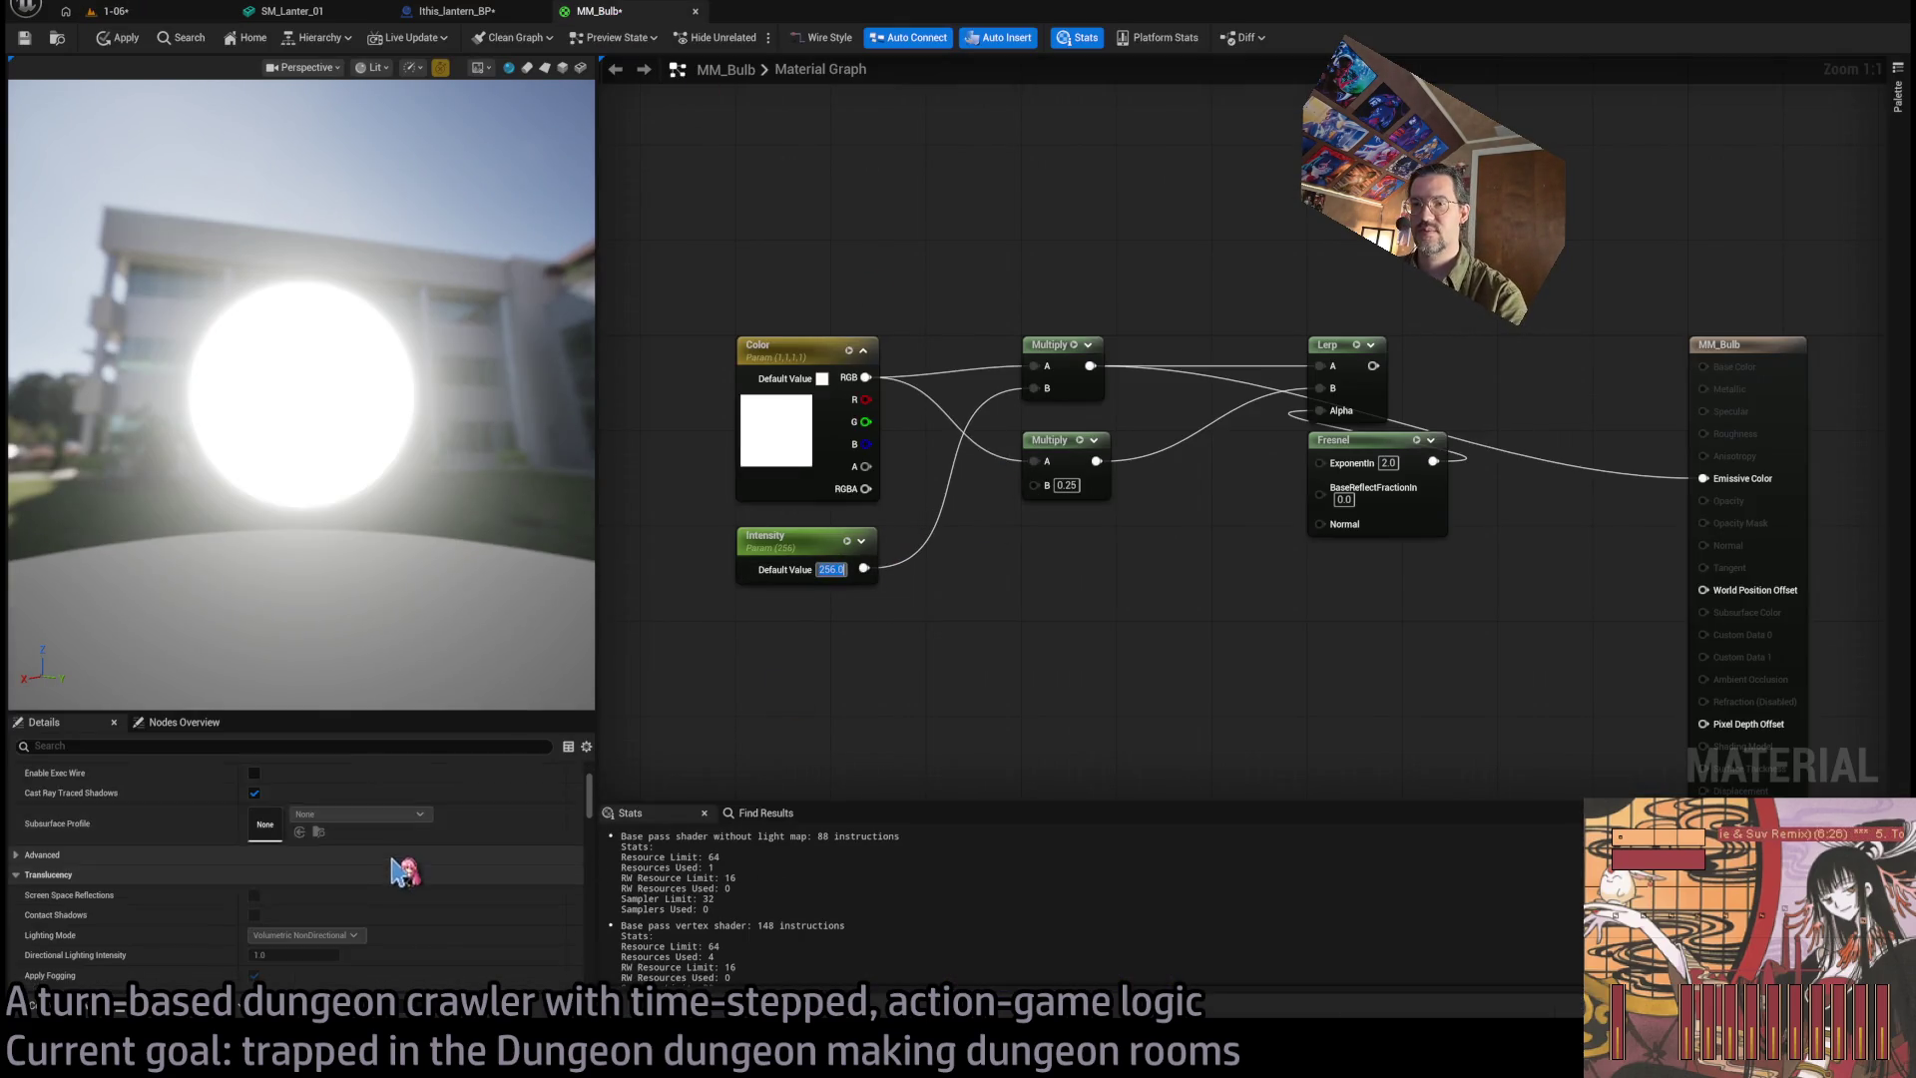
scroll(330, 908, "down", 10)
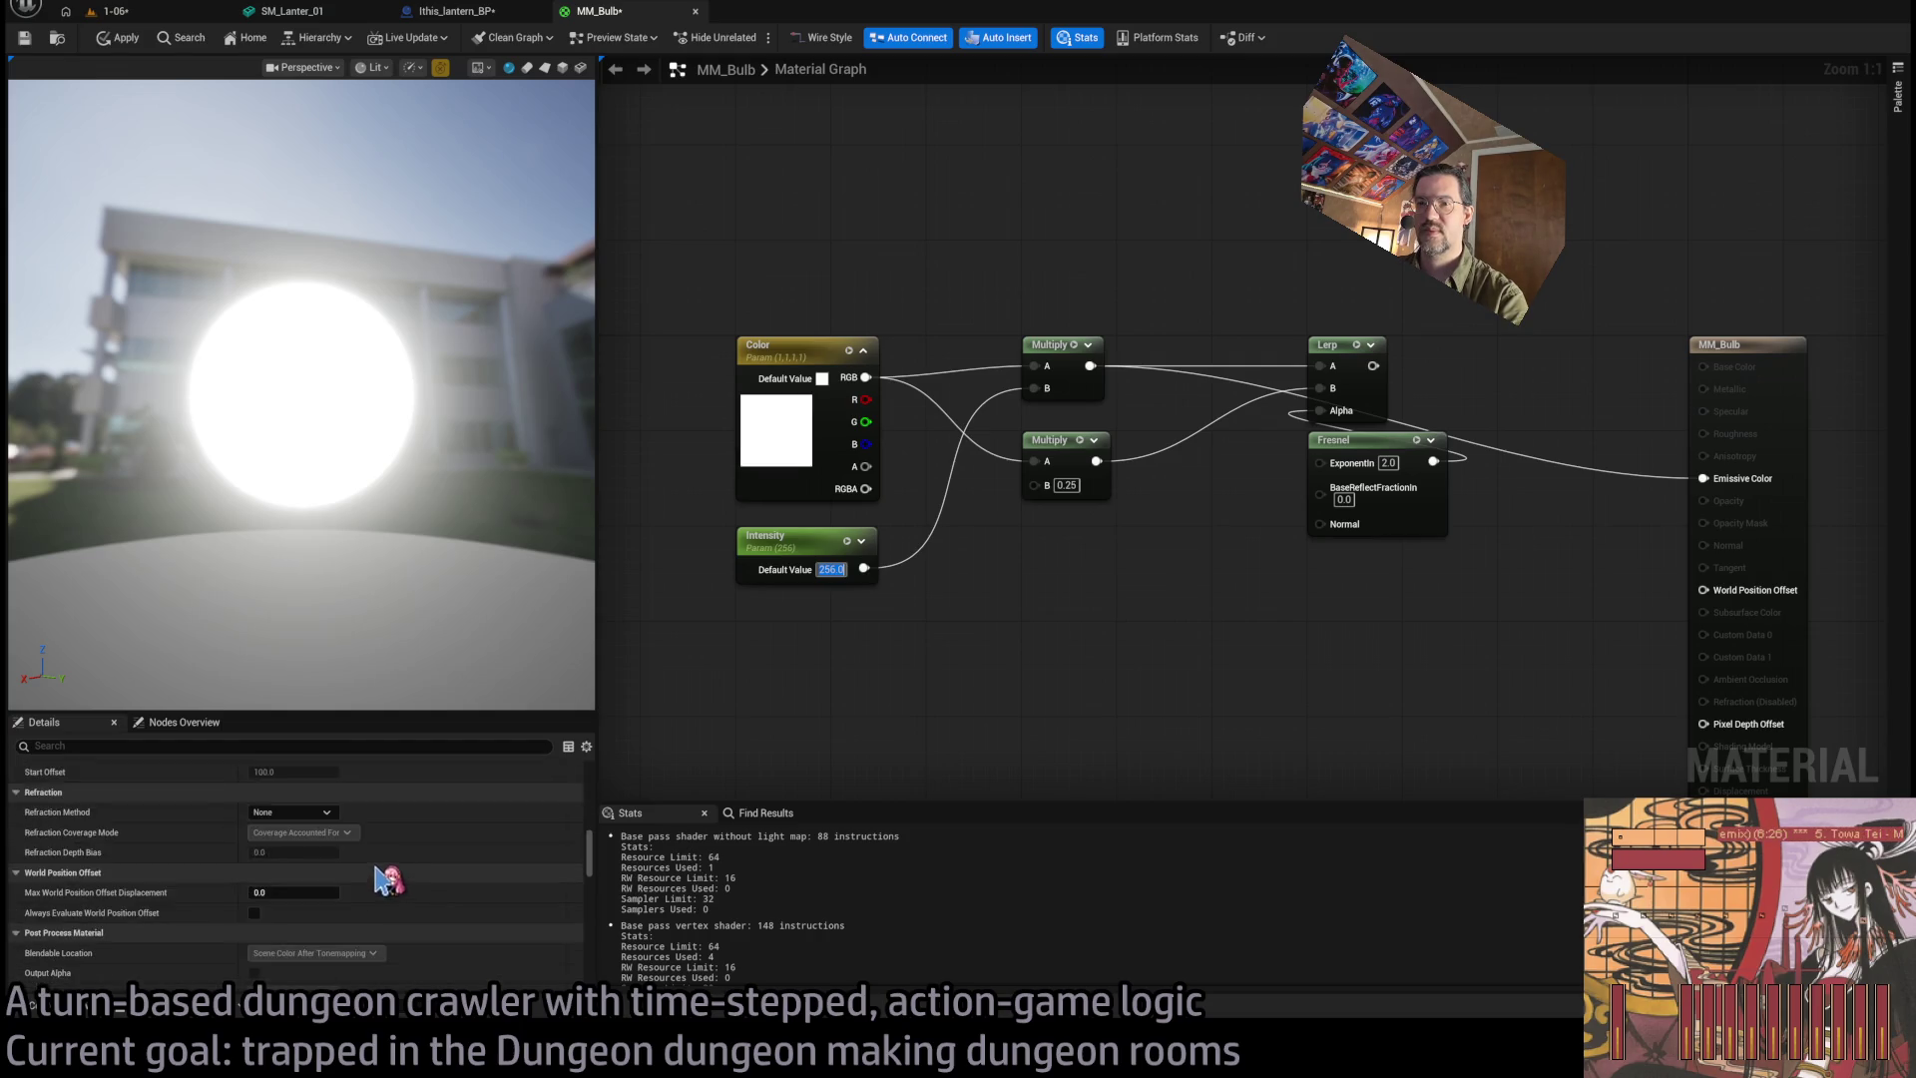
scroll(380, 862, "up", 15)
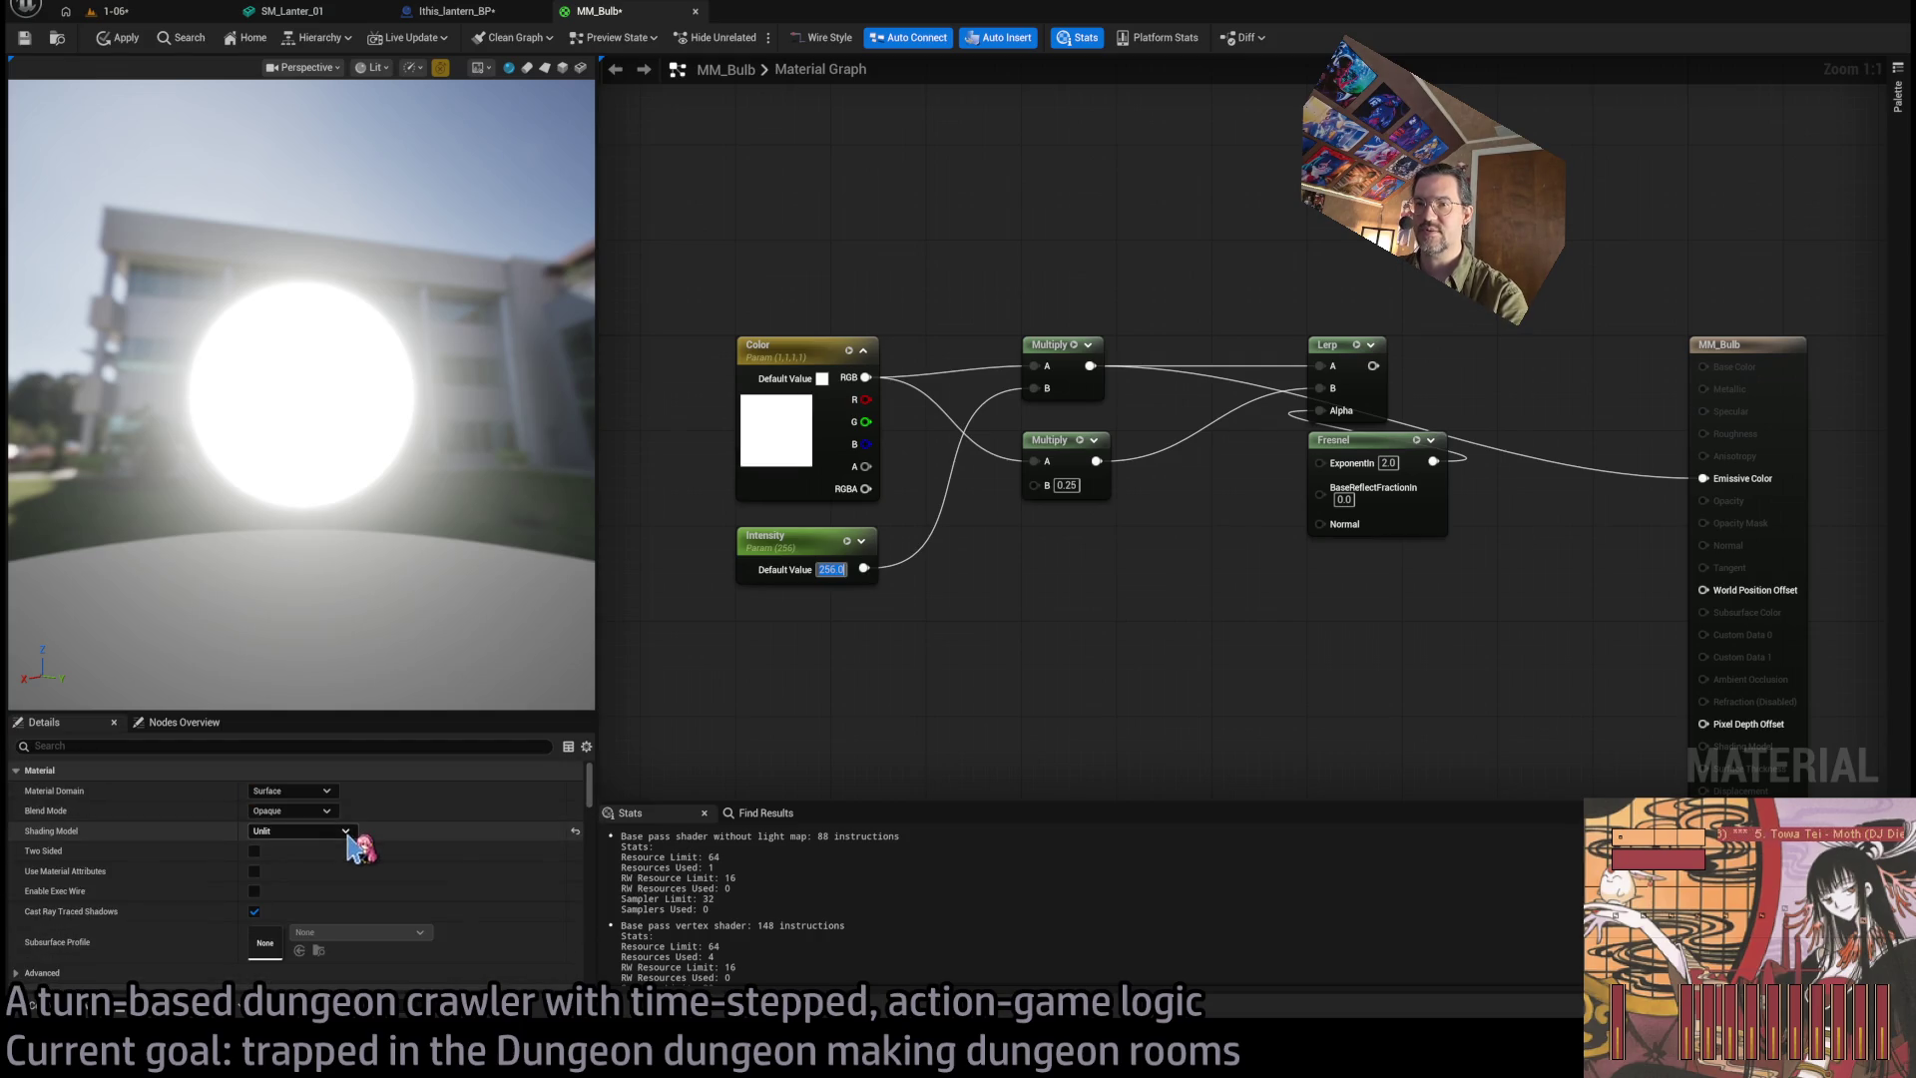
scroll(291, 843, "down", 15)
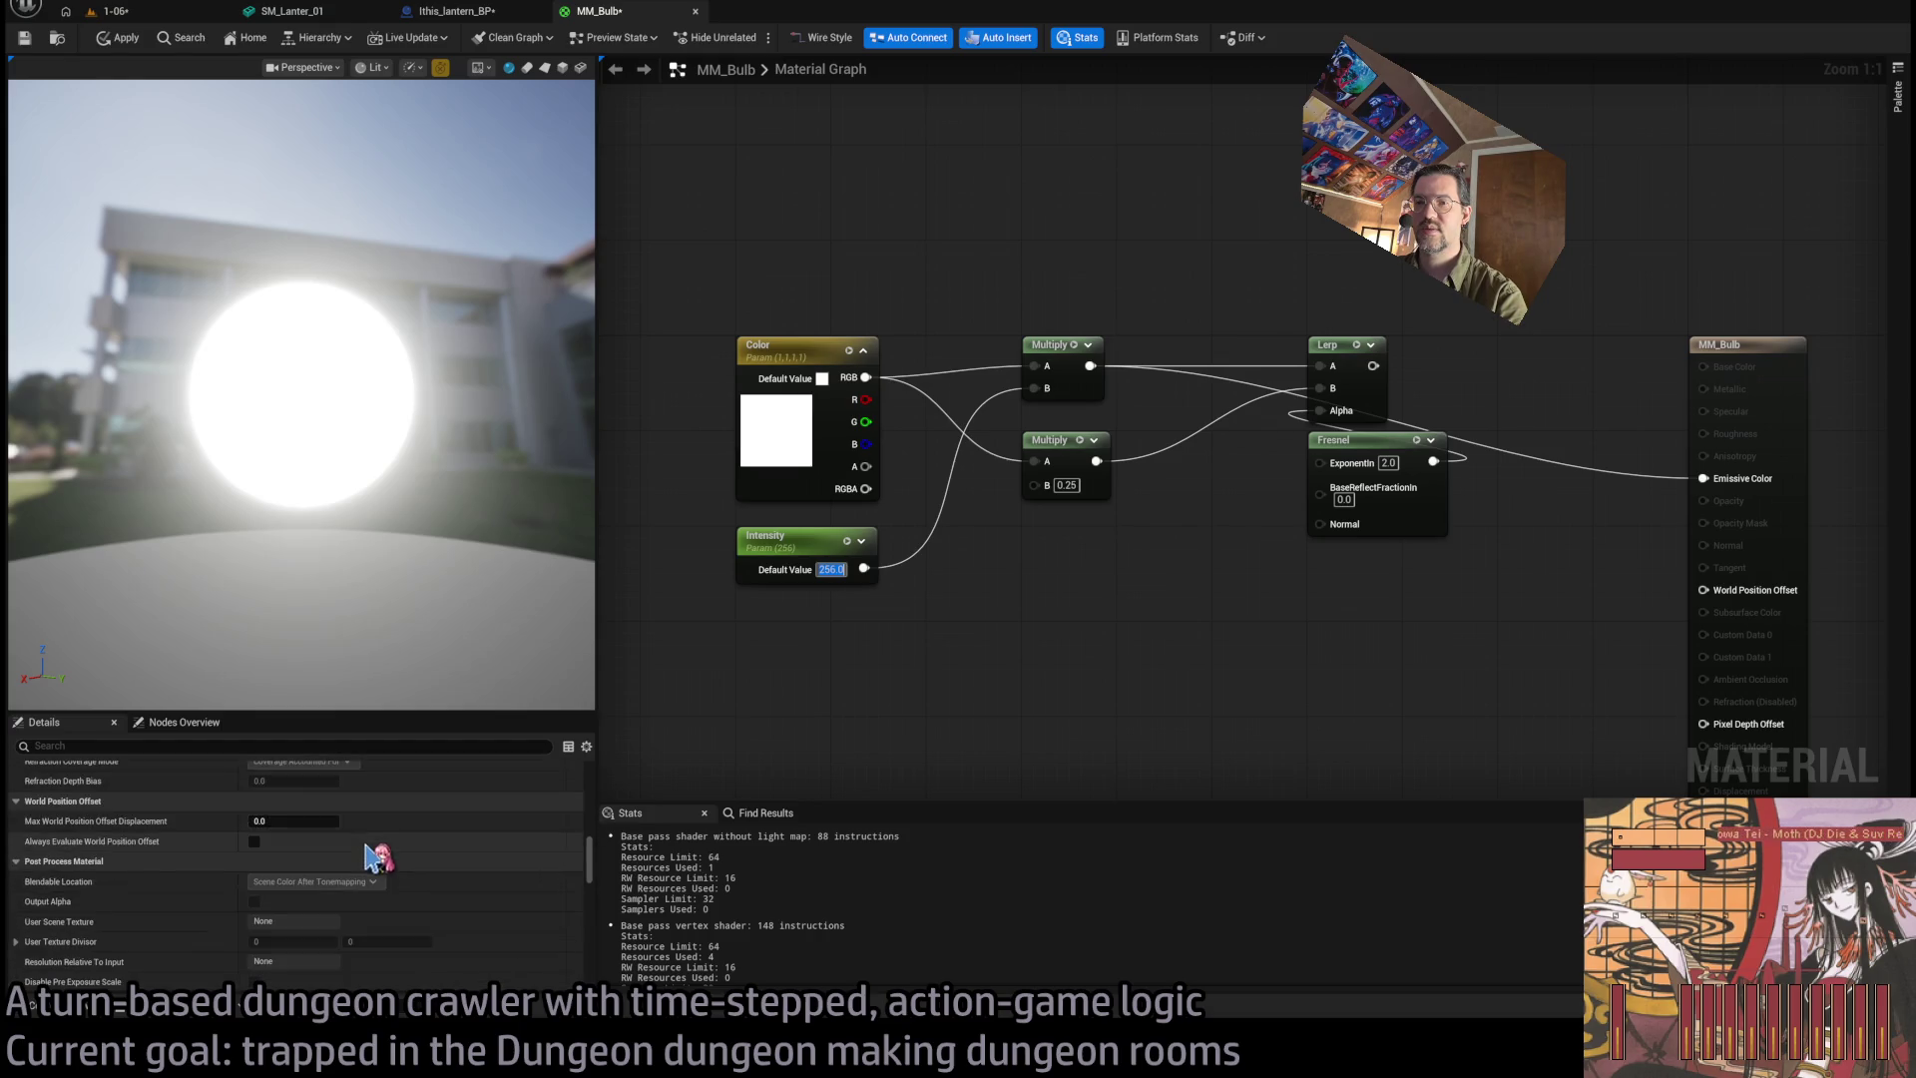
scroll(370, 878, "down", 10)
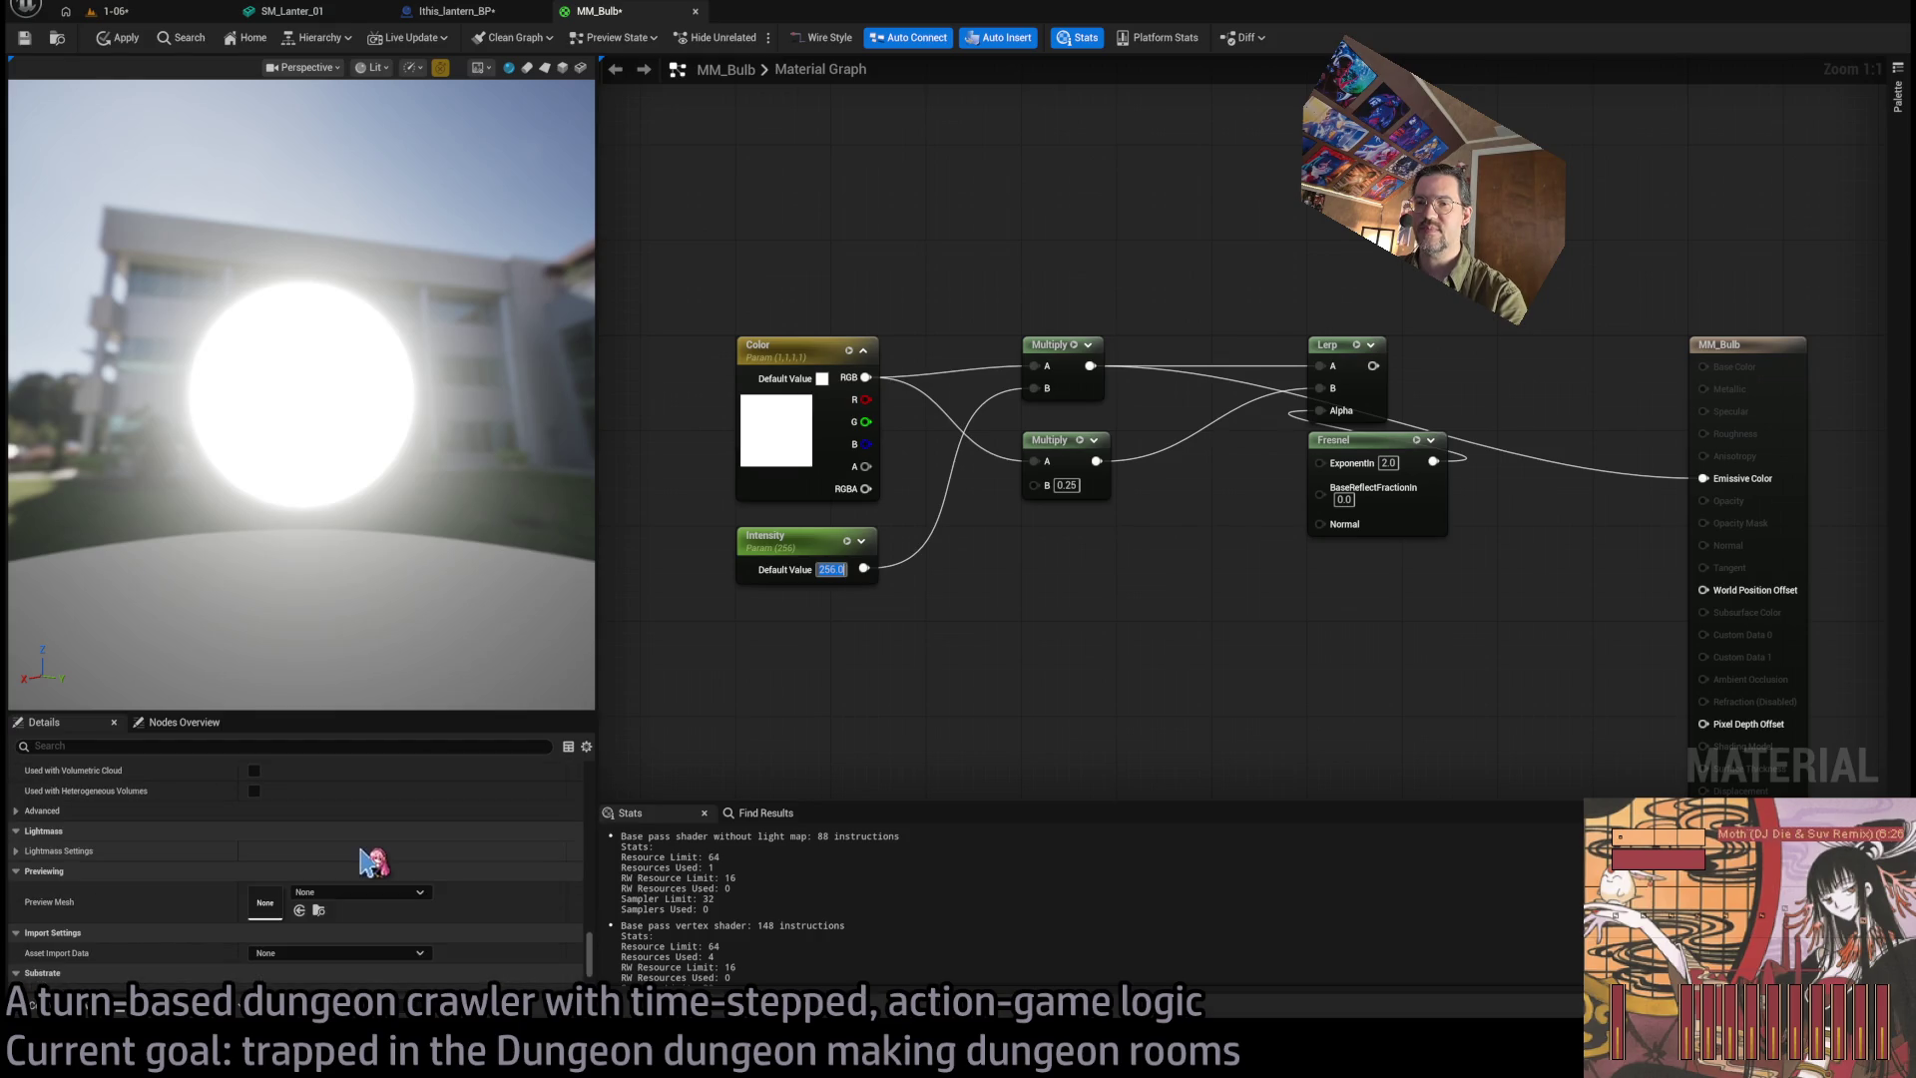
mouse_move(599, 960)
left_mouse_down()
mouse_move(582, 782)
mouse_move(587, 858)
left_mouse_up()
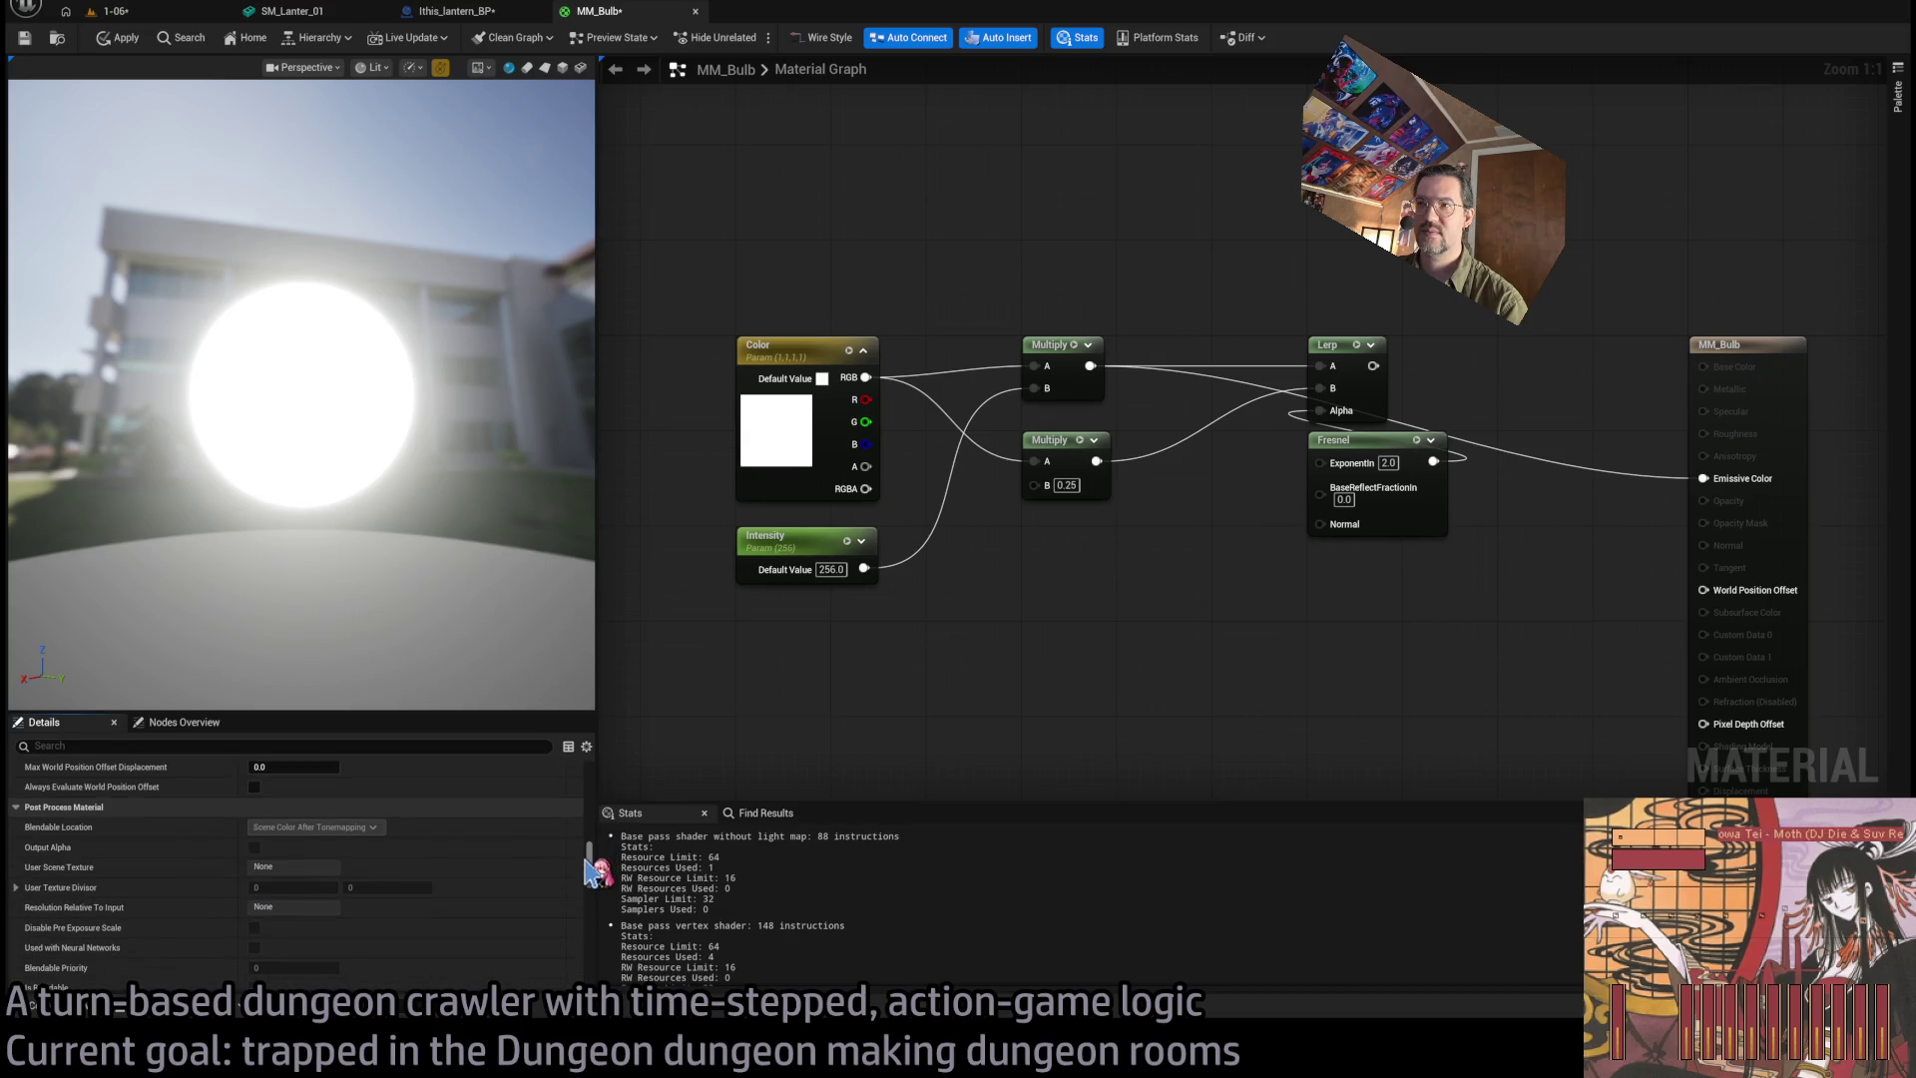
Give Intensity a slider maximum of 1024 and apply the material.
left_click(778, 574)
left_click(290, 878)
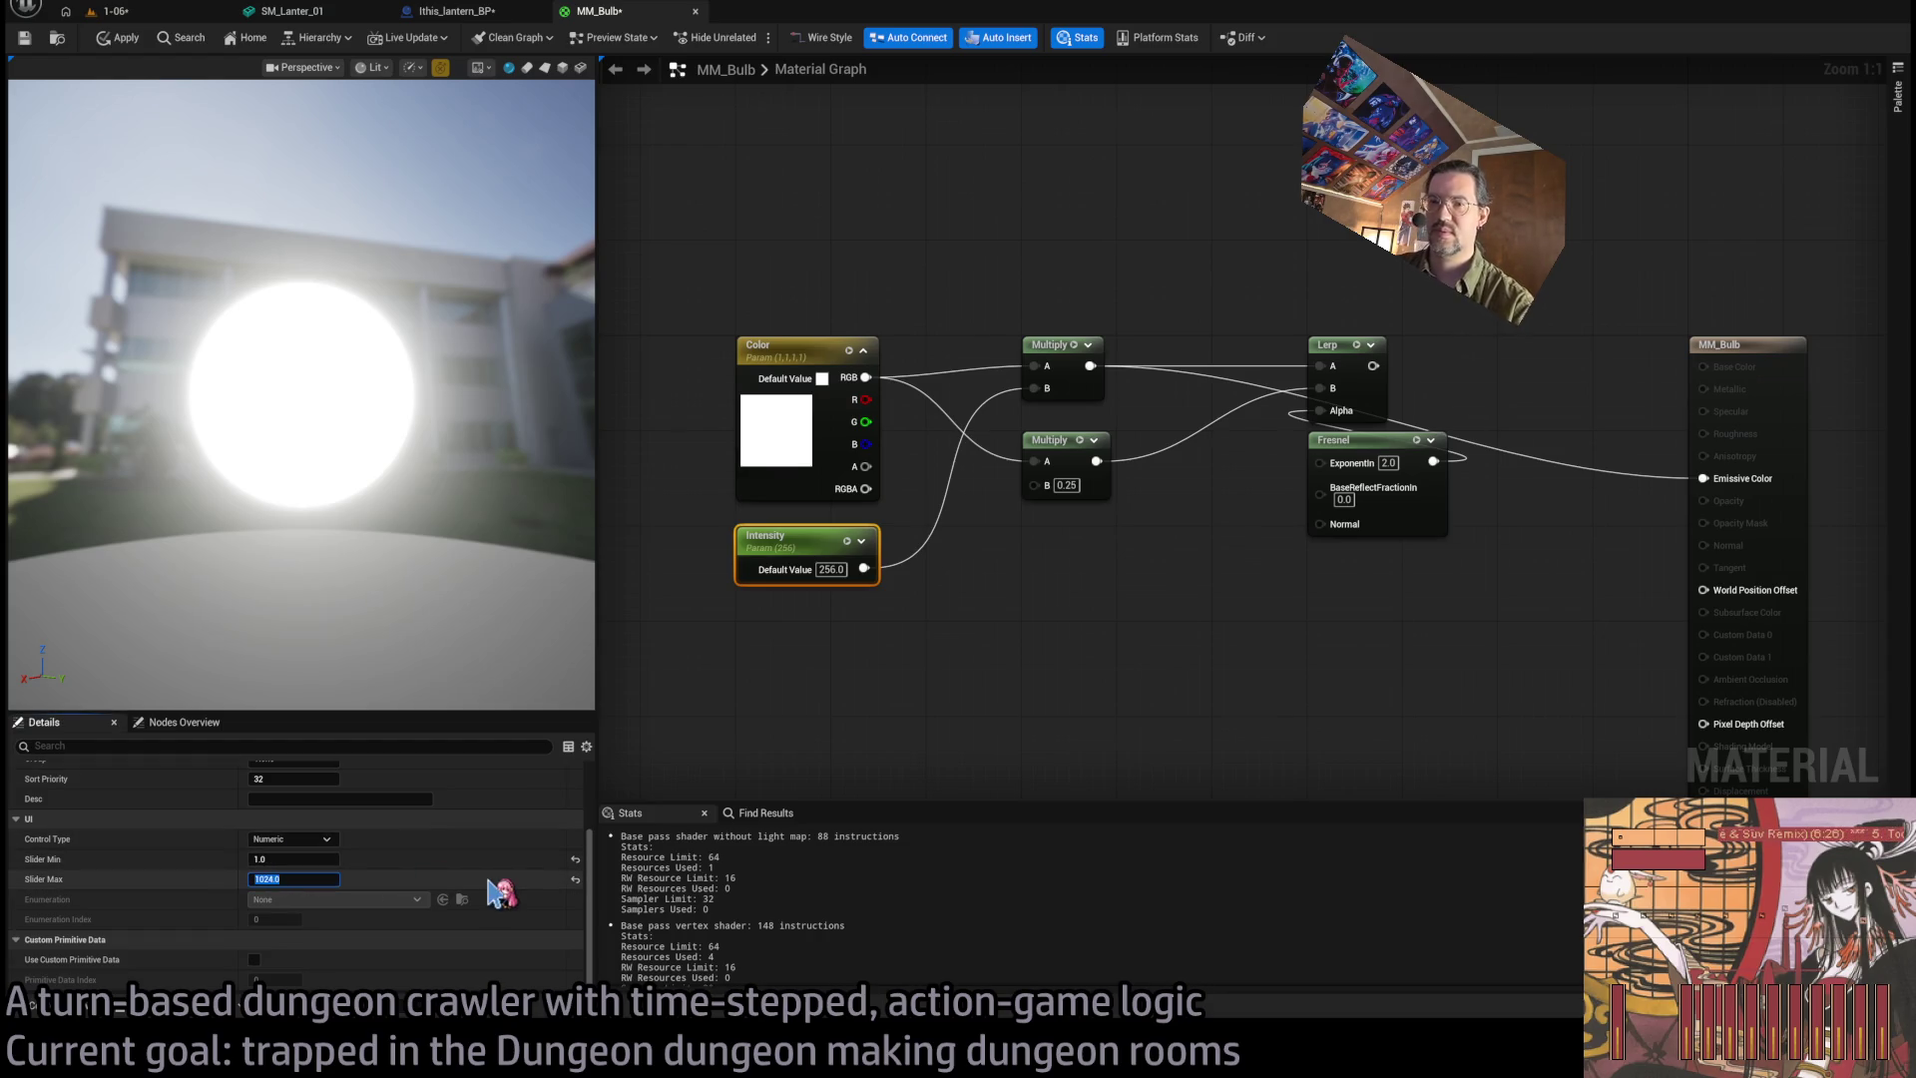
left_click(118, 37)
left_click(862, 180)
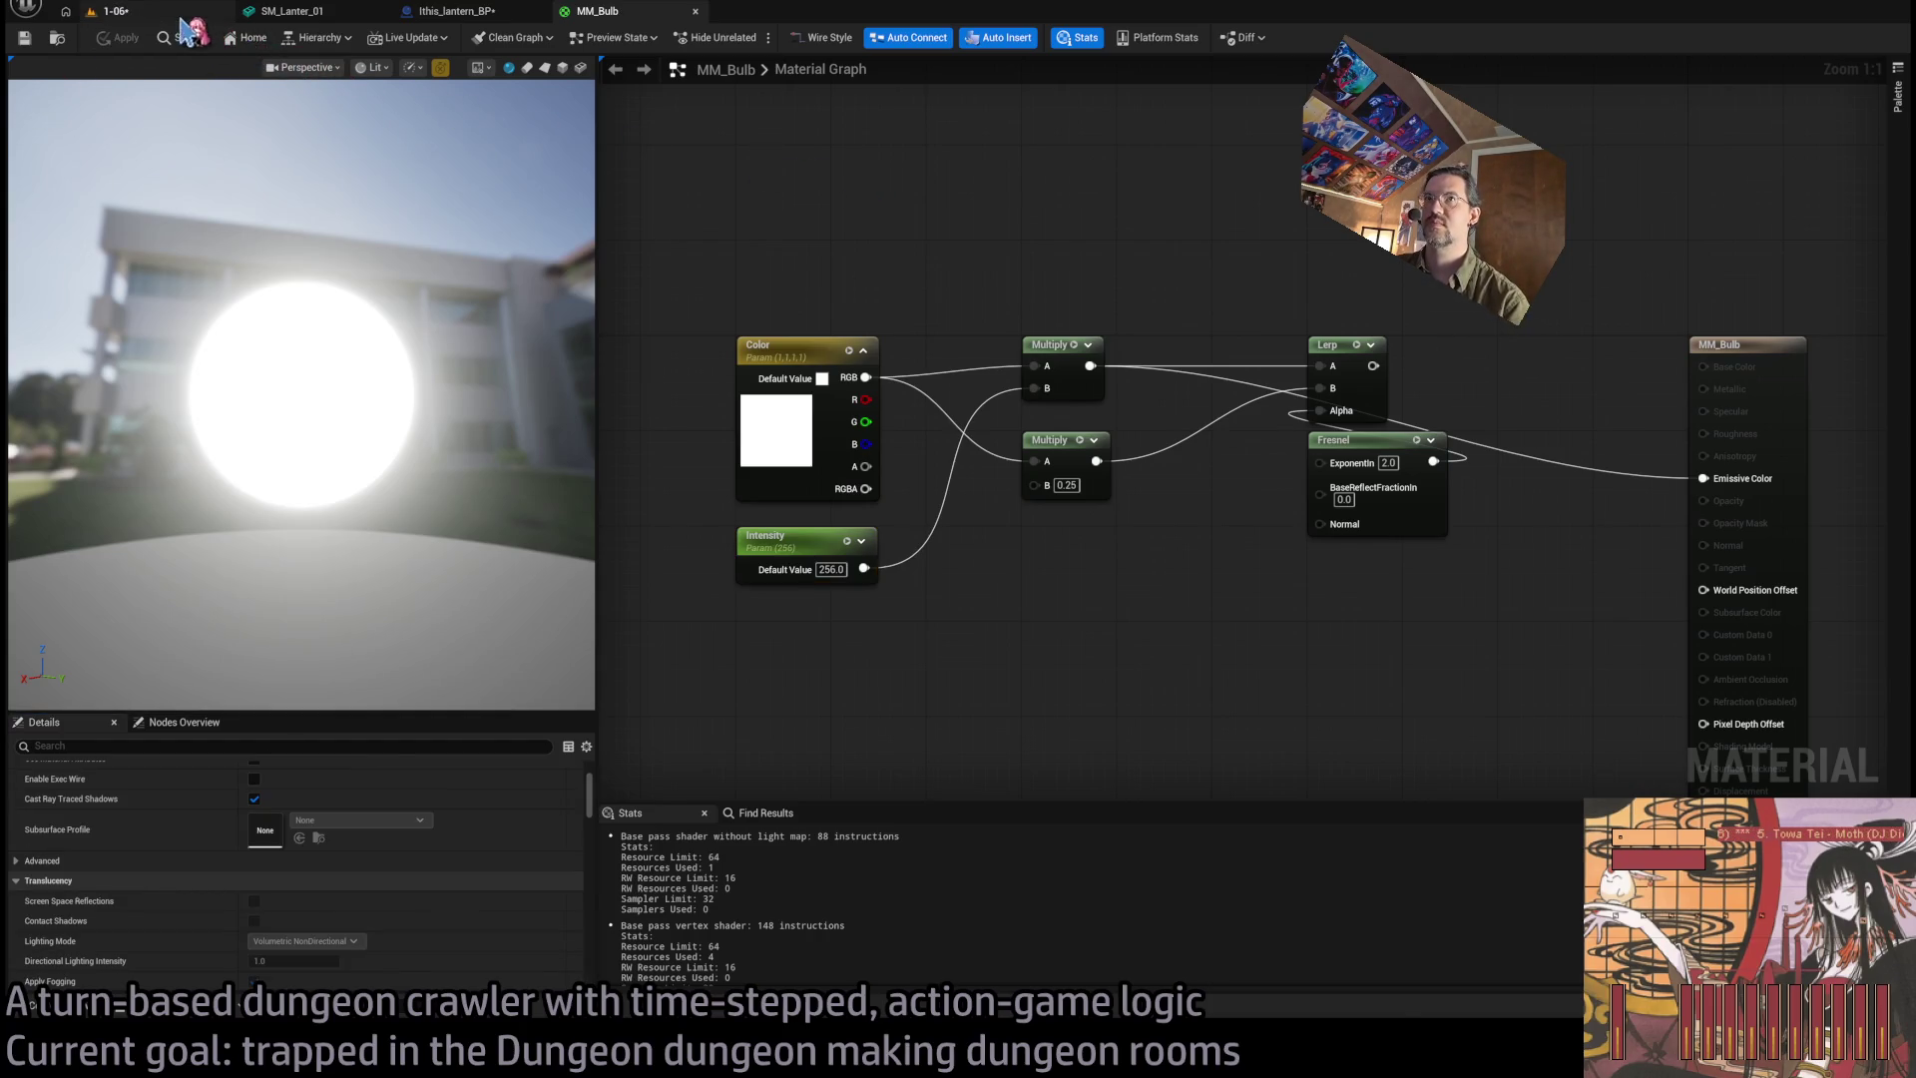
left_click(140, 11)
left_click(499, 12)
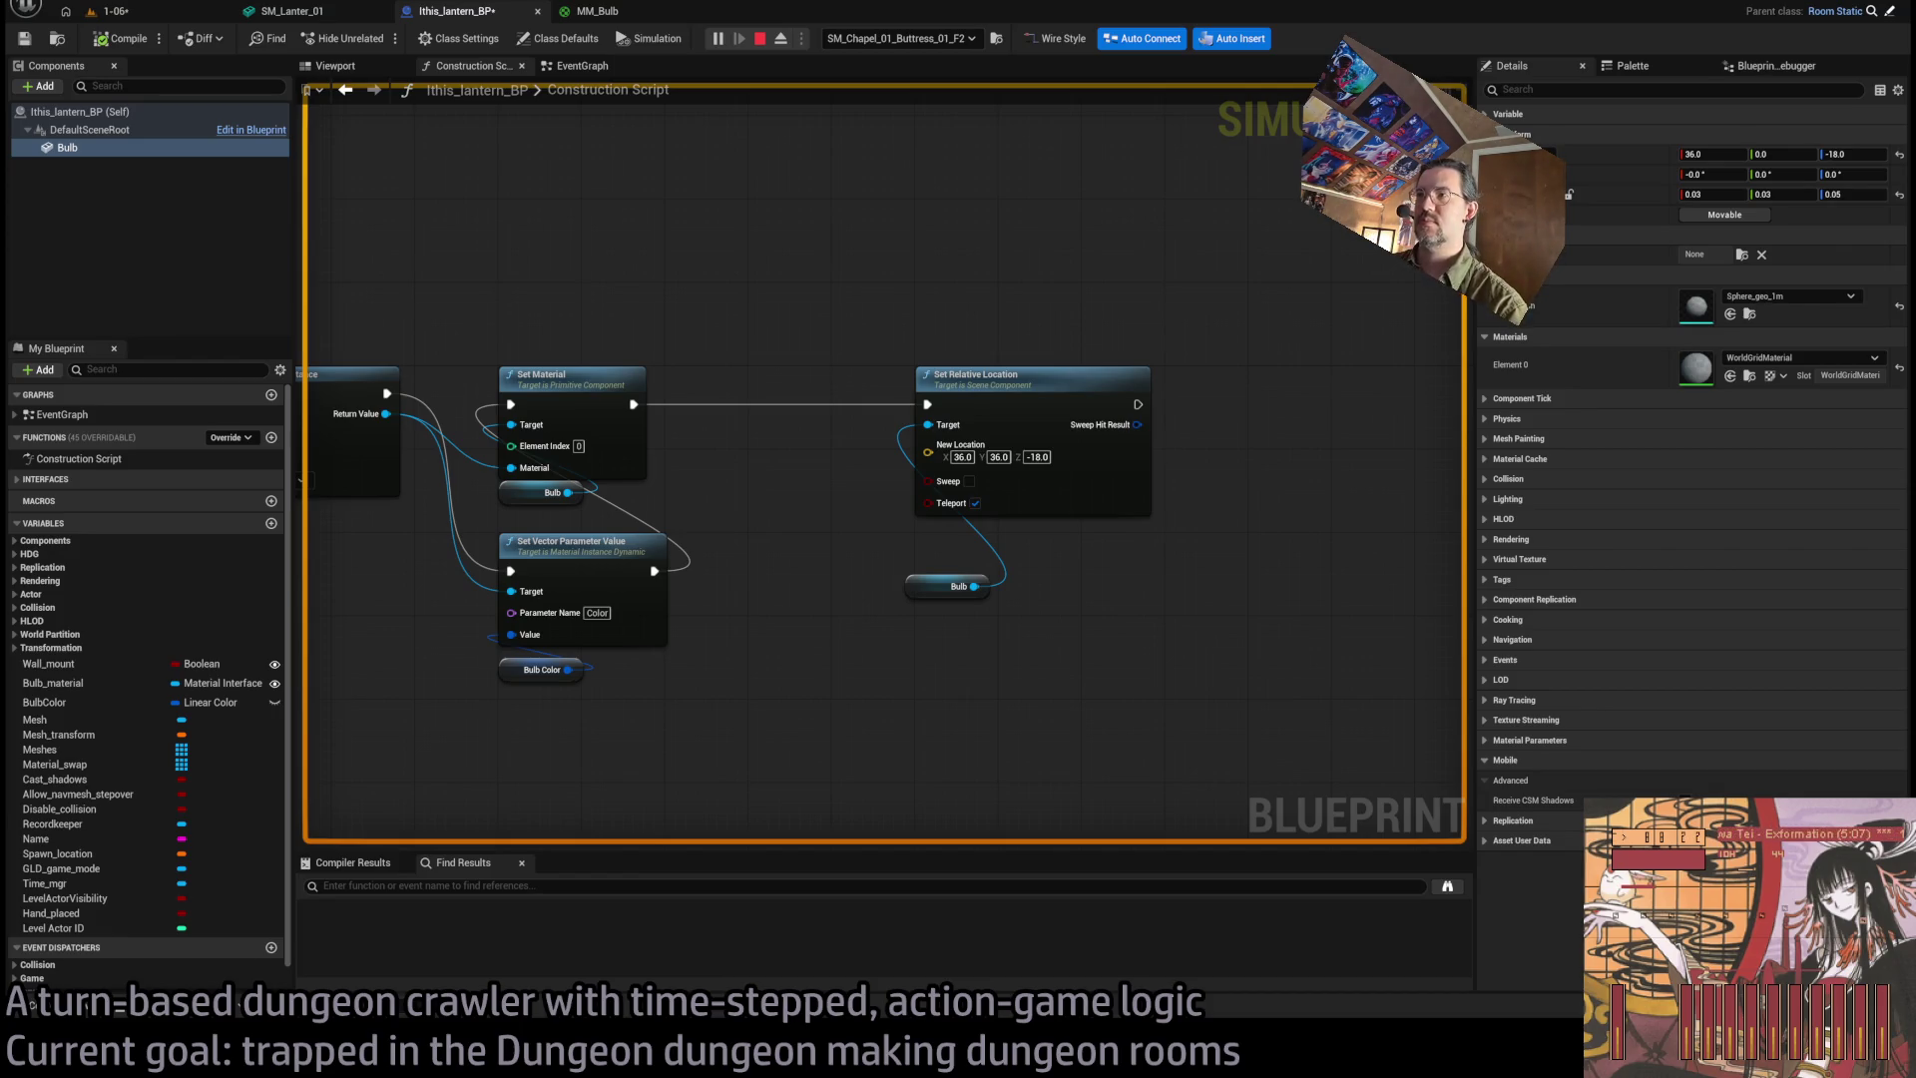
Stop the simulation, set the bulb's New Location Y to 0, and compile.
key("Escape")
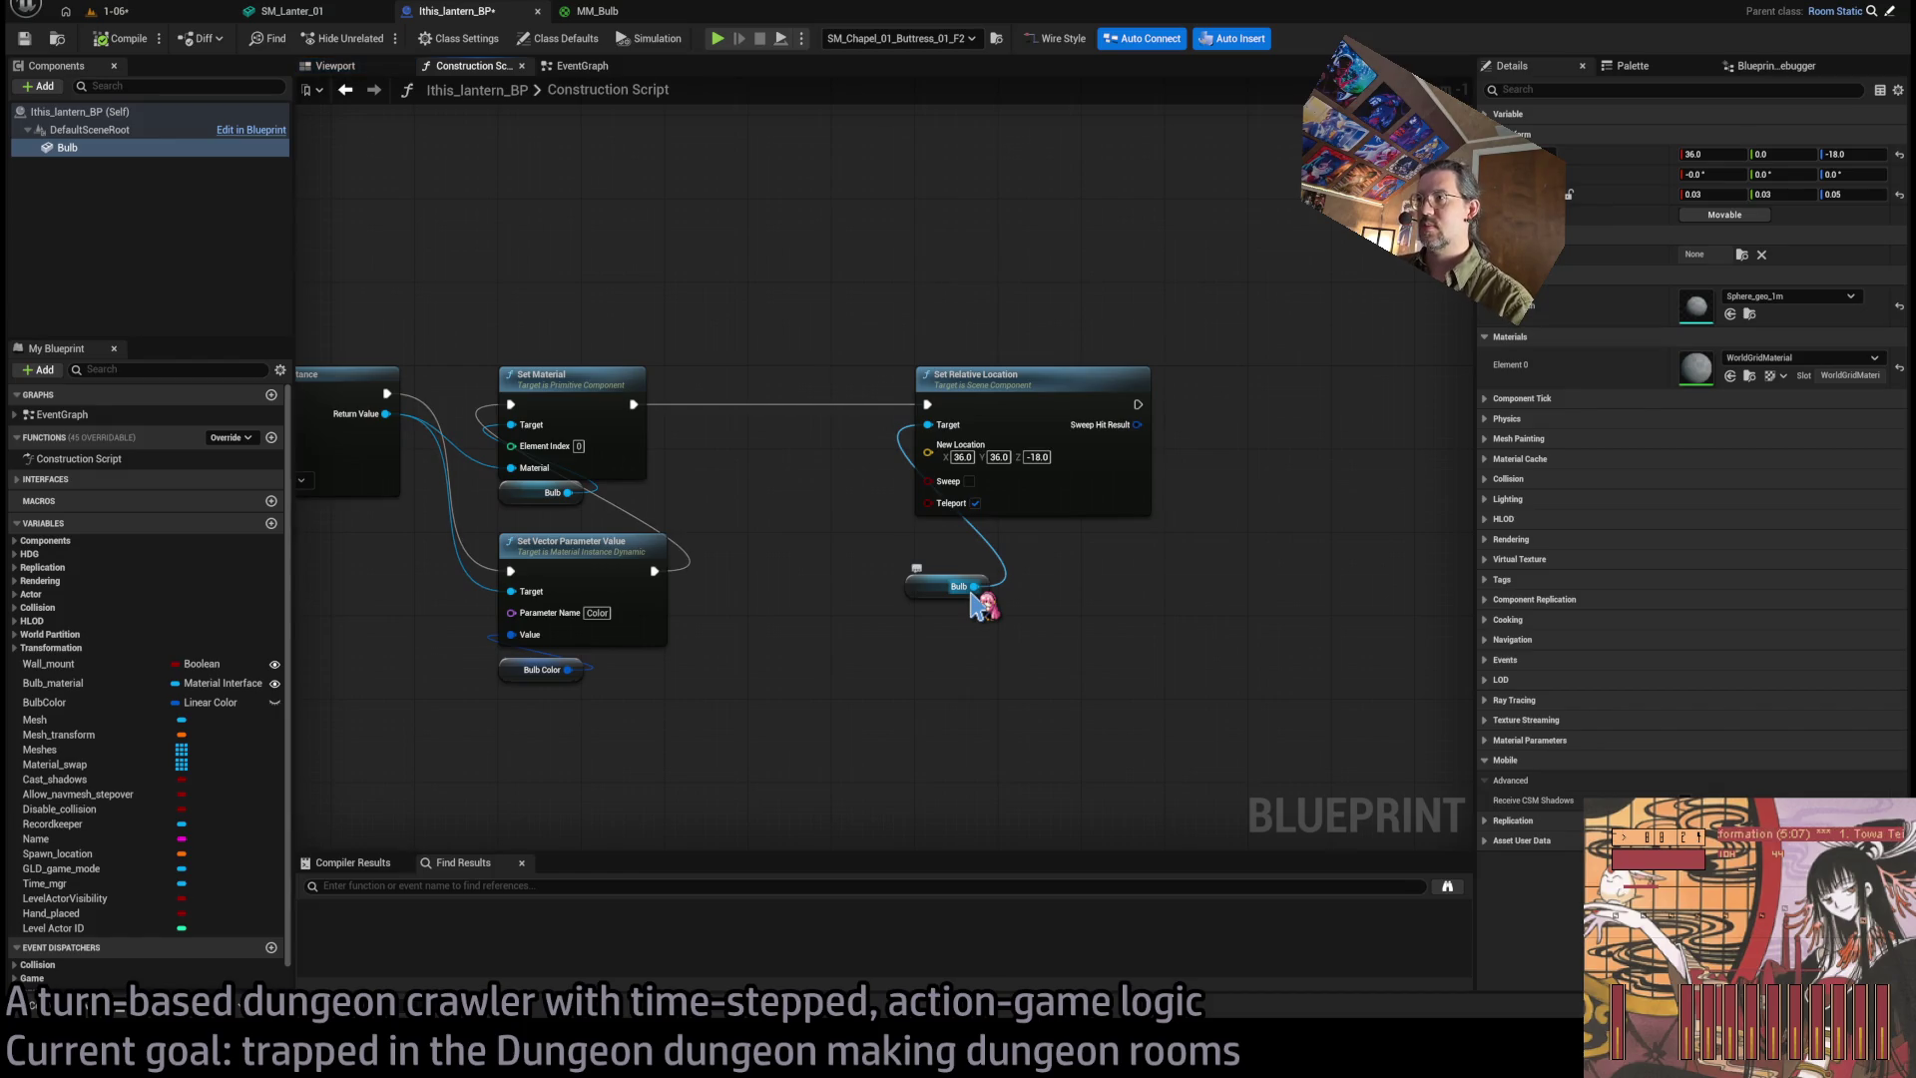
left_click(996, 457)
type("0")
key("Return")
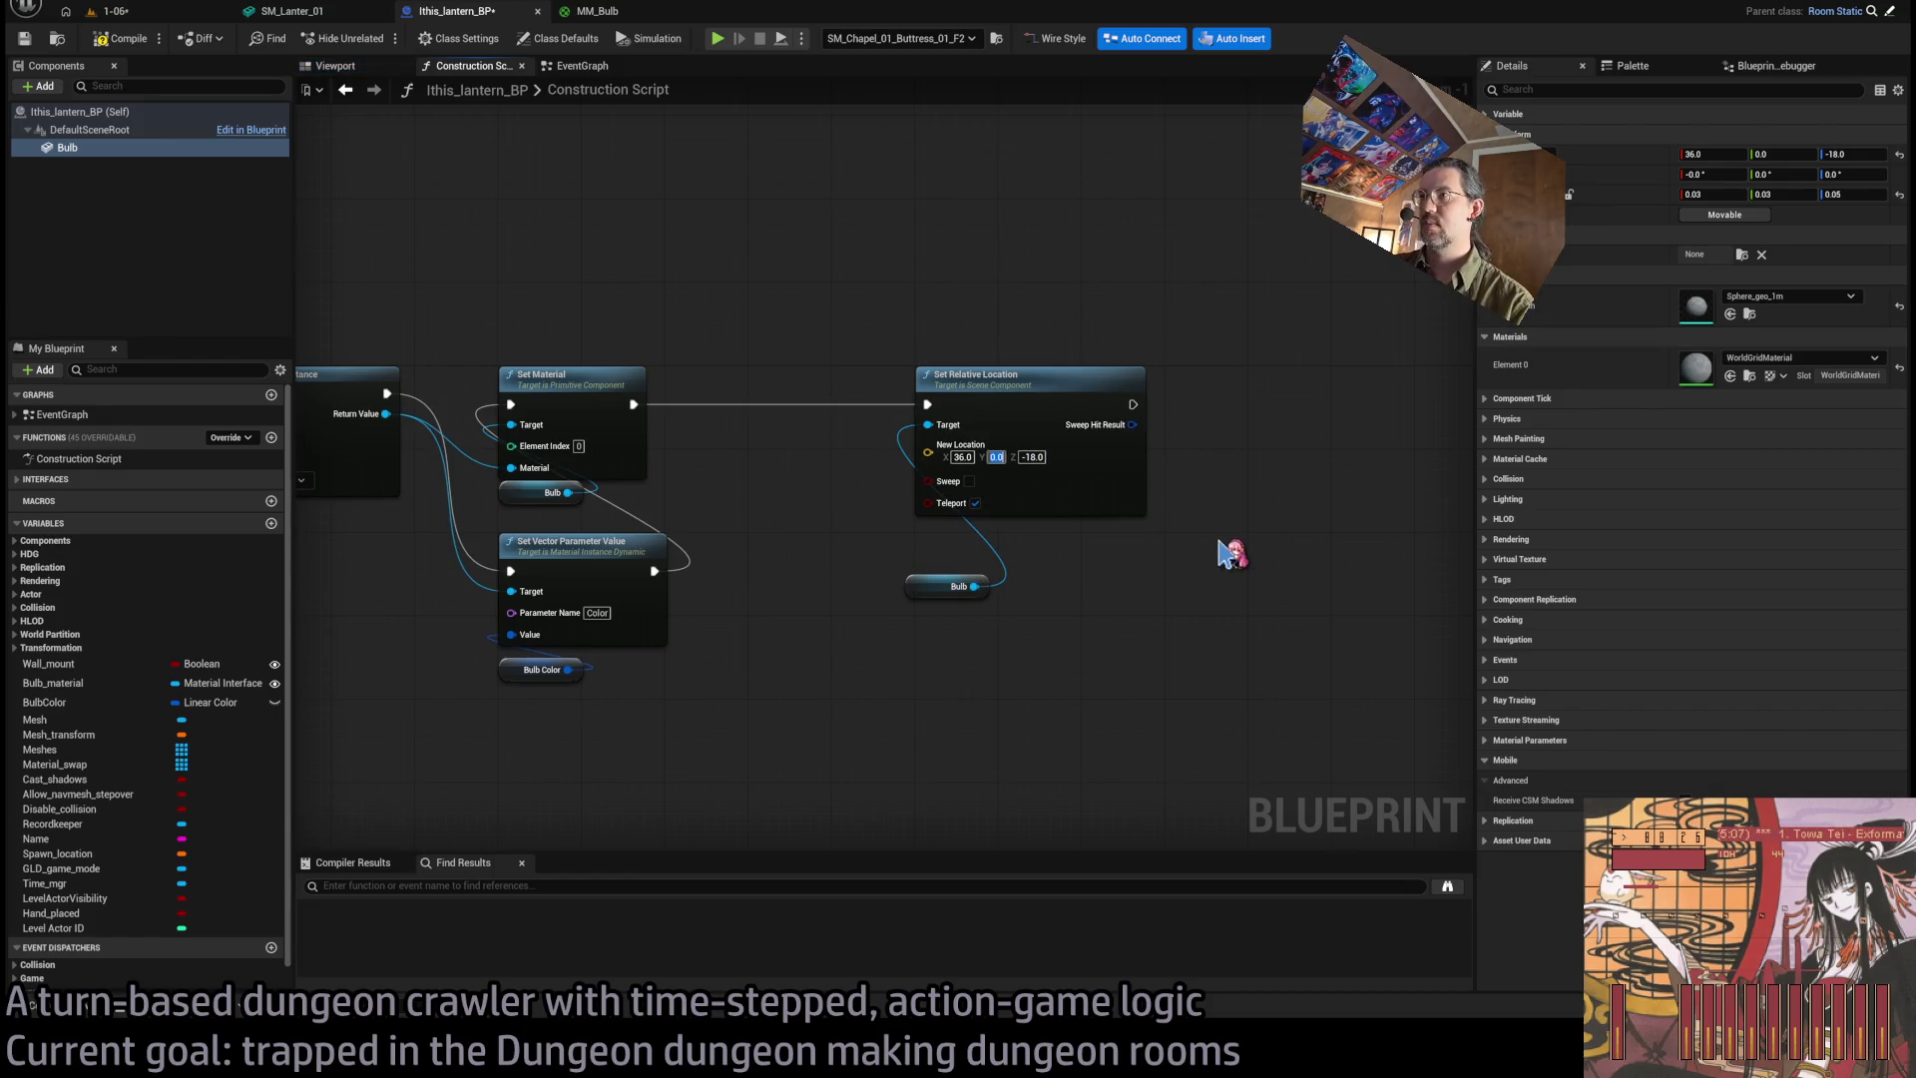
left_click(120, 38)
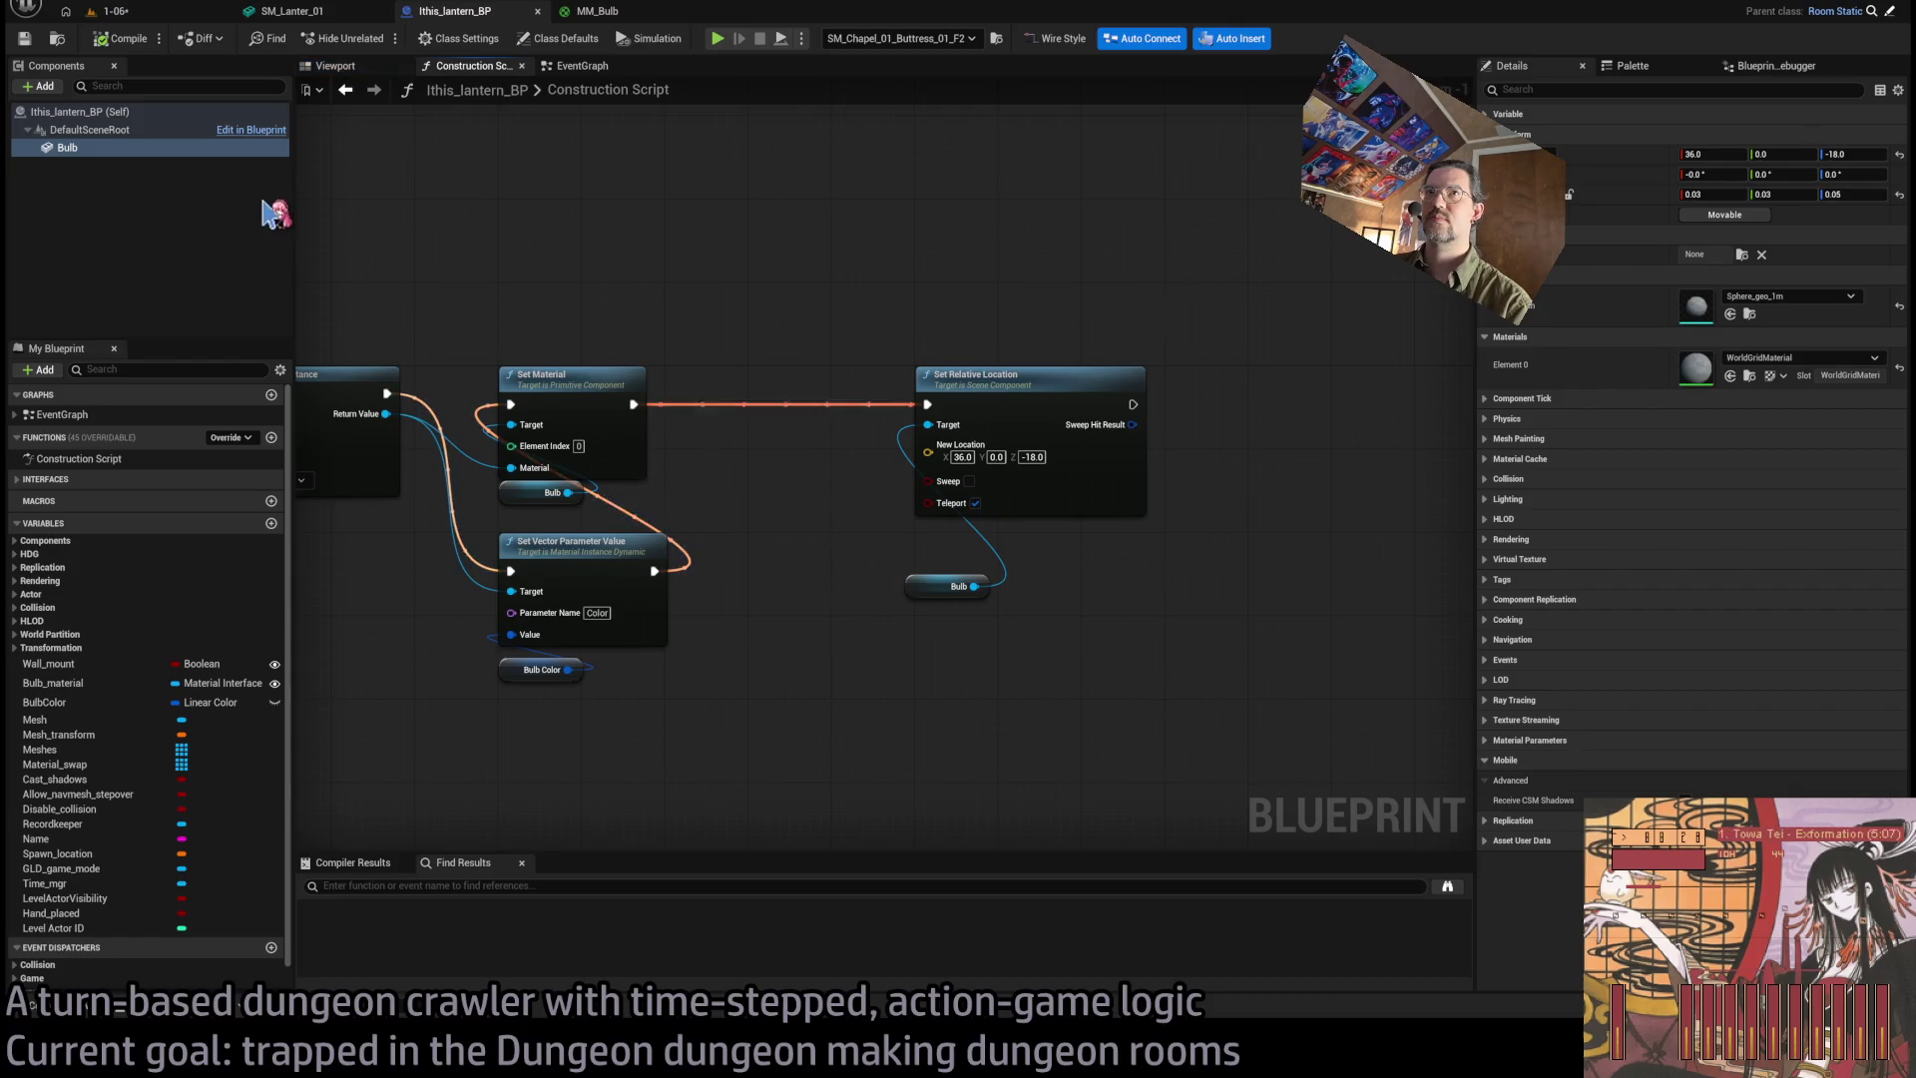
Move the Bulb getter under Set Relative Location and paste a Select node into the graph.
left_click_drag(435, 298, 872, 269)
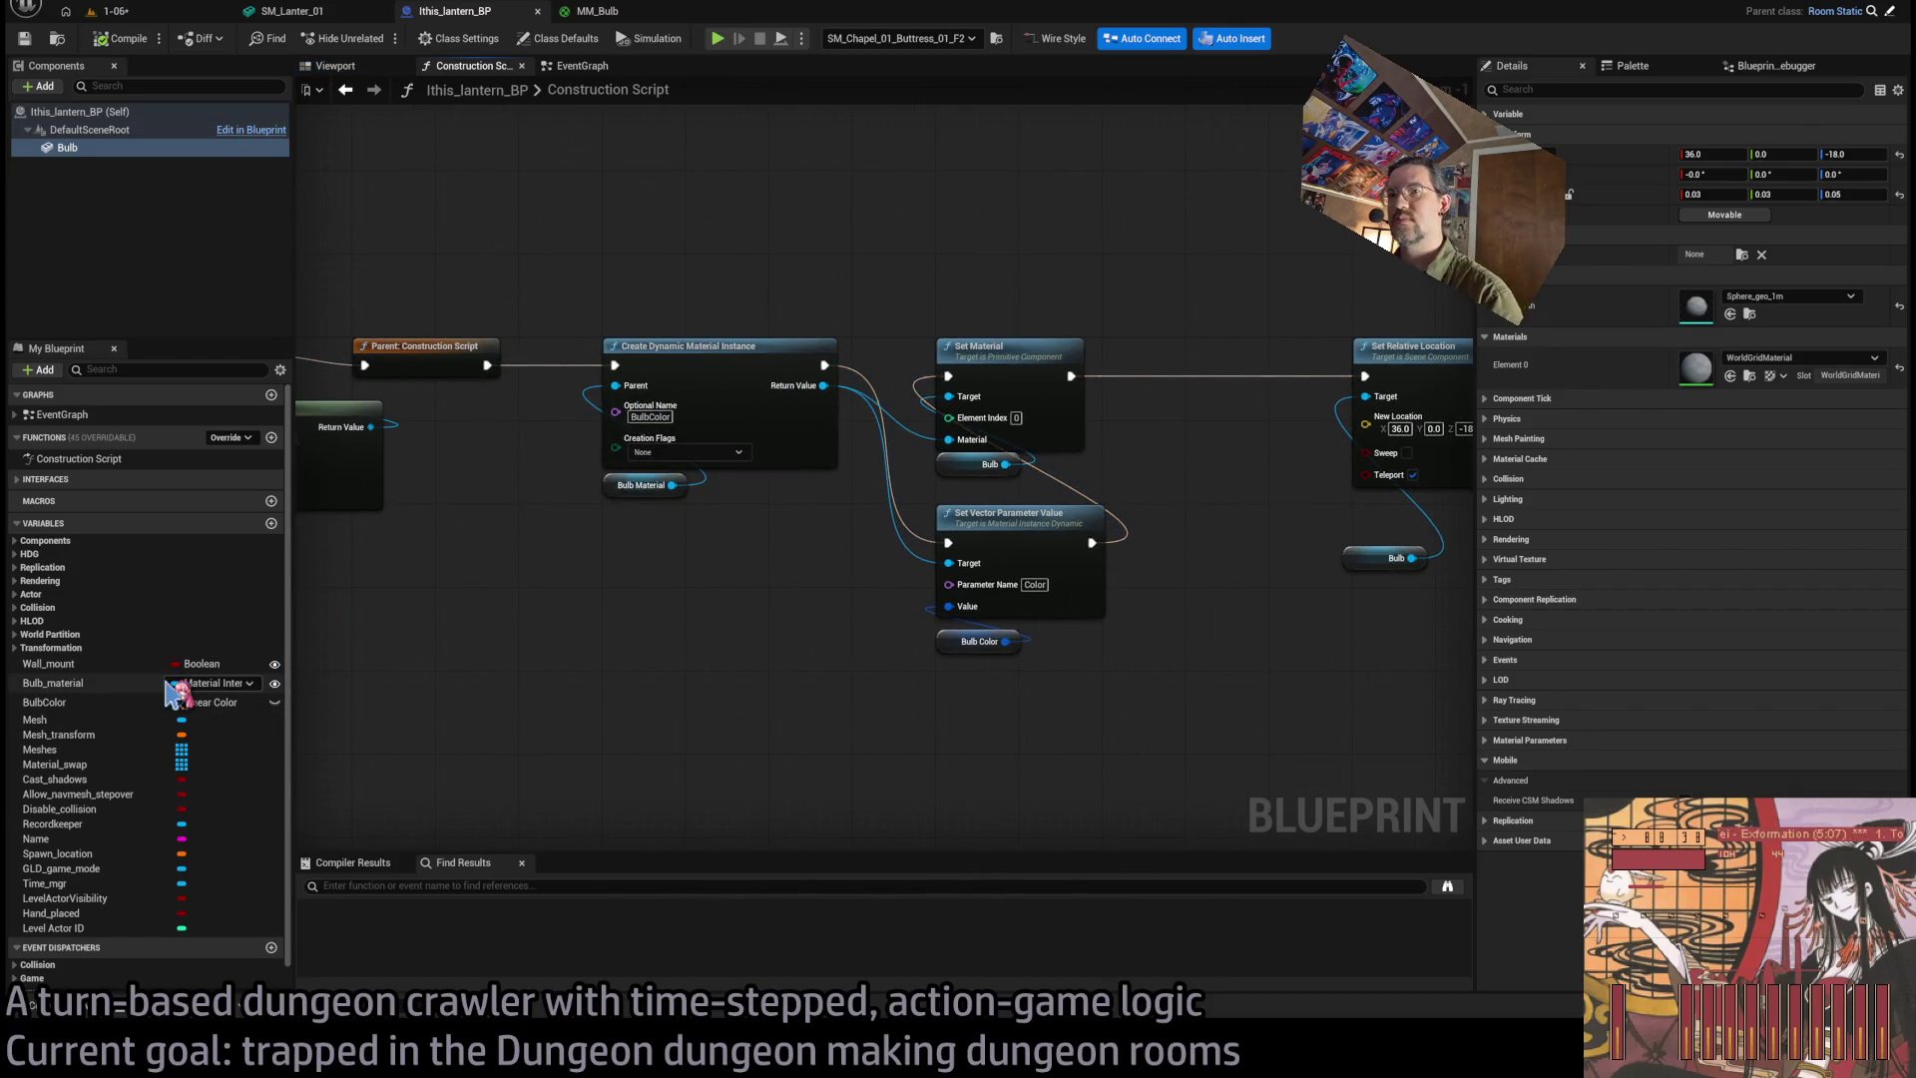
left_click(110, 11)
left_click(454, 11)
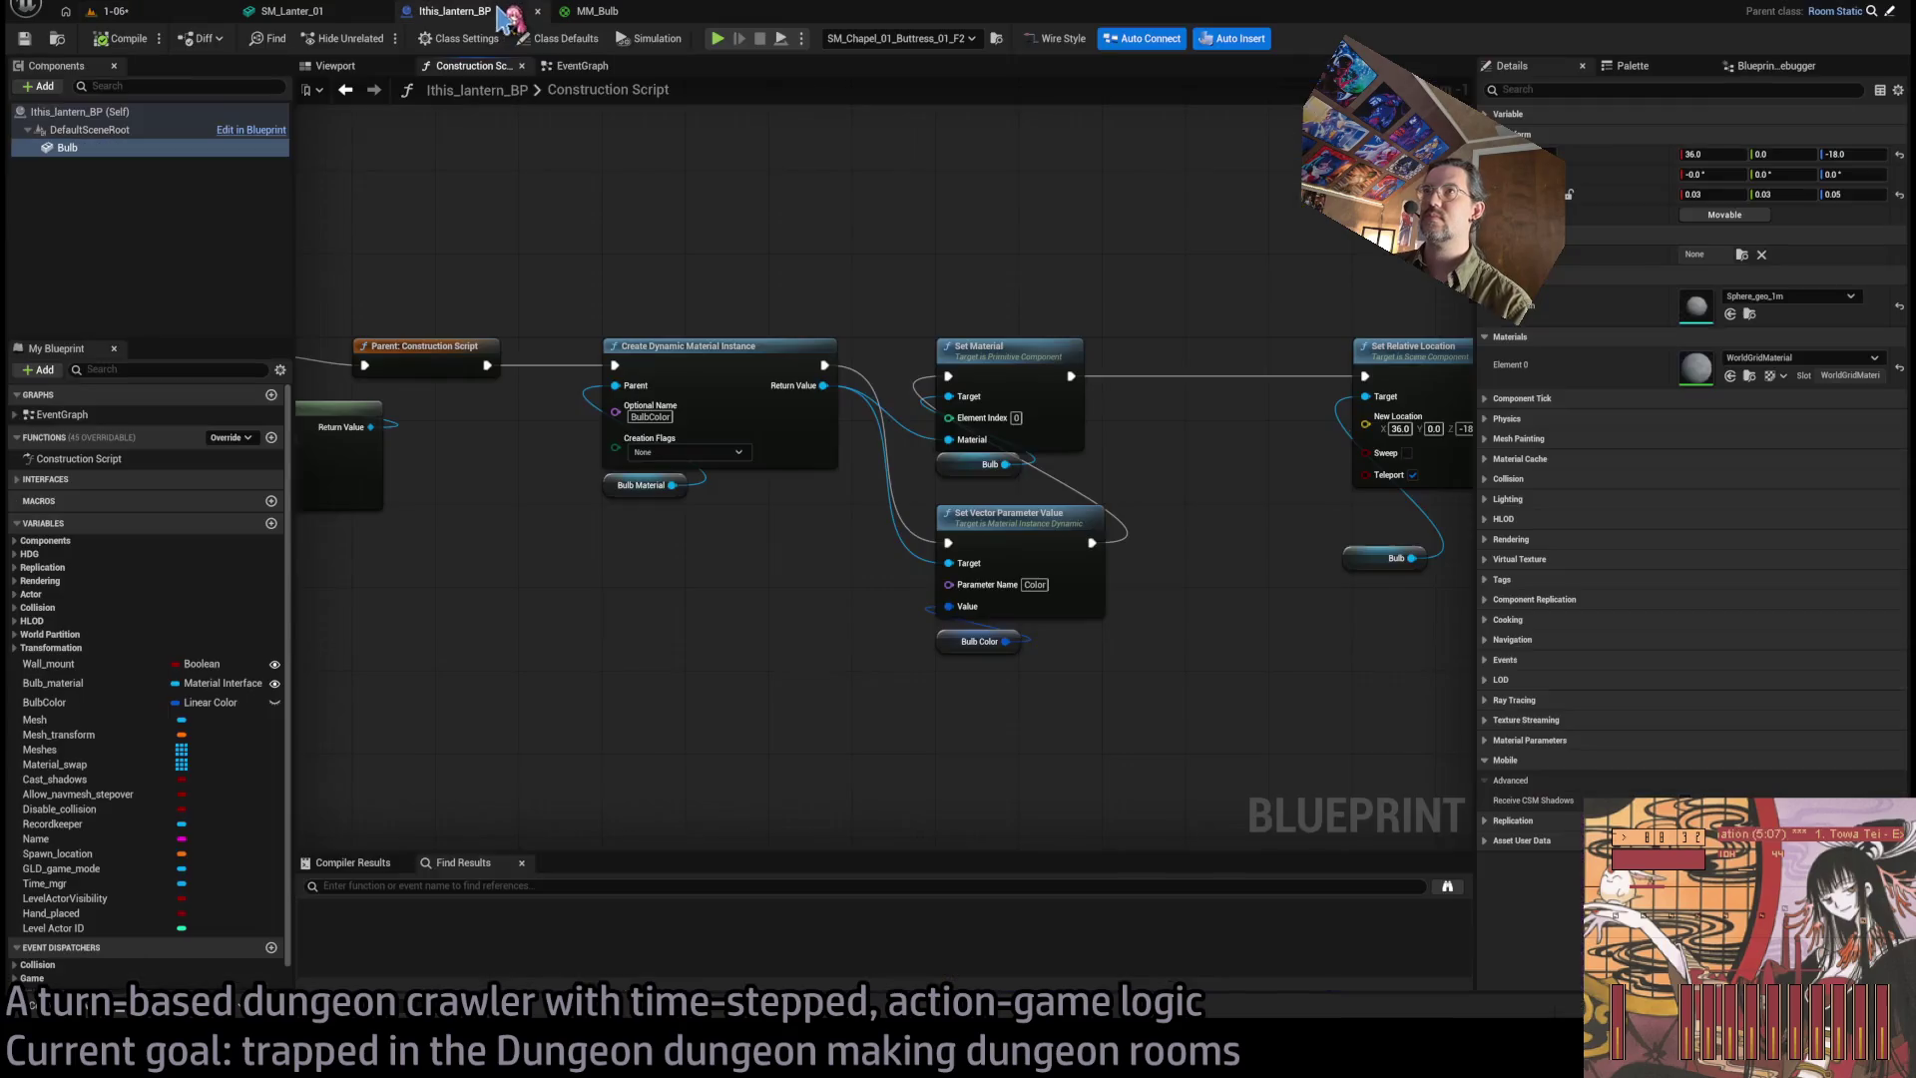
mouse_move(1066, 296)
left_mouse_down()
mouse_move(522, 300)
mouse_move(719, 245)
mouse_move(784, 633)
left_mouse_up()
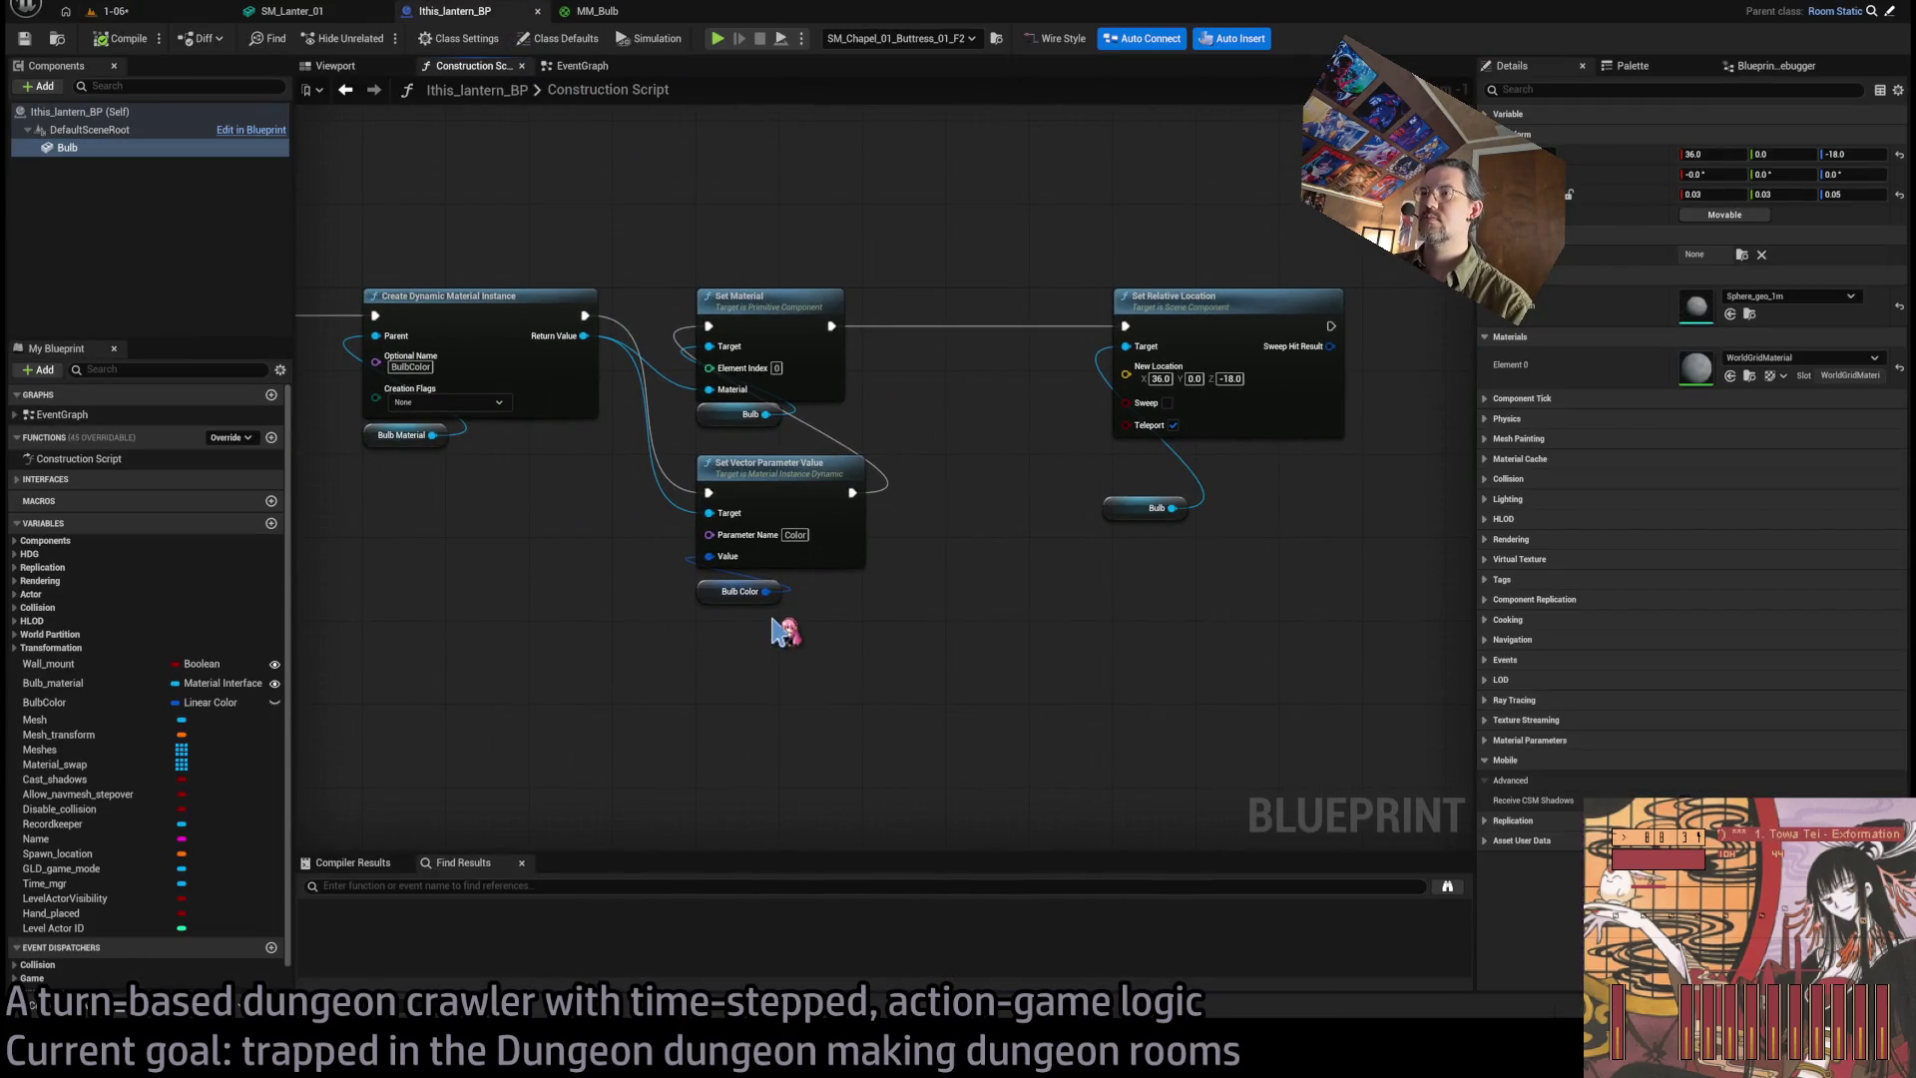
left_click(741, 591)
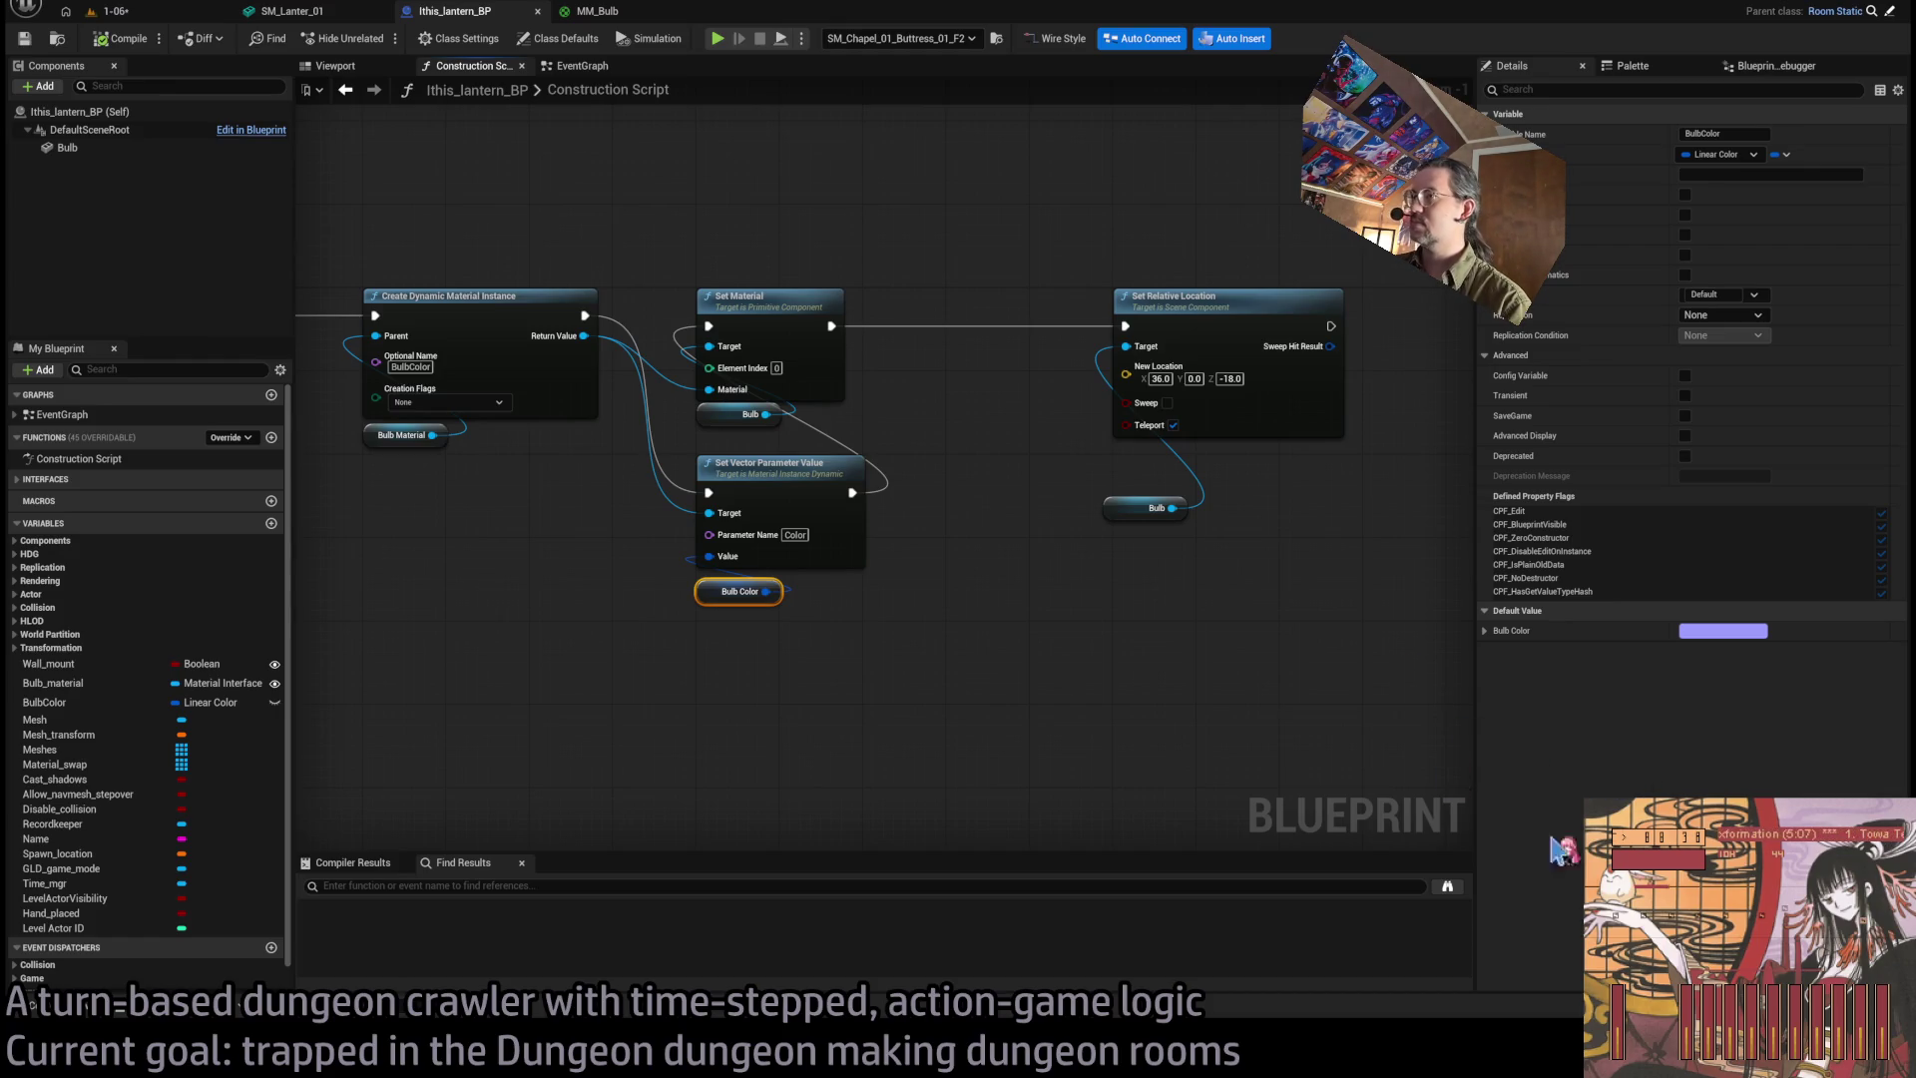
left_click_drag(997, 592, 1001, 592)
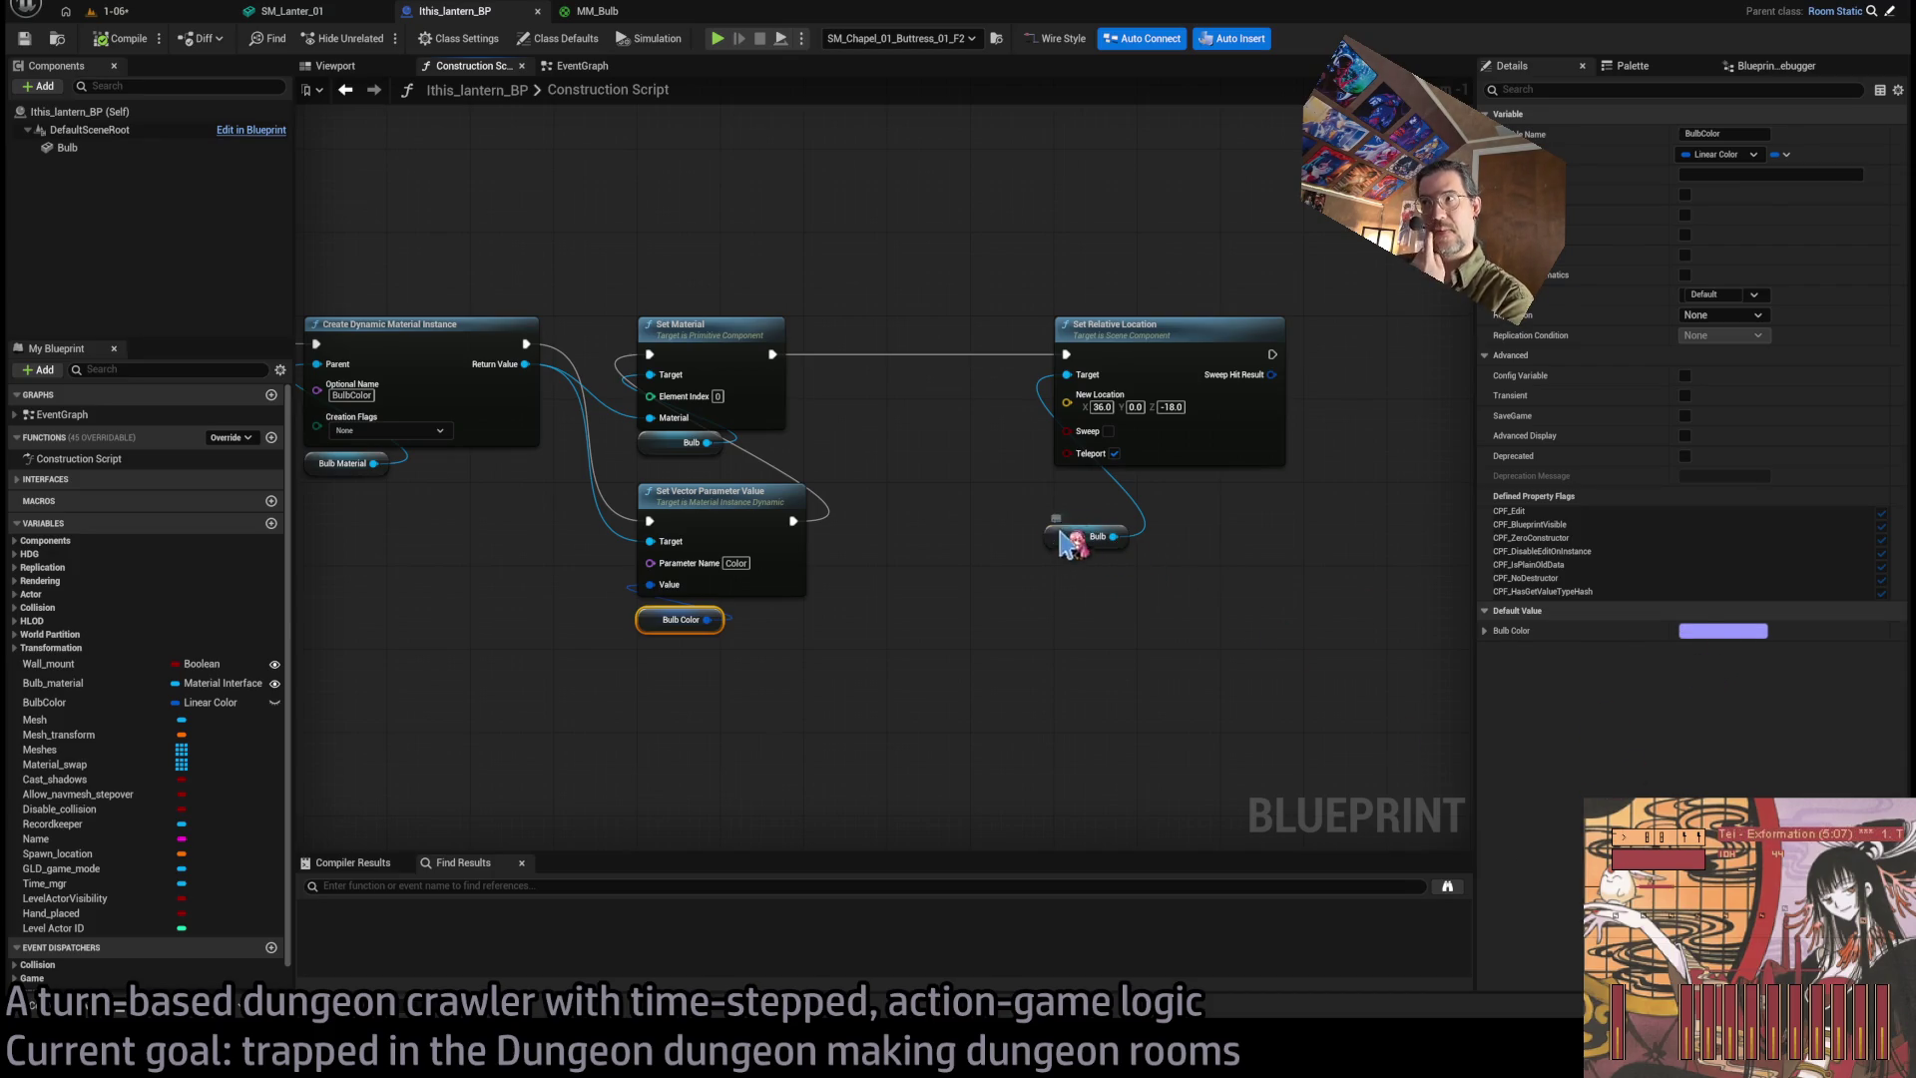
left_click_drag(1069, 547, 1081, 502)
left_click(1097, 550)
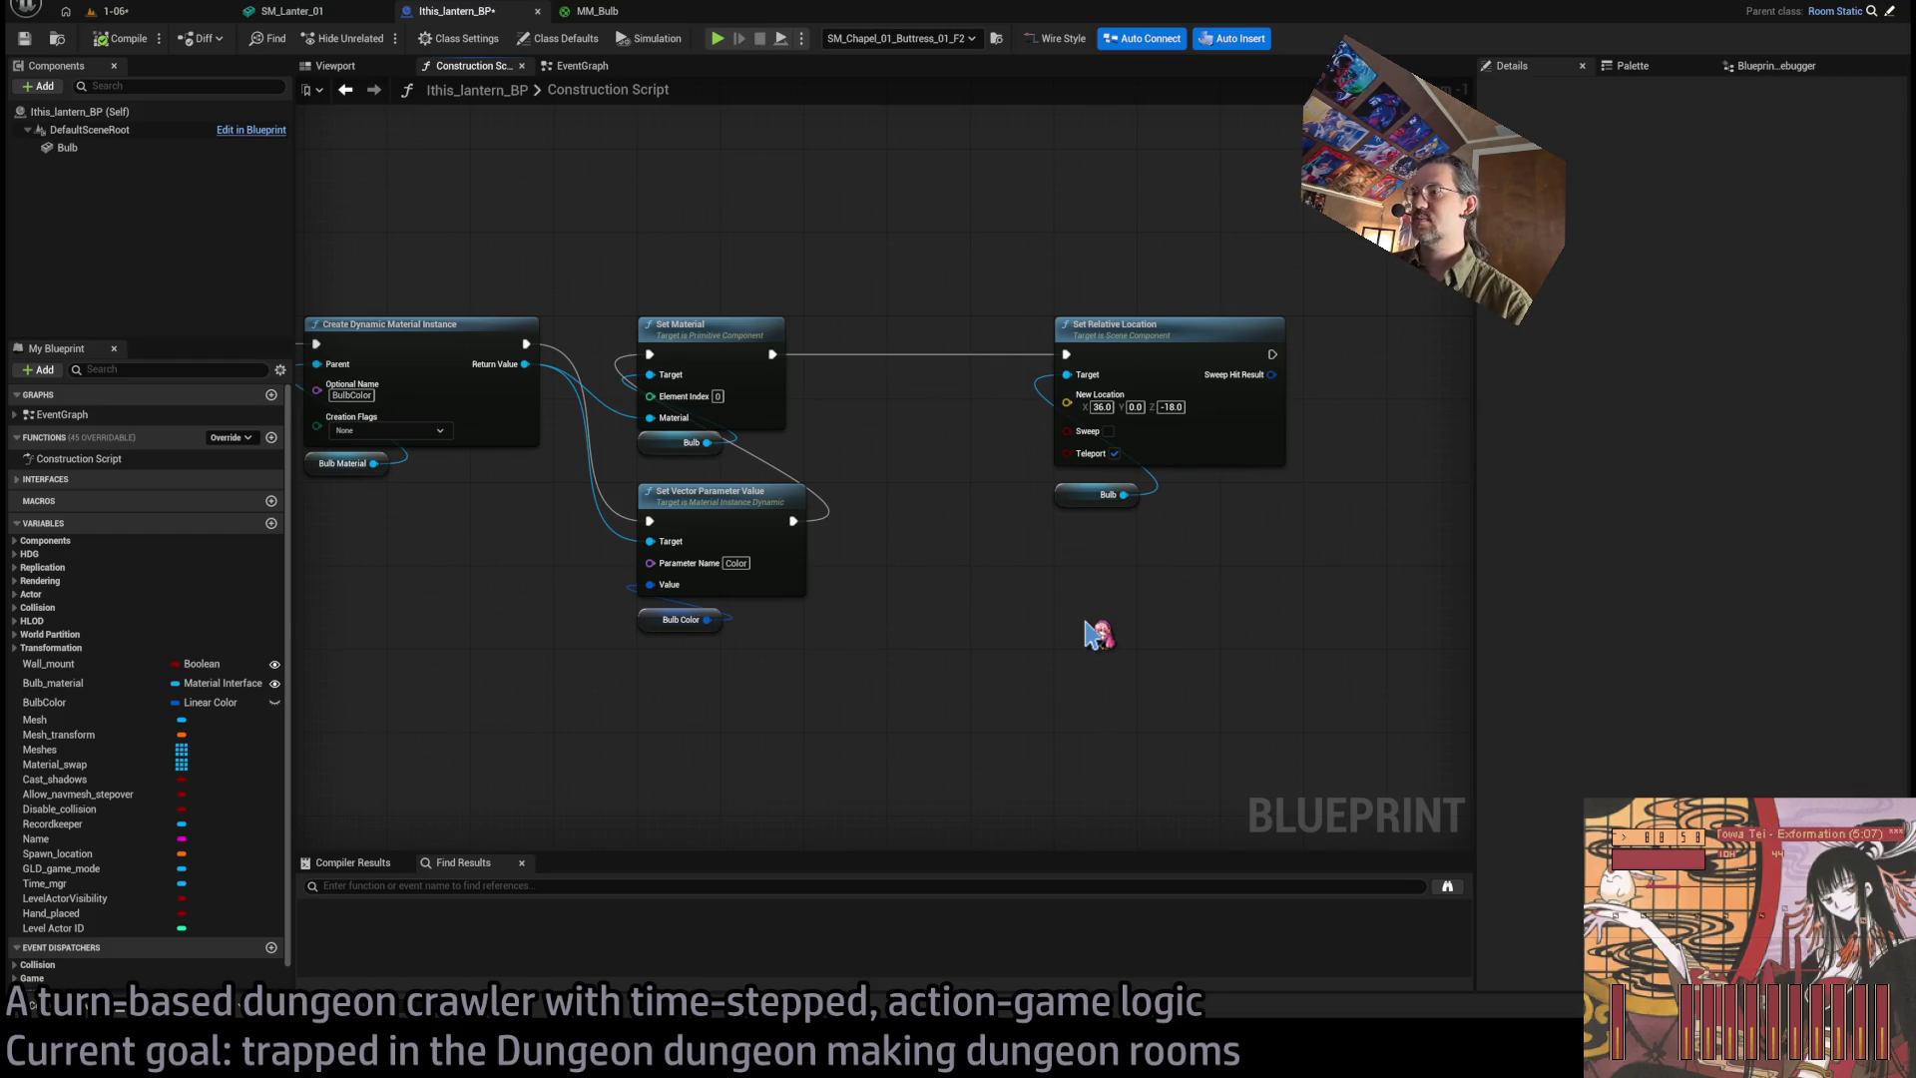
key("ctrl+v")
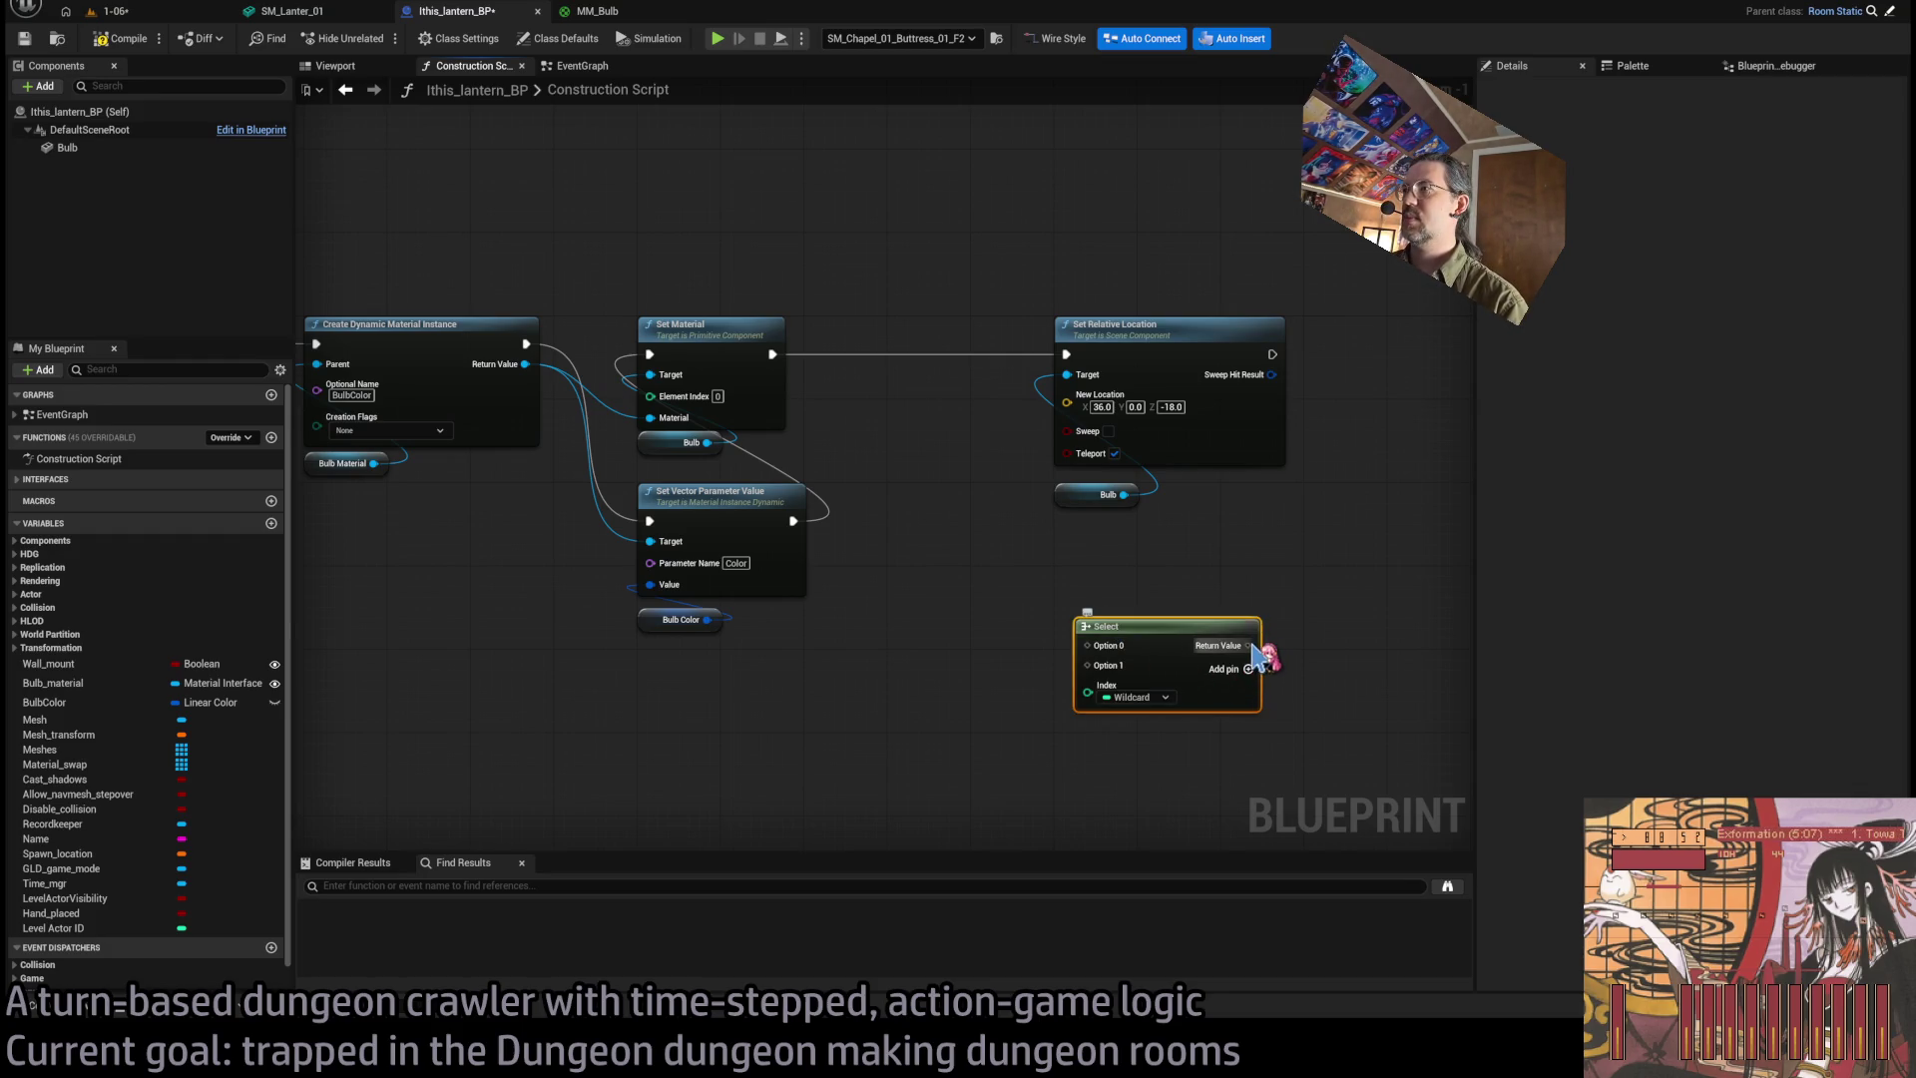
Feed a Select node into New Location, indexed by Wall Mount, with True set to 36, 0, -18.
mouse_move(1247, 644)
left_mouse_down()
mouse_move(1104, 483)
mouse_move(1067, 404)
left_mouse_up()
left_click_drag(94, 663, 1088, 723)
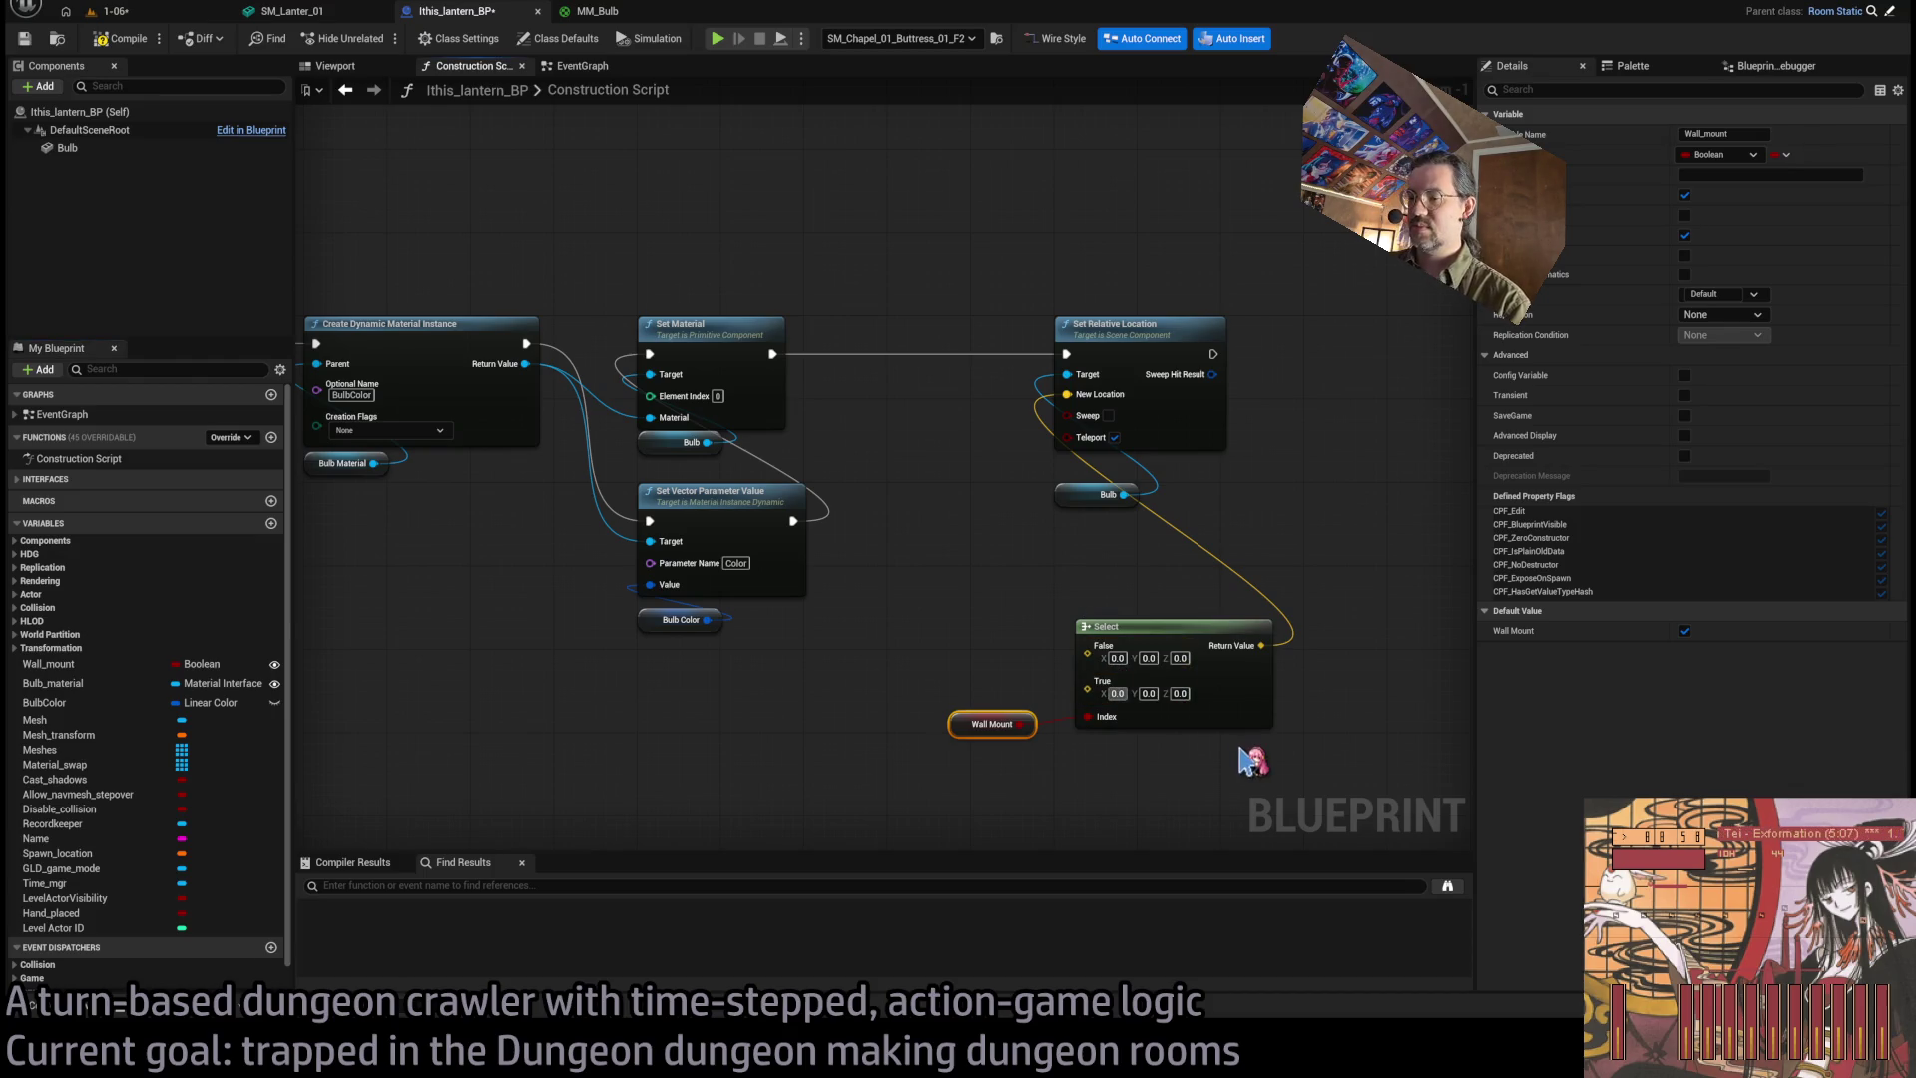
key("Tab")
key("Tab")
type("-18")
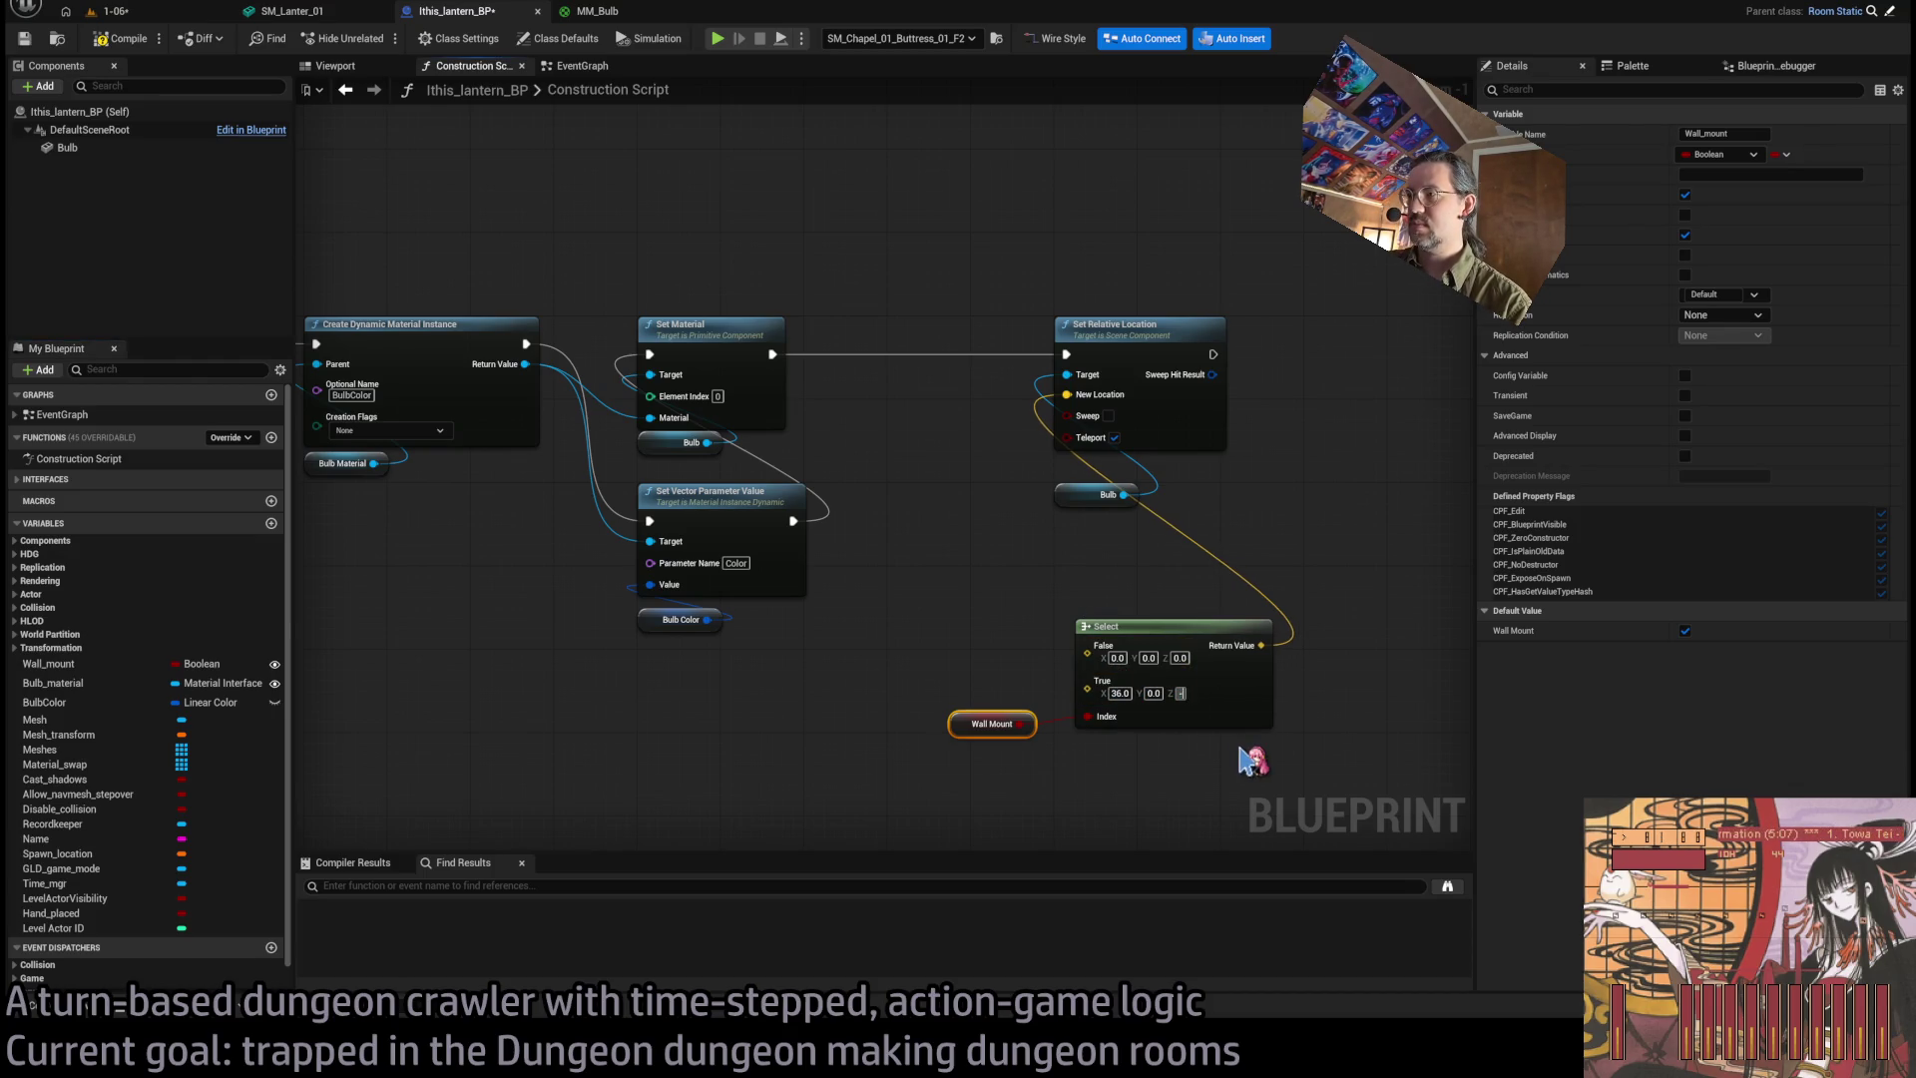
Tidy the Select and Wall Mount getter nodes together and compile the lantern blueprint.
mouse_move(988, 723)
left_mouse_down()
mouse_move(1101, 793)
mouse_move(1112, 744)
left_mouse_up()
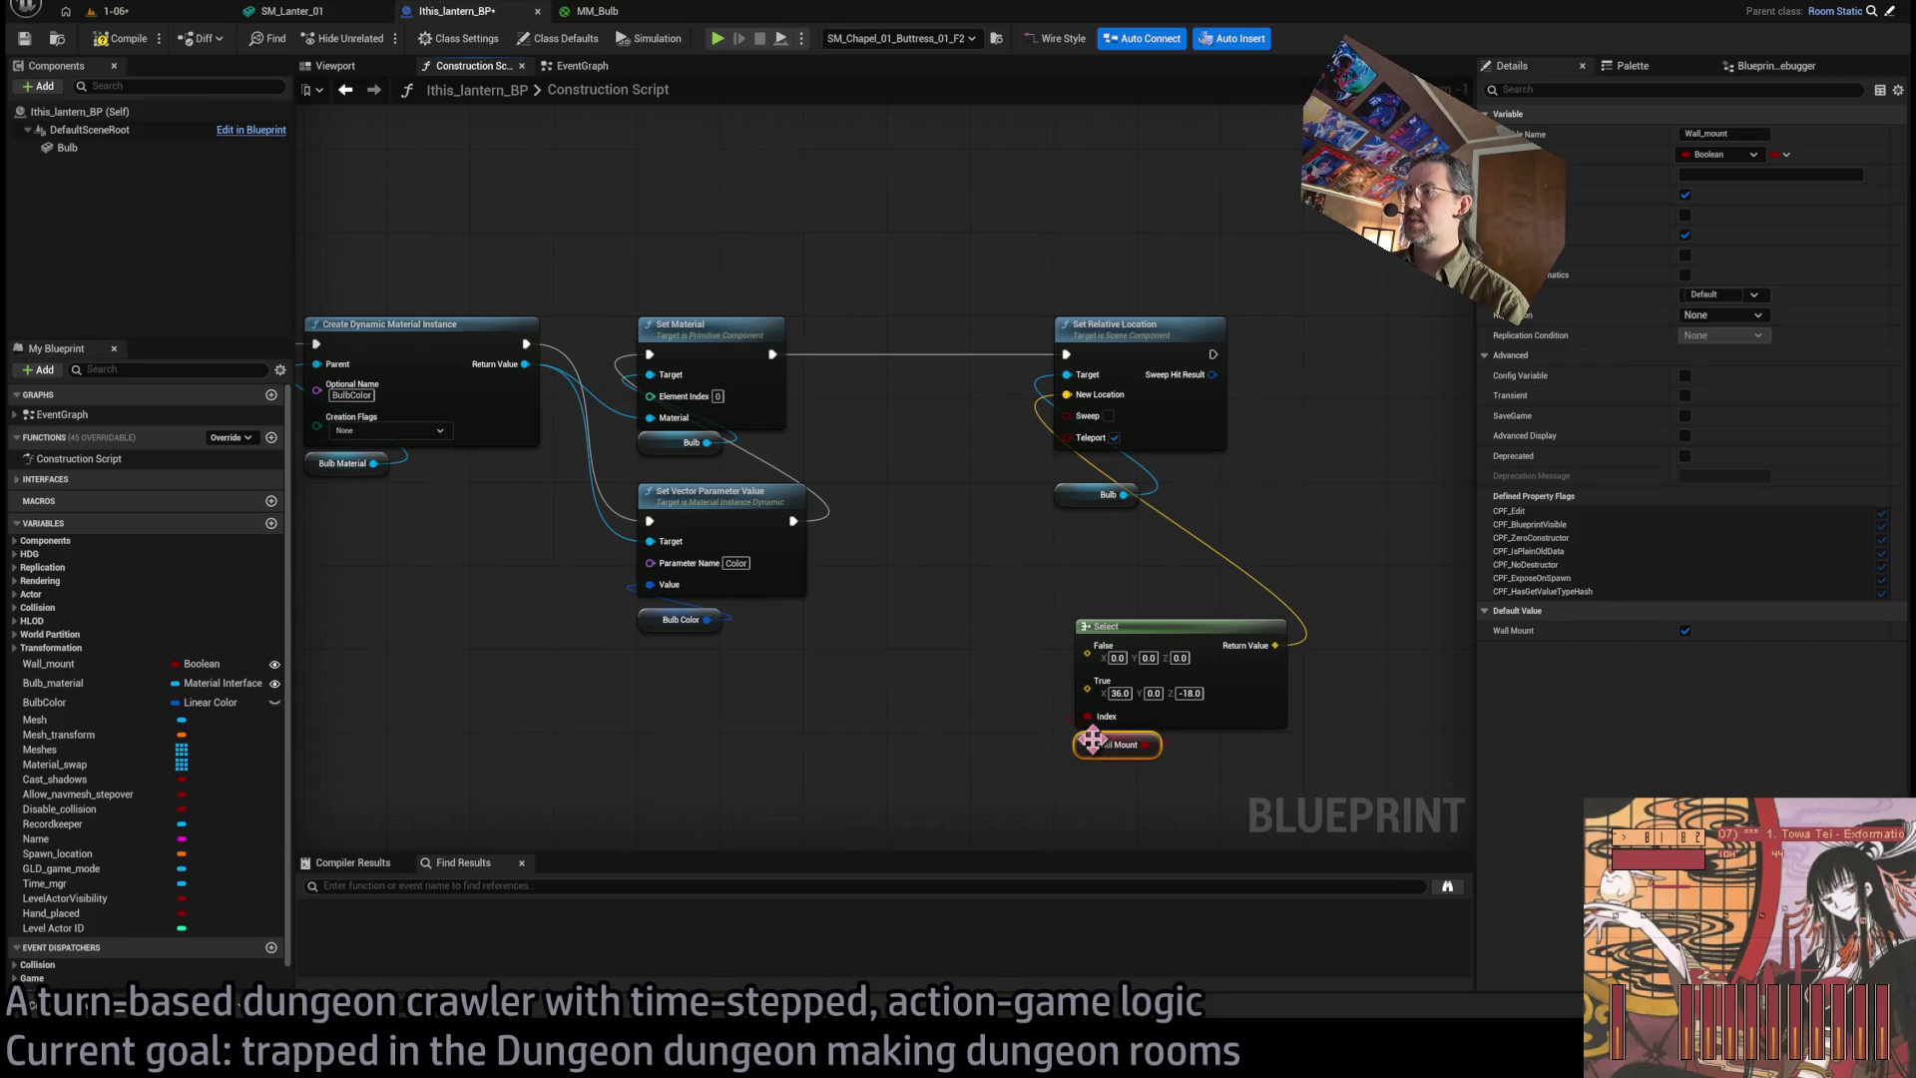
left_click(1130, 627, "ctrl")
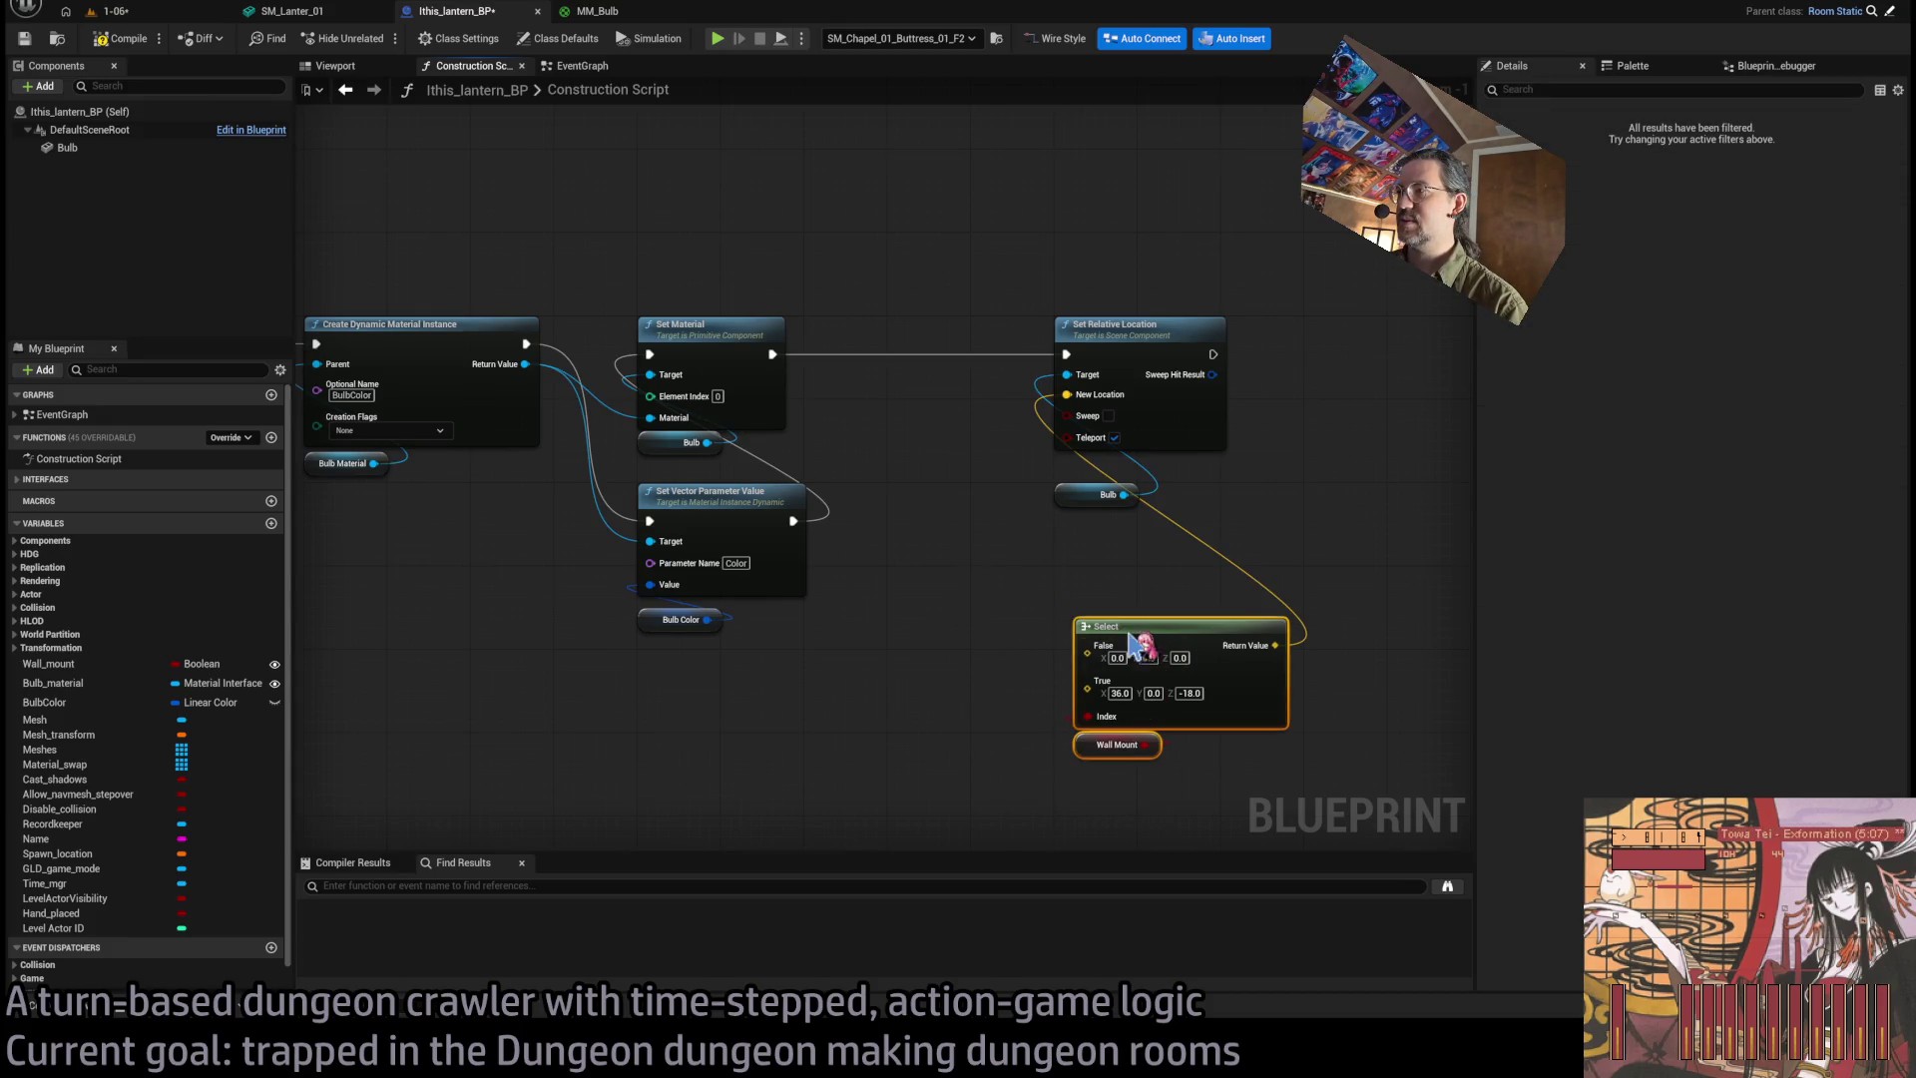
left_click_drag(1121, 641, 1100, 590)
left_click(898, 499)
left_click(119, 37)
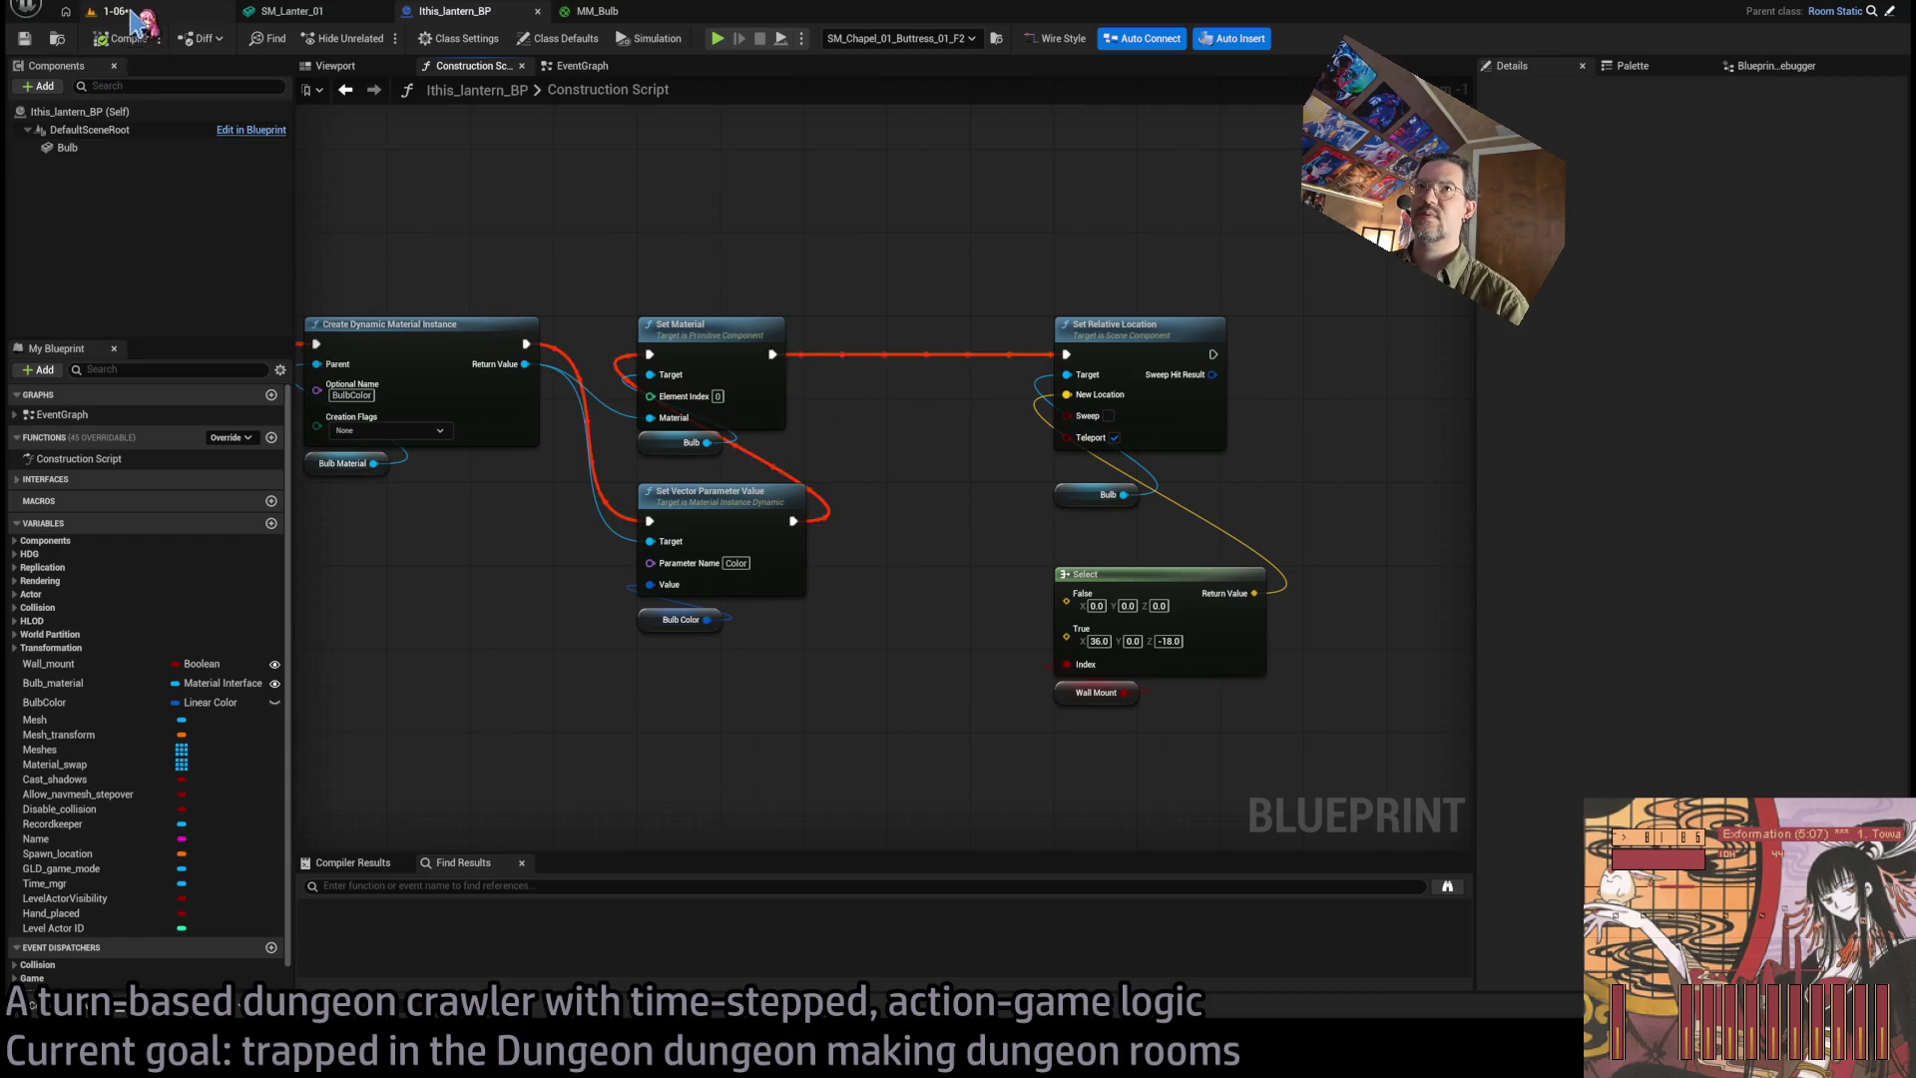
Check the placed lantern in the dungeon level and glance at the bulb material.
left_click(115, 11)
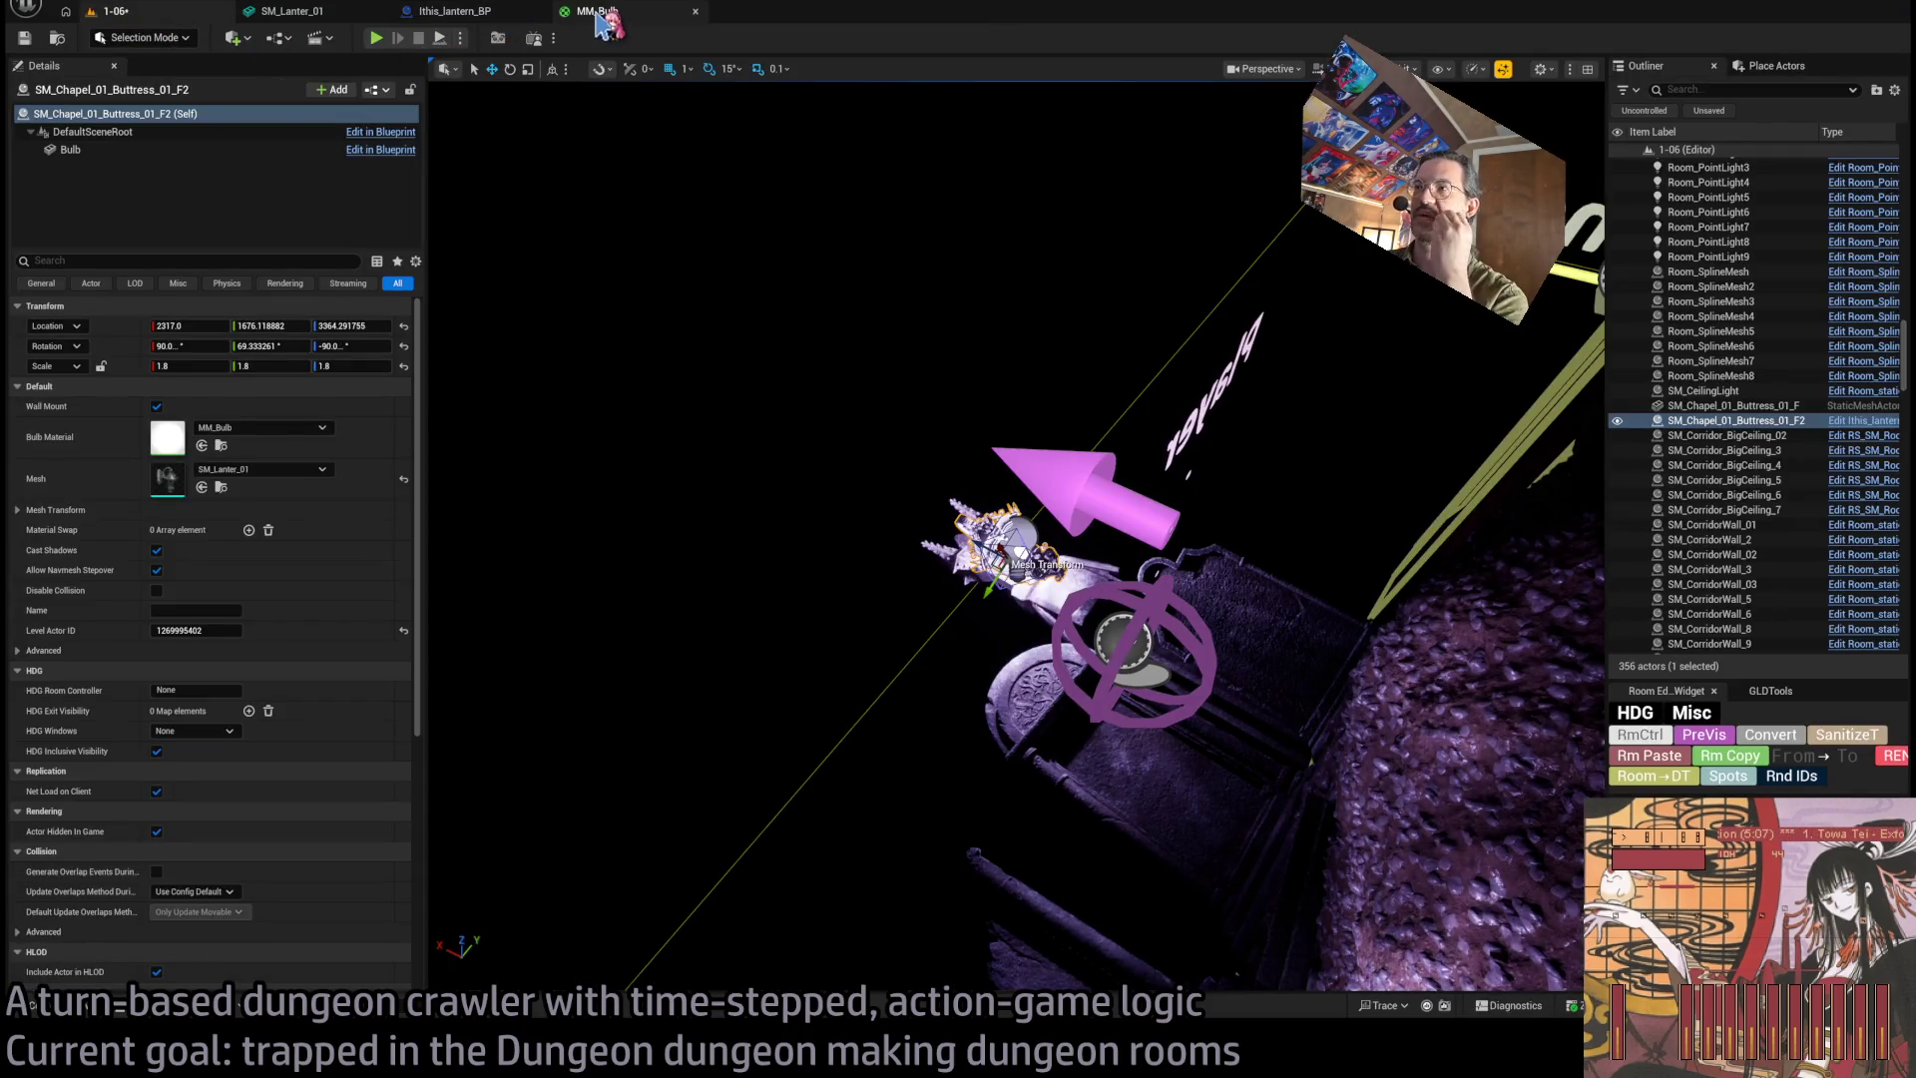
key("f")
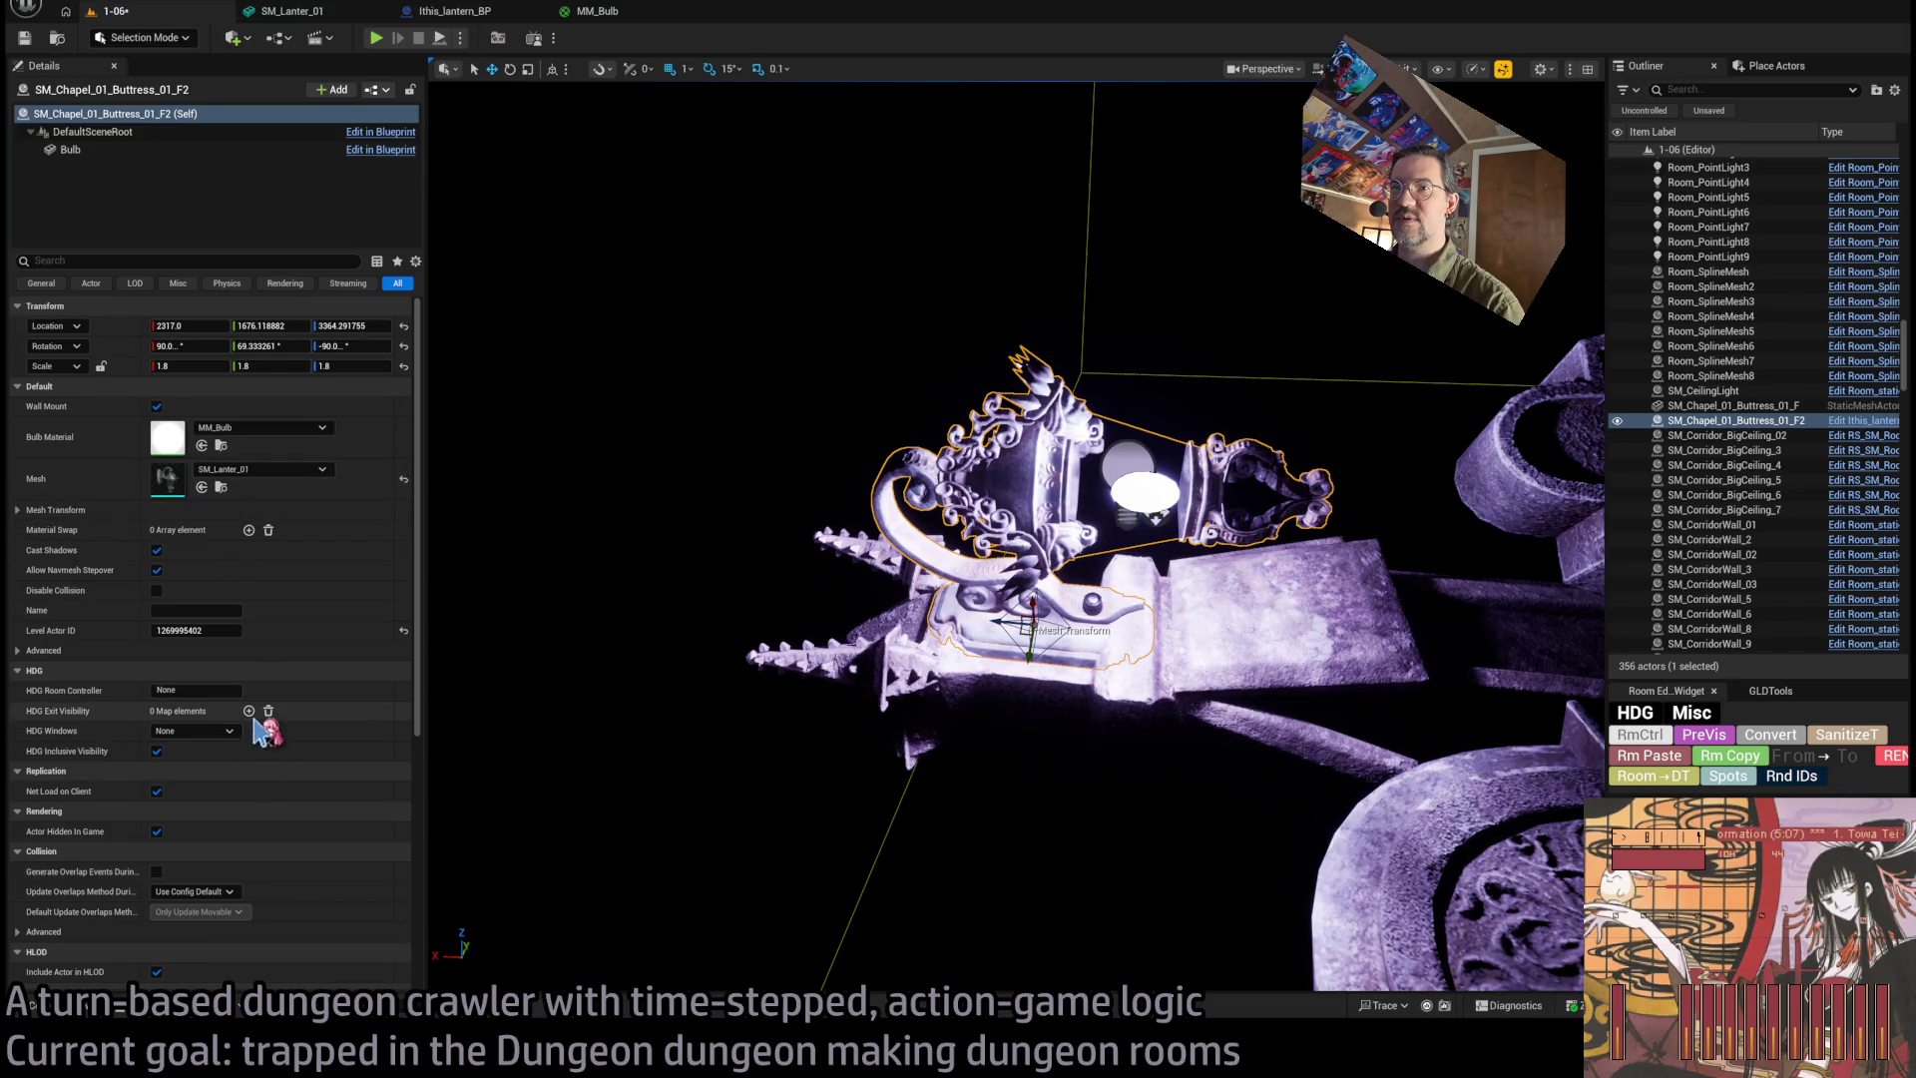
left_click(599, 11)
left_click(454, 11)
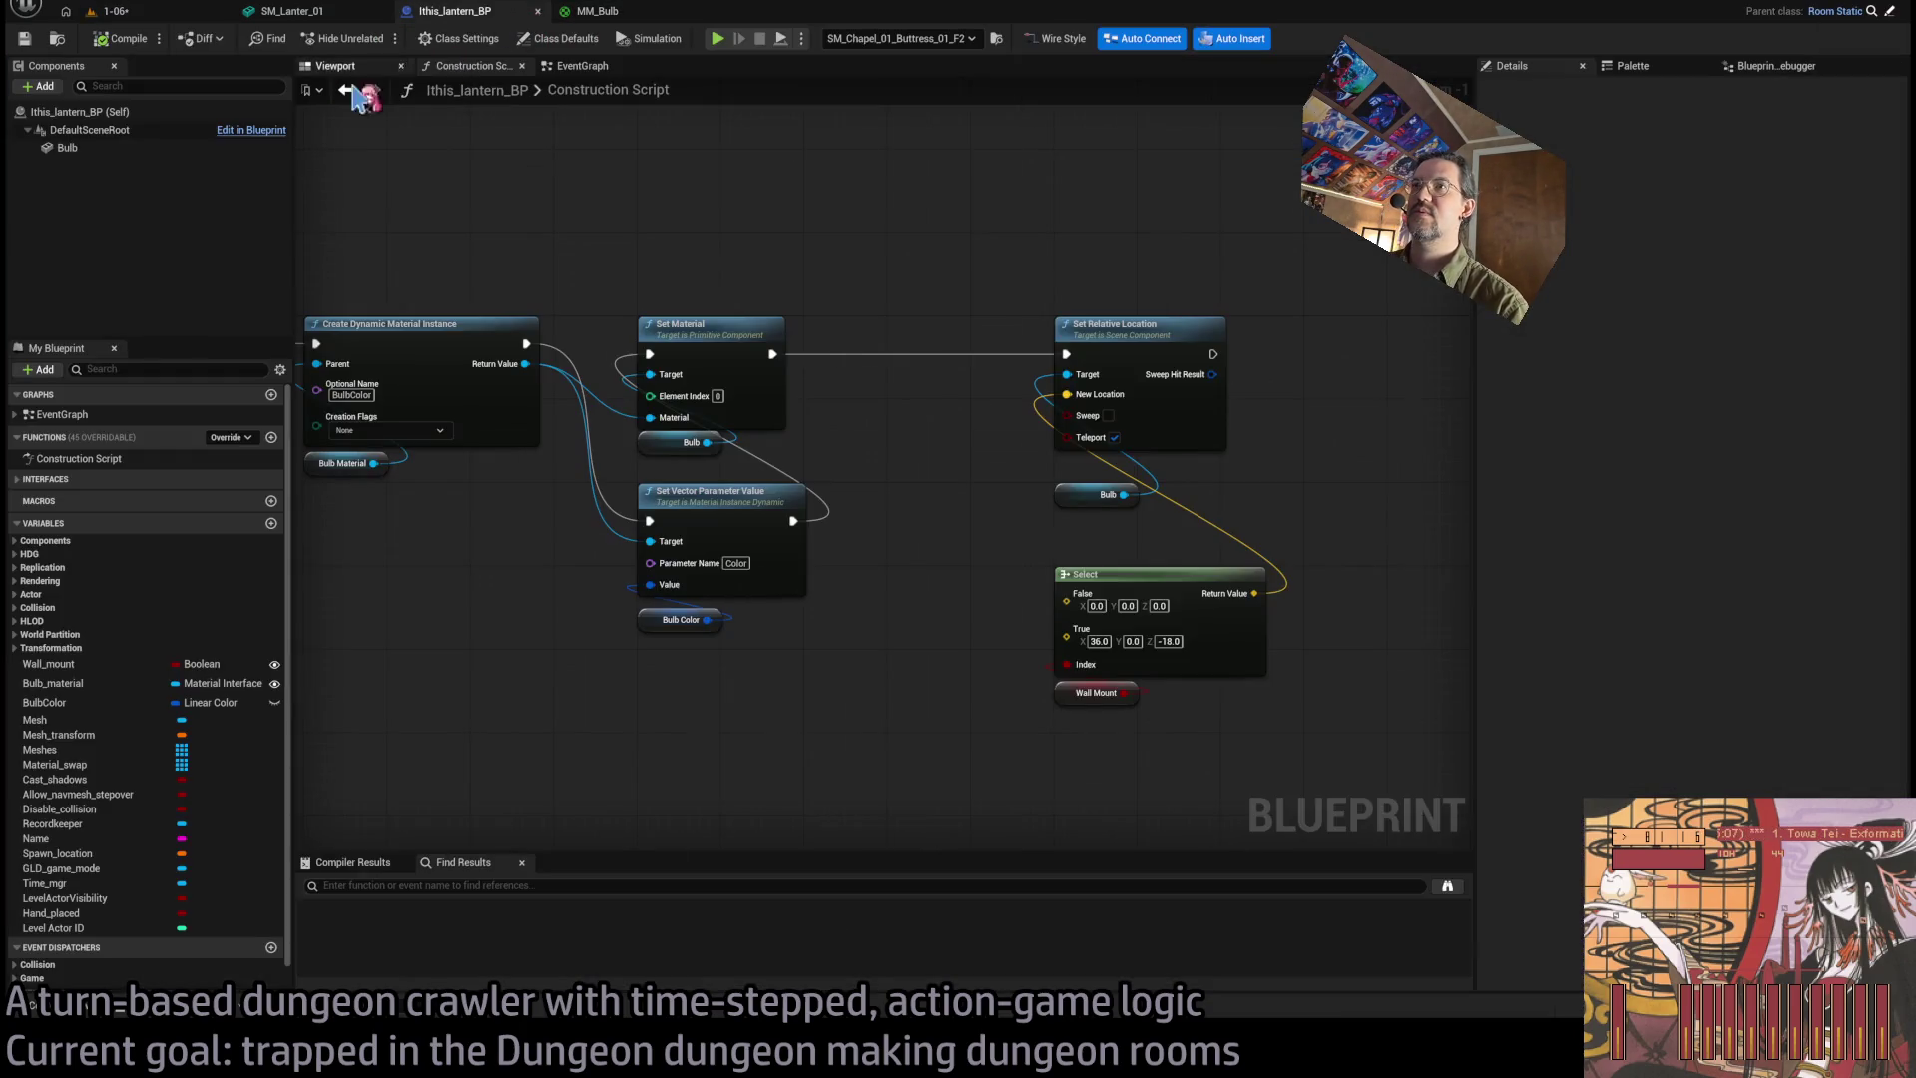
scroll(898, 526, "up", 3)
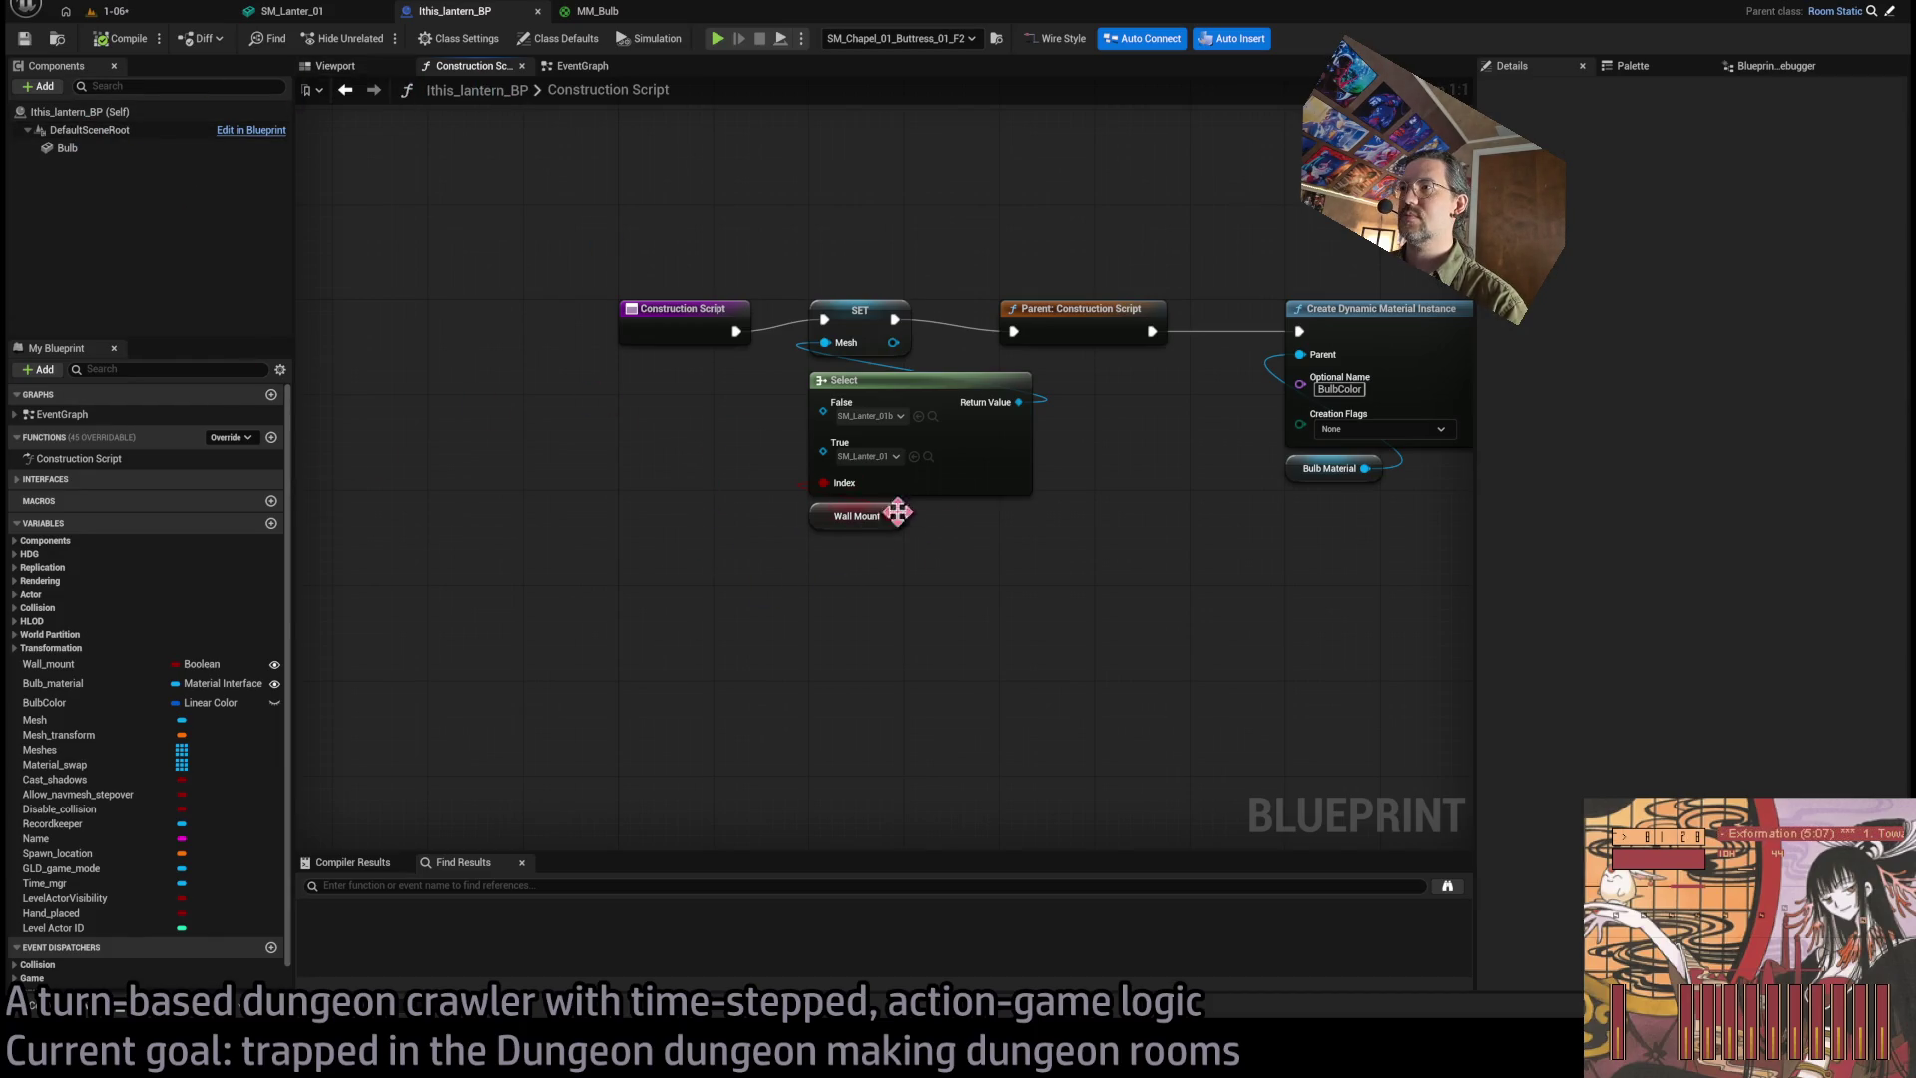
Uncheck the Wall_mount variable's default value and recompile the lantern blueprint.
left_click(88, 664)
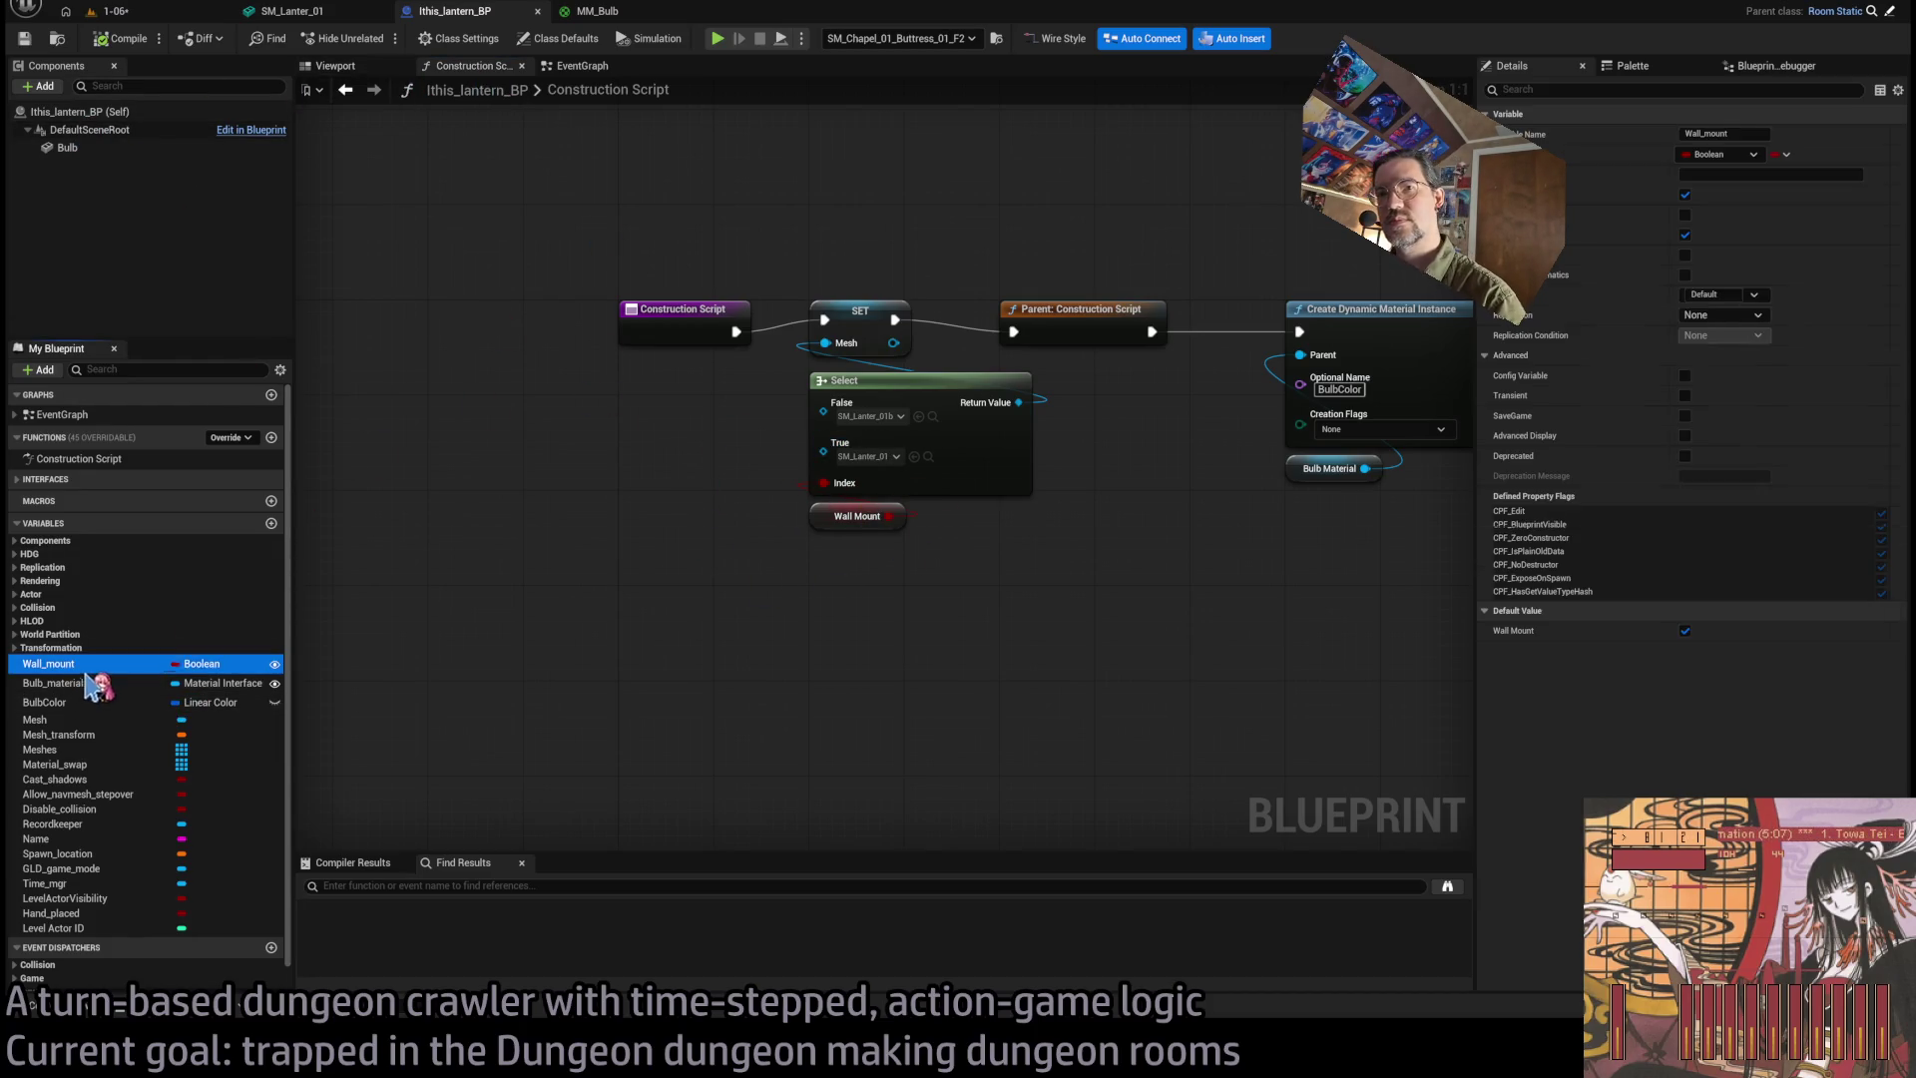
left_click(1685, 631)
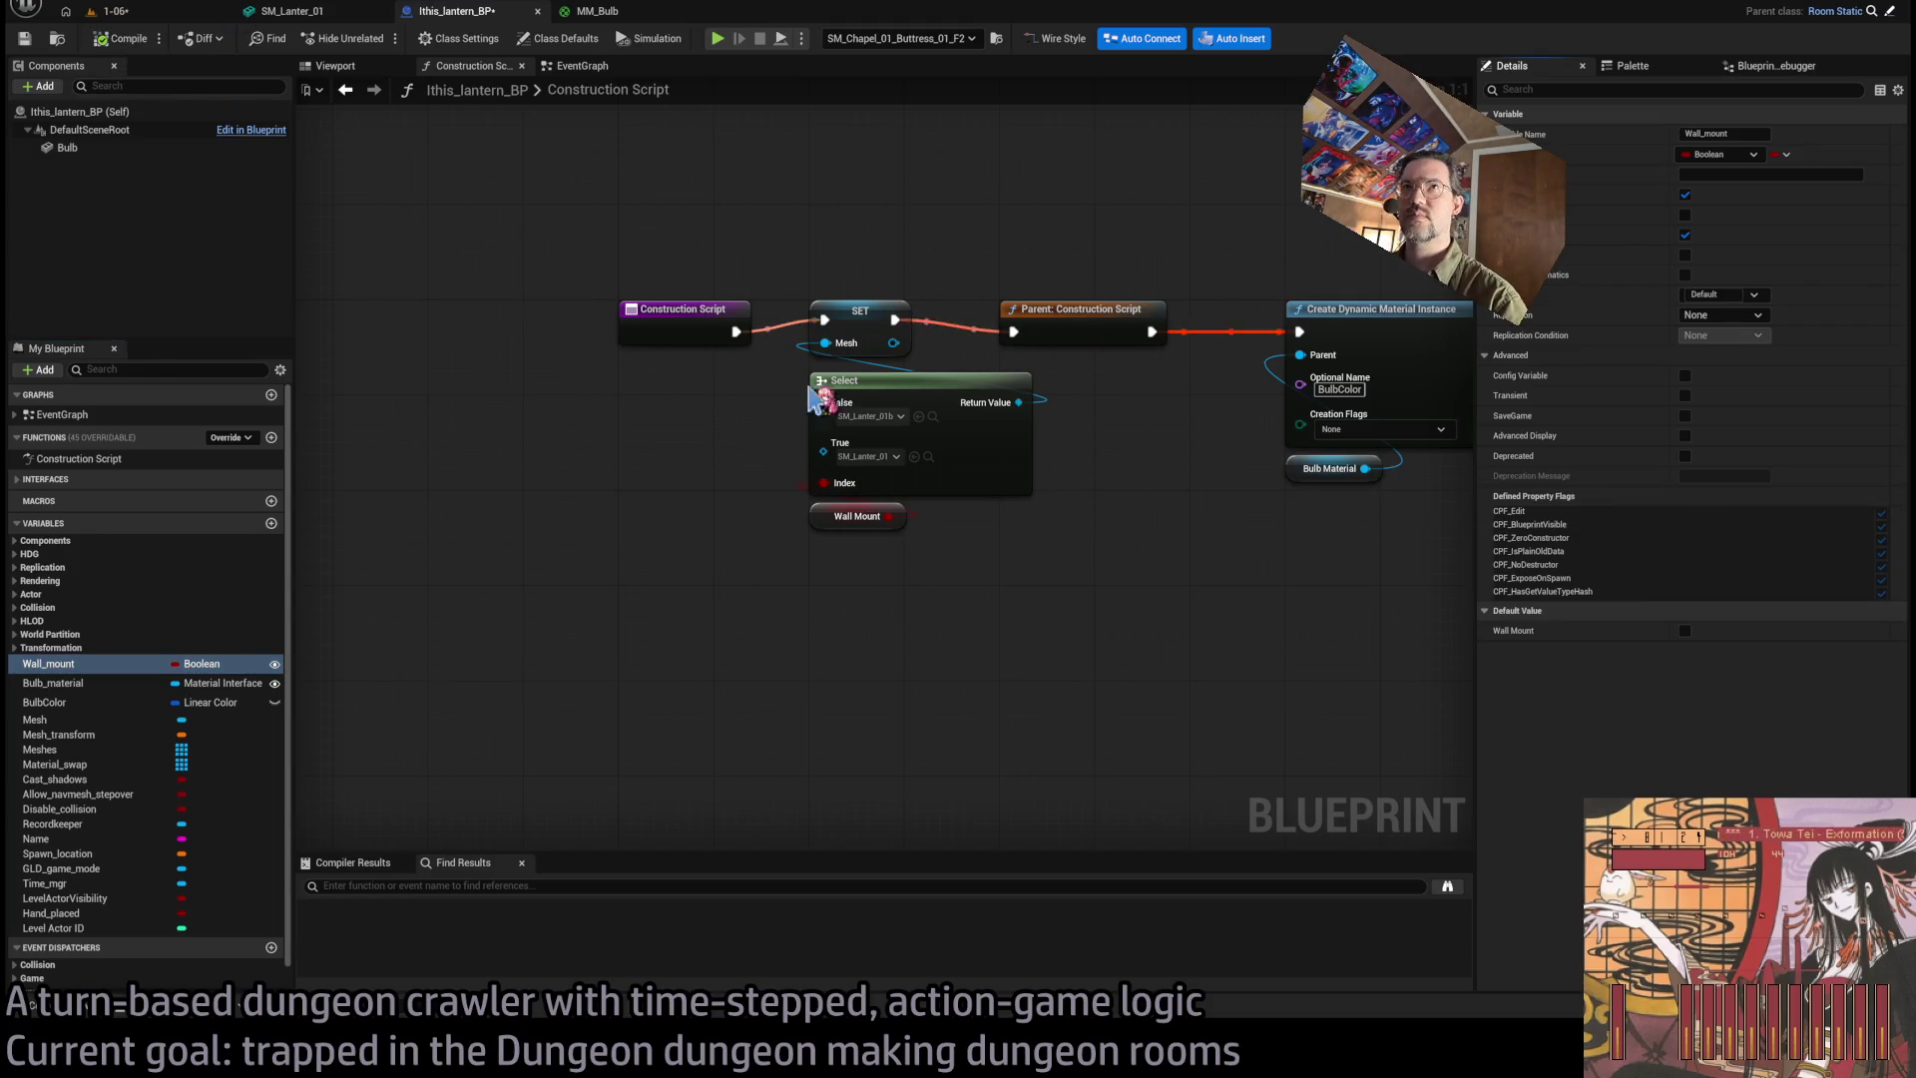
scroll(805, 376, "down", 3)
scroll(854, 377, "up", 2)
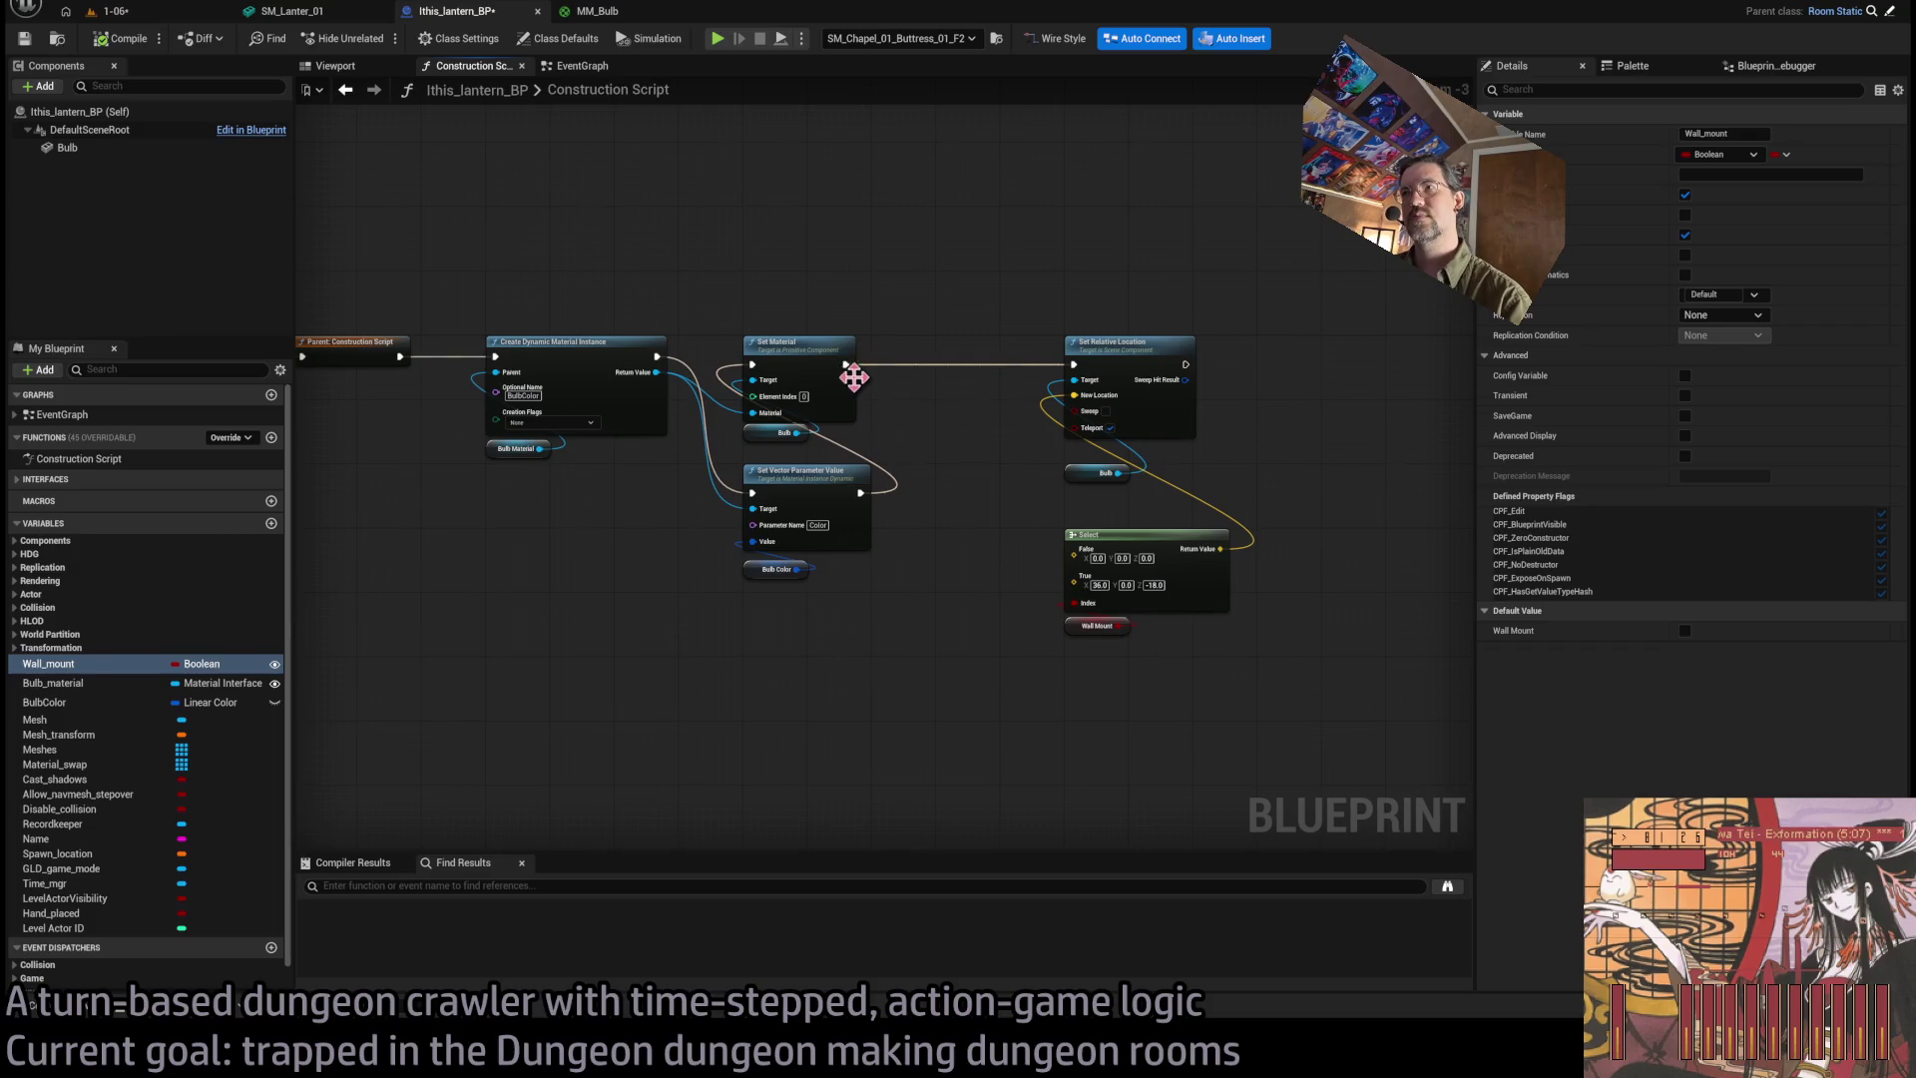
left_click(125, 40)
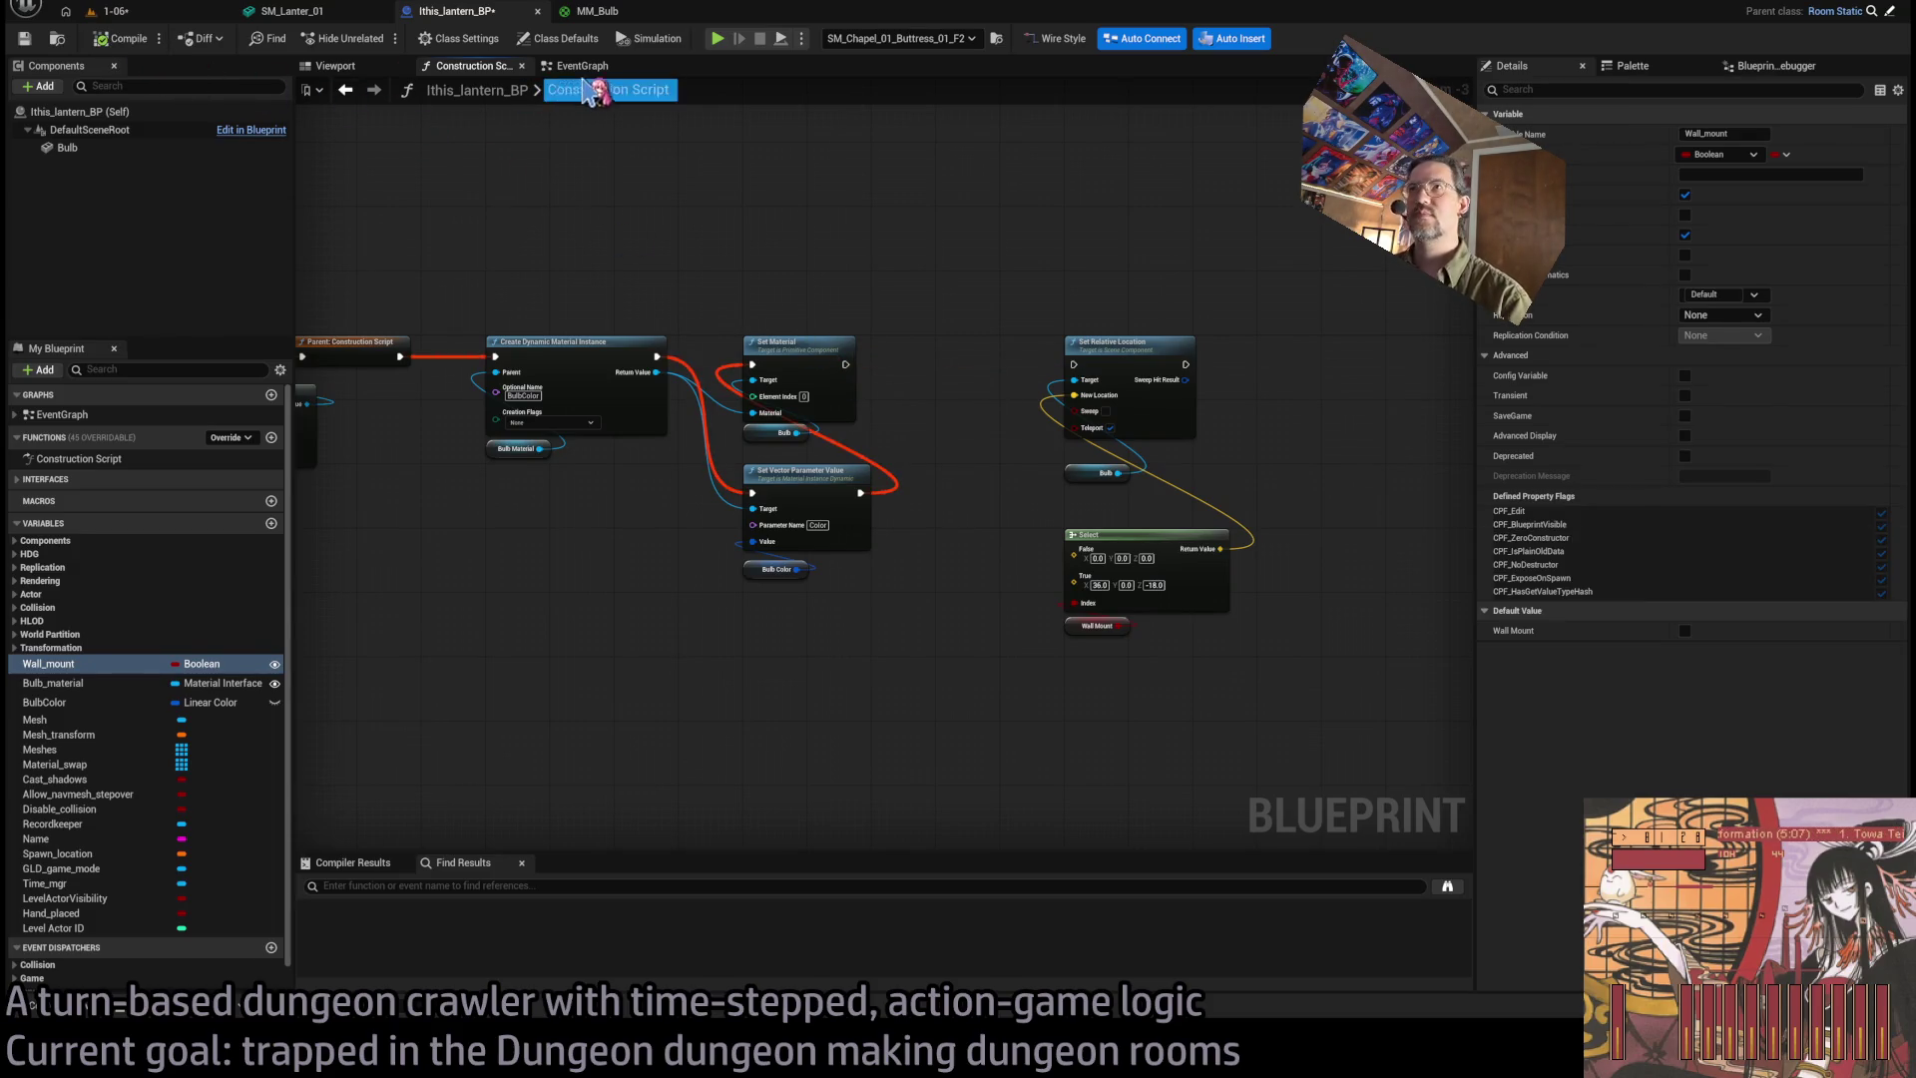
Show the lantern's 3D Viewport preview and select the Bulb component.
left_click(596, 66)
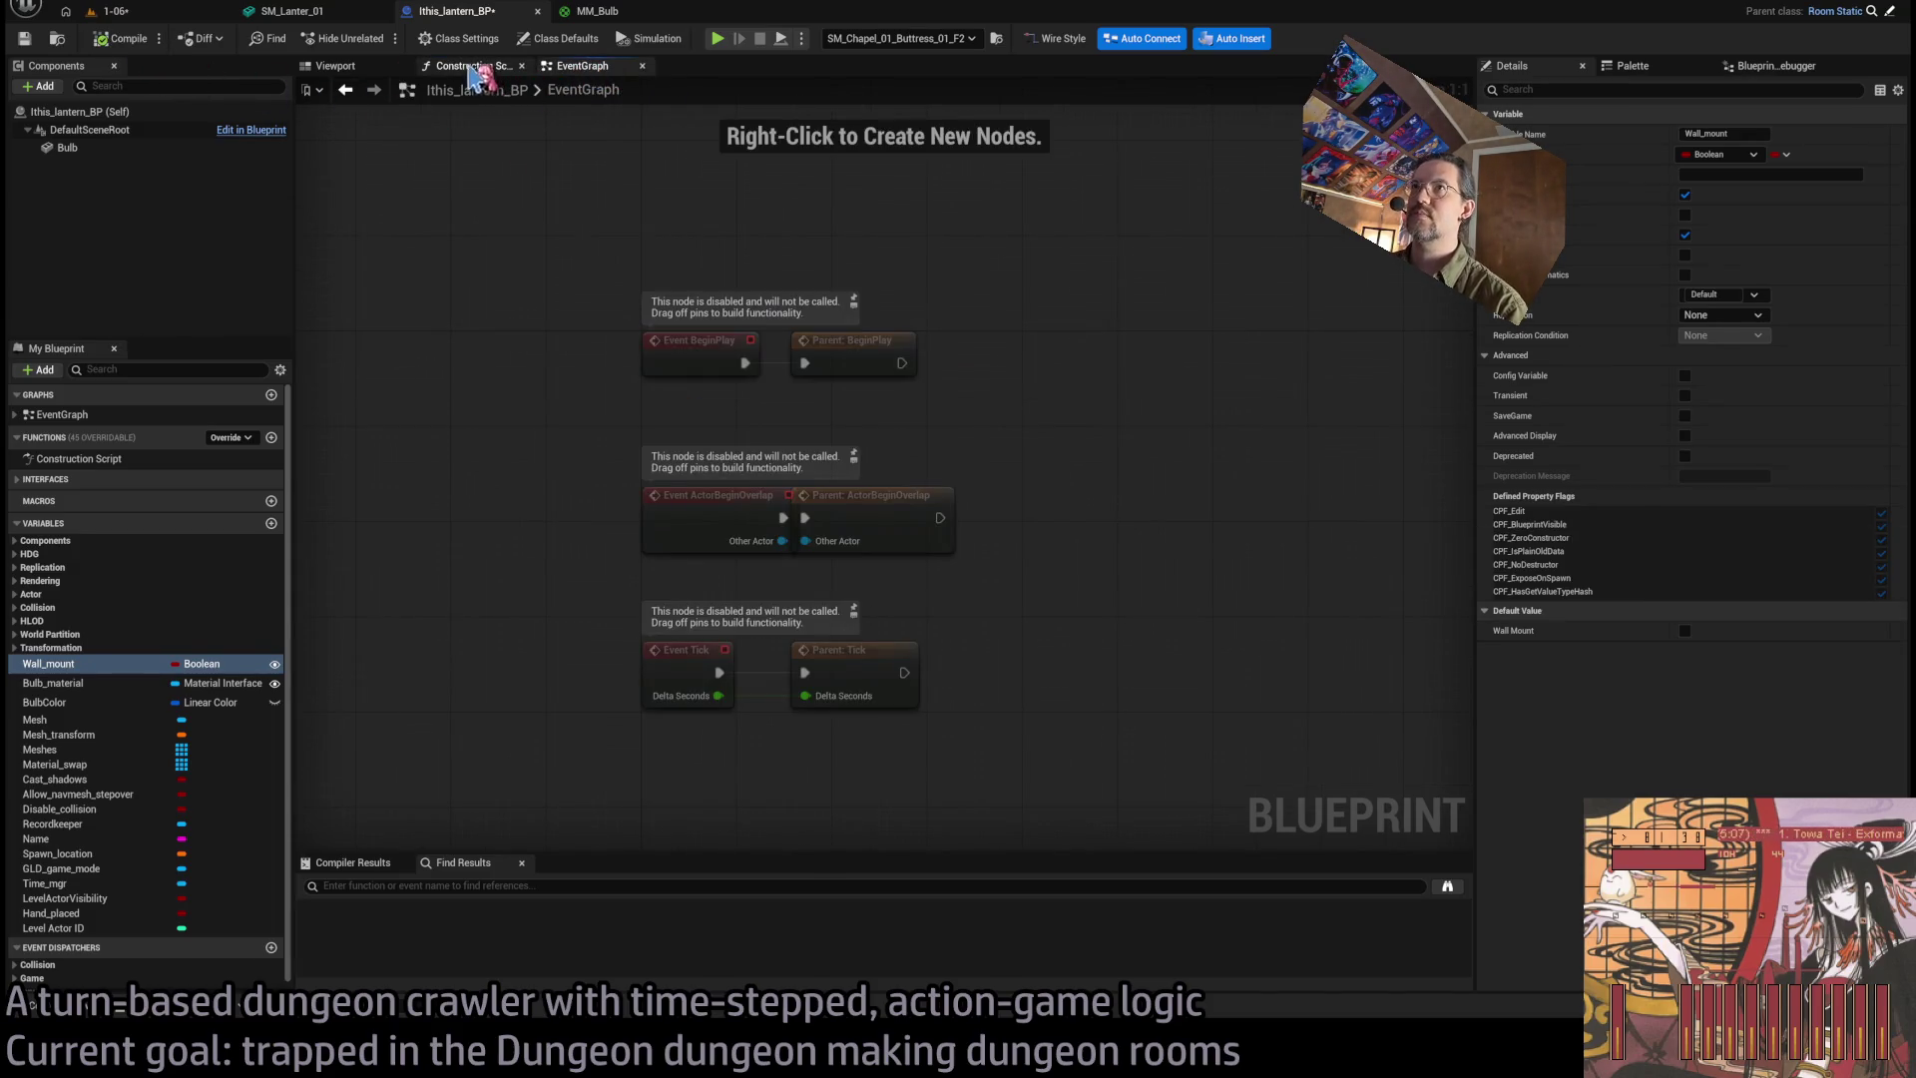
left_click(337, 66)
left_click(1081, 393)
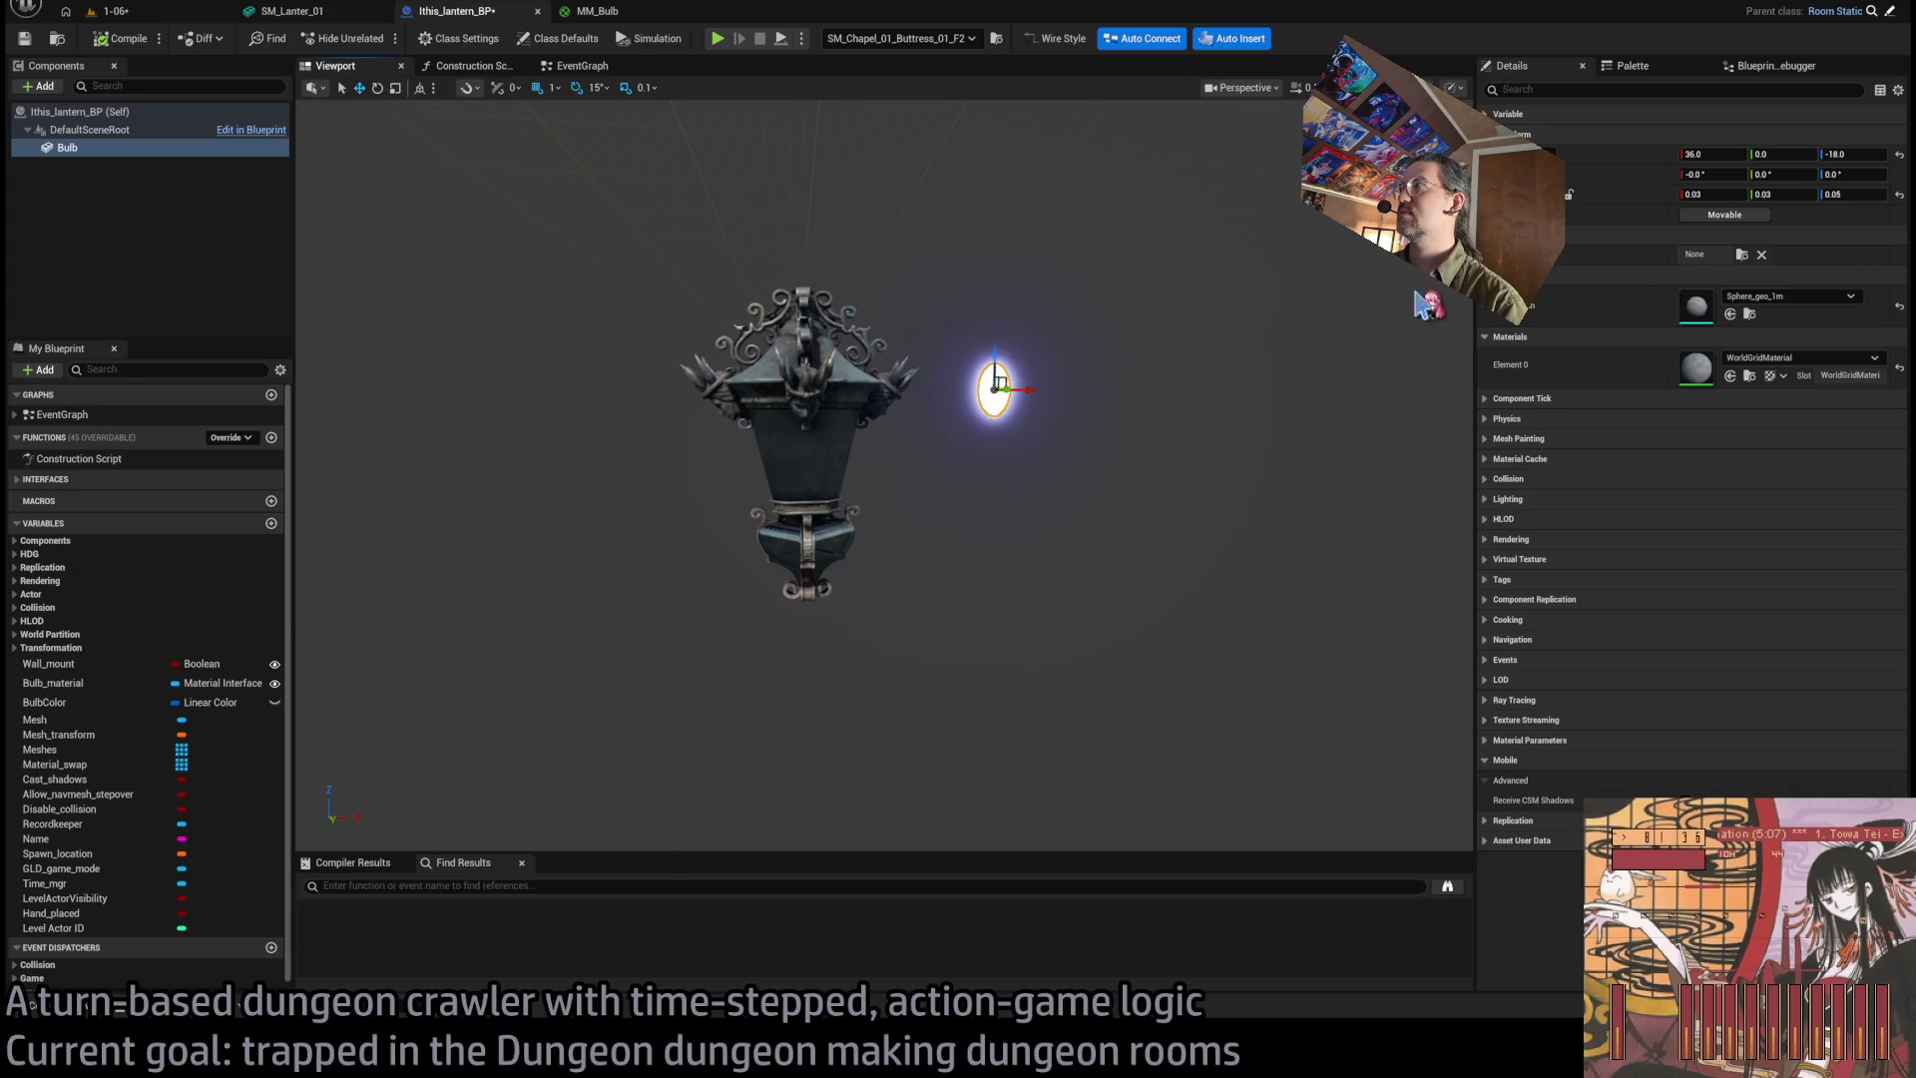
Scale the bulb to 0.02, 0.02, 0.04.
left_click(1697, 194)
type("2")
key("Return")
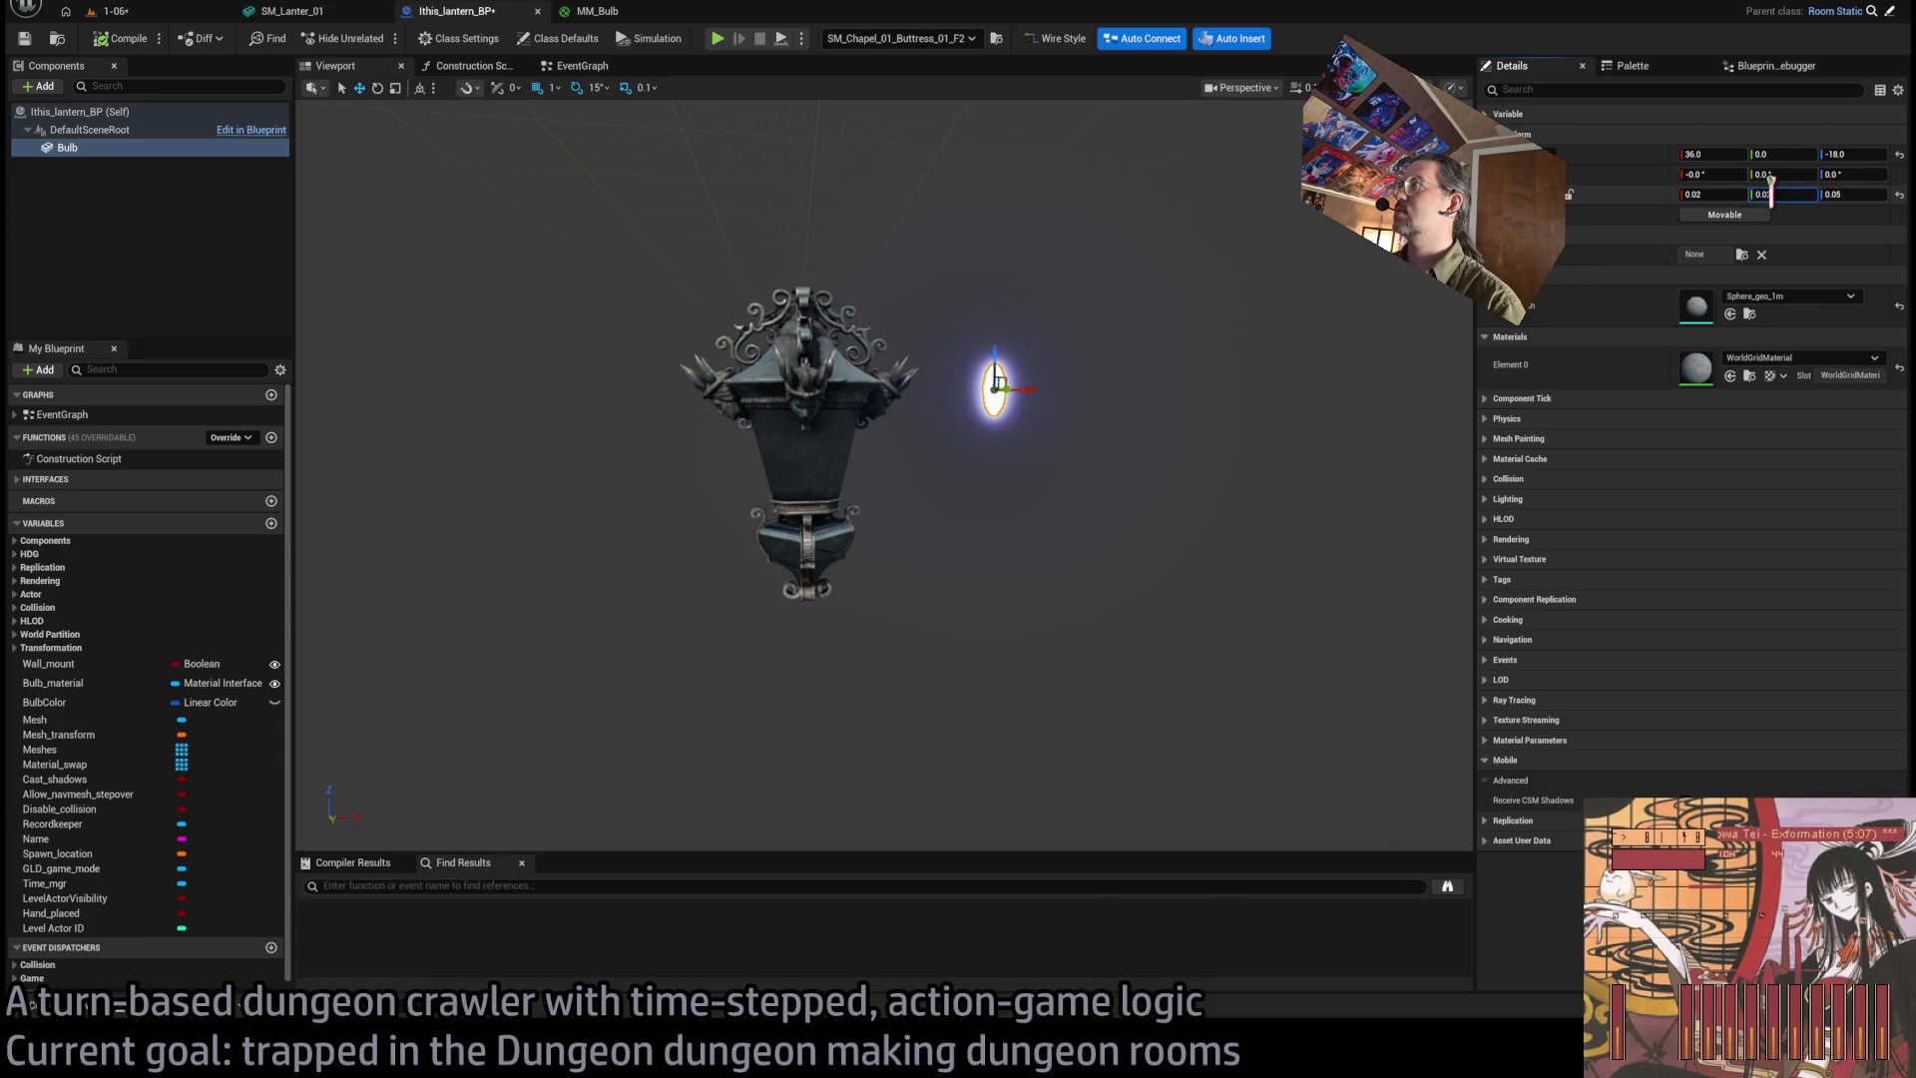
type("2")
left_click(1851, 194)
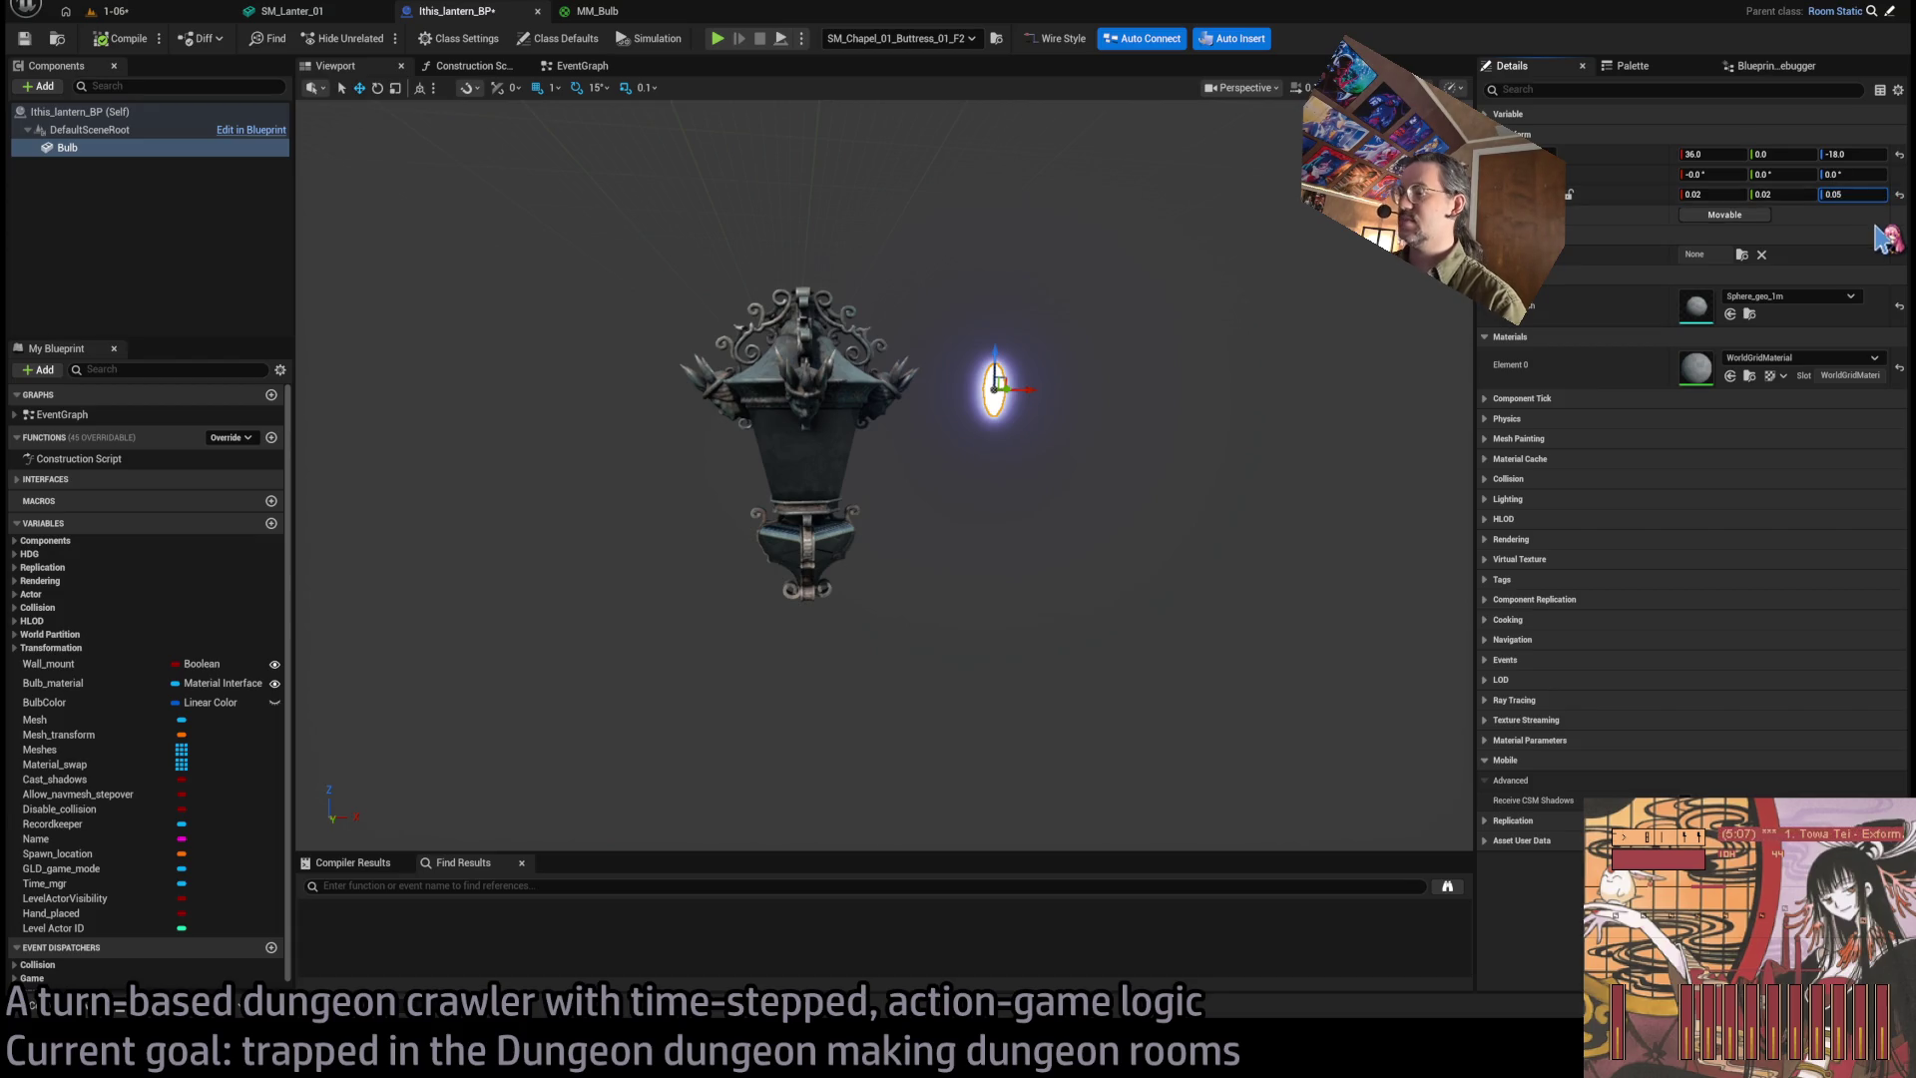
type("0.04")
key("Return")
Move the bulb down inside the lantern glass to about 0, 0, -33.
mouse_move(1030, 393)
left_mouse_down()
mouse_move(913, 392)
mouse_move(746, 466)
mouse_move(673, 464)
left_mouse_up()
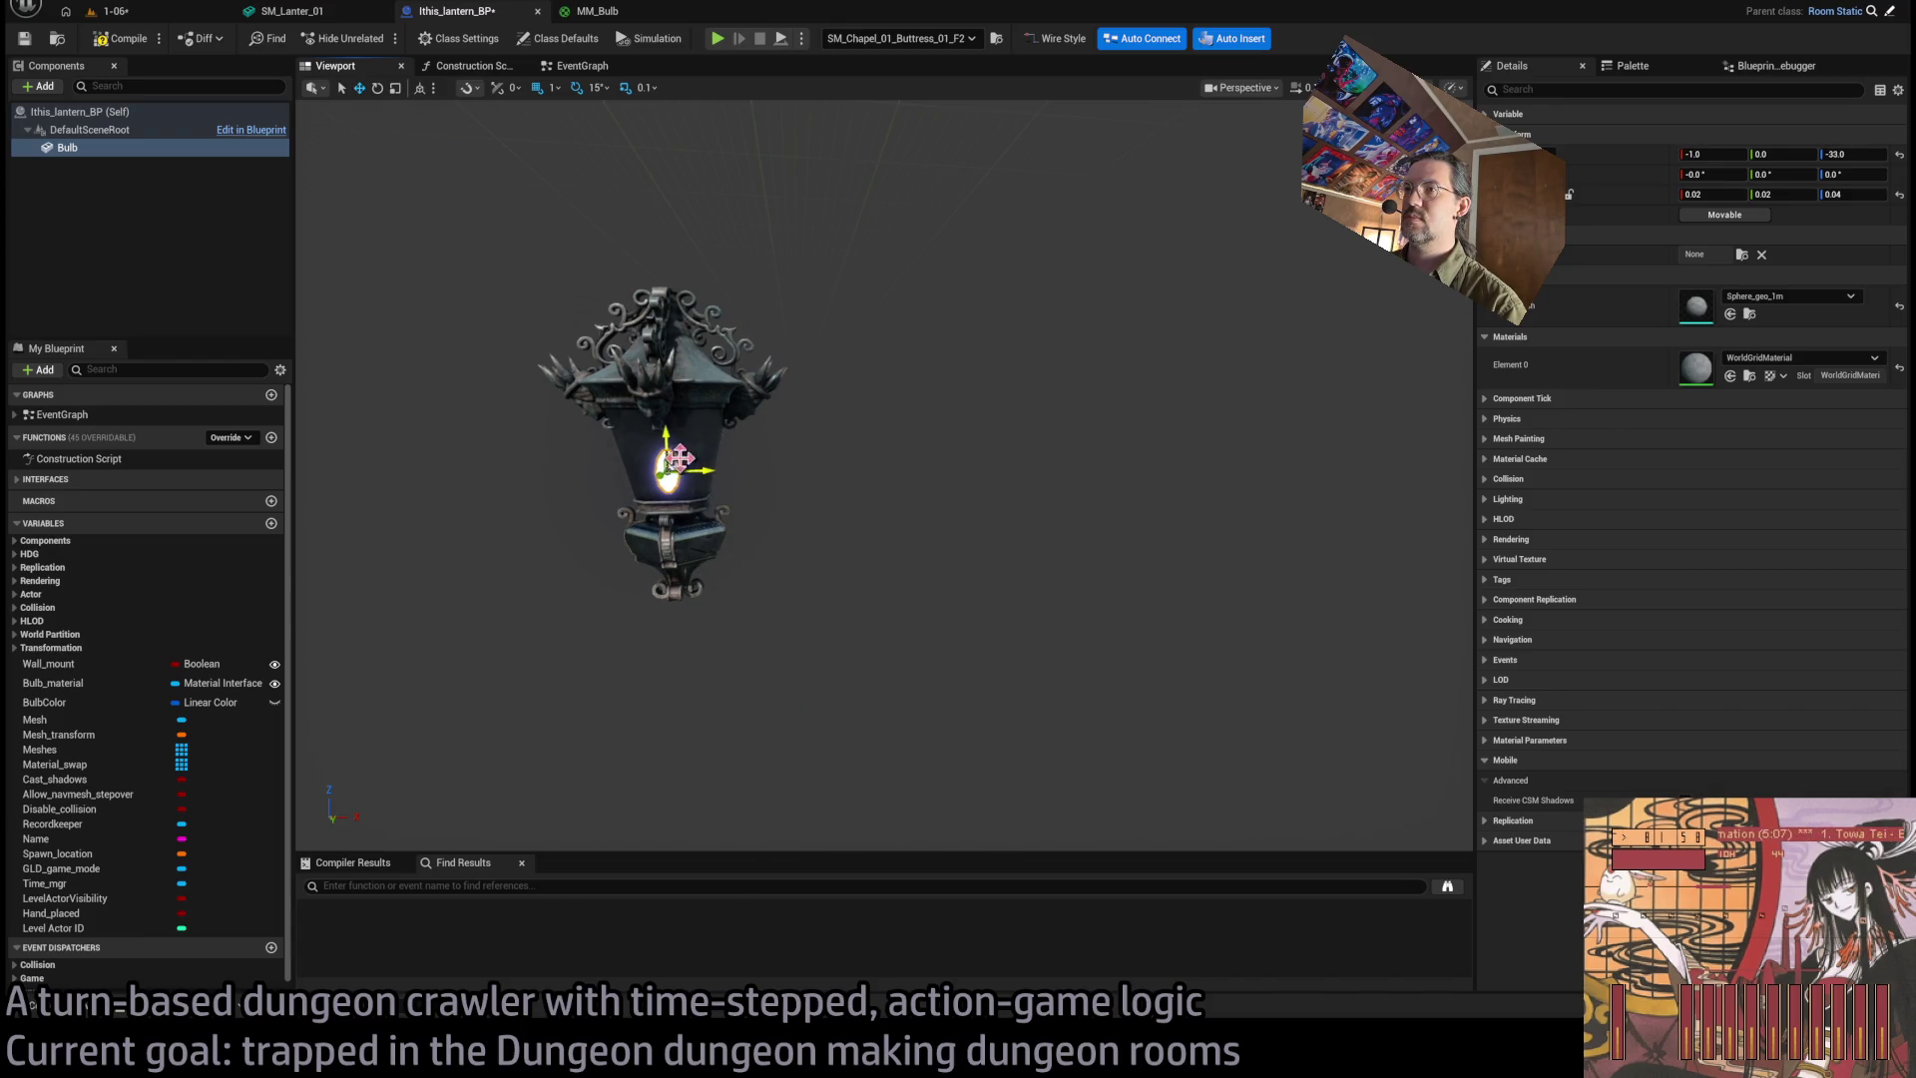
key("f")
scroll(875, 444, "up", 3)
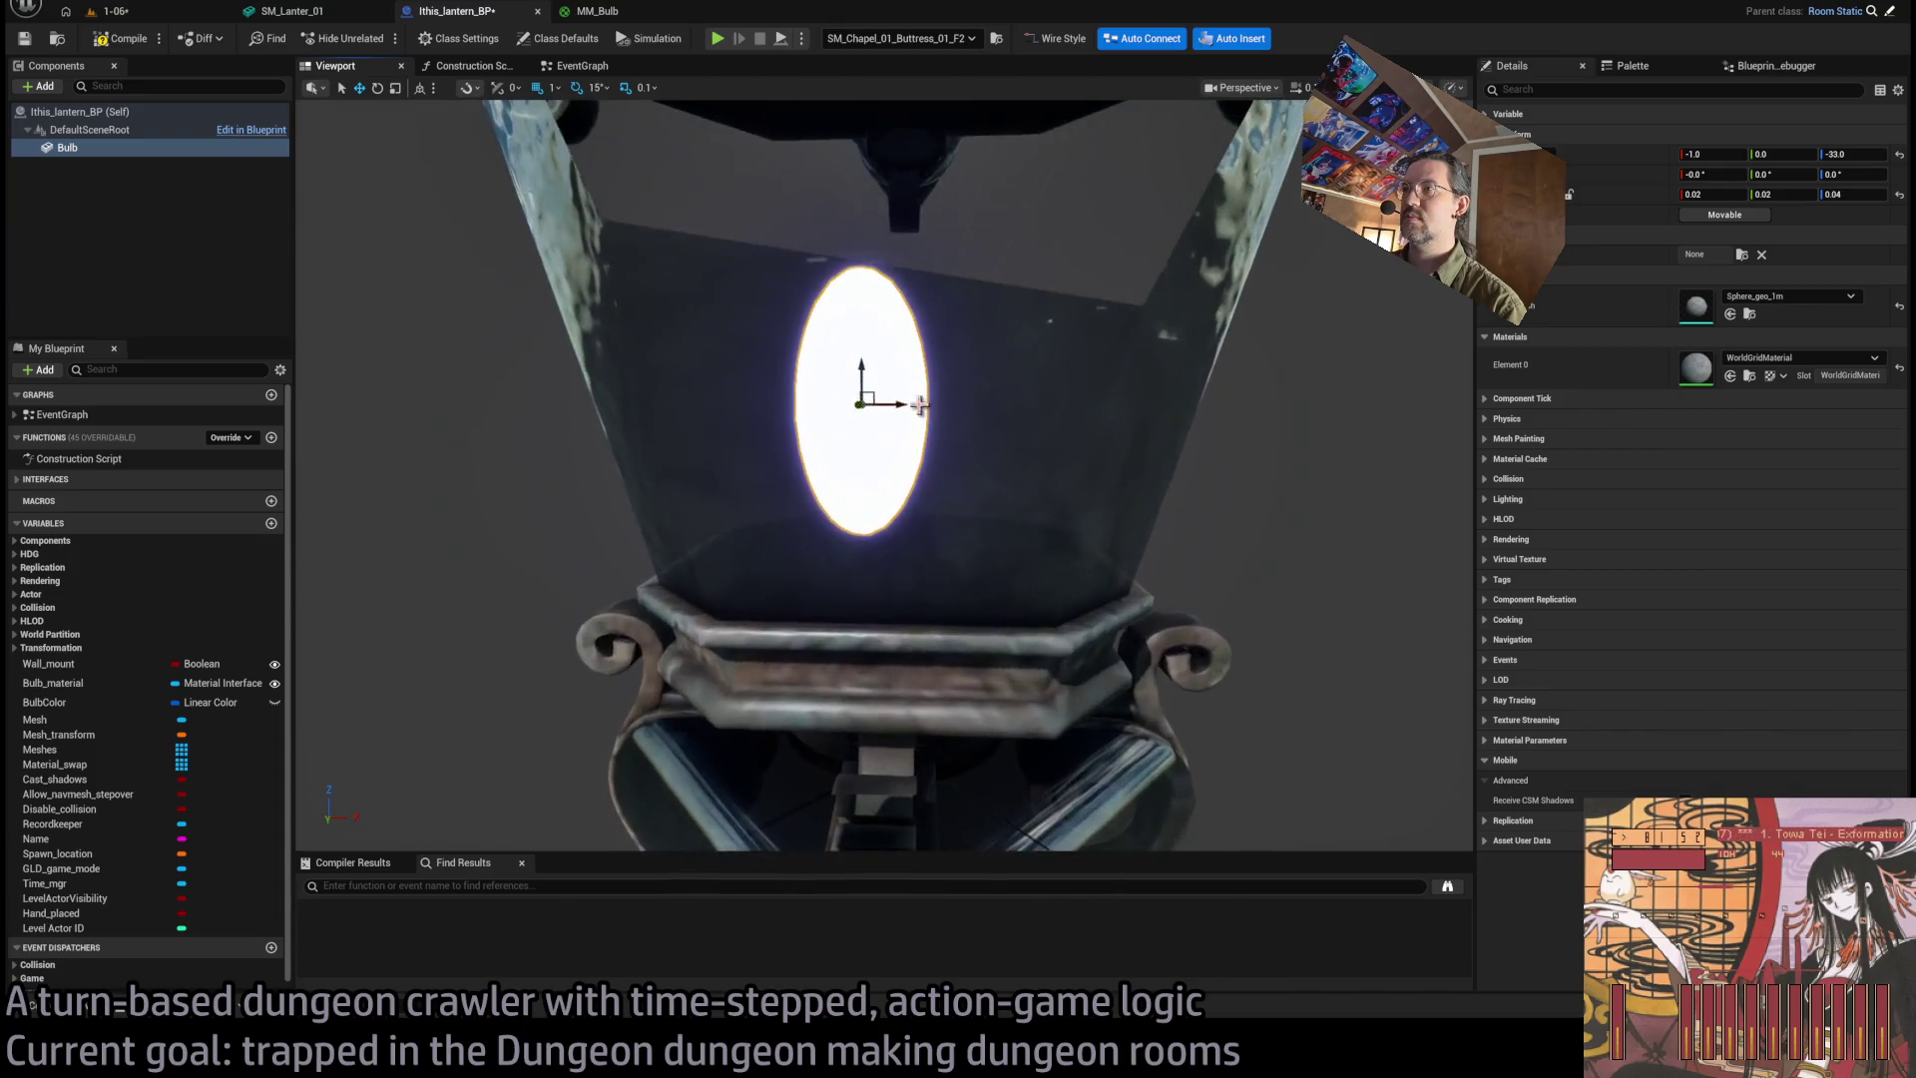
left_click_drag(903, 389, 938, 394)
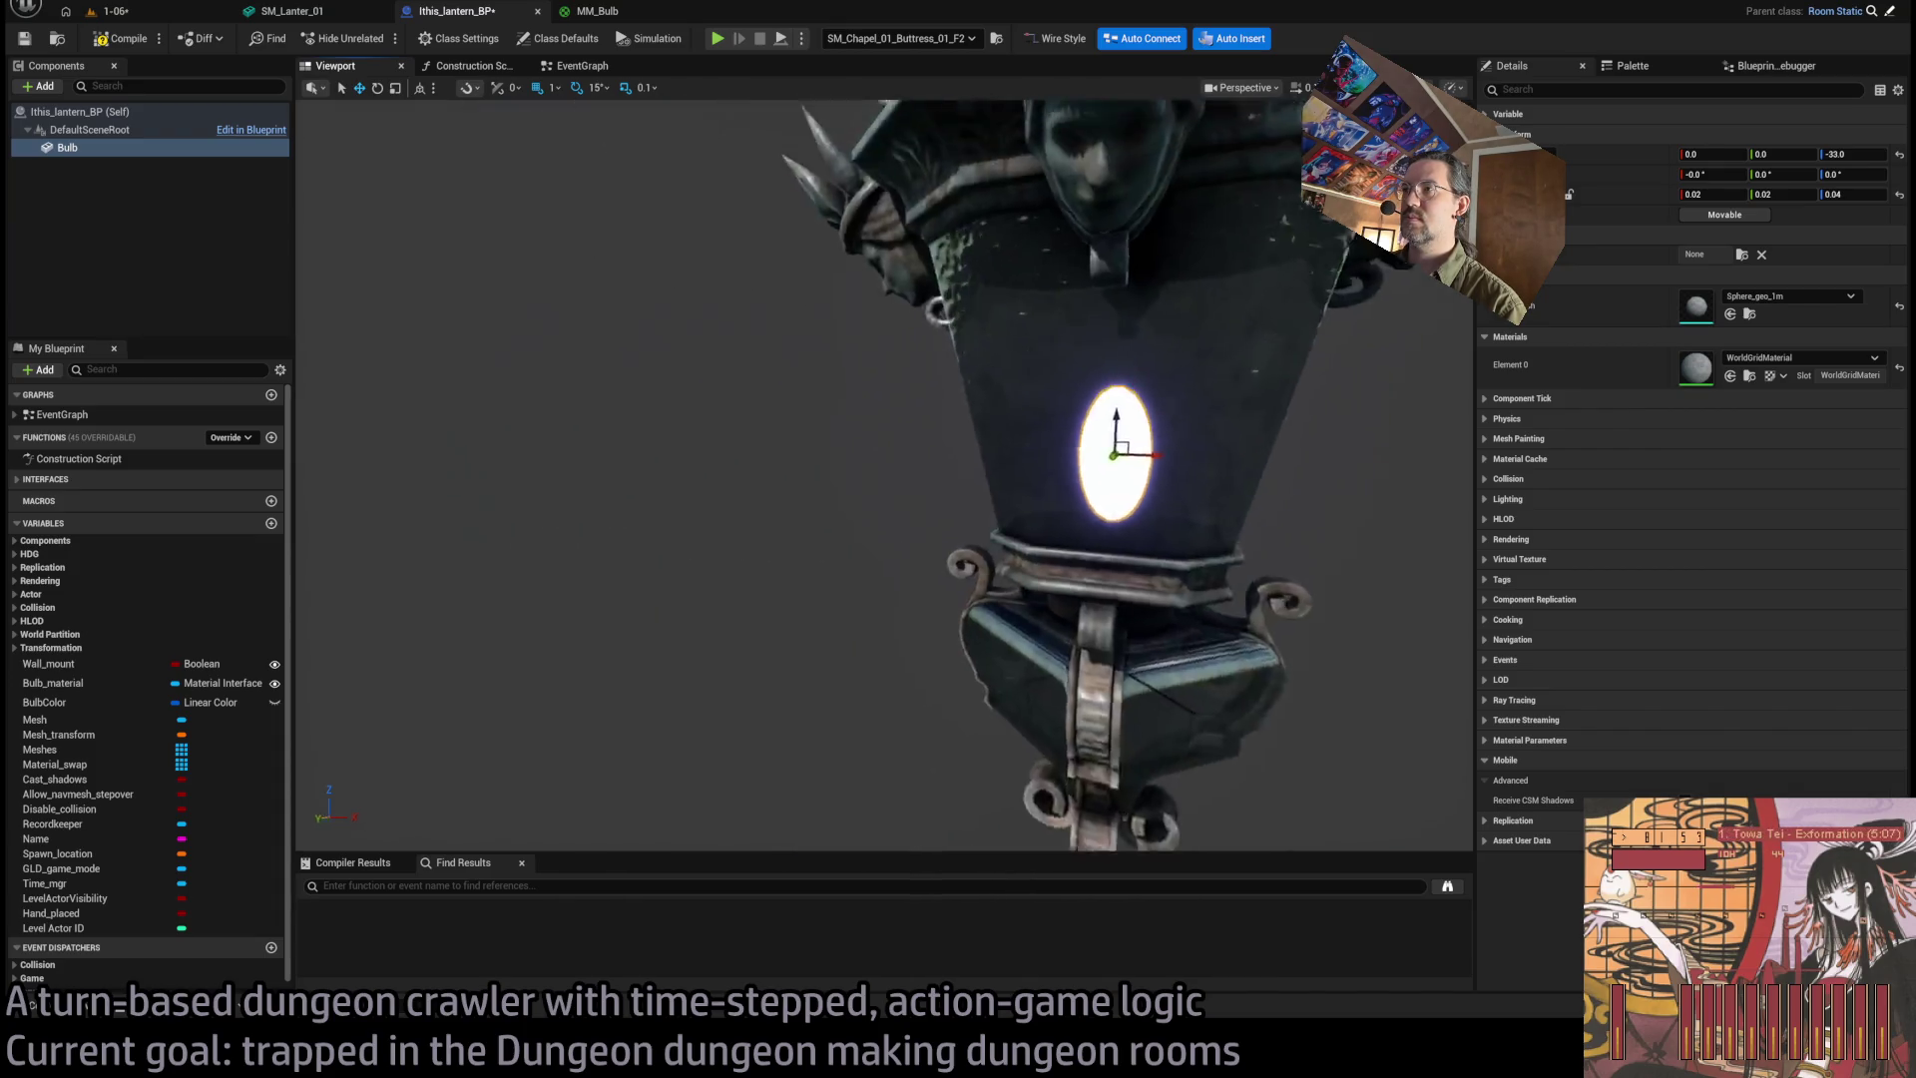
scroll(923, 459, "down", 10)
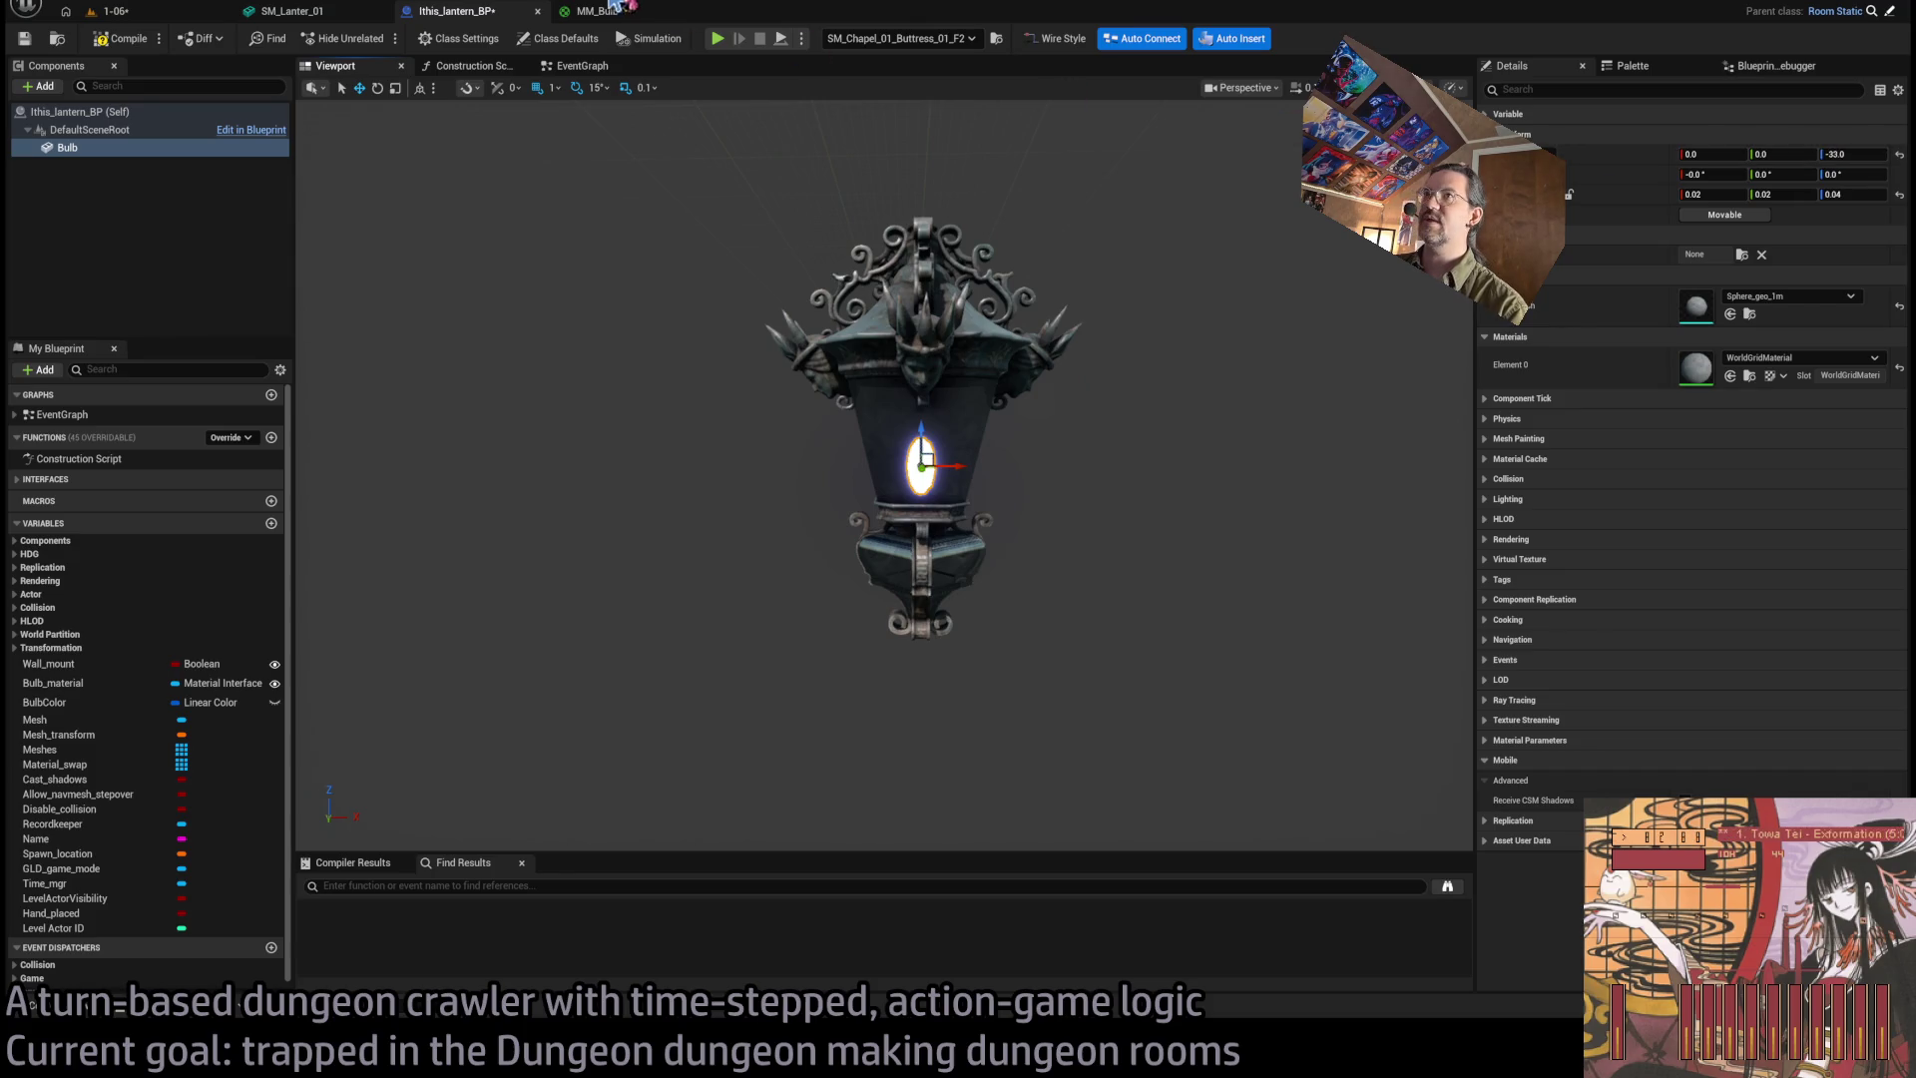
Cycle through the bulb material, blueprint and lantern mesh tabs back to level 1-06.
left_click(615, 9)
left_click(457, 11)
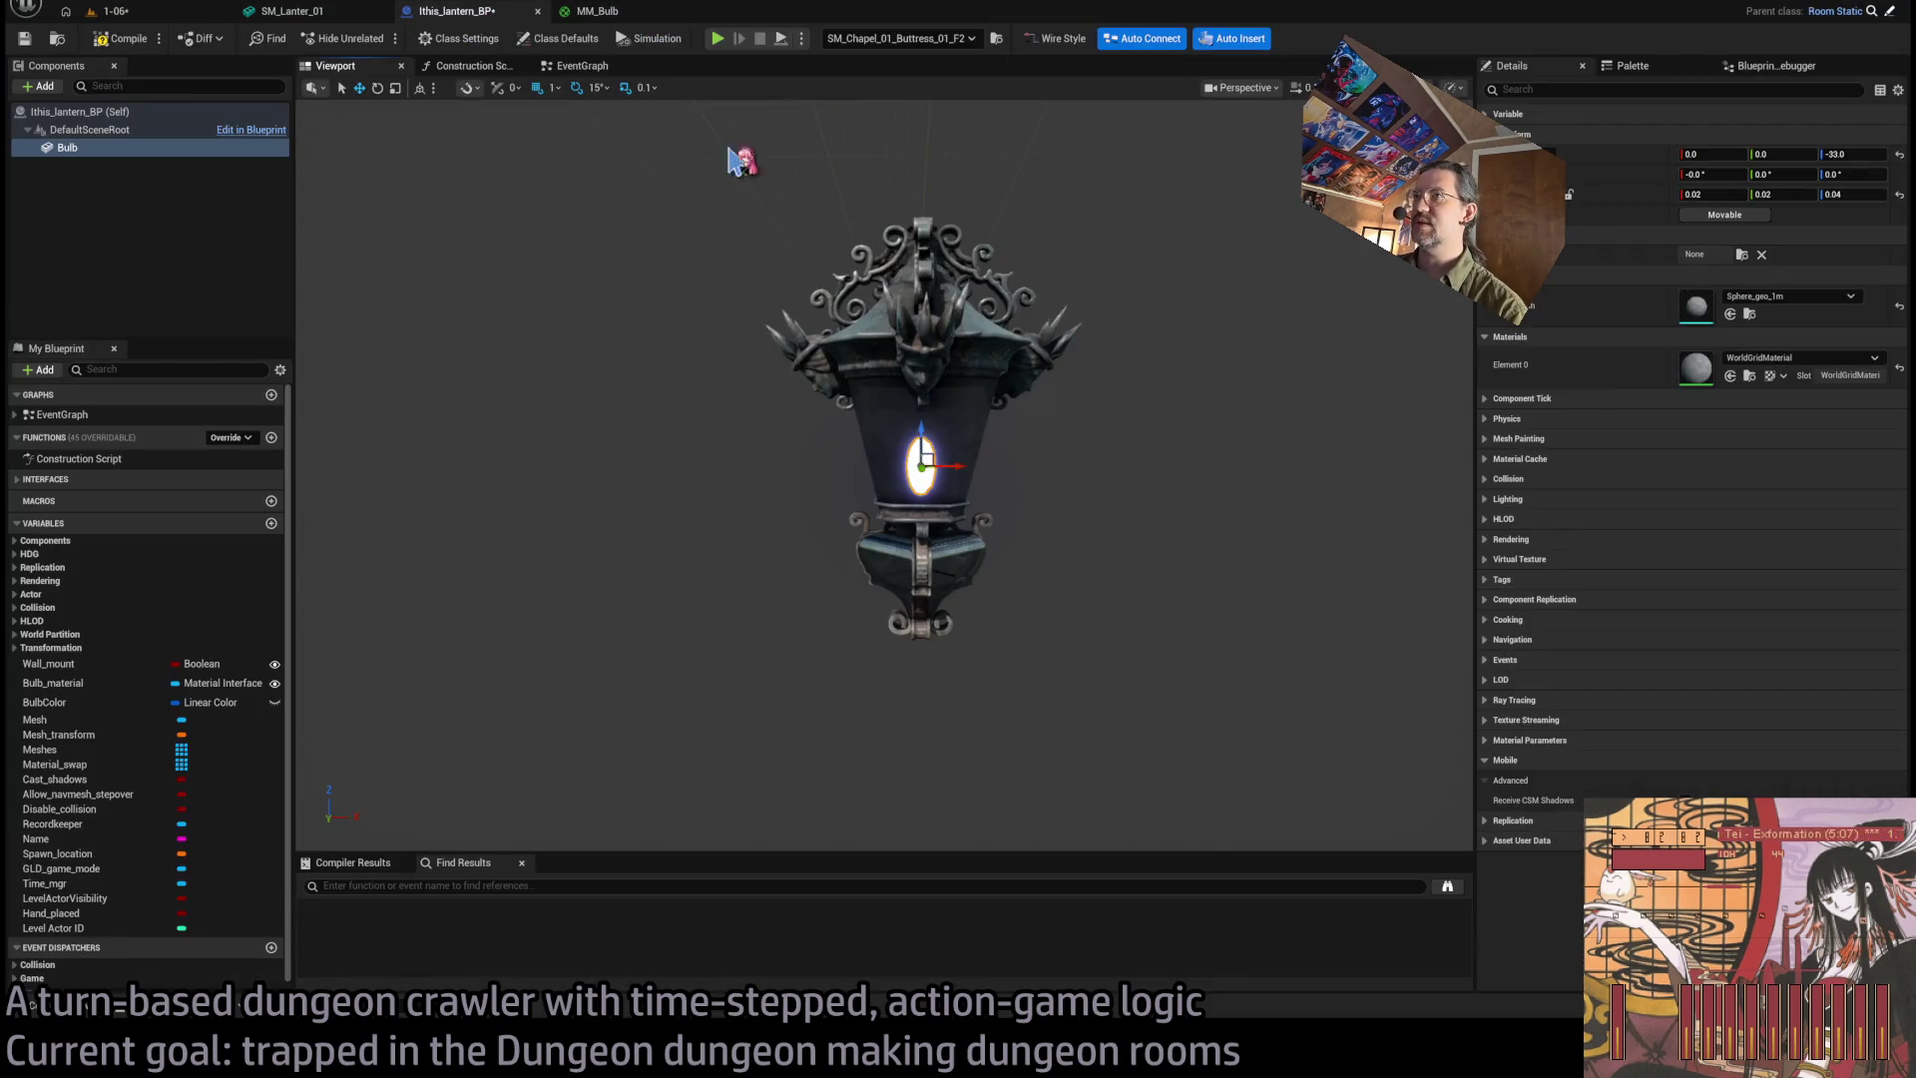
left_click(300, 13)
left_click(112, 12)
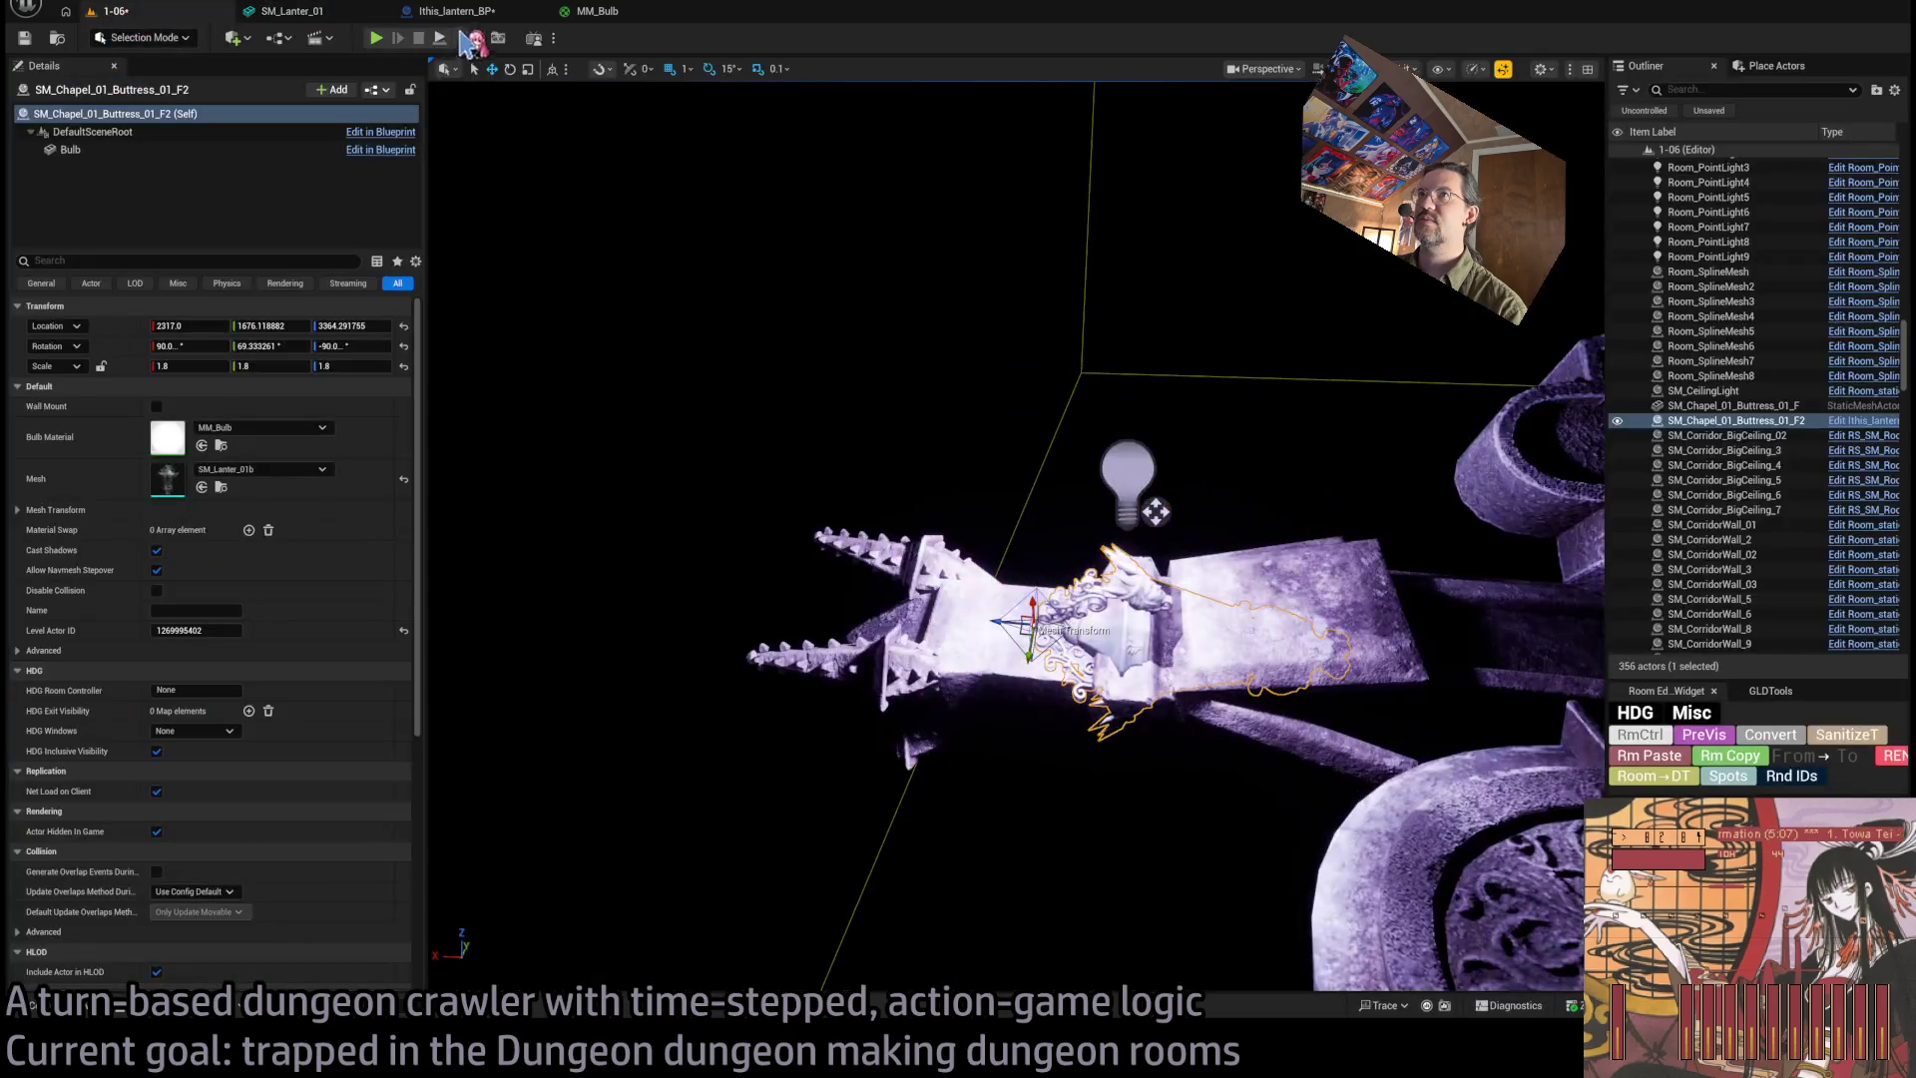
Recompile the lantern's Construction Script and check the Wall Mount default.
left_click(511, 12)
left_click(609, 67)
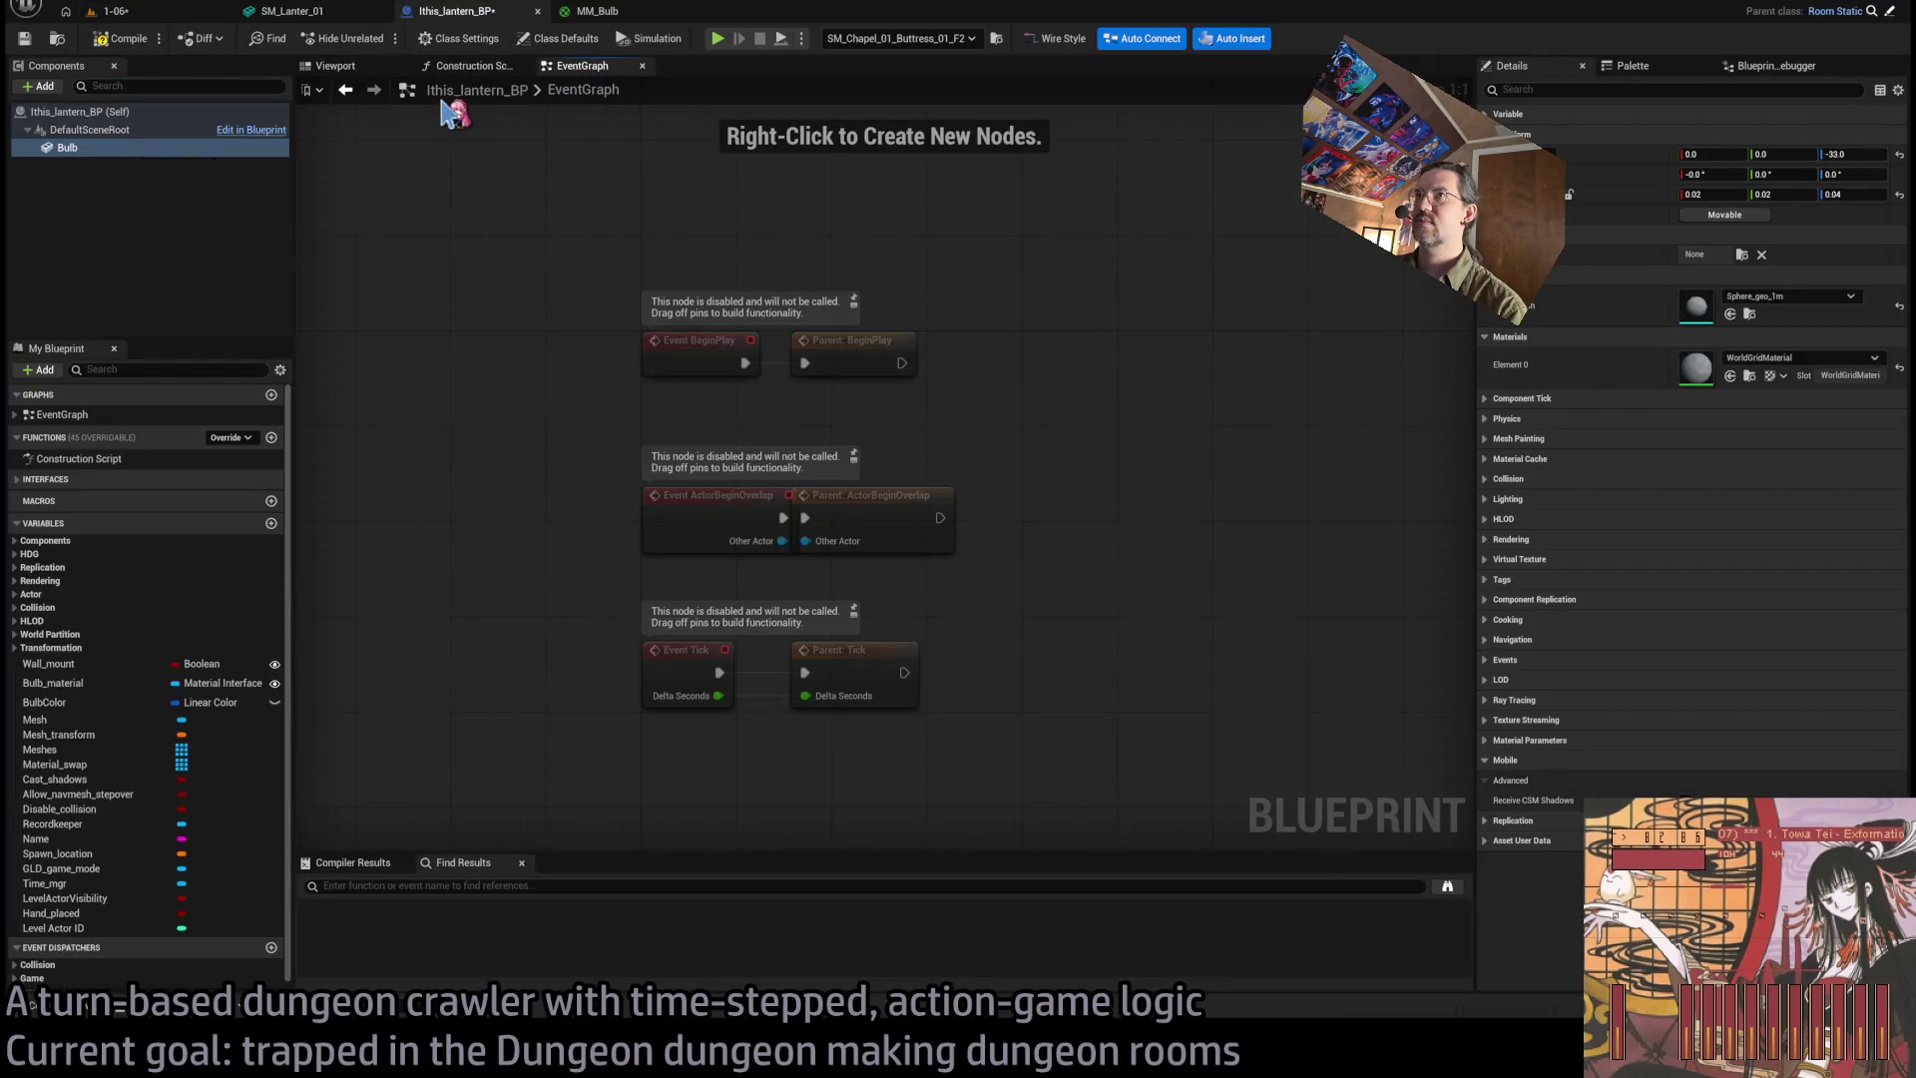
left_click(474, 66)
scroll(1143, 599, "up", 2)
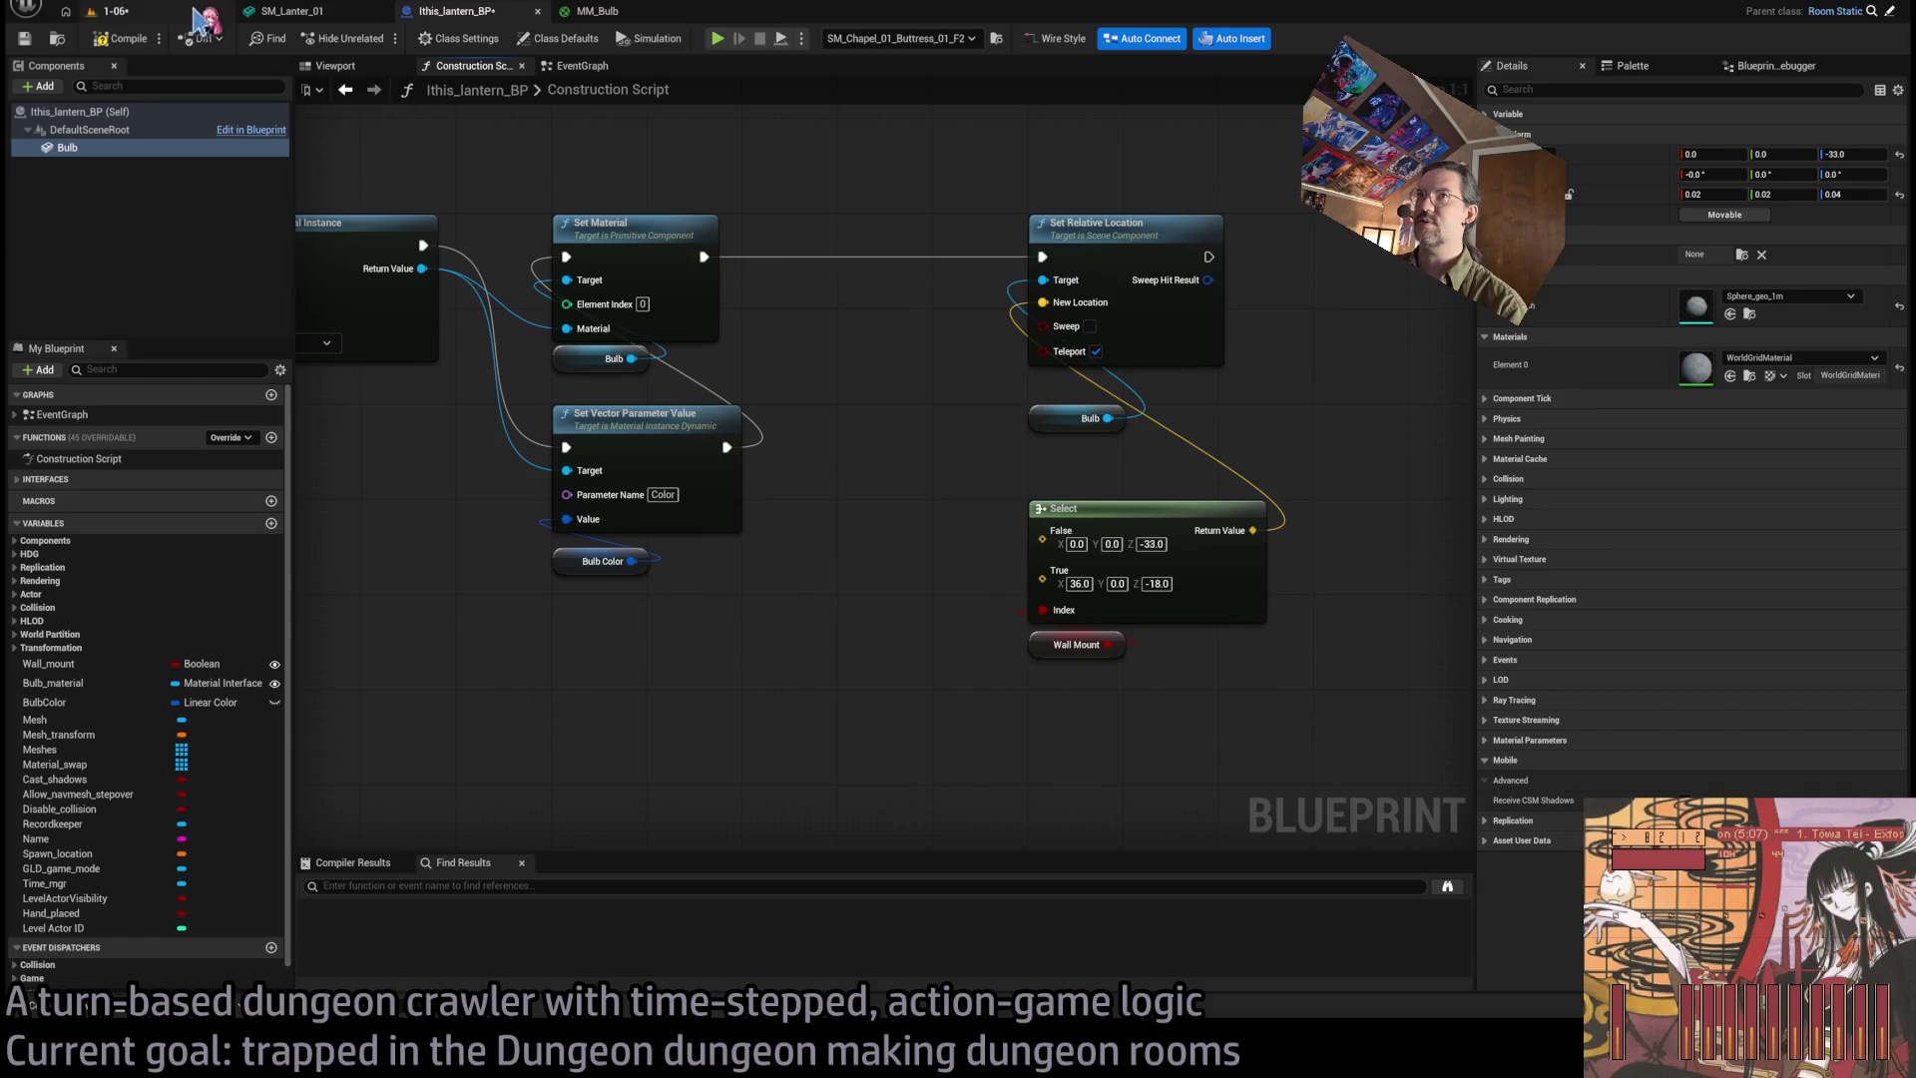
left_click(125, 38)
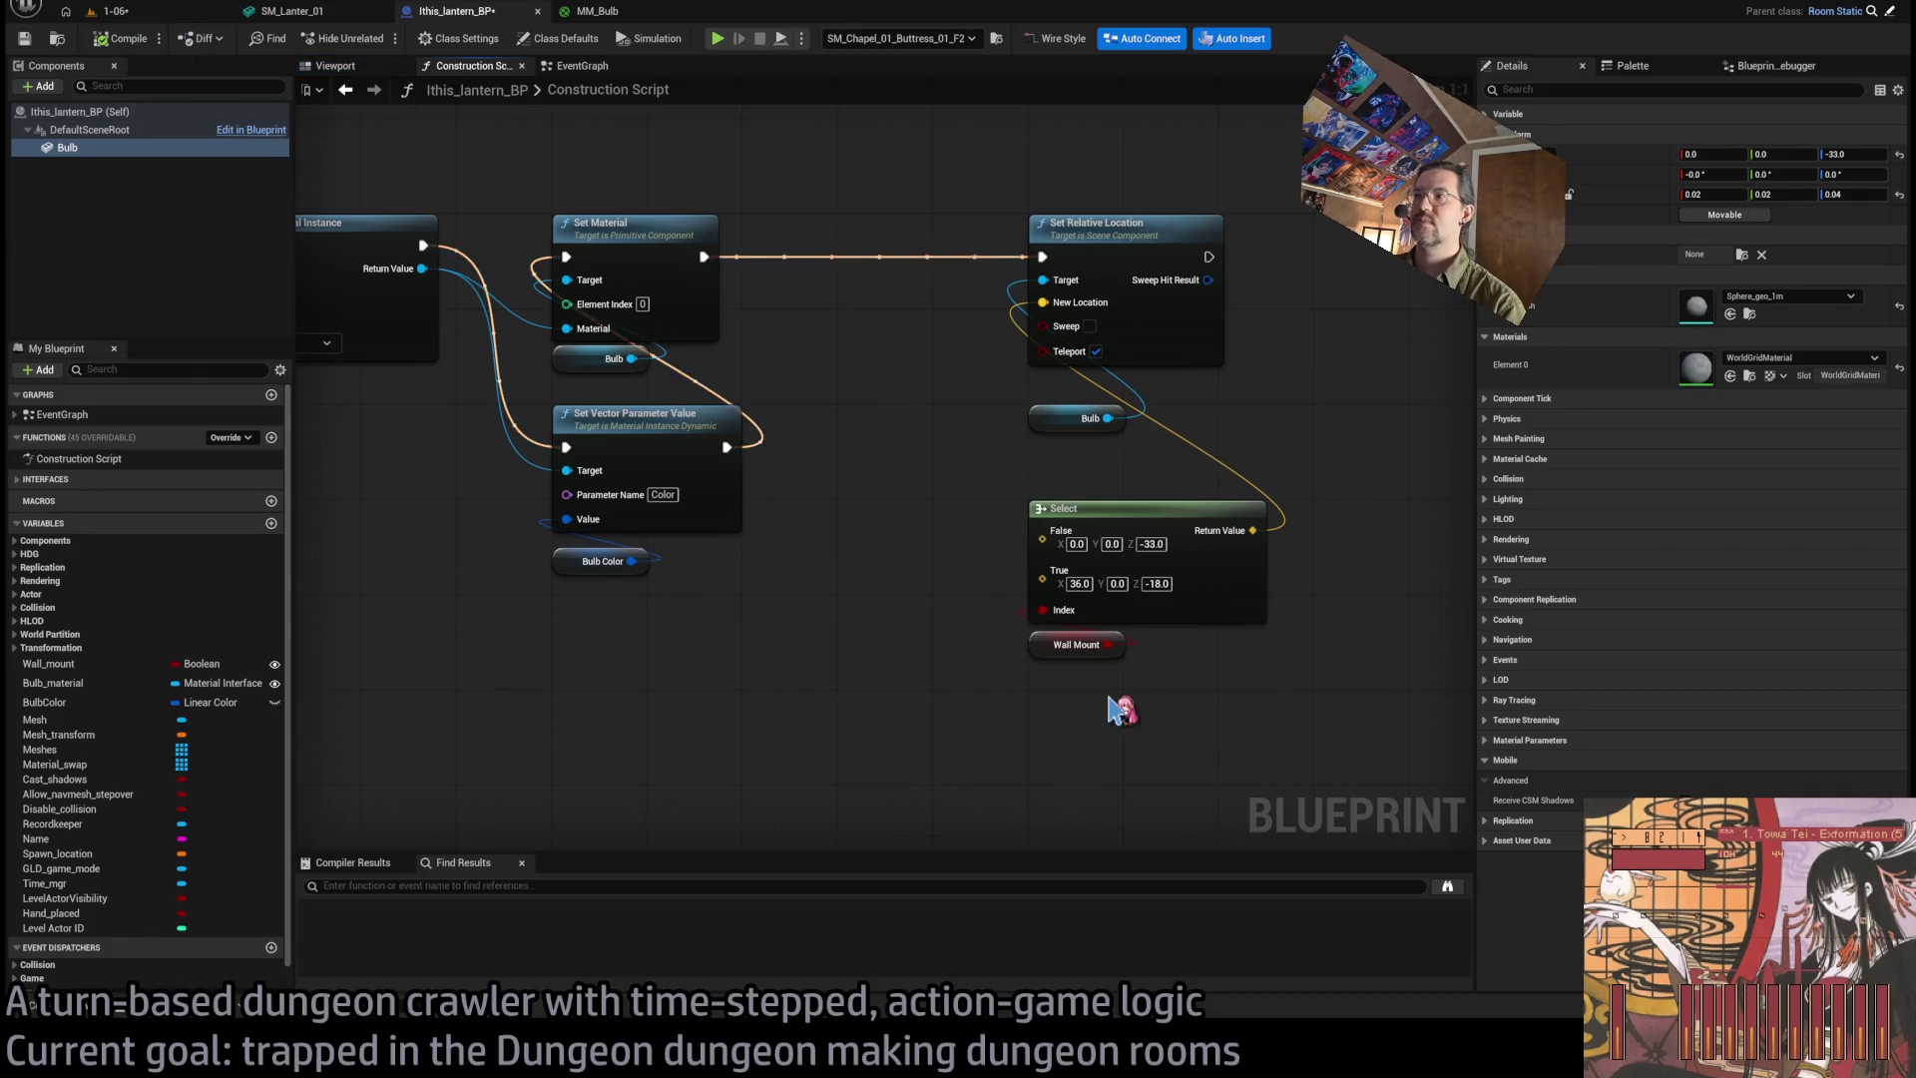
left_click(1076, 643)
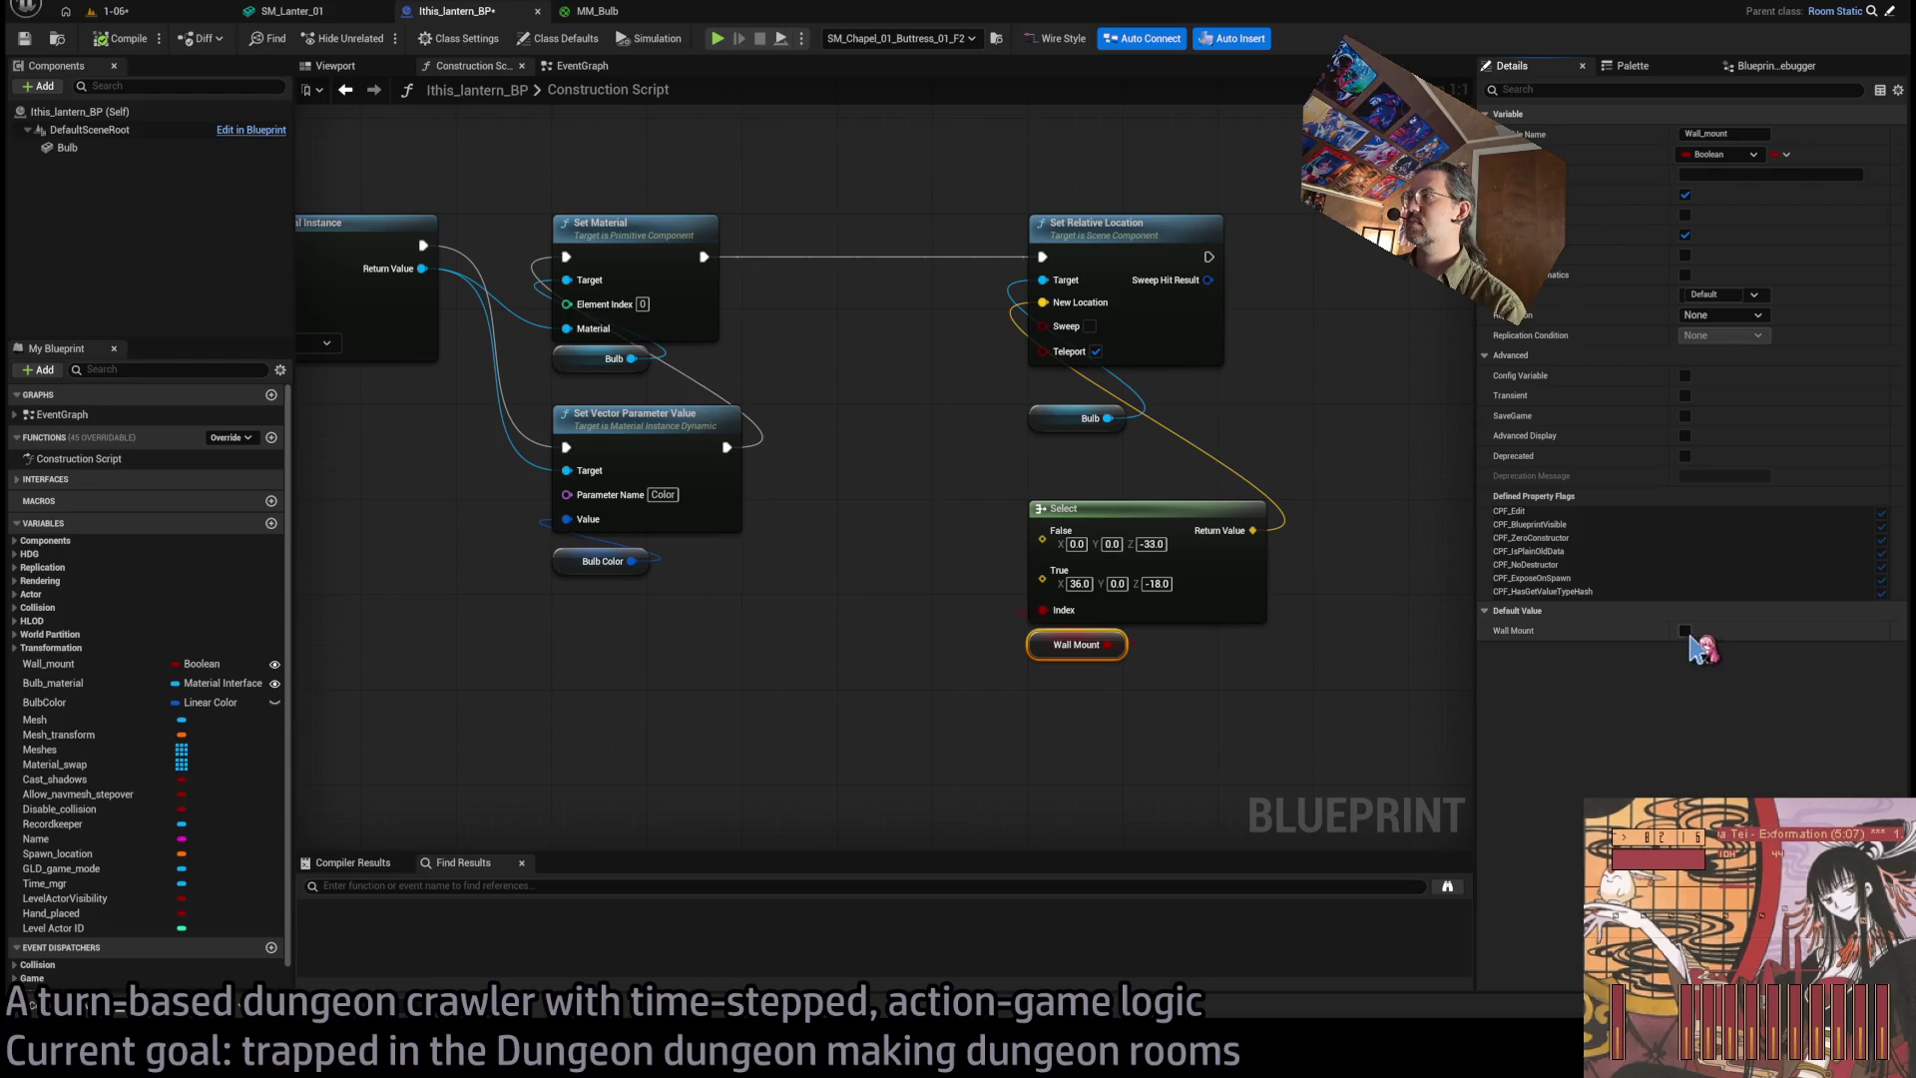
Inspect the lantern in the level, then set the Select node's True Z offset to -20.
left_click(115, 11)
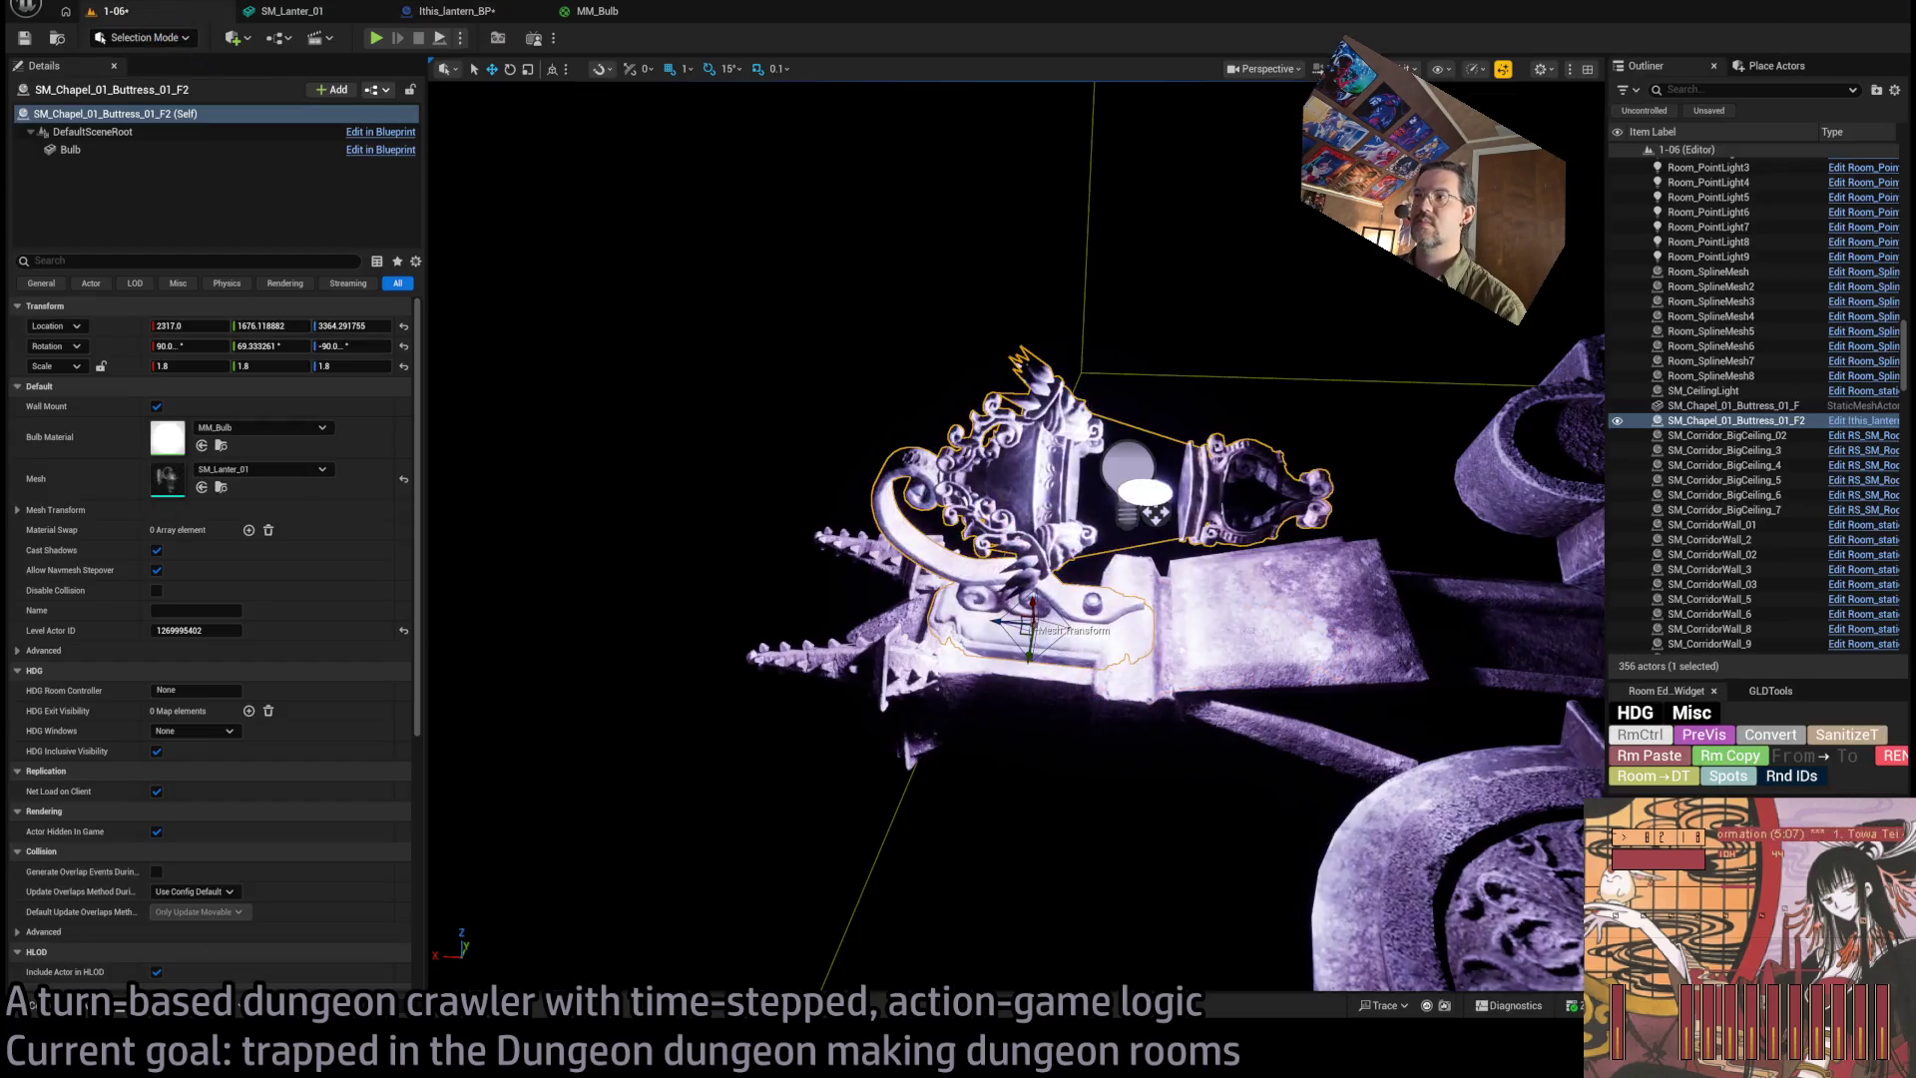
key("f")
left_click_drag(620, 513, 669, 464)
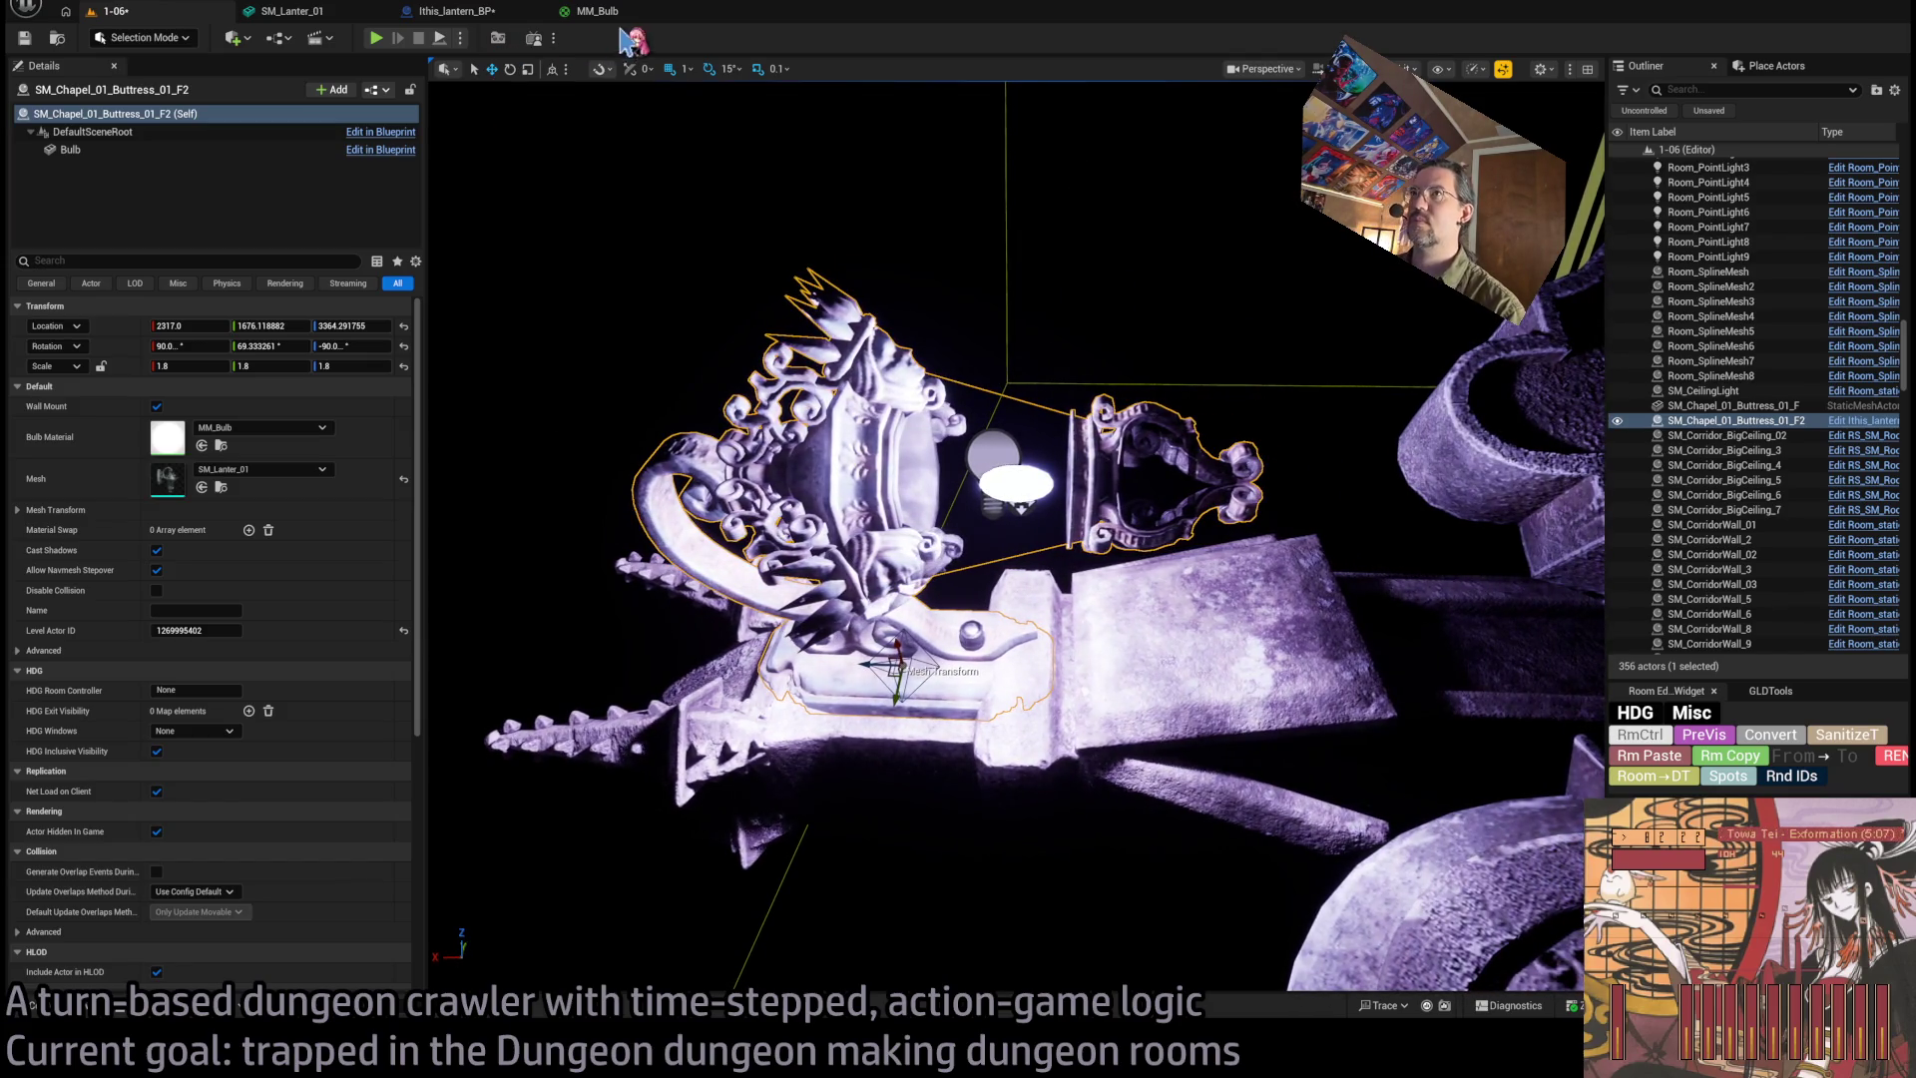
left_click(571, 14)
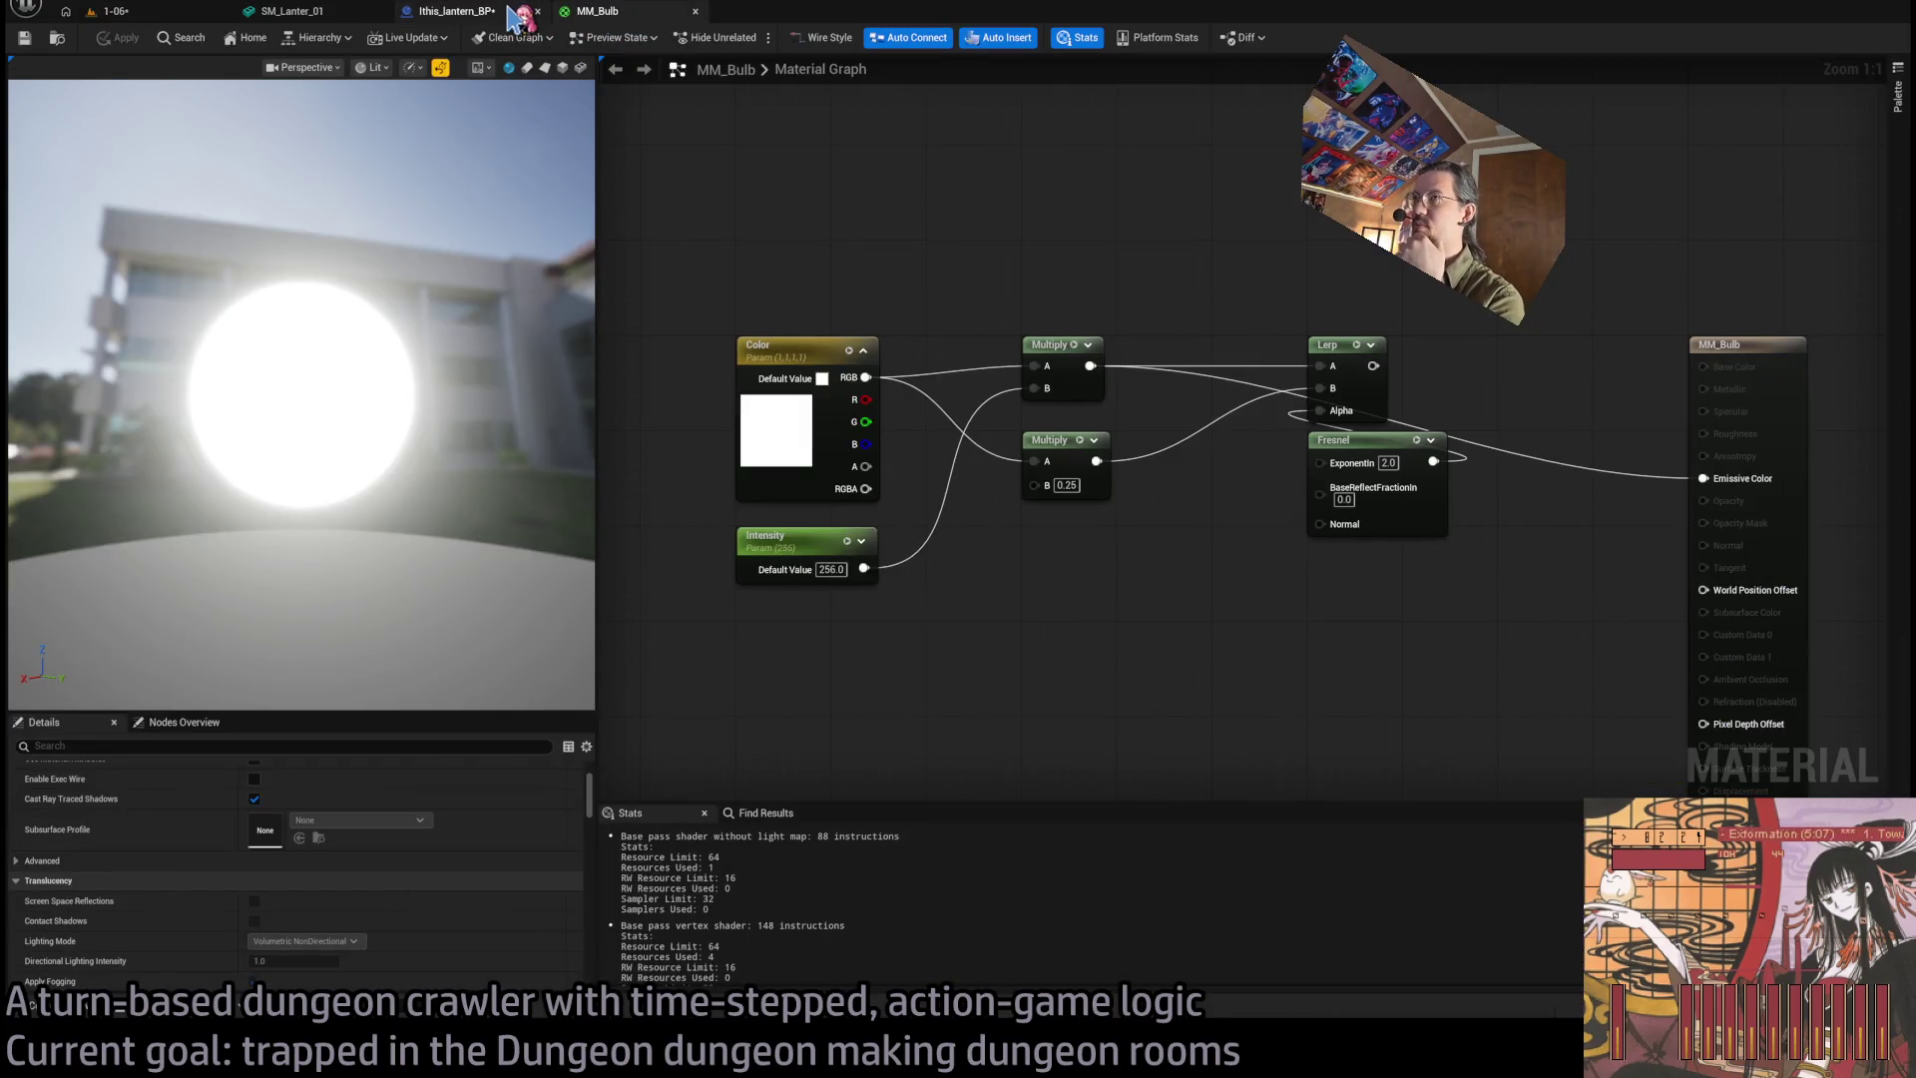
left_click(459, 12)
left_click(1158, 582)
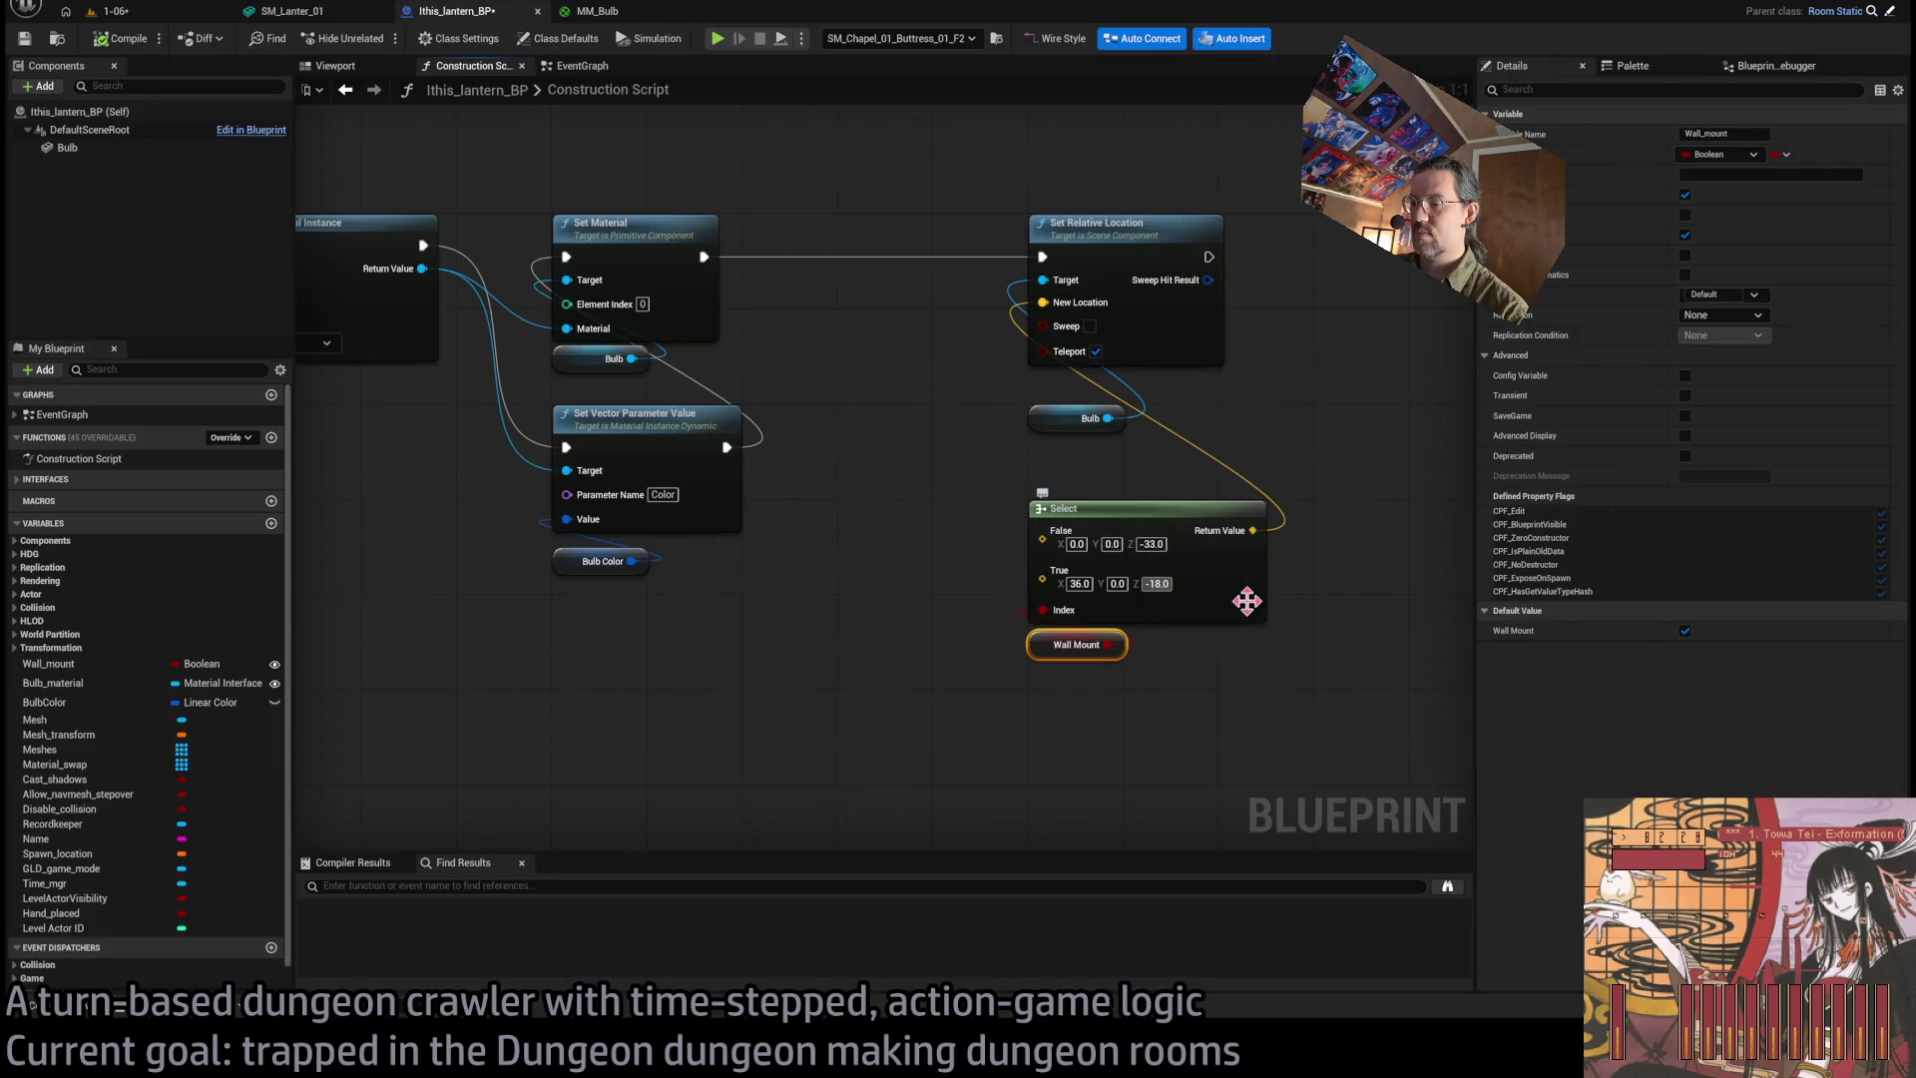
Toggle Wall Mount on the placed lantern, then undo so it stays wall-mounted.
left_click(157, 12)
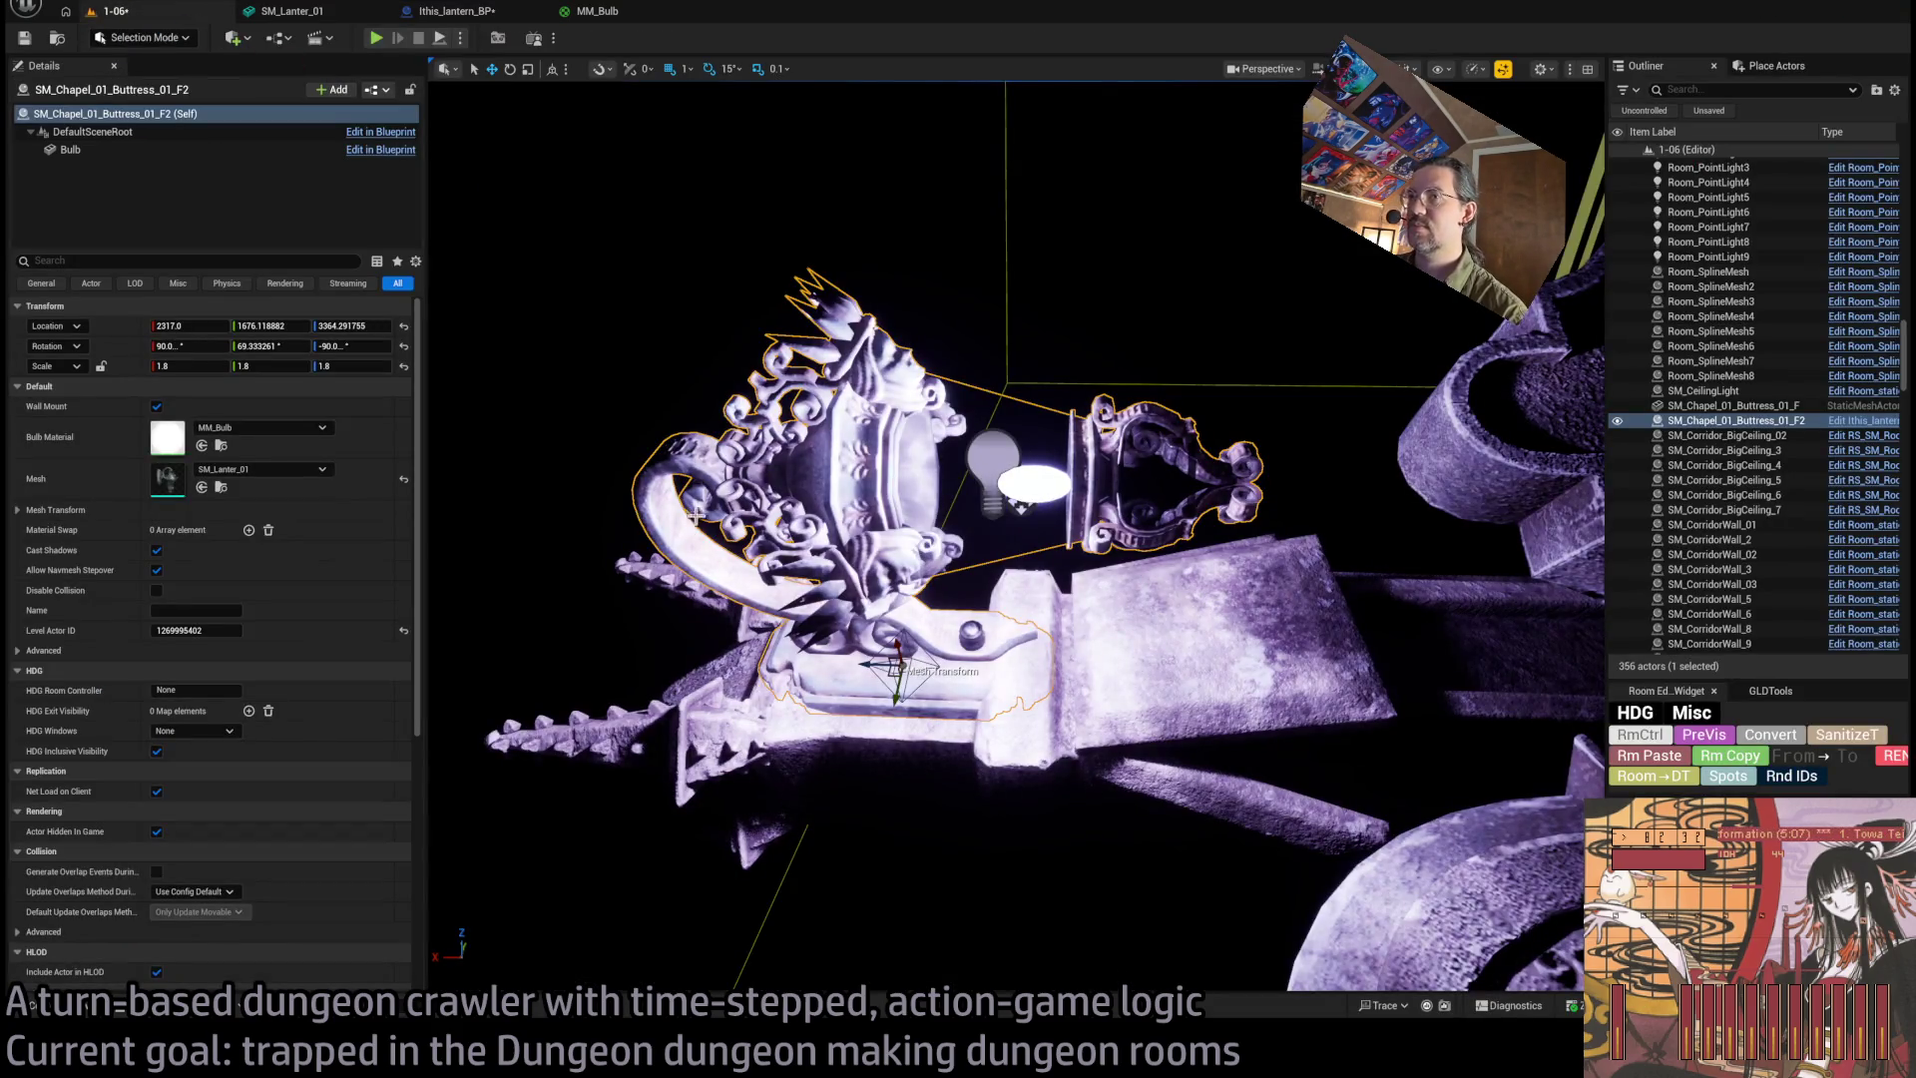
left_click(156, 407)
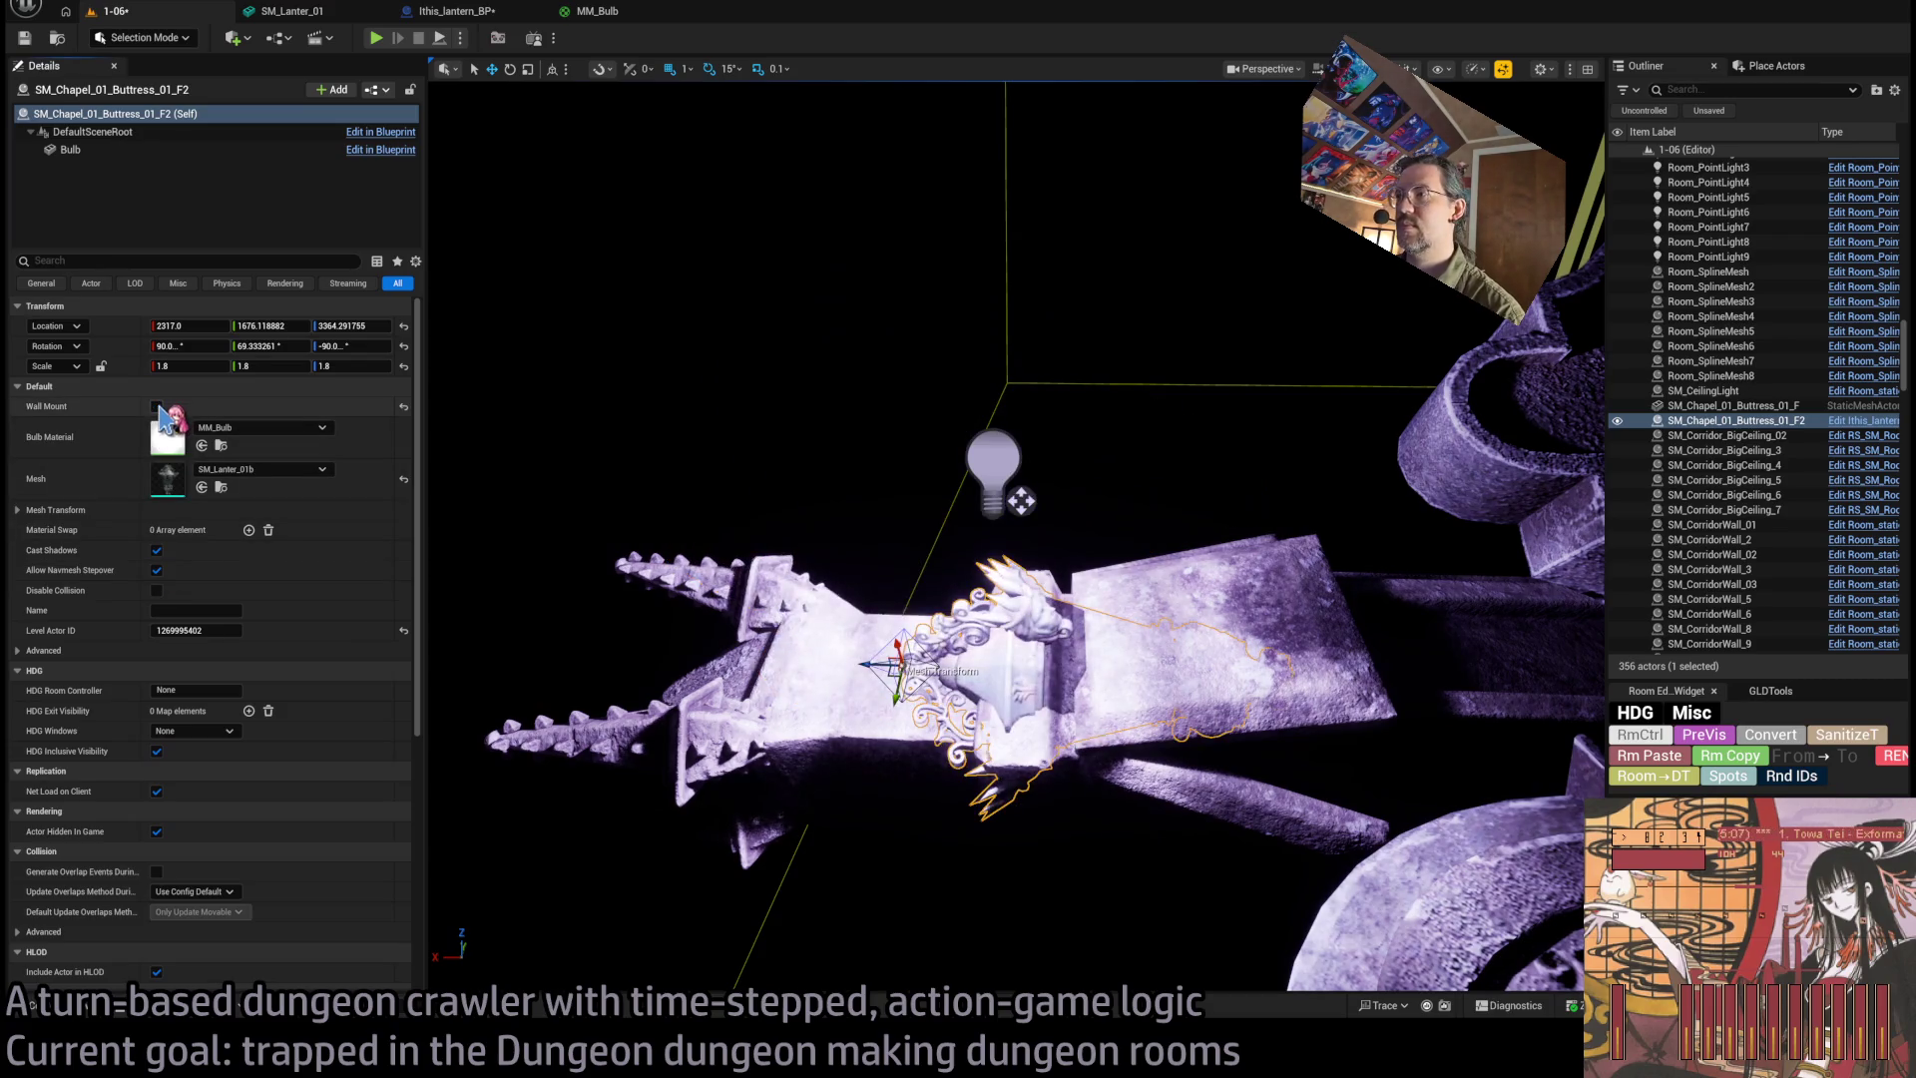
left_click(157, 407)
left_click_drag(903, 666, 912, 466)
key("ctrl+z")
key("ctrl+z")
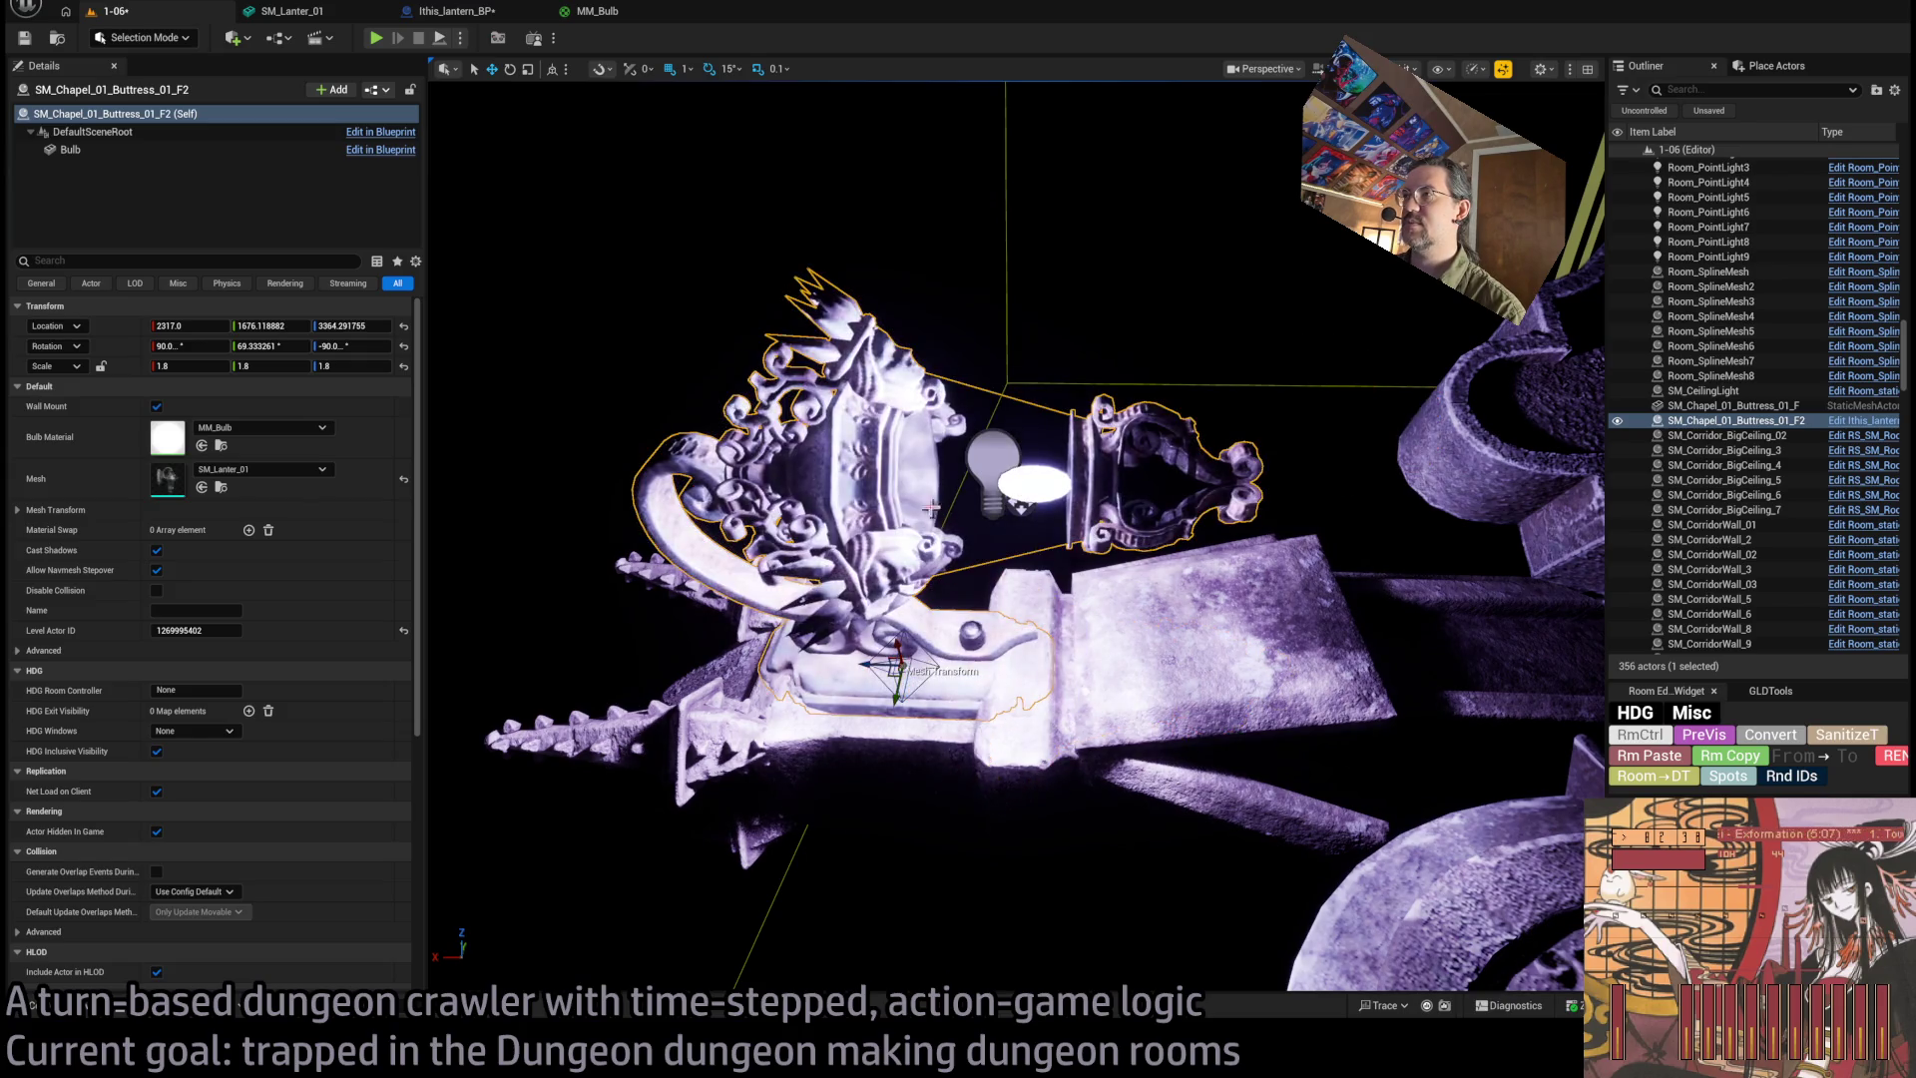
left_click_drag(804, 280, 804, 301)
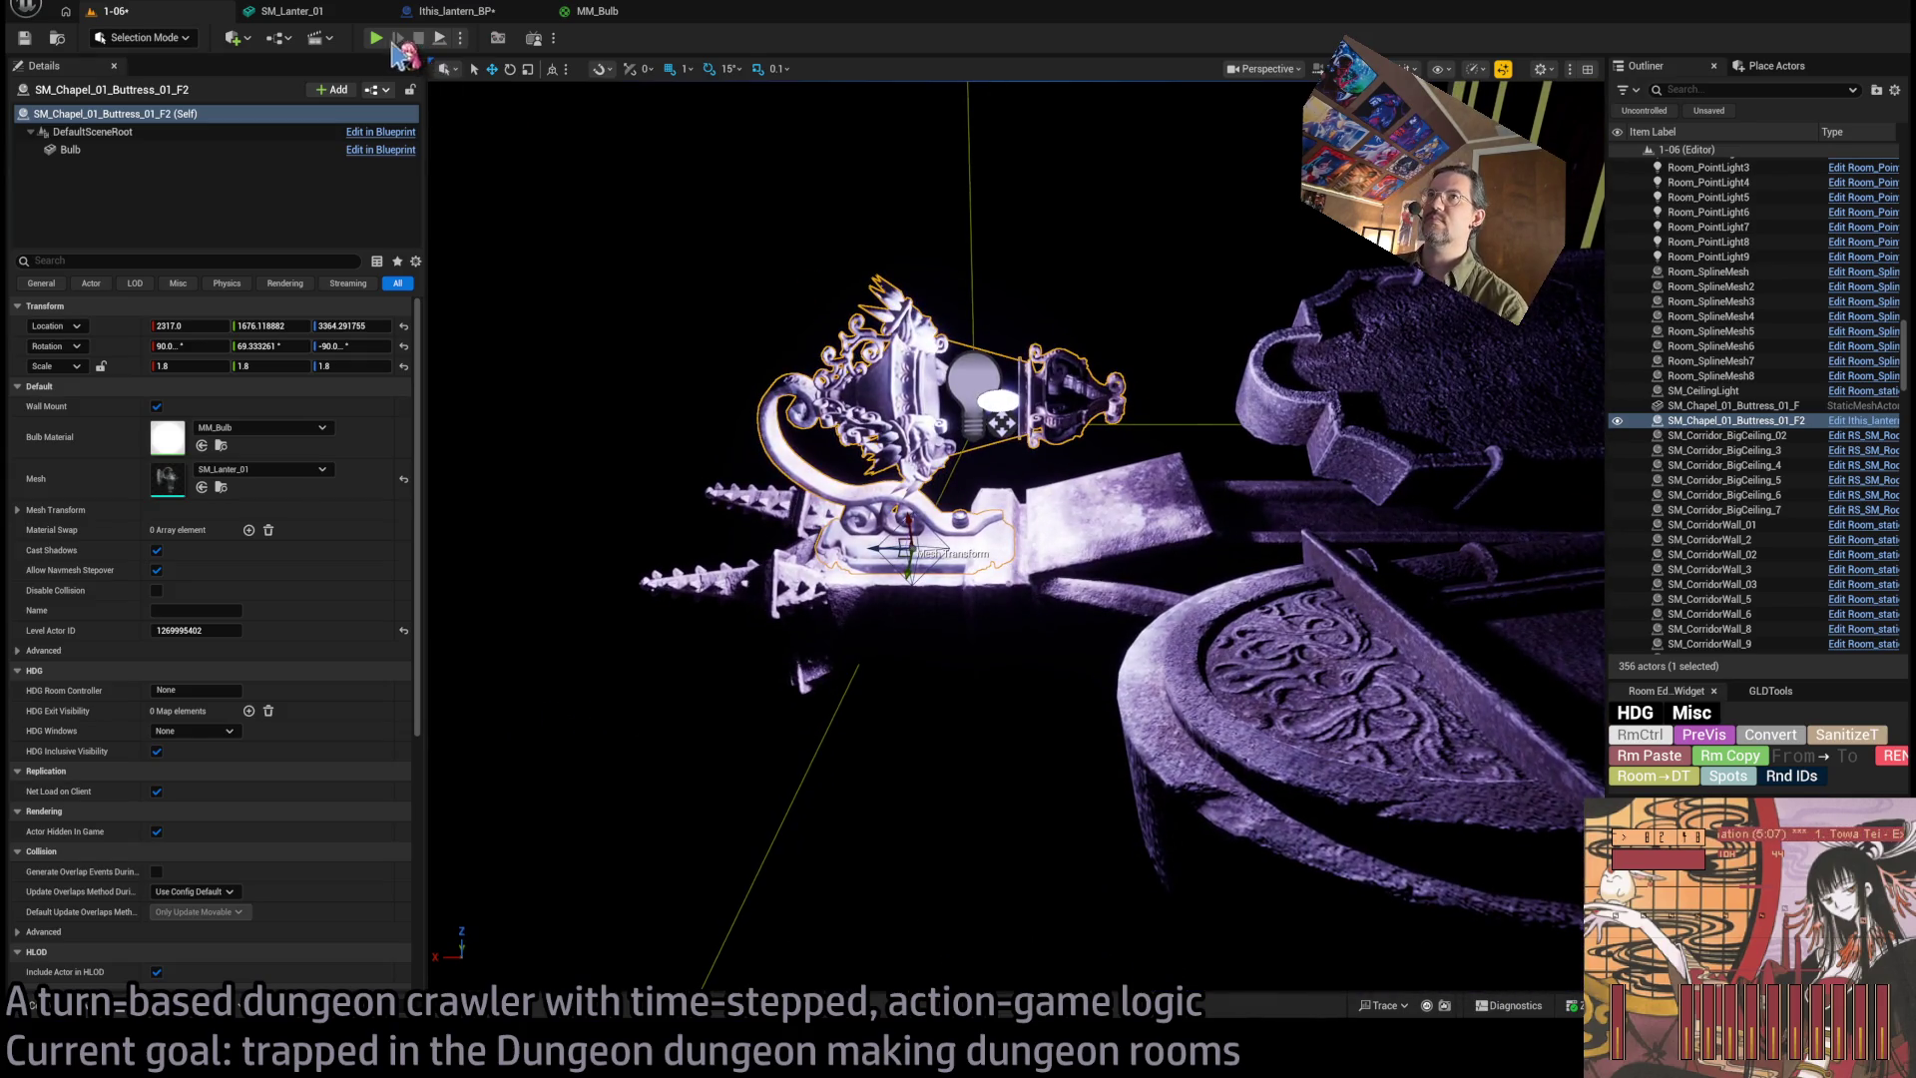
Play level 1-06 in the editor, then stop the run with Esc.
key("alt+p")
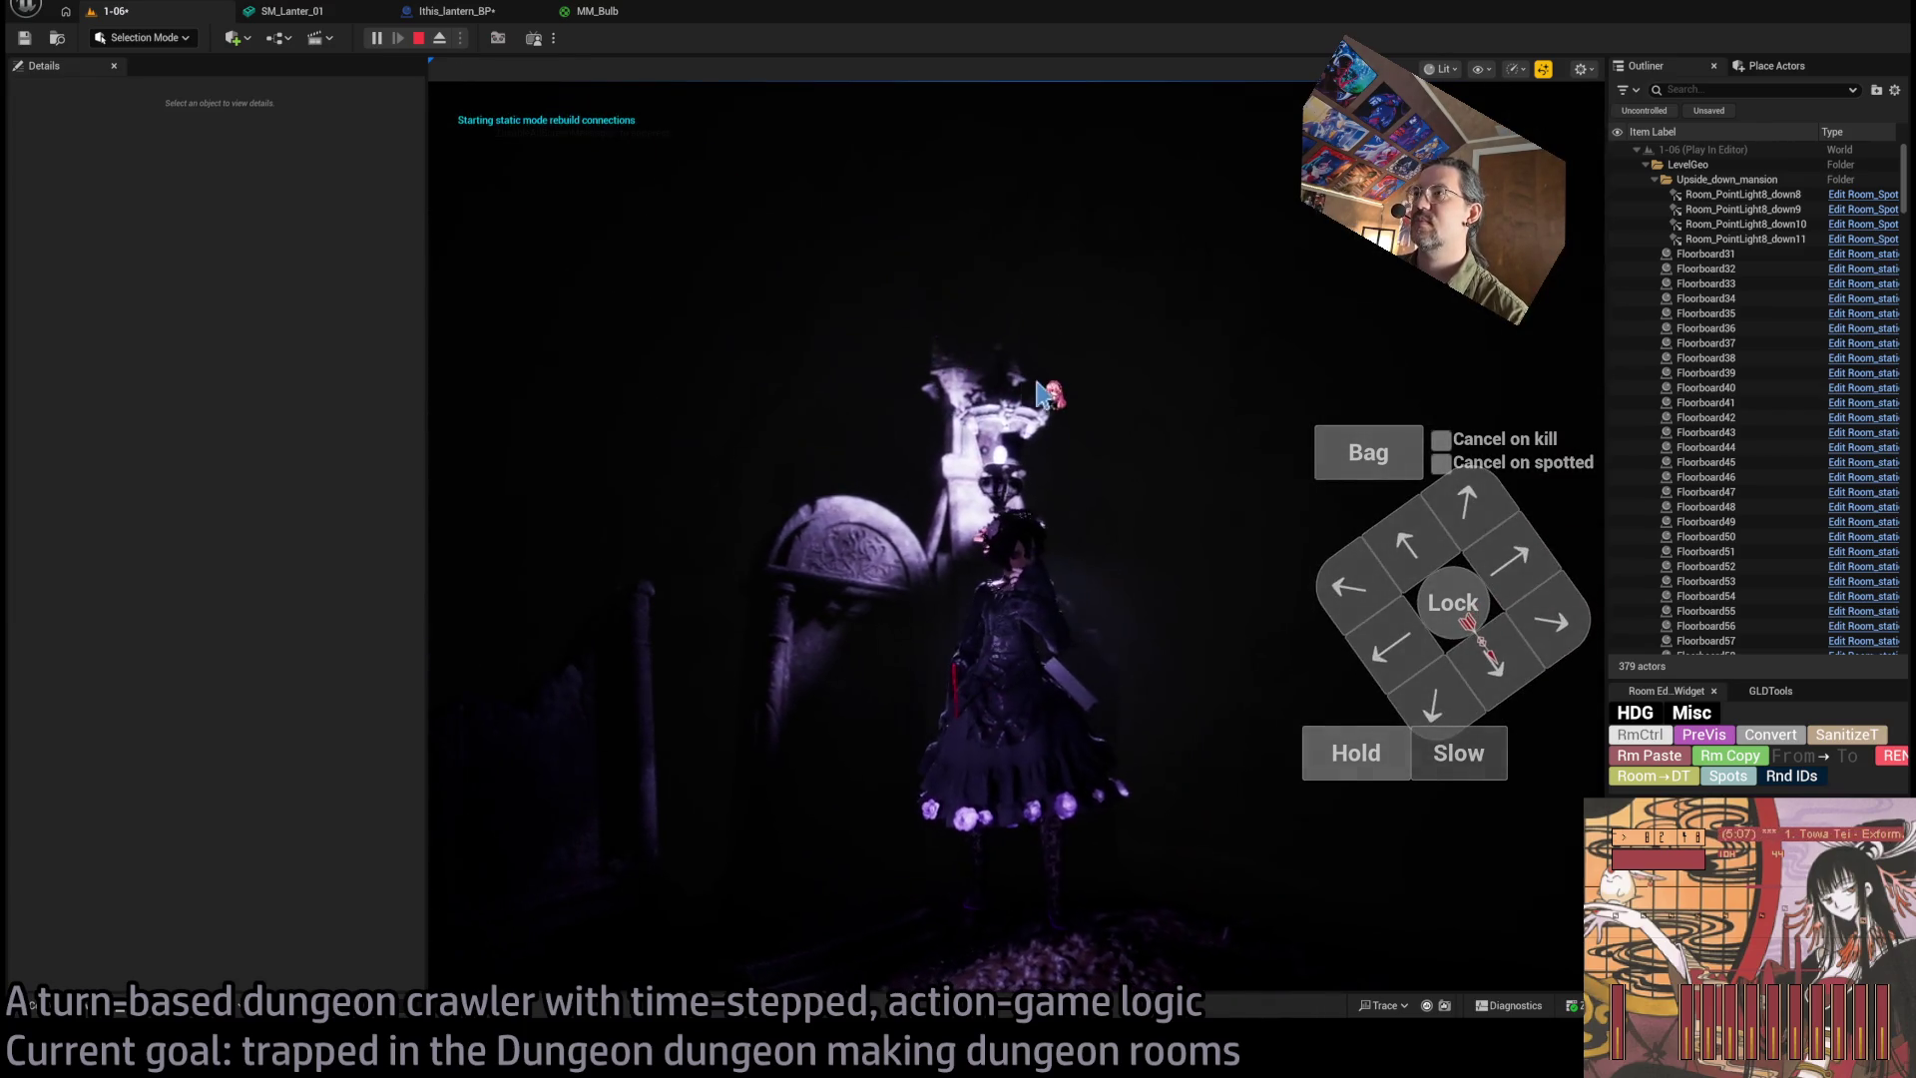
left_click(504, 712)
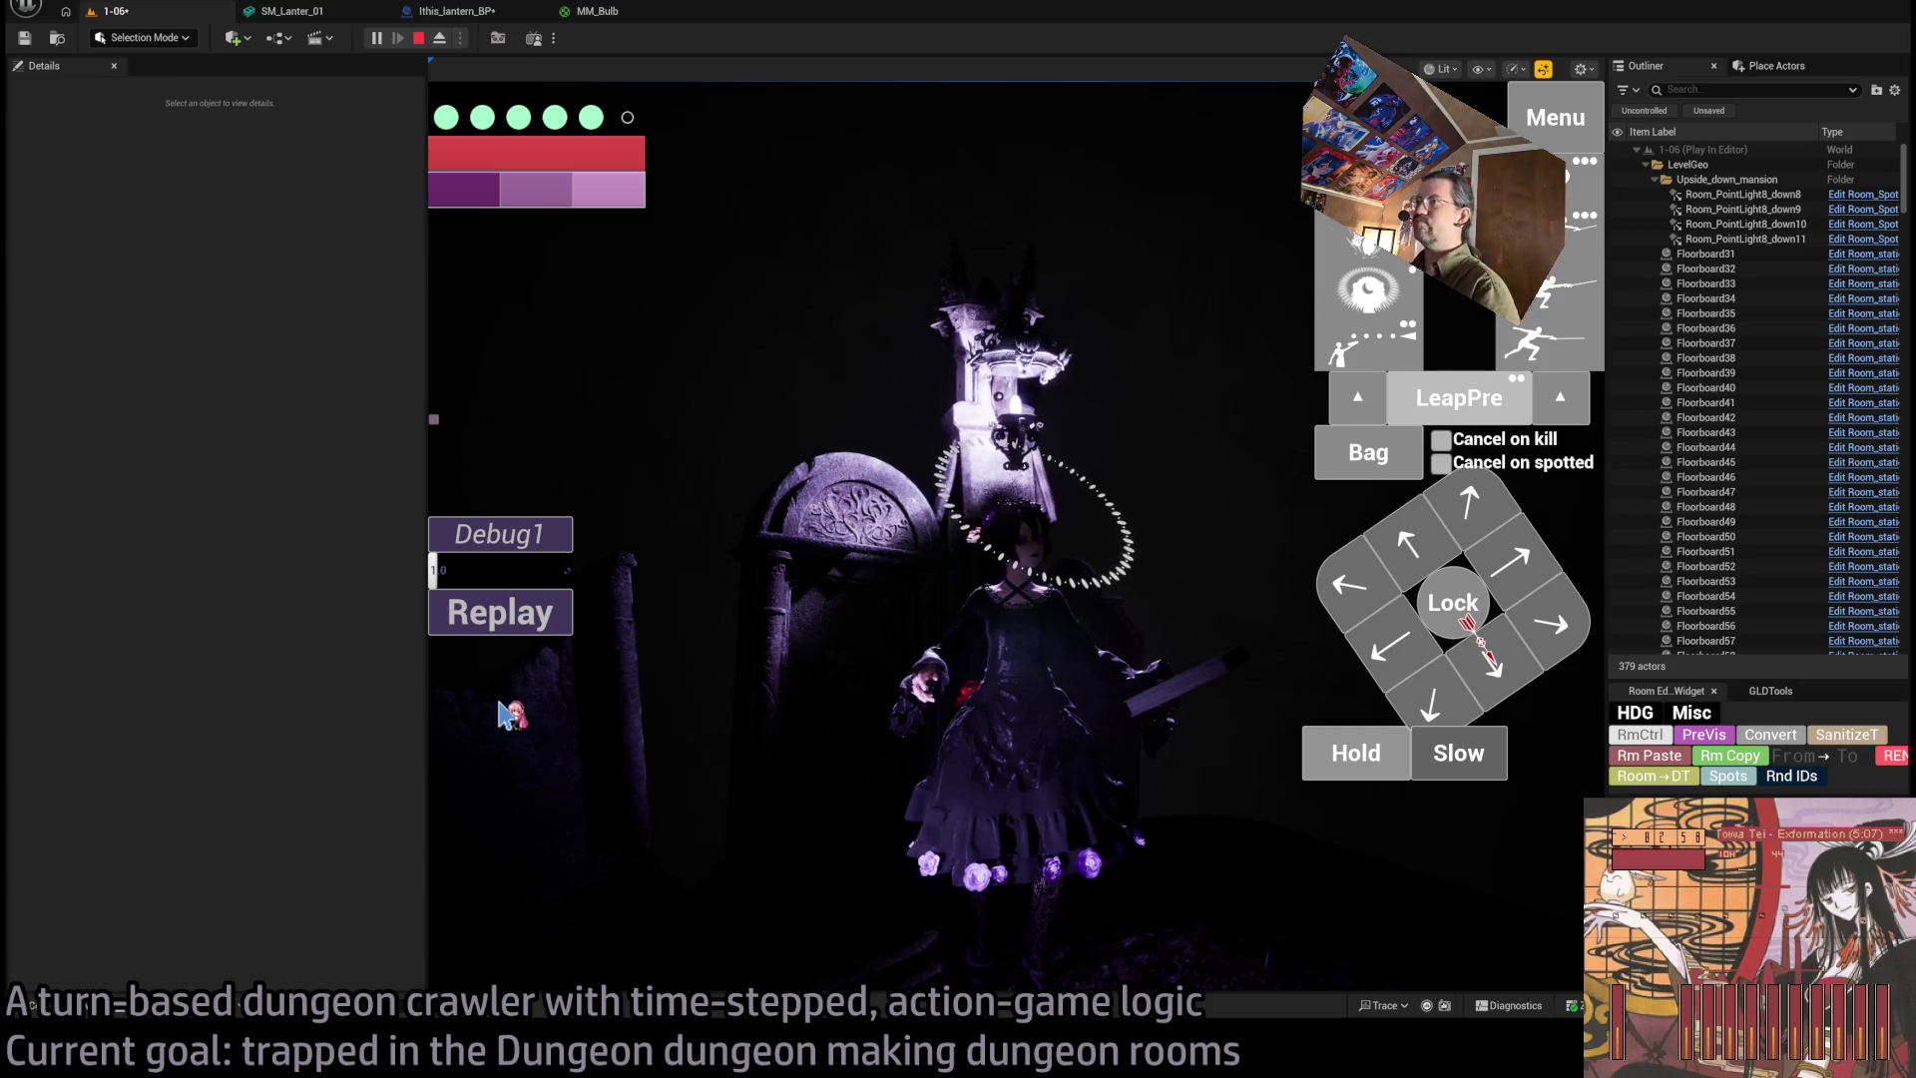
key("Escape")
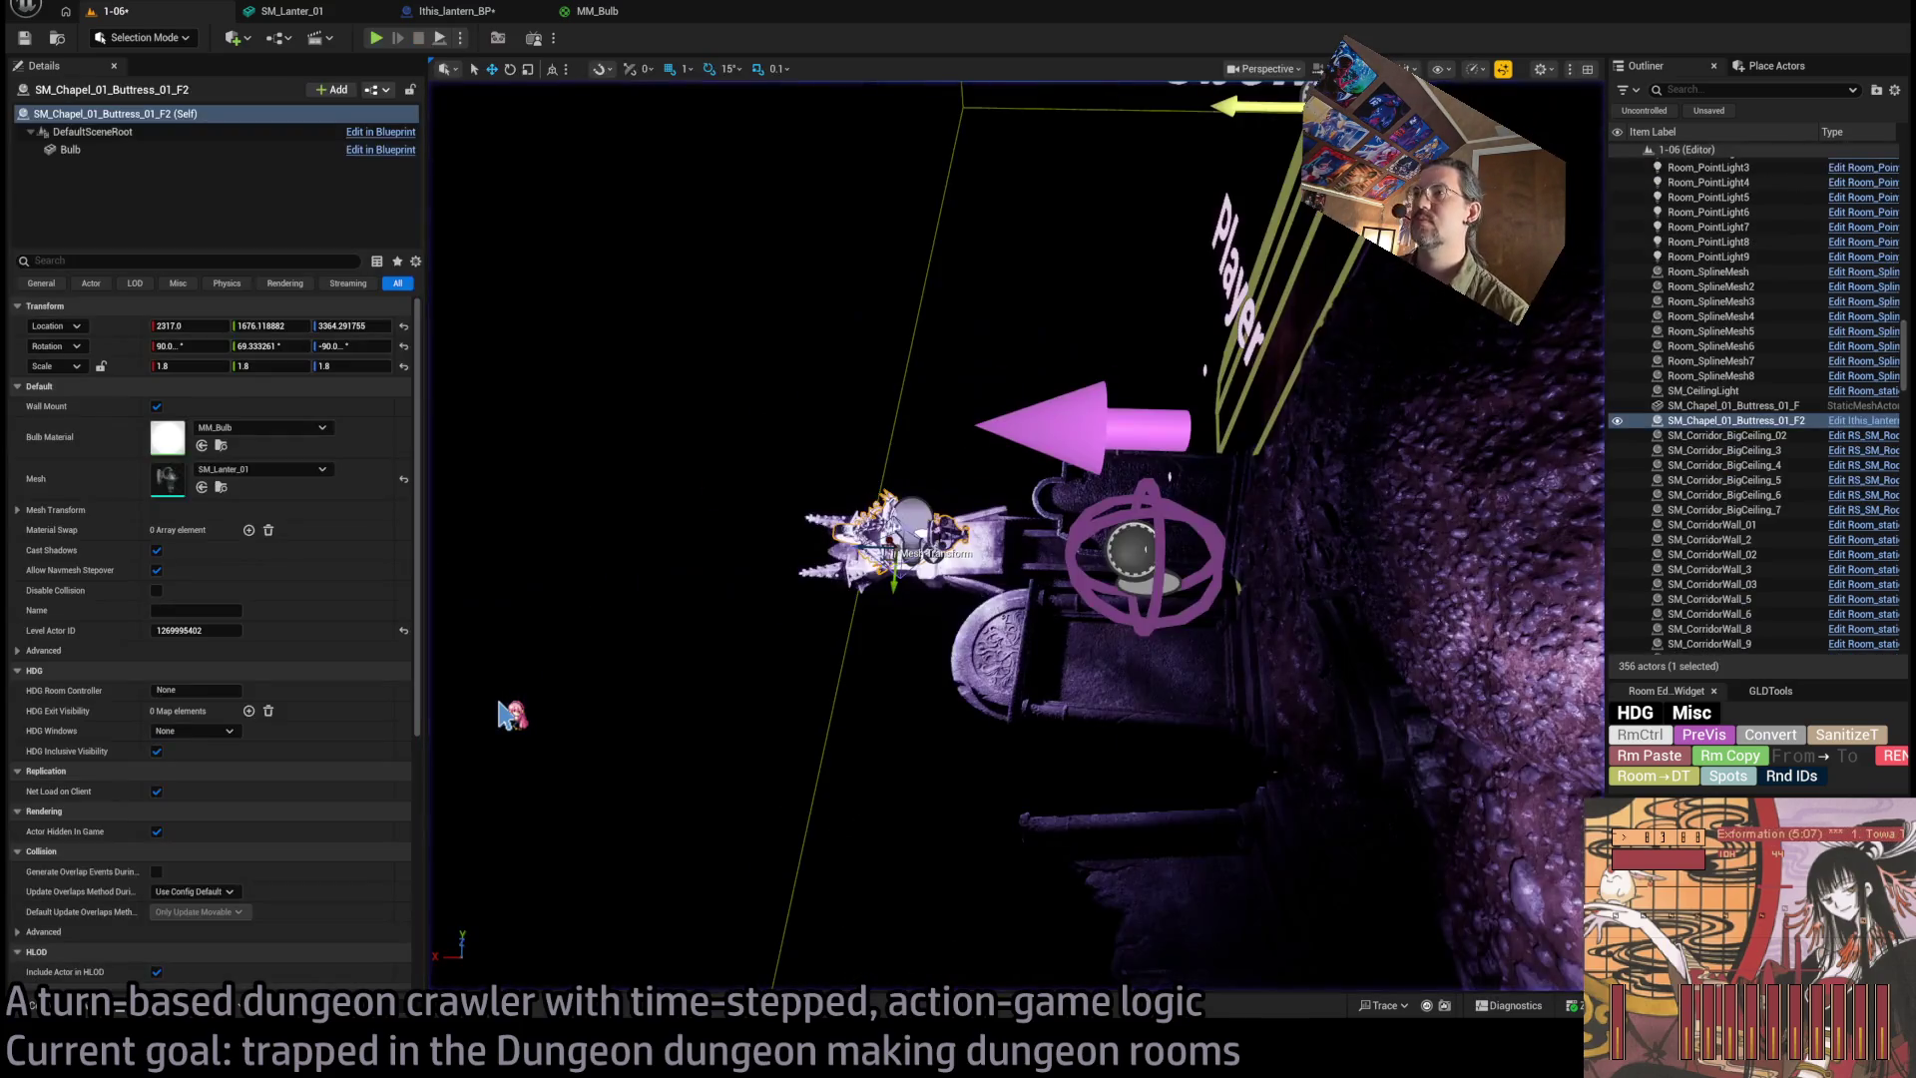
Save the level and delete Room_PointLight4.
key("f")
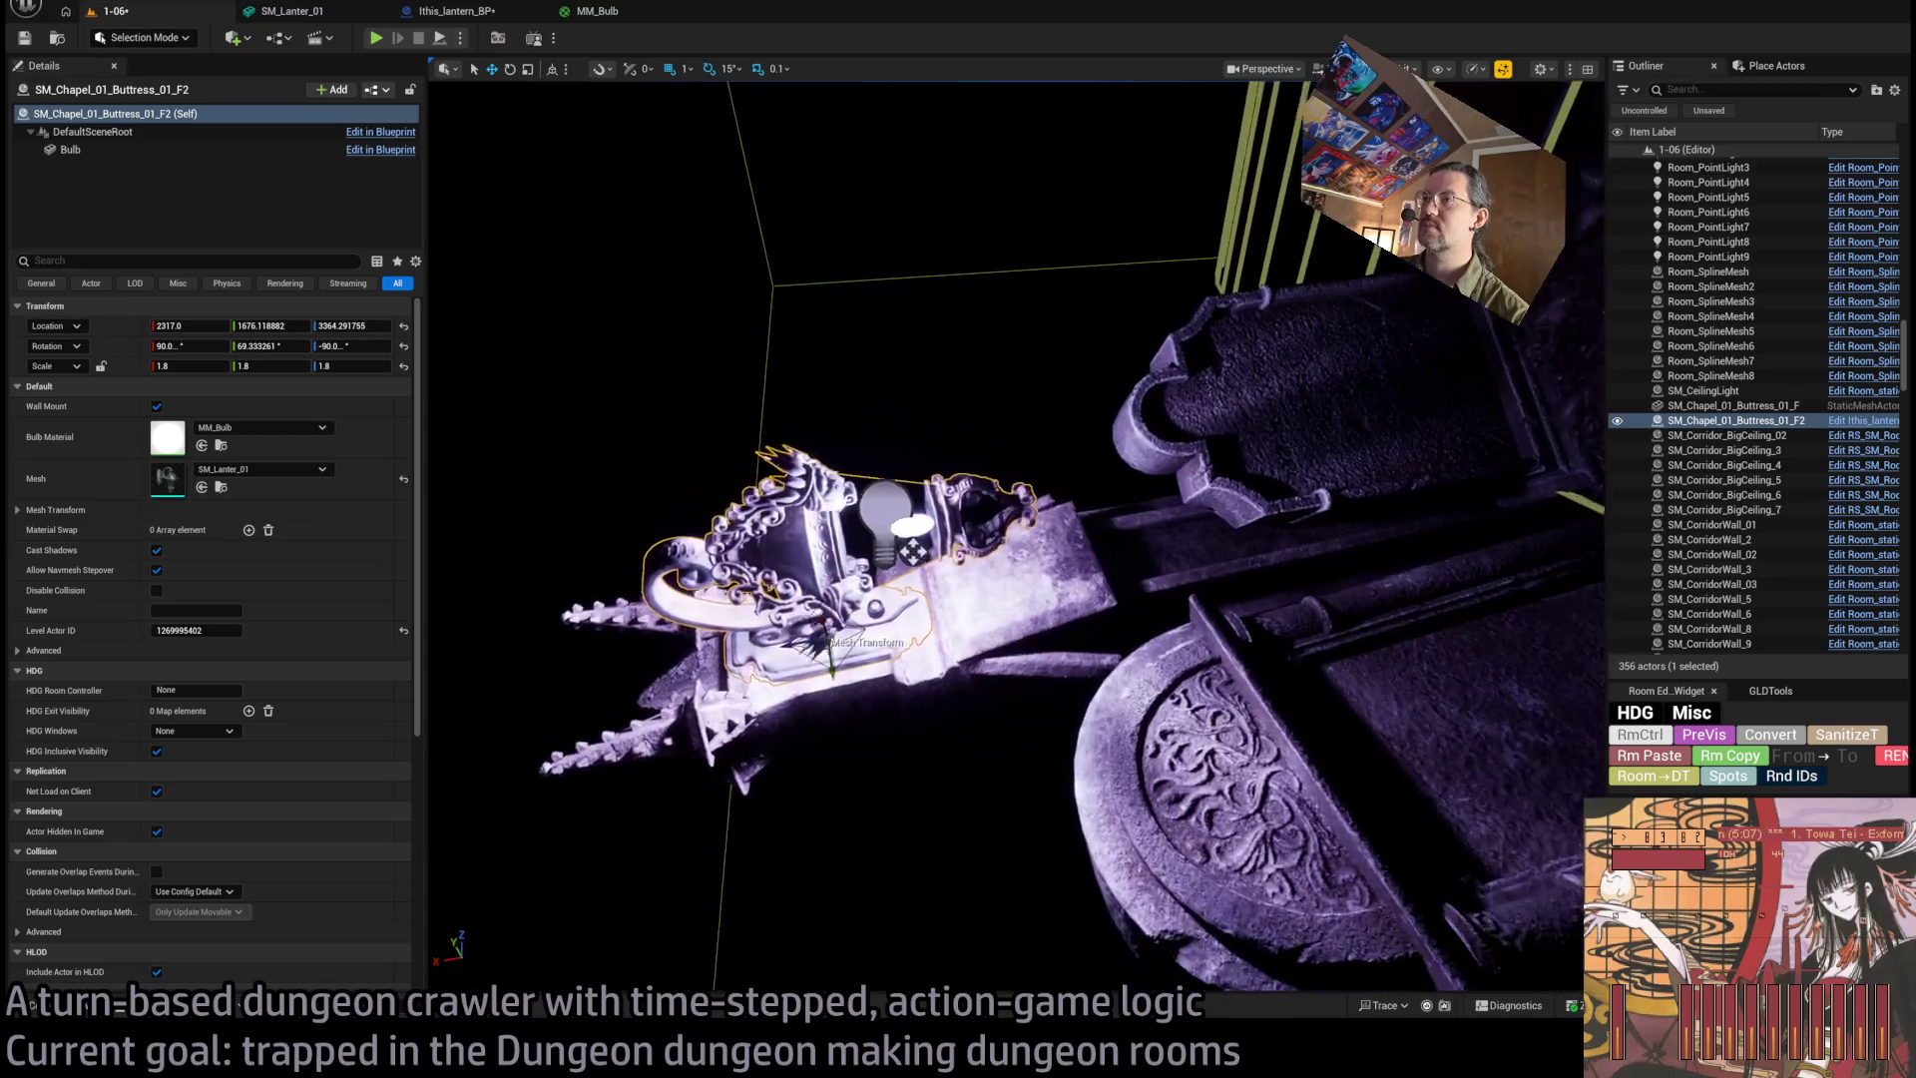
key("ctrl+s")
left_click_drag(1069, 542, 1113, 484)
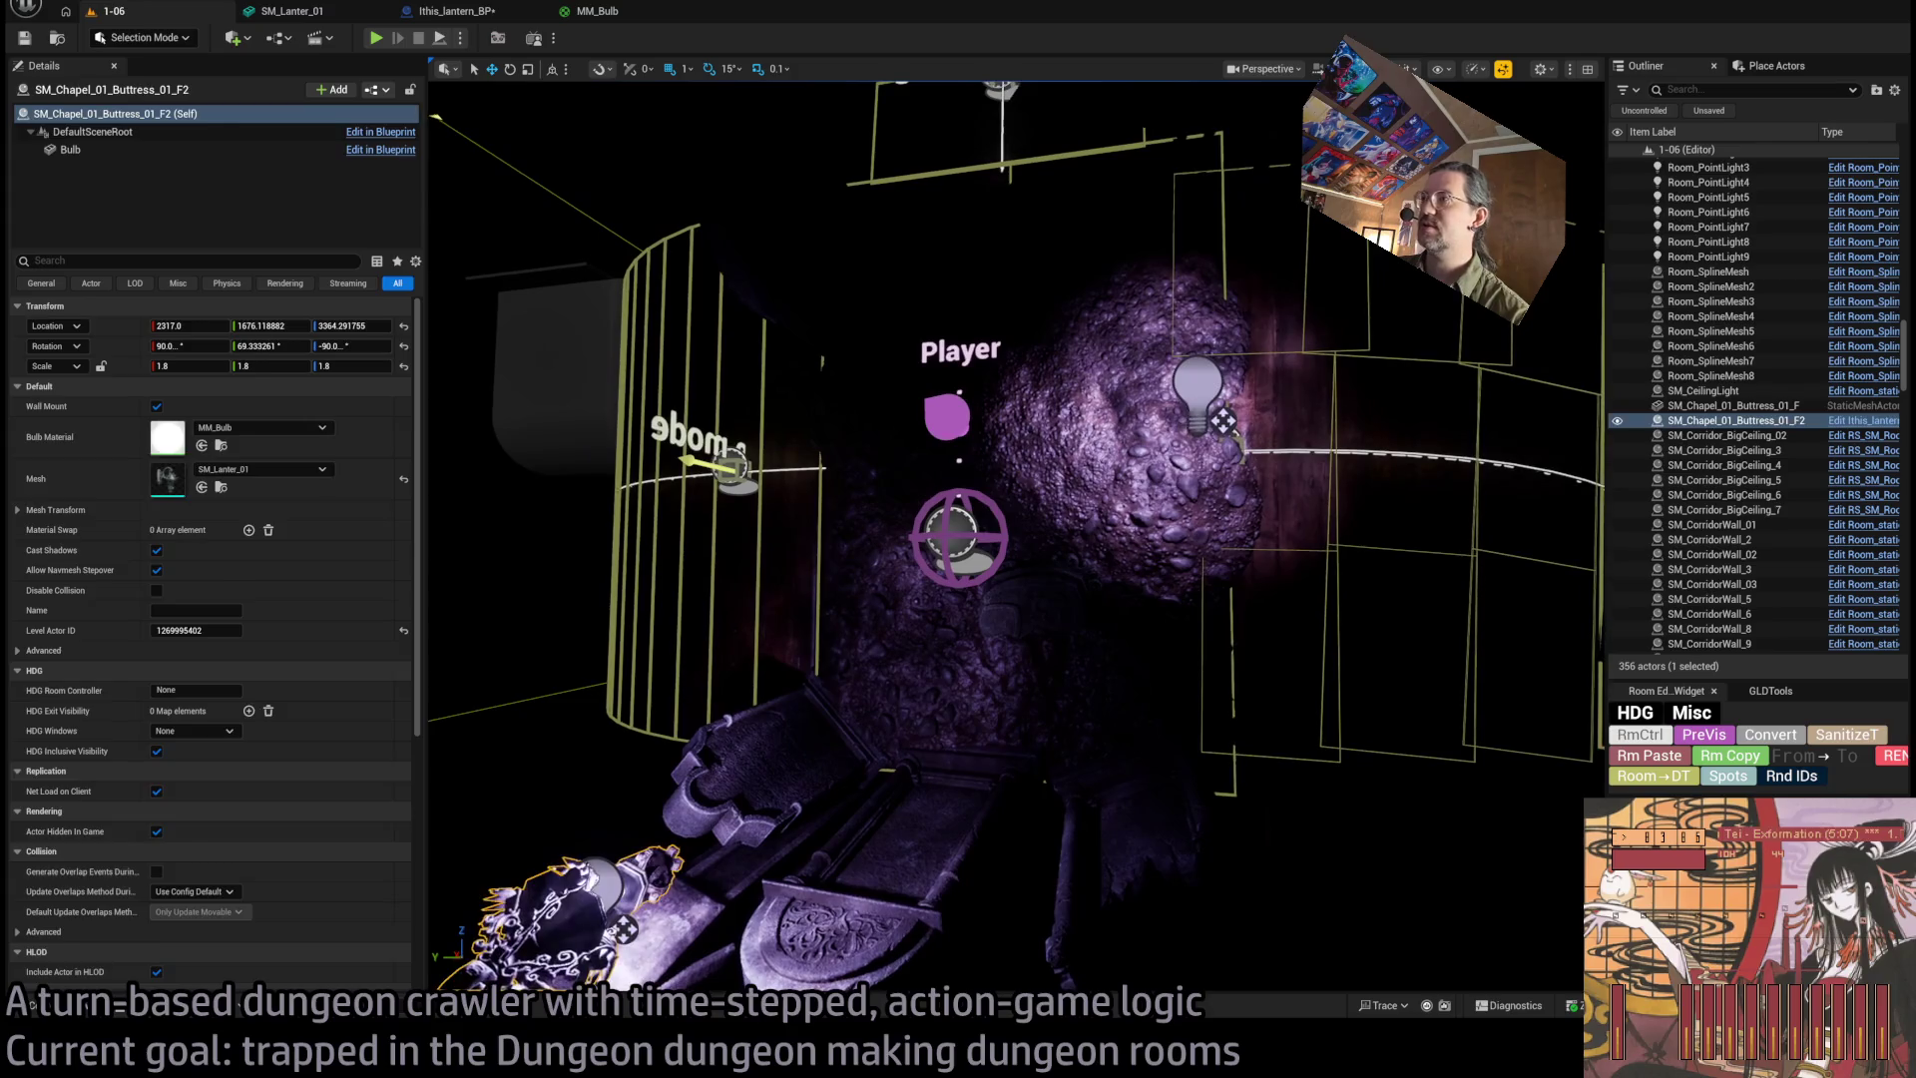
left_click(1197, 387)
key("Delete")
Set Room_PointLight3 to 9.0 EV with attenuation radius 775.33, then playtest the lighting.
left_click(783, 743)
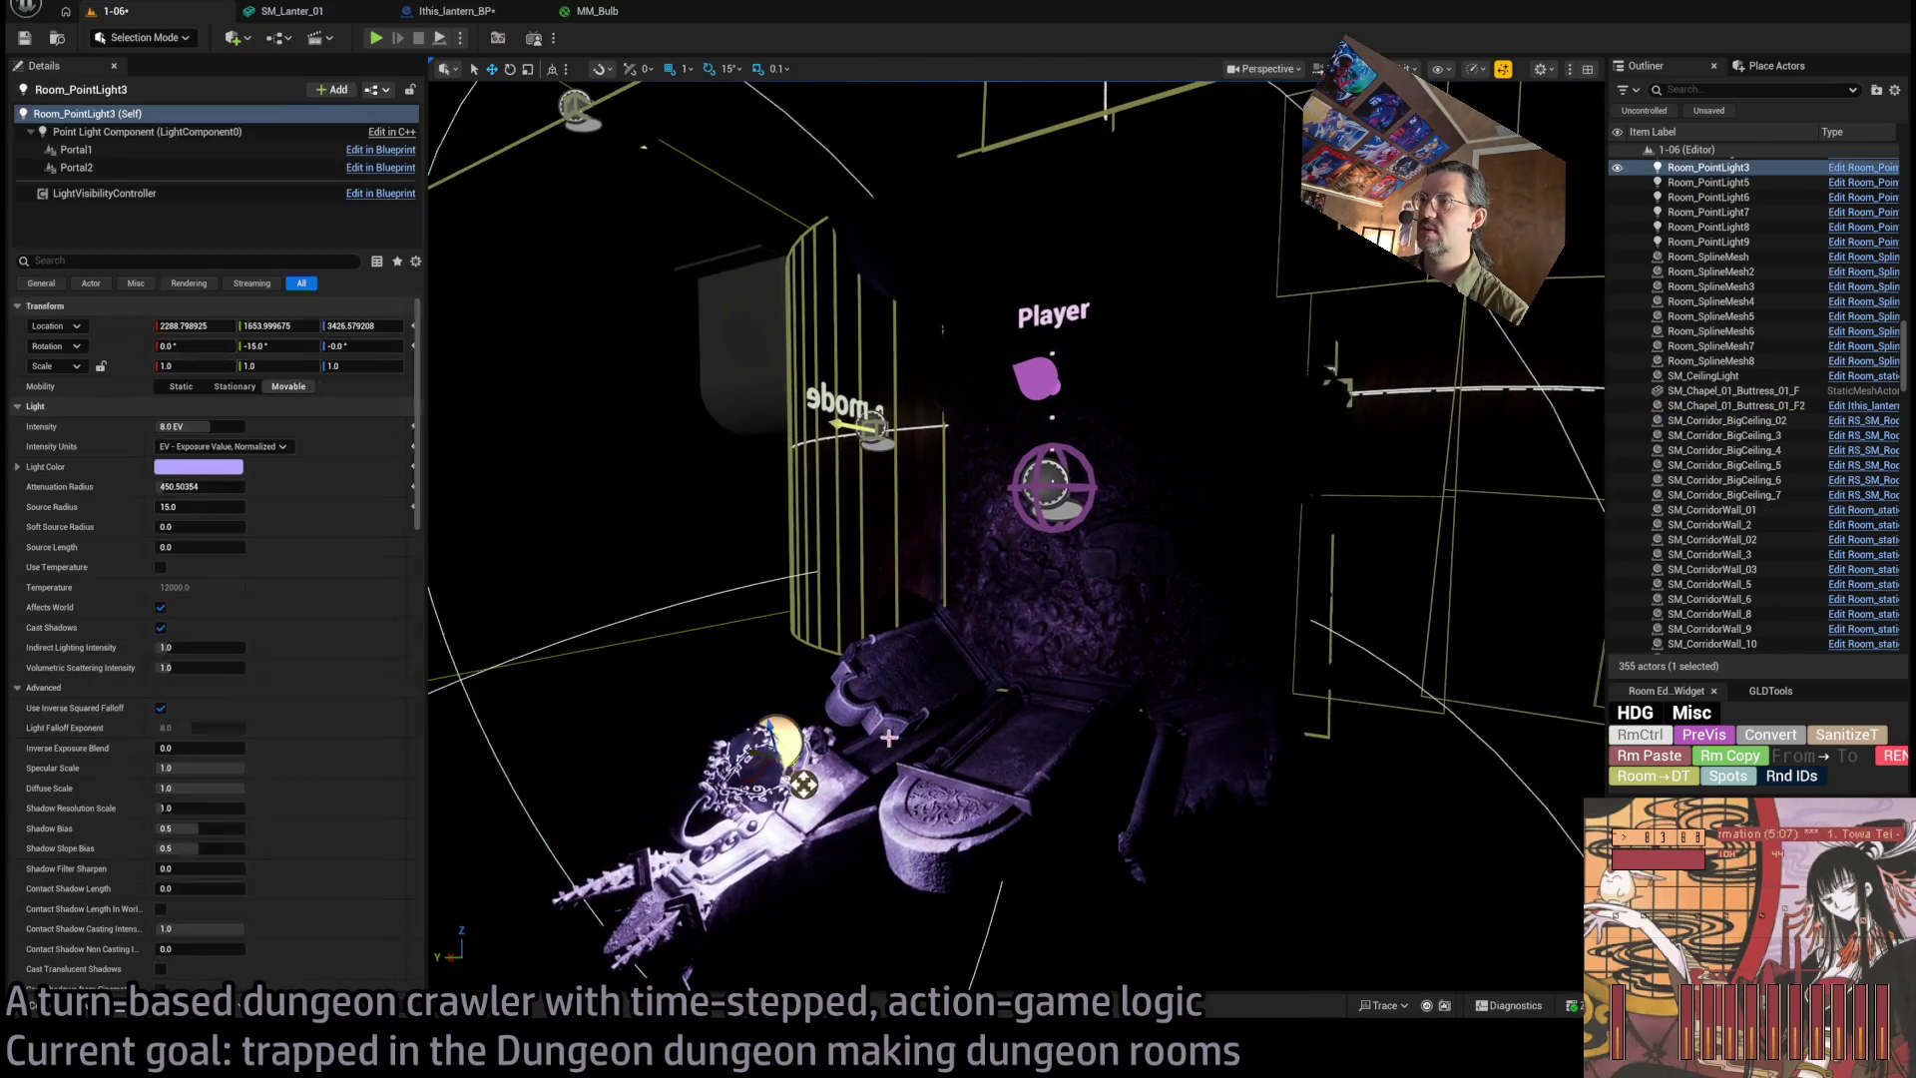
key("f")
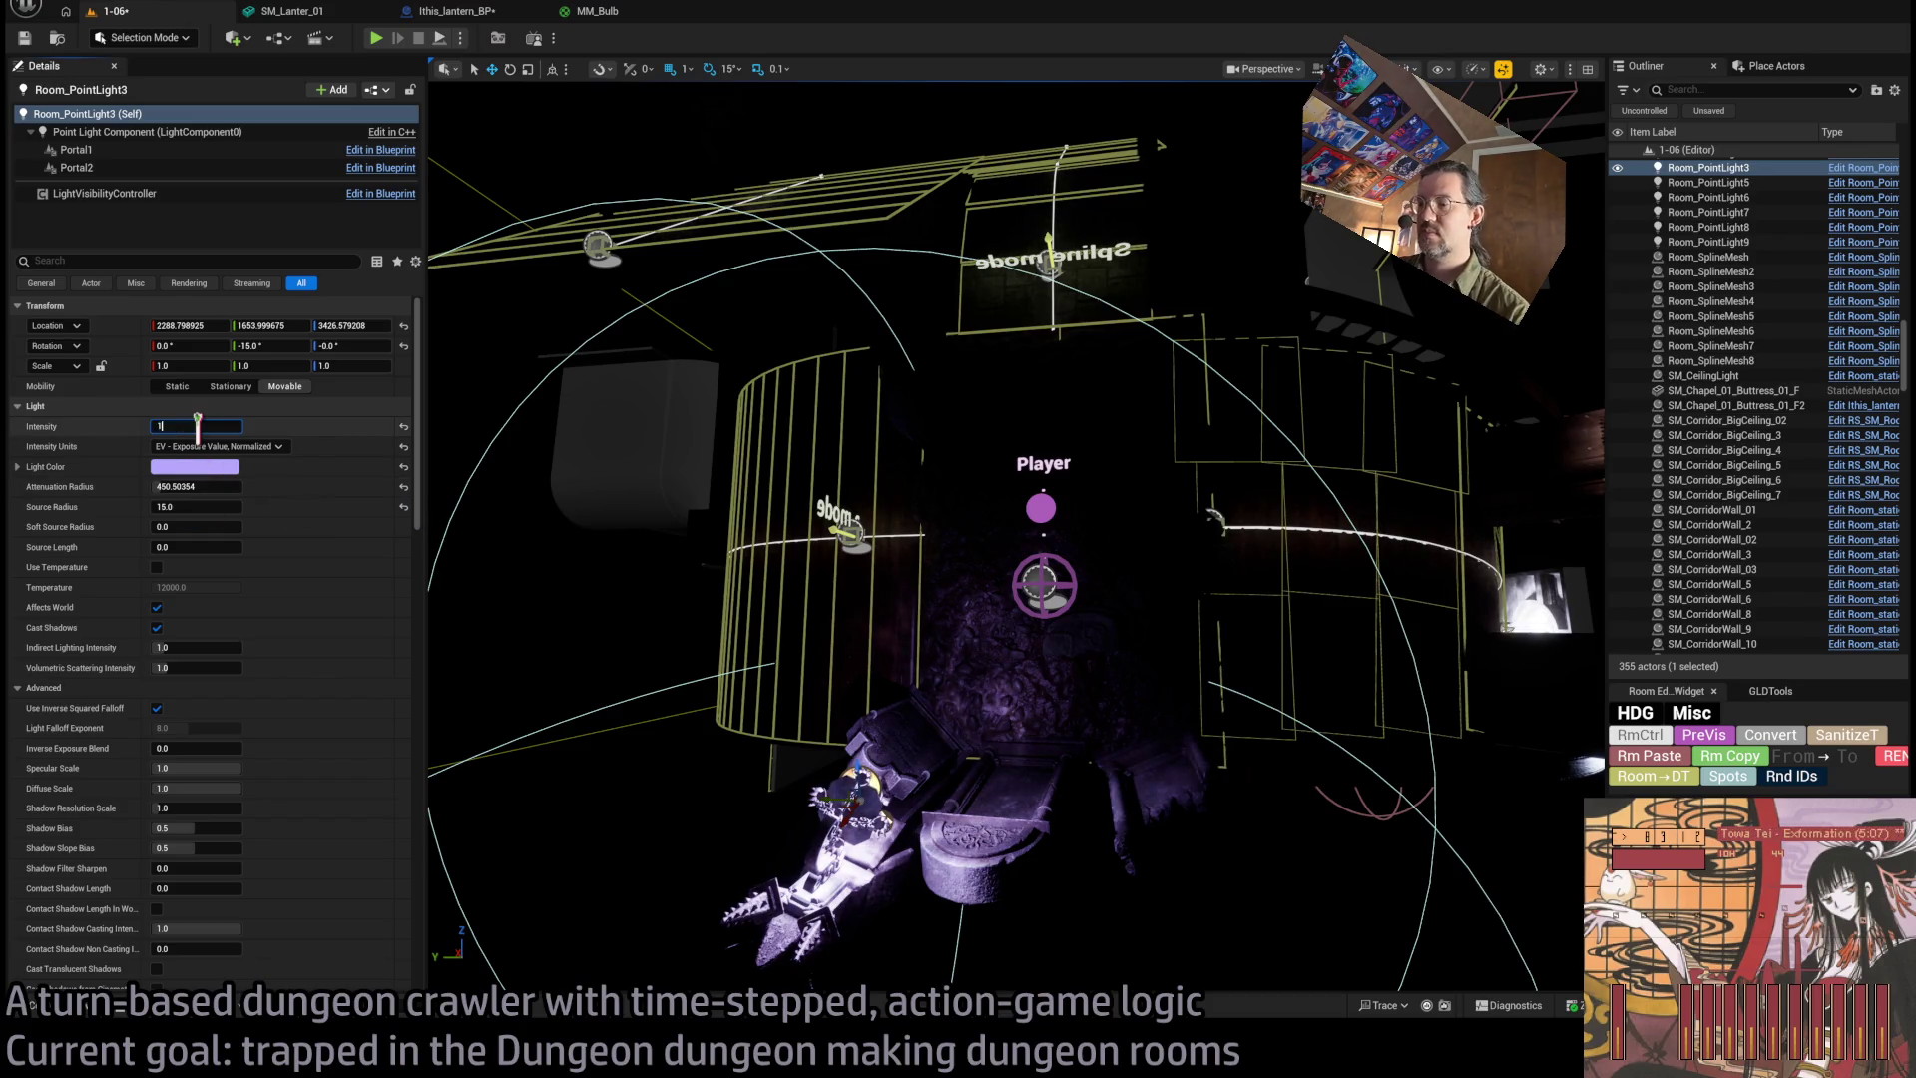
left_click_drag(197, 419, 230, 420)
left_click_drag(190, 486, 249, 486)
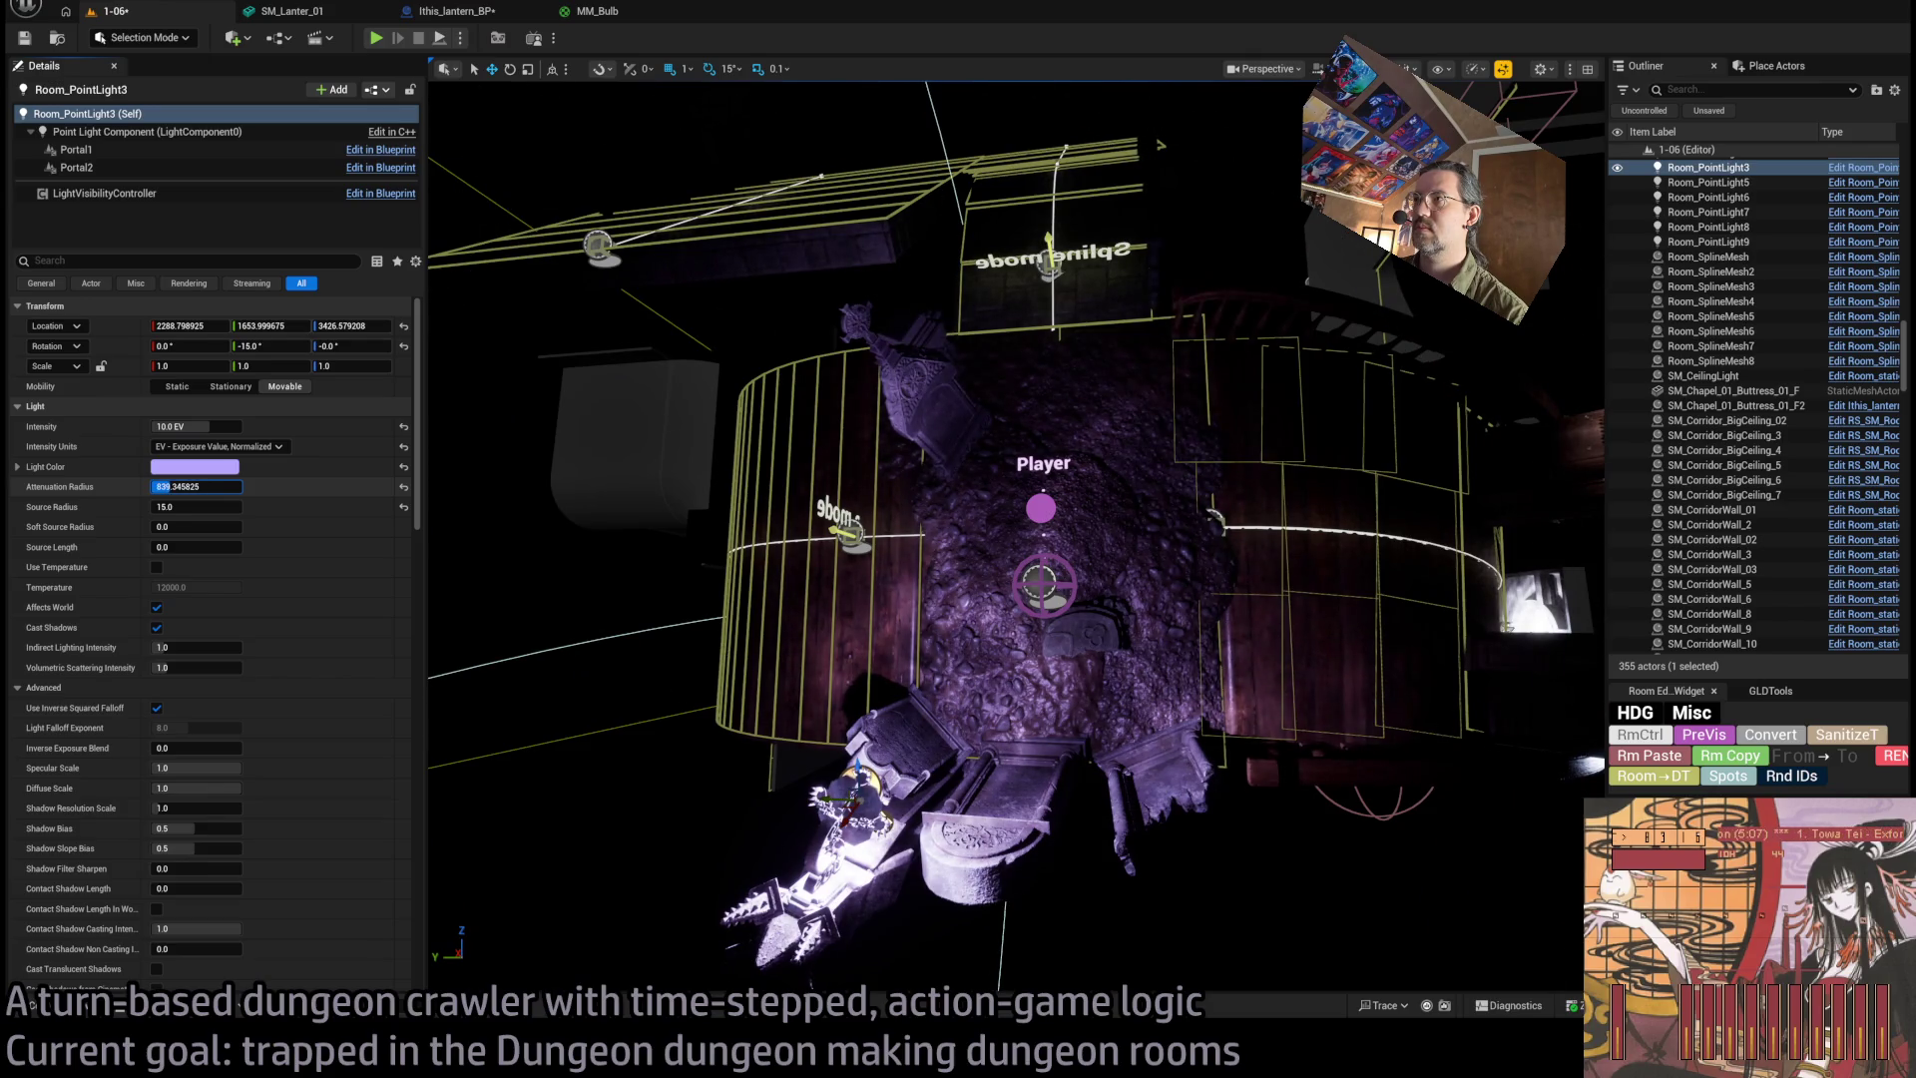
key("Return")
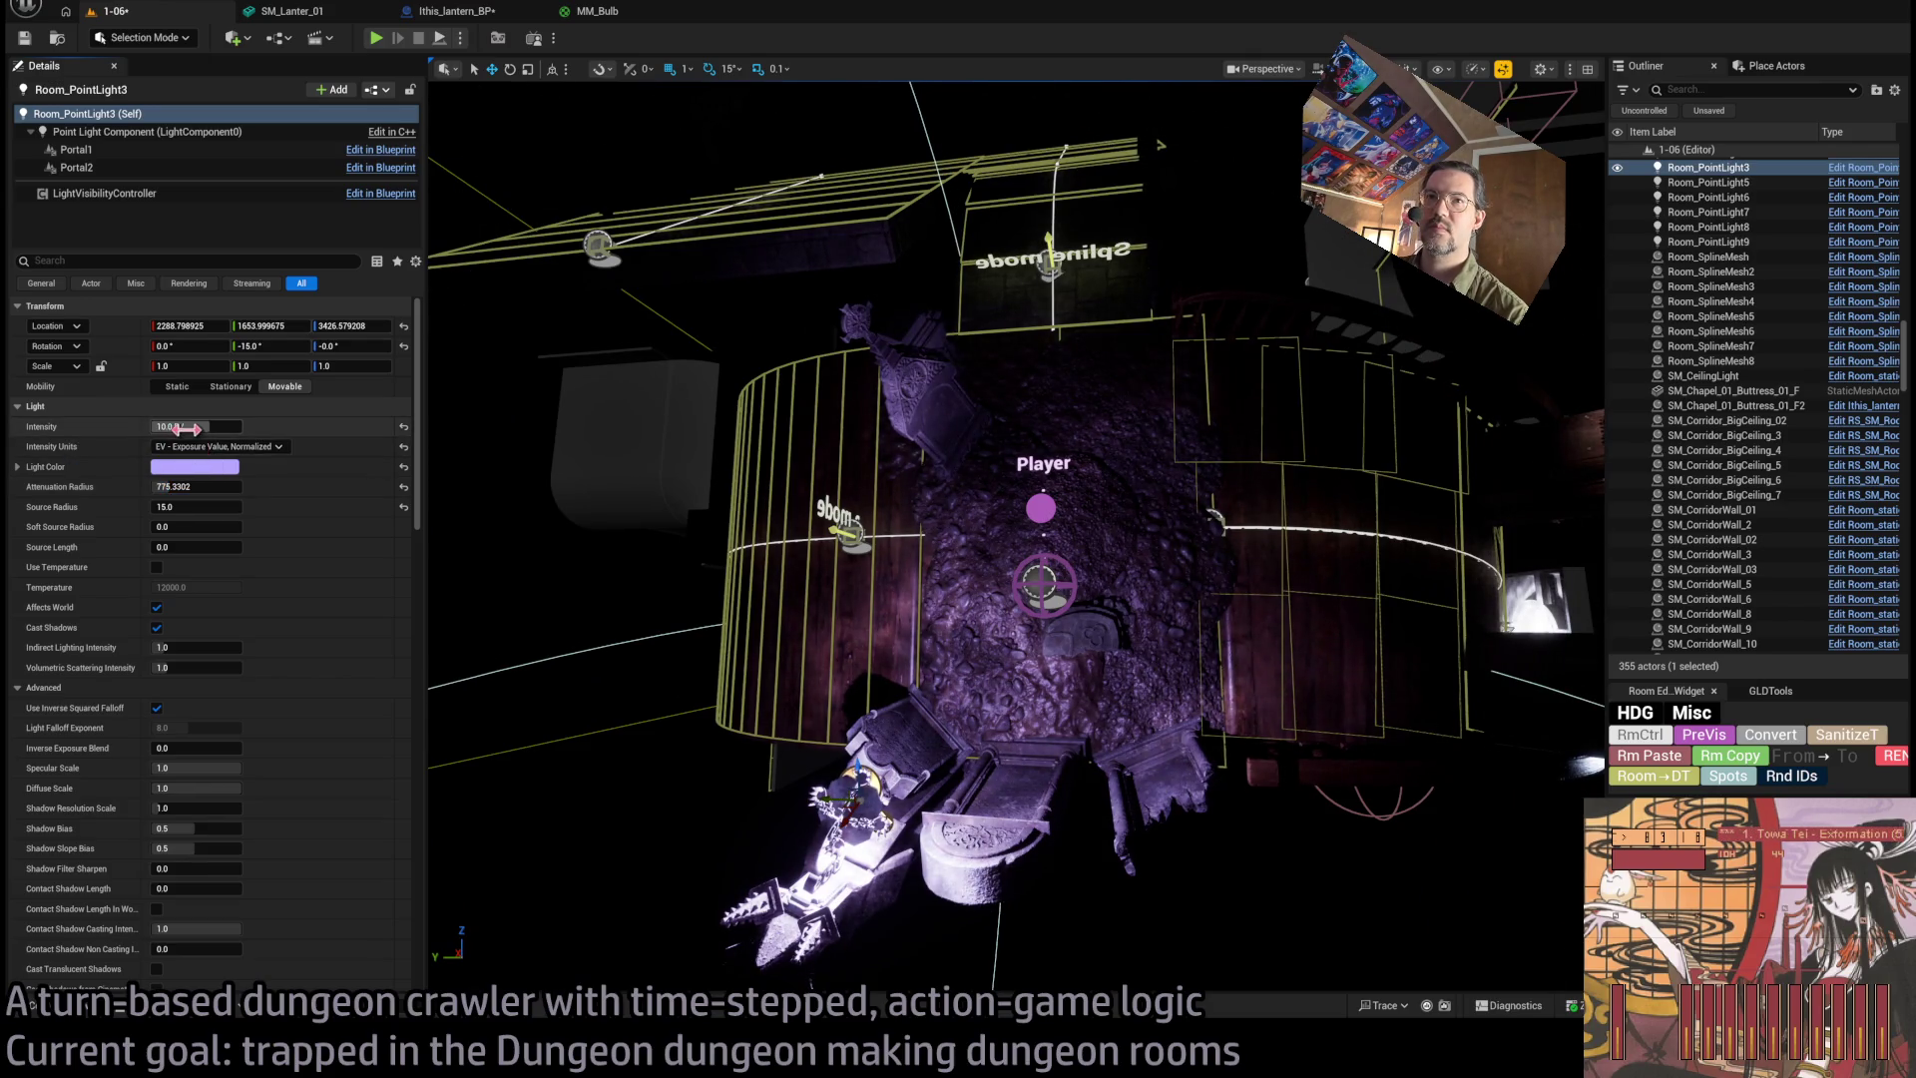
type("9")
key("Return")
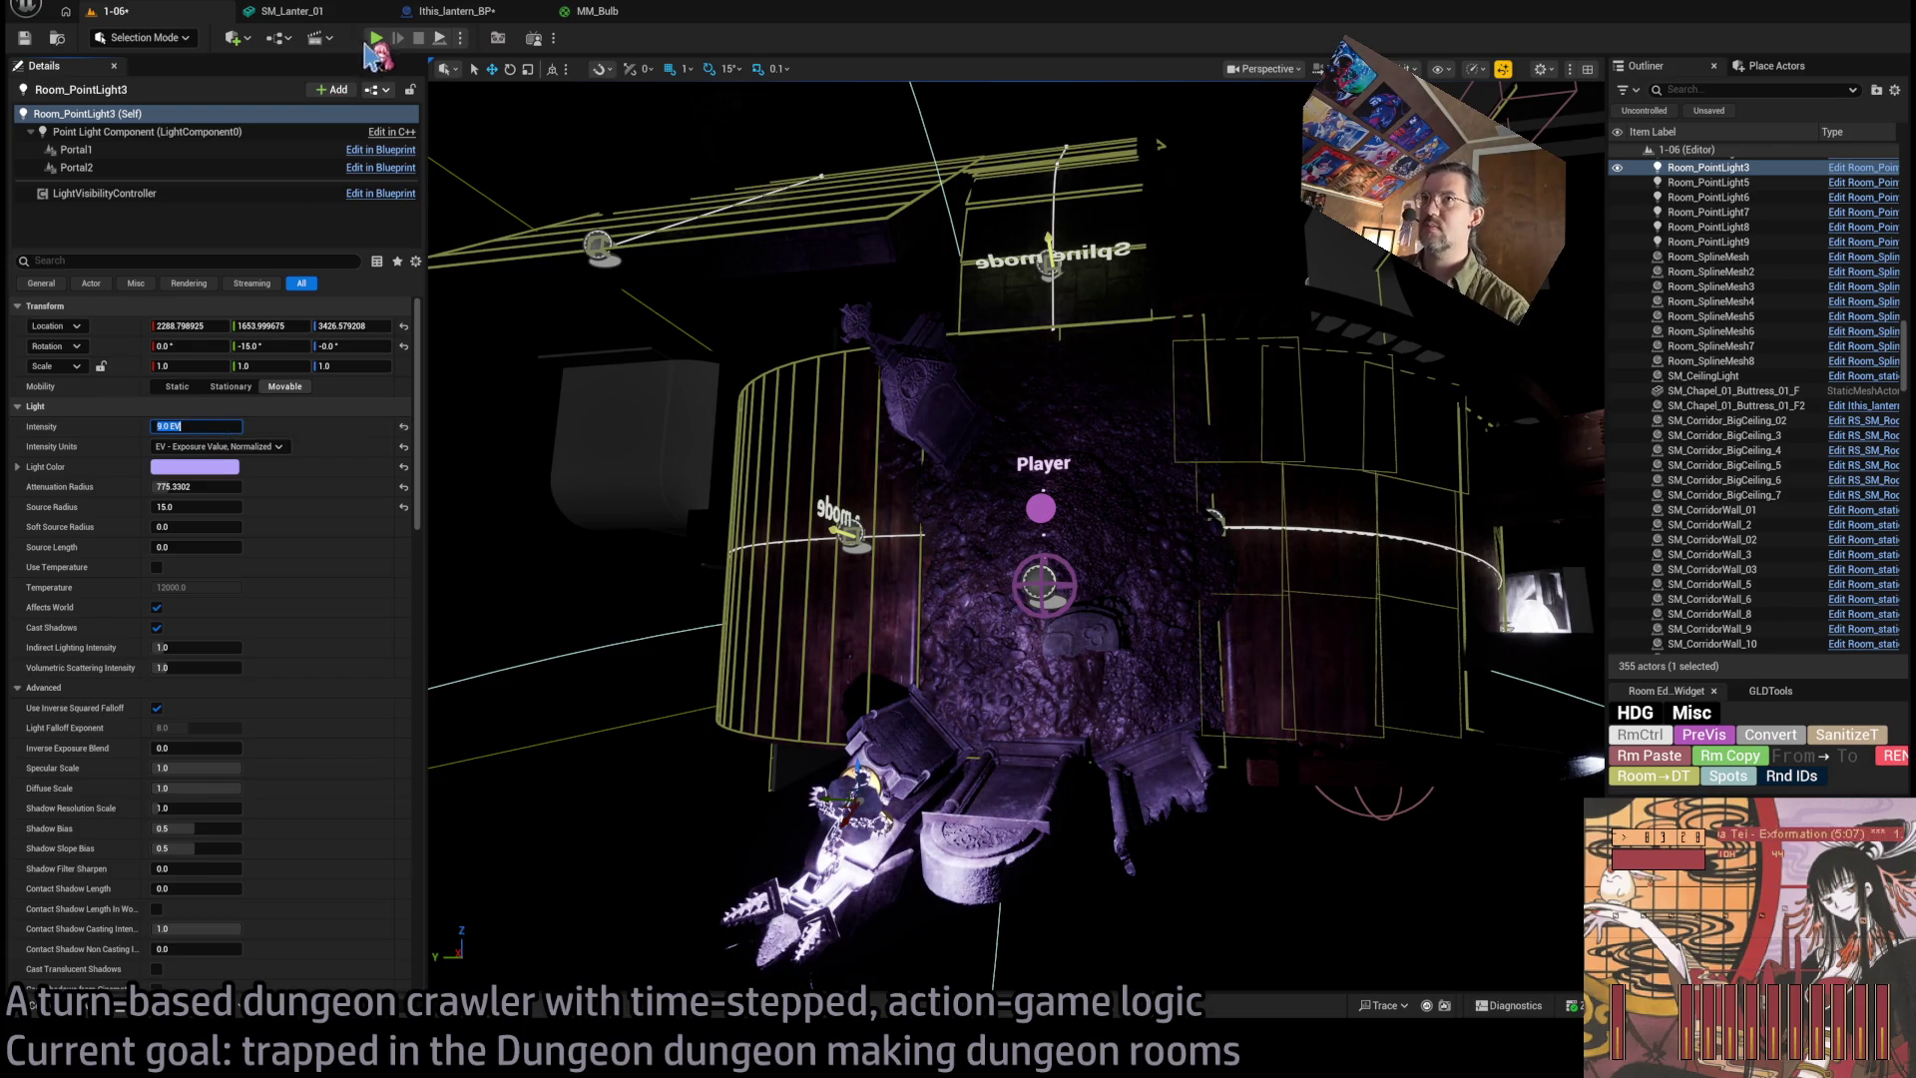
key("alt+p")
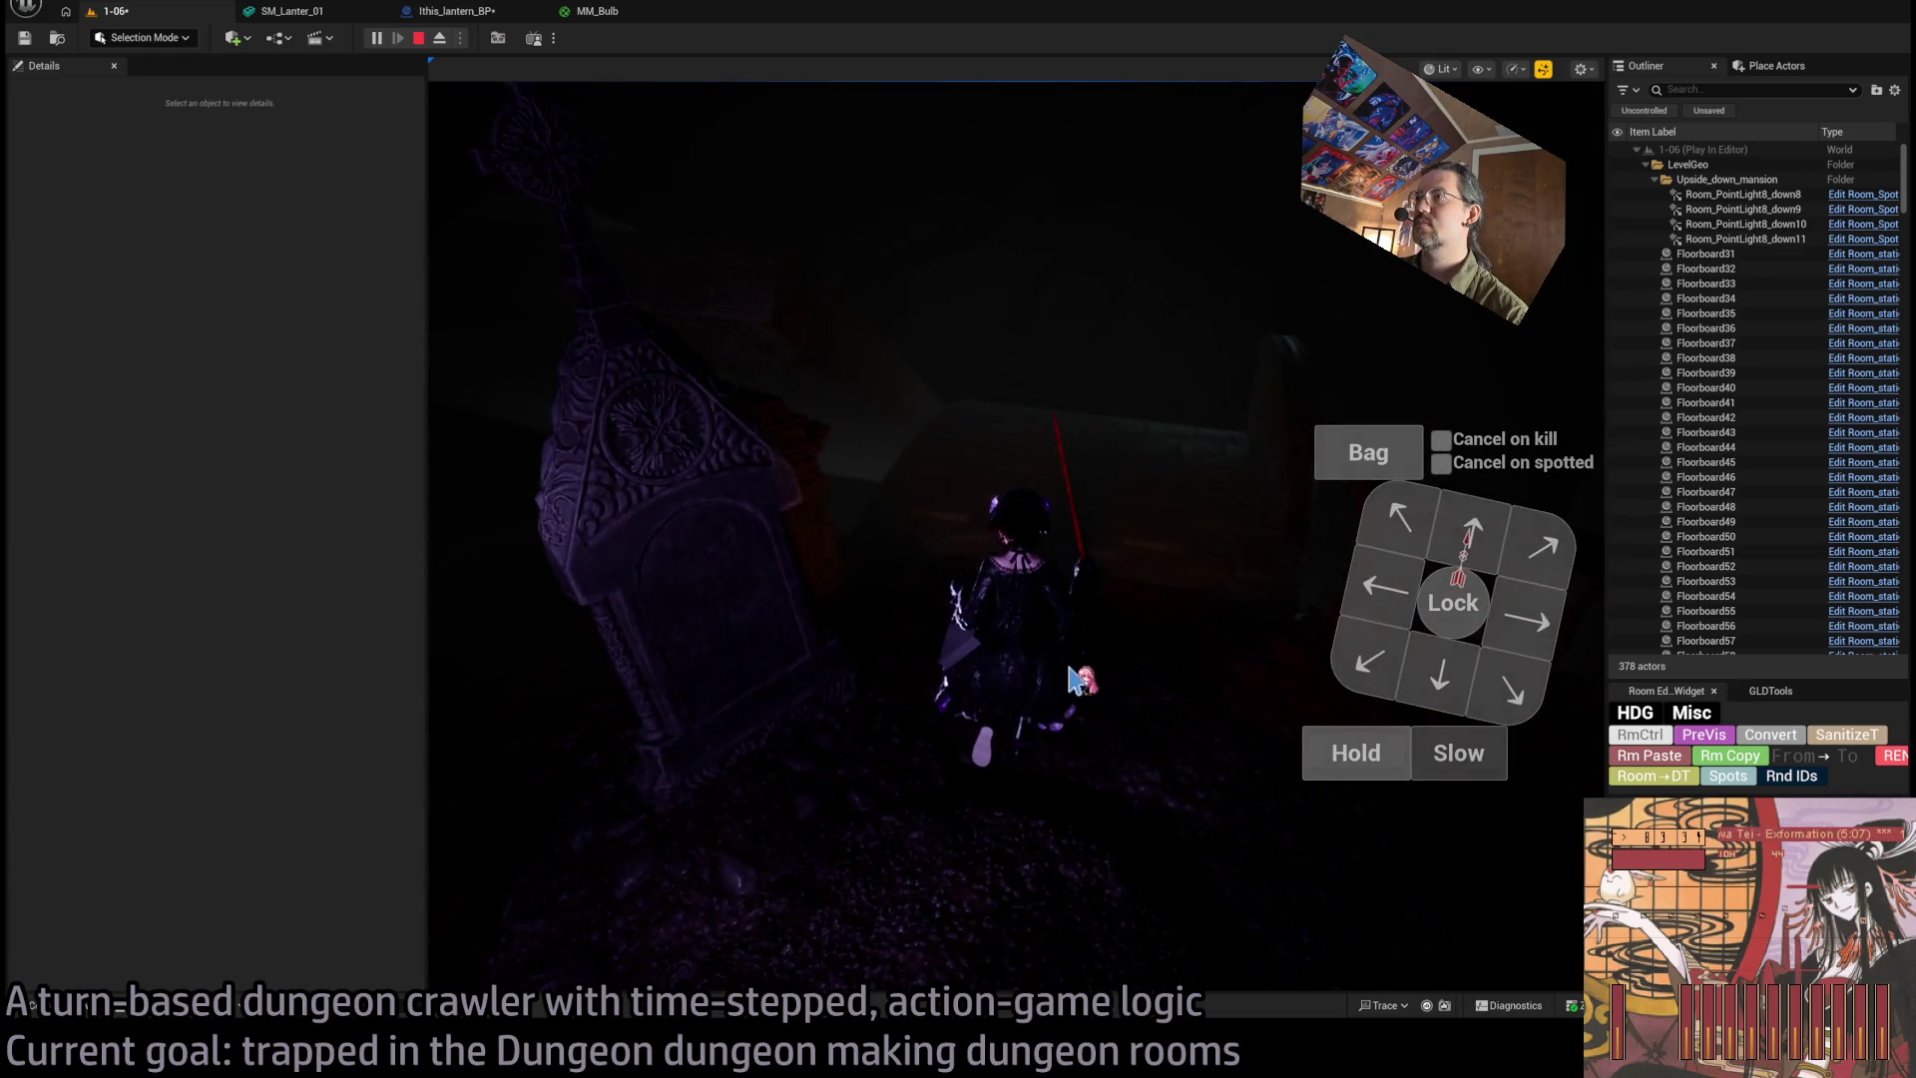
key("Escape")
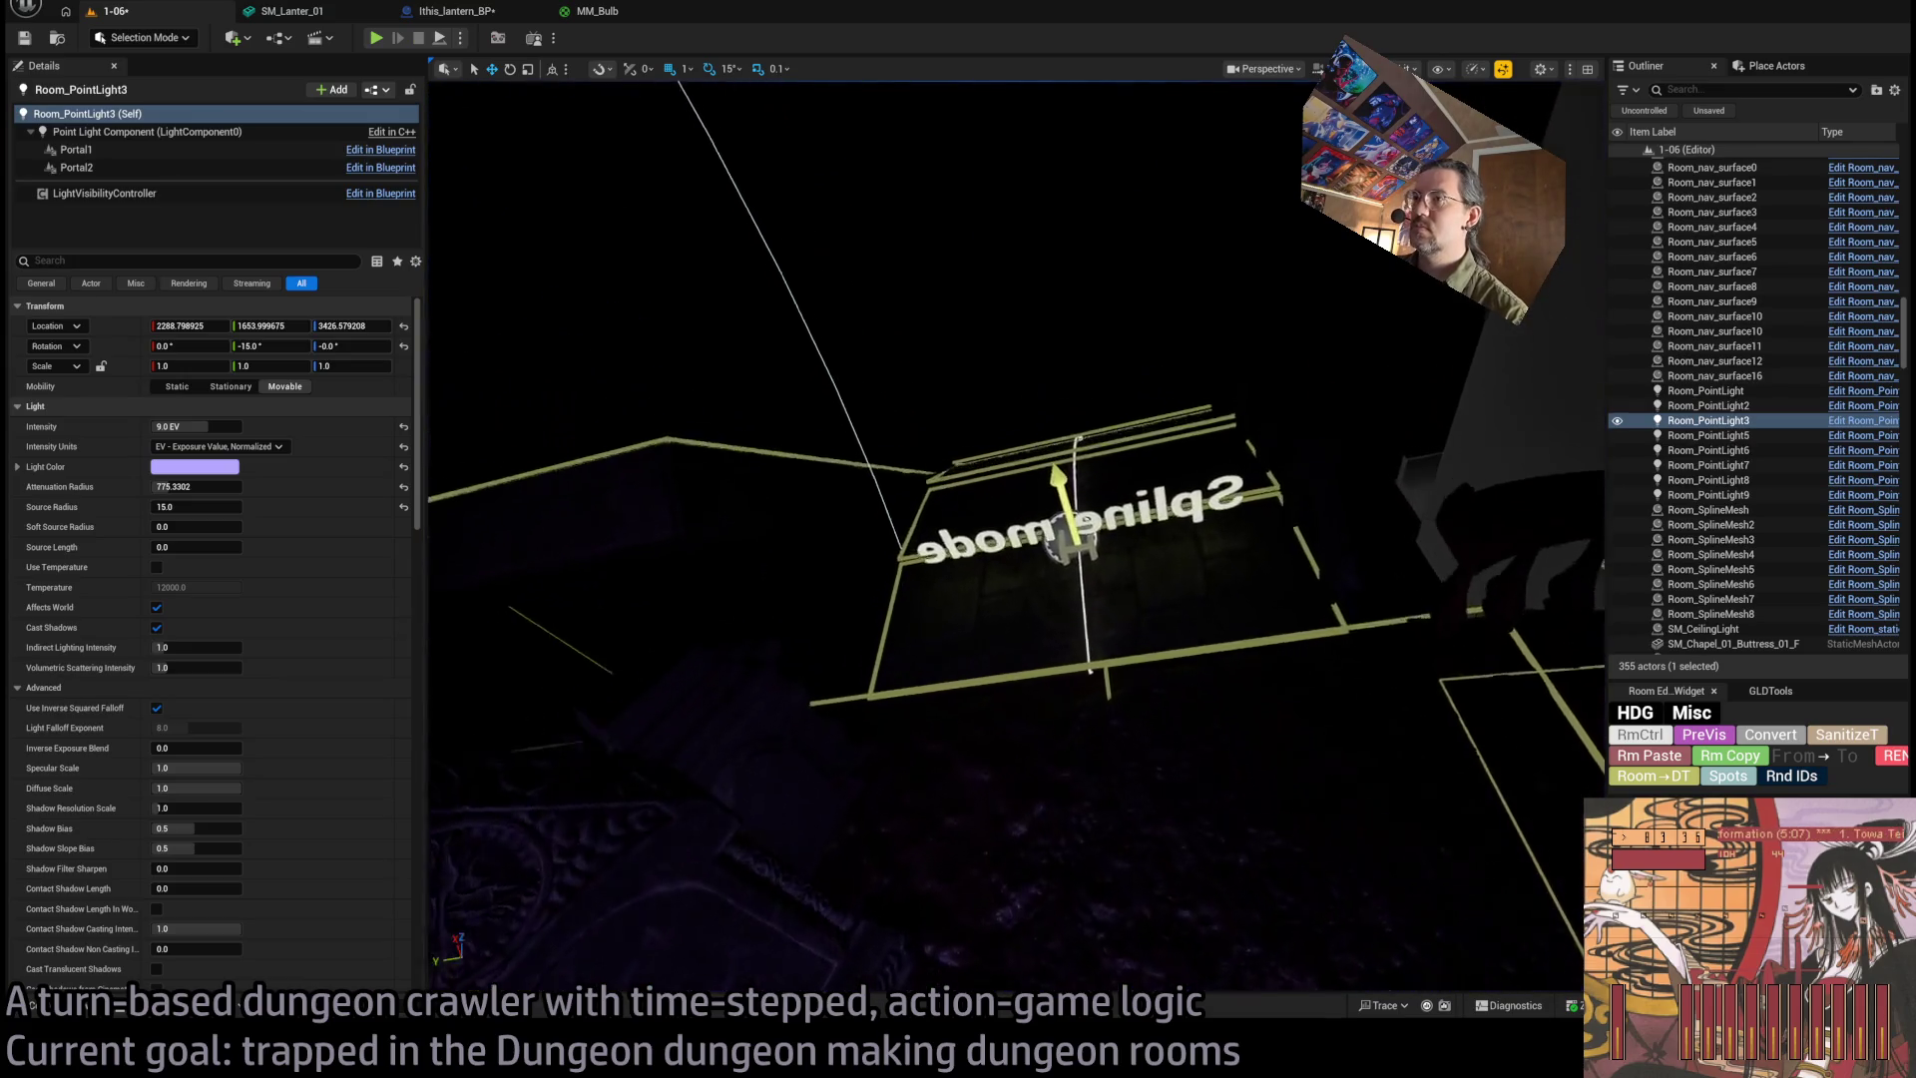
Look over tombstones SM_TombStone_2 and SM_TombStone_03, then open the Content Drawer to Lantern_01 Dependency.
mouse_move(998, 599)
left_mouse_down()
mouse_move(1060, 578)
mouse_move(399, 743)
left_mouse_up()
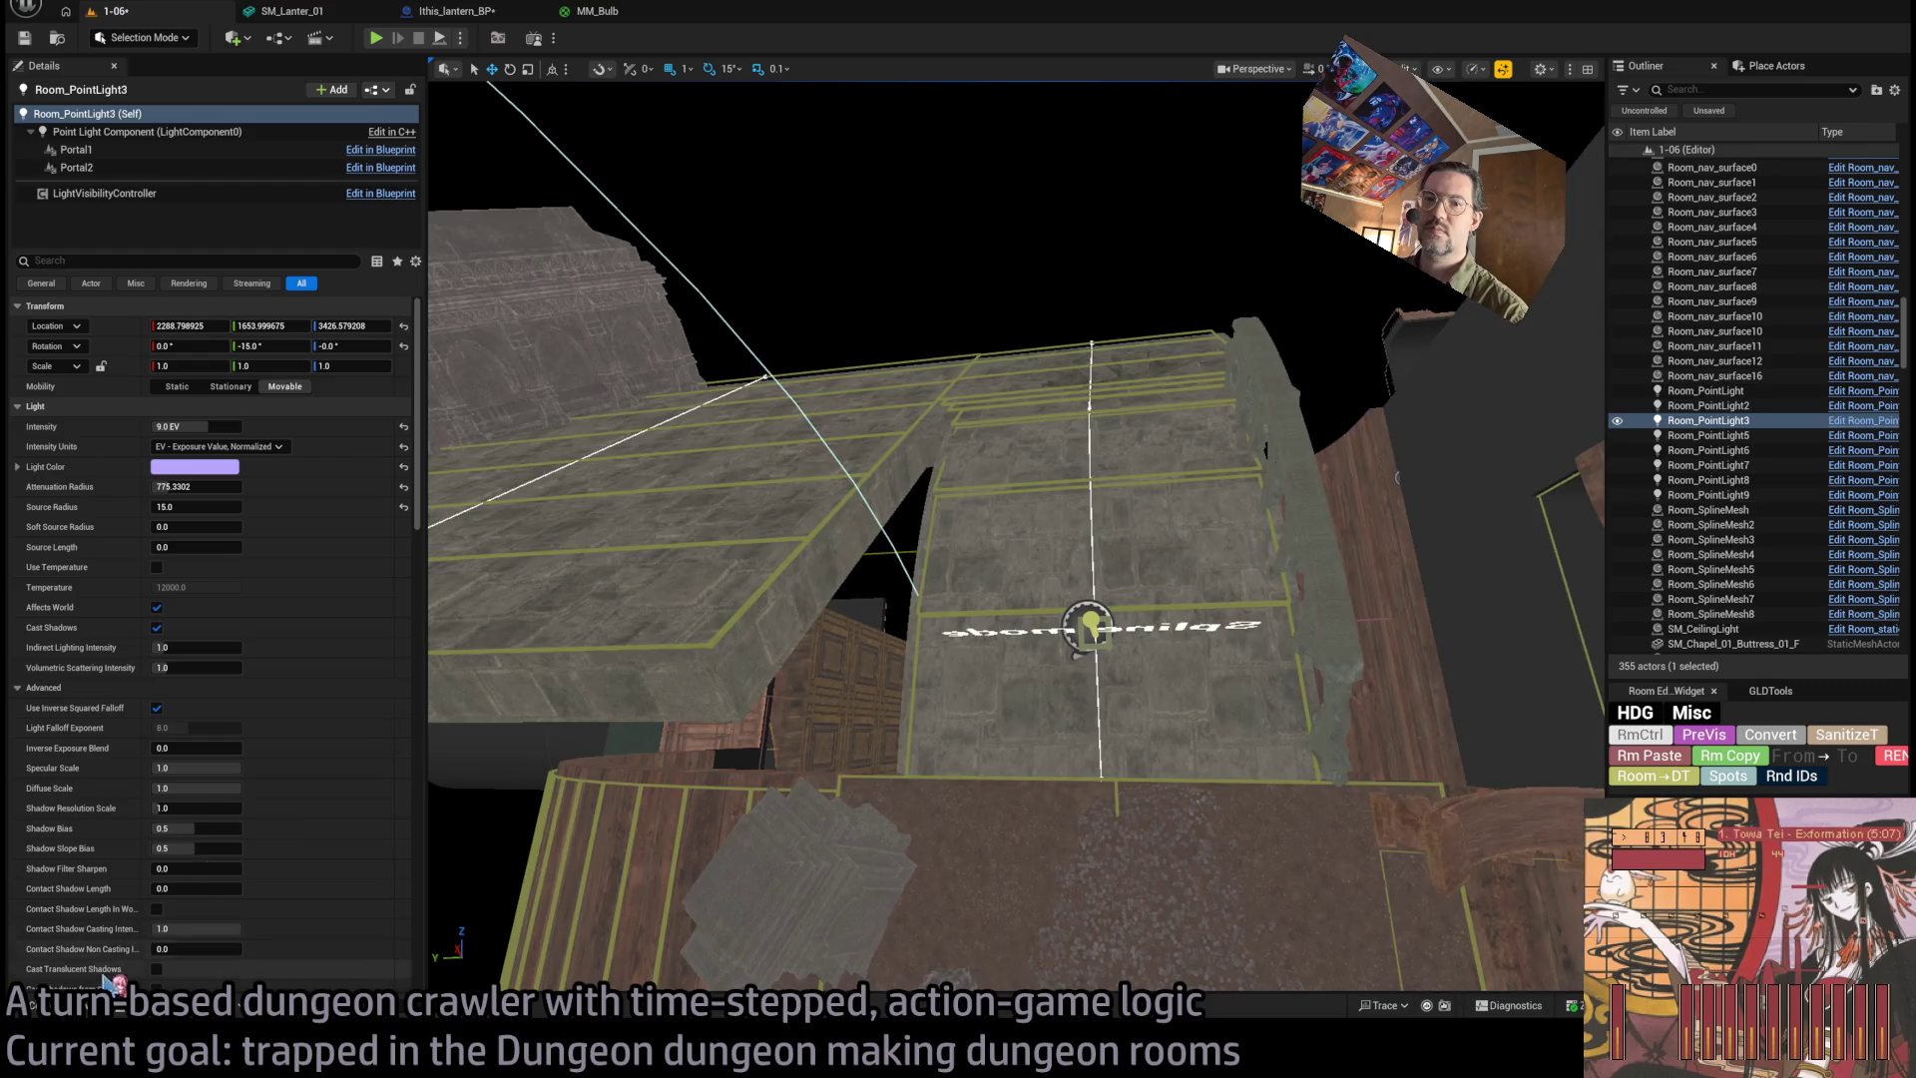
left_click(60, 1005)
mouse_move(1083, 514)
left_mouse_down()
mouse_move(1099, 715)
mouse_move(1097, 688)
left_mouse_up()
left_click(1167, 649)
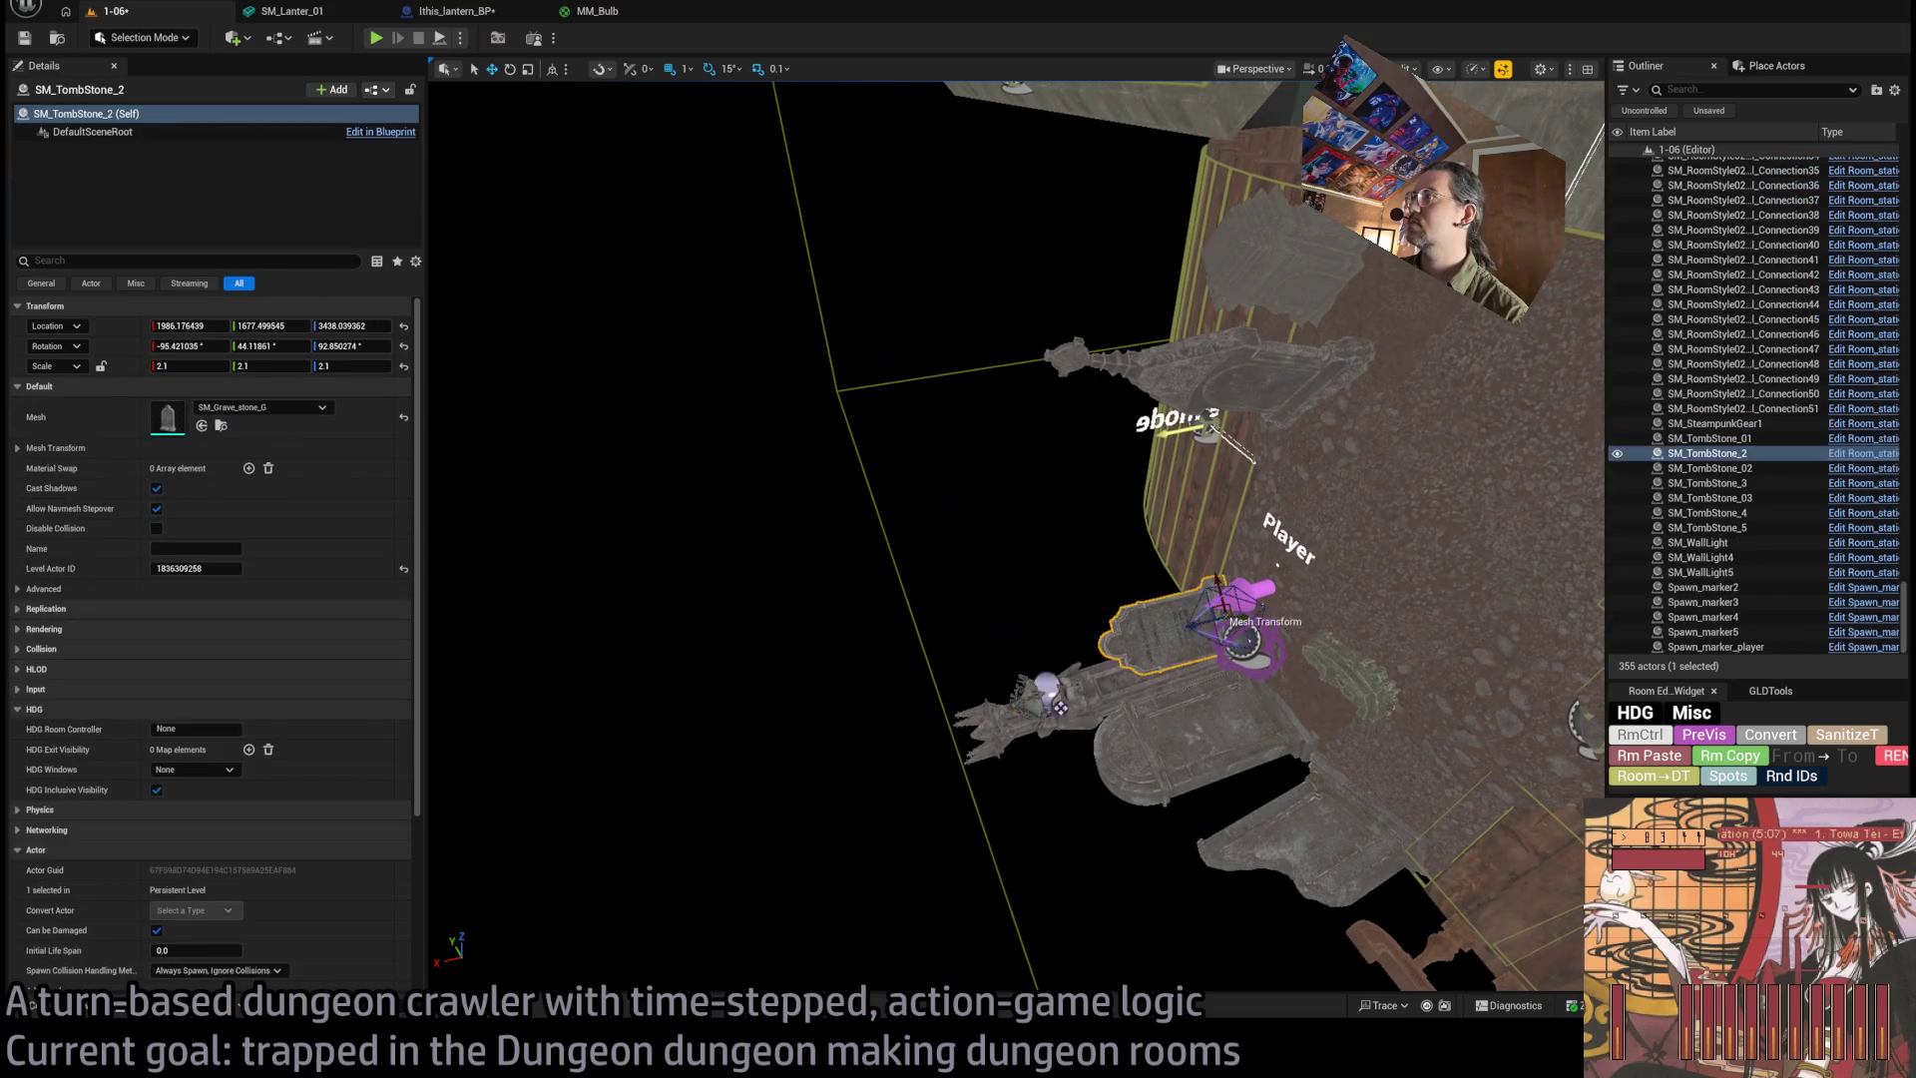
left_click(1239, 419)
mouse_move(1198, 583)
left_mouse_down()
mouse_move(1128, 639)
mouse_move(1175, 681)
left_mouse_up()
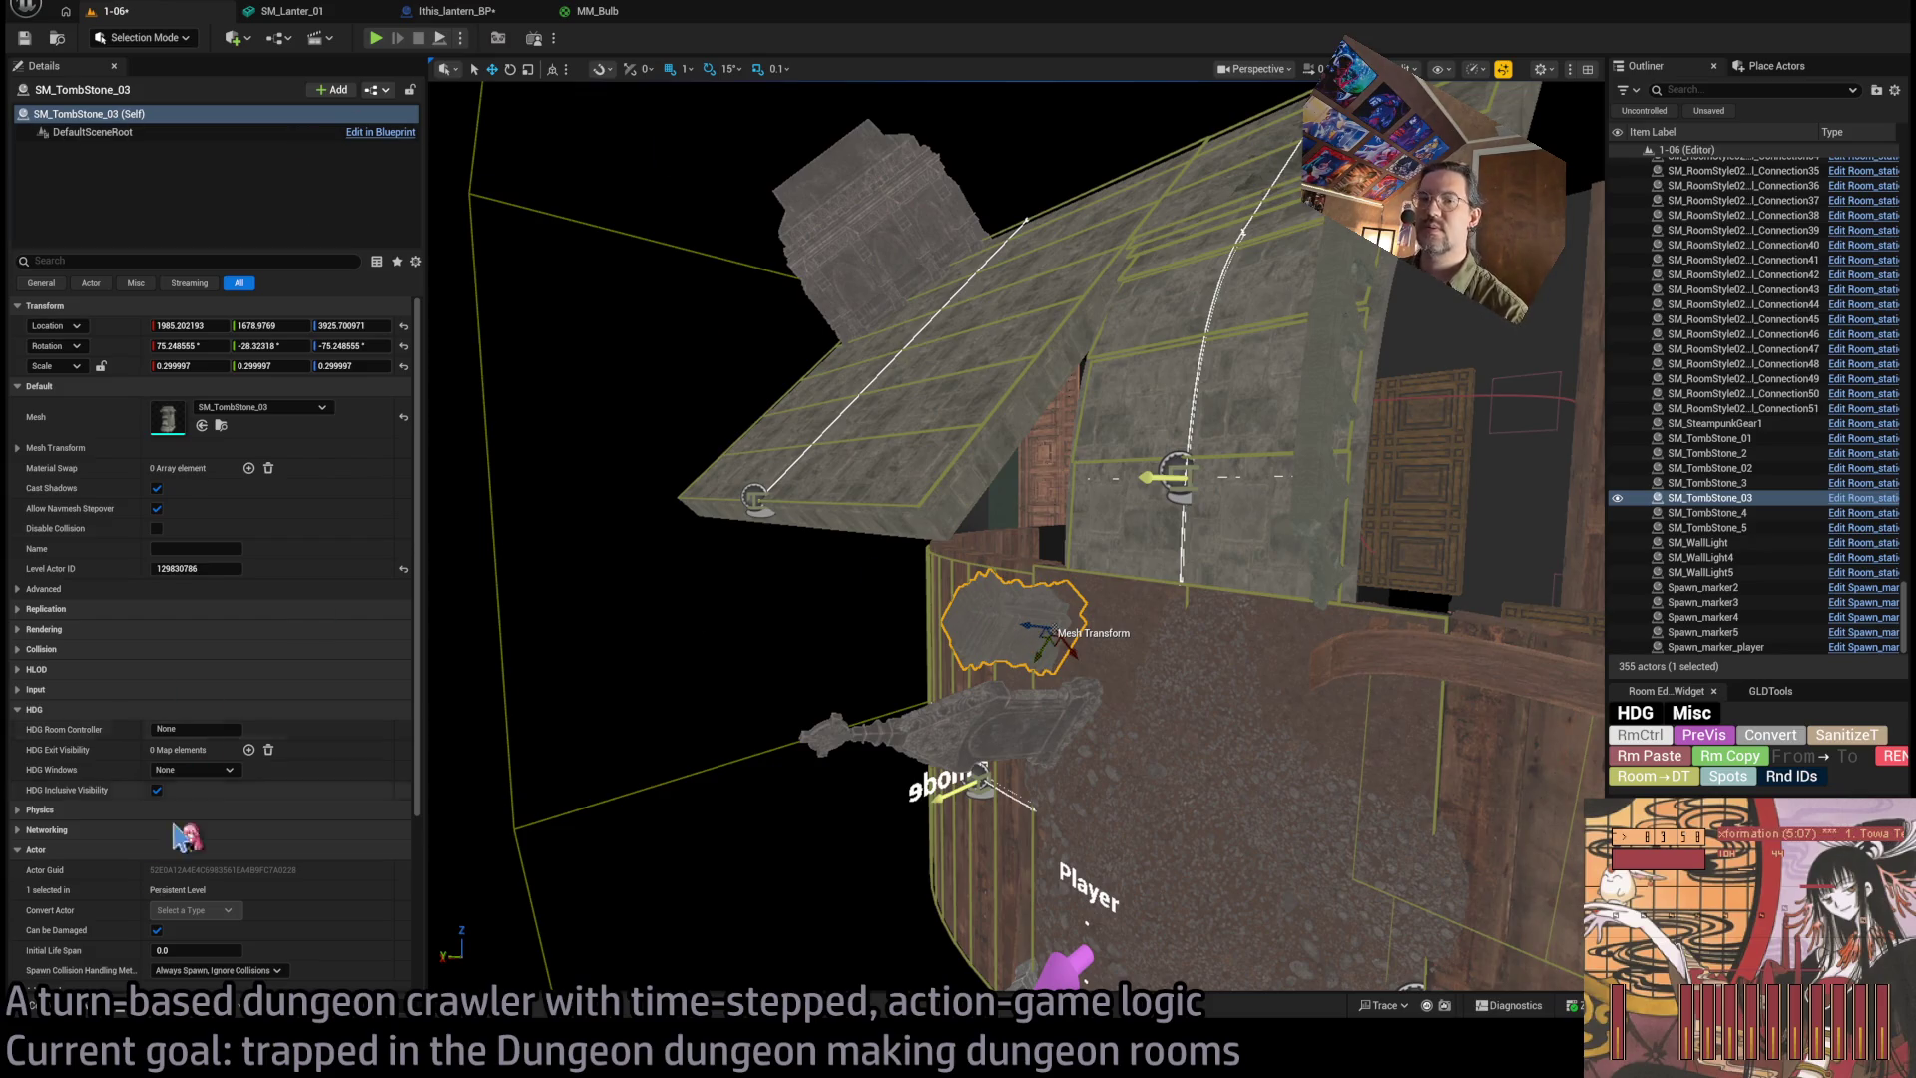
left_click(75, 1006)
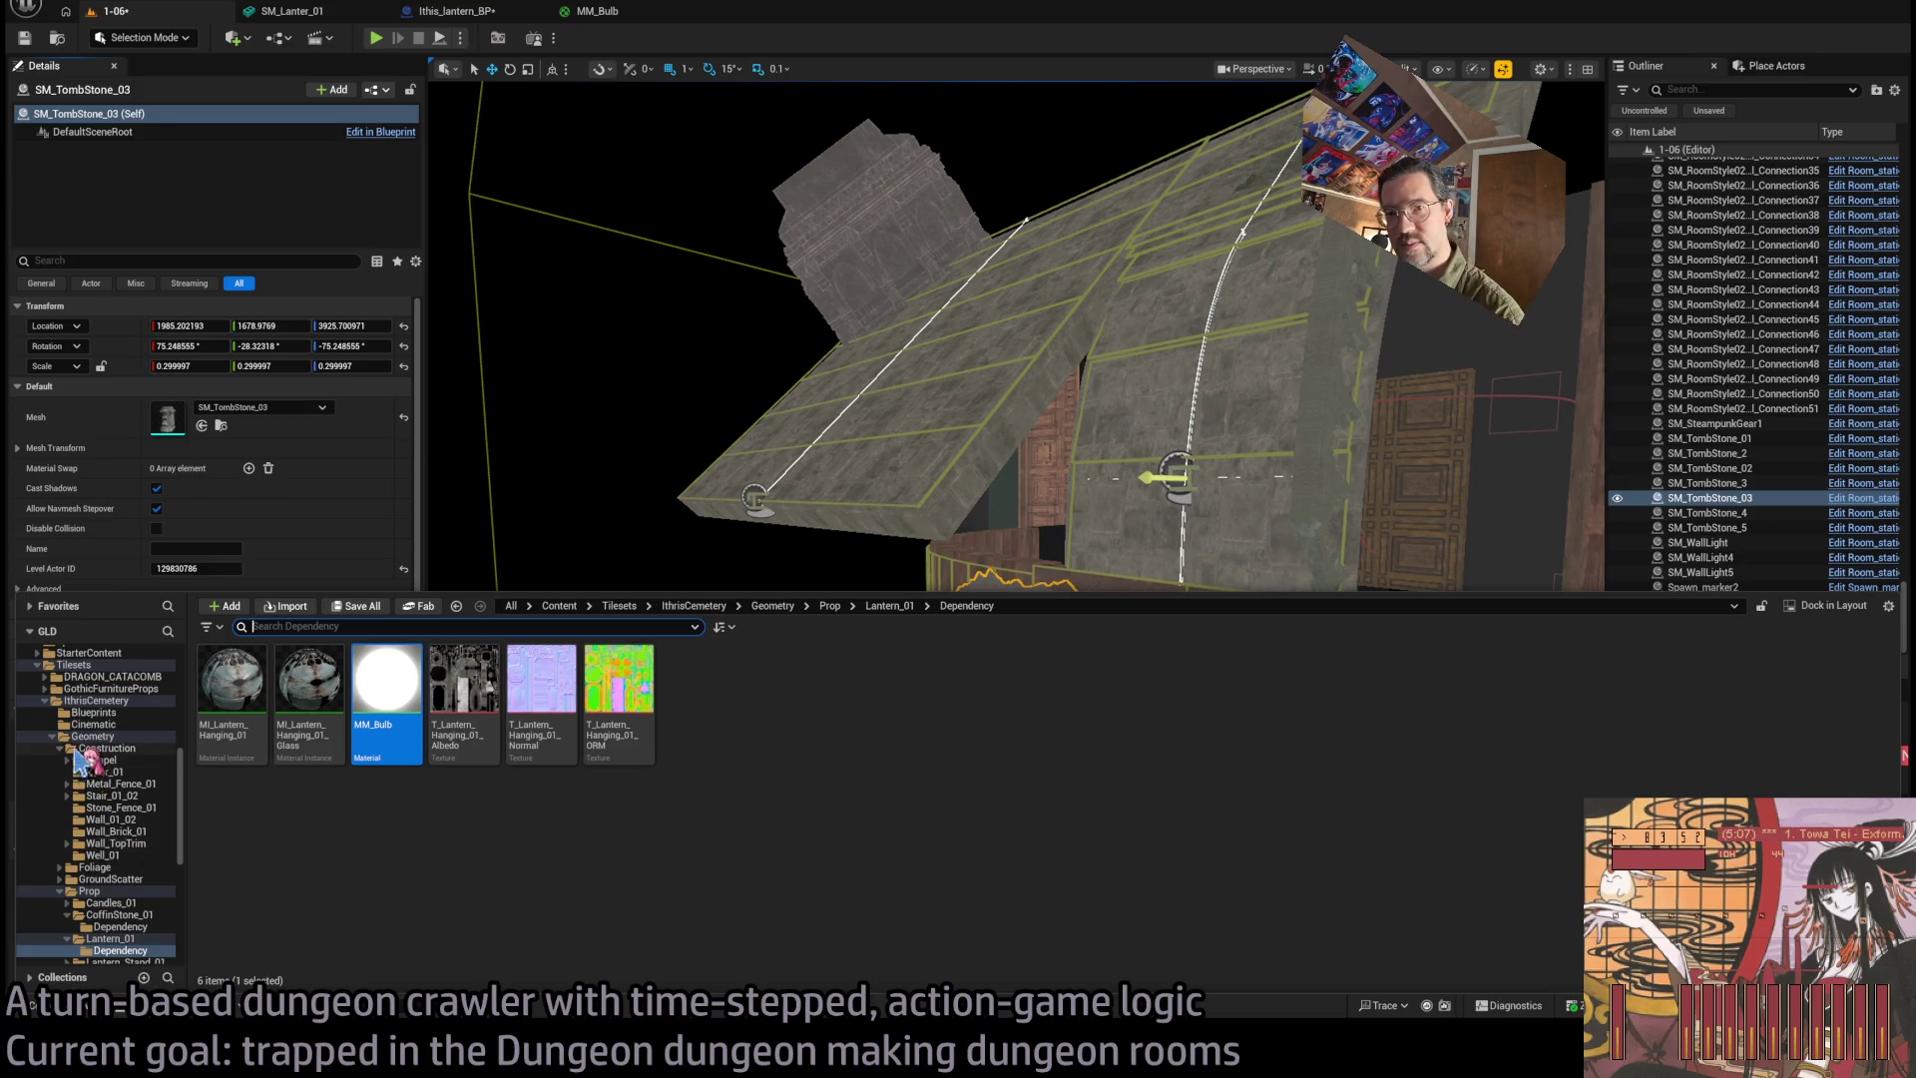
Drag two Dgn_Wall_merged pieces from DRAGON_CATACOMB > MESHES > Merged into the room.
scroll(75, 903, "down", 1)
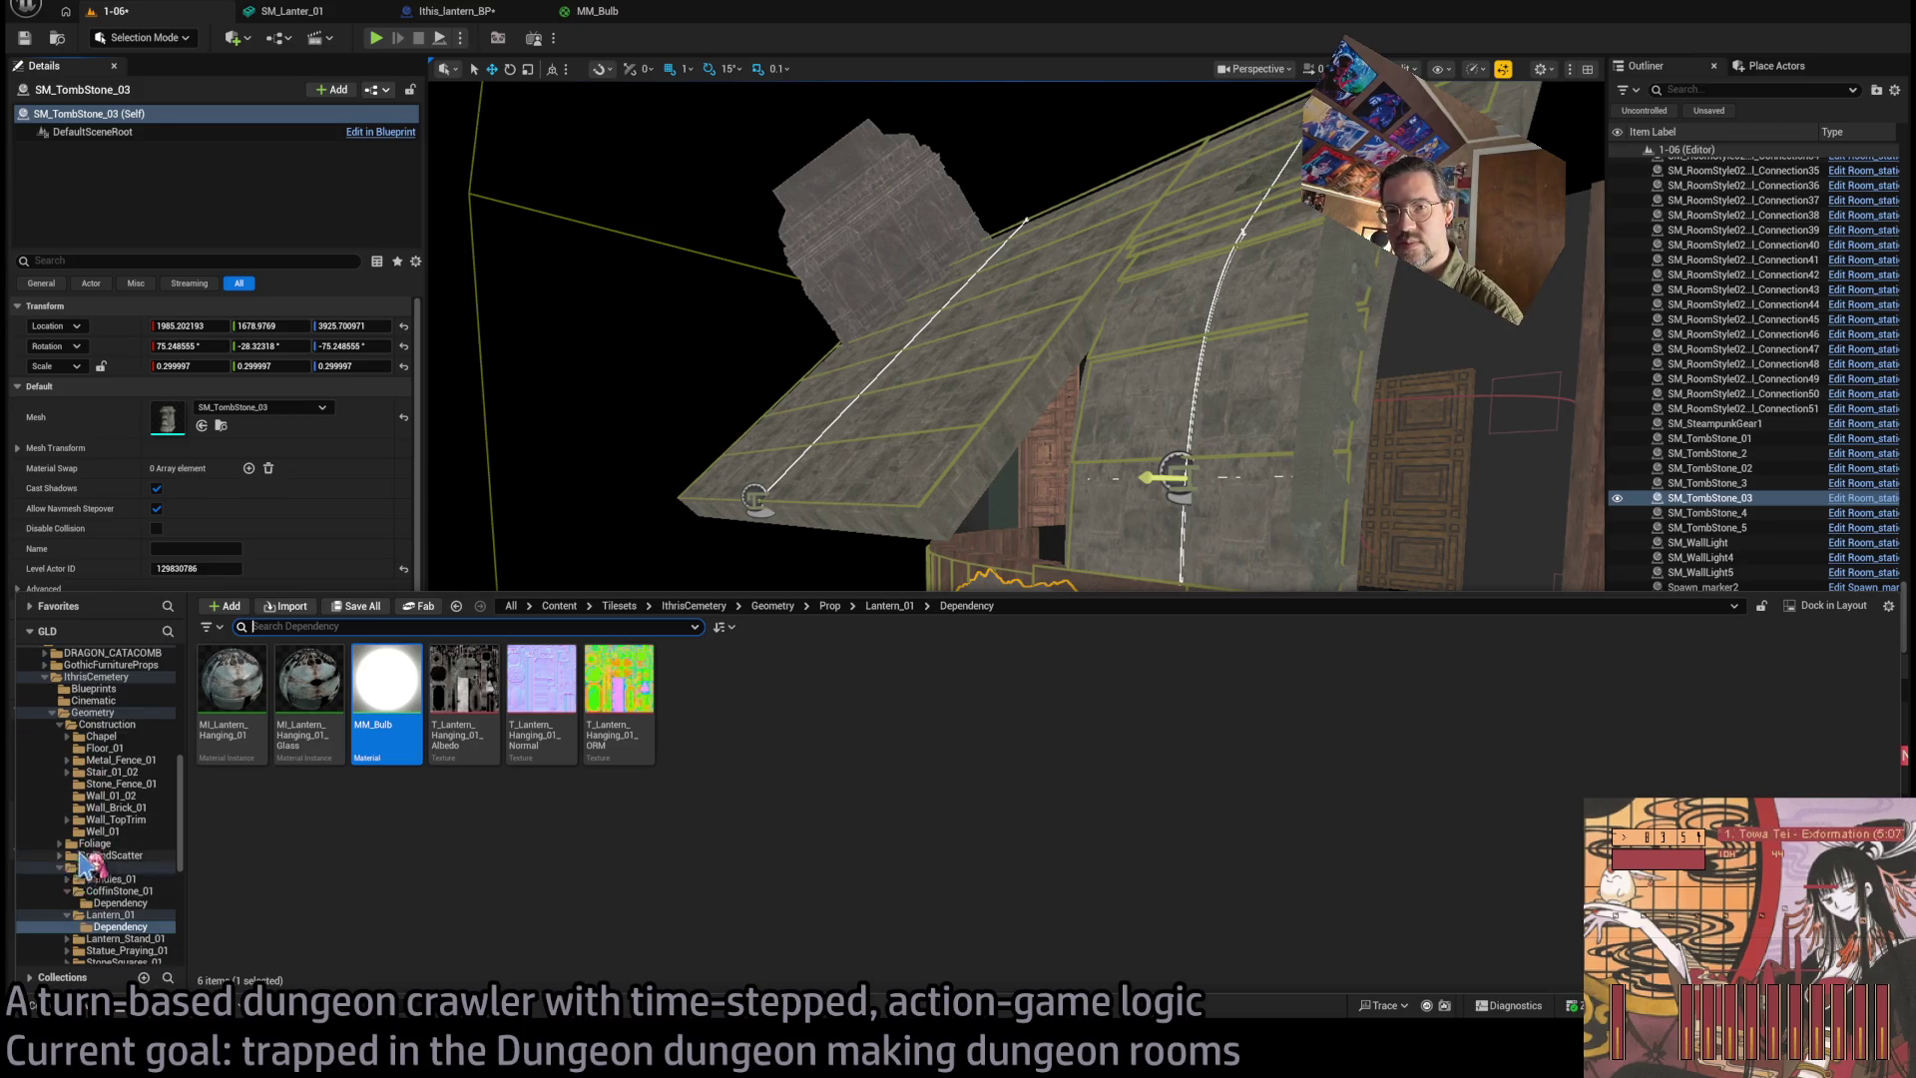
scroll(82, 867, "down", 10)
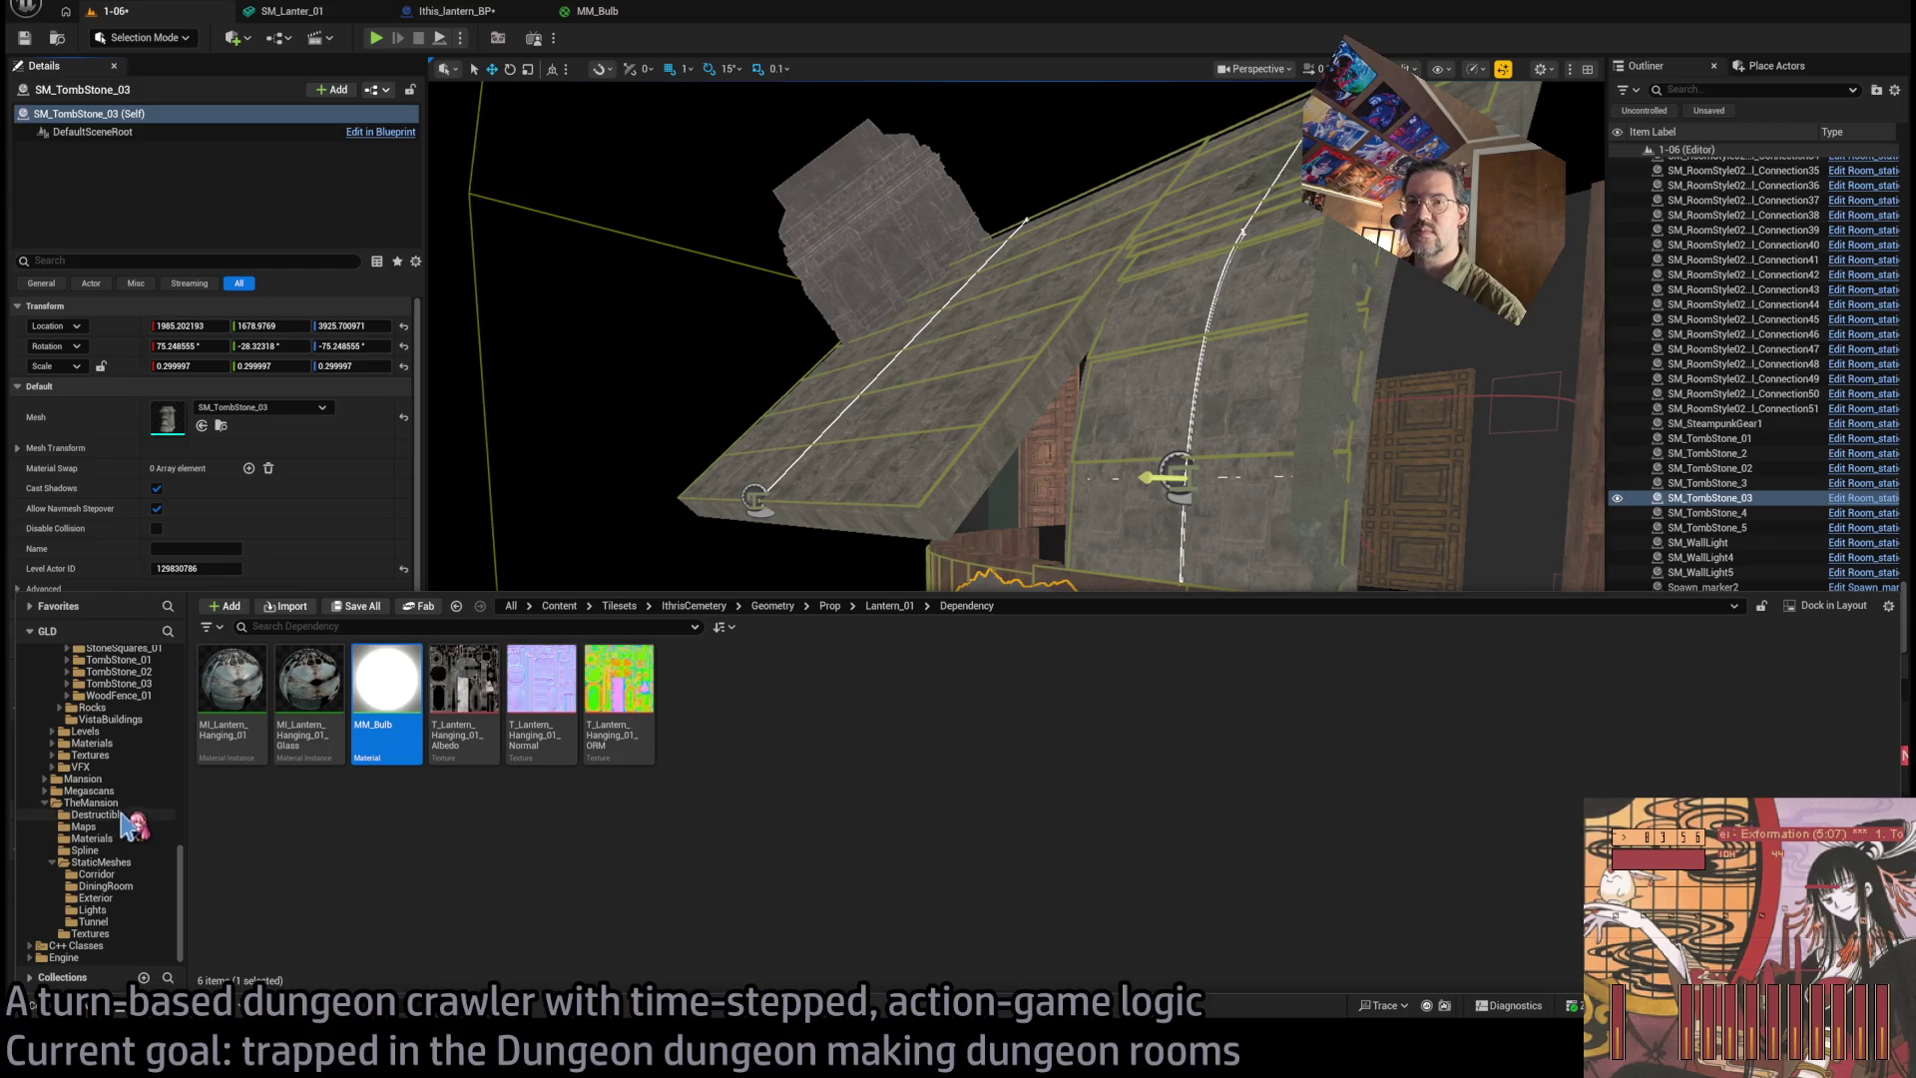
scroll(85, 838, "up", 10)
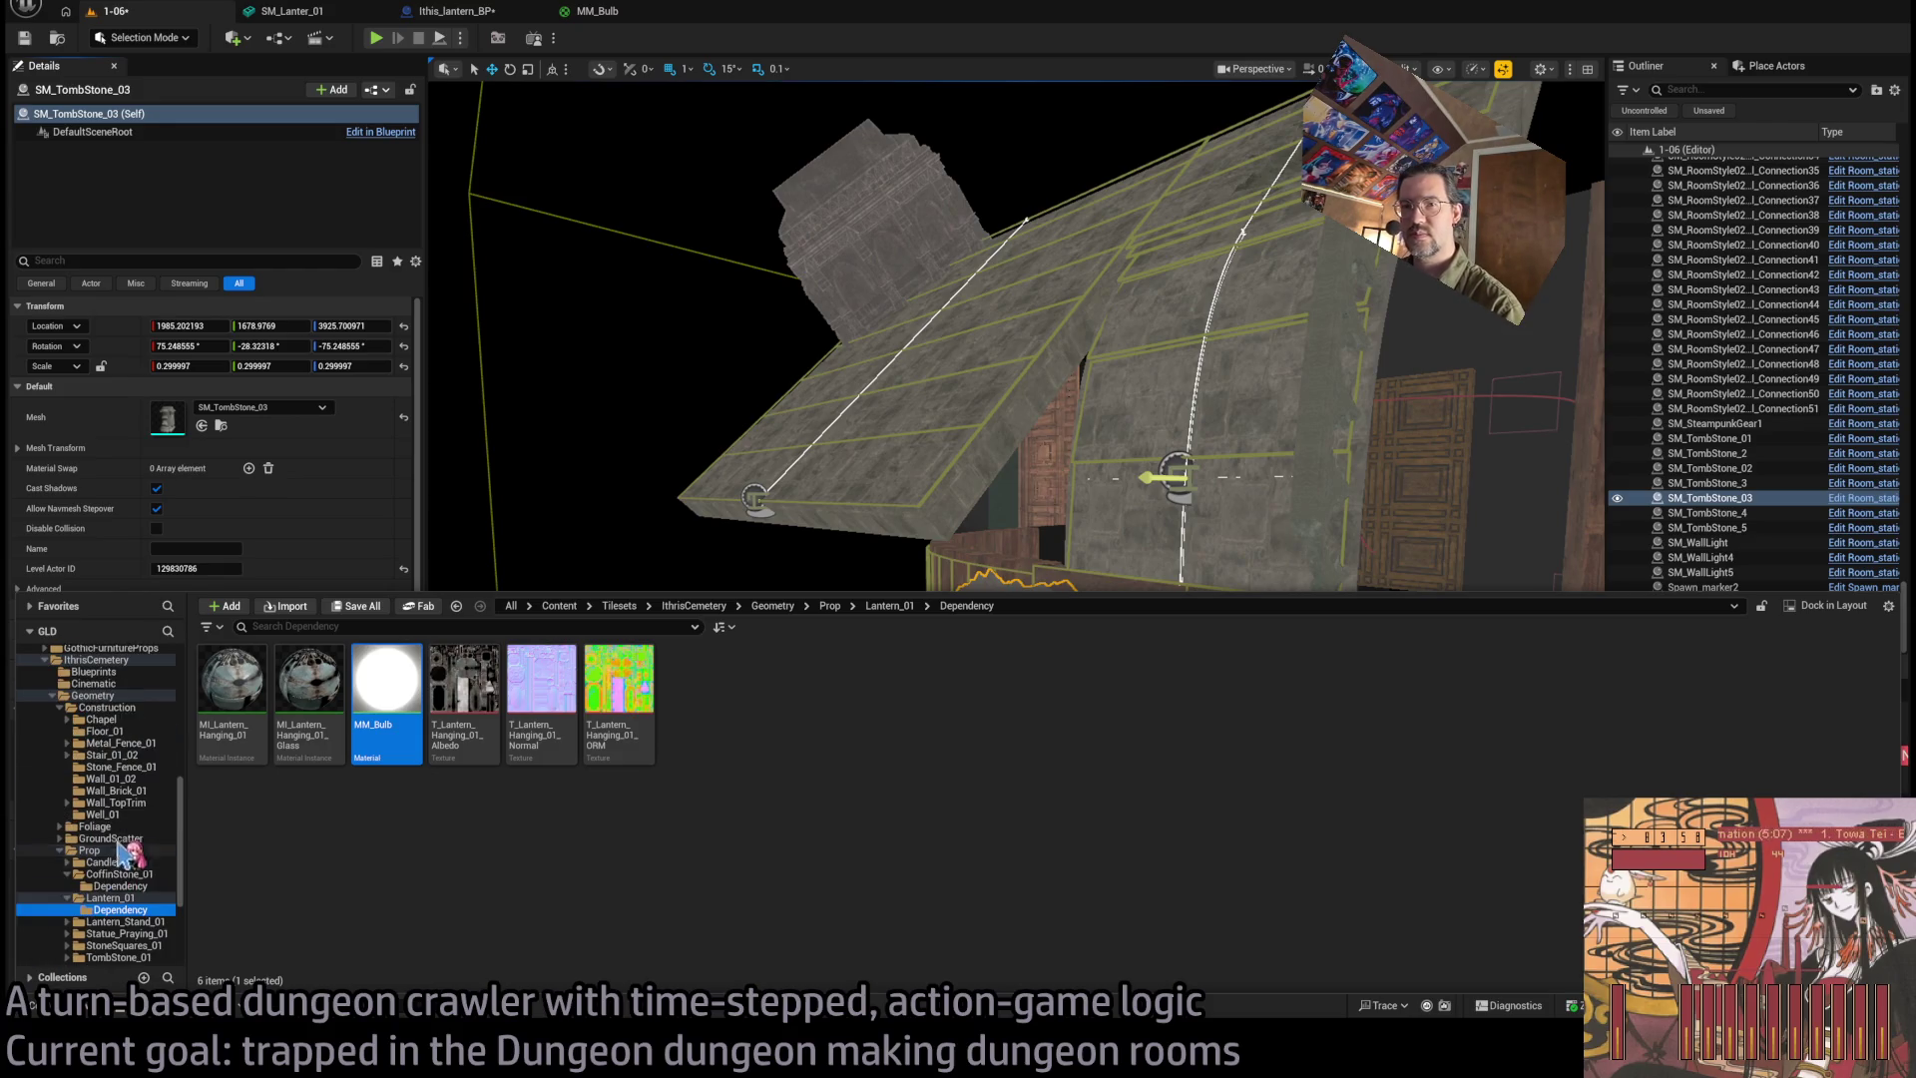
scroll(127, 716, "up", 2)
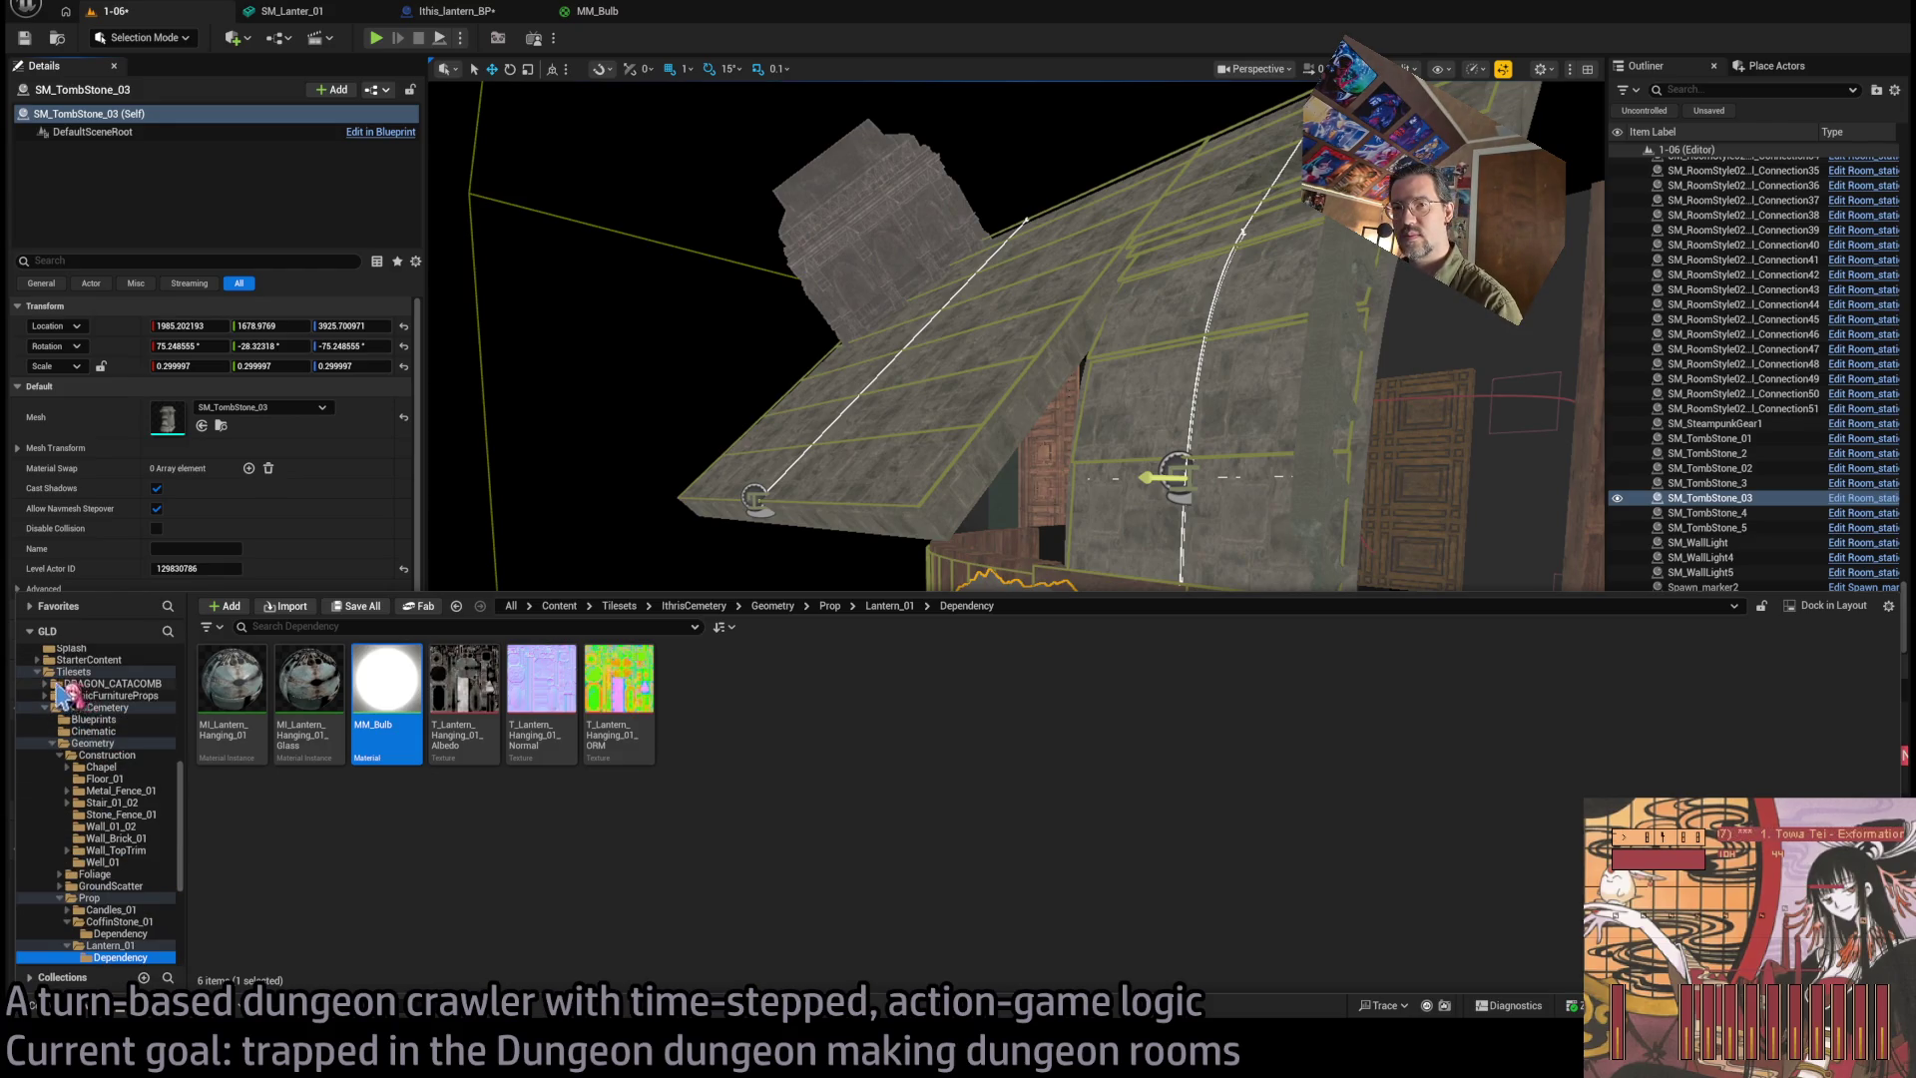
left_click(50, 683)
left_click(51, 744)
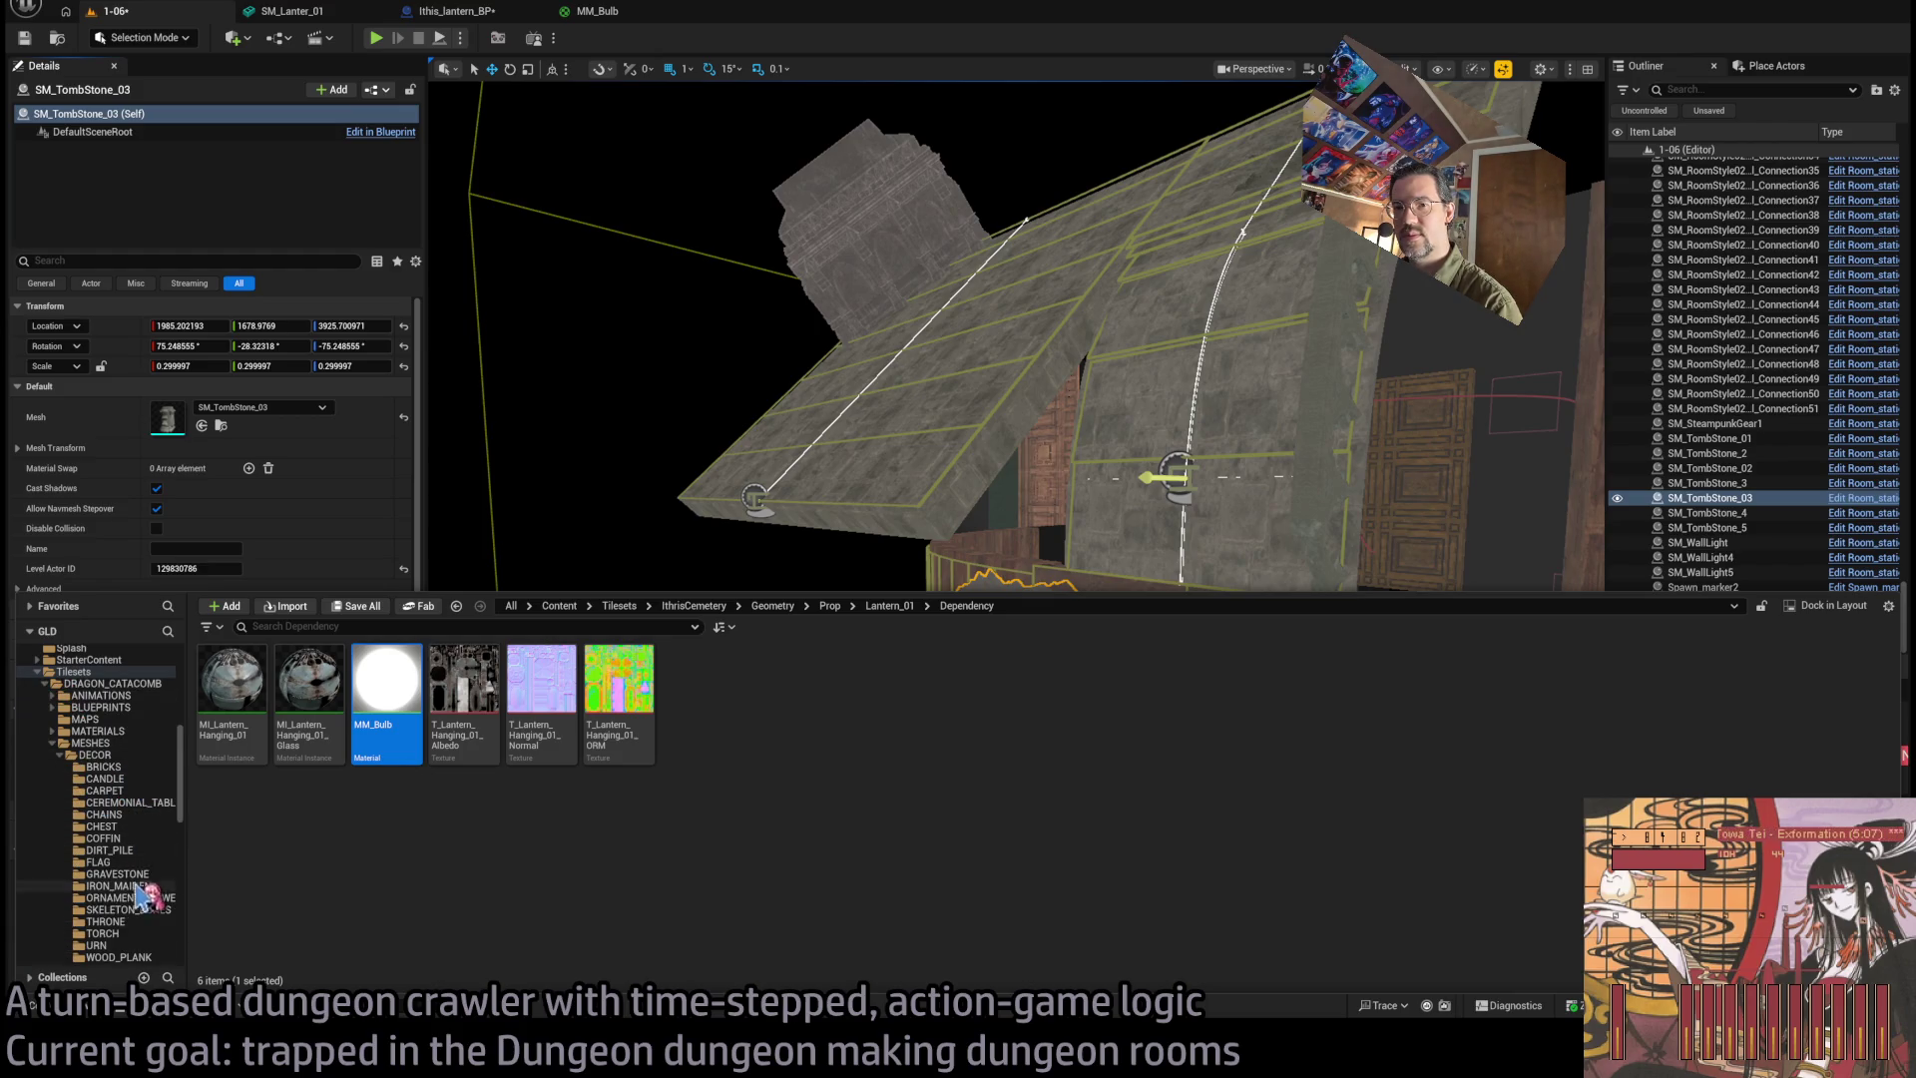
scroll(140, 888, "down", 2)
left_click(60, 707)
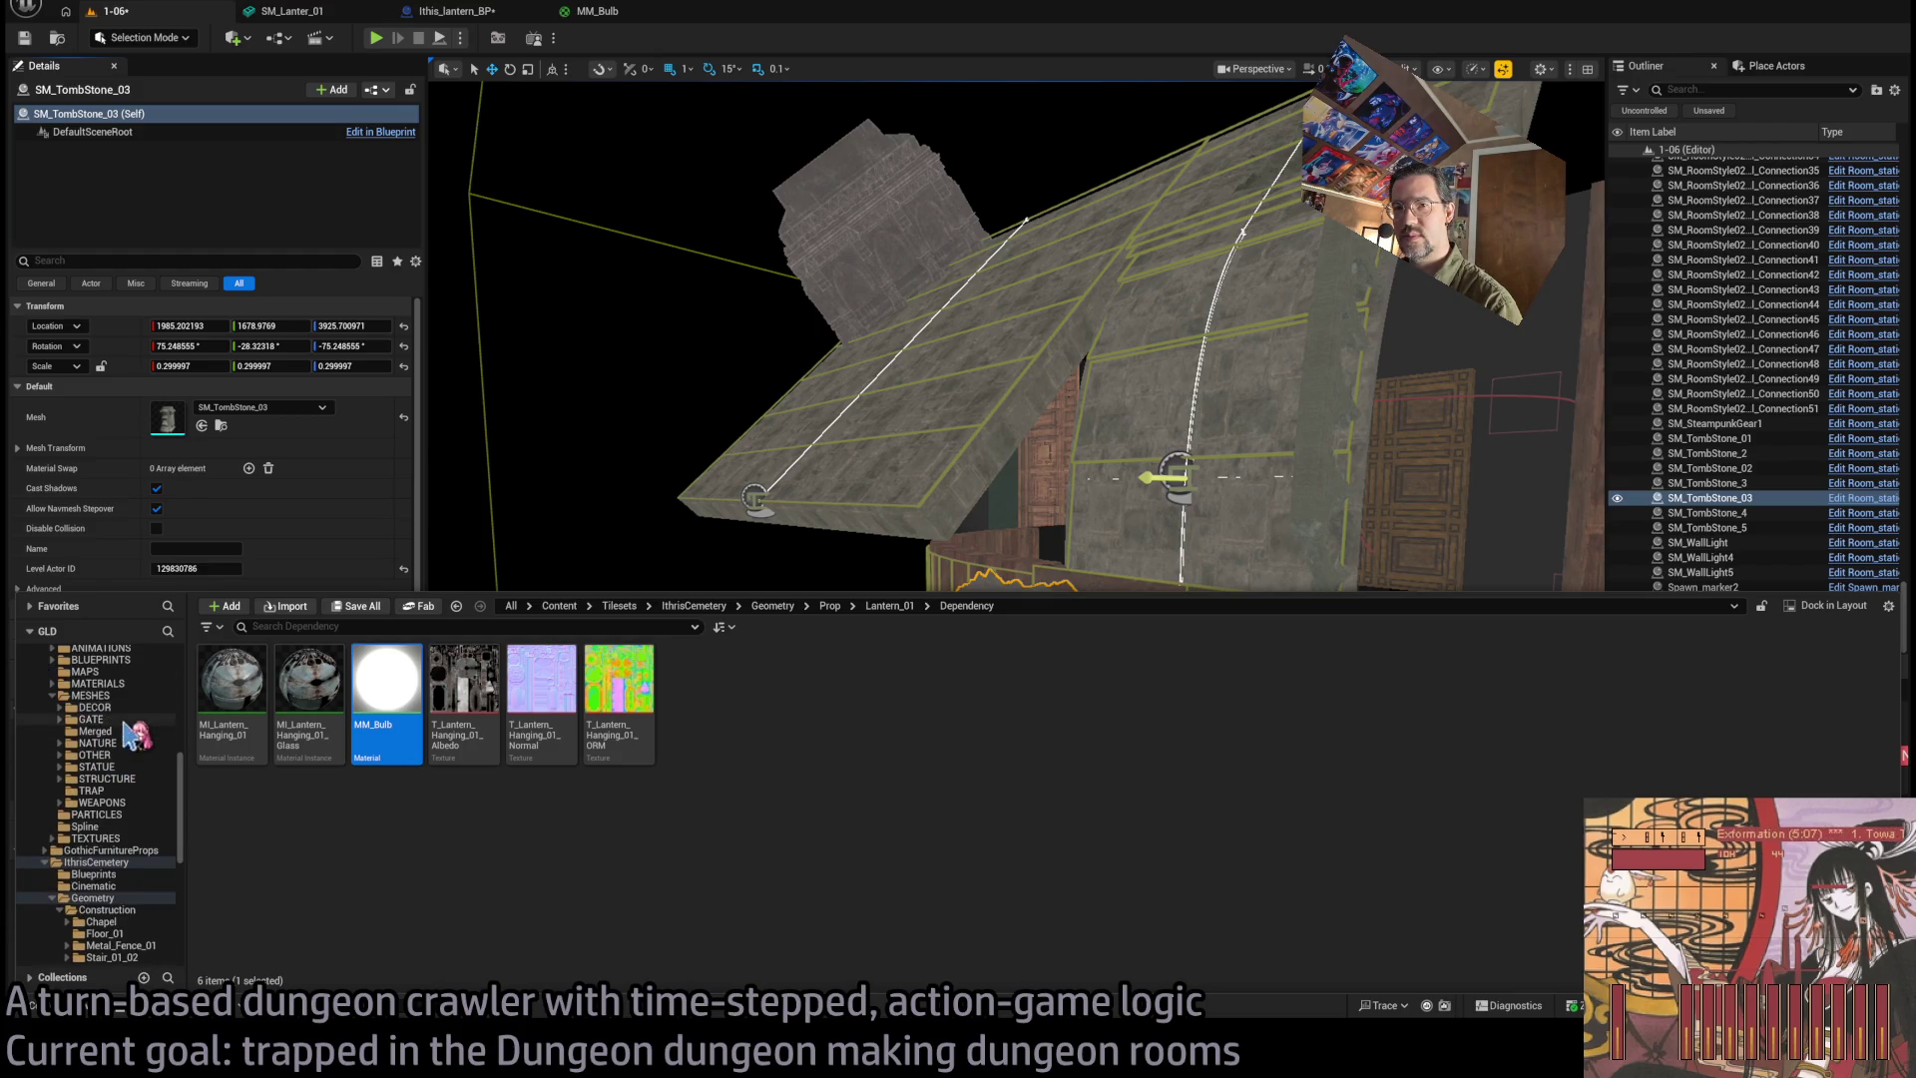
left_click(96, 731)
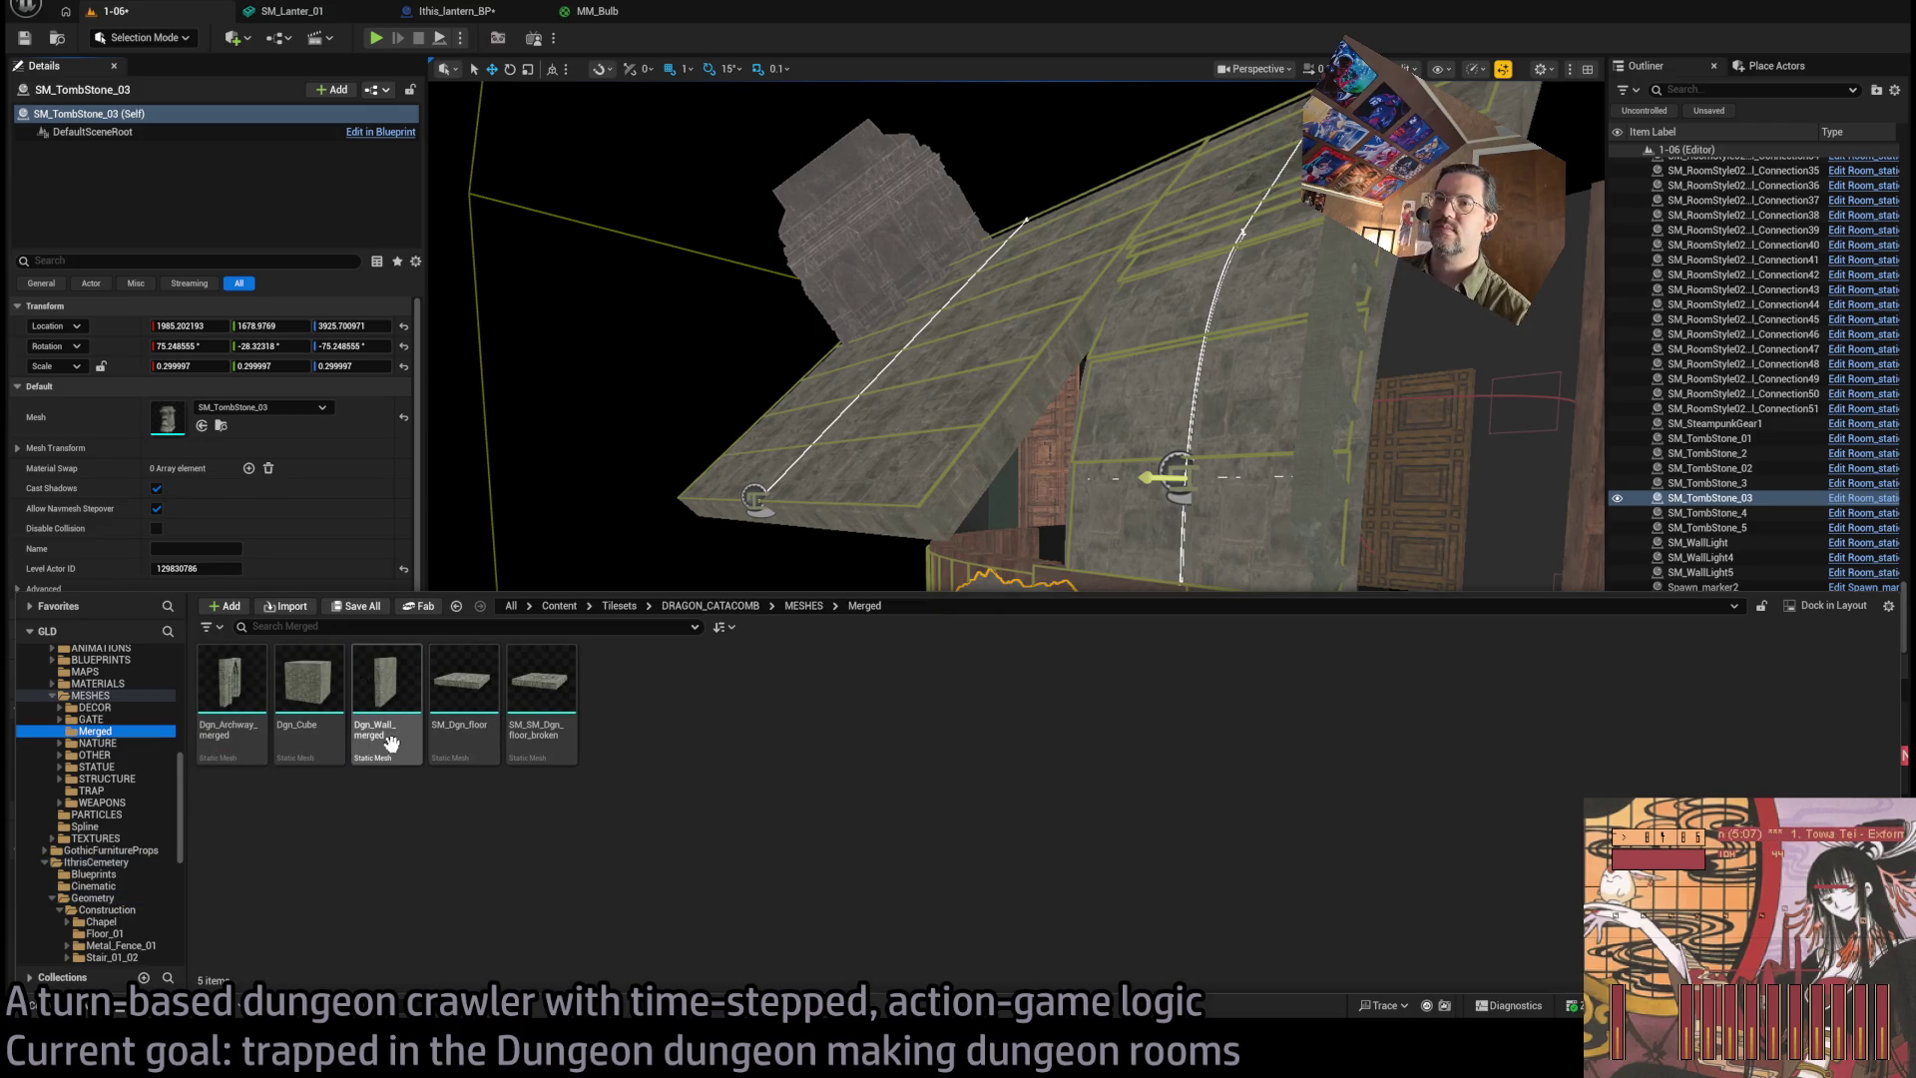
left_click_drag(589, 627, 1022, 659)
left_click_drag(1033, 562, 1083, 671)
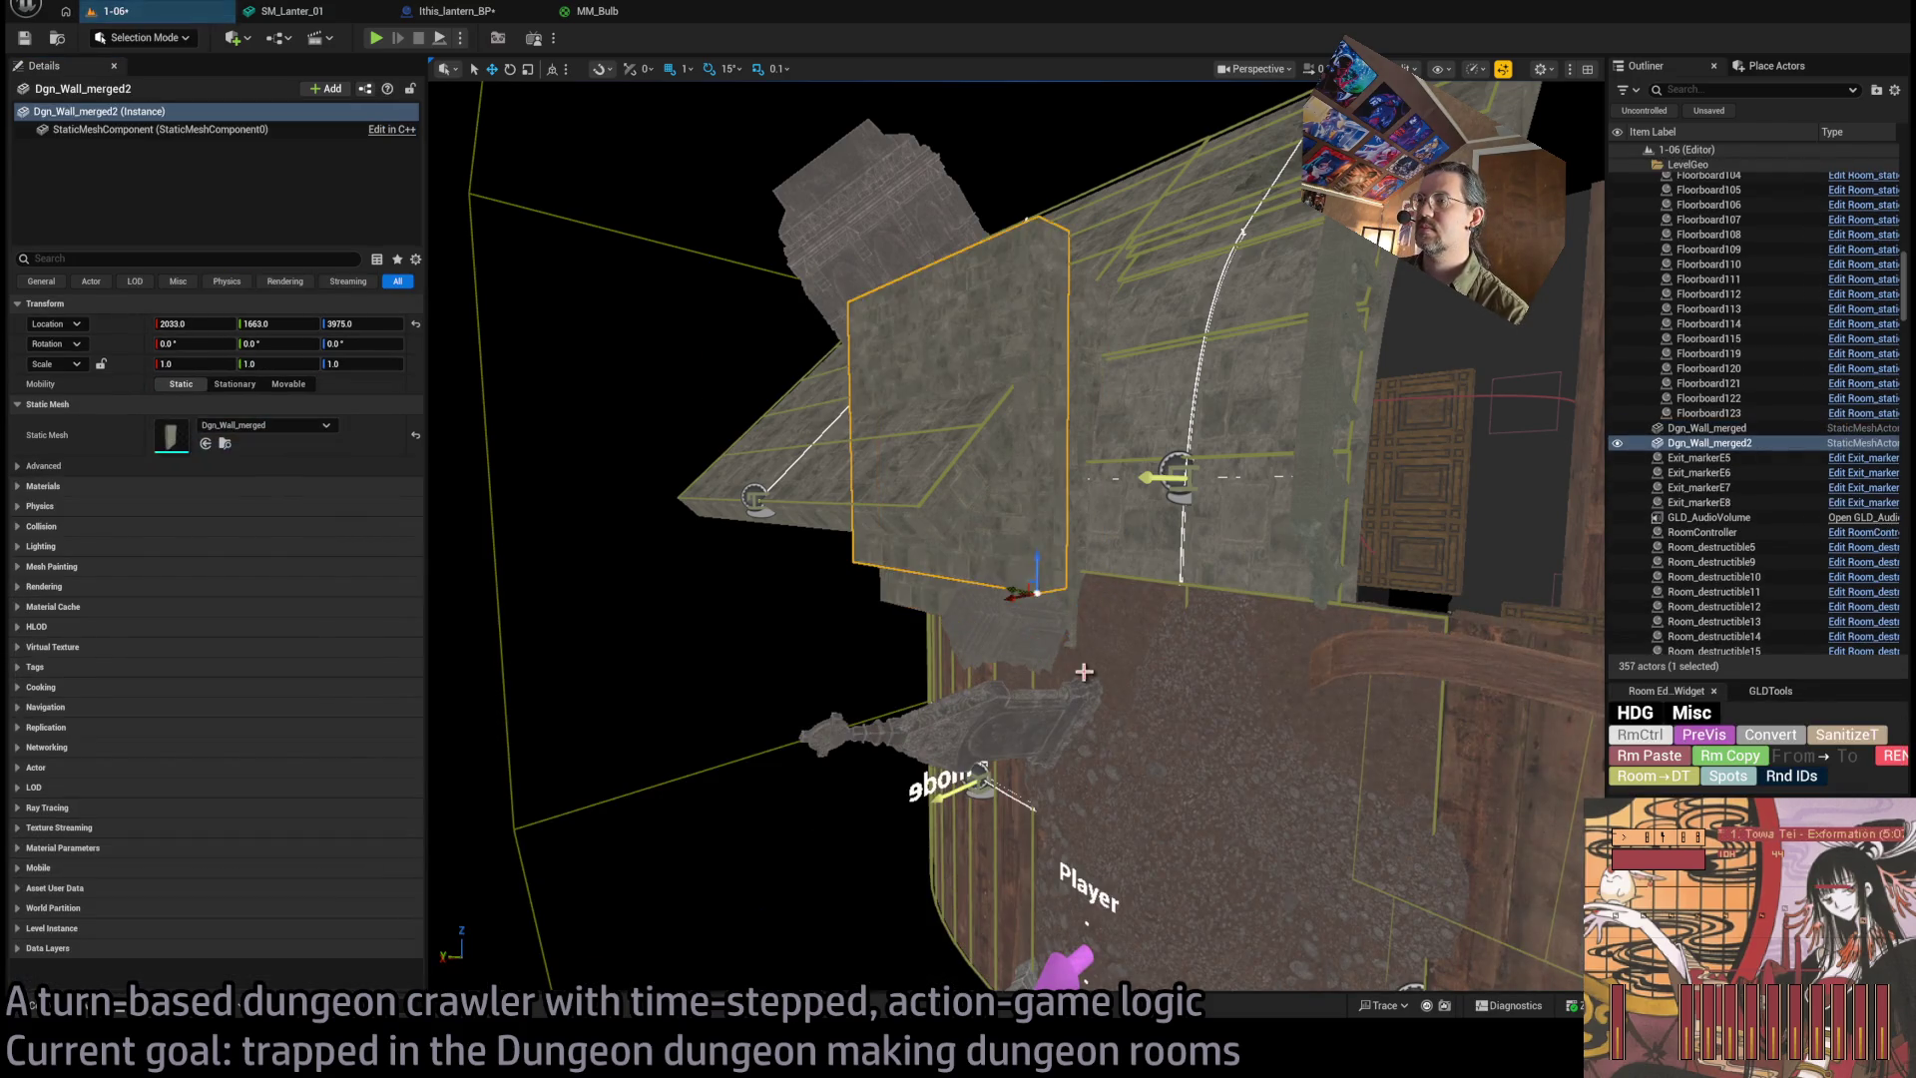
Rotate the new wall to -75 degrees and delete the unrotated copy.
left_click_drag(1057, 602, 1080, 605)
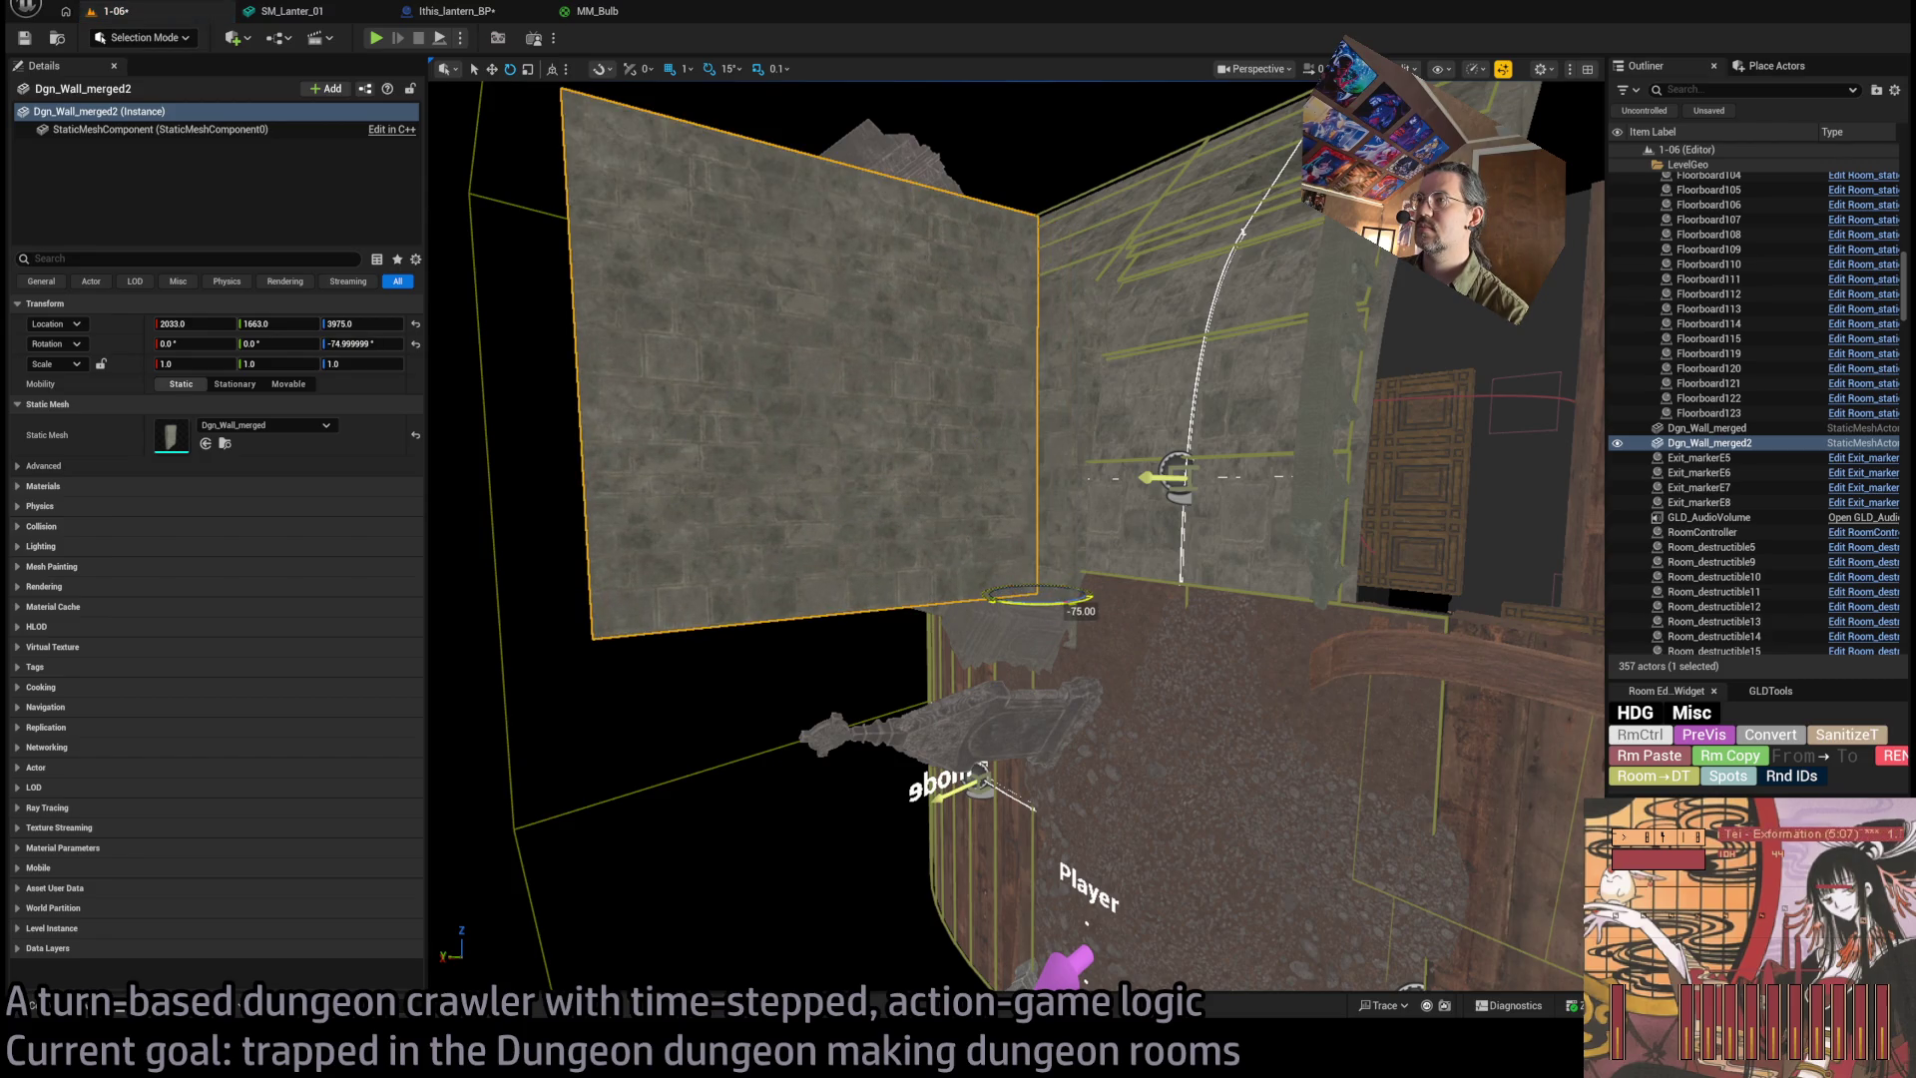
scroll(1016, 535, "up", 3)
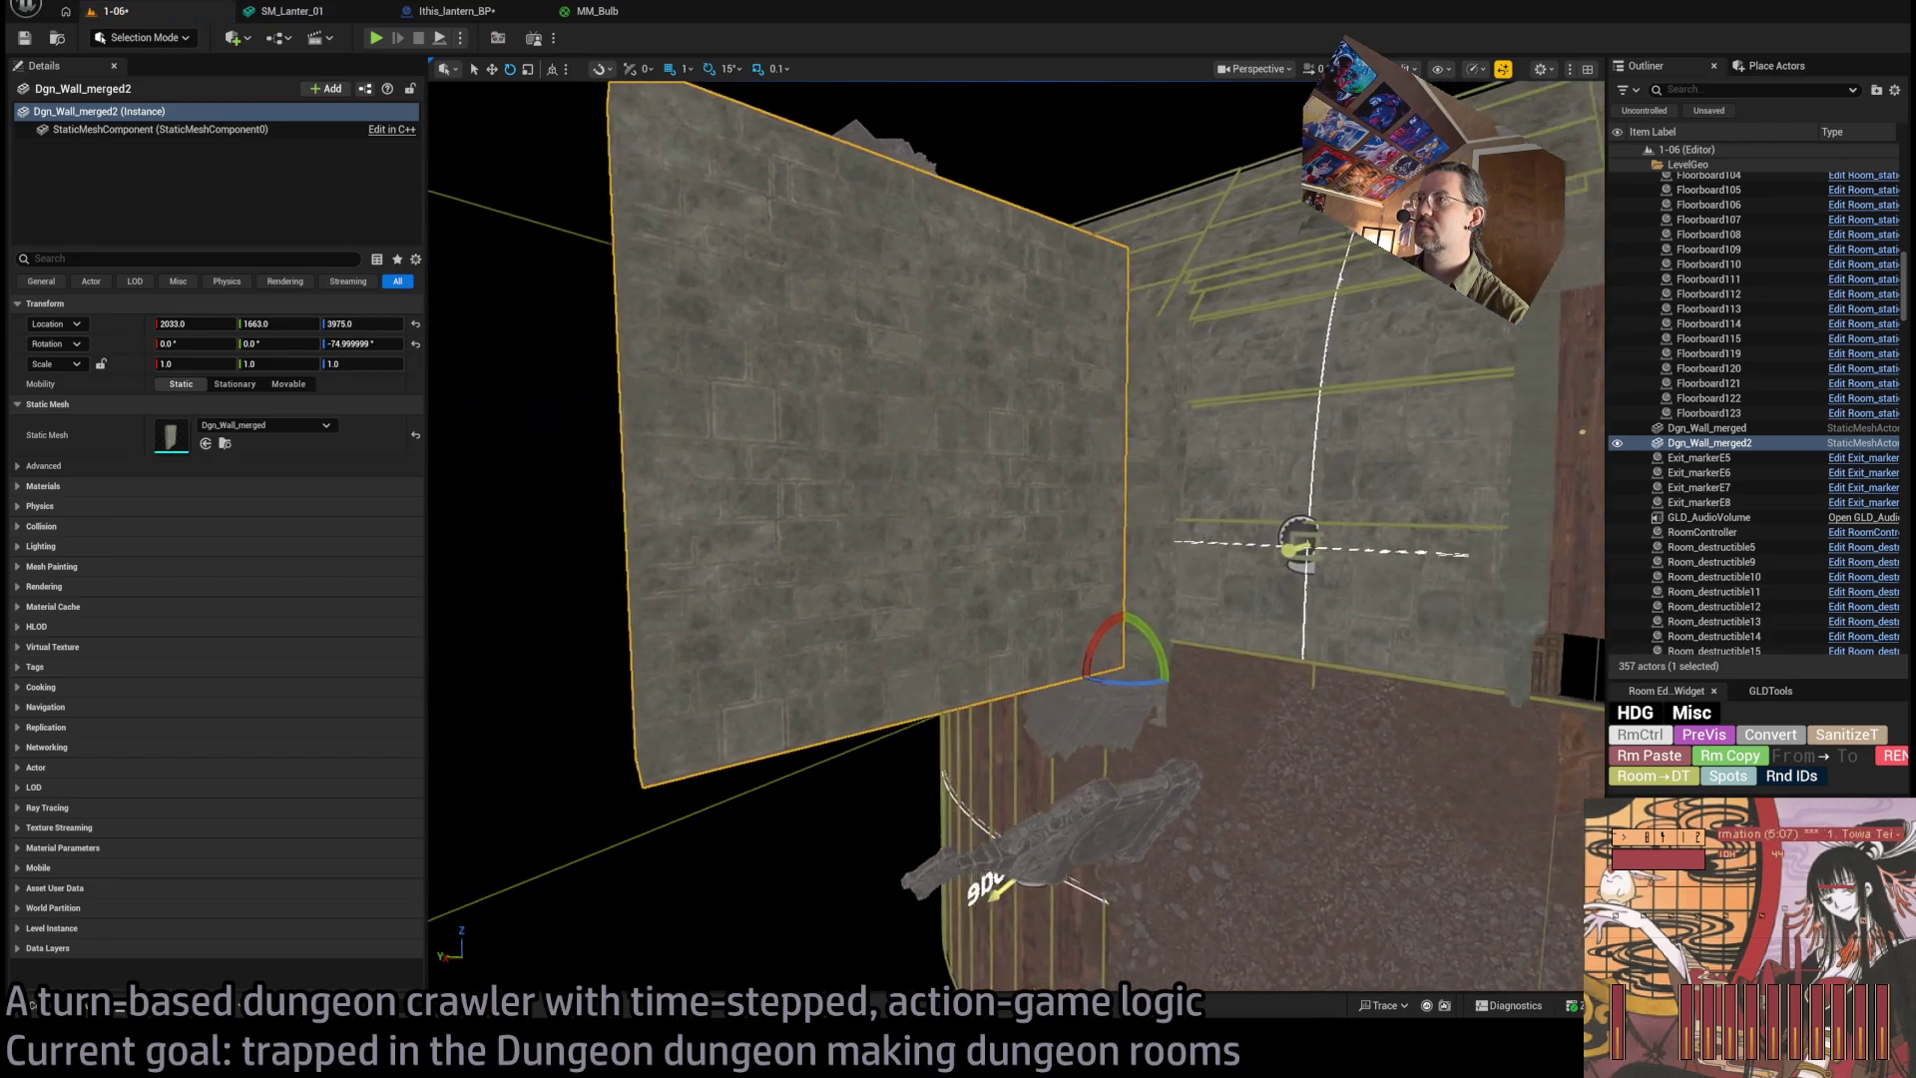
left_click(1188, 475)
scroll(1142, 548, "up", 5)
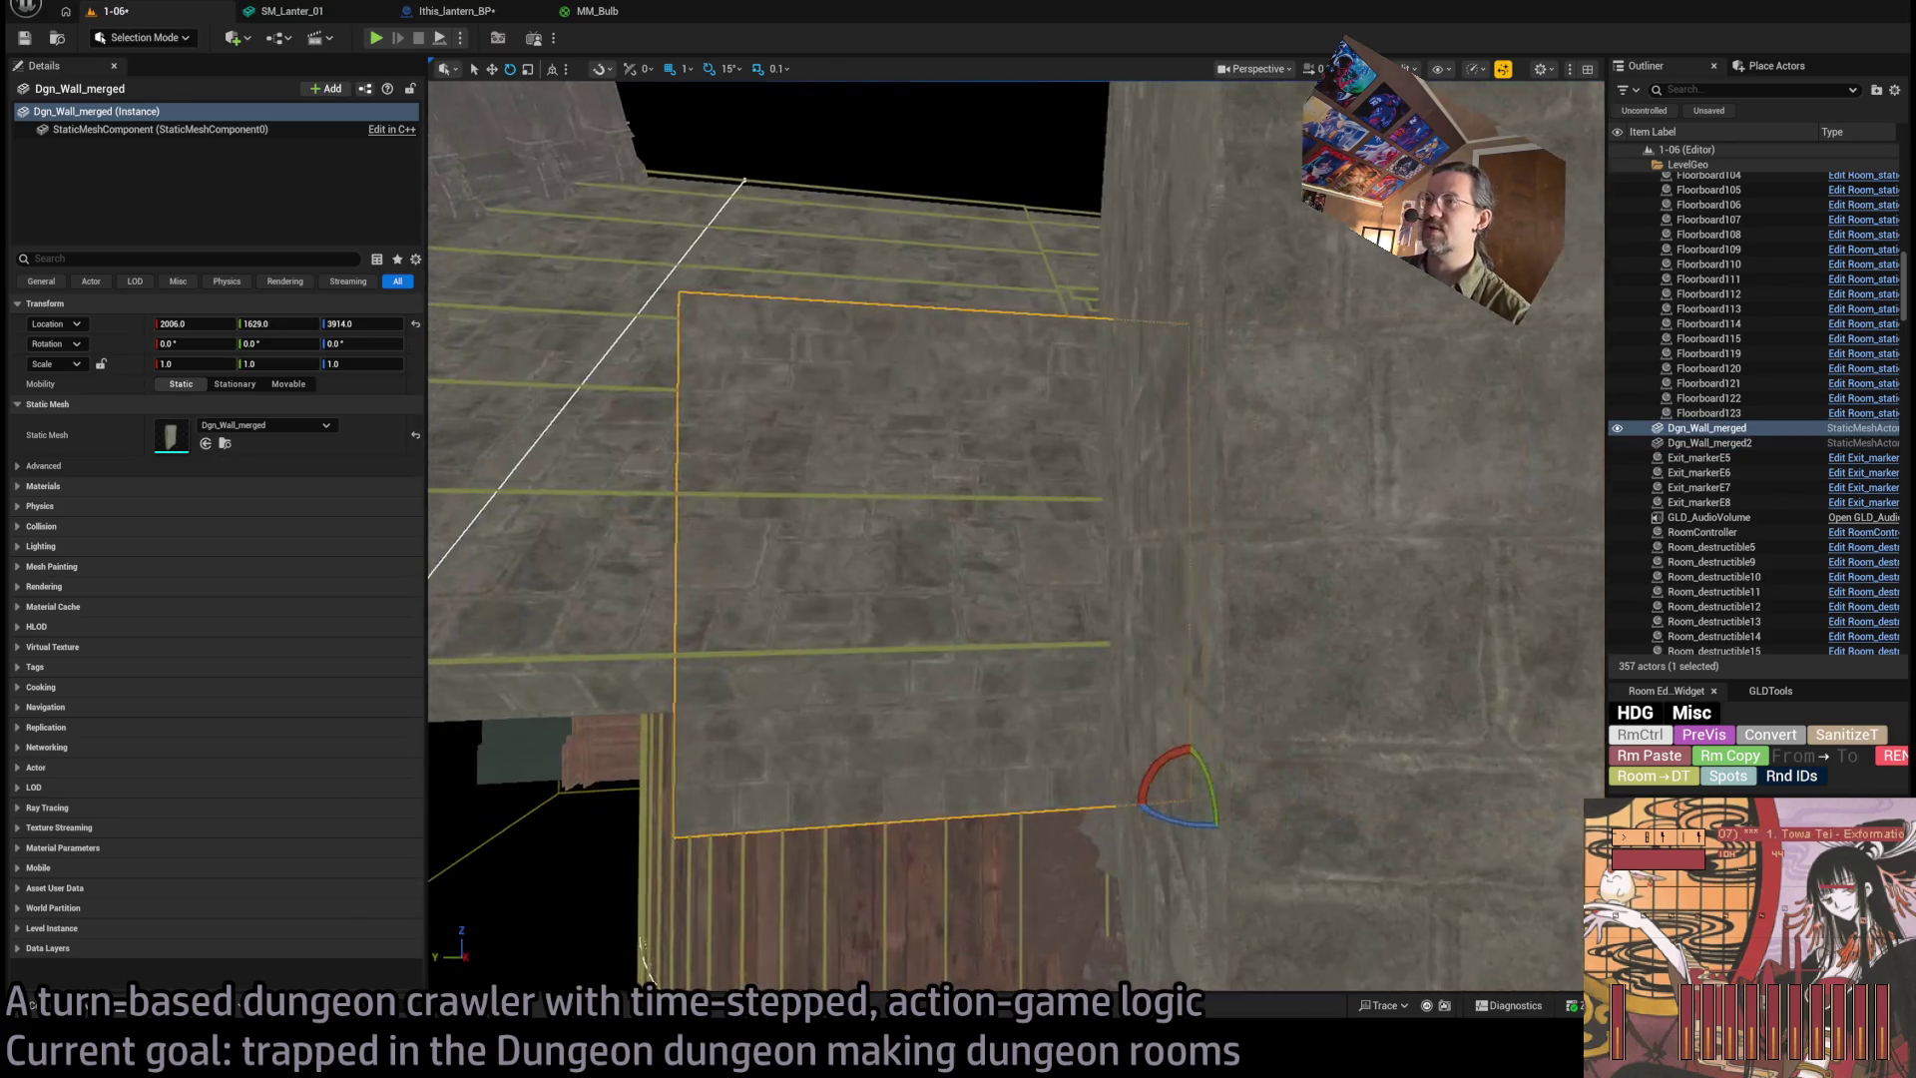
key("Delete")
scroll(979, 633, "down", 5)
left_click(977, 730)
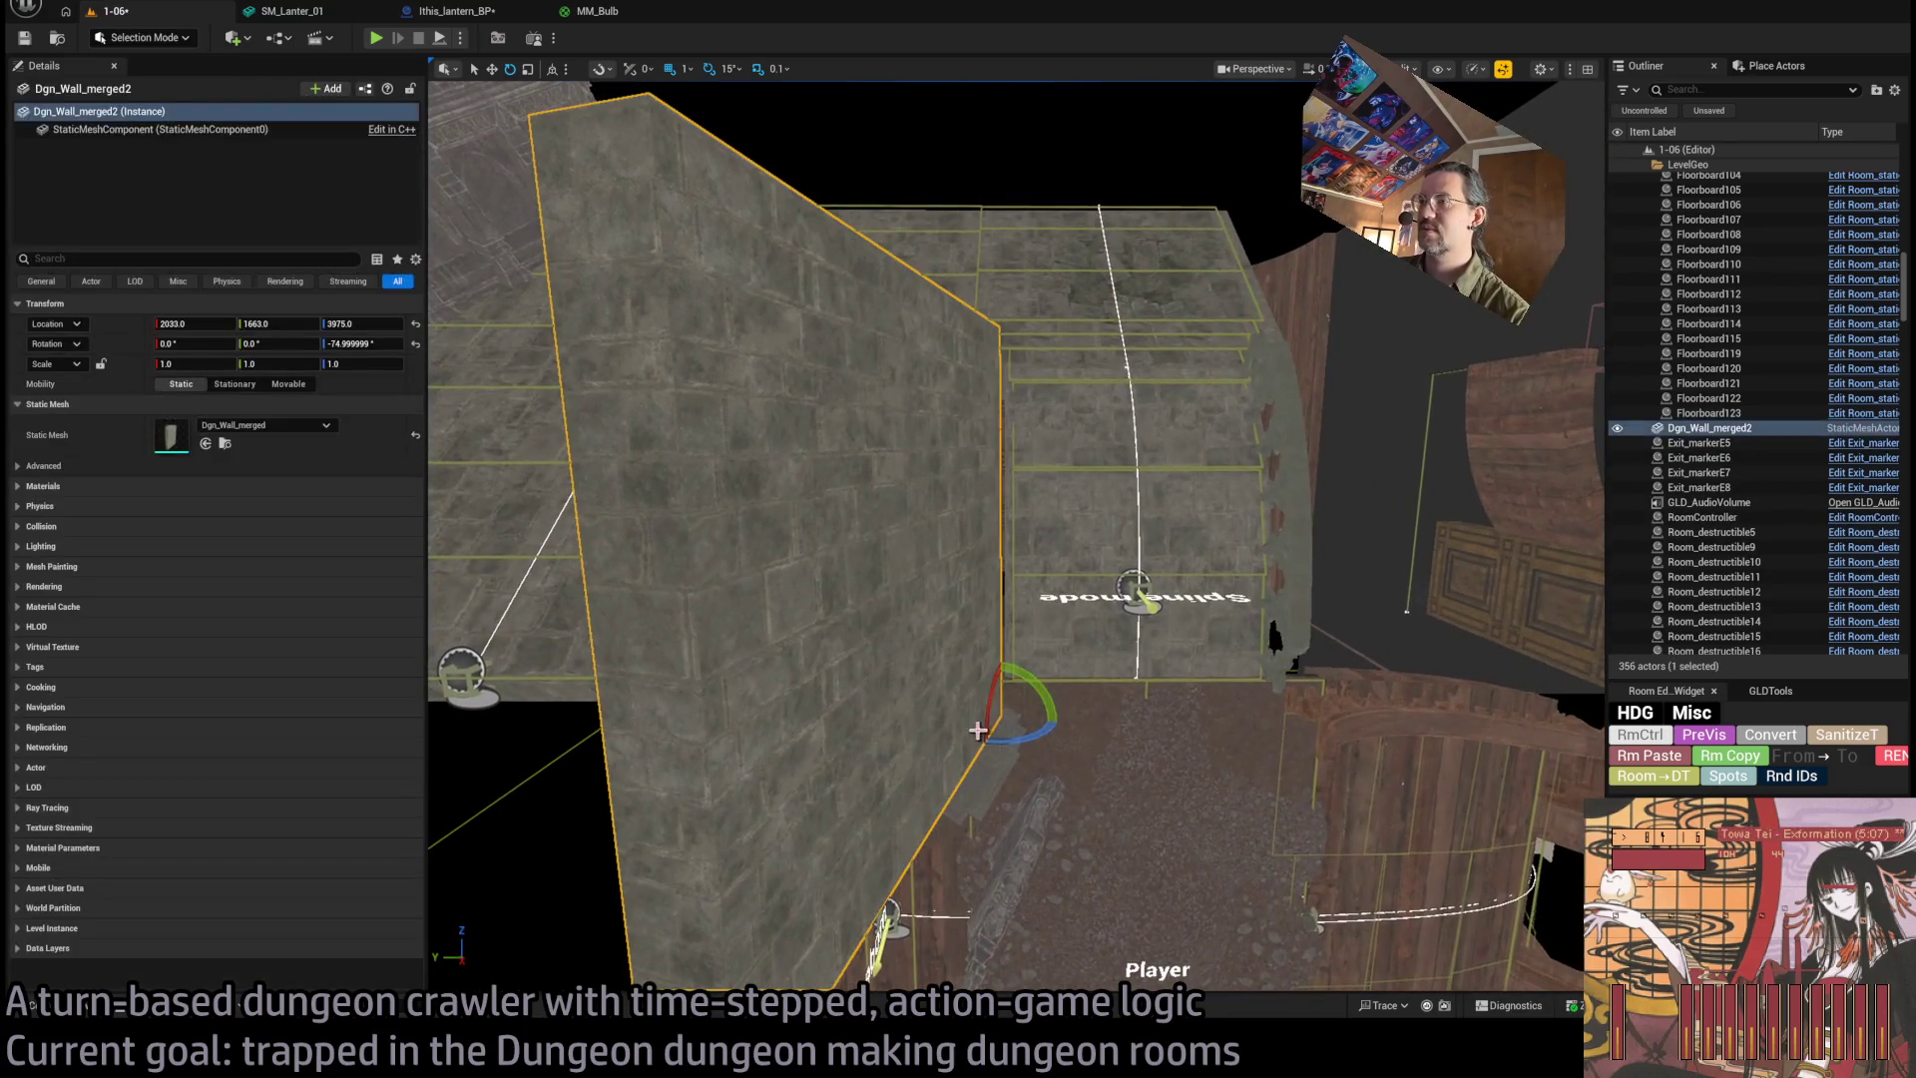
Tilt the remaining wall to 45 degrees and nudge it down and to the left.
mouse_move(1058, 723)
left_mouse_down()
mouse_move(1038, 660)
mouse_move(1018, 684)
mouse_move(1099, 529)
left_mouse_up()
scroll(1117, 508, "up", 5)
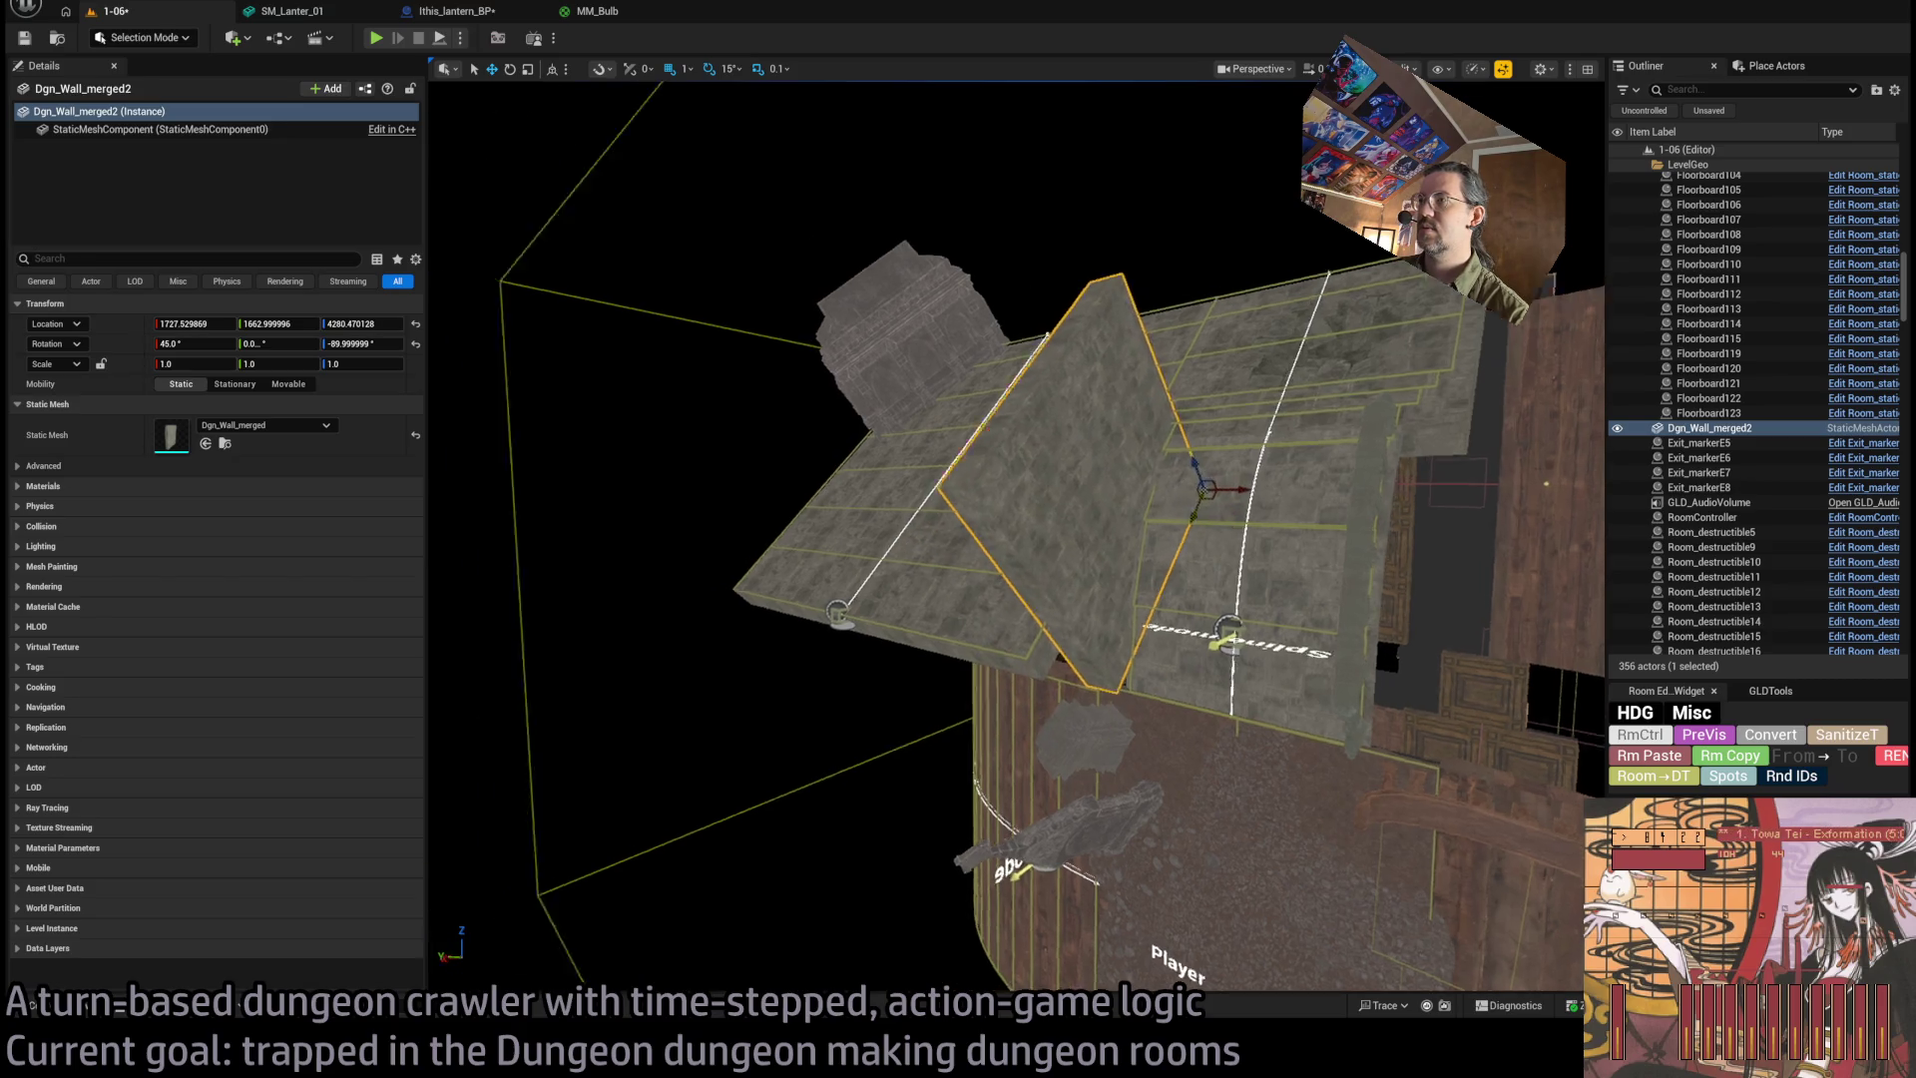
scroll(1211, 304, "up", 5)
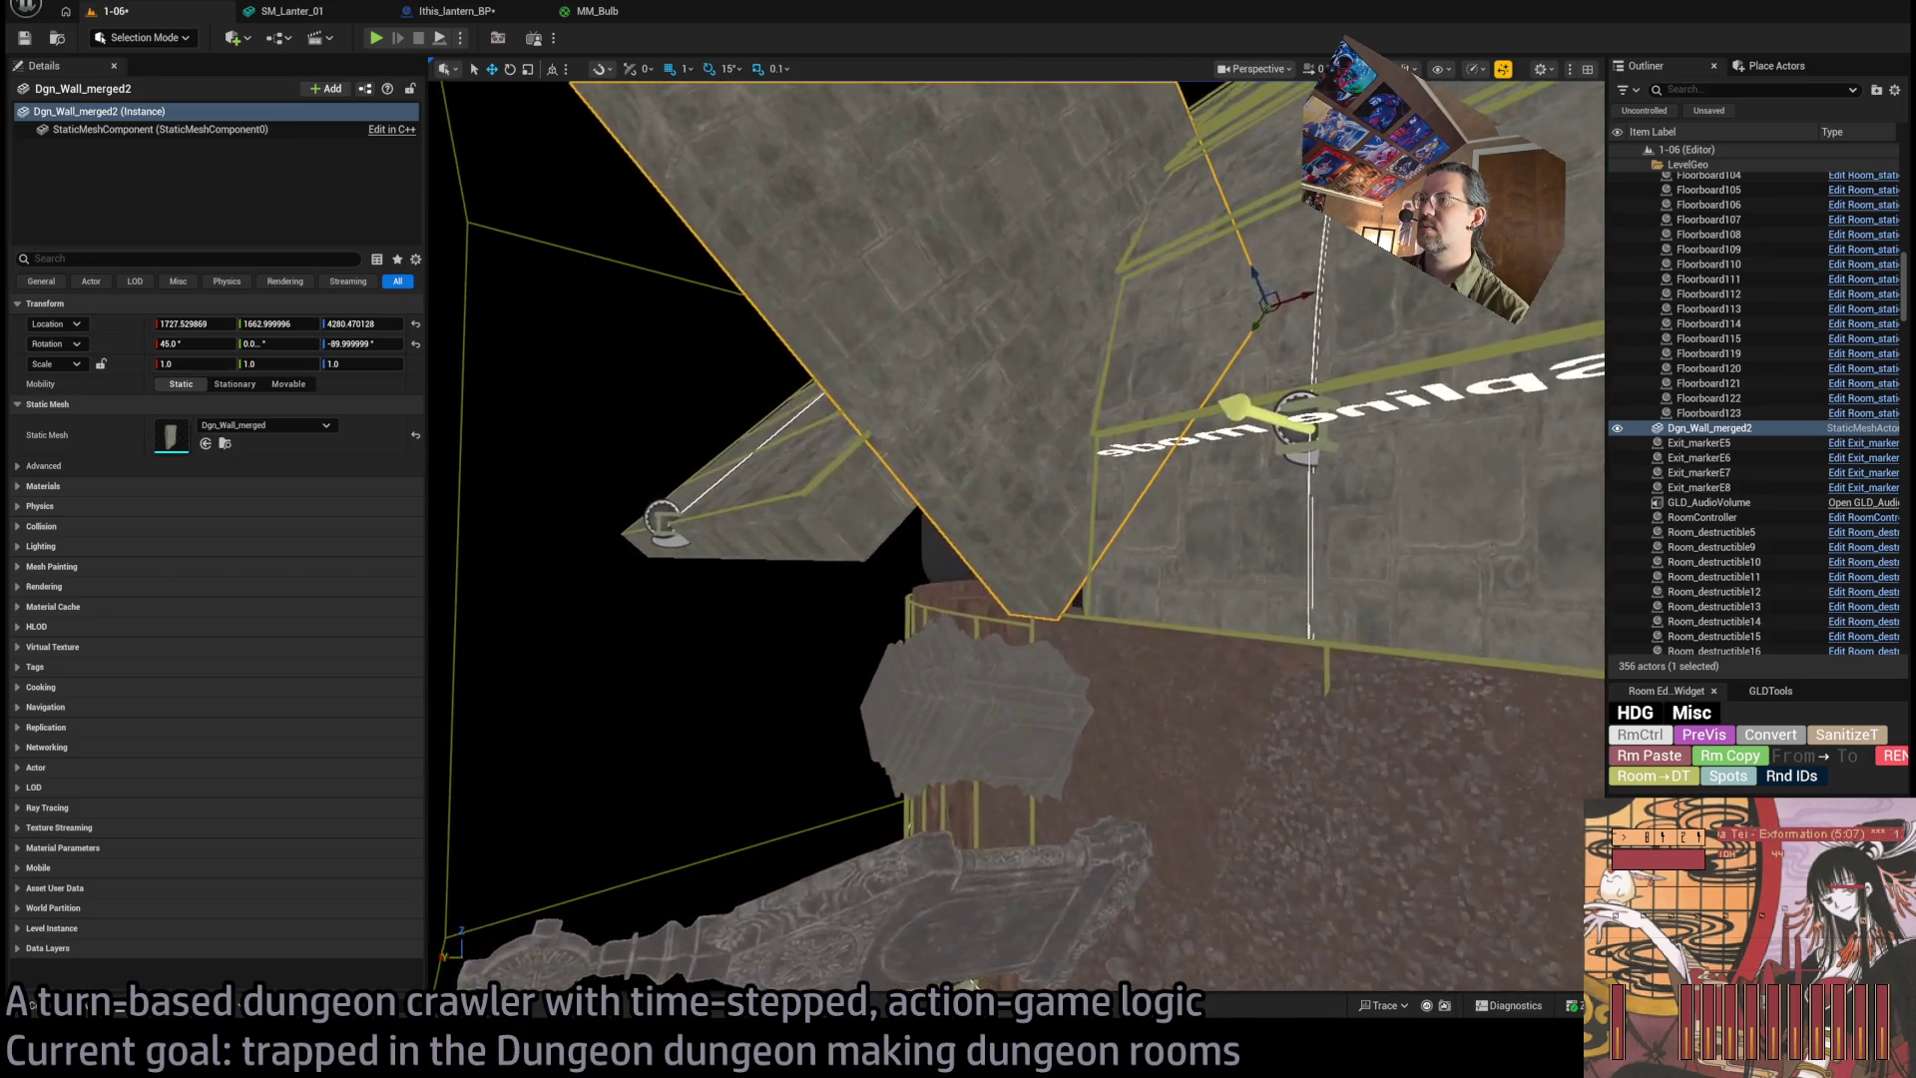
left_click_drag(1214, 272, 1231, 316)
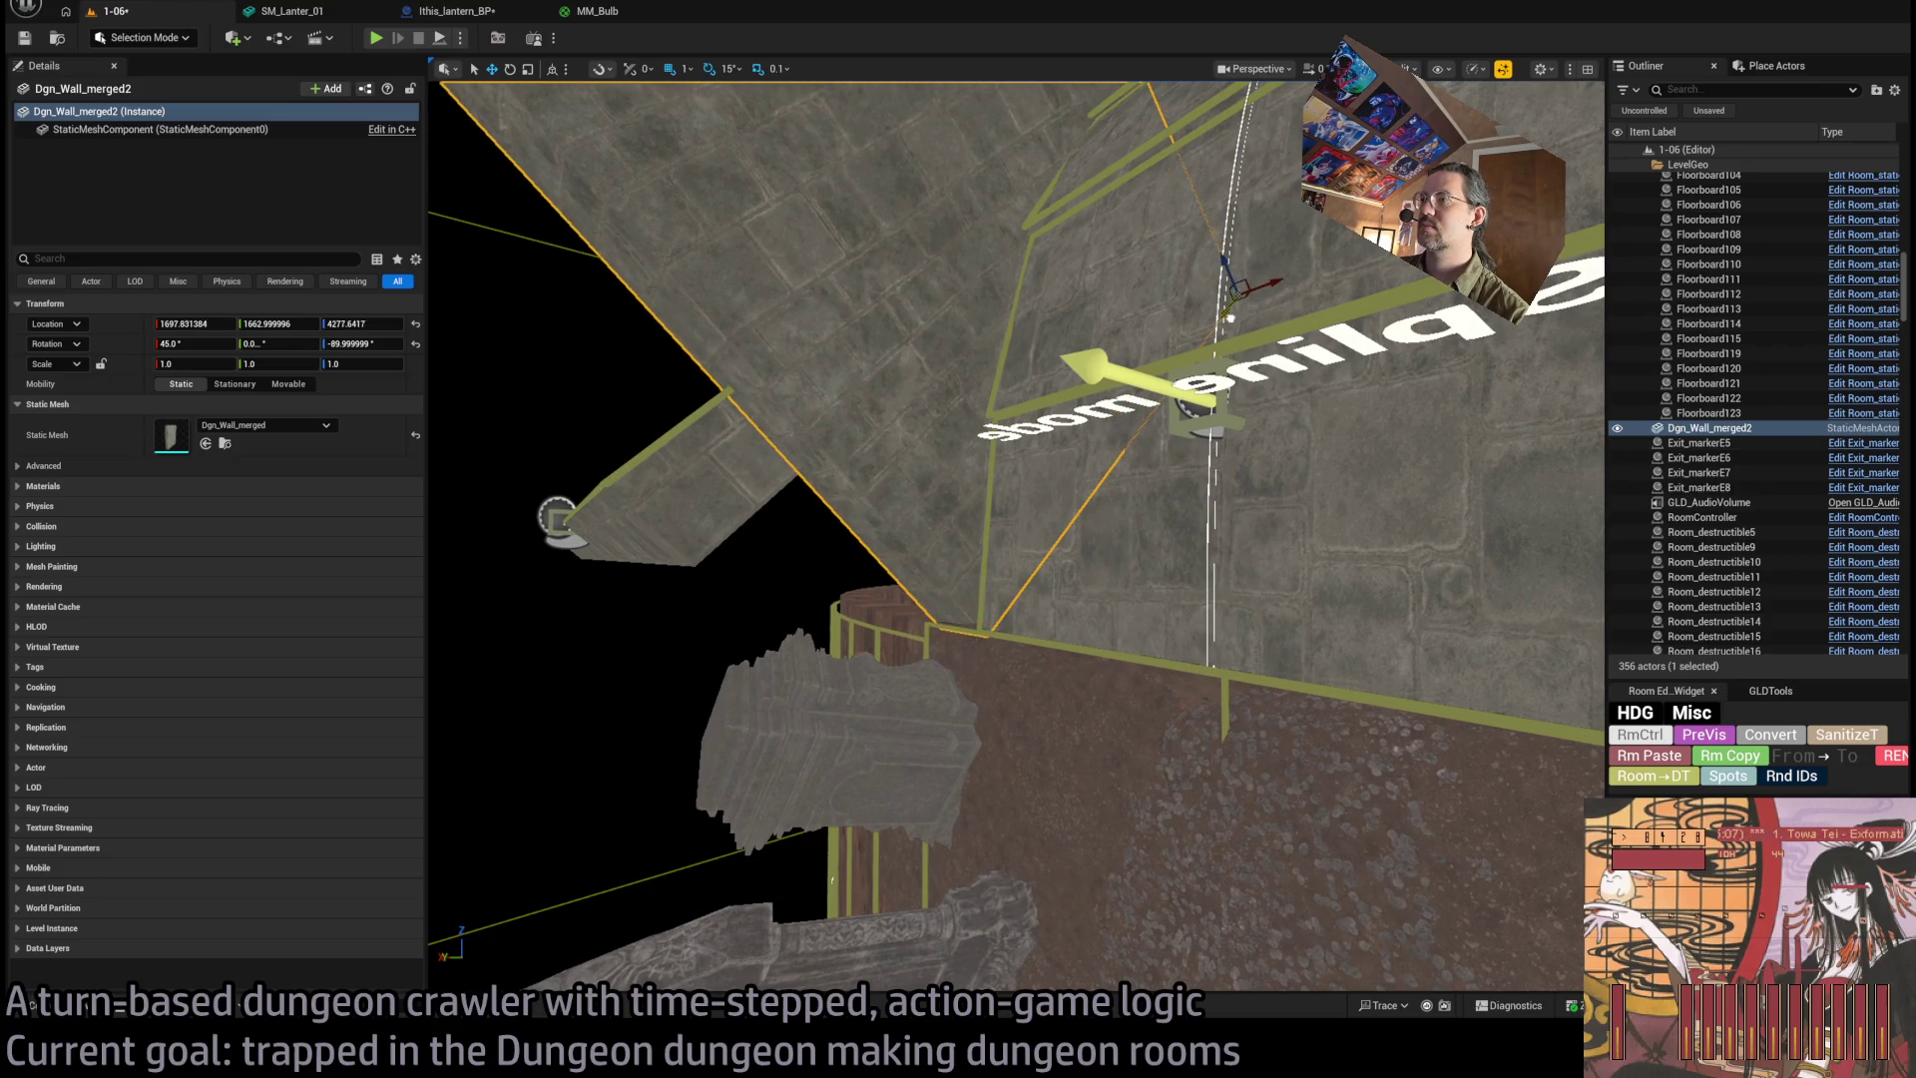
scroll(1015, 535, "down", 5)
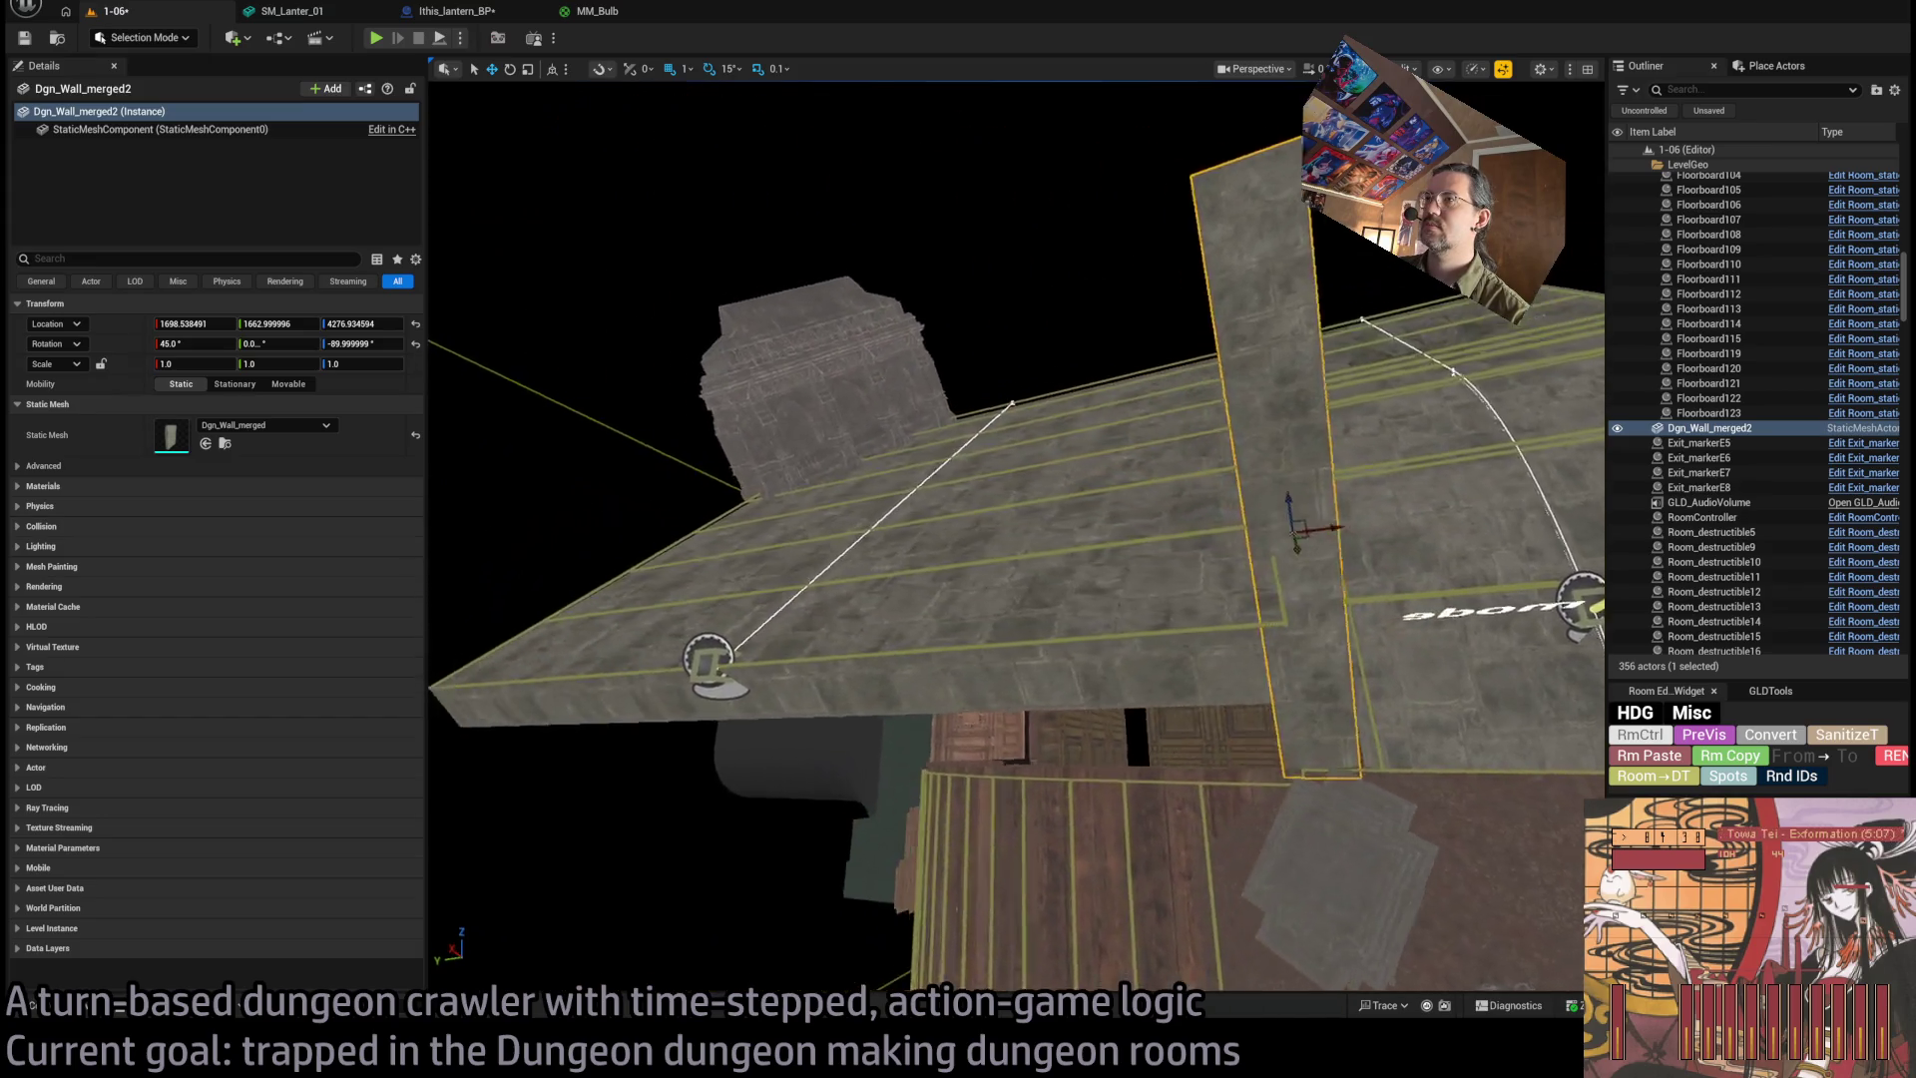
scroll(1014, 536, "up", 5)
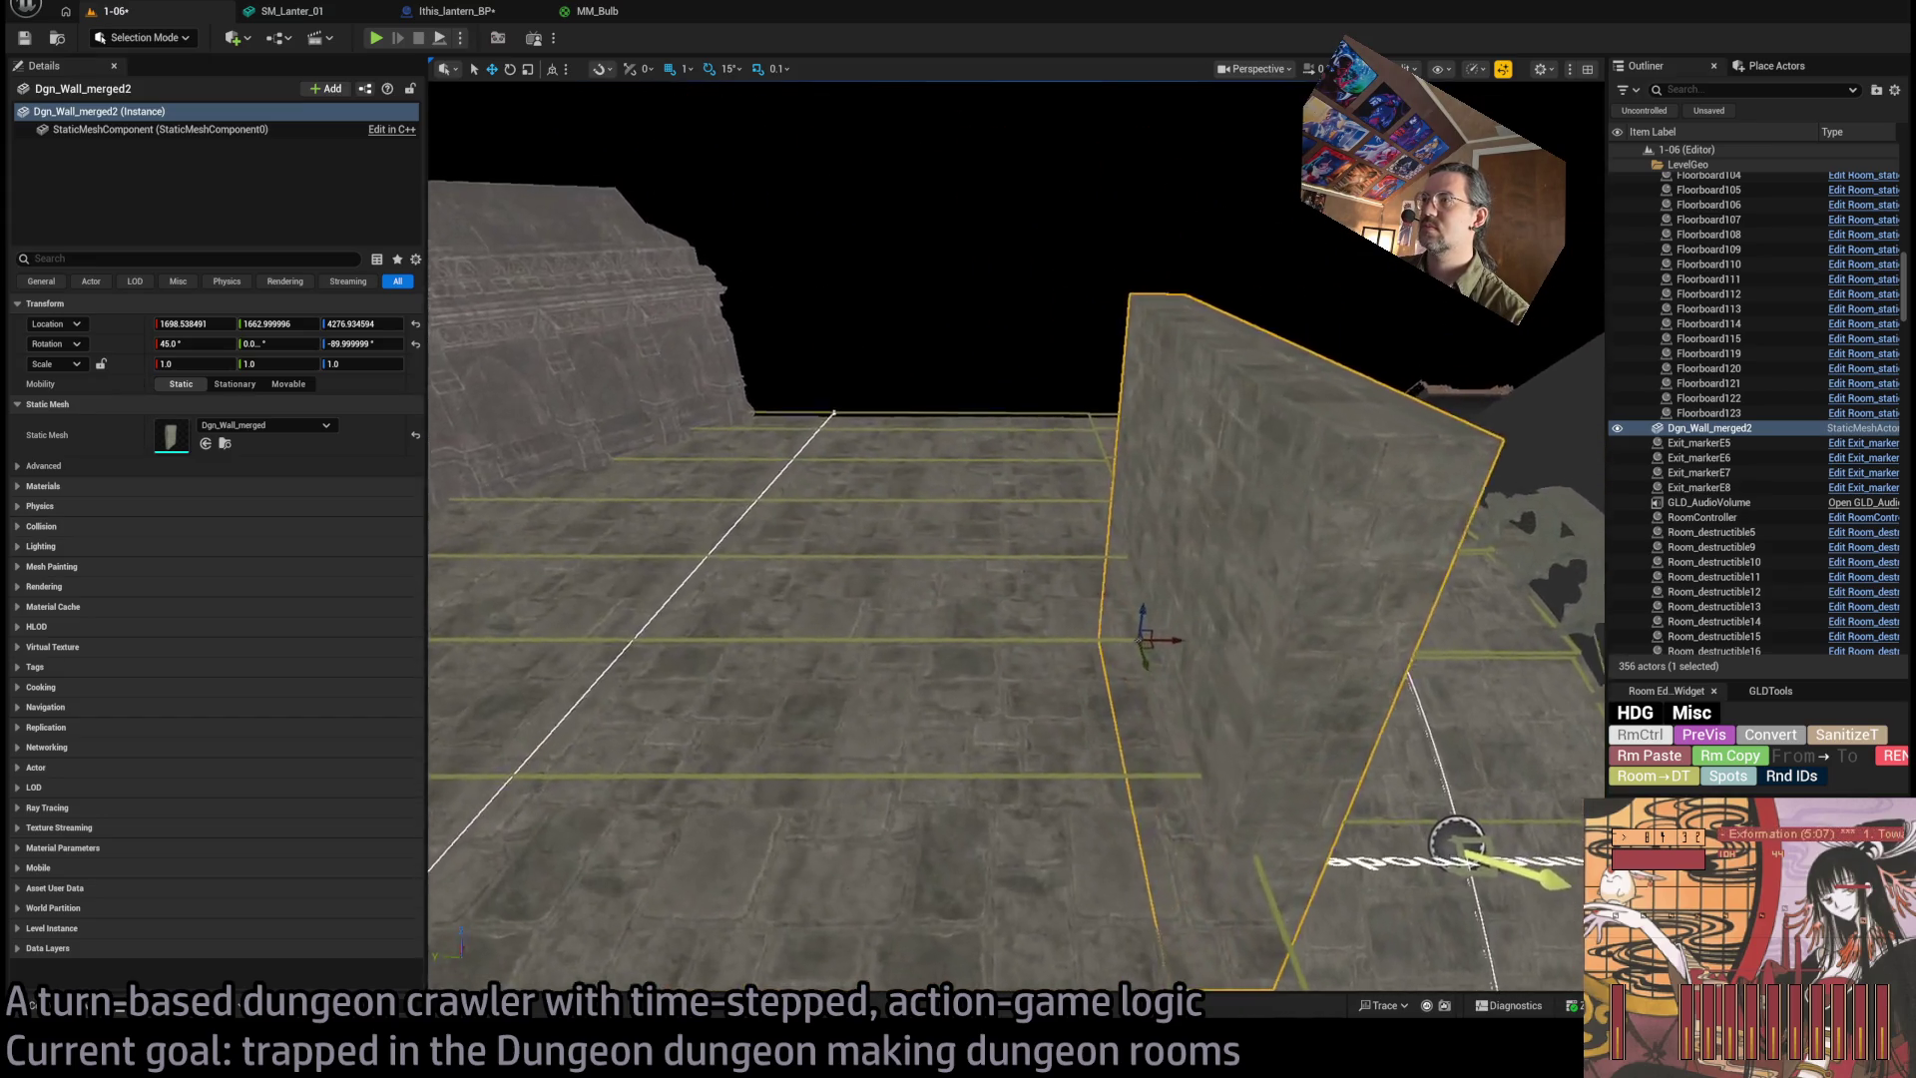
scroll(1014, 536, "down", 3)
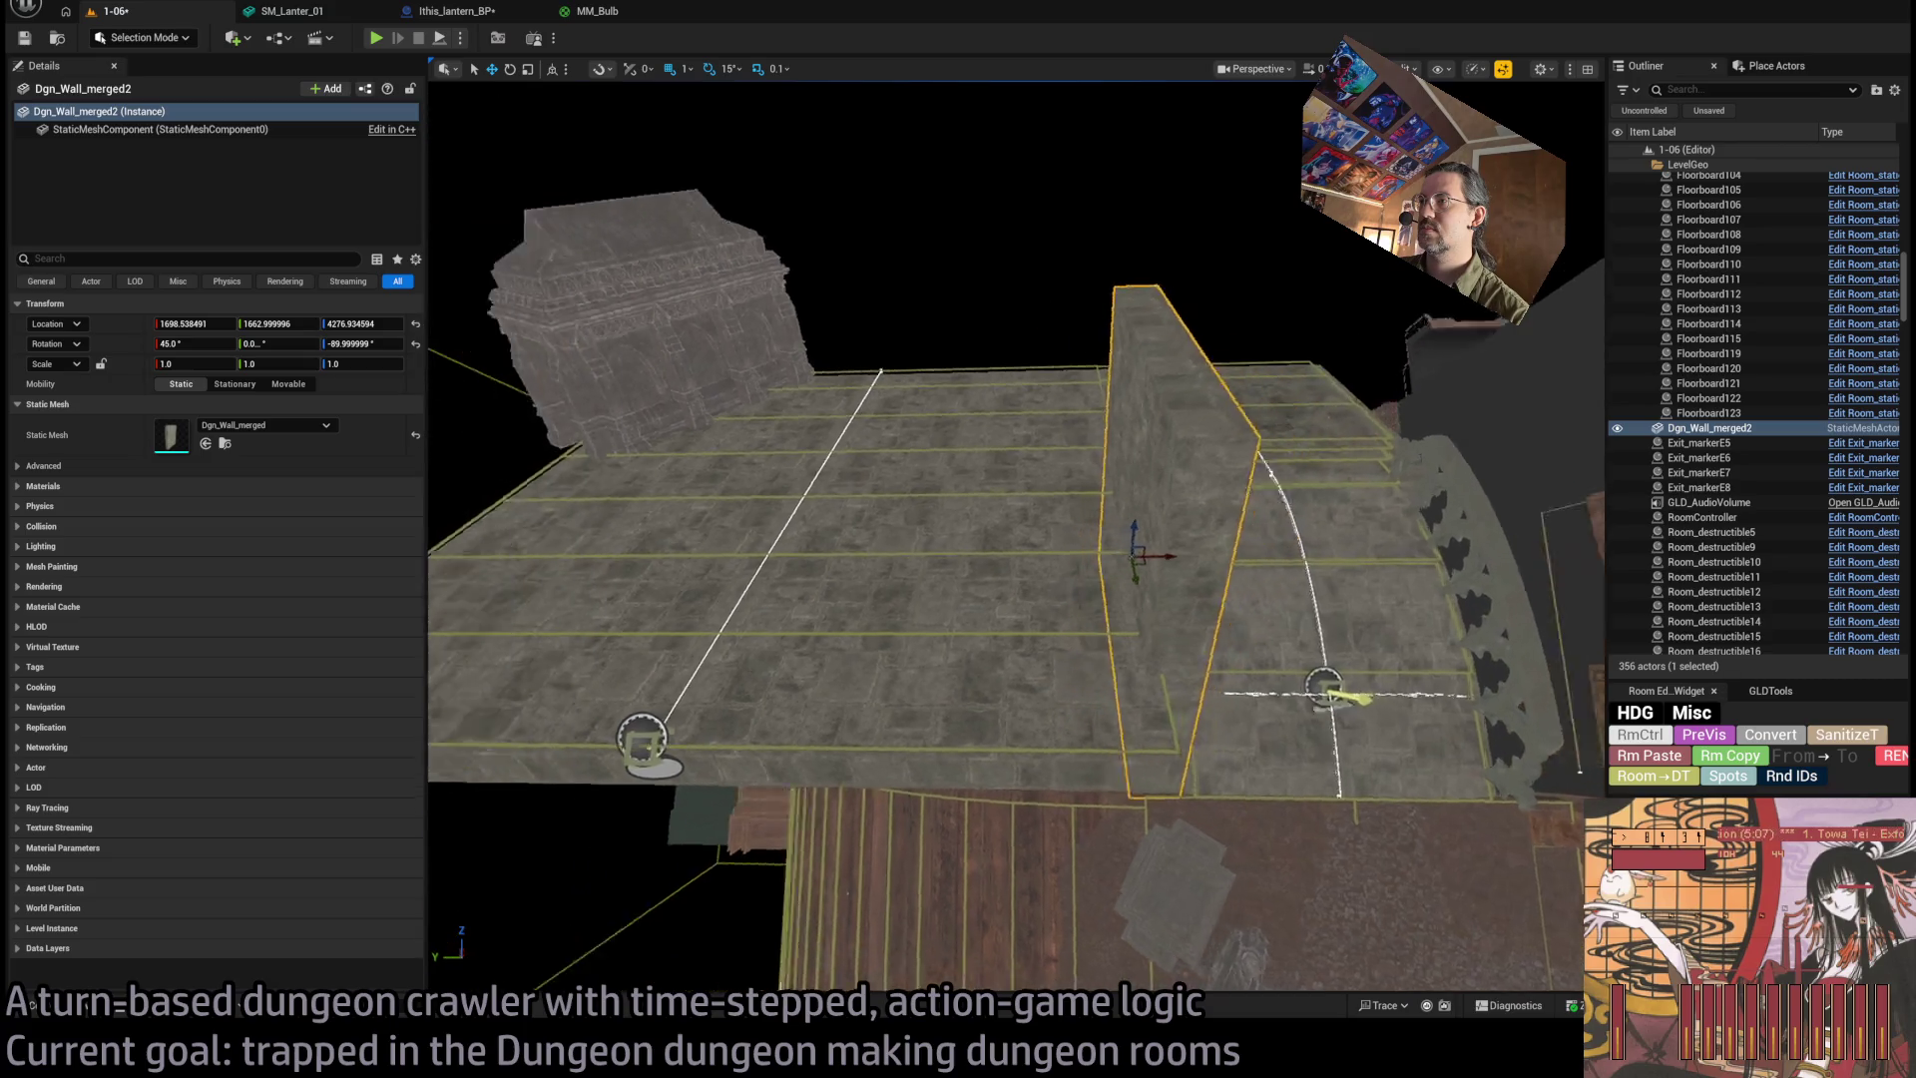
scroll(1015, 536, "up", 3)
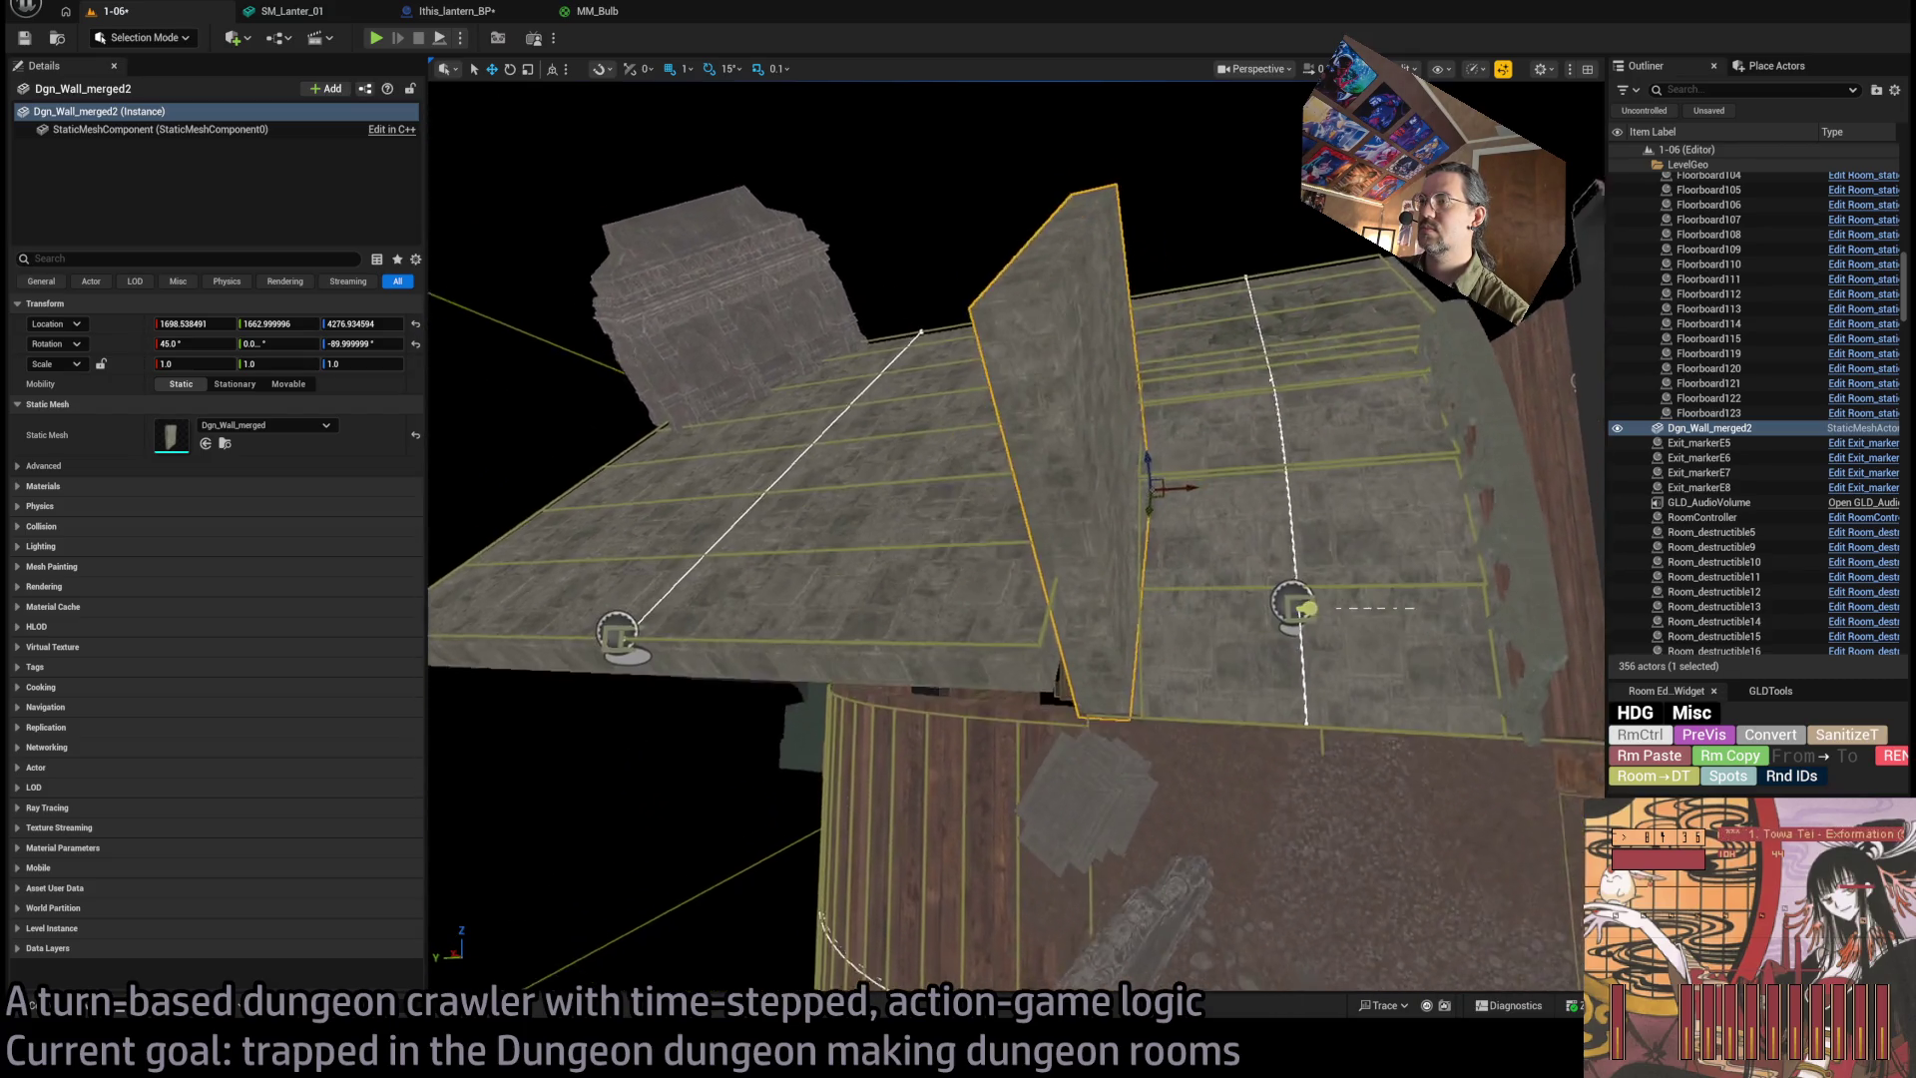
scroll(1027, 398, "up", 4)
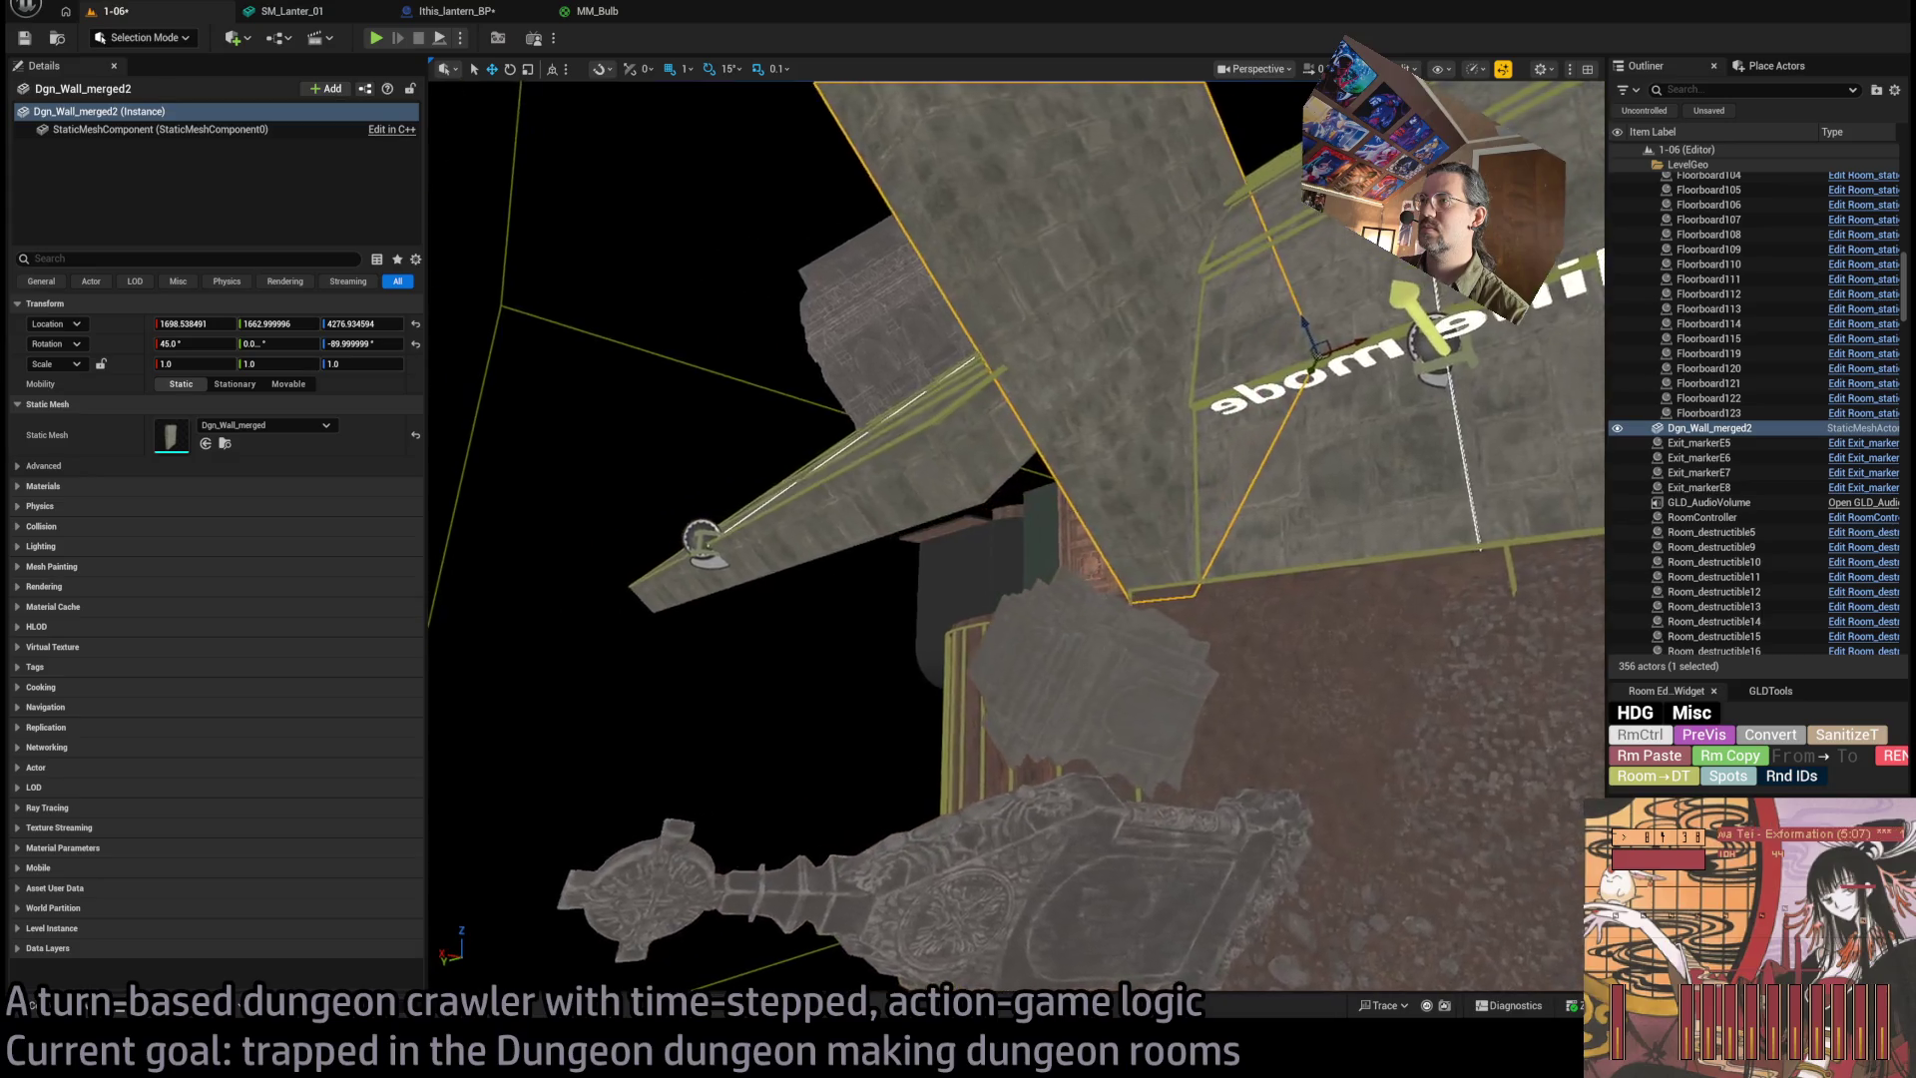
Orbit around the merged wall and bring up the Merged meshes in the Content Drawer.
left_click(80, 1013)
mouse_move(571, 746)
left_mouse_down()
mouse_move(659, 658)
mouse_move(487, 719)
left_mouse_up()
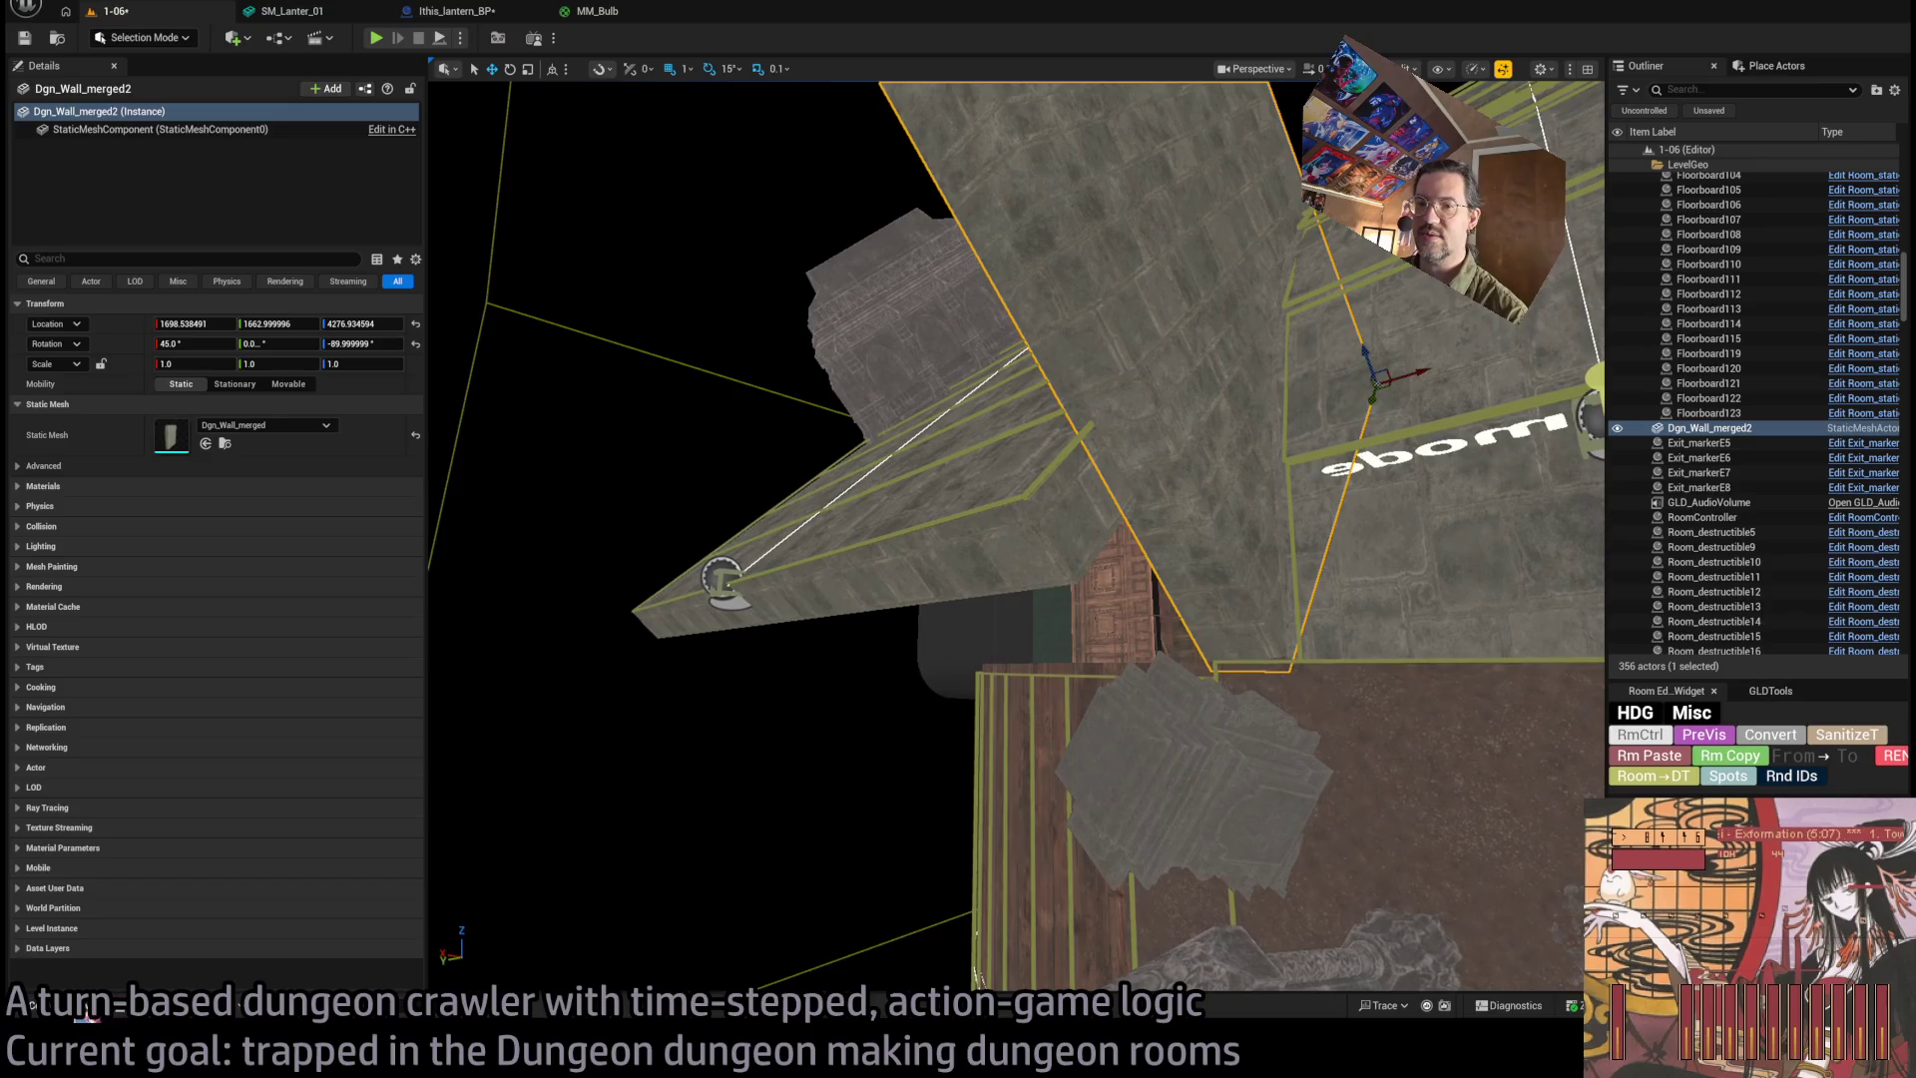
left_click(85, 1012)
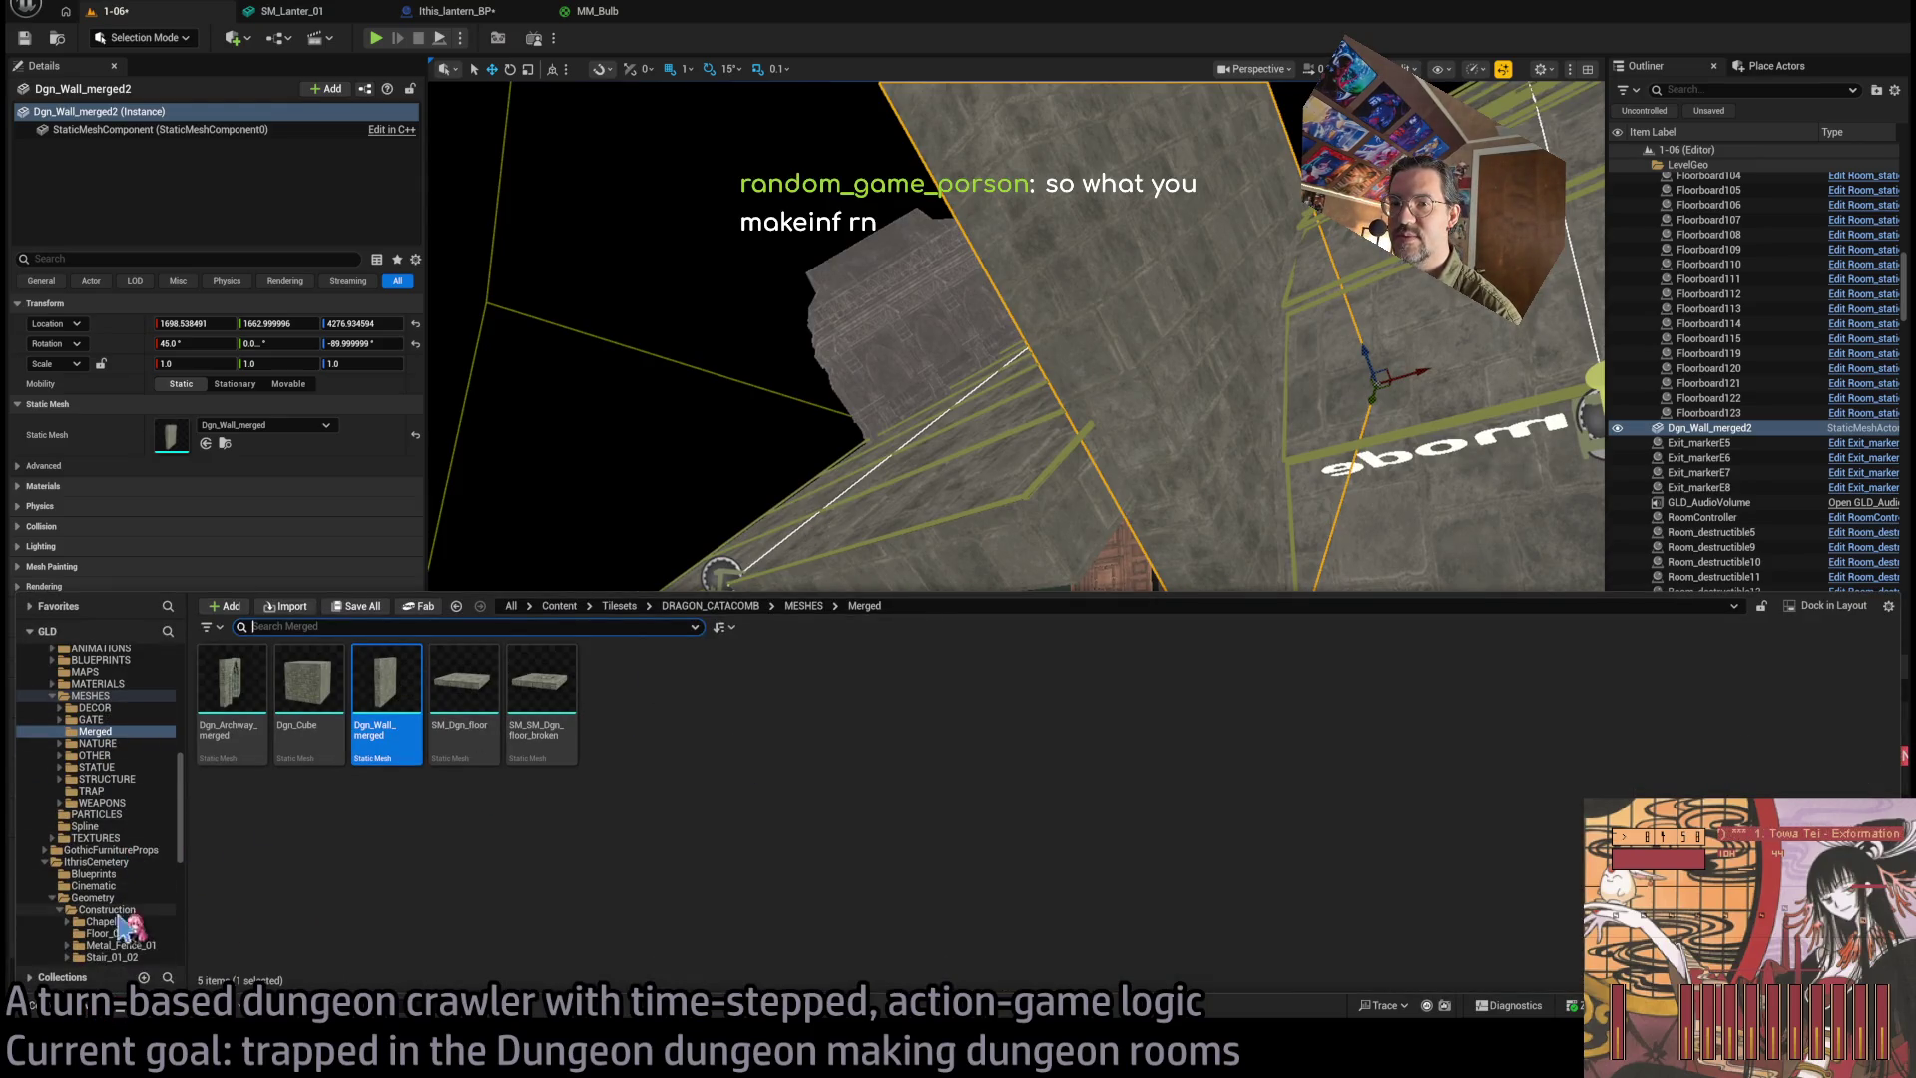
Place SM_Compound_pier from STRUCTURE > COLUMN into the level.
left_click(108, 718)
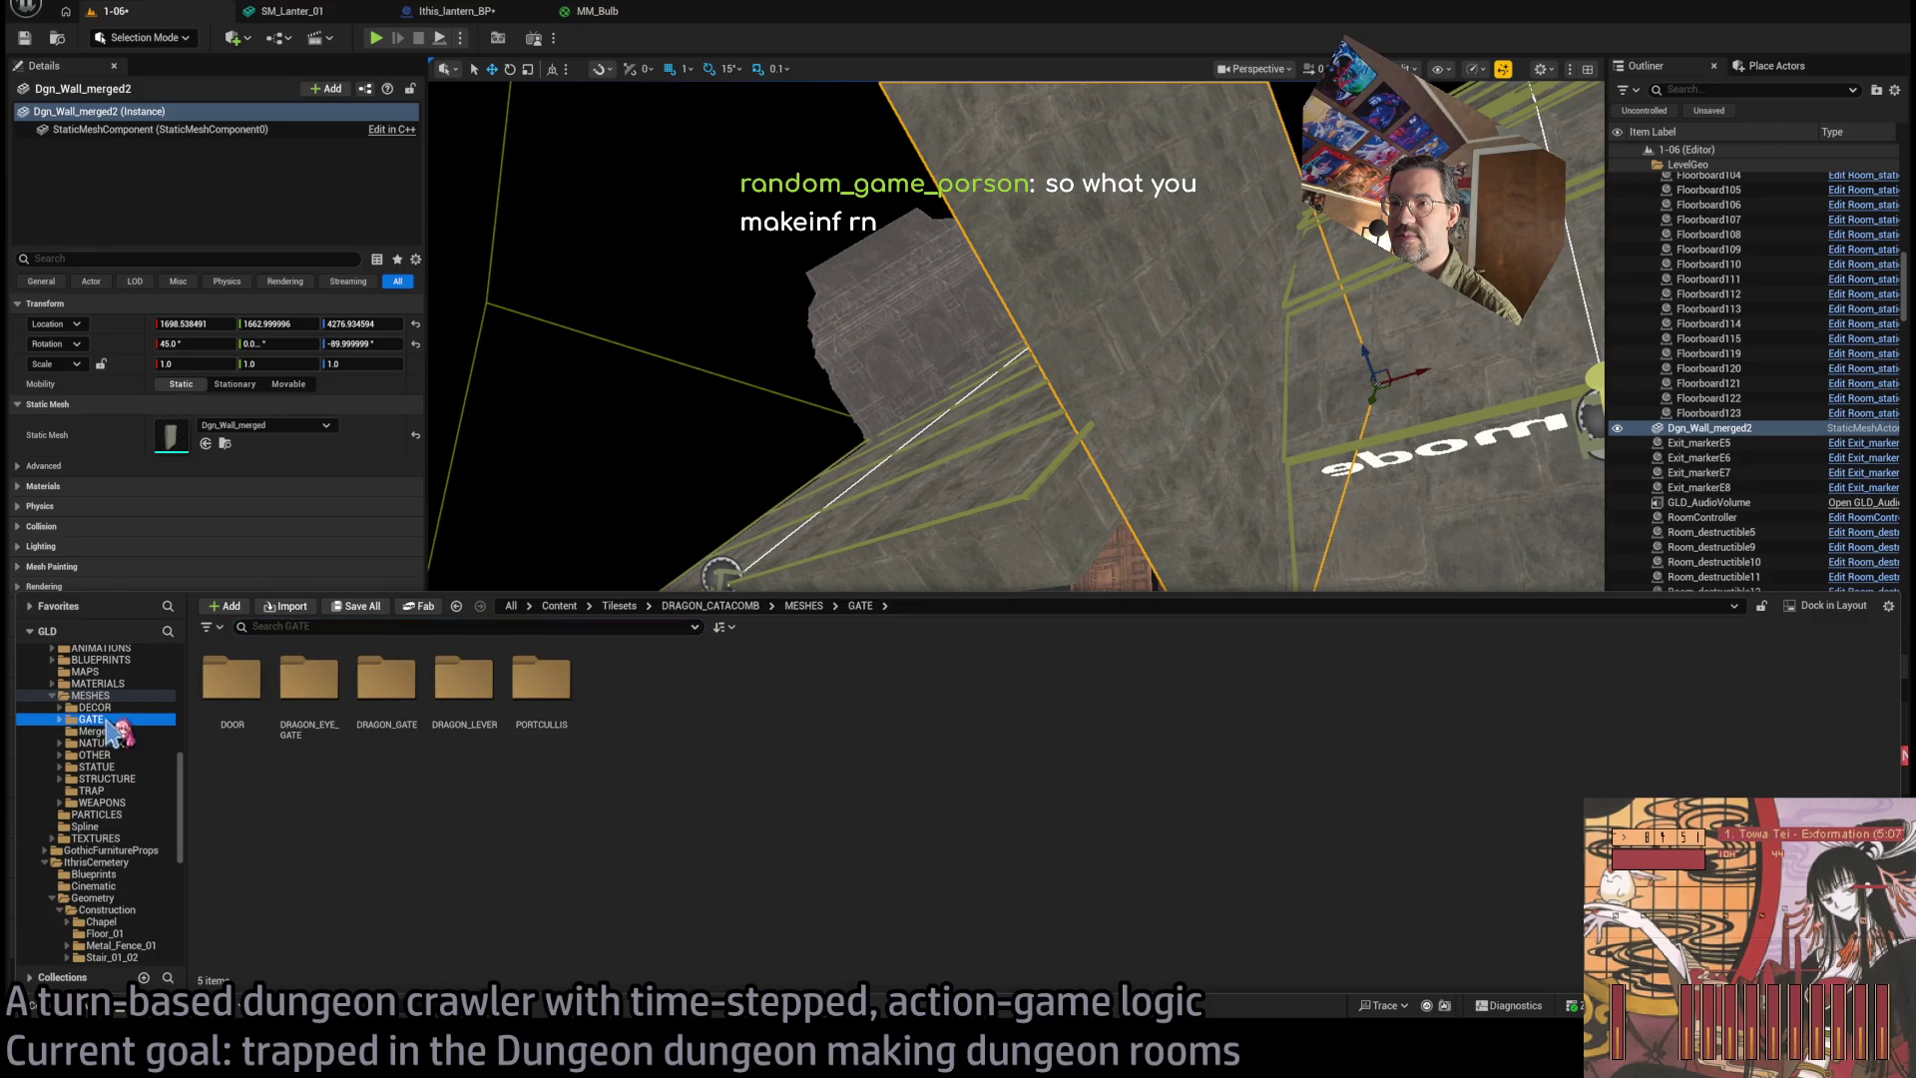
left_click(107, 778)
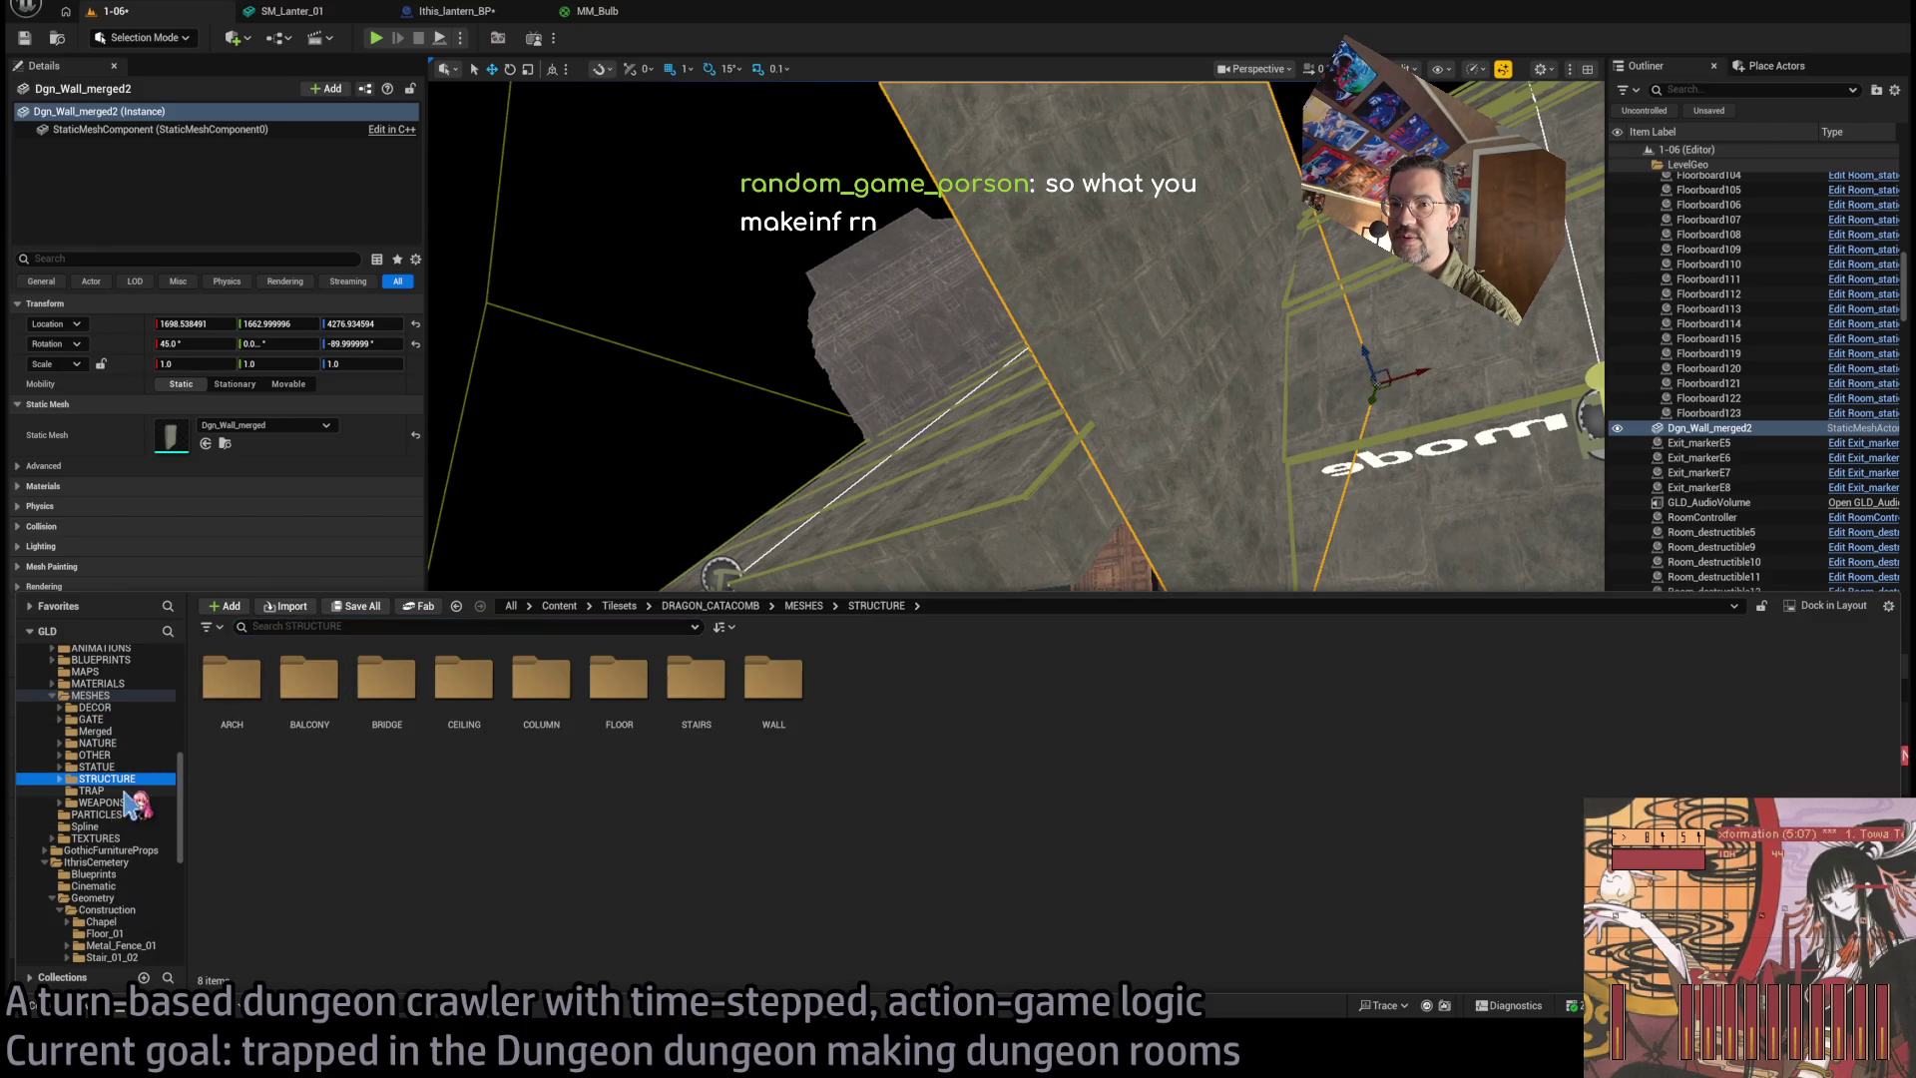
left_click(552, 696)
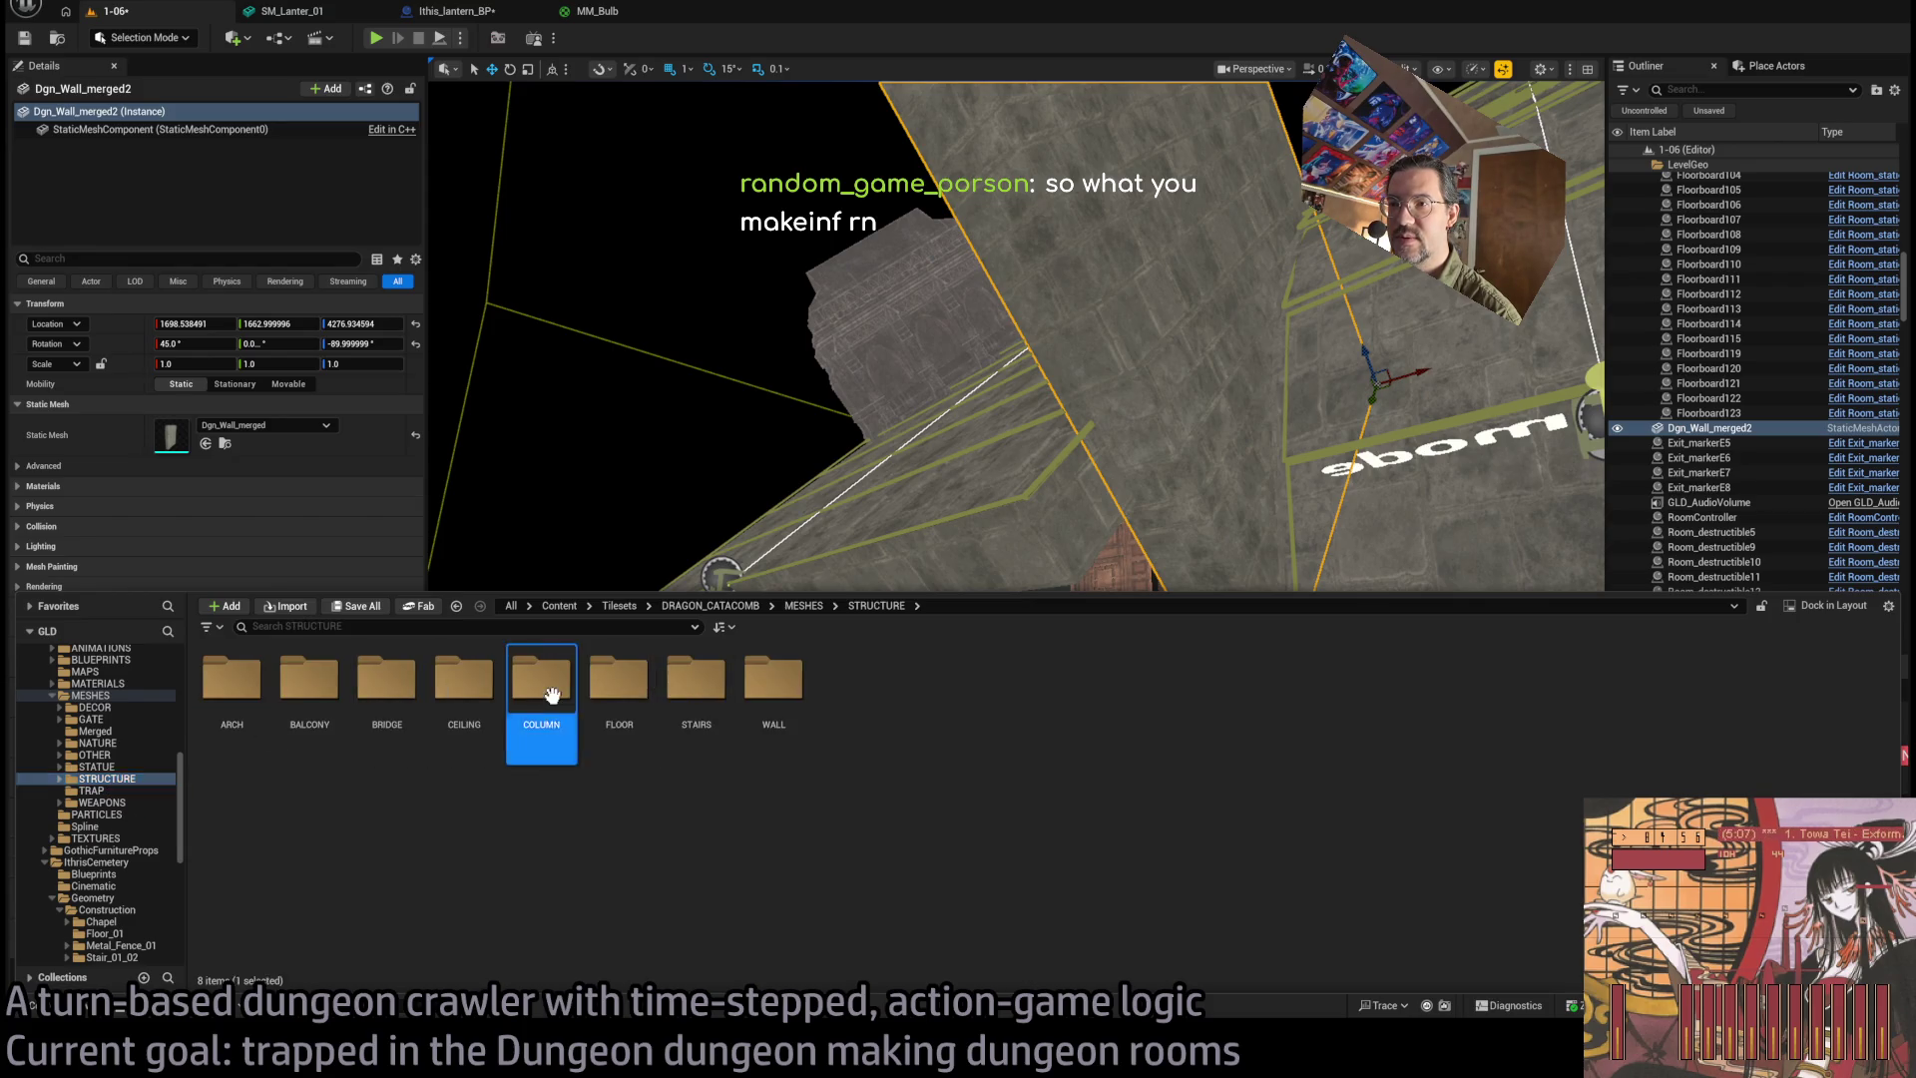
double_click(551, 695)
mouse_move(774, 683)
left_mouse_down()
mouse_move(998, 489)
mouse_move(981, 476)
mouse_move(940, 519)
mouse_move(943, 547)
mouse_move(941, 474)
left_mouse_up()
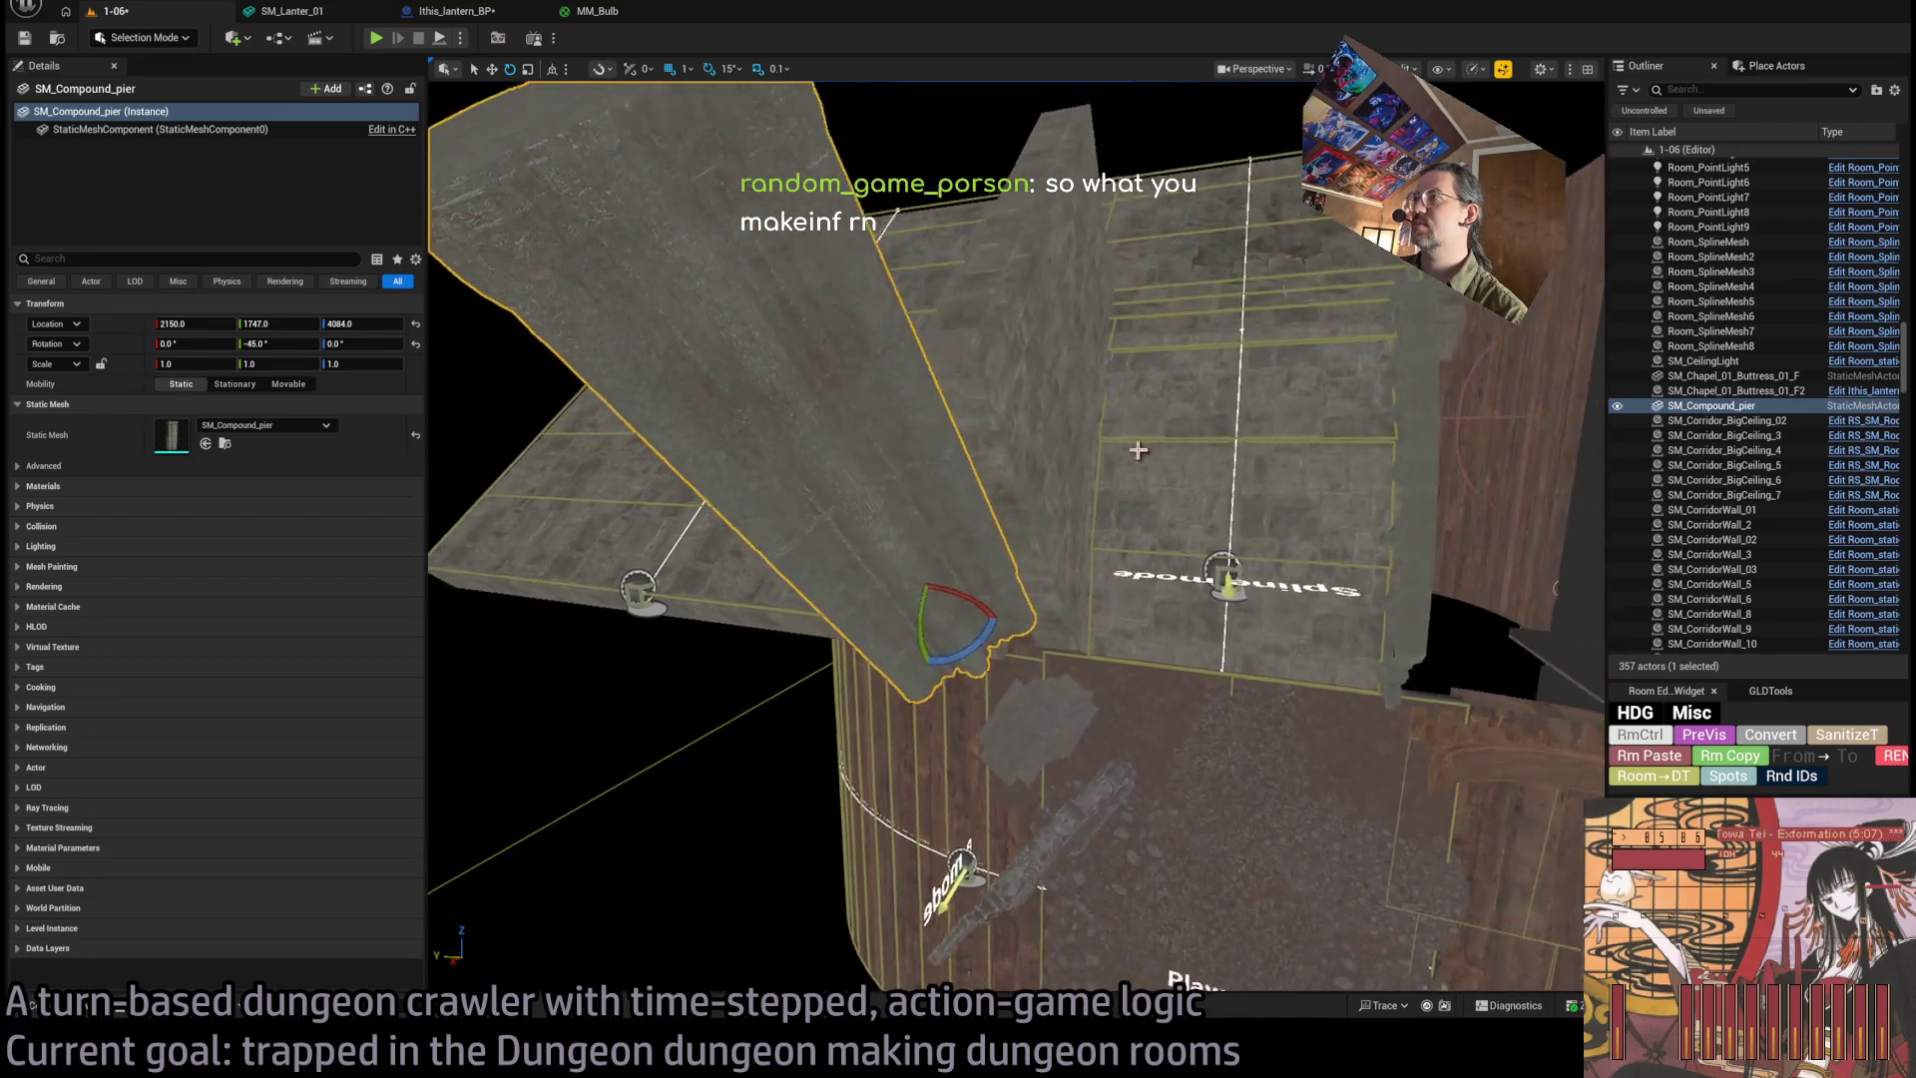
Raise the compound pier and push it against the wall.
left_click(1275, 529, "ctrl")
left_click(1686, 756)
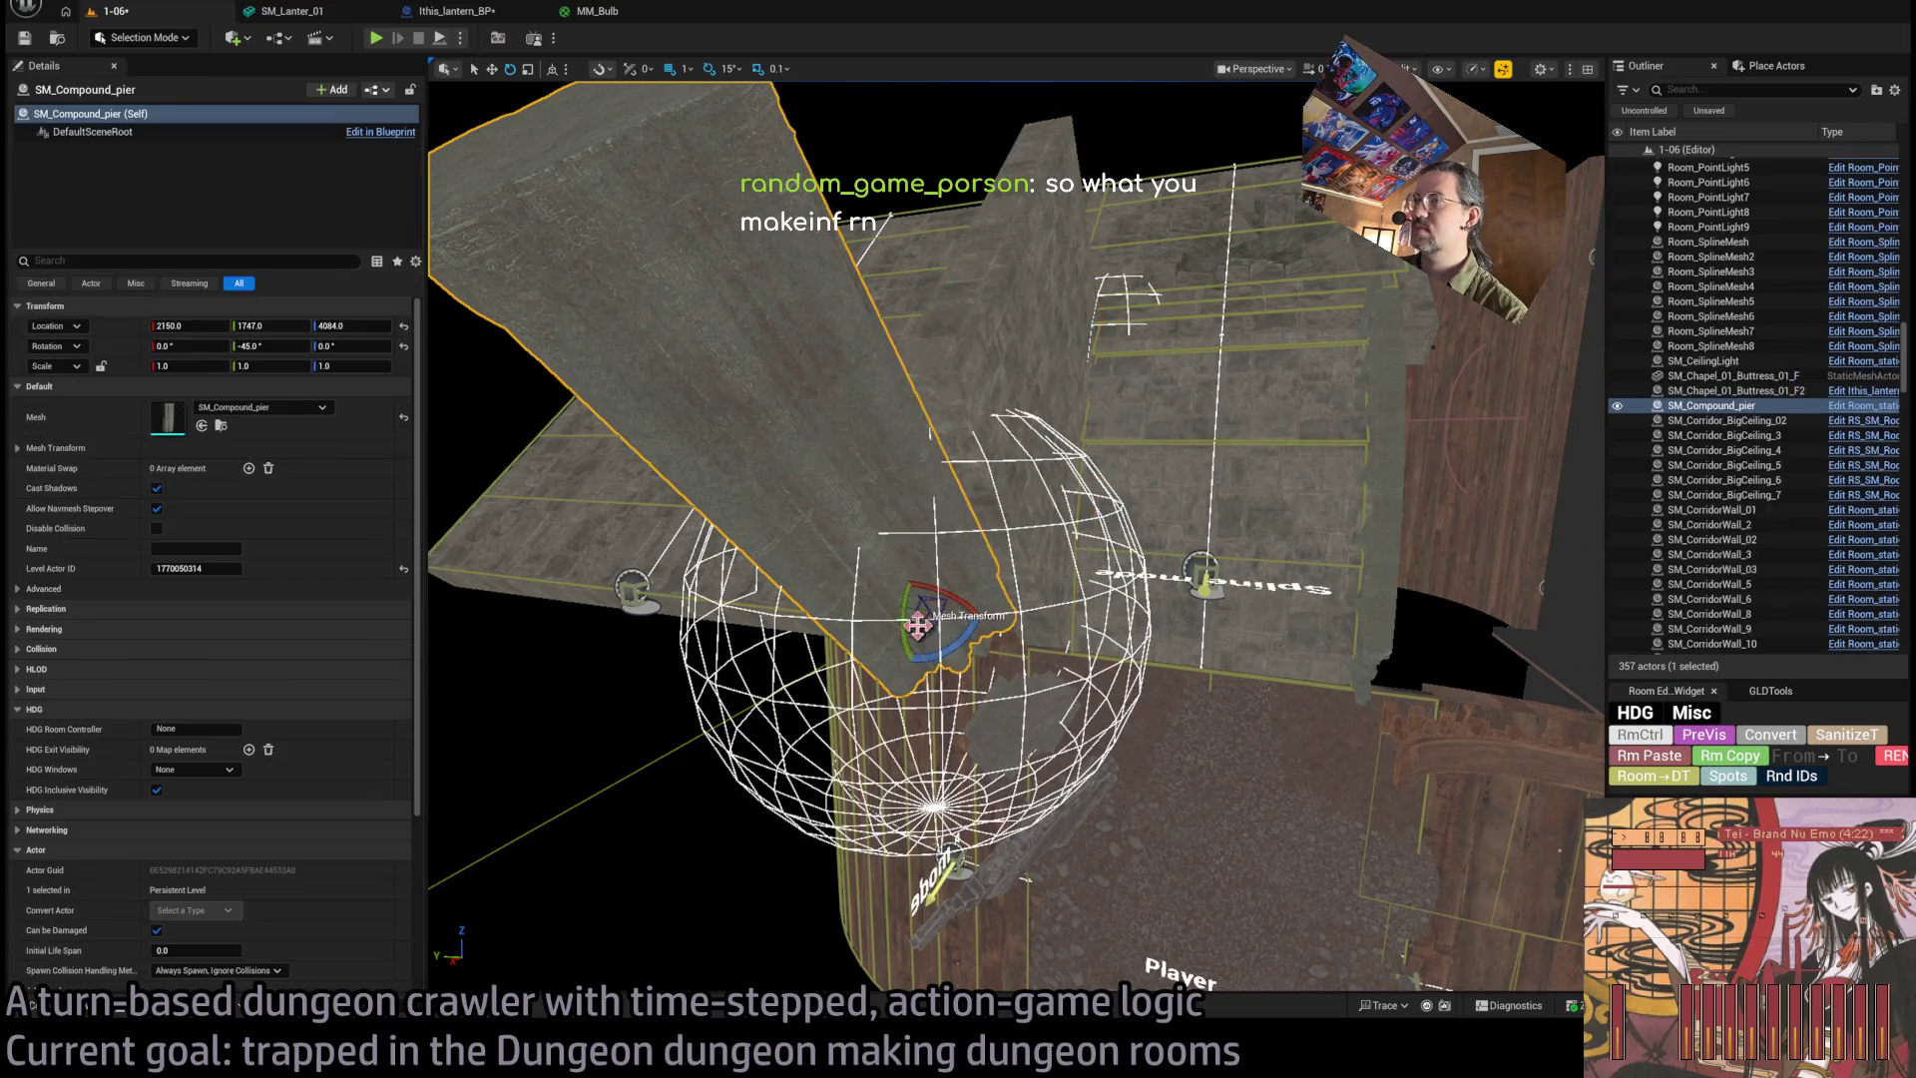
left_click_drag(921, 603, 902, 536)
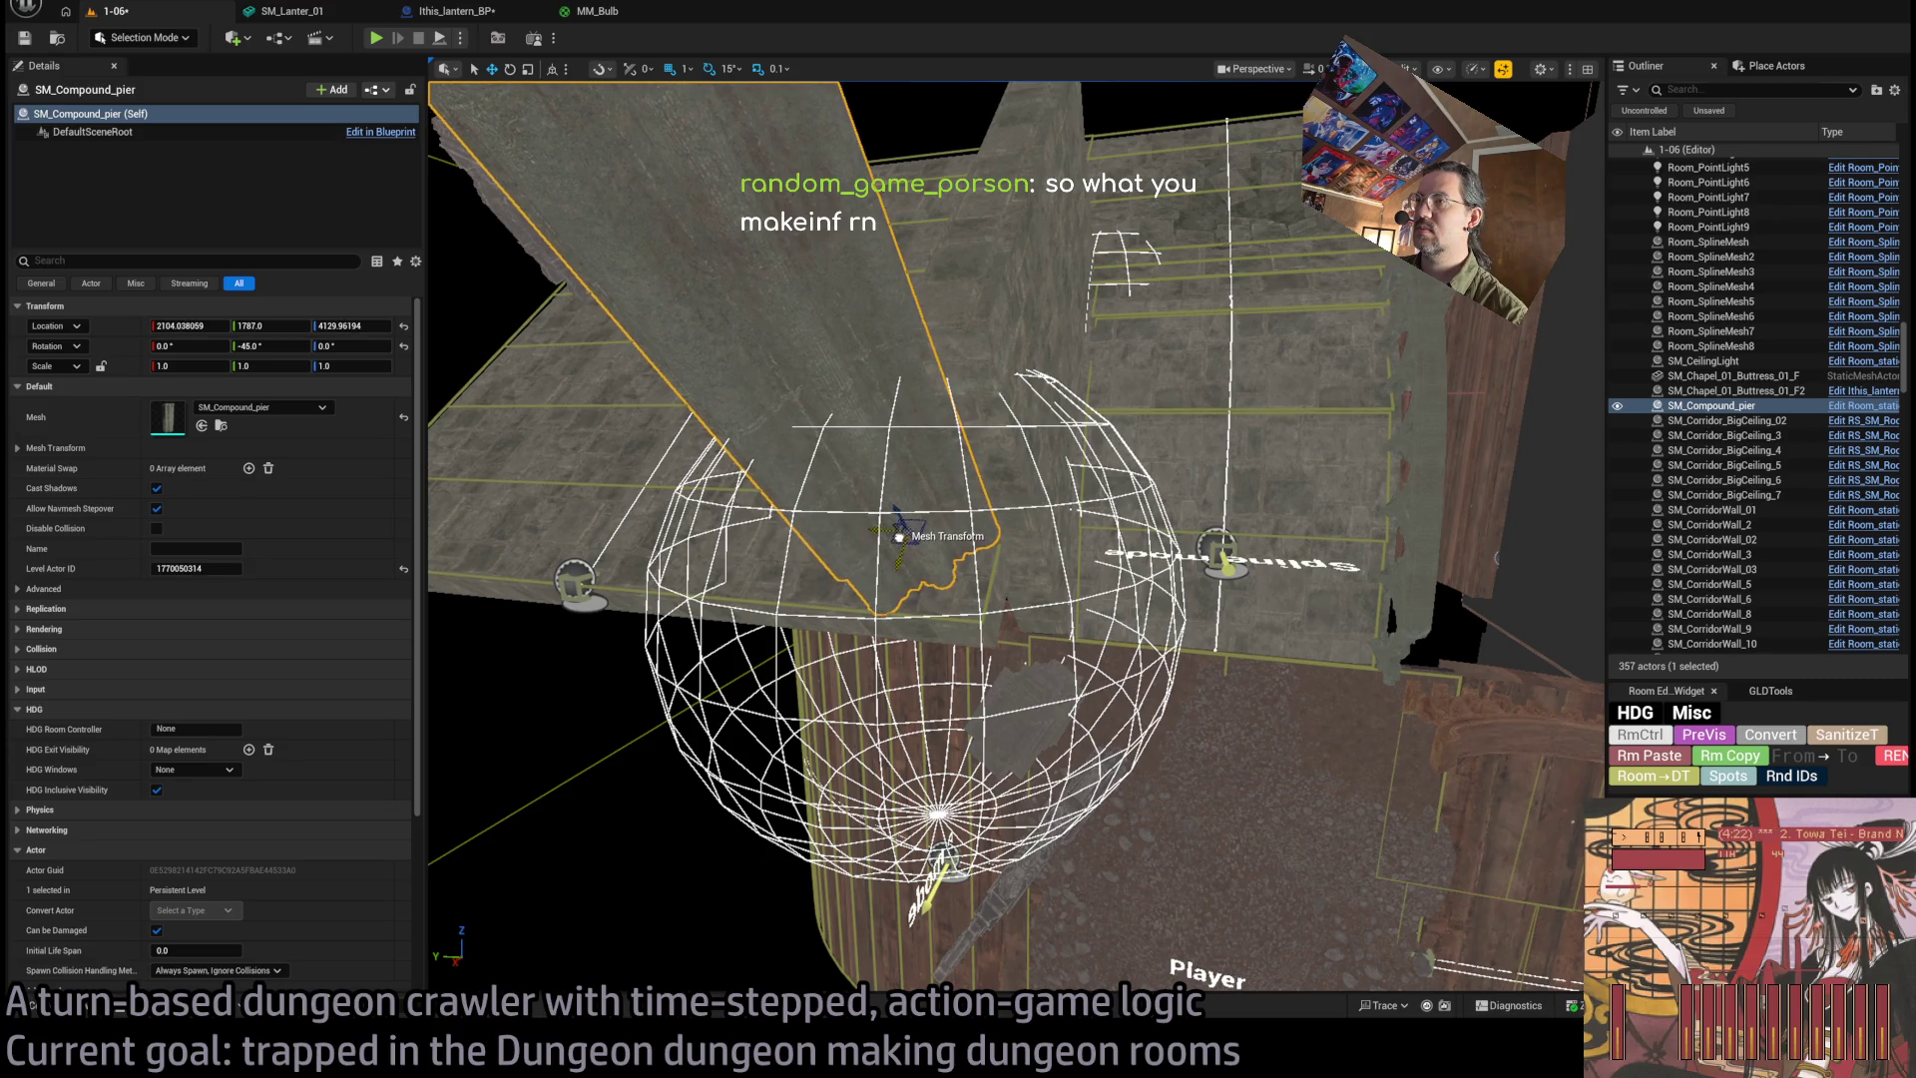
scroll(1016, 536, "up", 5)
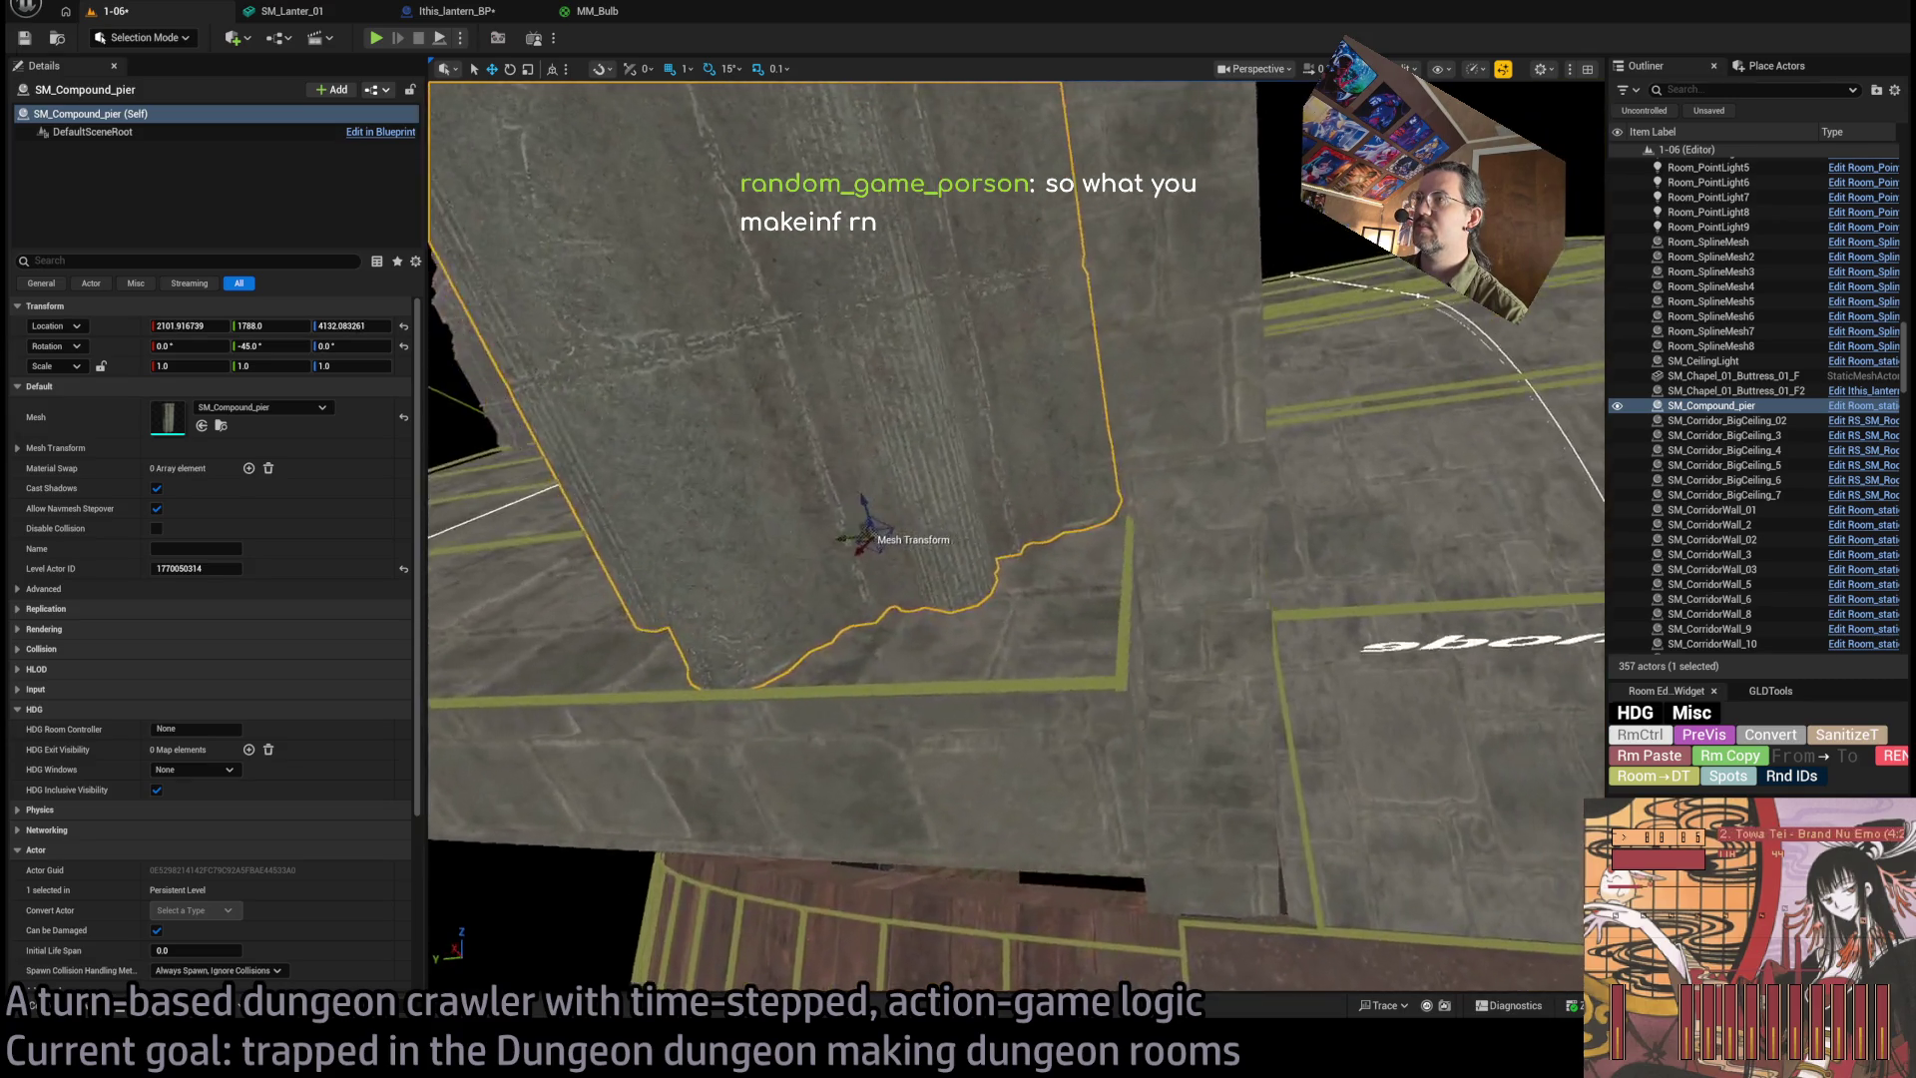
left_click_drag(1015, 536, 1016, 536)
left_click_drag(1038, 649, 1038, 650)
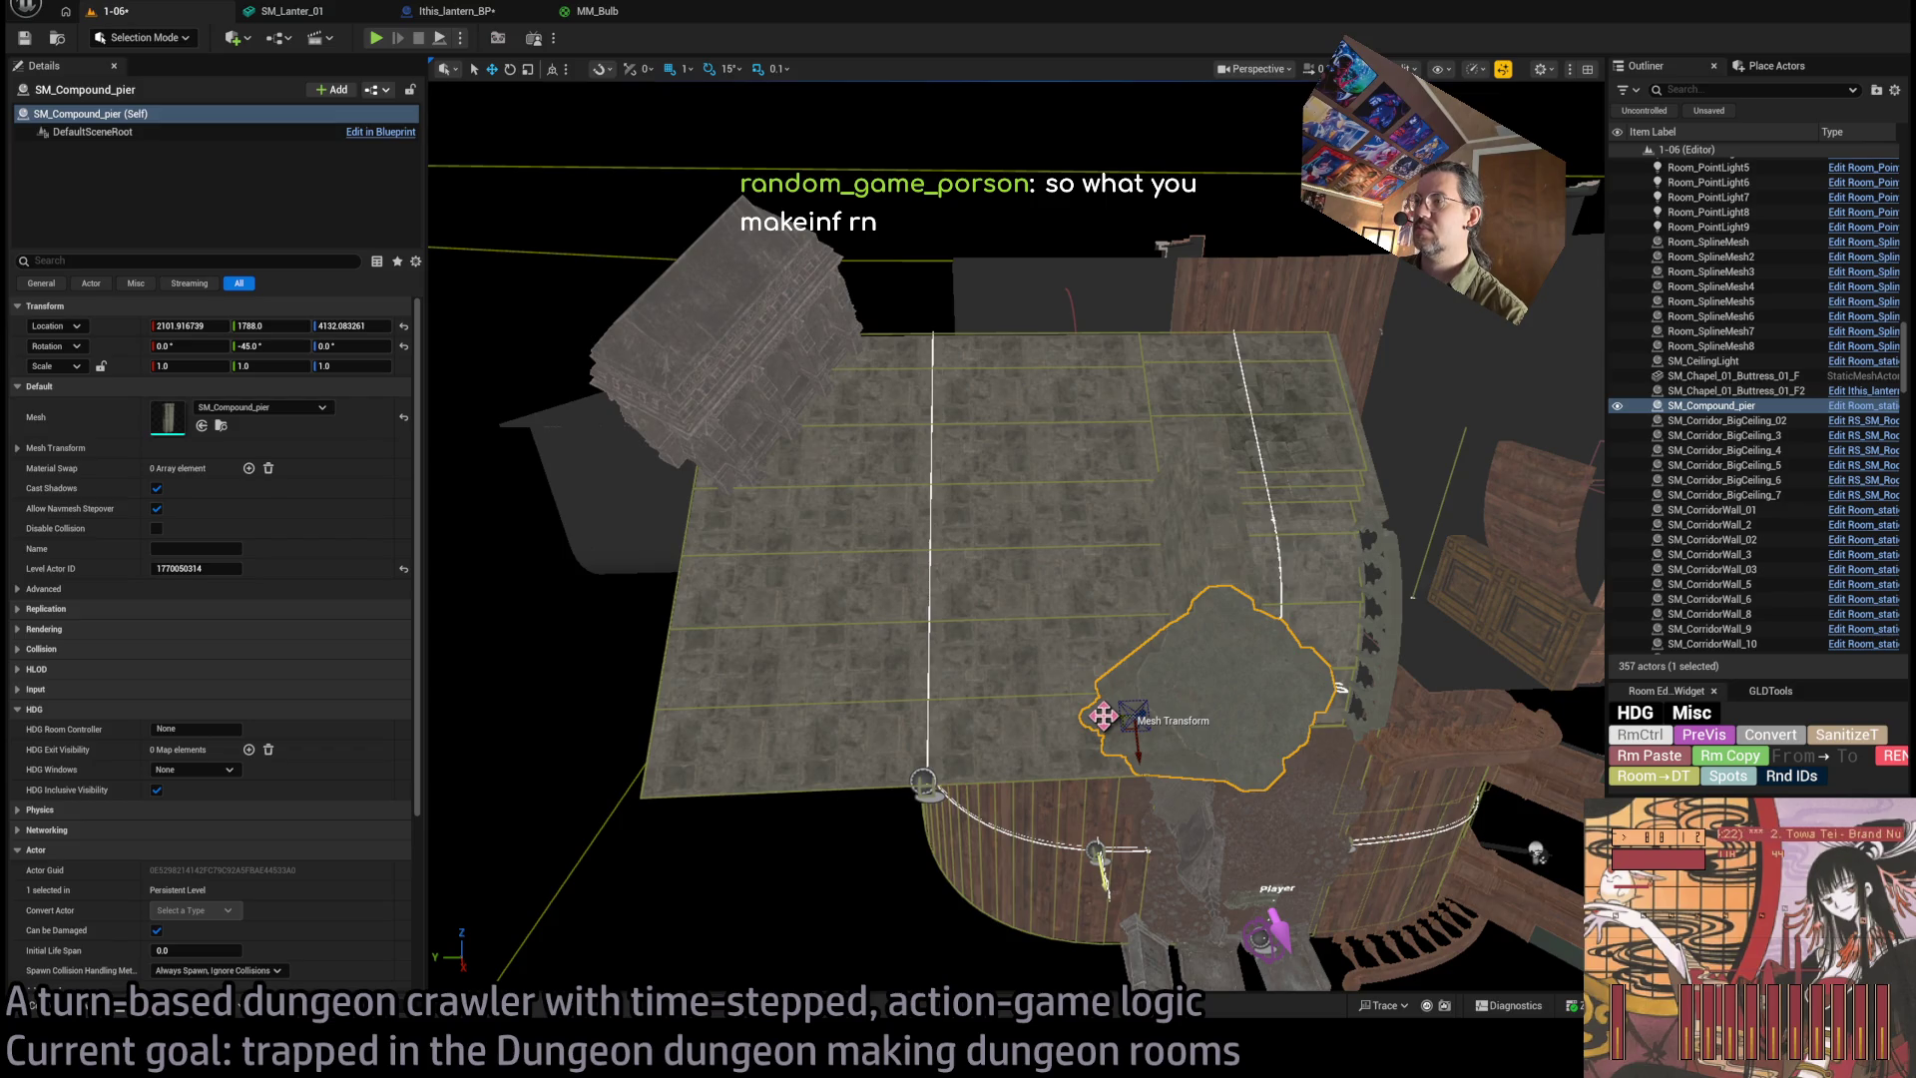
Alt-drag a second compound pier further along the floor and fine-tune its position.
left_click_drag(1114, 716, 749, 734)
scroll(748, 735, "up", 2)
left_click_drag(847, 659, 847, 659)
left_click_drag(1088, 608, 1022, 622)
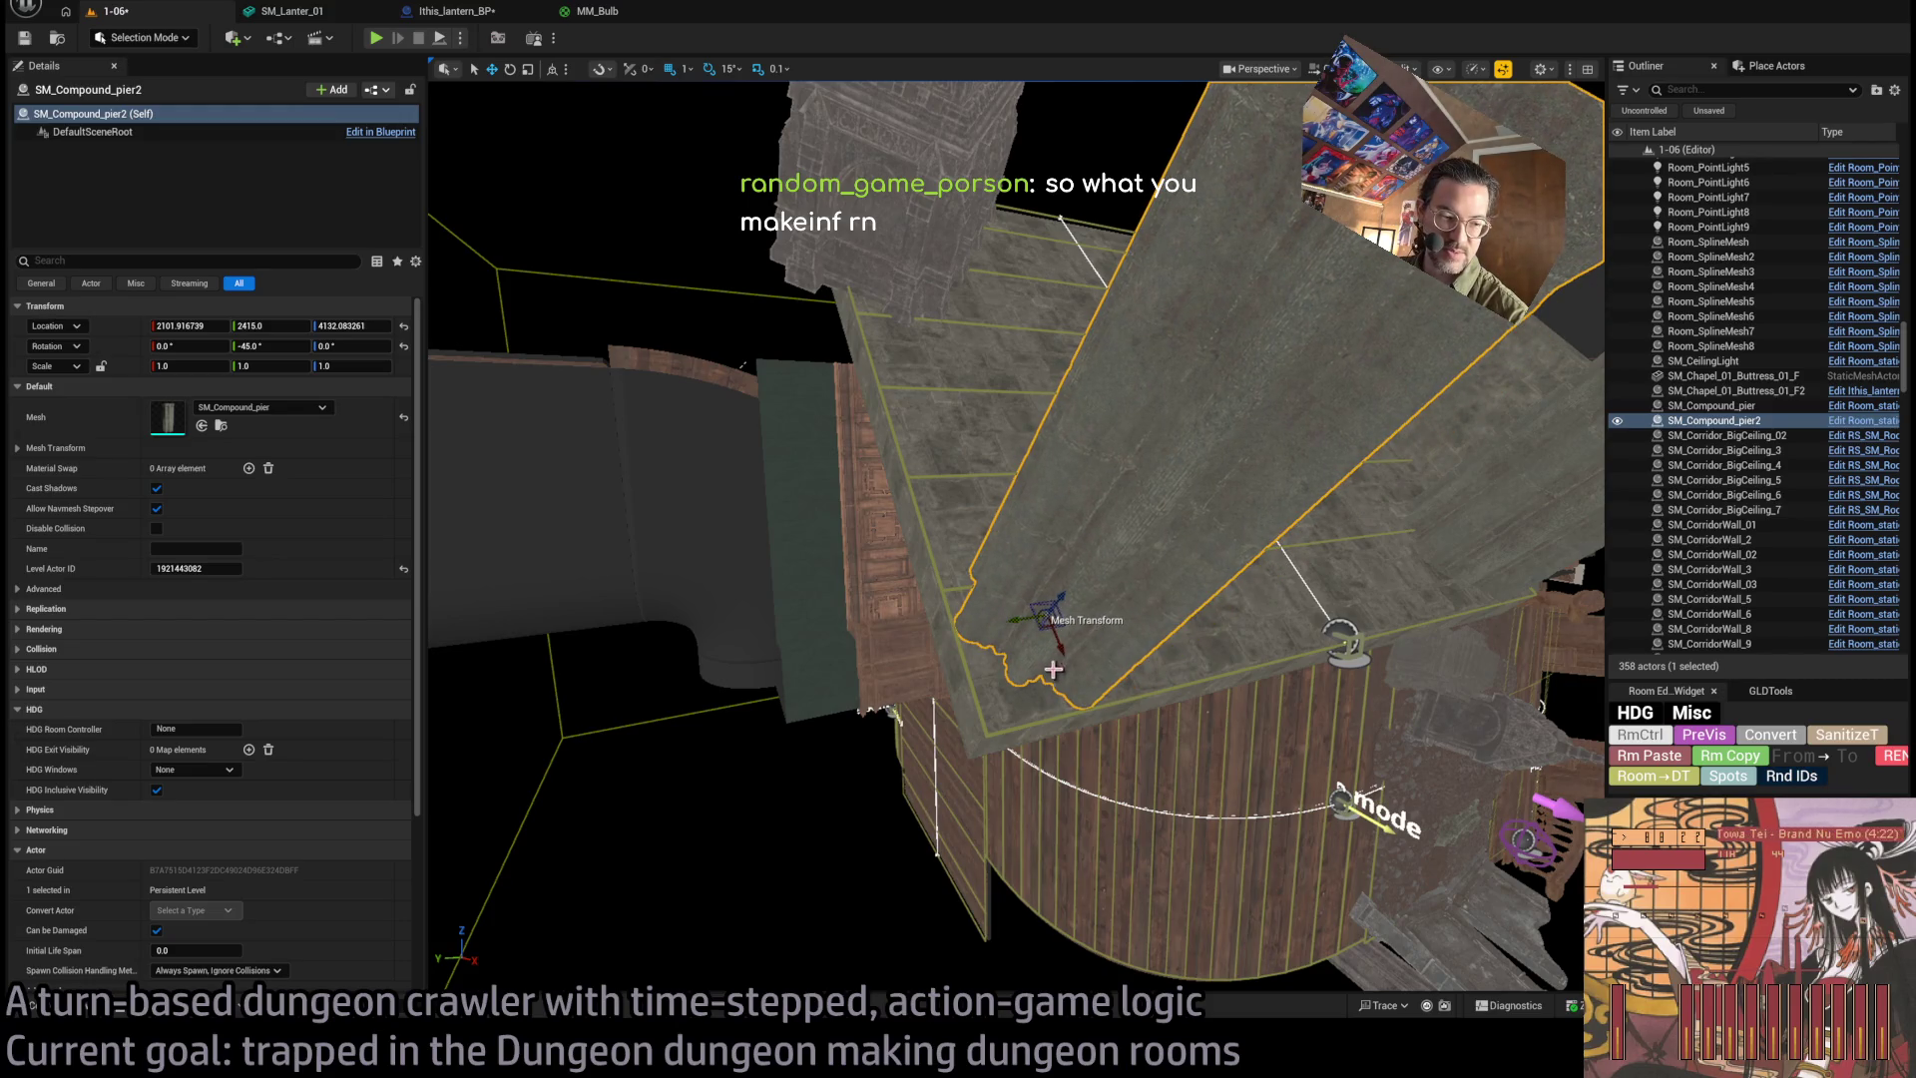
left_click_drag(1036, 694, 1033, 688)
left_click_drag(786, 552, 560, 650)
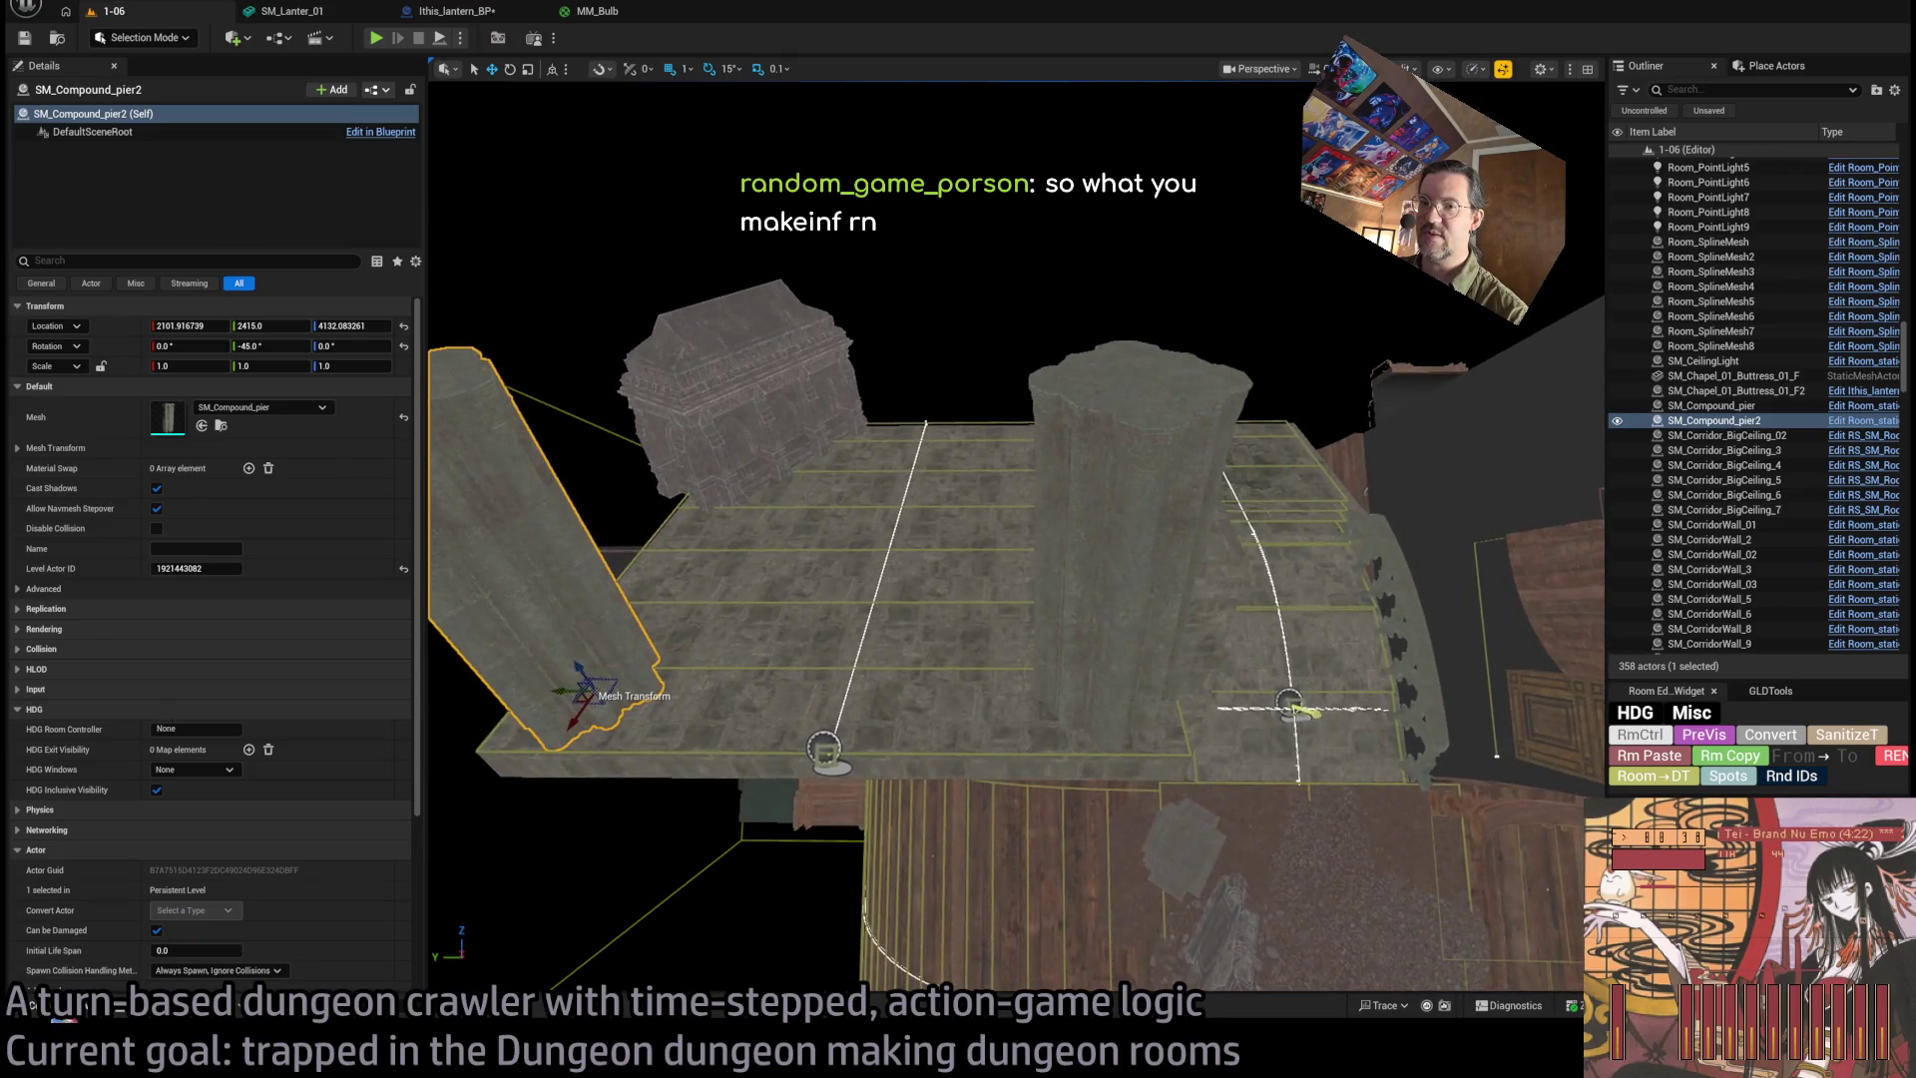
key("ctrl+space")
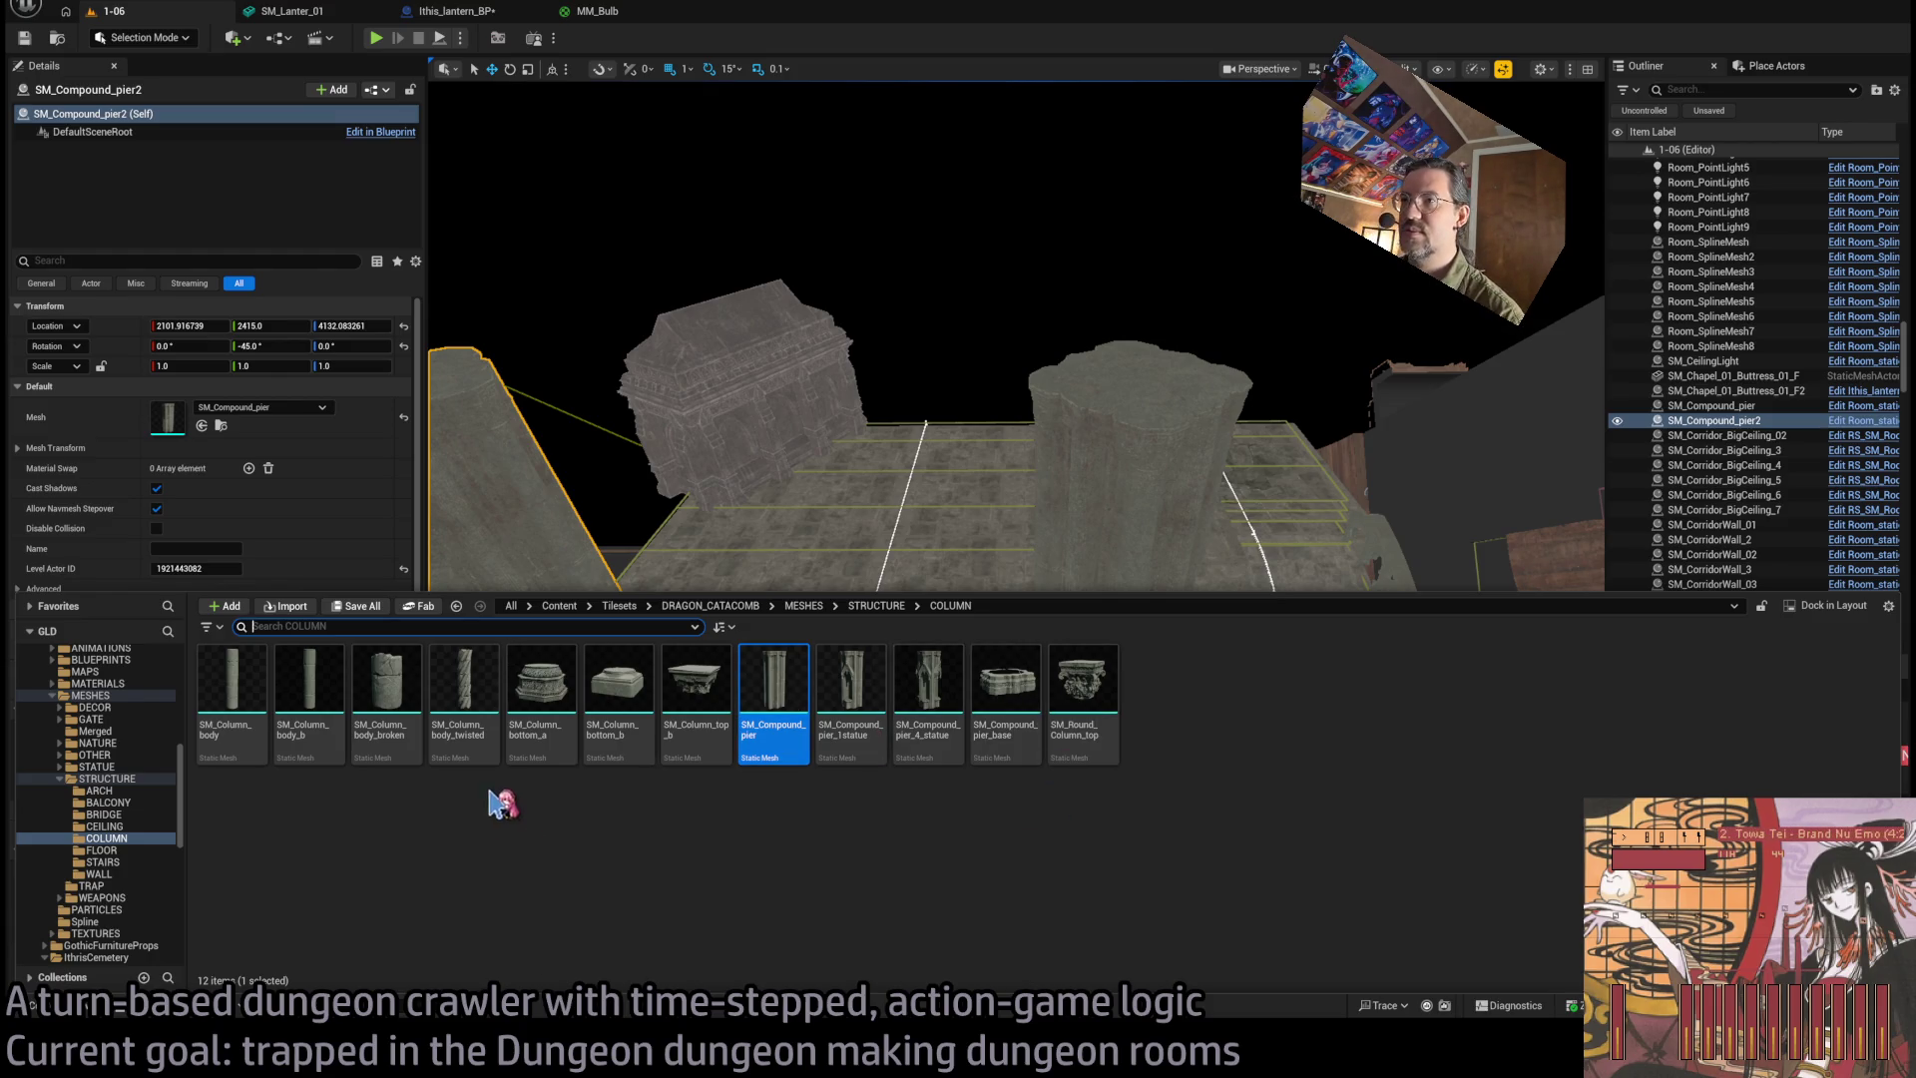
Reopen the Content Drawer and back out of the STRUCTURE folder to the MESHES level.
left_click(78, 1007)
left_click(91, 1010)
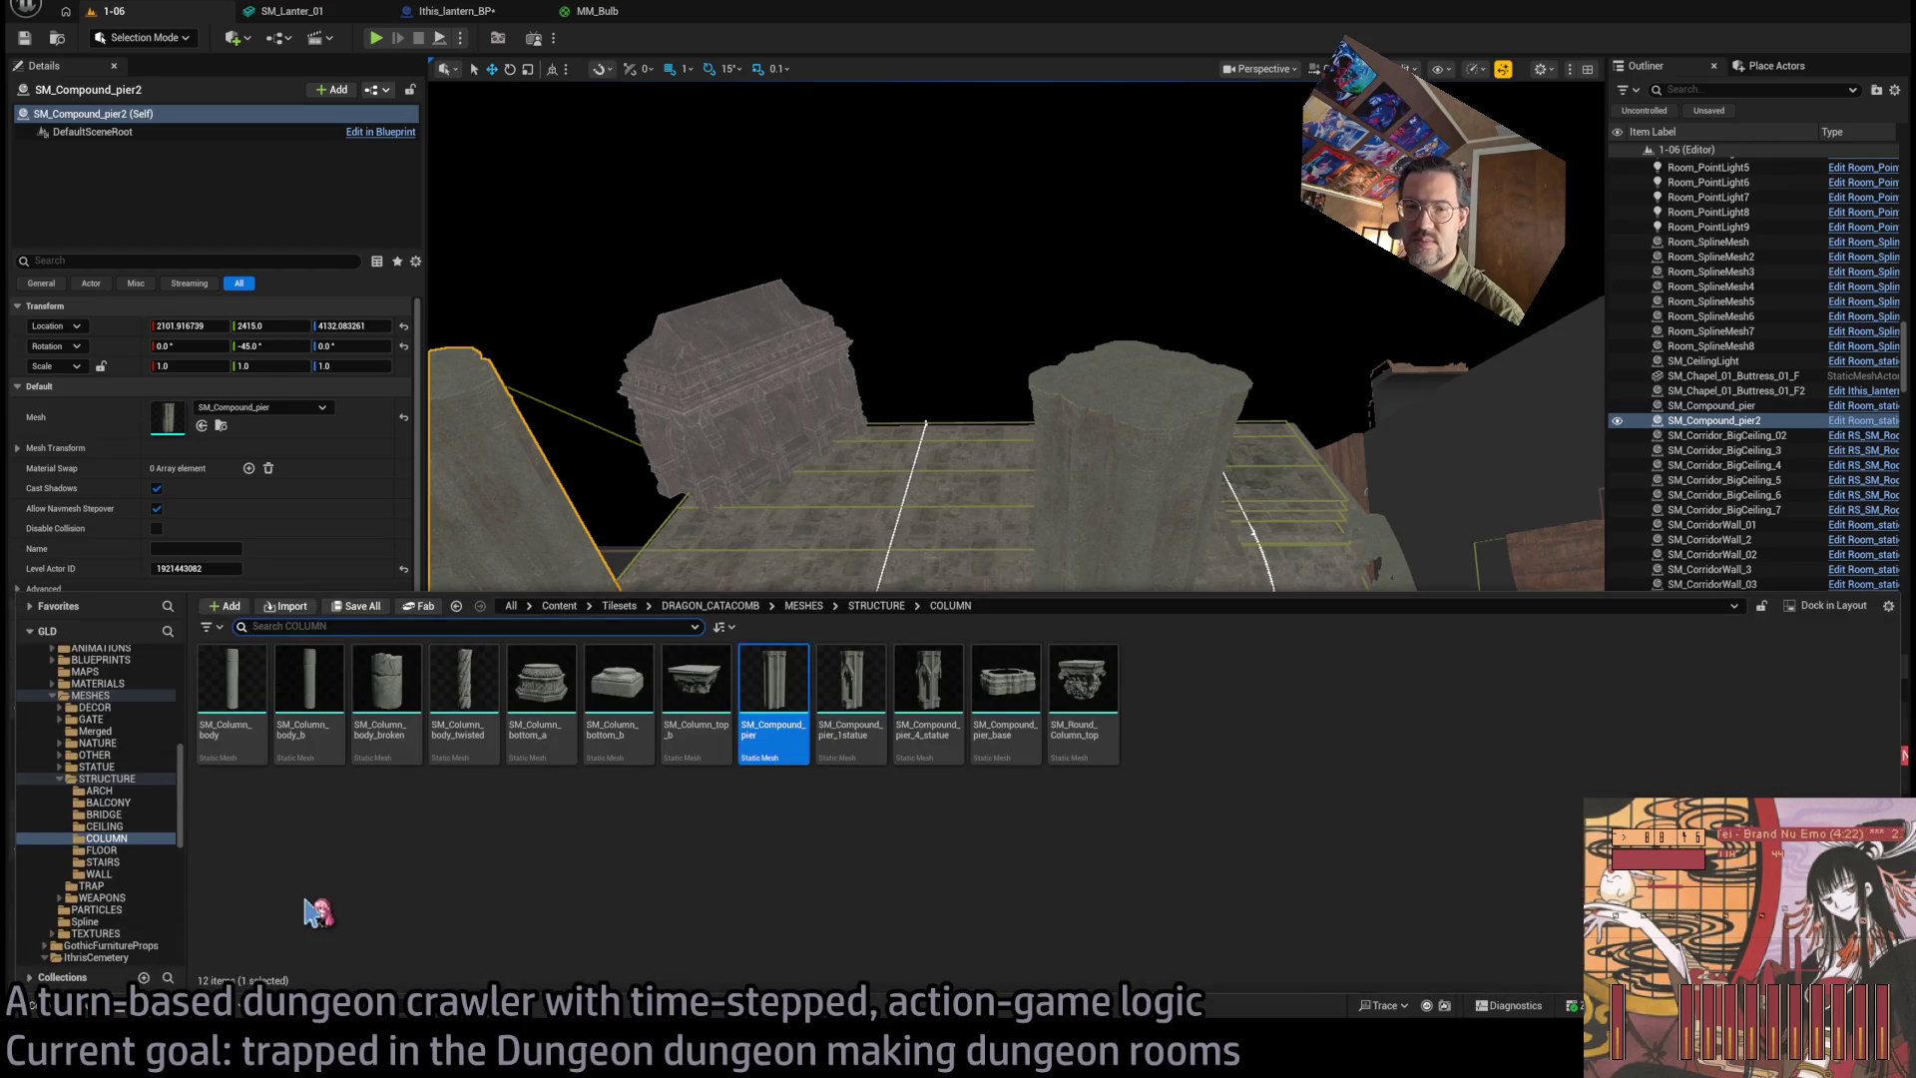
left_click(62, 779)
left_click(89, 694)
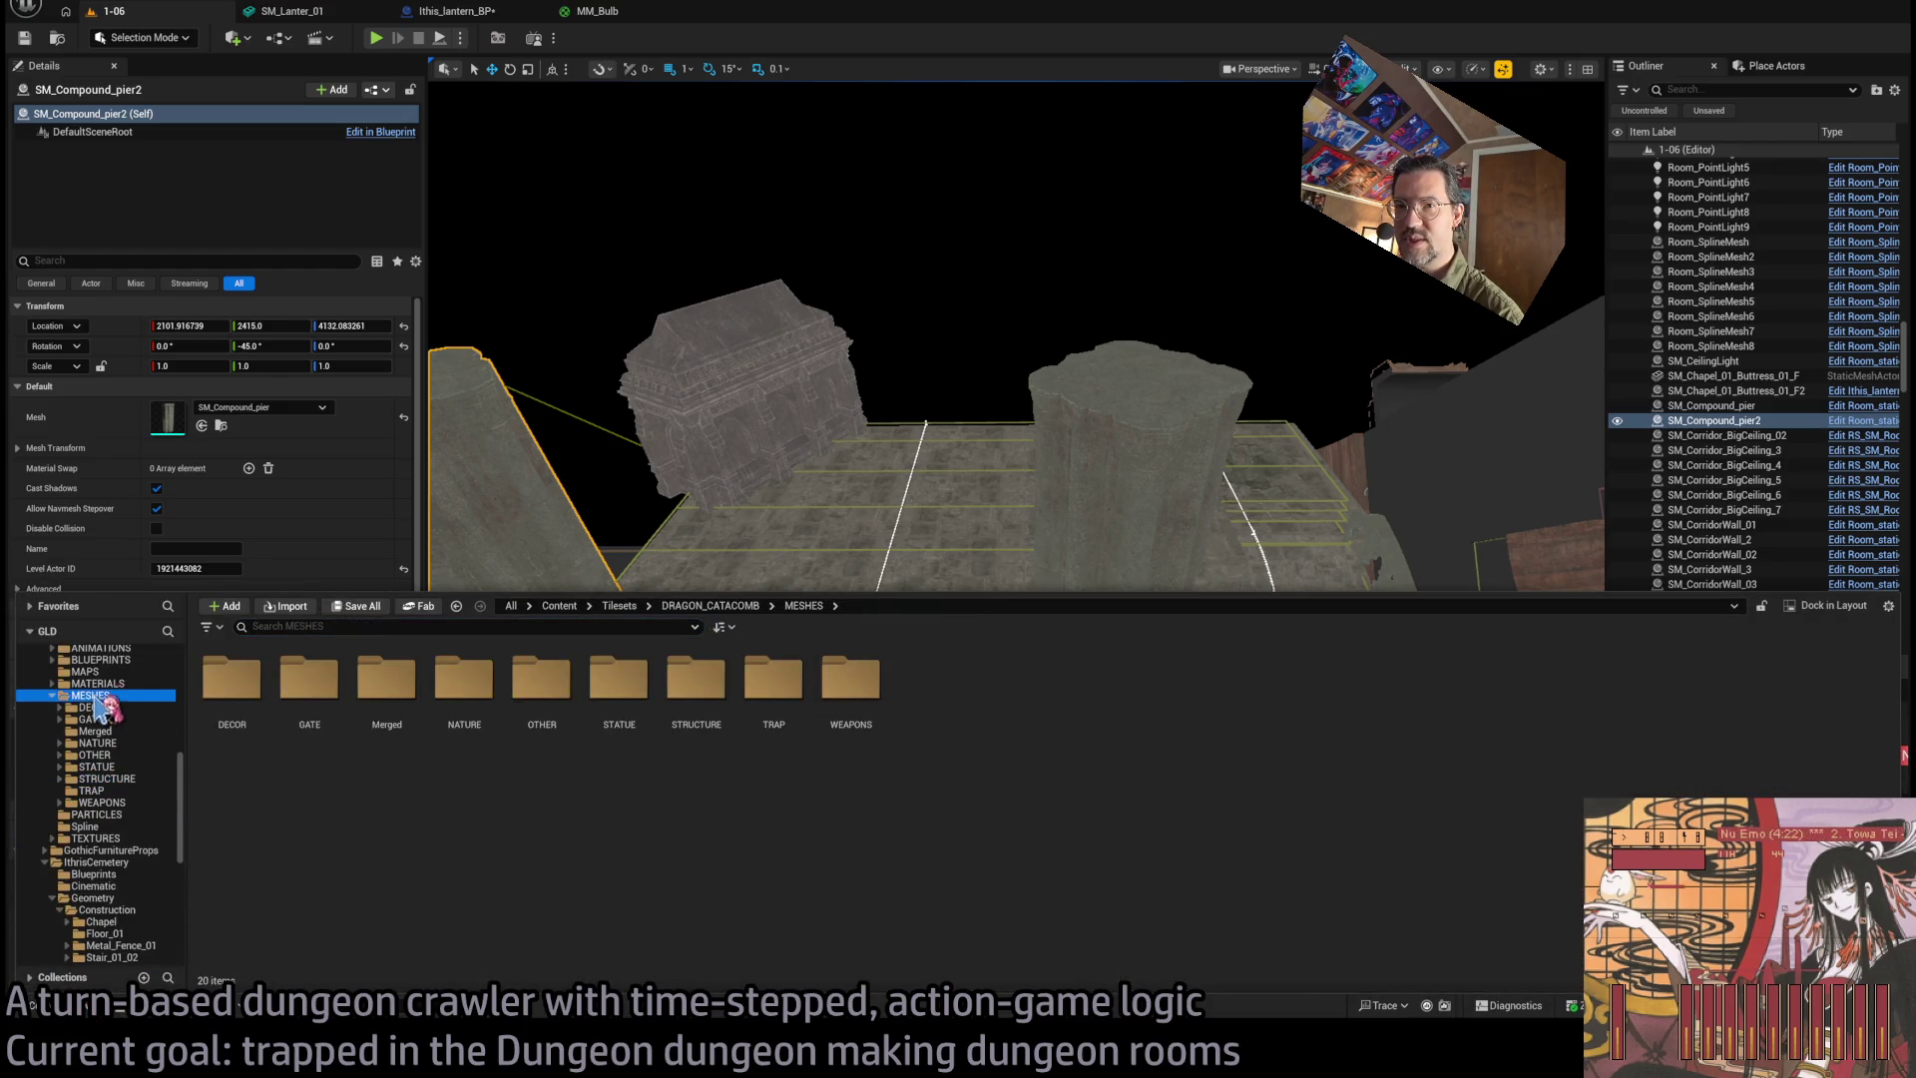
scroll(122, 813, "up", 3)
scroll(122, 813, "down", 2)
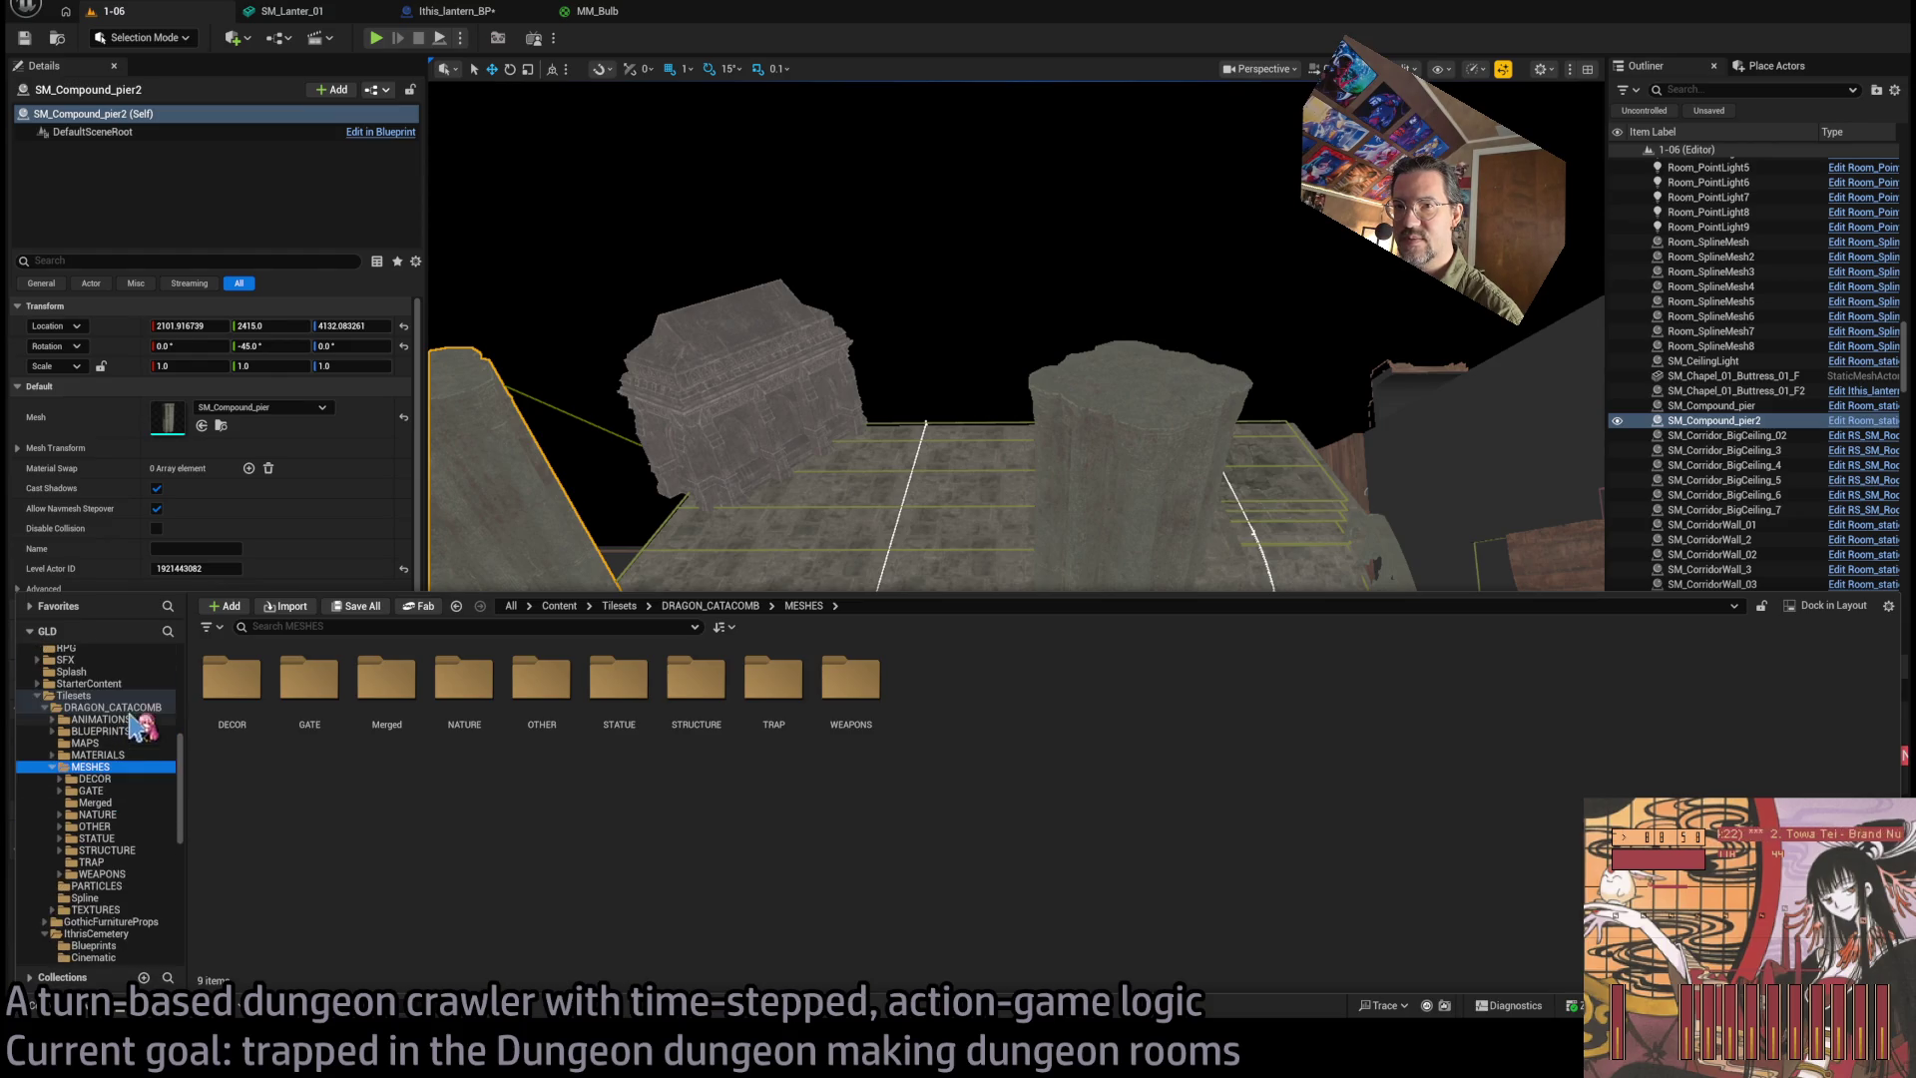
Open Construction > Metal_Fence_01 and drag SM_Metal_Fence_2x1_5_01b into level 1-06.
left_click(112, 706)
scroll(140, 796, "down", 4)
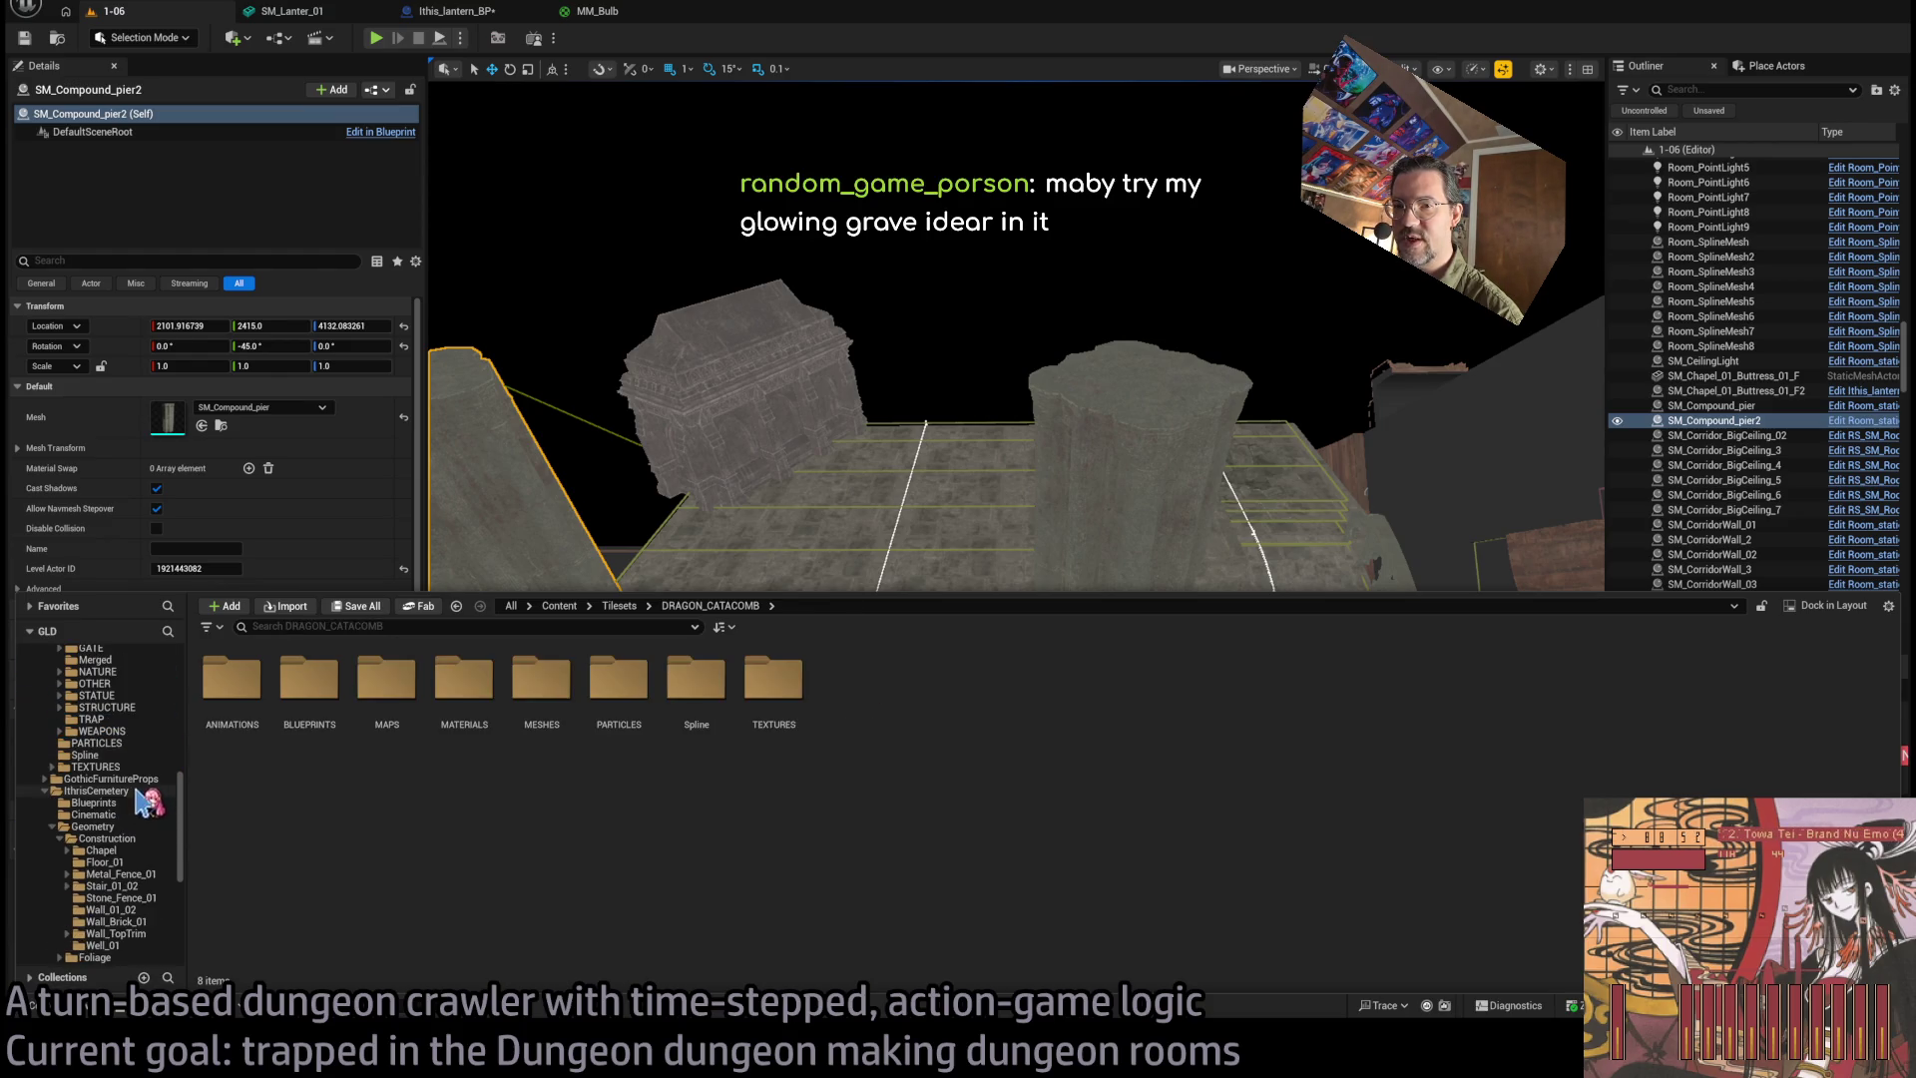
left_click(115, 838)
left_click(120, 874)
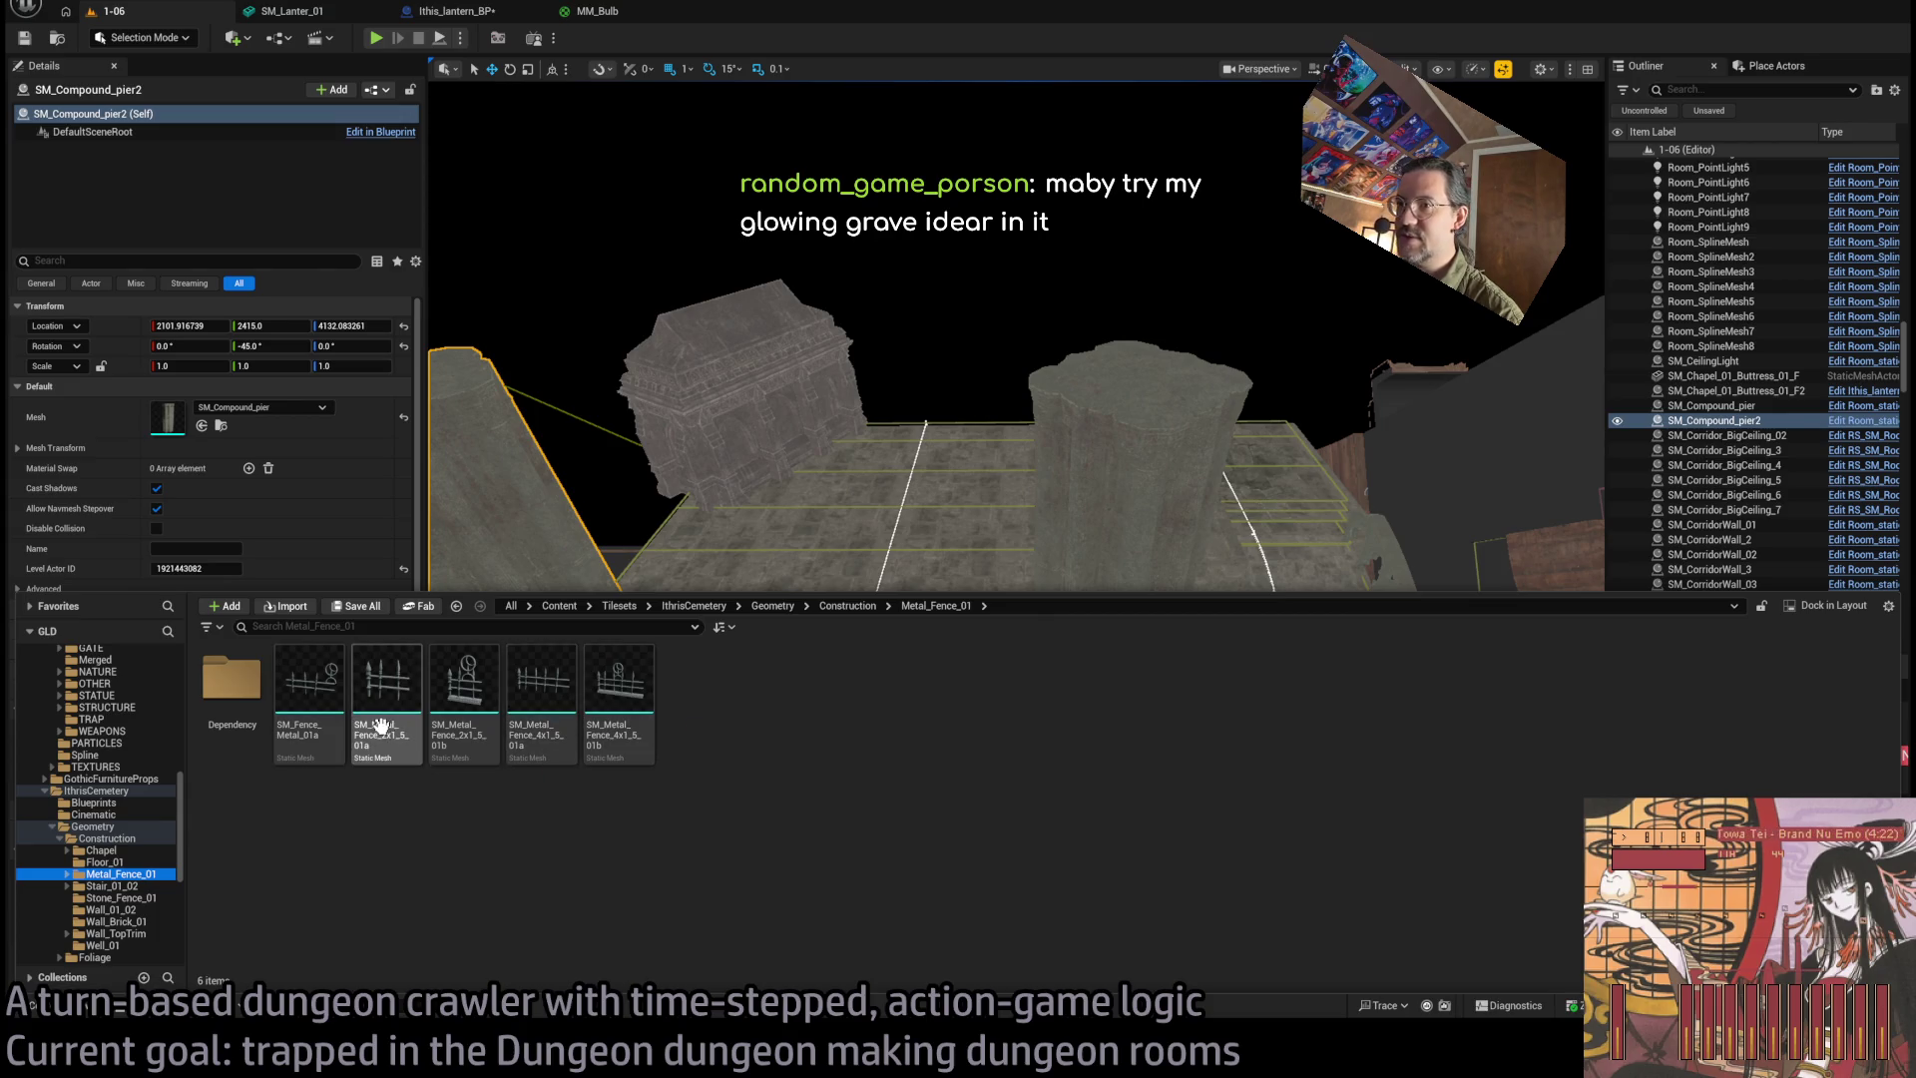
mouse_move(474, 753)
left_mouse_down()
mouse_move(910, 454)
mouse_move(893, 519)
left_mouse_up()
Stand the fence upright, move it to the floor's edge, and Convert it.
key("f")
key("w")
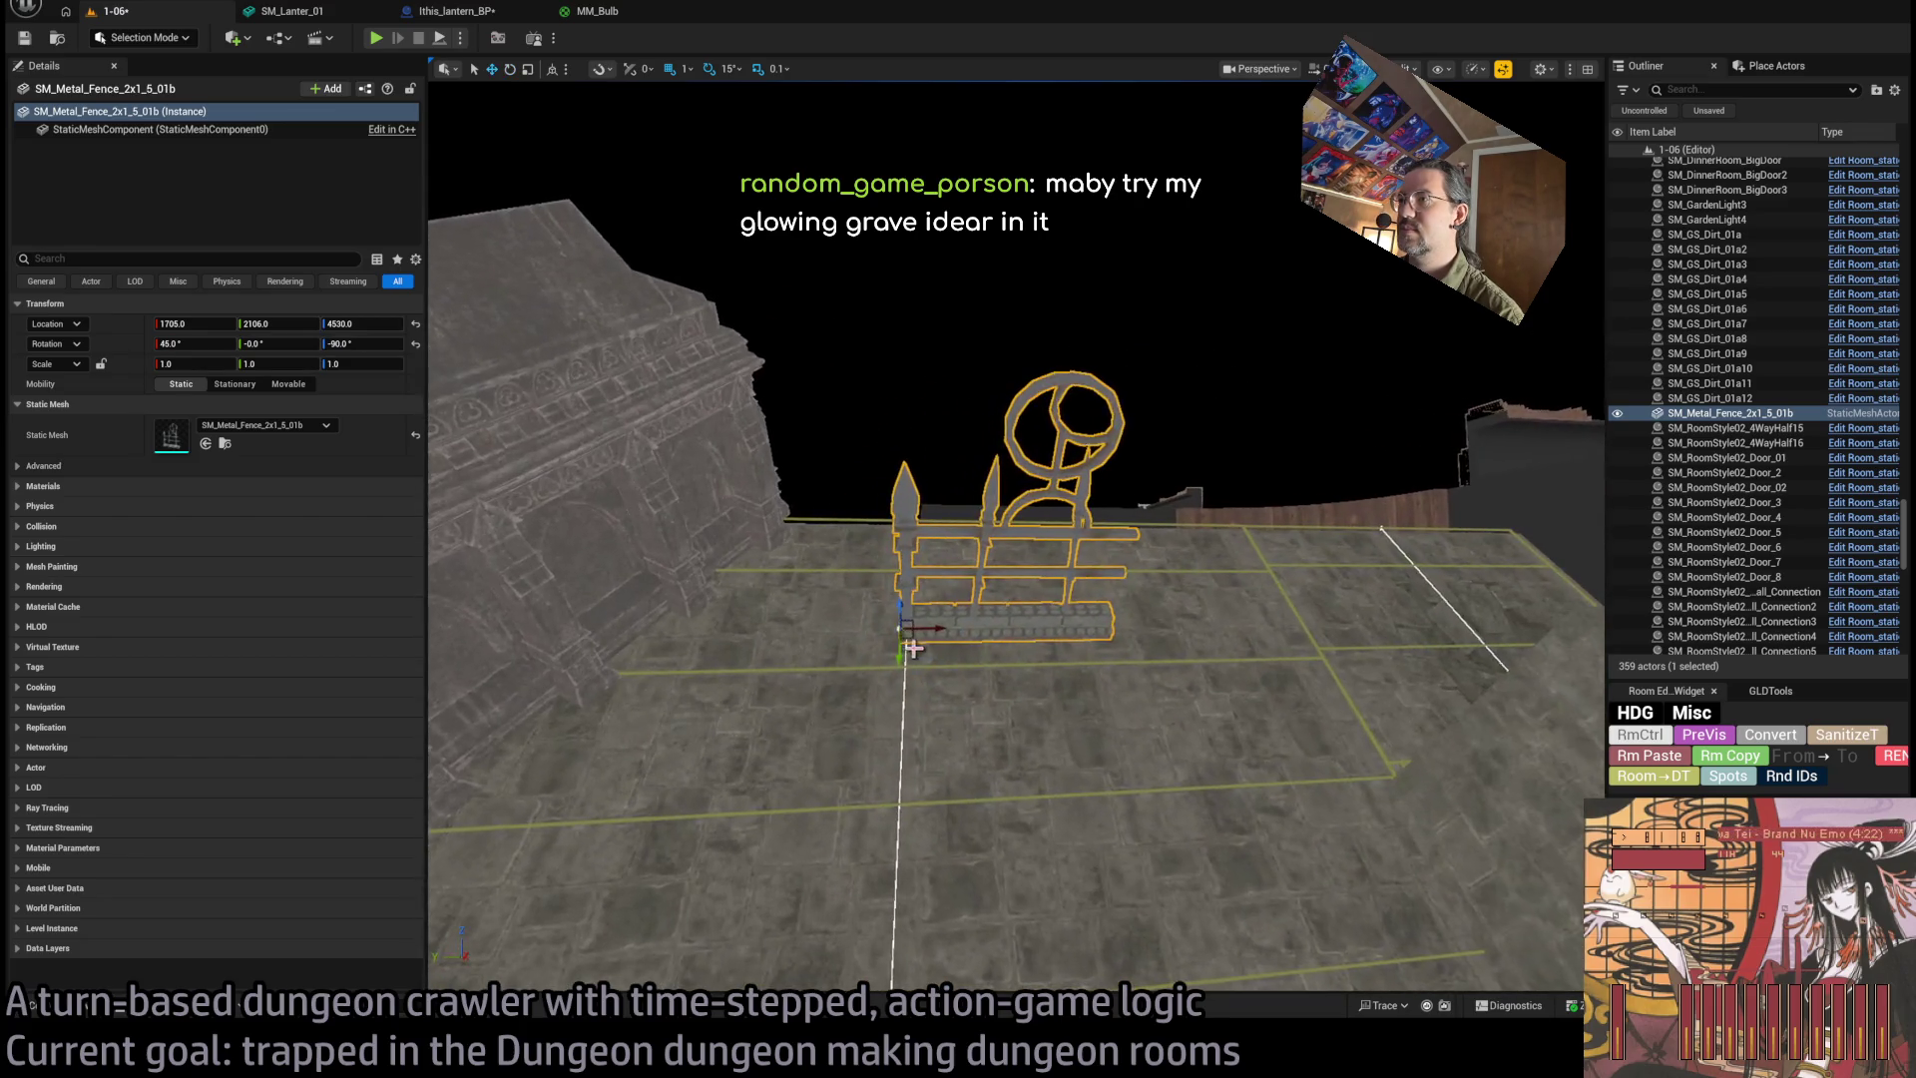
left_click_drag(910, 635, 820, 532)
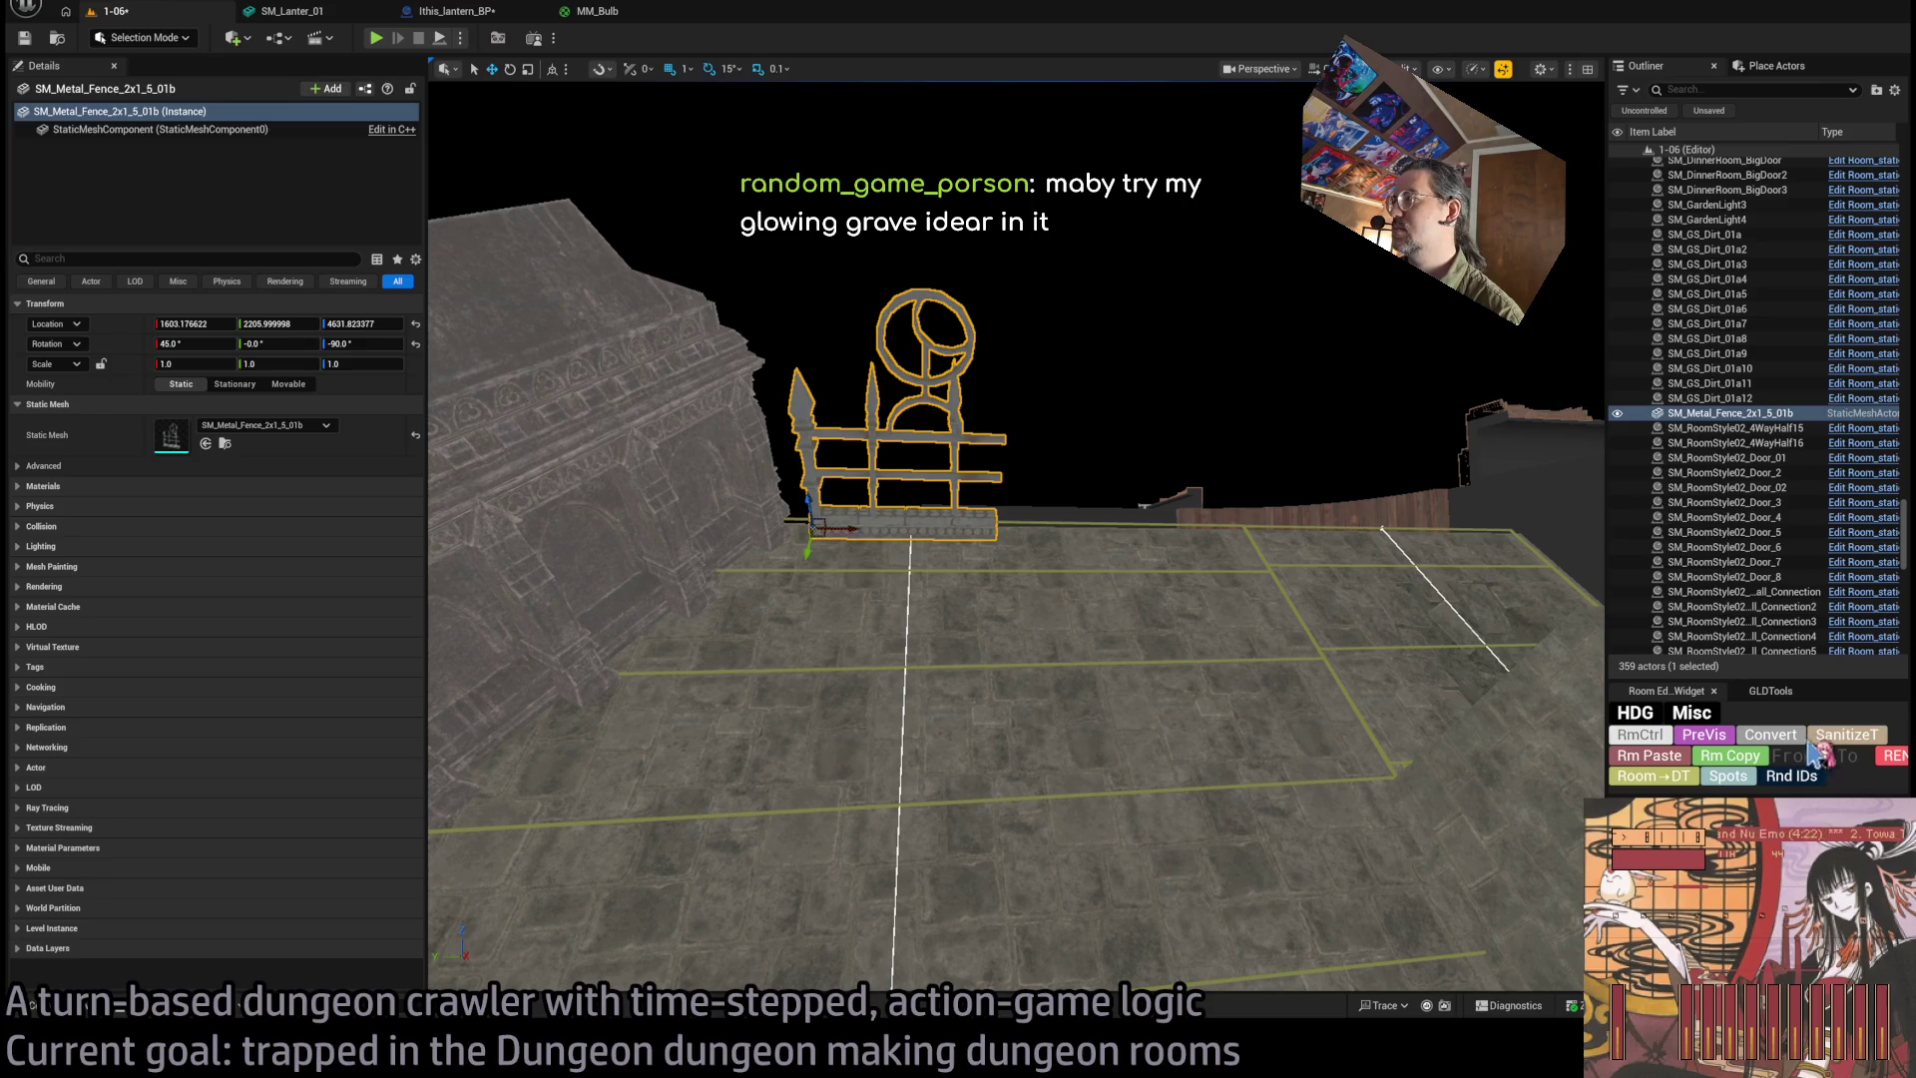
left_click(1814, 750)
Nudge the fence to 1613.1, 2206.0, 4620.5 and open its mesh in the Static Mesh Editor.
mouse_move(914, 489)
left_mouse_down()
mouse_move(877, 458)
mouse_move(868, 500)
mouse_move(889, 483)
mouse_move(773, 419)
mouse_move(941, 442)
left_mouse_up()
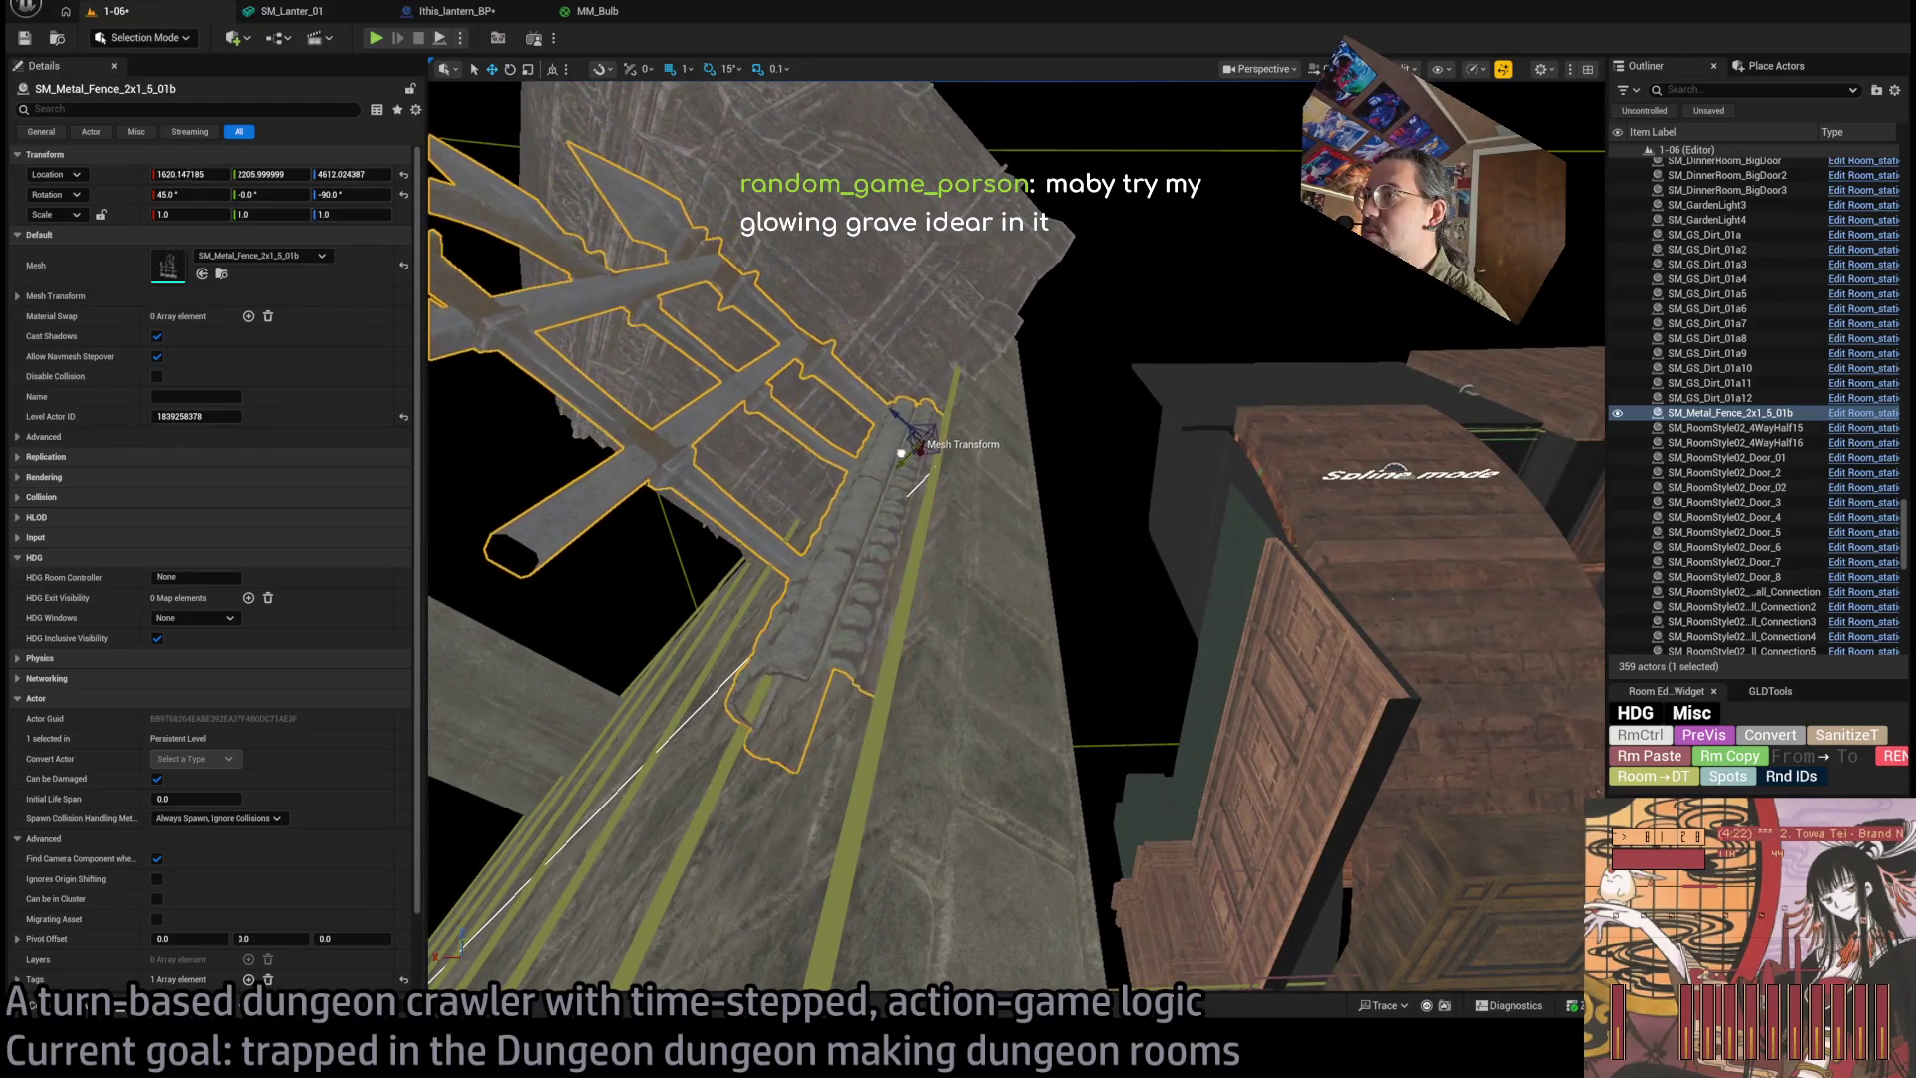
left_click_drag(907, 406, 906, 479)
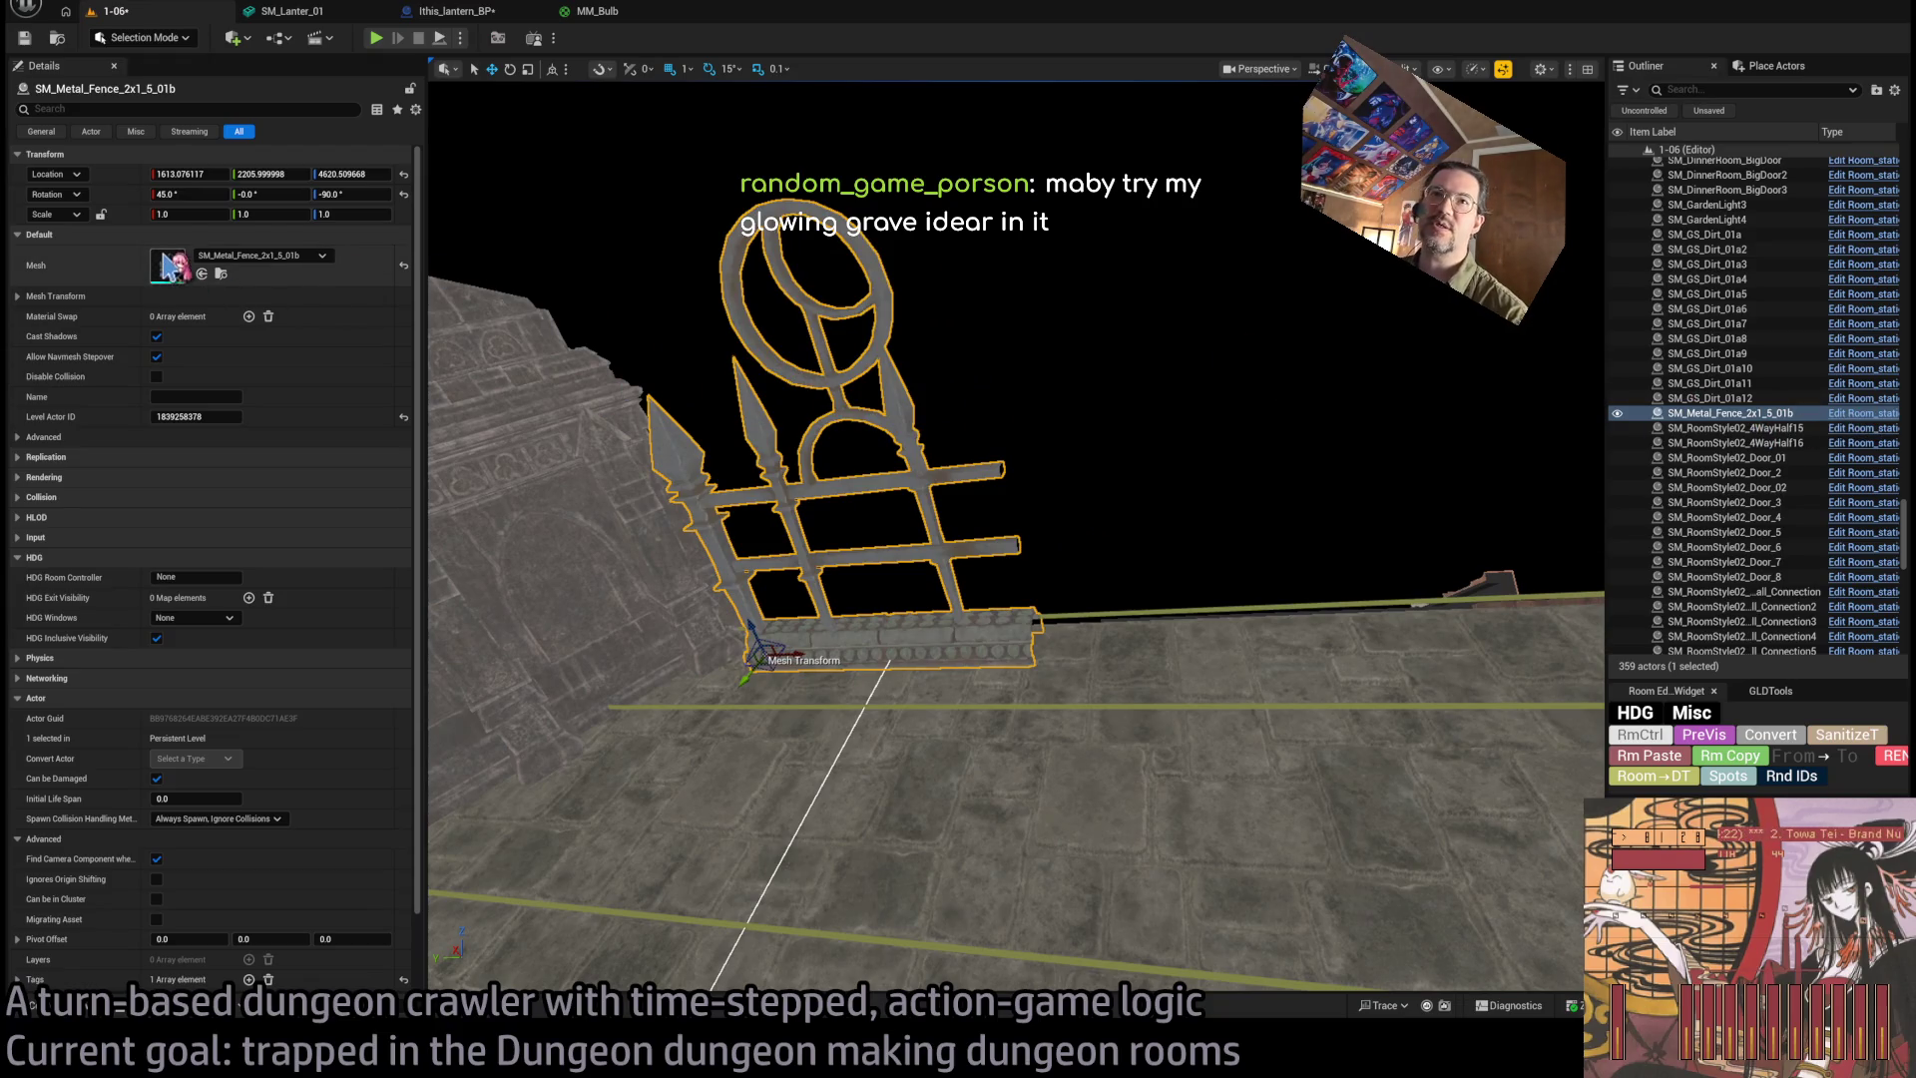
double_click(846, 477)
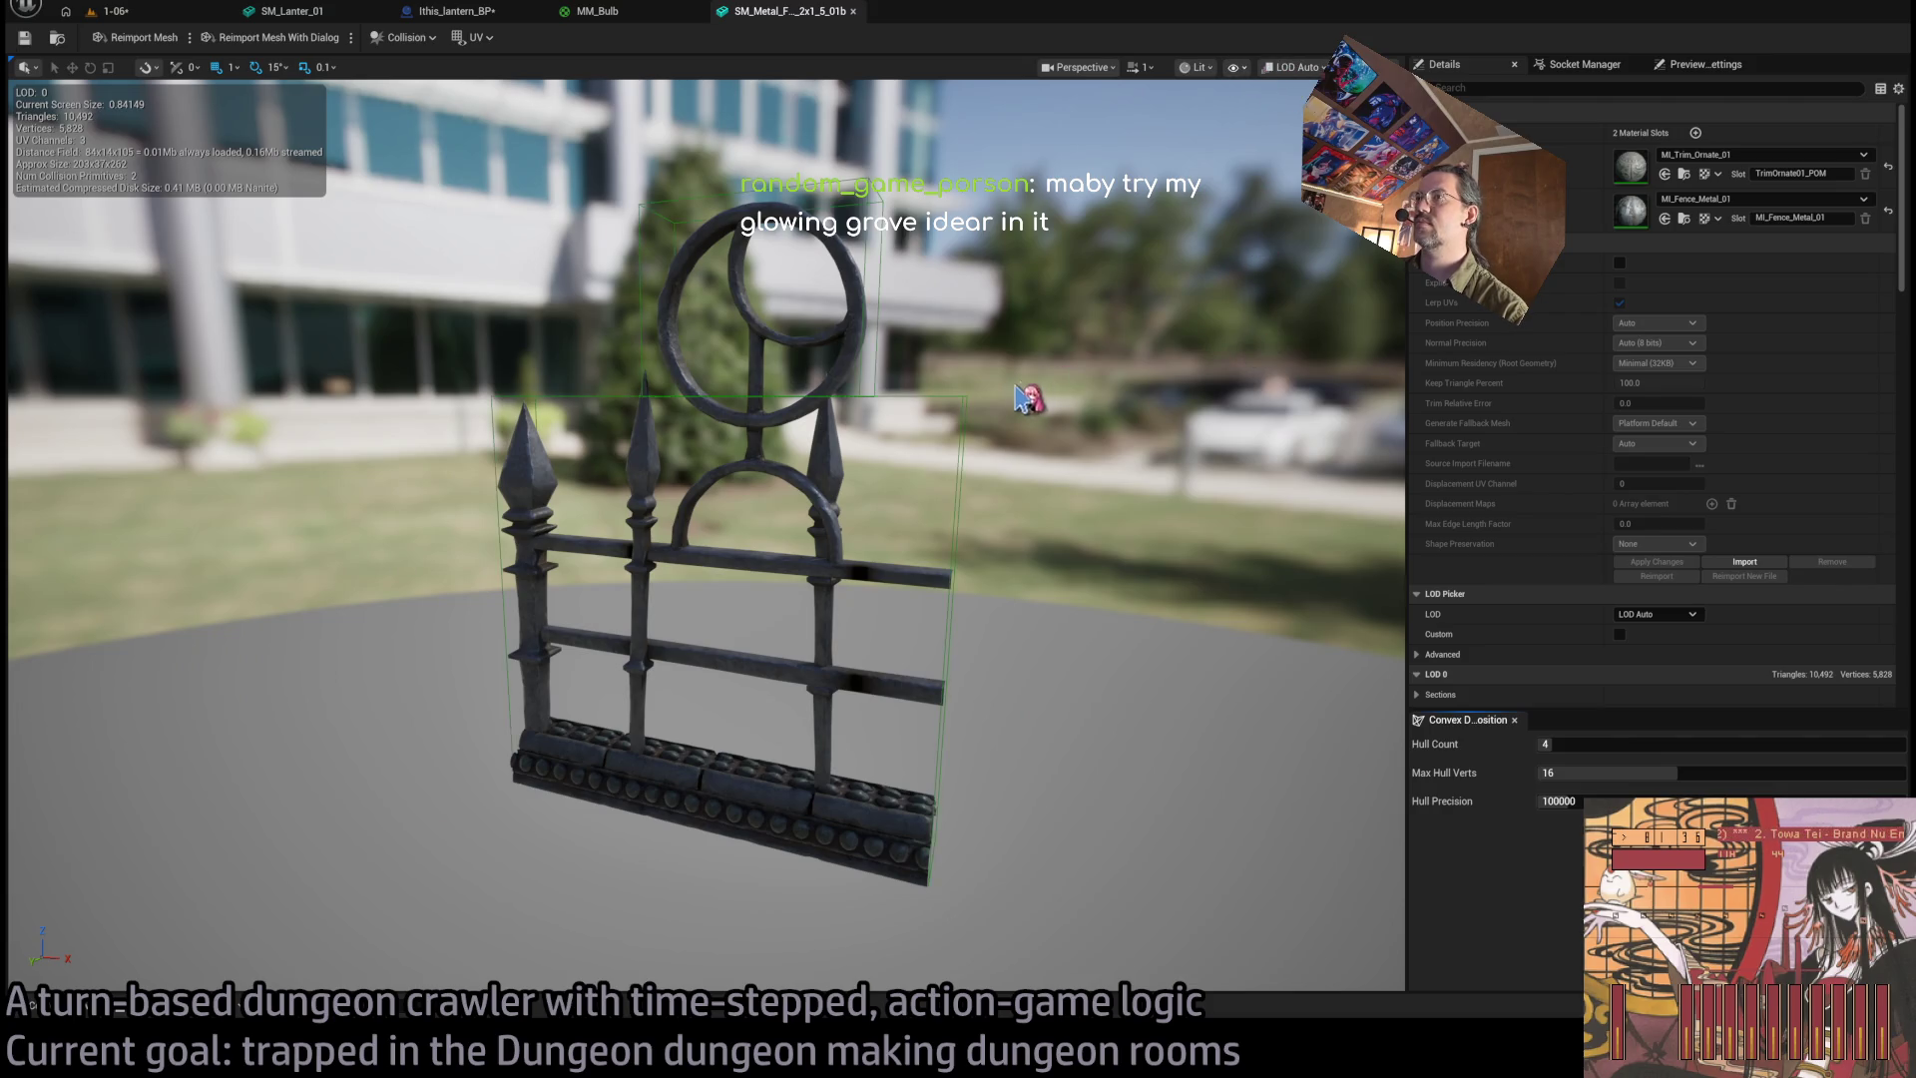
Close the SM_Metal_Fence_2x1_5_01b mesh editor and return to level 1-06.
scroll(1023, 387, "down", 5)
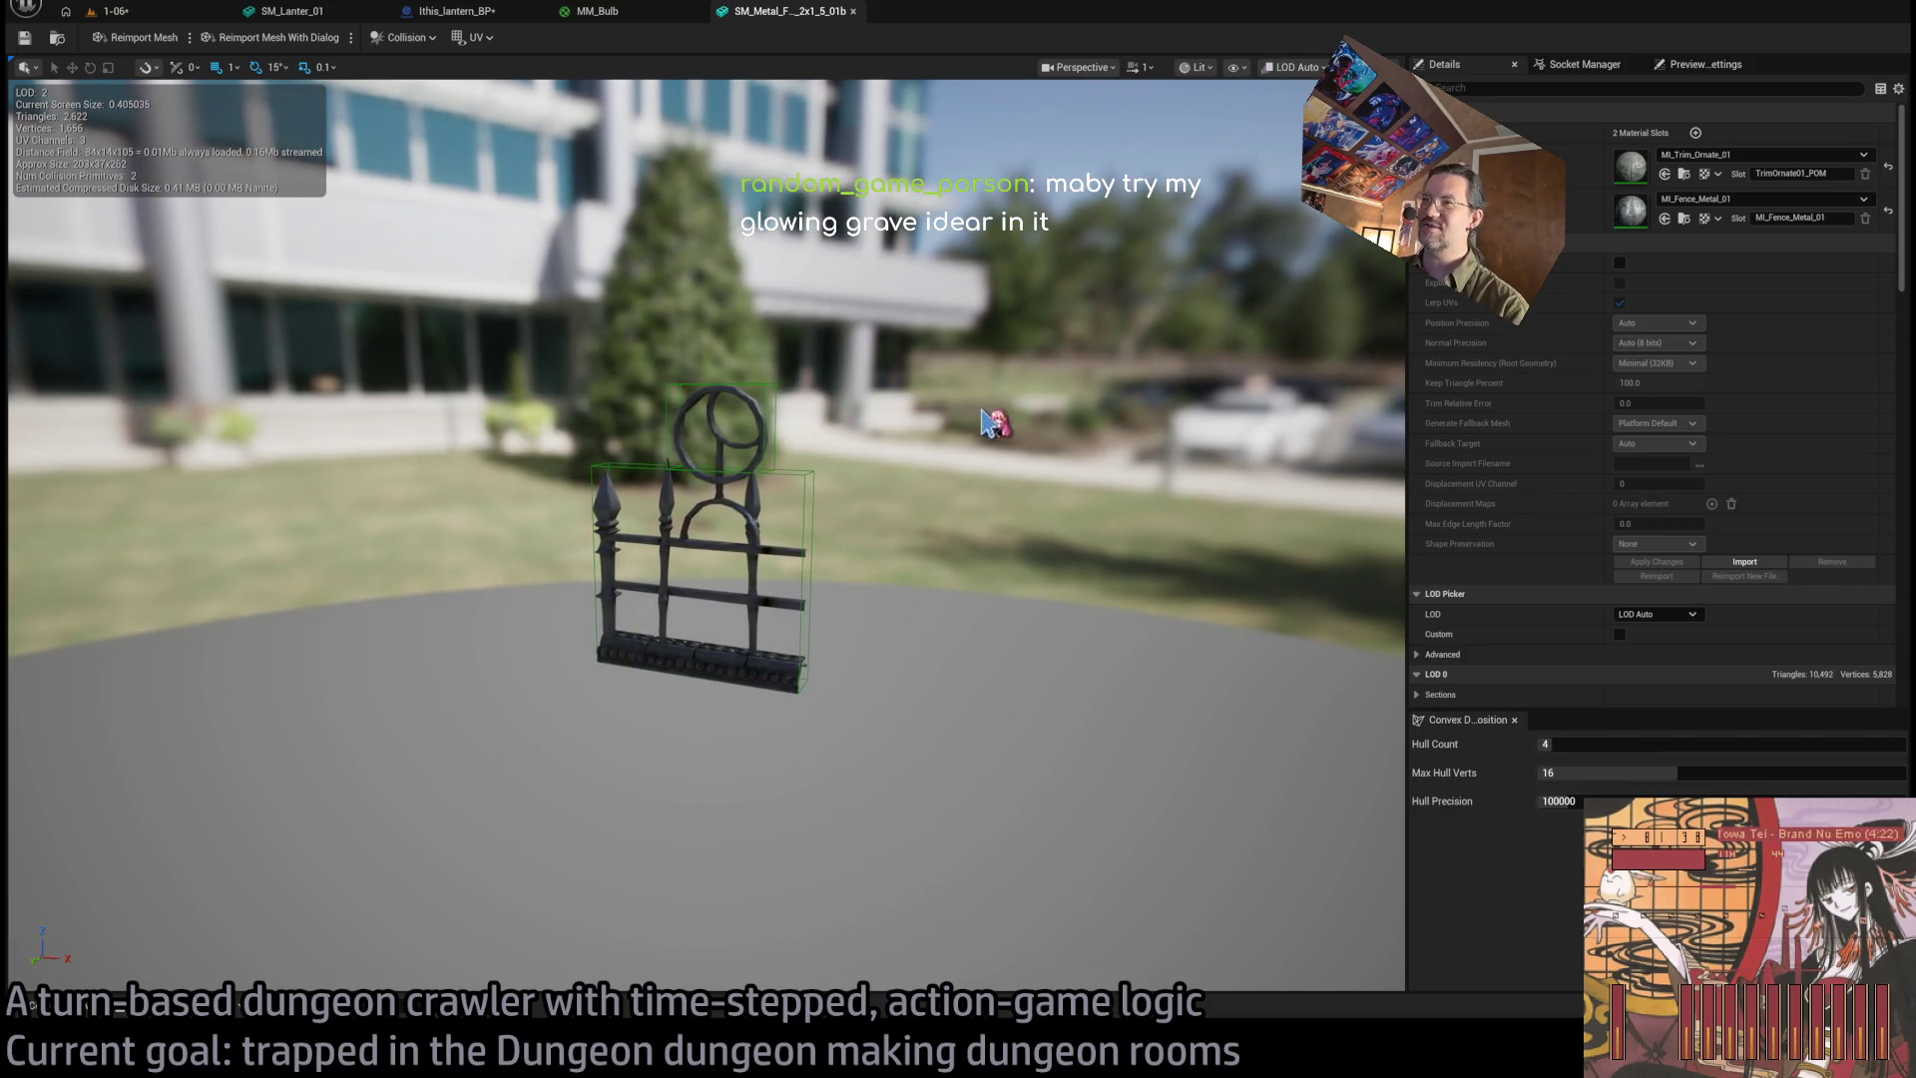
middle_click(750, 14)
left_click(152, 14)
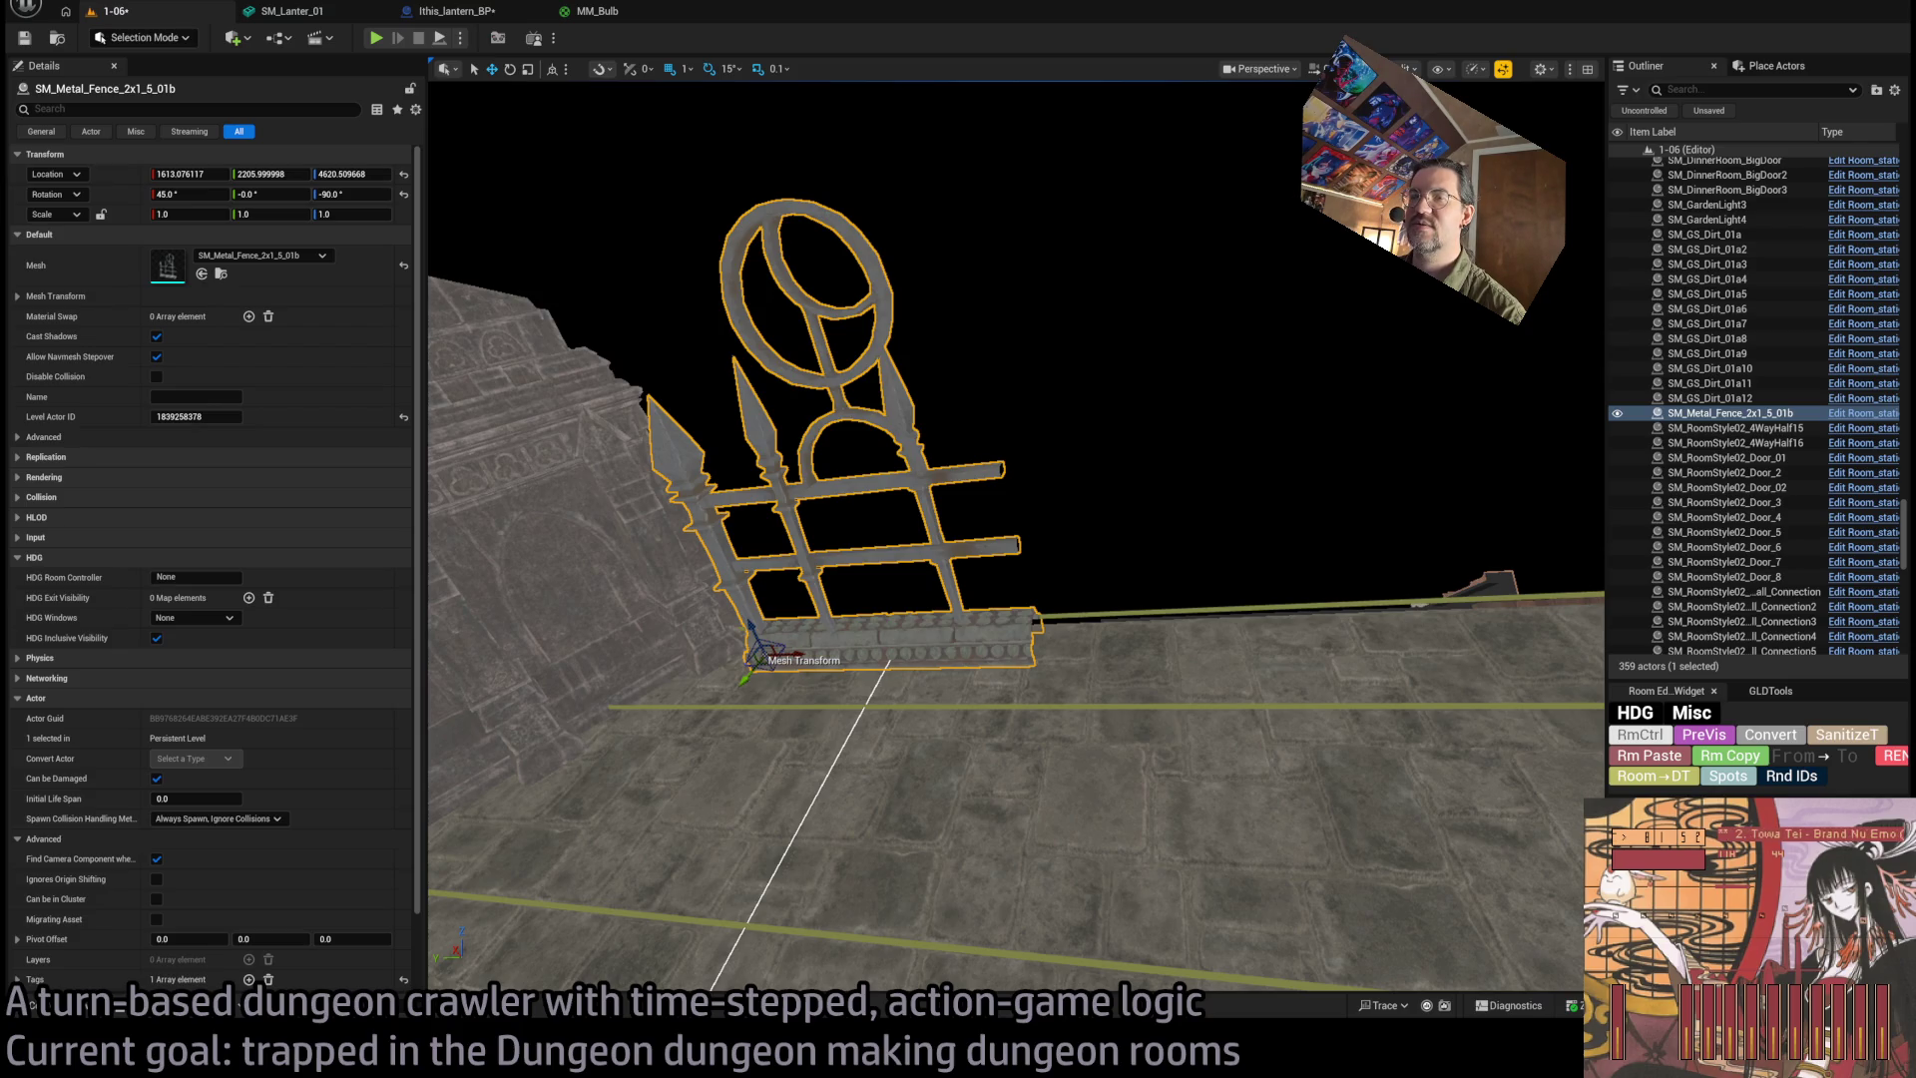
Centre the view on the room floor and Alt-drag trial copies of the fence sideways.
scroll(1015, 535, "down", 5)
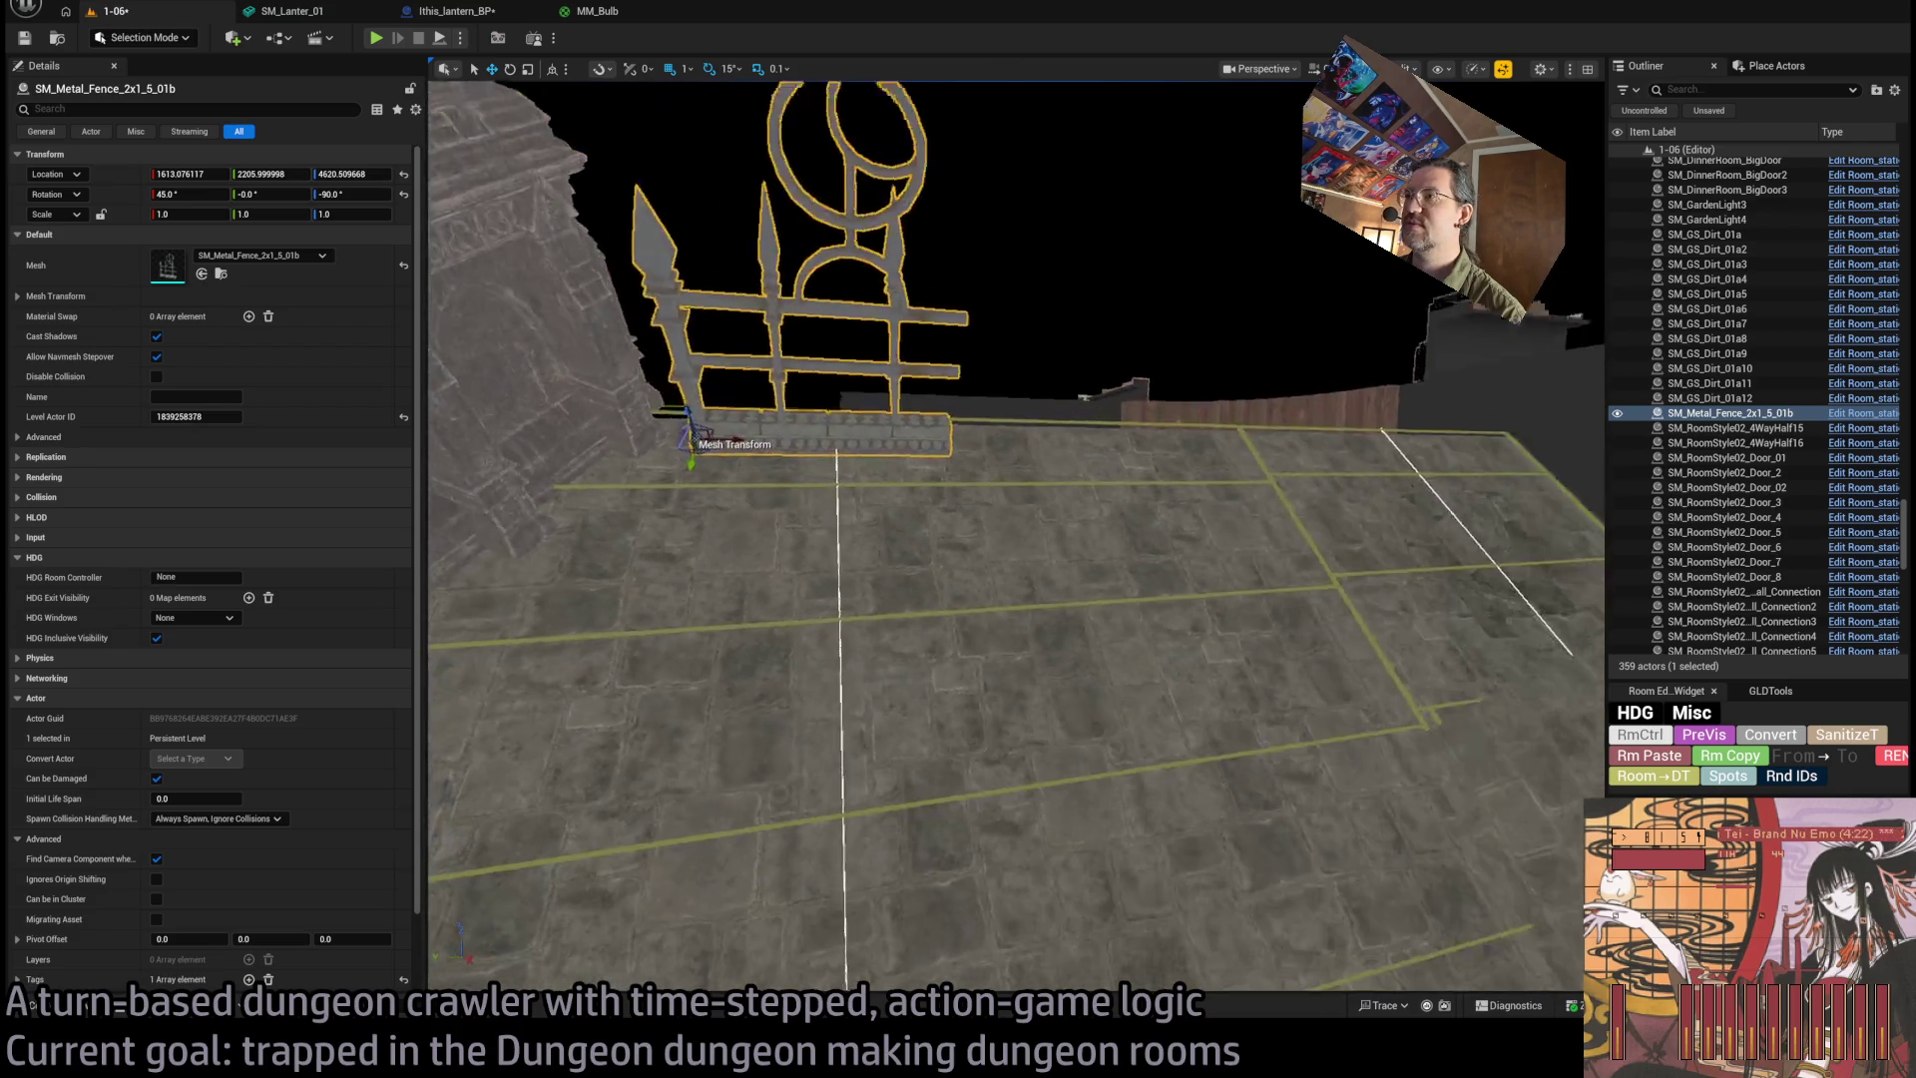
scroll(1016, 499, "down", 4)
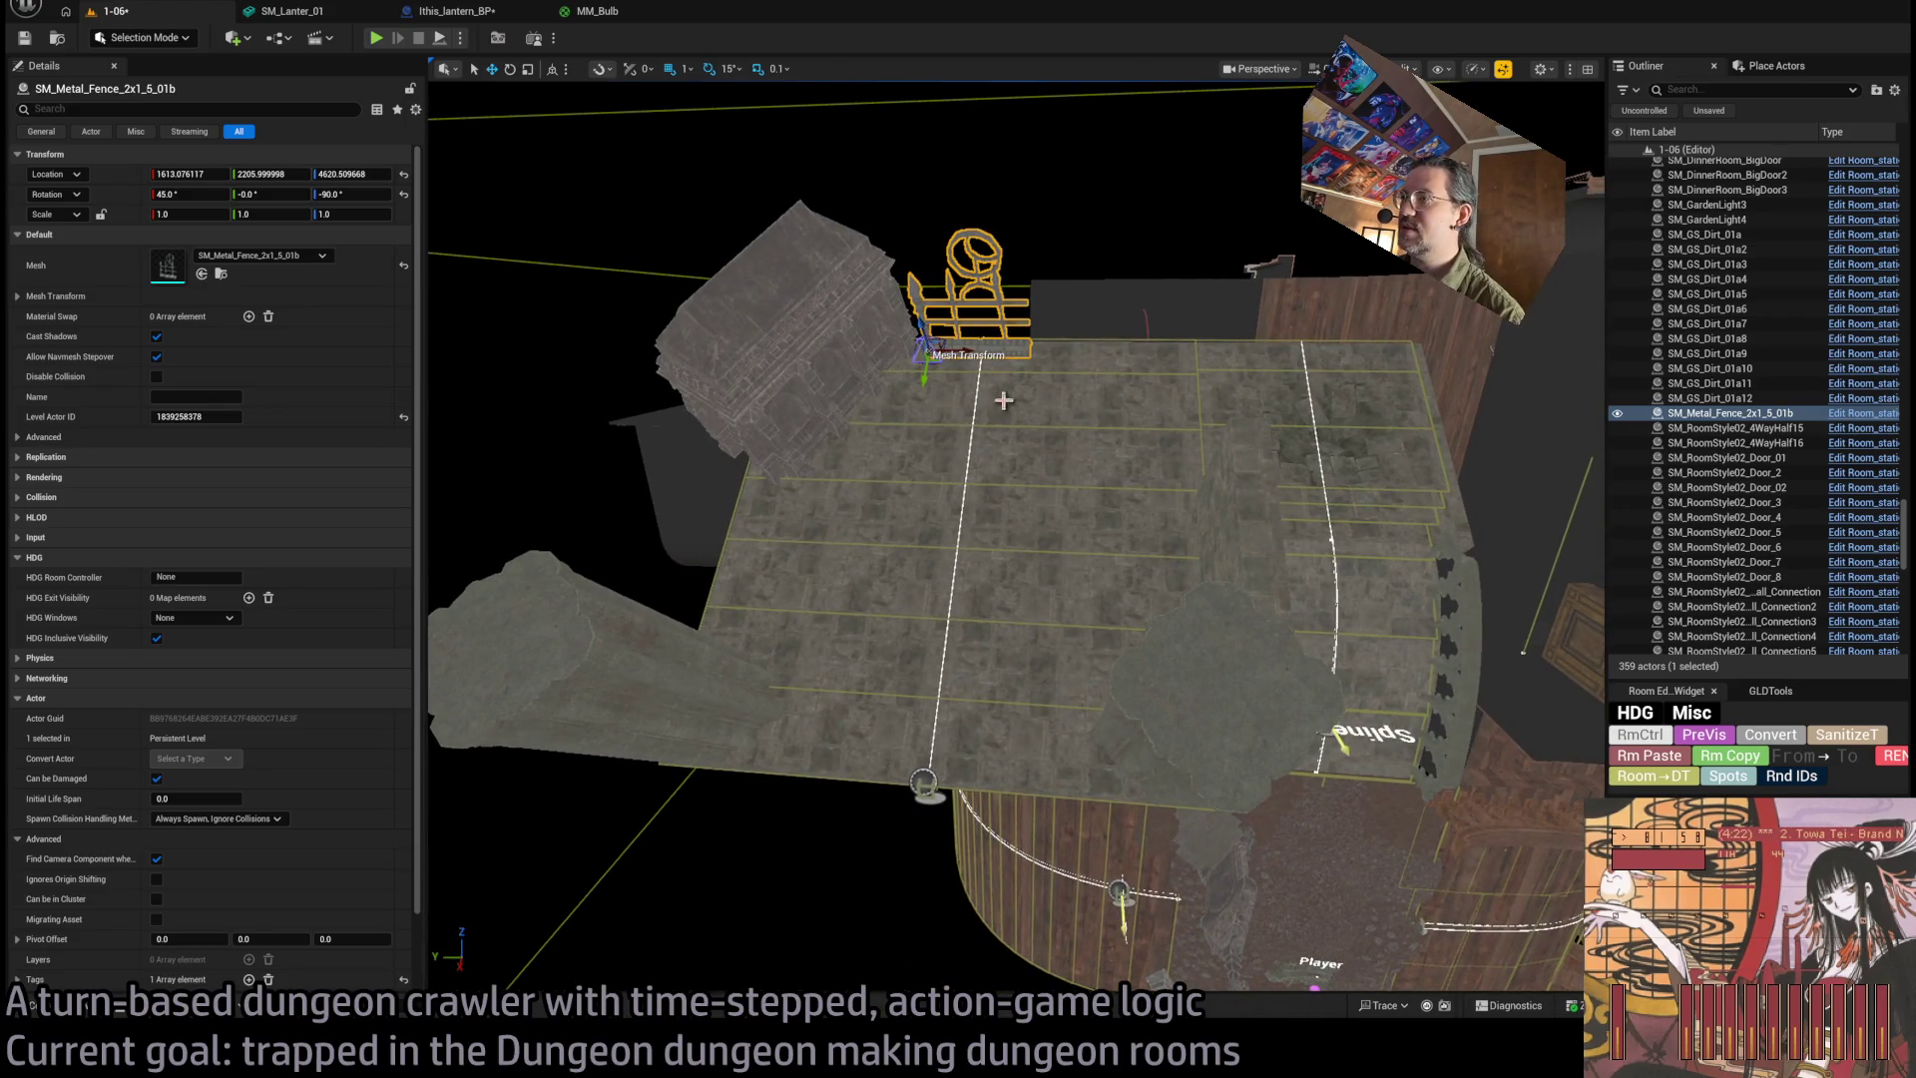
left_click_drag(814, 519, 1081, 377)
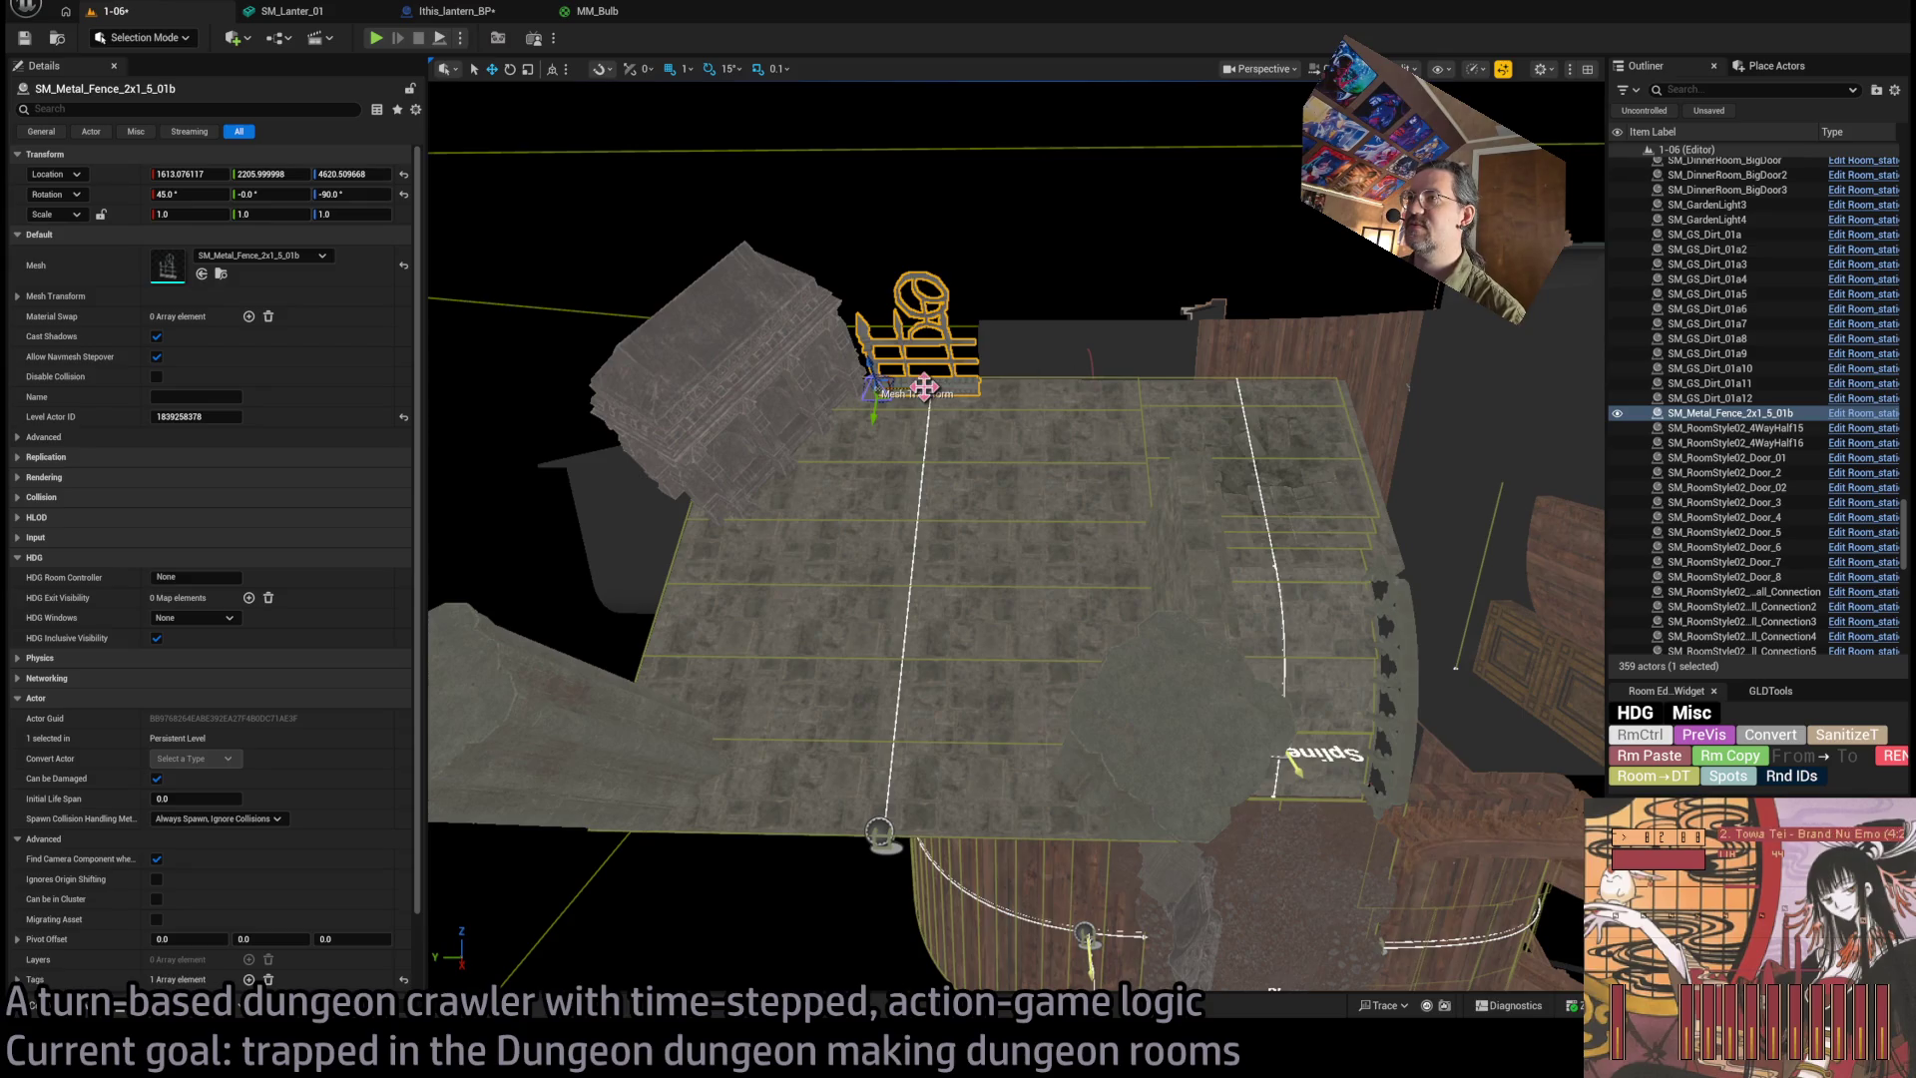
left_click_drag(915, 386, 1022, 377)
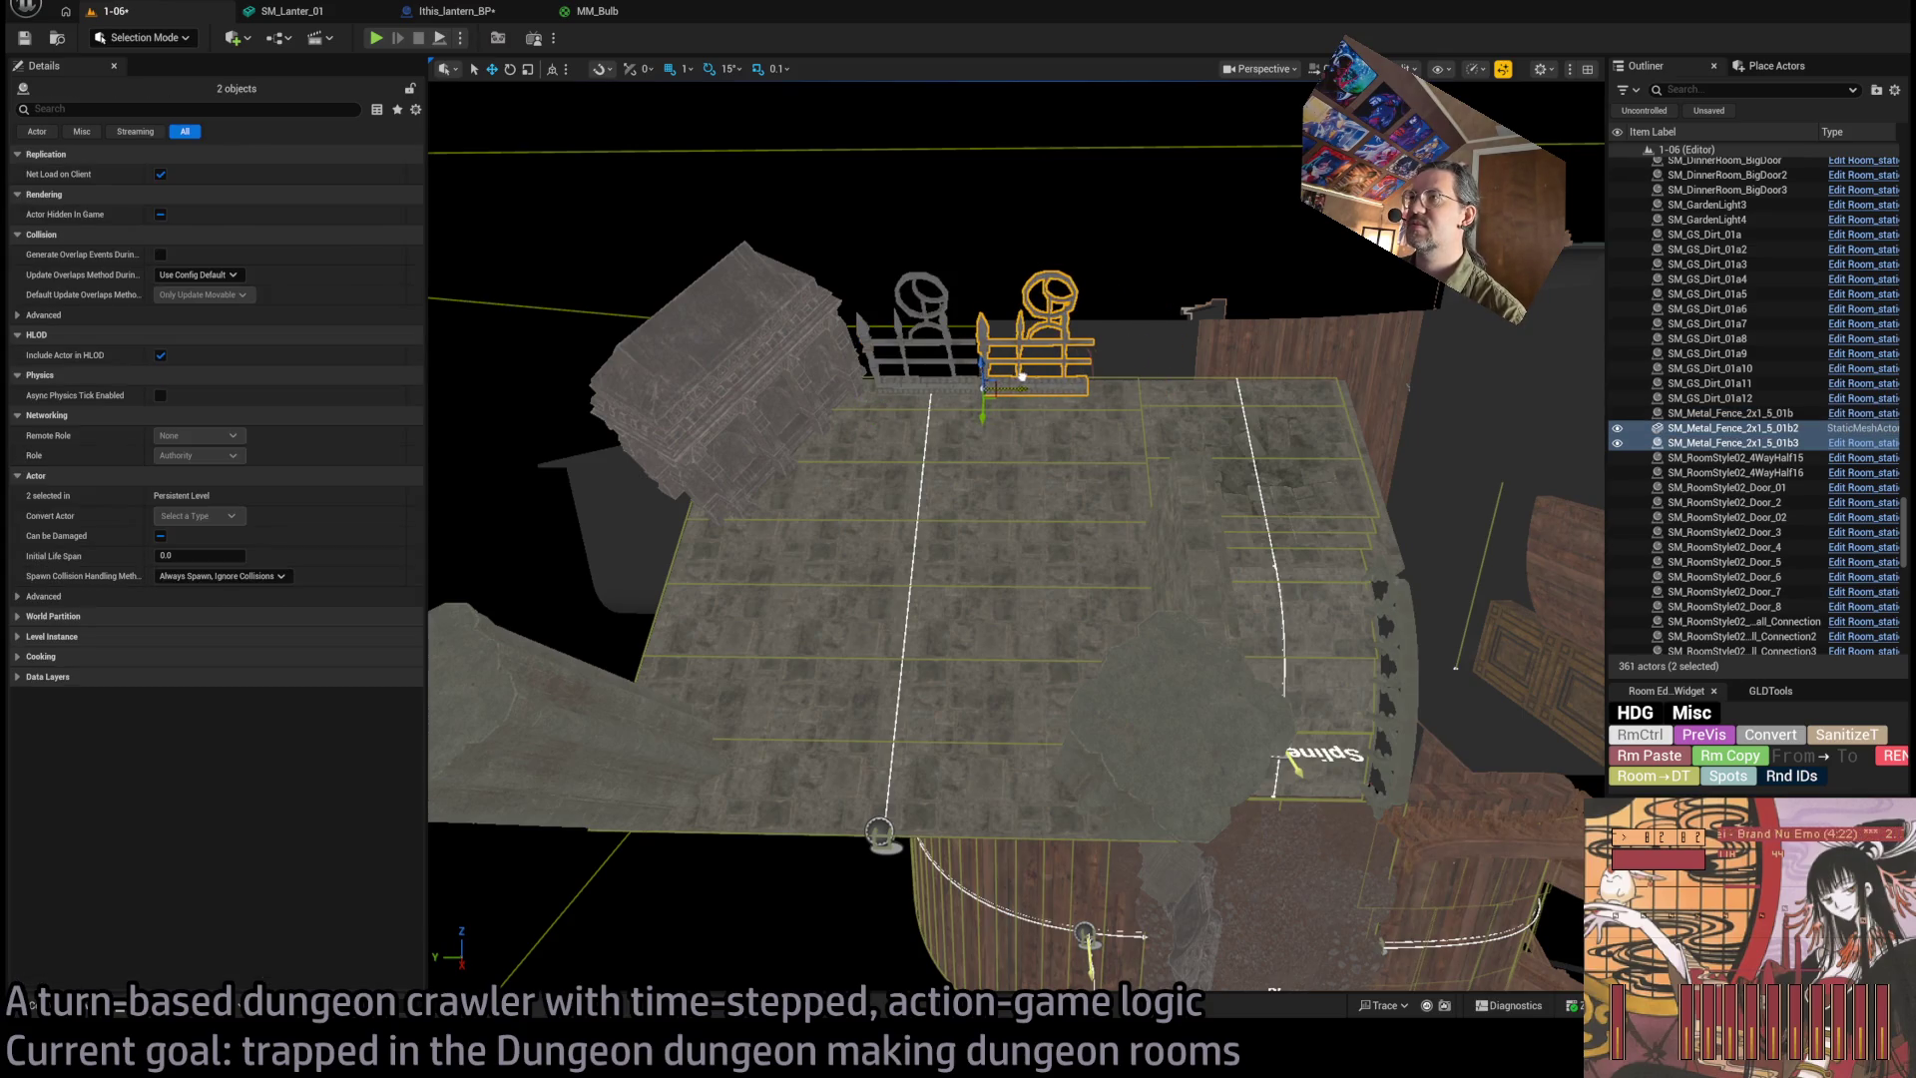
Delete the two trial fence copies, keeping the original fence piece selected.
left_click(105, 1010)
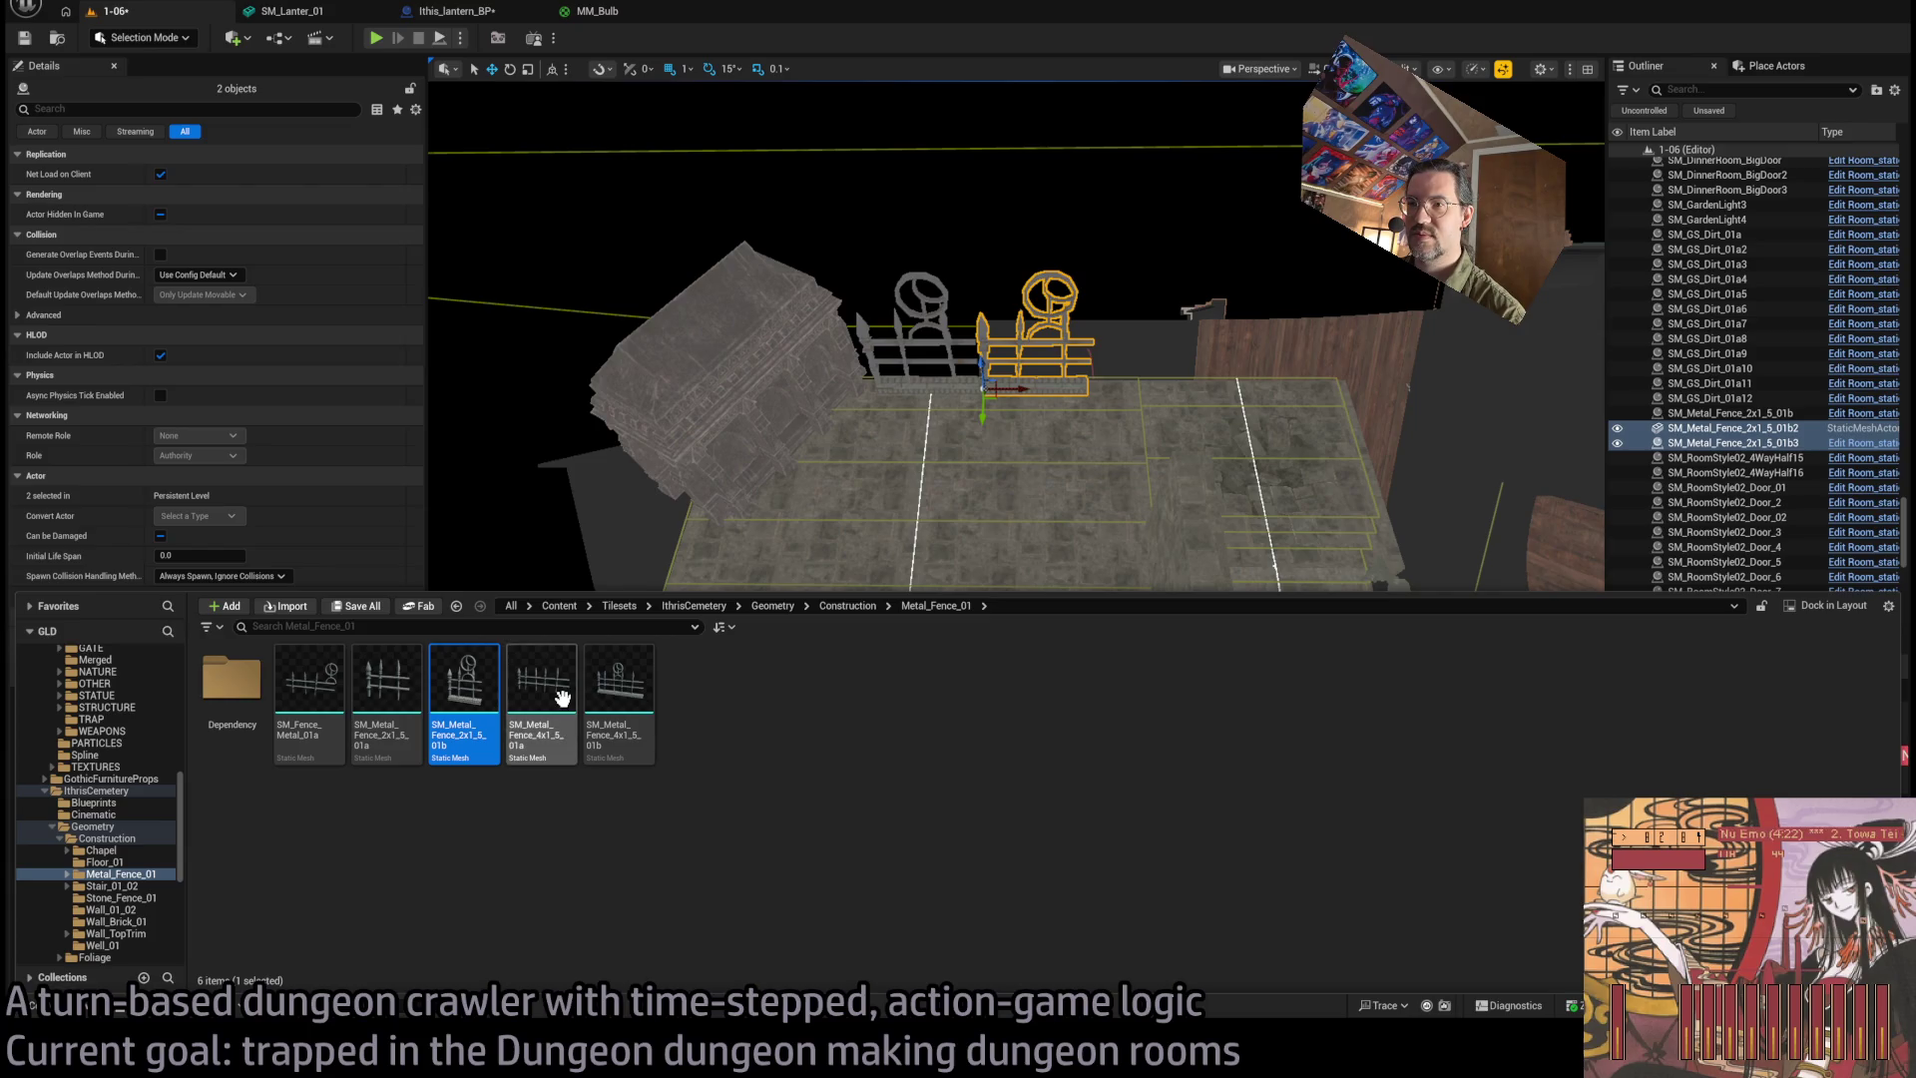
left_click(319, 719)
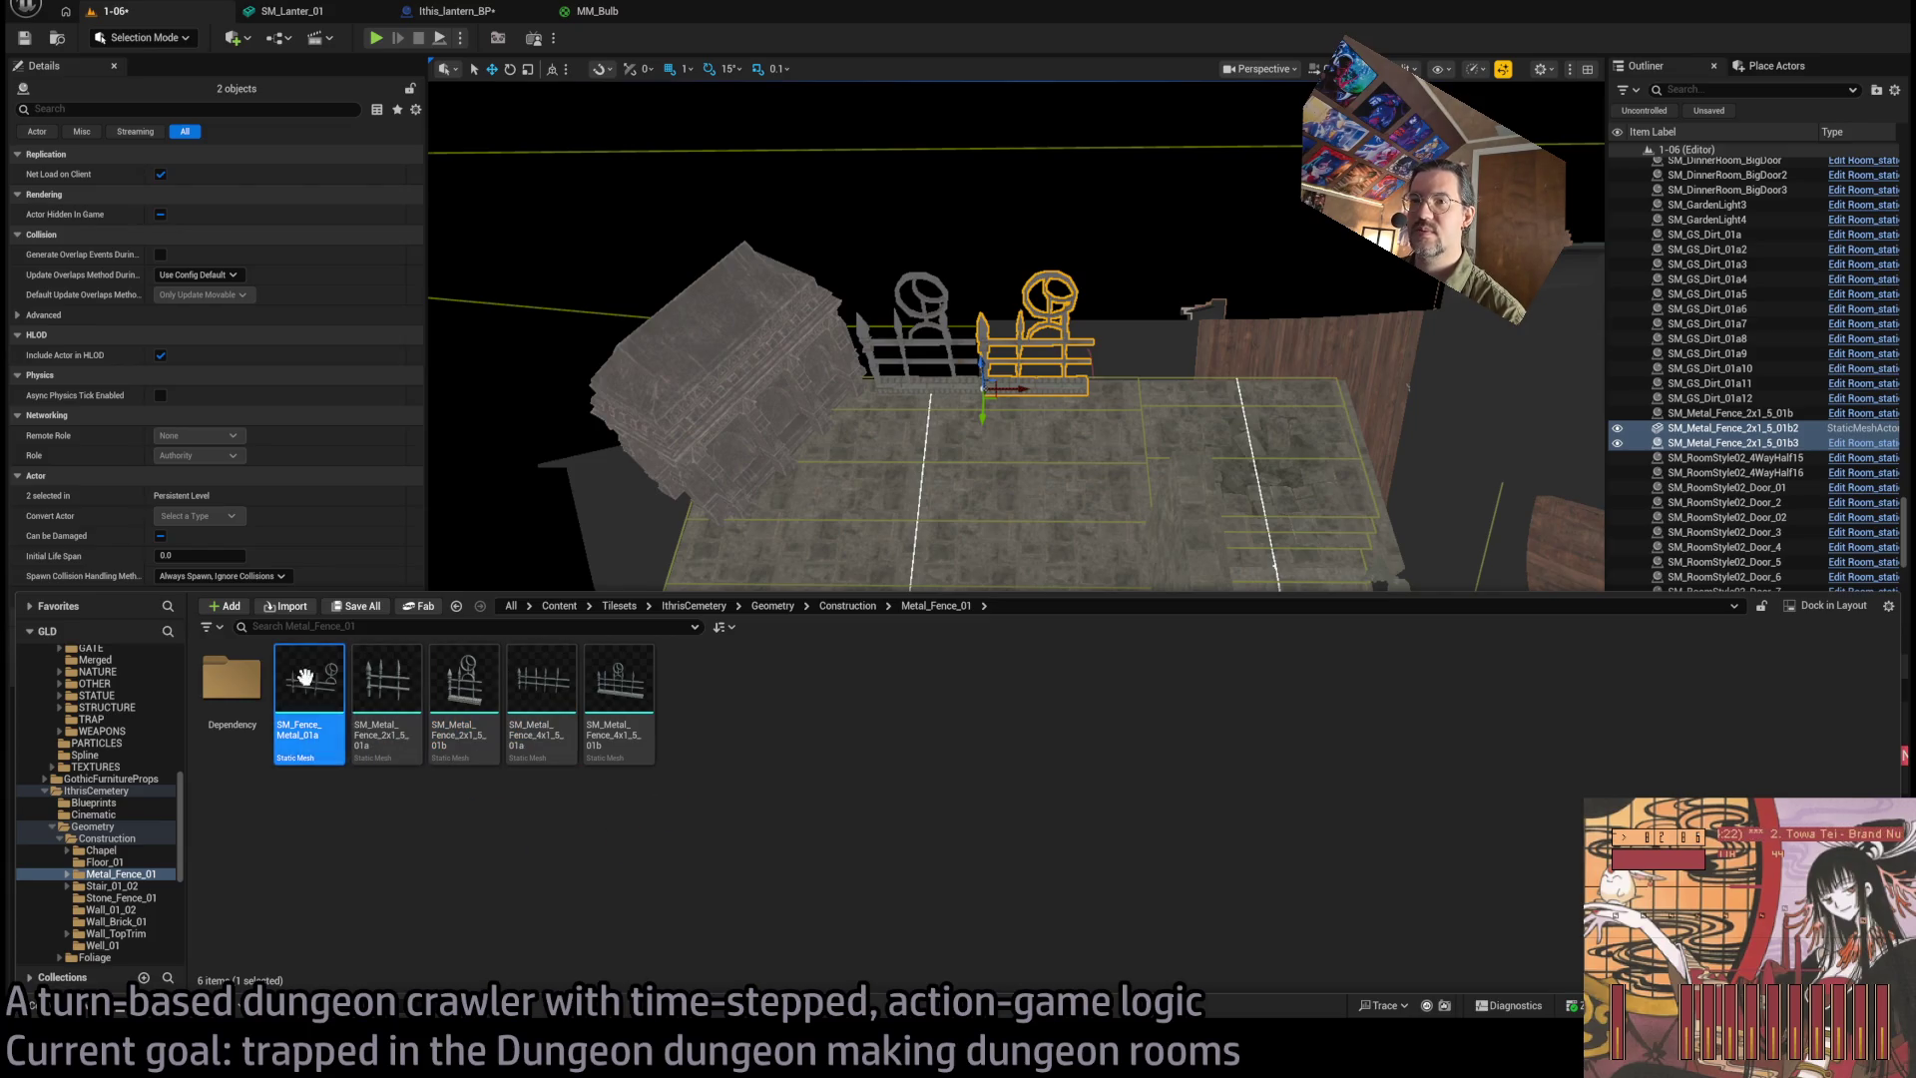
key("ctrl+space")
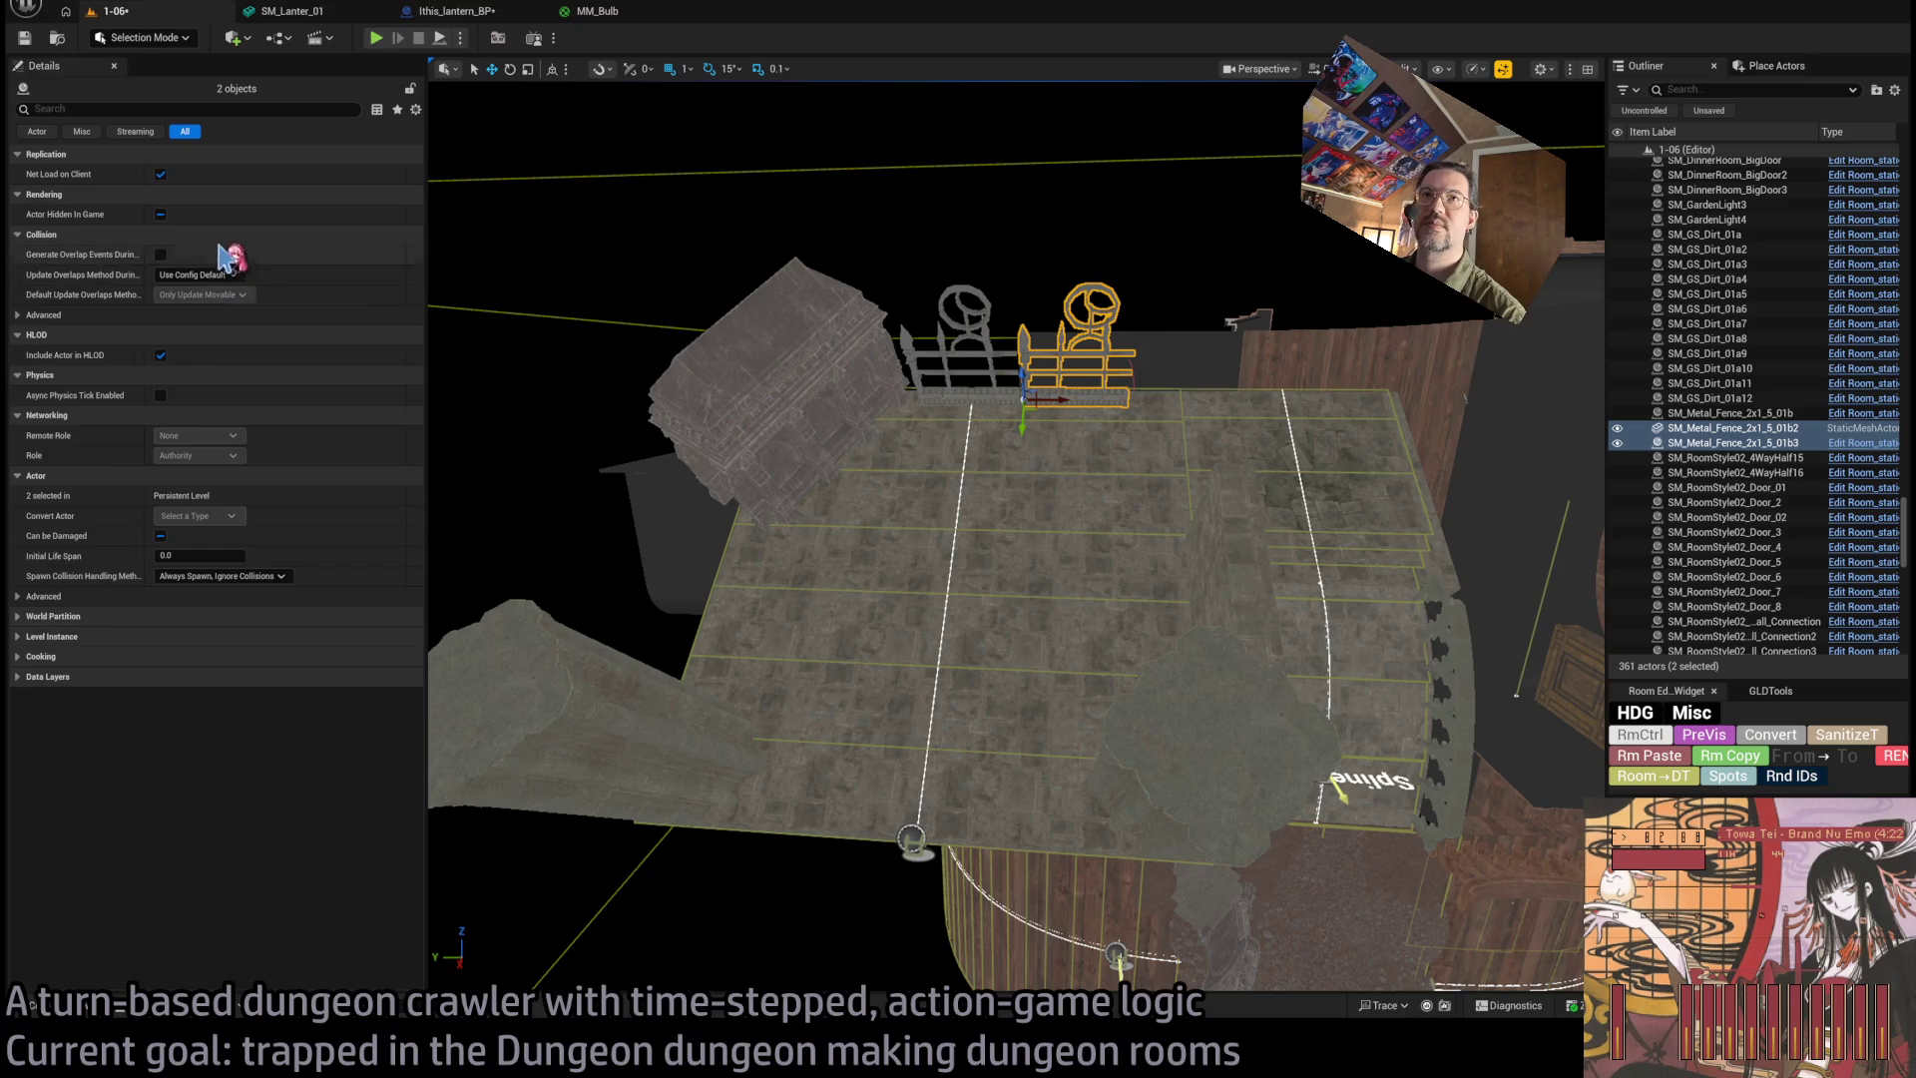
left_click_drag(898, 599, 898, 559)
left_click_drag(1012, 497, 1012, 469)
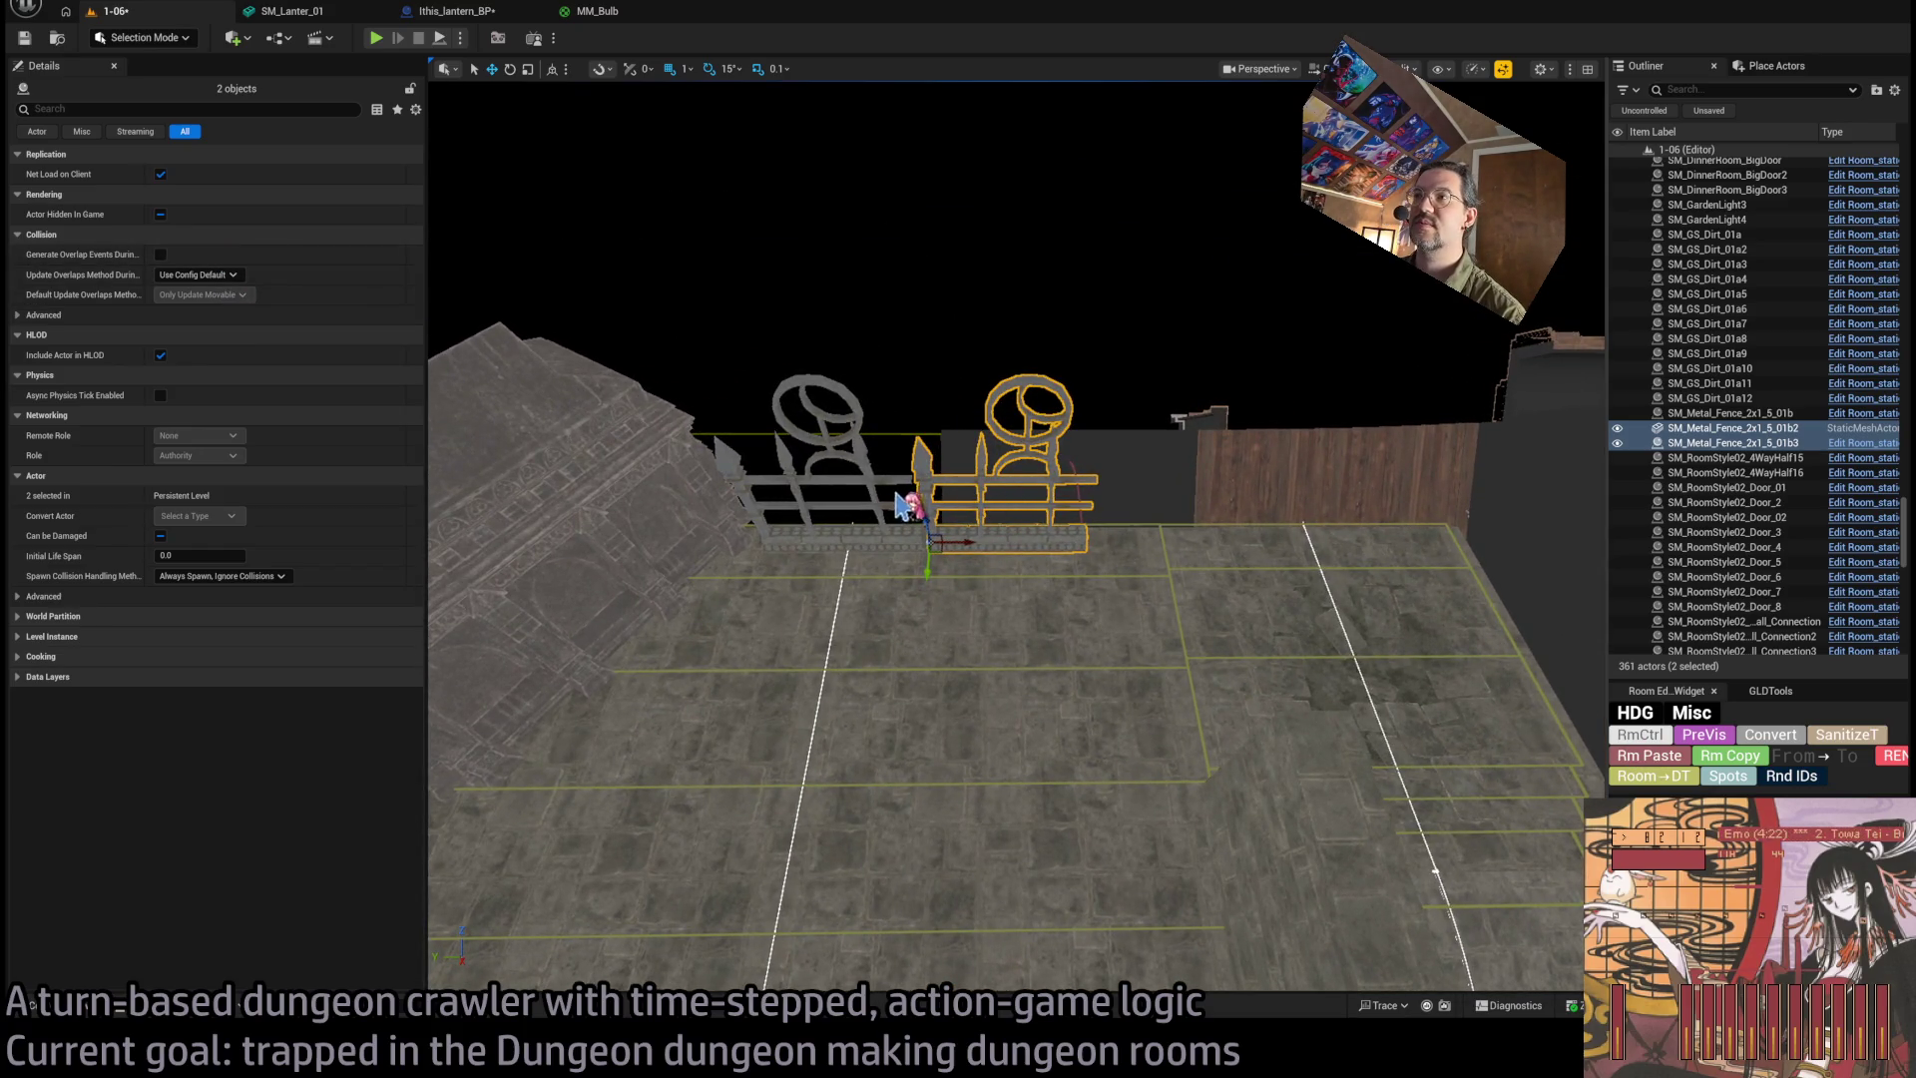
key("Delete")
left_click(757, 506)
type("2200")
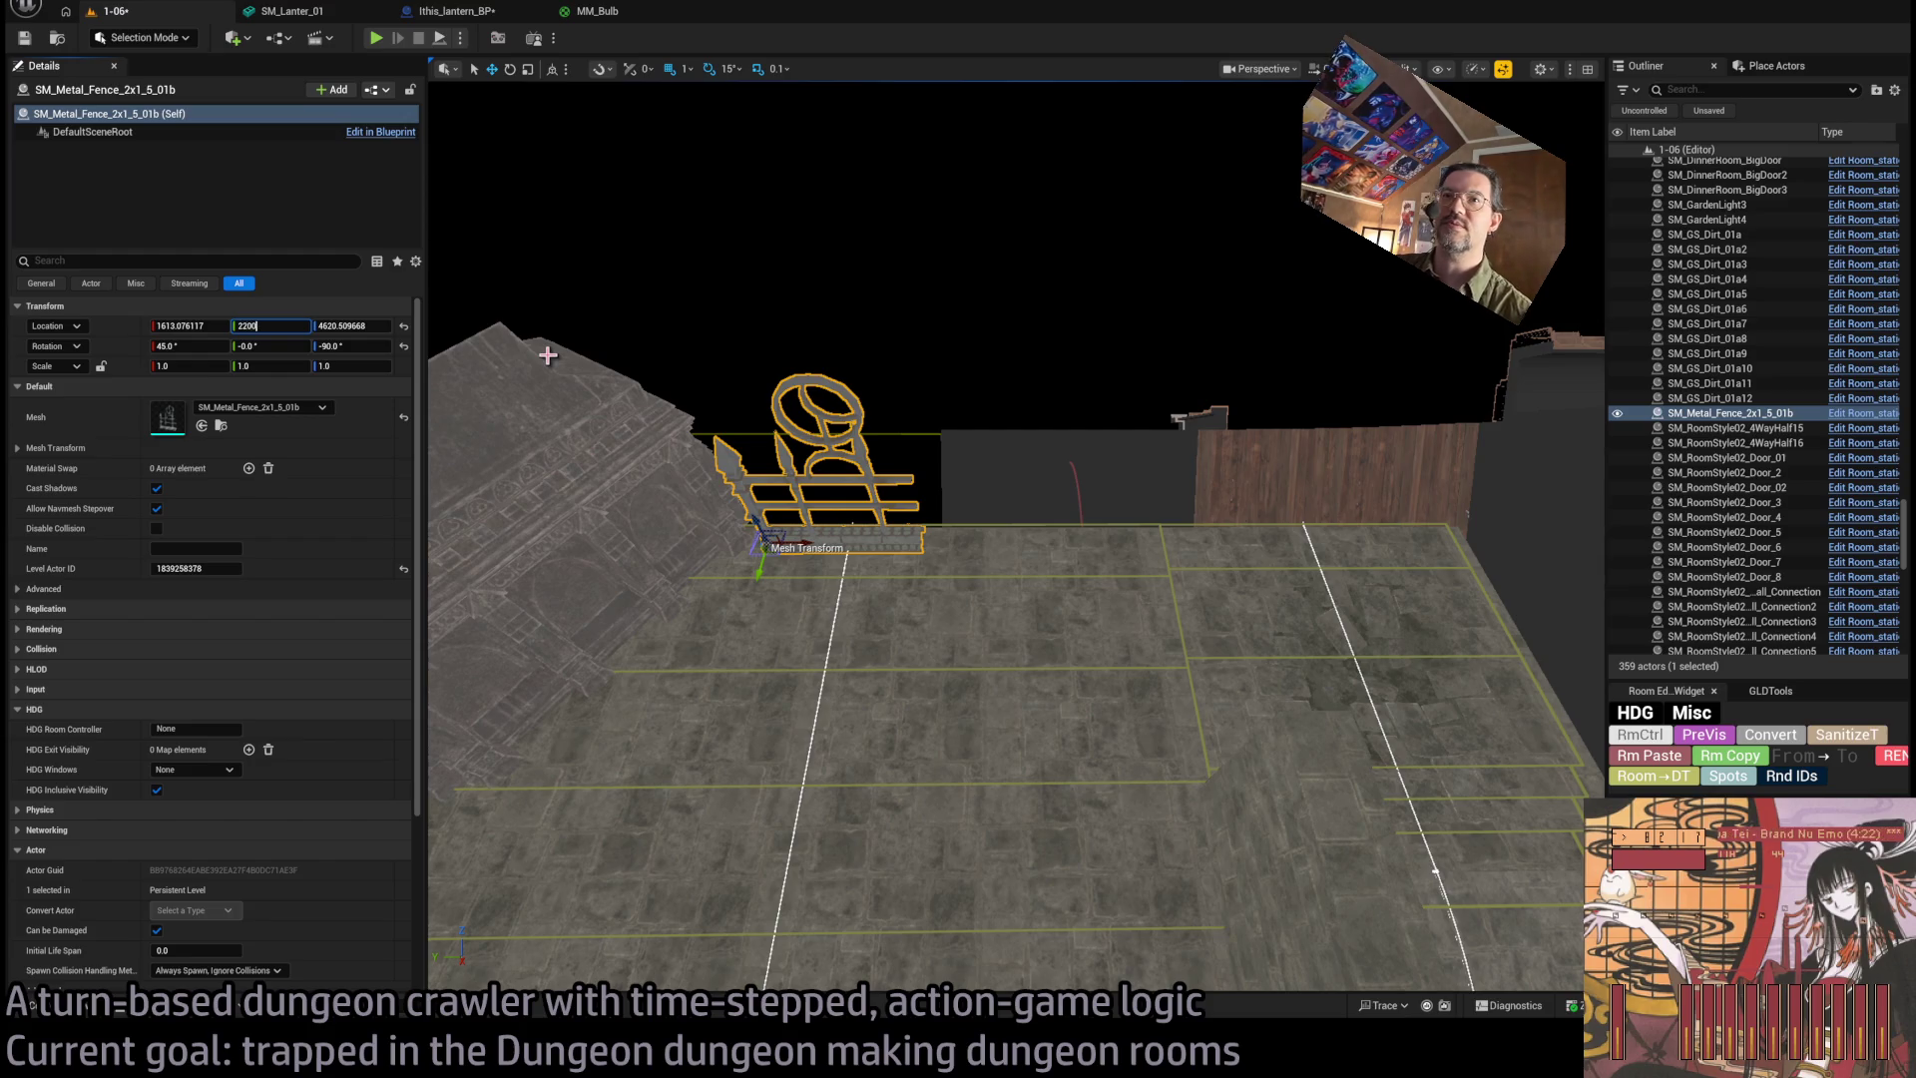
Set the fence's Y to 2200, Alt-drag a copy, and swap its mesh to SM_Metal_Fence_4x1_5_01b.
key("Return")
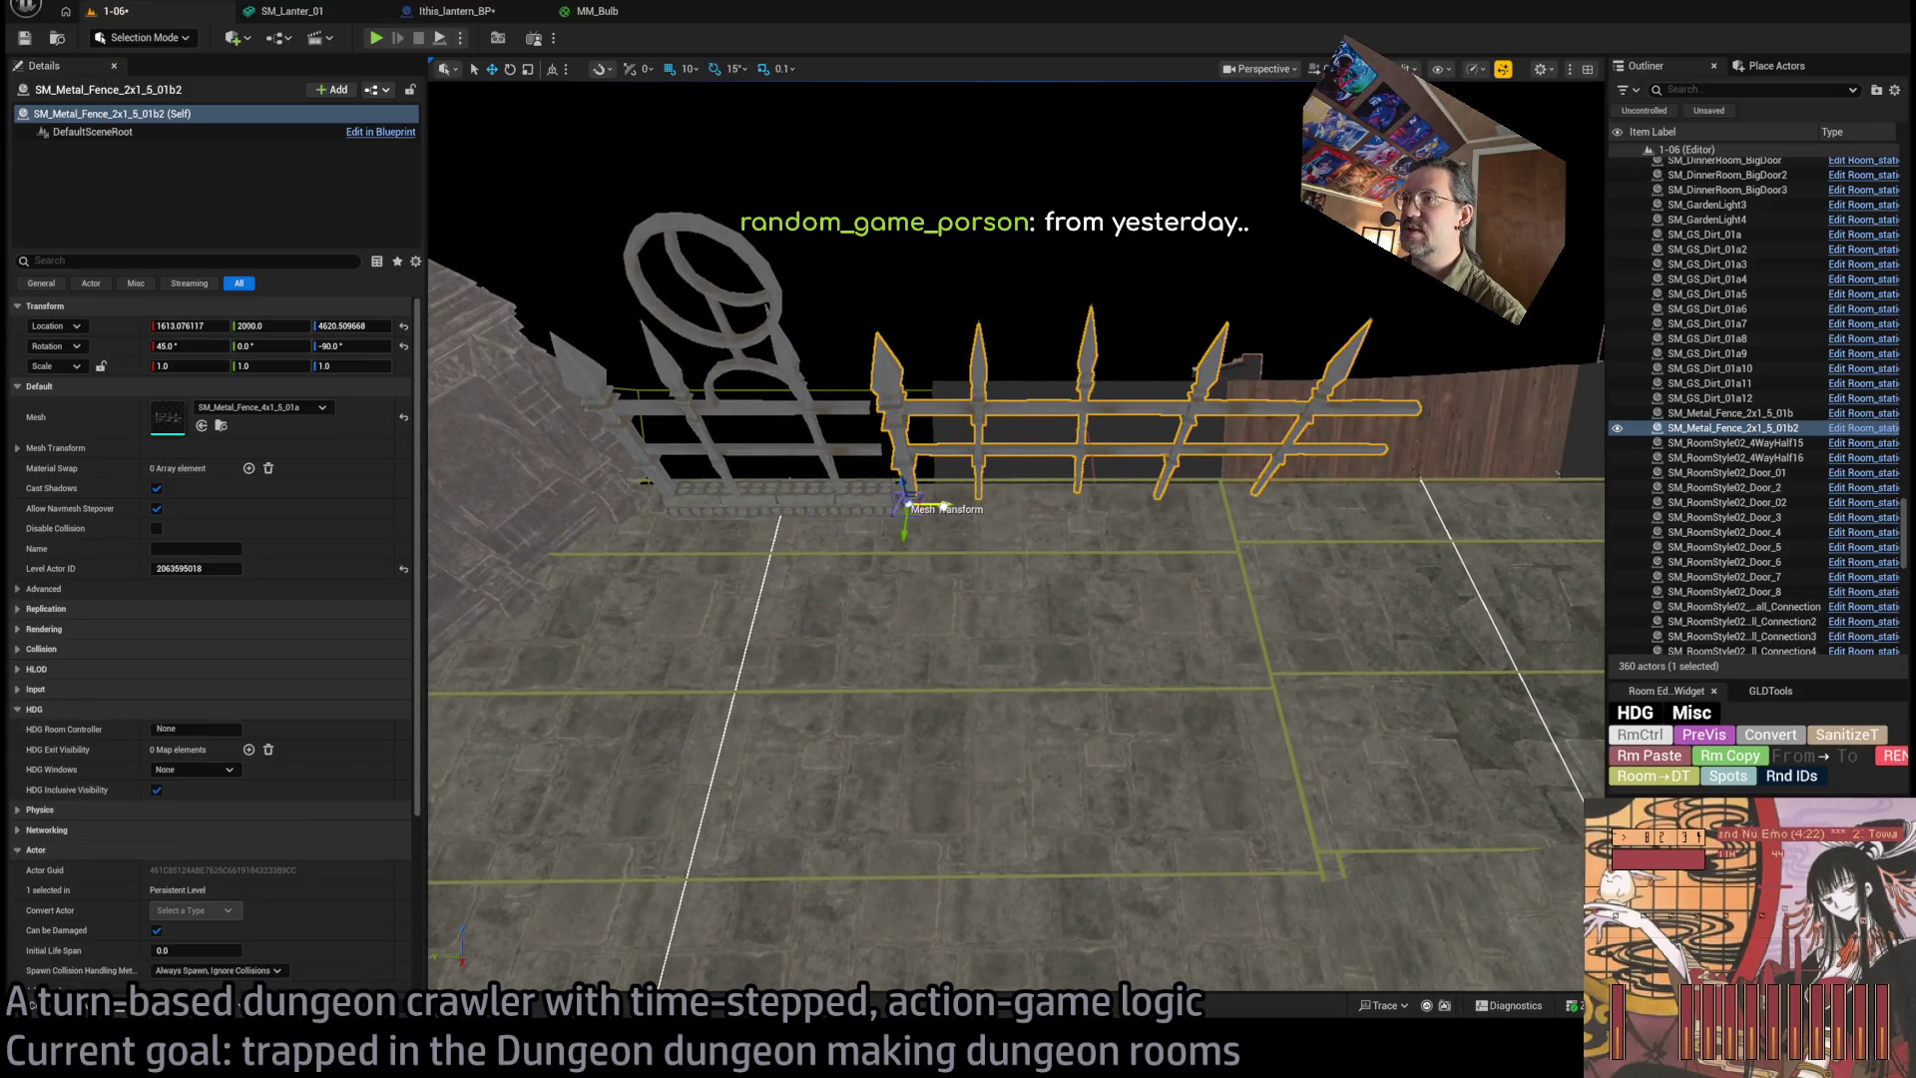
left_click_drag(944, 506, 930, 461)
left_click_drag(762, 546, 762, 546)
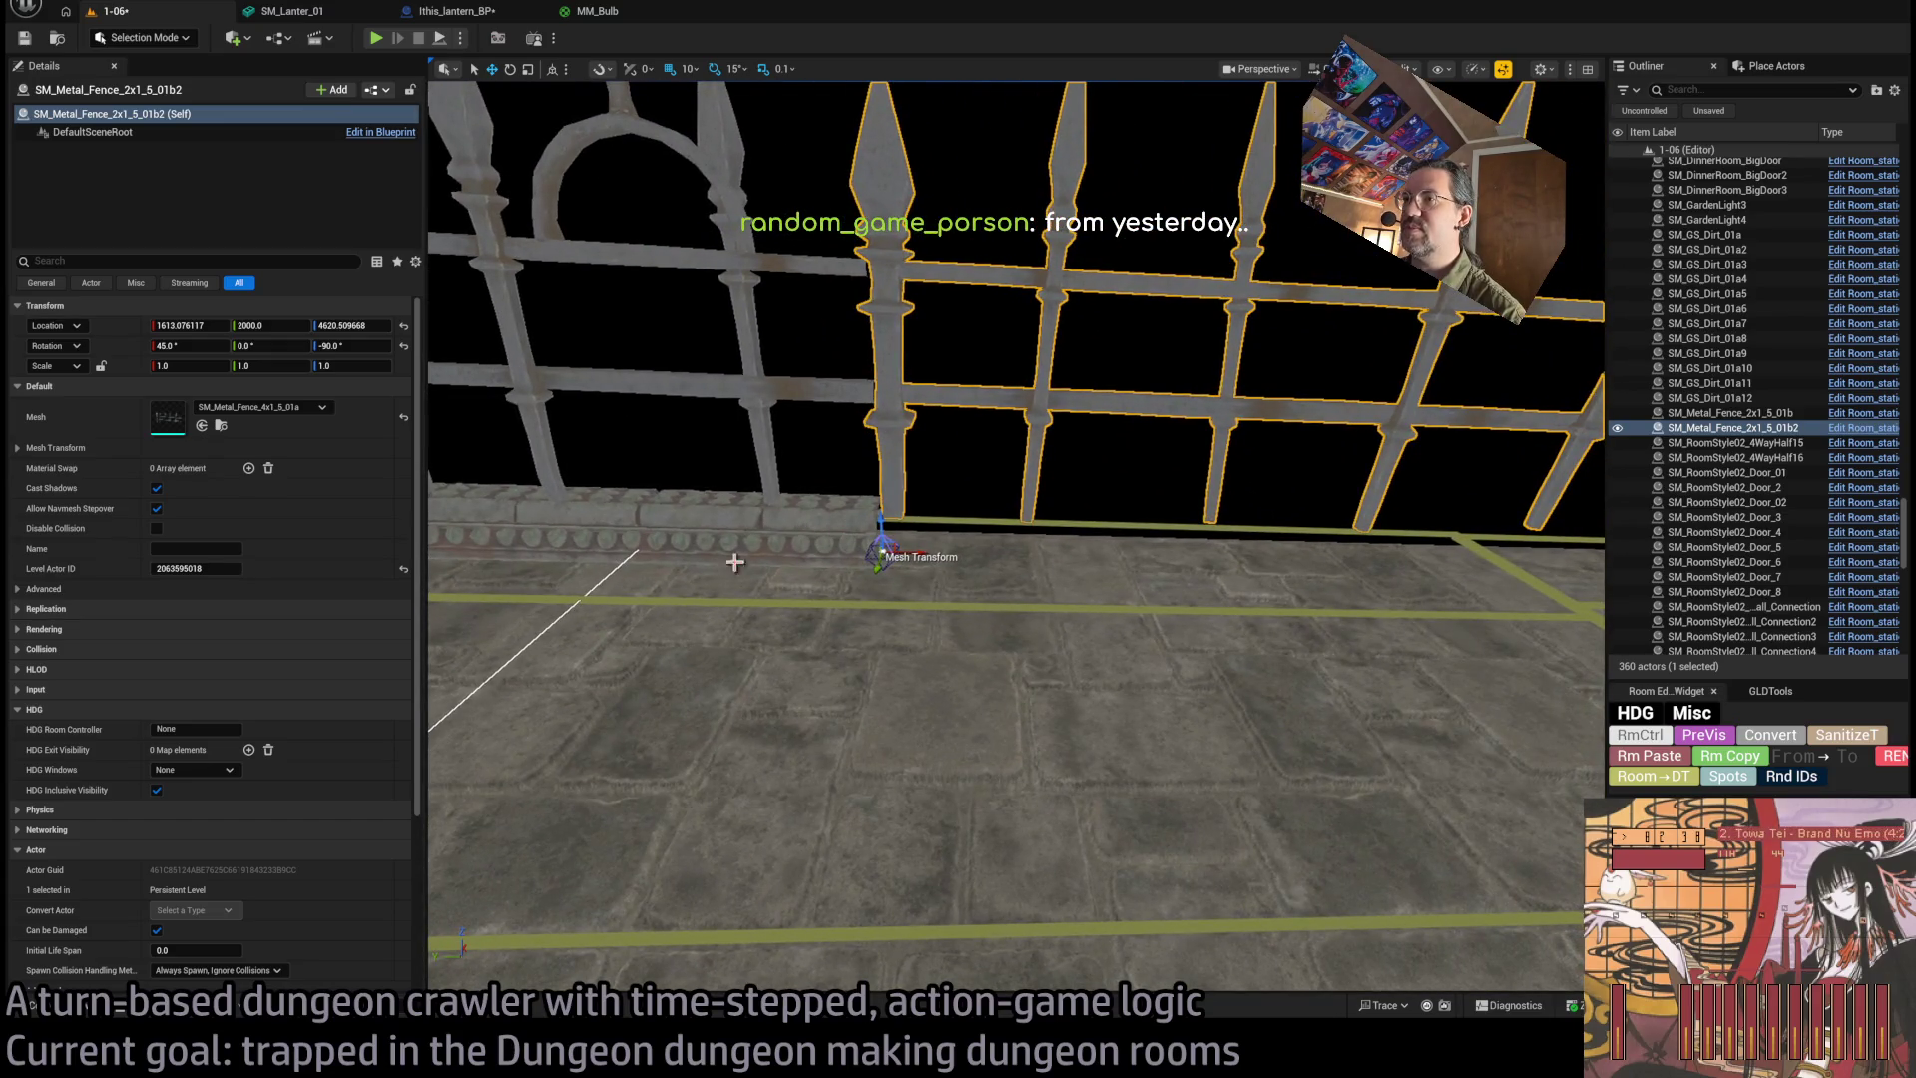
left_click(88, 1010)
left_click_drag(863, 497, 862, 497)
left_click(202, 426)
left_click_drag(886, 602, 883, 602)
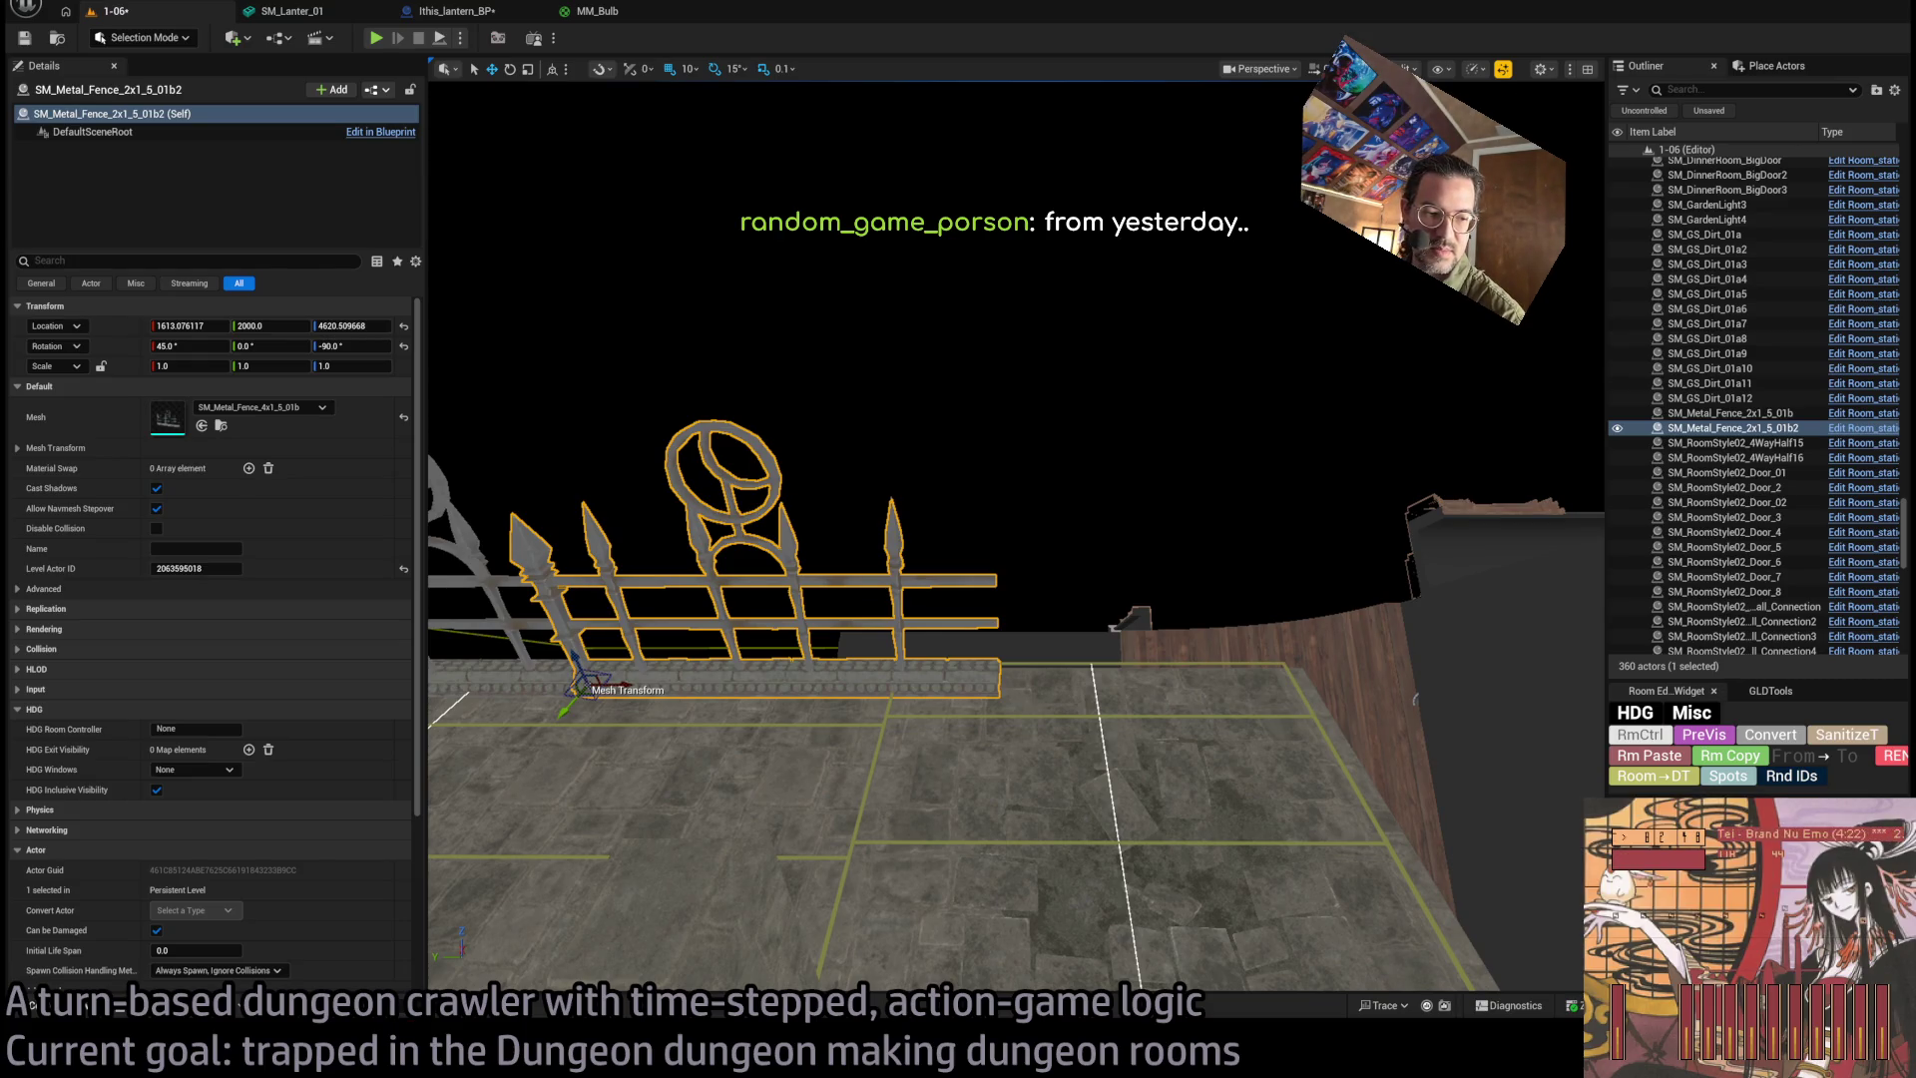
Alt-drag another 2x1 fence copy along the edge to around Y 1610.
left_click(35, 1005)
mouse_move(456, 736)
left_mouse_down()
mouse_move(736, 544)
mouse_move(711, 720)
mouse_move(1272, 717)
mouse_move(1113, 714)
left_mouse_up()
key("ctrl+z")
mouse_move(739, 719)
left_mouse_down()
mouse_move(1357, 717)
mouse_move(1017, 731)
mouse_move(1048, 731)
left_mouse_up()
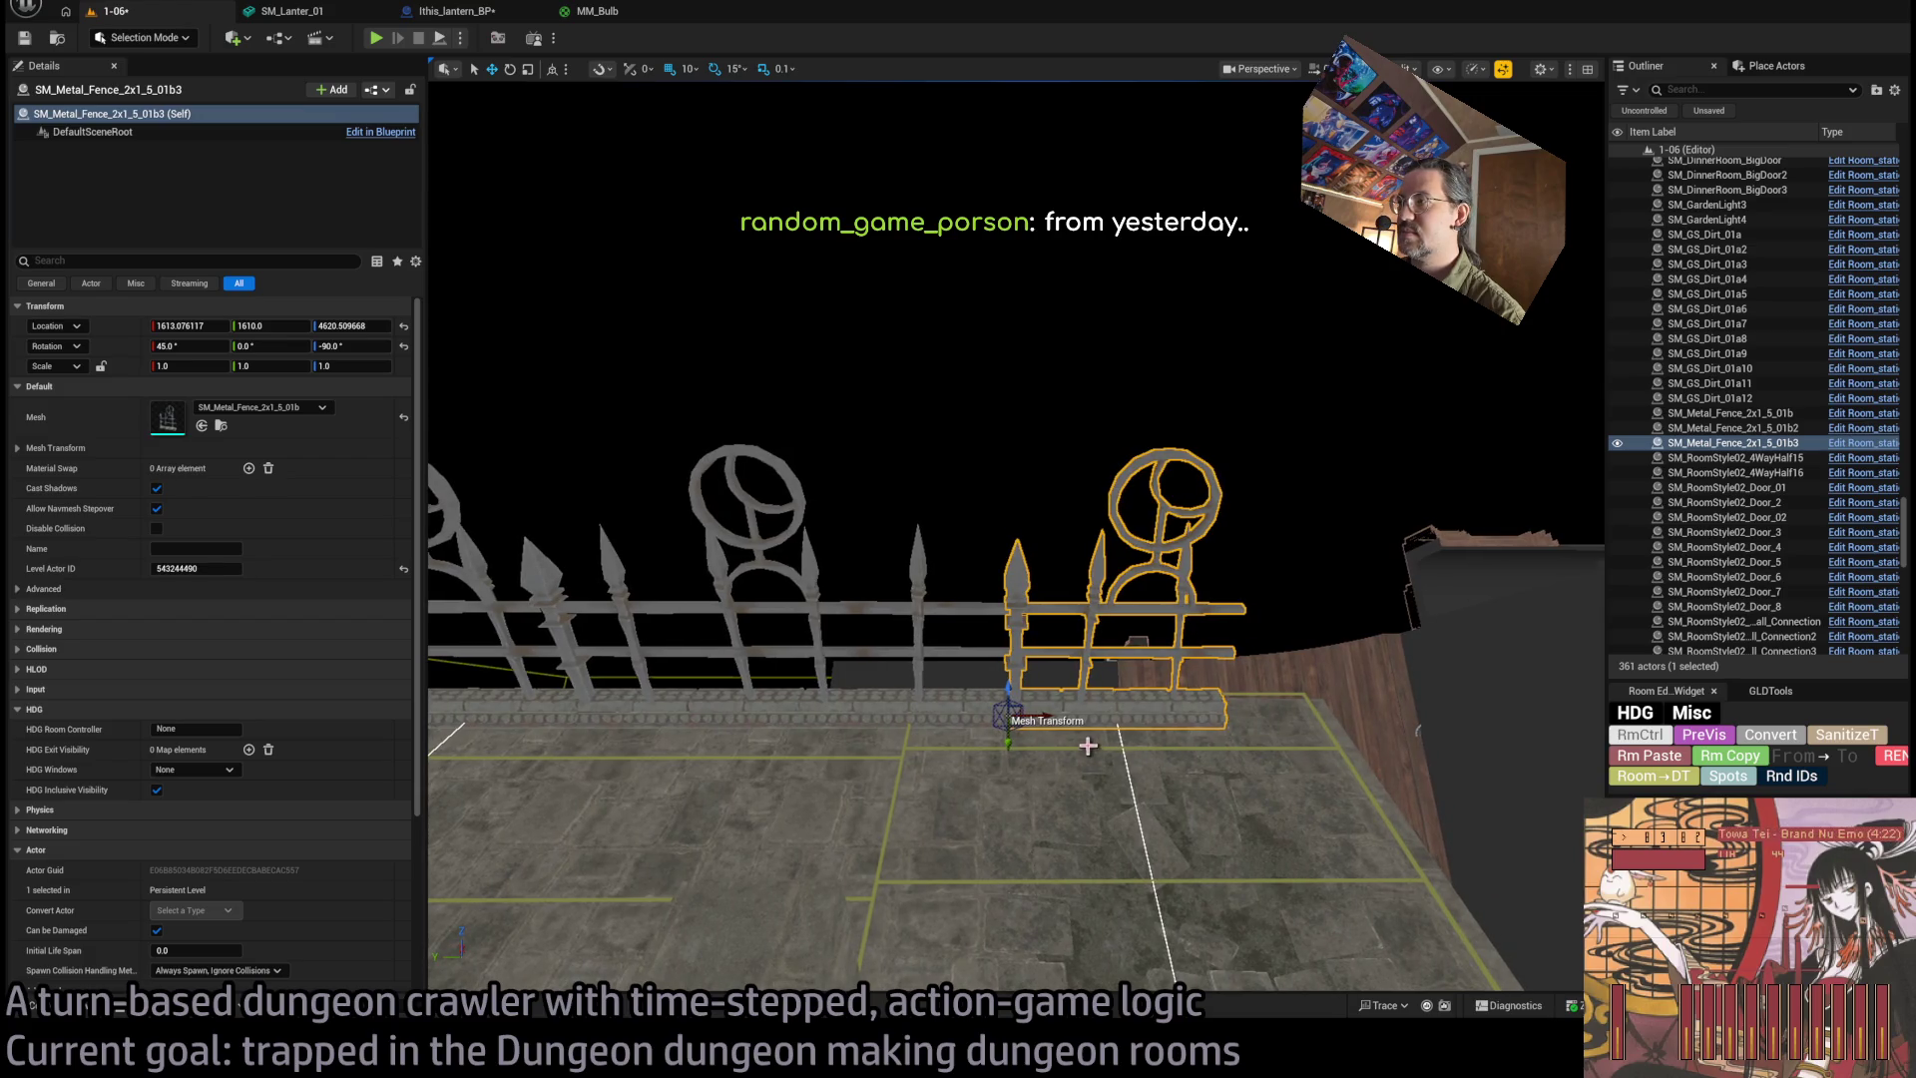
left_click(73, 1012)
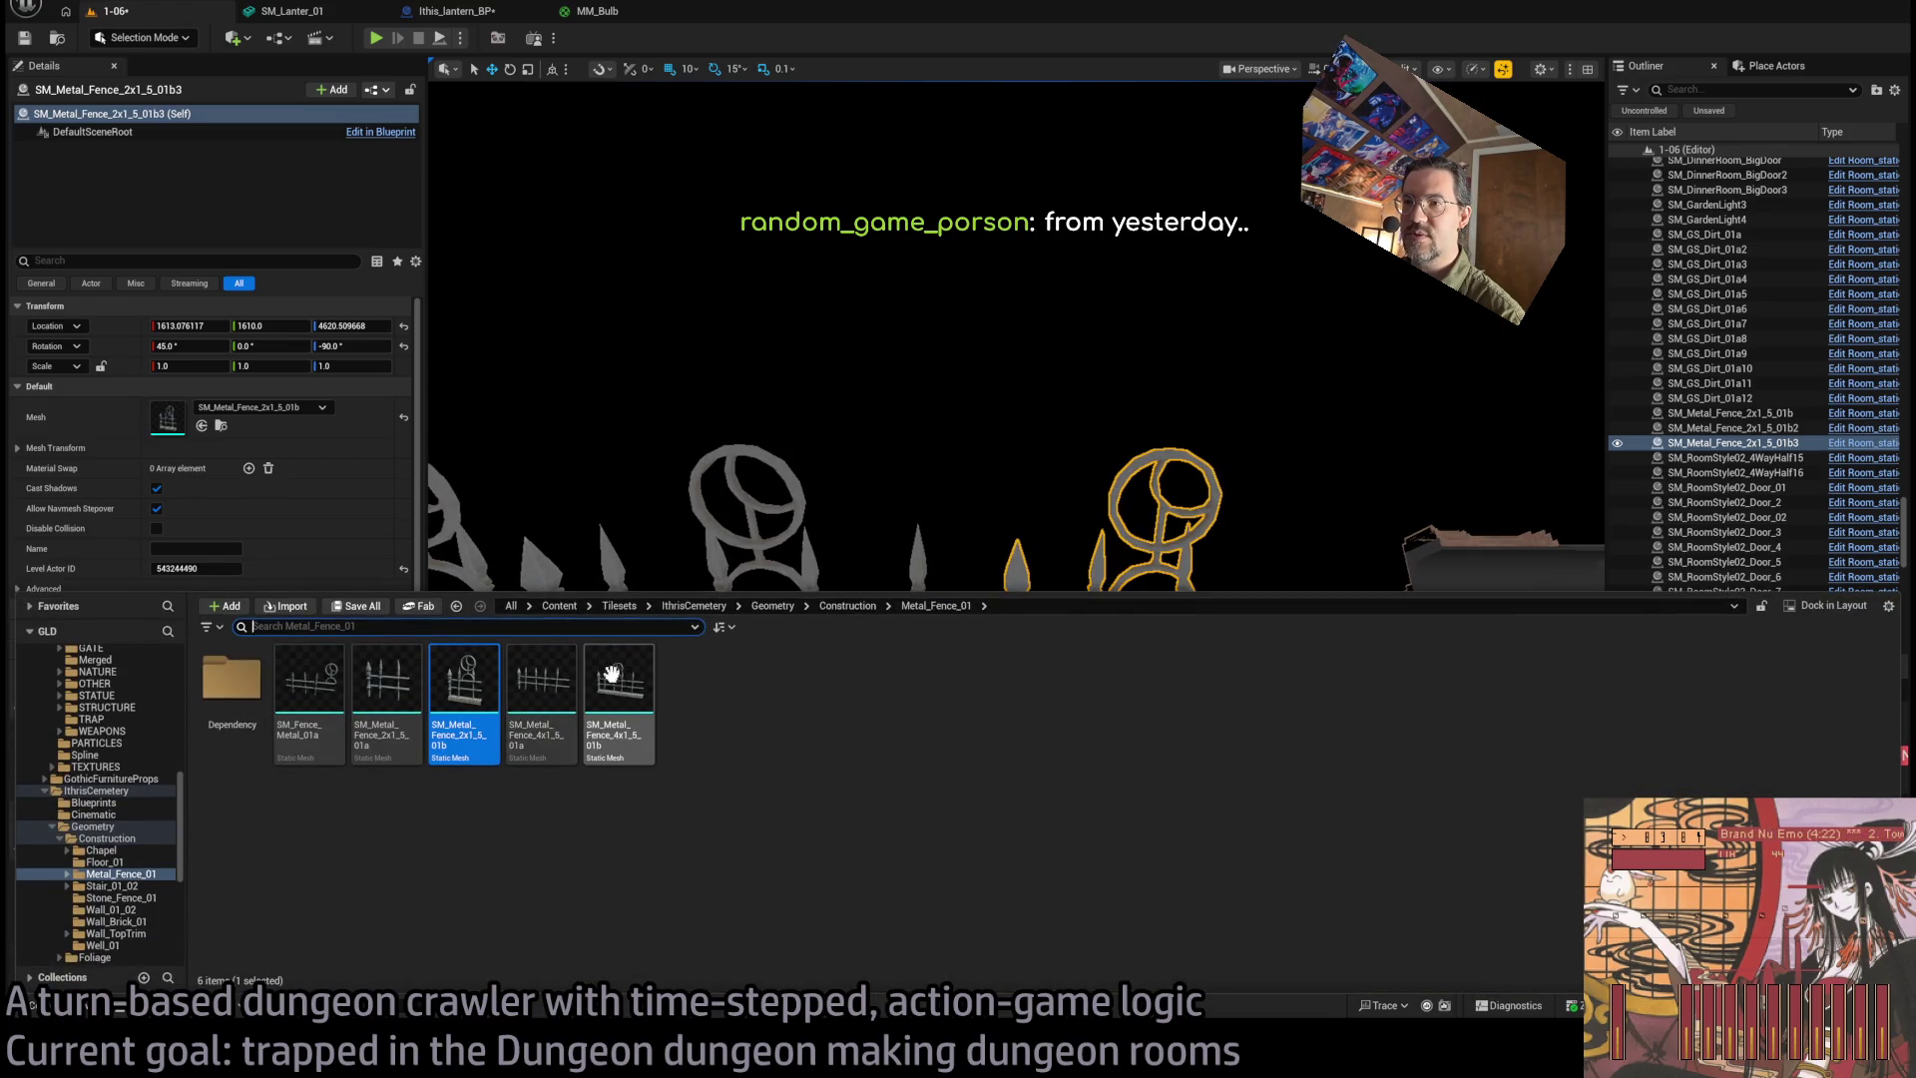
Try turning the newest fence 180°, then undo that position change.
left_click_drag(773, 528, 759, 519)
mouse_move(916, 659)
left_mouse_down()
mouse_move(1154, 662)
mouse_move(1085, 660)
left_mouse_up()
scroll(983, 630, "up", 5)
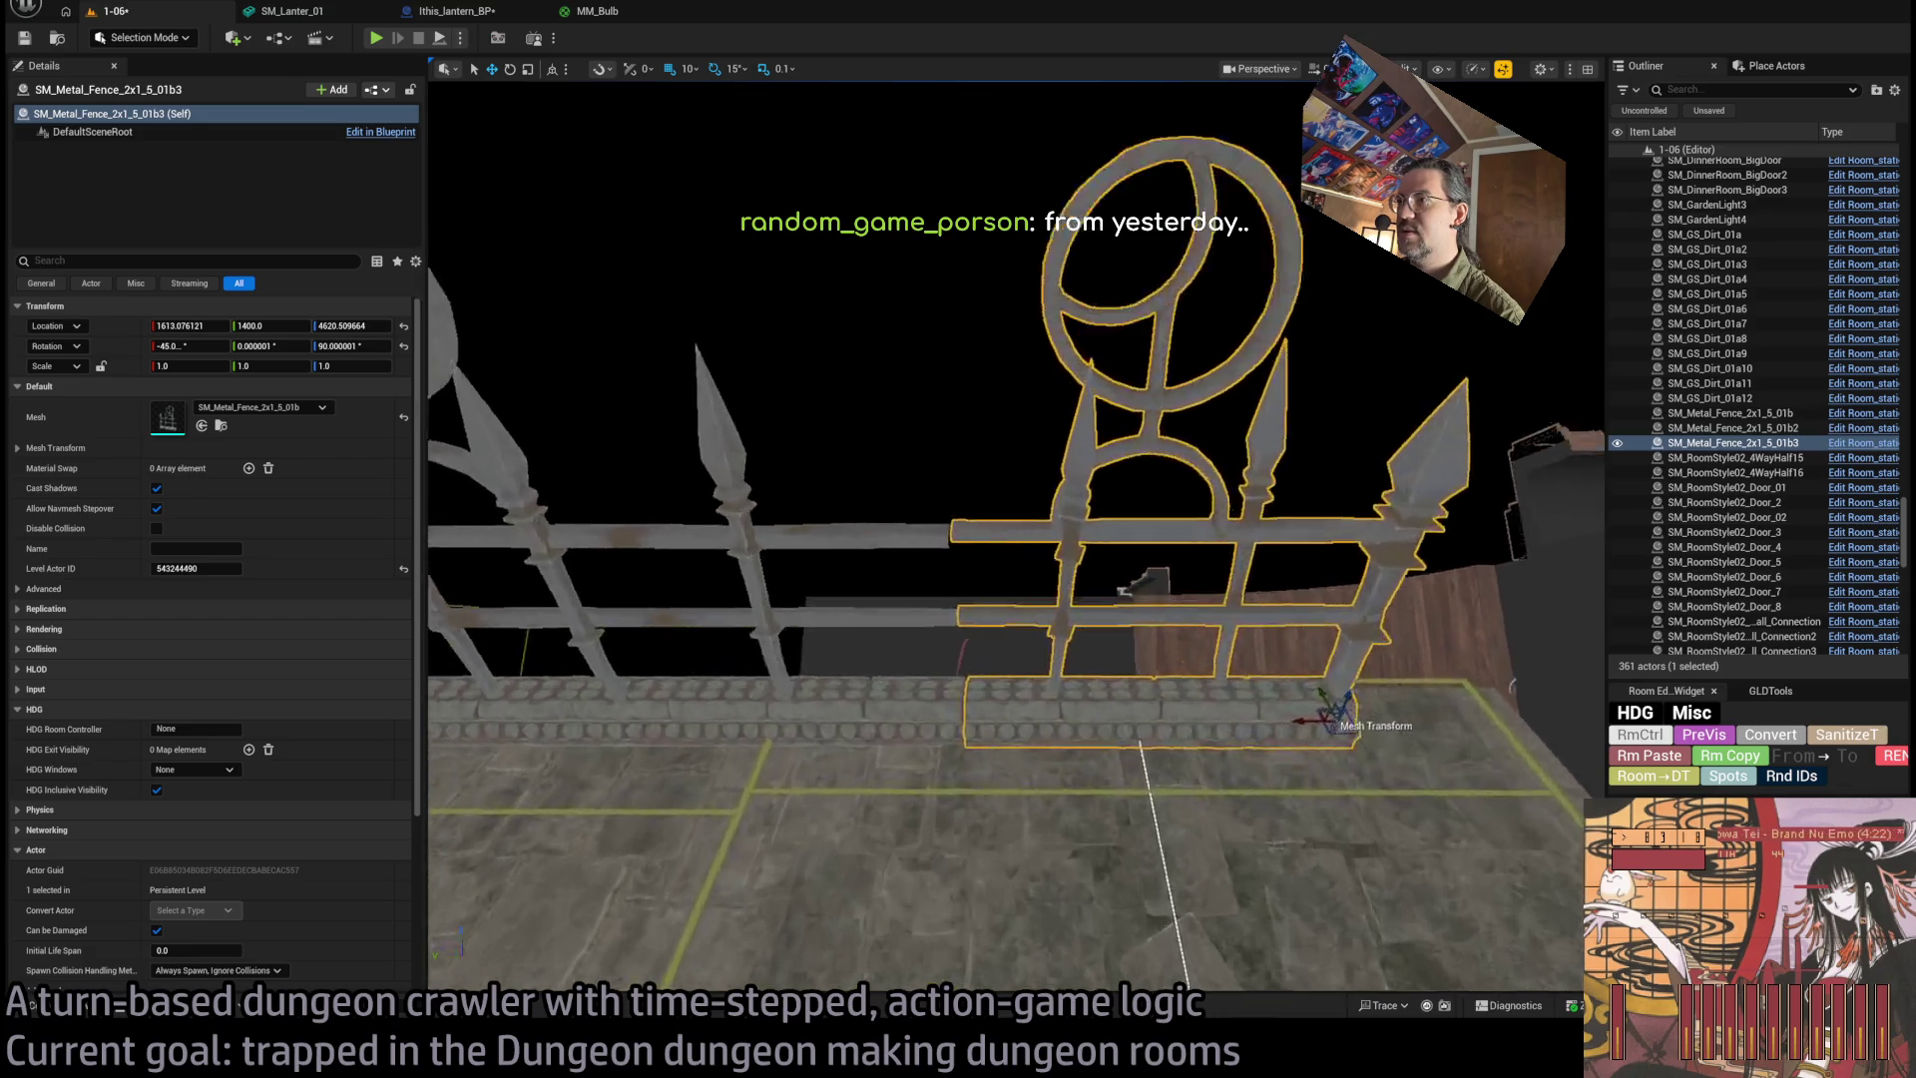
scroll(983, 630, "up", 3)
left_click_drag(1117, 553, 1158, 757)
scroll(1159, 757, "down", 5)
key("ctrl+z")
key("ctrl+z")
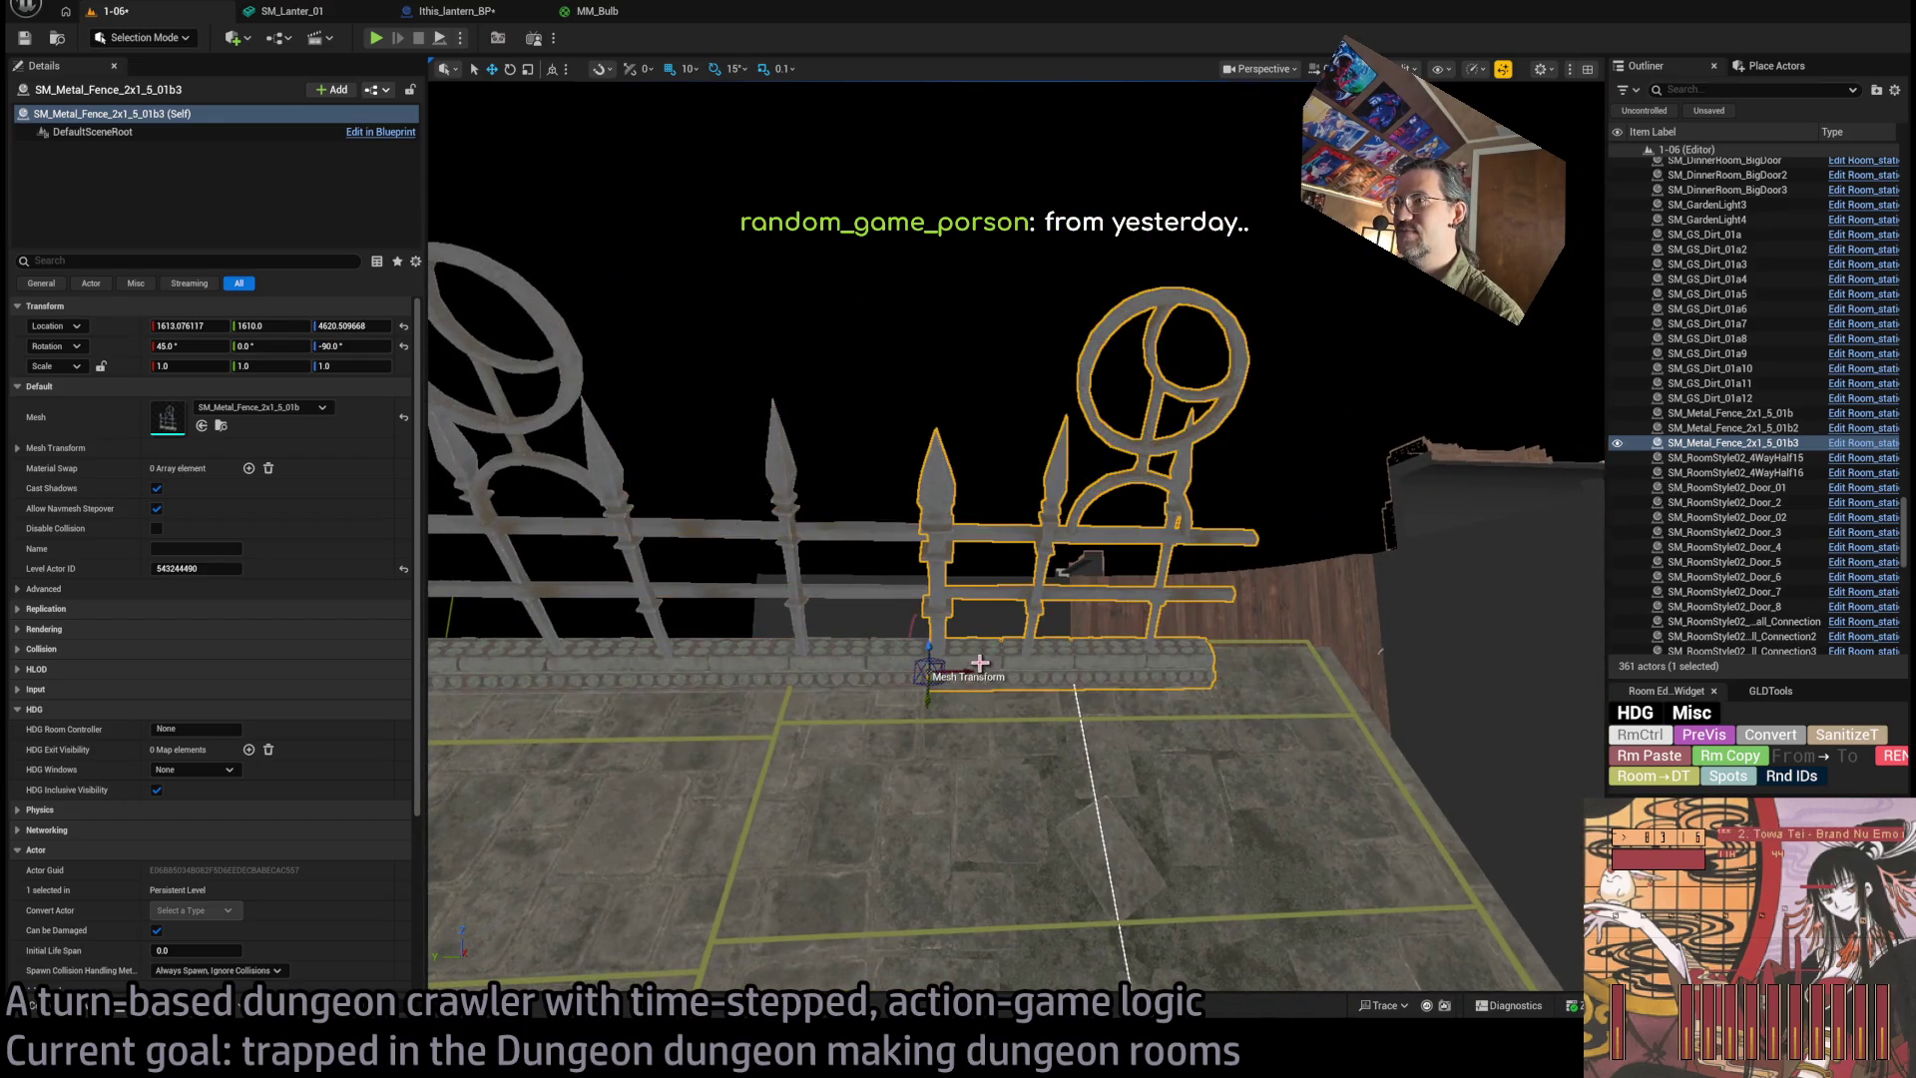
Mirror the newest fence by setting its Scale X to -1.
left_click_drag(962, 675, 960, 671)
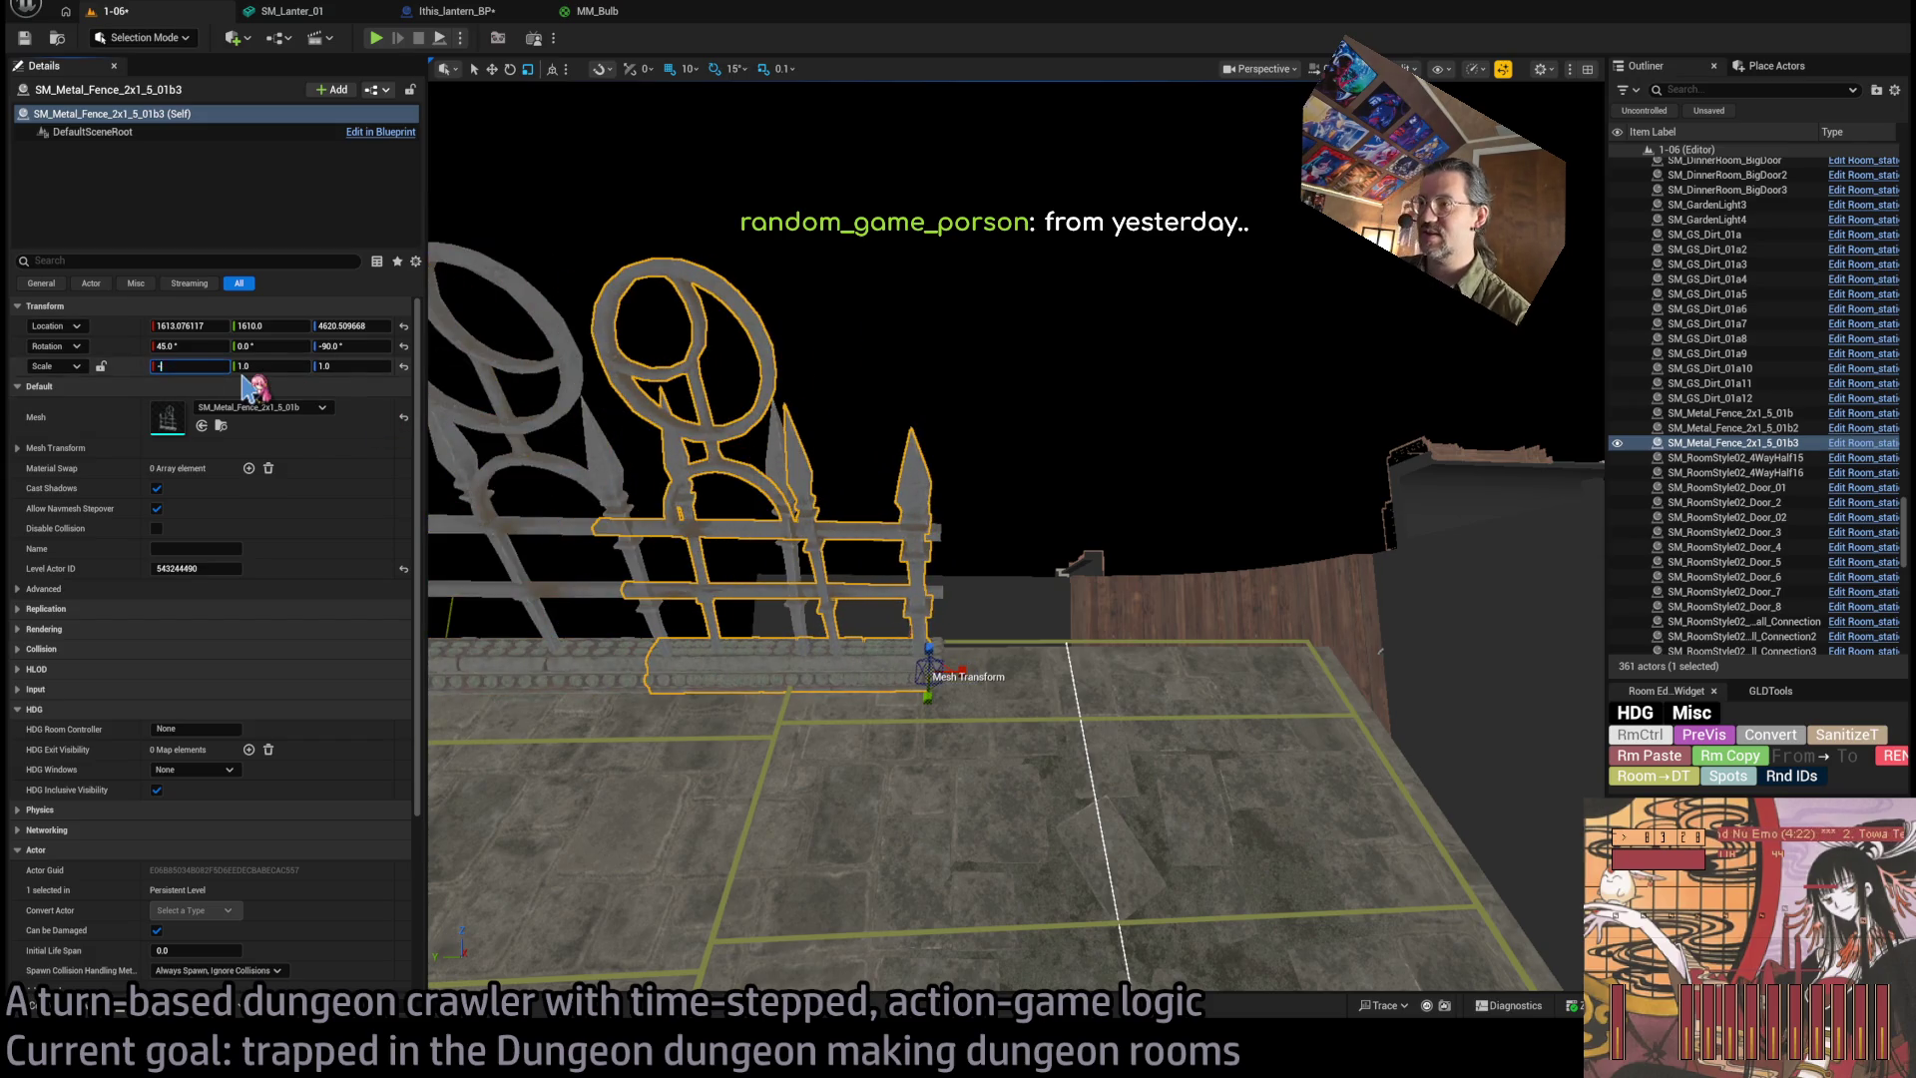
type("1")
key("Return")
key("f")
Slide the mirrored fence along the edge to Y 1410 to join the longer section.
left_click_drag(1233, 740, 1430, 718)
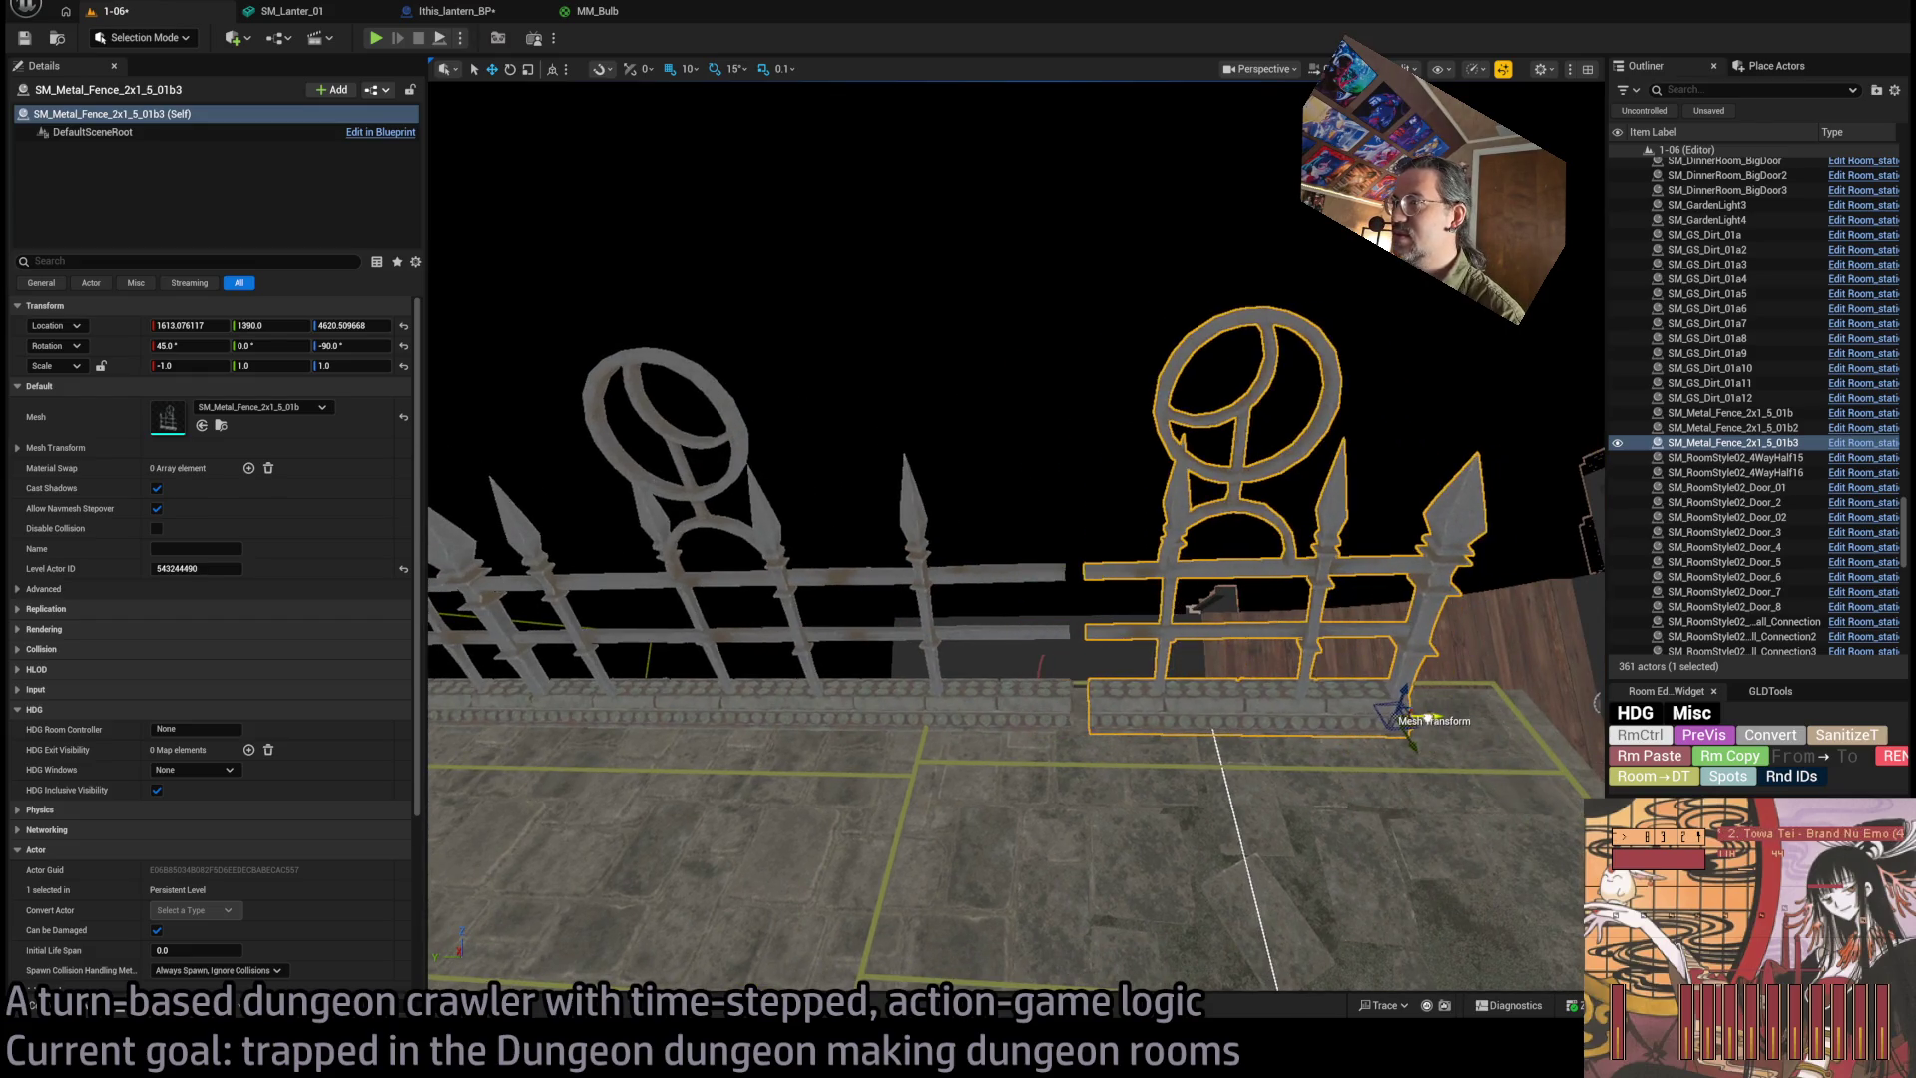
scroll(1391, 719, "up", 5)
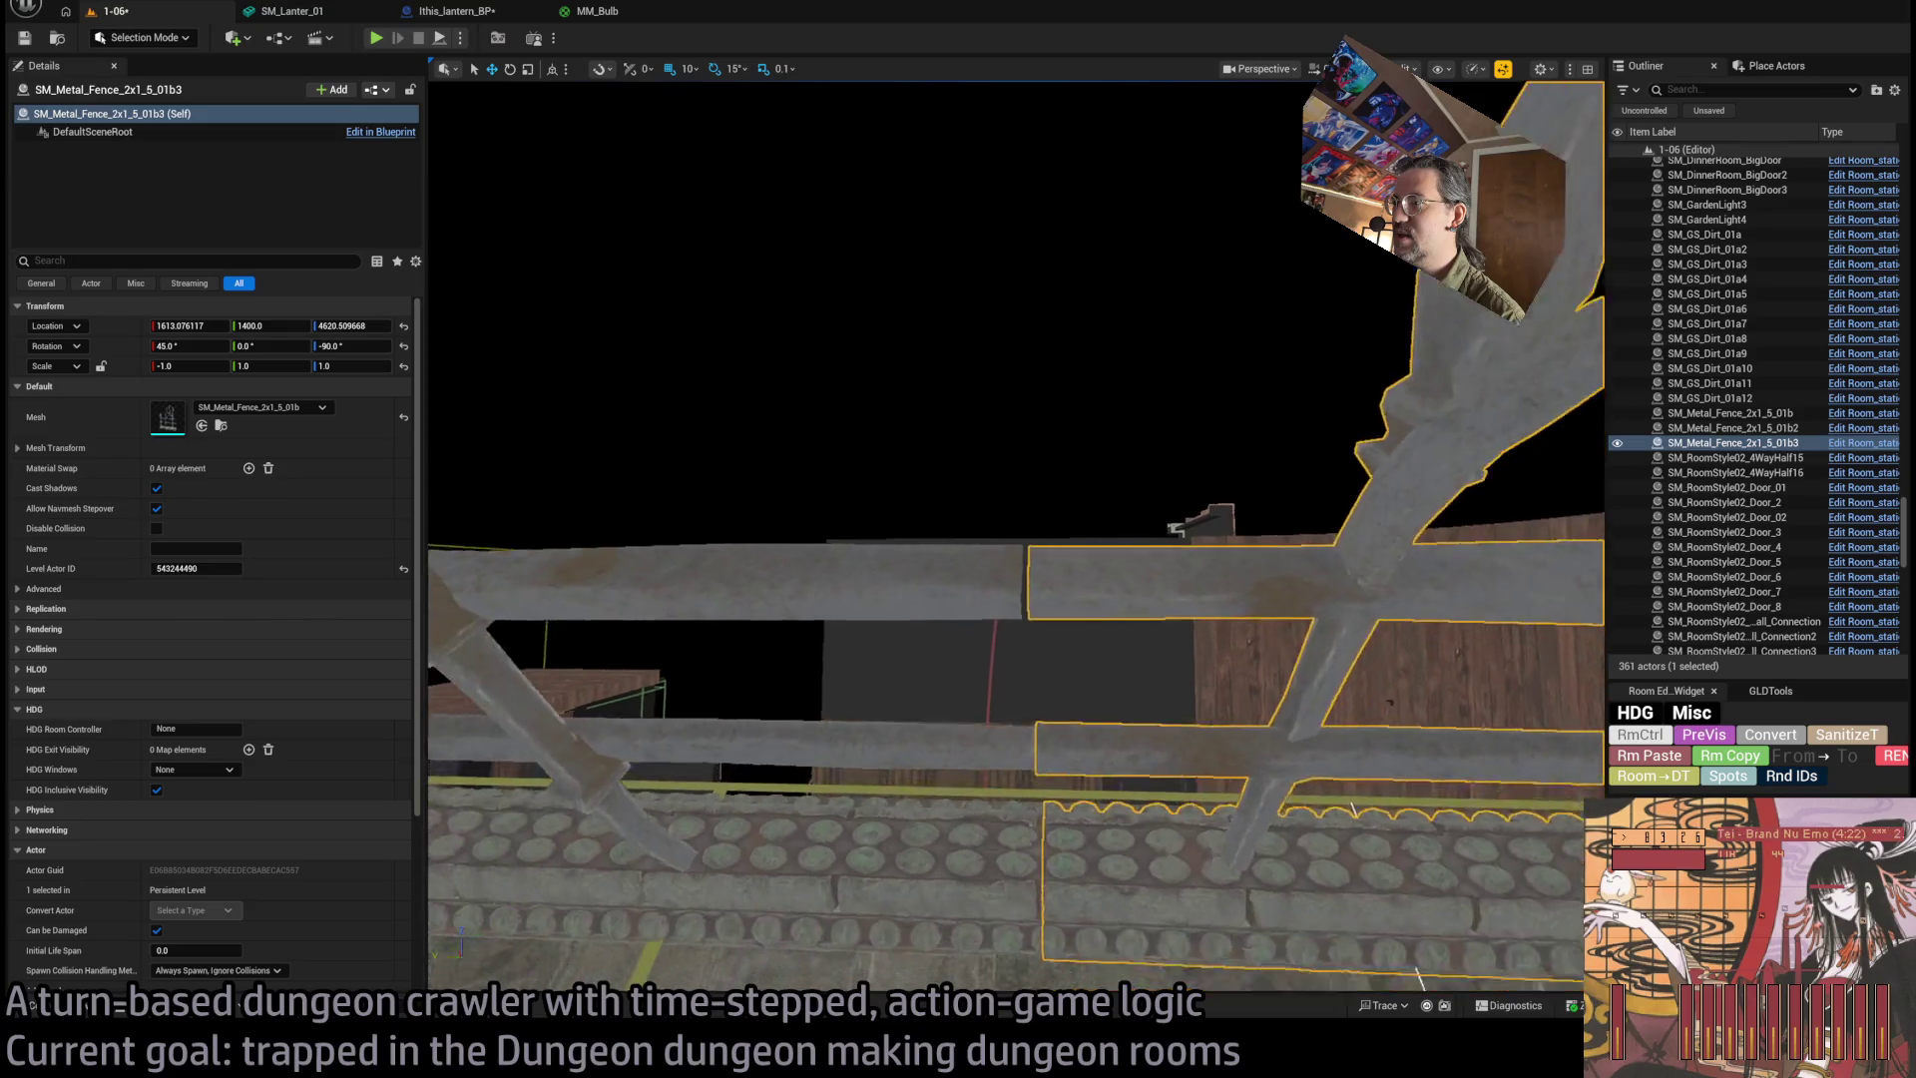
scroll(1016, 612, "up", 8)
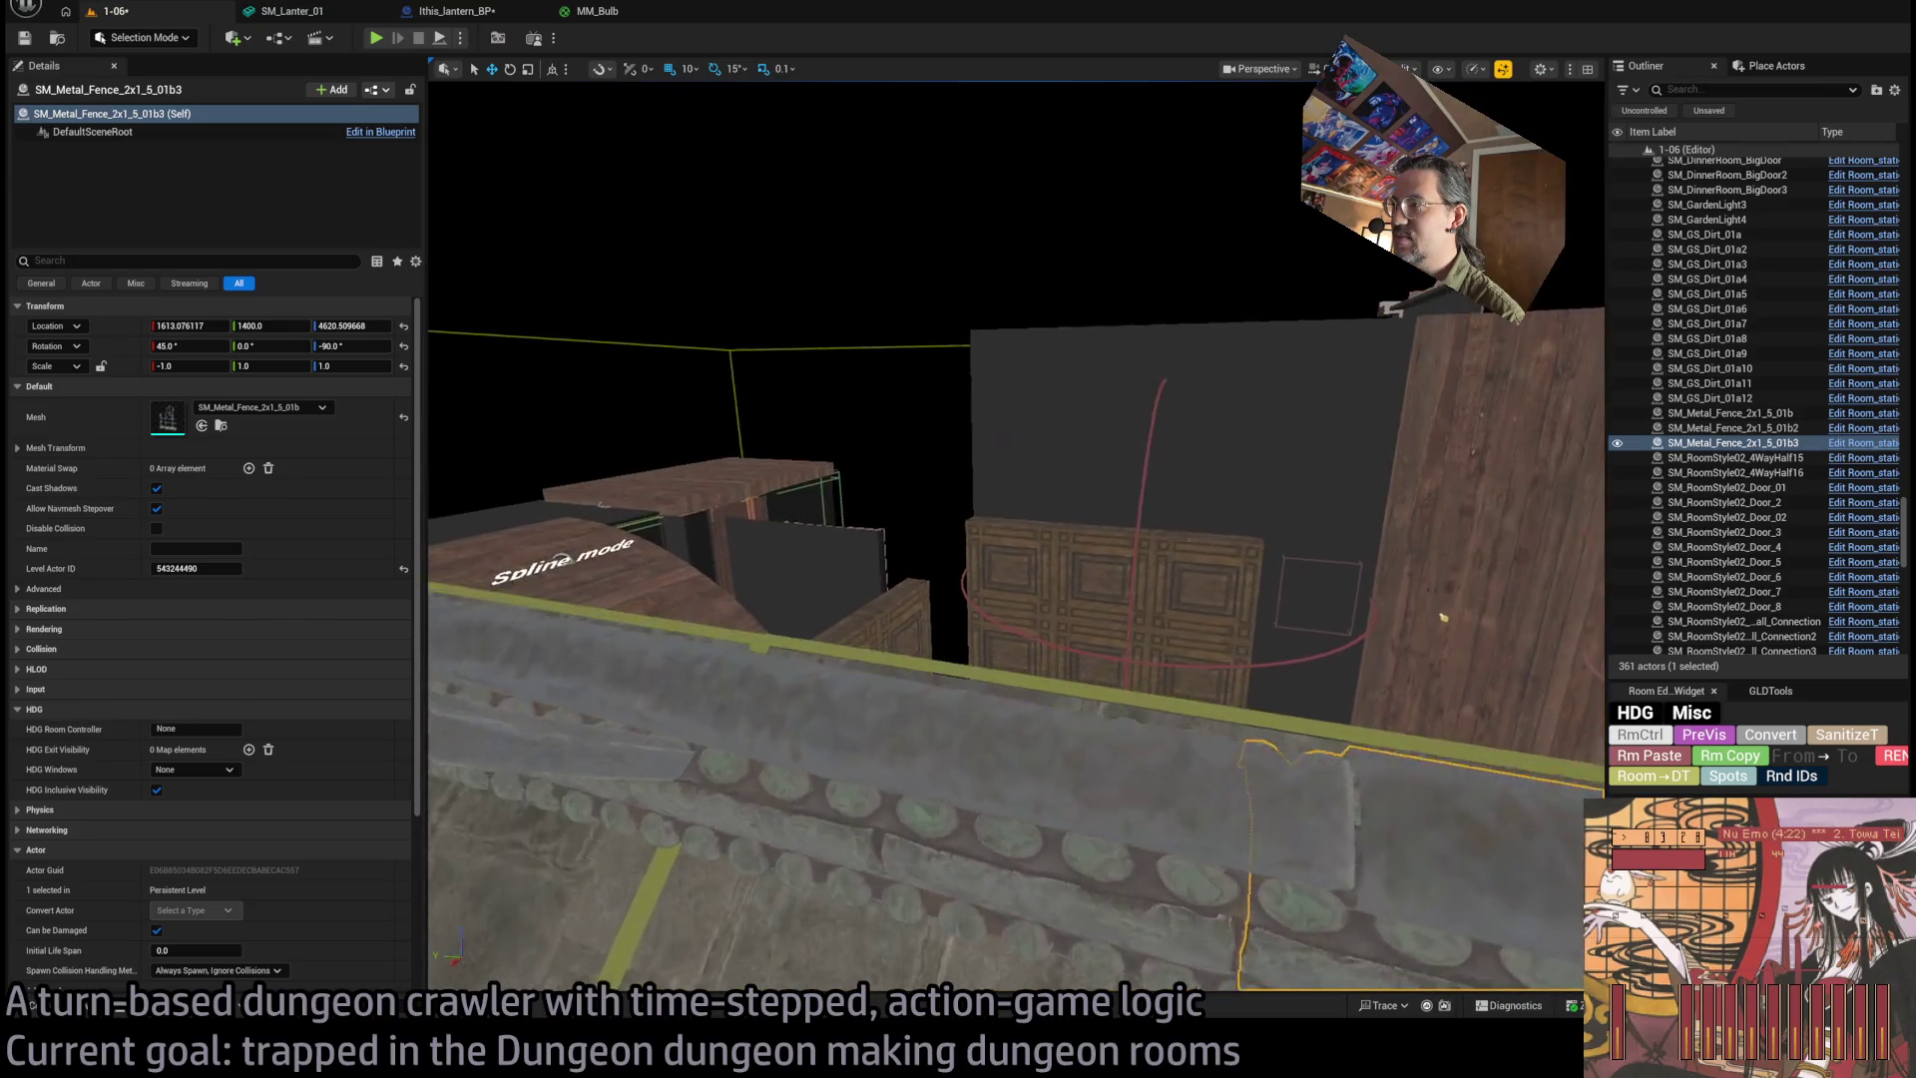
scroll(1393, 681, "down", 8)
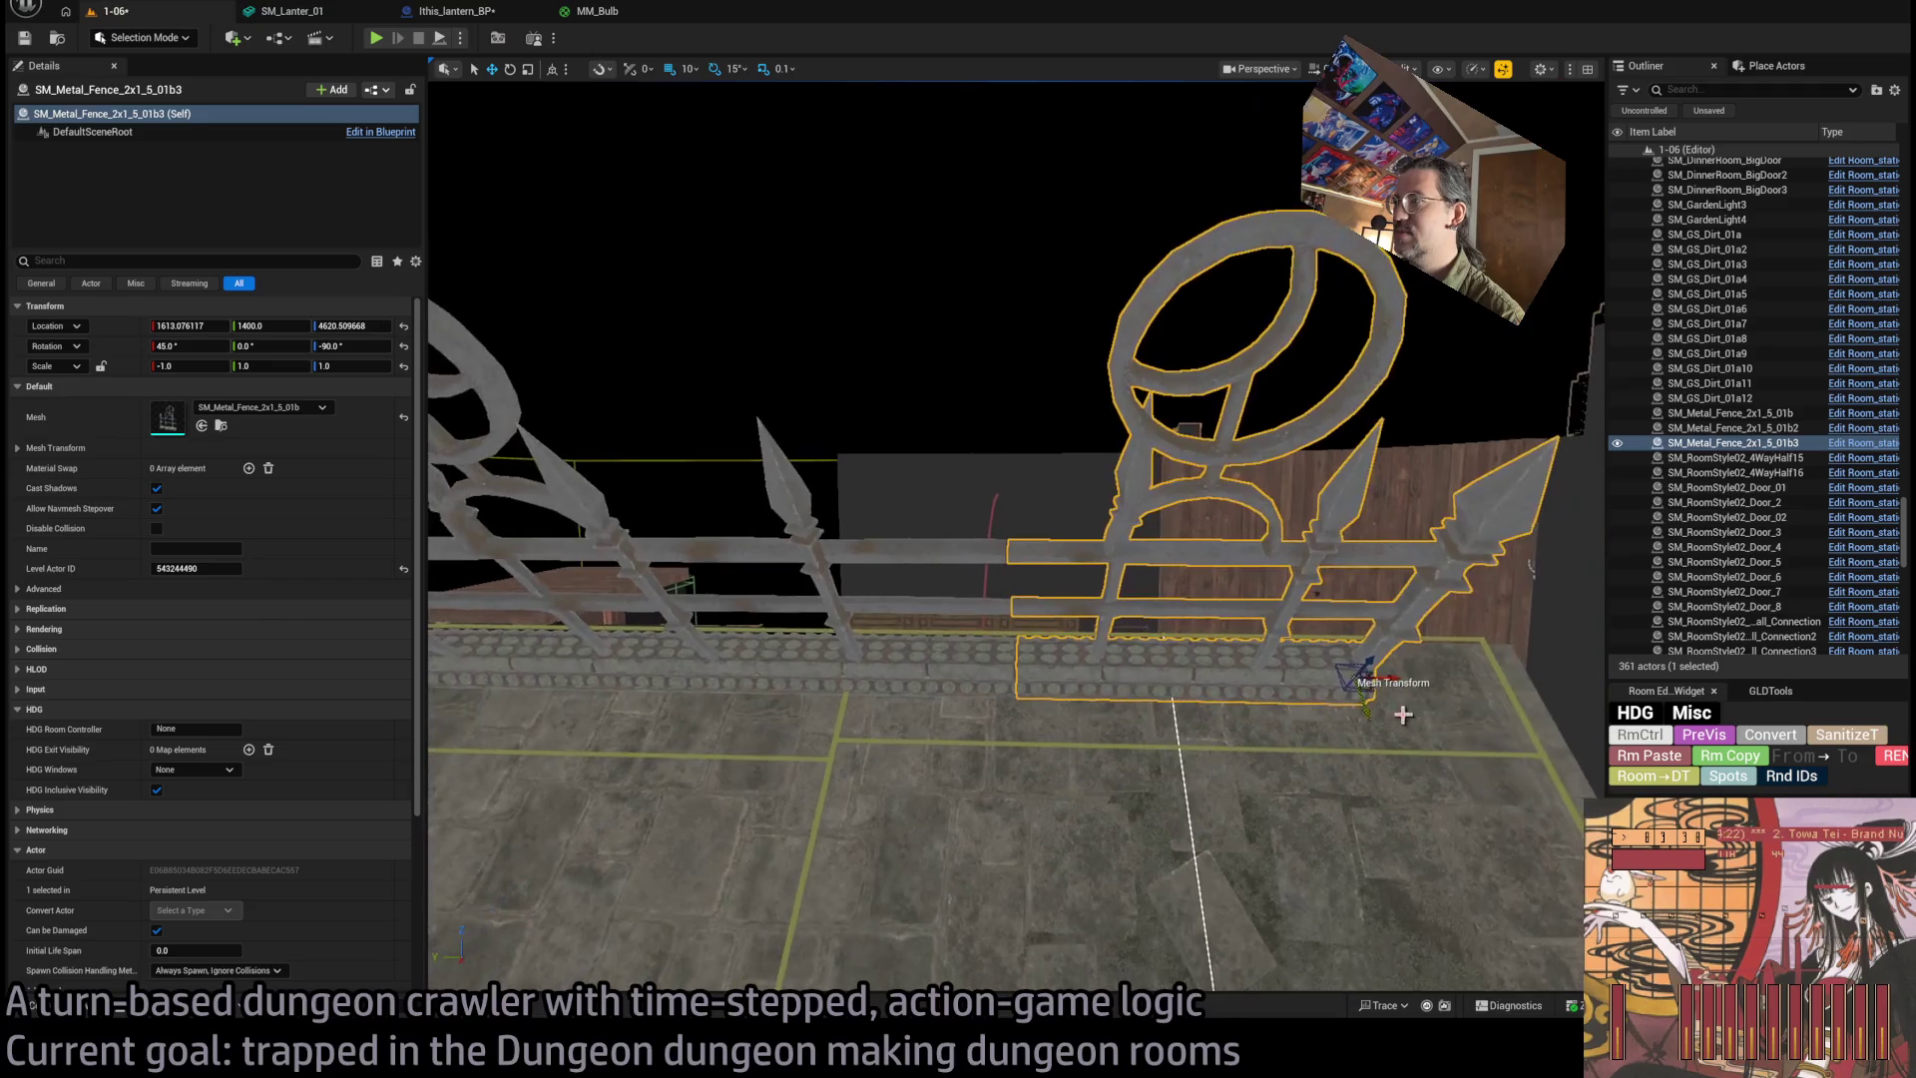
left_click_drag(1367, 678, 1369, 682)
scroll(1367, 683, "down", 10)
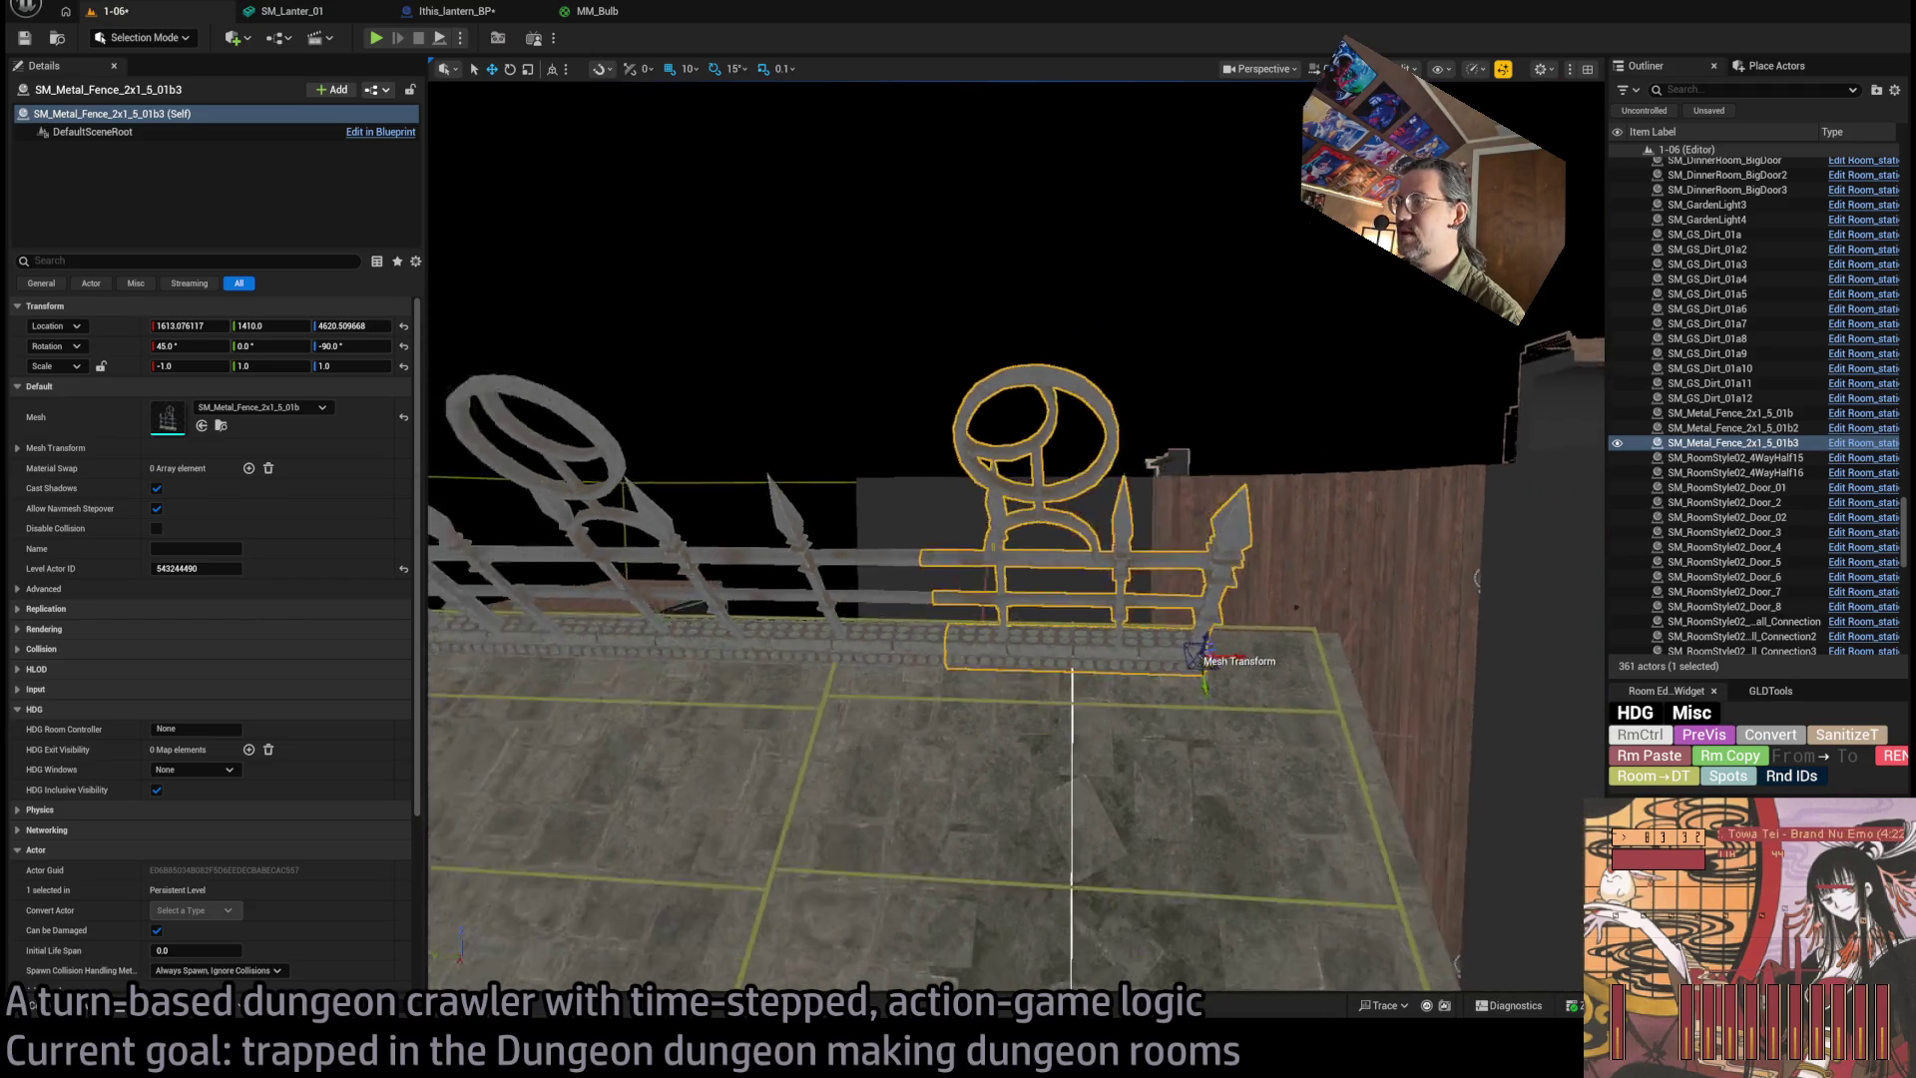
left_click_drag(1312, 849, 1312, 849)
mouse_move(998, 539)
left_mouse_down()
mouse_move(1097, 518)
mouse_move(988, 543)
mouse_move(982, 618)
mouse_move(983, 596)
left_mouse_up()
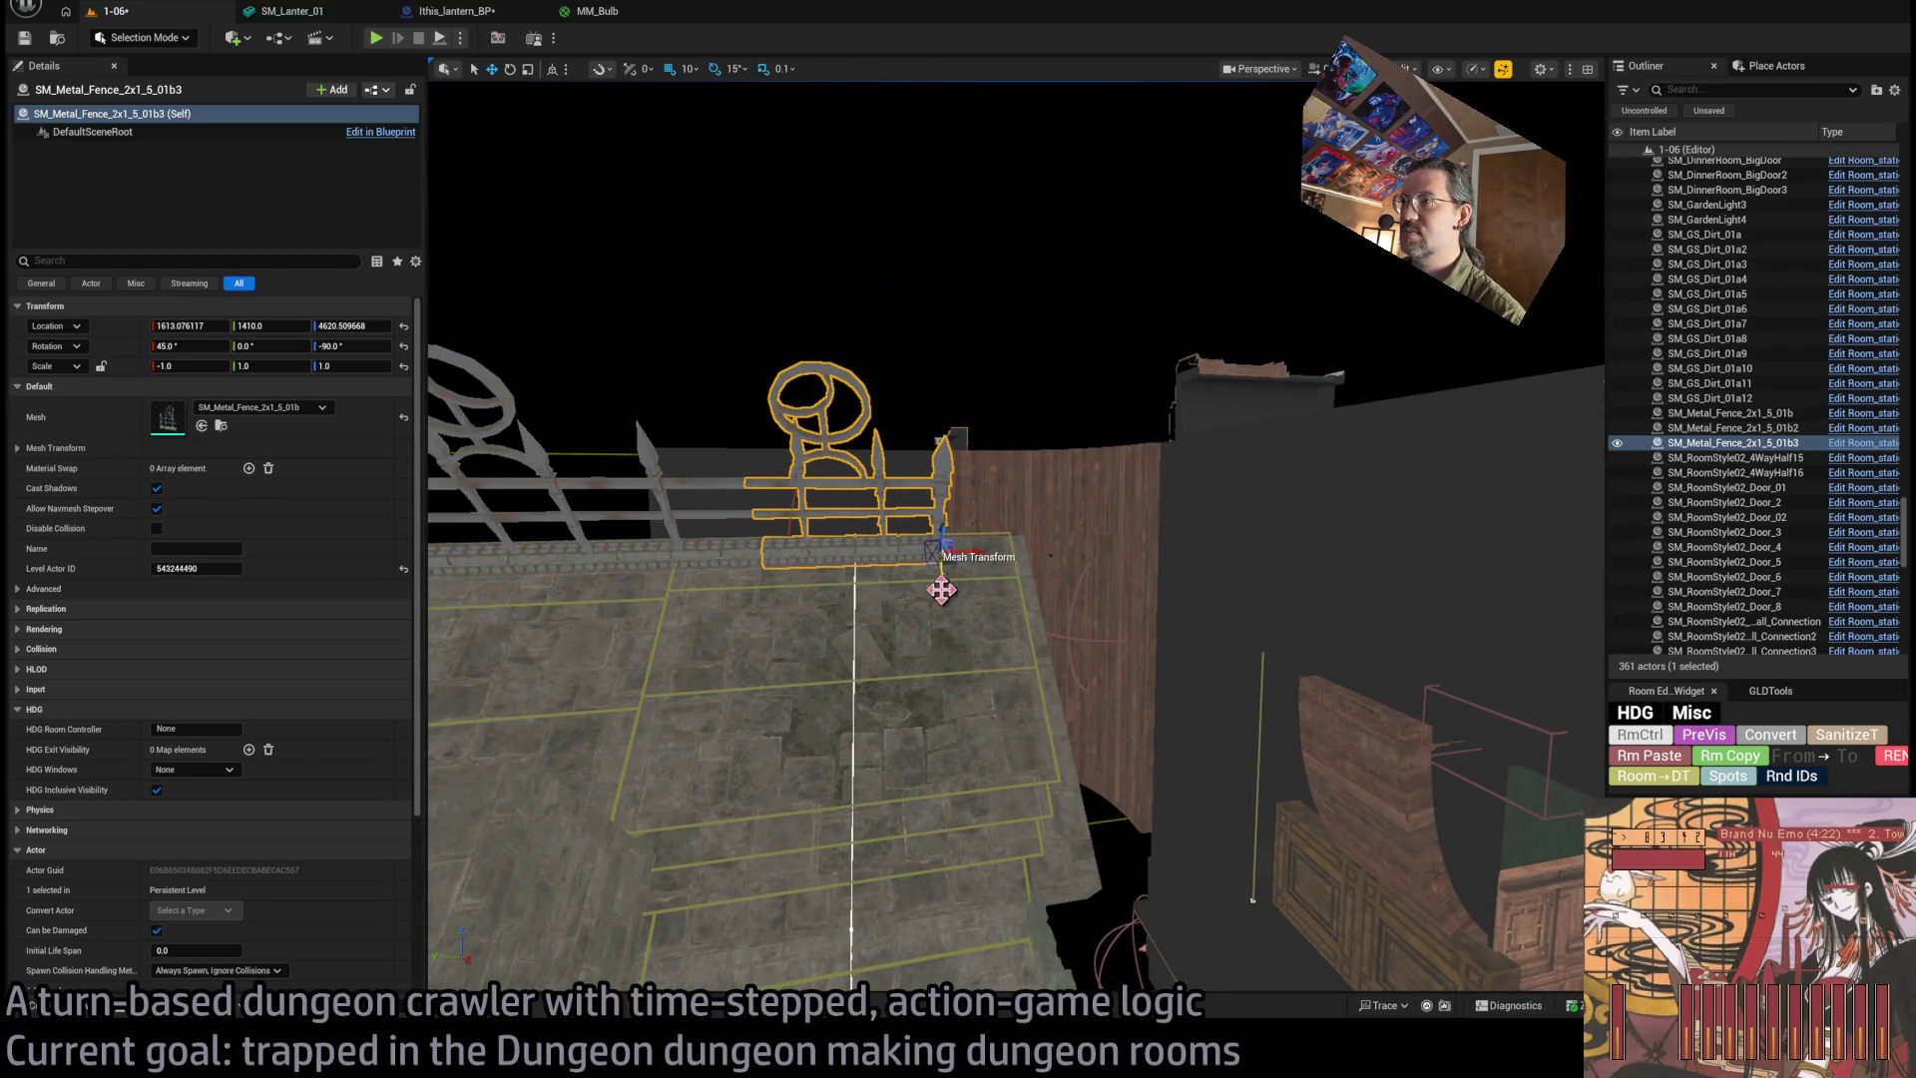
mouse_move(692, 566)
left_mouse_down()
mouse_move(769, 574)
mouse_move(639, 610)
mouse_move(1287, 547)
mouse_move(1223, 561)
mouse_move(1137, 519)
mouse_move(1027, 394)
mouse_move(1121, 487)
left_mouse_up()
Alt-drag a copy of the corner fence onto the neighbouring edge and set its Scale X to -1.
left_click(770, 574)
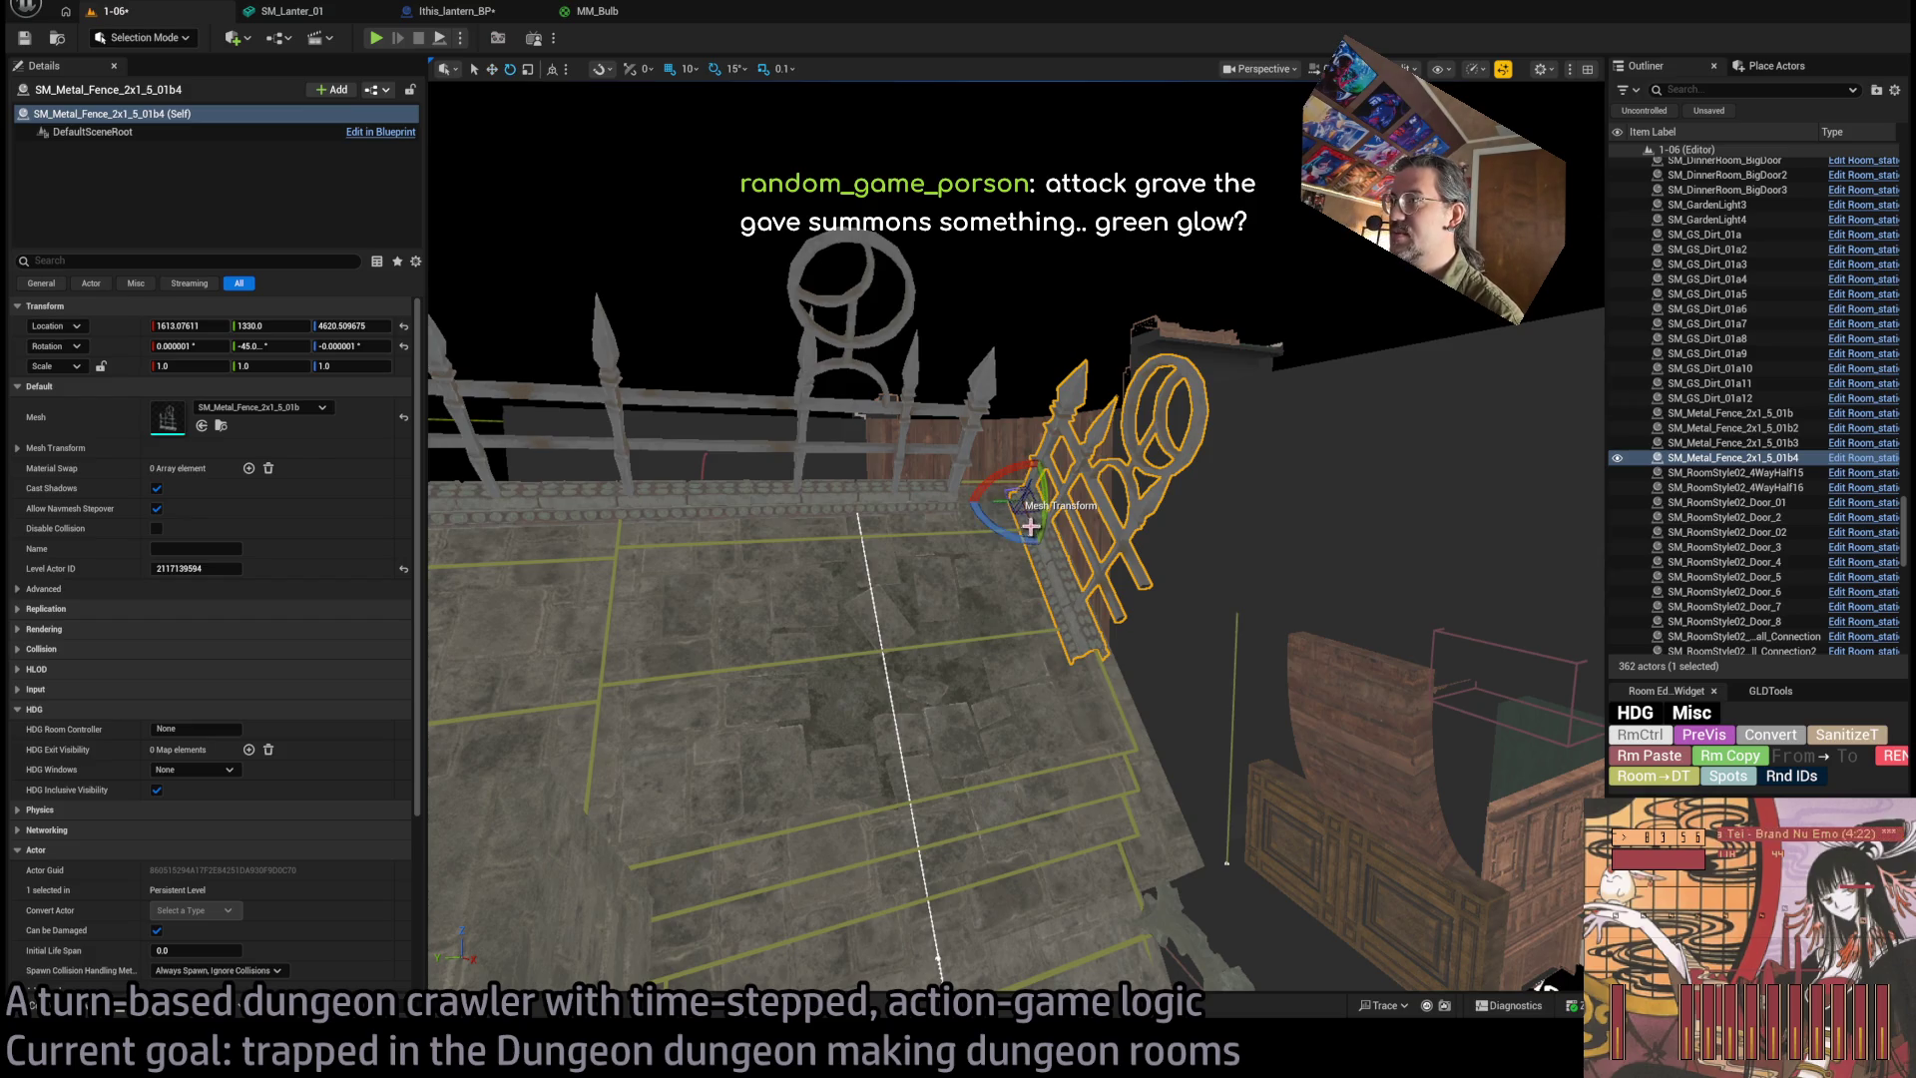
left_click_drag(1033, 521, 1120, 725, "alt")
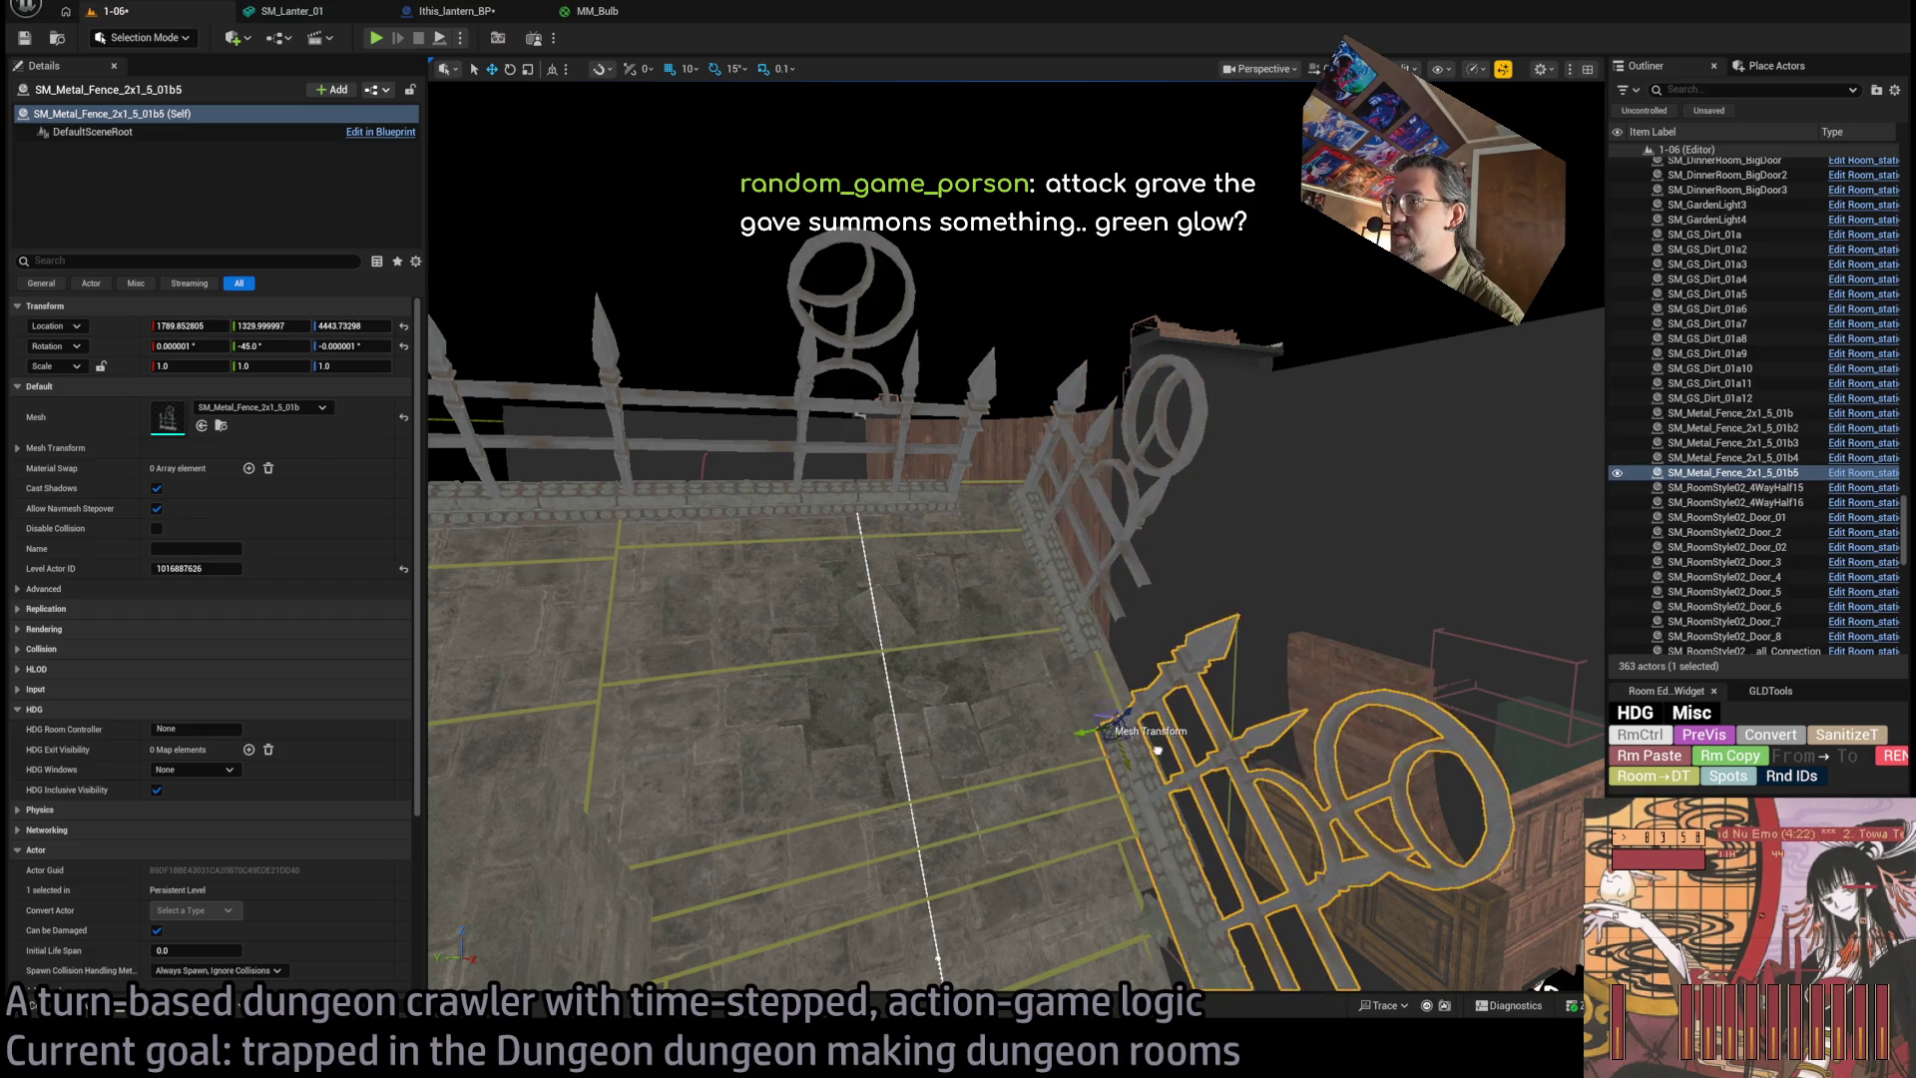
left_click(189, 366)
type("-1")
key("Return")
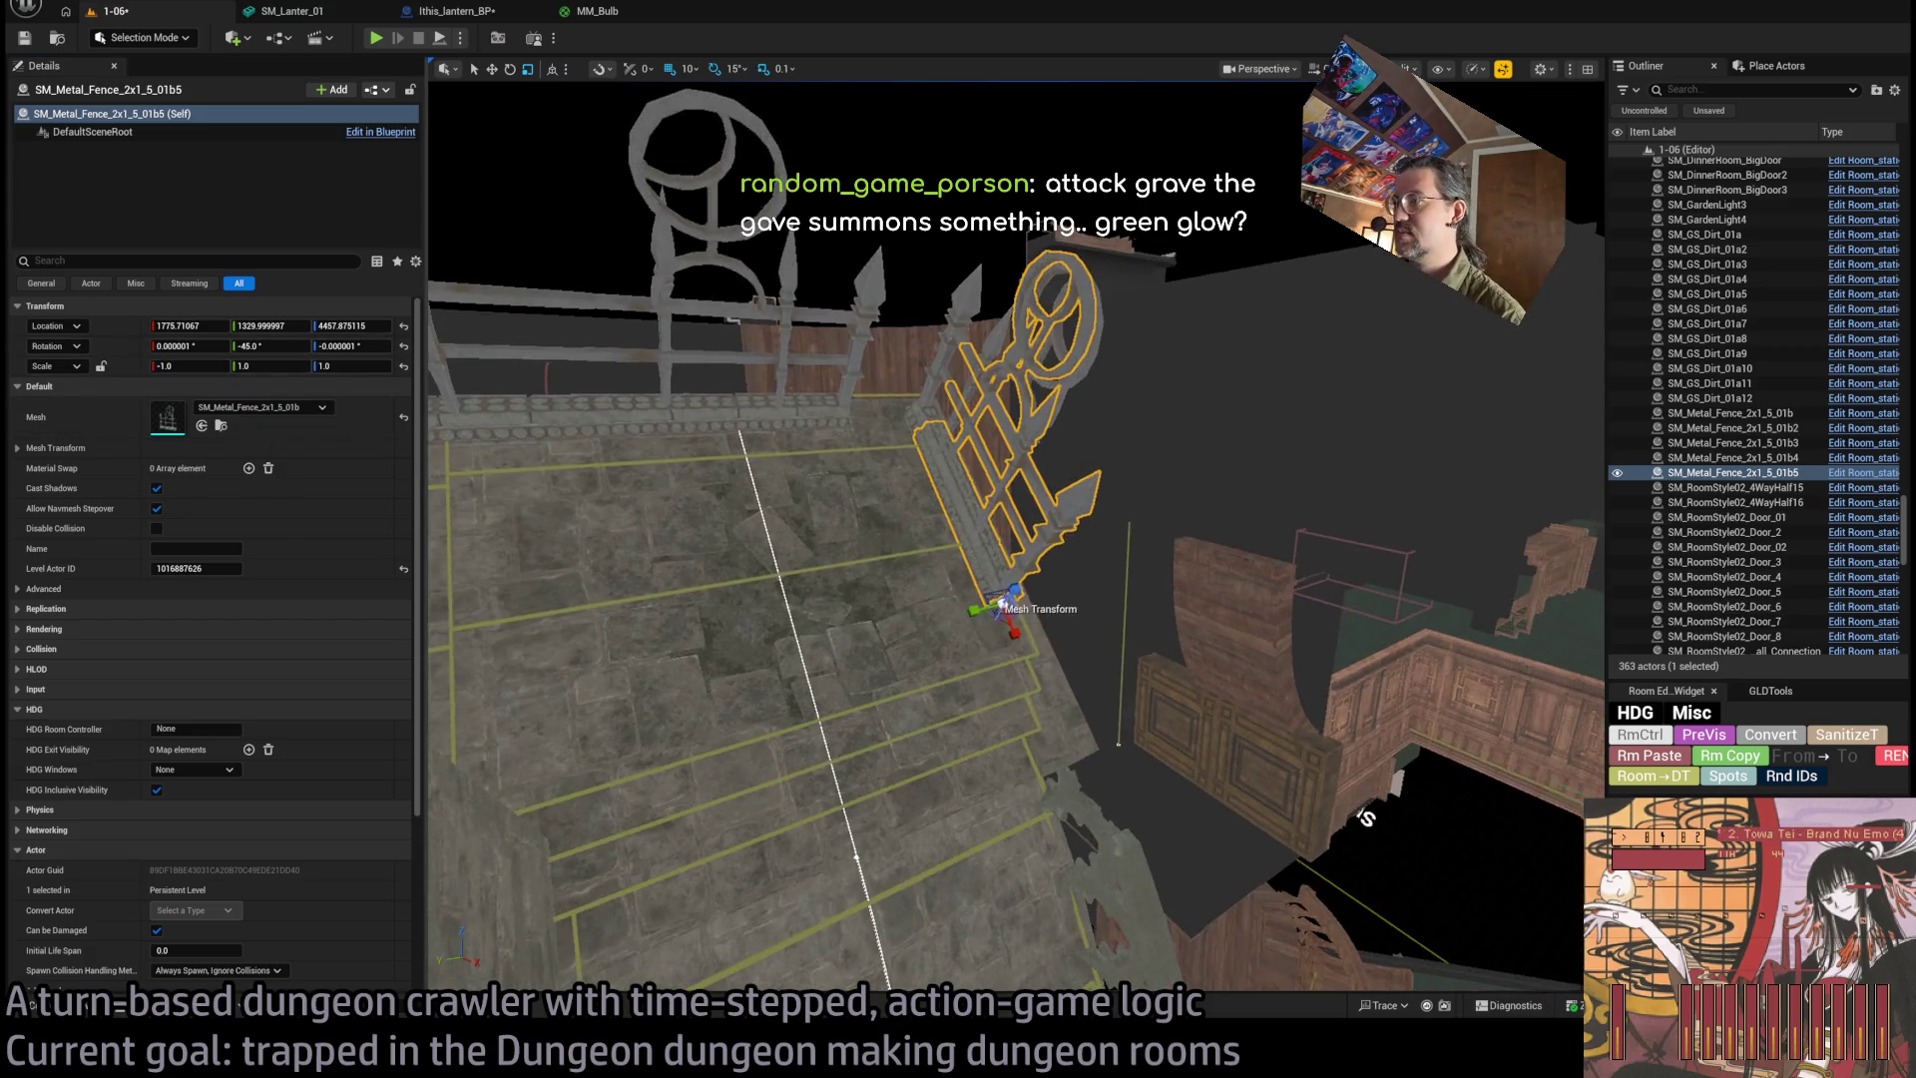
Move the mirrored copy along the new edge to 1867.6, 1330.0, 4366.0.
left_click_drag(1018, 611, 1108, 836)
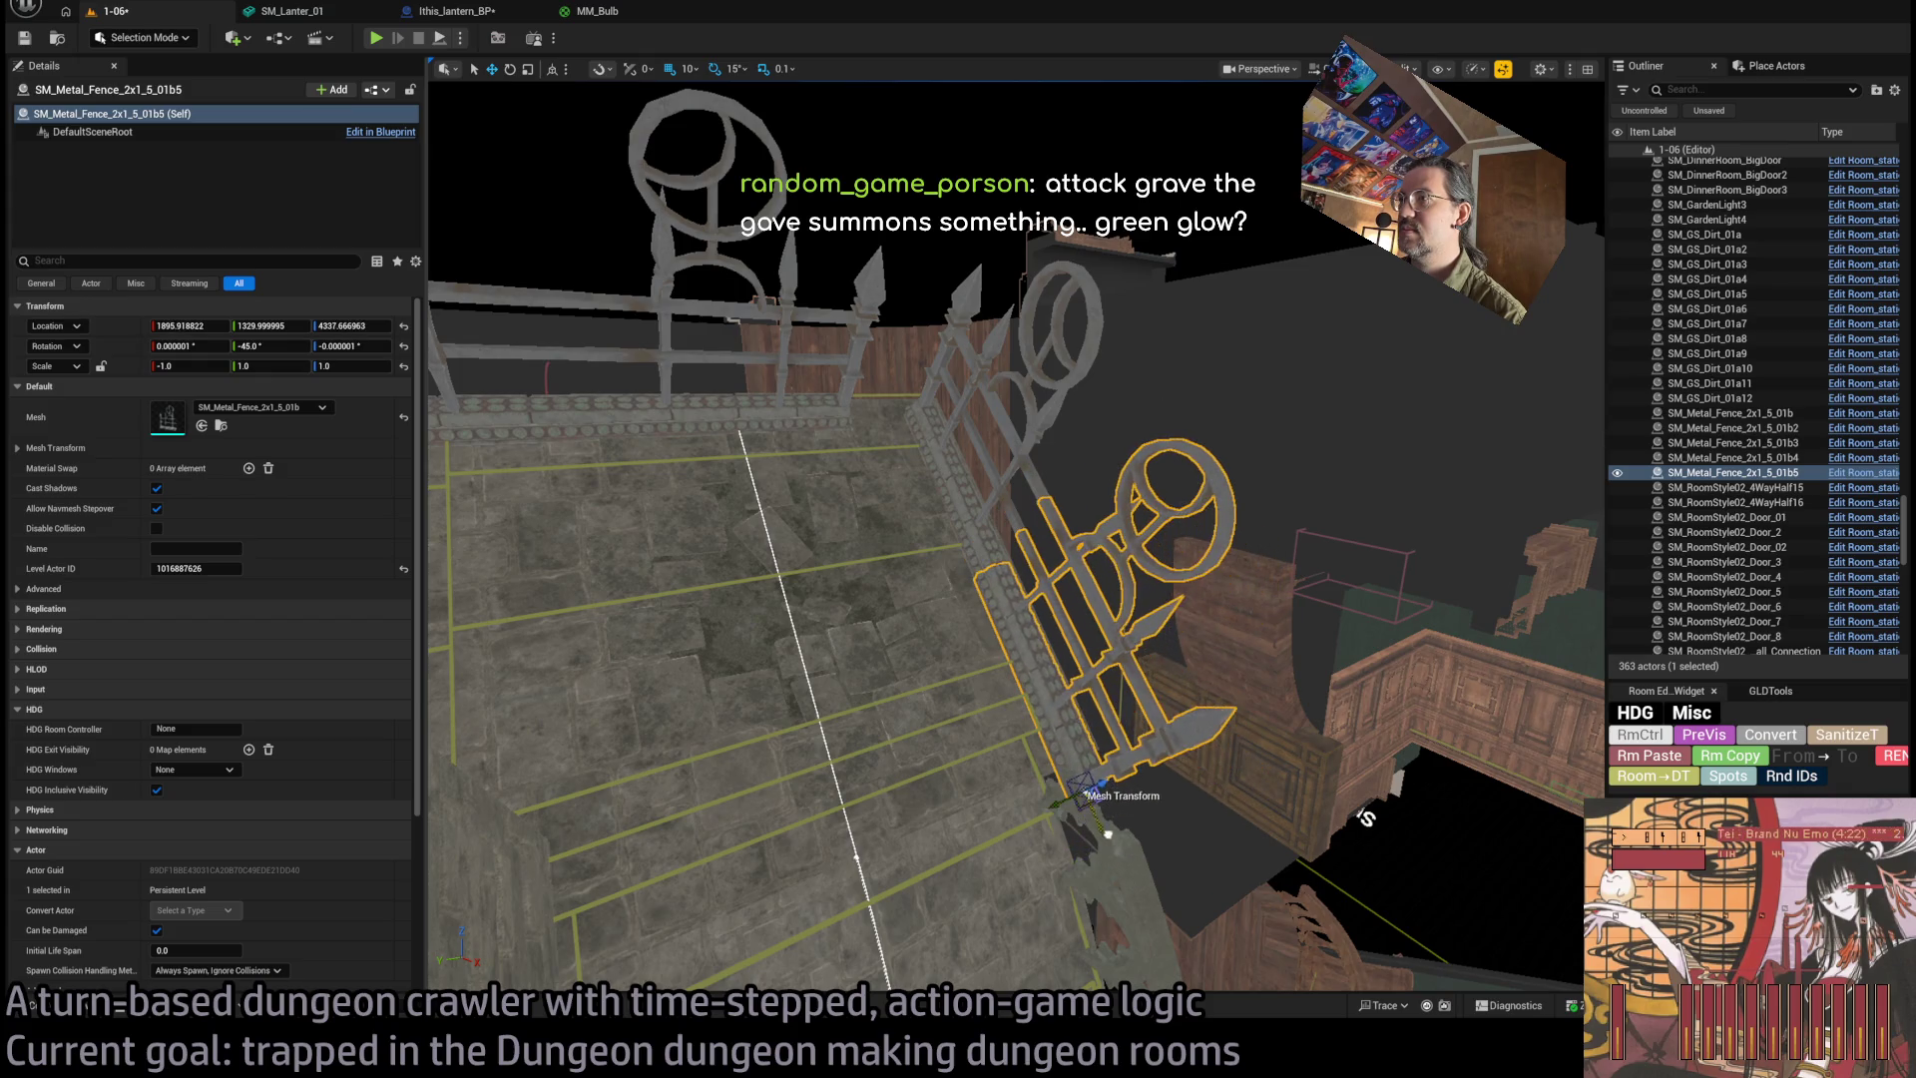
left_click_drag(1366, 817, 1459, 910)
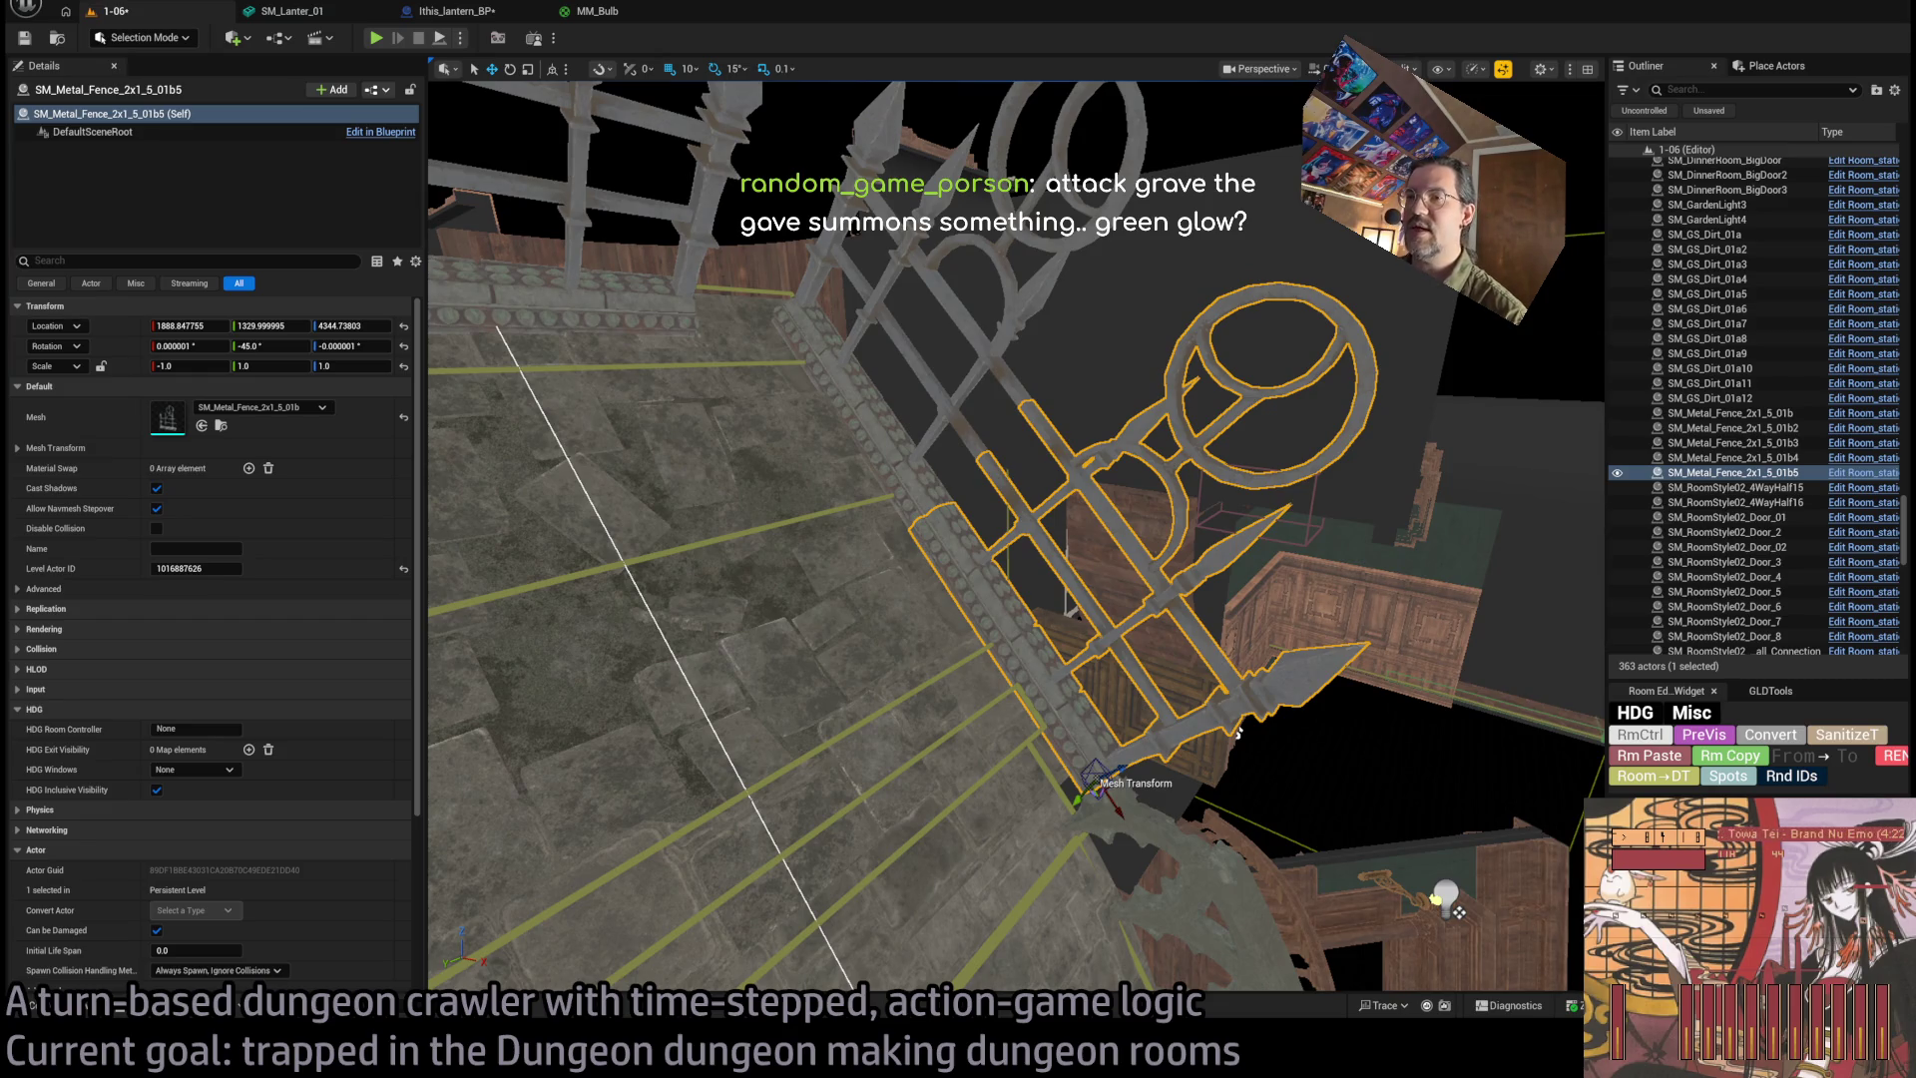
mouse_move(1238, 733)
left_mouse_down()
mouse_move(877, 559)
mouse_move(838, 609)
mouse_move(758, 649)
mouse_move(609, 549)
left_mouse_up()
key("f")
left_click_drag(905, 609, 905, 609)
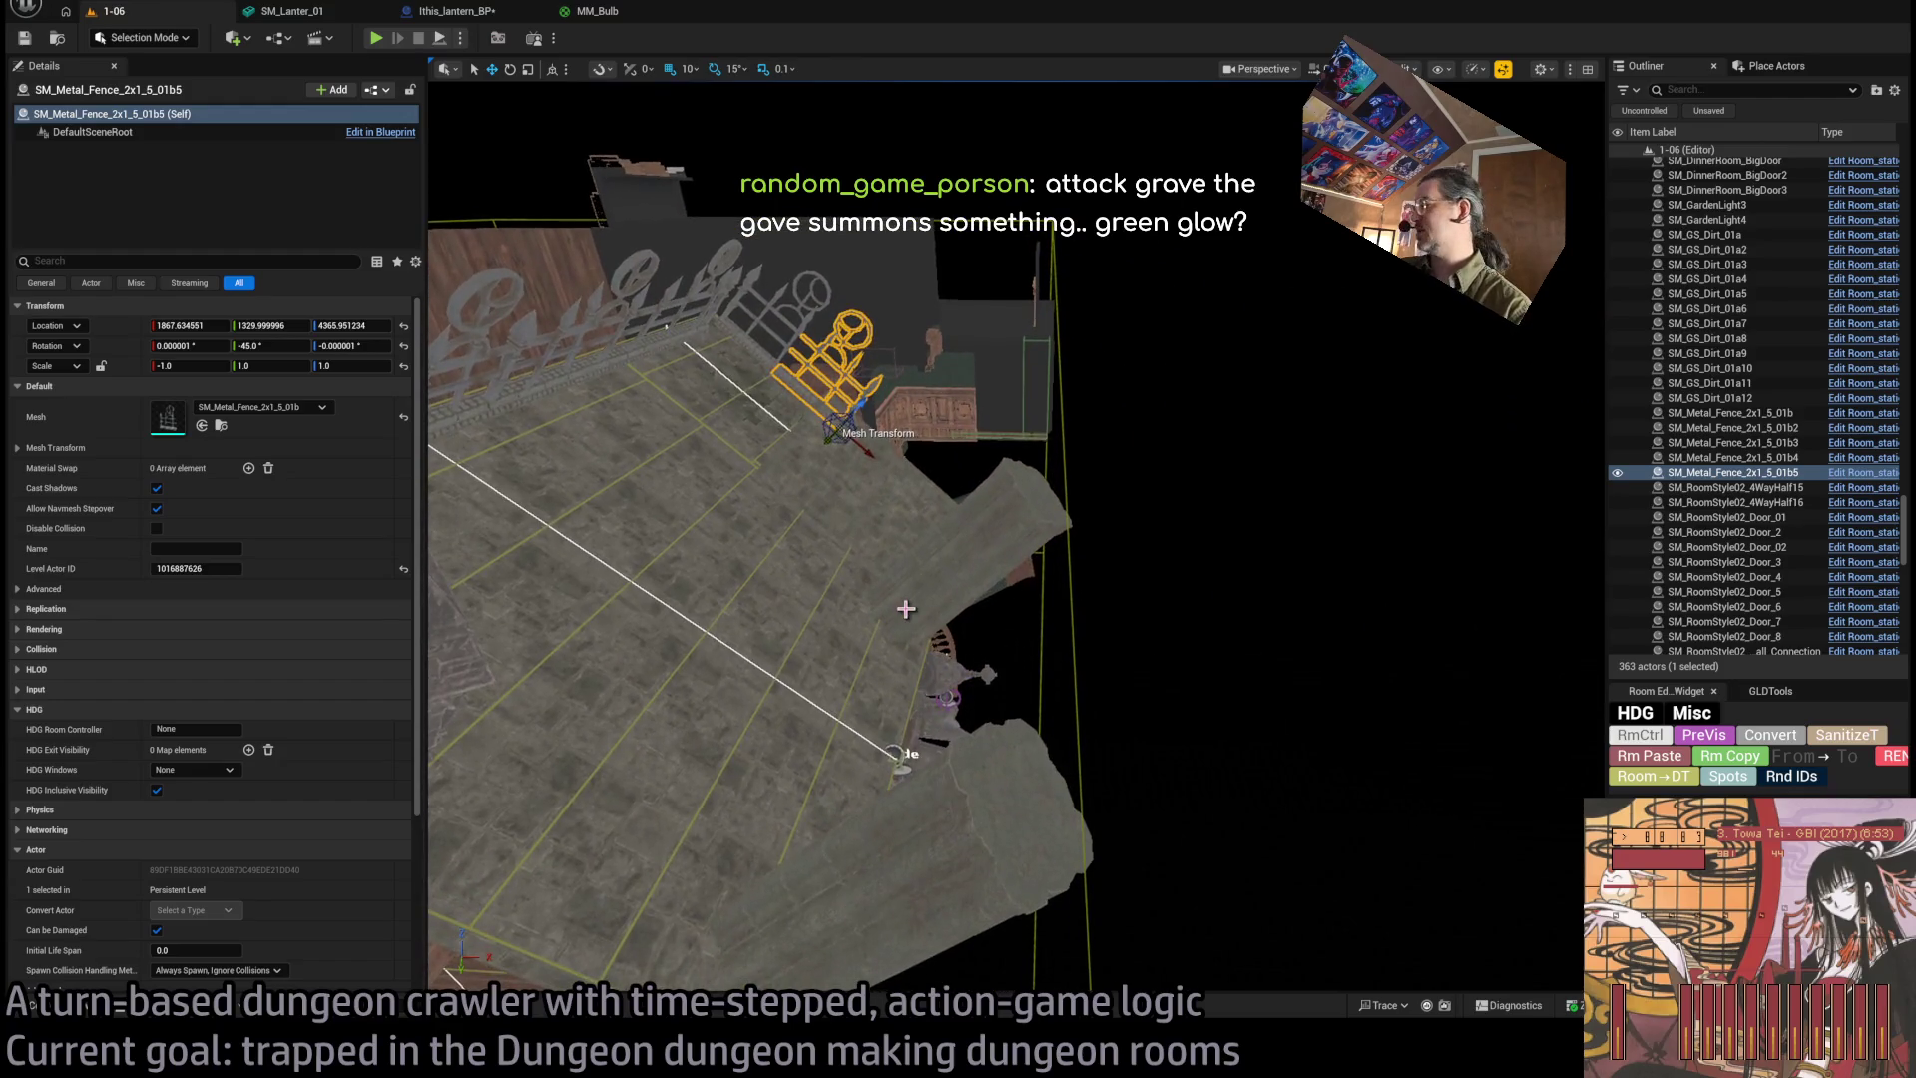
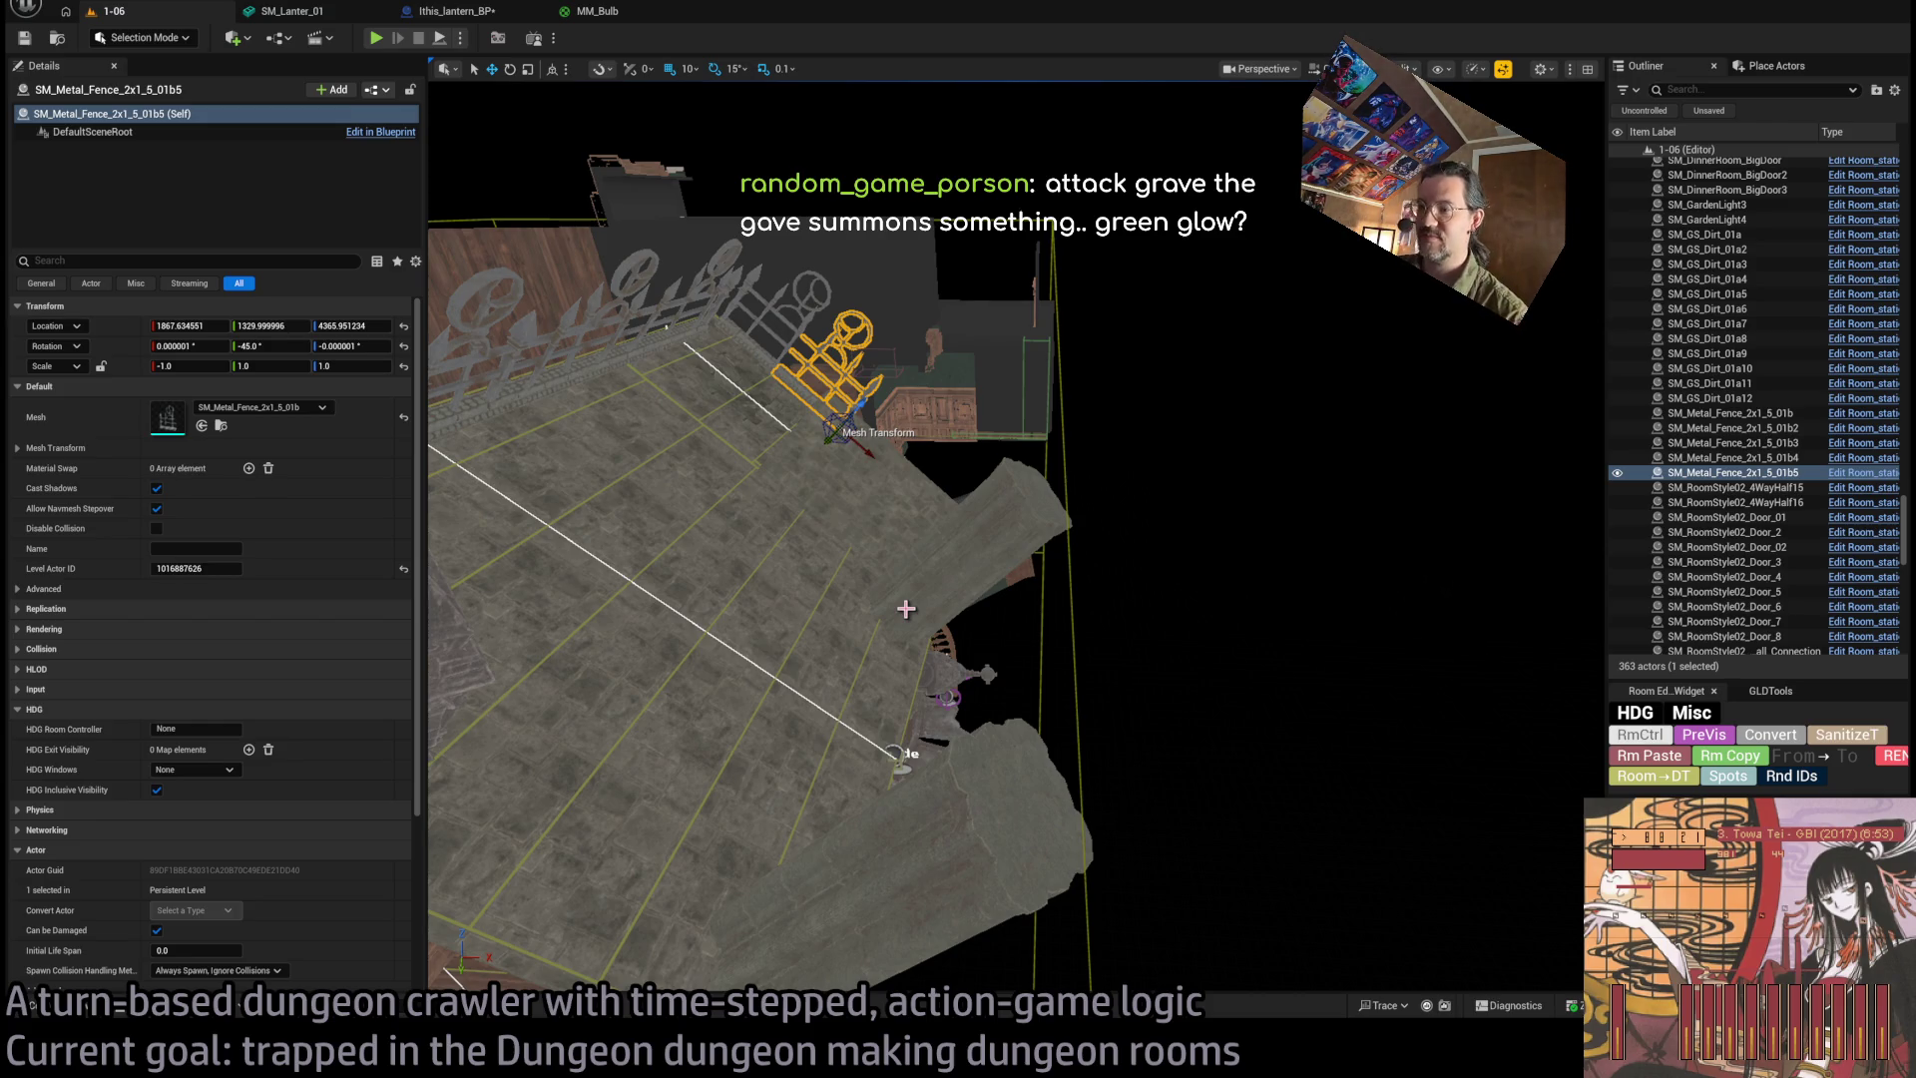
Select the two right-corner metal fence panels.
mouse_move(911, 632)
left_mouse_down()
mouse_move(863, 464)
mouse_move(1185, 447)
mouse_move(1118, 489)
mouse_move(1070, 465)
mouse_move(1113, 535)
left_mouse_up()
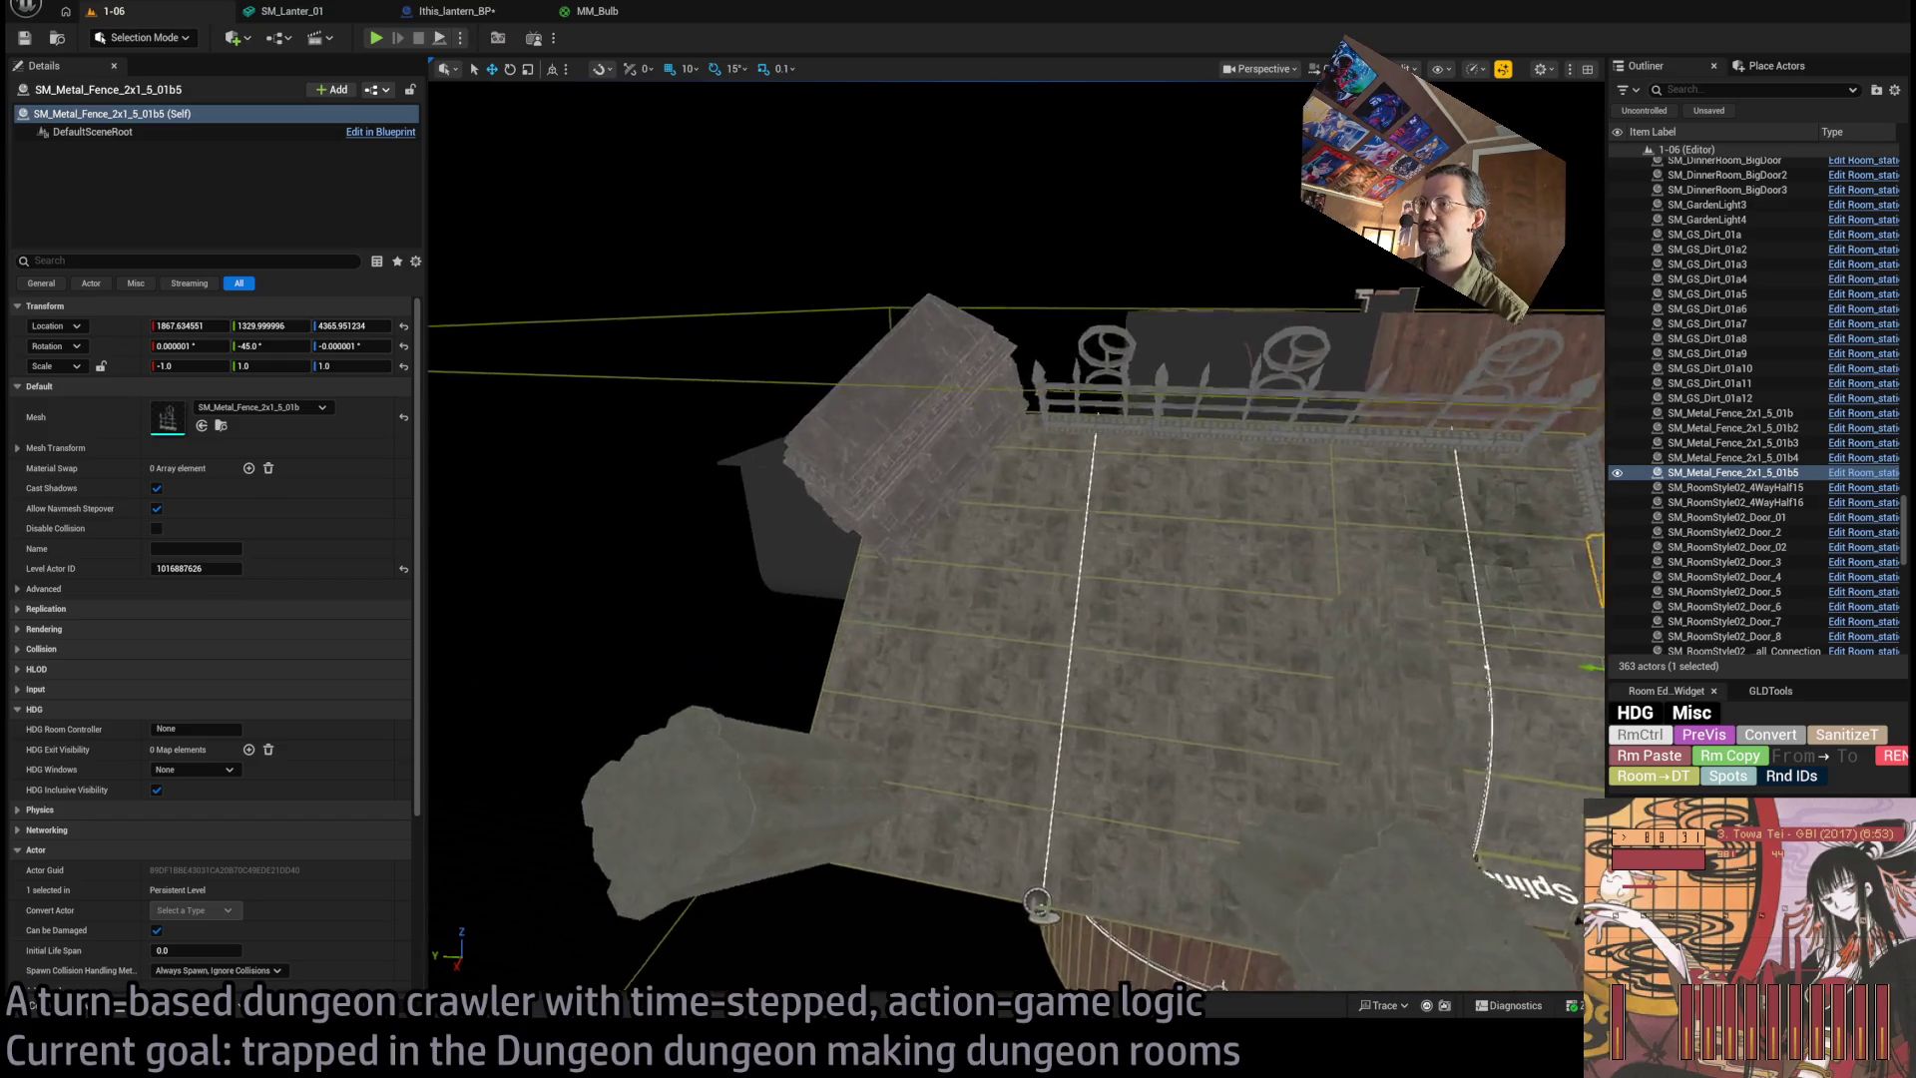
left_click(1083, 380)
left_click_drag(1083, 379, 1361, 492)
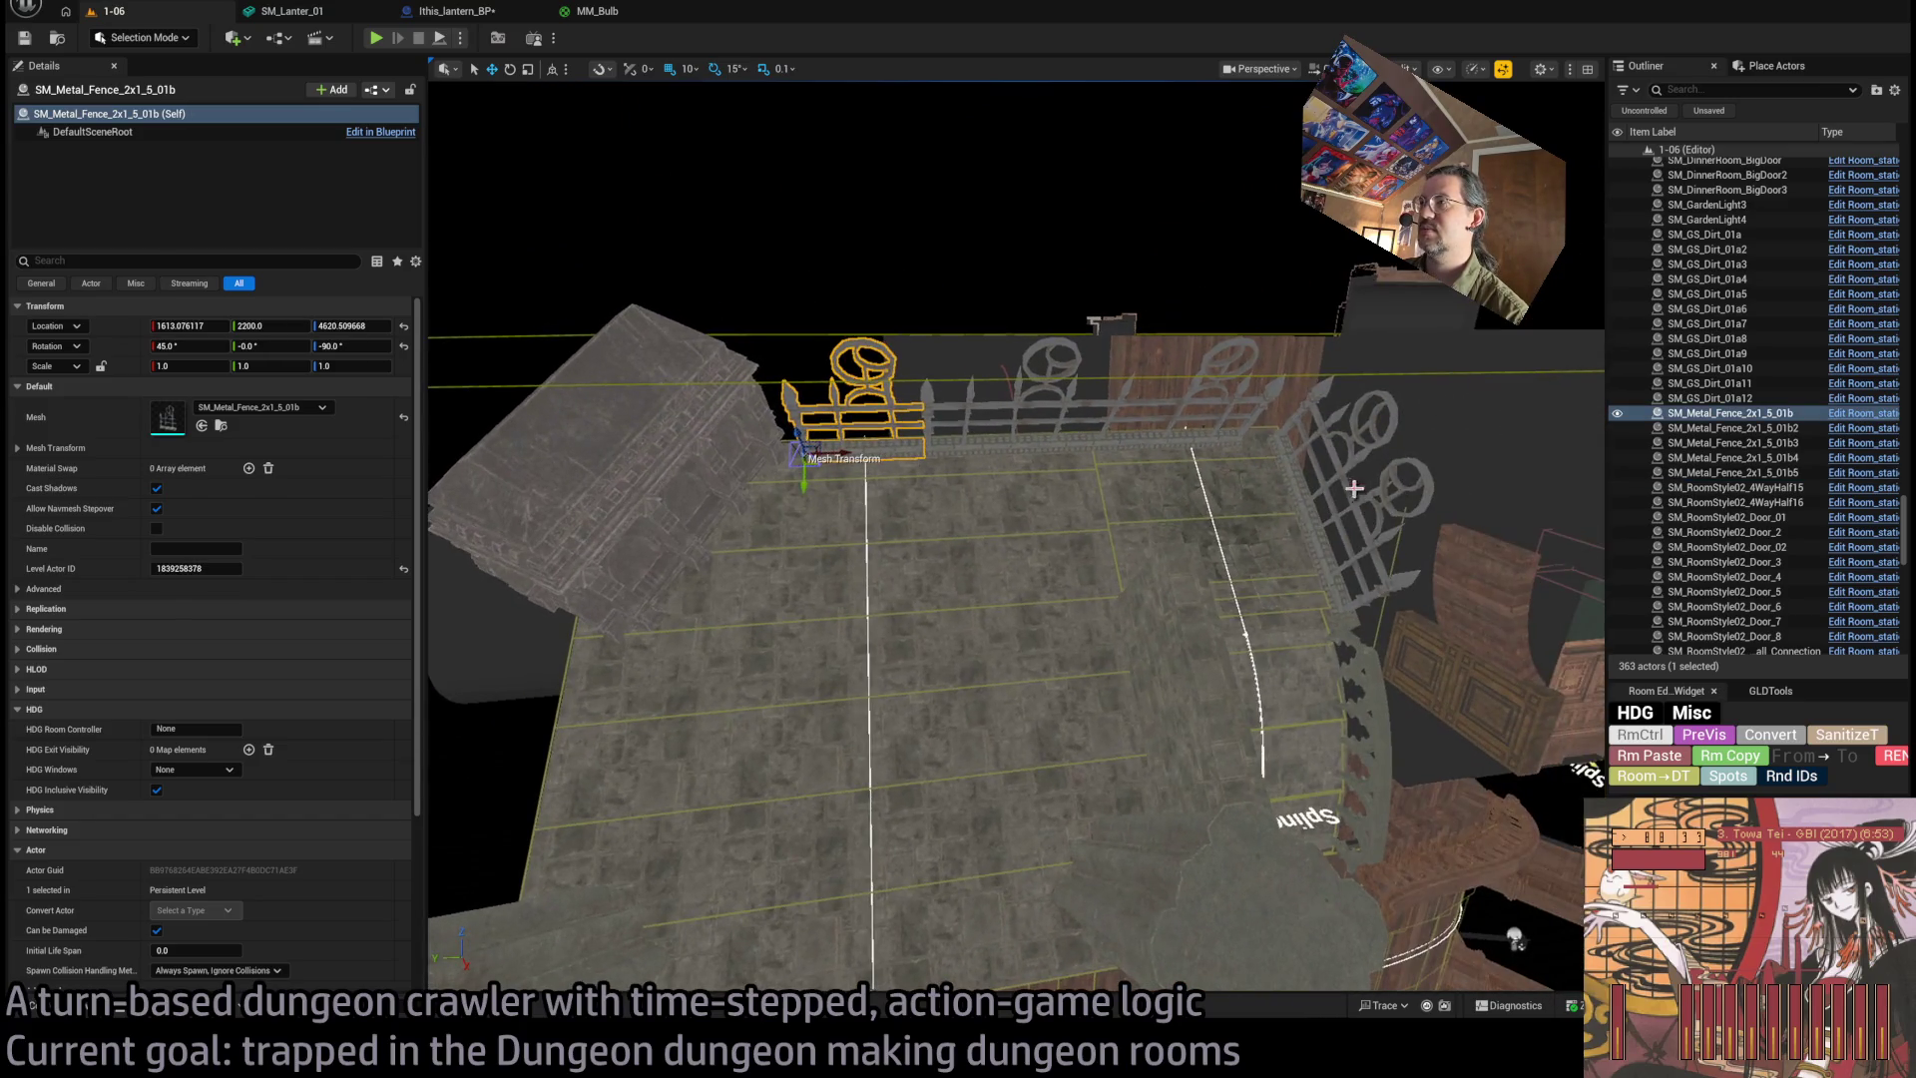
left_click(1346, 469)
left_click(1364, 516, "ctrl")
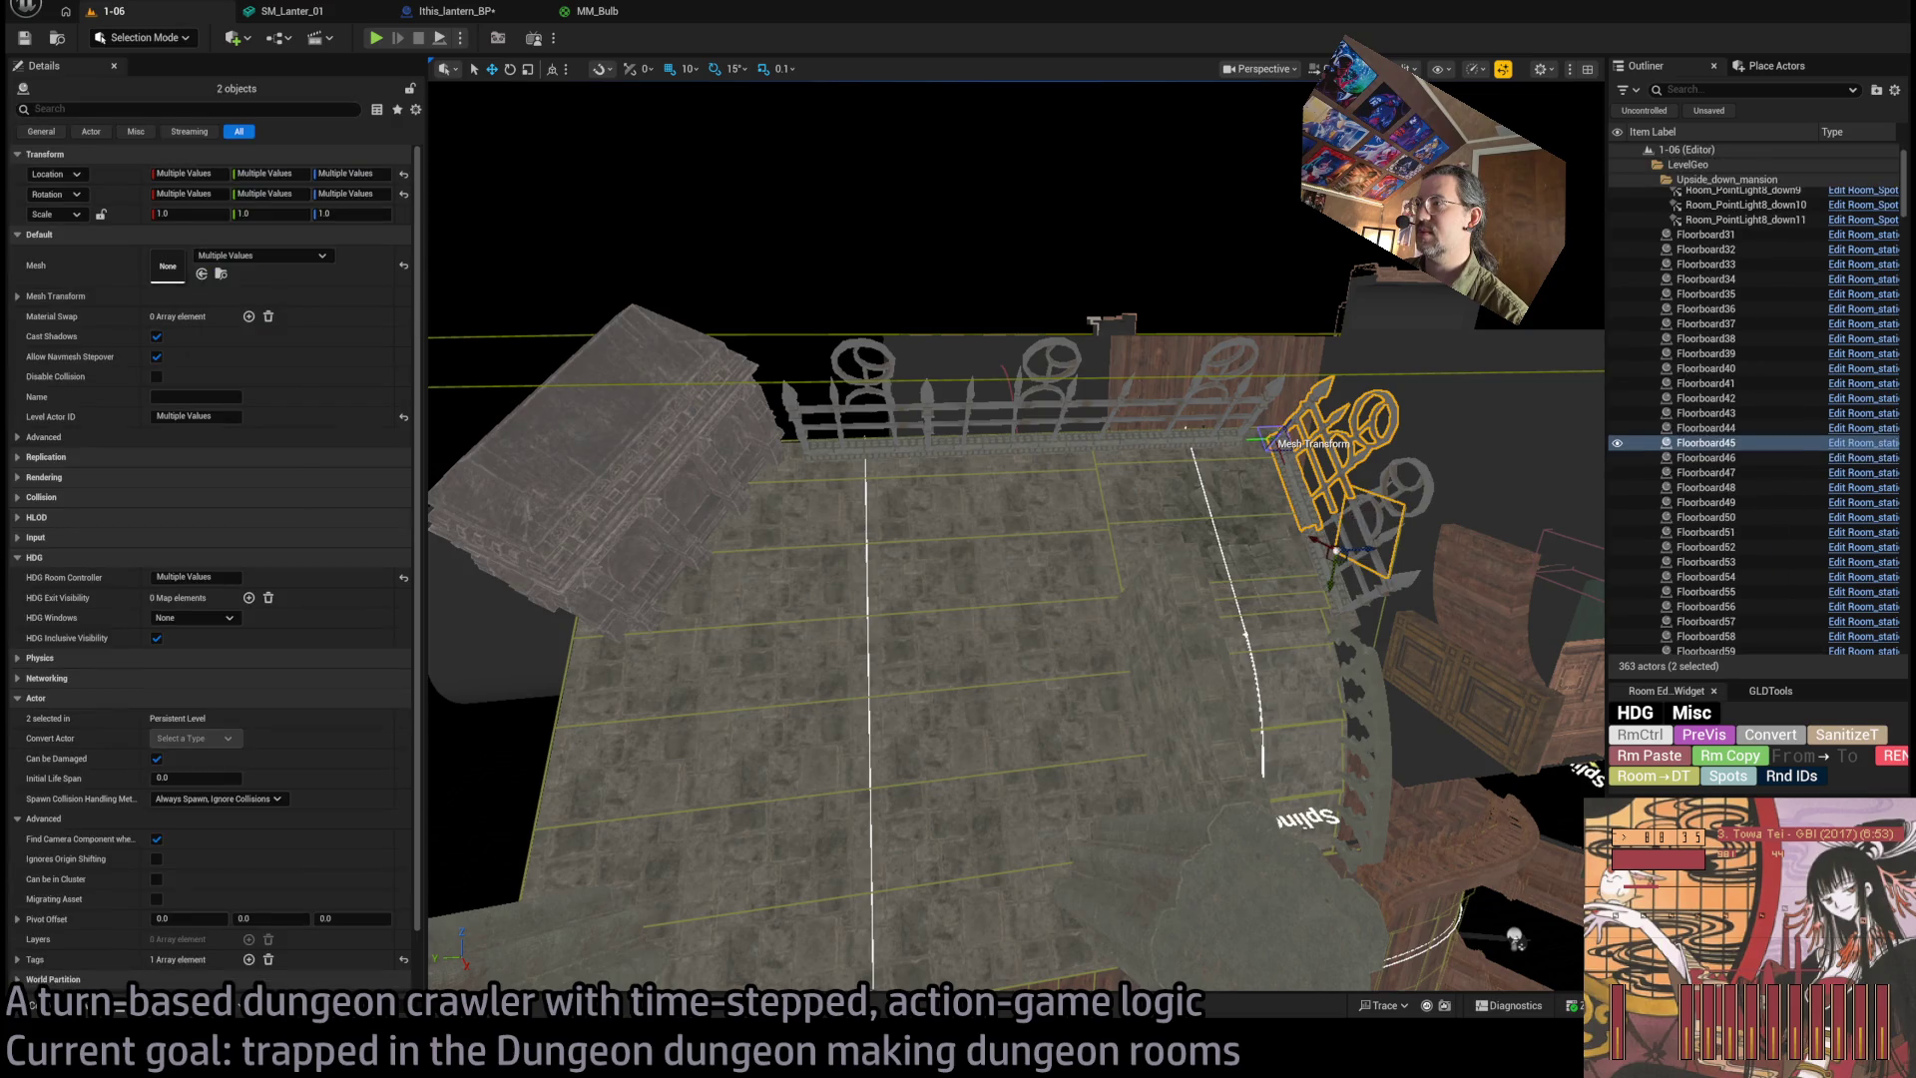
left_click(1335, 548)
left_click(1342, 483, "ctrl")
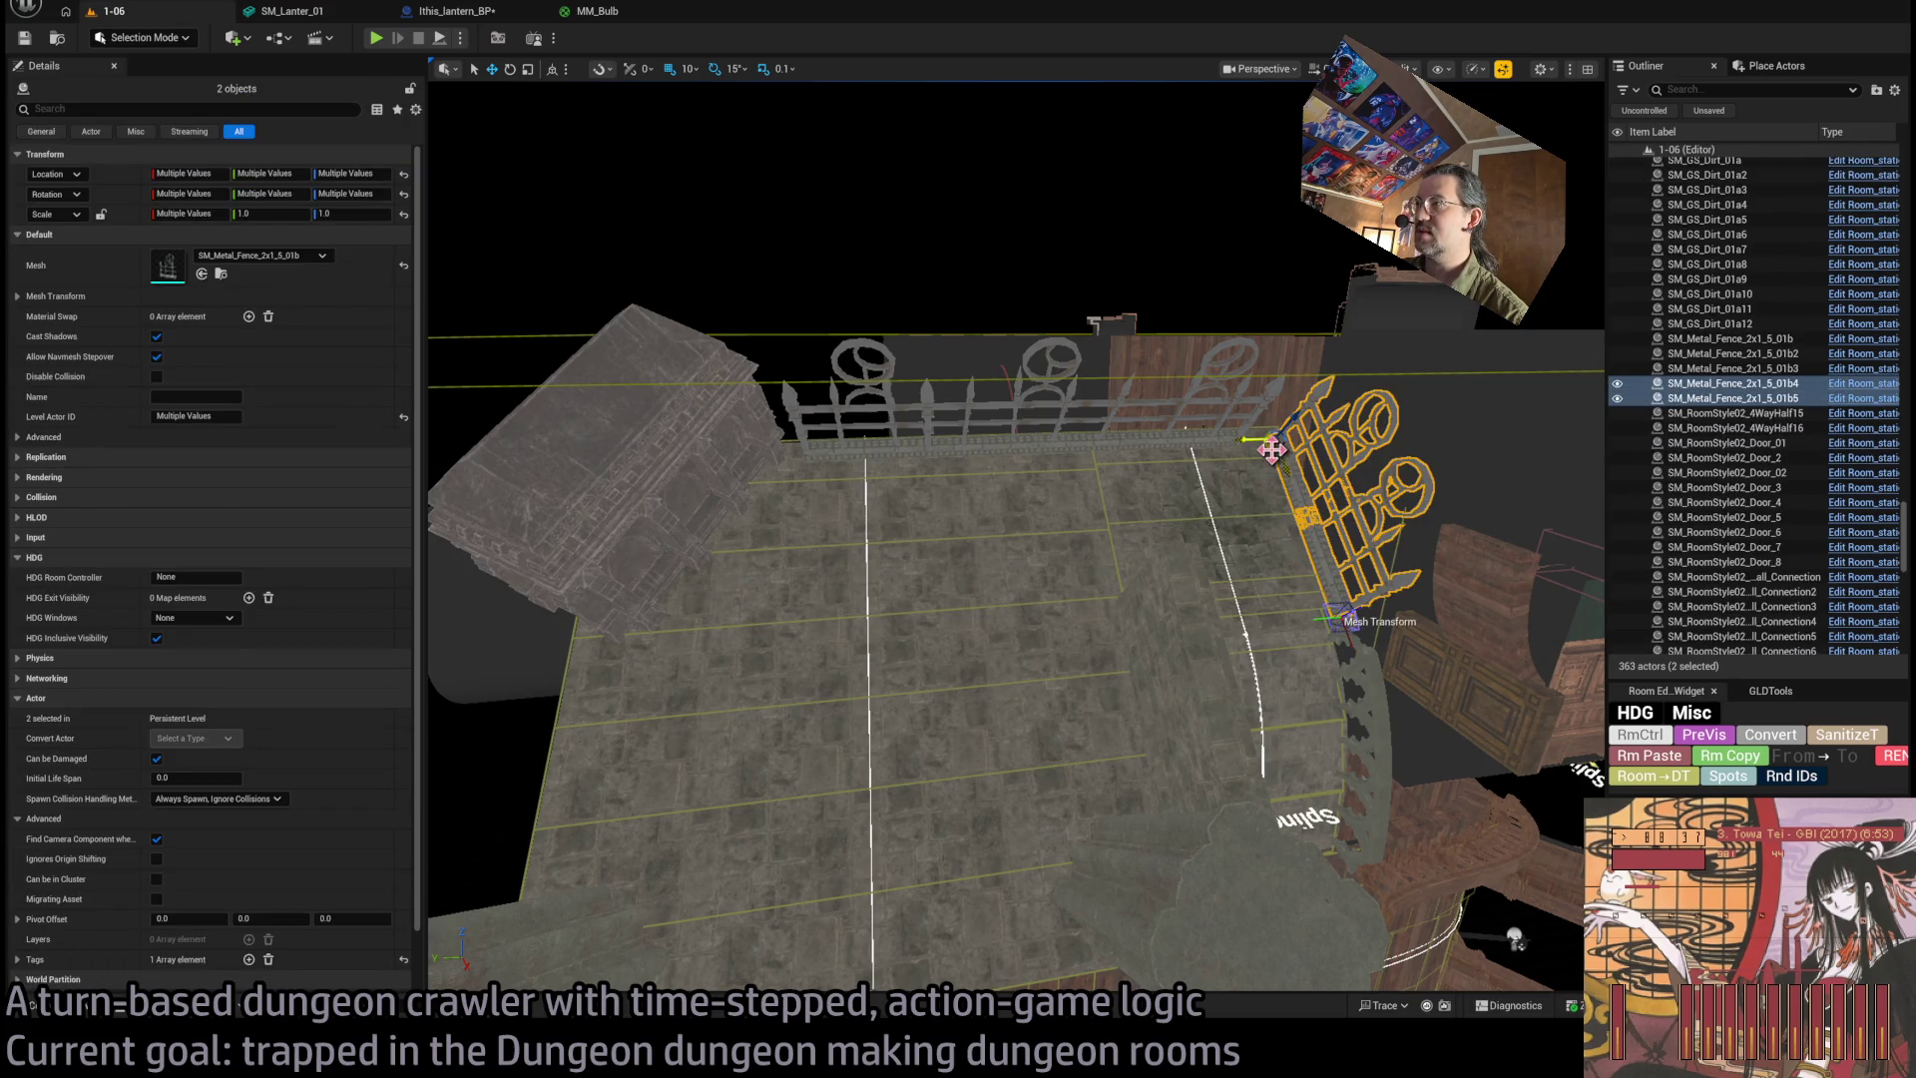
Duplicate the two fence panels onto the room's left edge and frame the copies.
key("ctrl+v")
key("f")
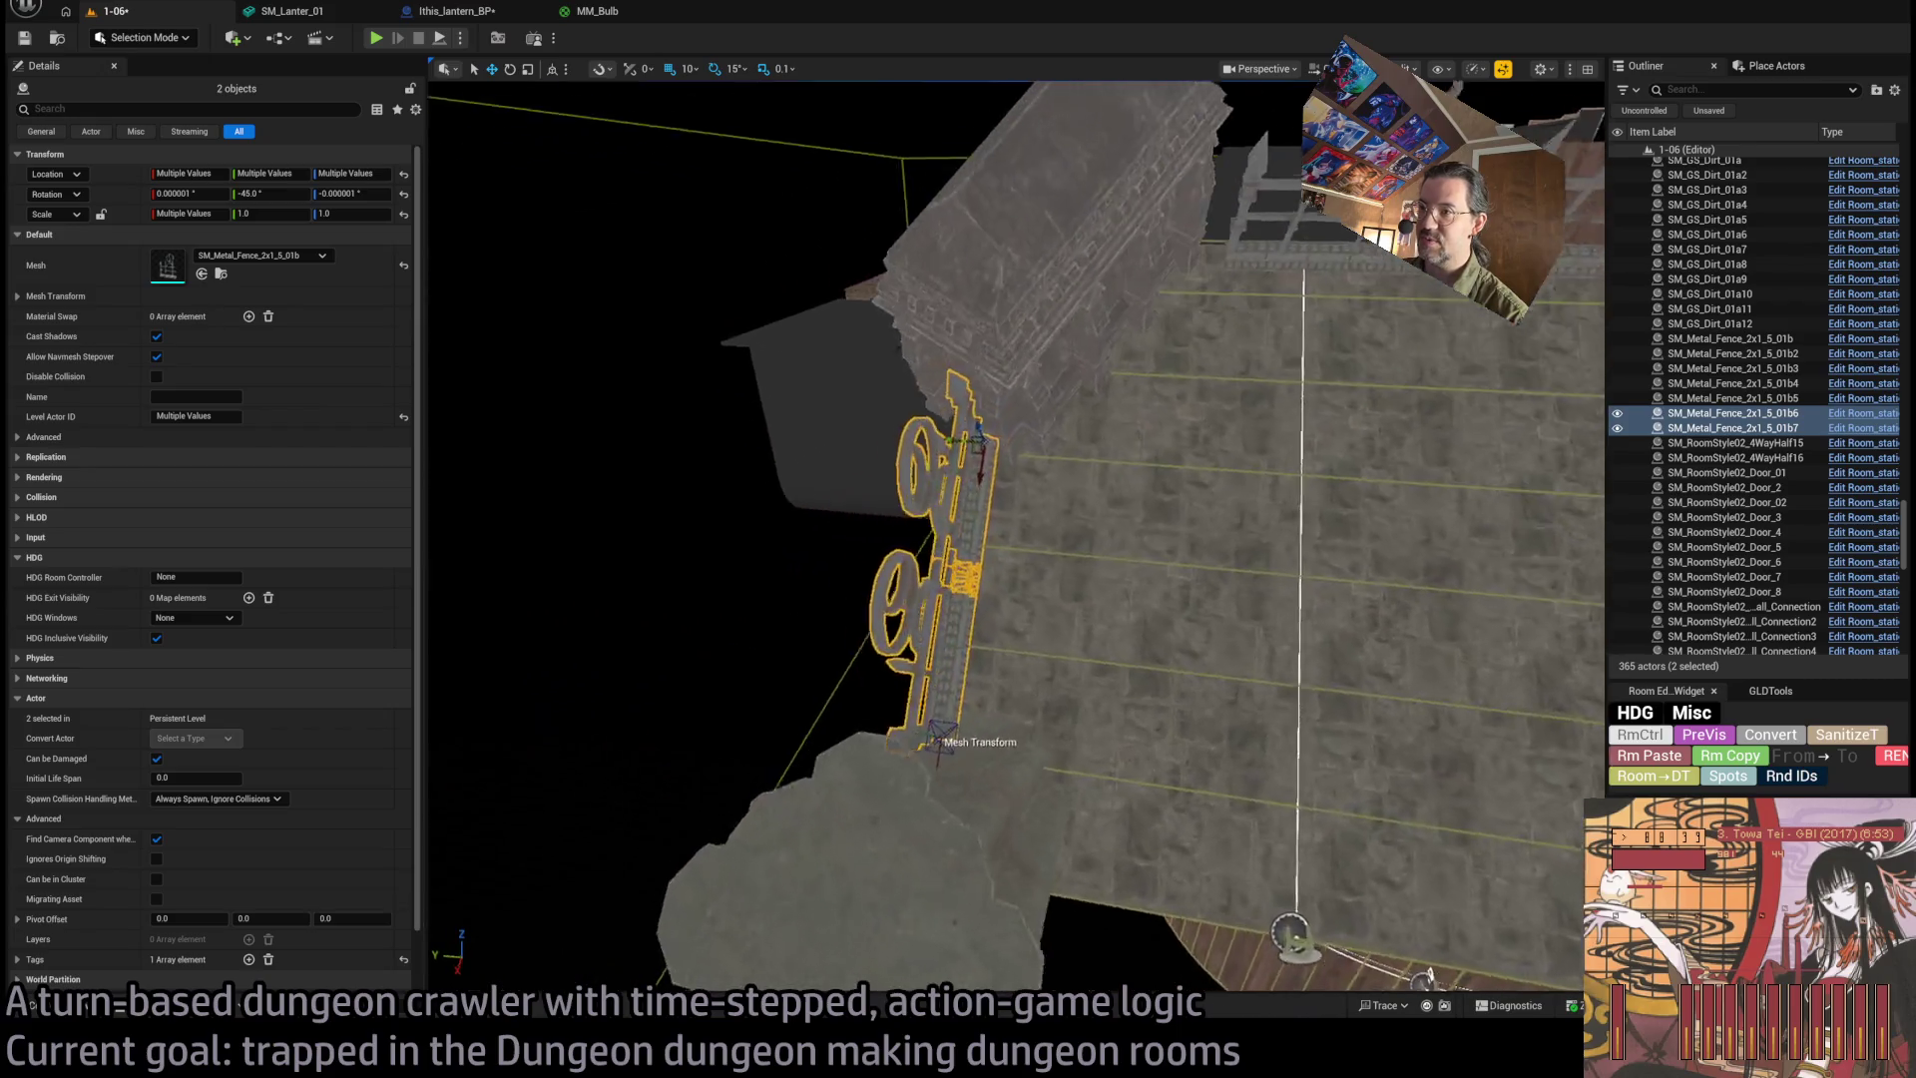
scroll(1015, 537, "down", 5)
scroll(1015, 537, "up", 8)
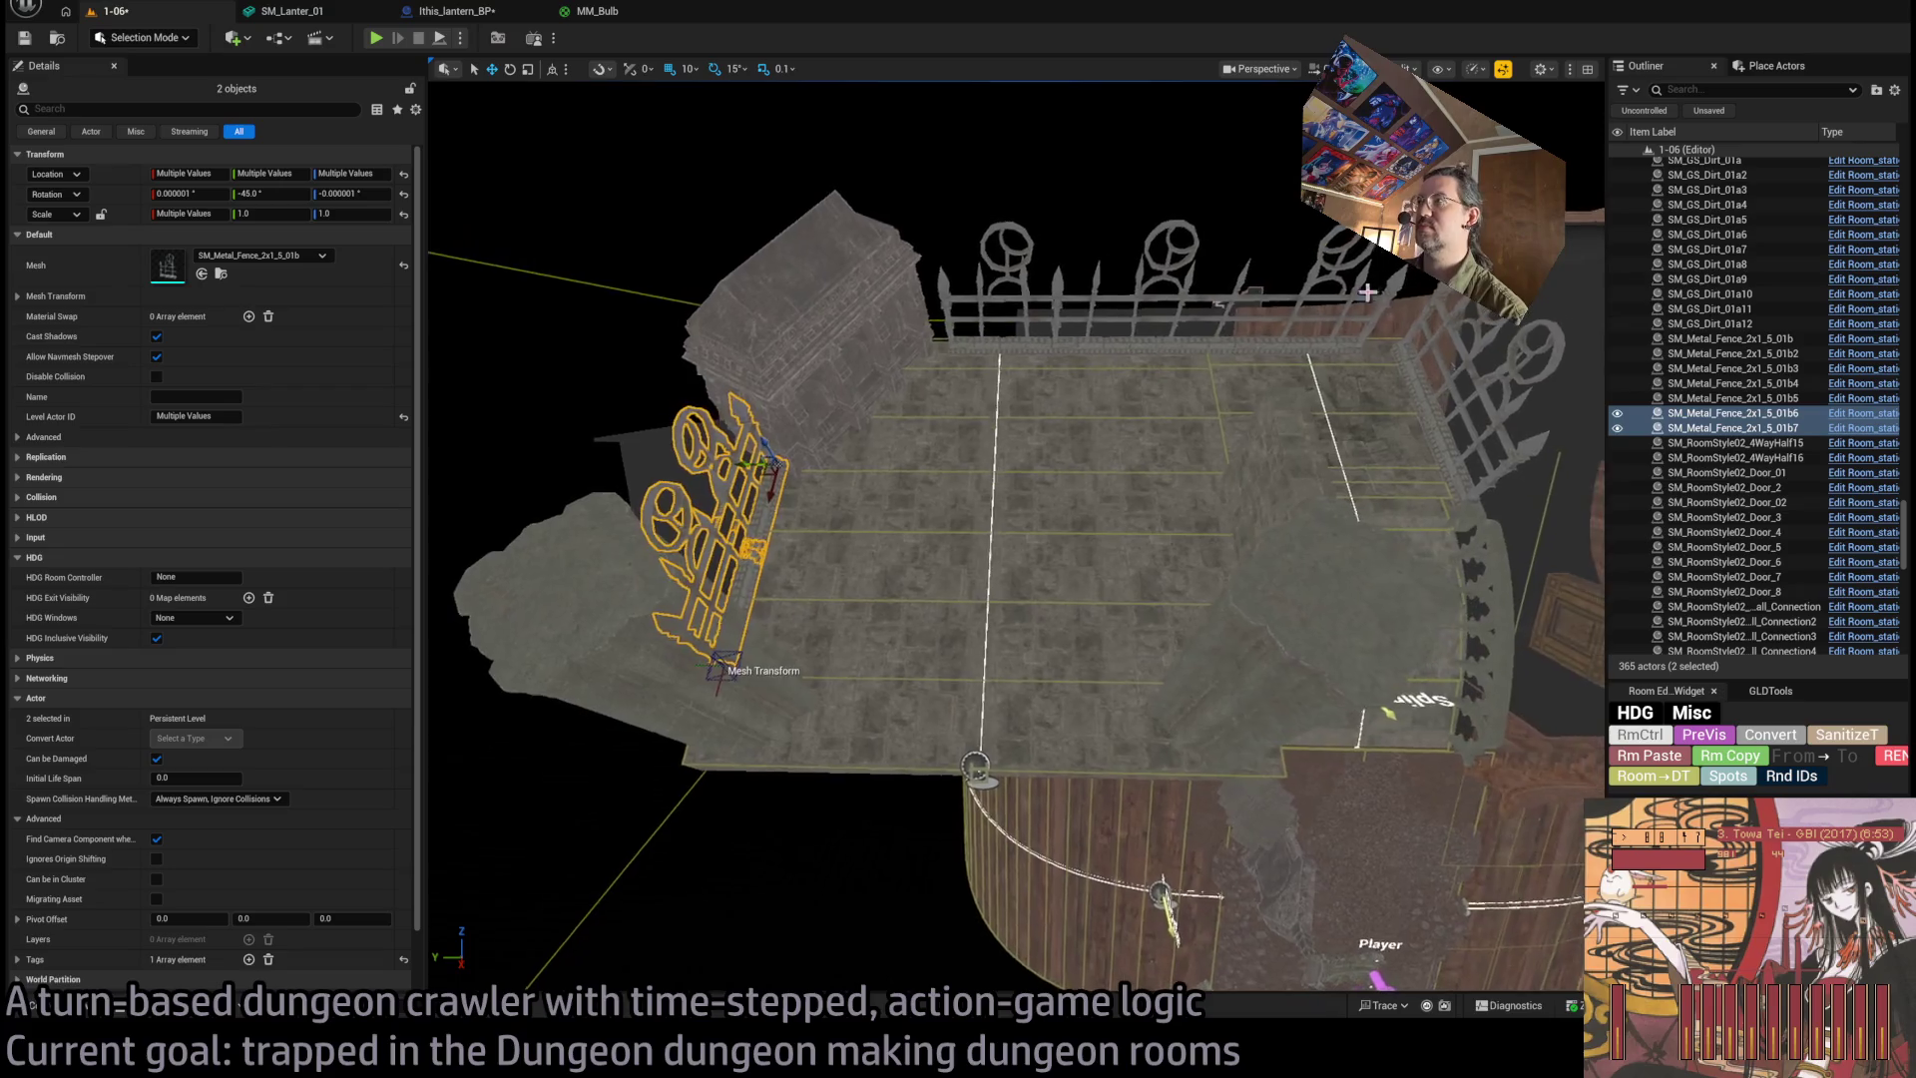
left_click(1349, 297)
Duplicate the three top-wall fences rotated 90° and move the copies to the bottom edge.
left_click(1192, 233, "ctrl")
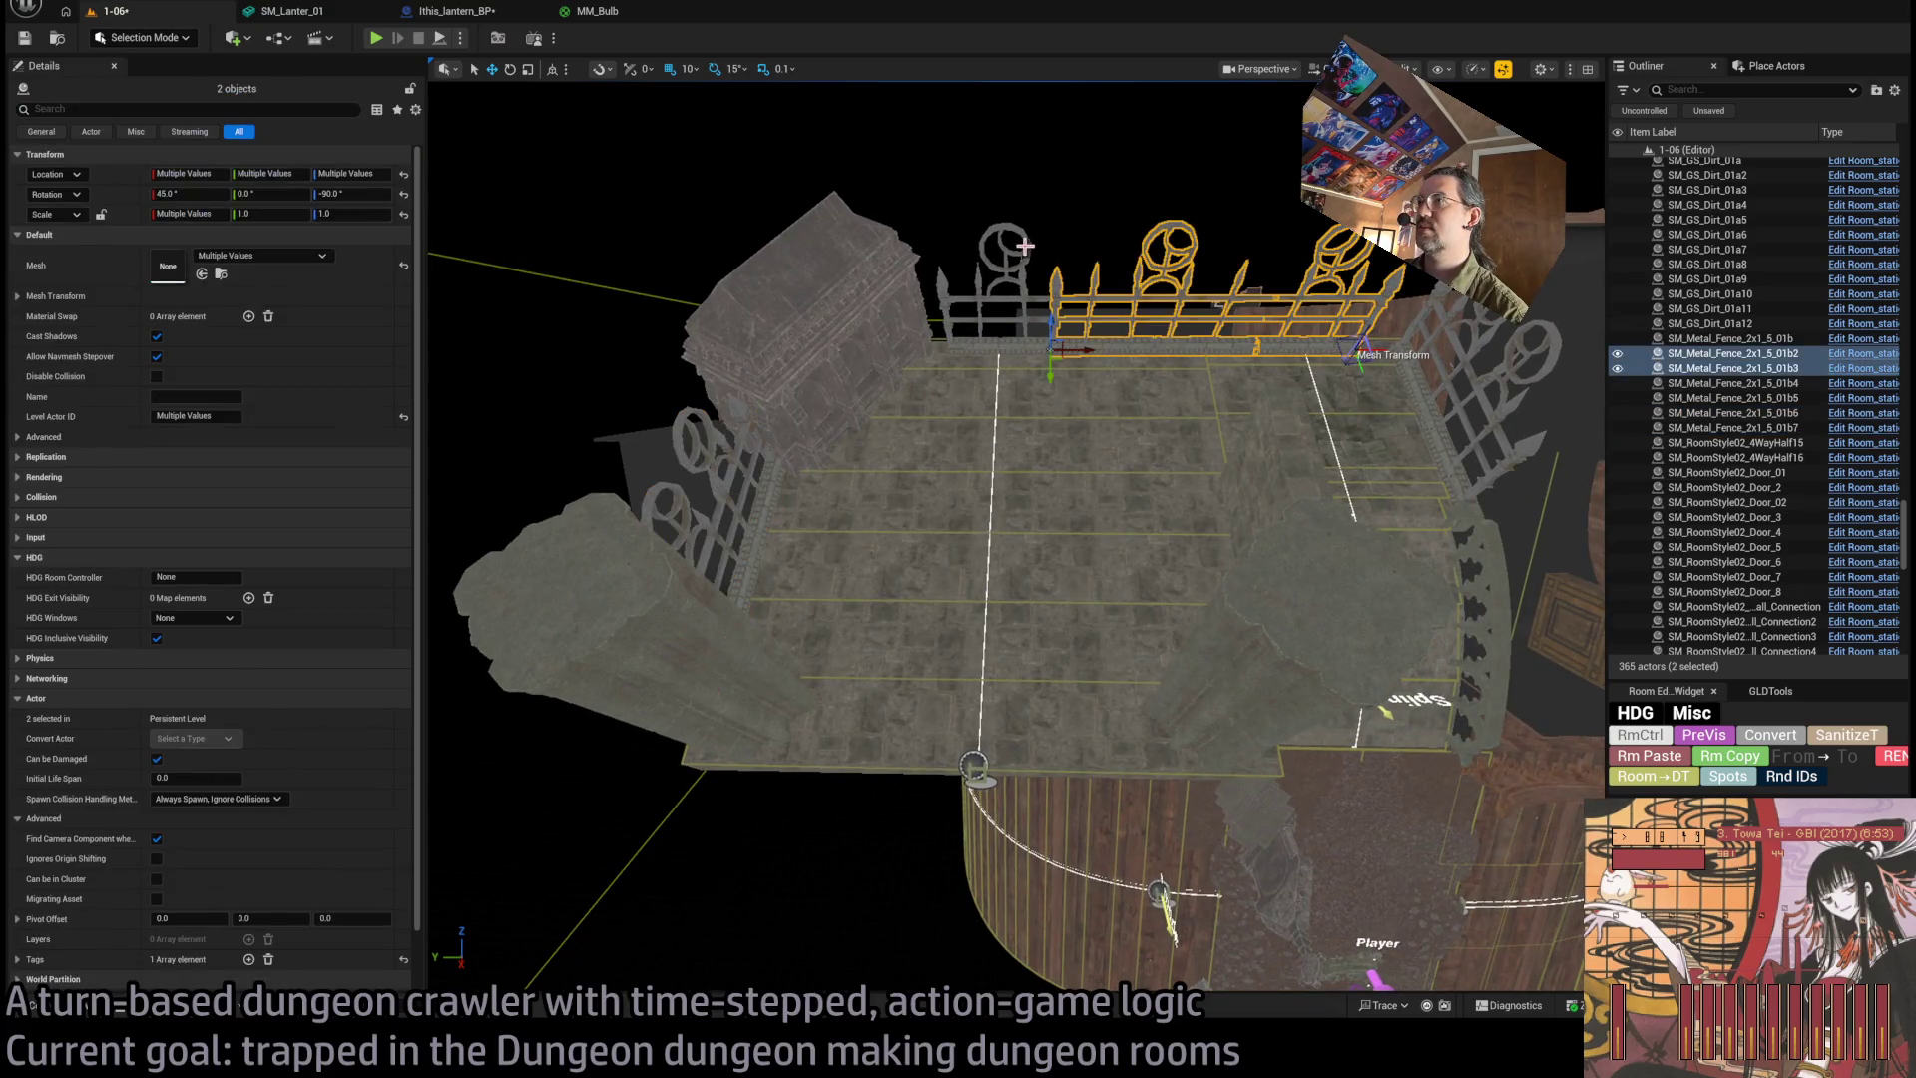
left_click(1013, 376, "ctrl")
left_click_drag(975, 380, 974, 380, "alt")
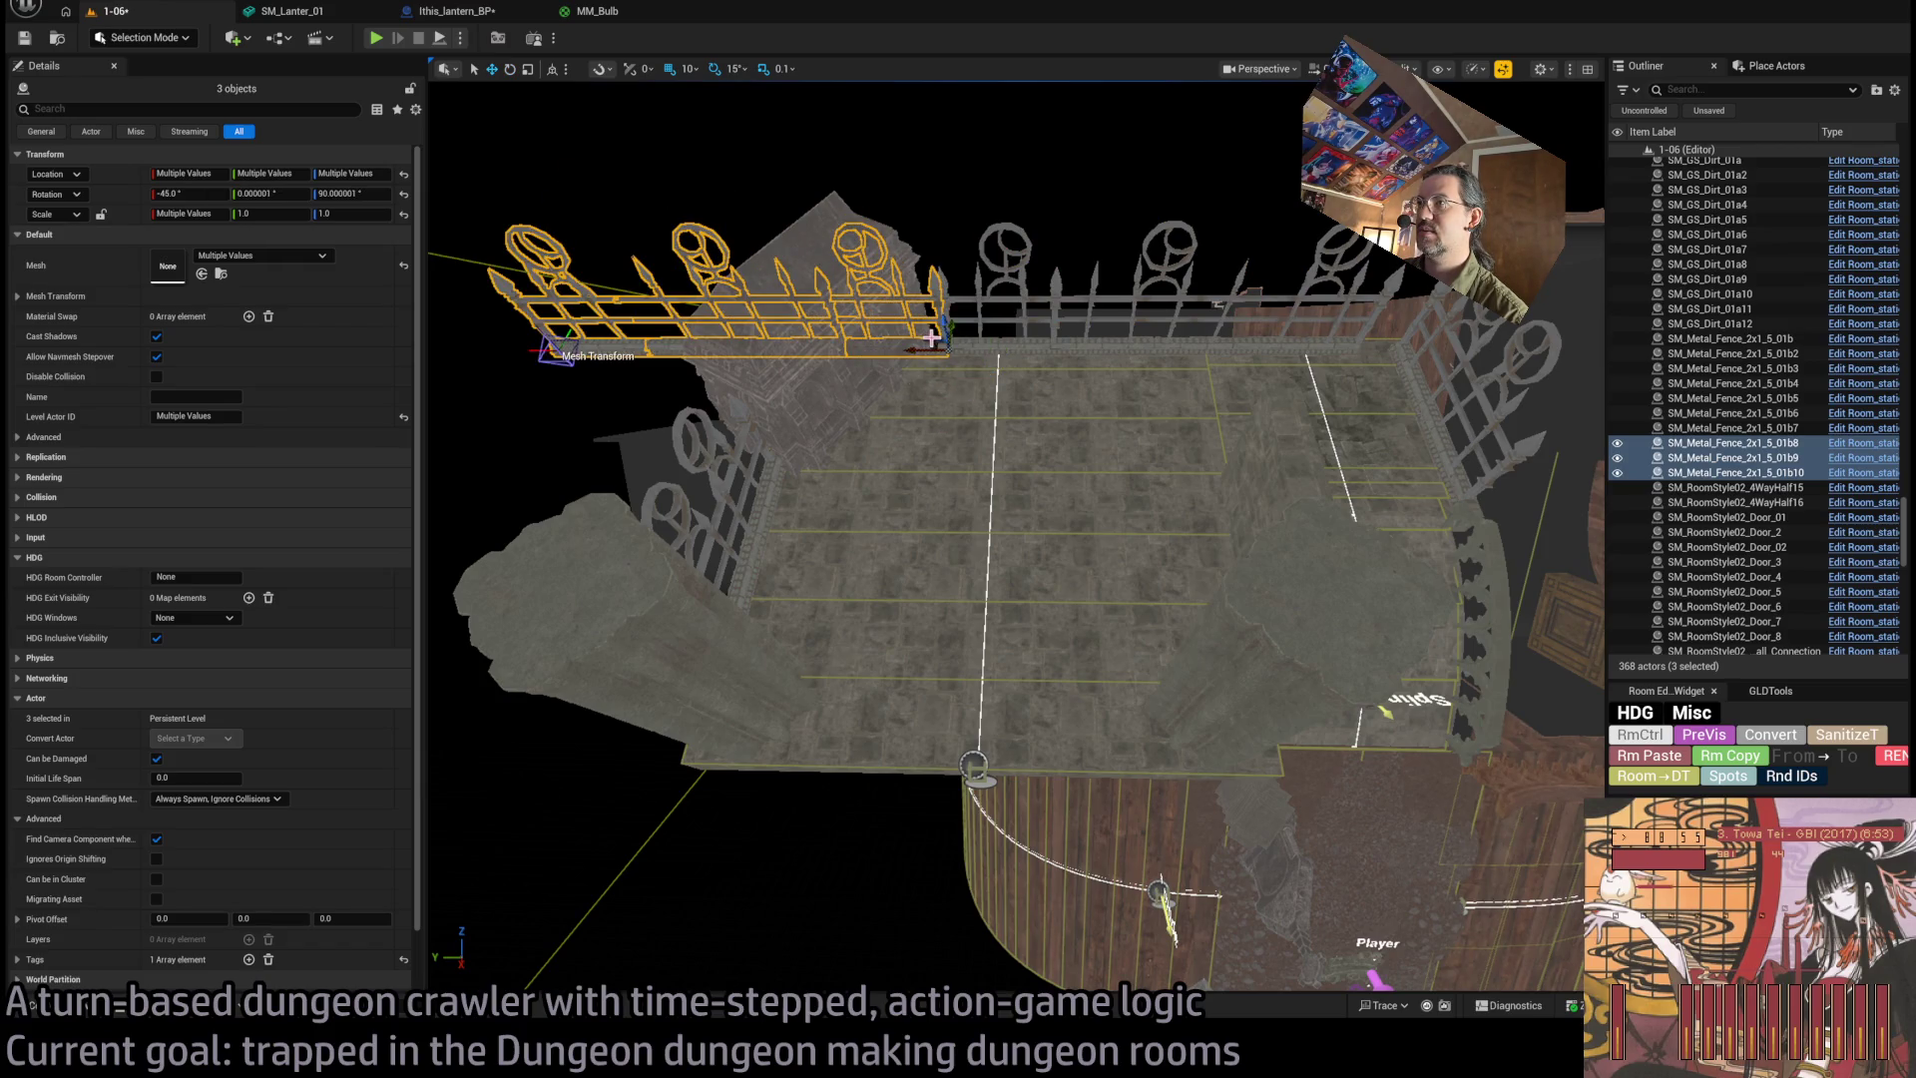
scroll(929, 341, "up", 3)
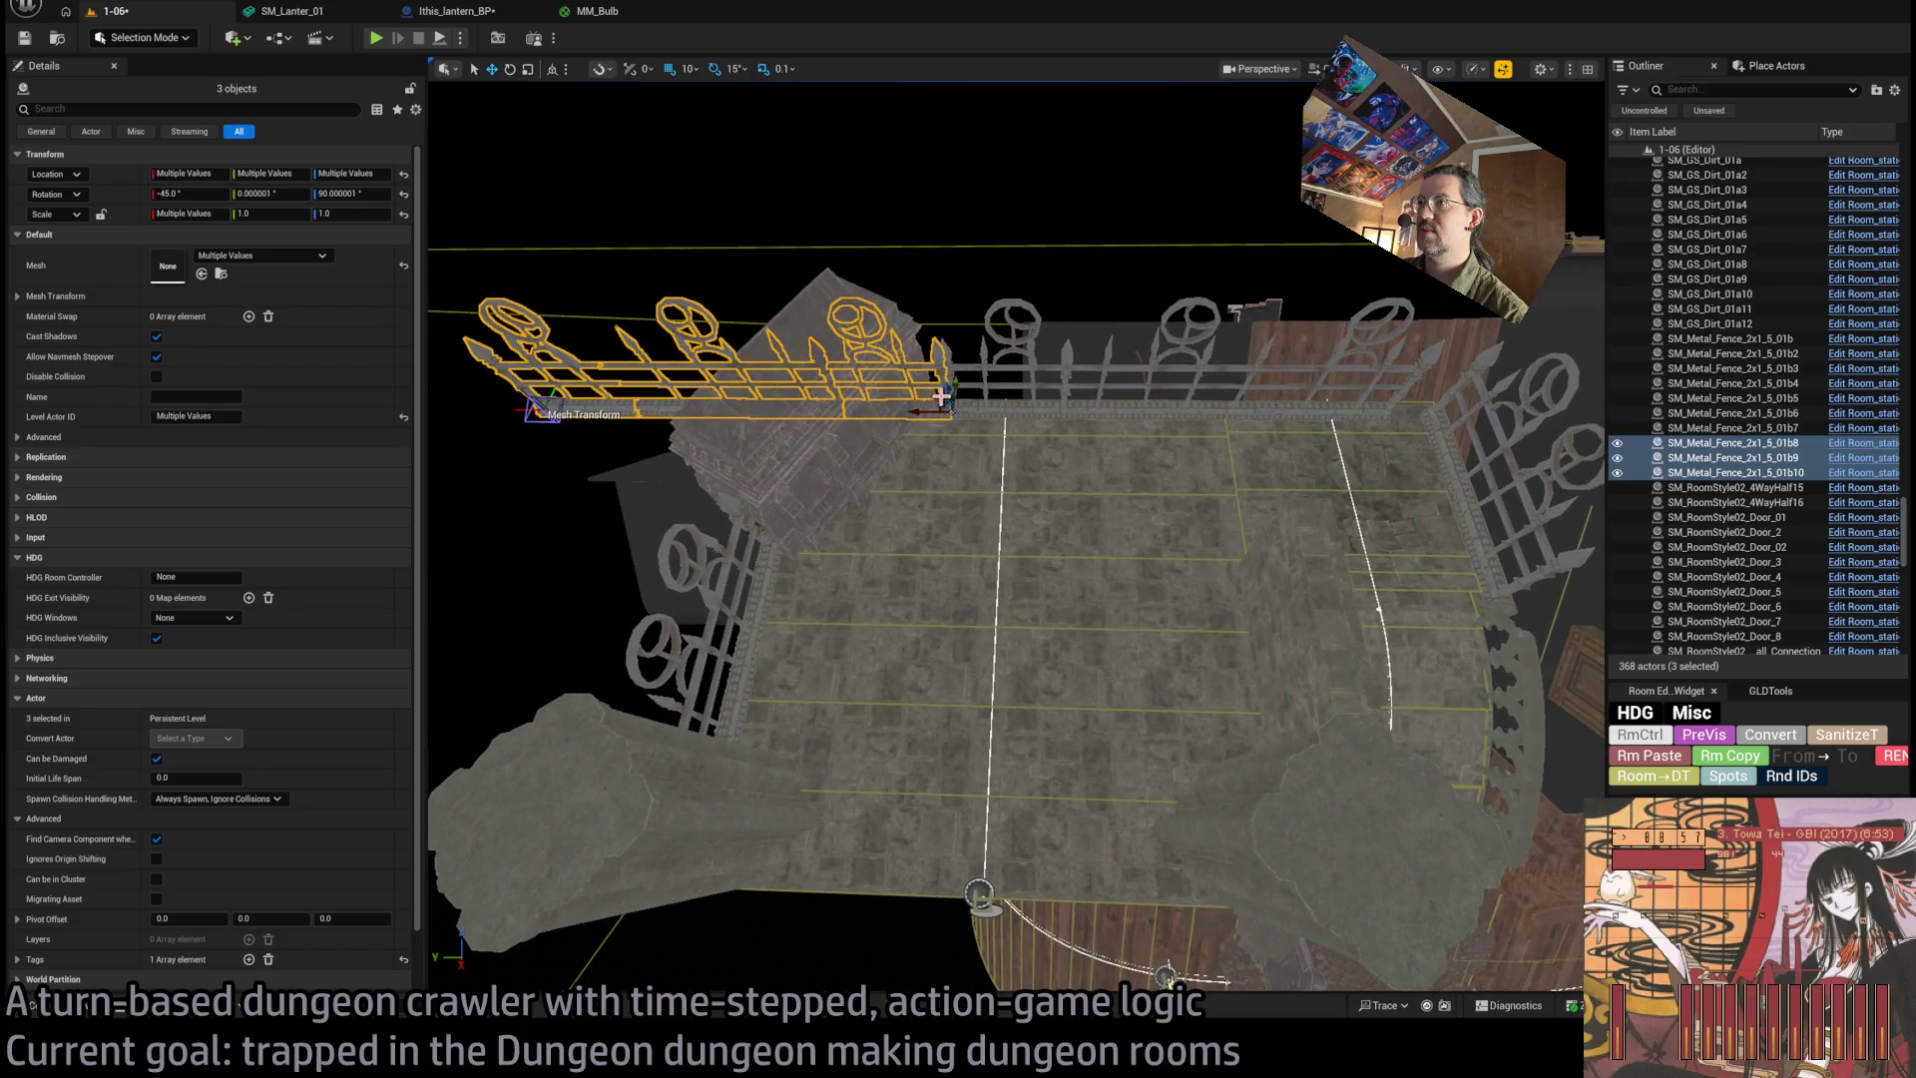
mouse_move(939, 400)
left_mouse_down()
mouse_move(1273, 888)
mouse_move(1098, 618)
mouse_move(1132, 778)
left_mouse_up()
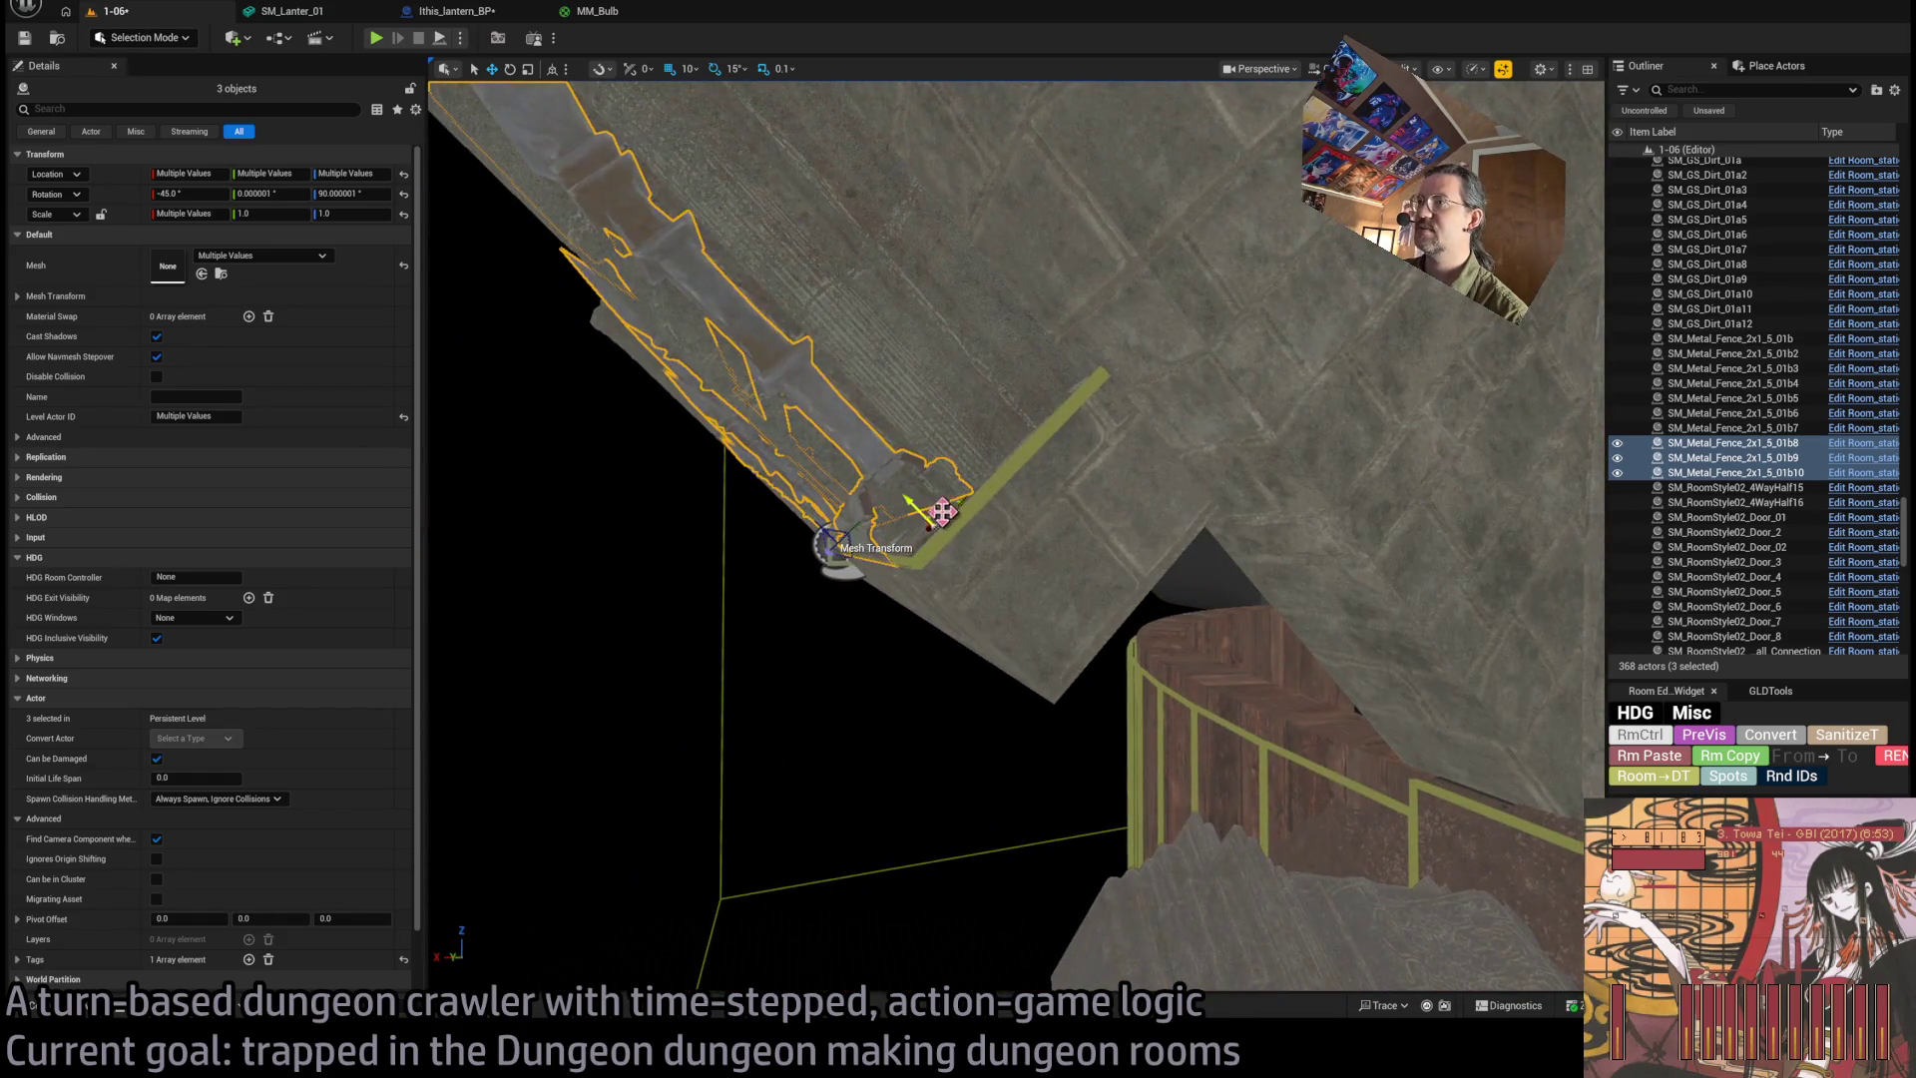
Delete the surplus fence copy, reselect the remaining two bottom fences, and start a playtest.
mouse_move(959, 508)
left_mouse_down("alt")
mouse_move(938, 661)
mouse_move(842, 494)
left_mouse_up("alt")
left_click(680, 459)
key("Delete")
left_click_drag(680, 459, 927, 484, "alt")
left_click(1227, 499)
left_click(927, 483, "ctrl")
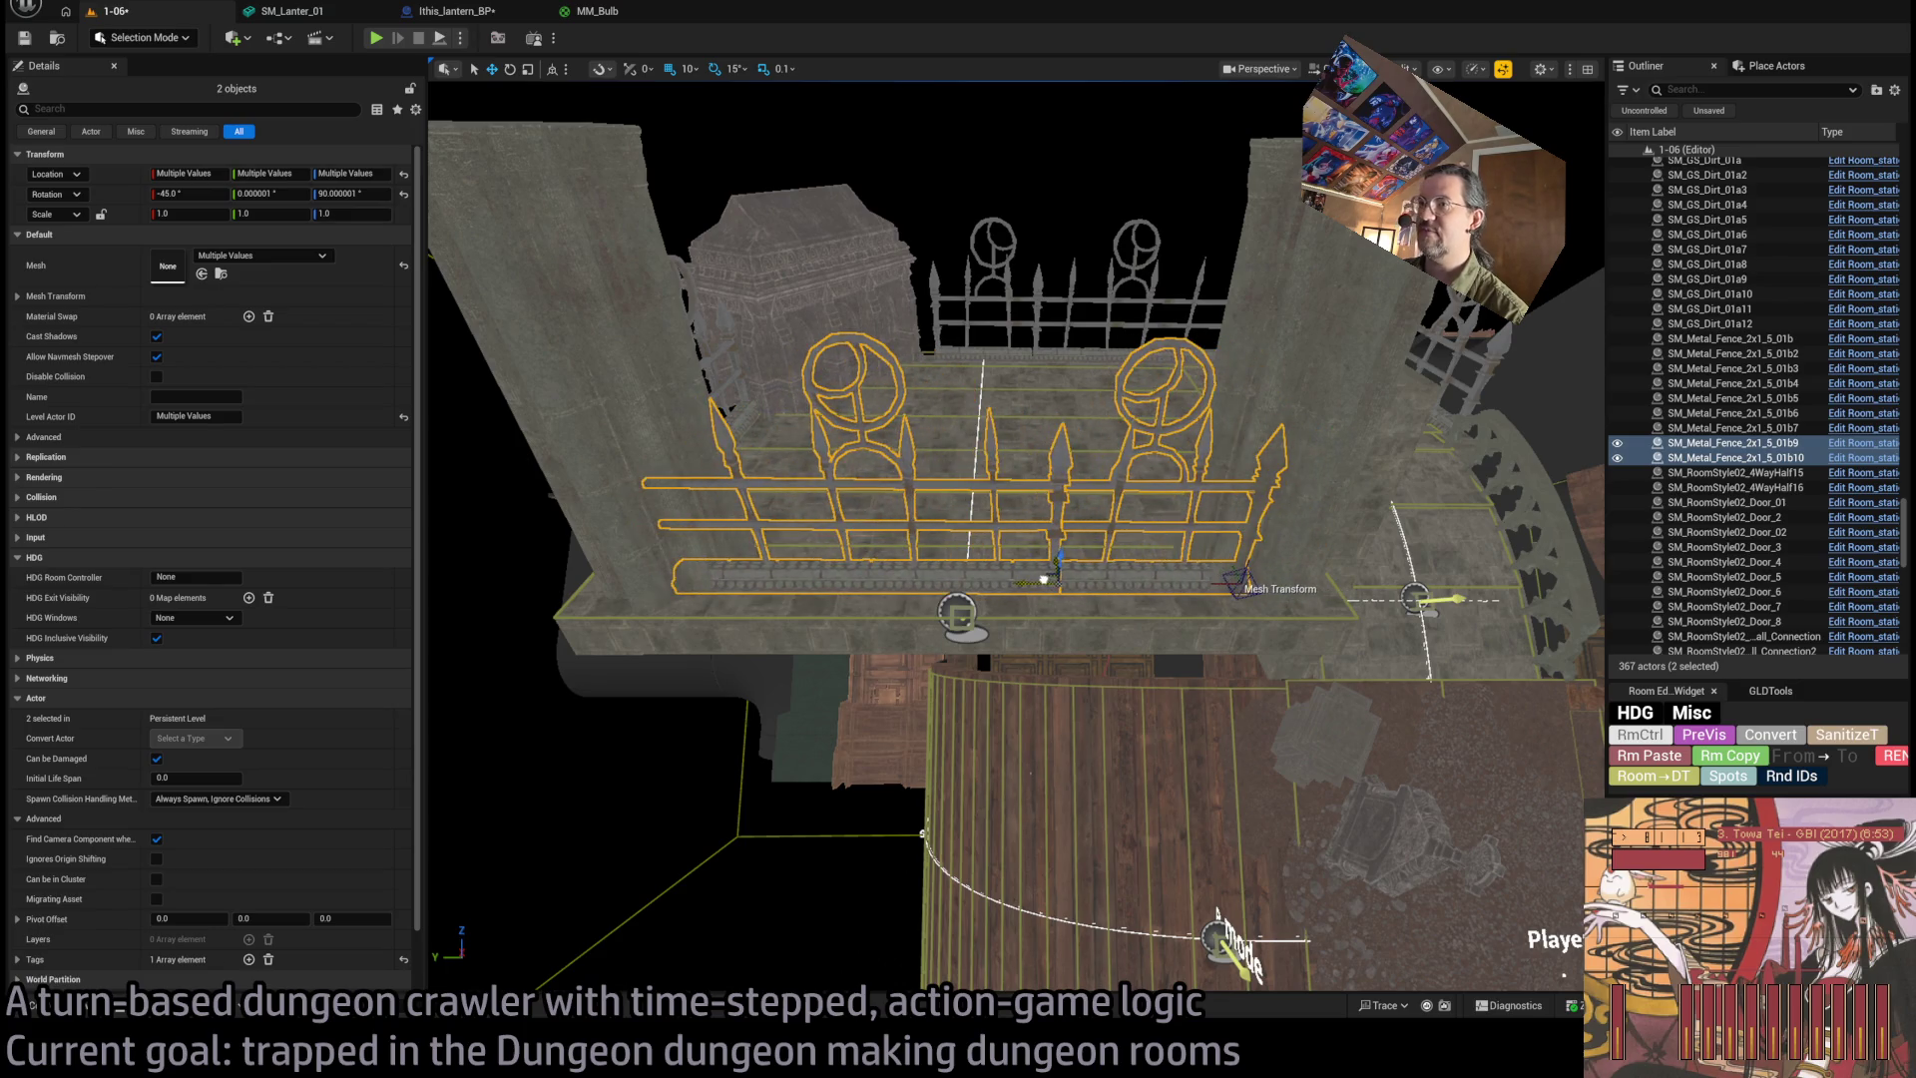
left_click_drag(1039, 599, 1261, 573, "alt")
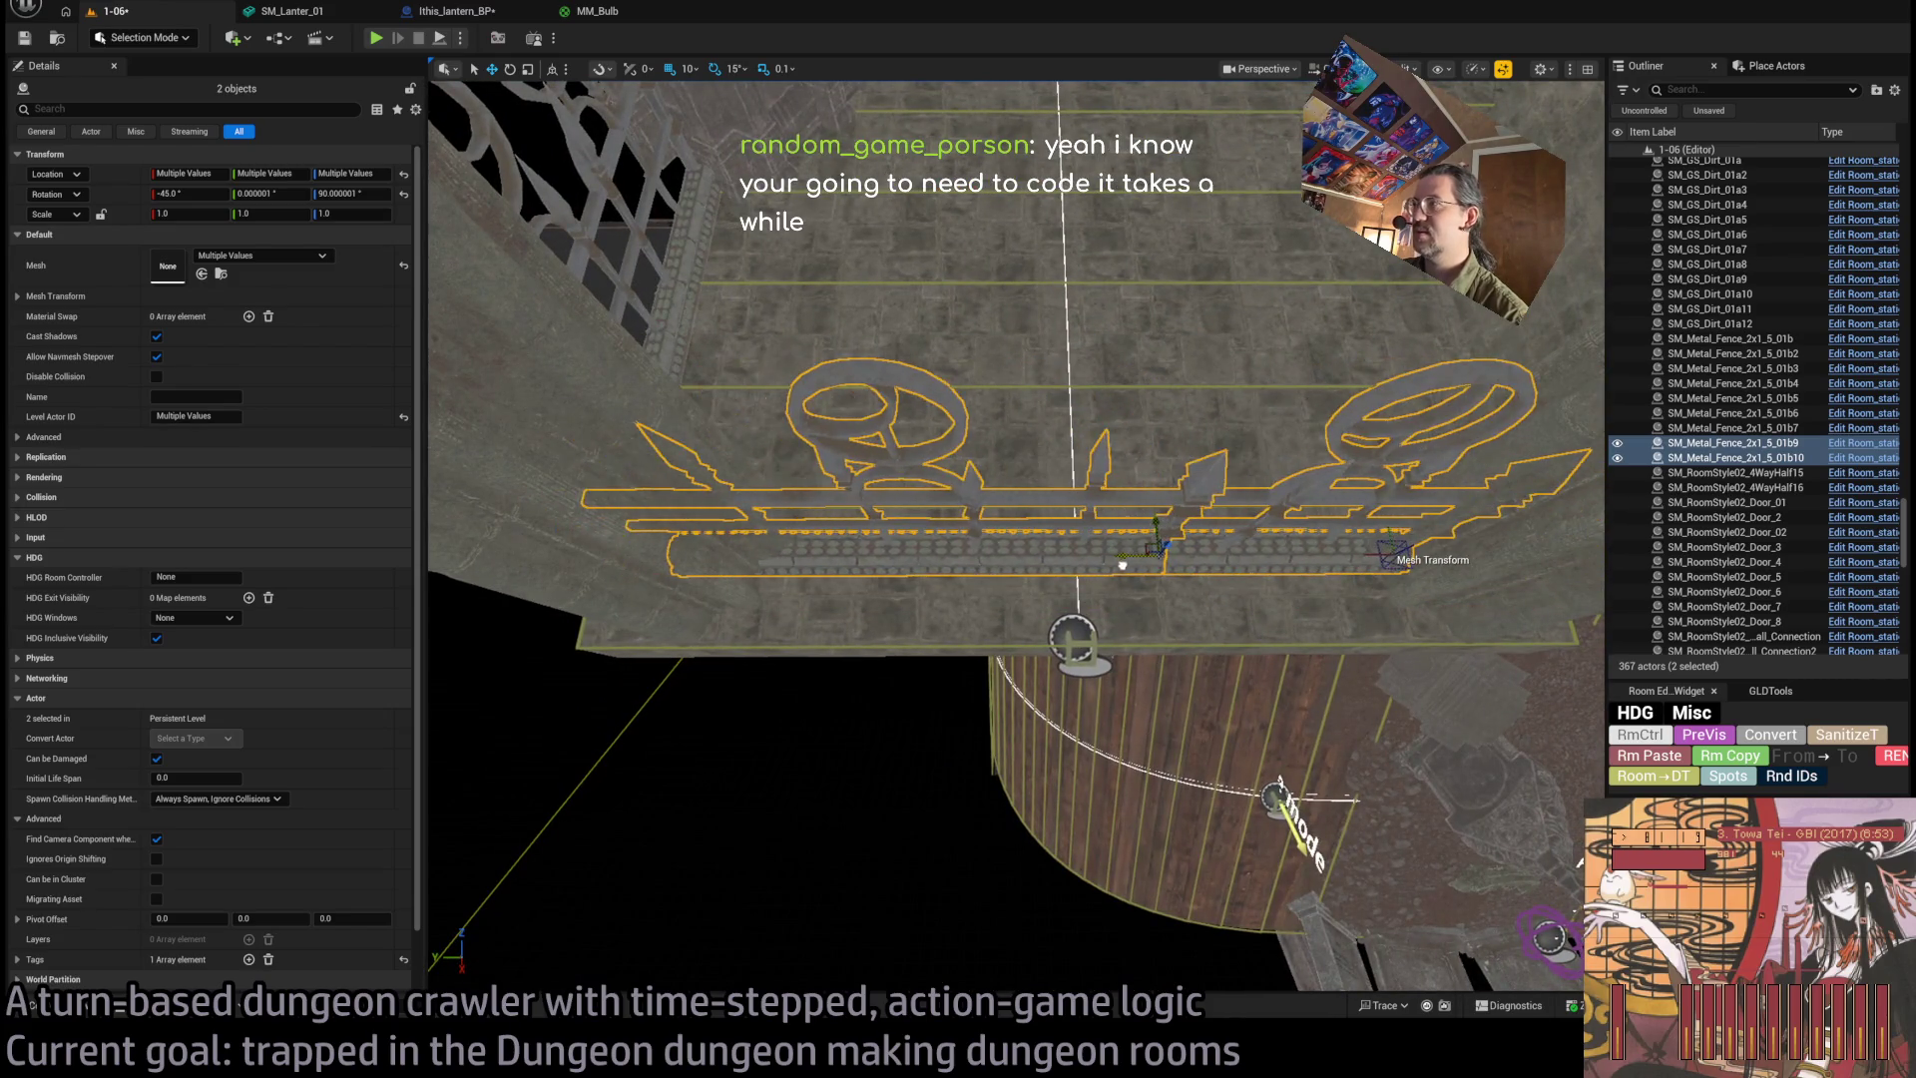
mouse_move(1084, 565)
left_mouse_down("alt")
mouse_move(1098, 464)
mouse_move(1097, 564)
mouse_move(1018, 624)
mouse_move(1018, 529)
mouse_move(946, 392)
left_mouse_up("alt")
left_click(377, 39)
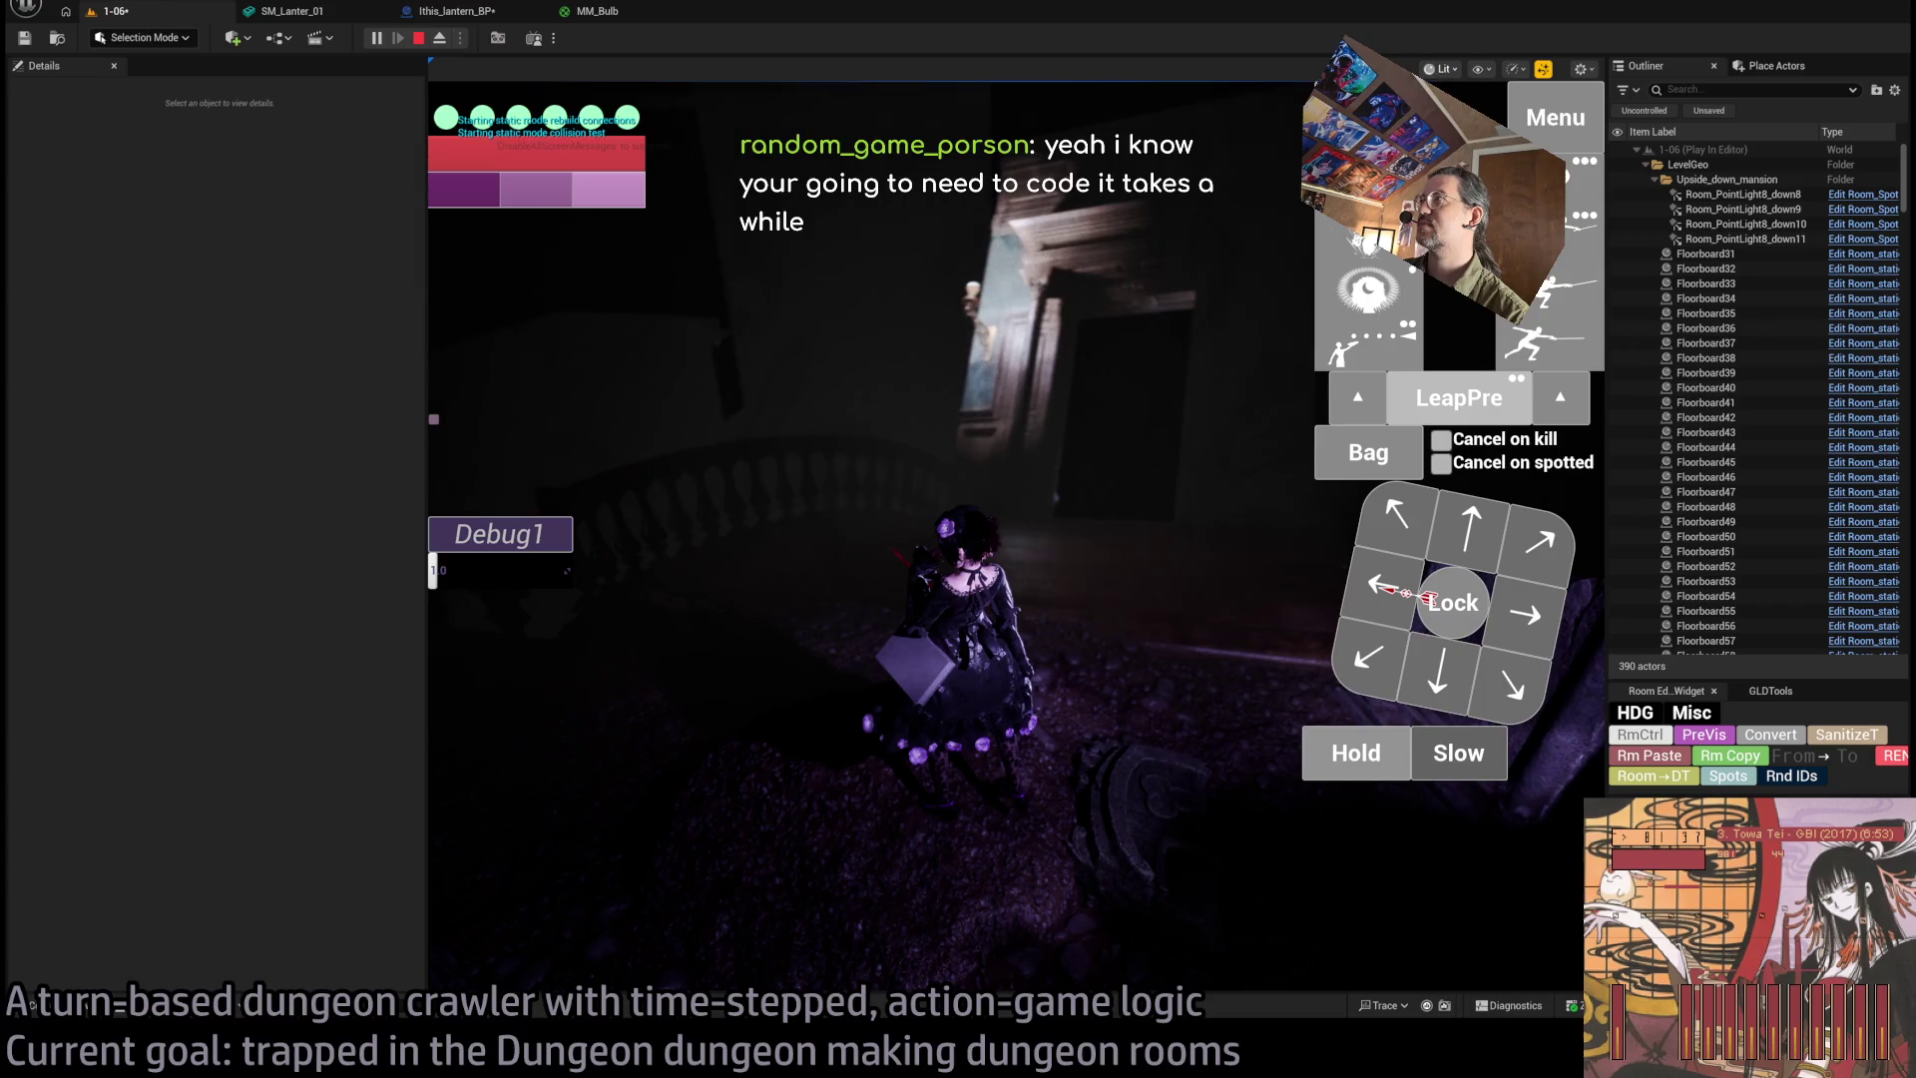
key("F2")
left_click(1467, 527)
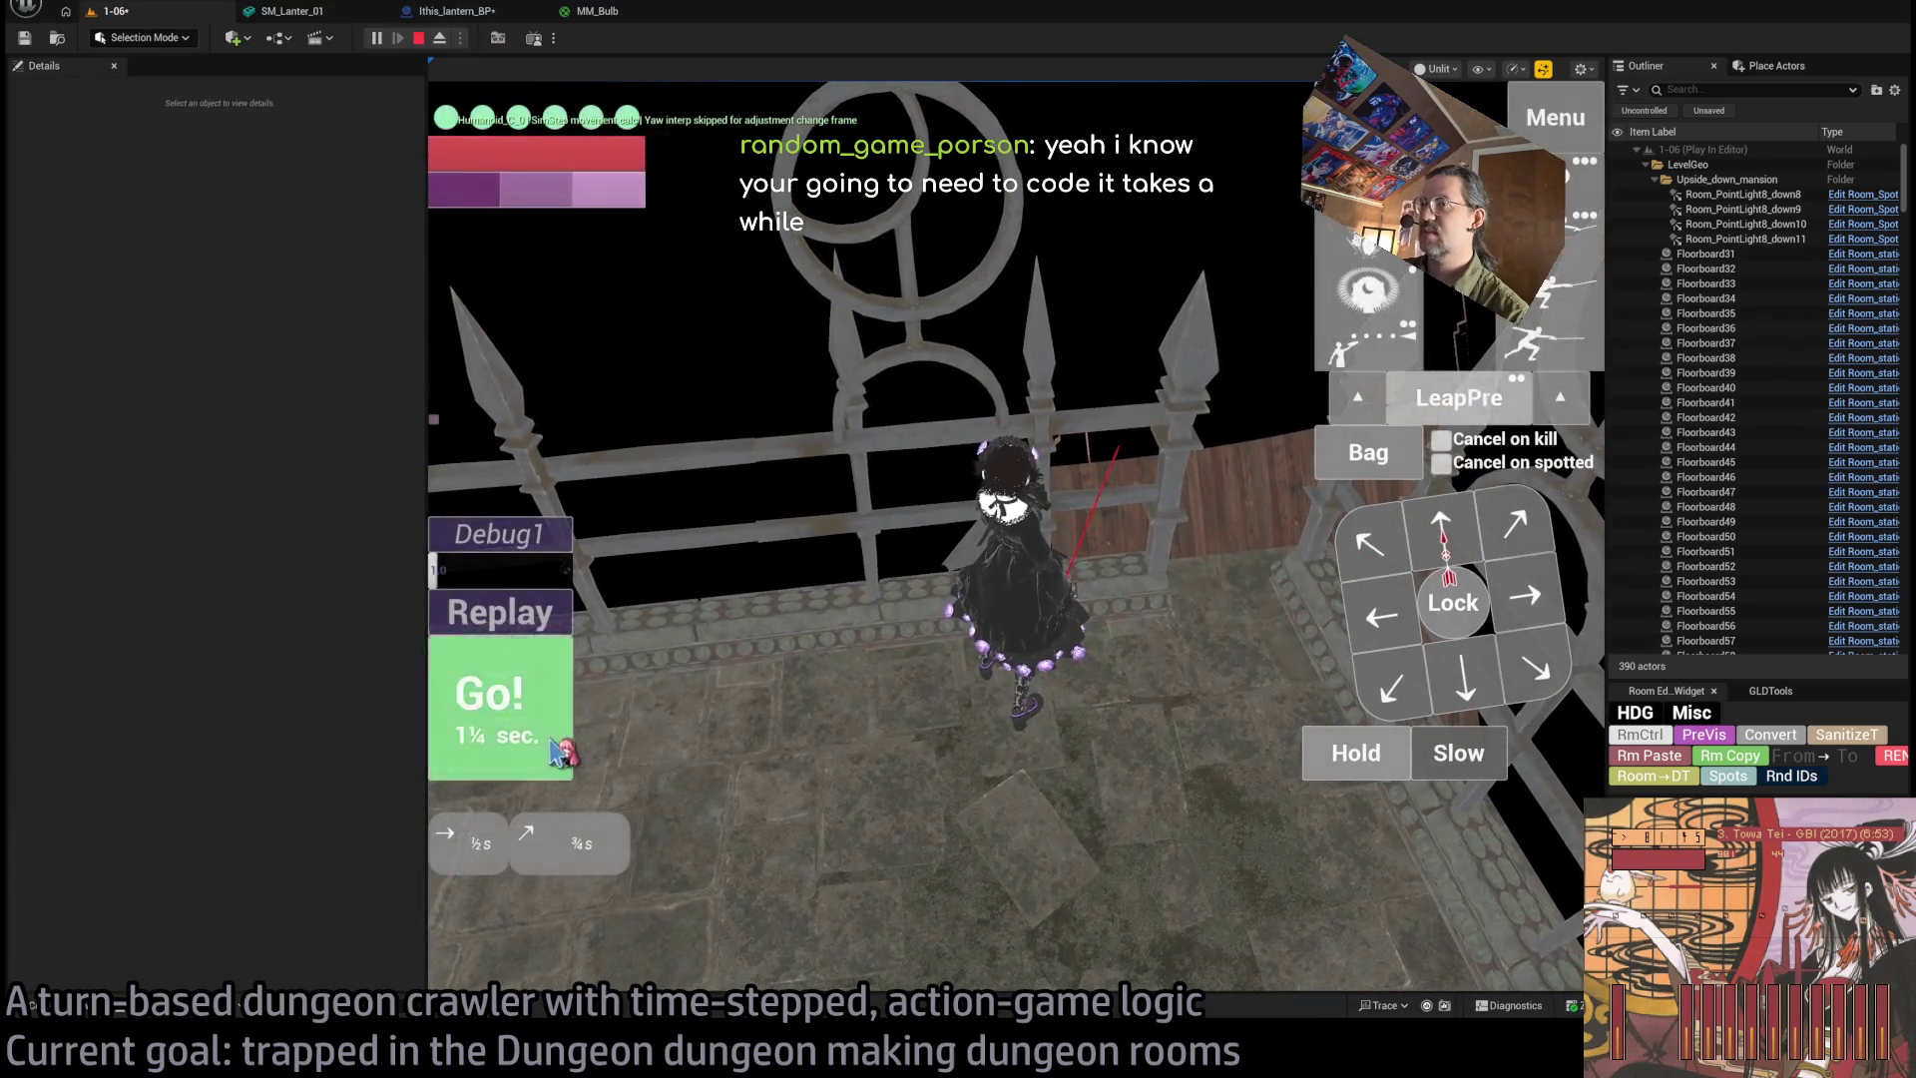
left_click(1260, 649)
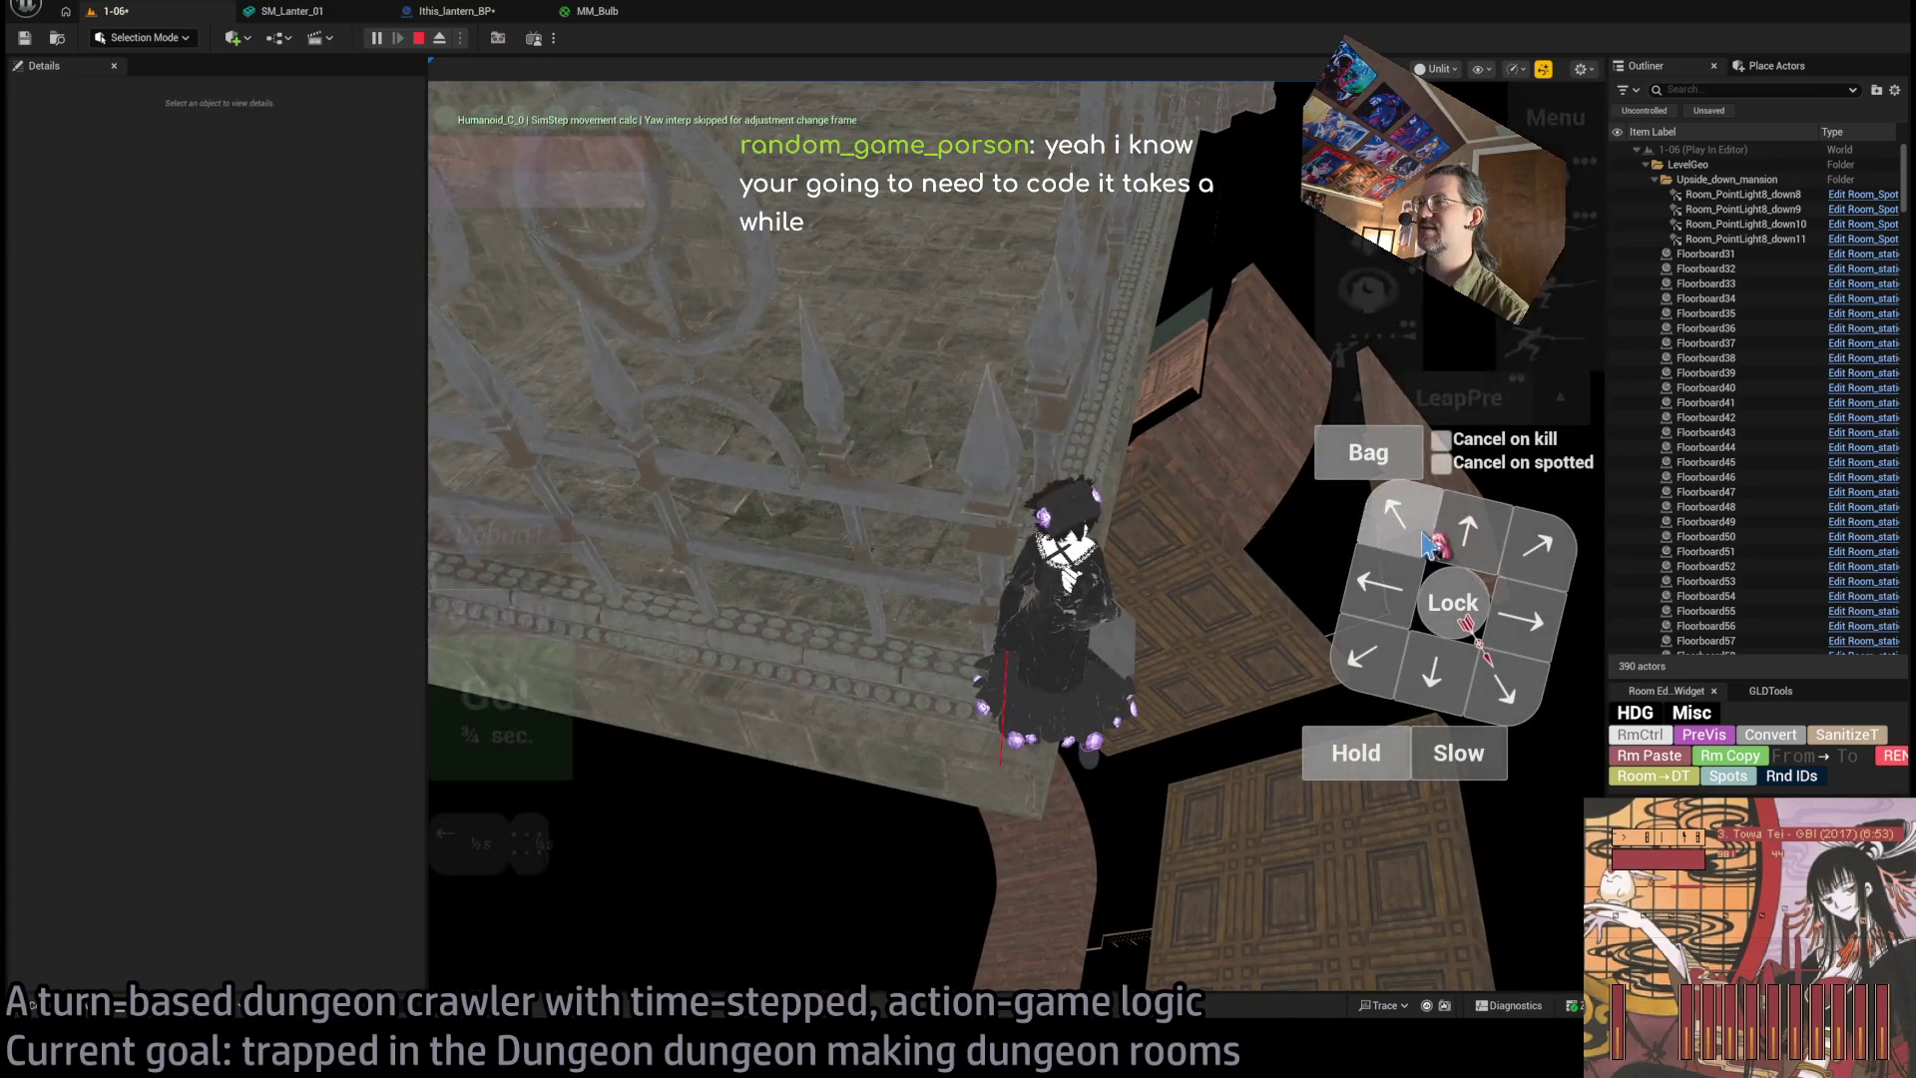
left_click(1459, 555)
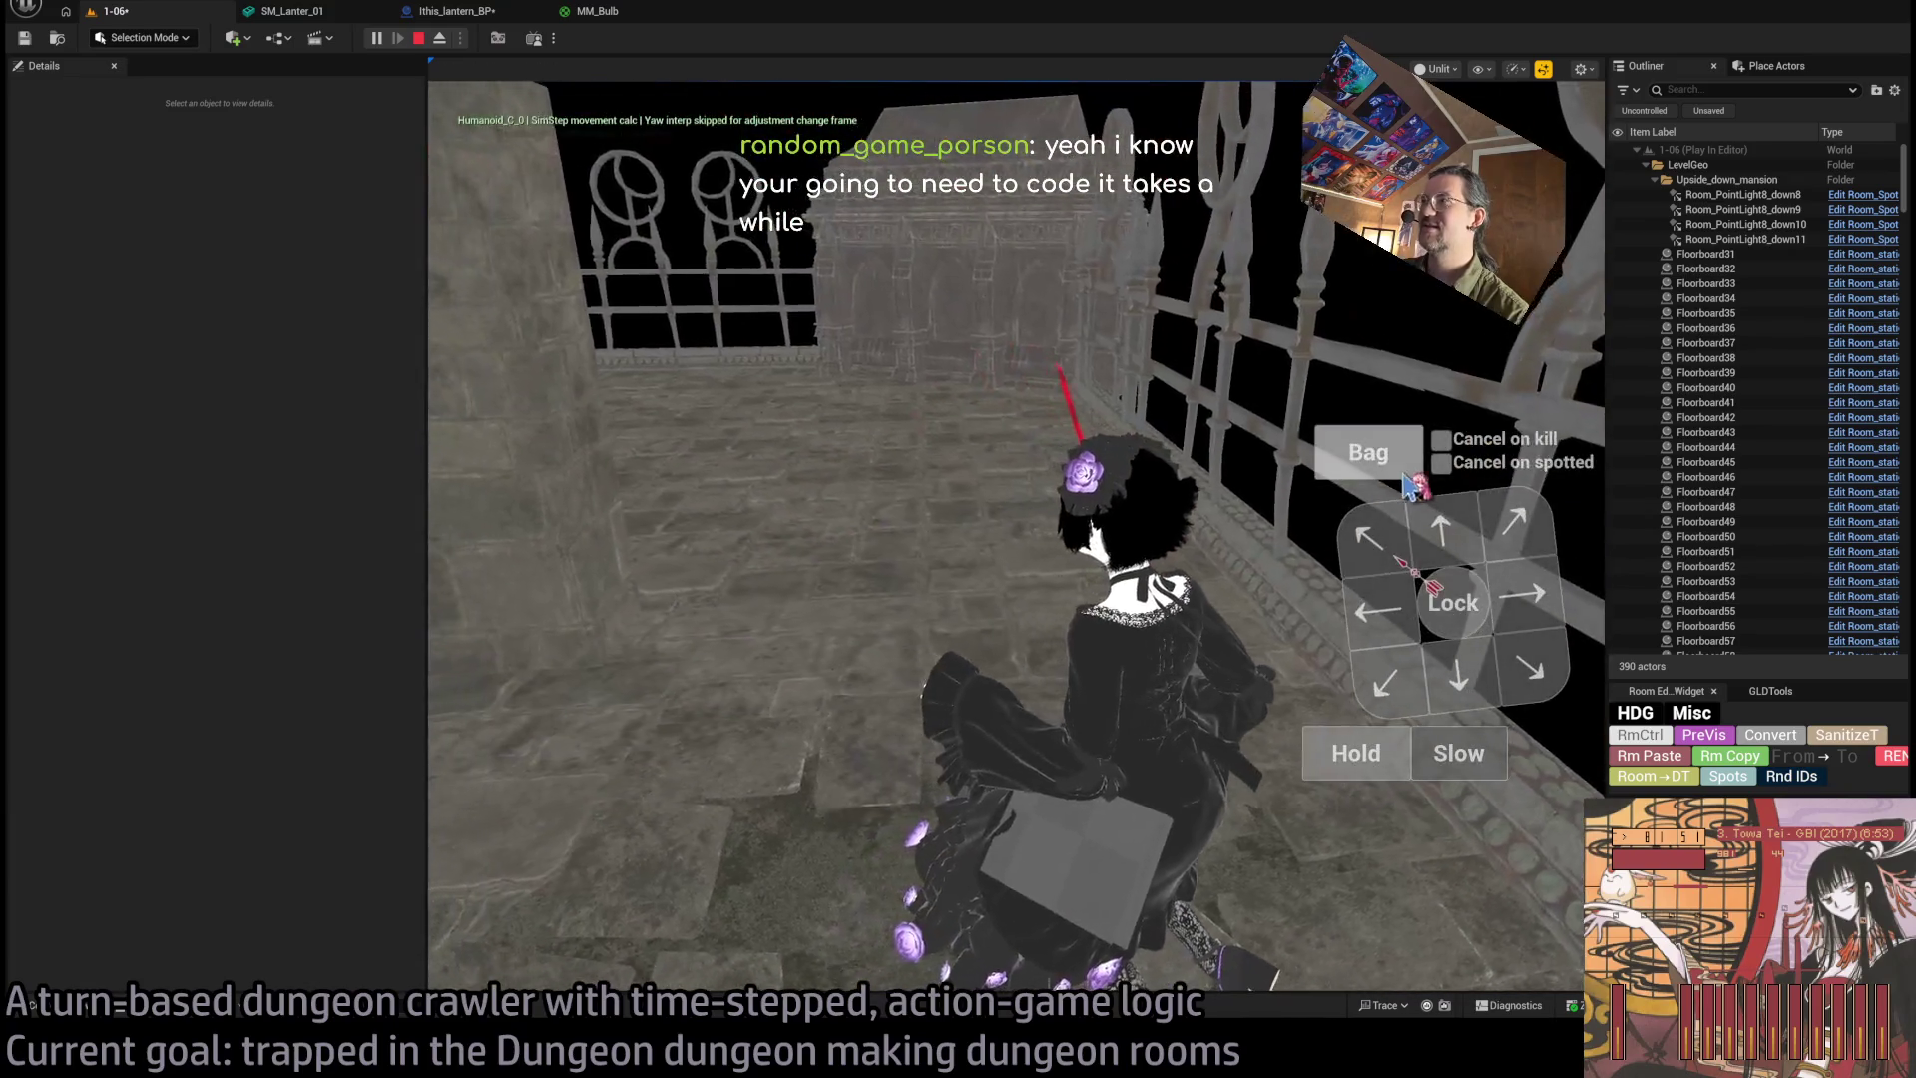
left_click(1461, 531)
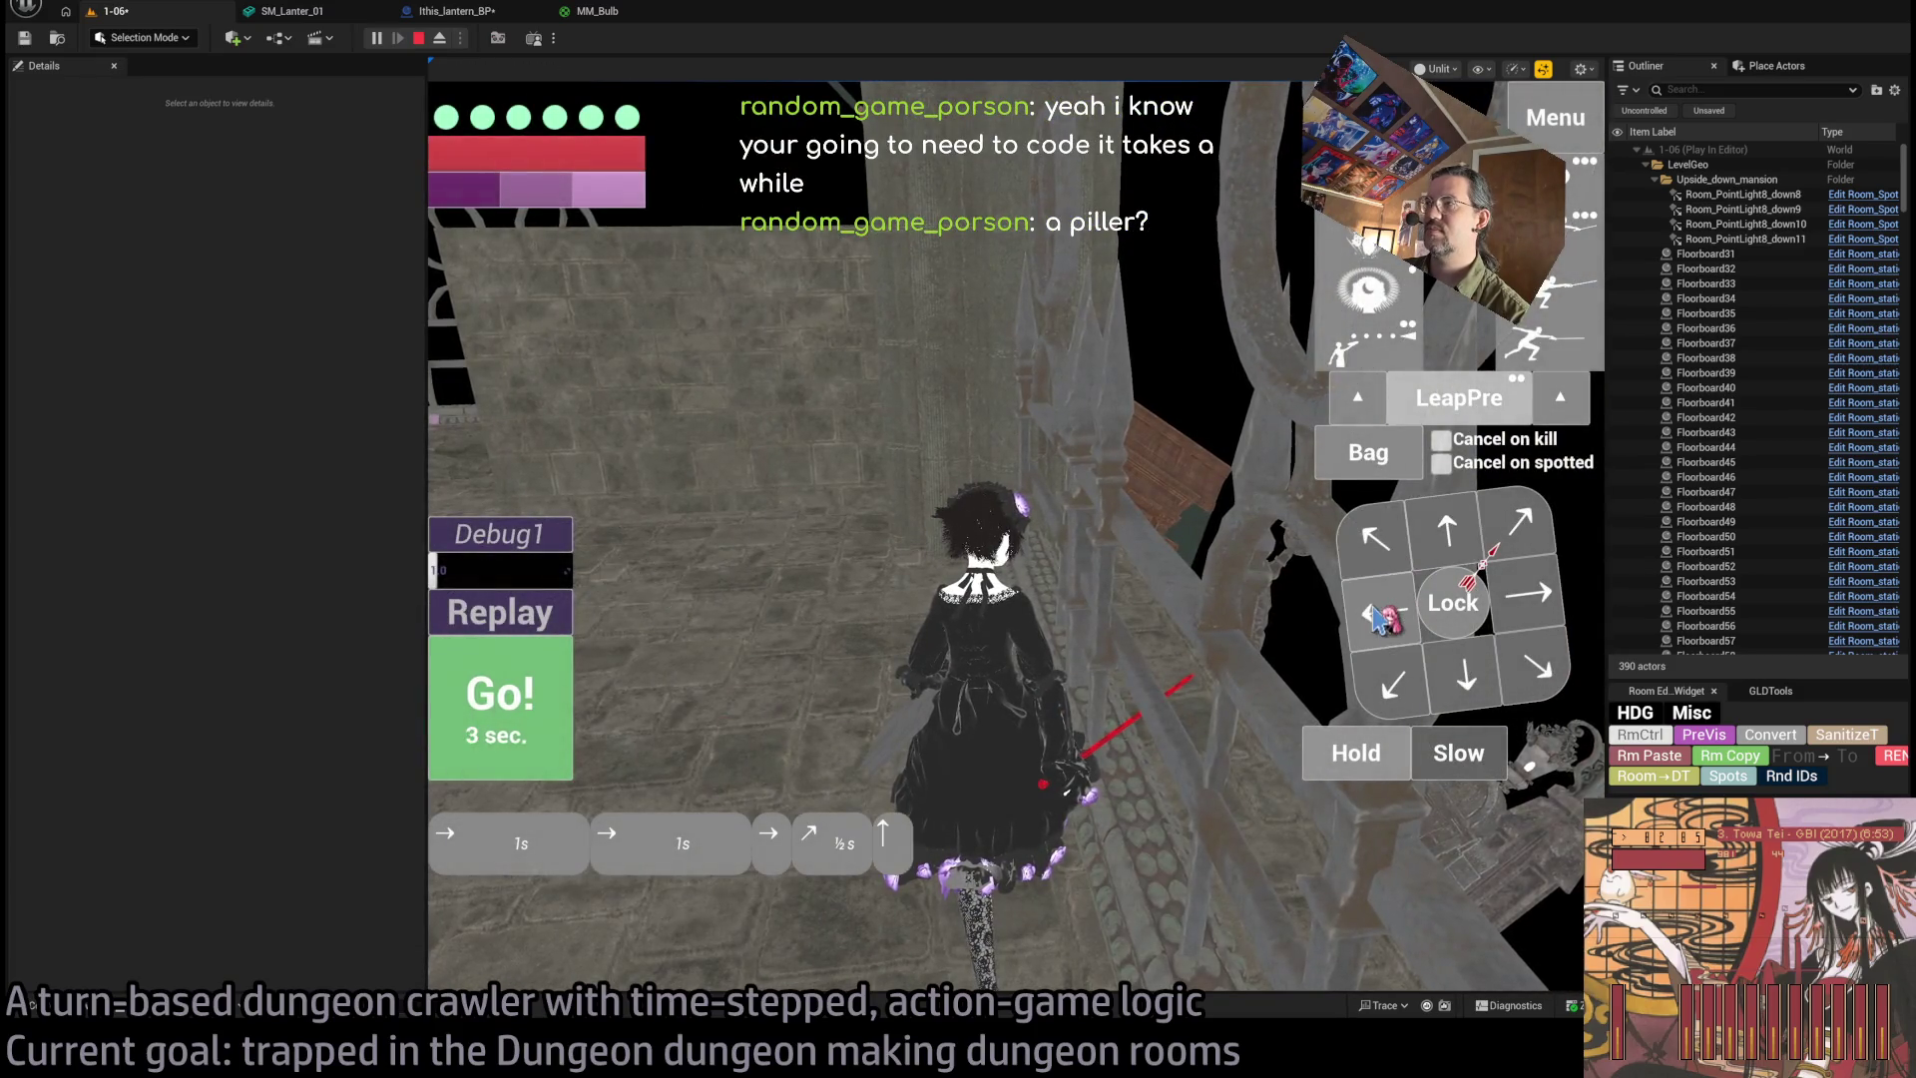
key("space")
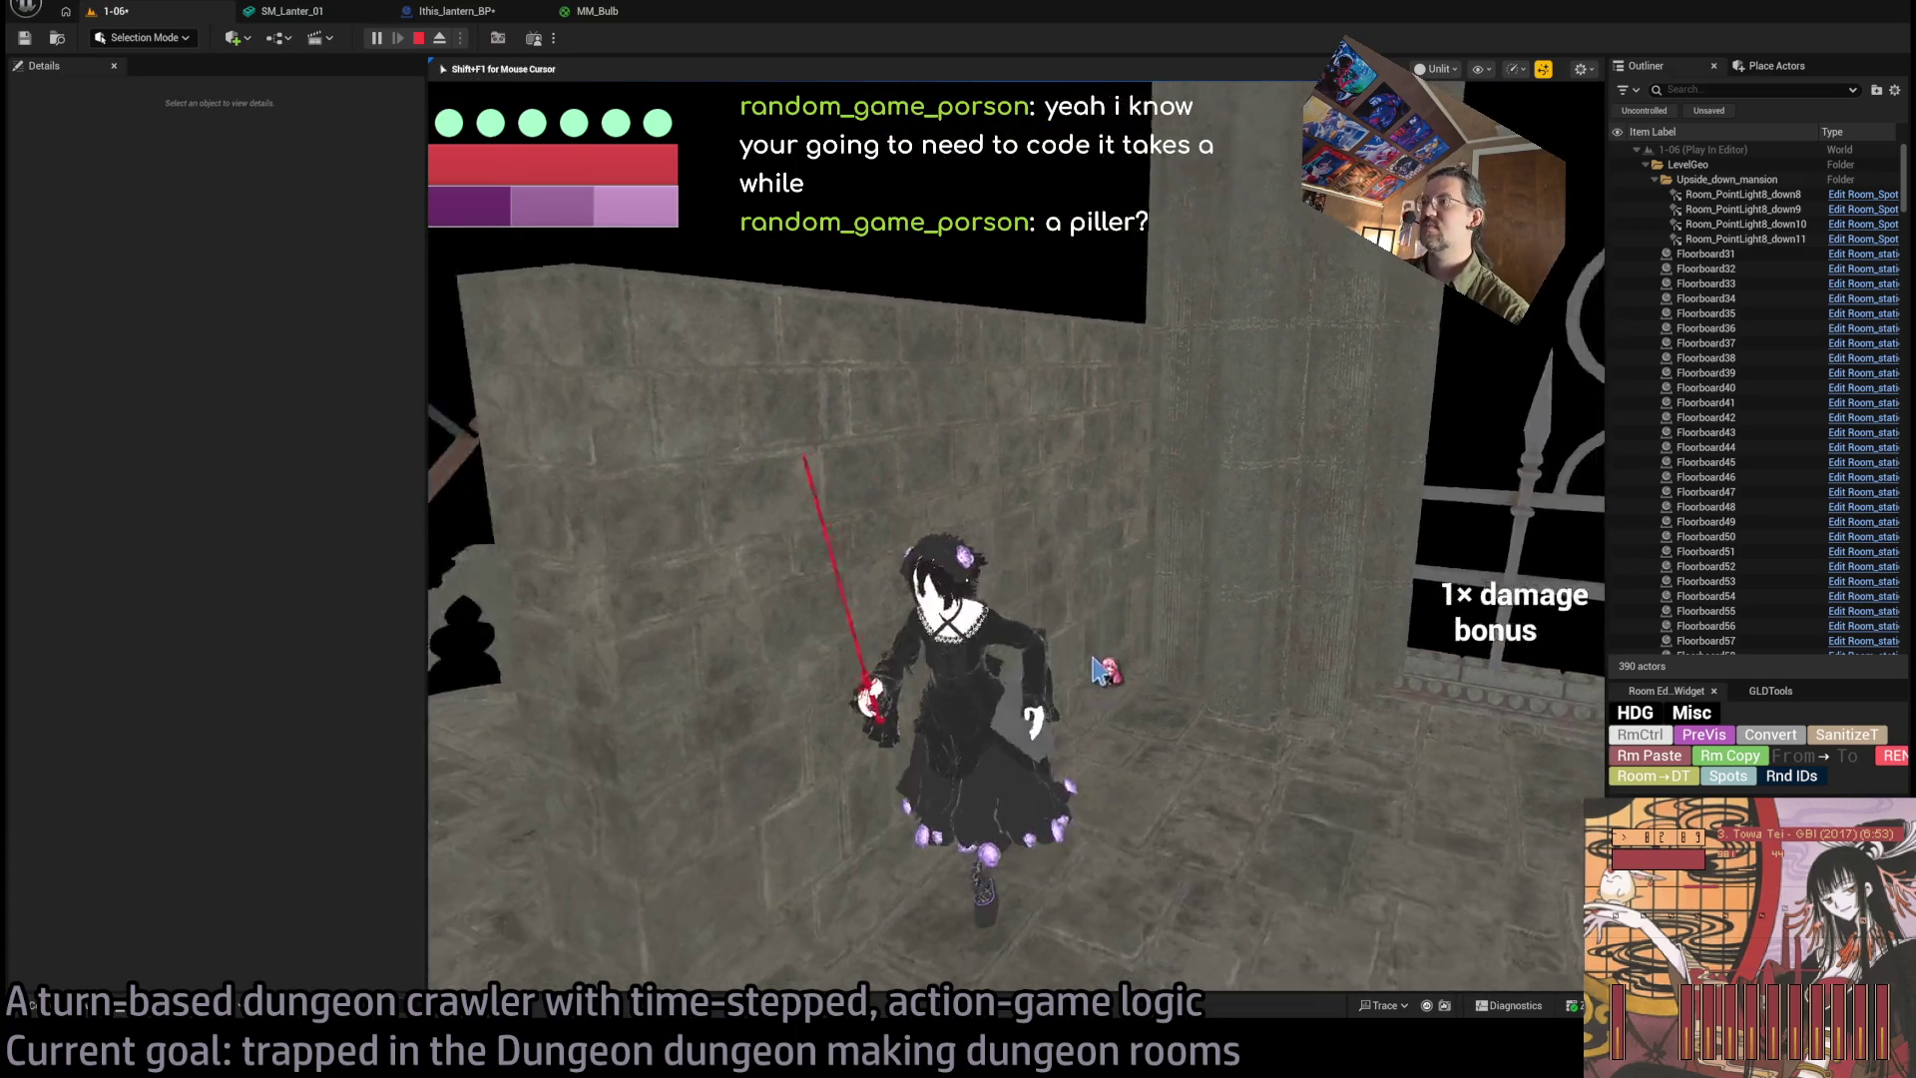
key("Escape")
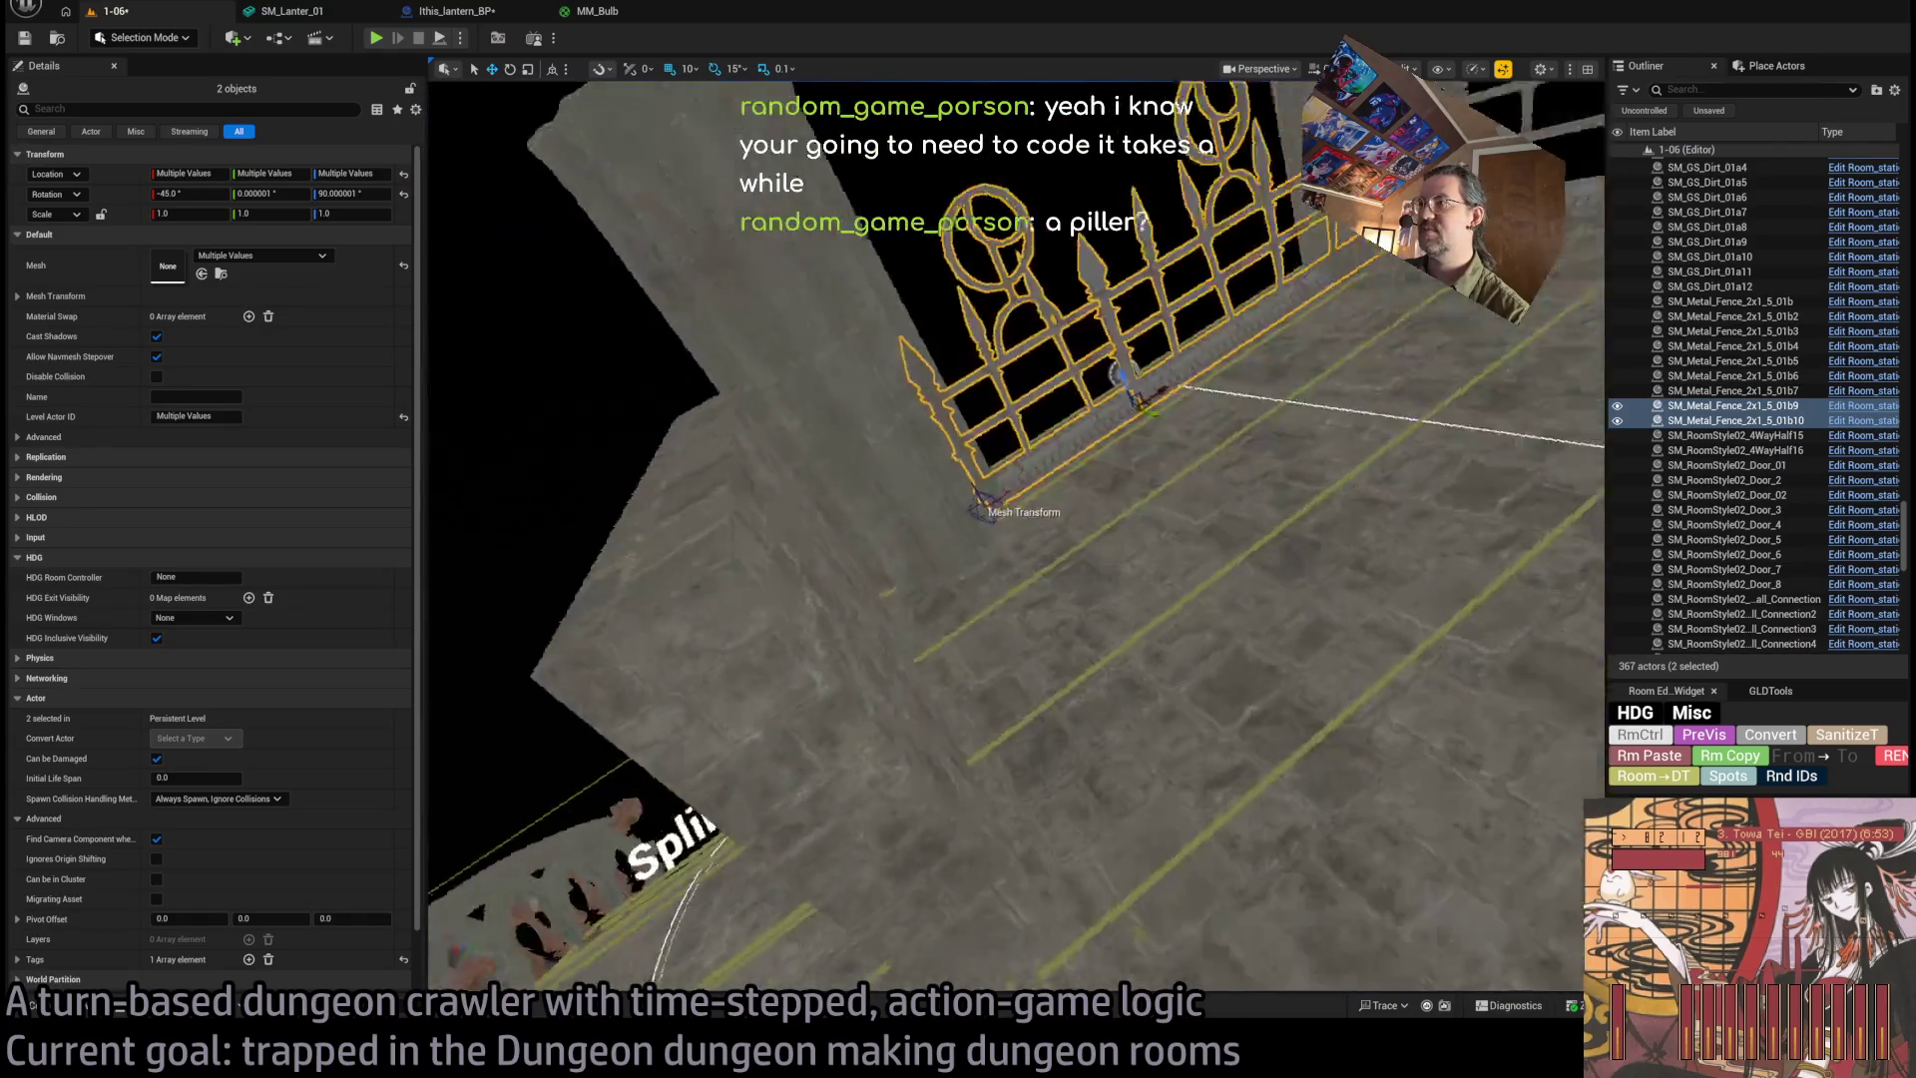
Locate the fence mesh among the assets and select a floor tile near the back fence.
left_click_drag(1125, 626, 1124, 625)
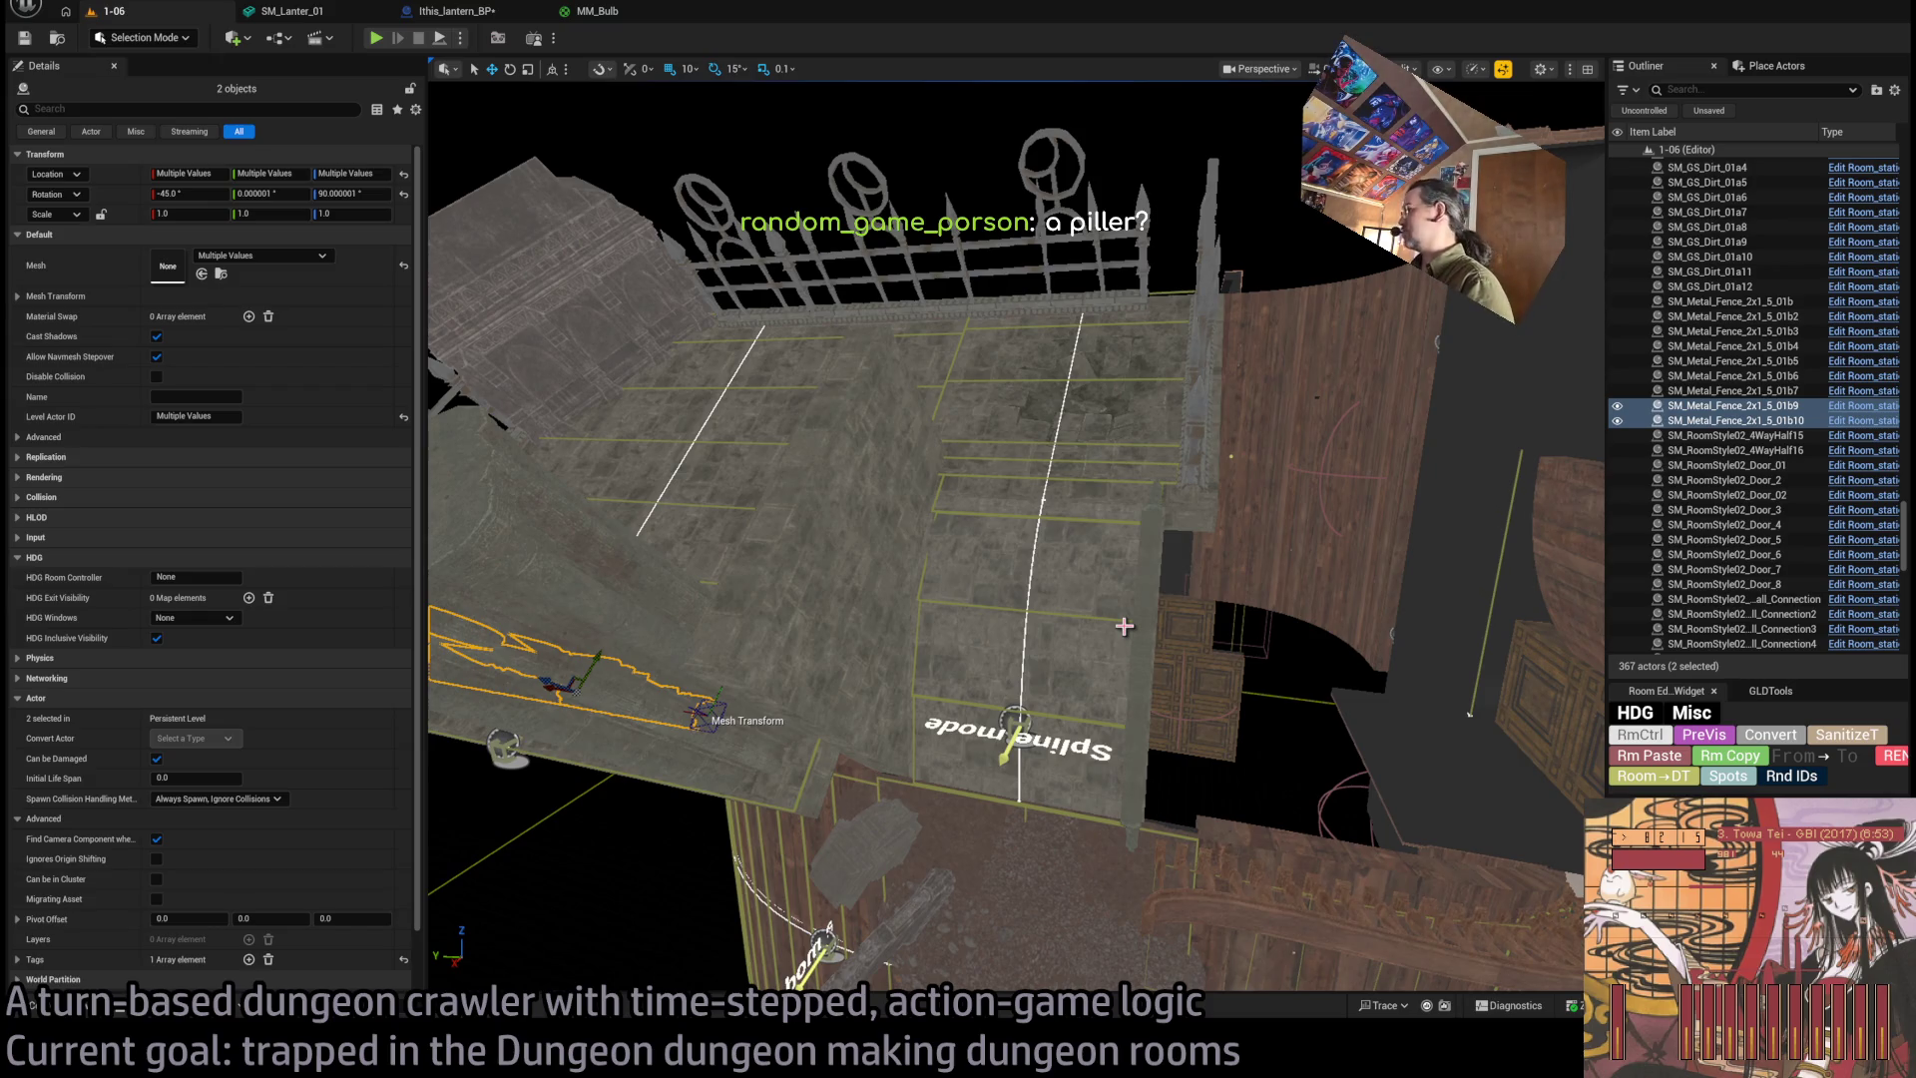
left_click_drag(1125, 626, 1125, 626)
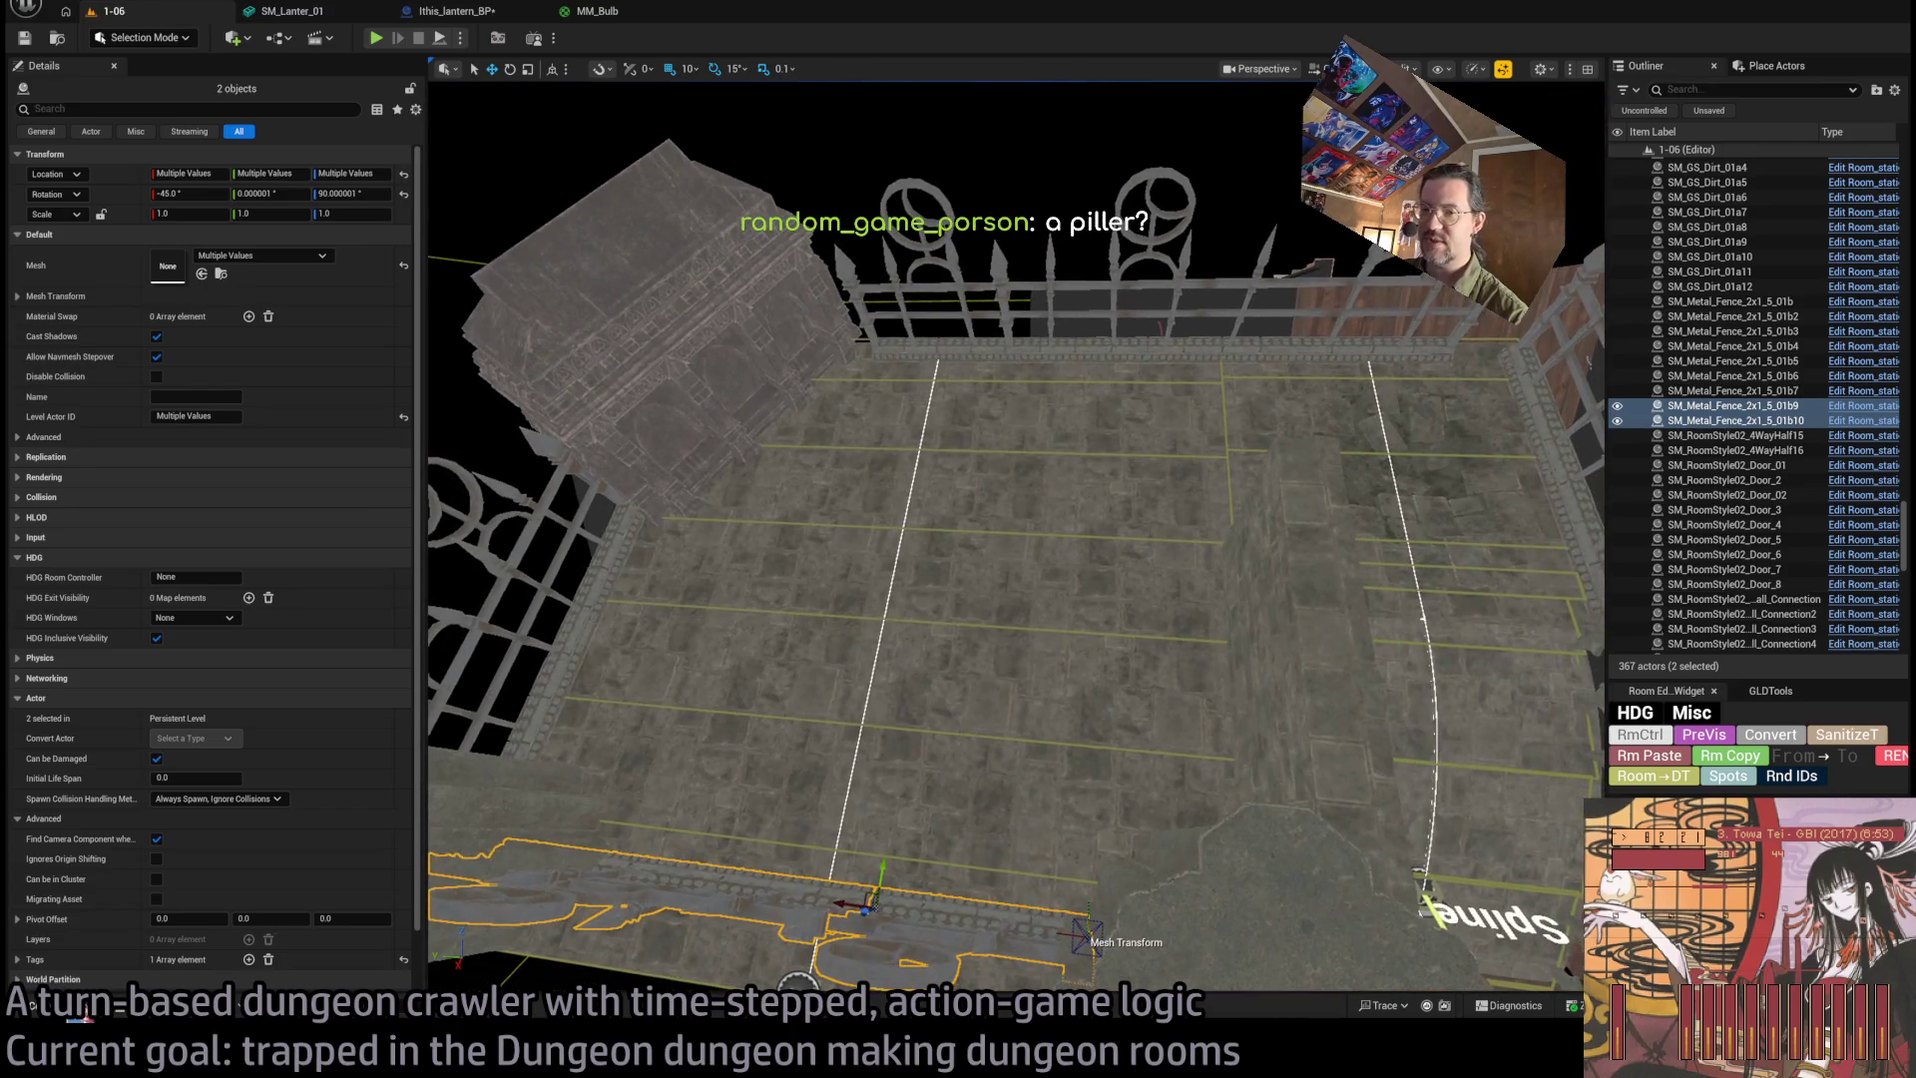
key("ctrl+b")
left_click(998, 449)
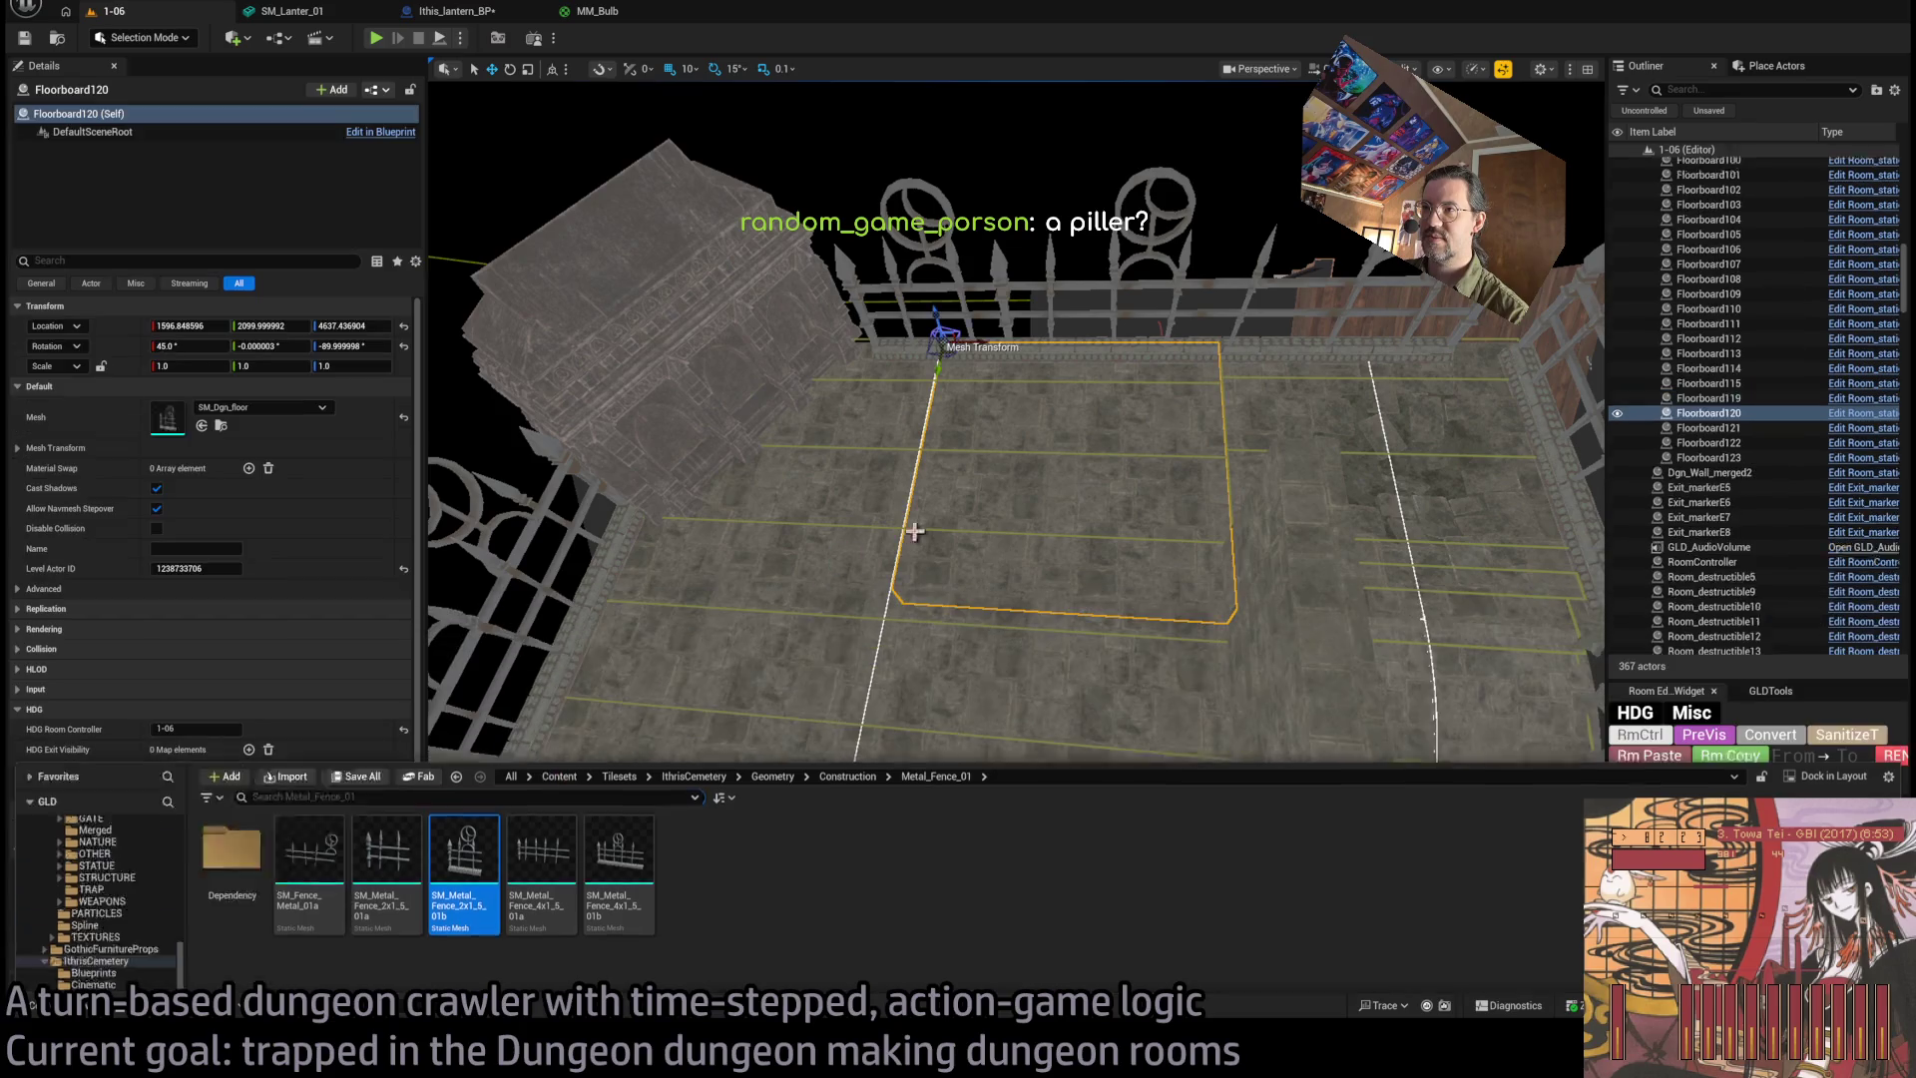
left_click_drag(998, 449, 998, 449)
left_click_drag(452, 907, 452, 907)
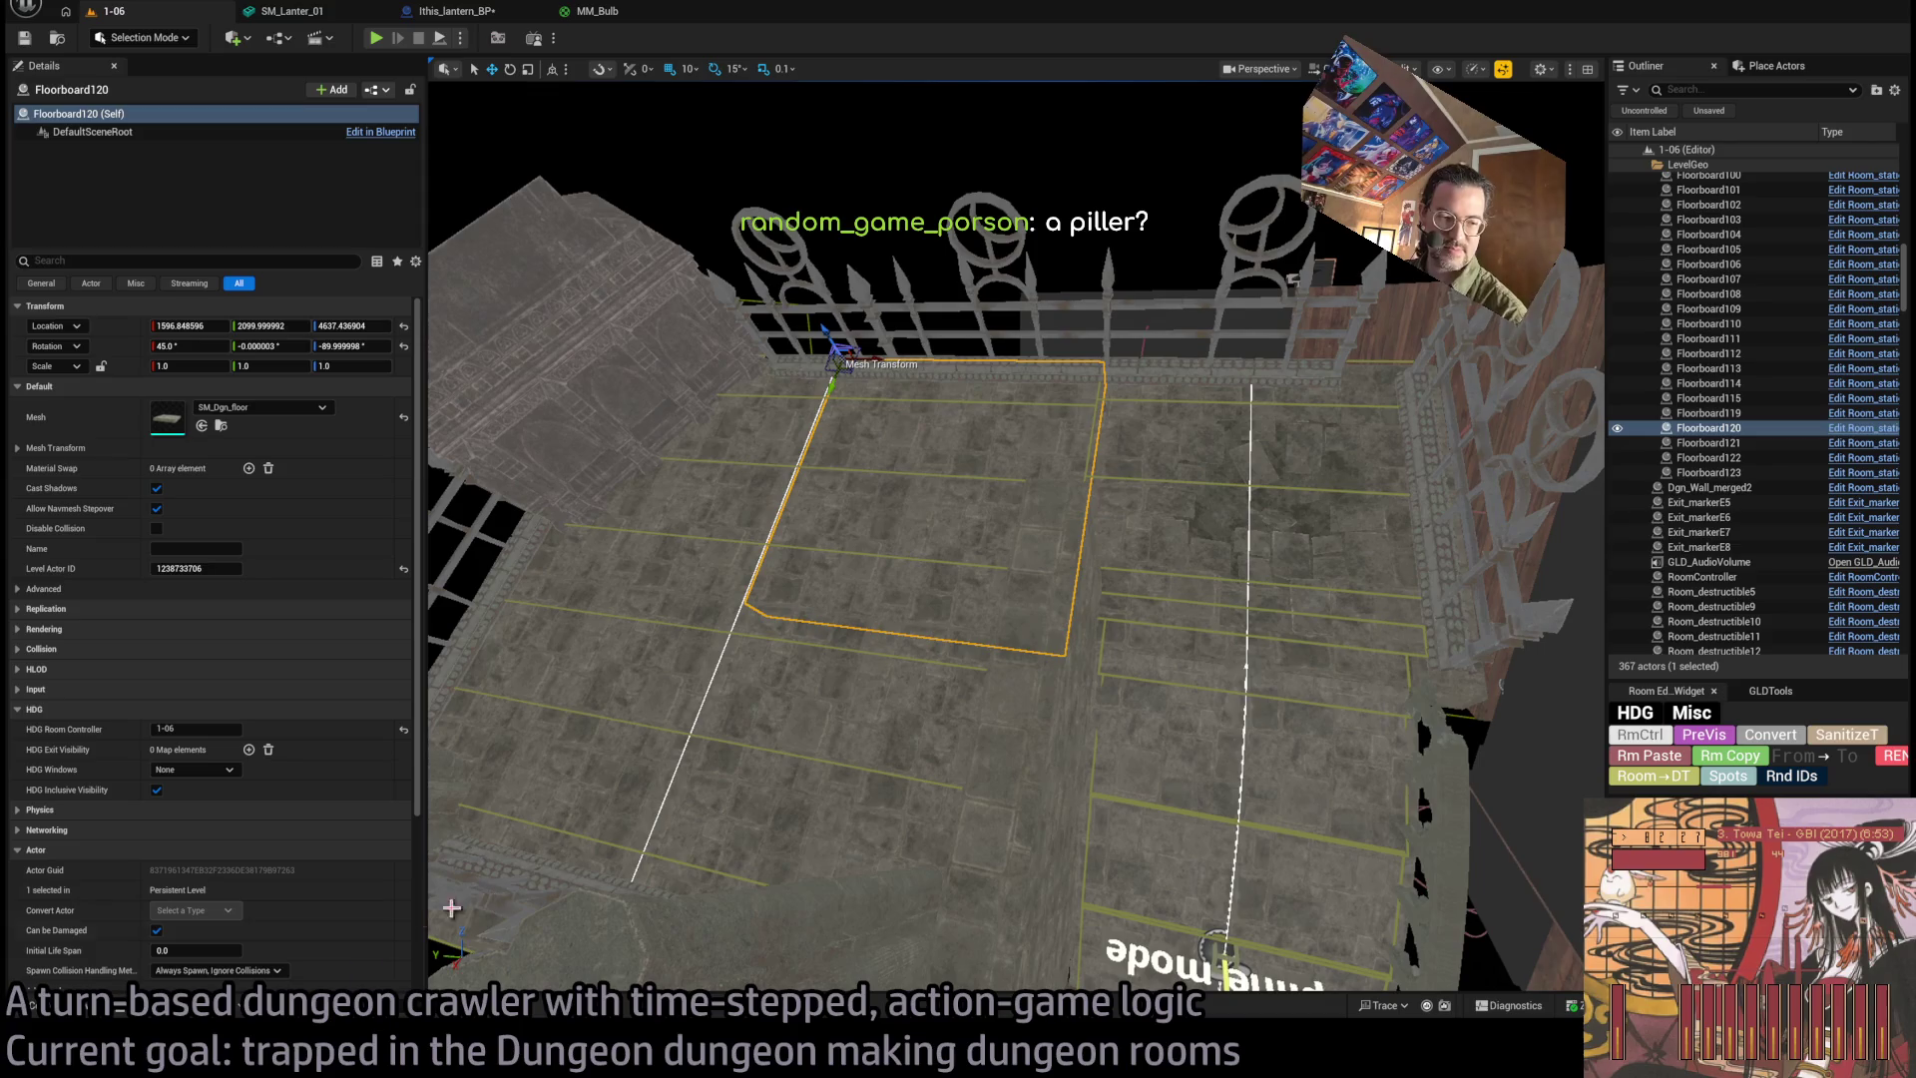
Place a trial straight brick wall piece from Construction > Wall_Brick_01 and frame it.
left_click(85, 1016)
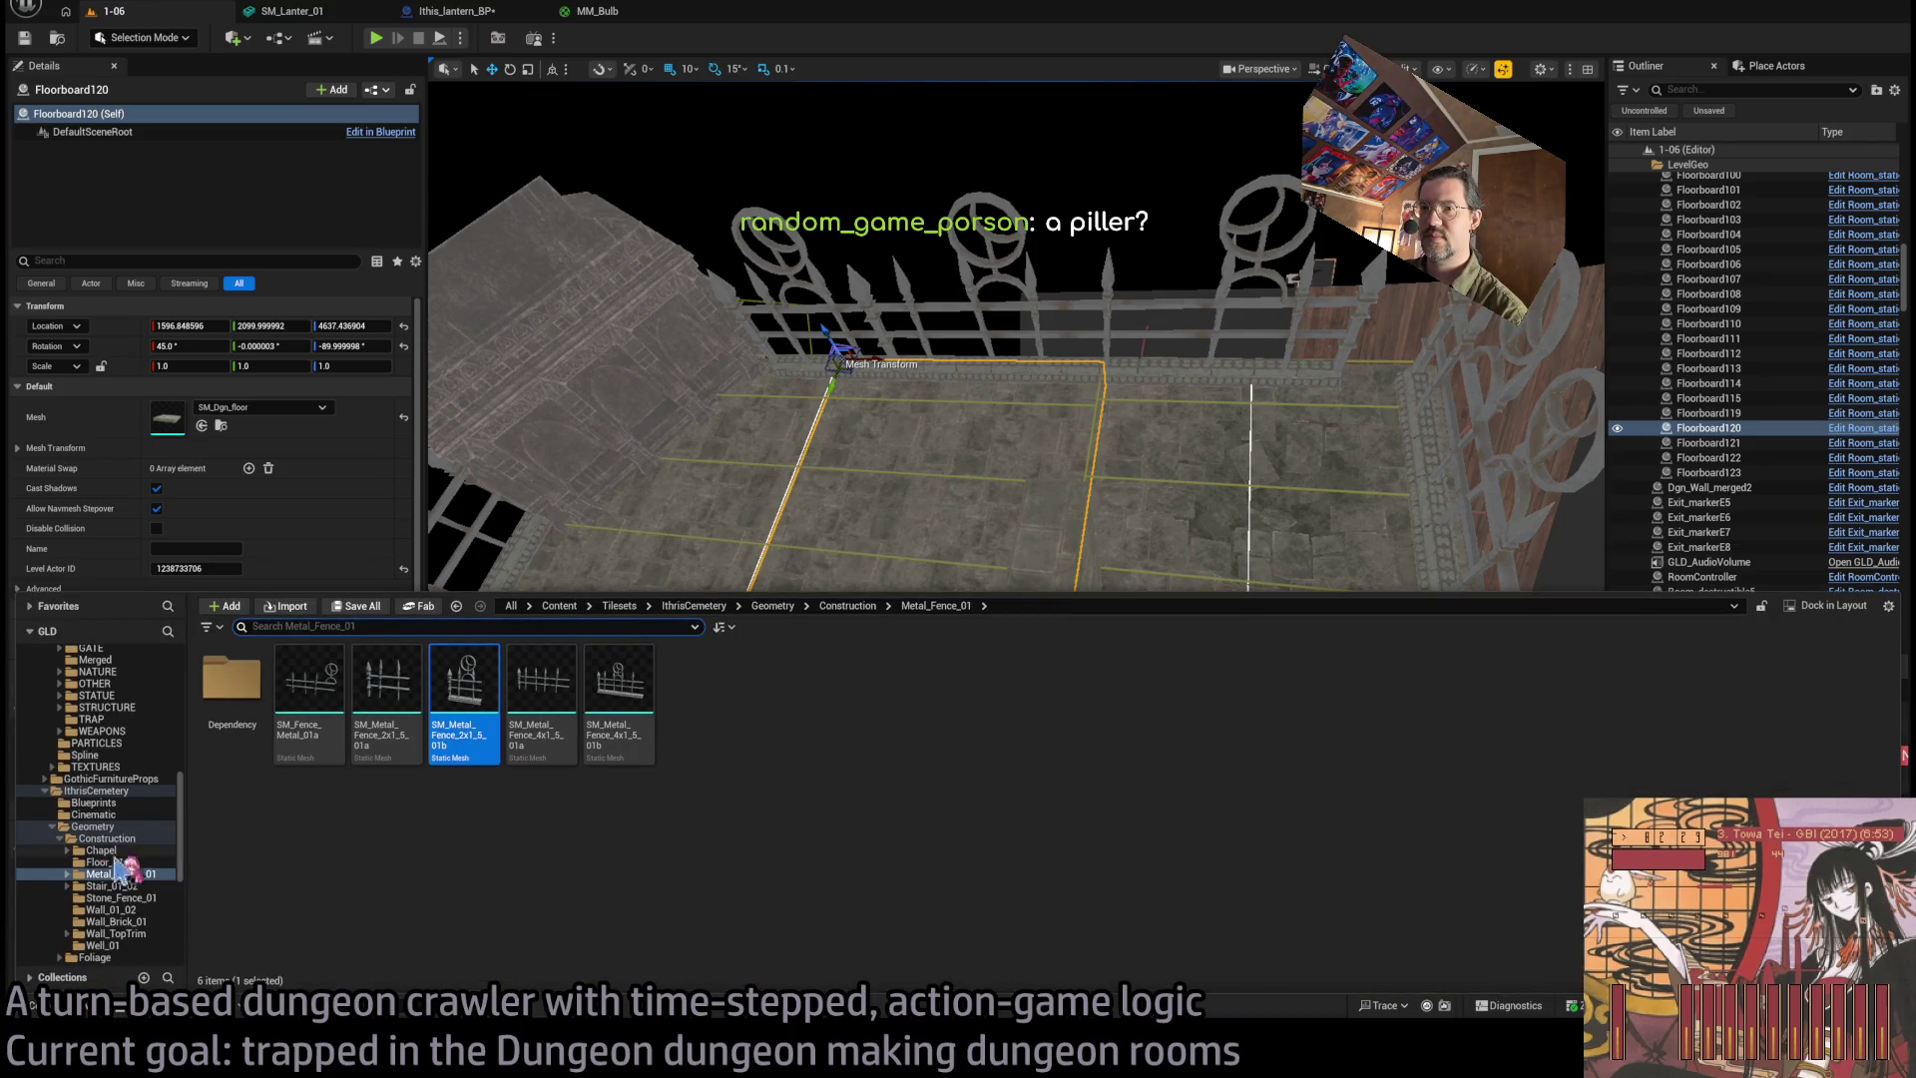
left_click(107, 839)
left_click(121, 897)
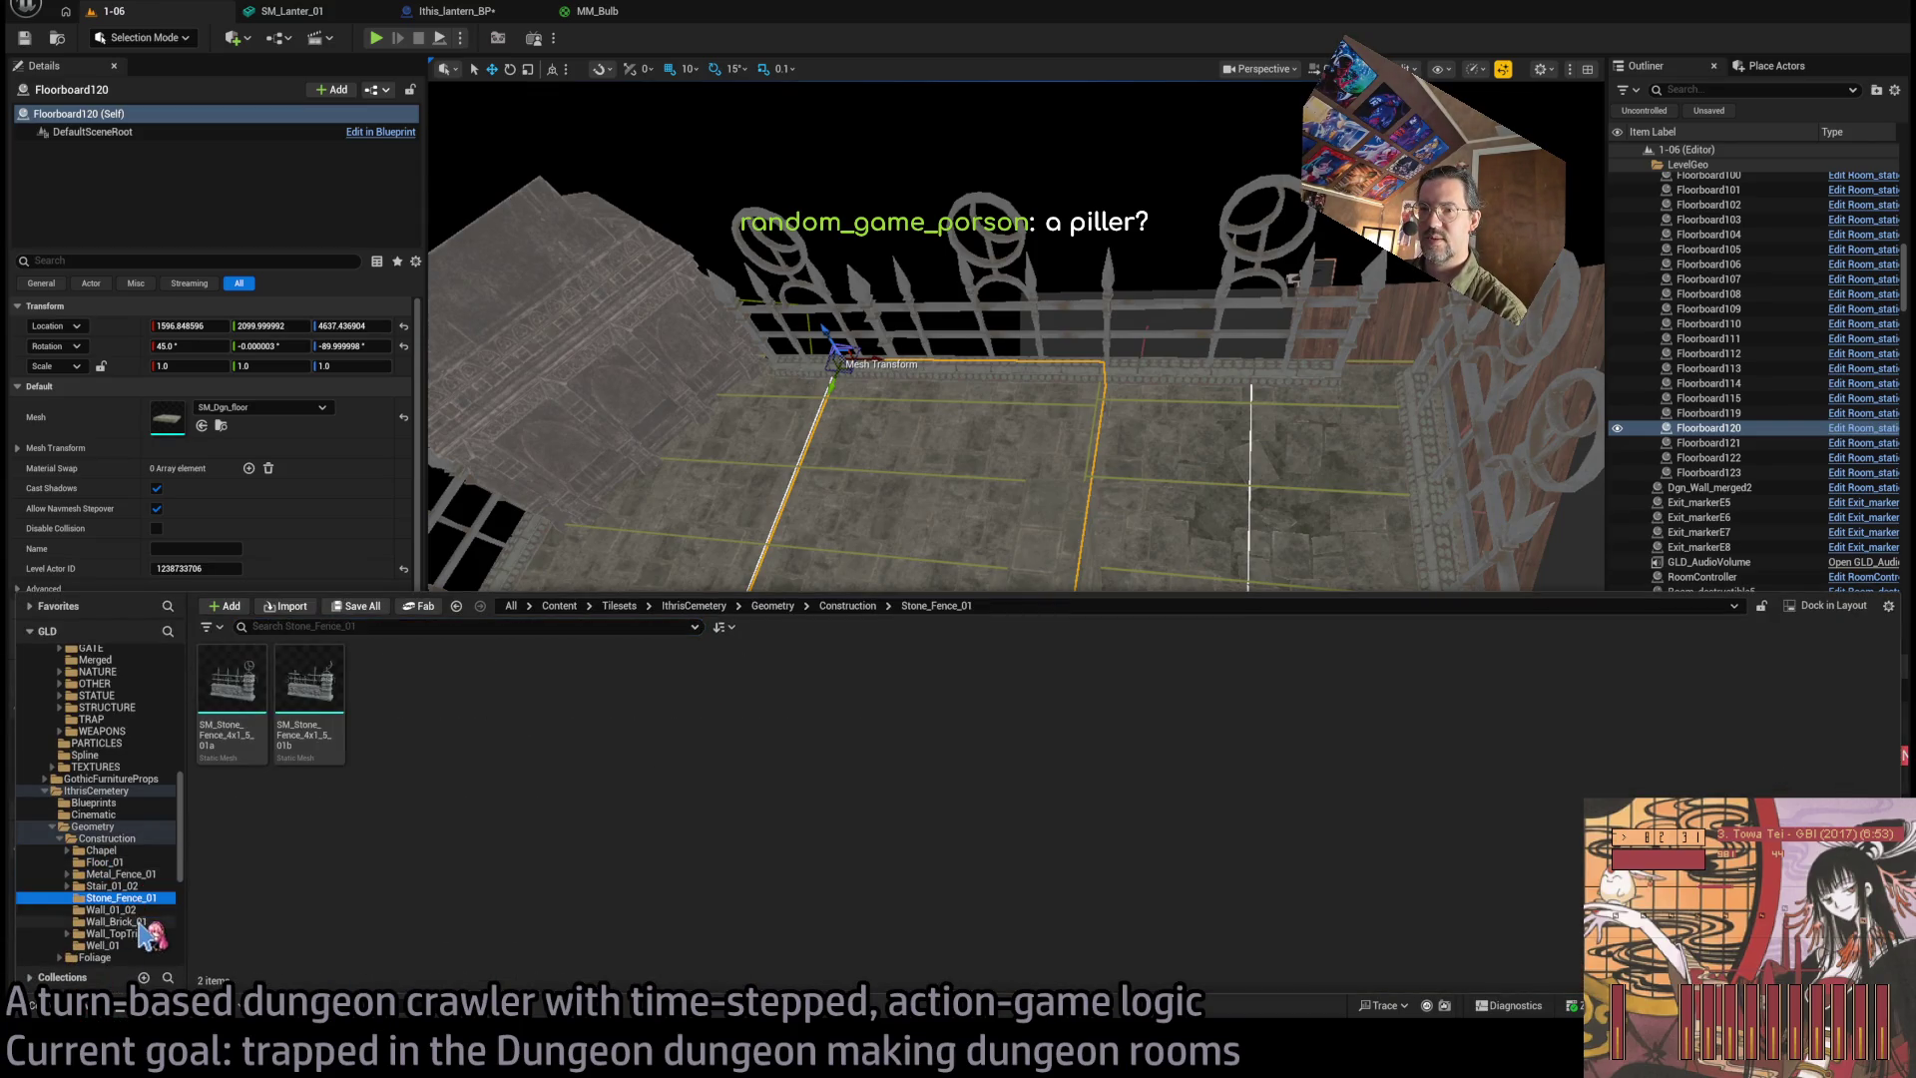
left_click(143, 922)
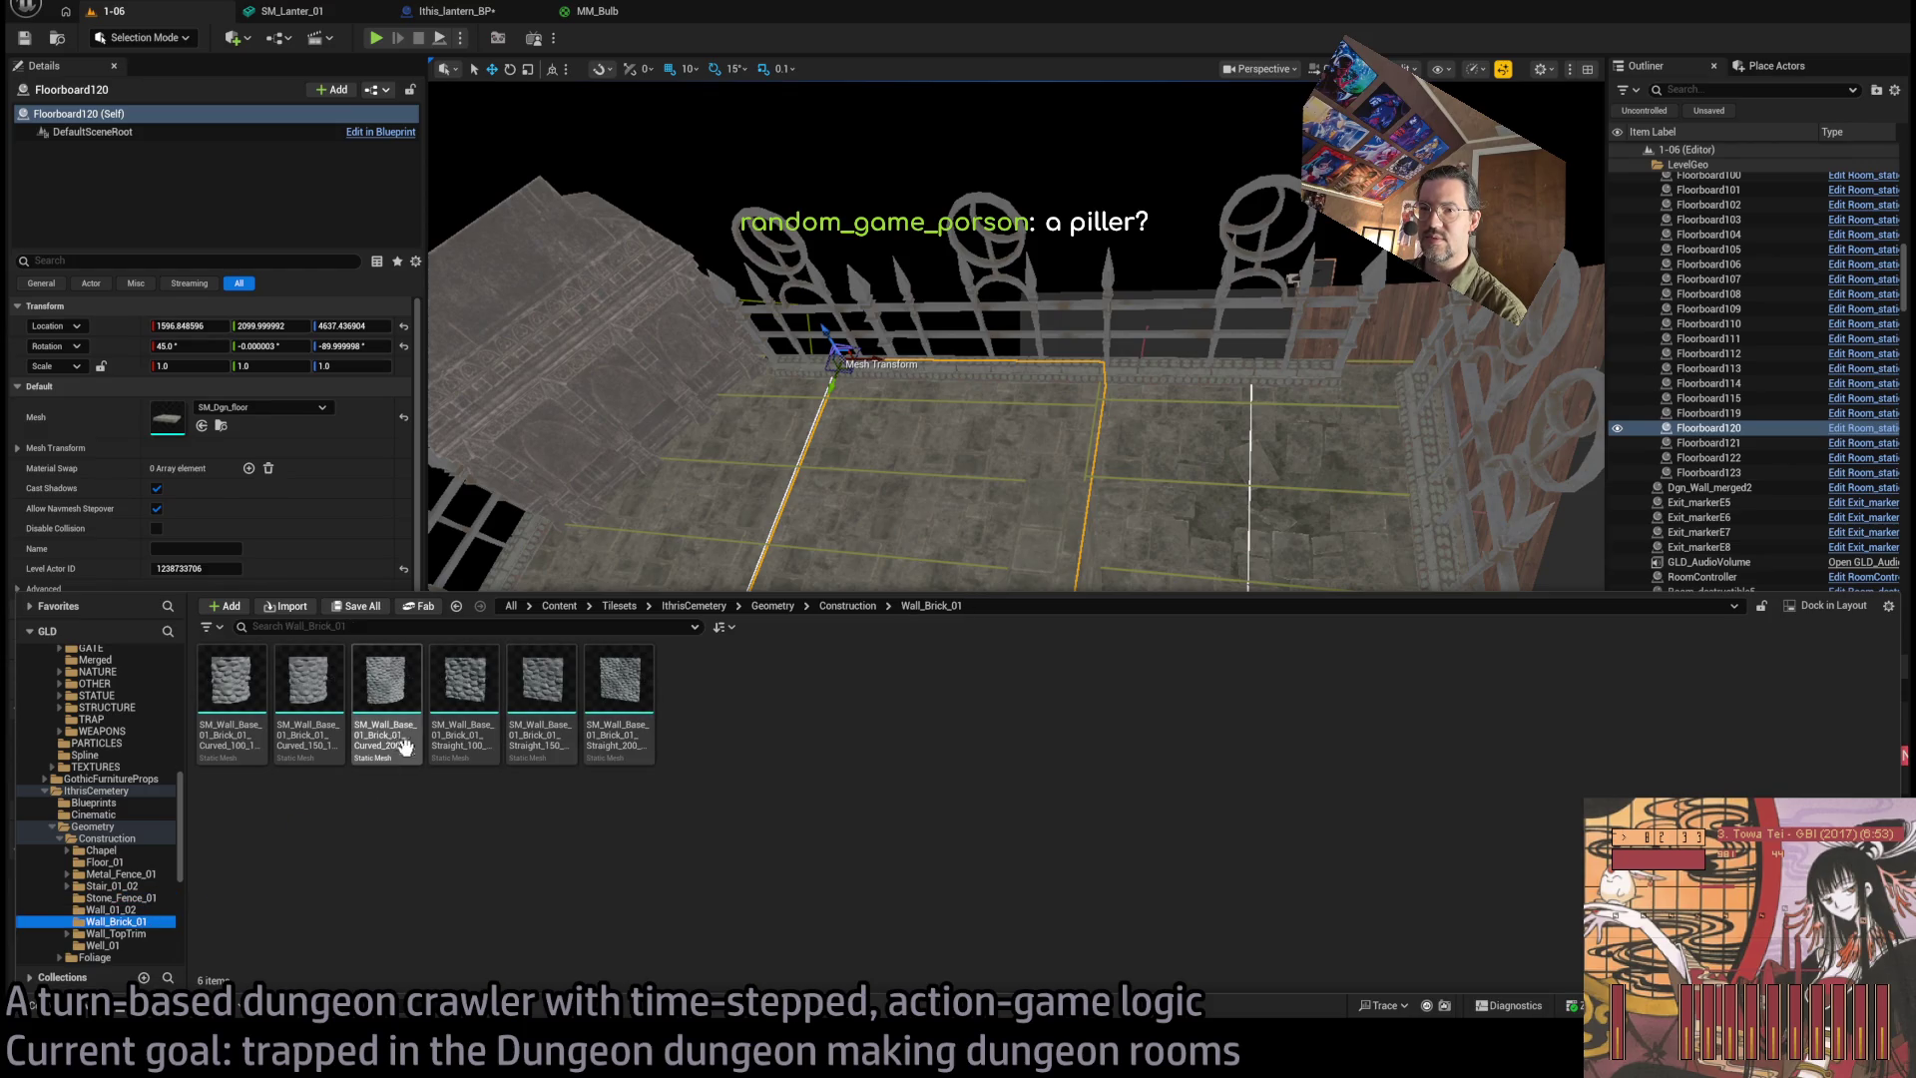
left_click_drag(514, 722, 660, 609)
left_click(830, 691)
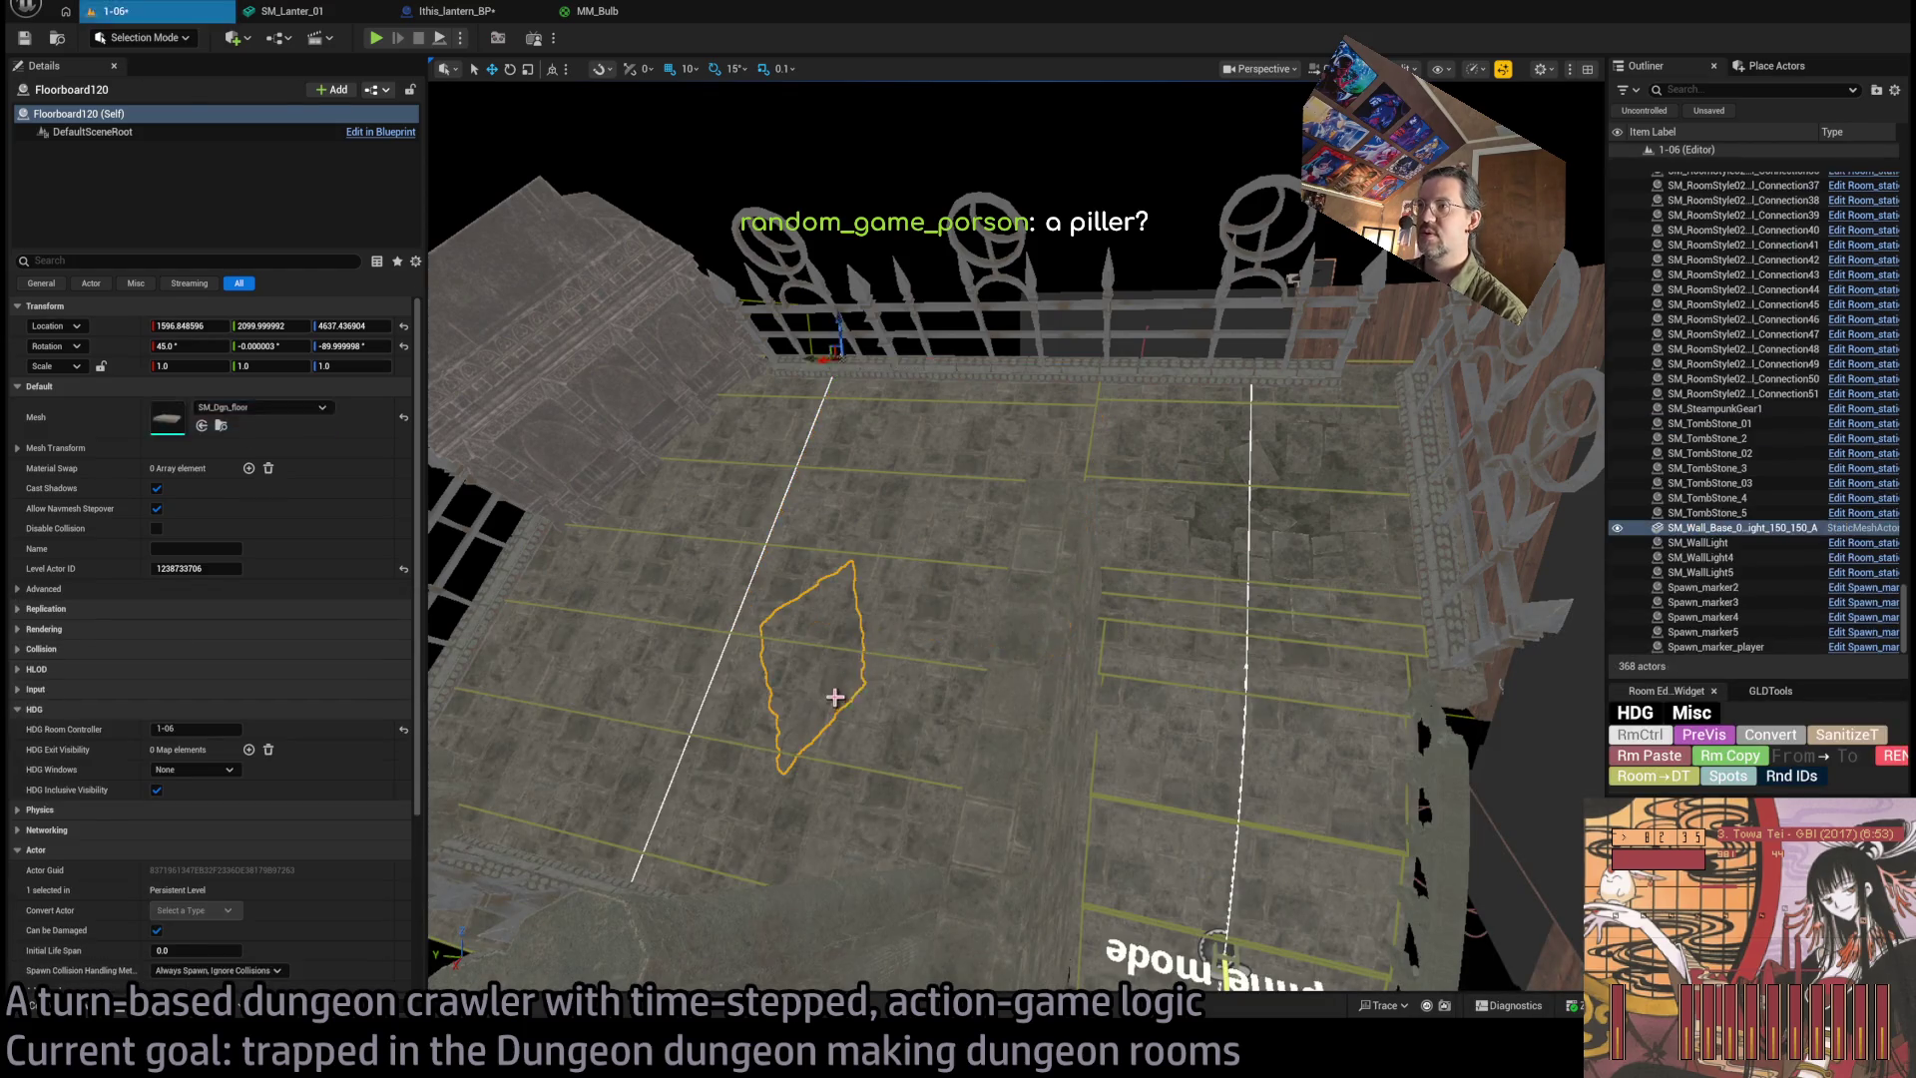
key("f")
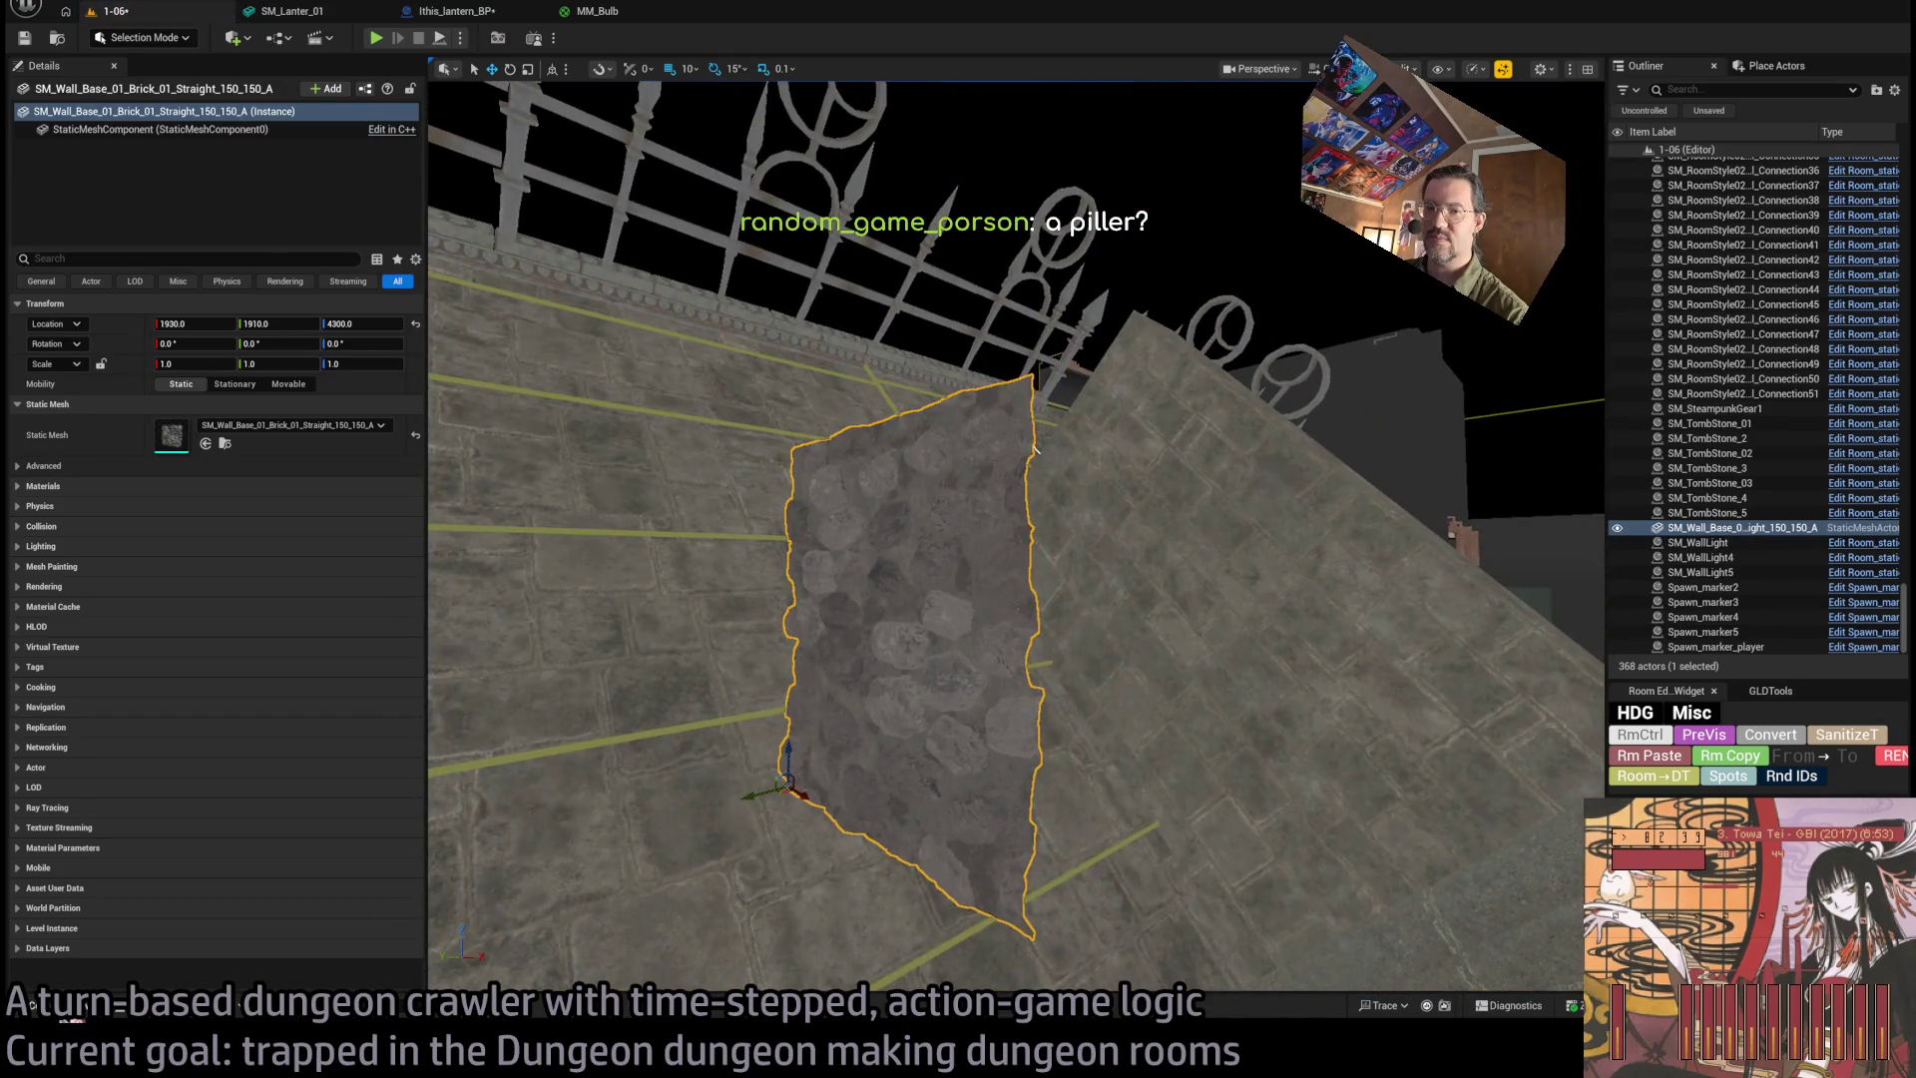
Delete the straight brick wall piece and bring back up the Wall_Brick_01 meshes.
key("ctrl+b")
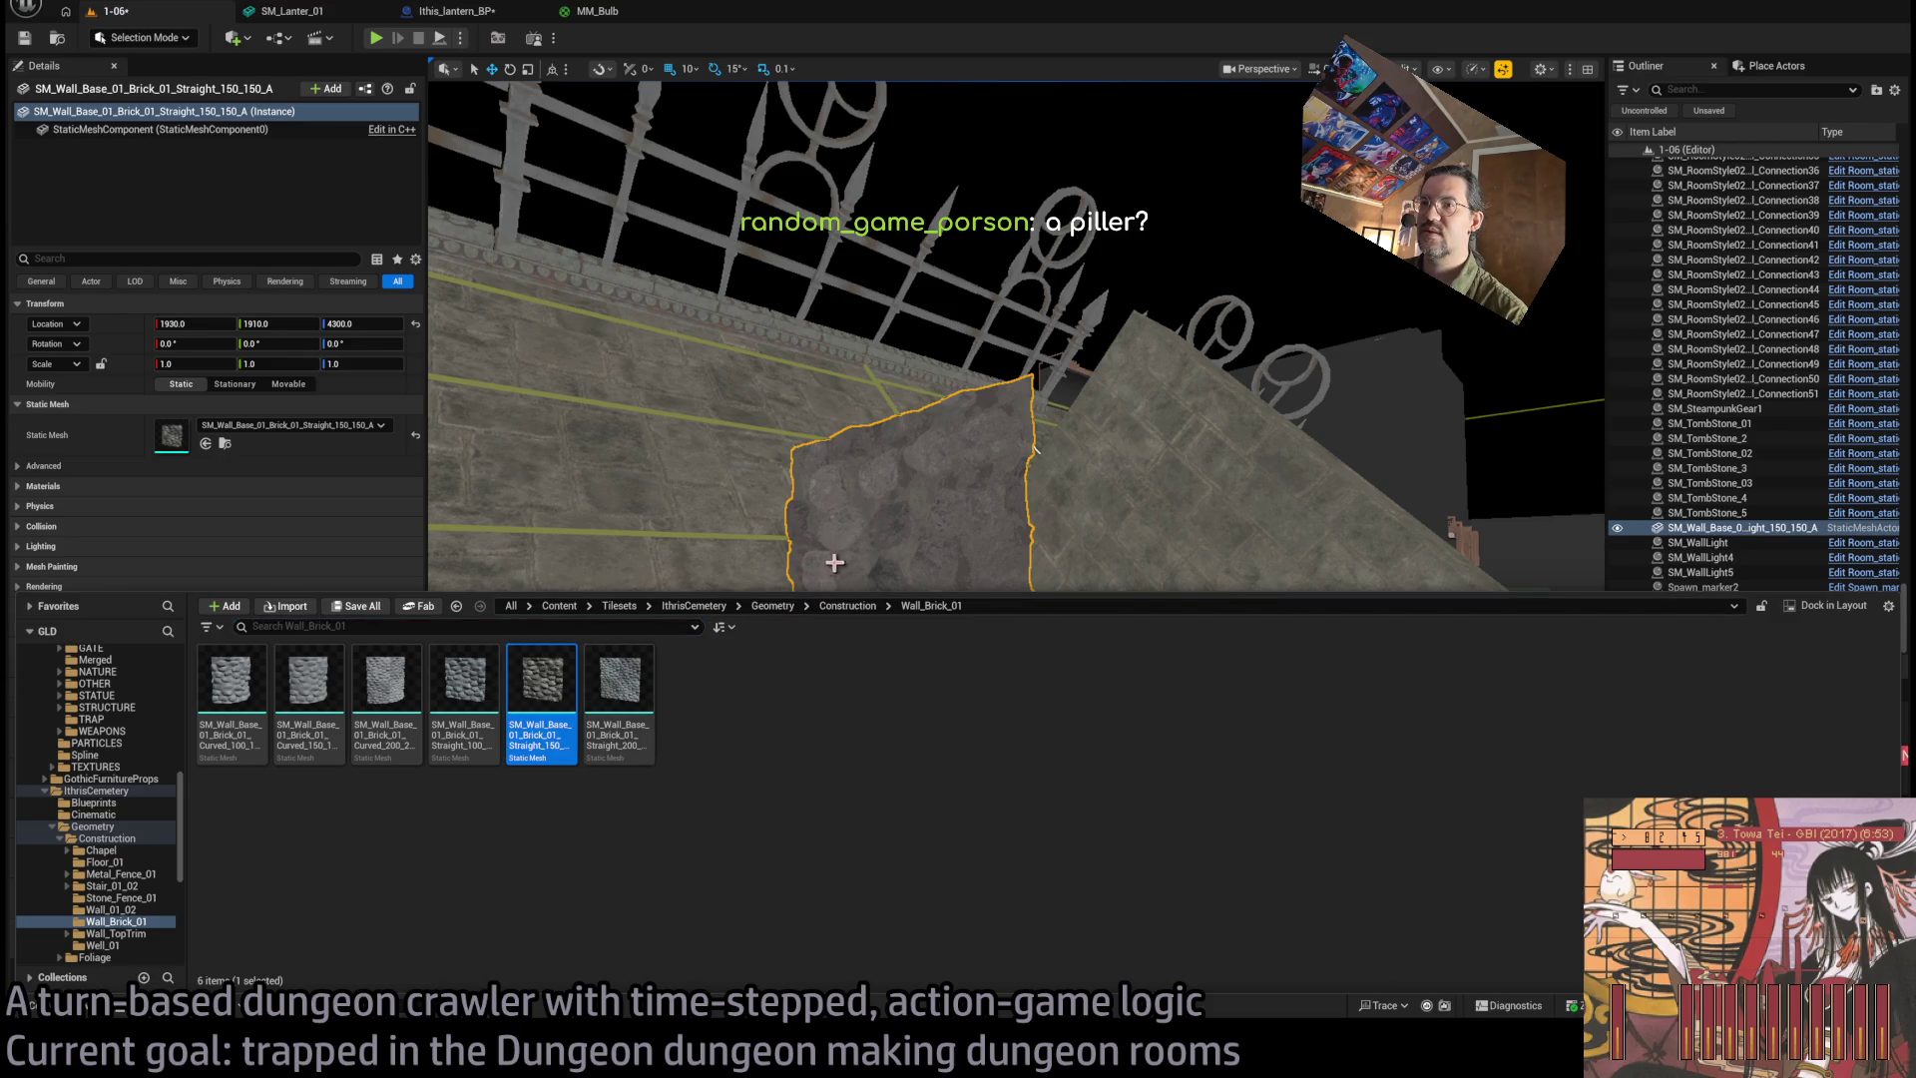
left_click_drag(1034, 451, 1072, 549)
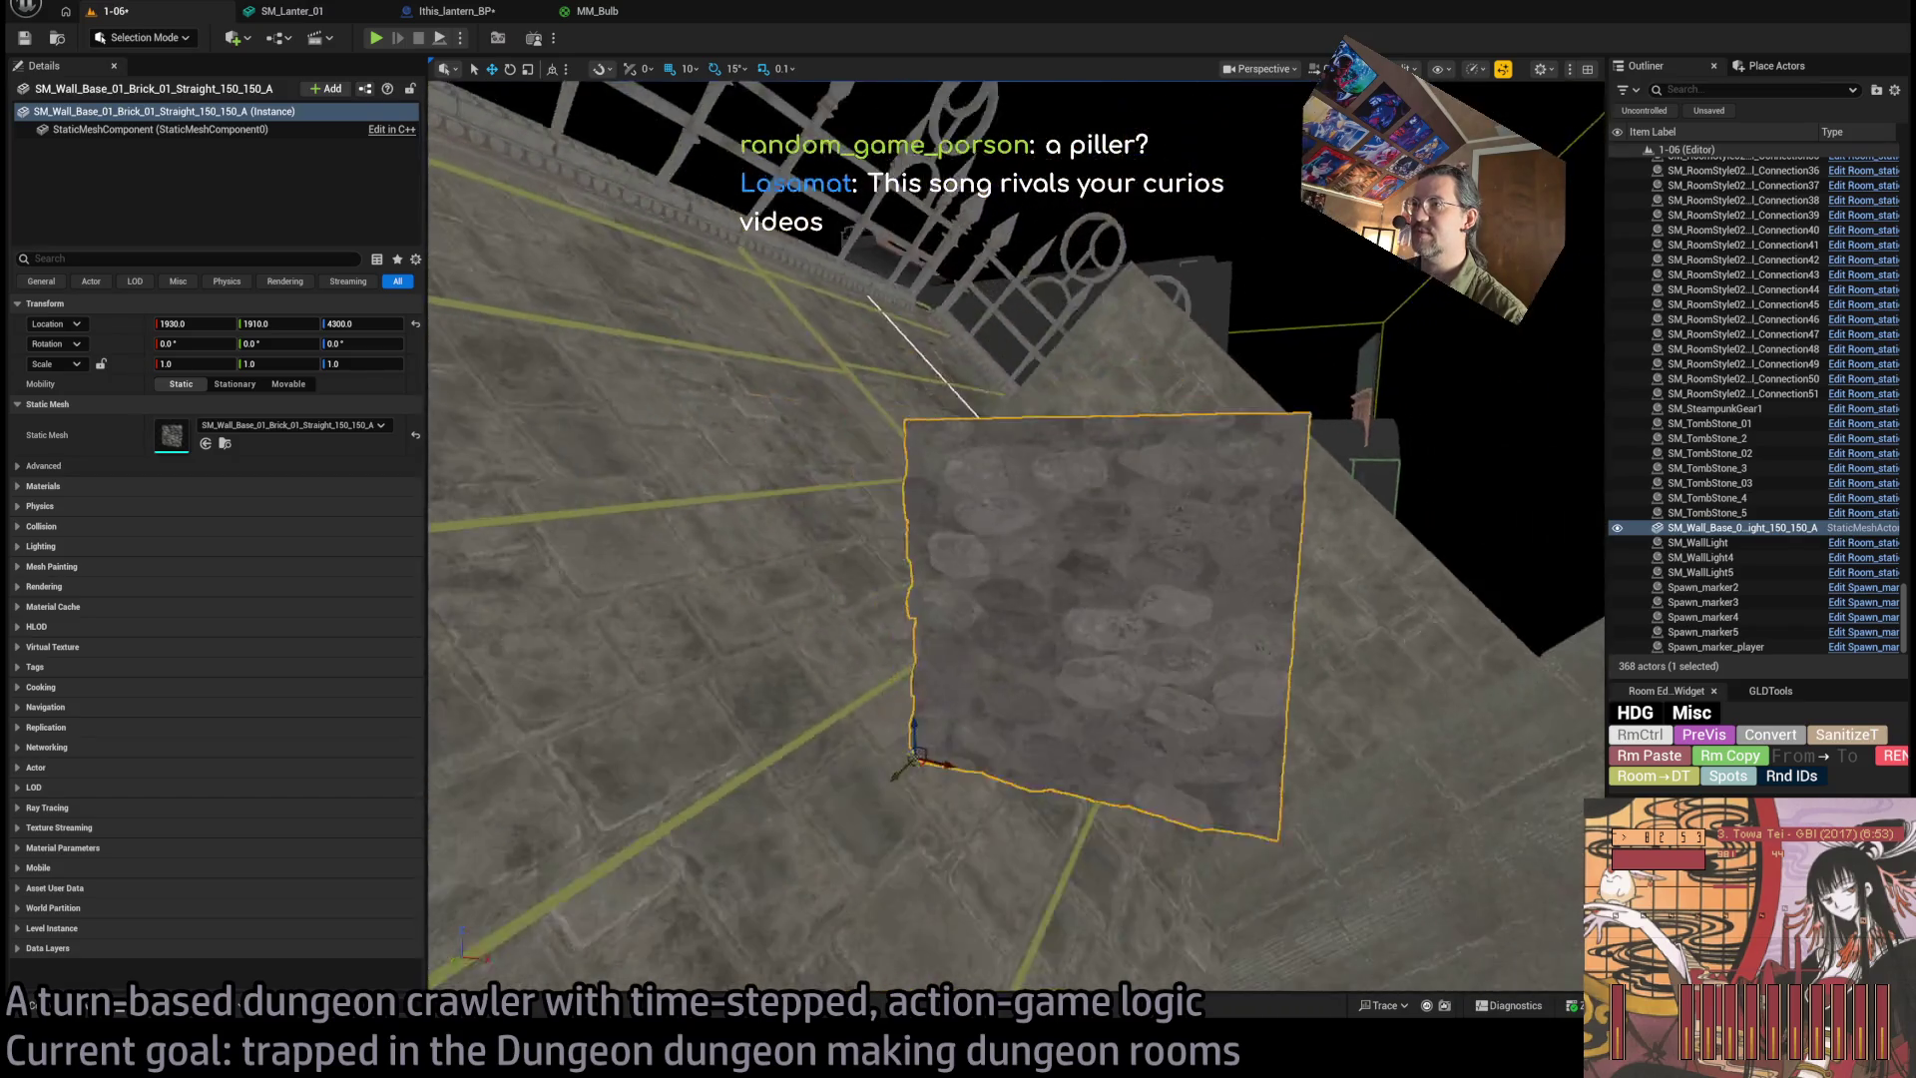
key("Delete")
left_click(85, 1010)
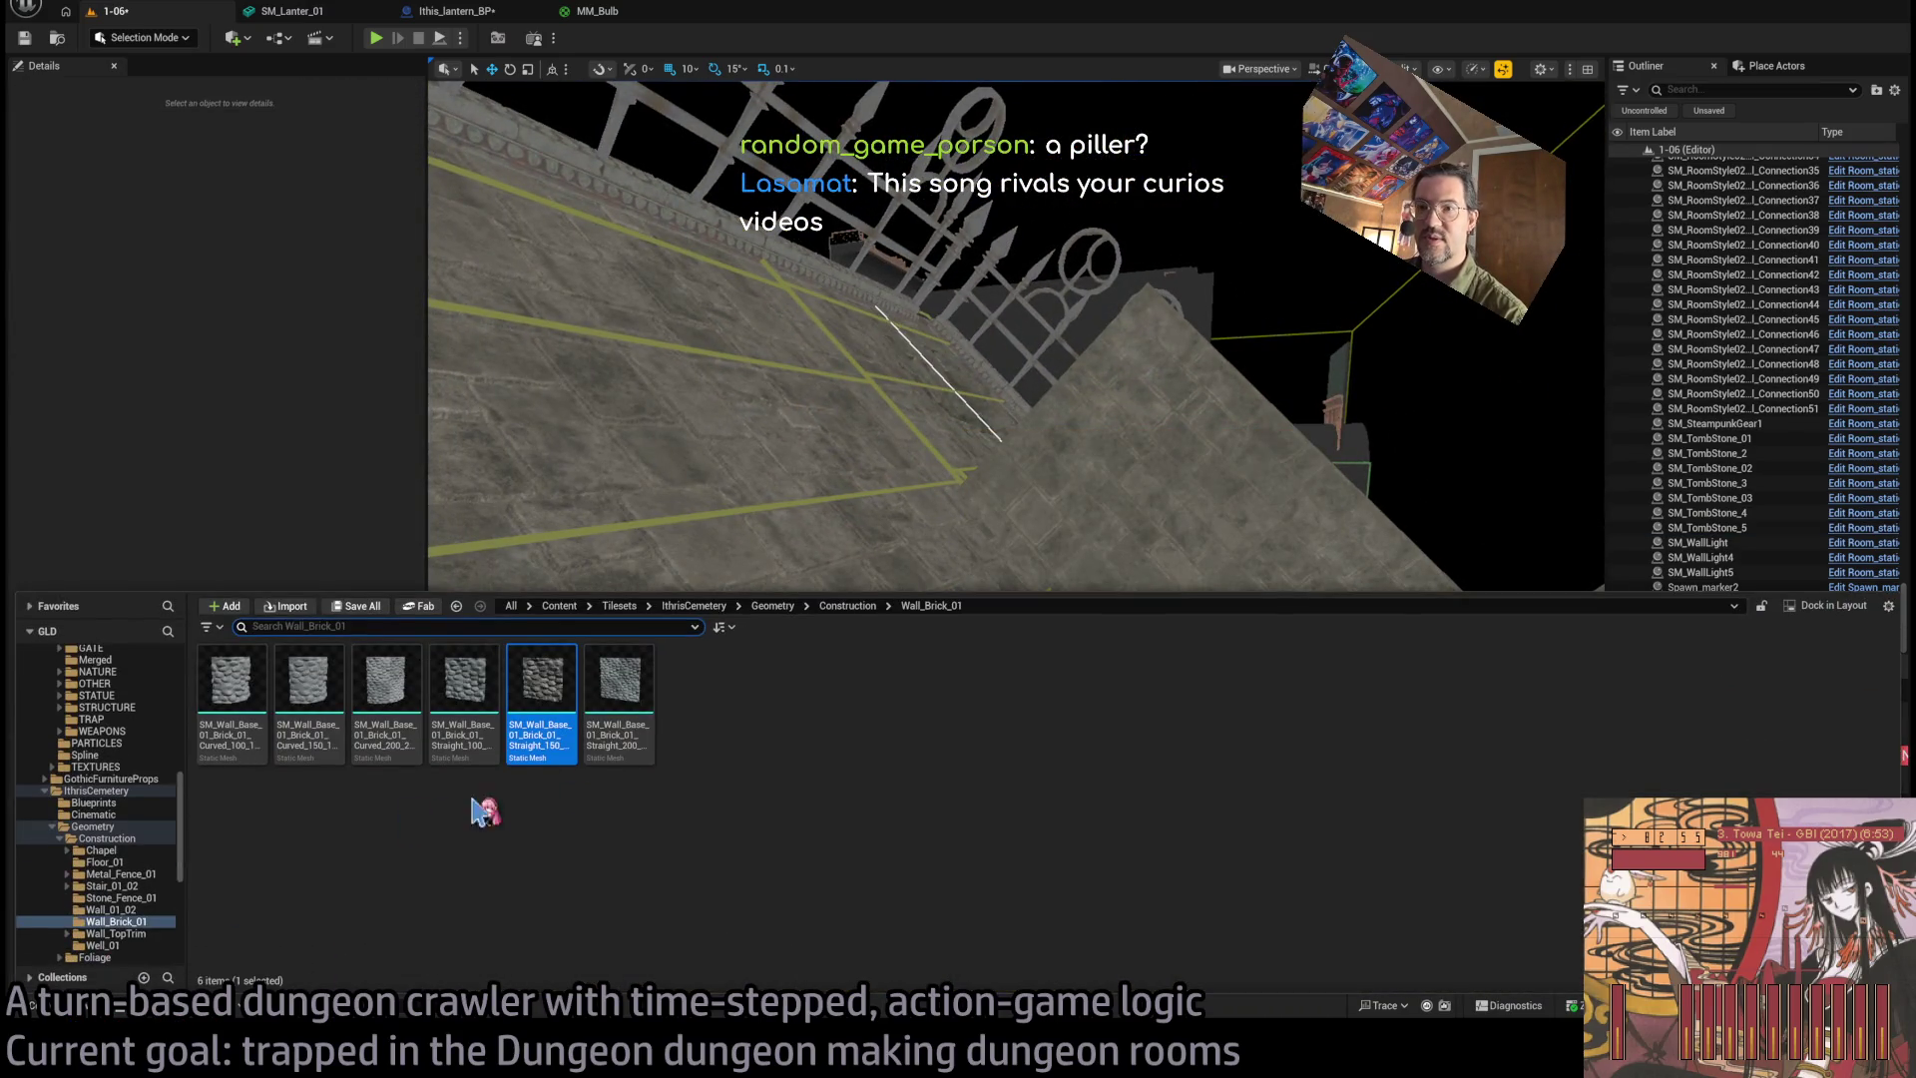
Place the SM_Wall_TopTrim_Metal_Linear_03 trim from the Wall_TopTrim folder into the room.
left_click_drag(690, 552, 690, 552)
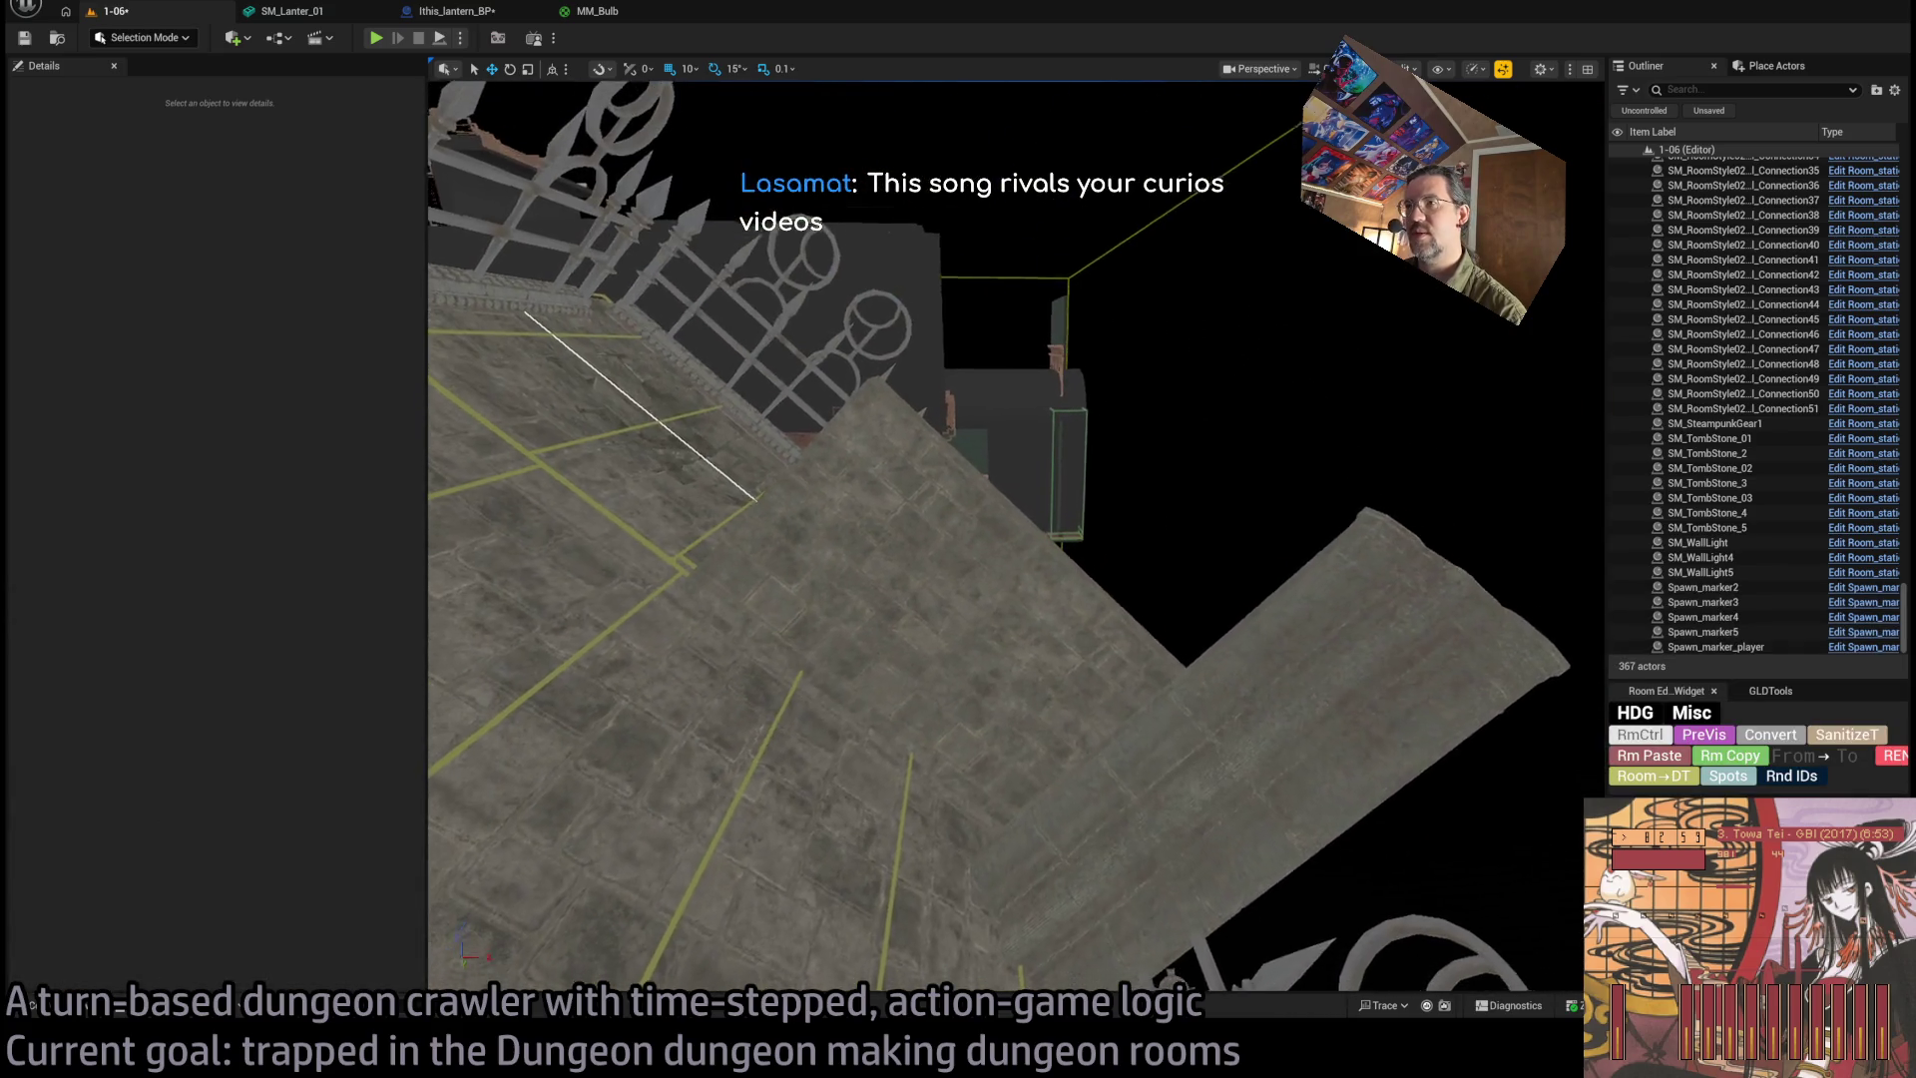
left_click(45, 1006)
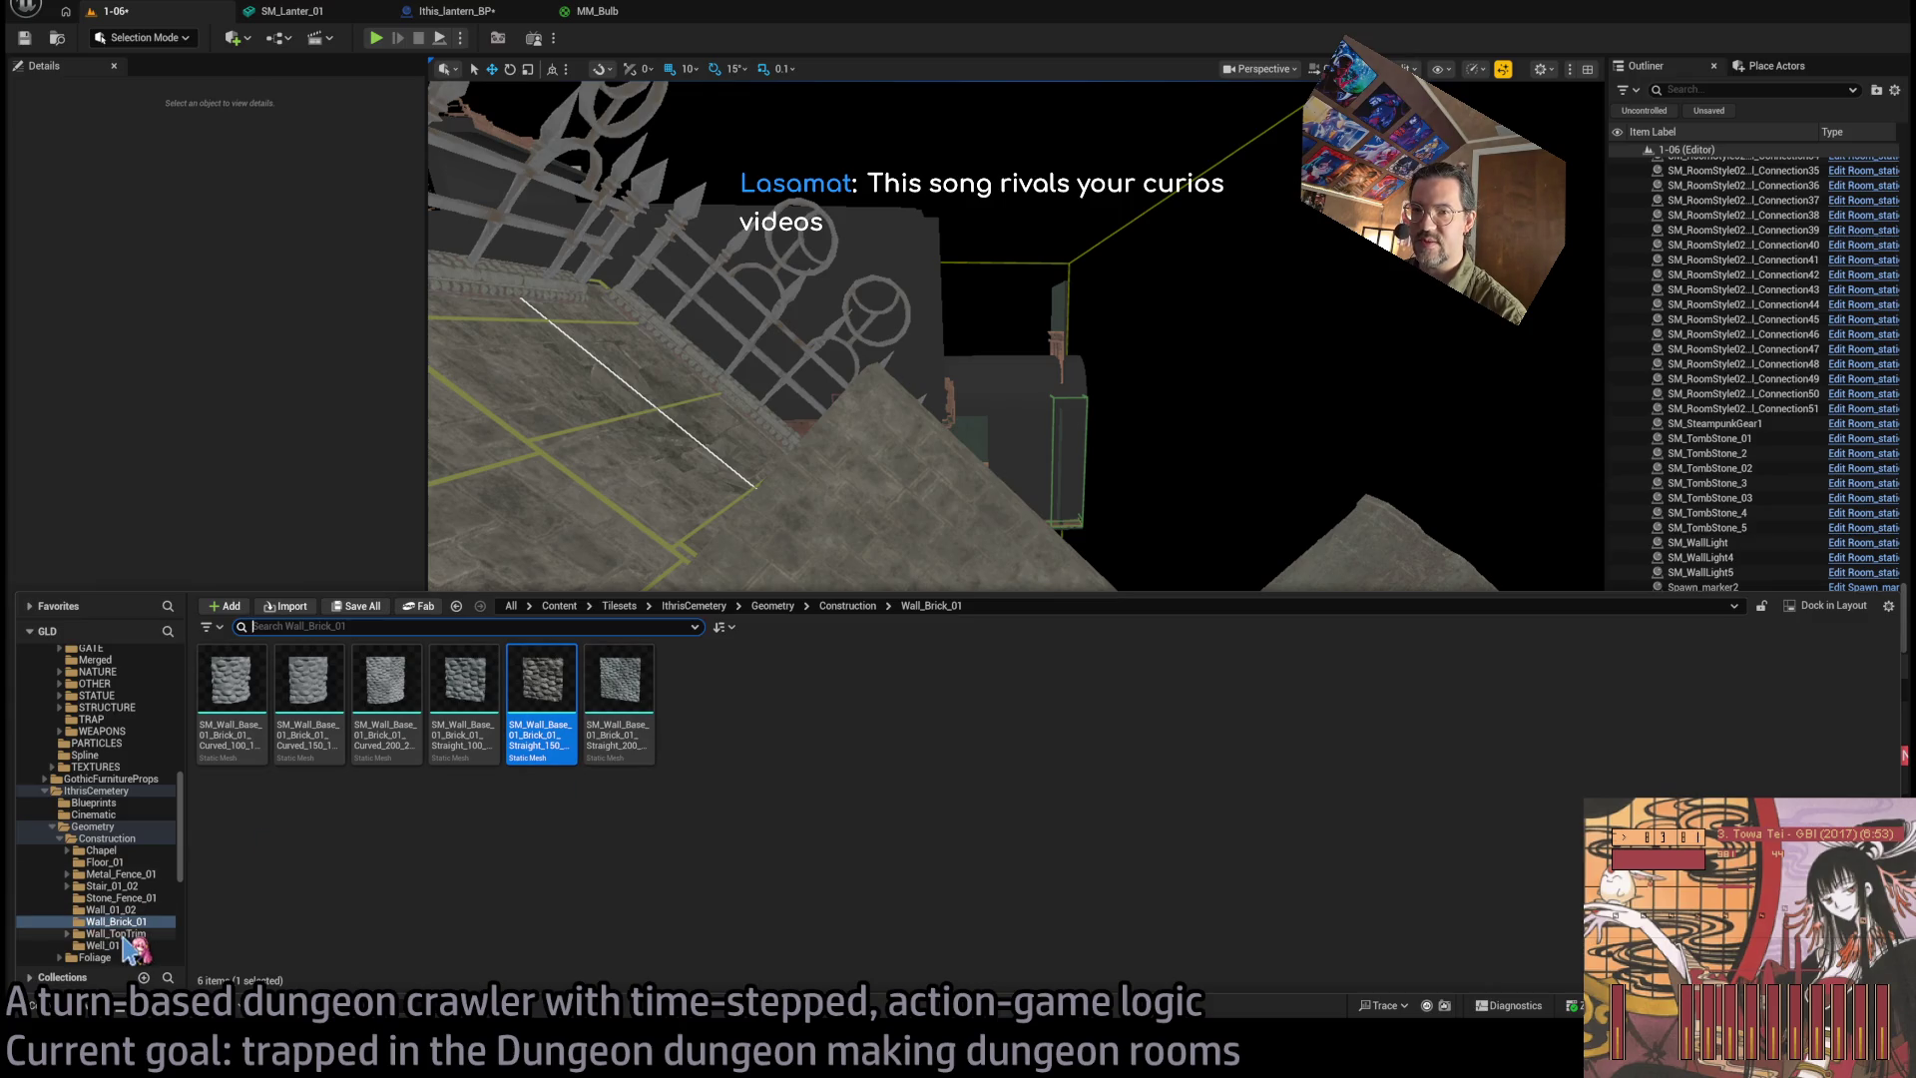
left_click(122, 934)
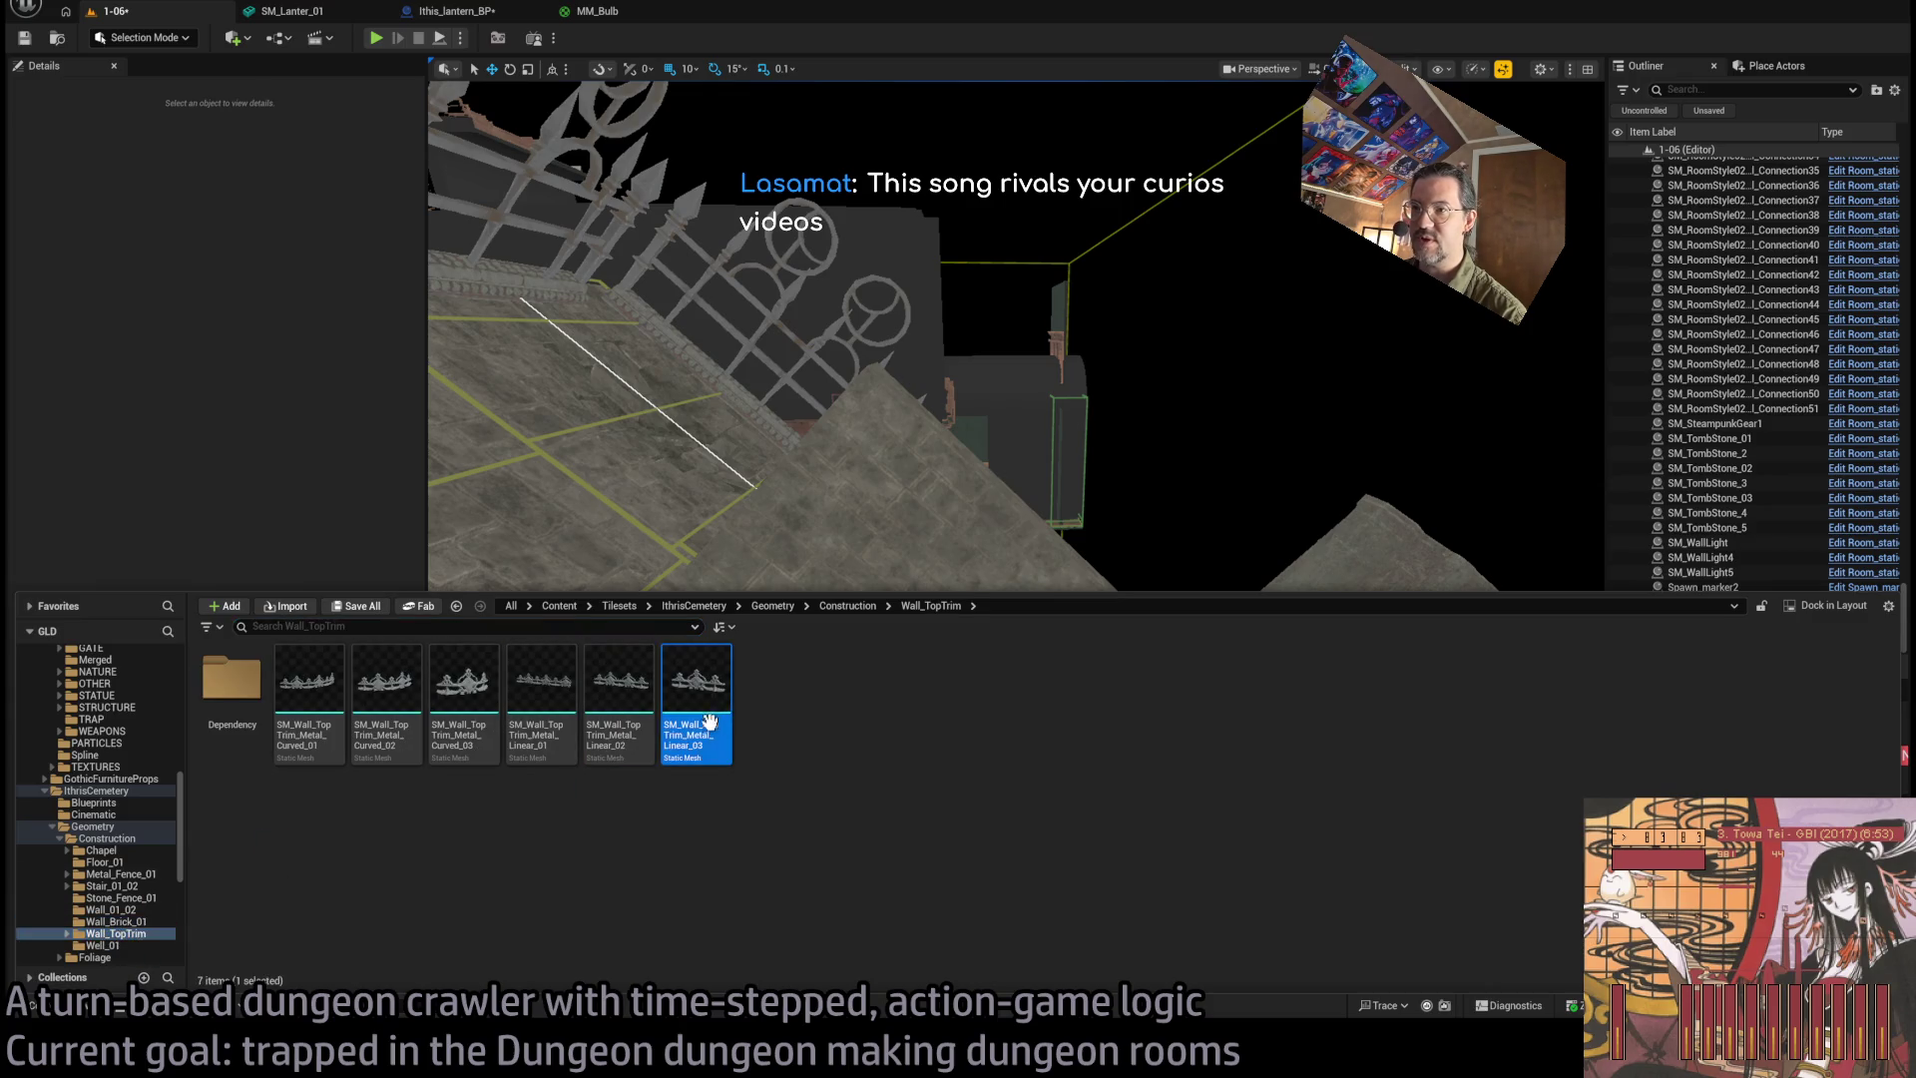
left_click_drag(711, 721, 688, 706)
mouse_move(680, 792)
left_mouse_down()
mouse_move(798, 718)
mouse_move(649, 779)
left_mouse_up()
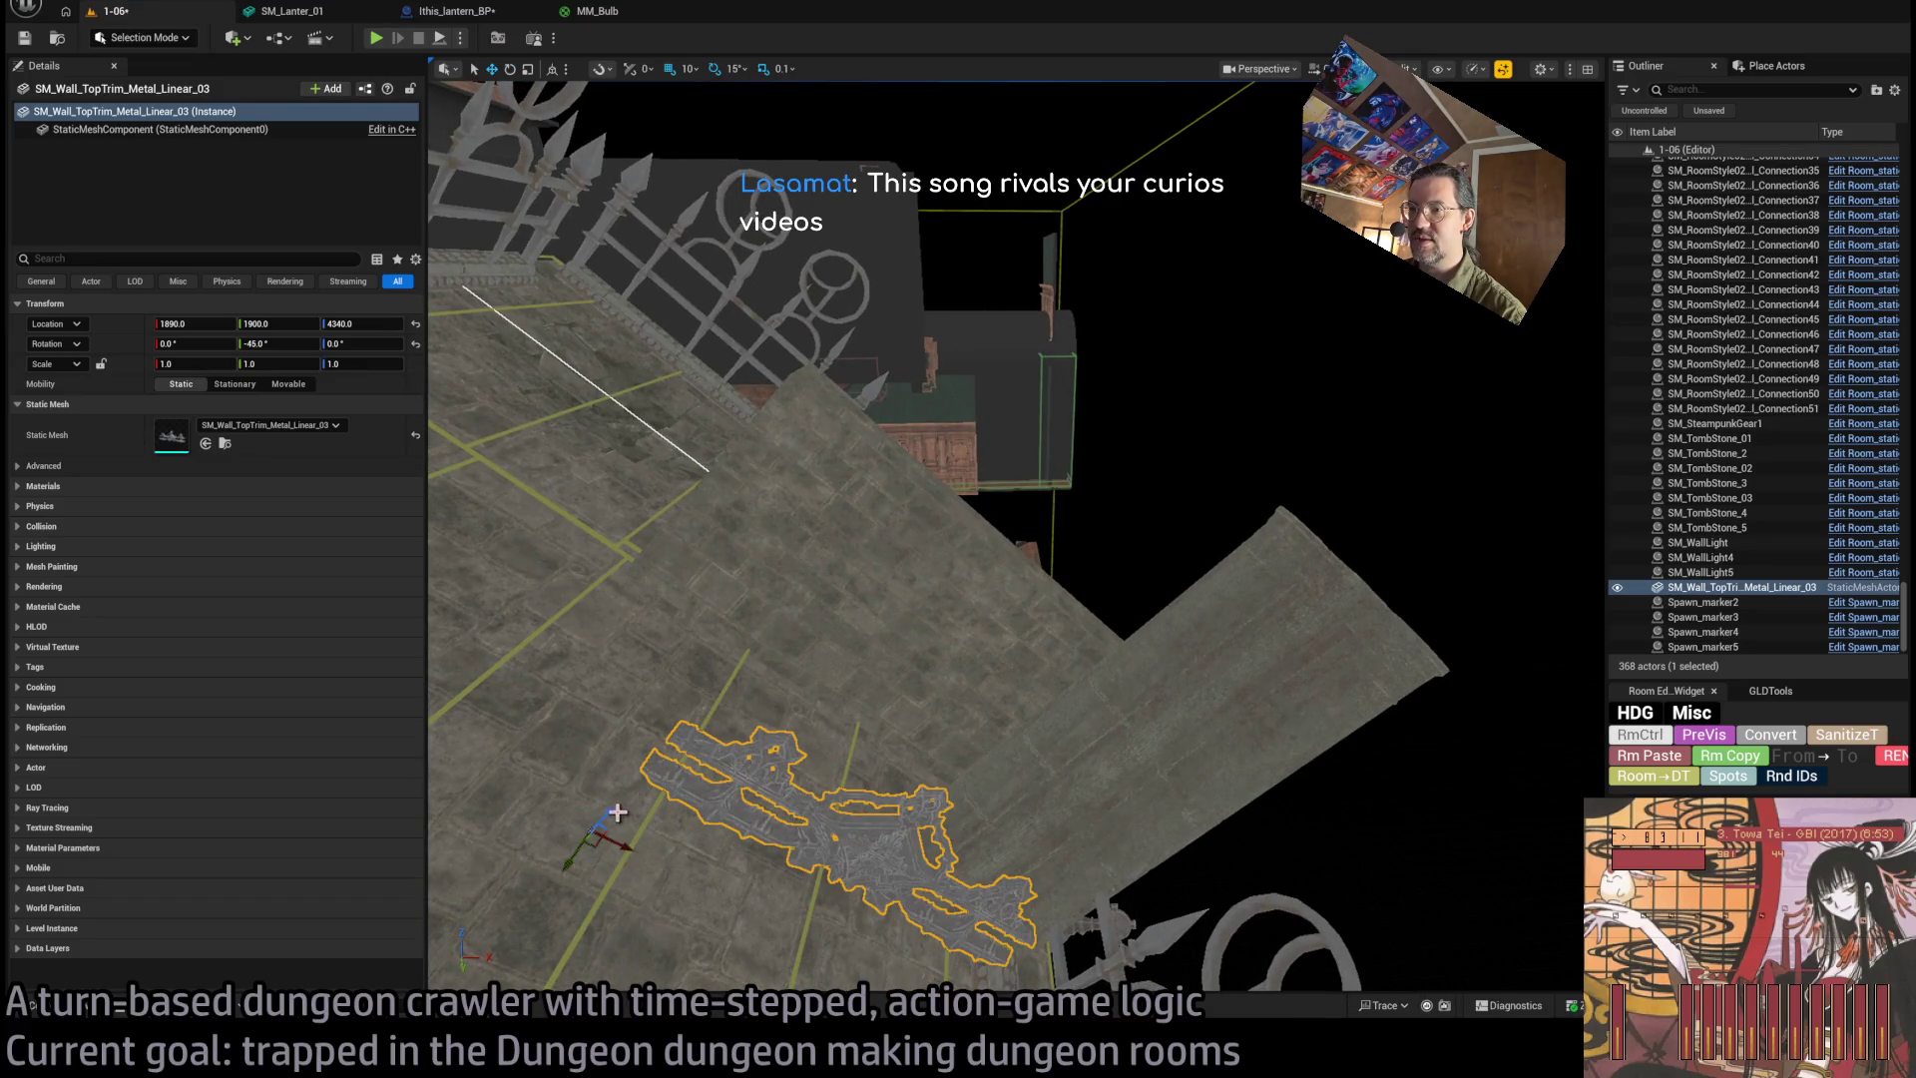
Convert the trim into a room static actor and shift it lower along the wall.
left_click_drag(977, 610, 821, 533)
left_click_drag(1044, 427, 1202, 373)
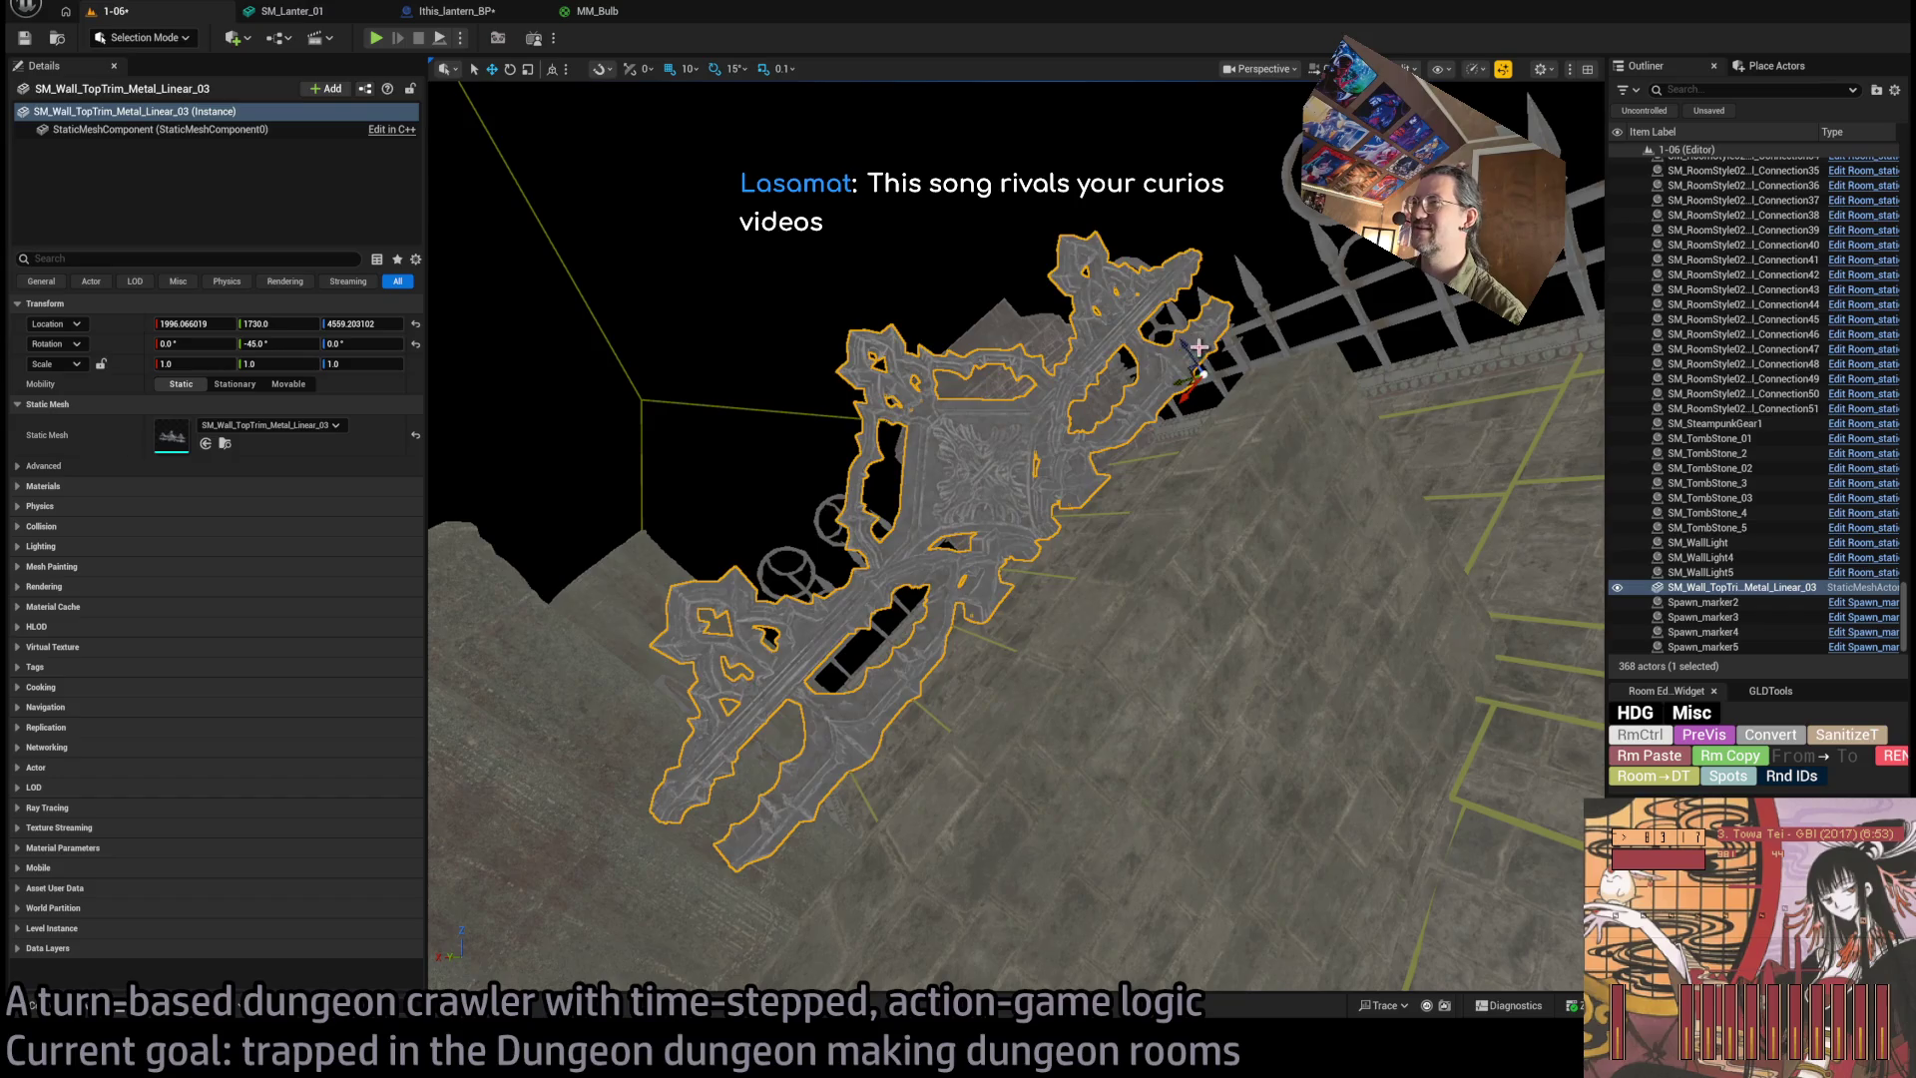
left_click_drag(1117, 455, 1142, 451)
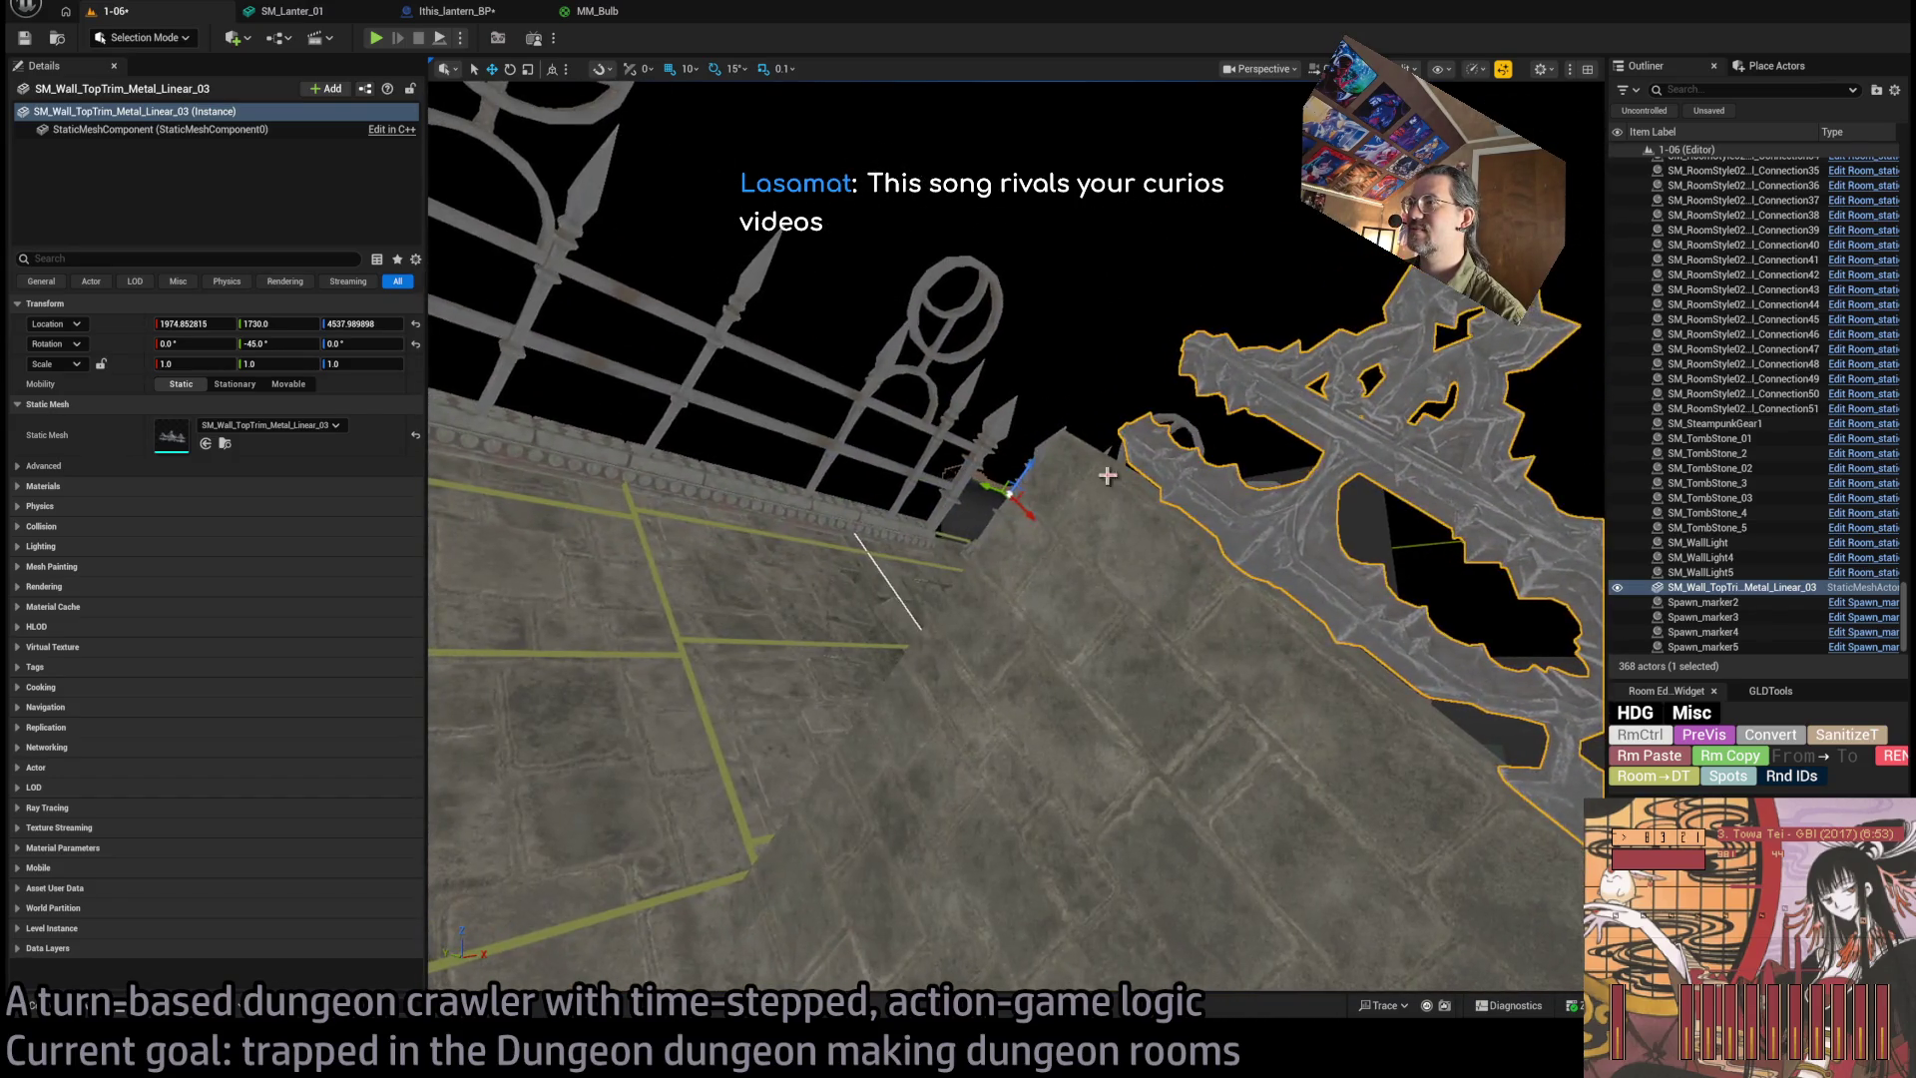
left_click(1766, 736)
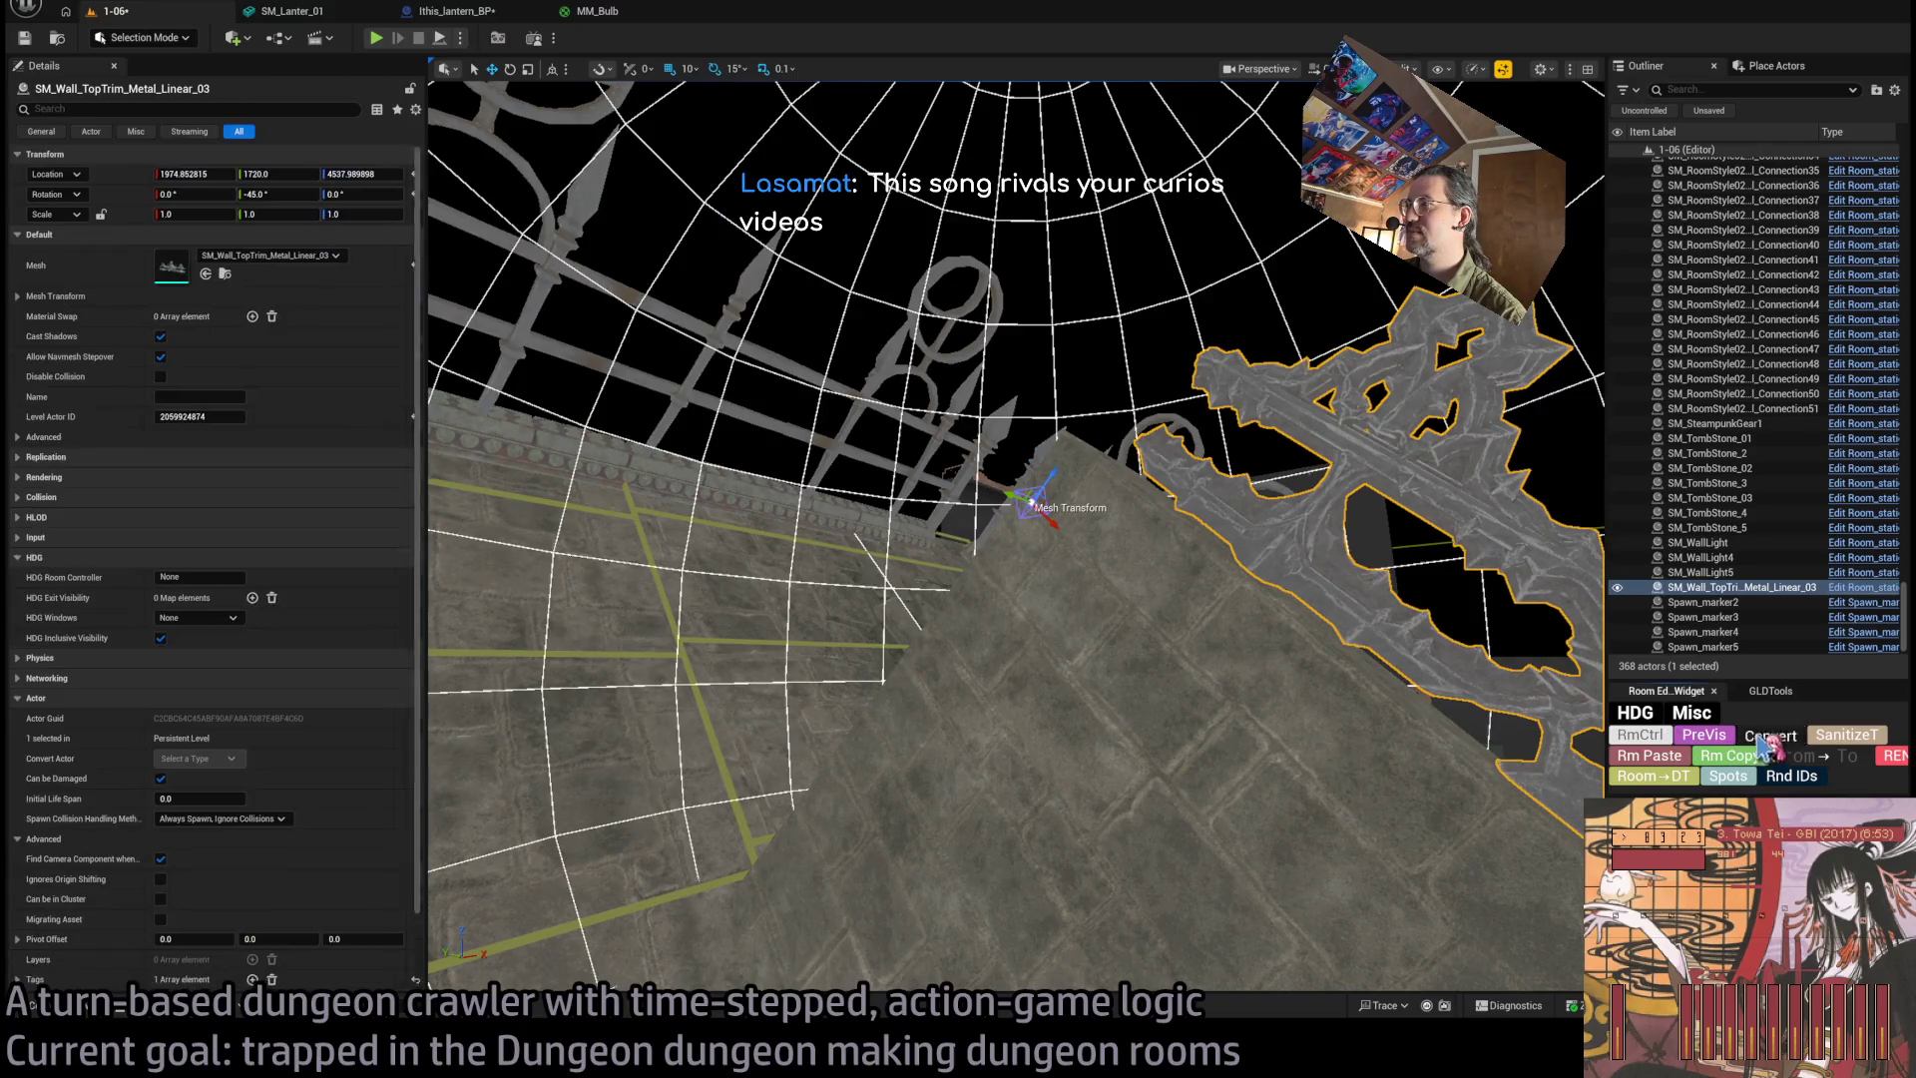
mouse_move(1058, 529)
left_mouse_down()
mouse_move(1154, 505)
mouse_move(947, 545)
left_mouse_up()
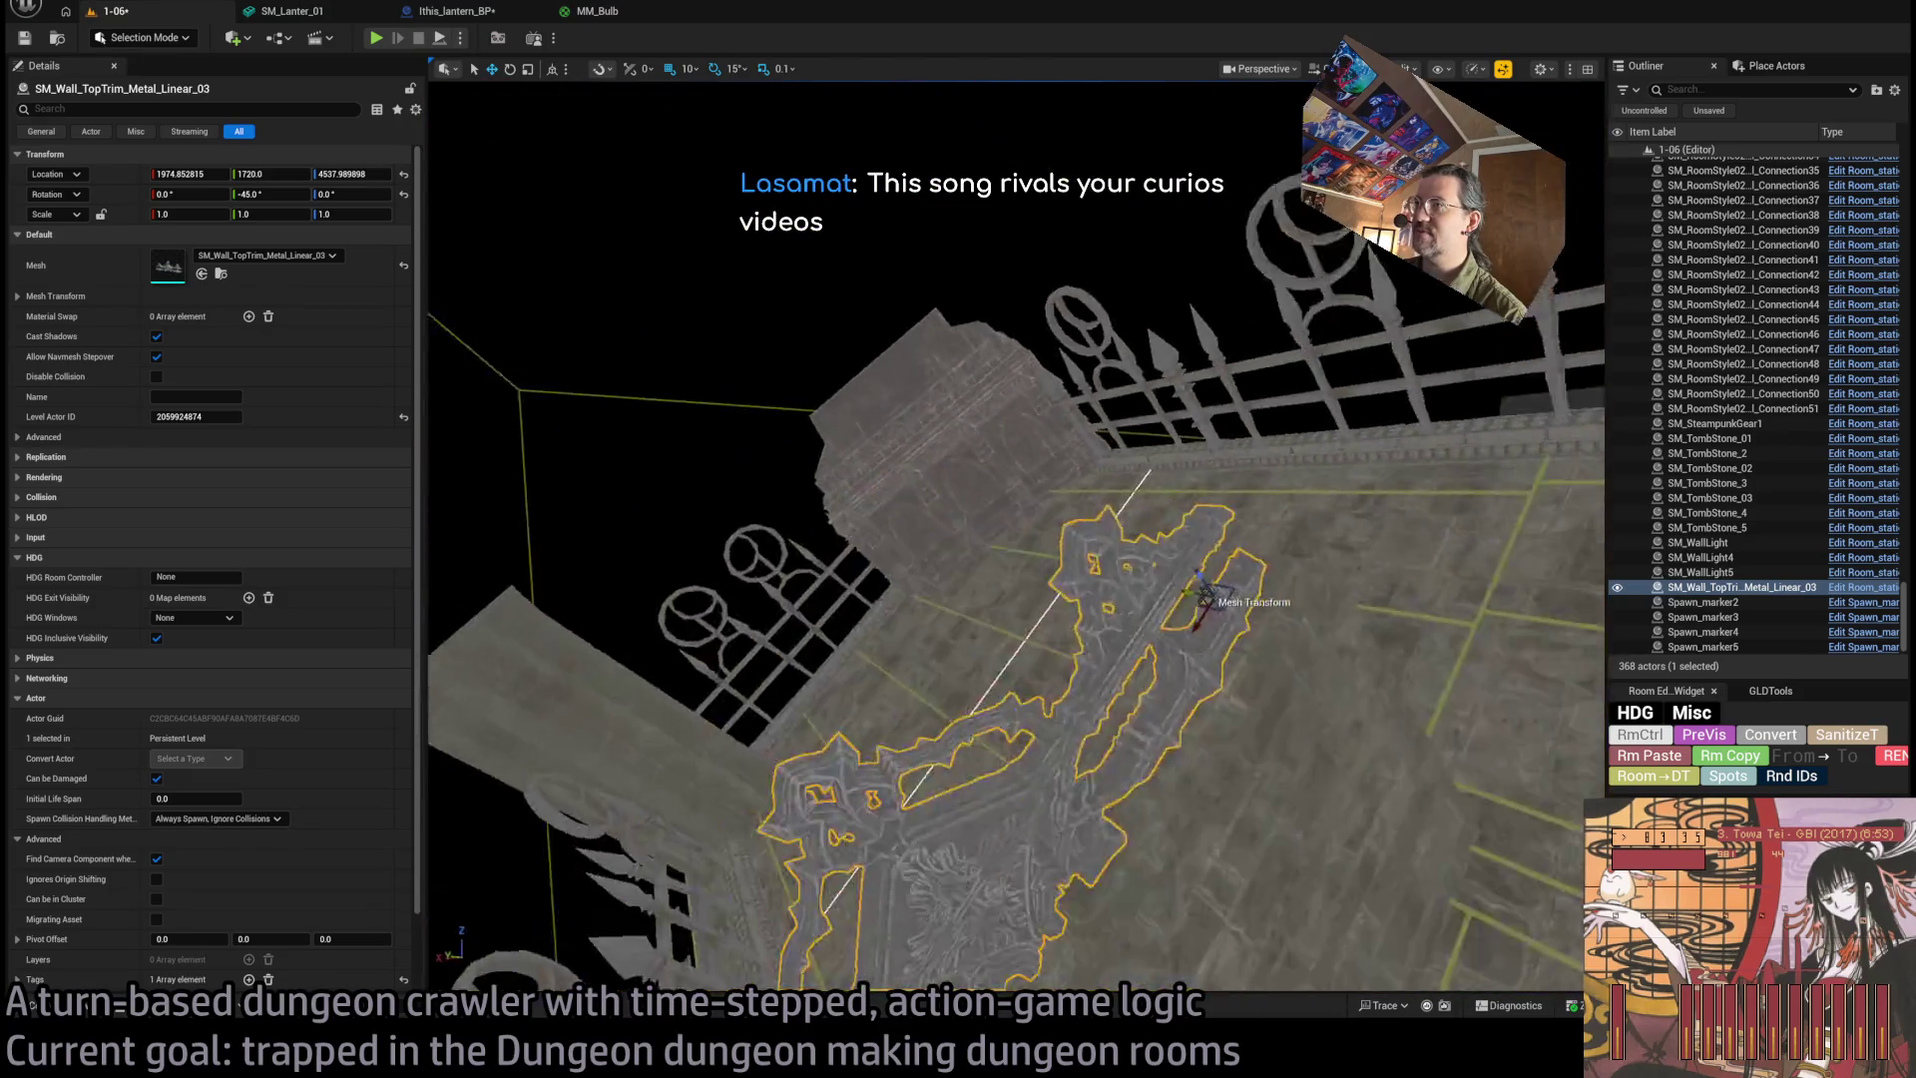
left_click_drag(1203, 596, 1084, 358)
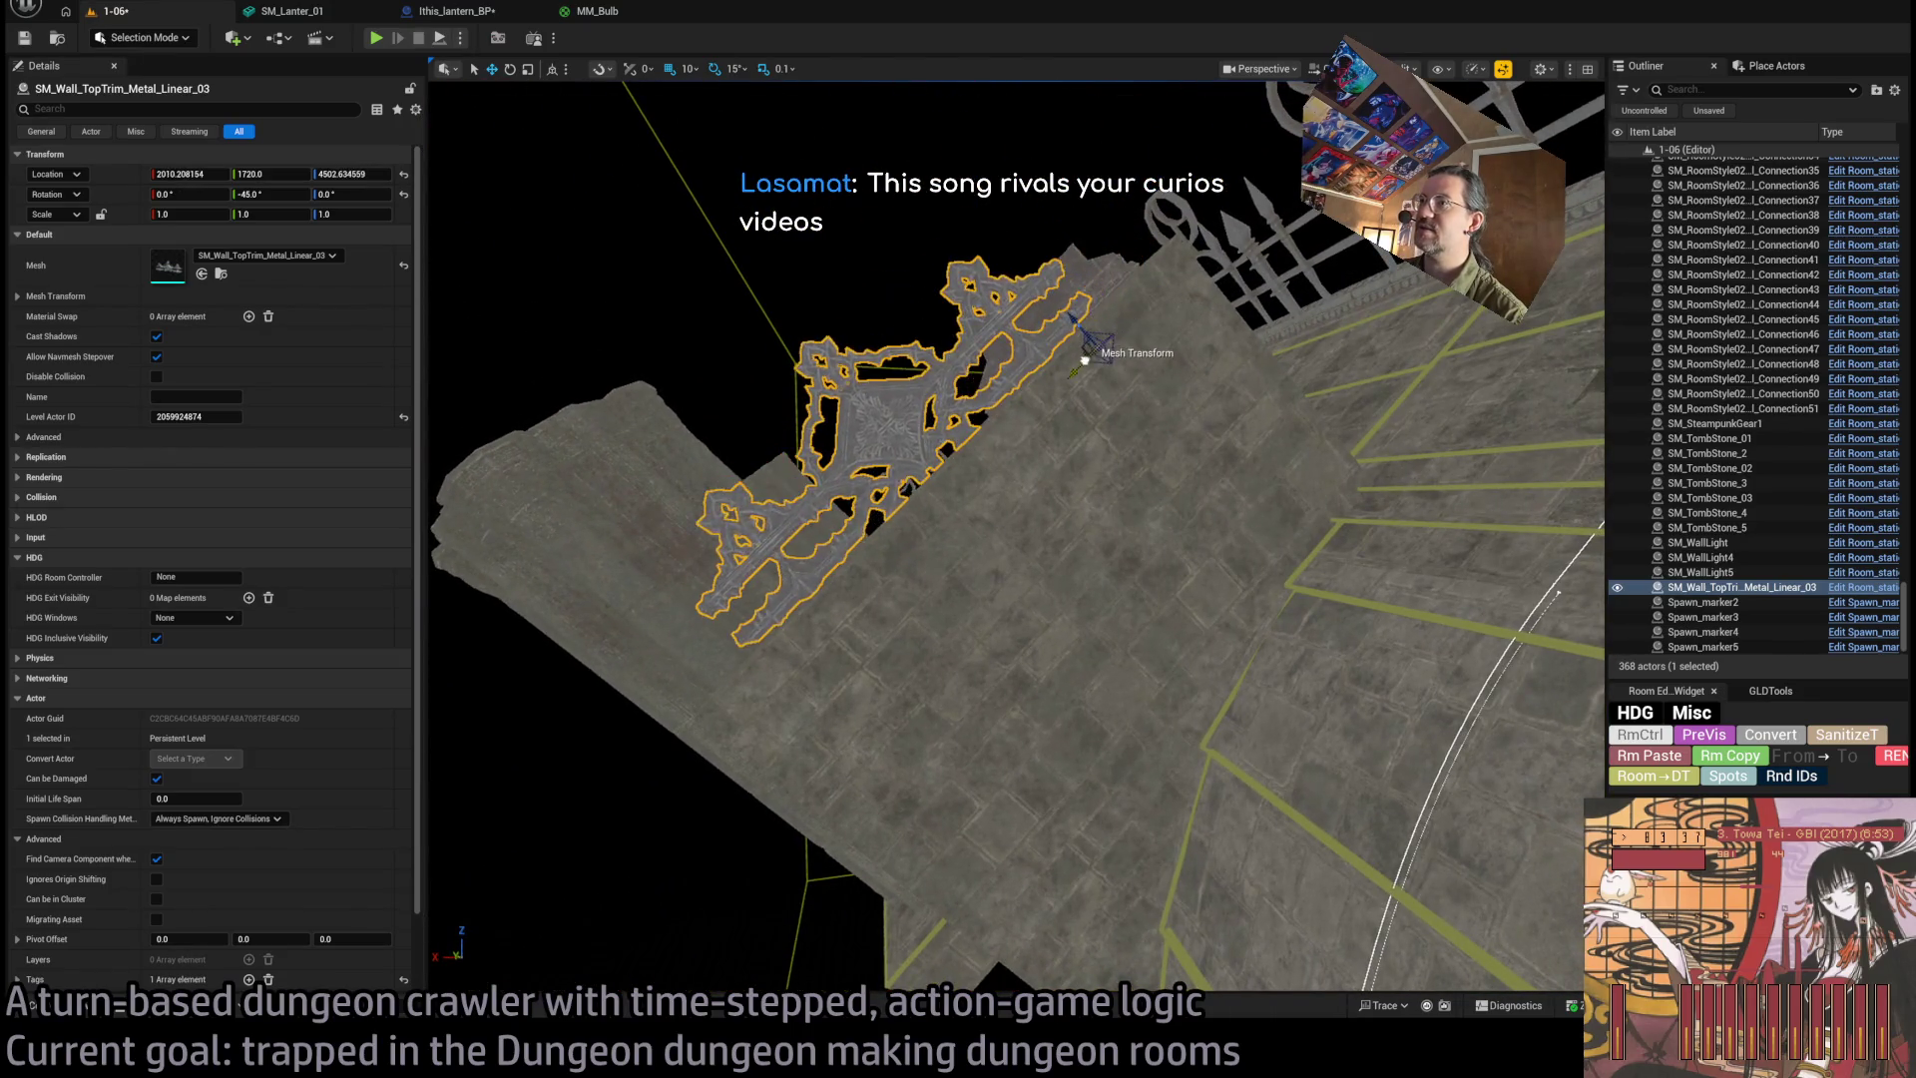
Select the chapel buttress near the chapel ruins.
left_click(1090, 362)
mouse_move(873, 419)
left_mouse_down()
mouse_move(1037, 599)
mouse_move(1088, 758)
left_mouse_up()
left_click(1066, 617)
left_click(1093, 807)
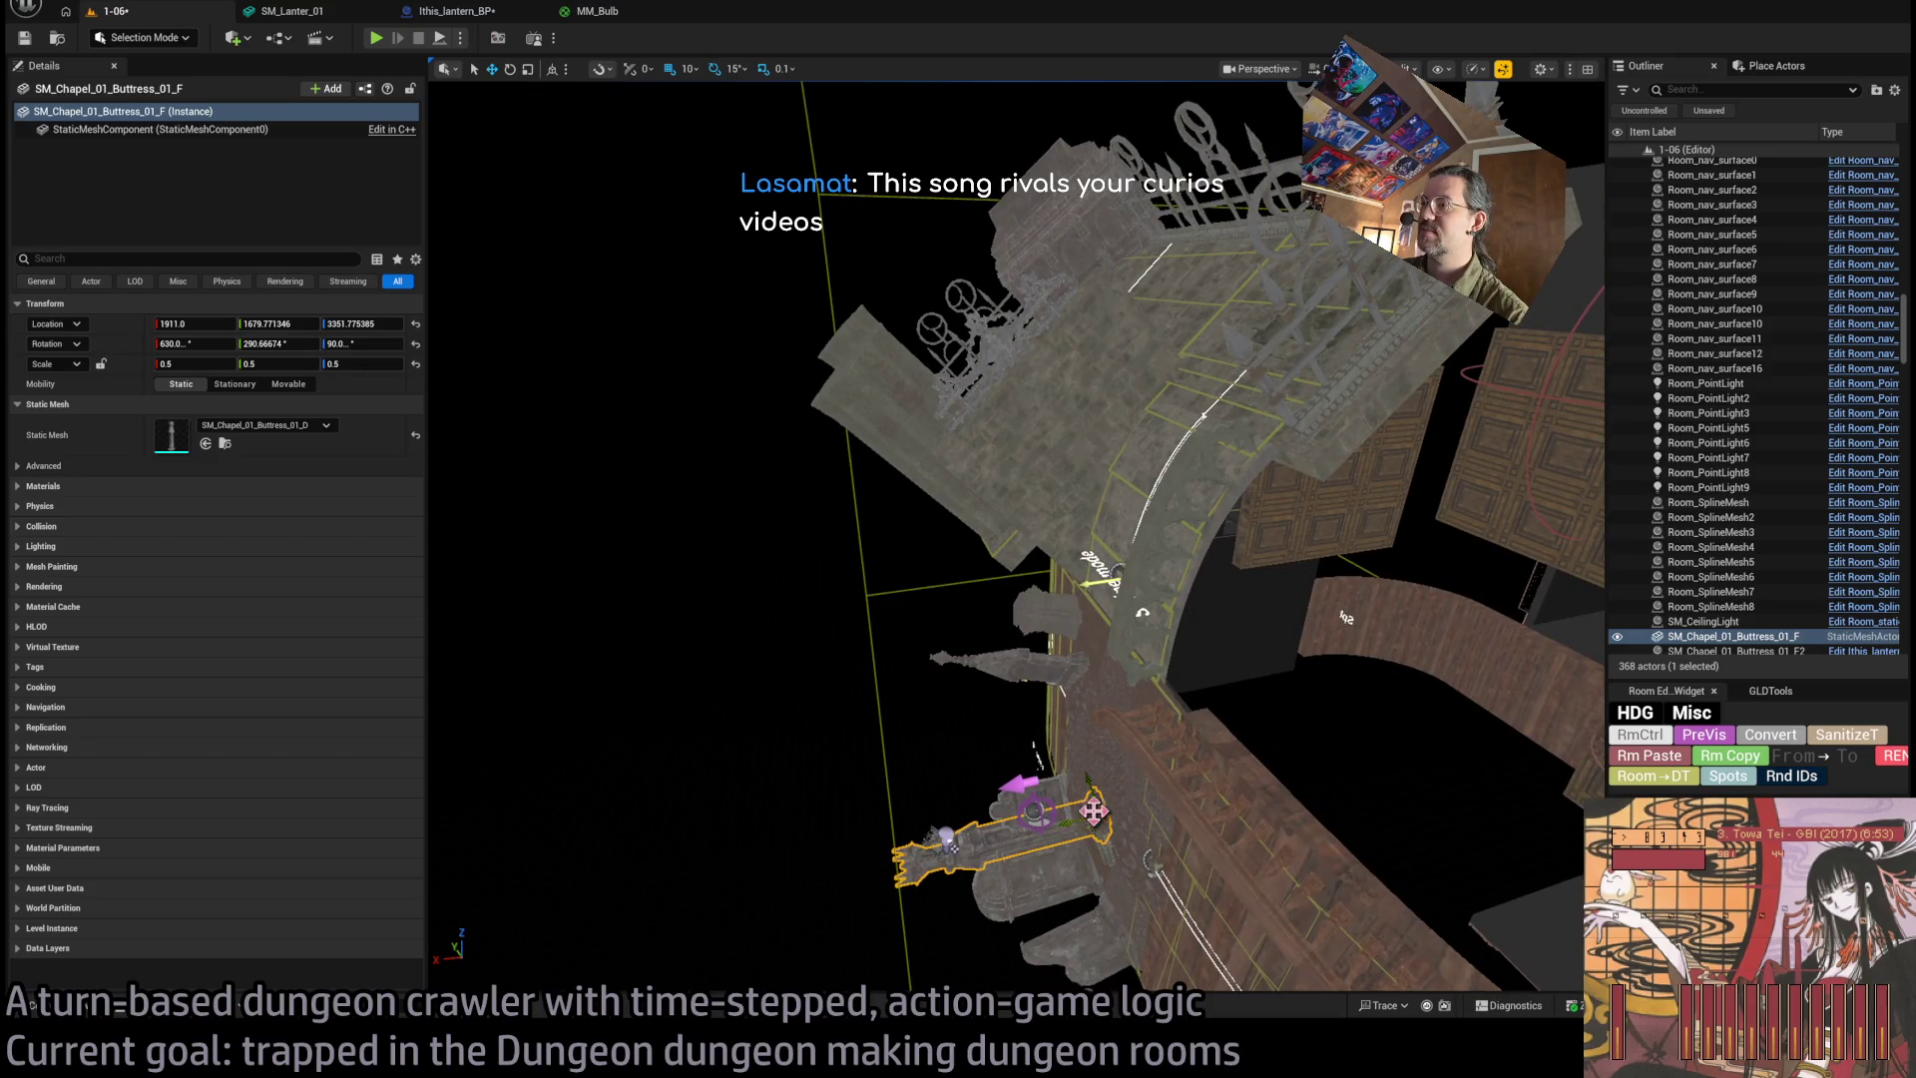
Duplicate the chapel buttress and set its location to X 1900, Y 1670.
left_click_drag(1091, 830, 918, 633)
type("1000")
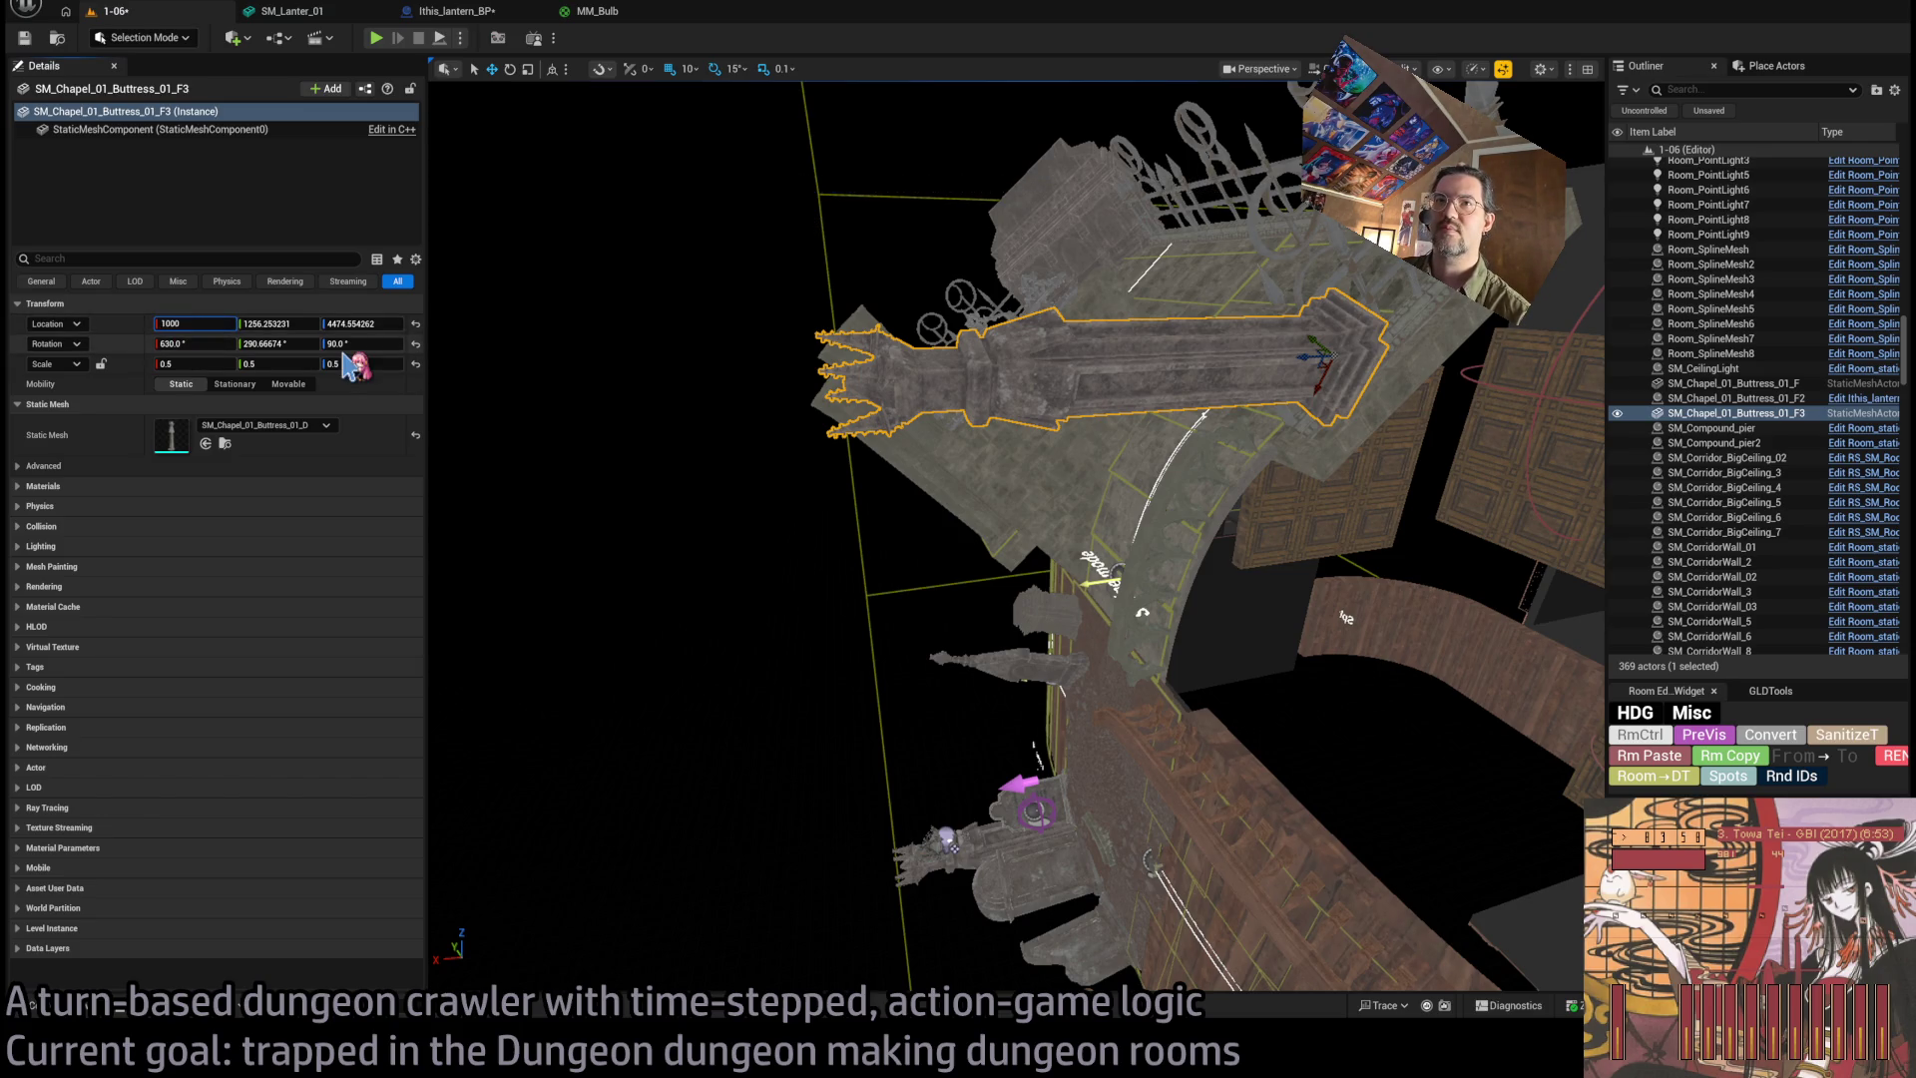
key("Tab")
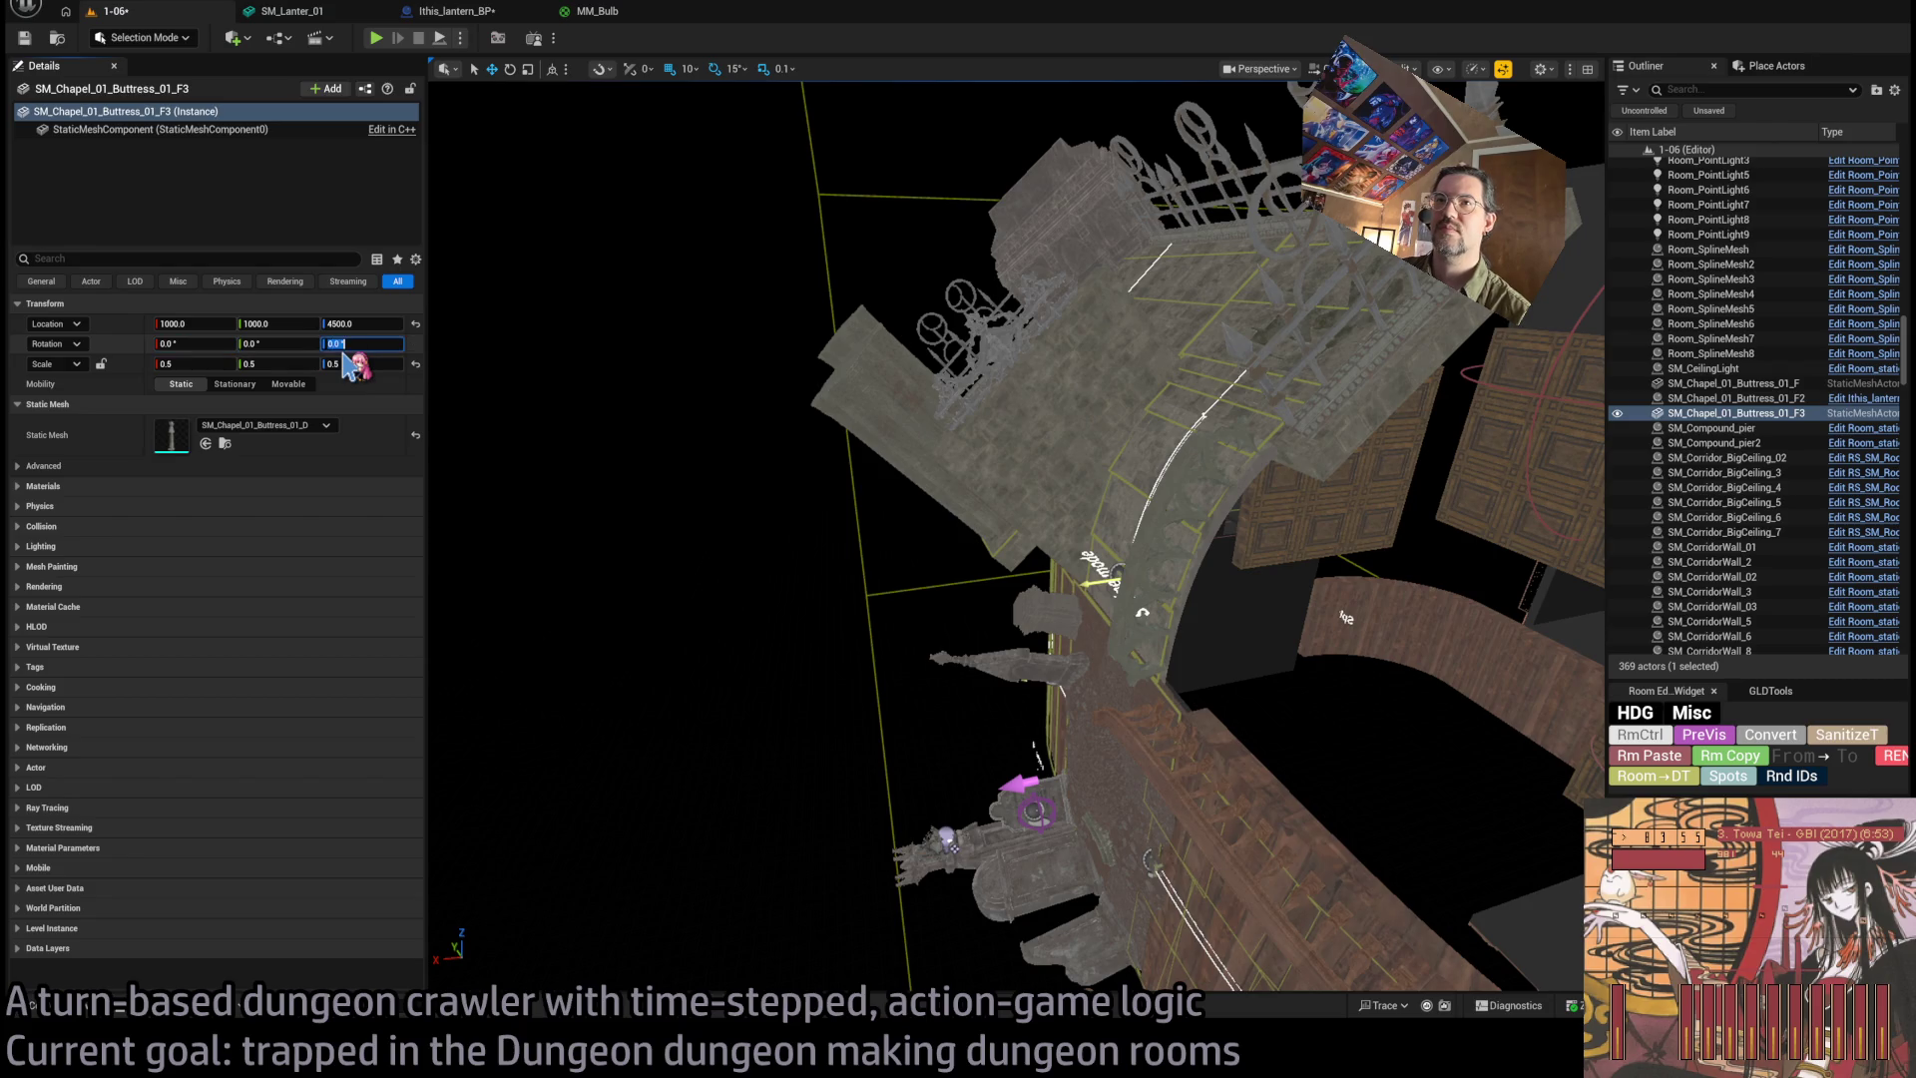
key("f")
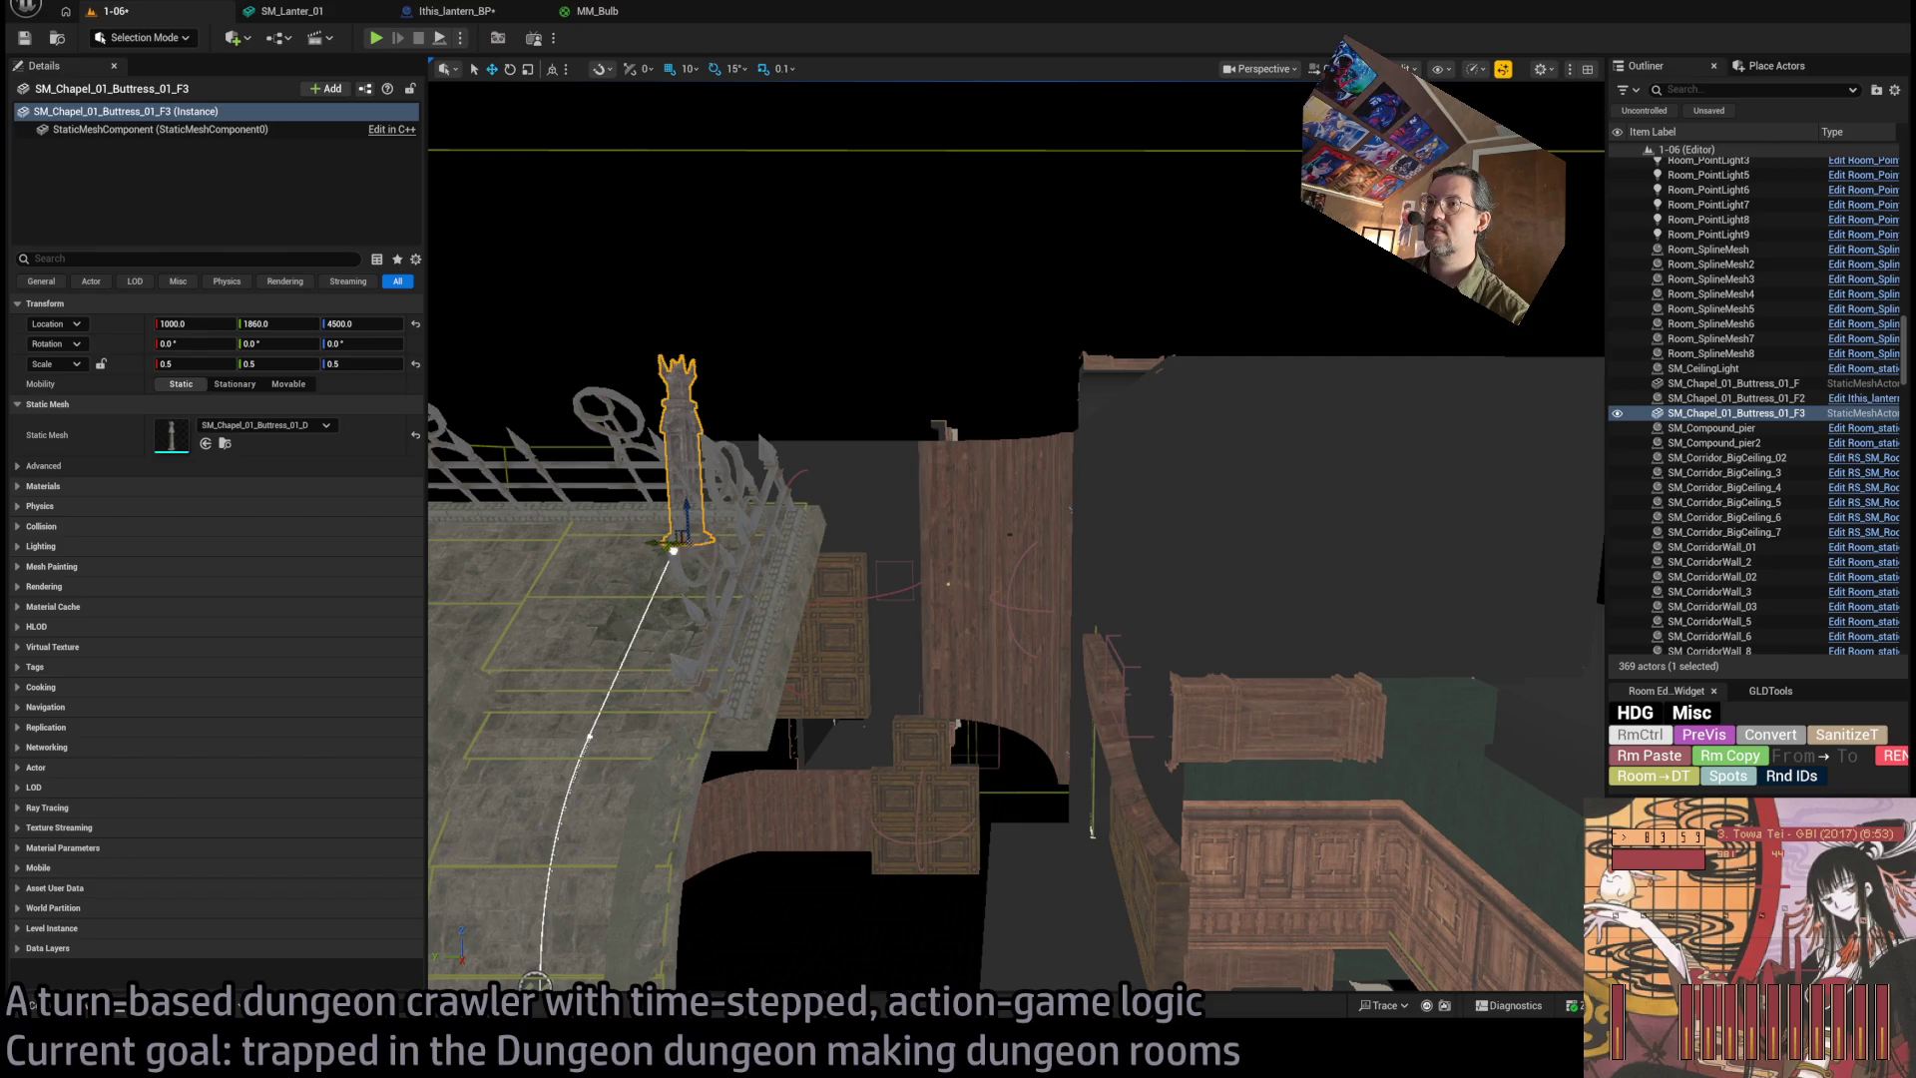
type("1900")
key("Return")
key("f")
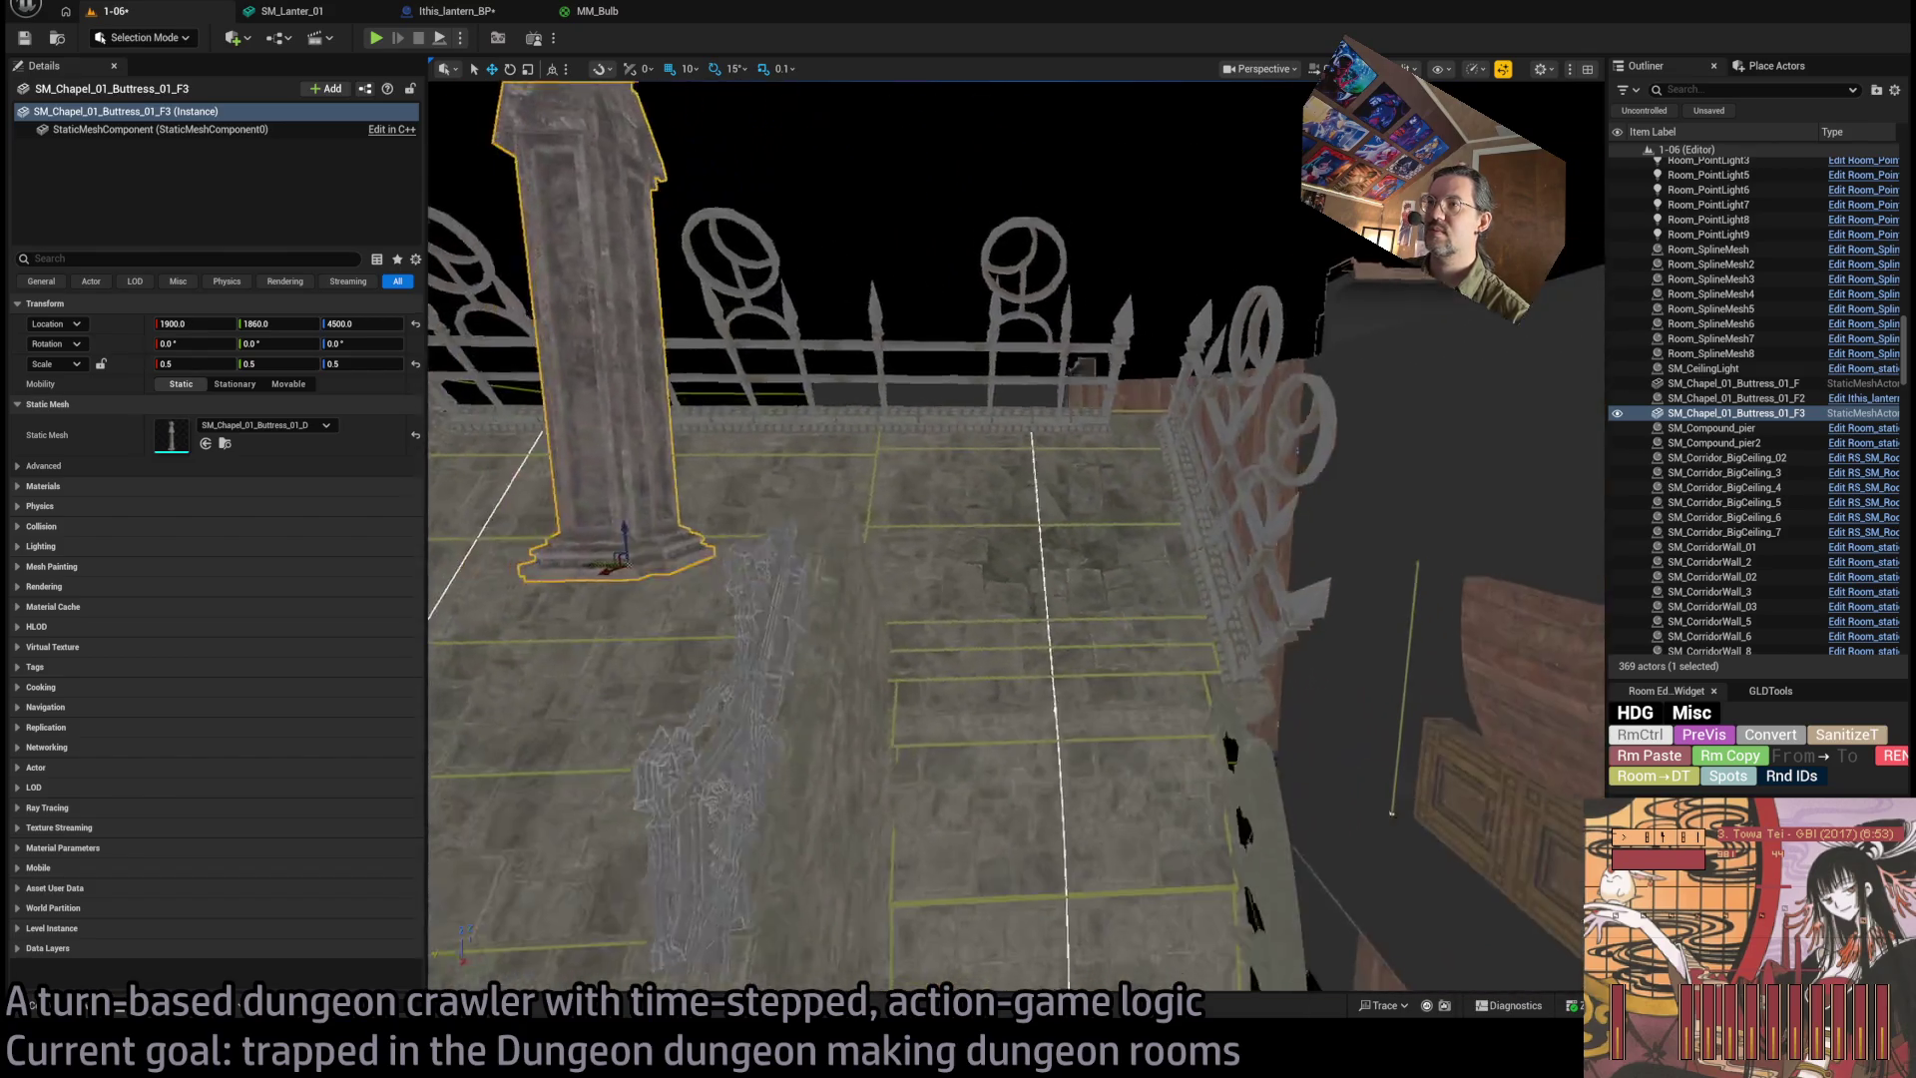
type("1670")
key("Return")
key("f")
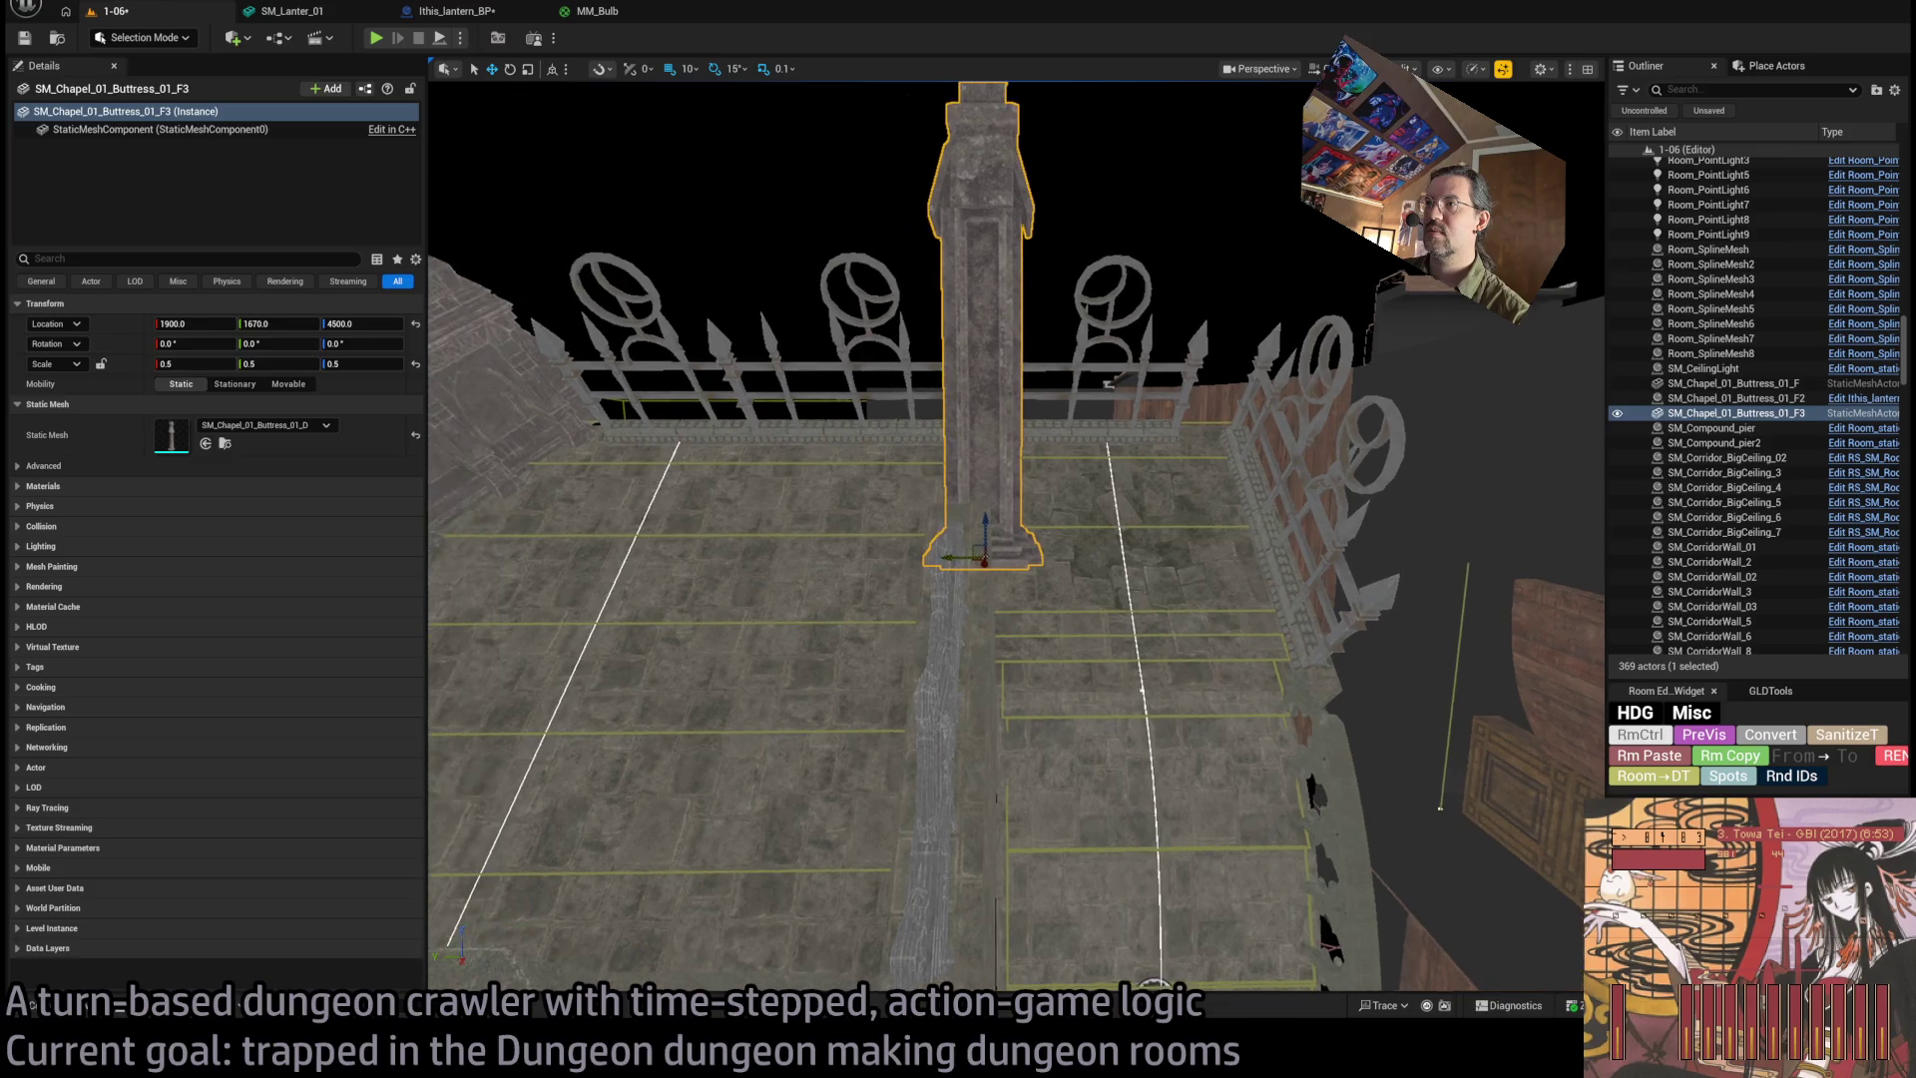
Tilt the buttress copy to -45° and nudge it into position beside the fence.
key("e")
left_click_drag(1023, 548, 990, 544)
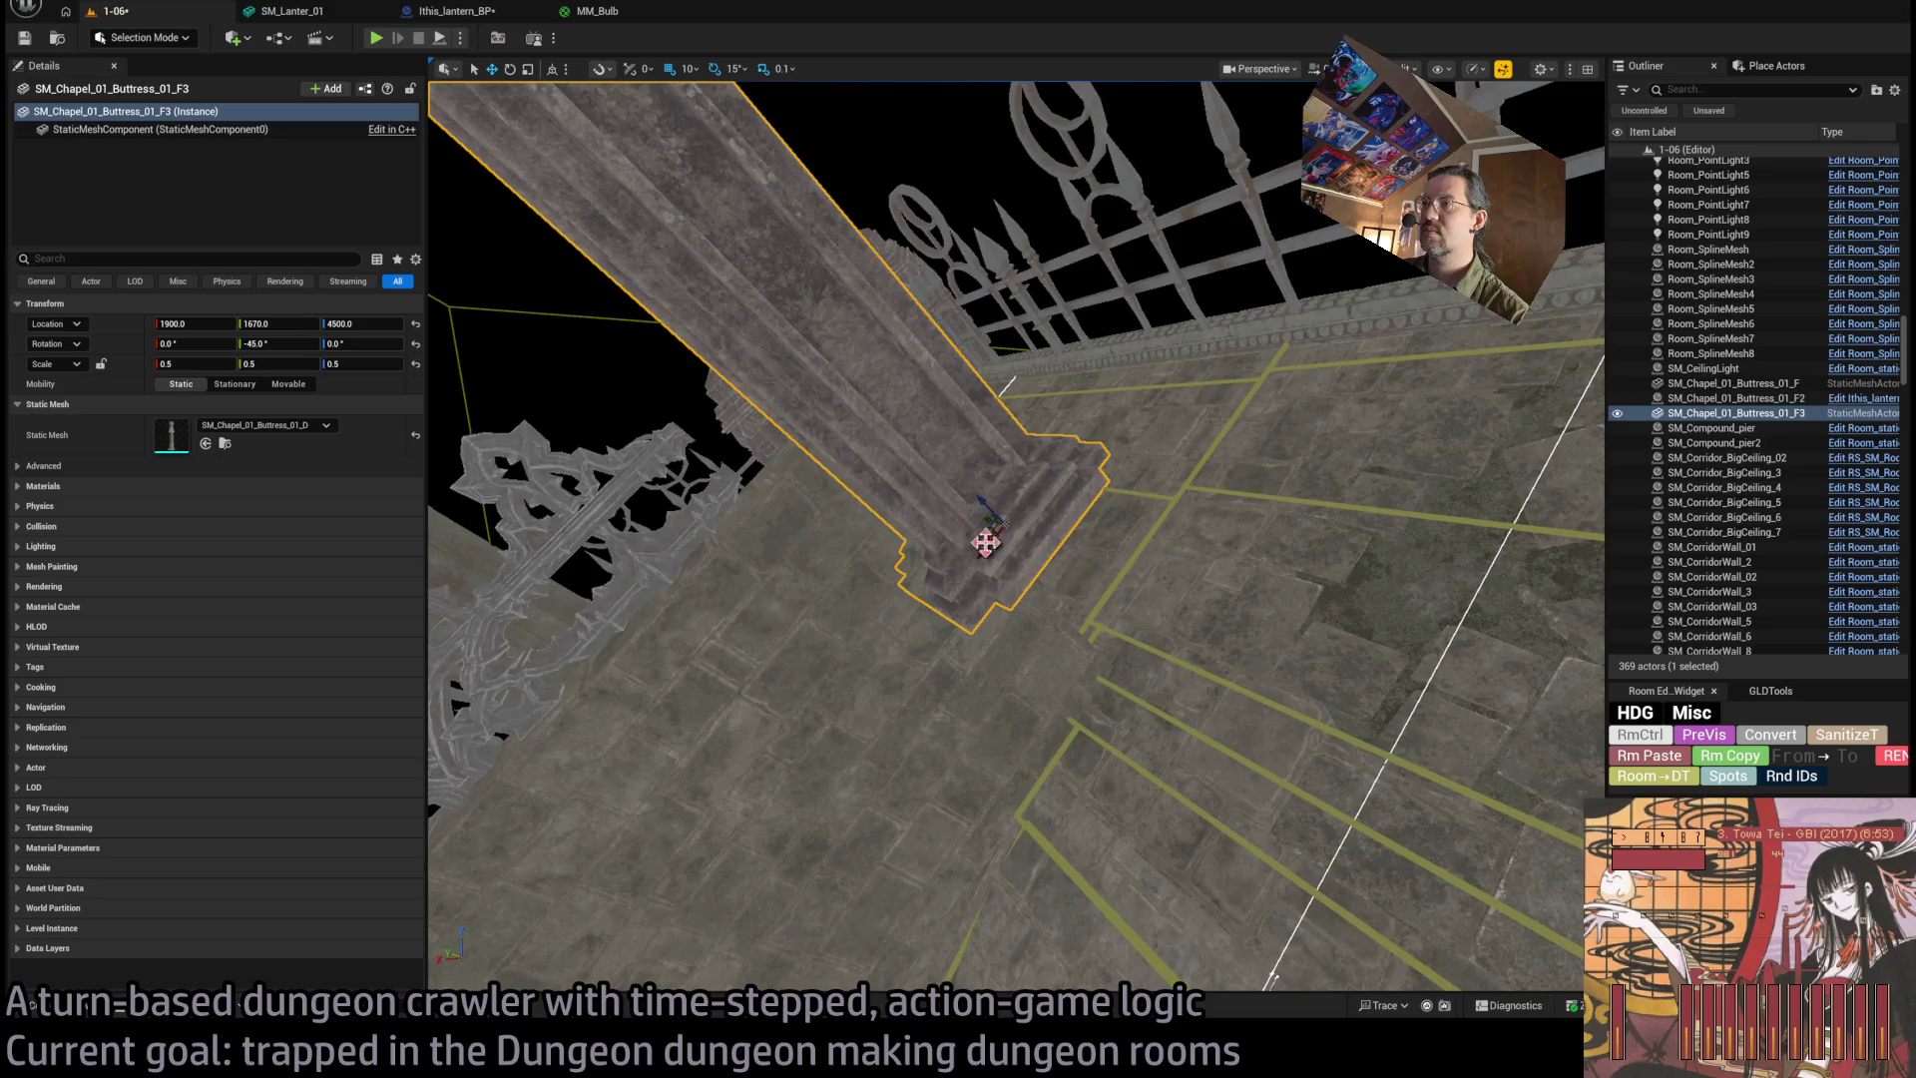
mouse_move(882, 472)
left_mouse_down()
mouse_move(920, 464)
mouse_move(903, 486)
mouse_move(928, 526)
left_mouse_up()
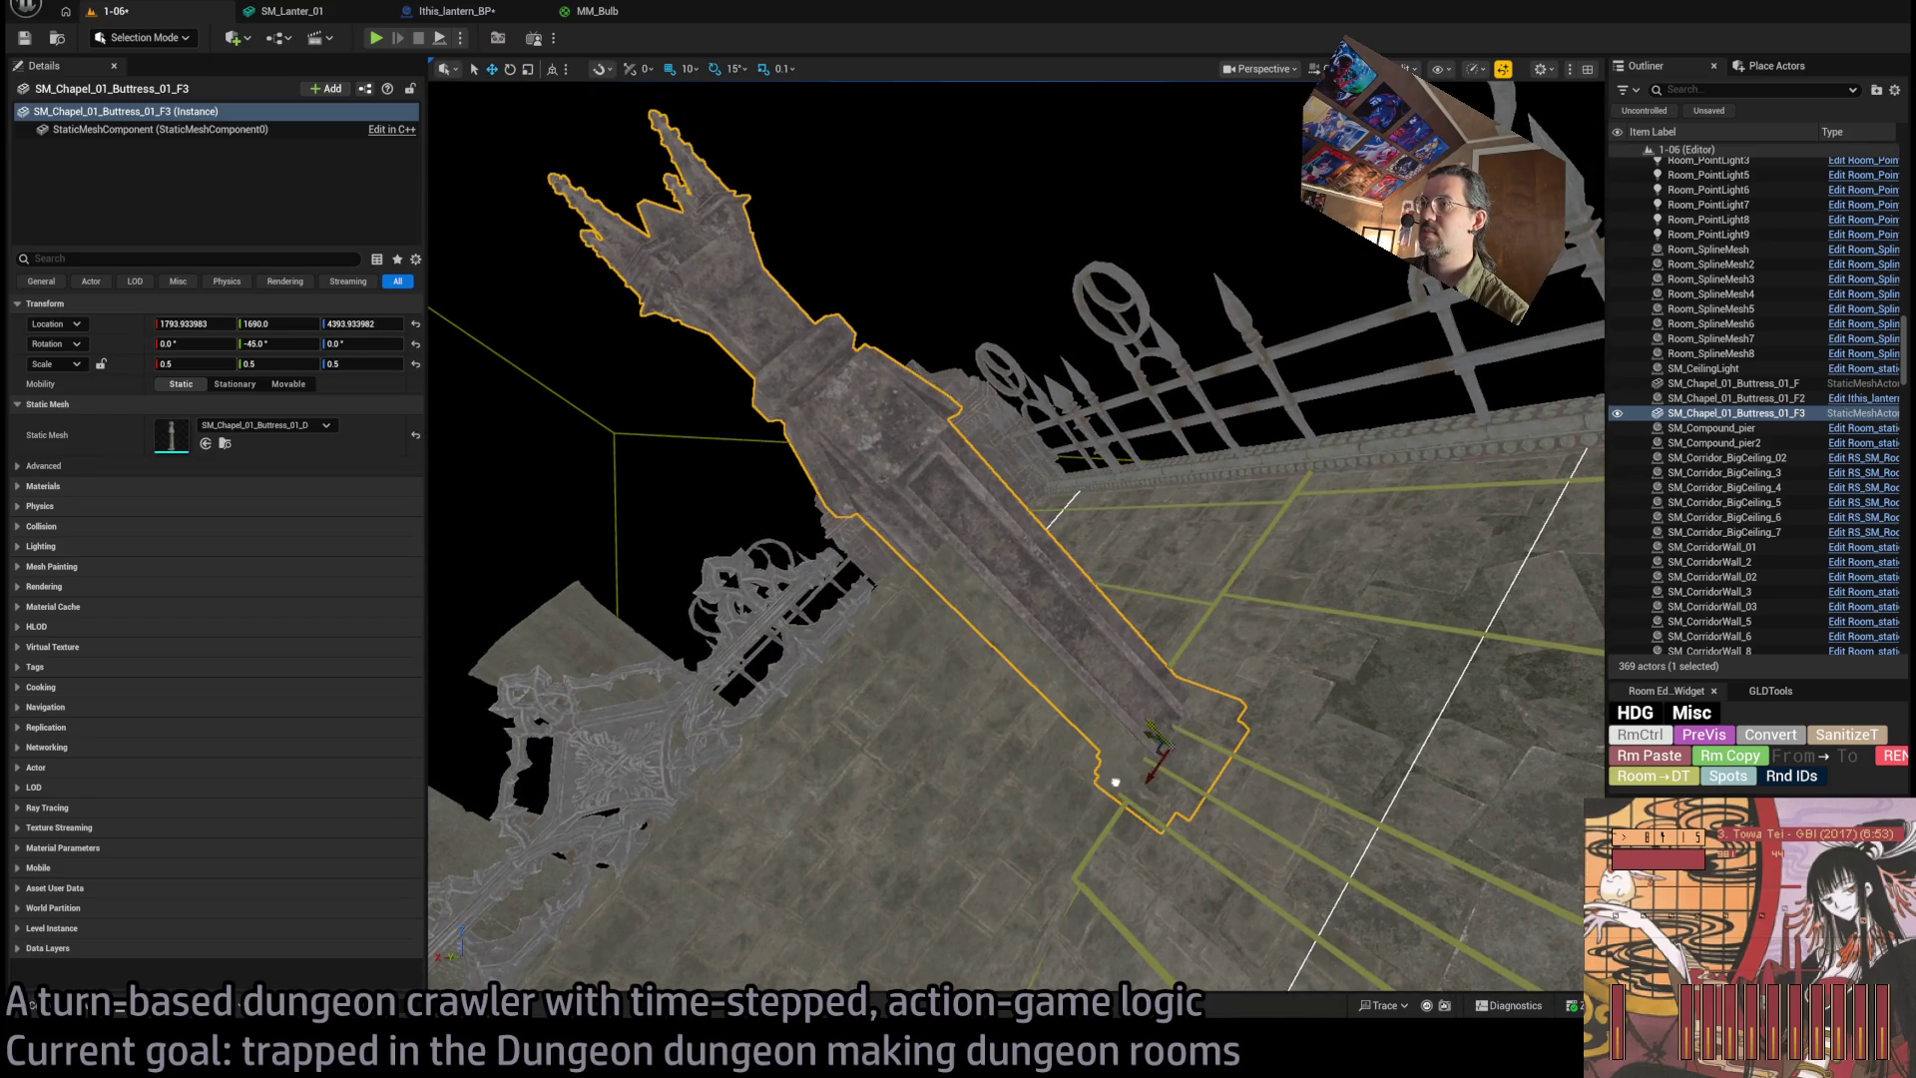
scroll(1103, 739, "down", 8)
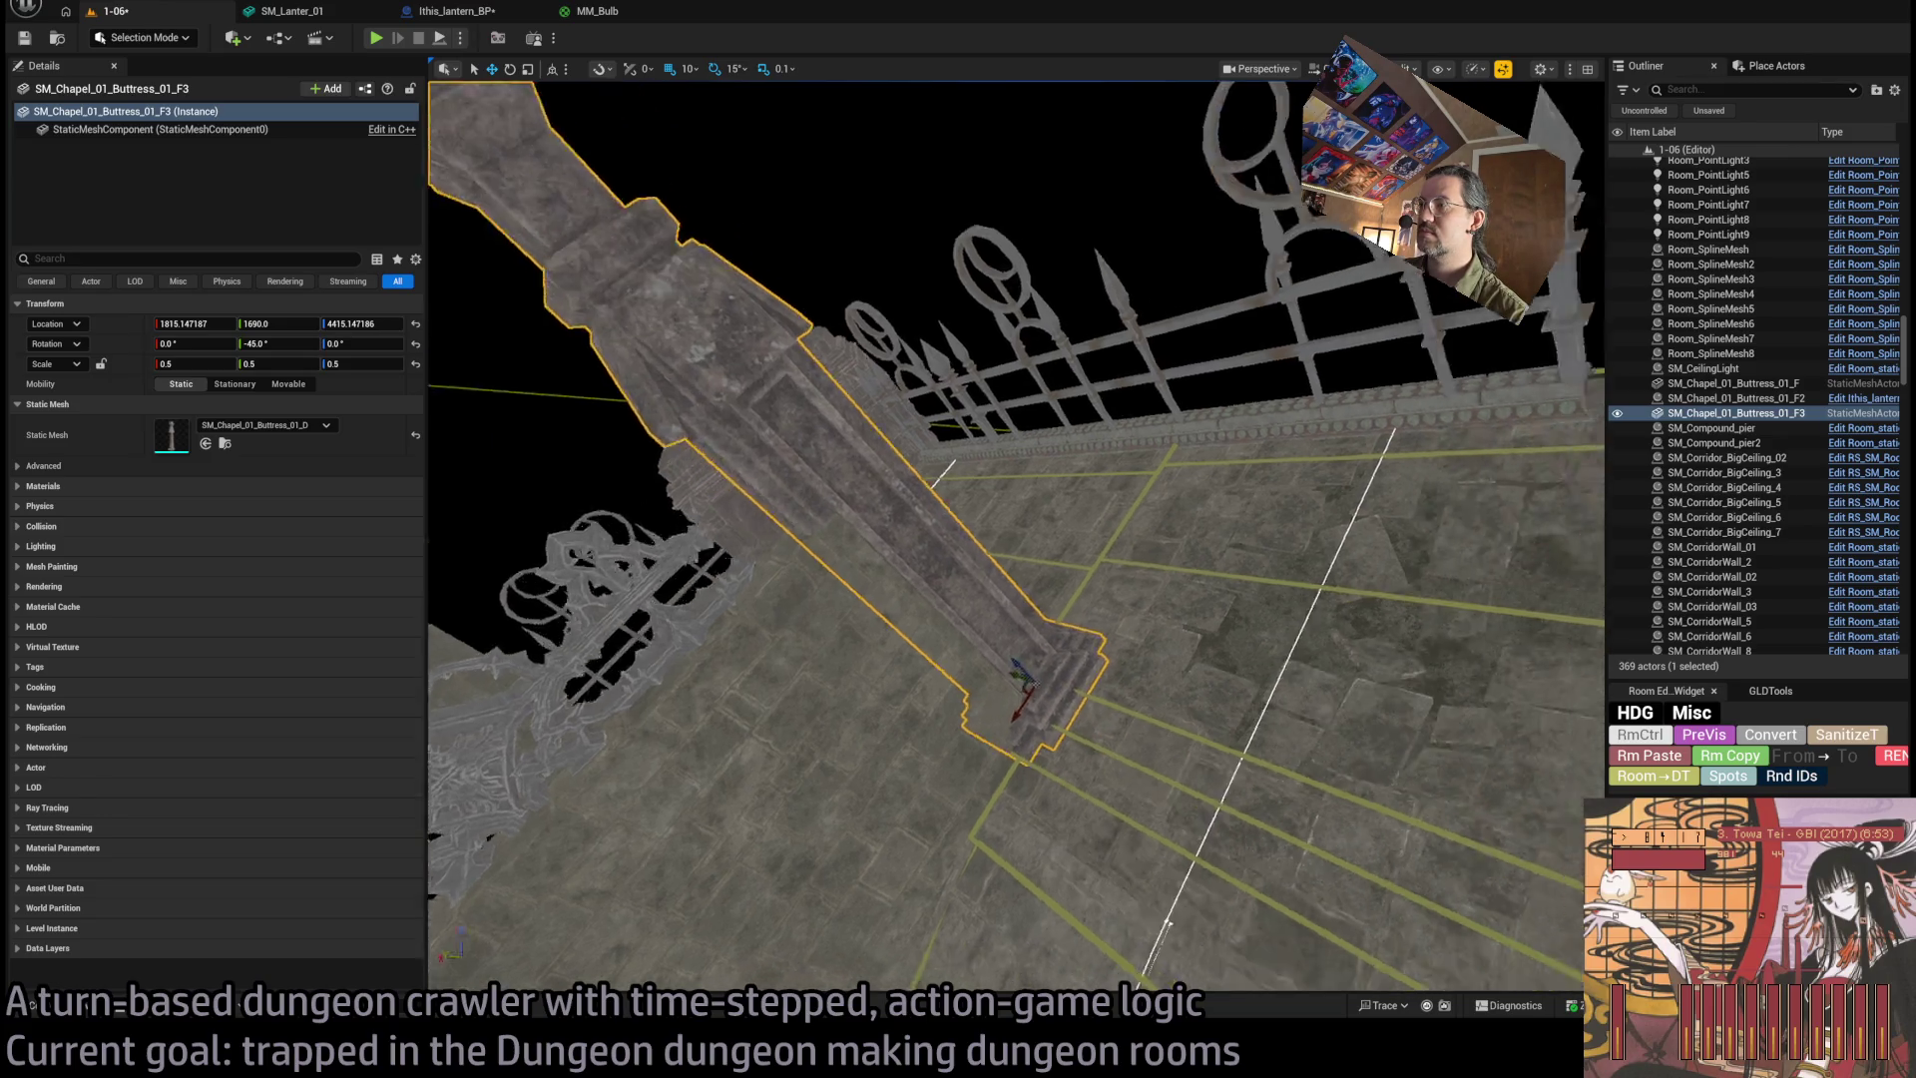
left_click_drag(1102, 740, 903, 670)
mouse_move(1214, 706)
left_mouse_down()
mouse_move(1240, 676)
mouse_move(1216, 734)
mouse_move(1283, 745)
left_mouse_up()
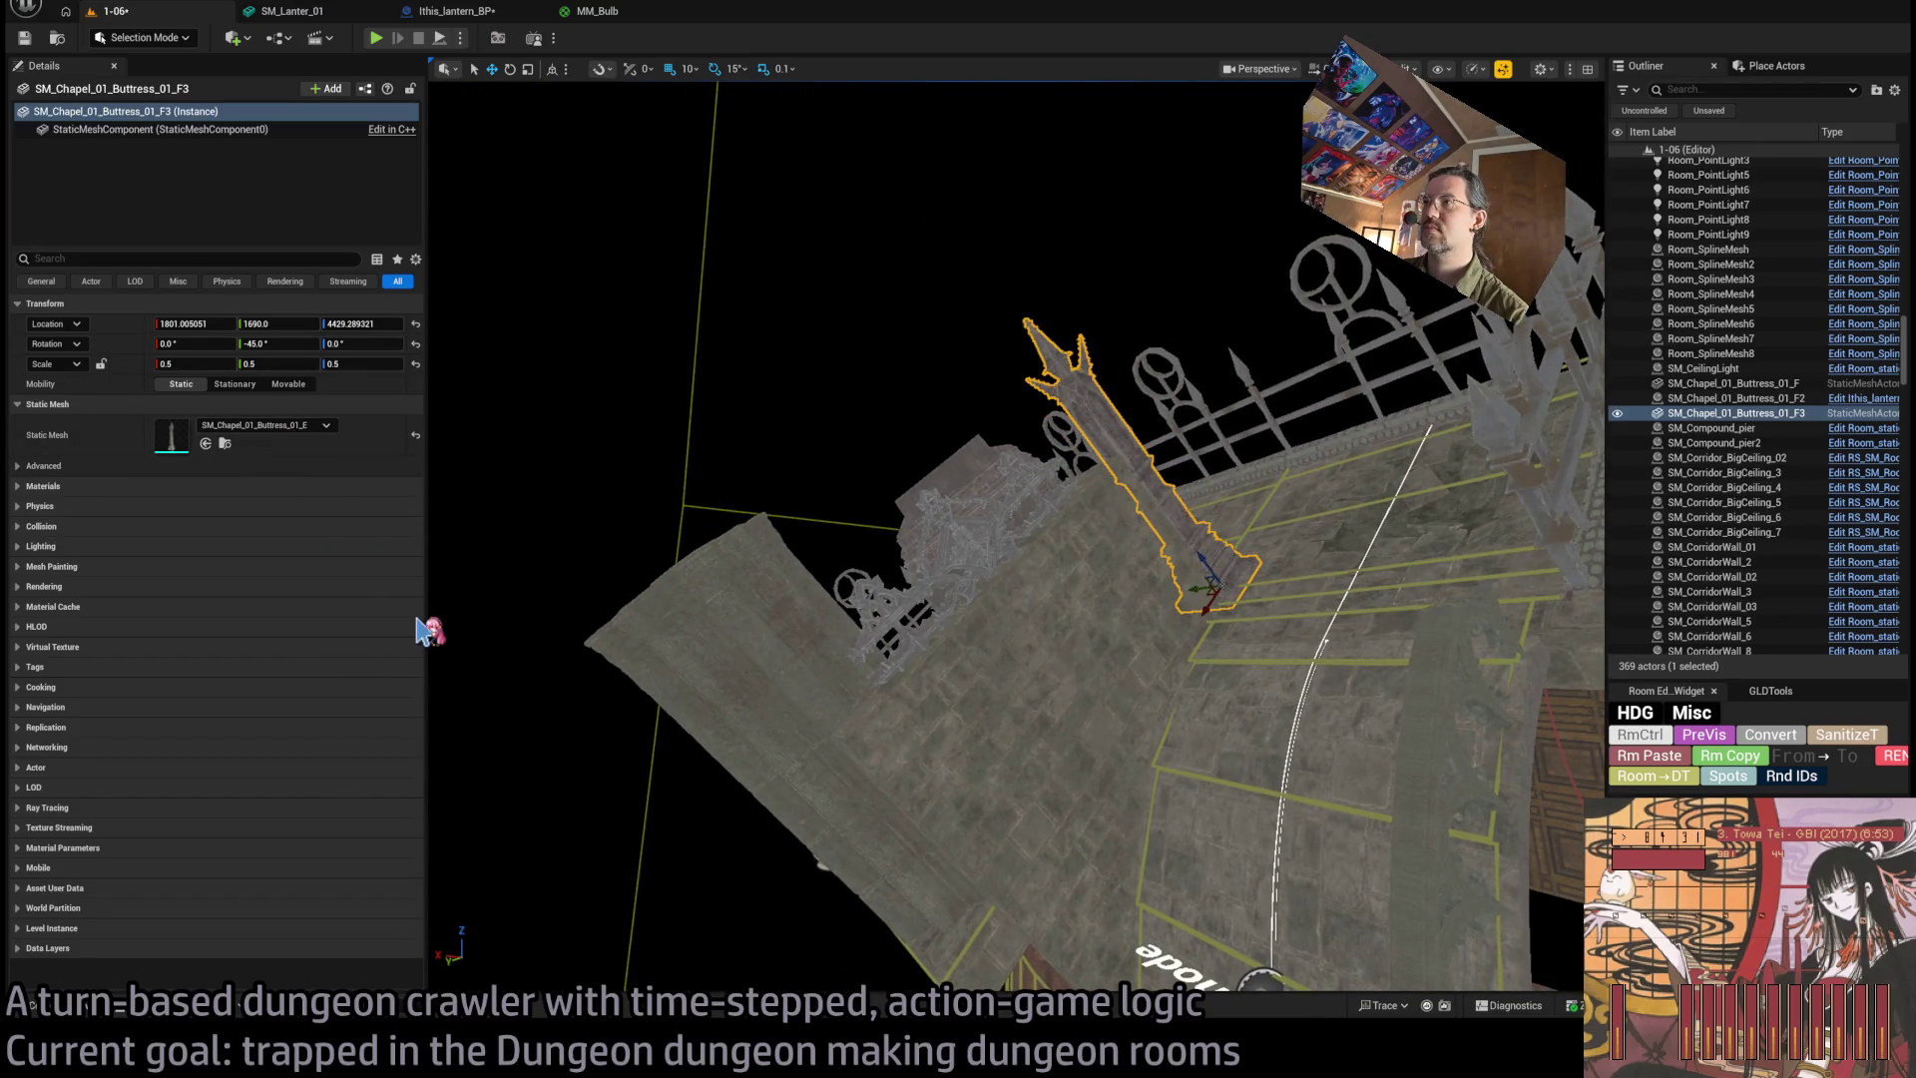
left_click_drag(554, 591, 555, 484)
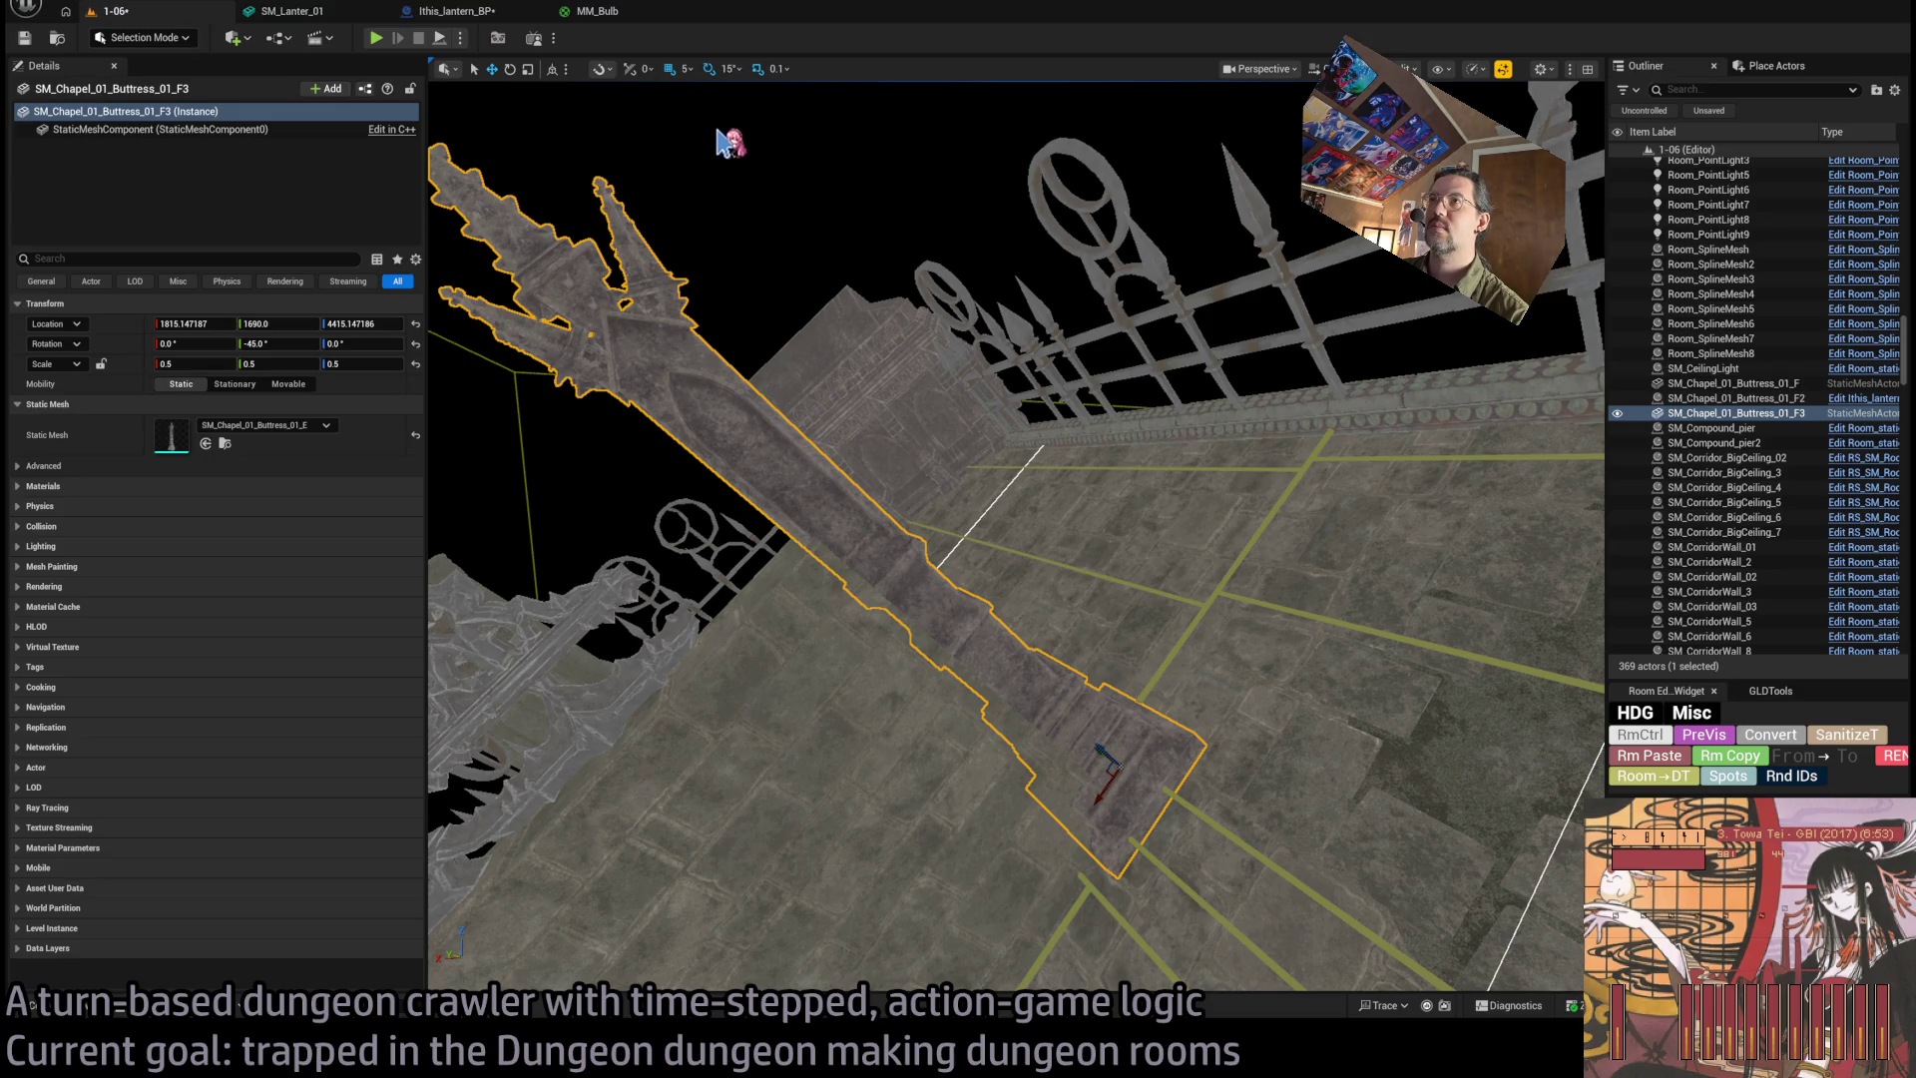
left_click_drag(555, 484, 554, 424)
mouse_move(1217, 631)
left_mouse_down()
mouse_move(878, 879)
mouse_move(938, 913)
mouse_move(935, 650)
left_mouse_up()
Restore the buttress copy to full size and try the F and G buttress variants.
left_click_drag(744, 617, 744, 617)
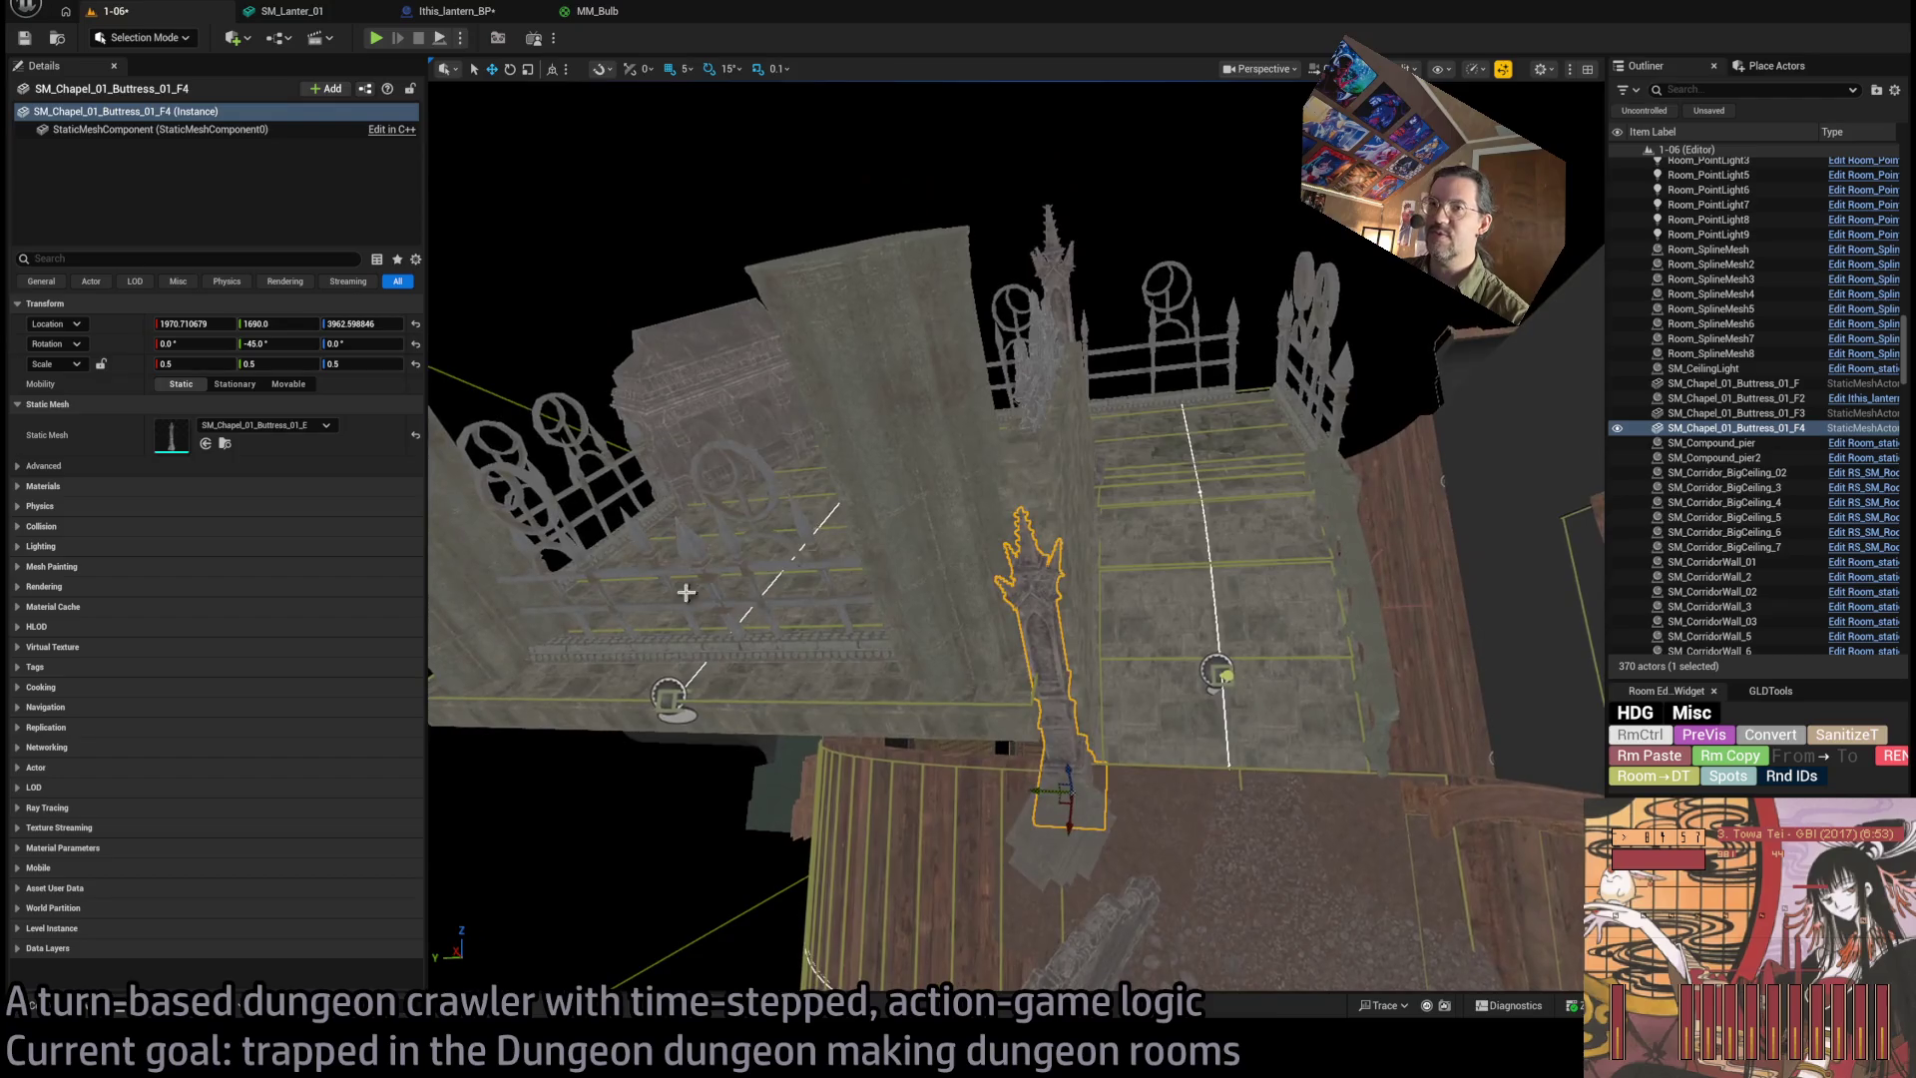
key("ctrl+z")
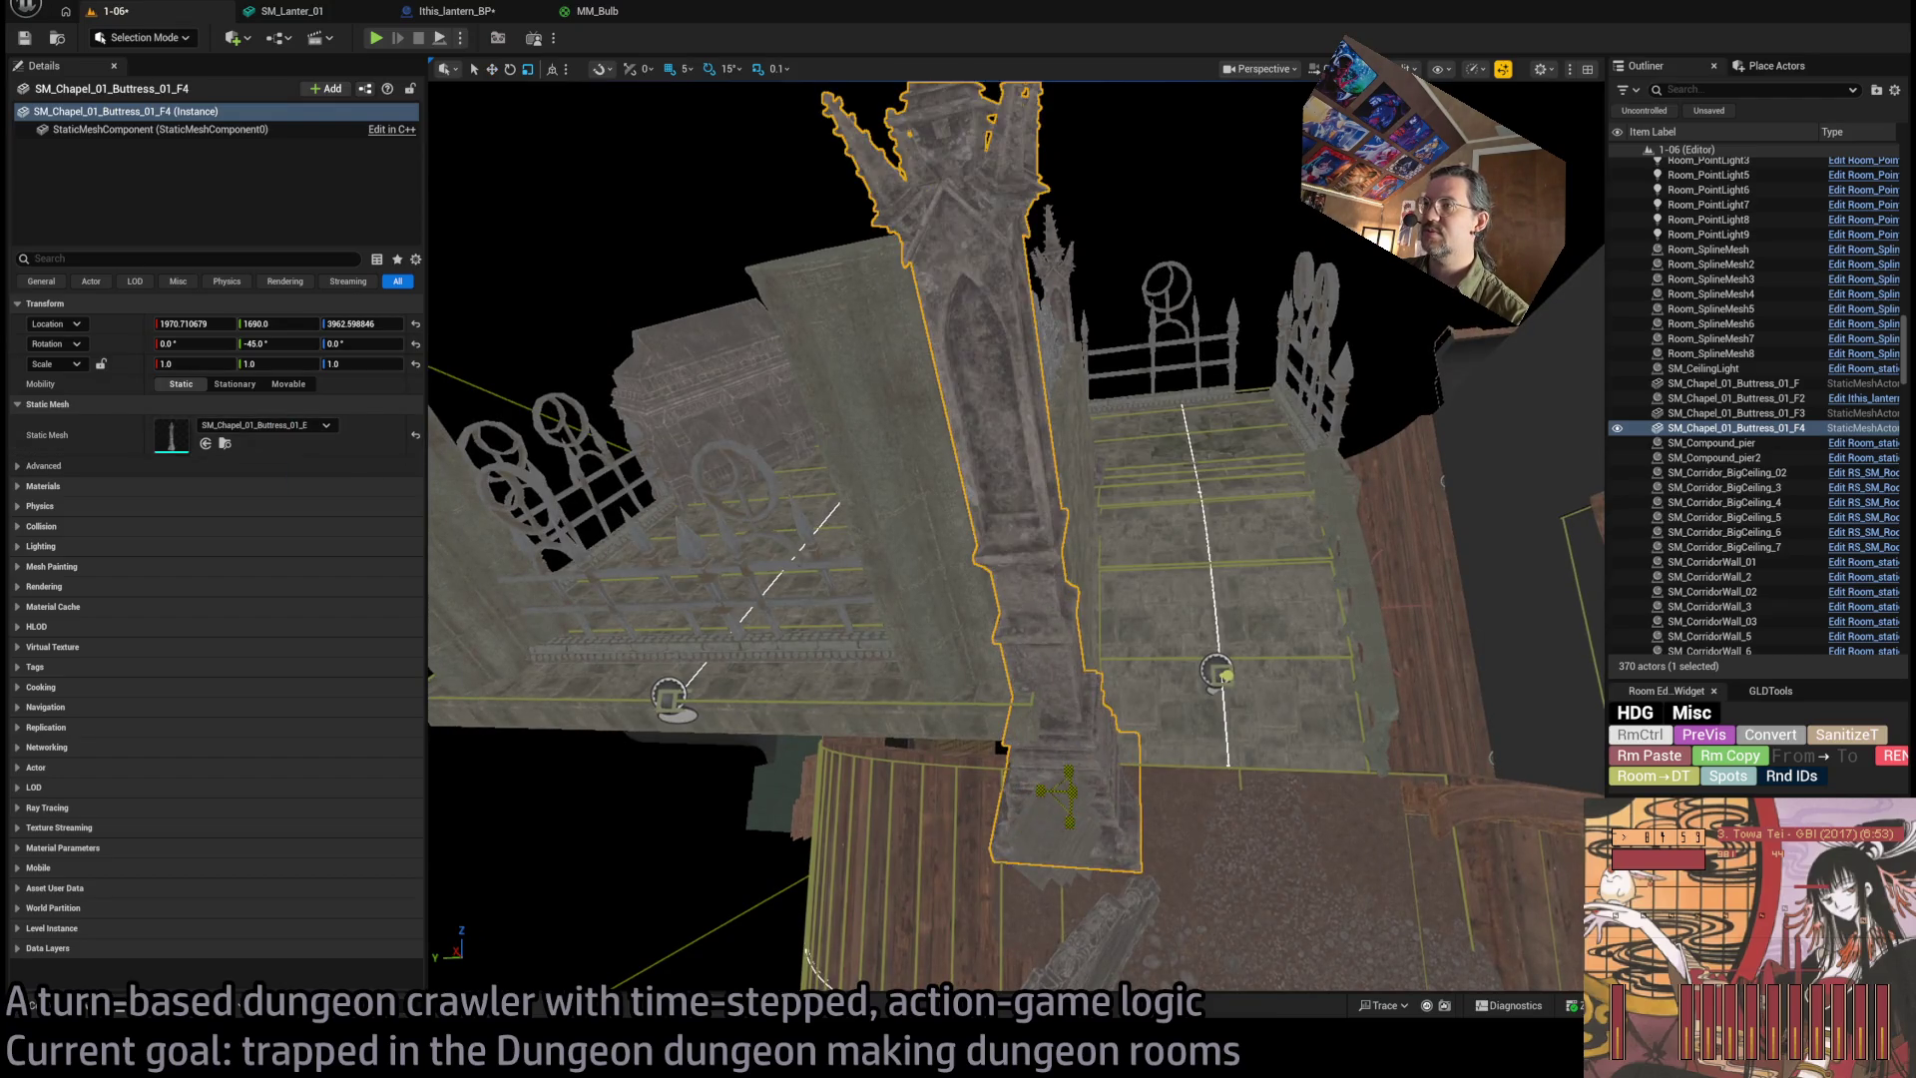
left_click_drag(1015, 536, 1016, 535)
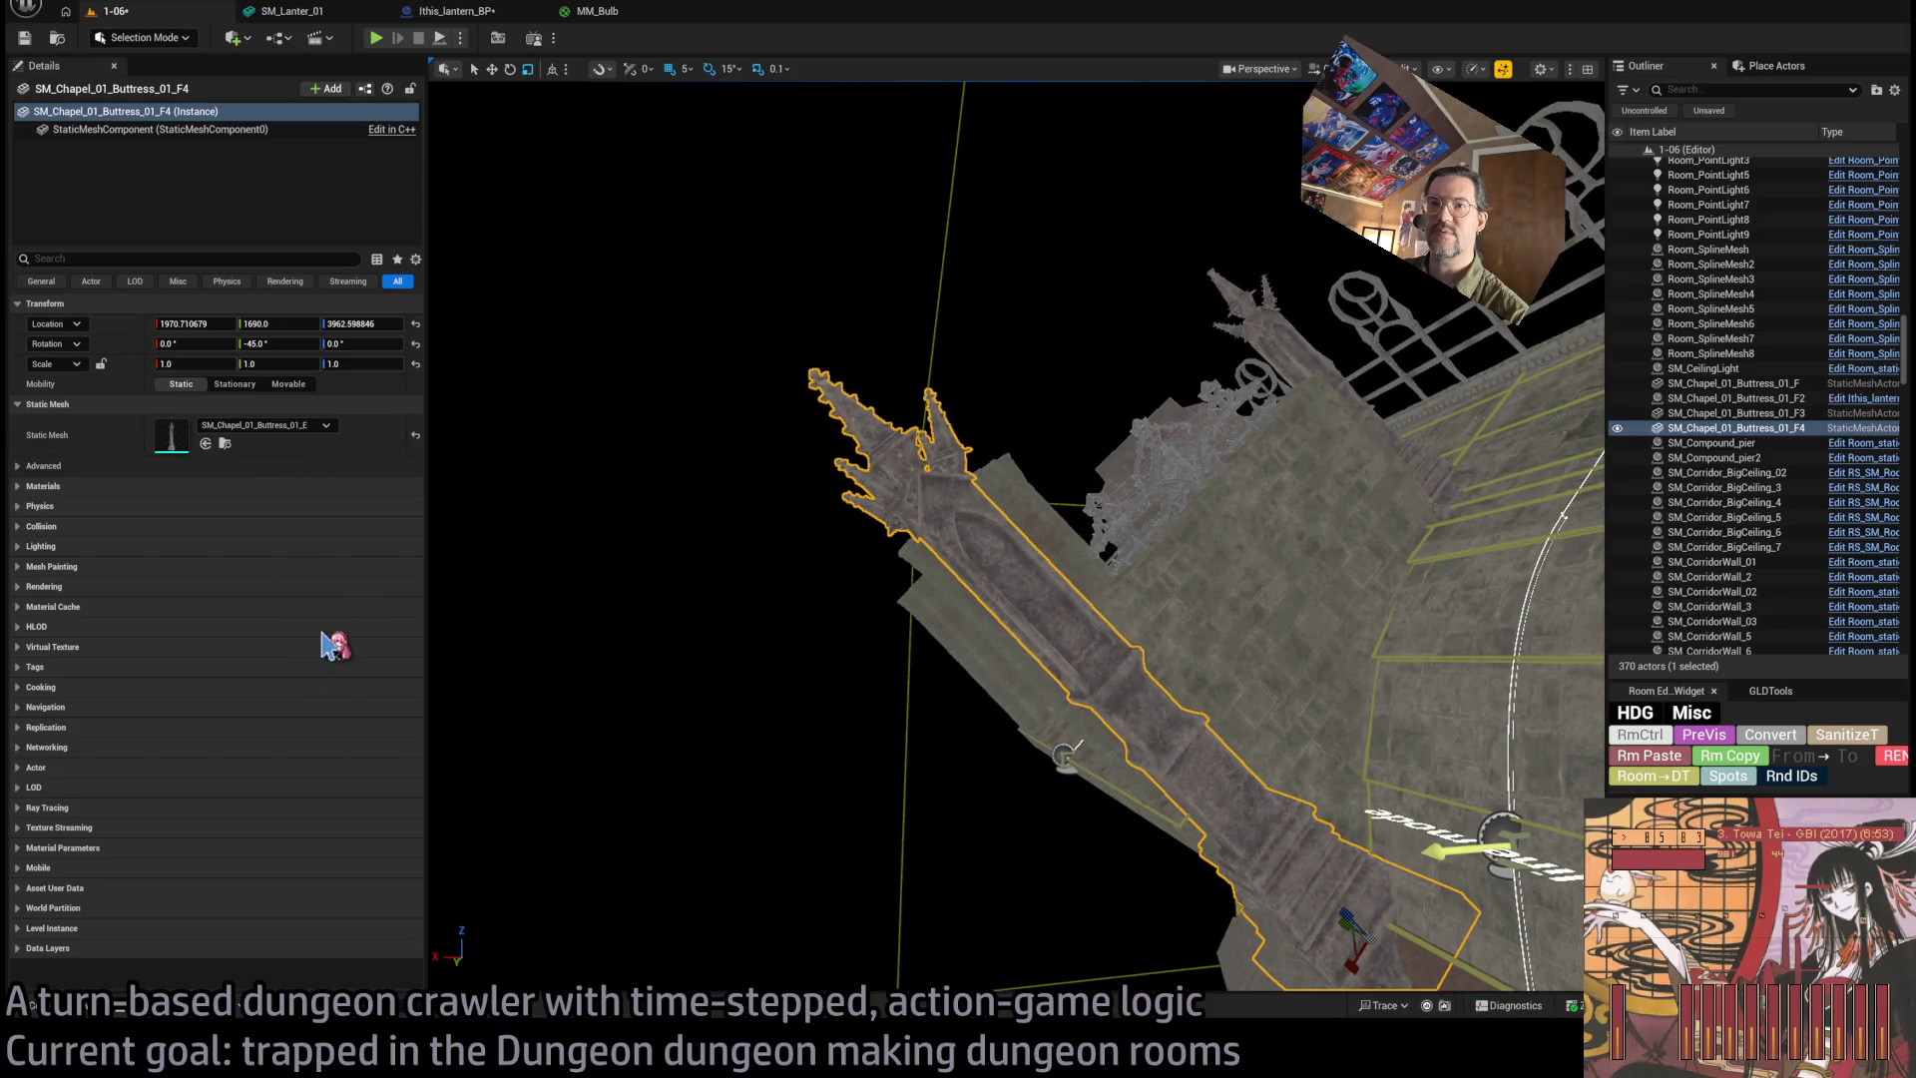
key("ctrl+z")
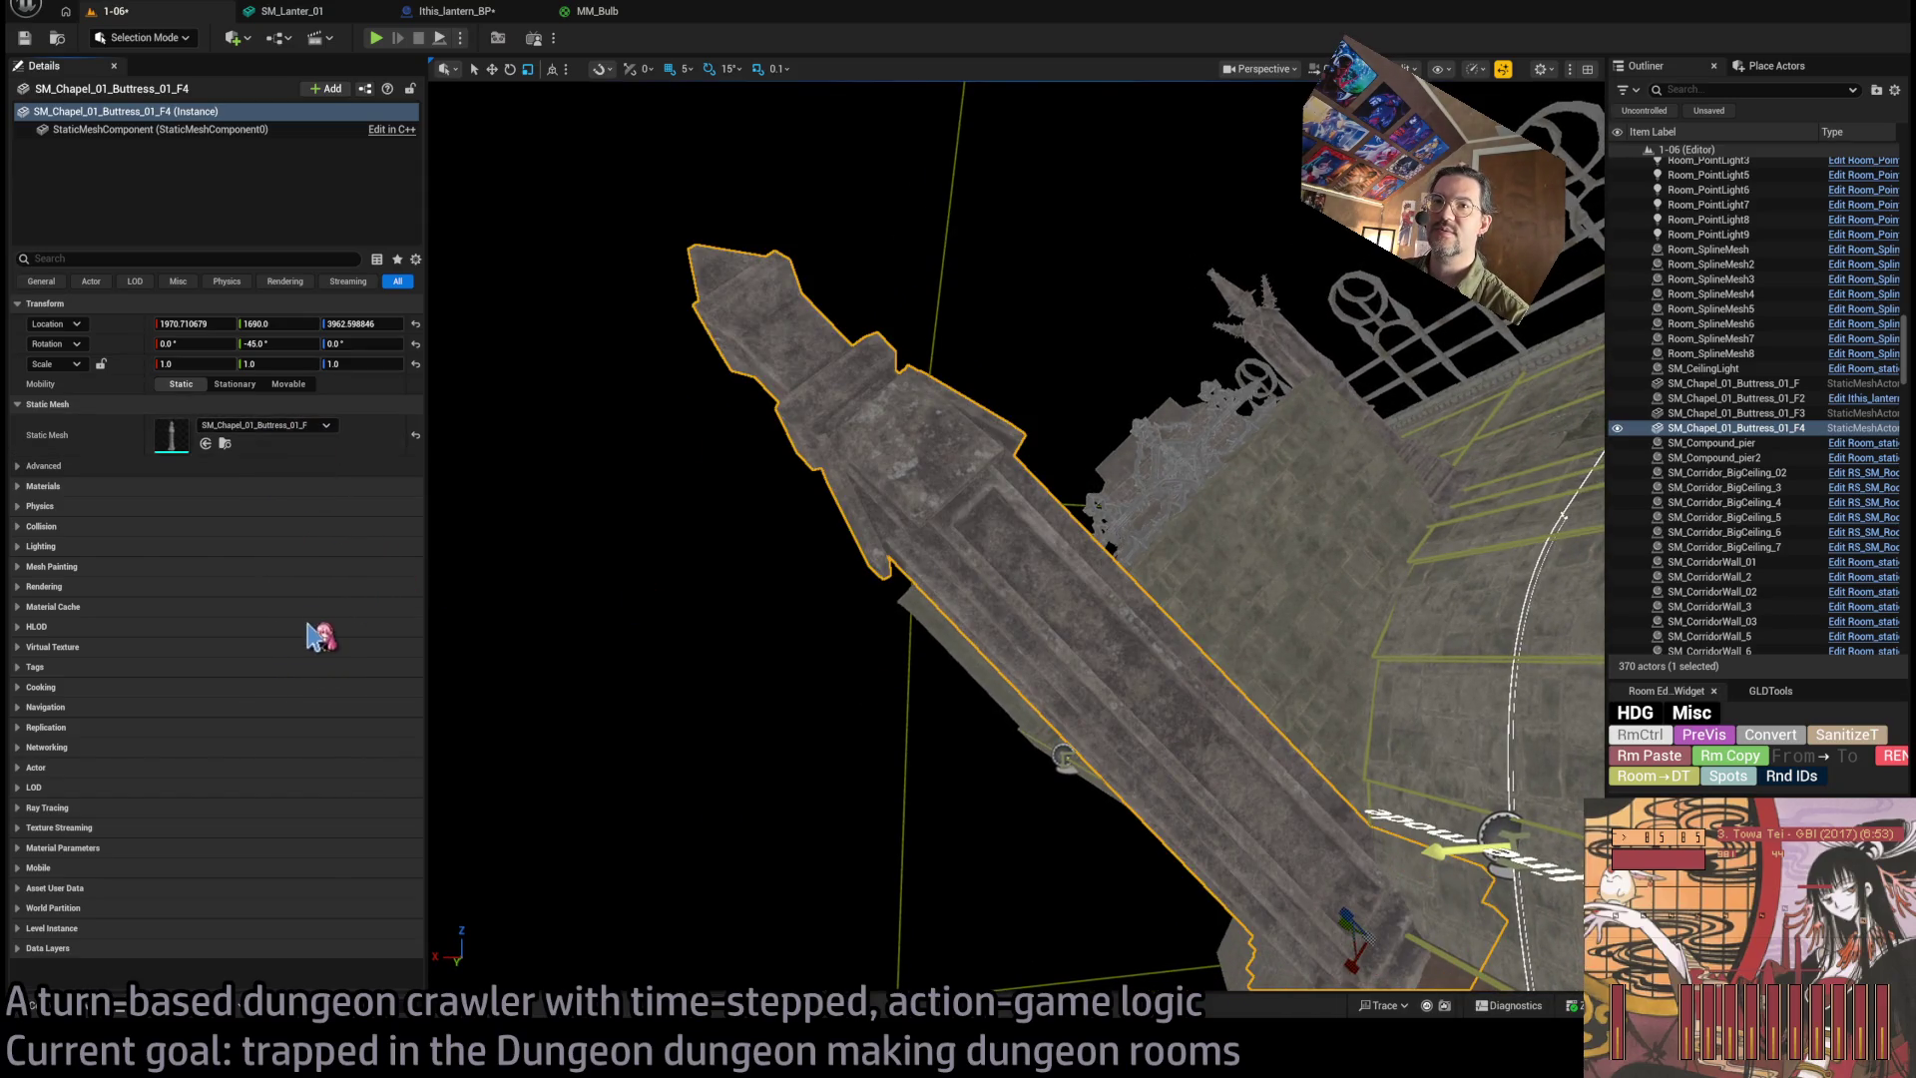
key("ctrl+z")
key("f")
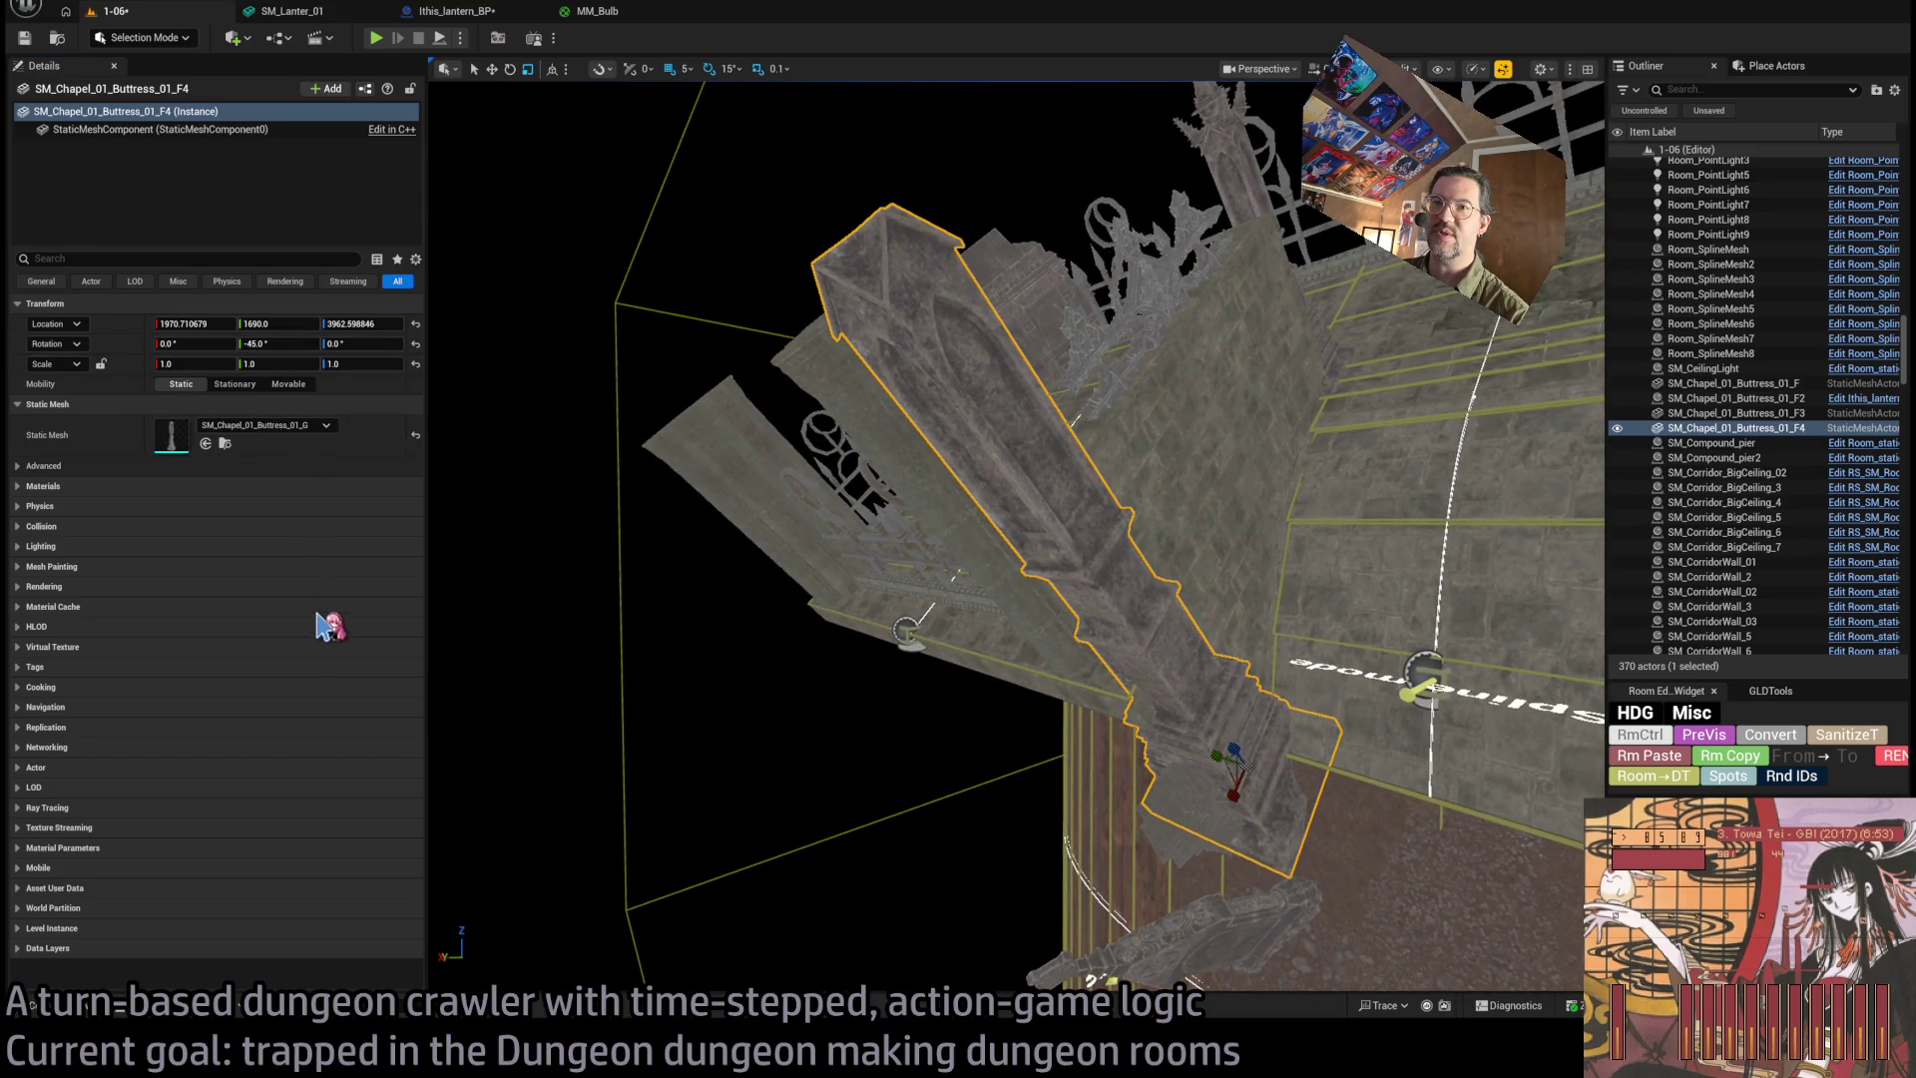
Step through ButtressTop_01_A, Buttress_01_A and B, settling on Buttress_01_C.
key("ctrl+z")
key("f")
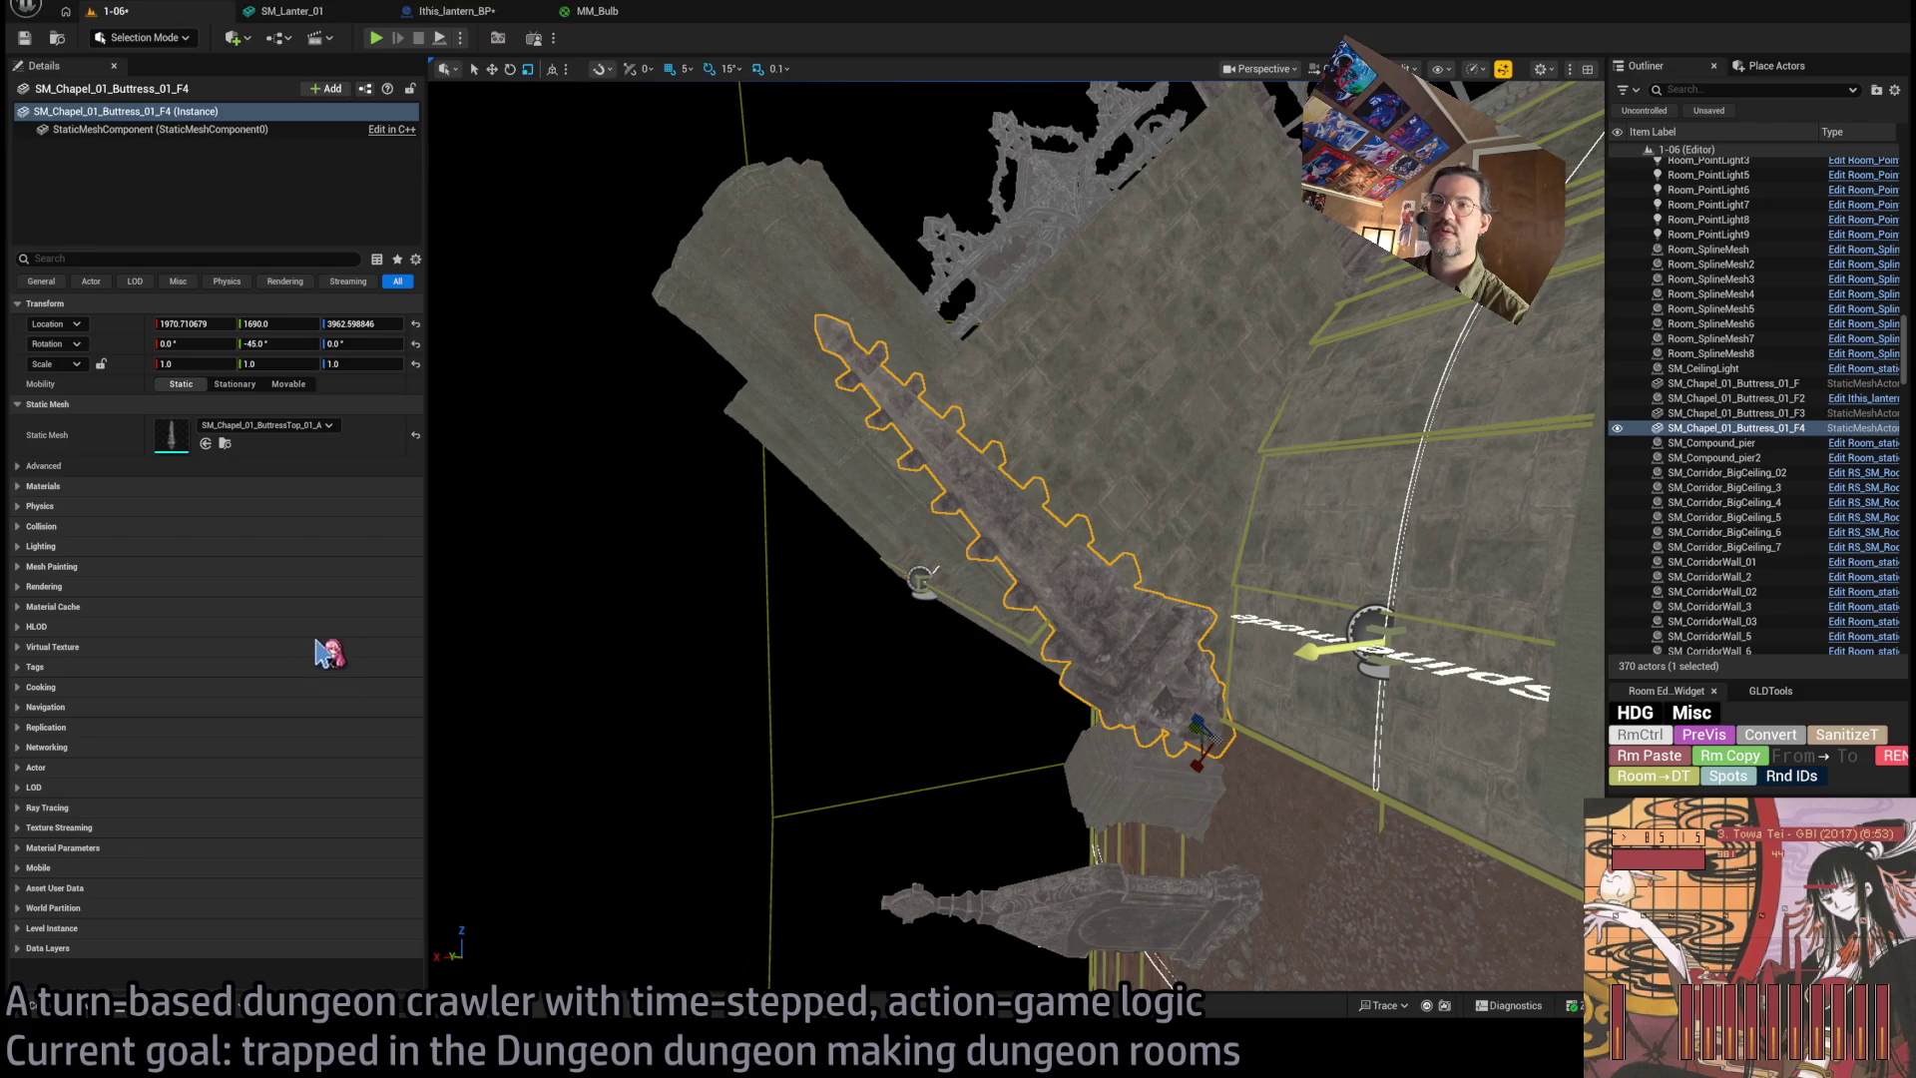
key("ctrl+z")
key("f")
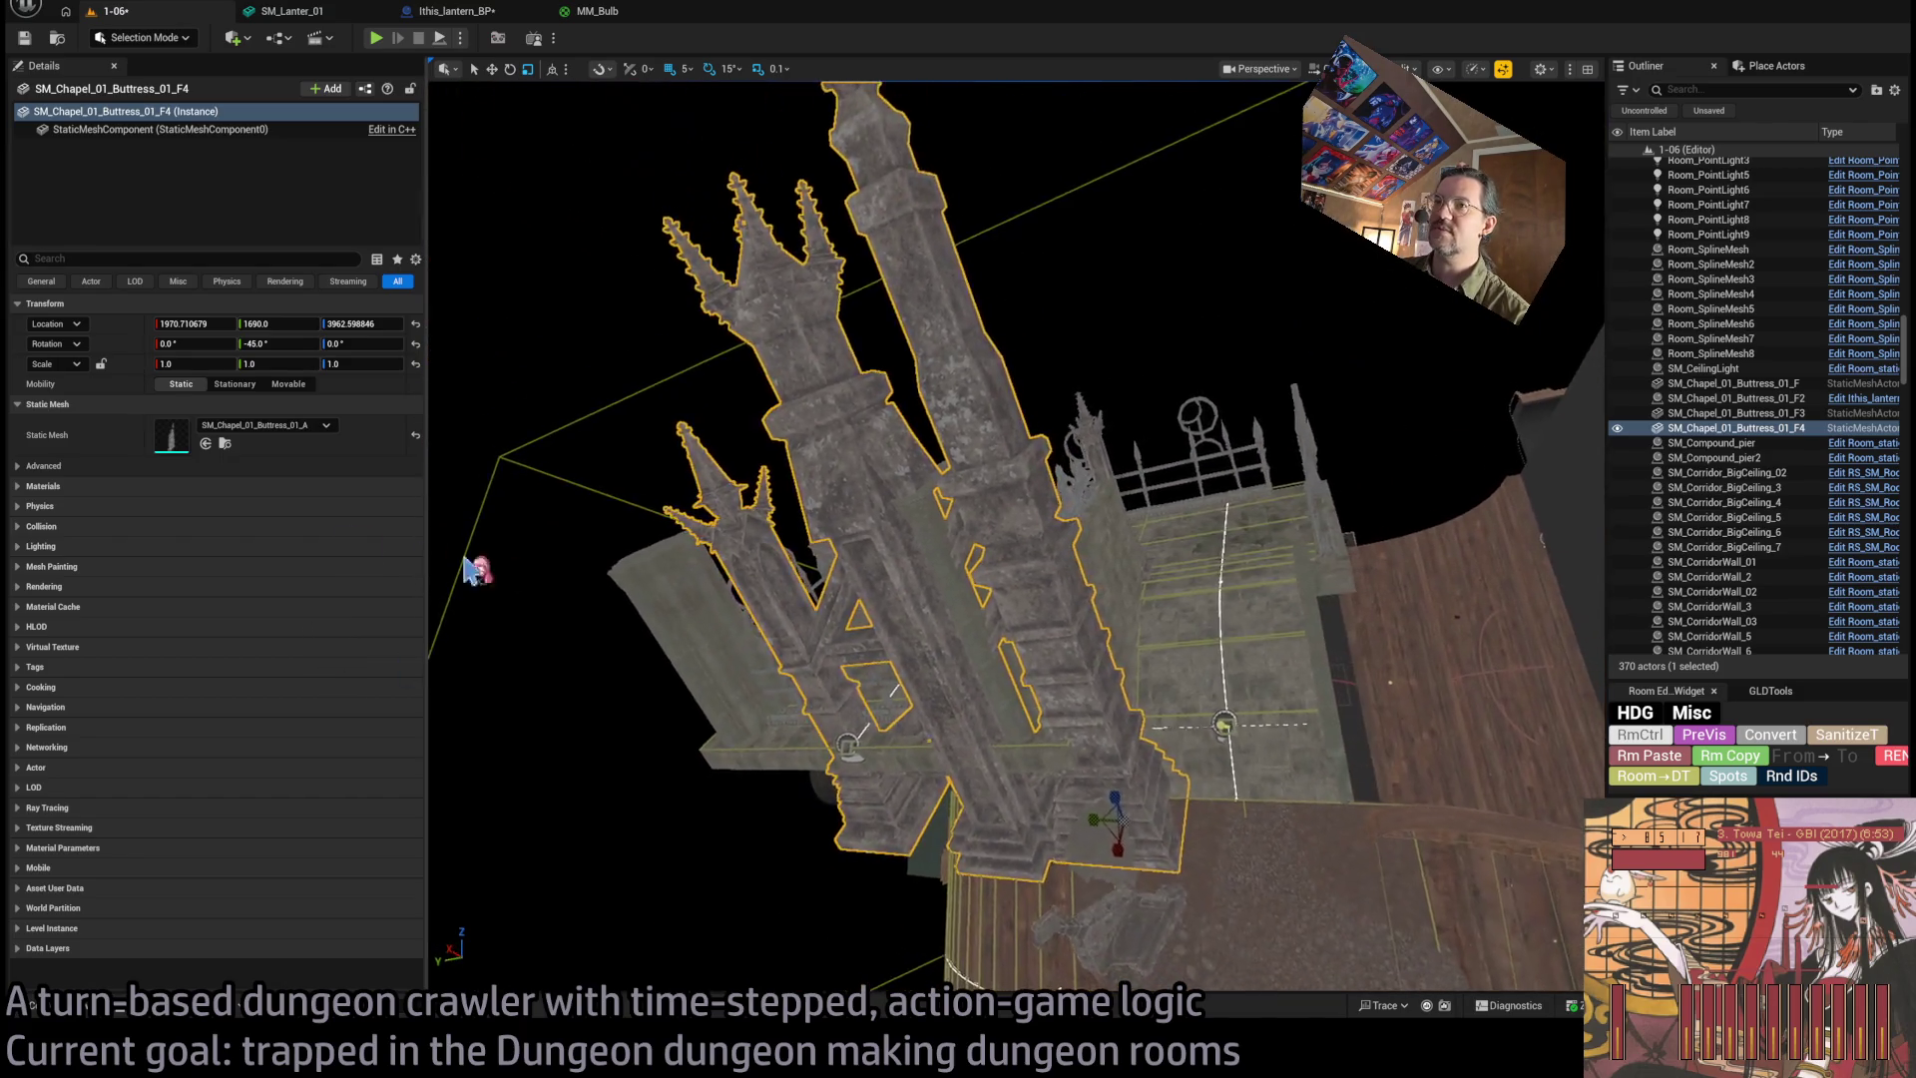
key("ctrl+z")
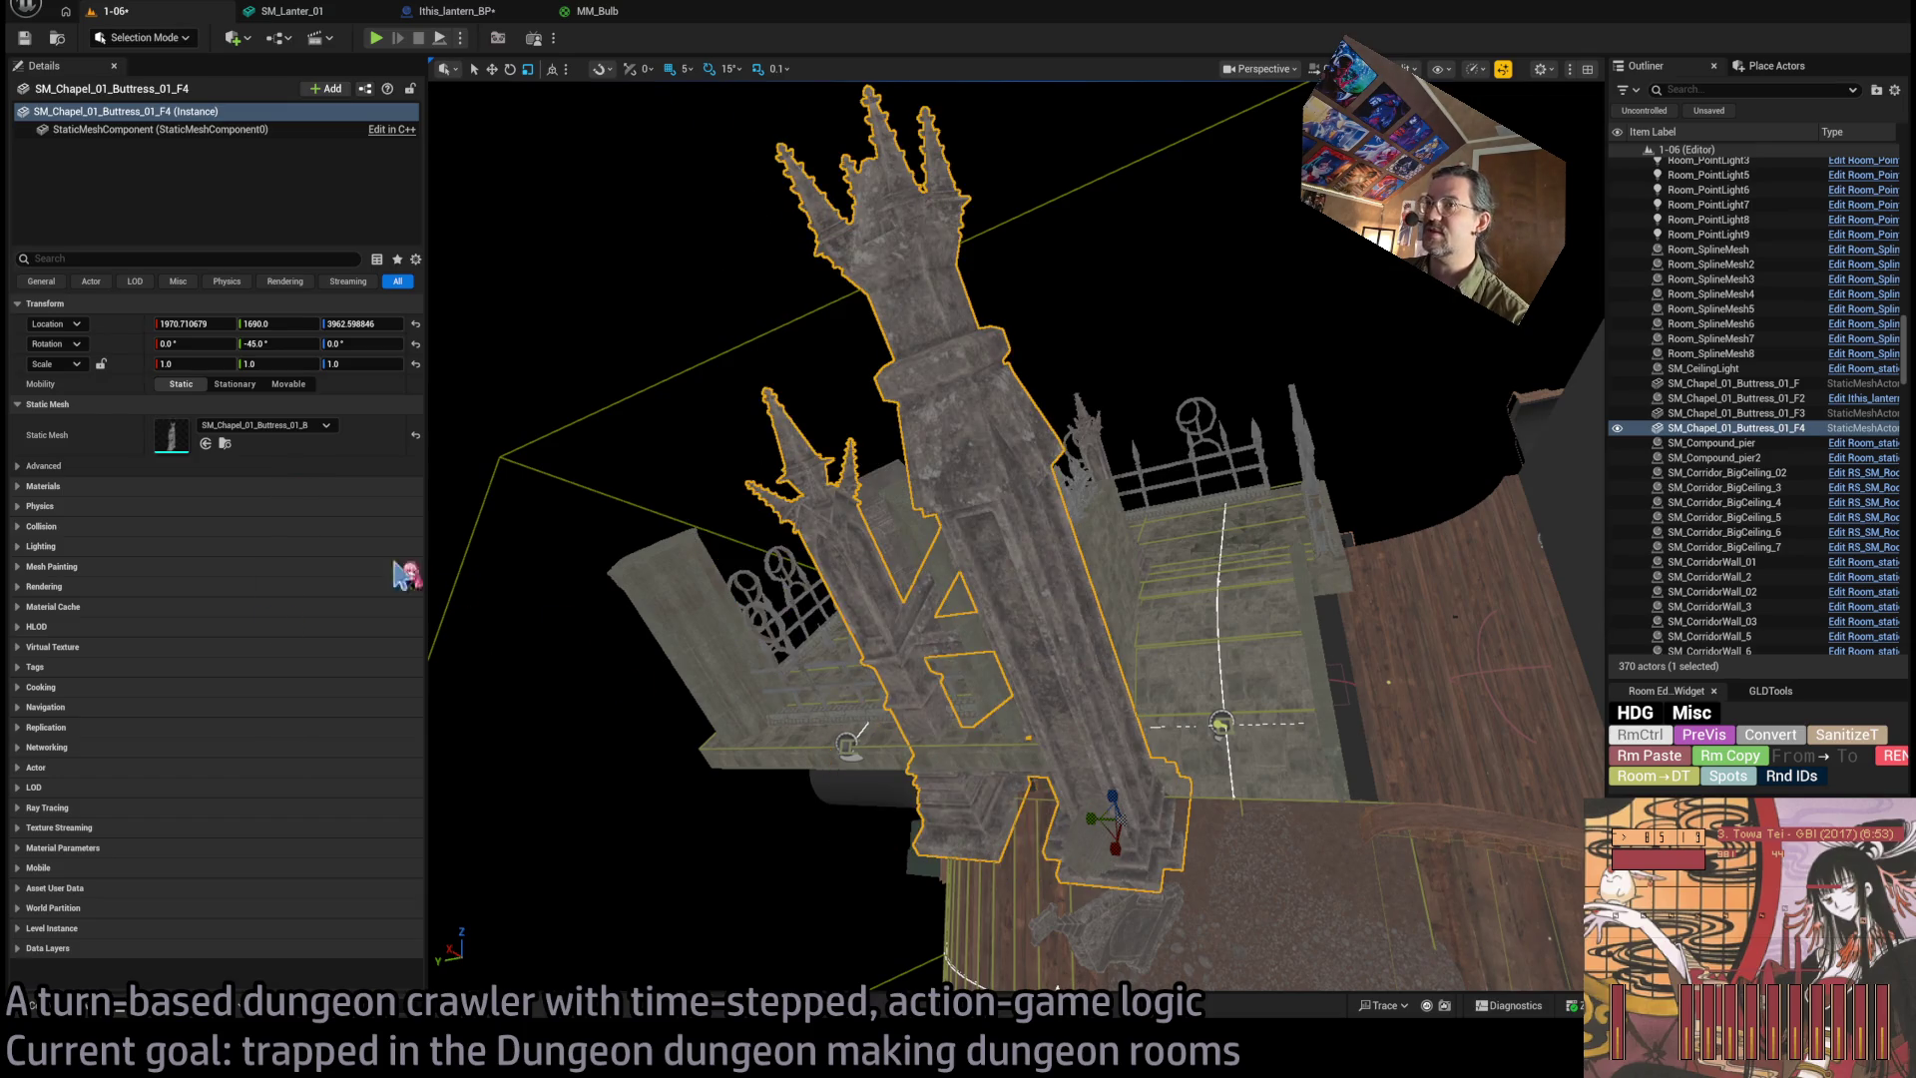
key("ctrl+z")
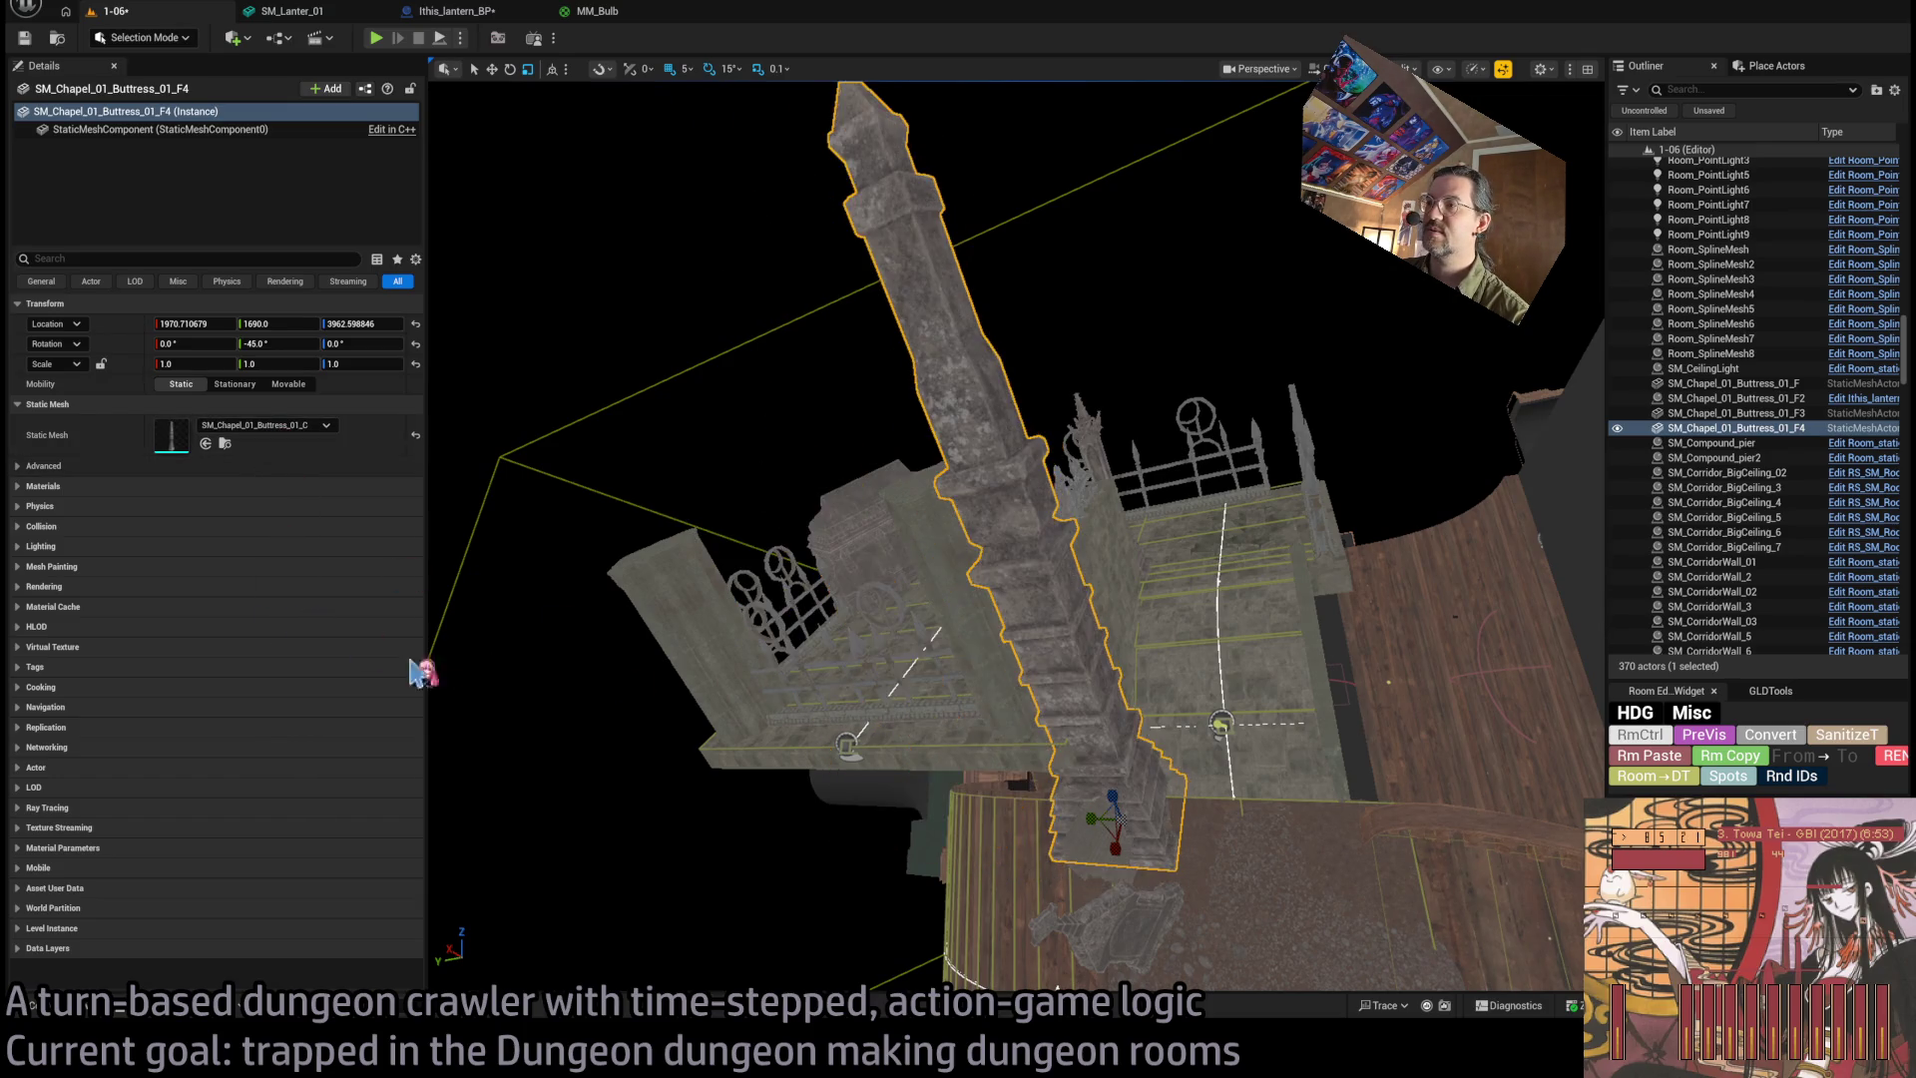
mouse_move(744, 805)
left_mouse_down()
mouse_move(728, 718)
mouse_move(1104, 799)
mouse_move(1194, 884)
mouse_move(1152, 818)
mouse_move(1152, 758)
mouse_move(1154, 792)
left_mouse_up()
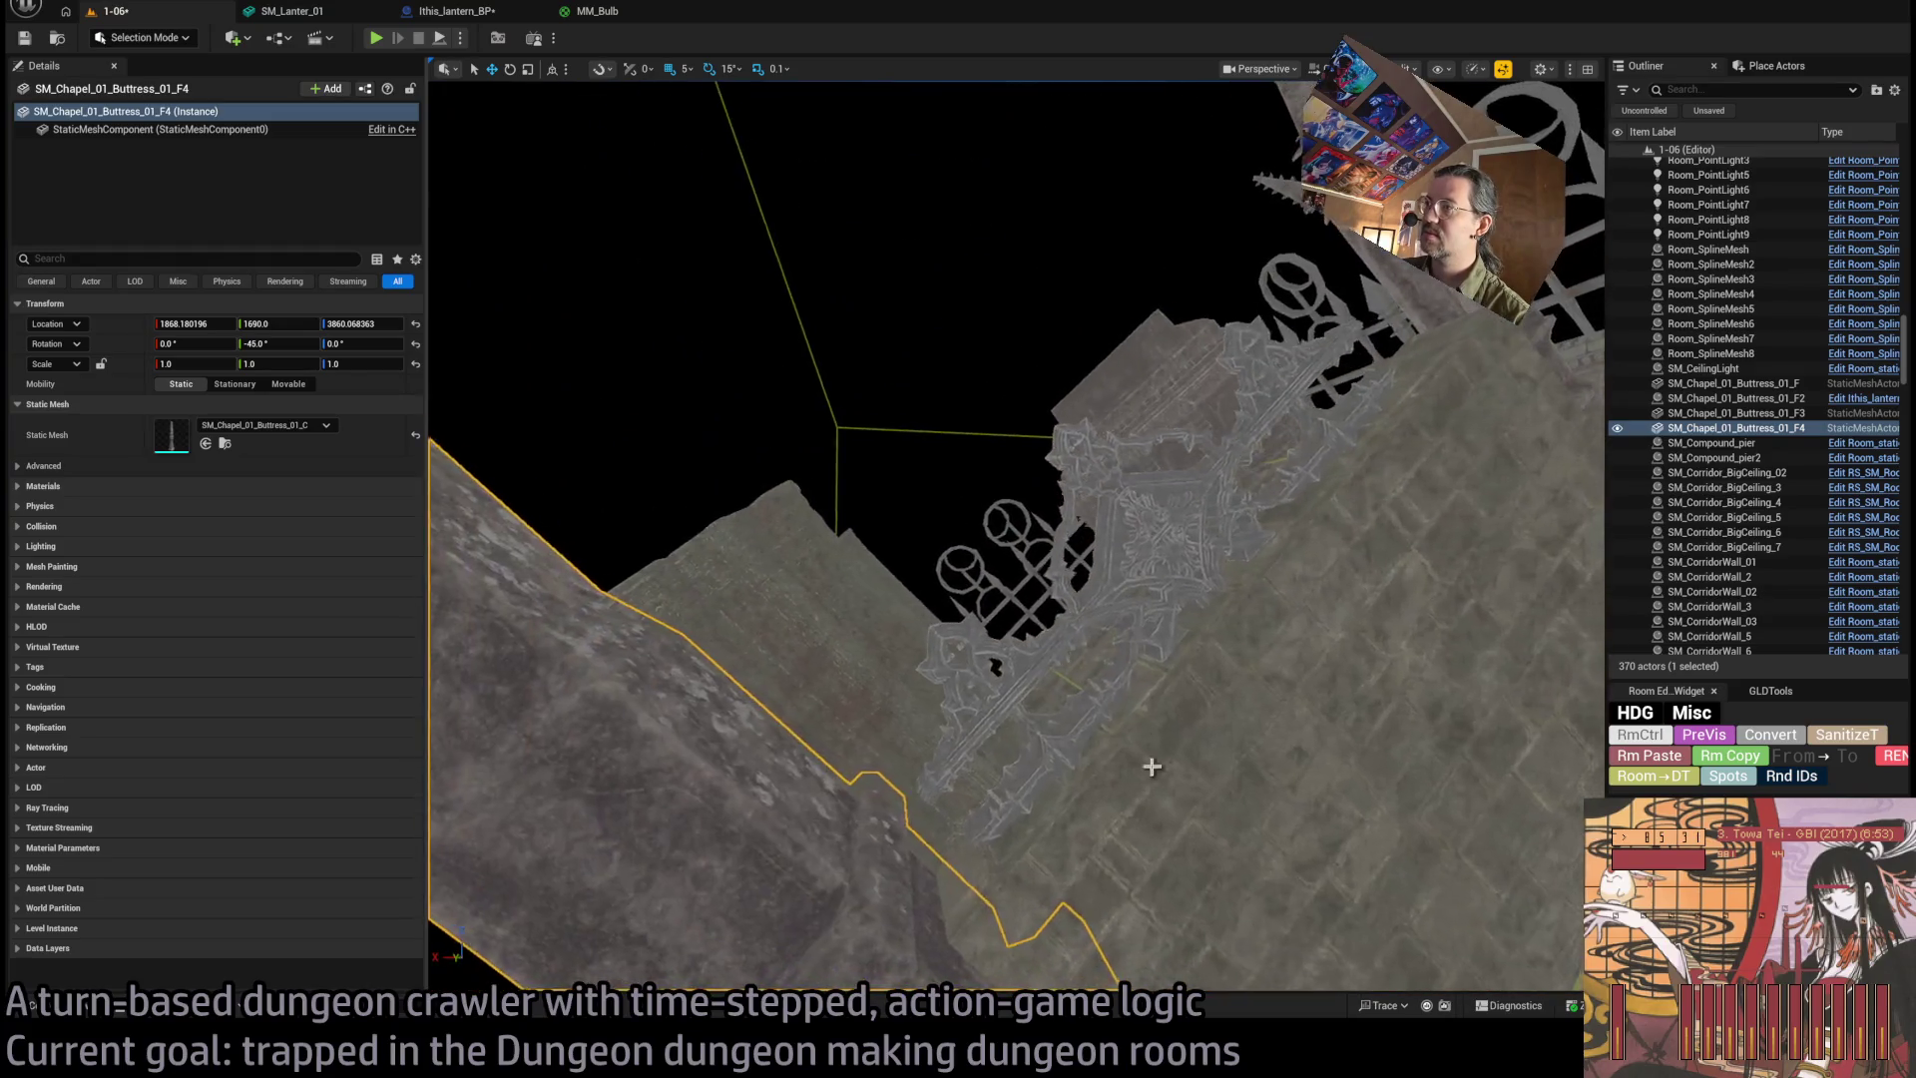
left_click(1174, 682)
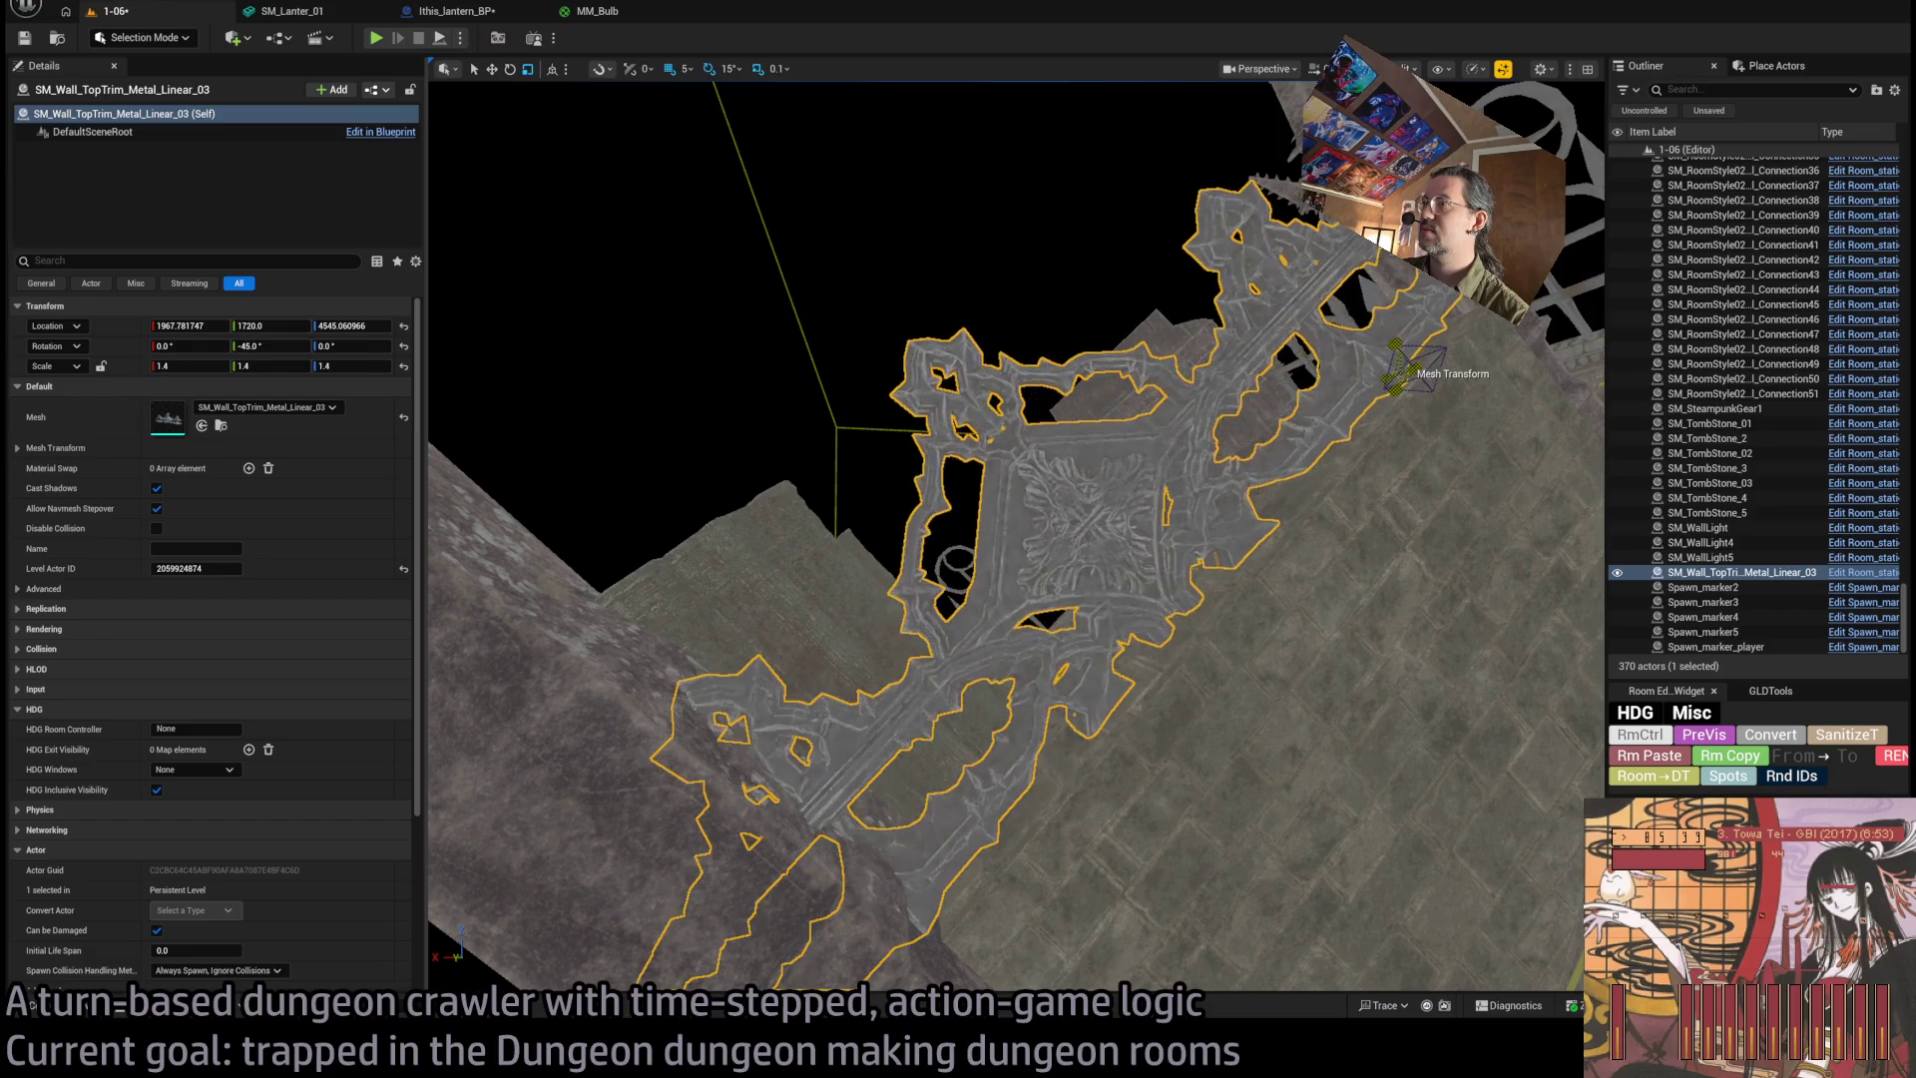
Frame the metal wall top-trim, nudge it one snap step into place, and playtest.
key("f")
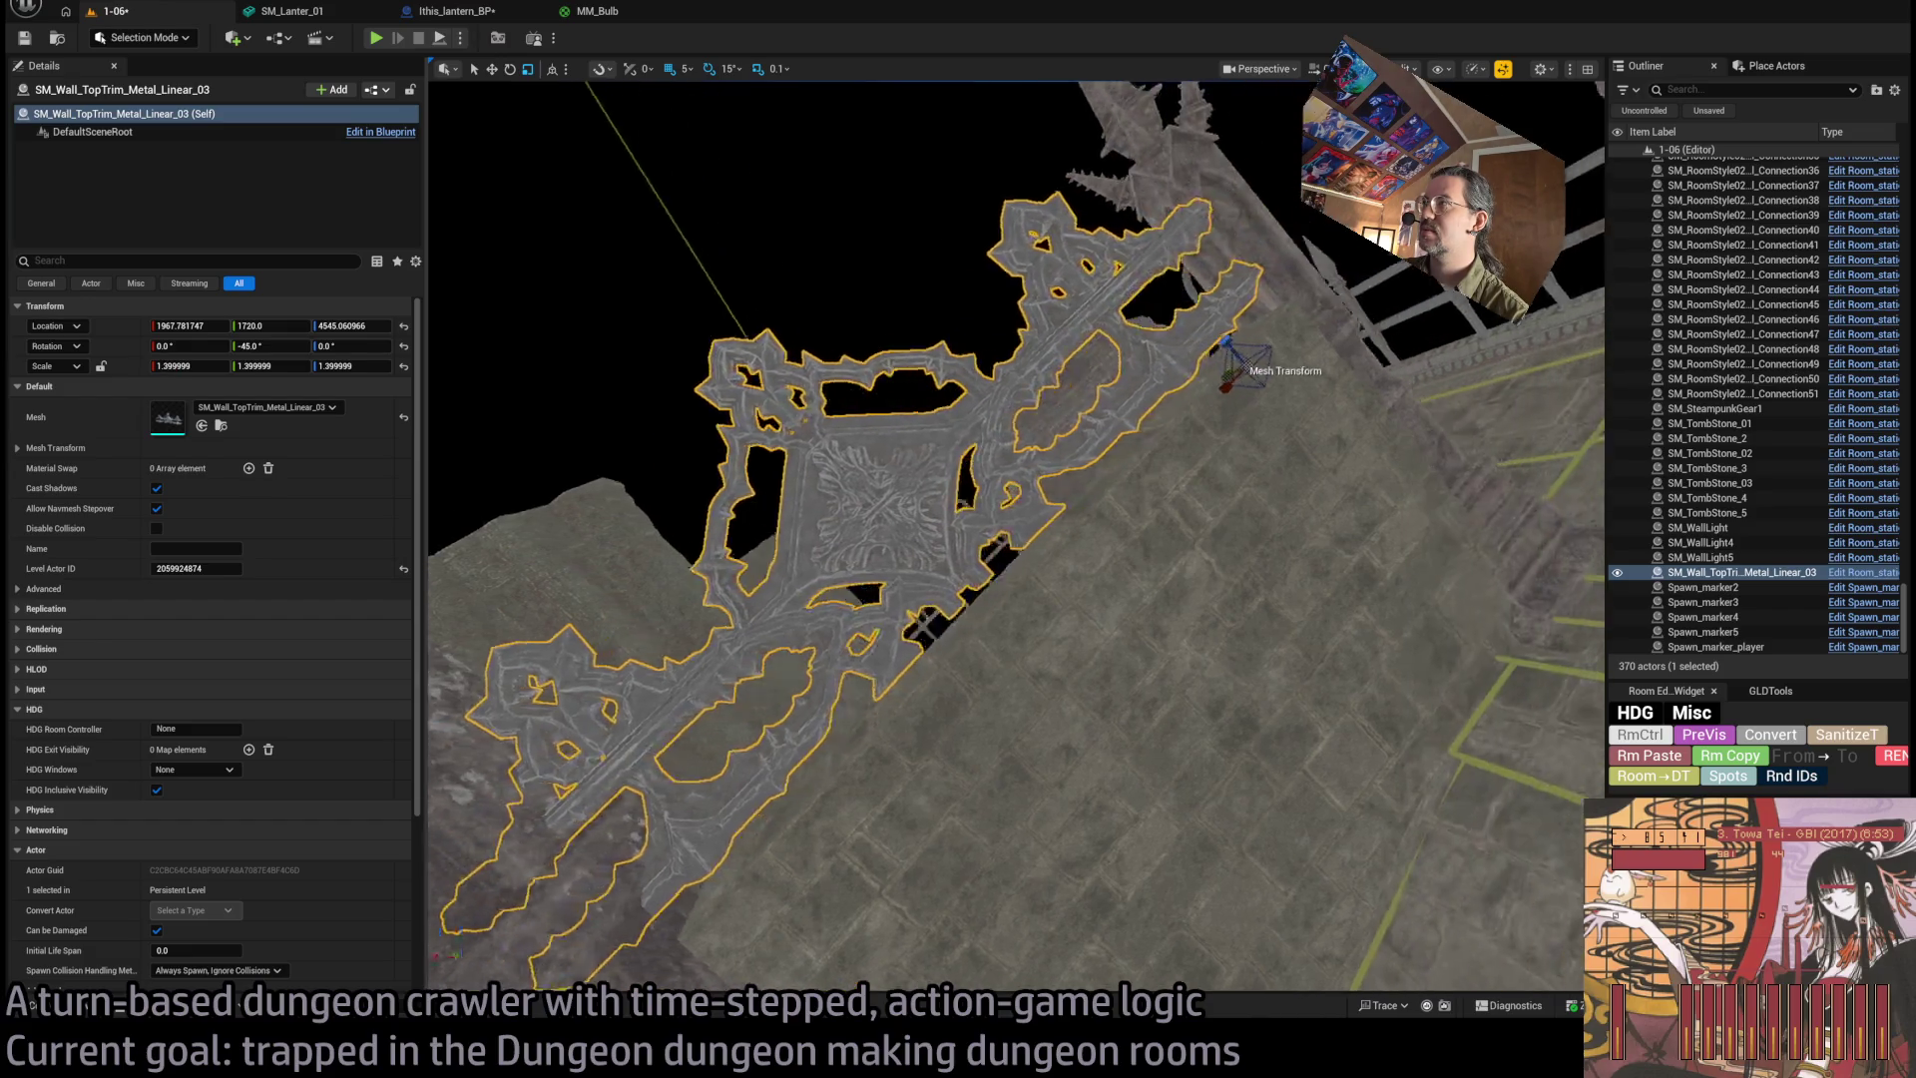
scroll(941, 495, "down", 3)
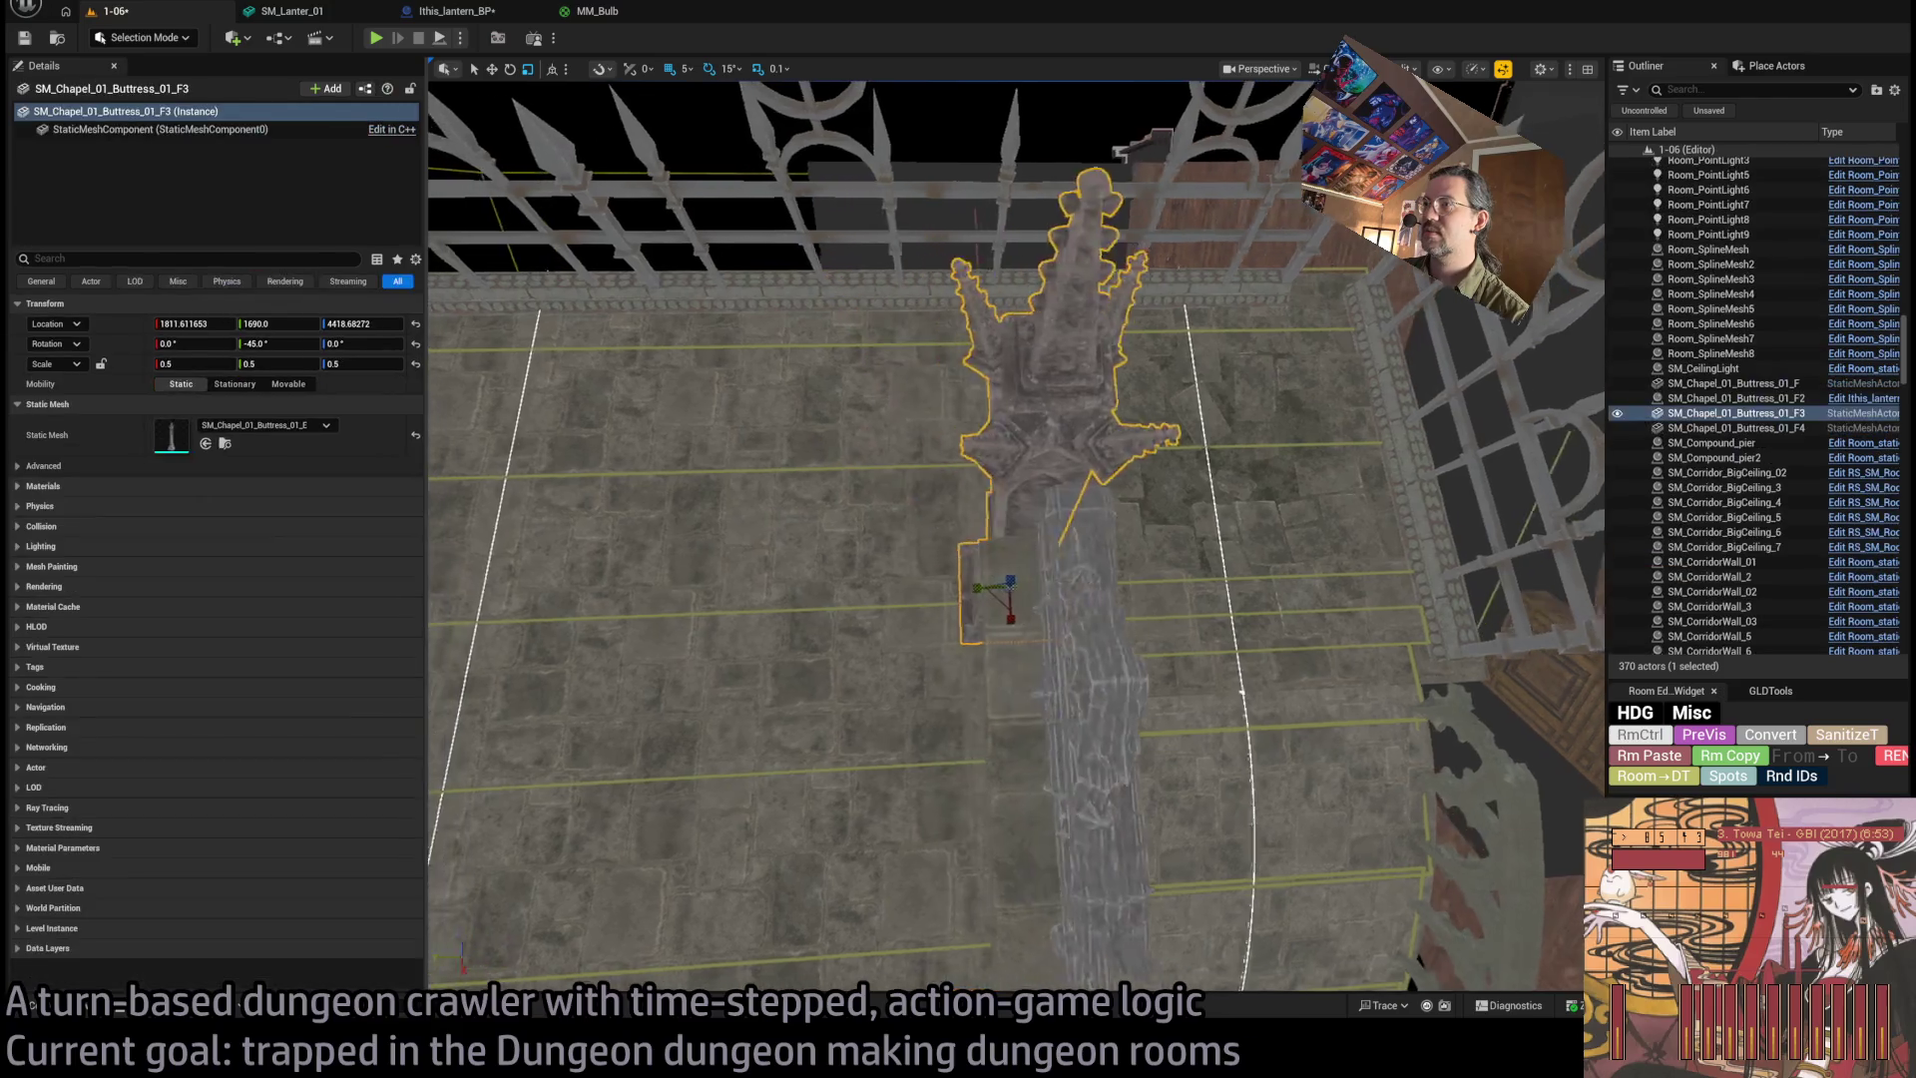
key("w")
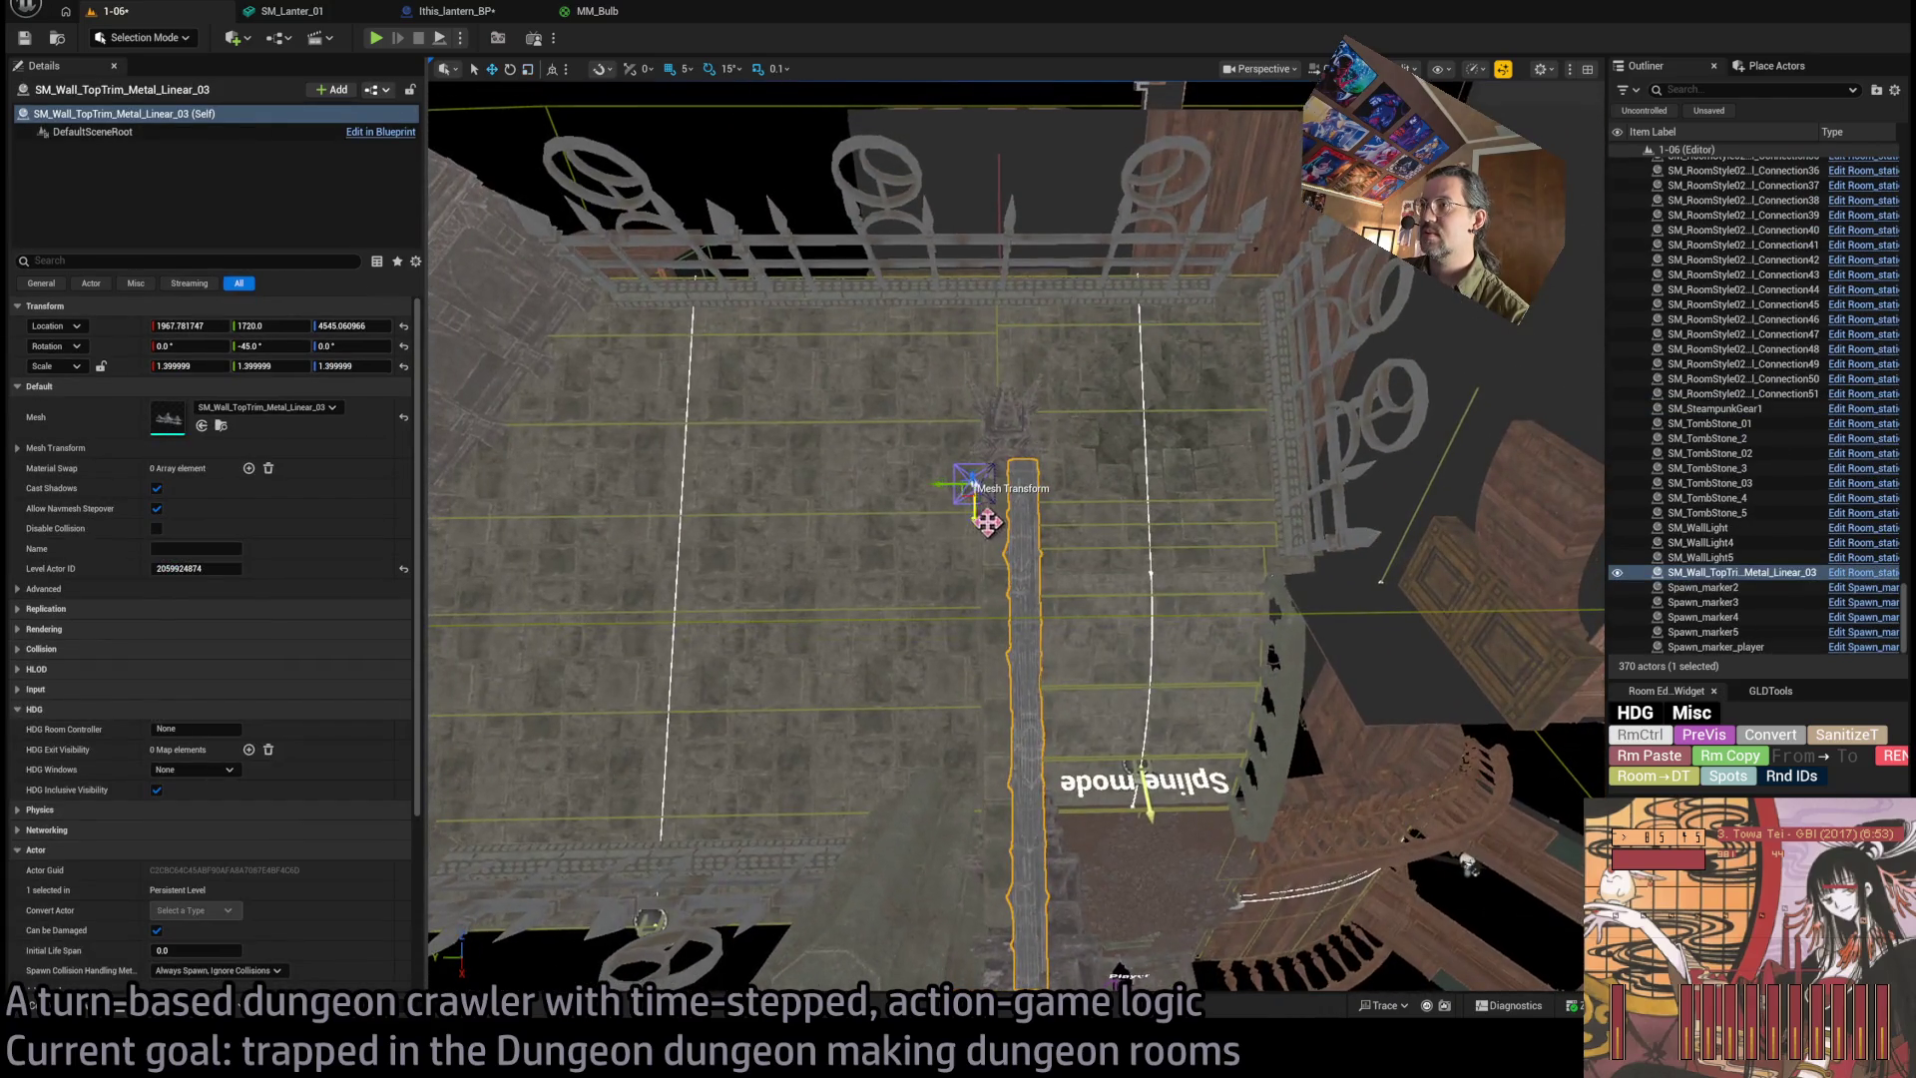
mouse_move(1016, 539)
left_mouse_down()
mouse_move(883, 449)
mouse_move(1172, 512)
left_mouse_up()
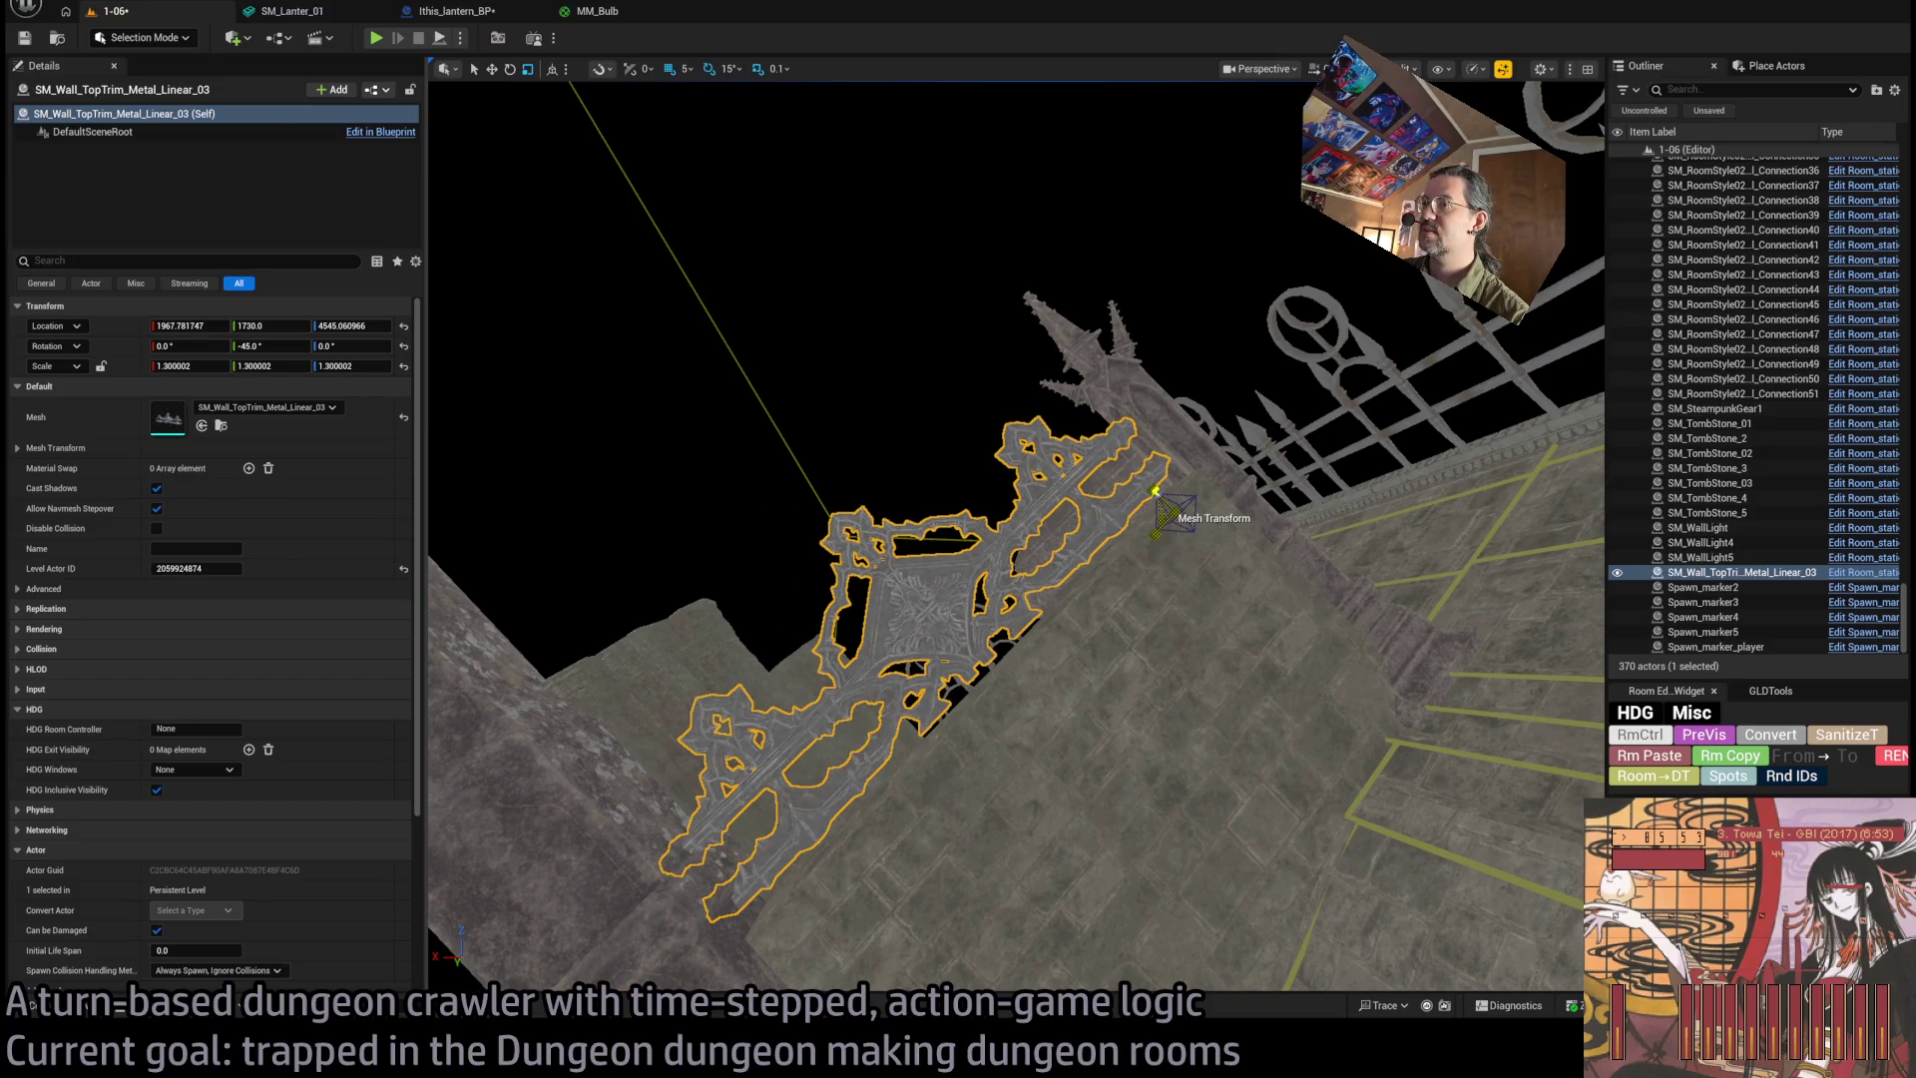
scroll(1178, 519, "up", 5)
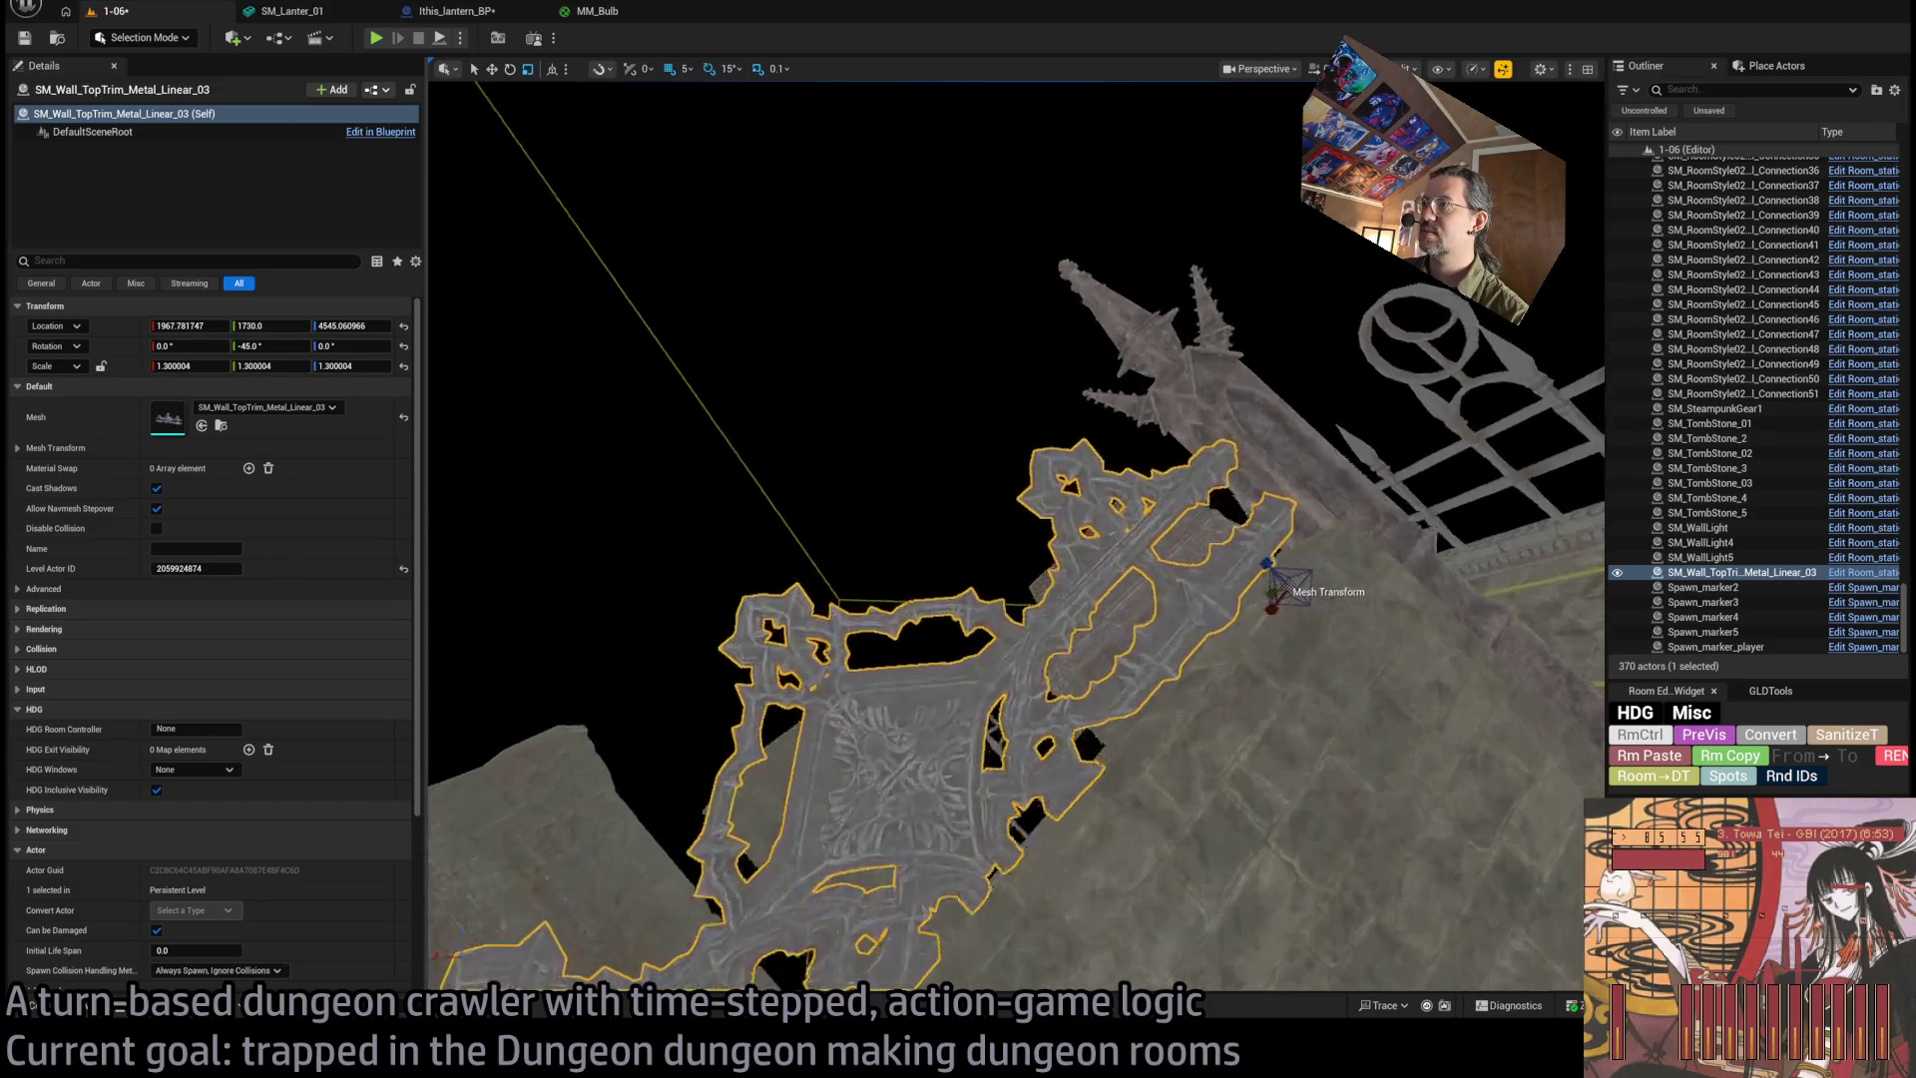
scroll(1261, 556, "down", 2)
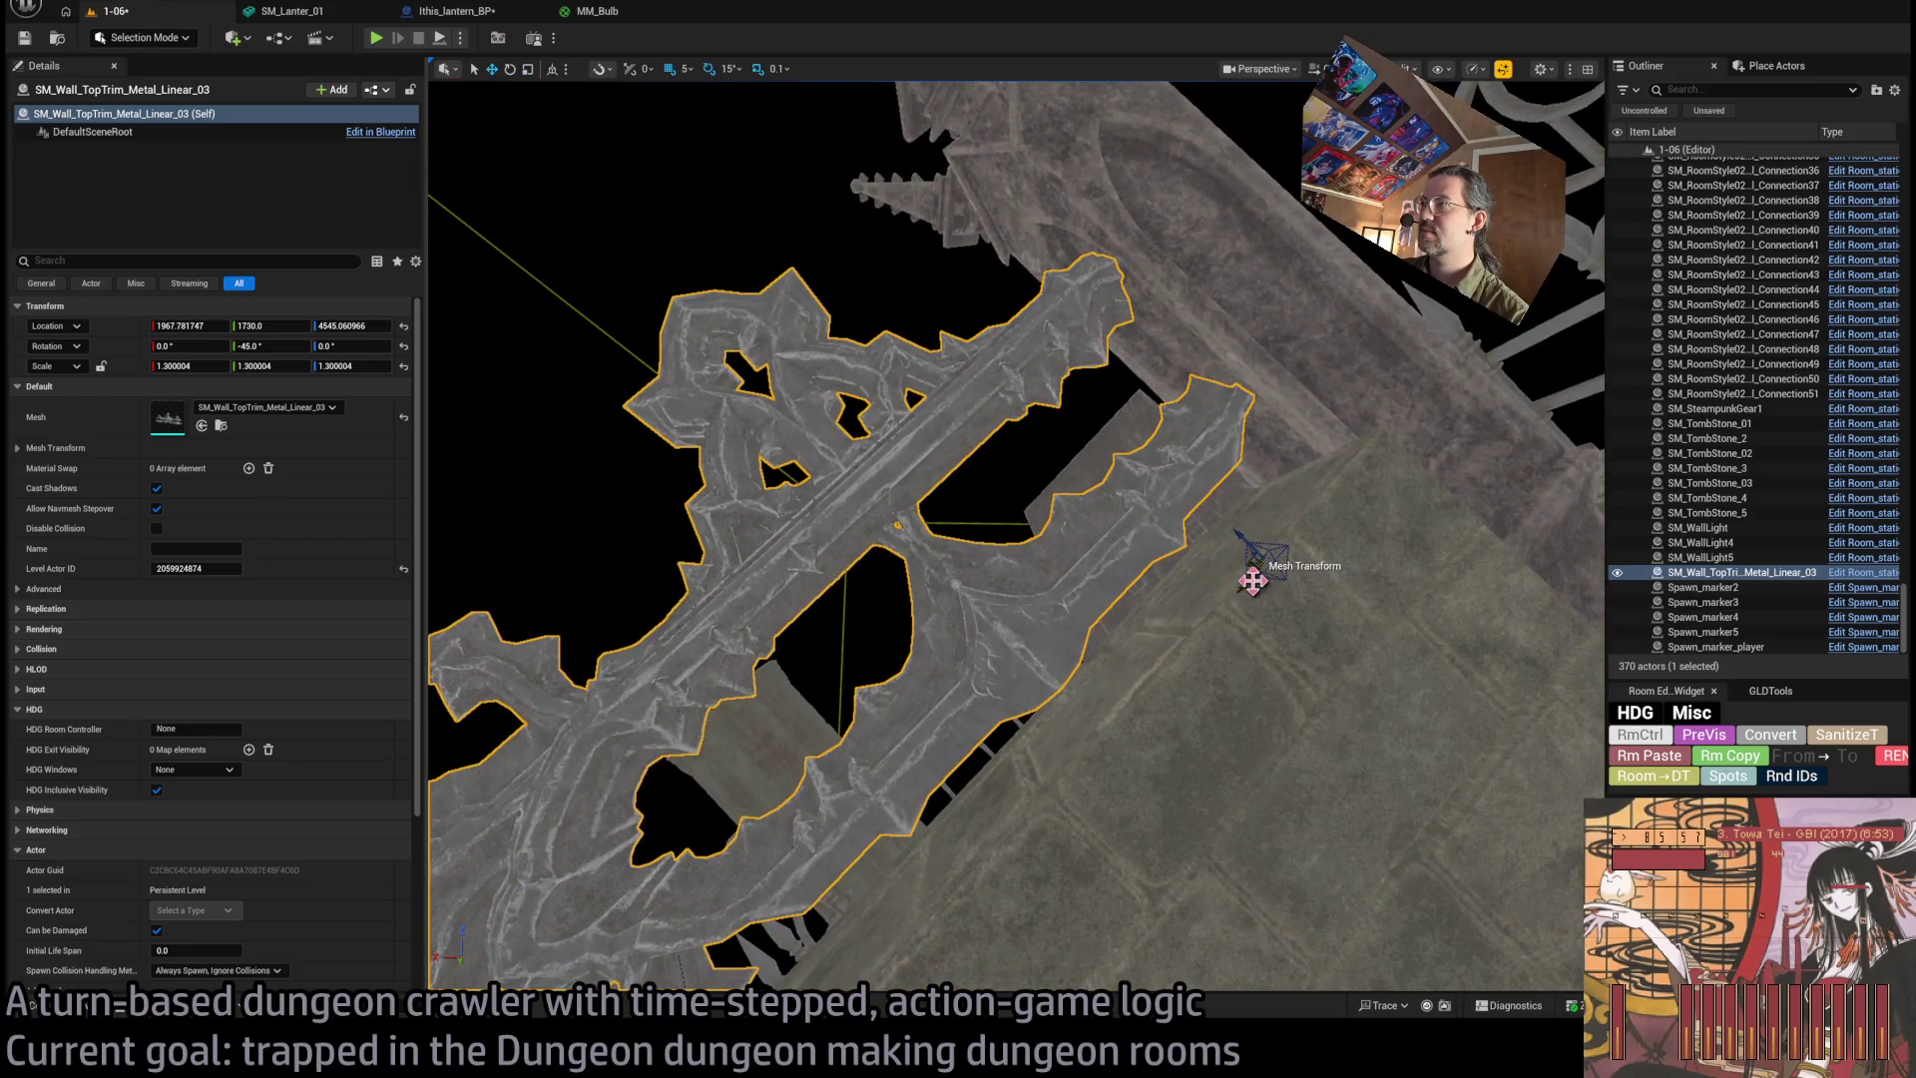
mouse_move(1253, 580)
left_mouse_down()
mouse_move(1240, 522)
mouse_move(1234, 698)
mouse_move(1253, 619)
mouse_move(1212, 589)
mouse_move(1228, 584)
mouse_move(1185, 581)
left_mouse_up()
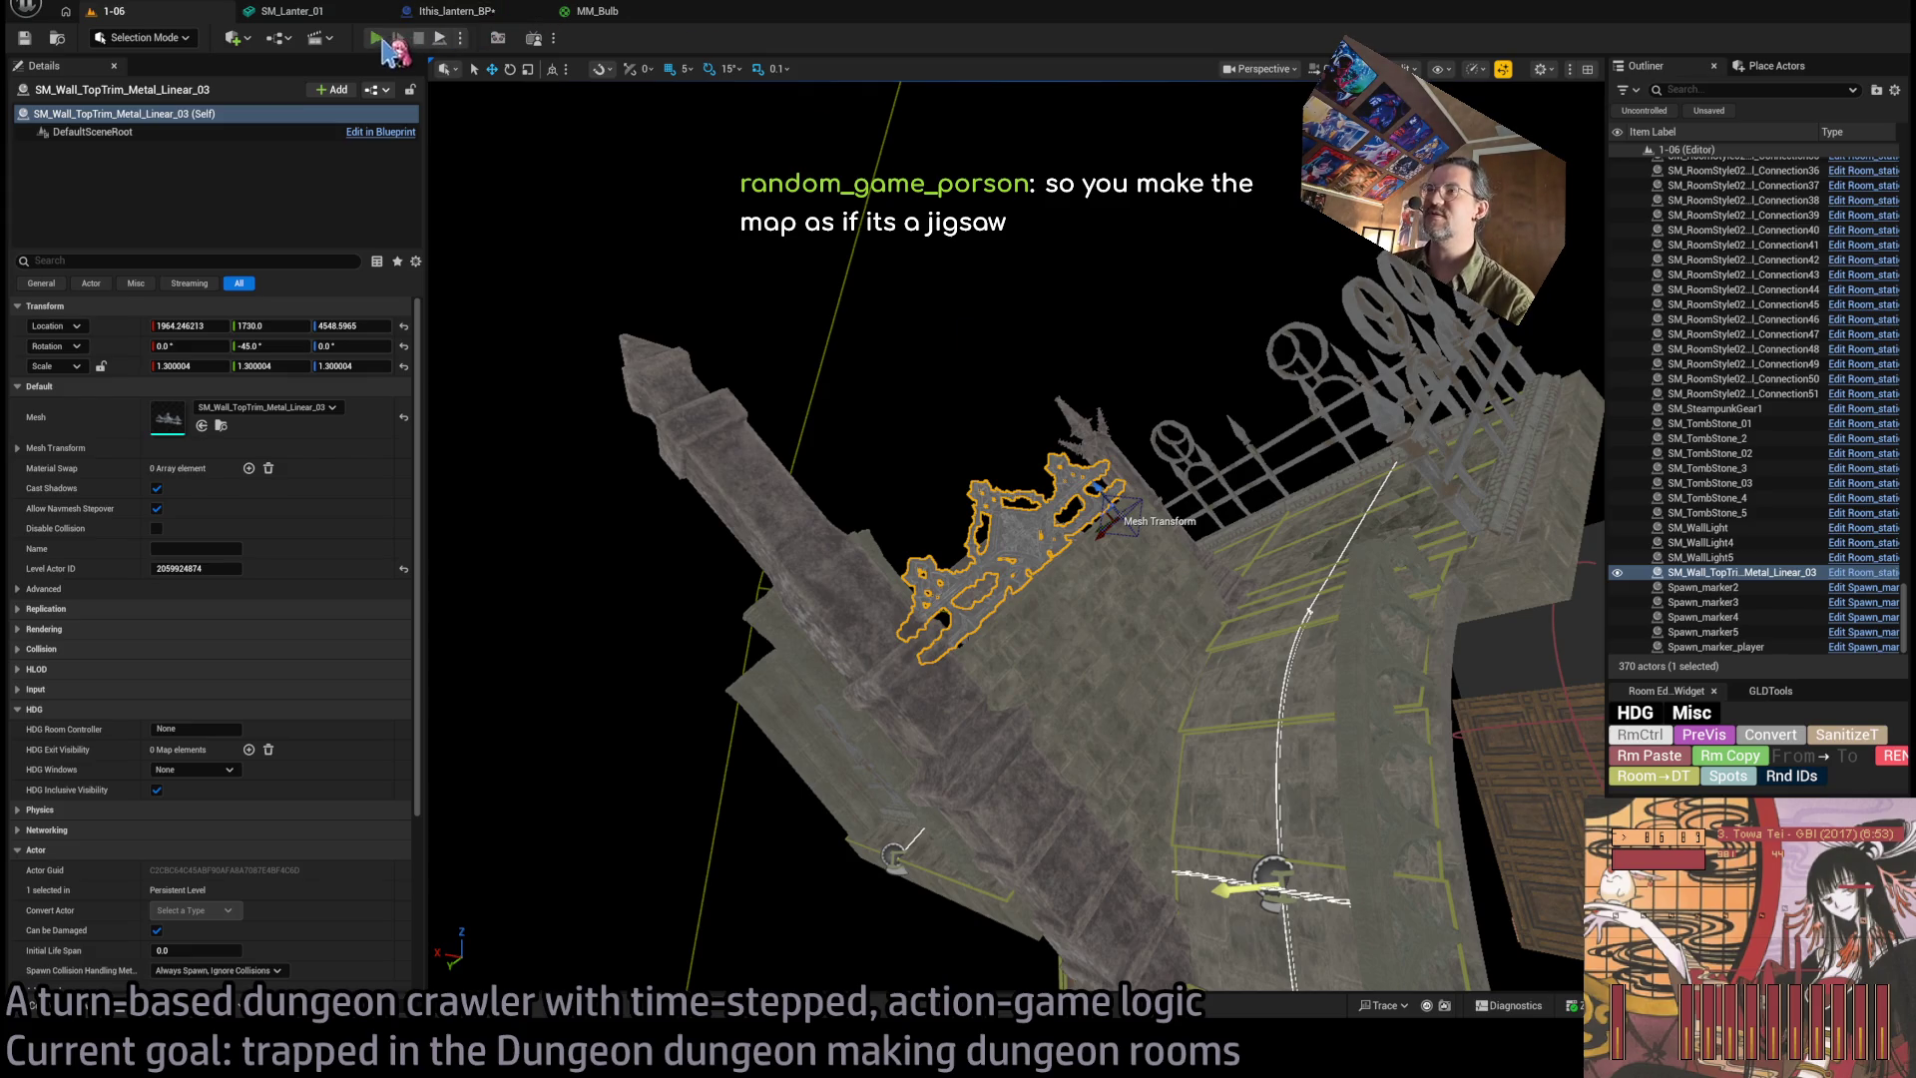
left_click(375, 38)
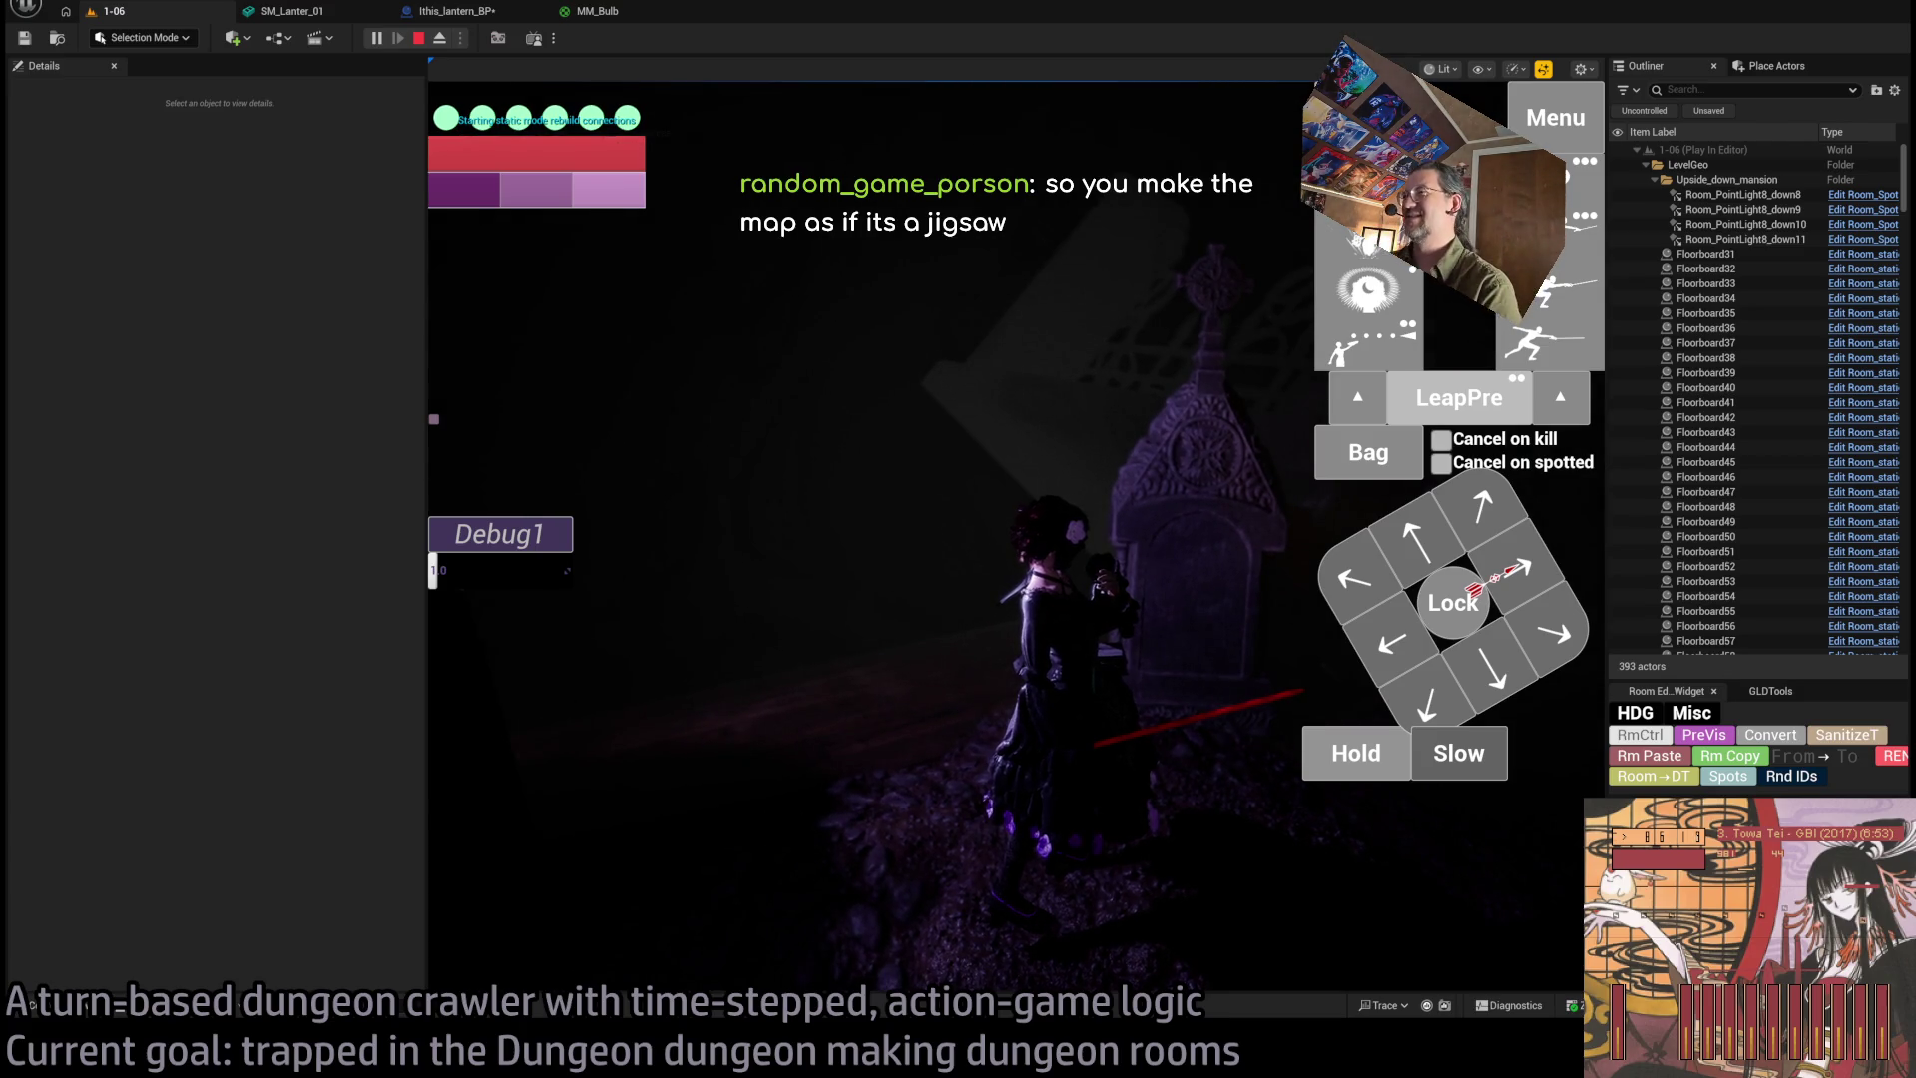
left_click(976, 737)
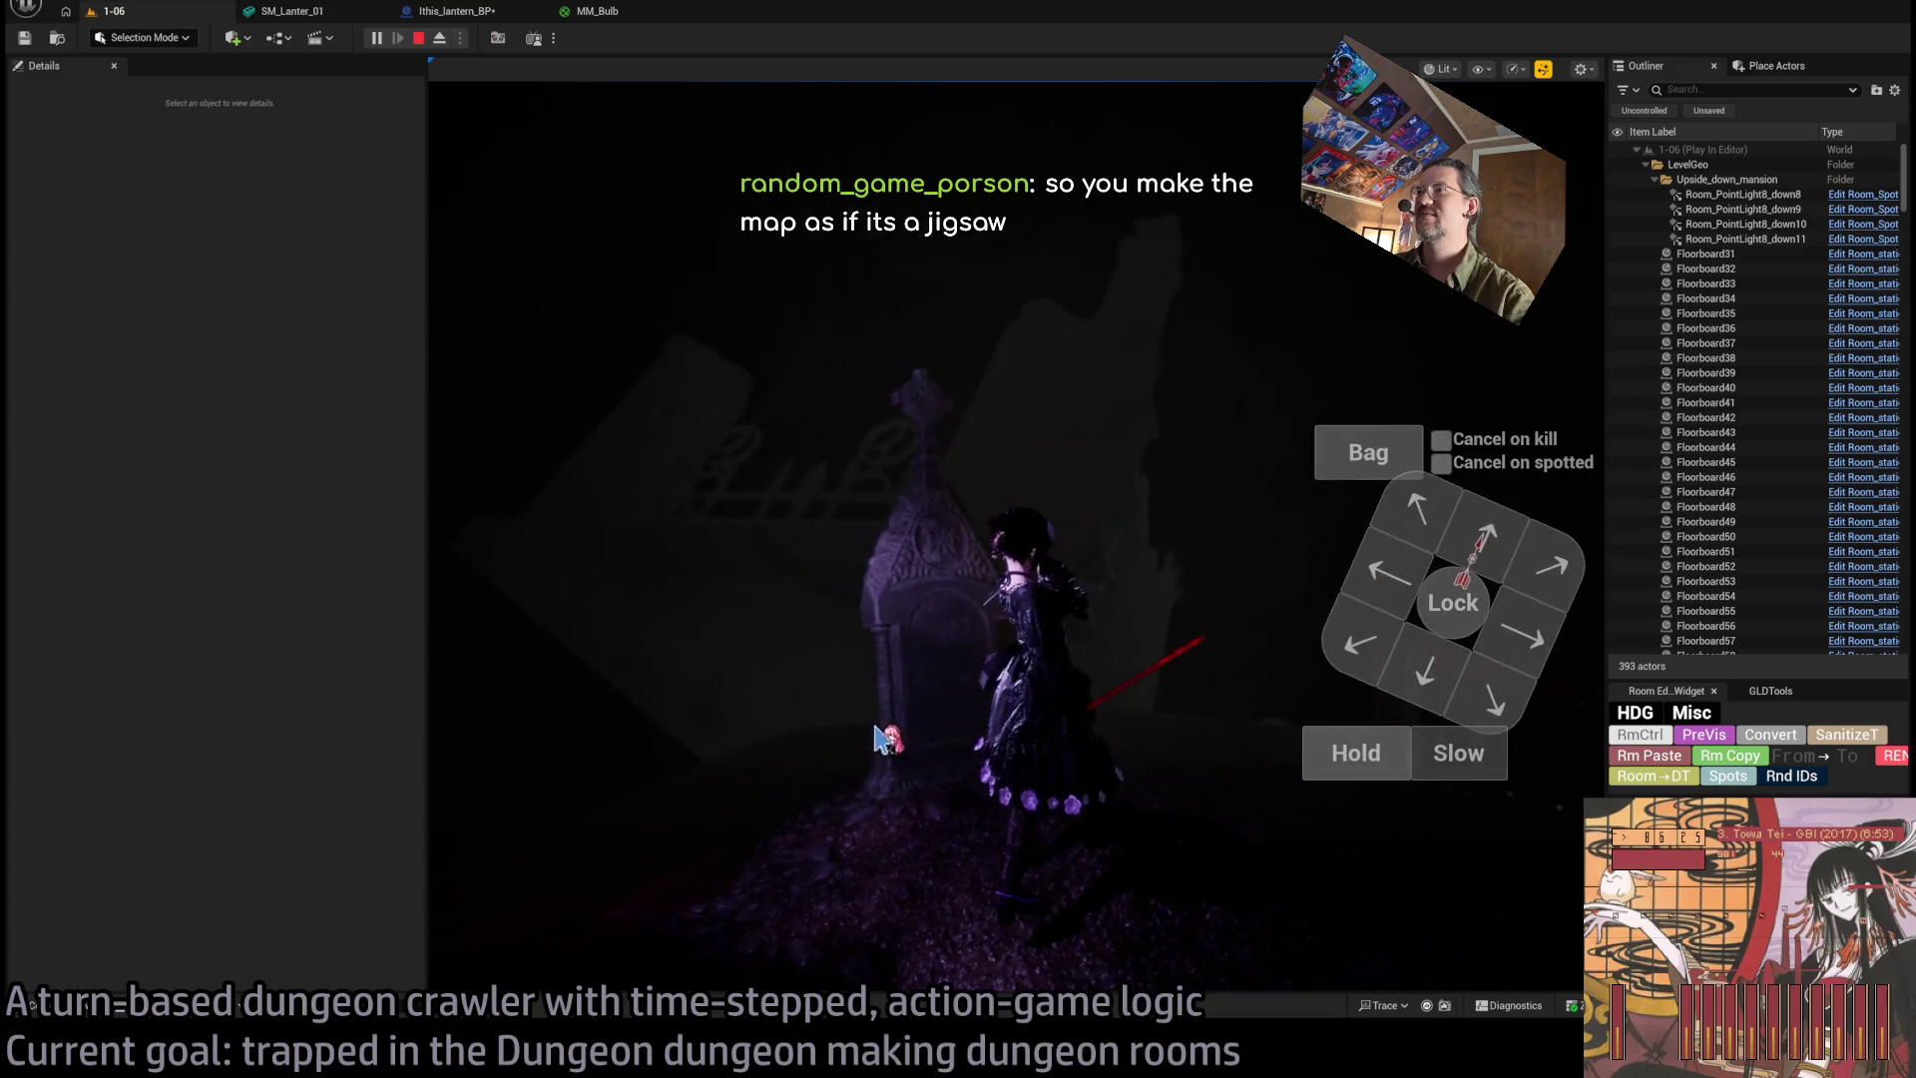
left_click(539, 698)
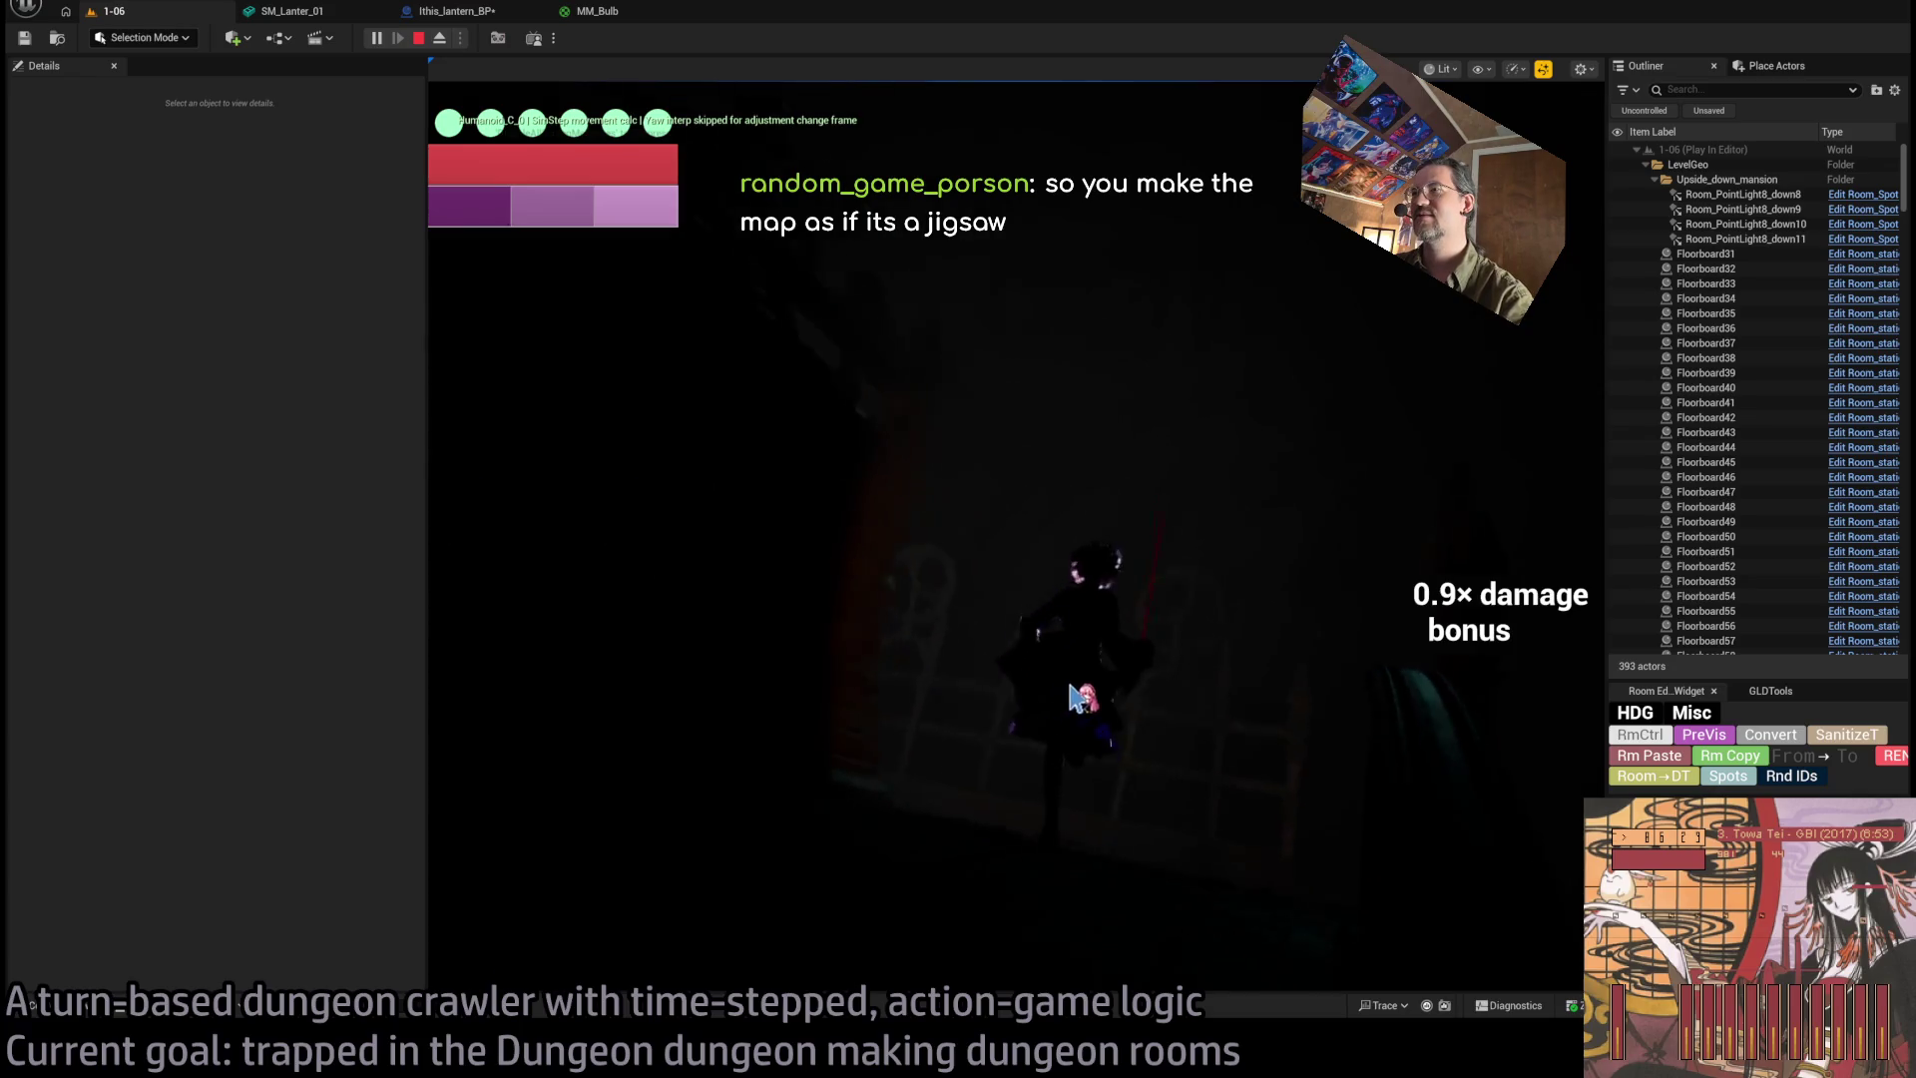
key("Escape")
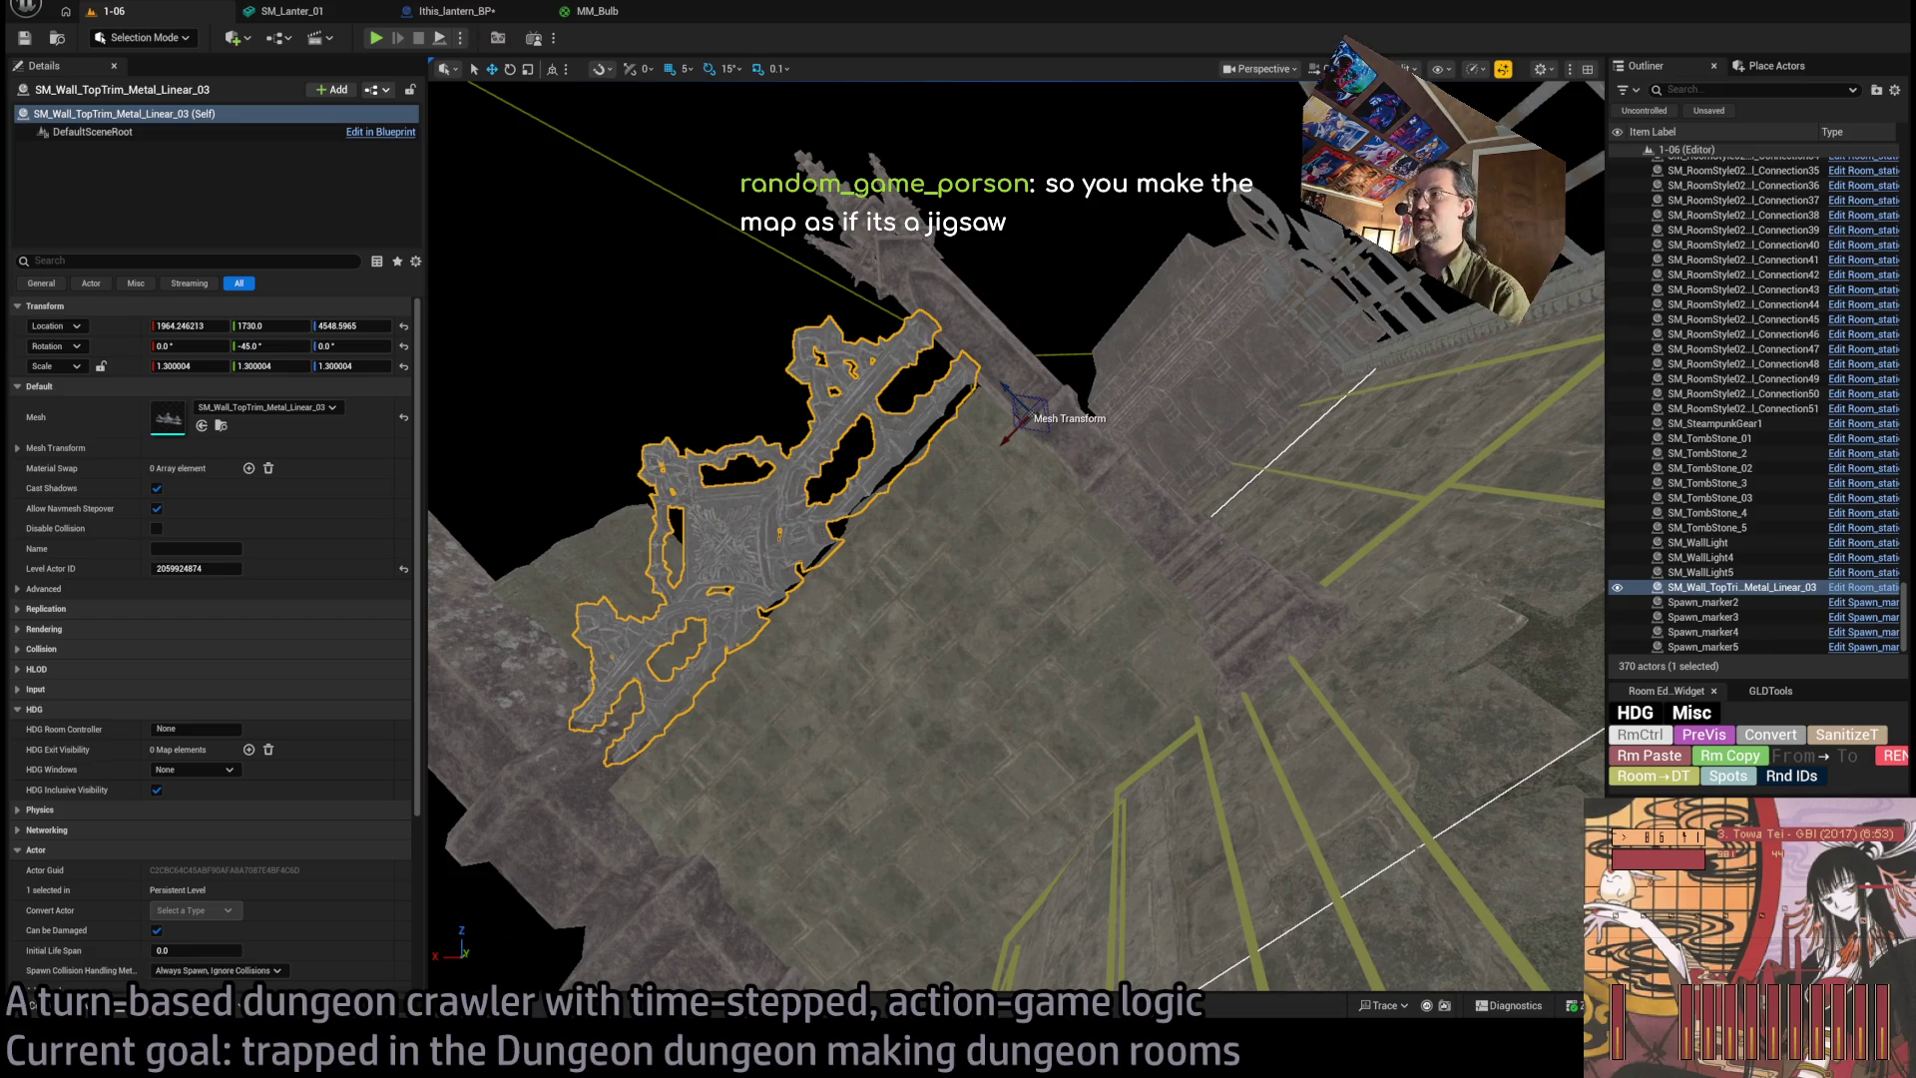
Orbit around the SM_Wall_TopTrim_Metal_Linear_03 trim from several angles, then switch to Chrome.
key("f")
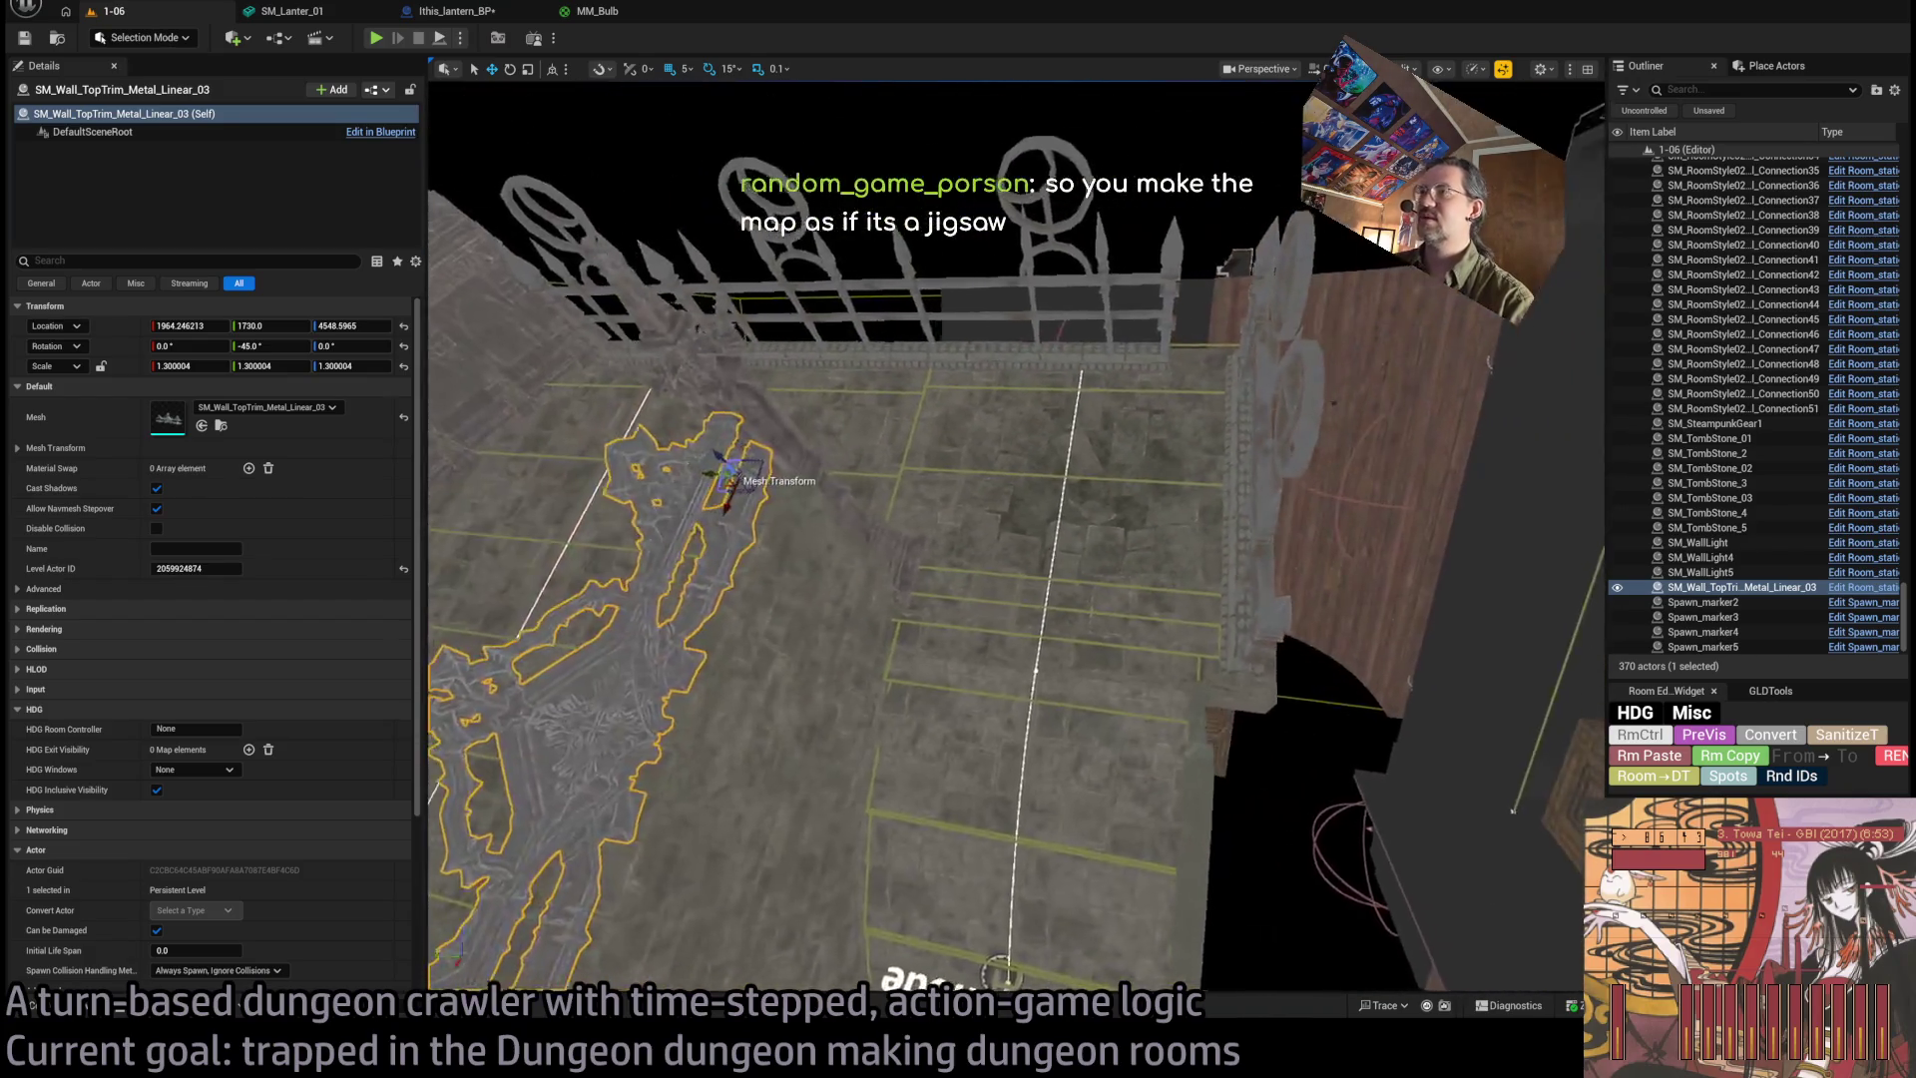
mouse_move(1015, 538)
left_mouse_down()
mouse_move(948, 579)
mouse_move(988, 558)
mouse_move(1017, 504)
mouse_move(988, 538)
mouse_move(1119, 491)
left_mouse_up()
left_click_drag(674, 870, 723, 850)
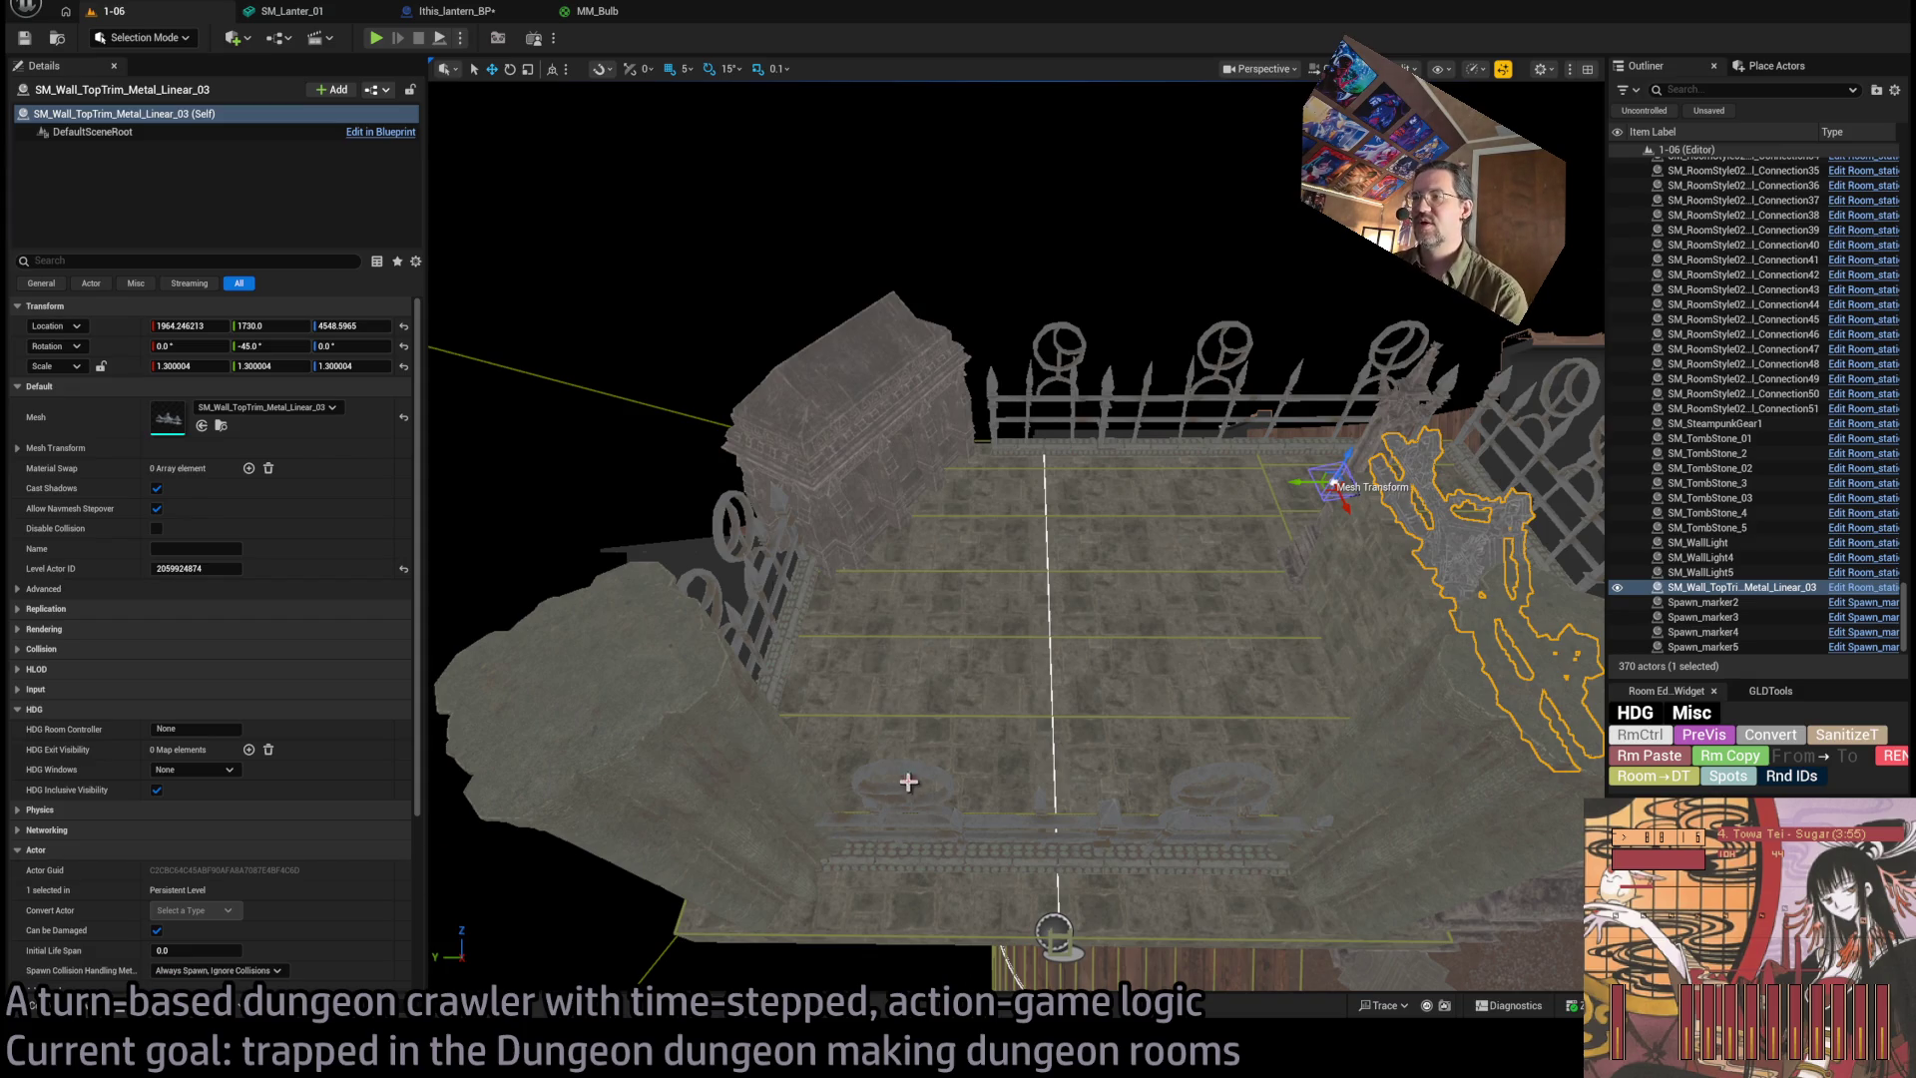
key("f")
mouse_move(567, 858)
left_mouse_down()
mouse_move(932, 778)
mouse_move(567, 858)
left_mouse_up()
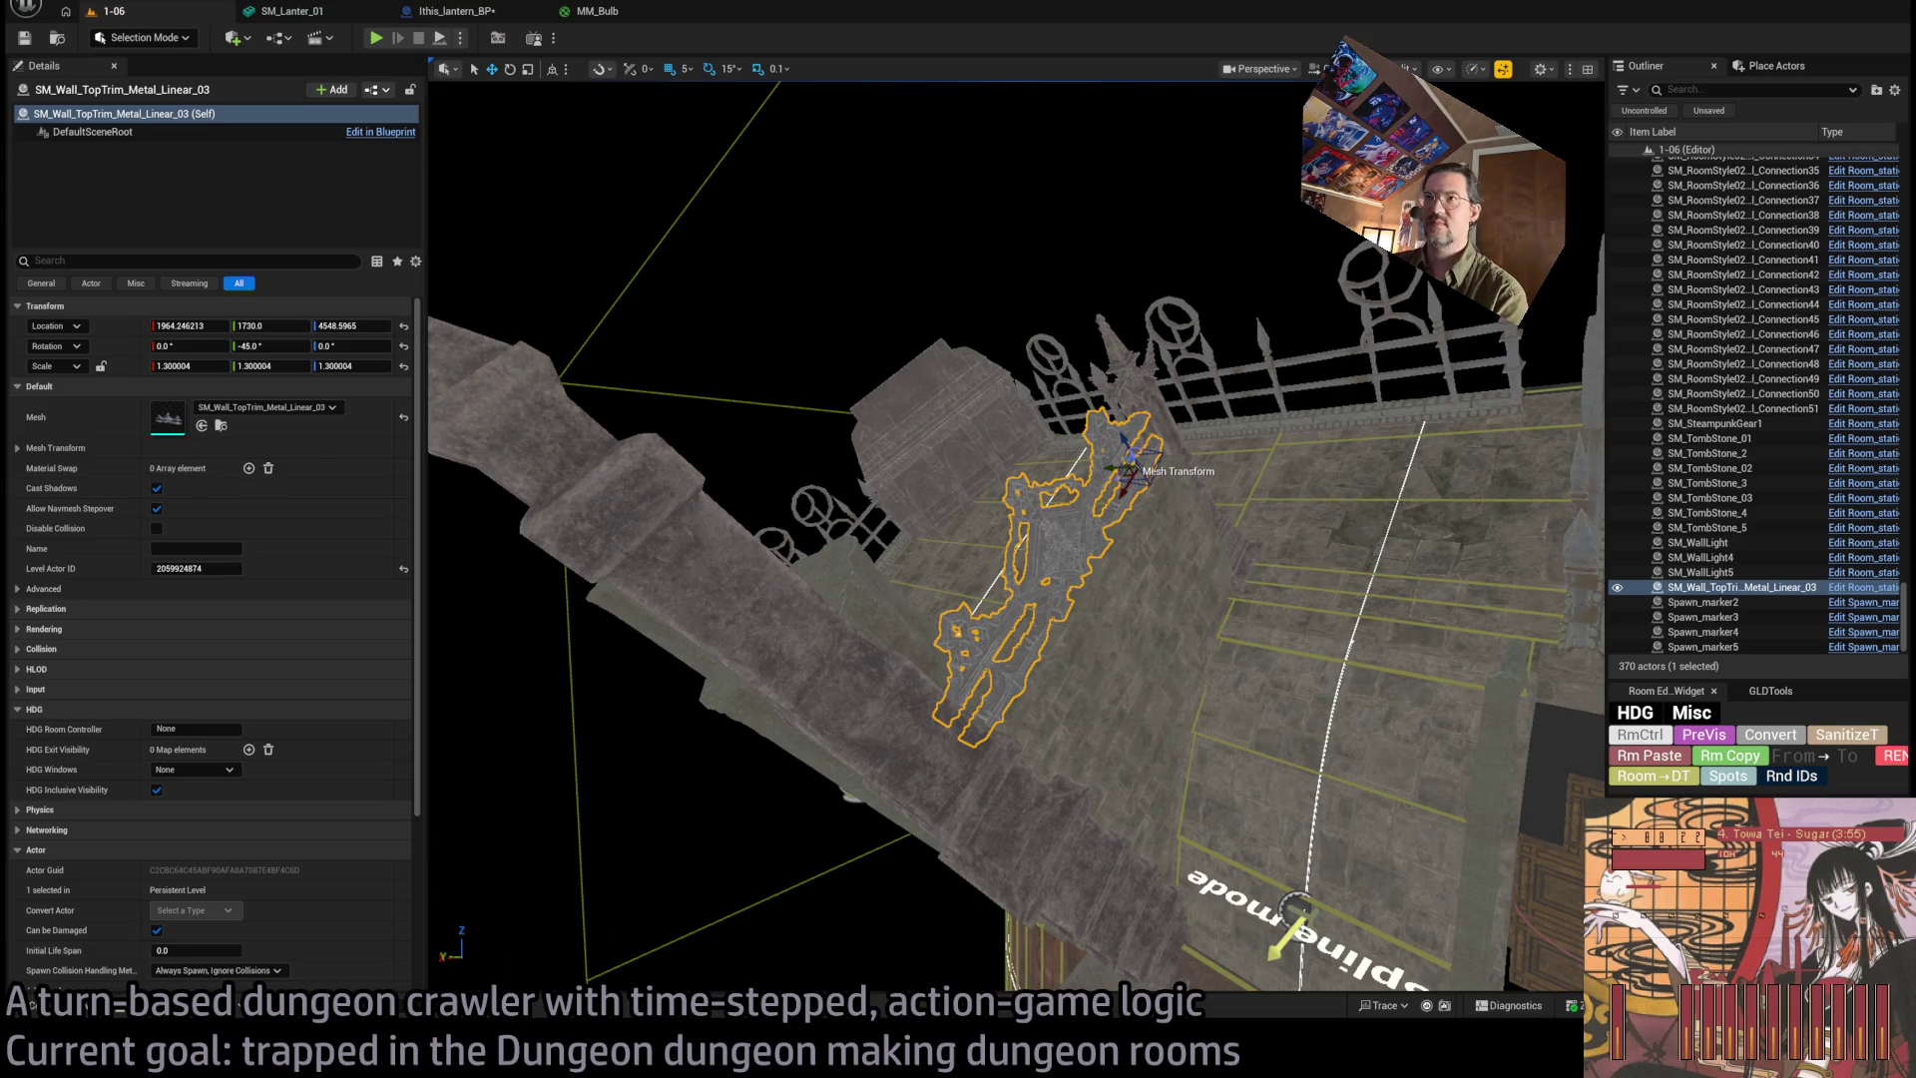
key("alt+Tab")
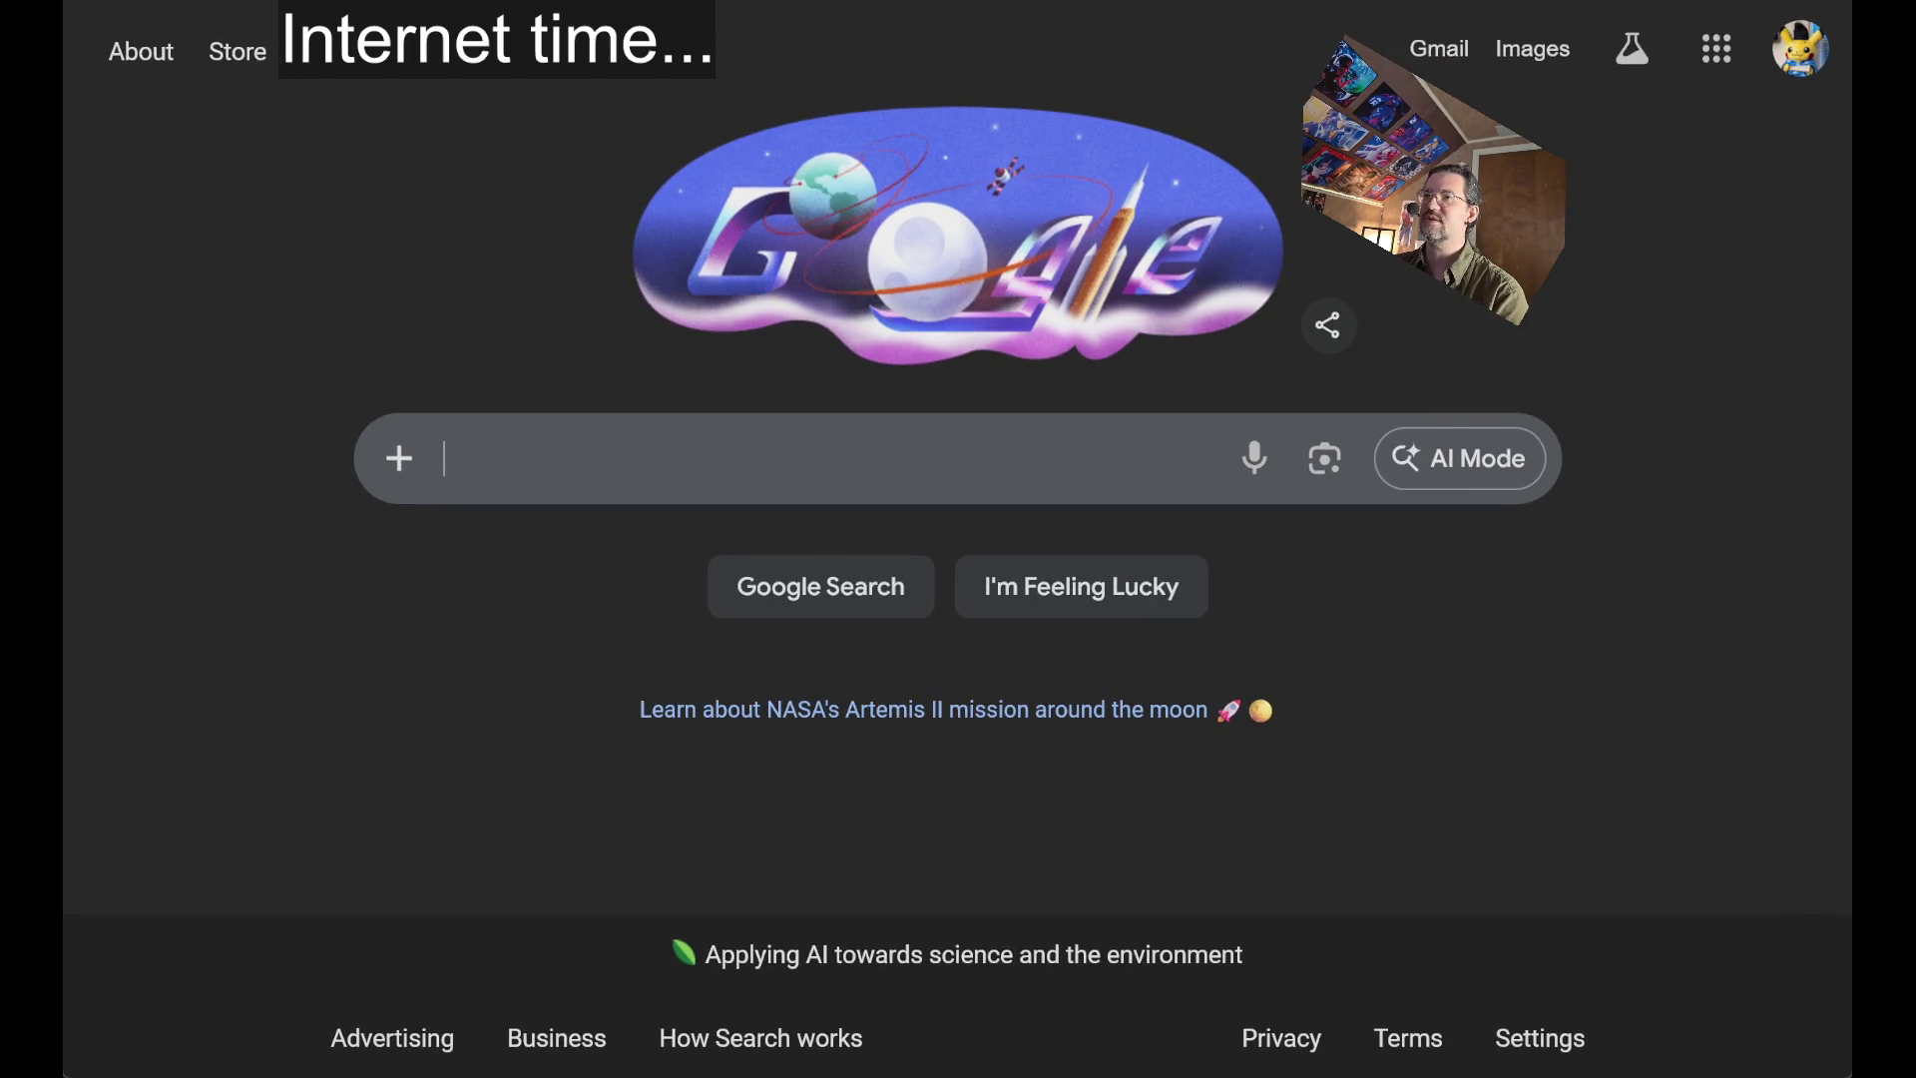
Search Google for 'kitbashing star wars' and show the image results.
left_click(674, 456)
type("kitbashing star wars")
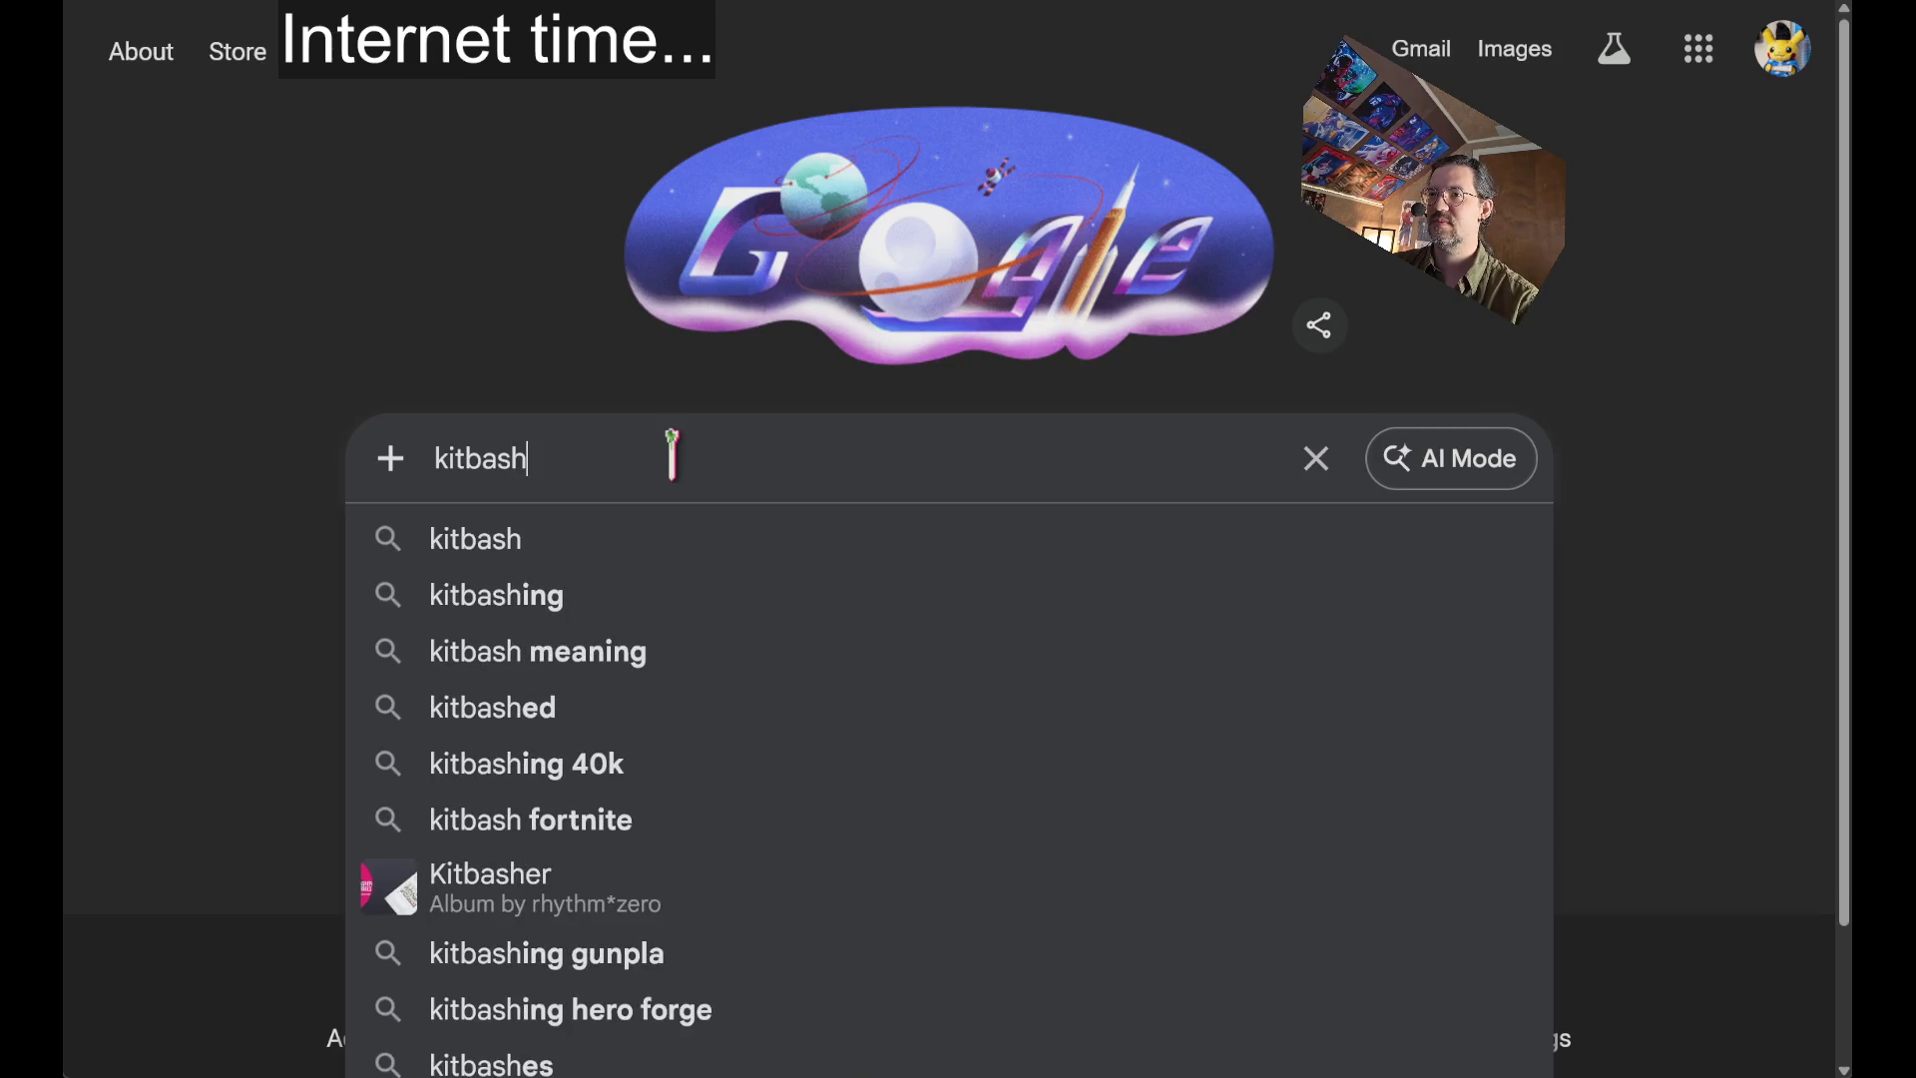
key("Return")
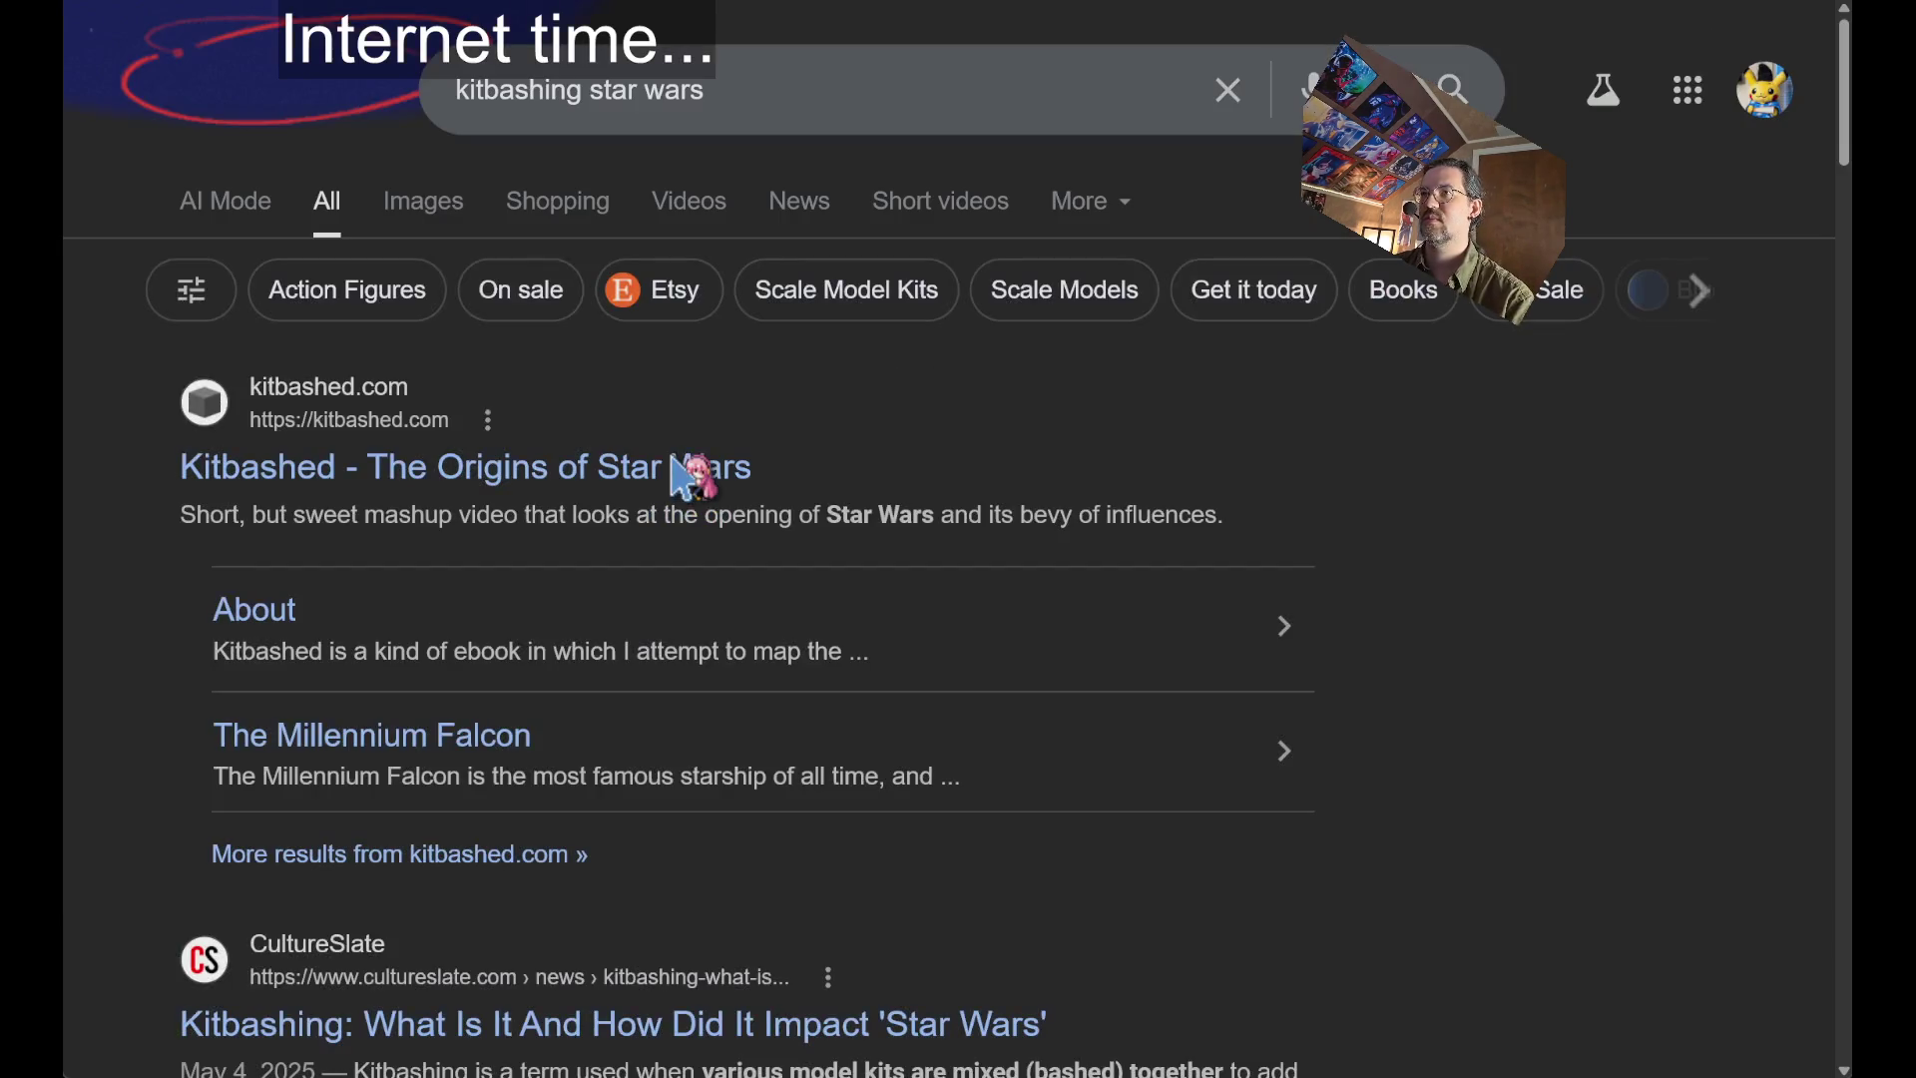
left_click(421, 205)
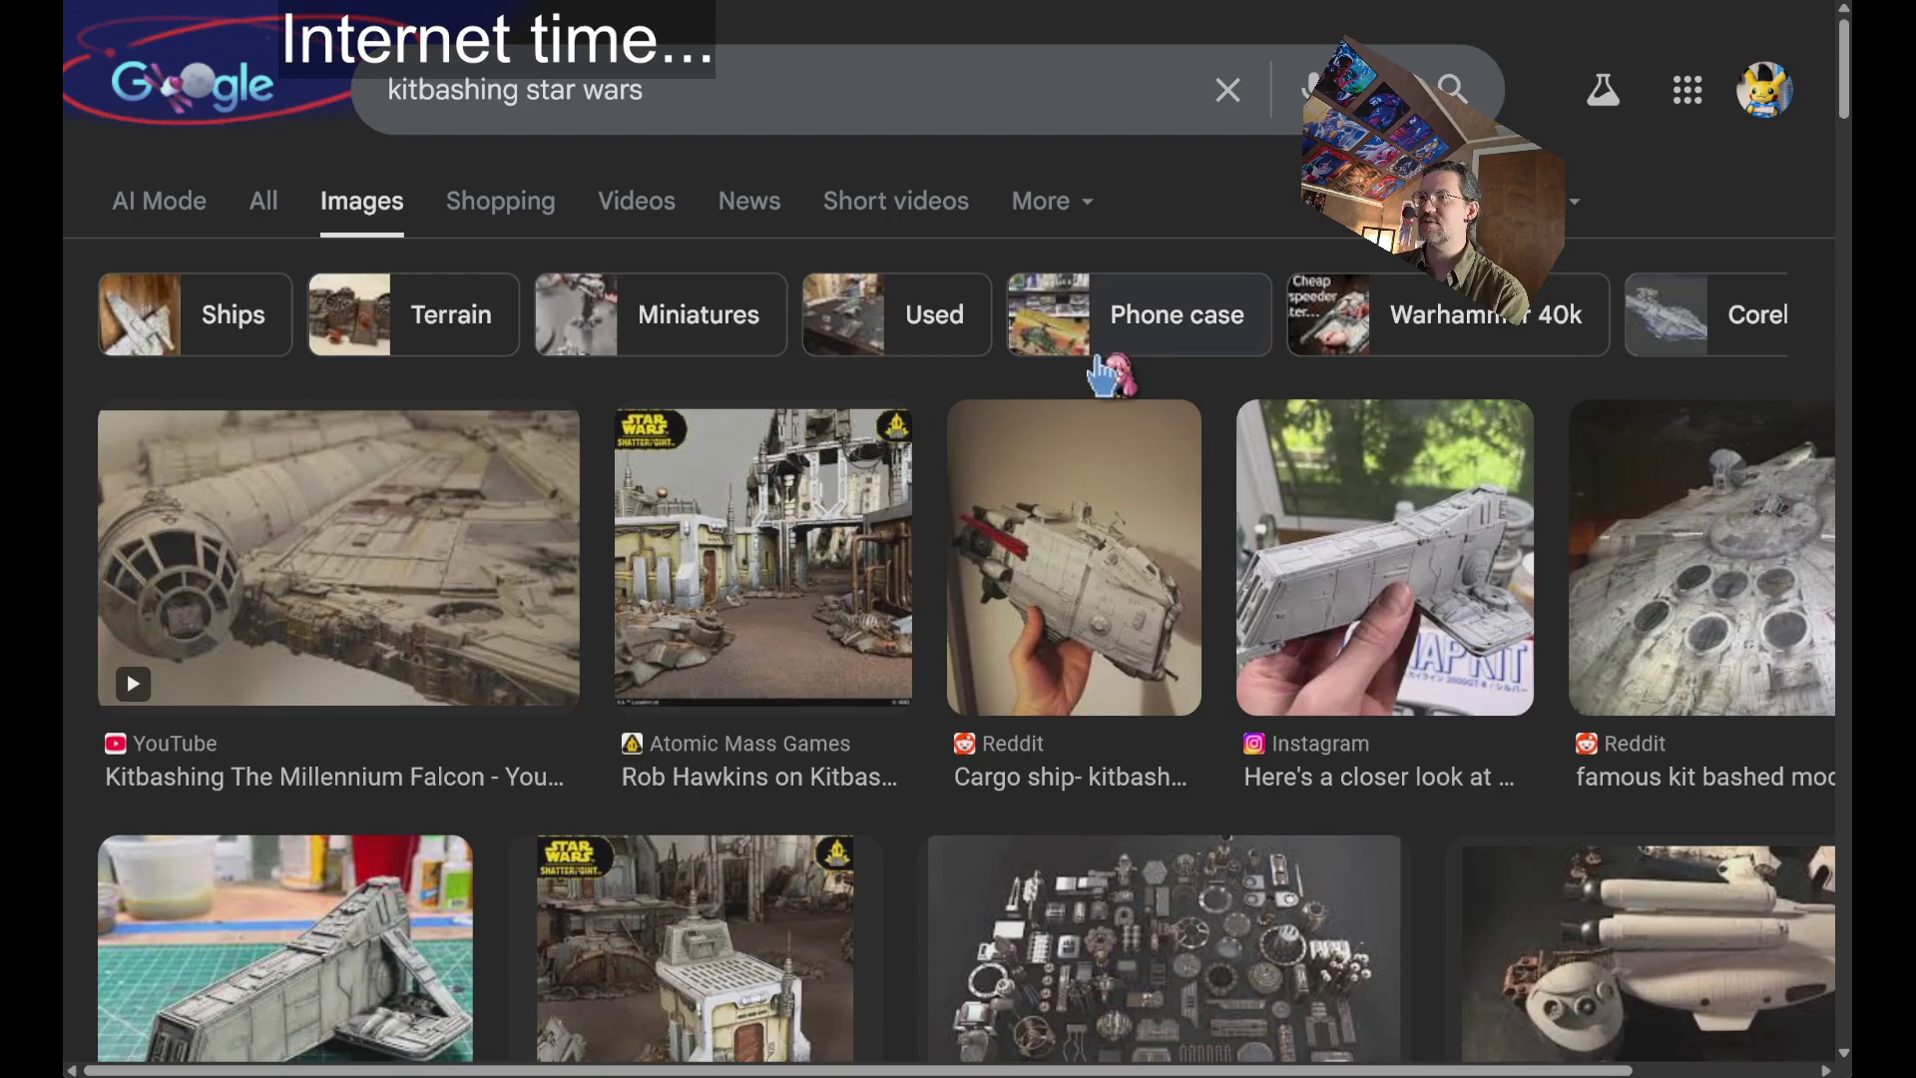
Preview the Millennium Falcon and Star Destroyer kitbash images, then return to All results.
left_click(361, 610)
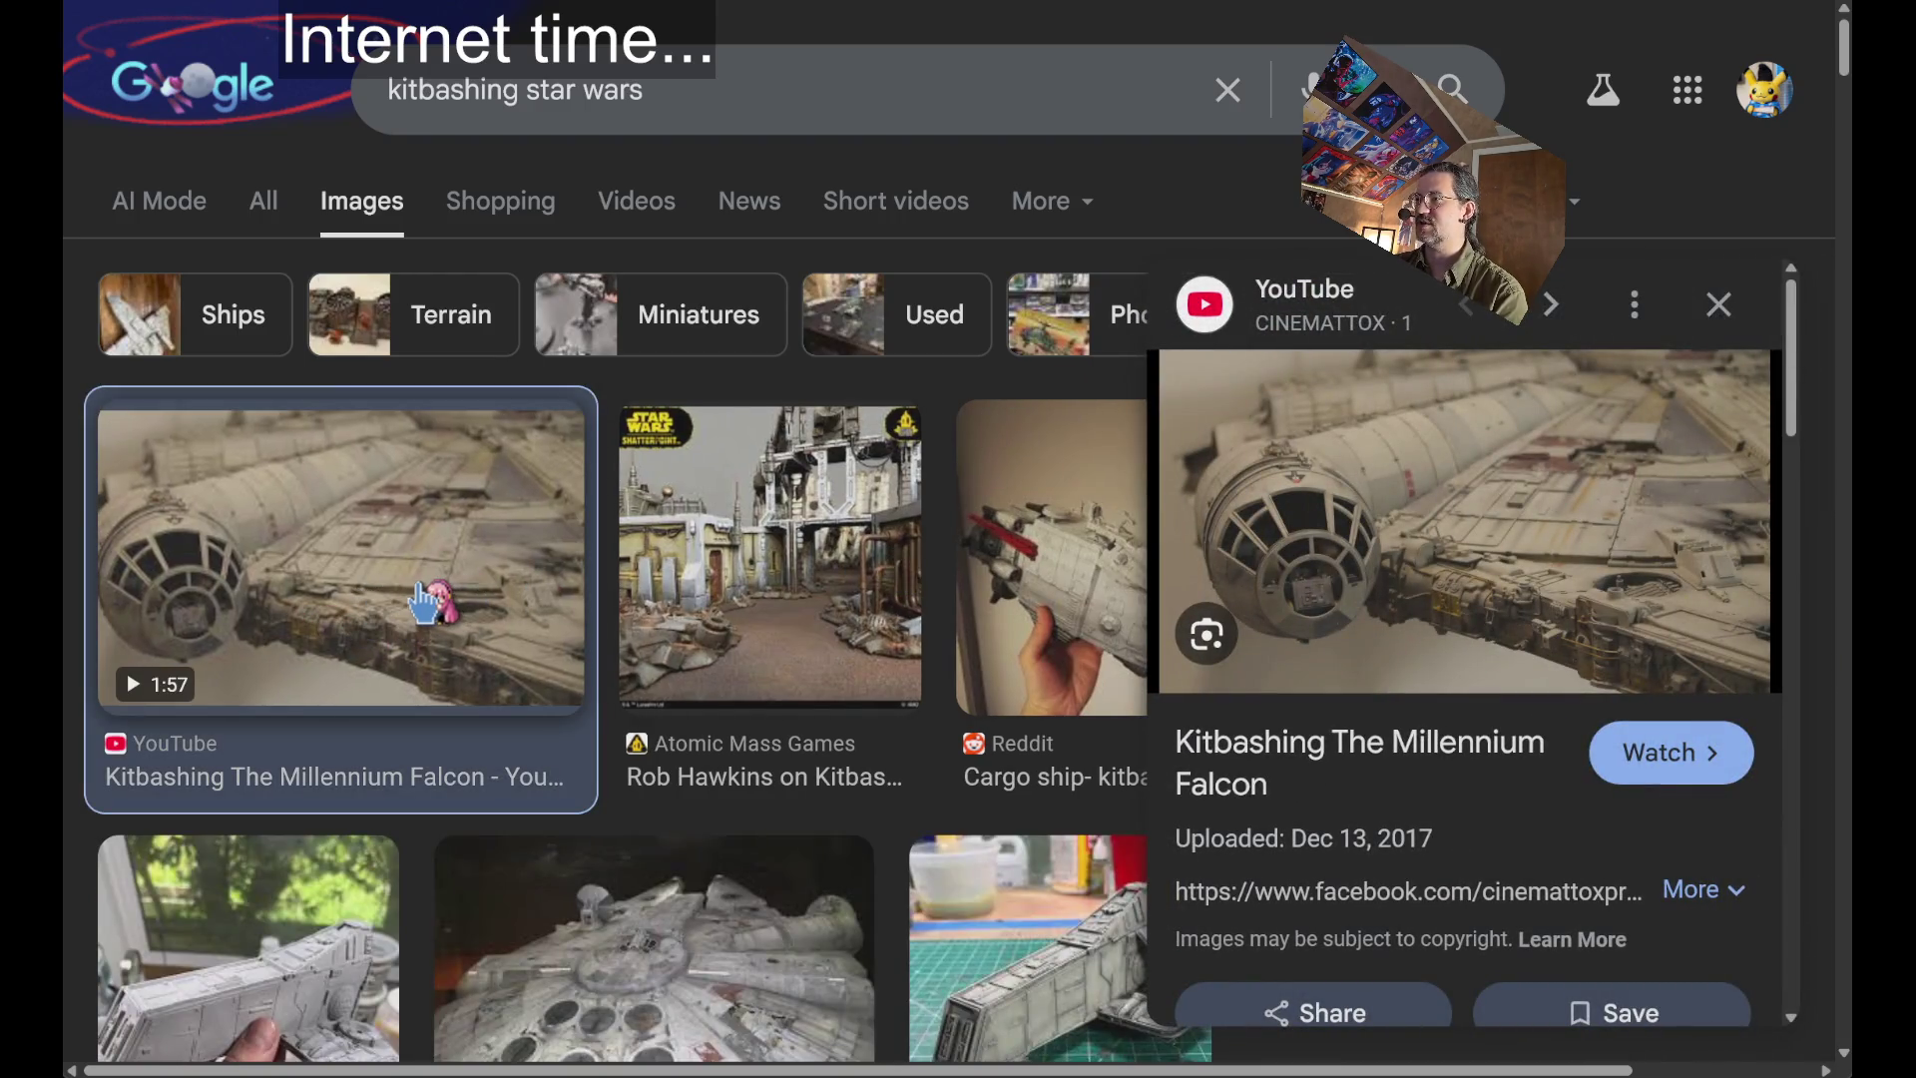
scroll(429, 579, "down", 5)
left_click(484, 599)
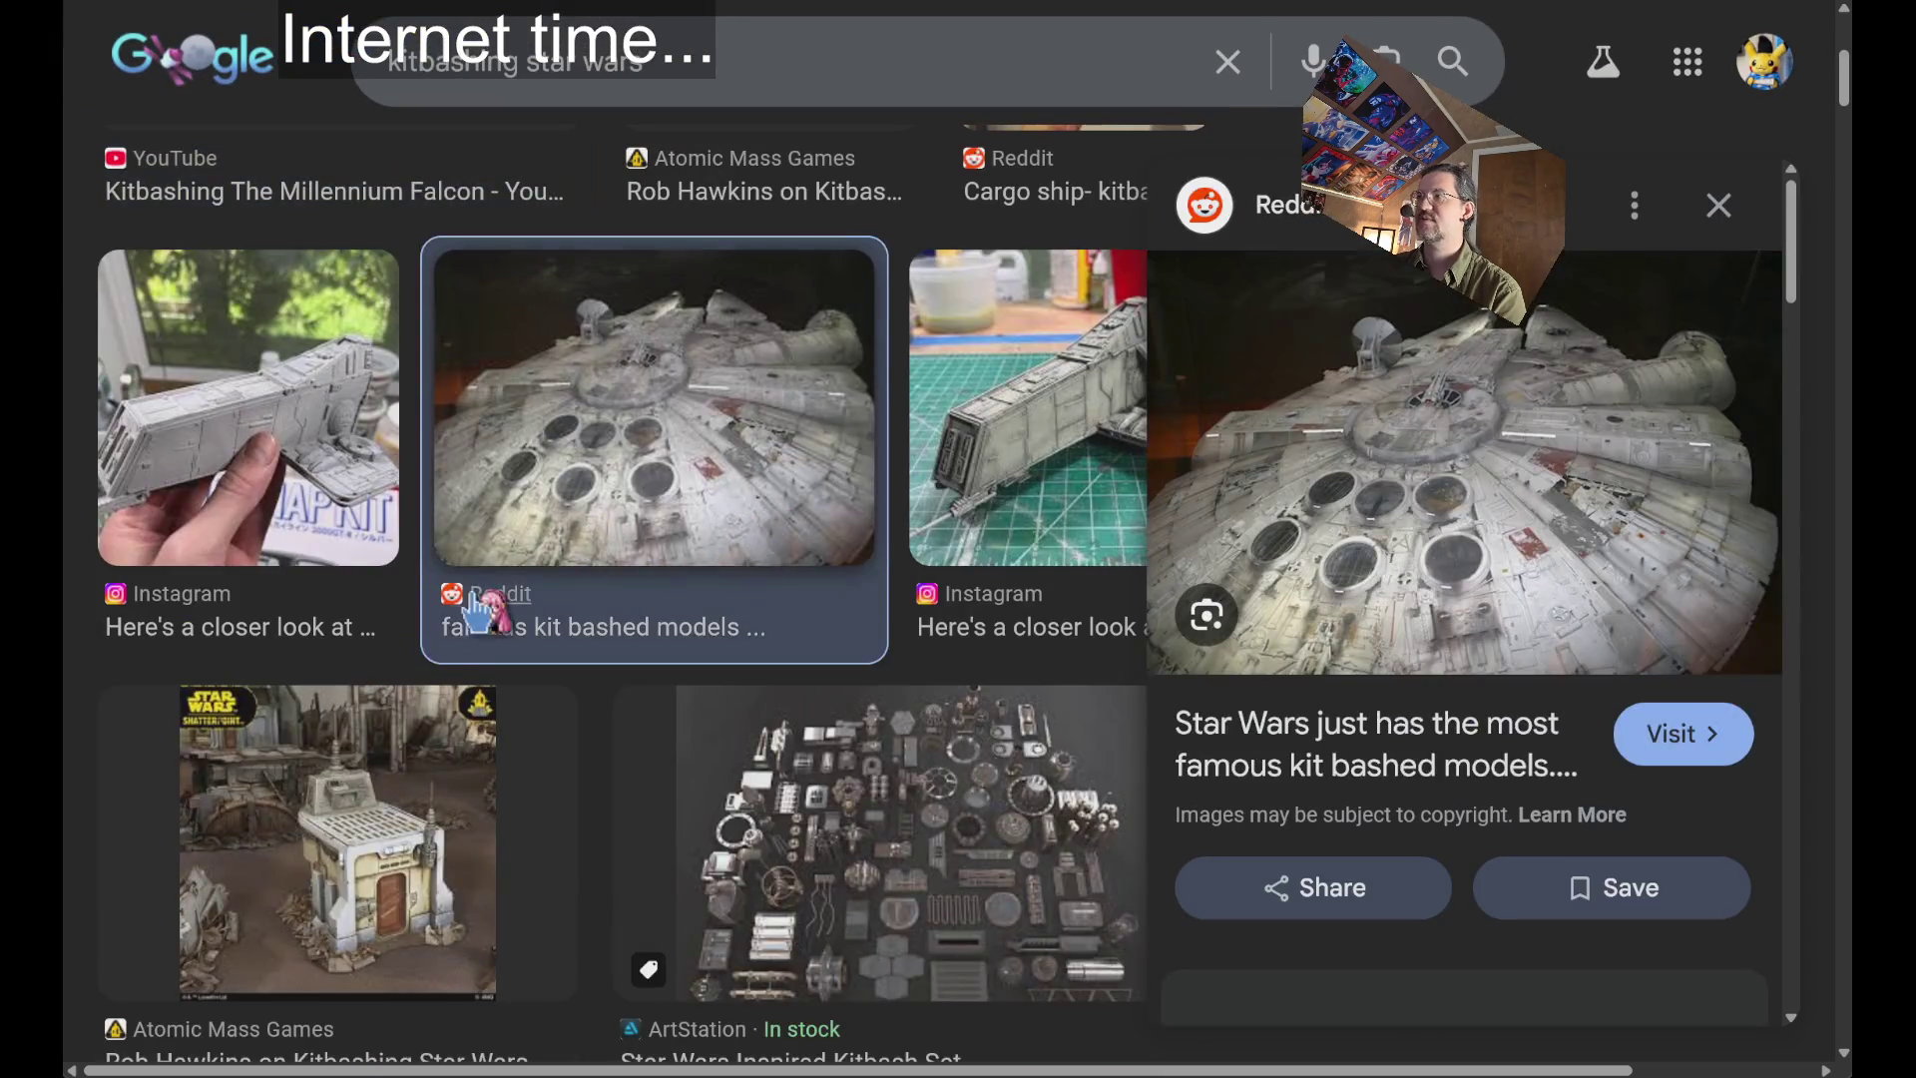
scroll(732, 428, "down", 2)
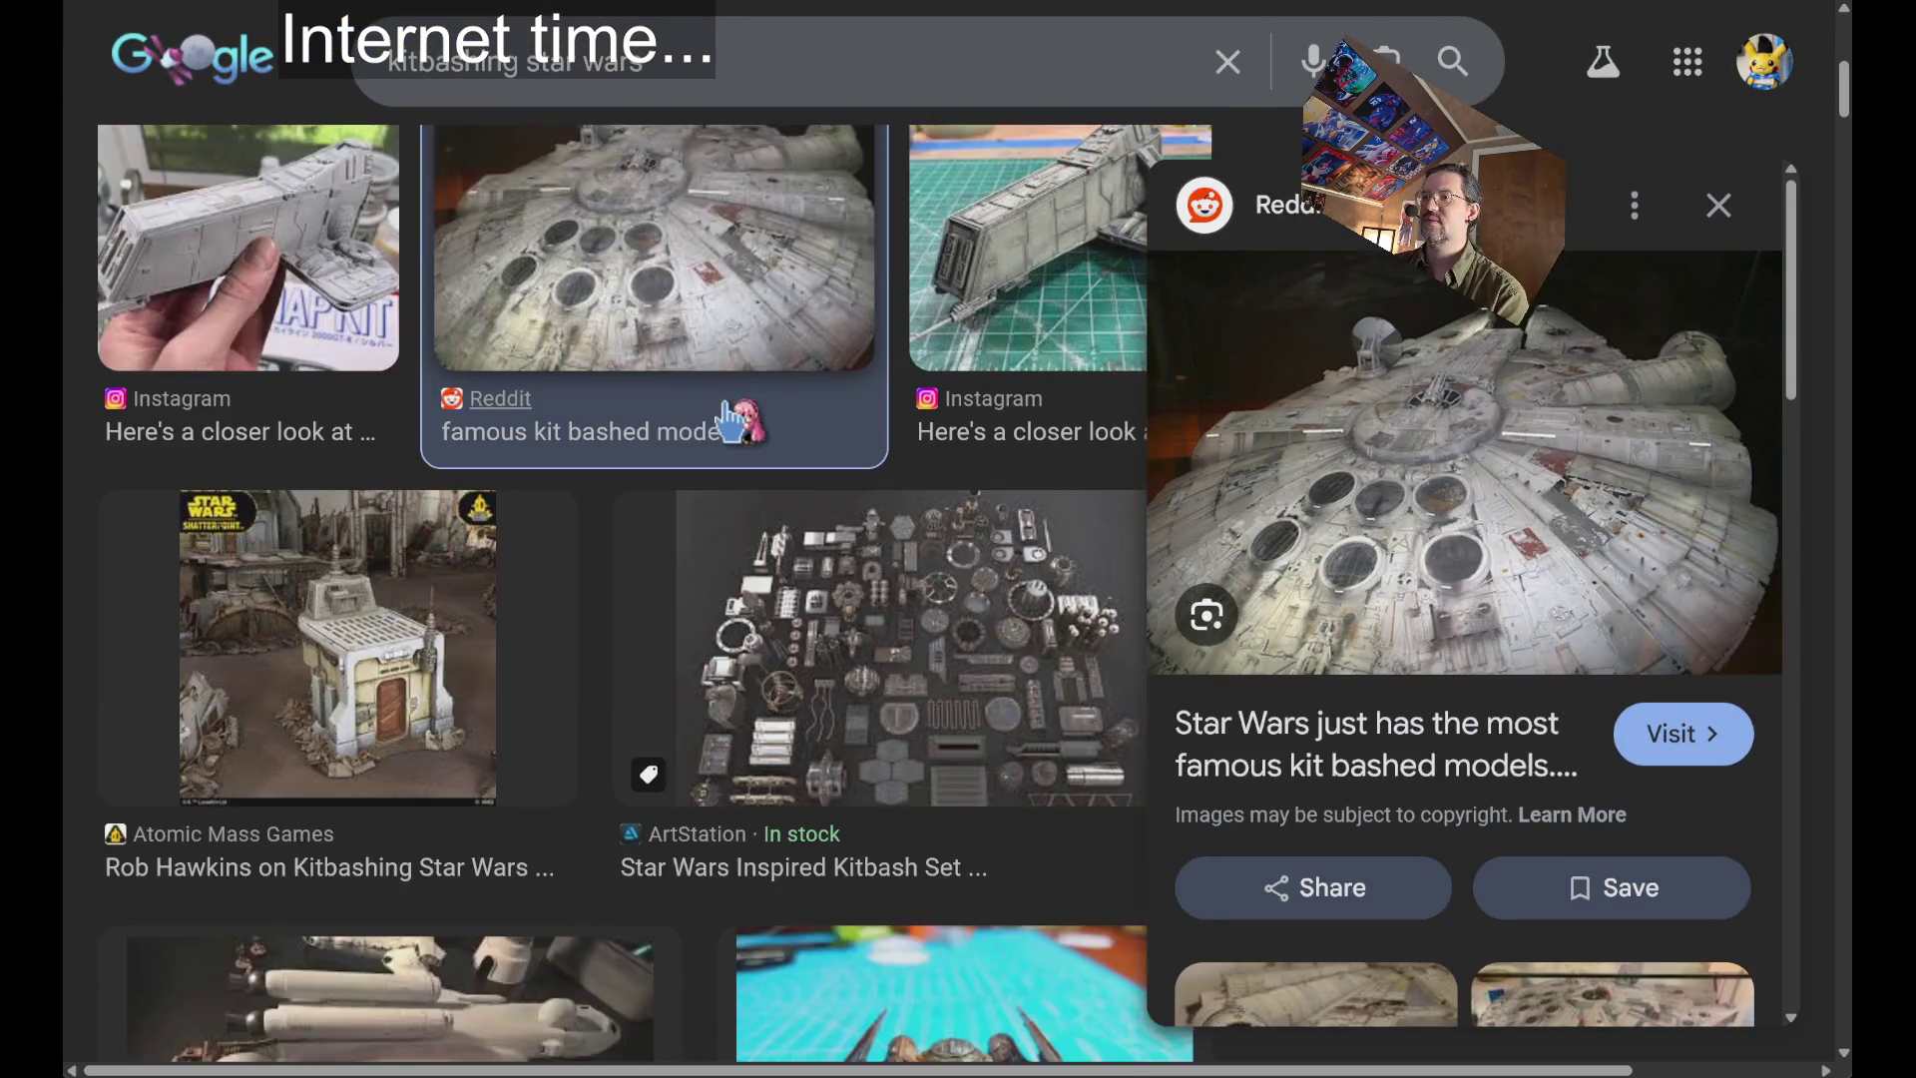
scroll(738, 439, "up", 2)
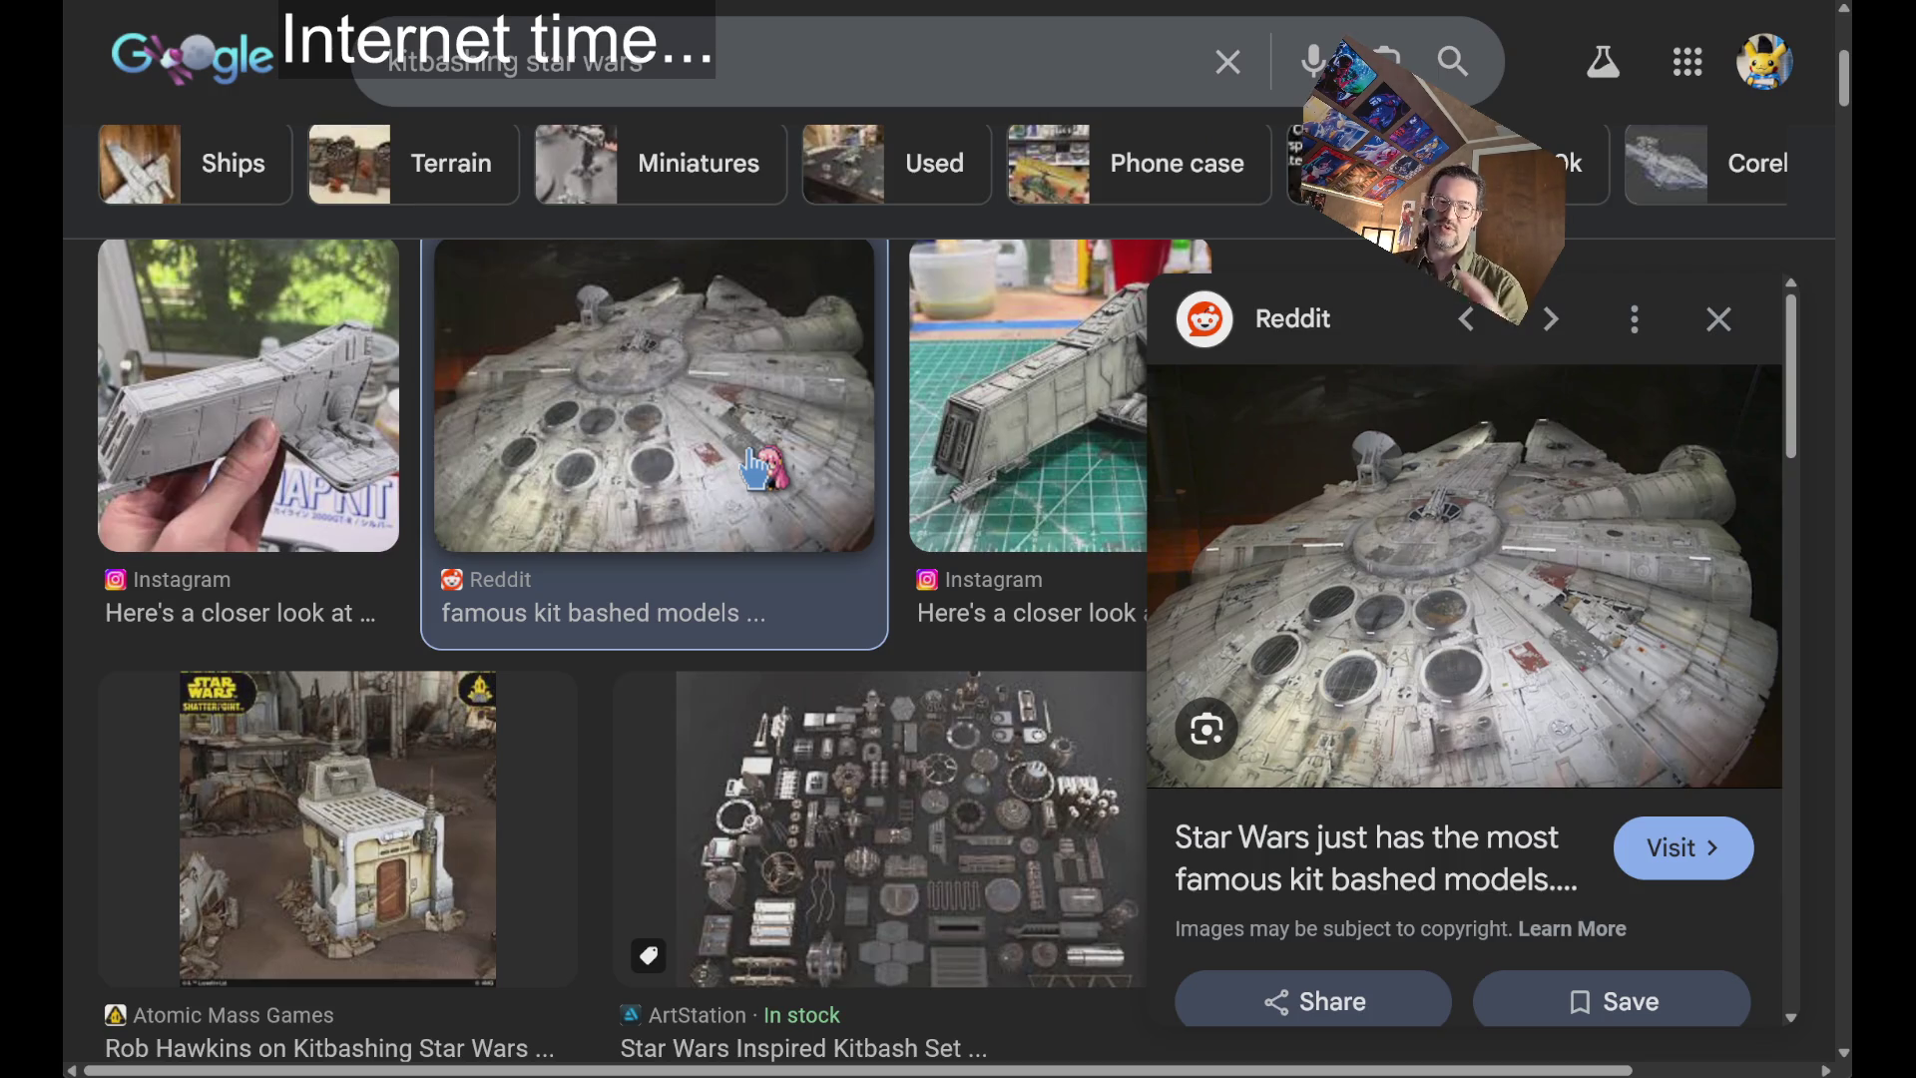
scroll(758, 469, "down", 3)
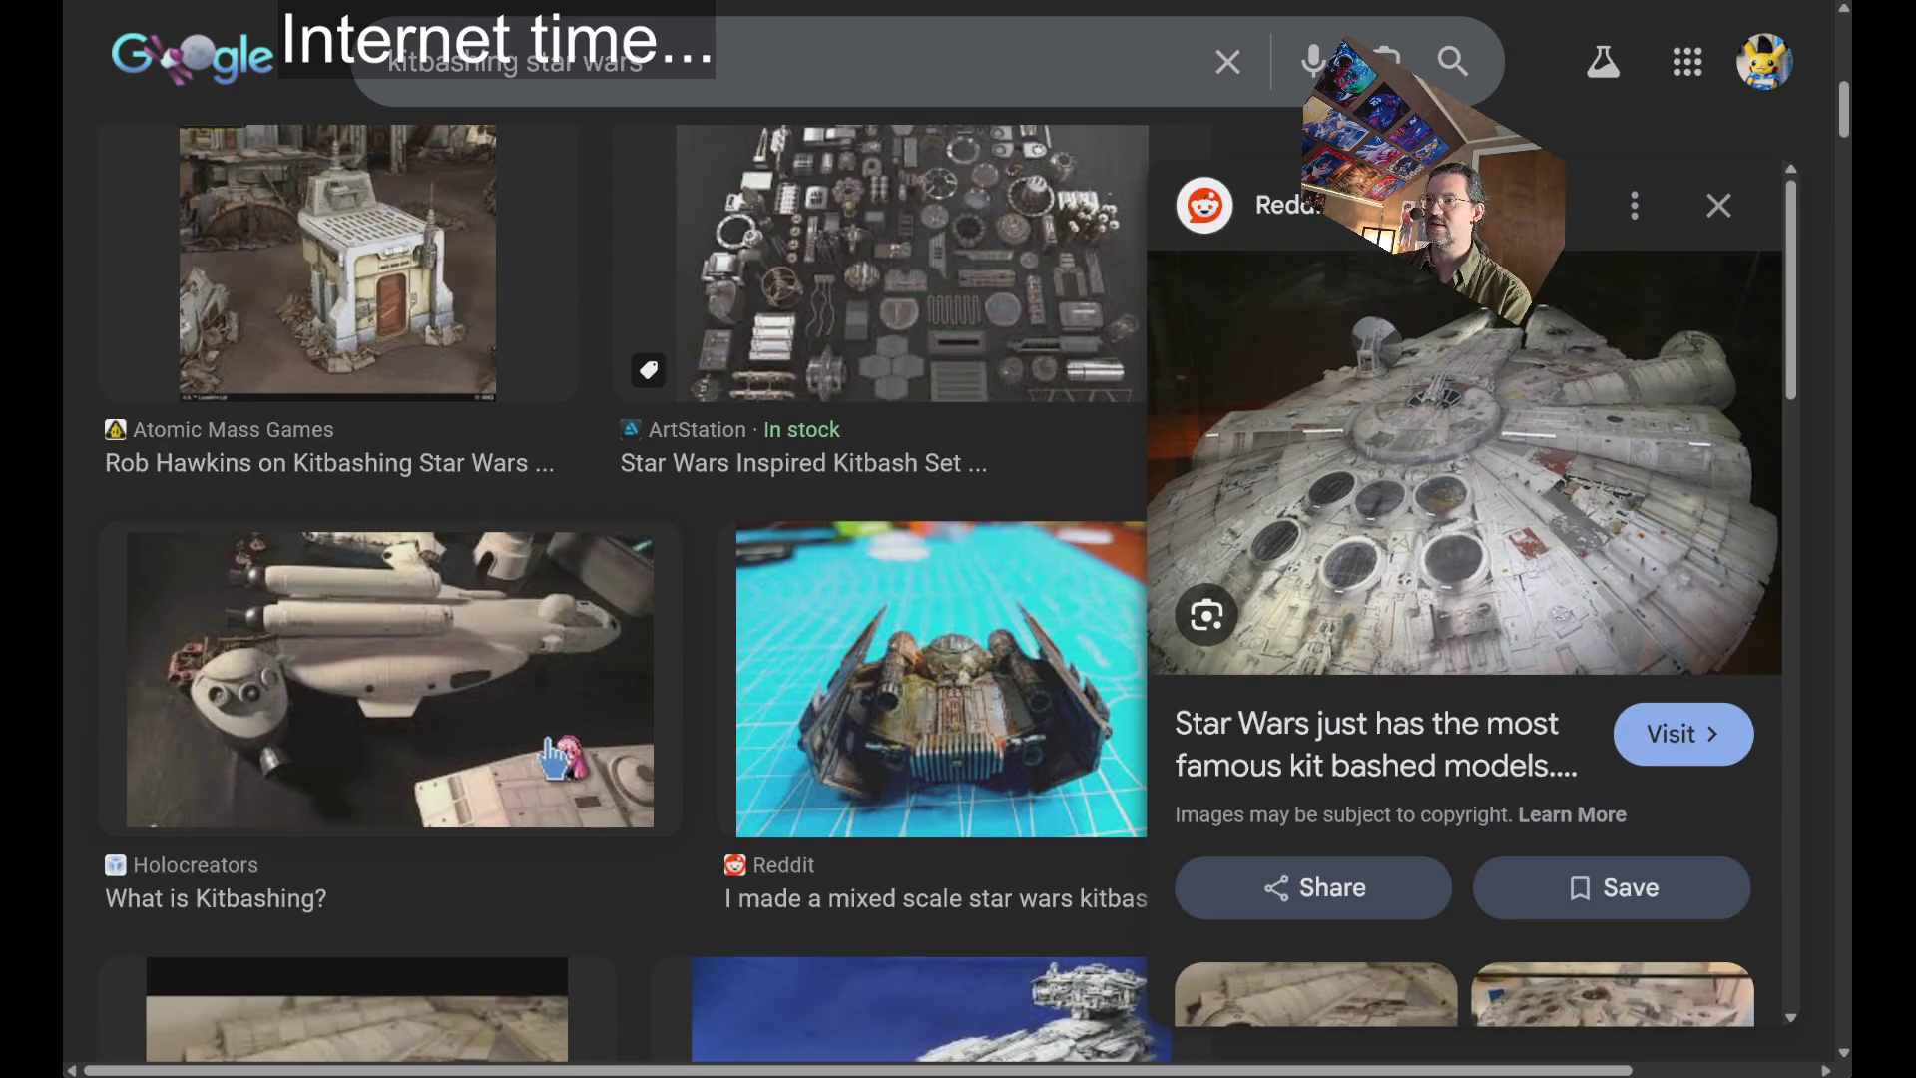
scroll(578, 748, "down", 5)
left_click(705, 557)
scroll(664, 614, "down", 5)
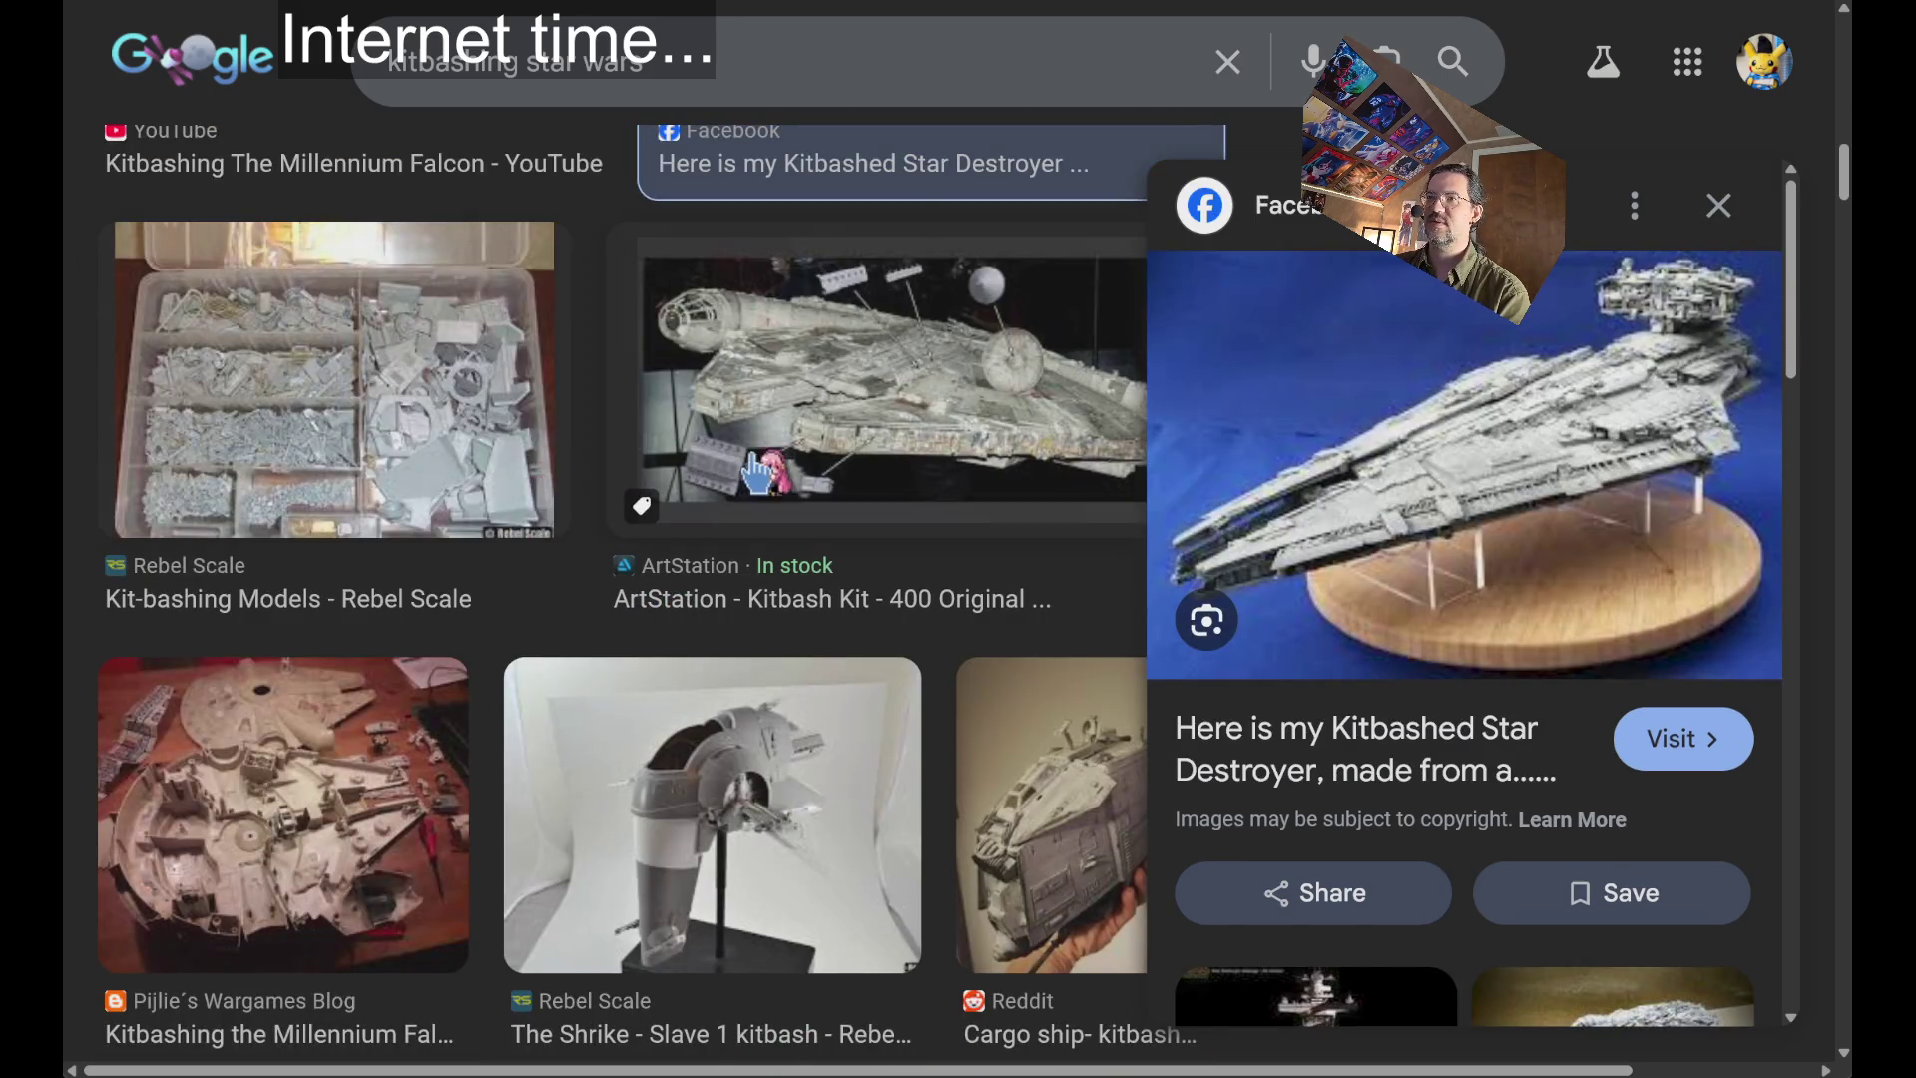
scroll(763, 469, "down", 7)
scroll(791, 514, "up", 15)
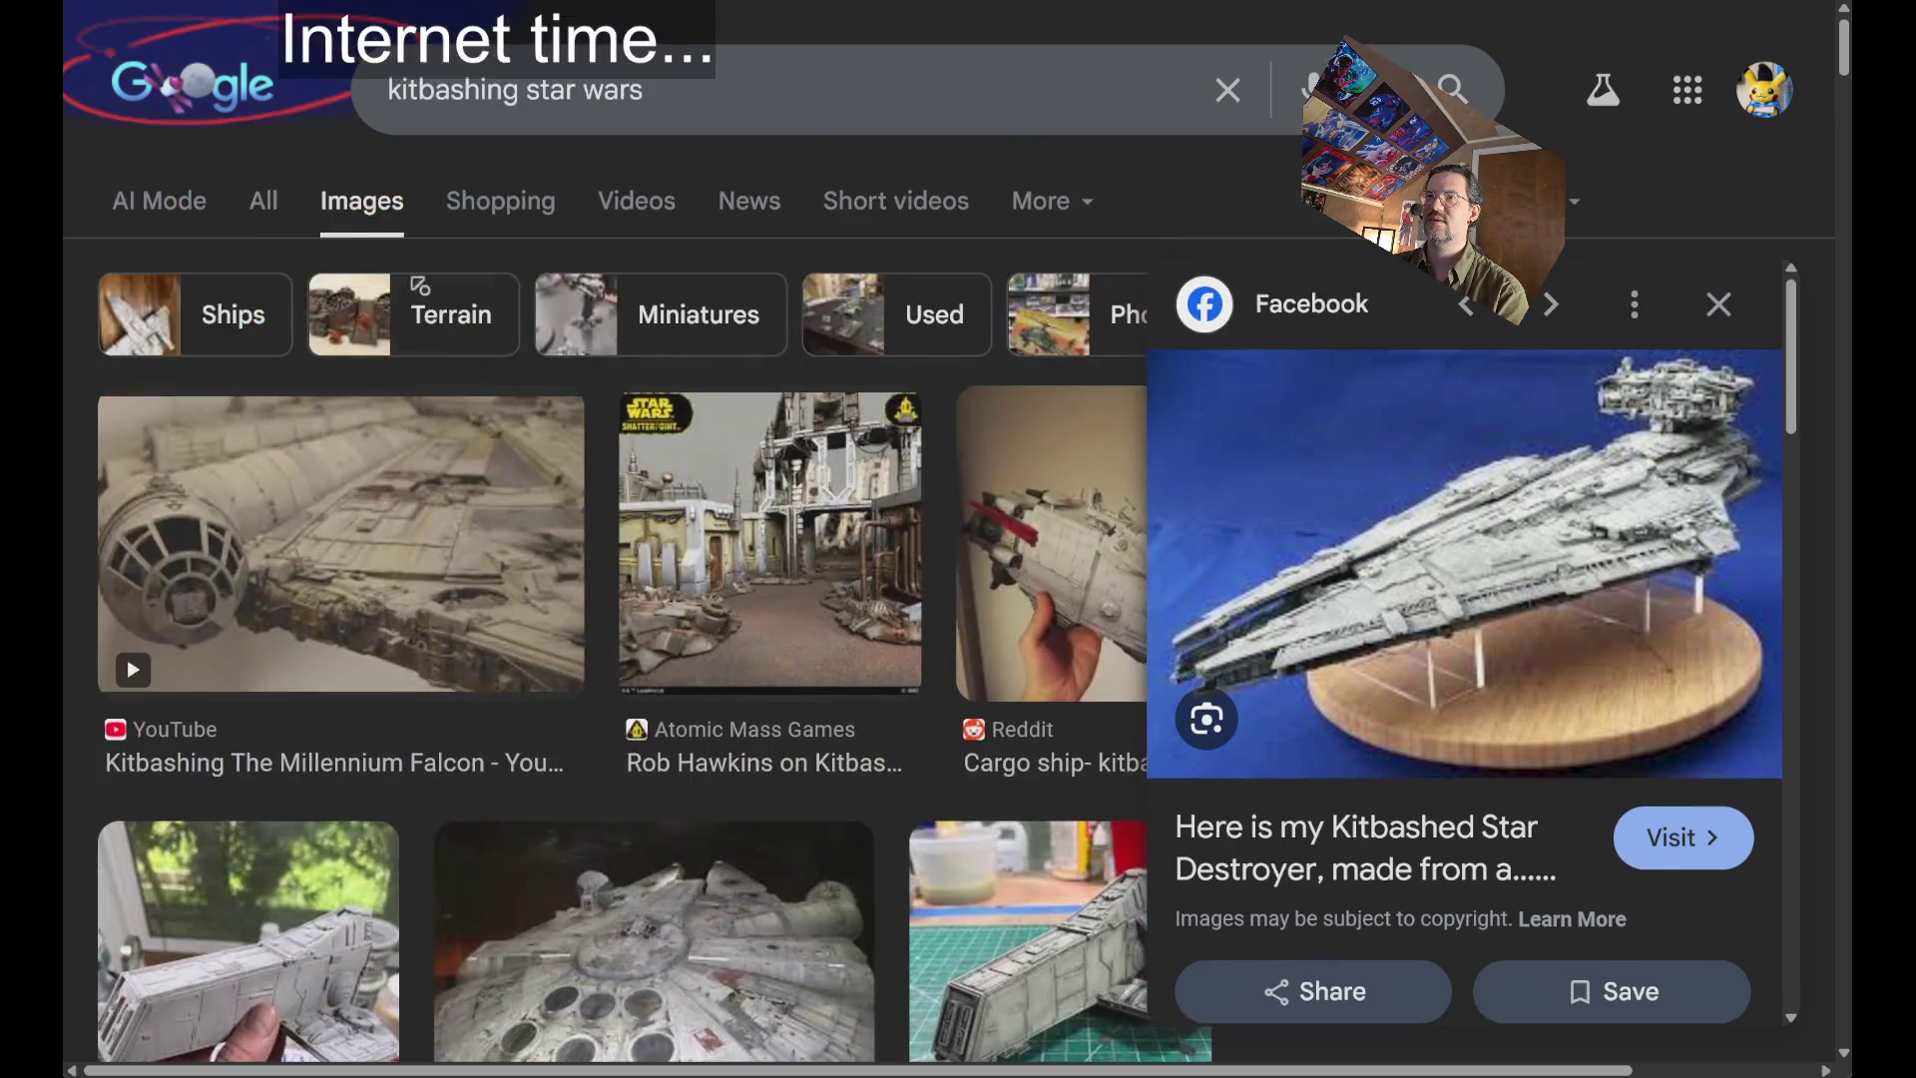
left_click(265, 202)
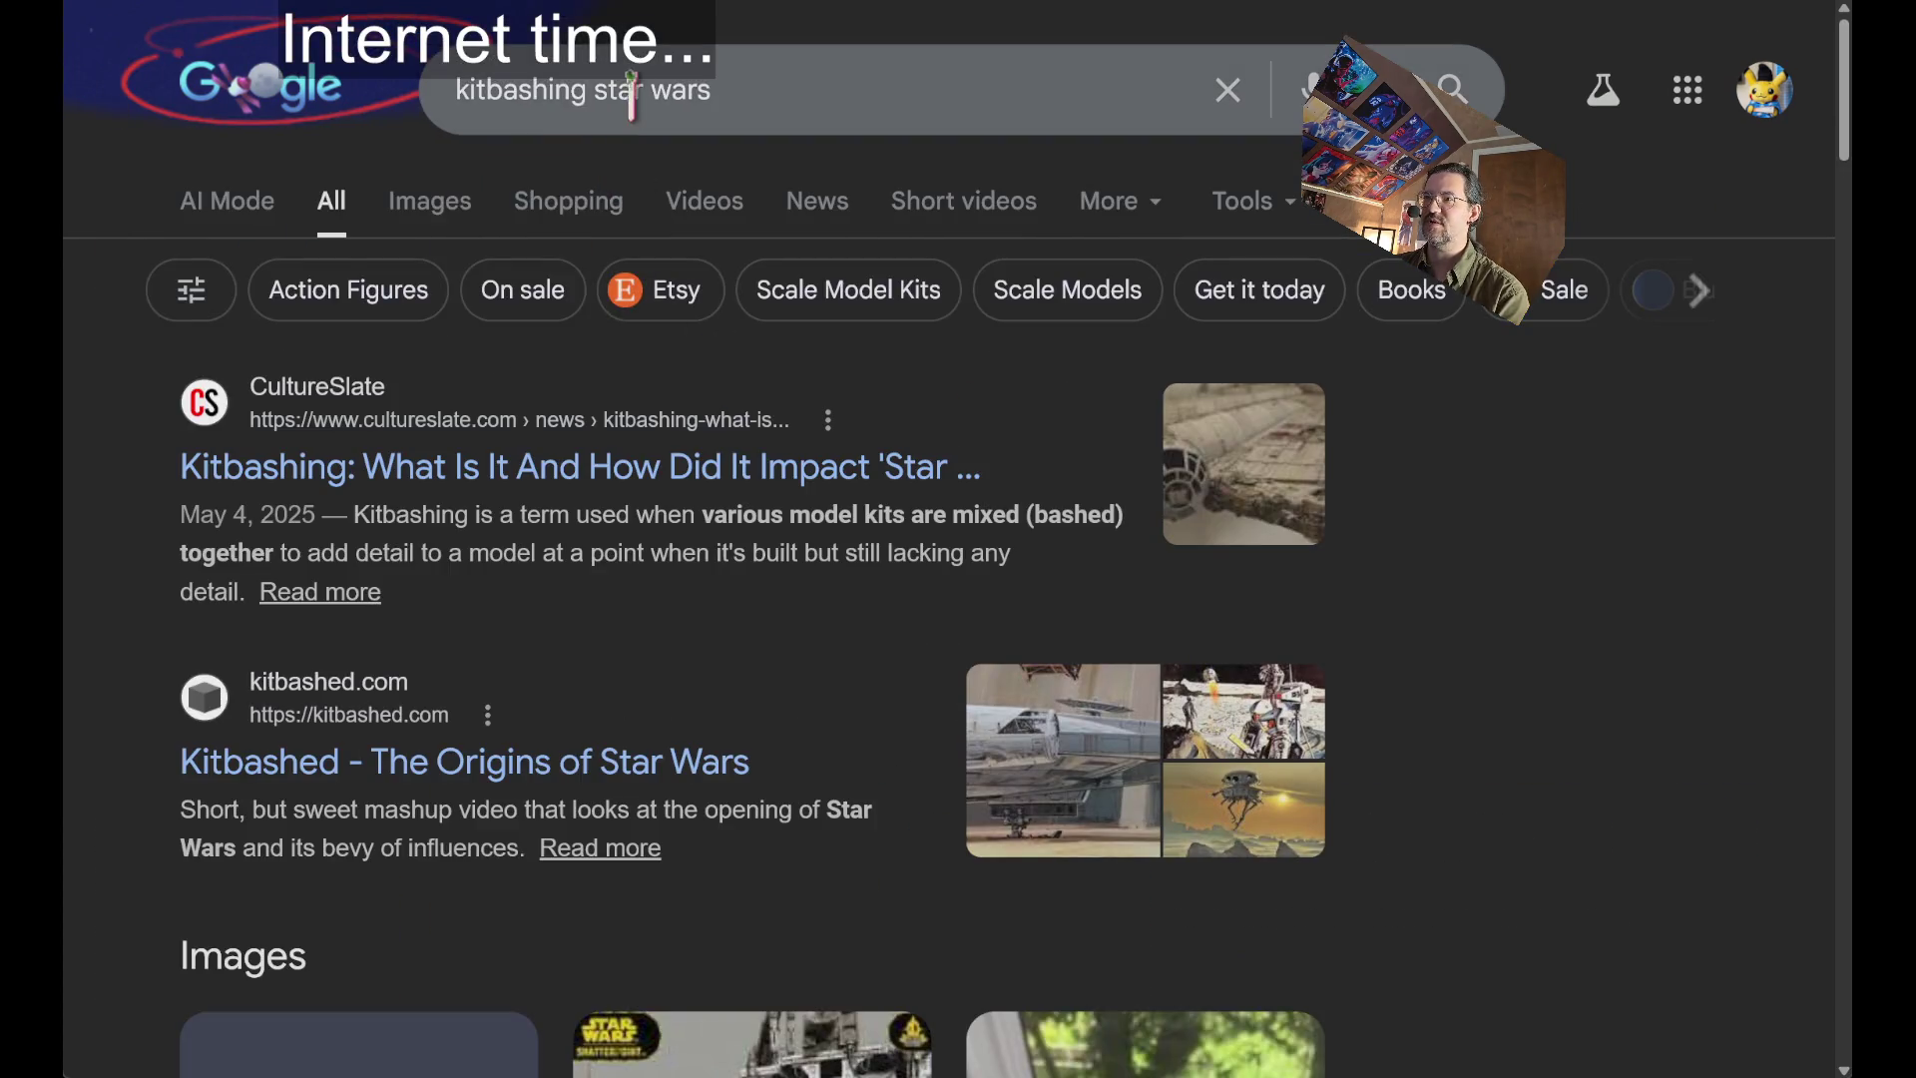
Read the CultureSlate kitbashing article, dismiss its newsletter popup, and go back to results.
left_click(539, 471)
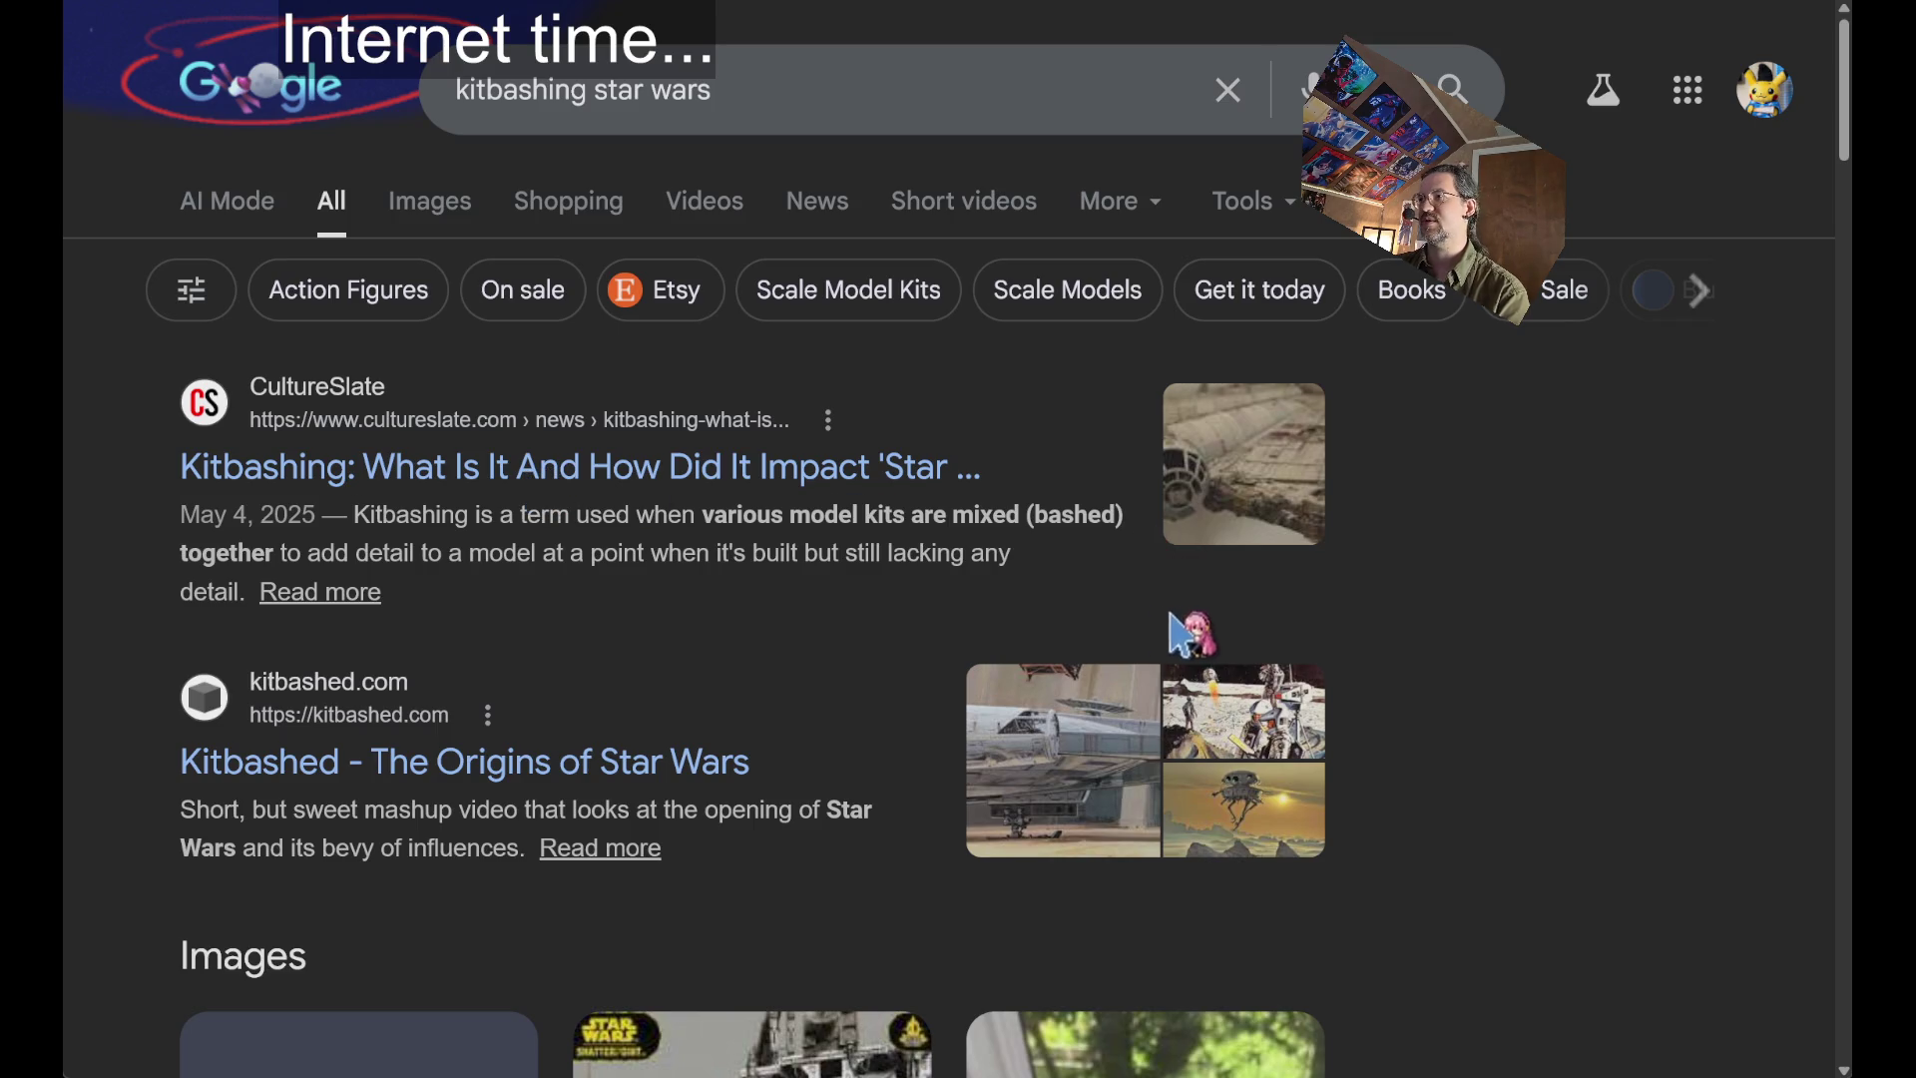
scroll(984, 705, "down", 15)
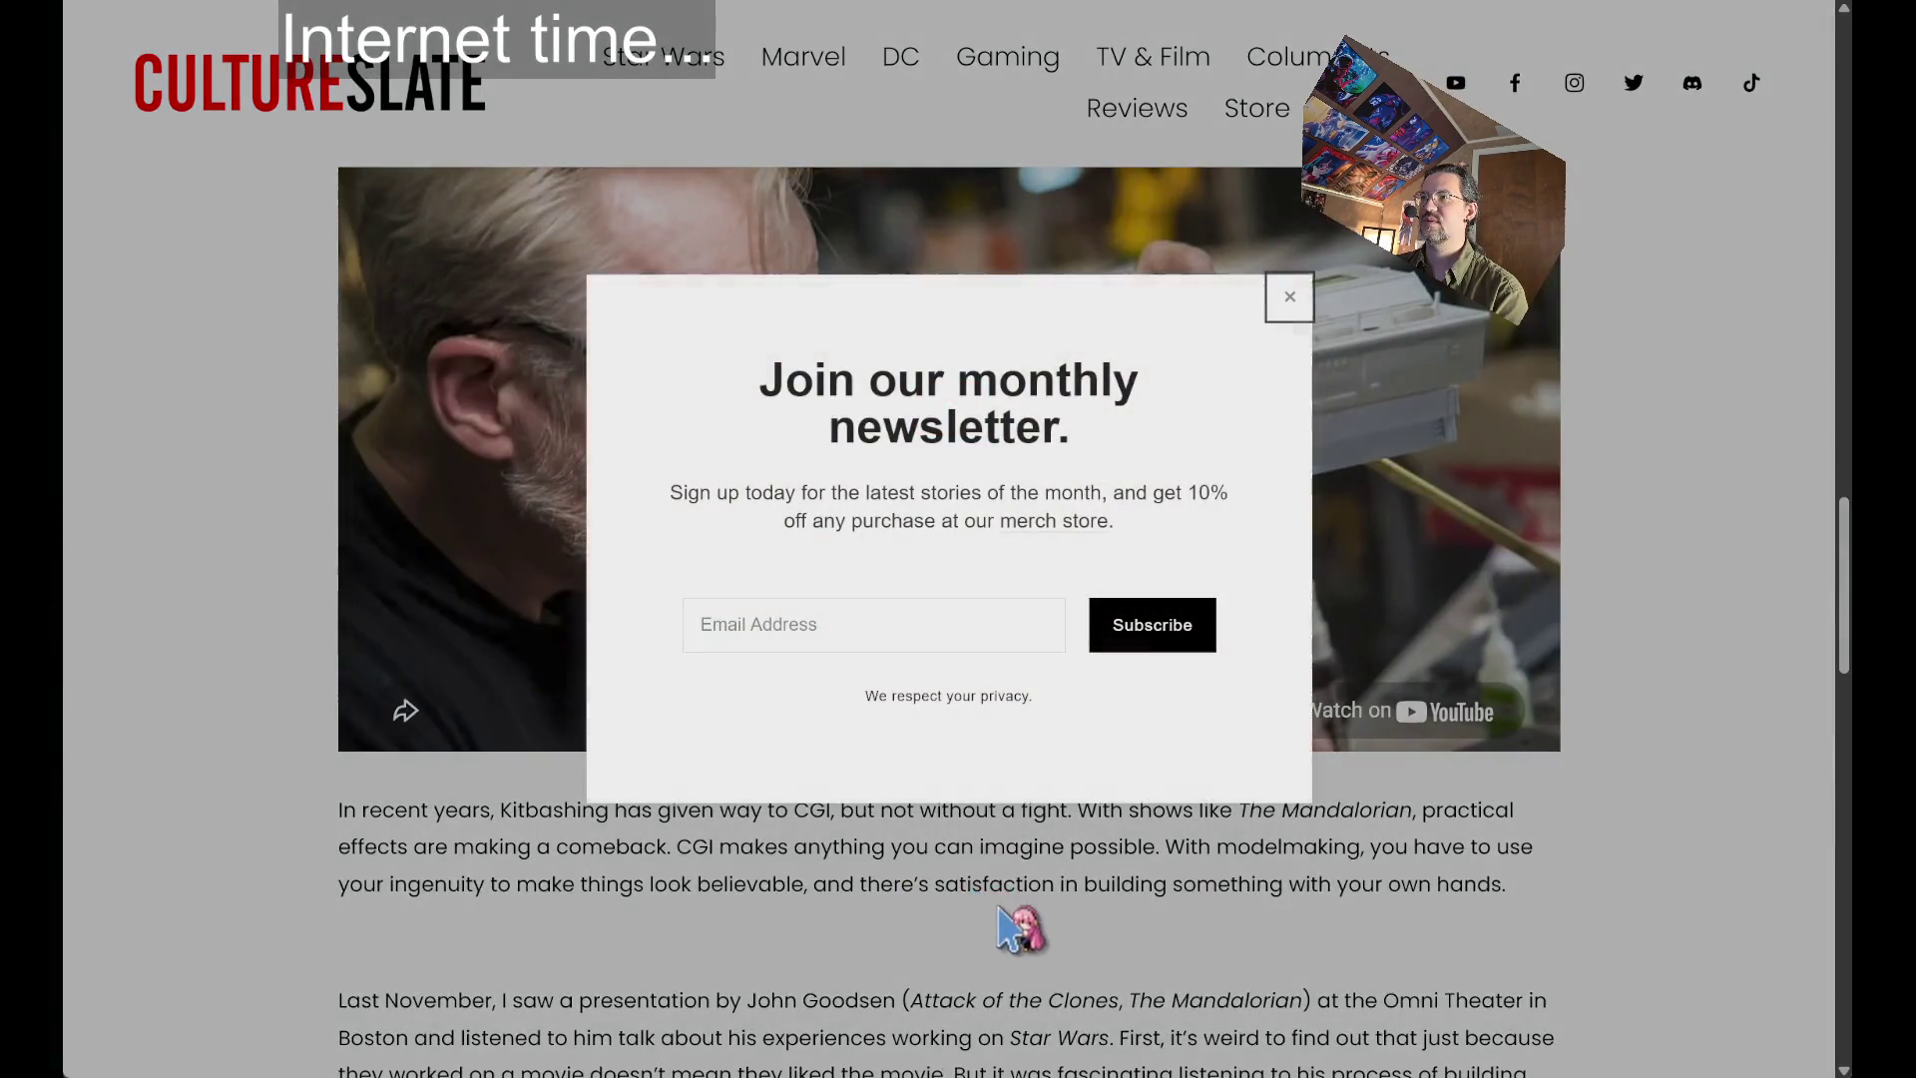
scroll(1018, 928, "up", 2)
left_click(1288, 295)
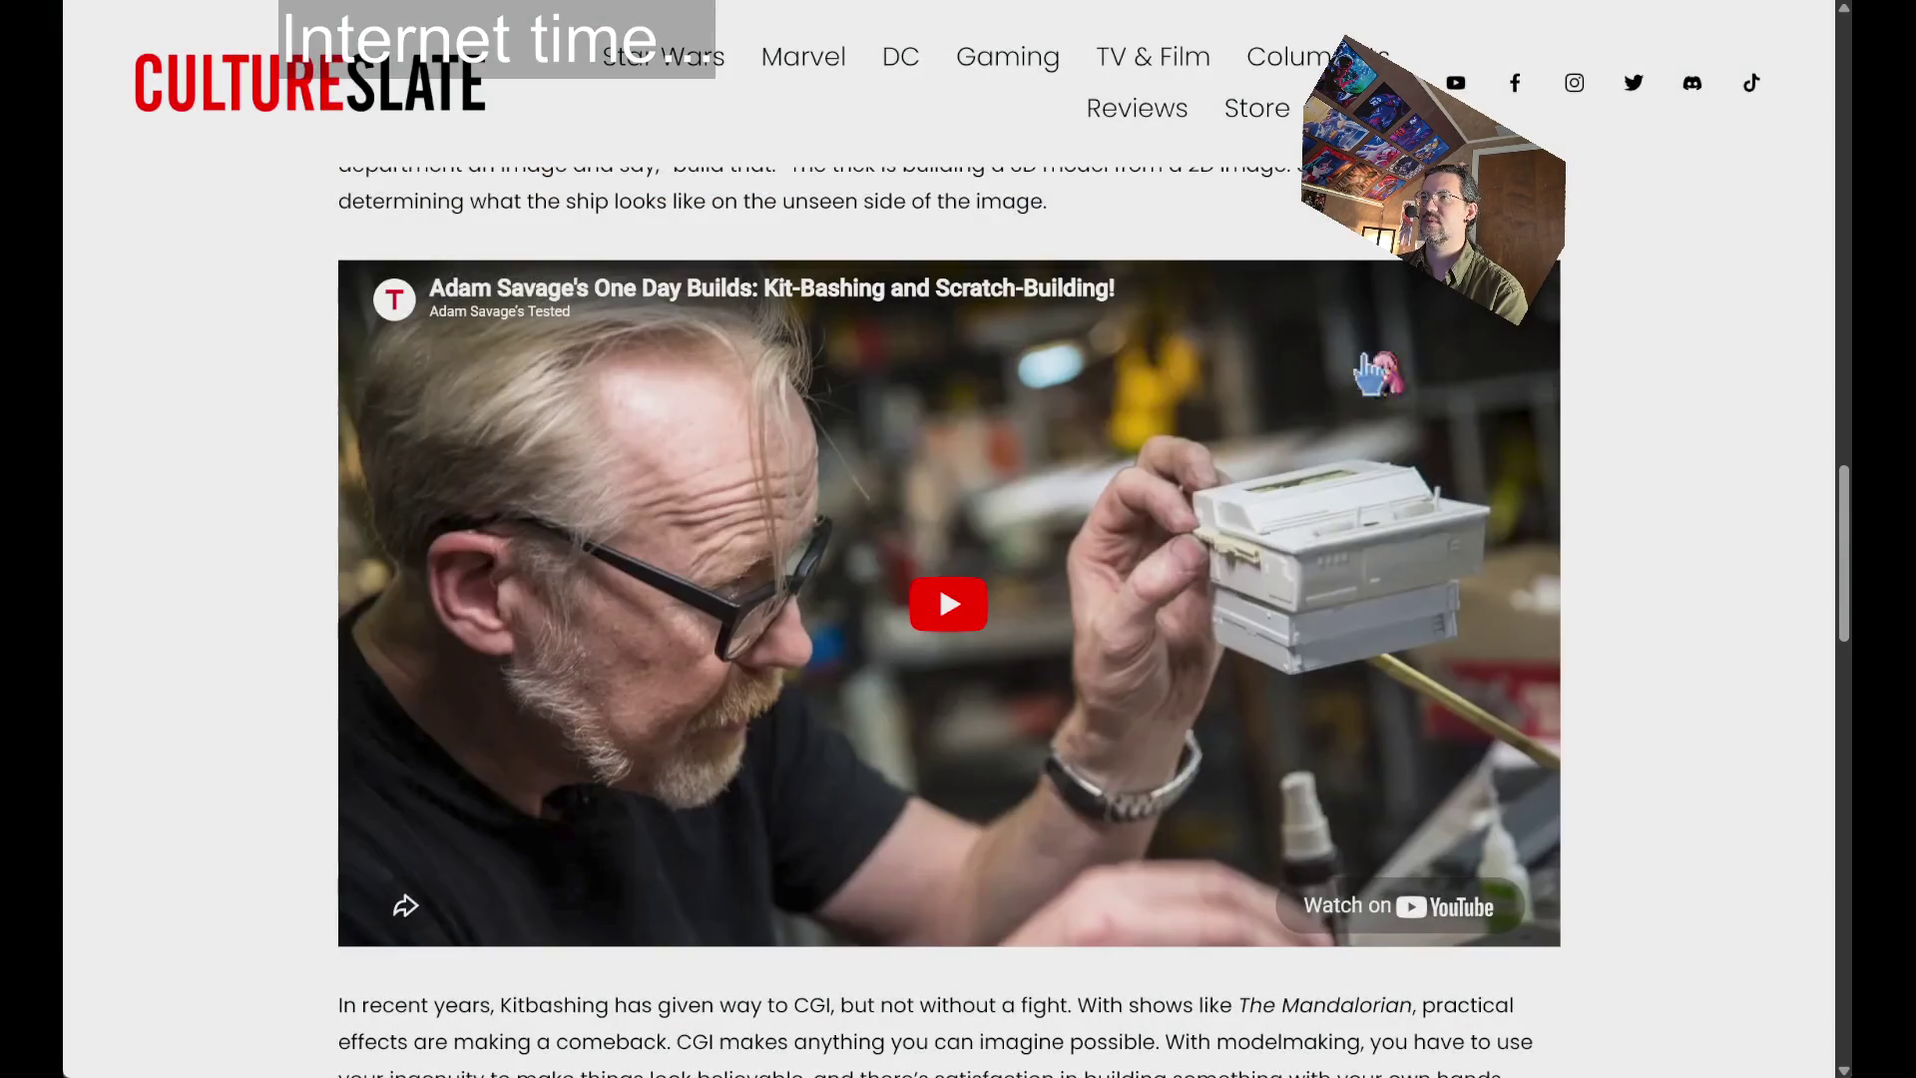
scroll(1718, 683, "down", 15)
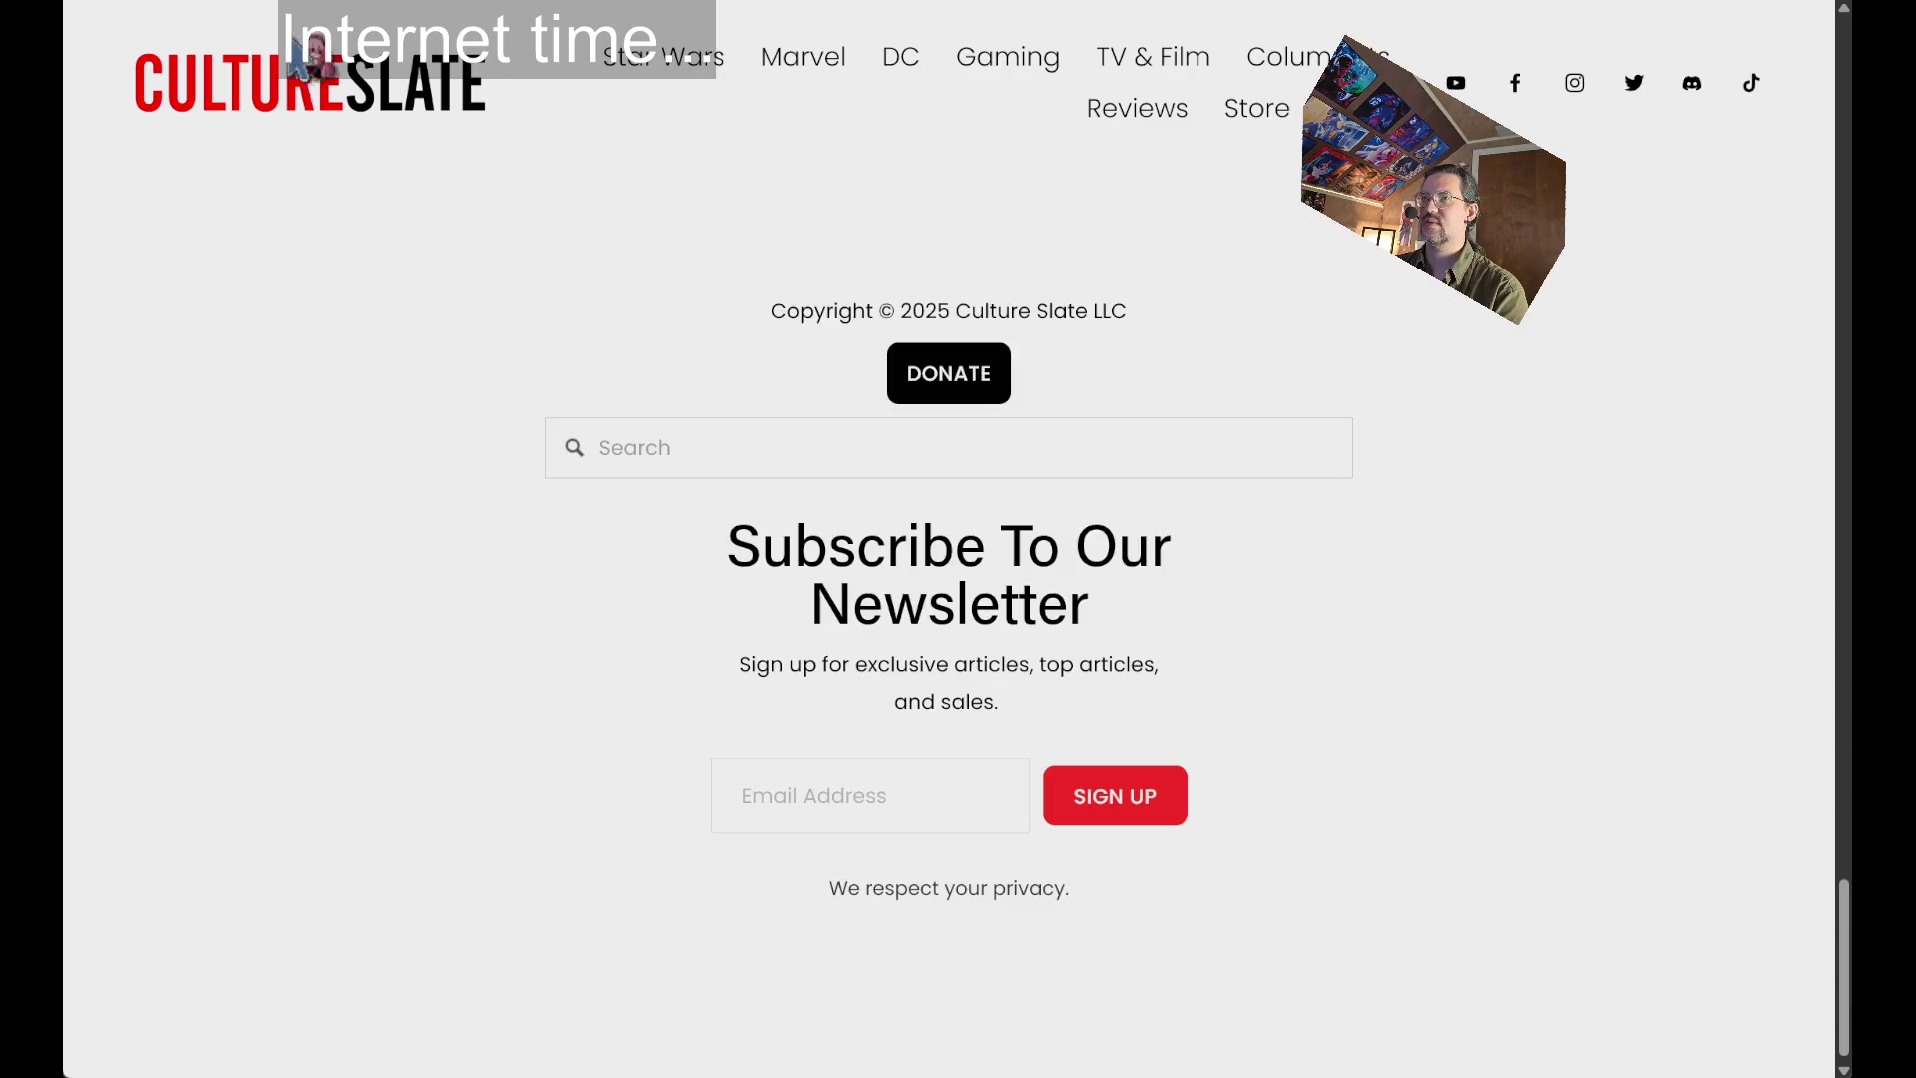
key("alt+Left")
Scroll through the remaining results and select 'Kitbashing' in the search box.
scroll(586, 535, "down", 2)
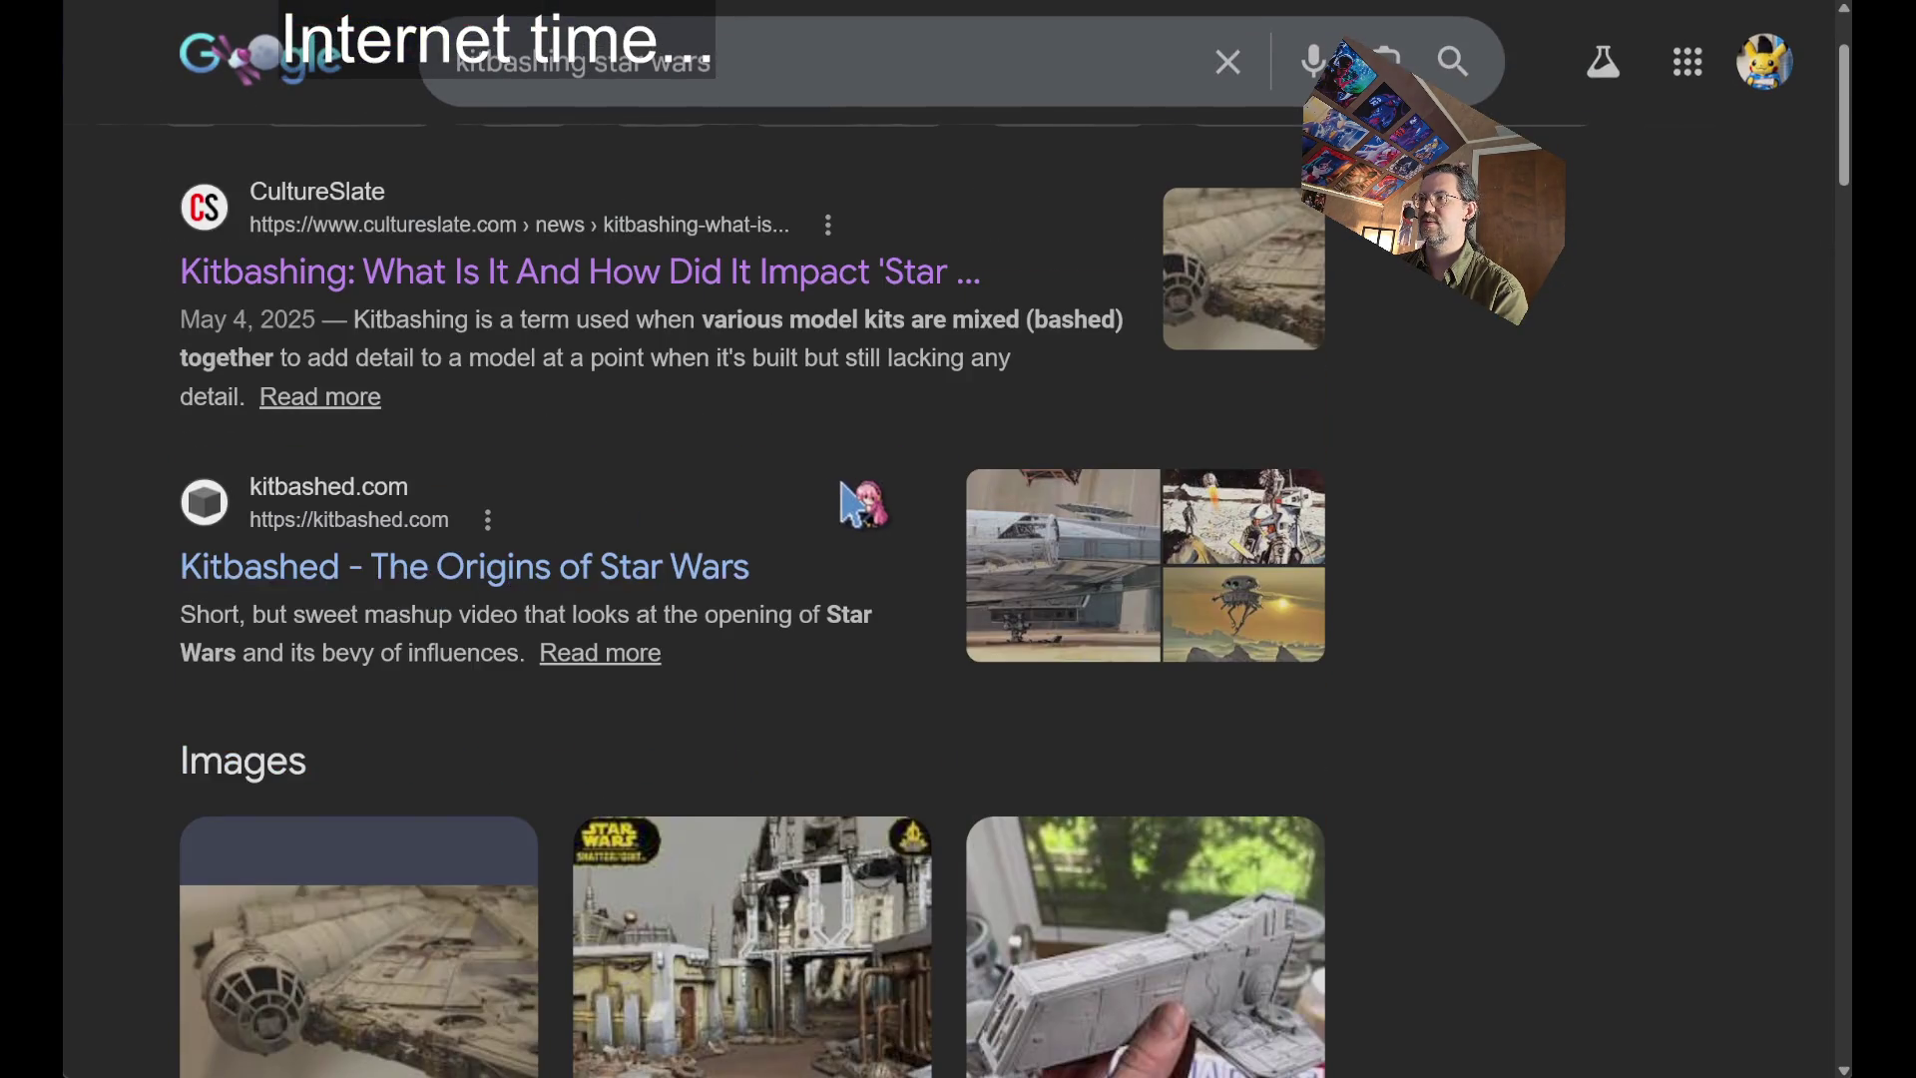
scroll(864, 505, "down", 6)
scroll(1397, 653, "down", 7)
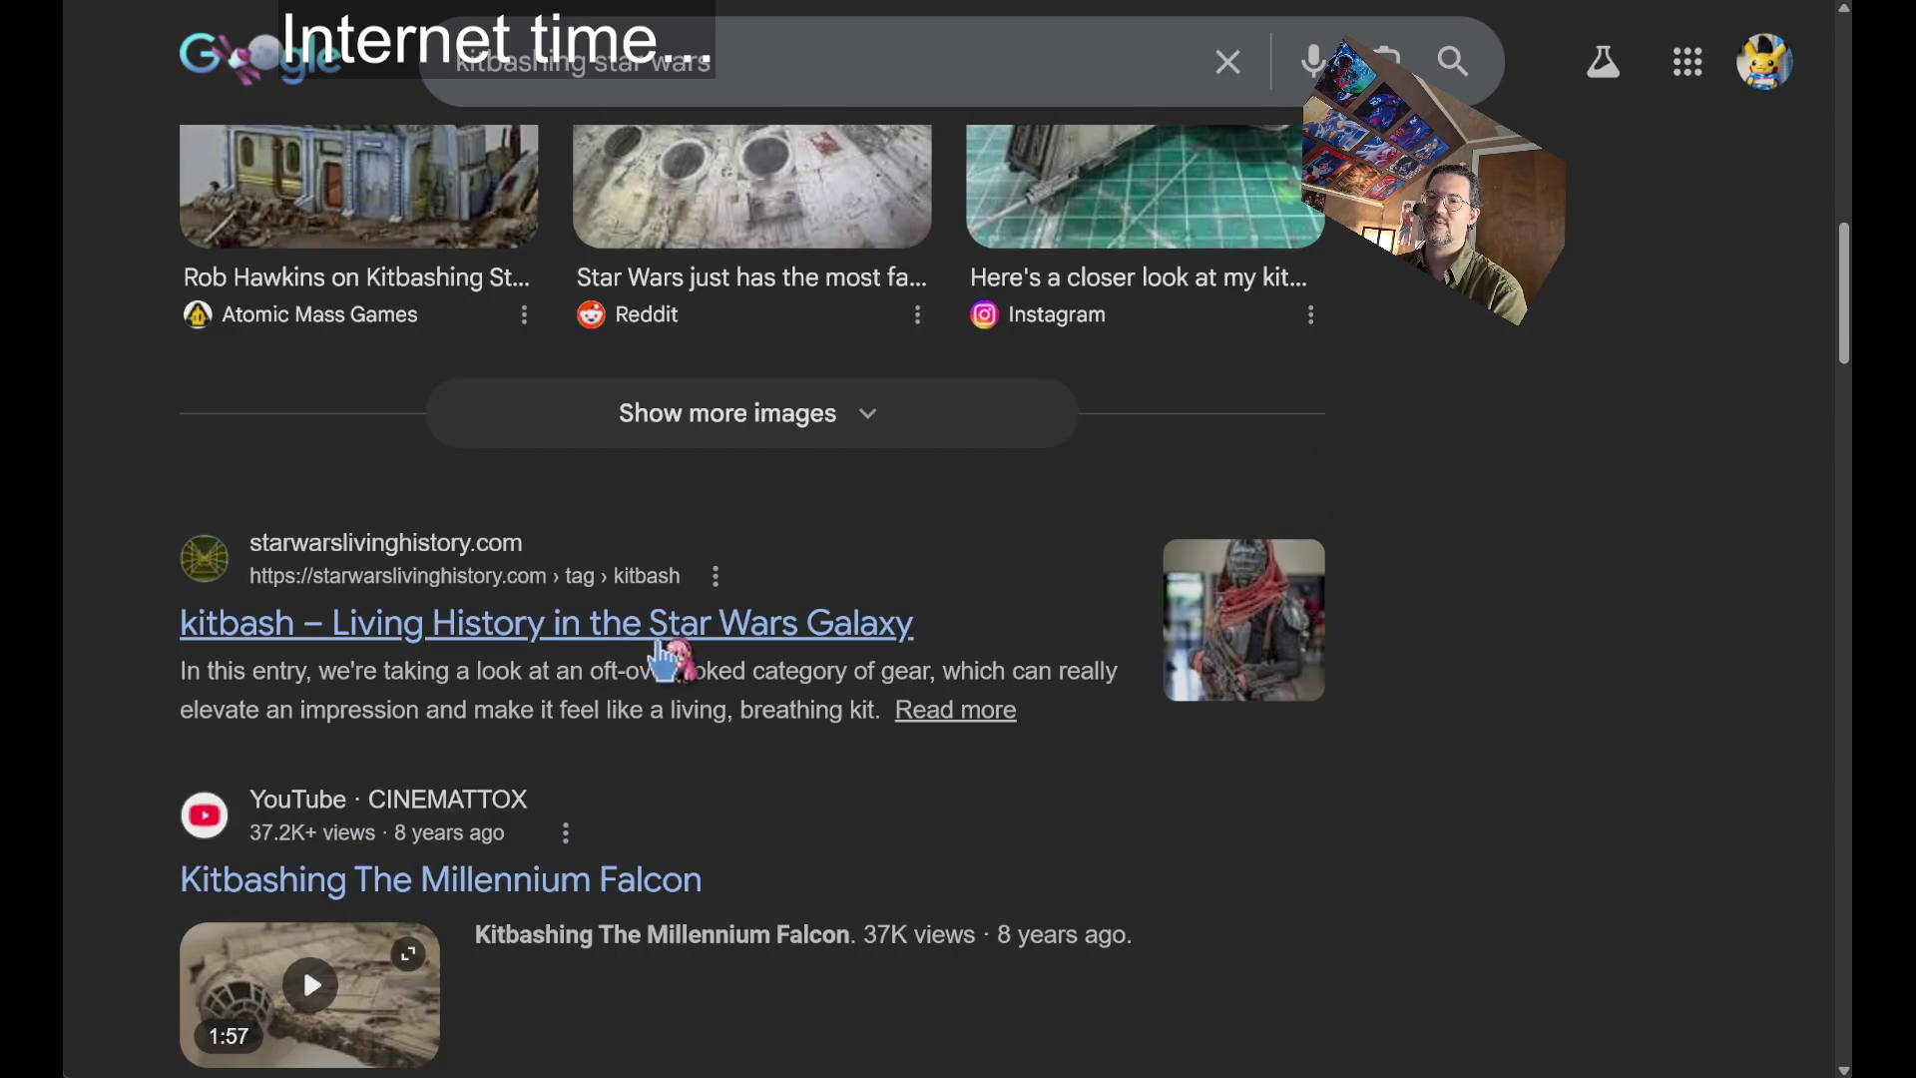
scroll(678, 660, "down", 7)
scroll(1360, 620, "down", 14)
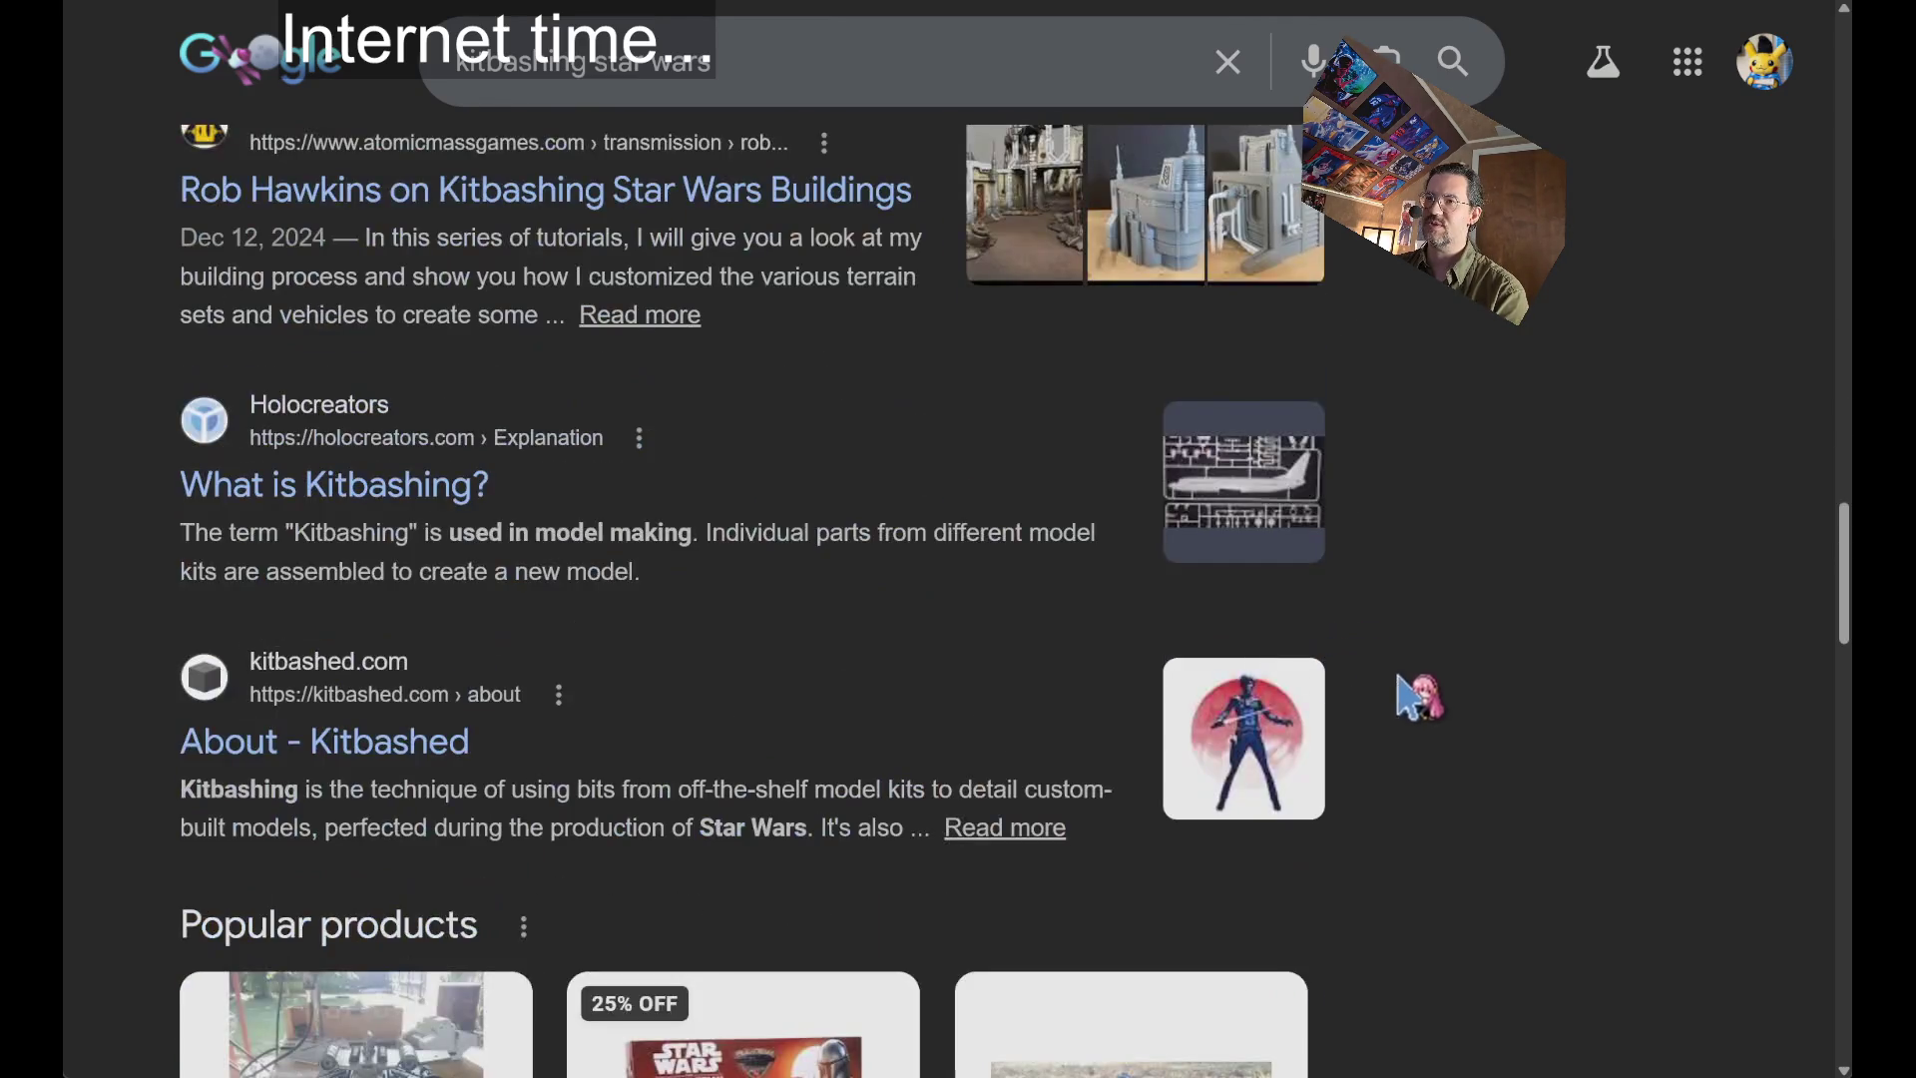
scroll(1398, 692, "up", 2)
scroll(843, 738, "down", 4)
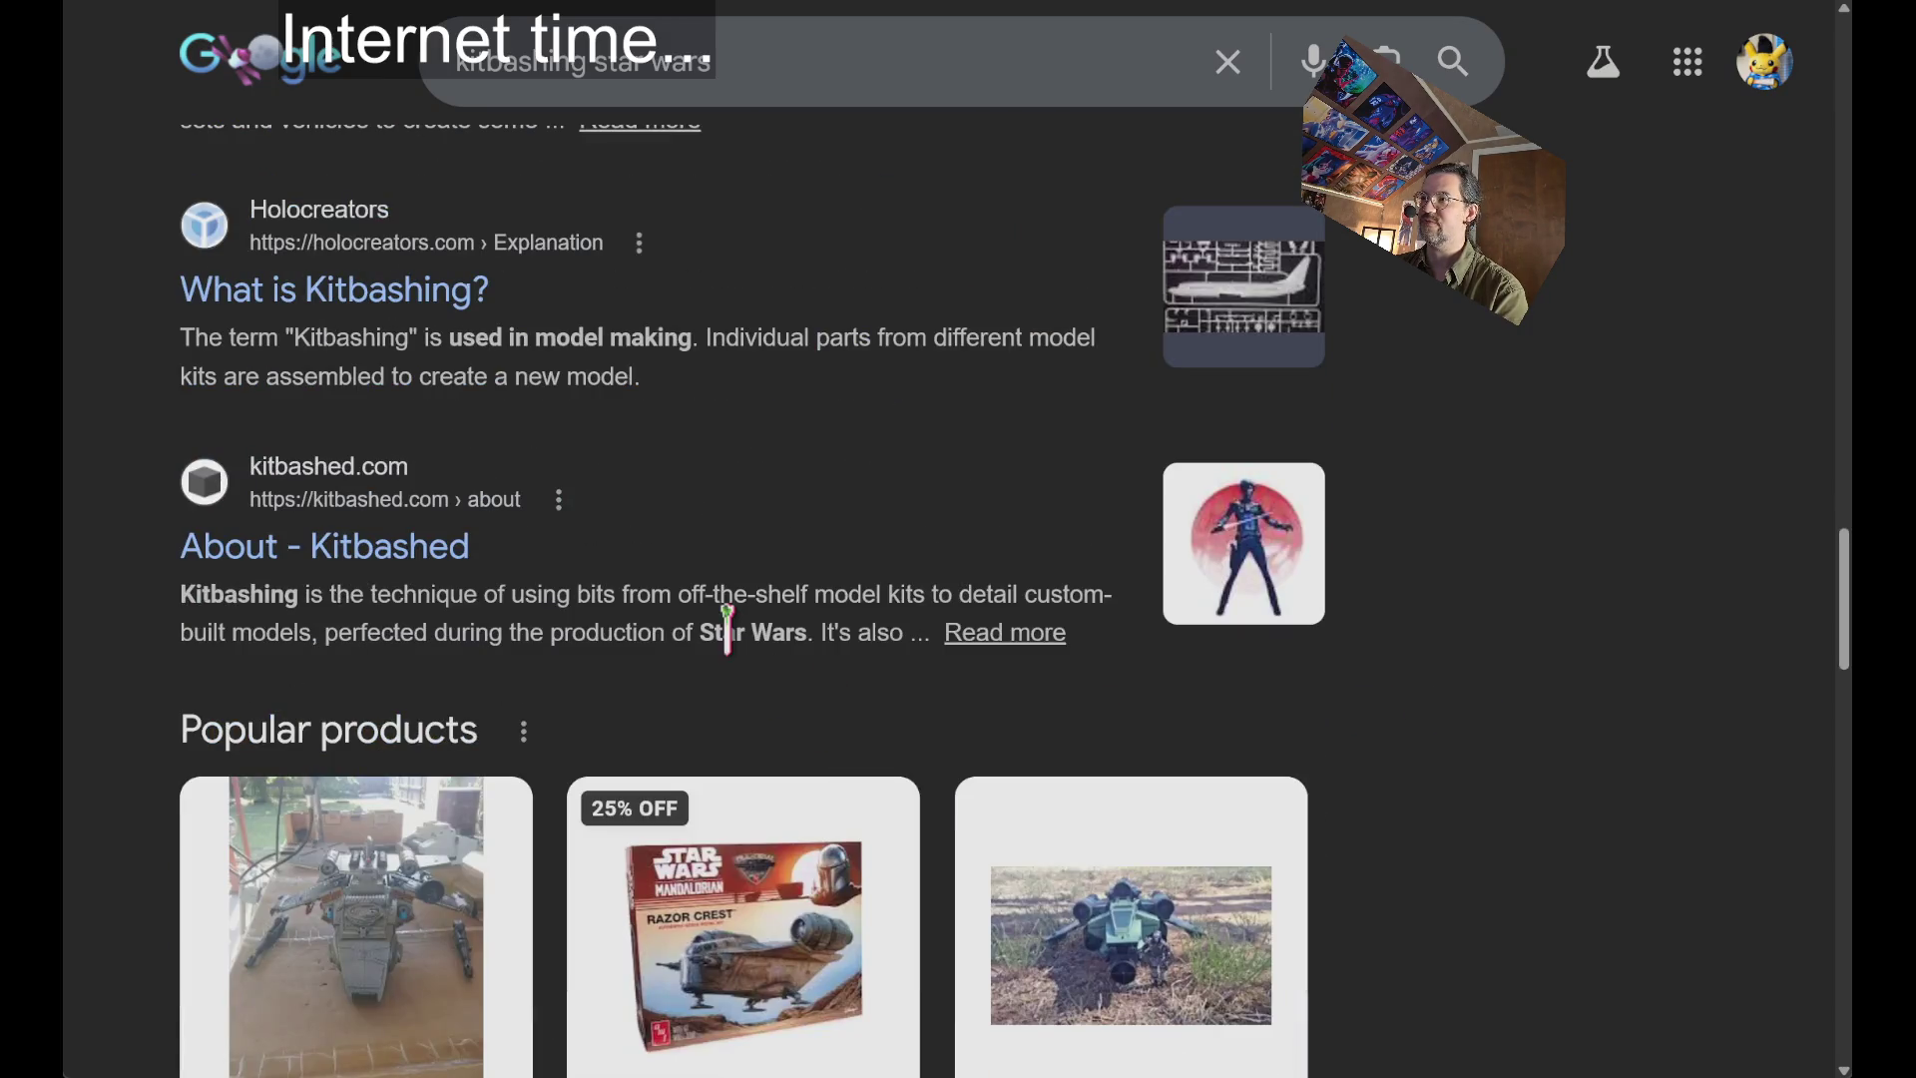
scroll(1357, 795, "down", 17)
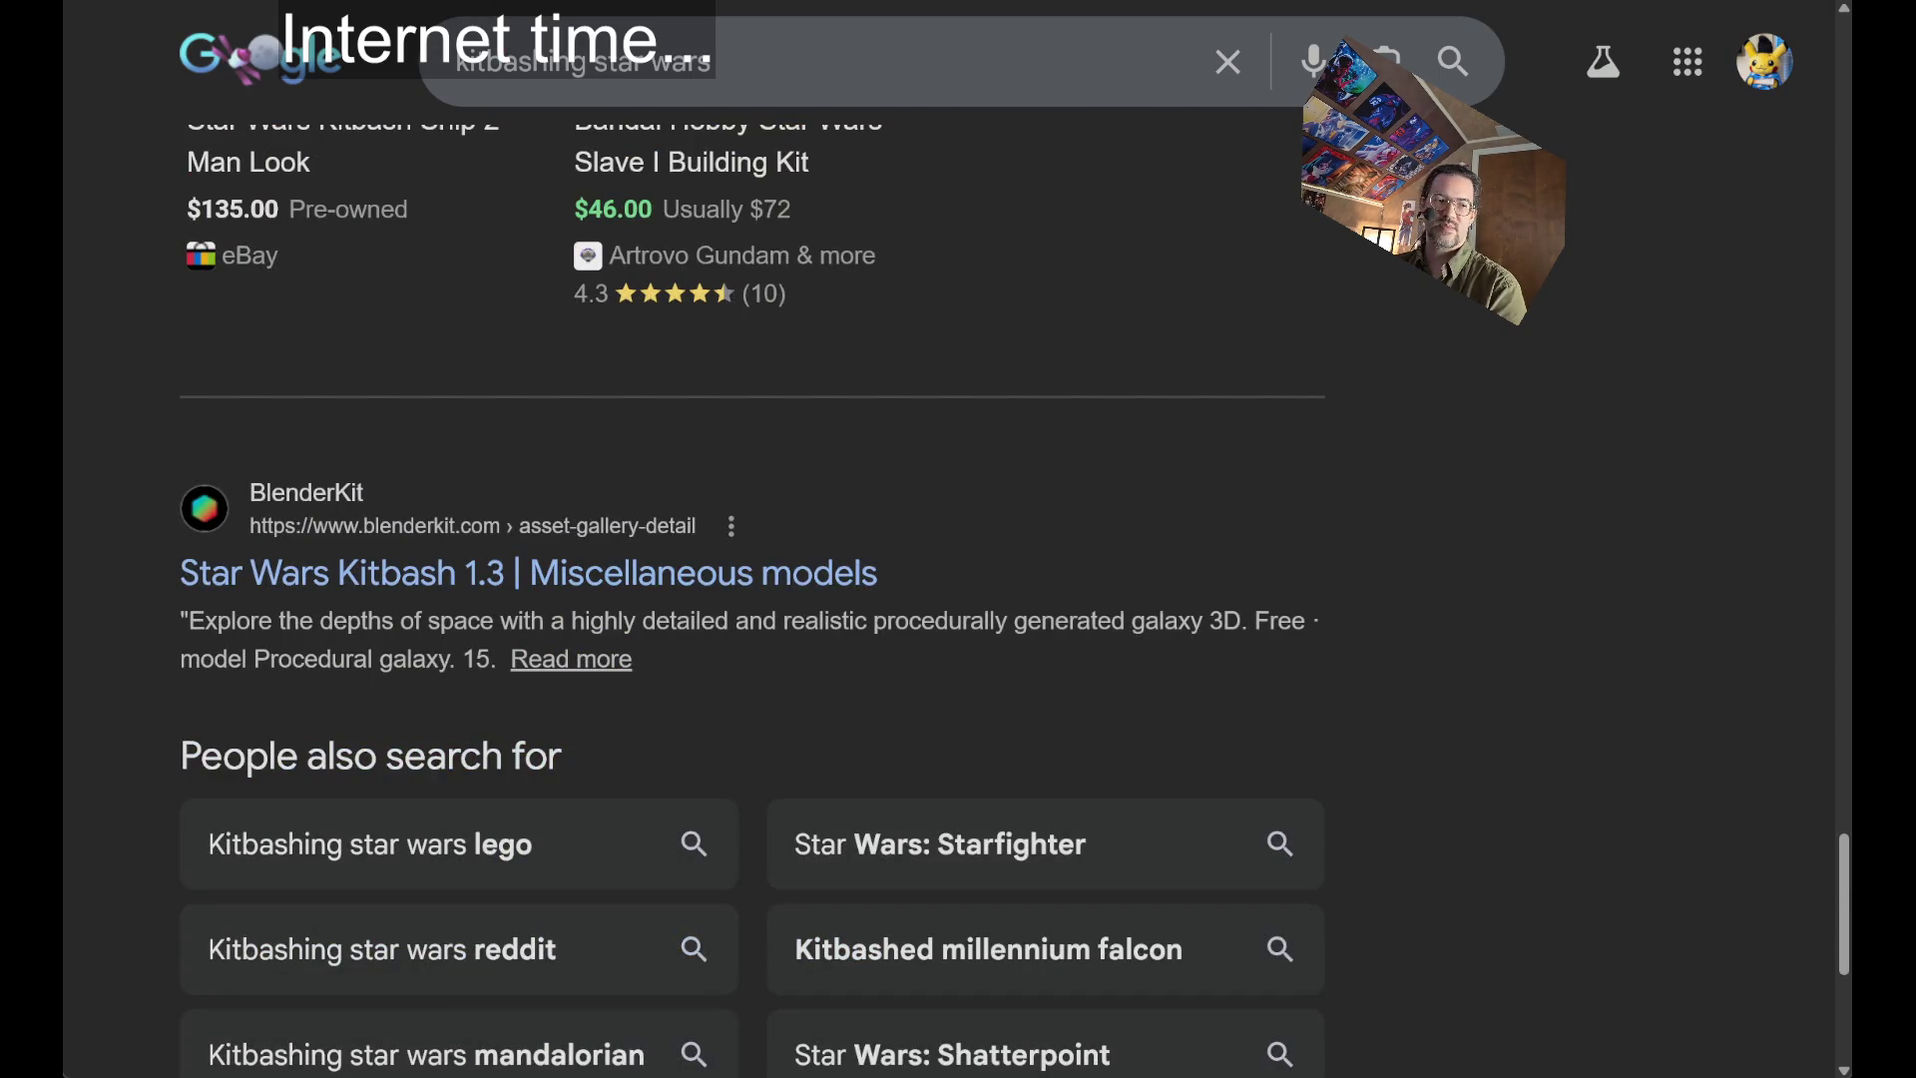
scroll(542, 70, "up", 15)
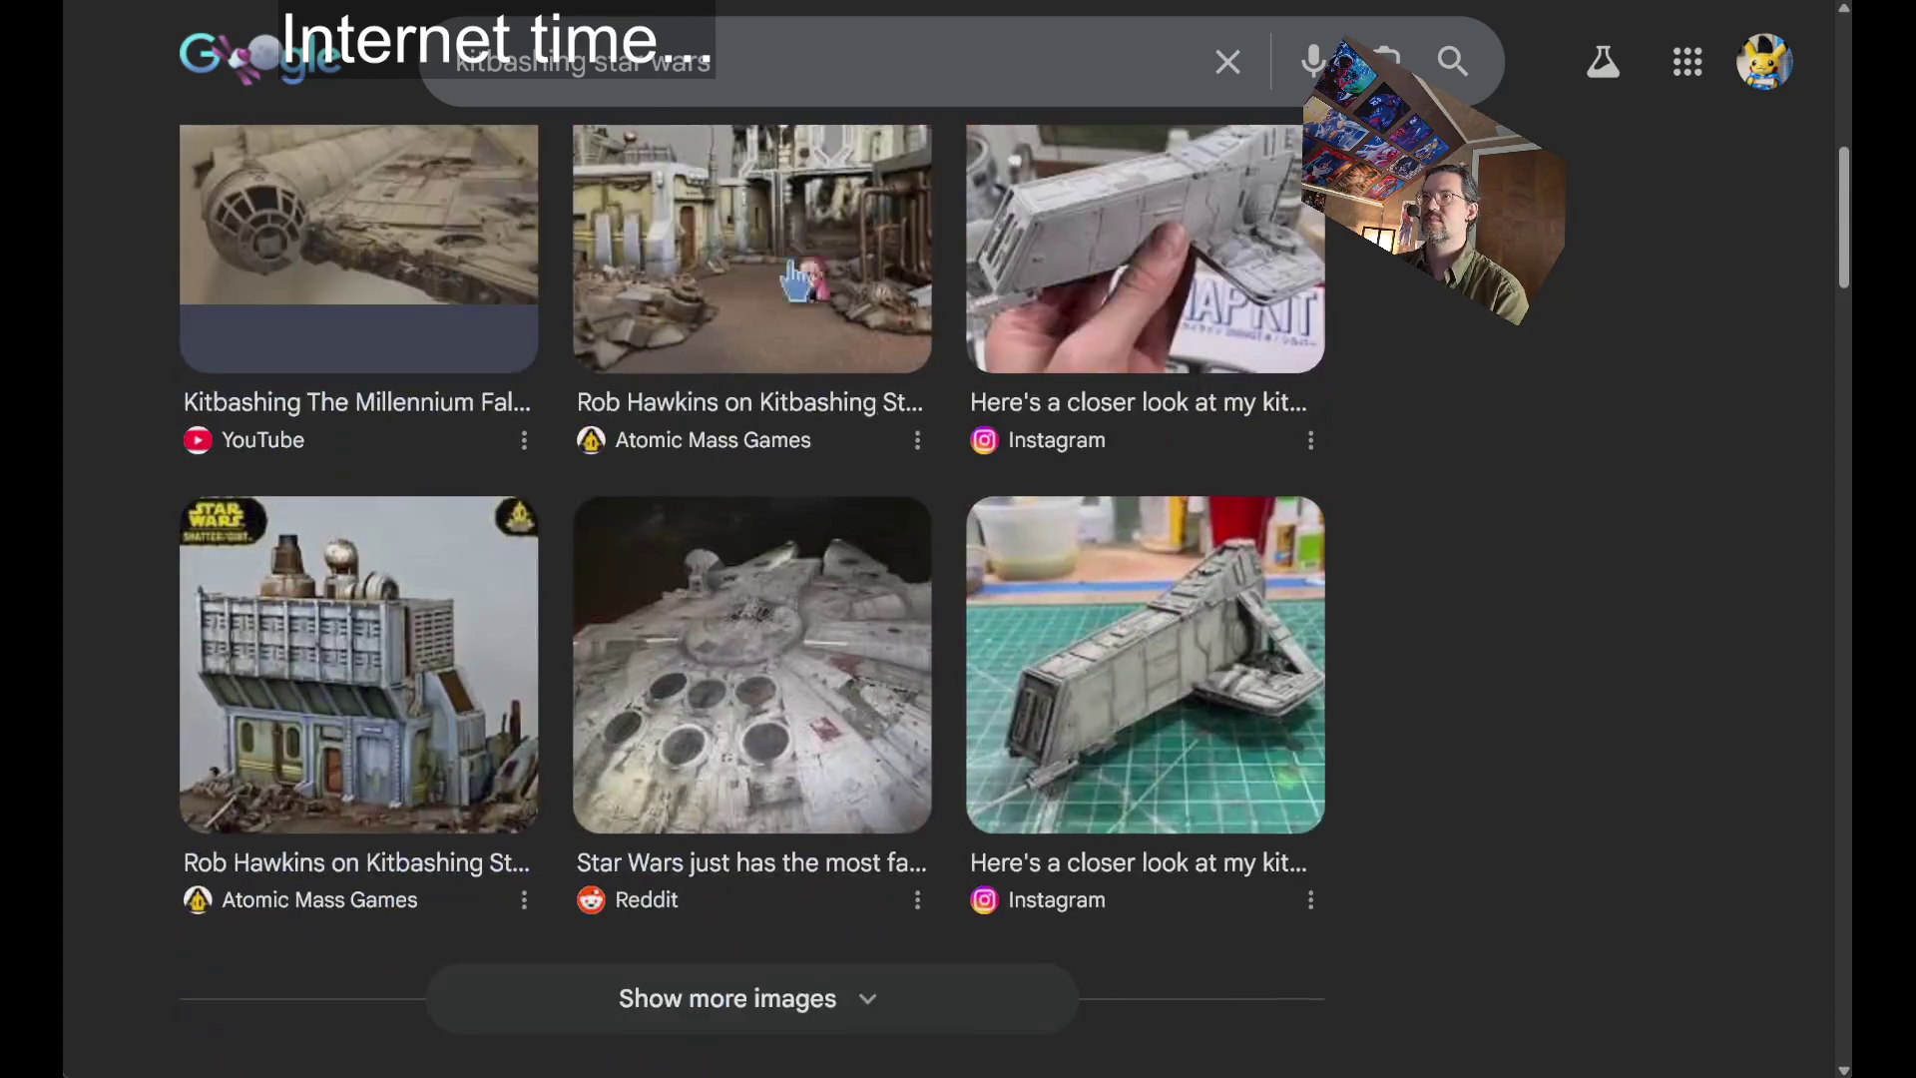
double_click(542, 65)
Search 'kitbash star wars', browse the Kitbashed origins site, then go back to the results.
type("kitbash")
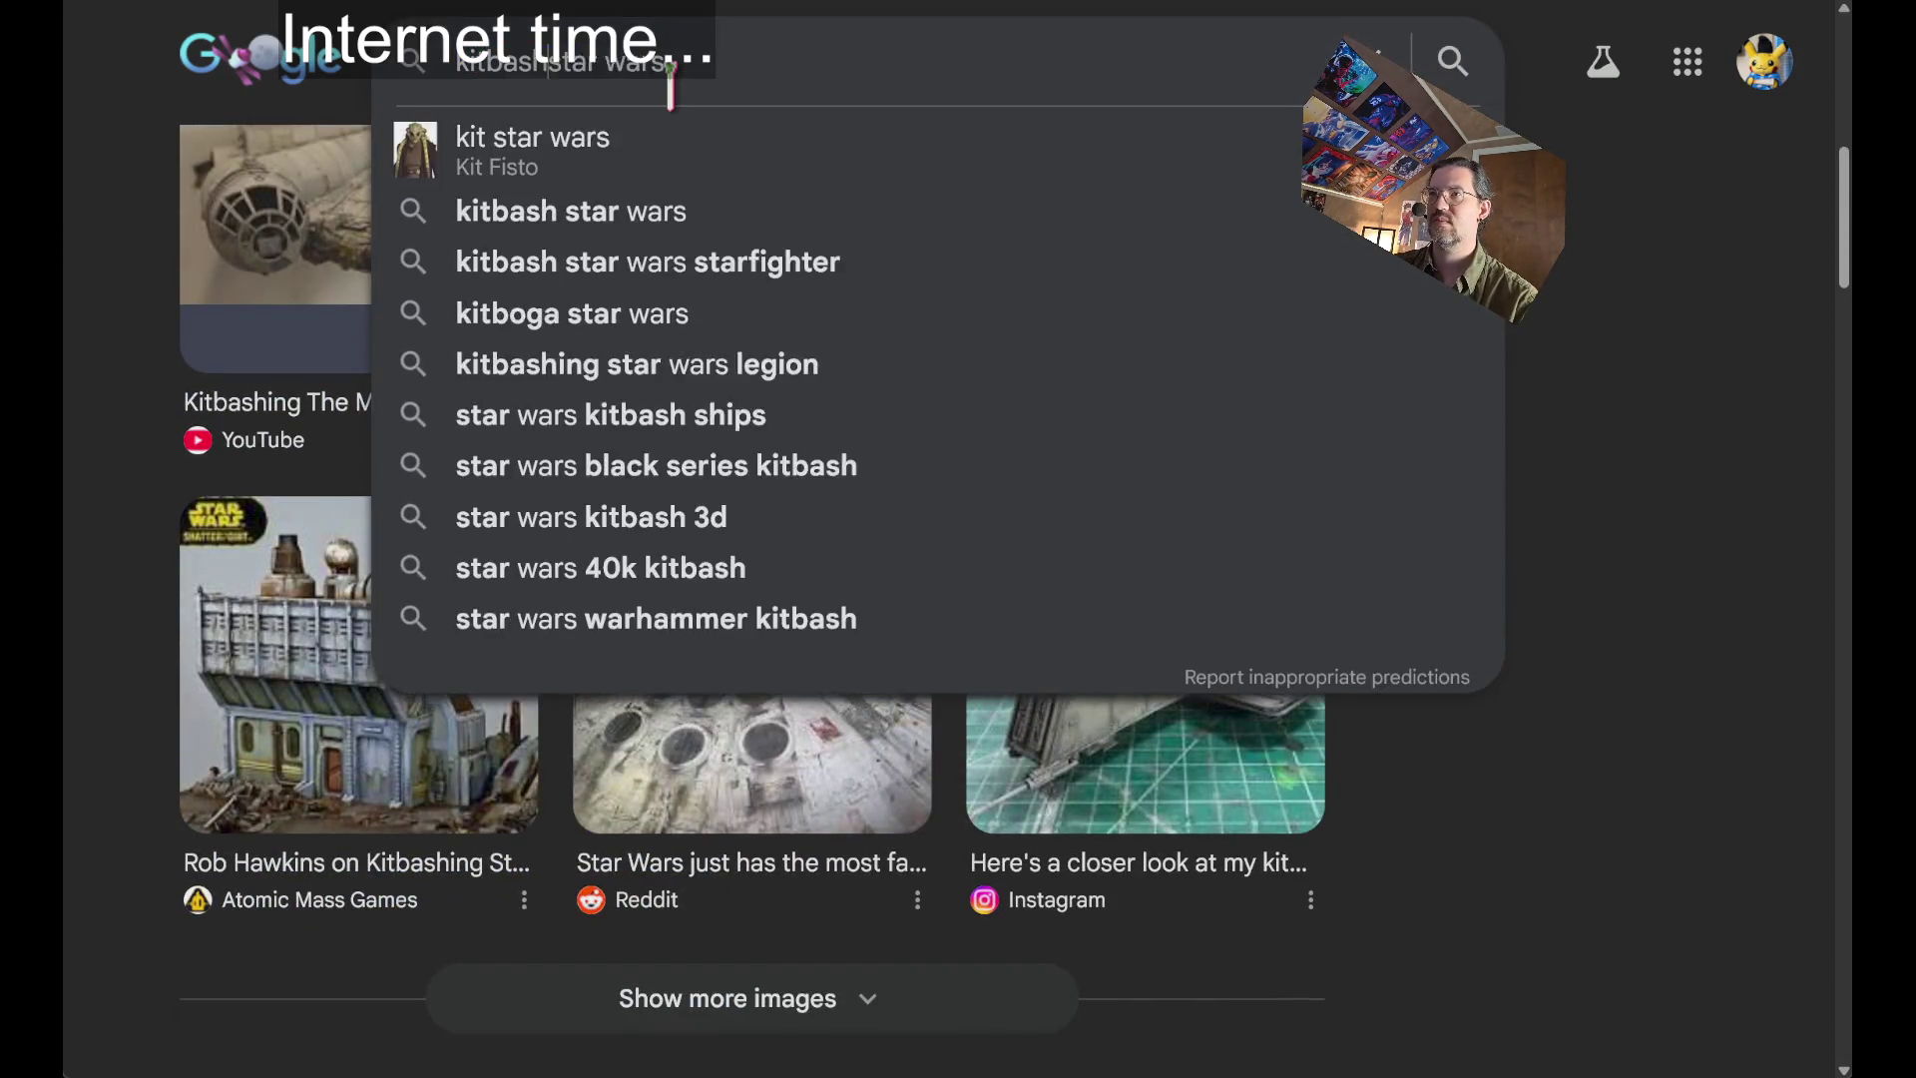
key("Return")
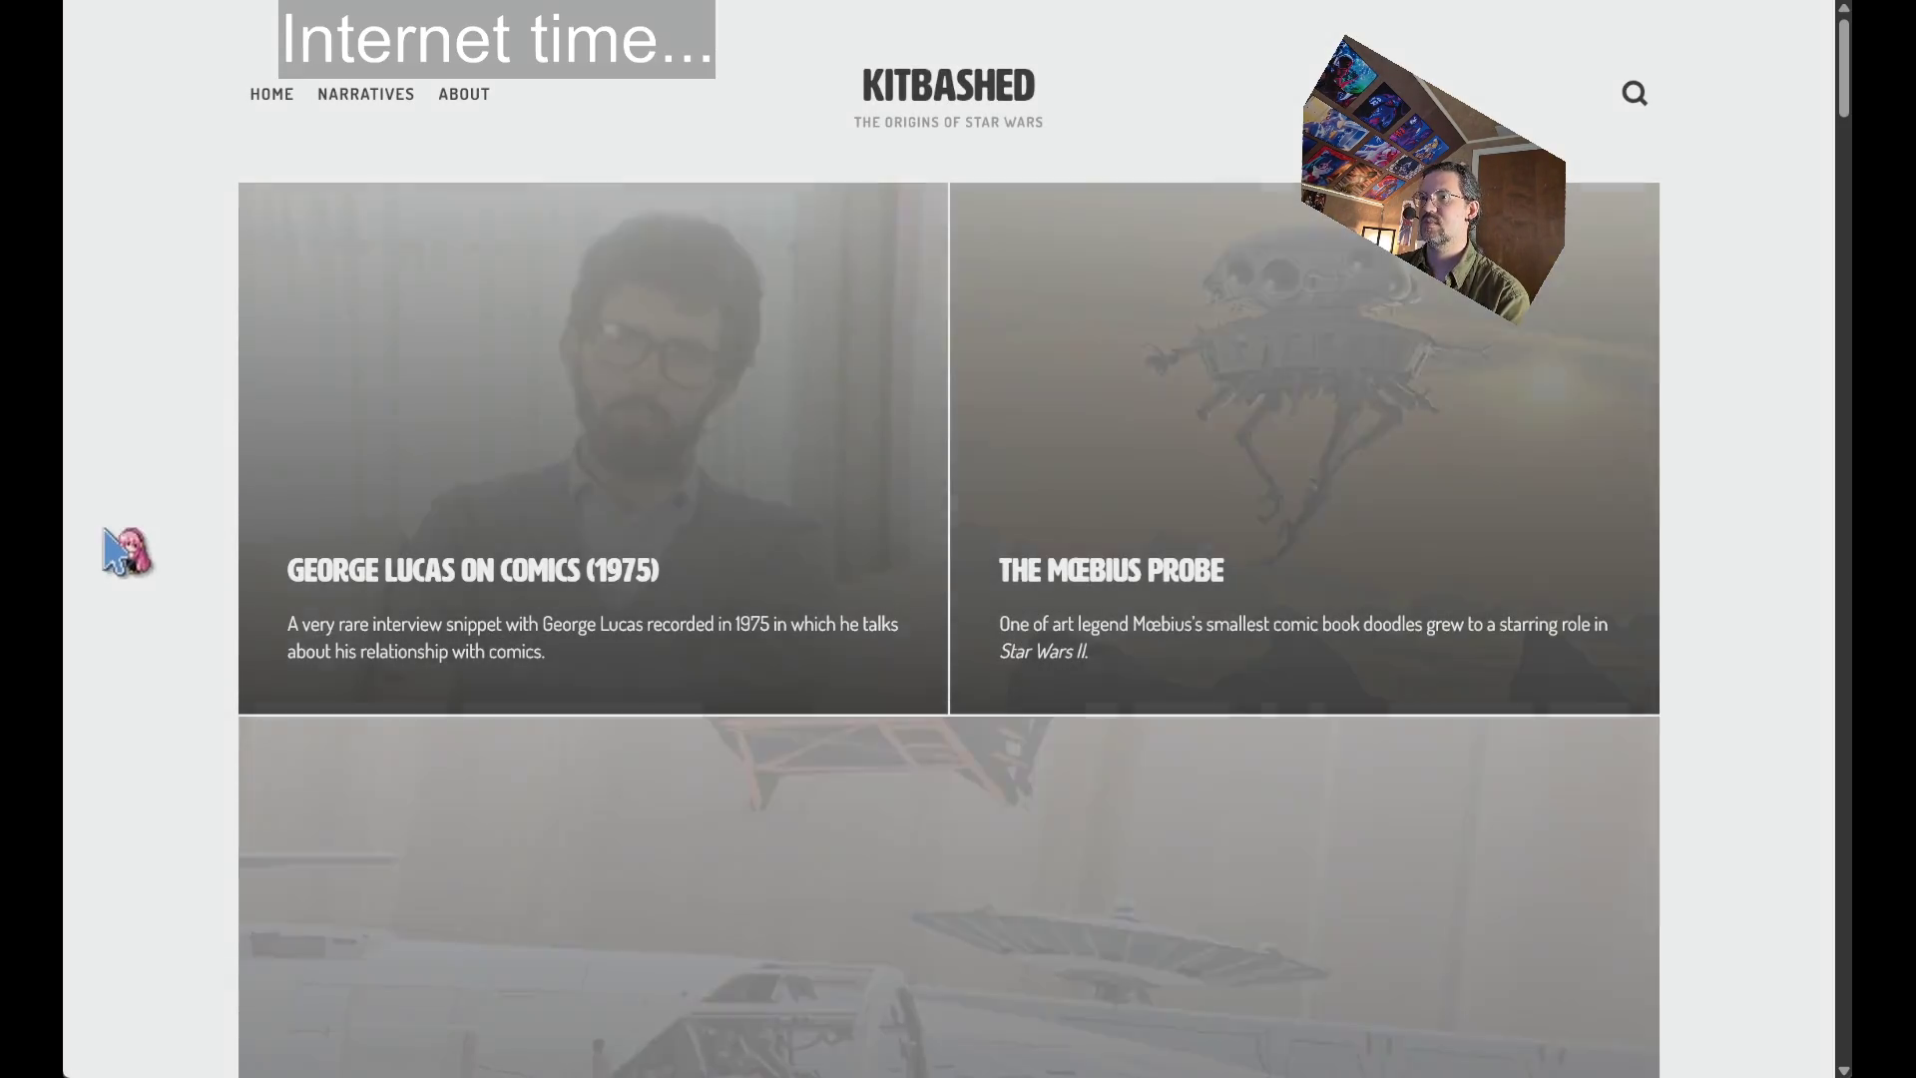
scroll(147, 487, "down", 12)
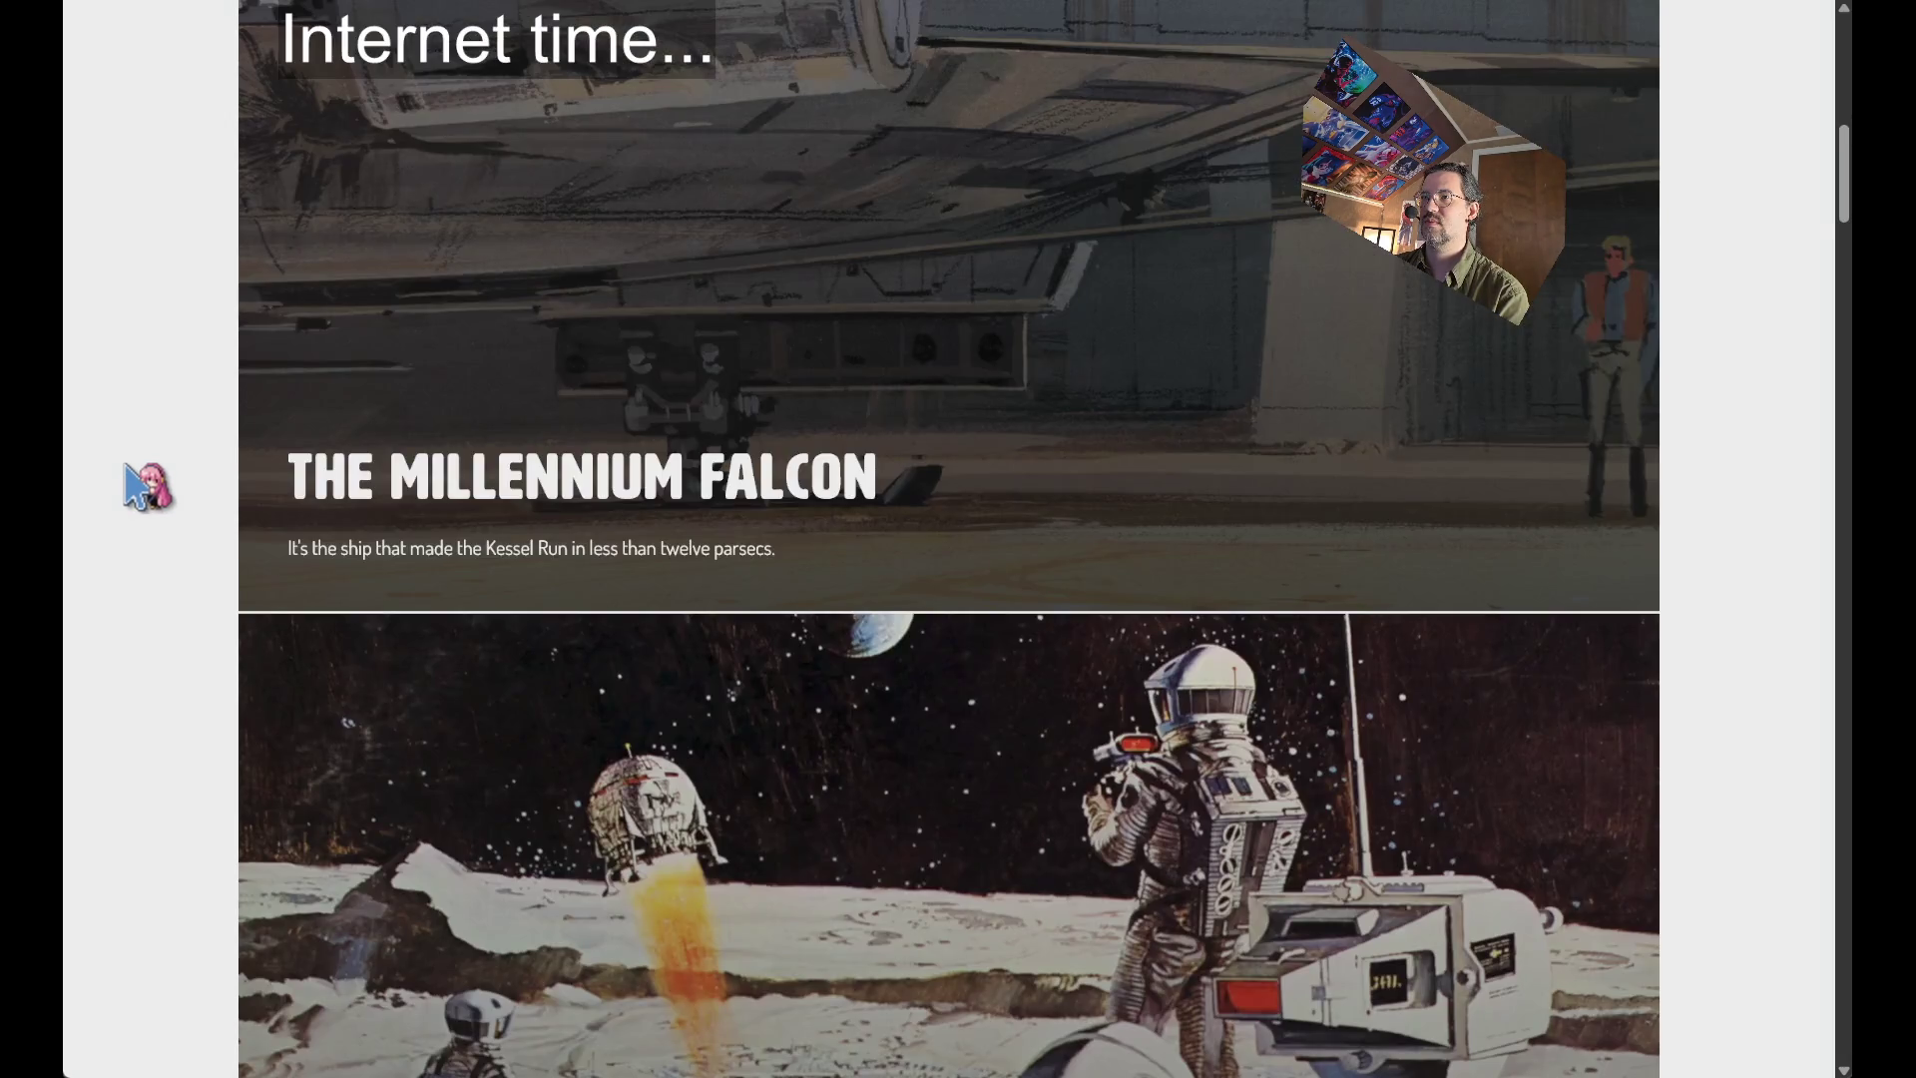
scroll(100, 62, "down", 6)
key("alt+Left")
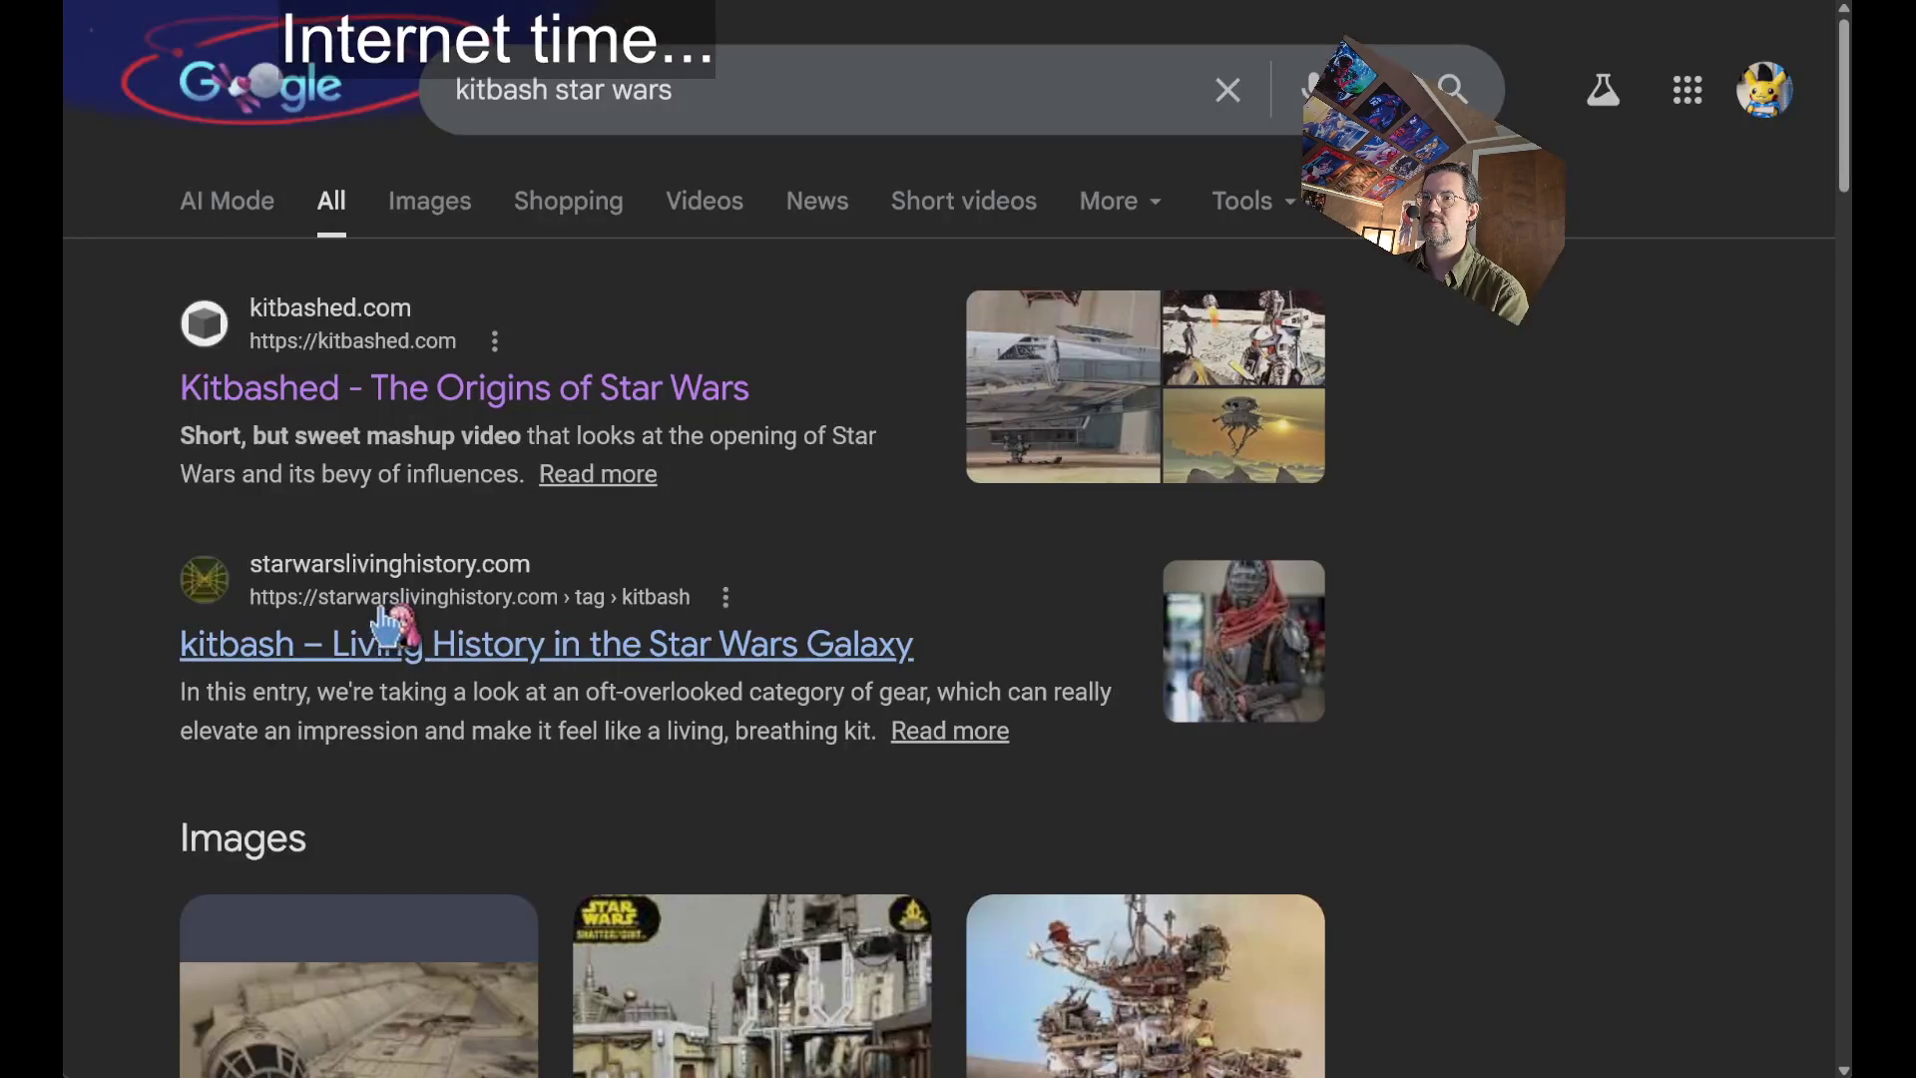
Scroll the kitbash star wars results and put the cursor back in the query box.
scroll(604, 688, "down", 10)
scroll(1587, 770, "down", 10)
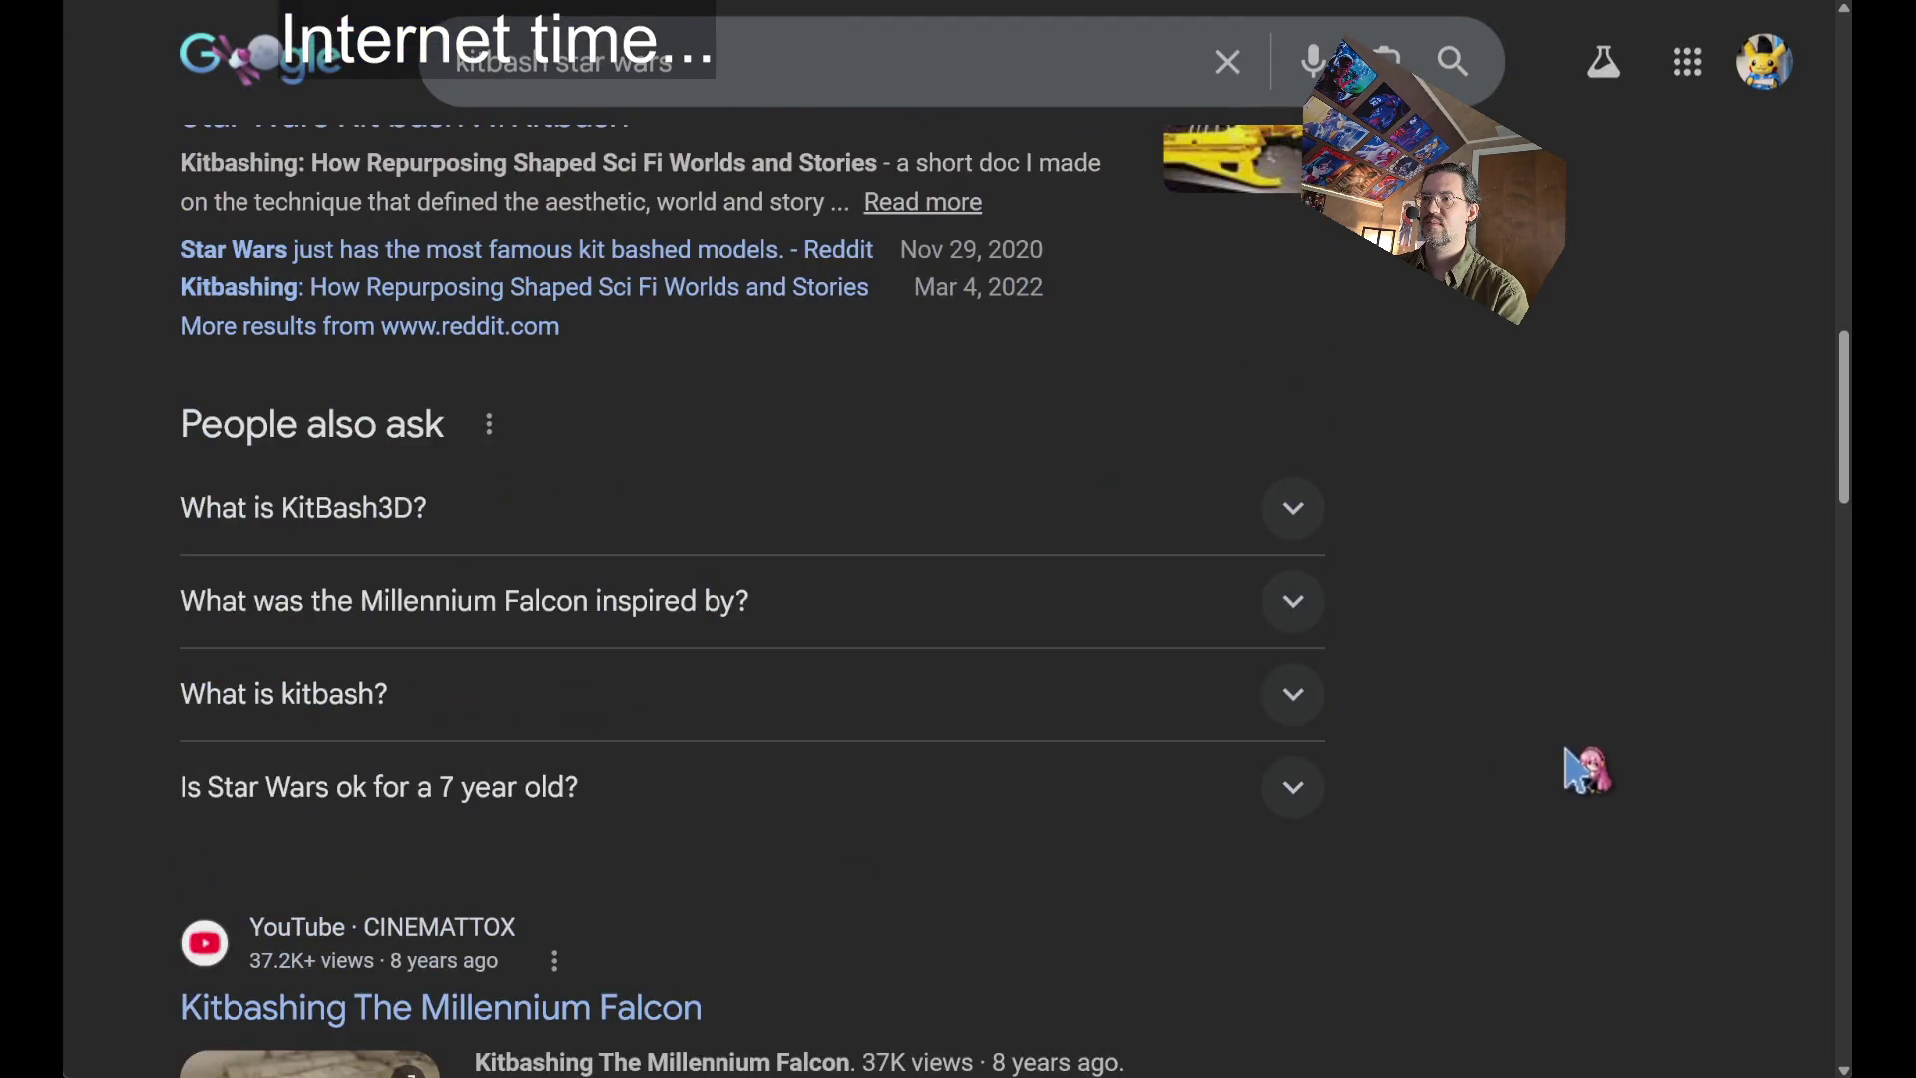
scroll(1494, 746, "up", 2)
scroll(1512, 734, "up", 10)
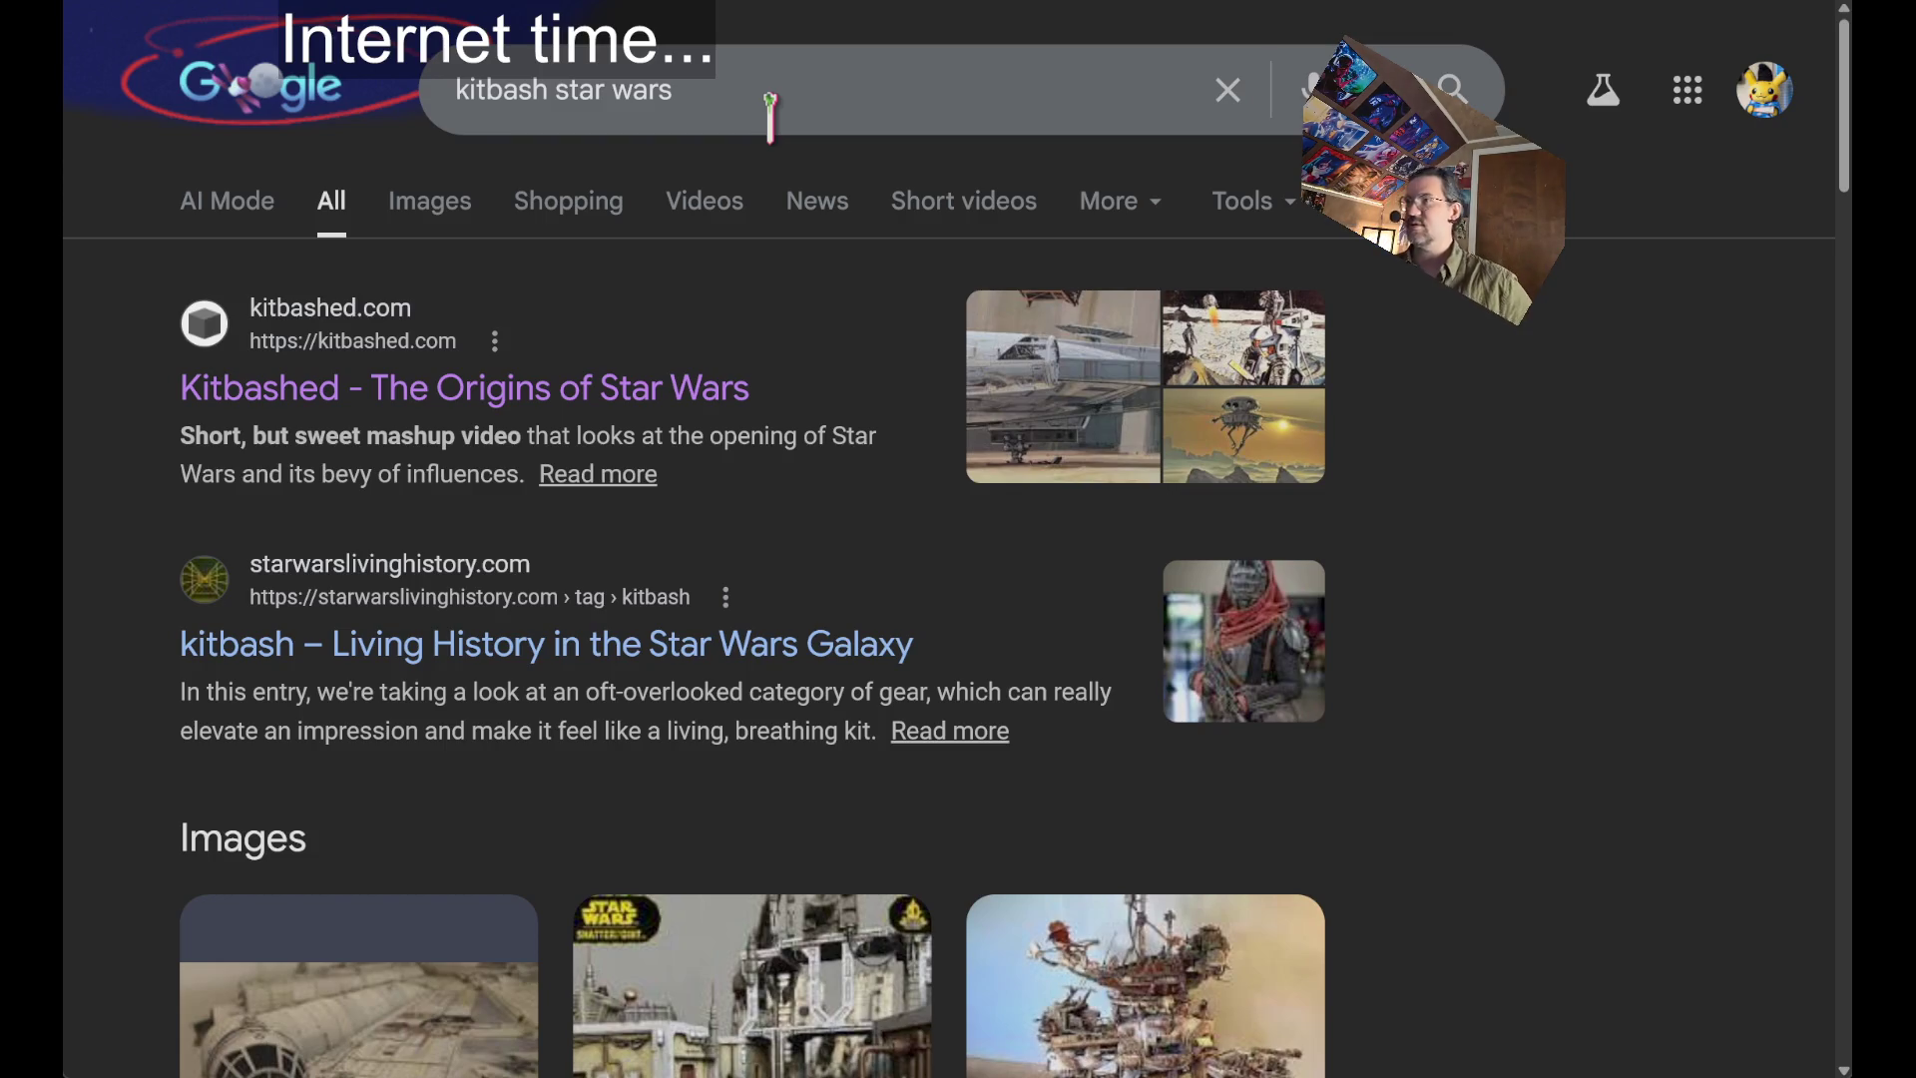
left_click(771, 116)
left_click(1677, 469)
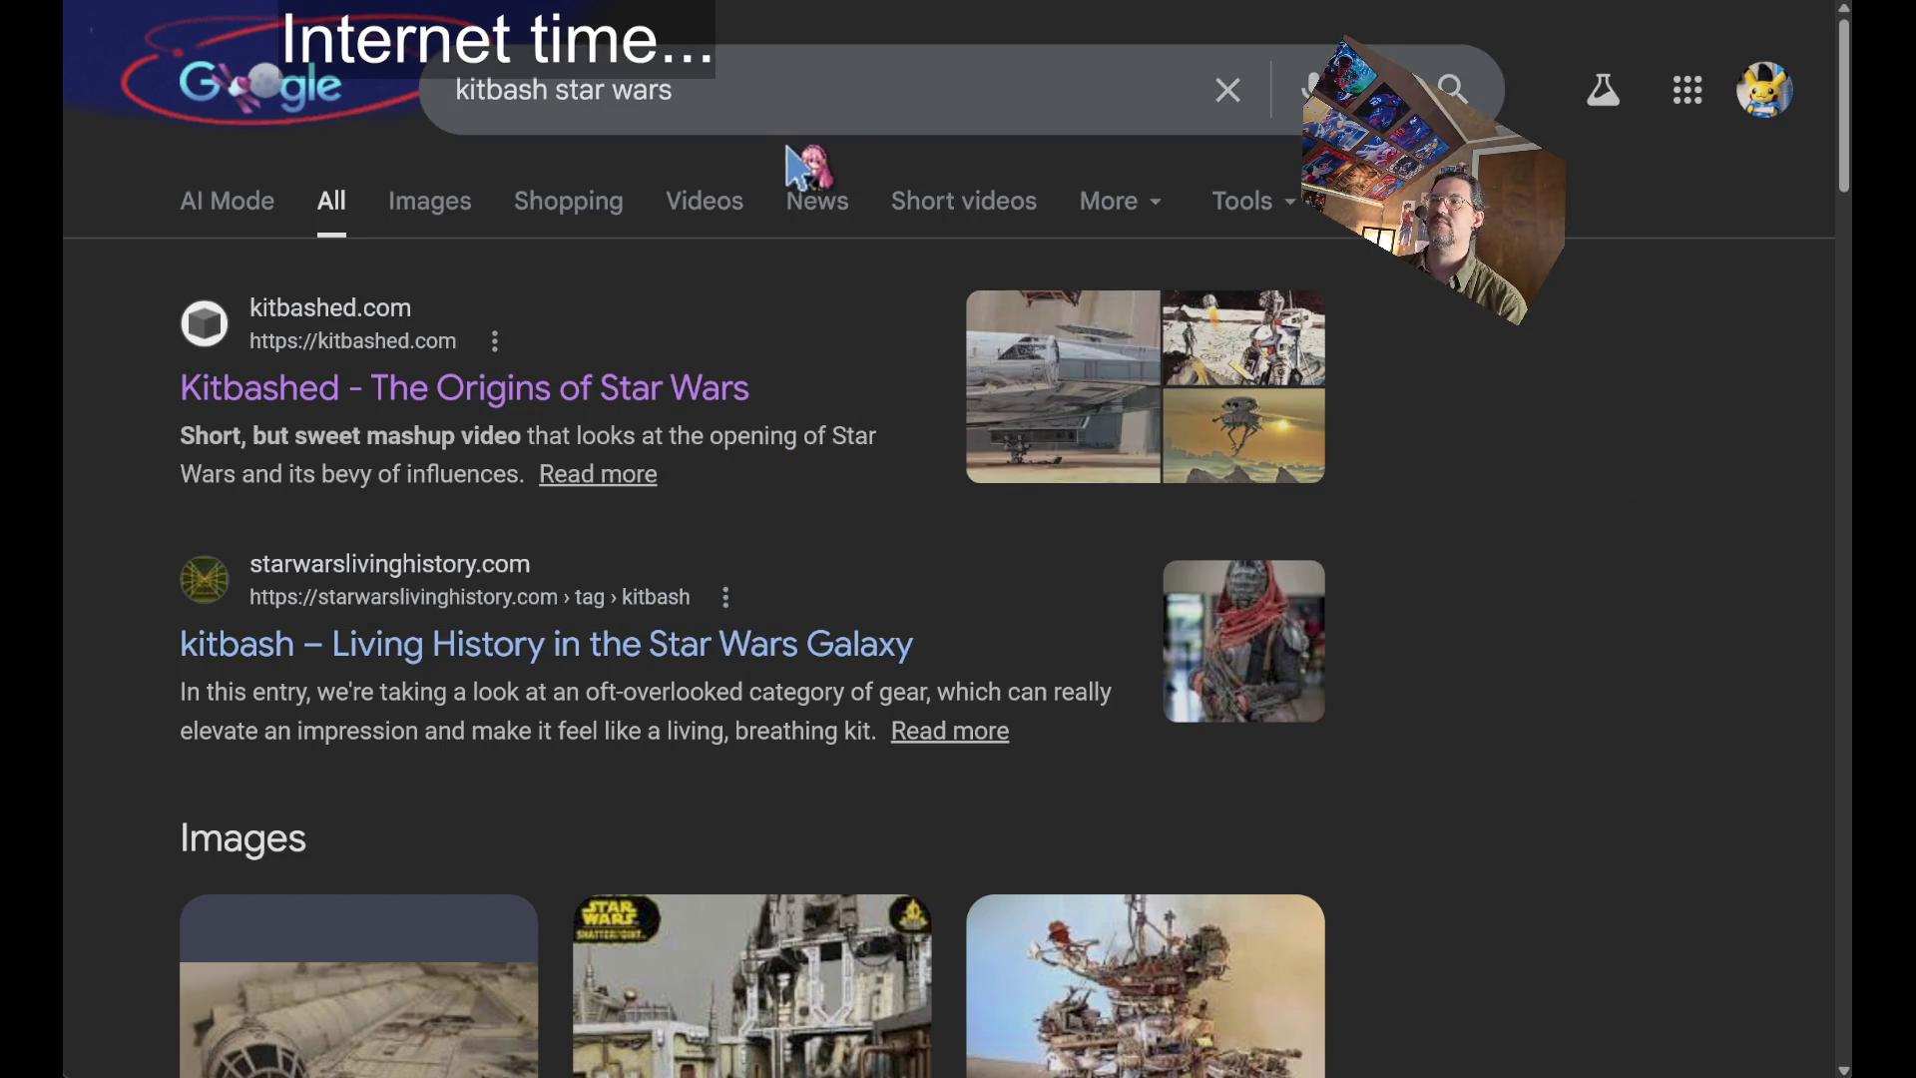
left_click(750, 90)
Search 'kitbash star wars blaster', accepting the spelling correction, and scroll through its results.
type("blaser")
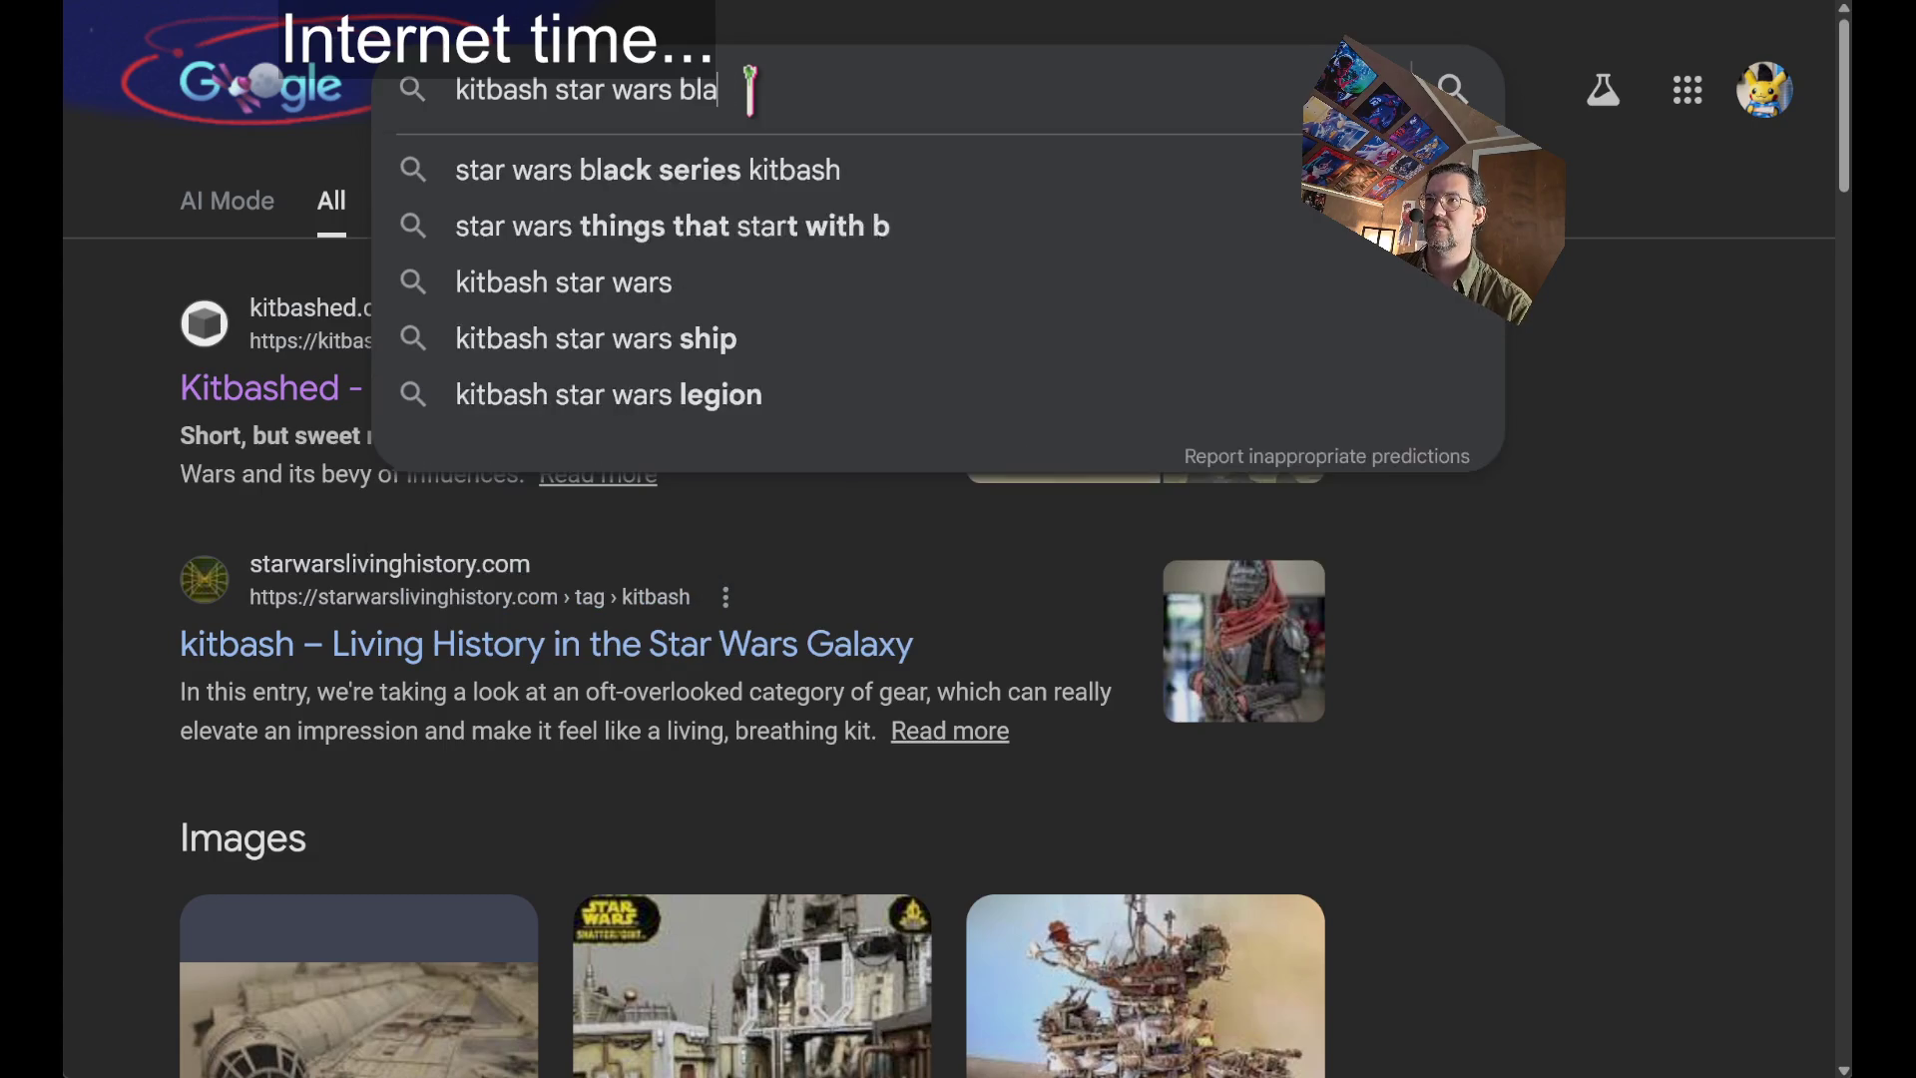
key("Return")
left_click(813, 118)
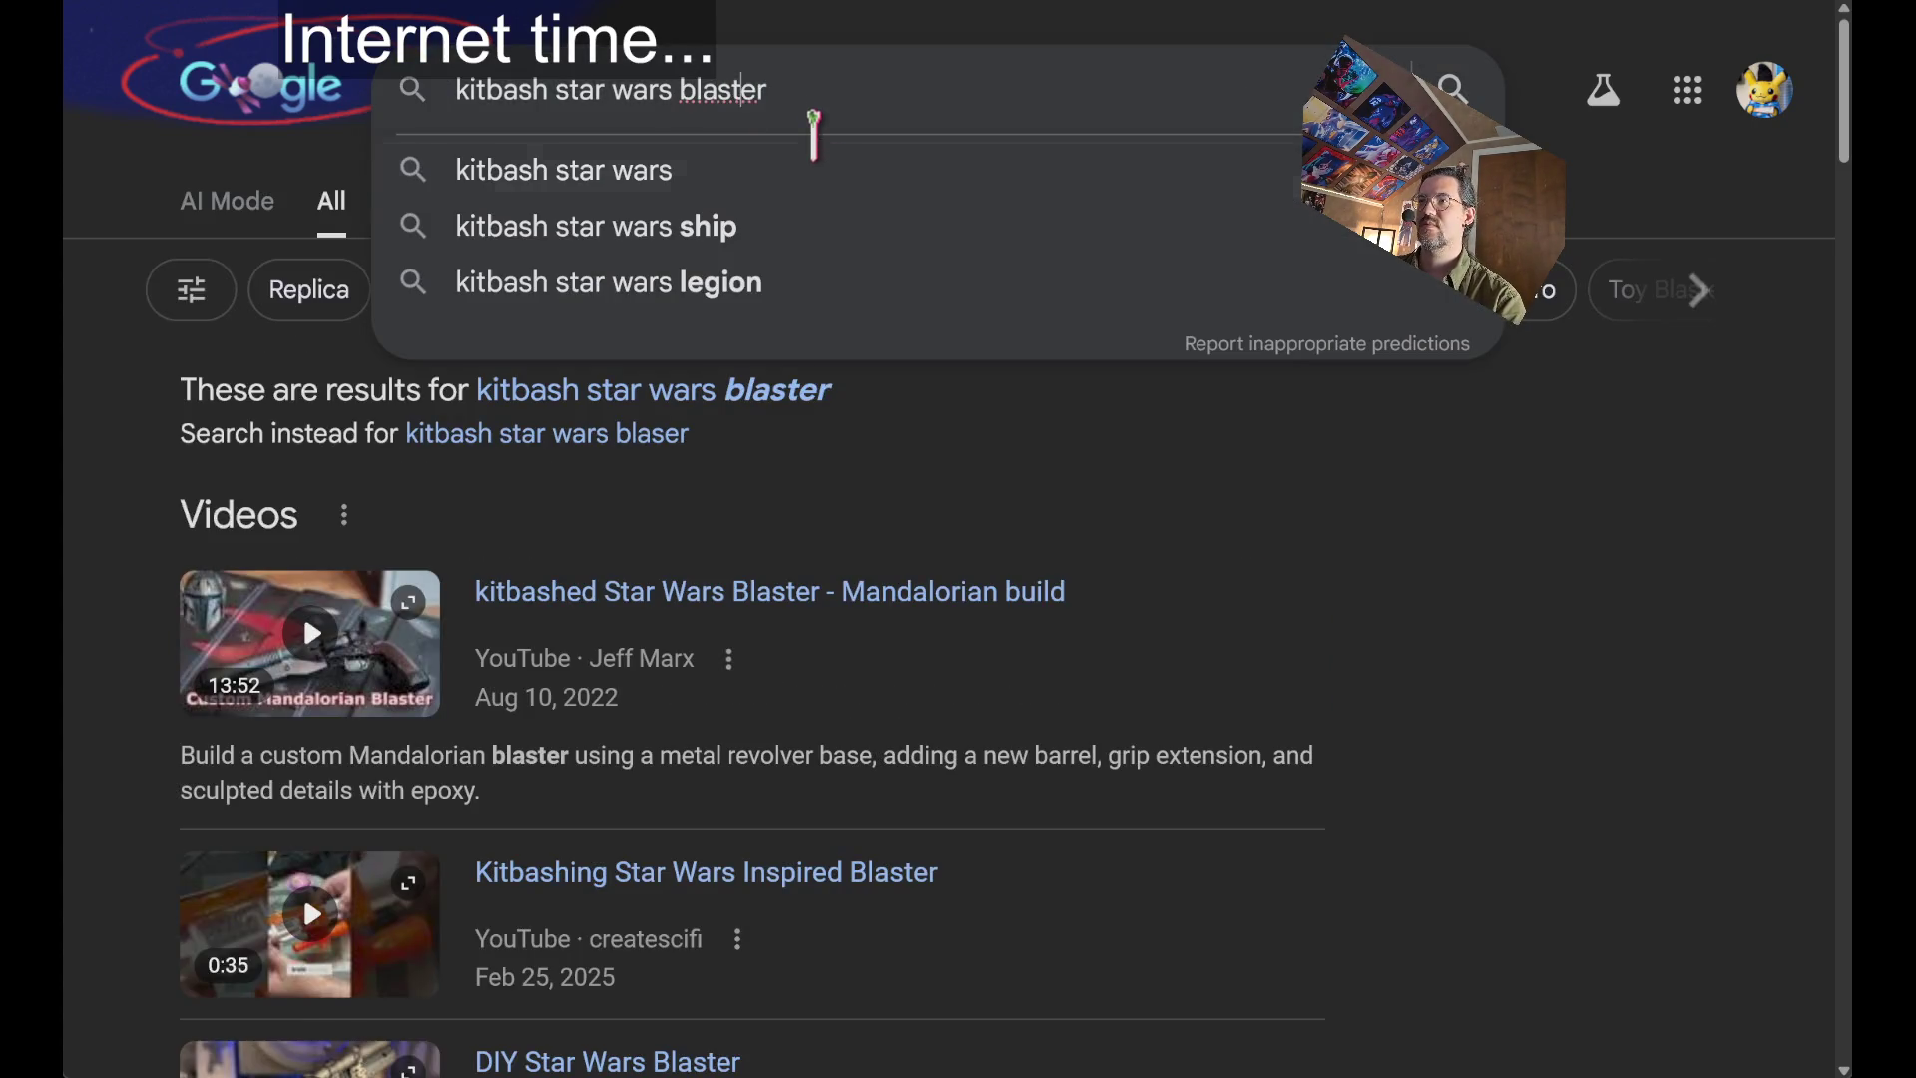
key("Return")
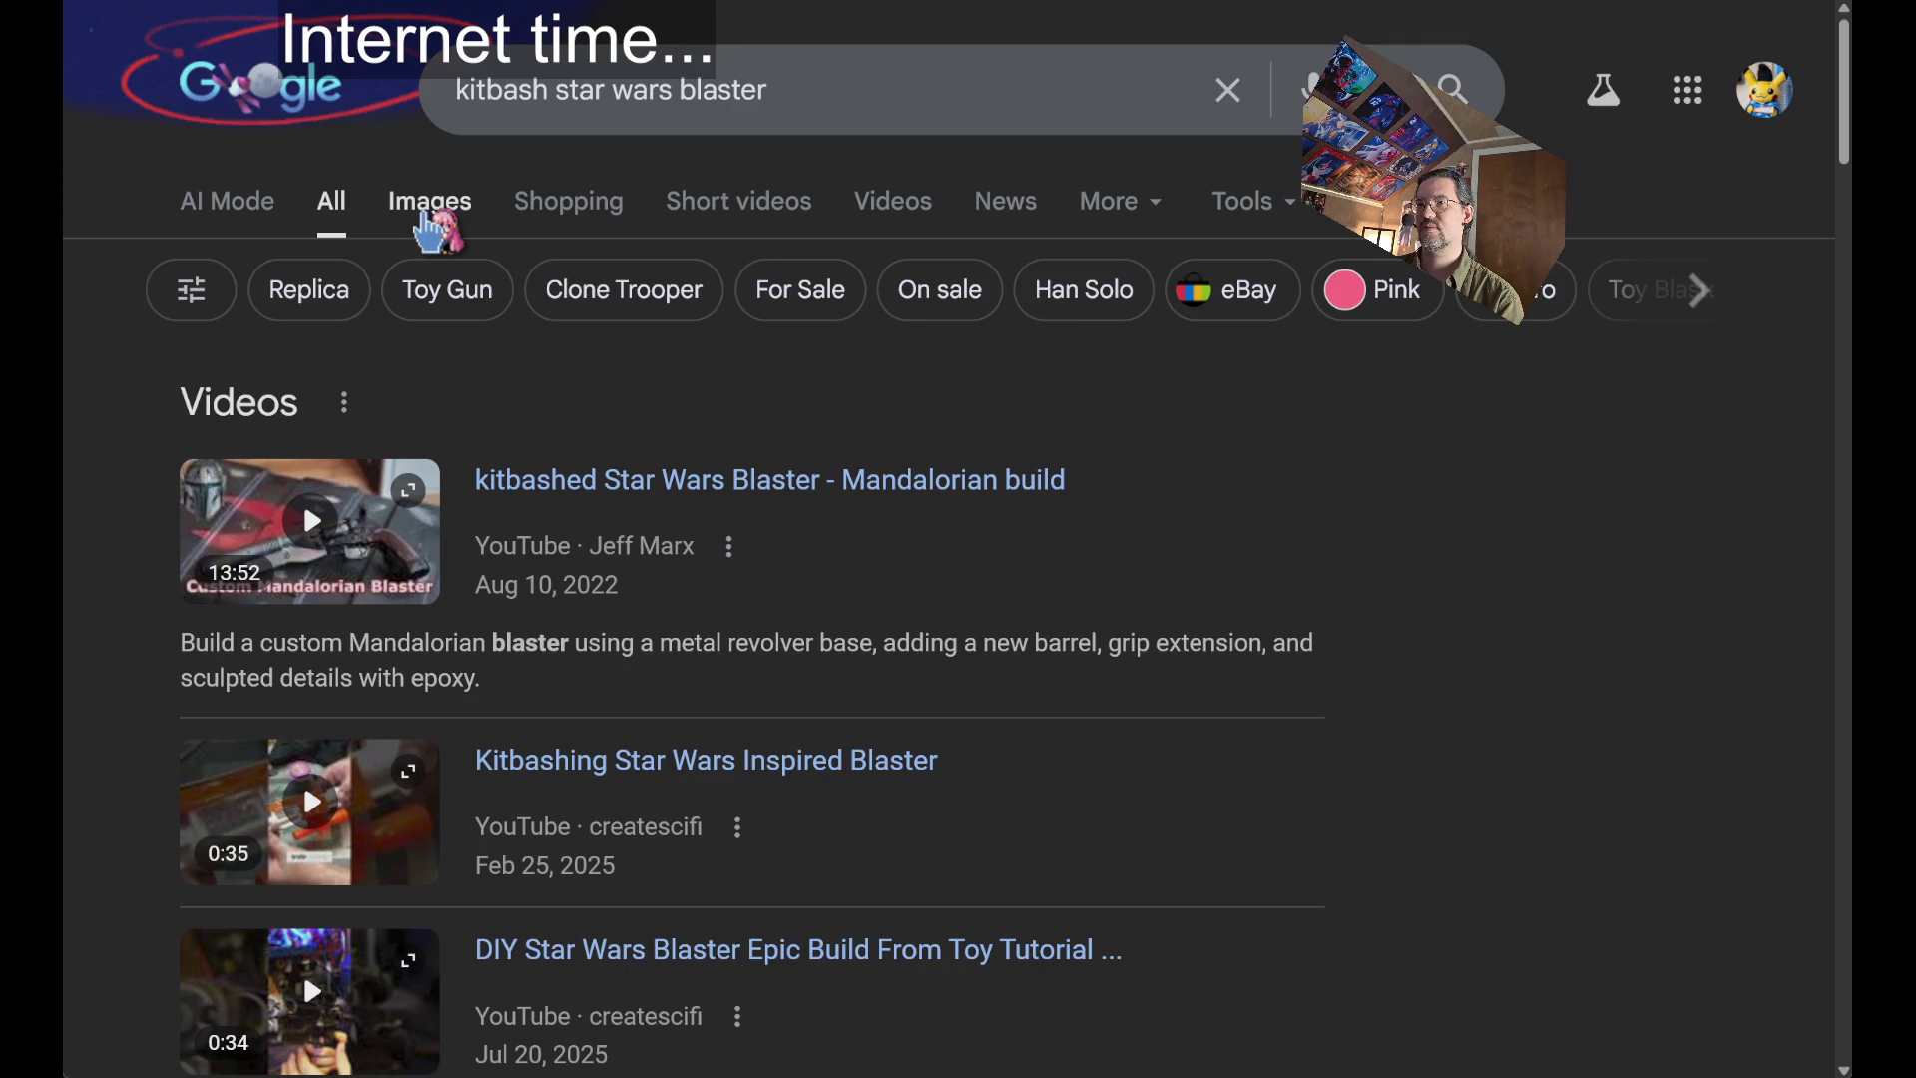
scroll(1453, 687, "down", 15)
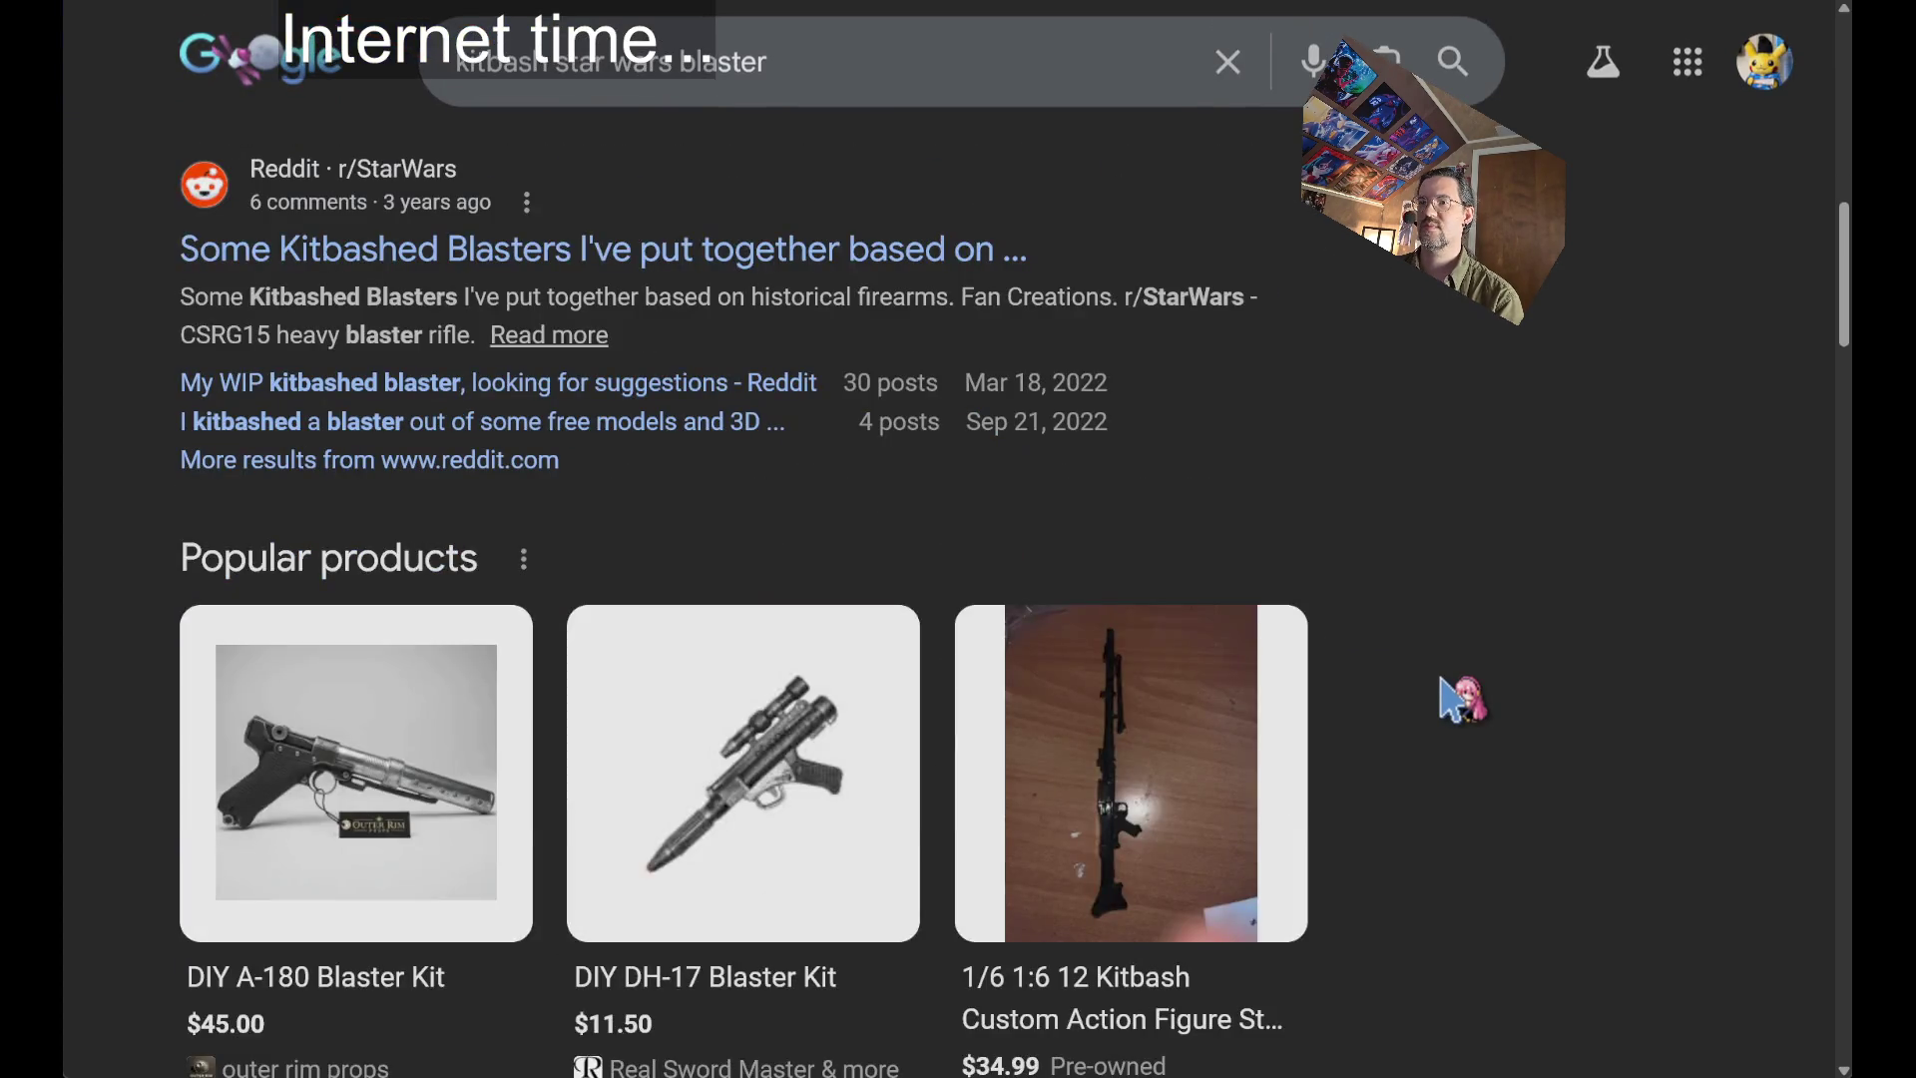
scroll(1339, 727, "down", 15)
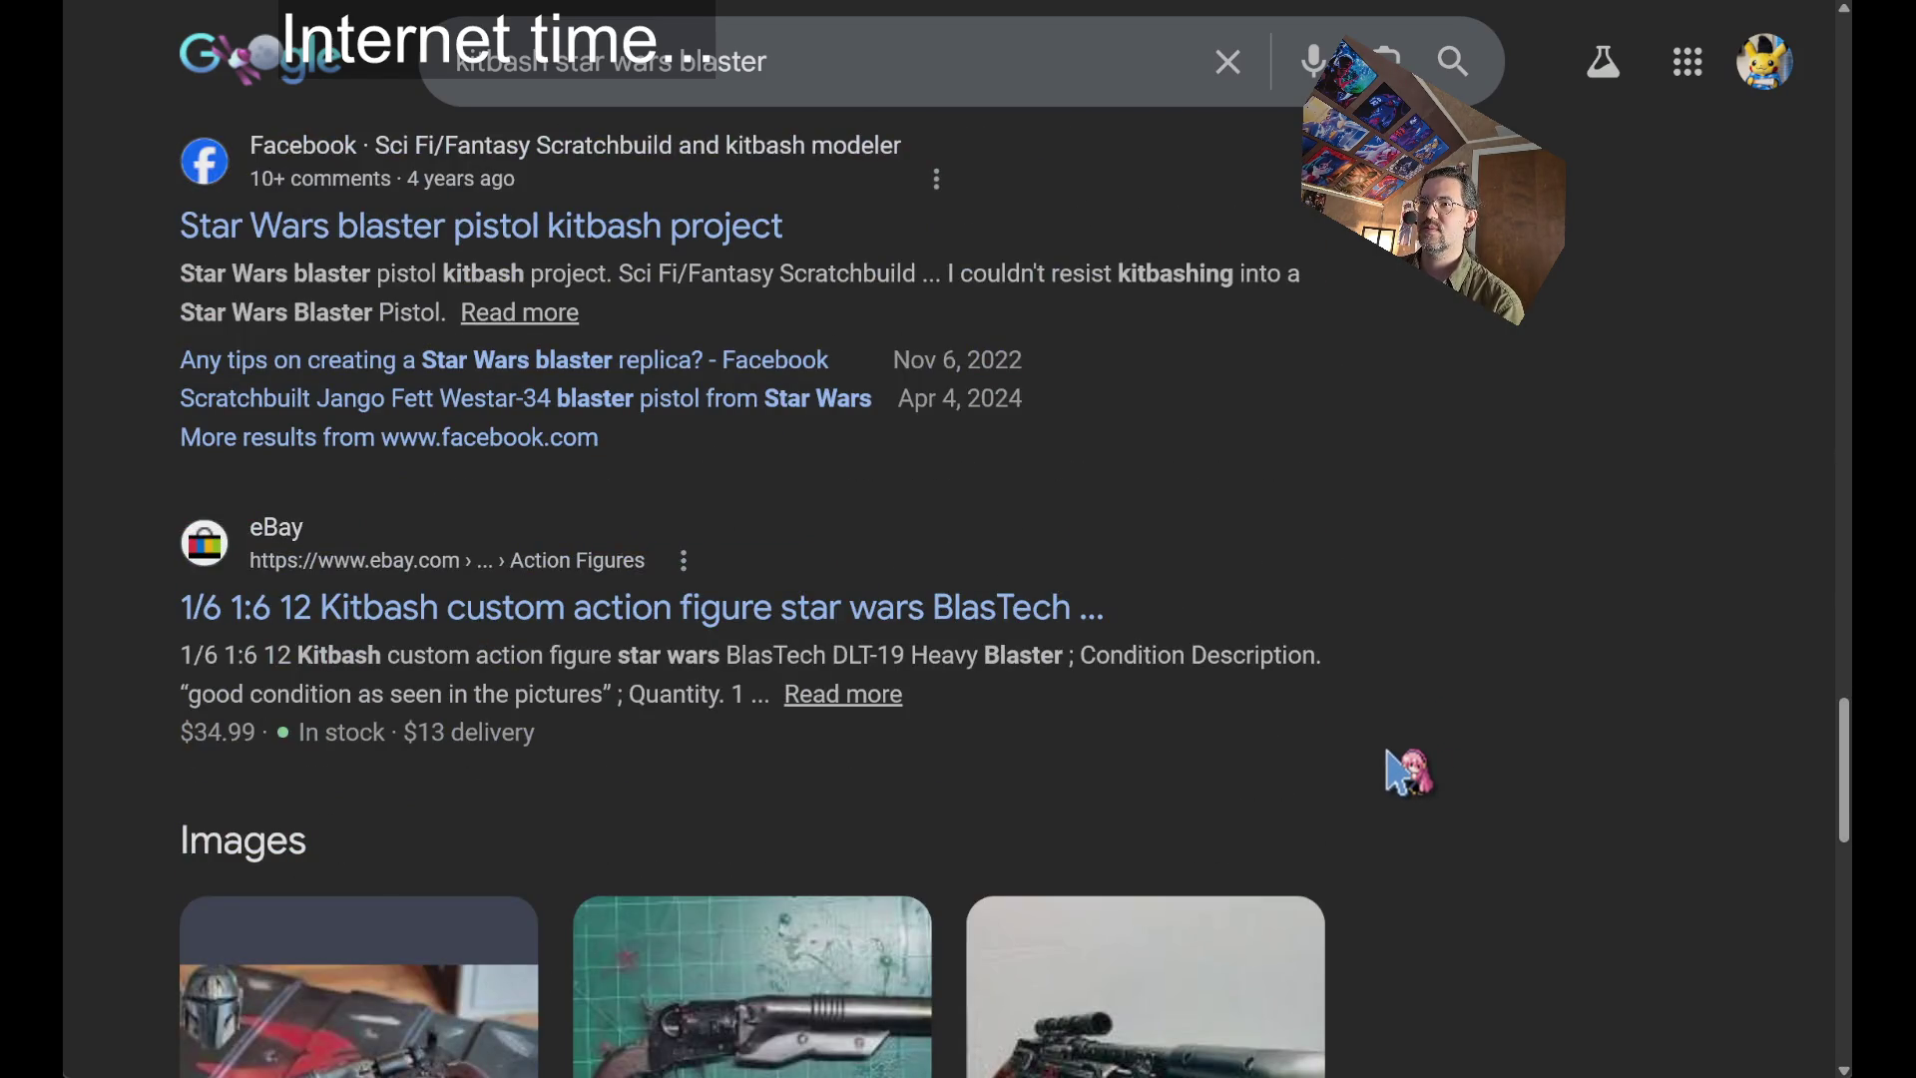
scroll(1408, 773, "down", 10)
scroll(1407, 775, "down", 6)
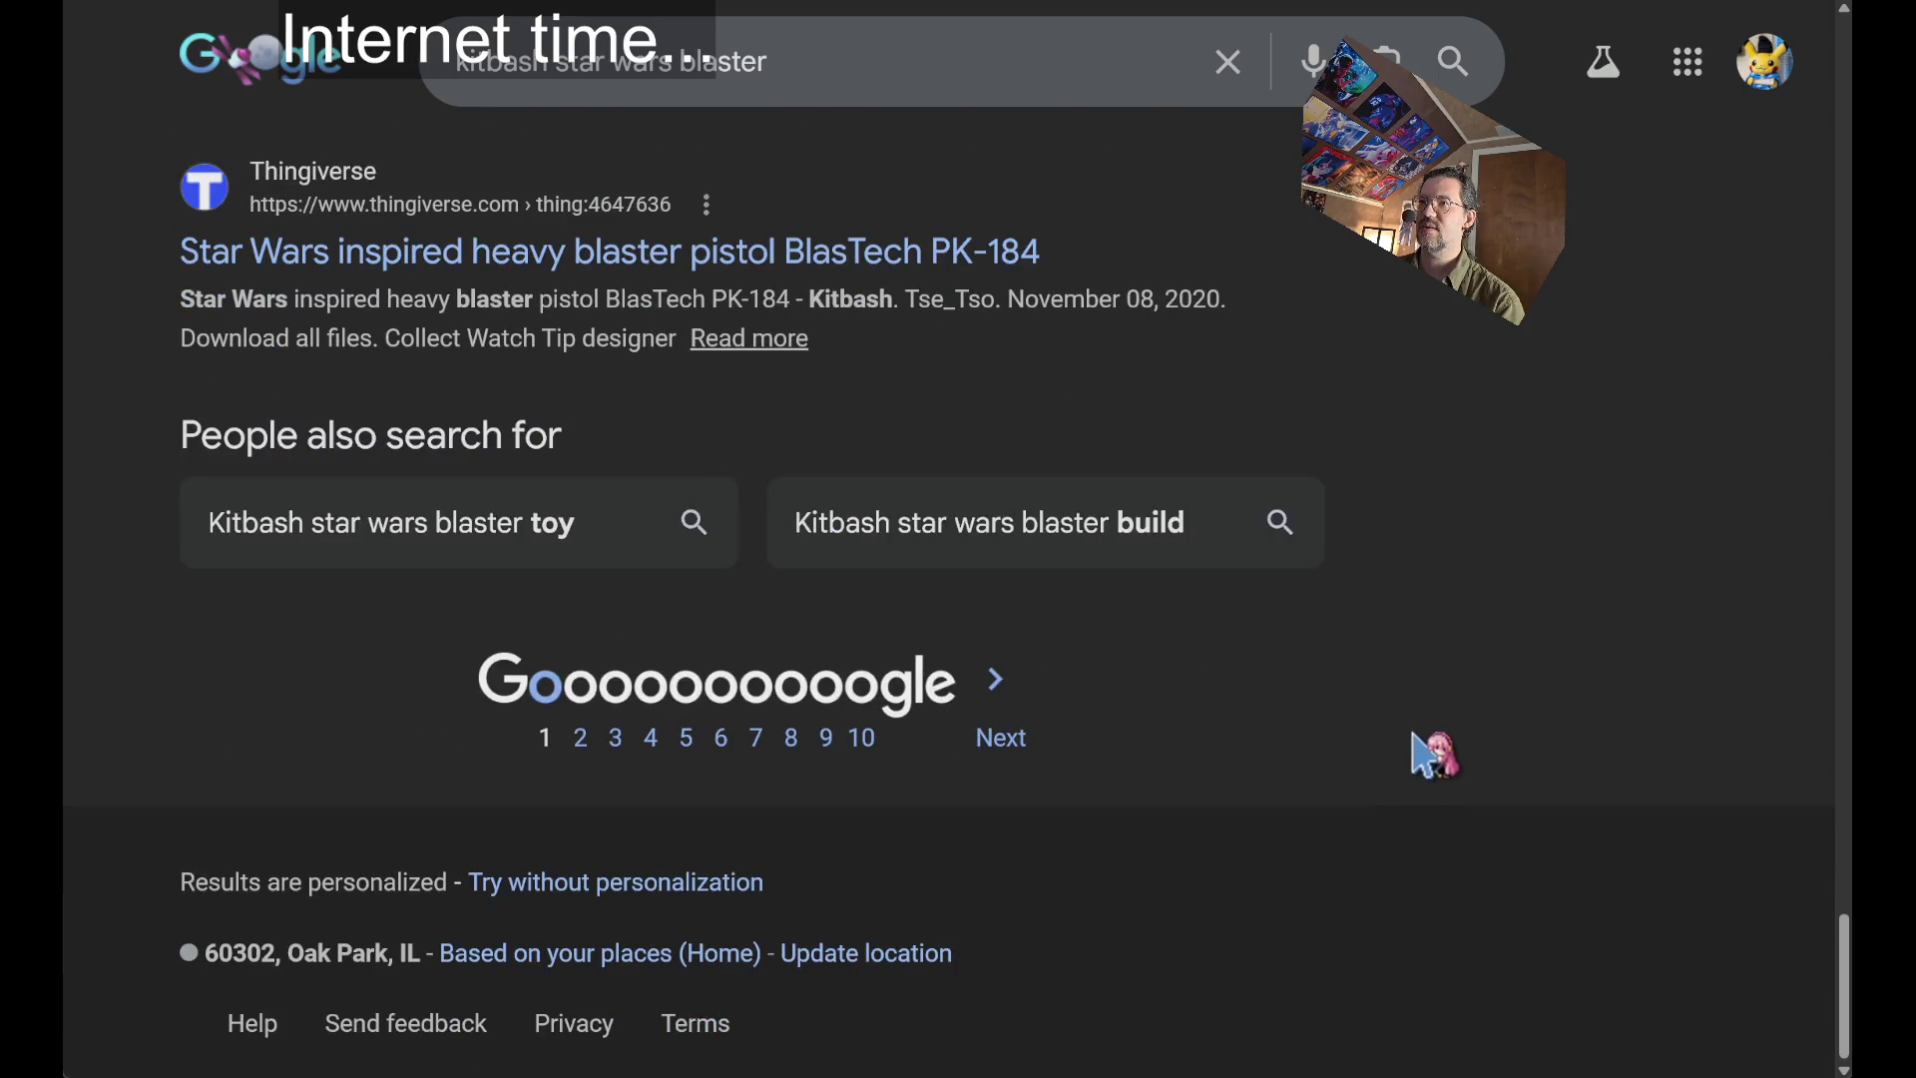
scroll(1427, 750, "up", 15)
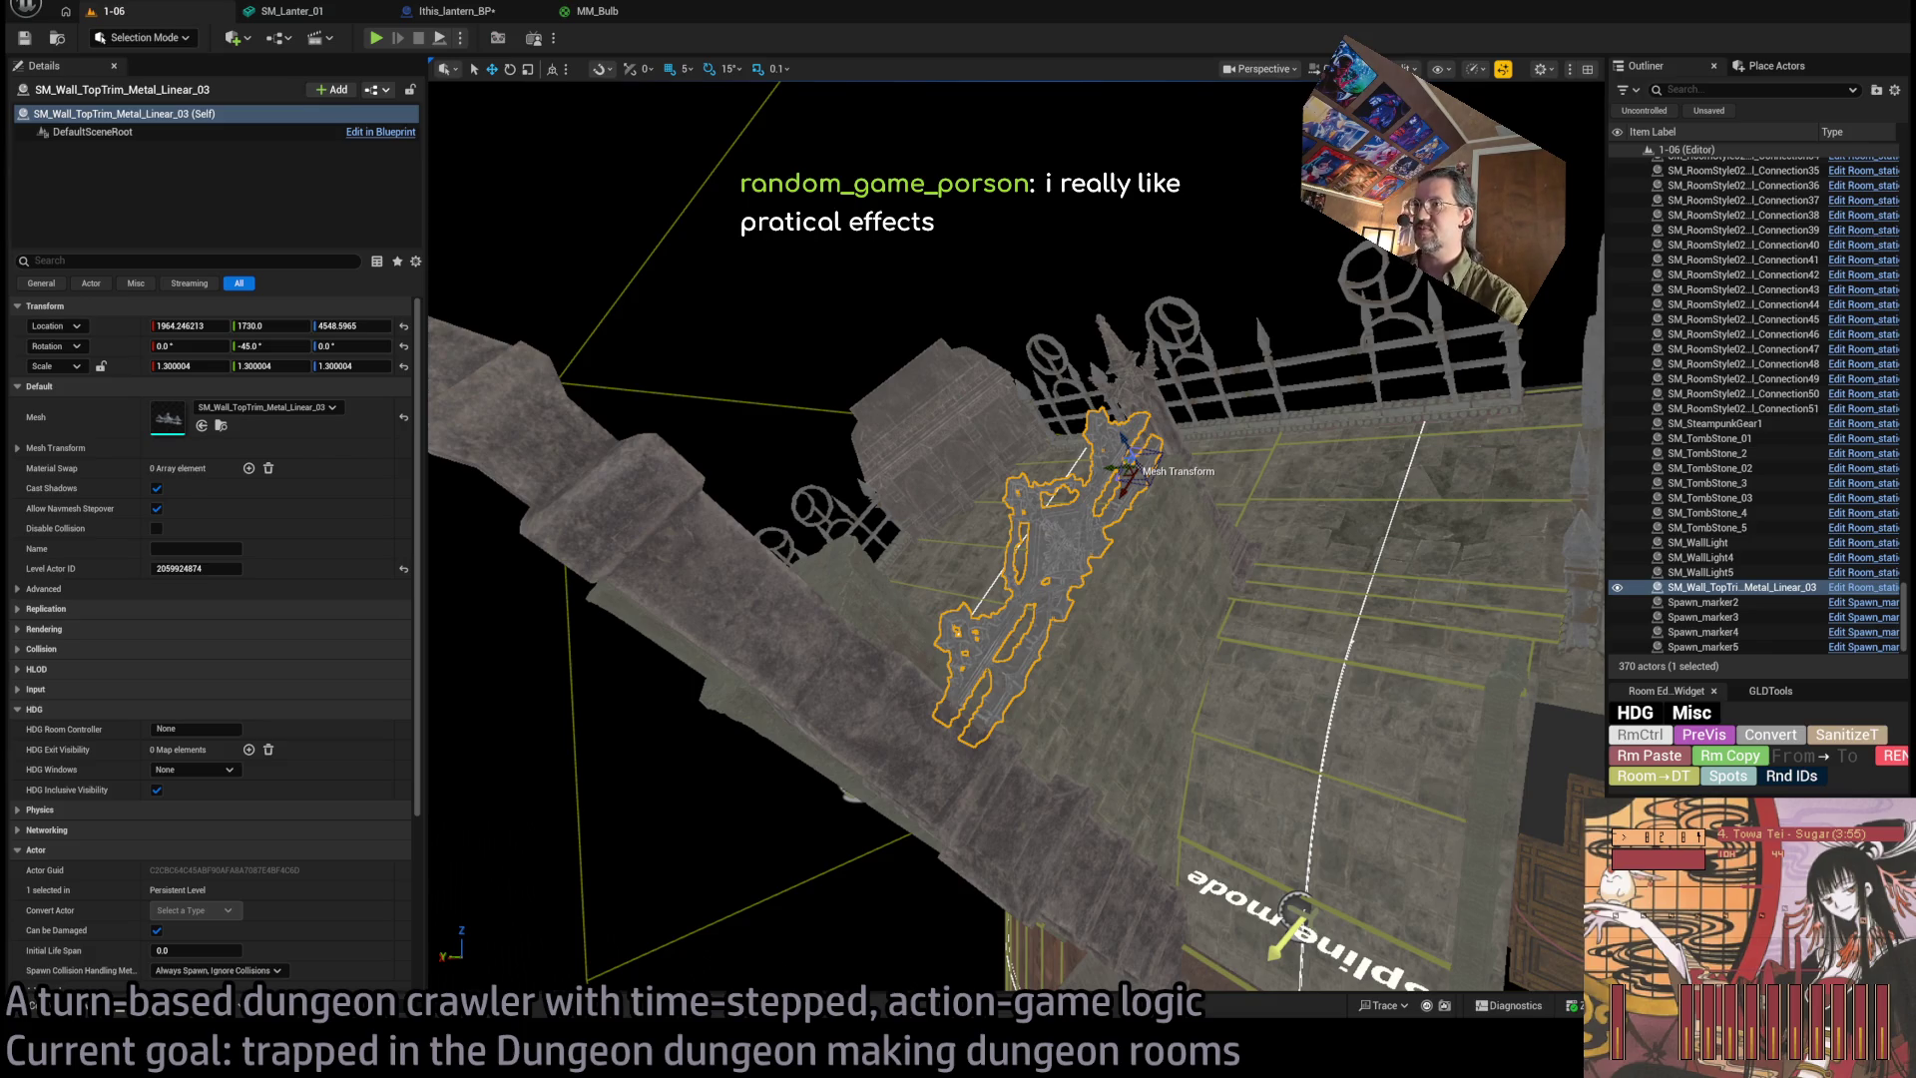
Search Google for 'borg cube kitbash' in the browser.
key("alt+Tab")
type("borg k")
key("BackSpace")
type("cube ")
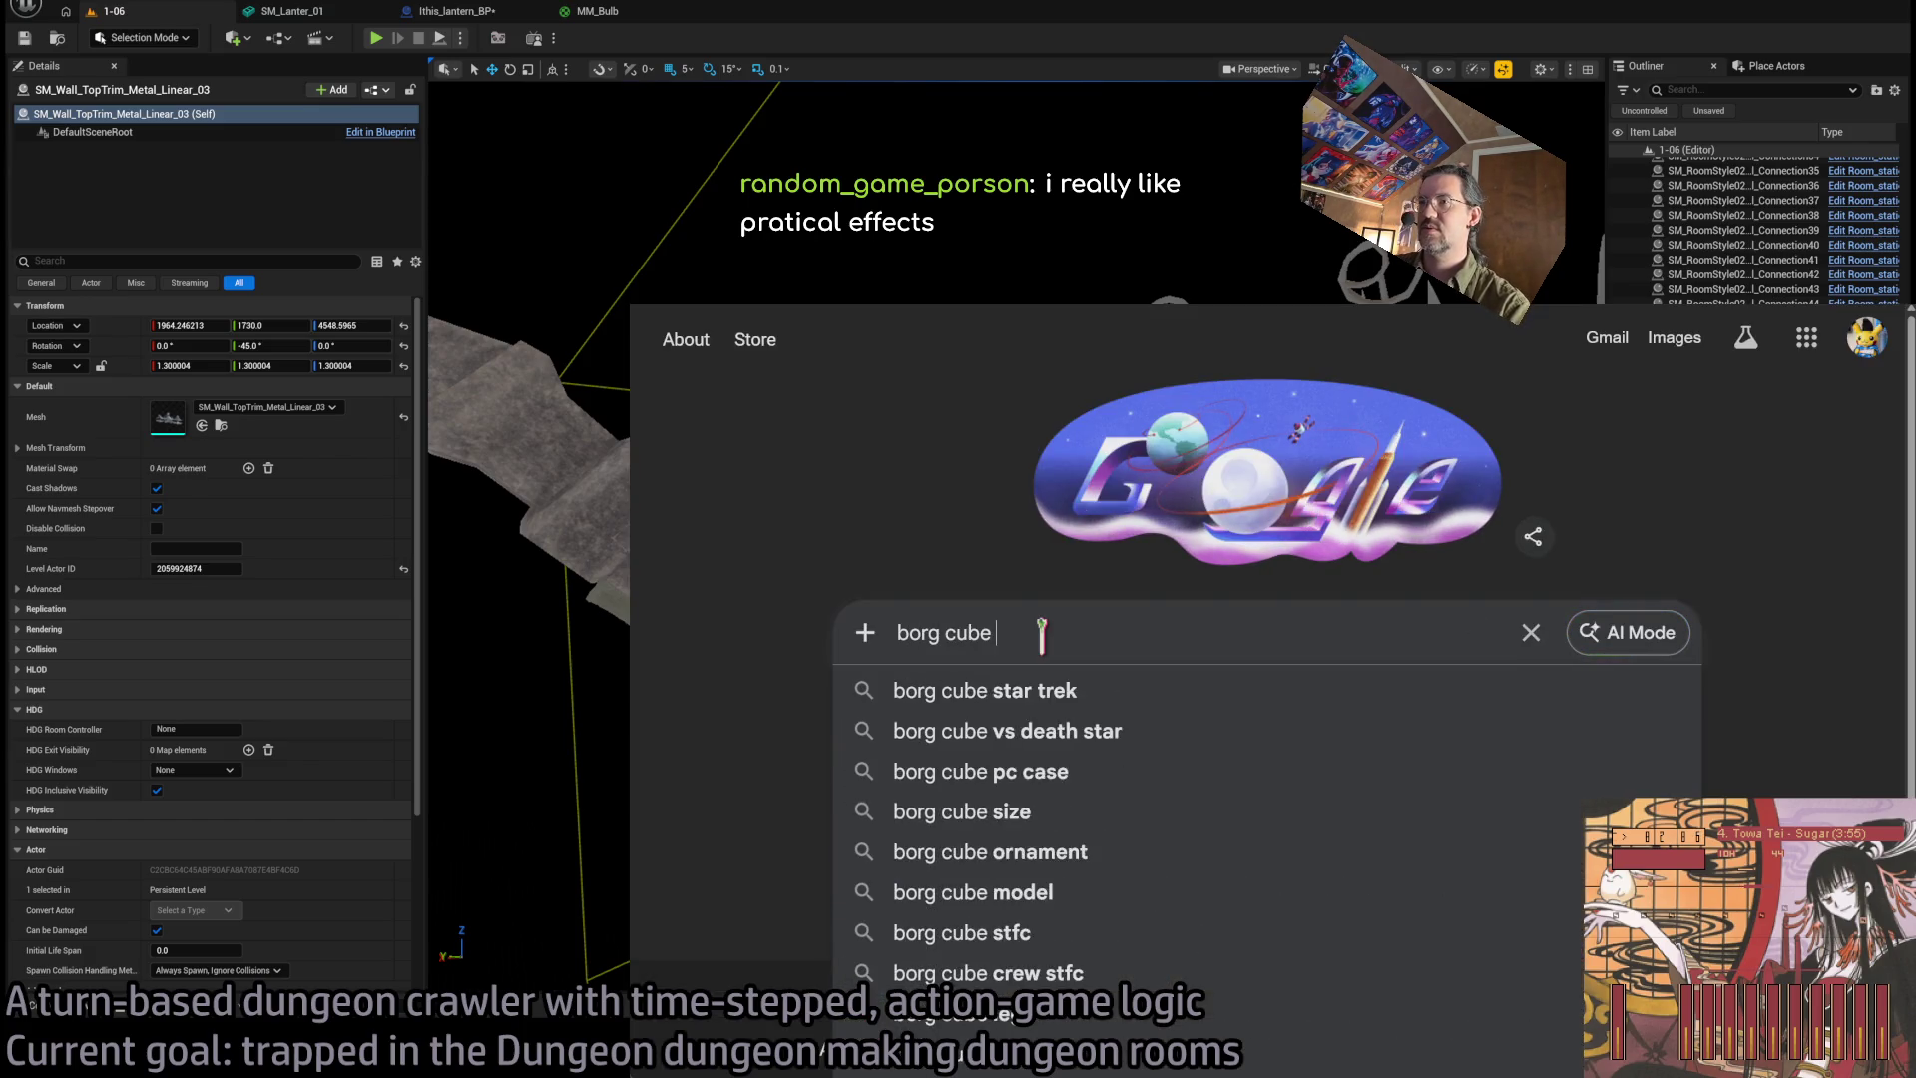
type("kitbash")
key("Return")
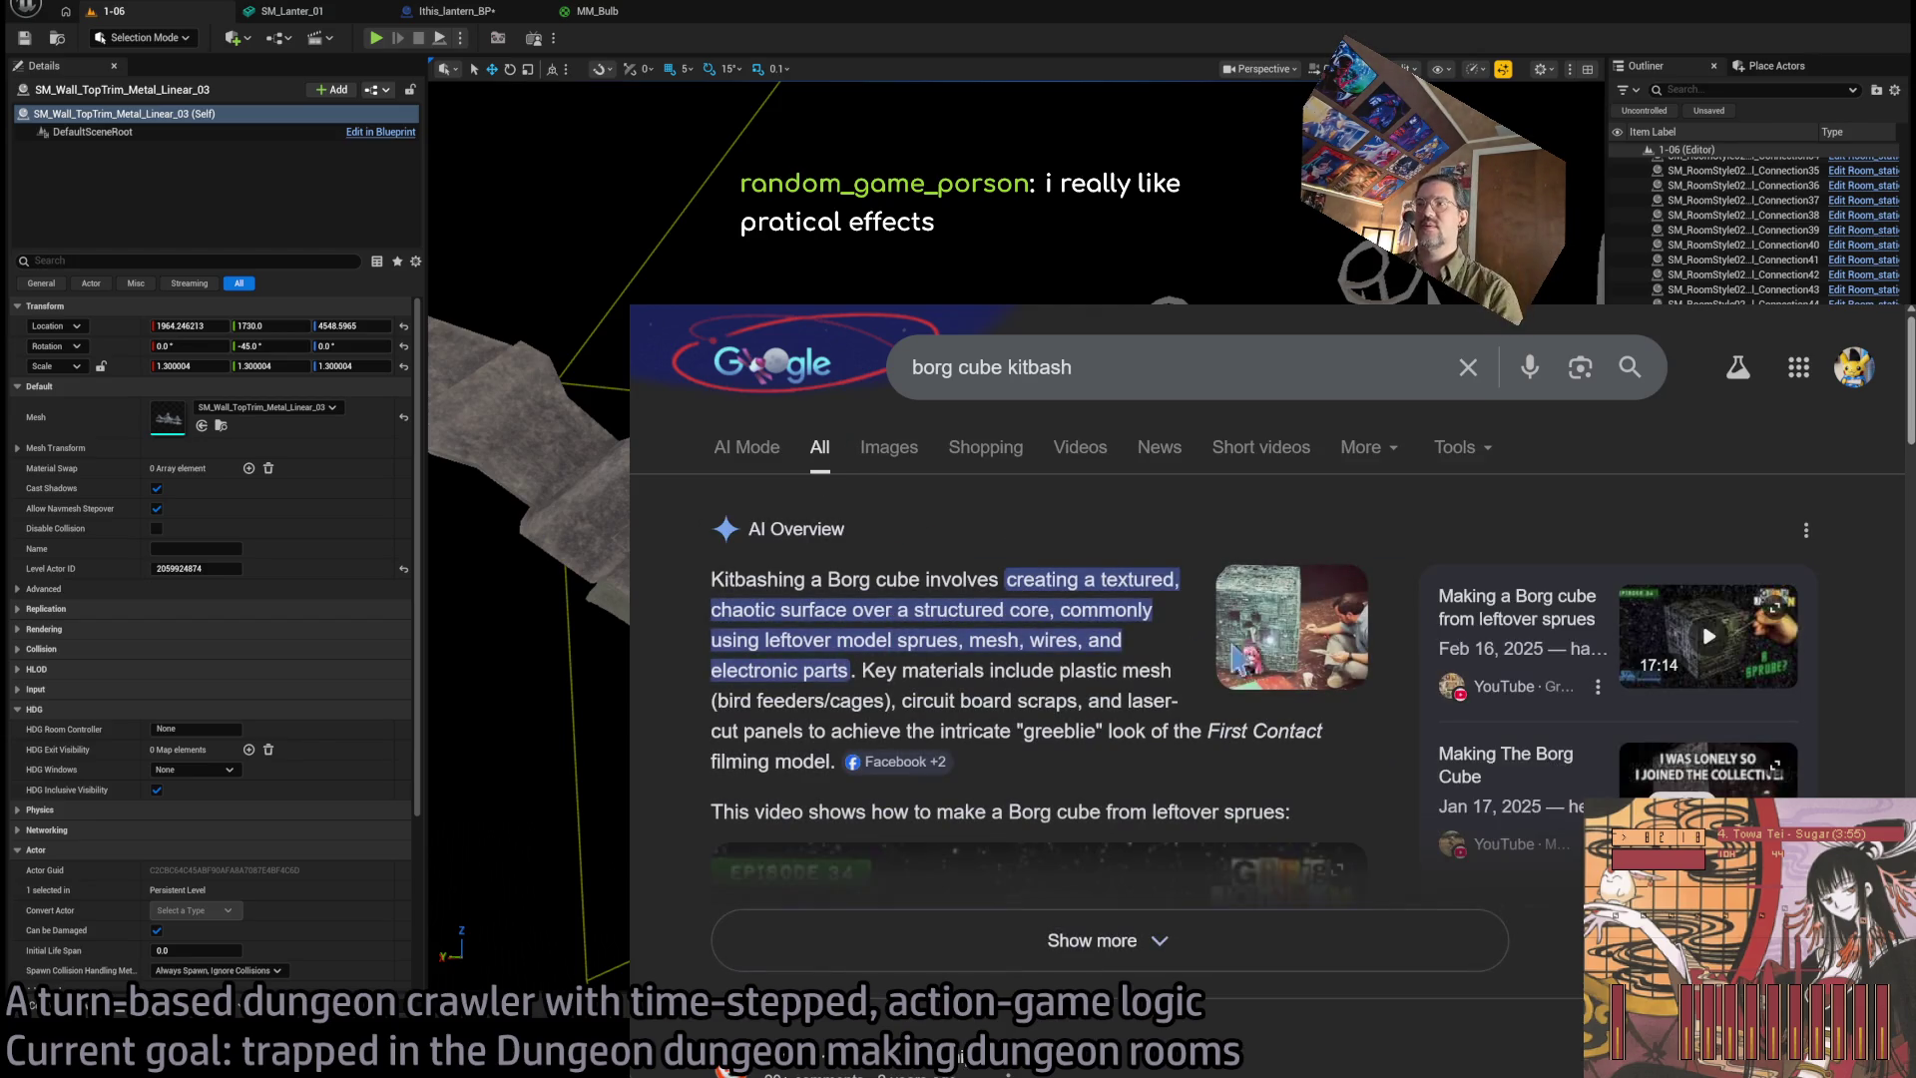
View the Reddit Borg cube image, glance at the editor, and return to the browser.
left_click(1325, 679)
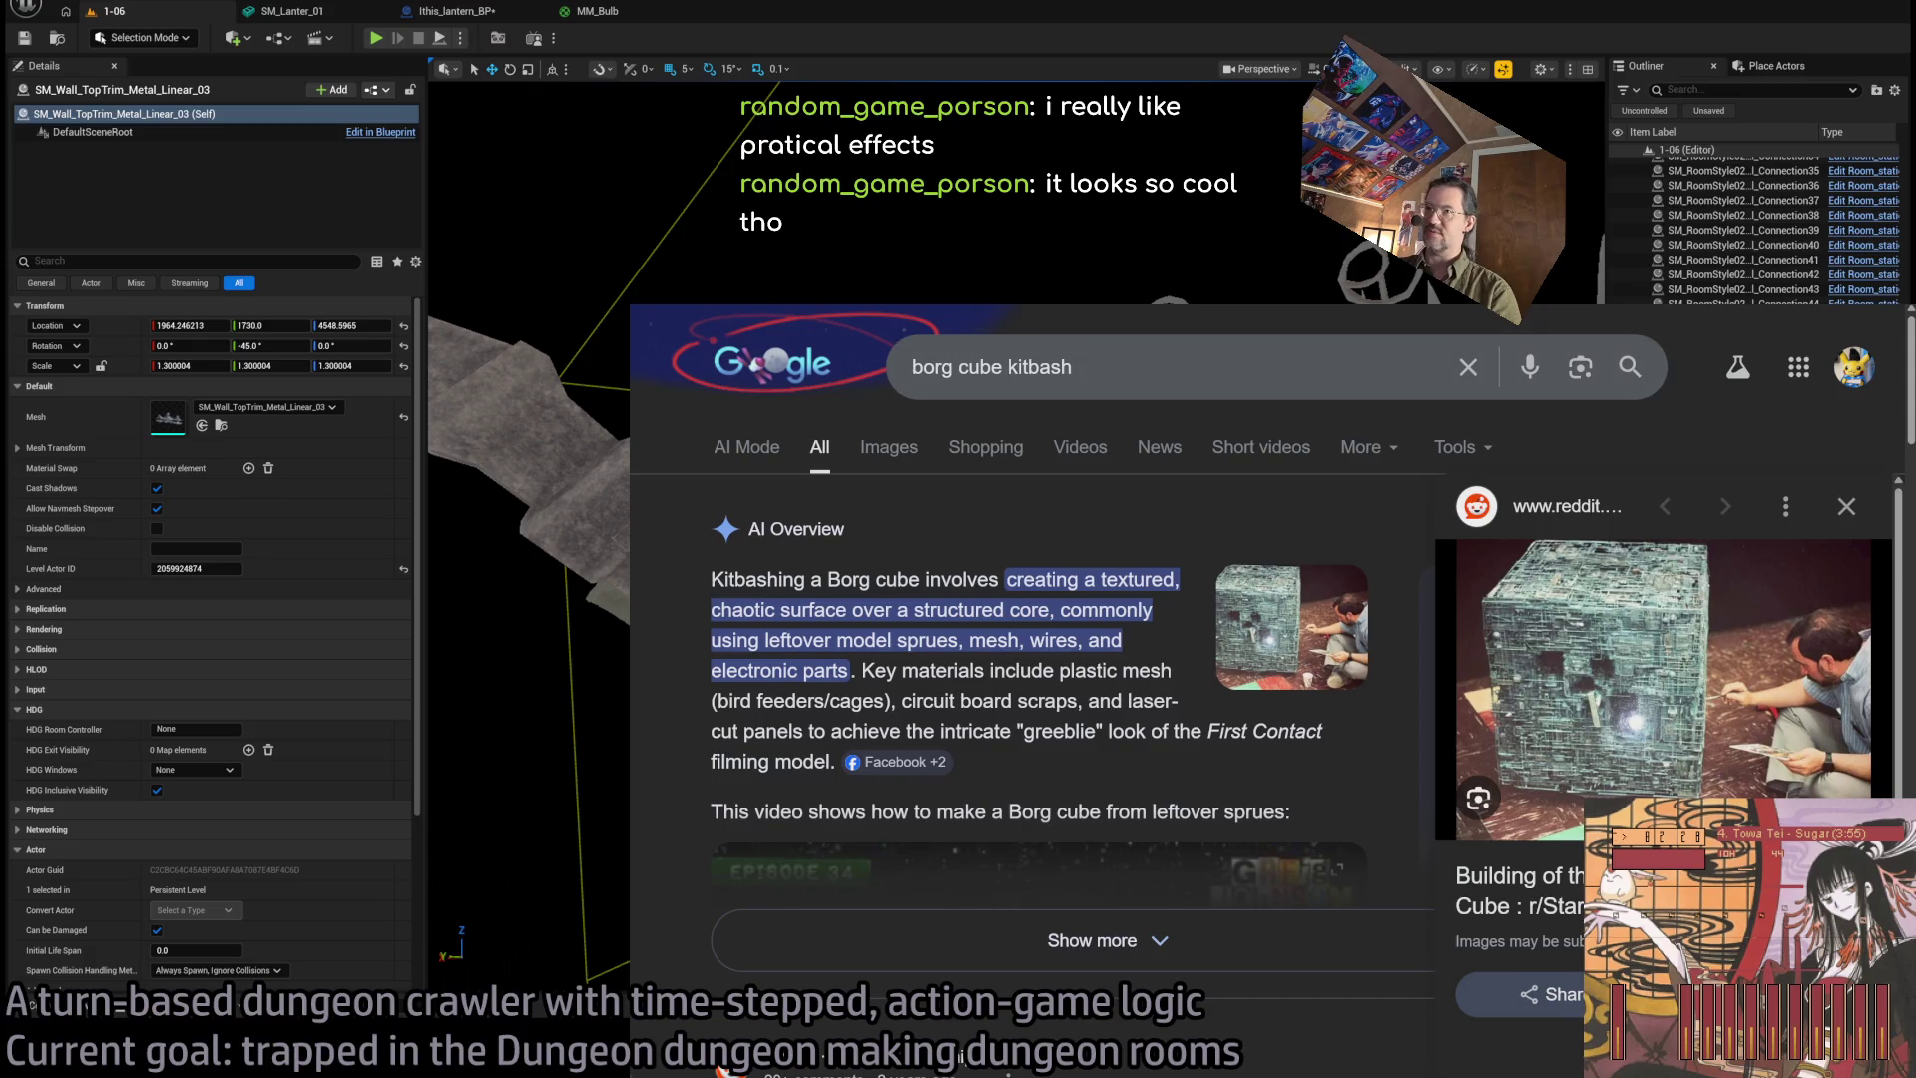
key("alt+Tab")
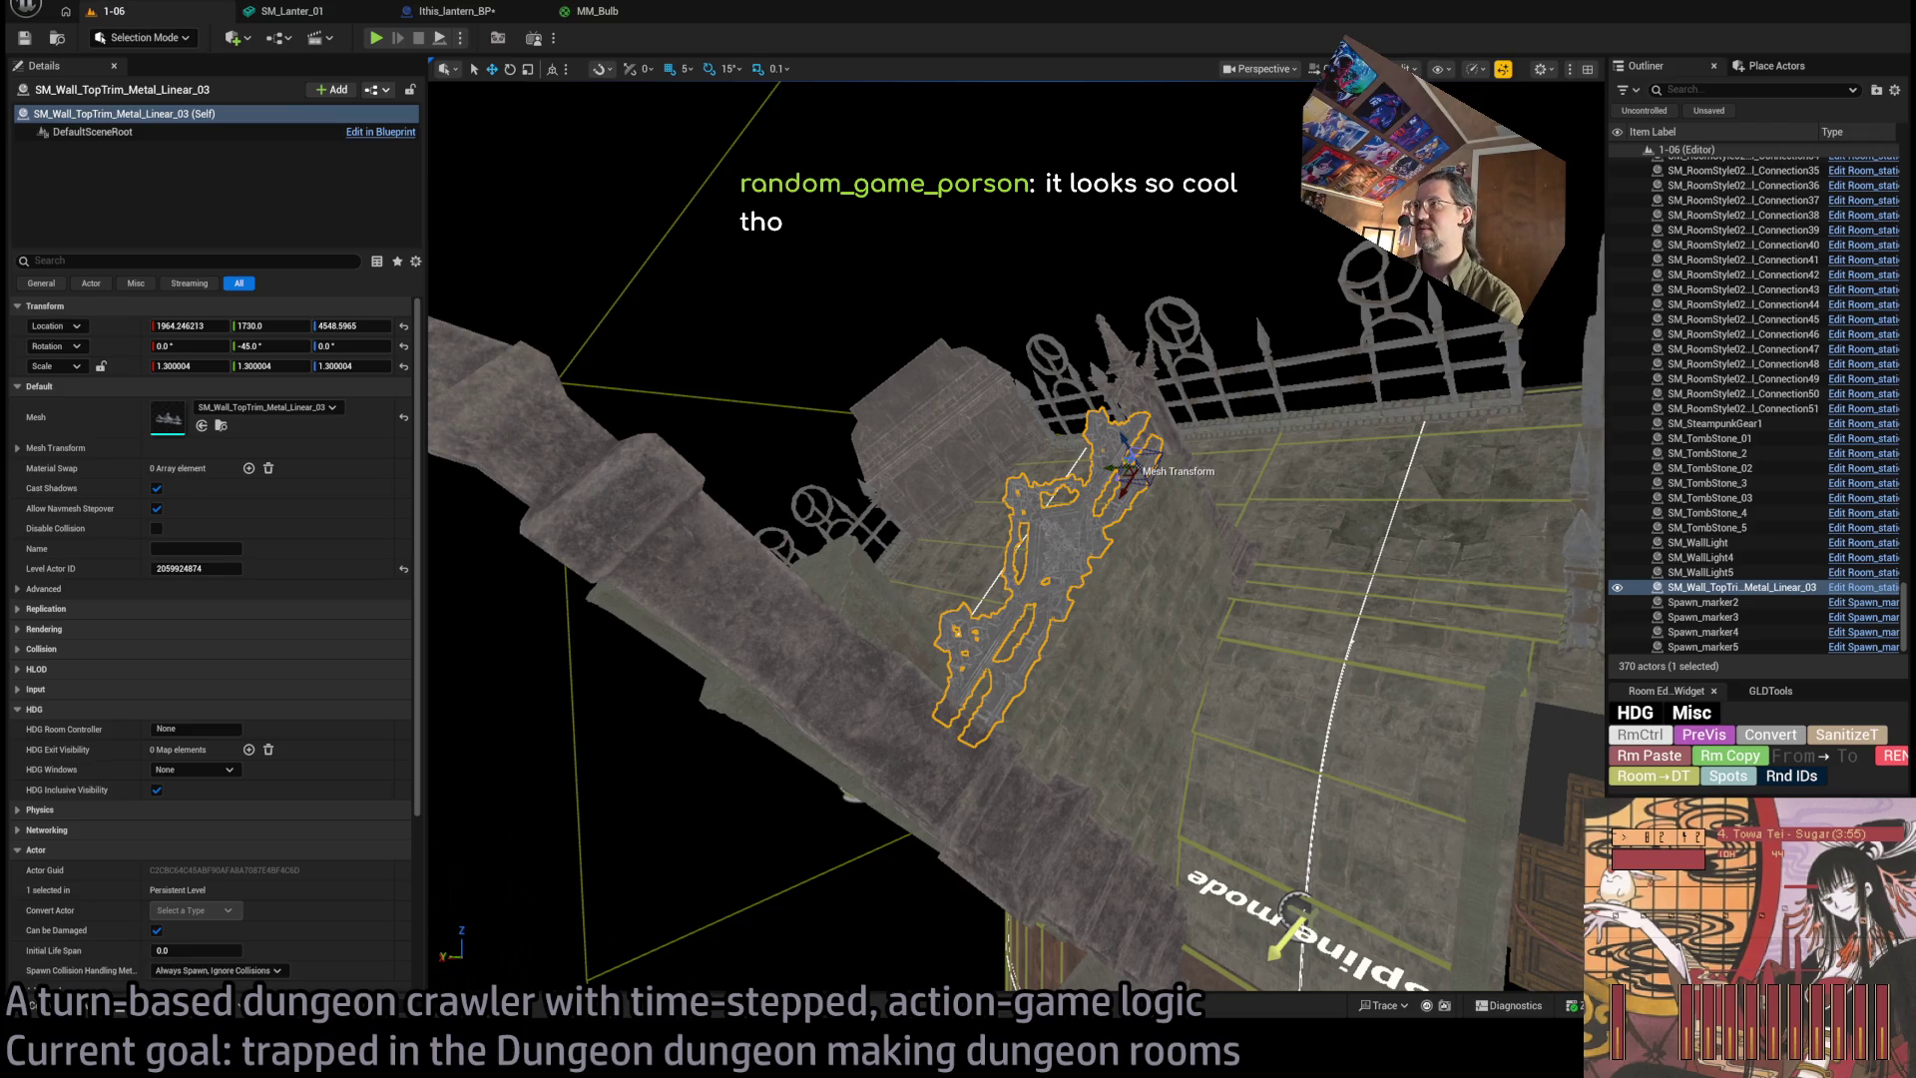
key("alt+Tab")
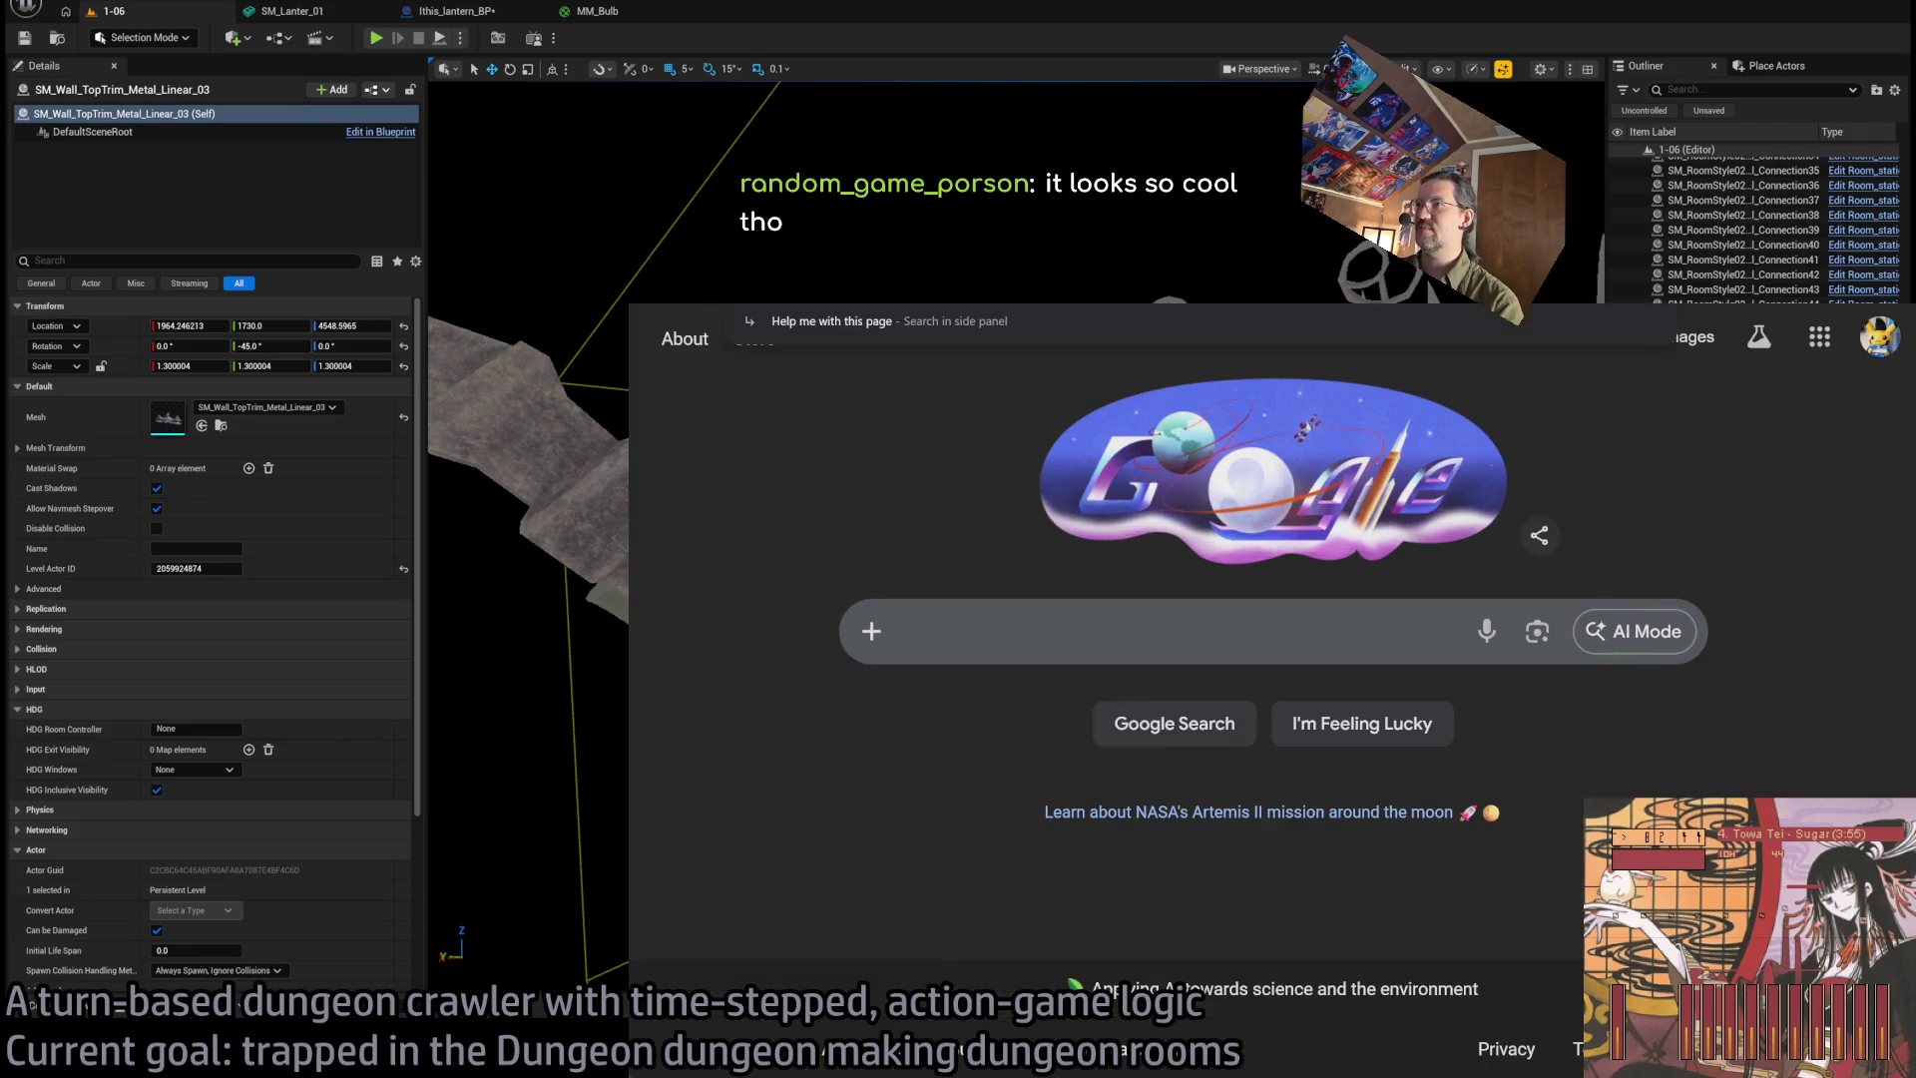
Play 'Mortal Shell II - Gameplay Reveal | PS5 Games' in theater mode.
key("Escape")
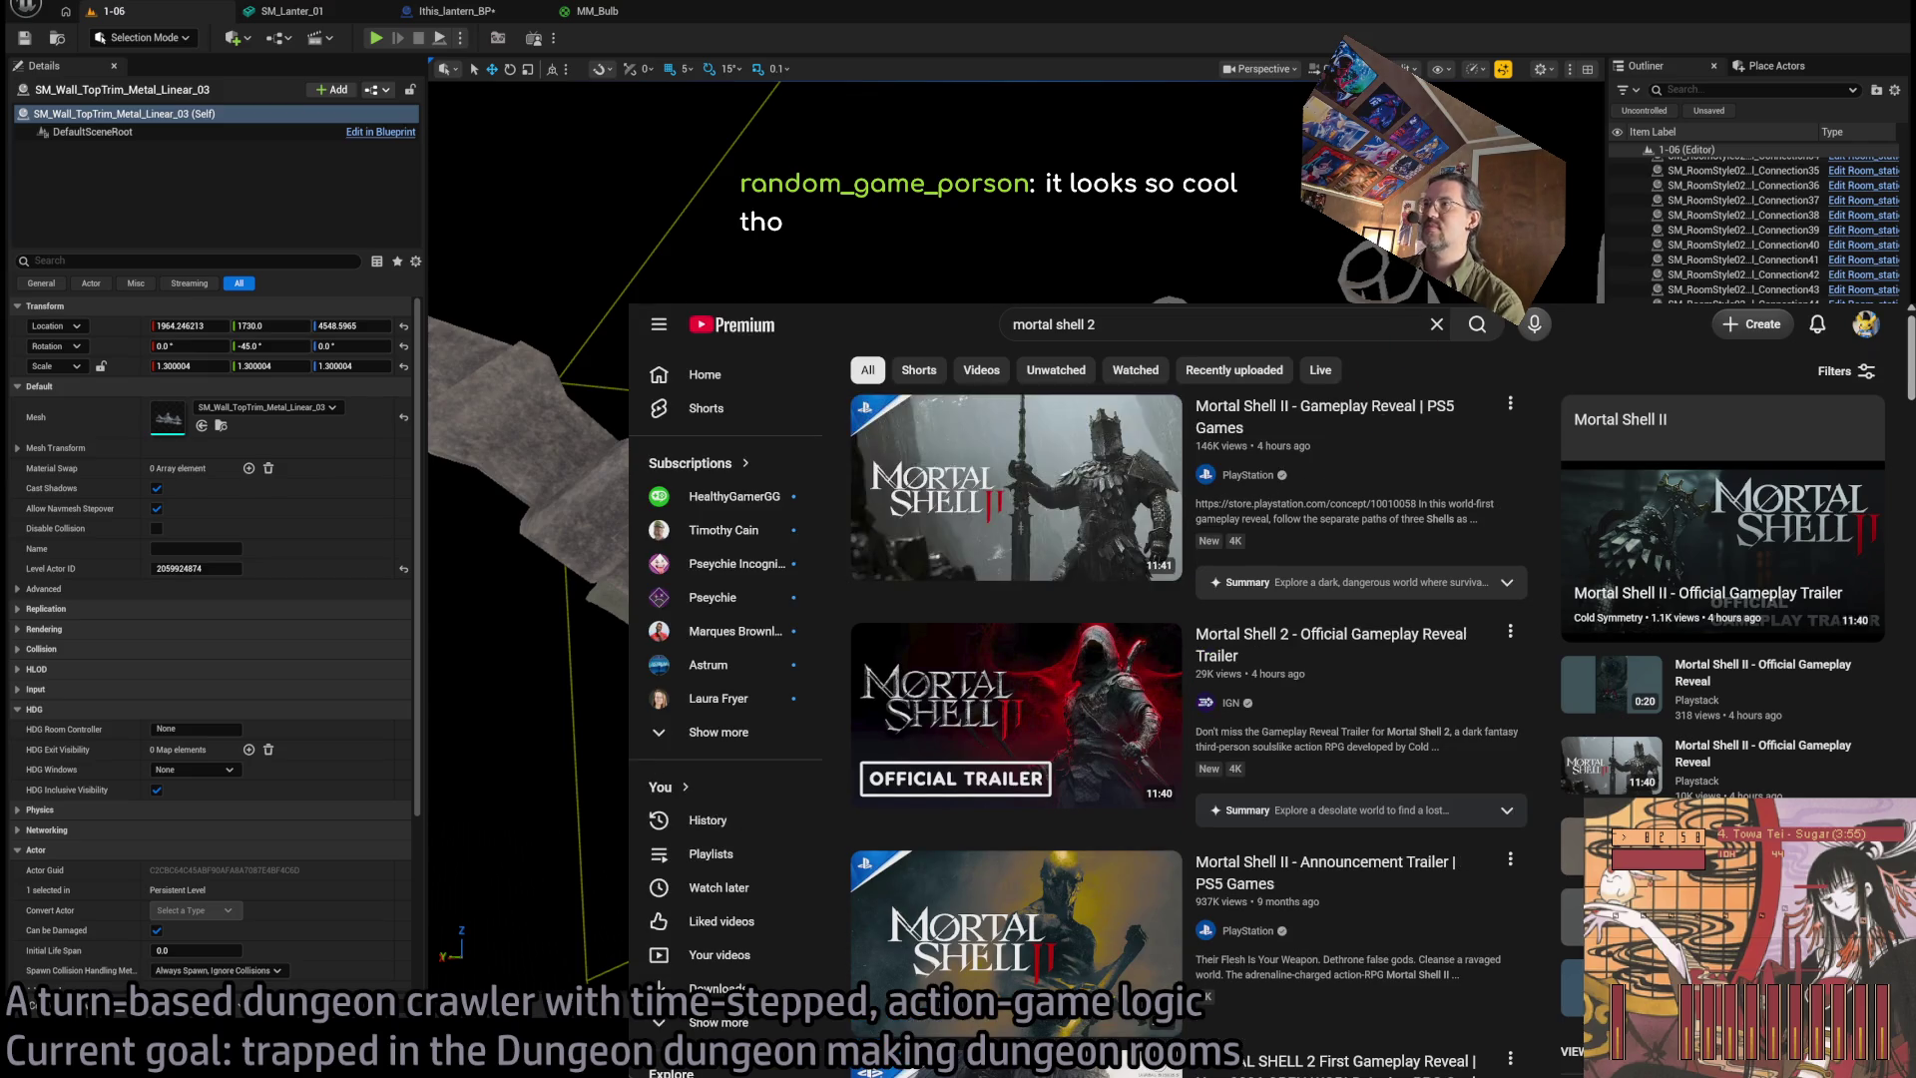
left_click(1345, 442)
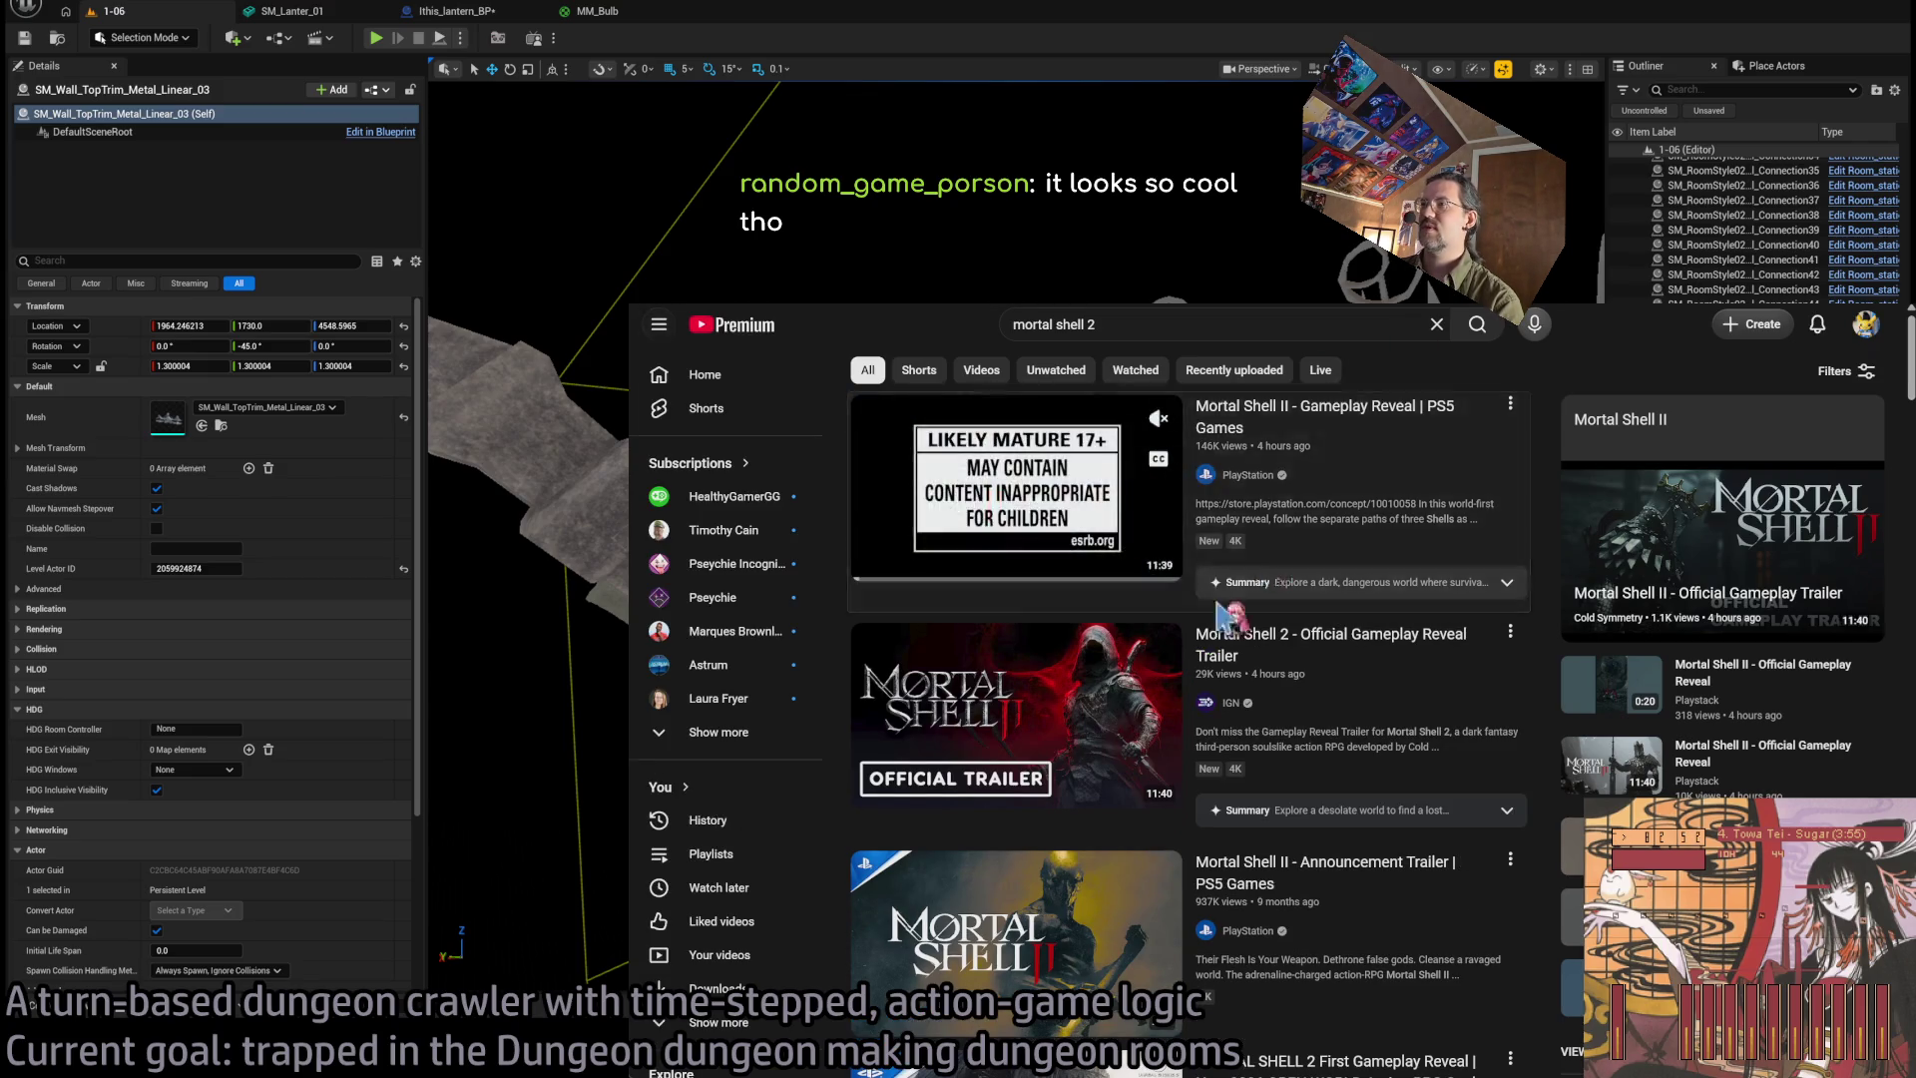
key("t")
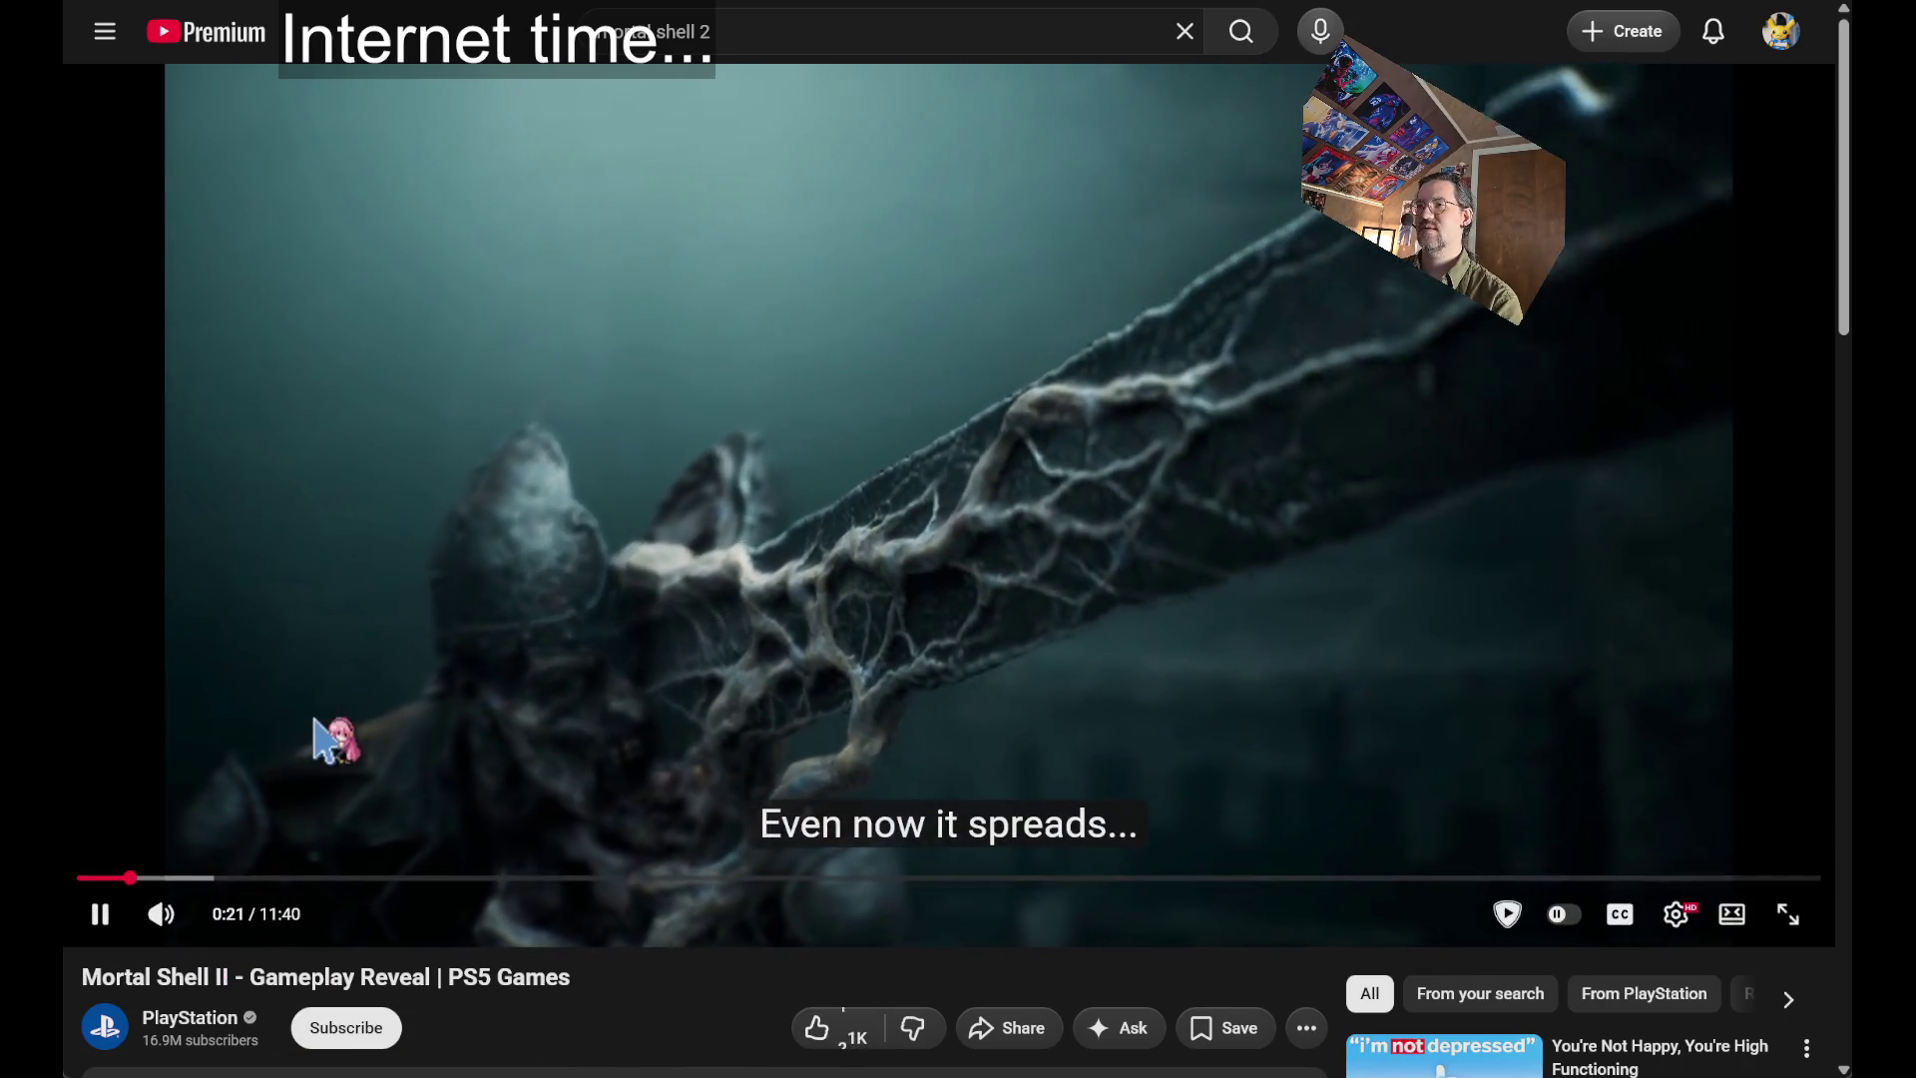
left_click(235, 713)
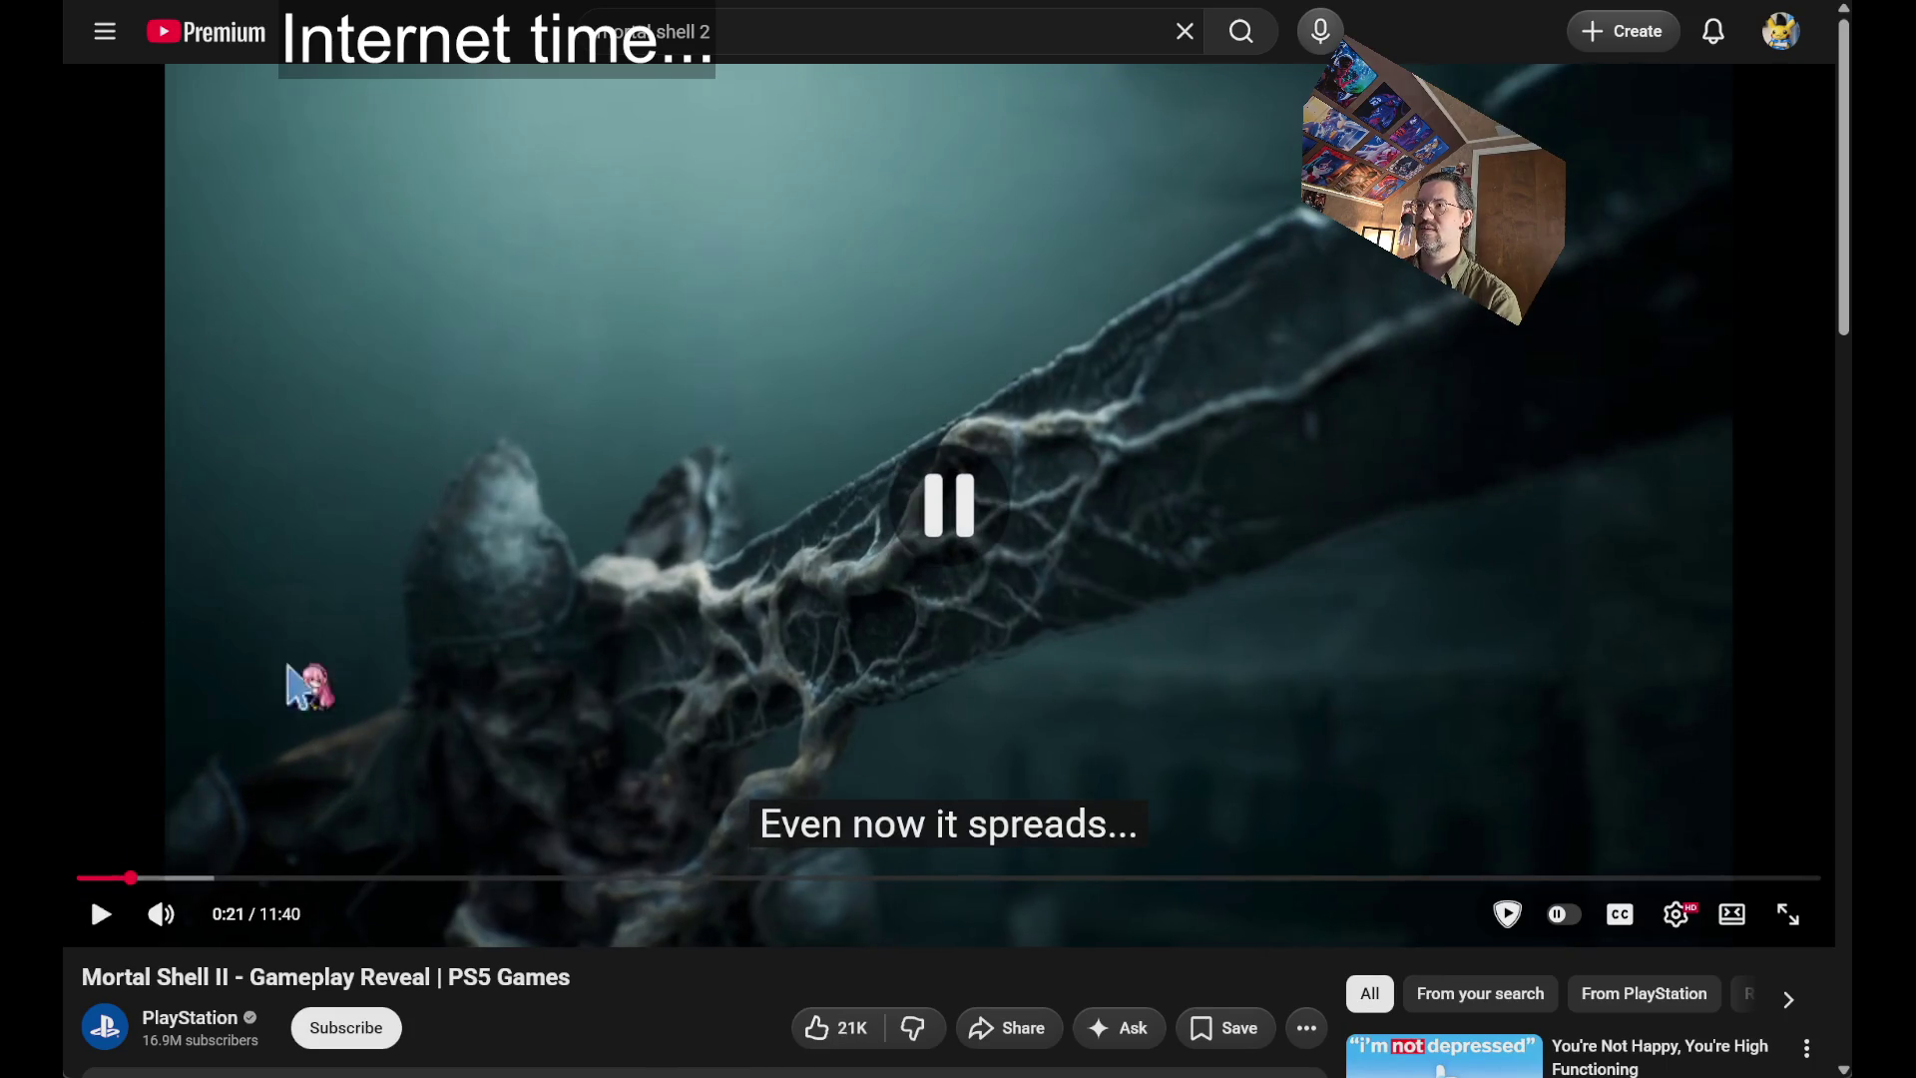
left_click(675, 598)
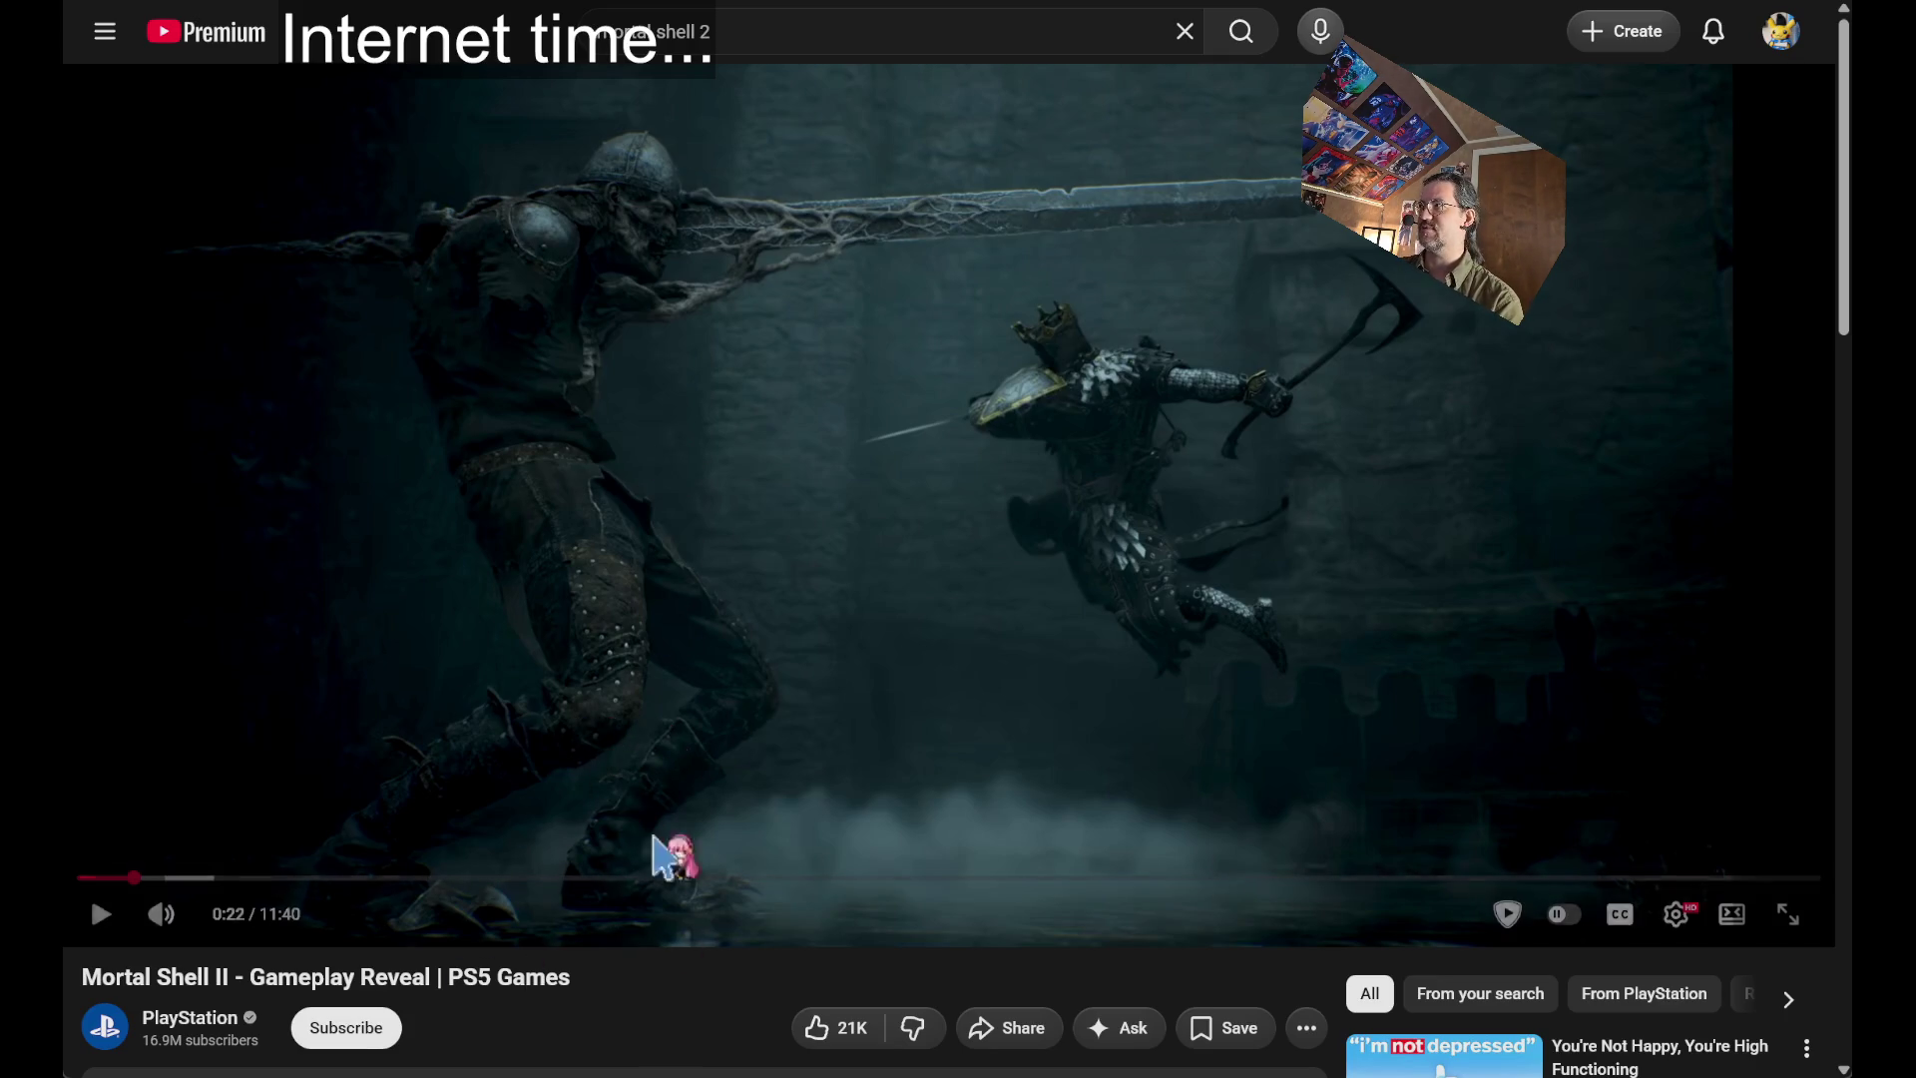
left_click(636, 499)
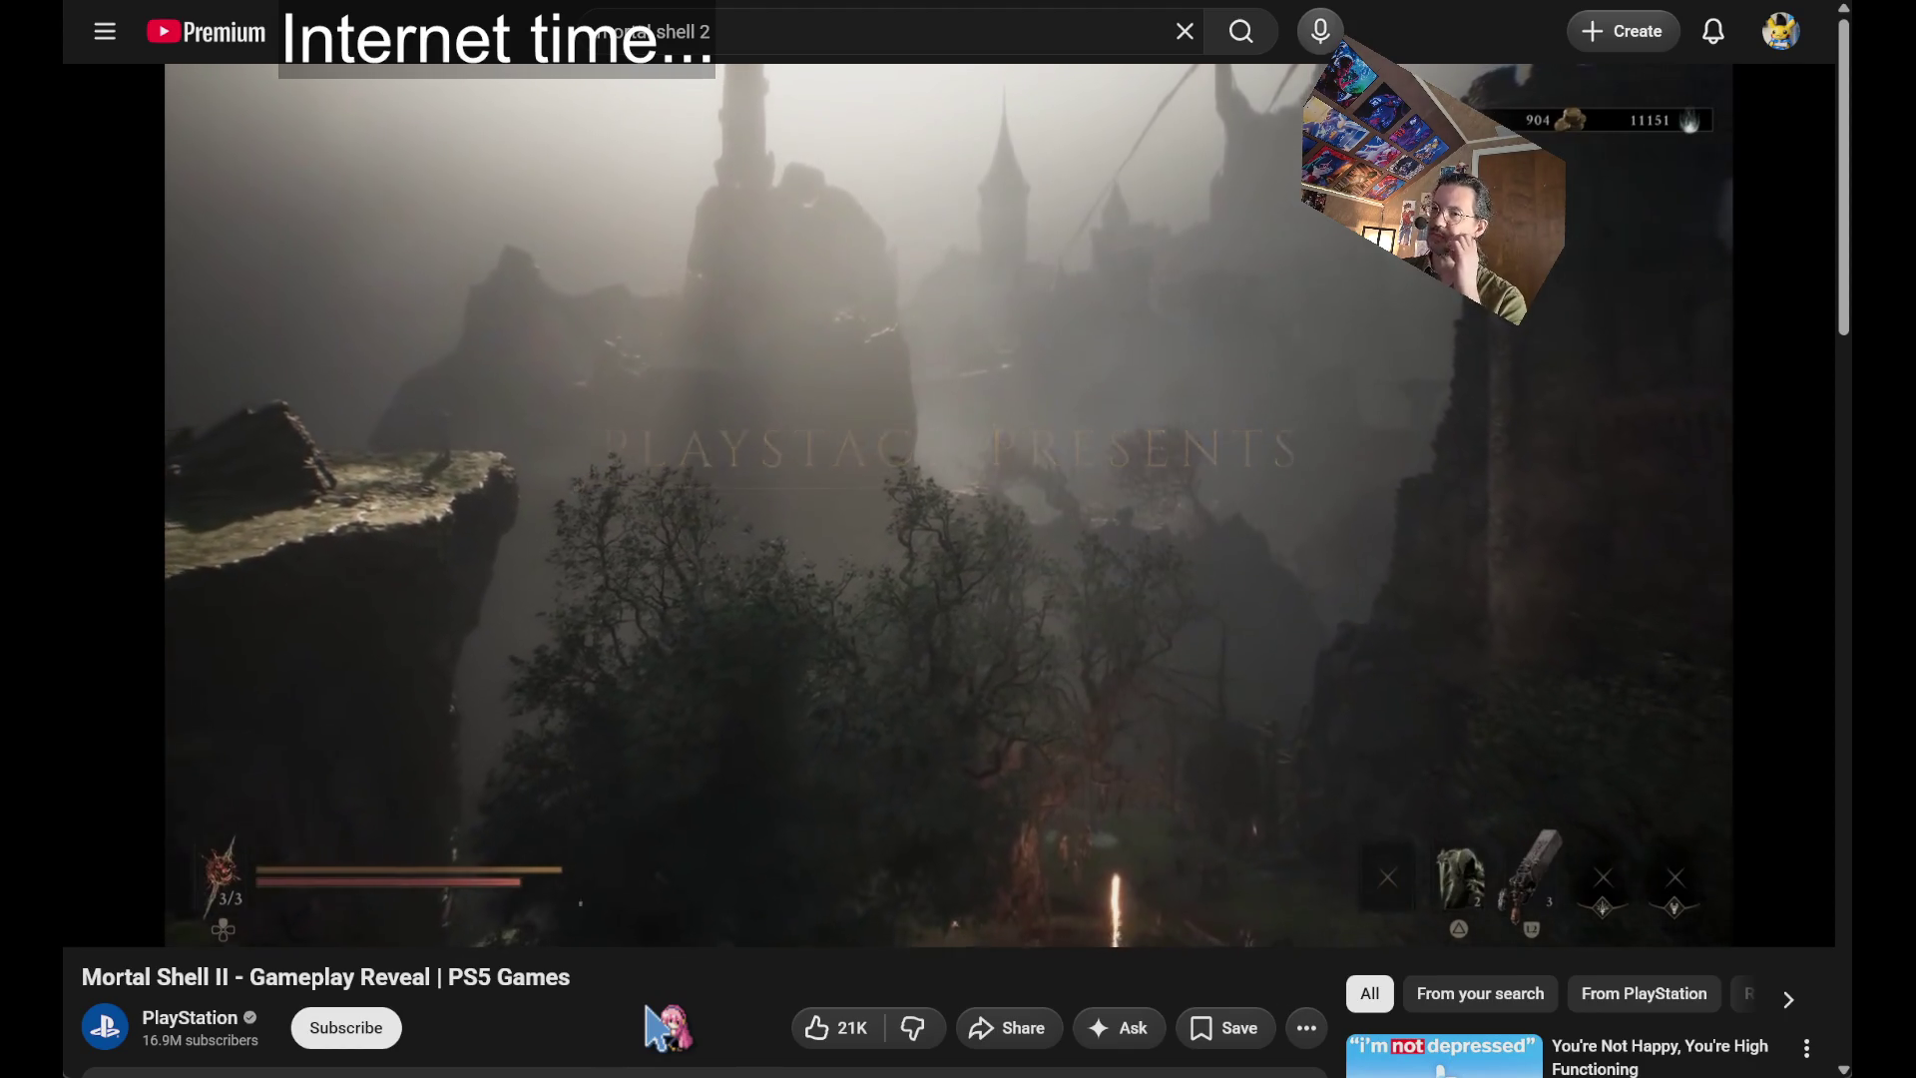
left_click(768, 626)
Open the Mortal Shell Wikipedia article in a new tab.
key("ctrl+t")
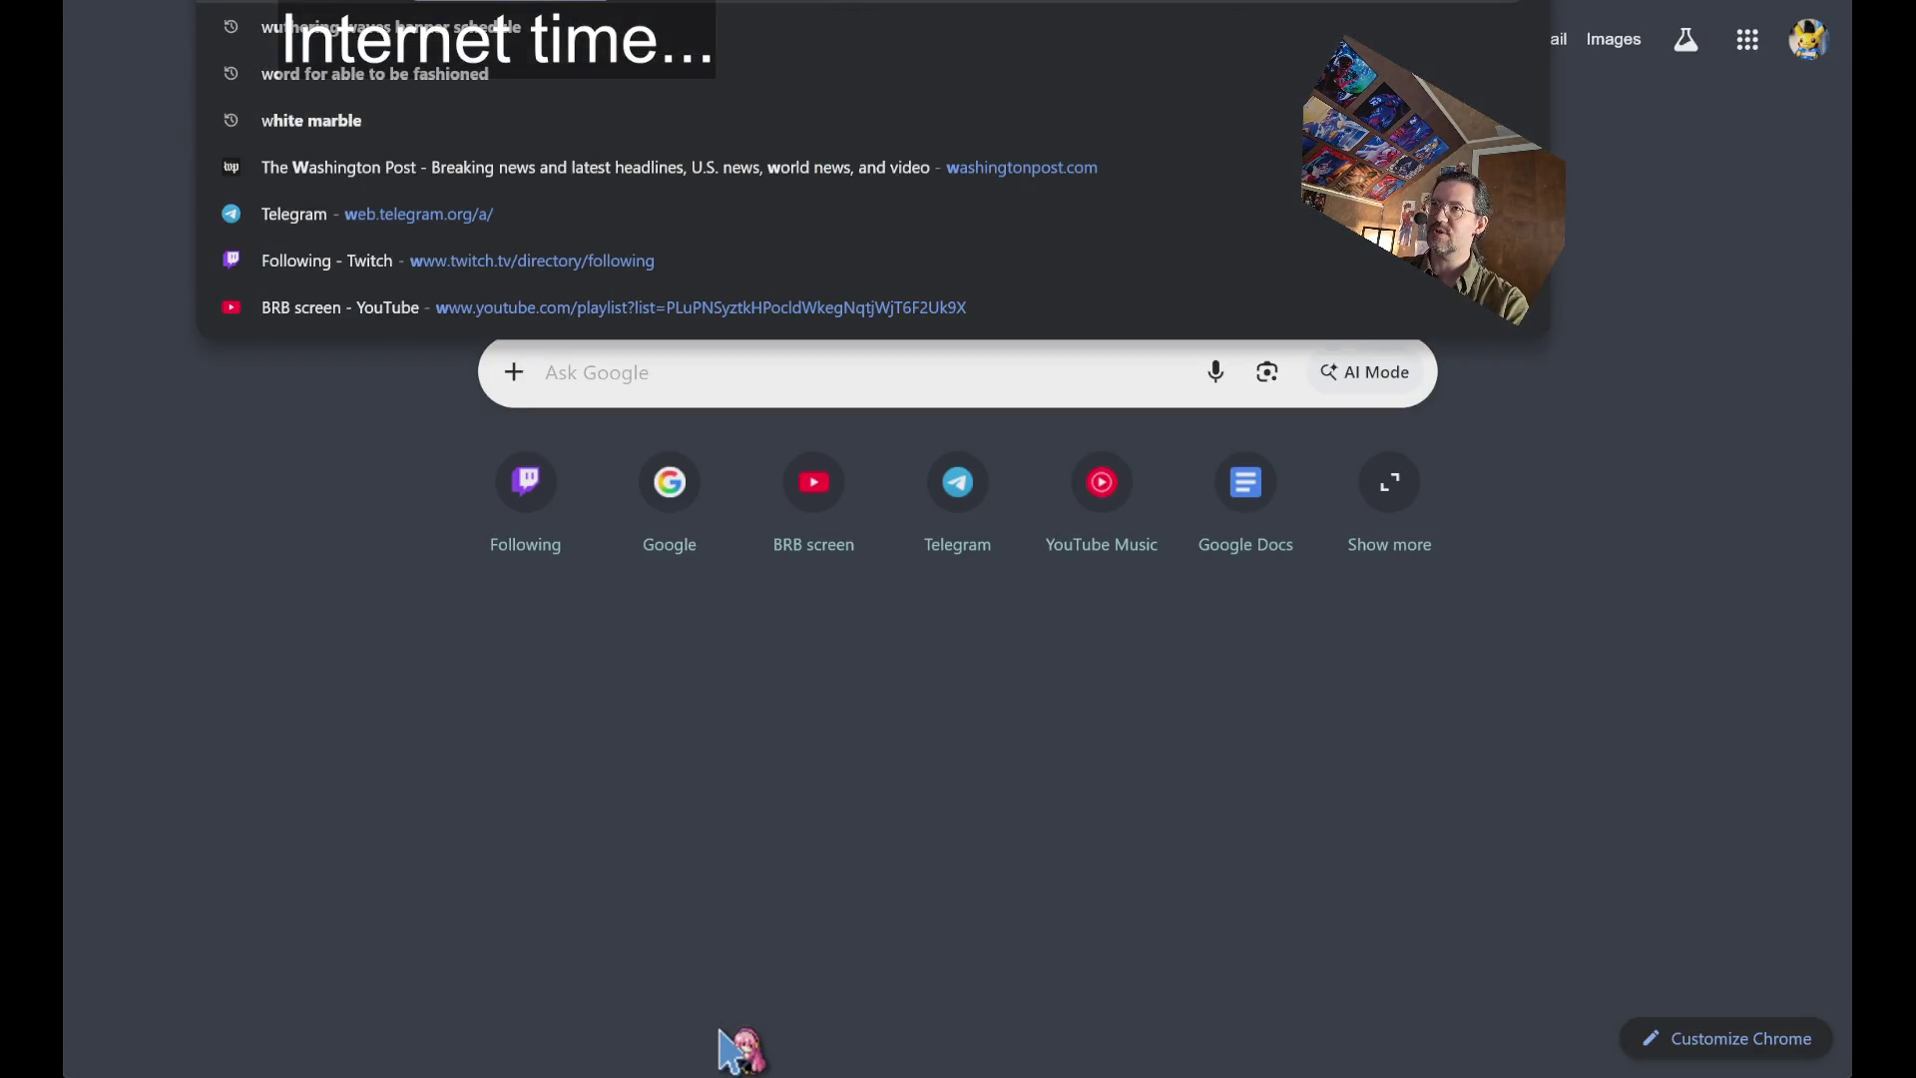
key("BackSpace")
type("metal bird")
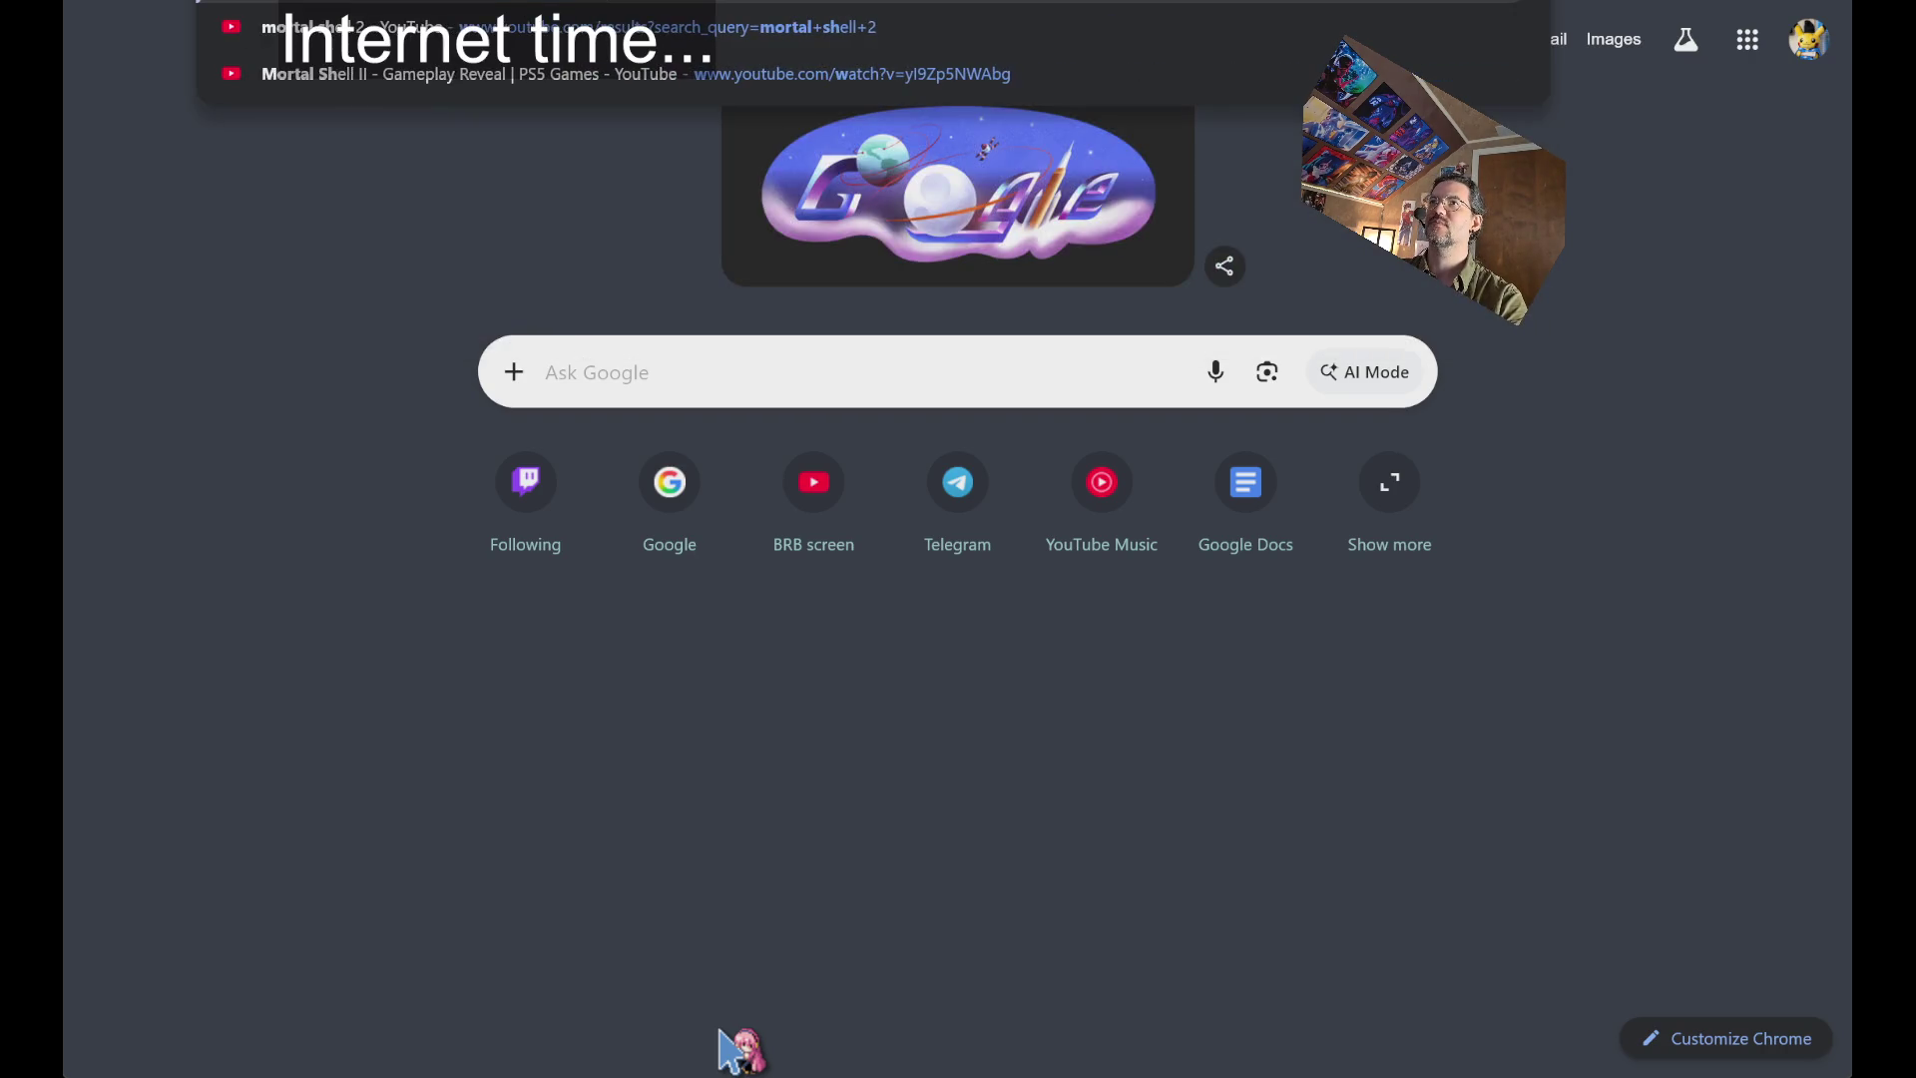
key("Return")
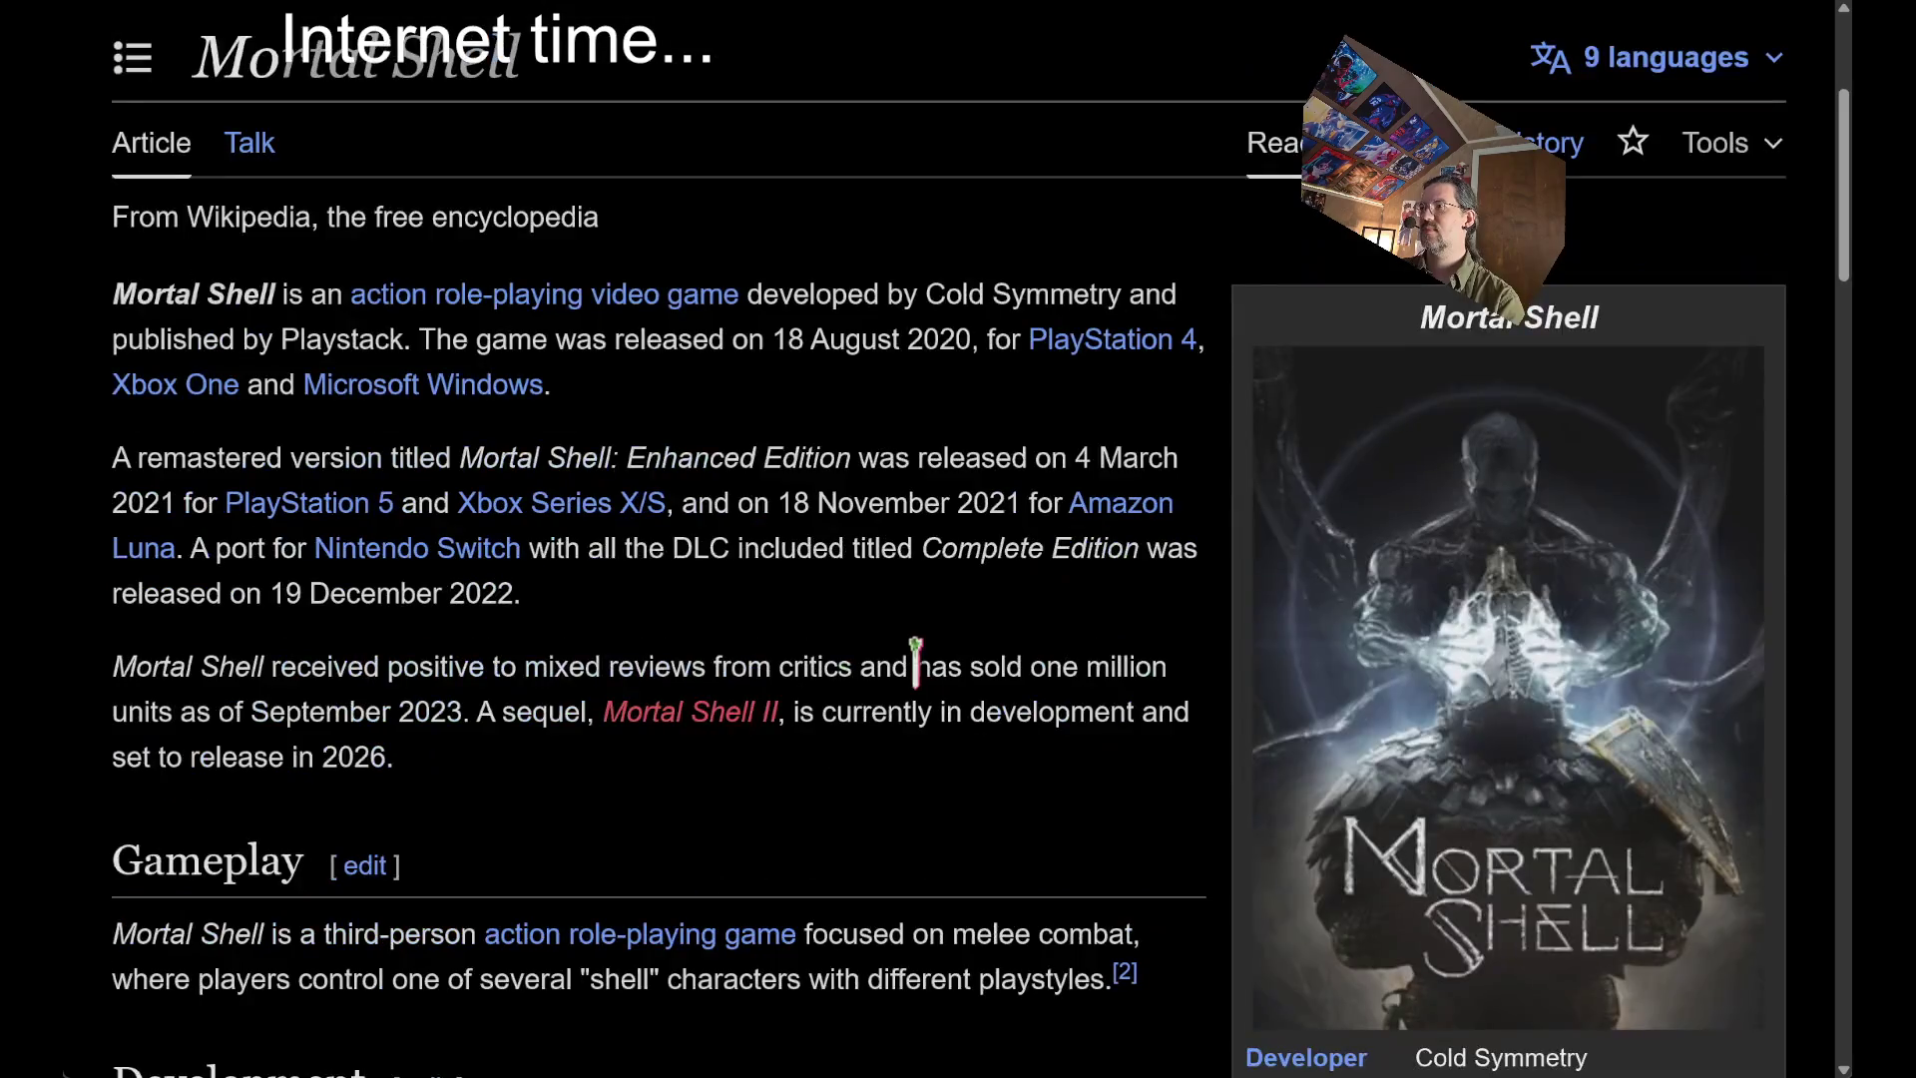
Select the developer name Cold Symmetry in the article.
scroll(1173, 684, "down", 5)
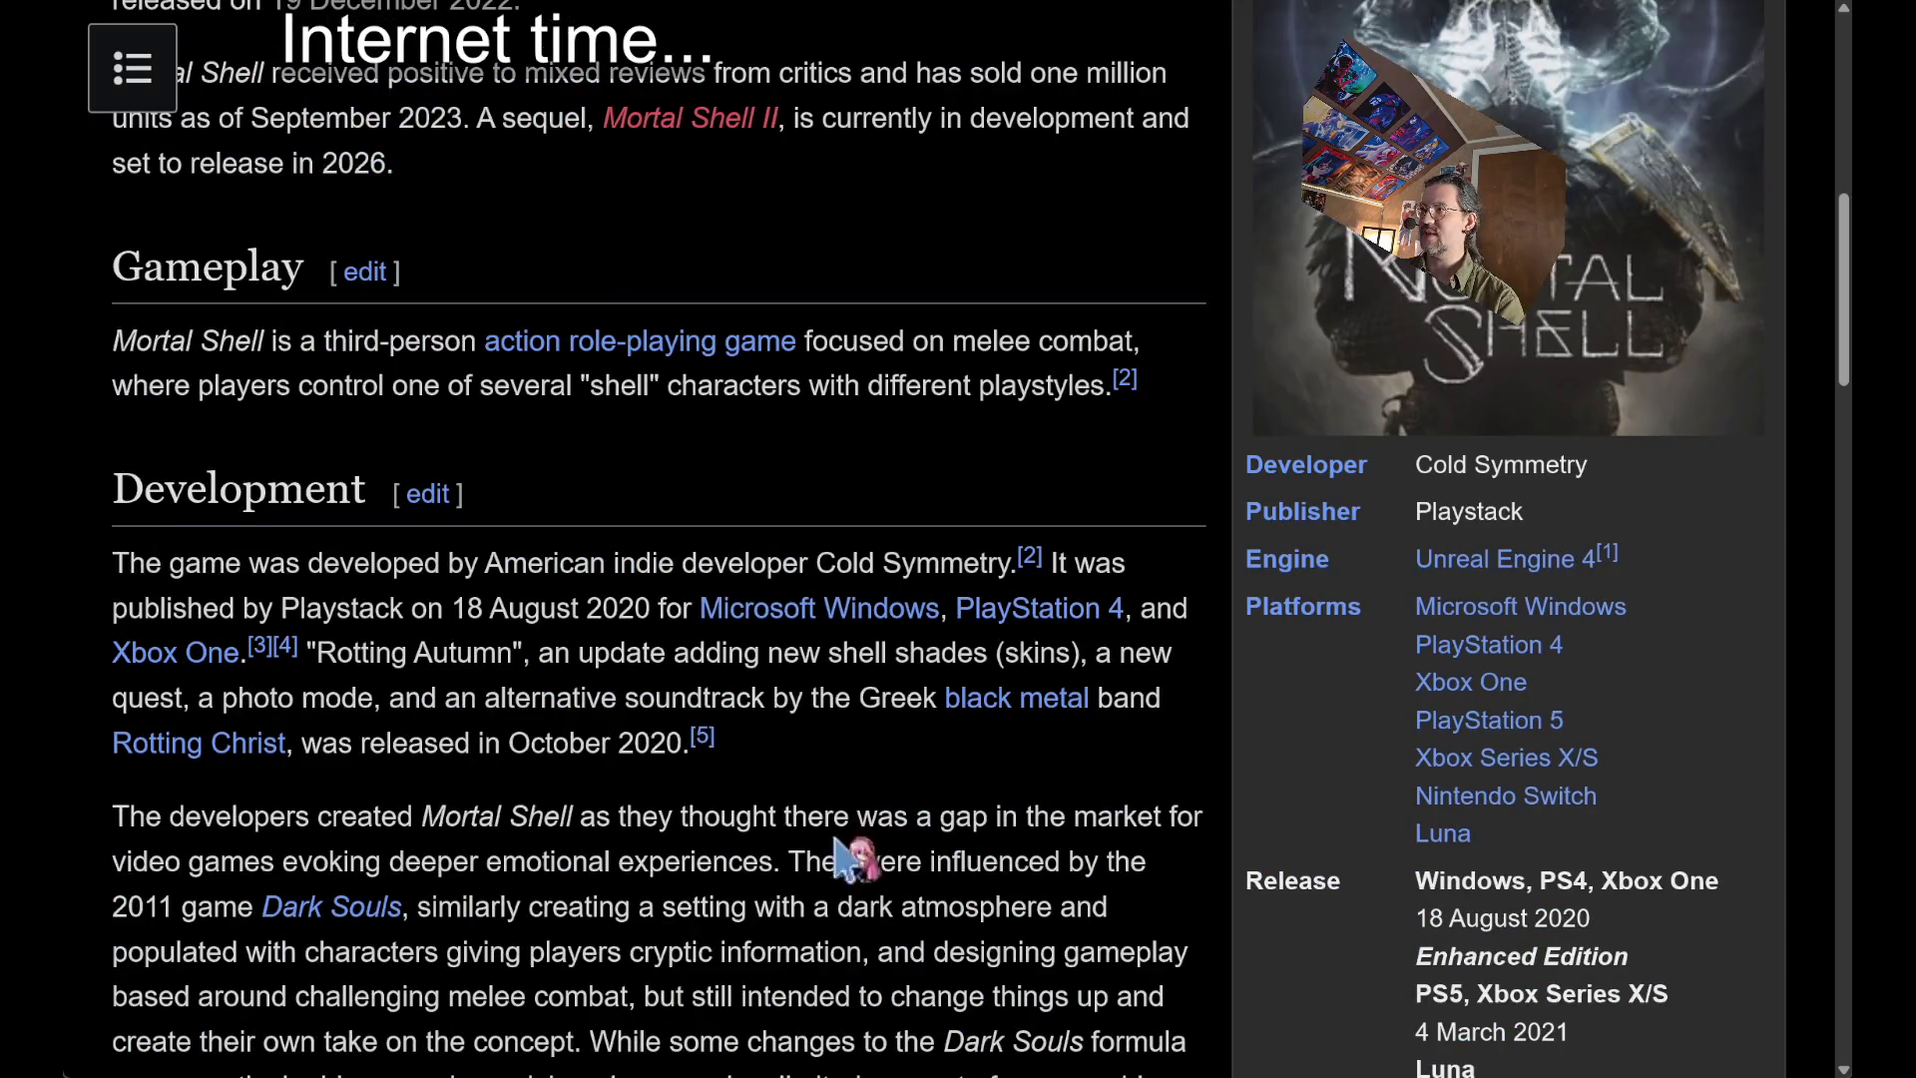
scroll(852, 844, "up", 5)
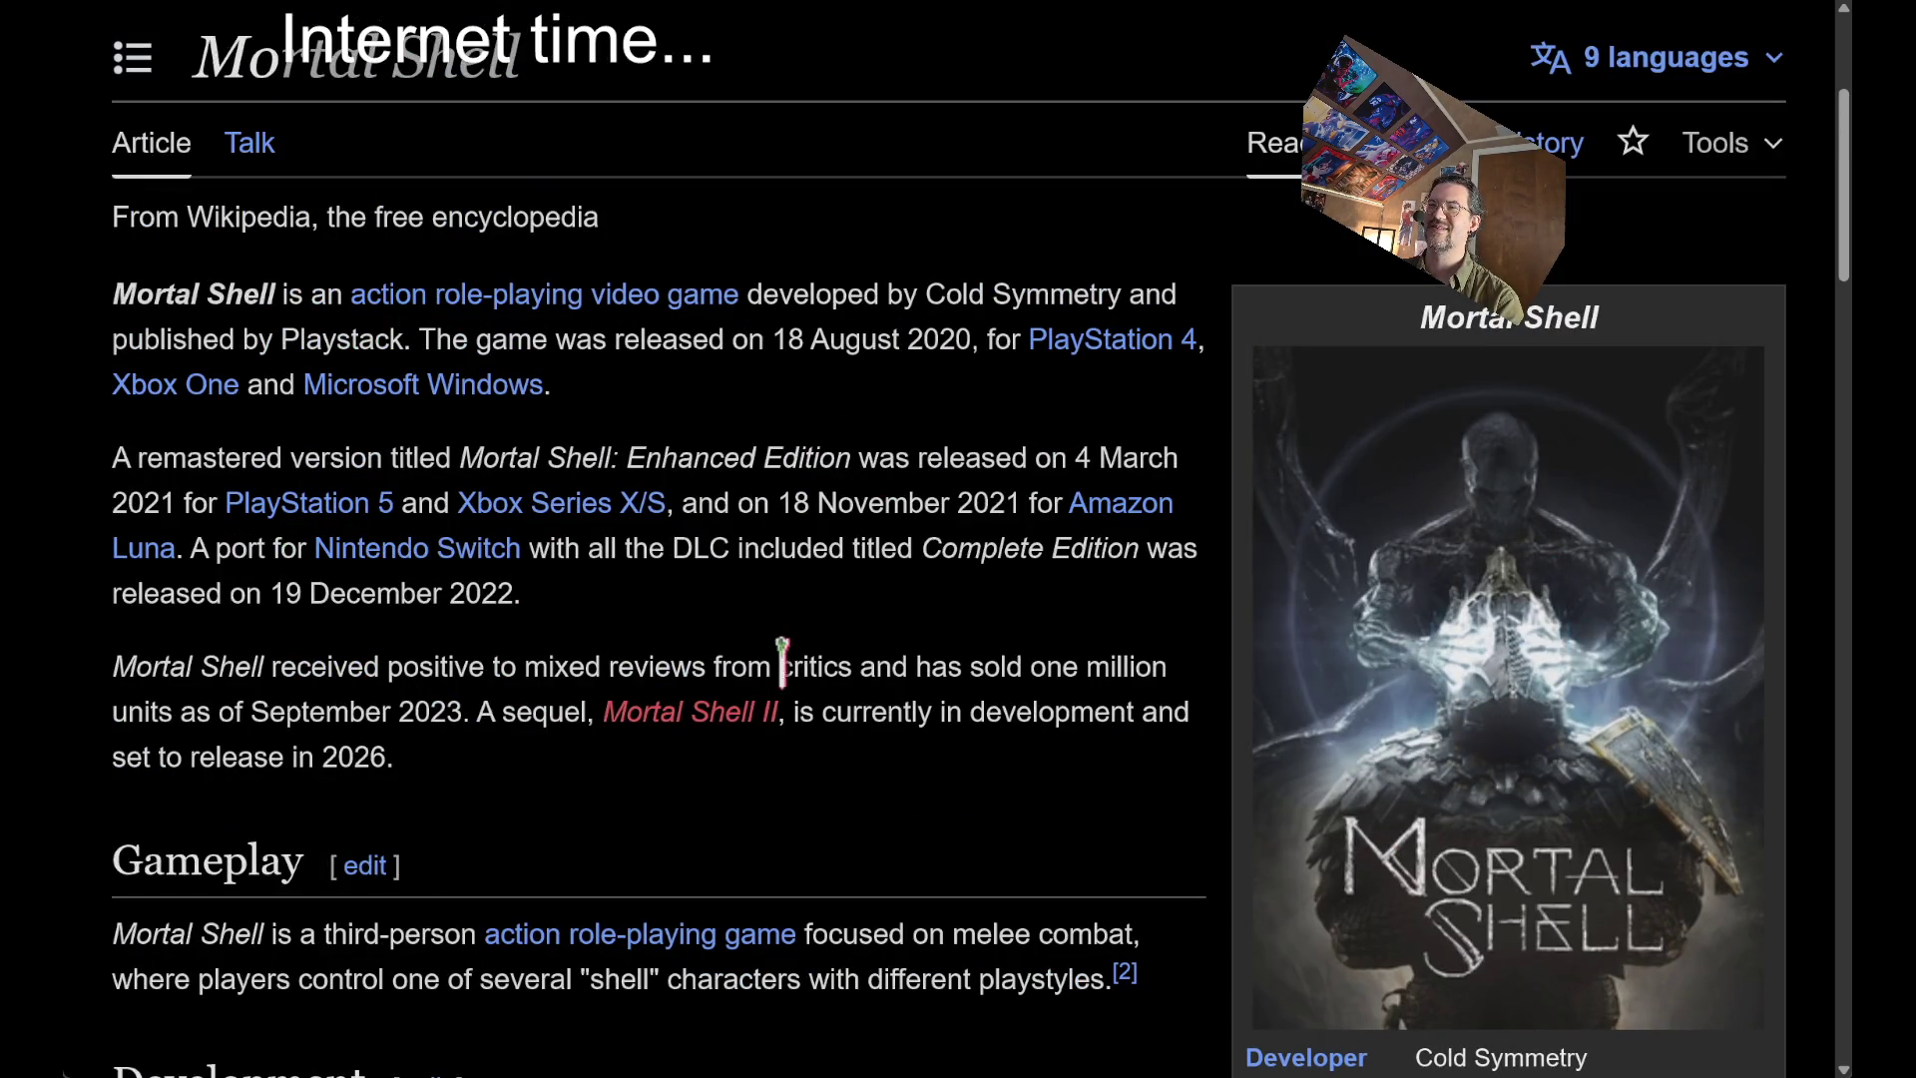
scroll(1158, 599, "down", 3)
triple_click(1490, 654)
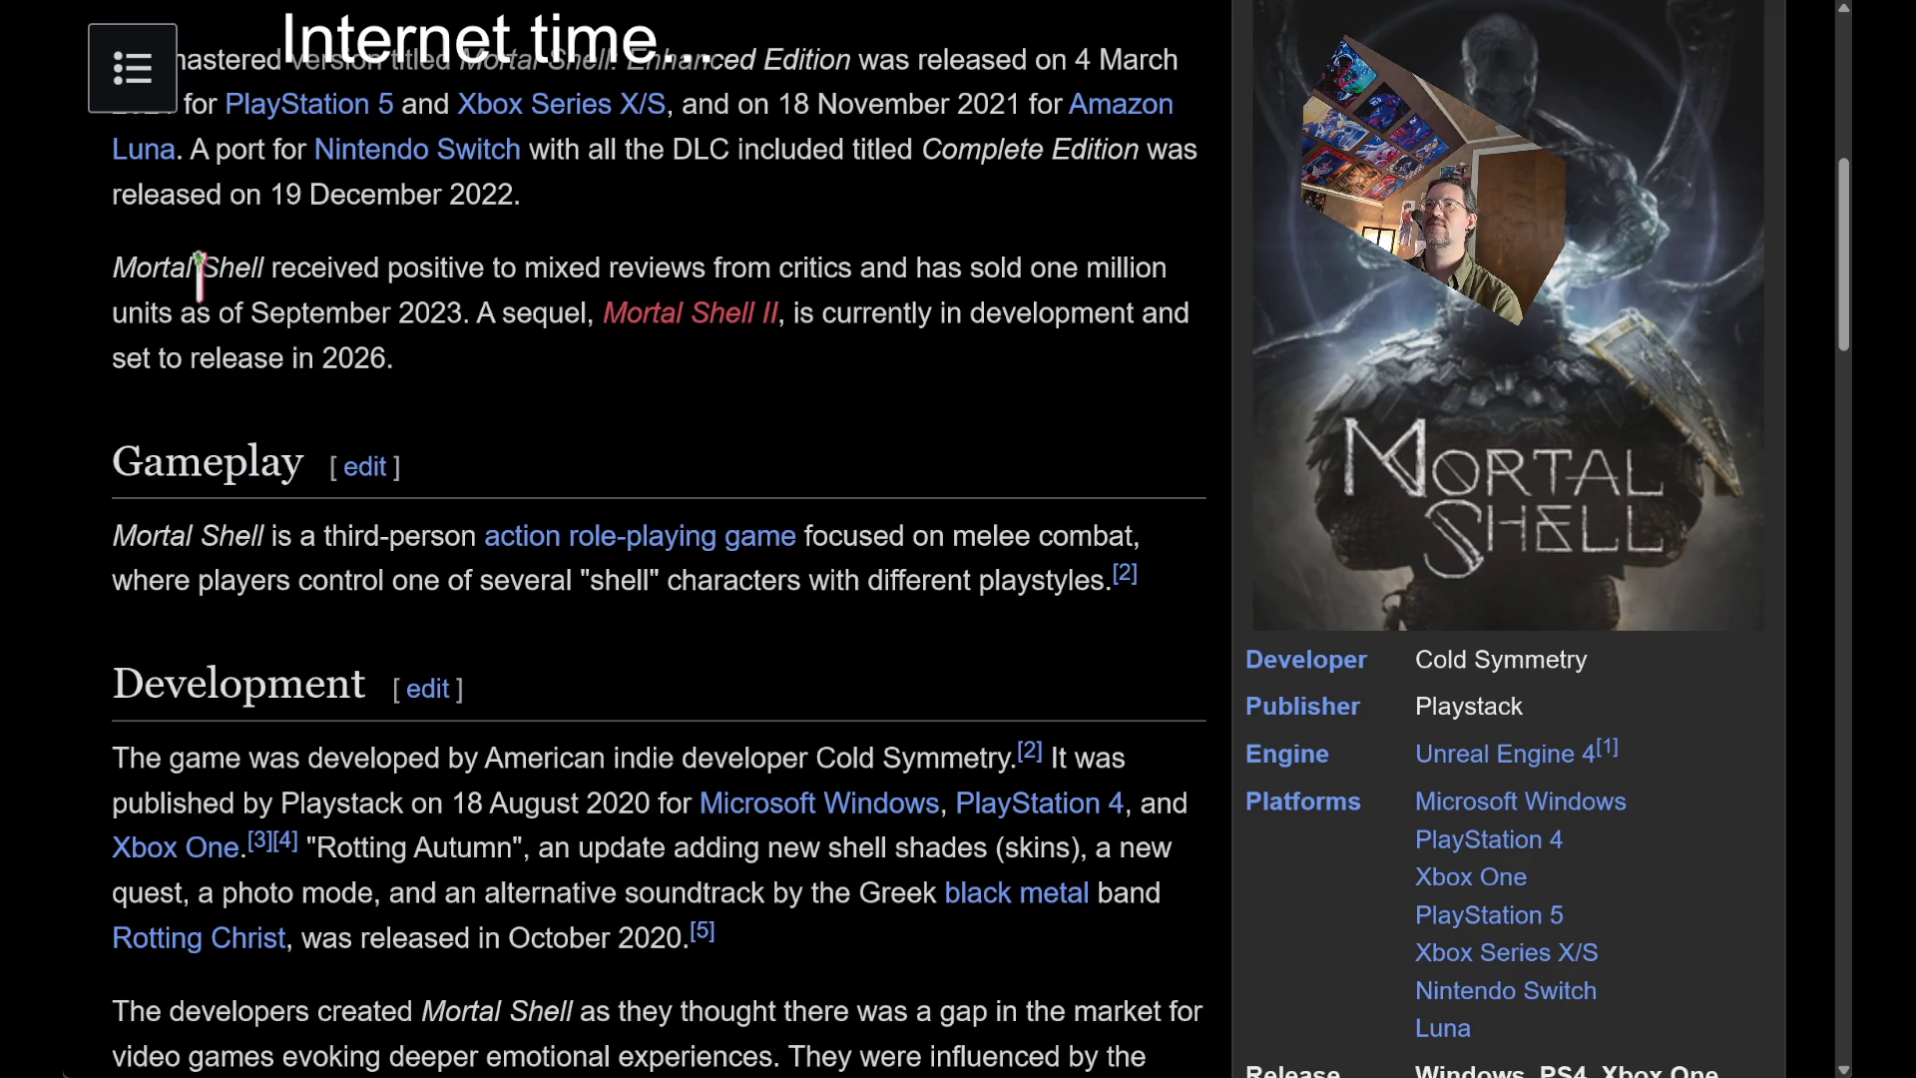
scroll(758, 519, "up", 8)
scroll(803, 569, "down", 5)
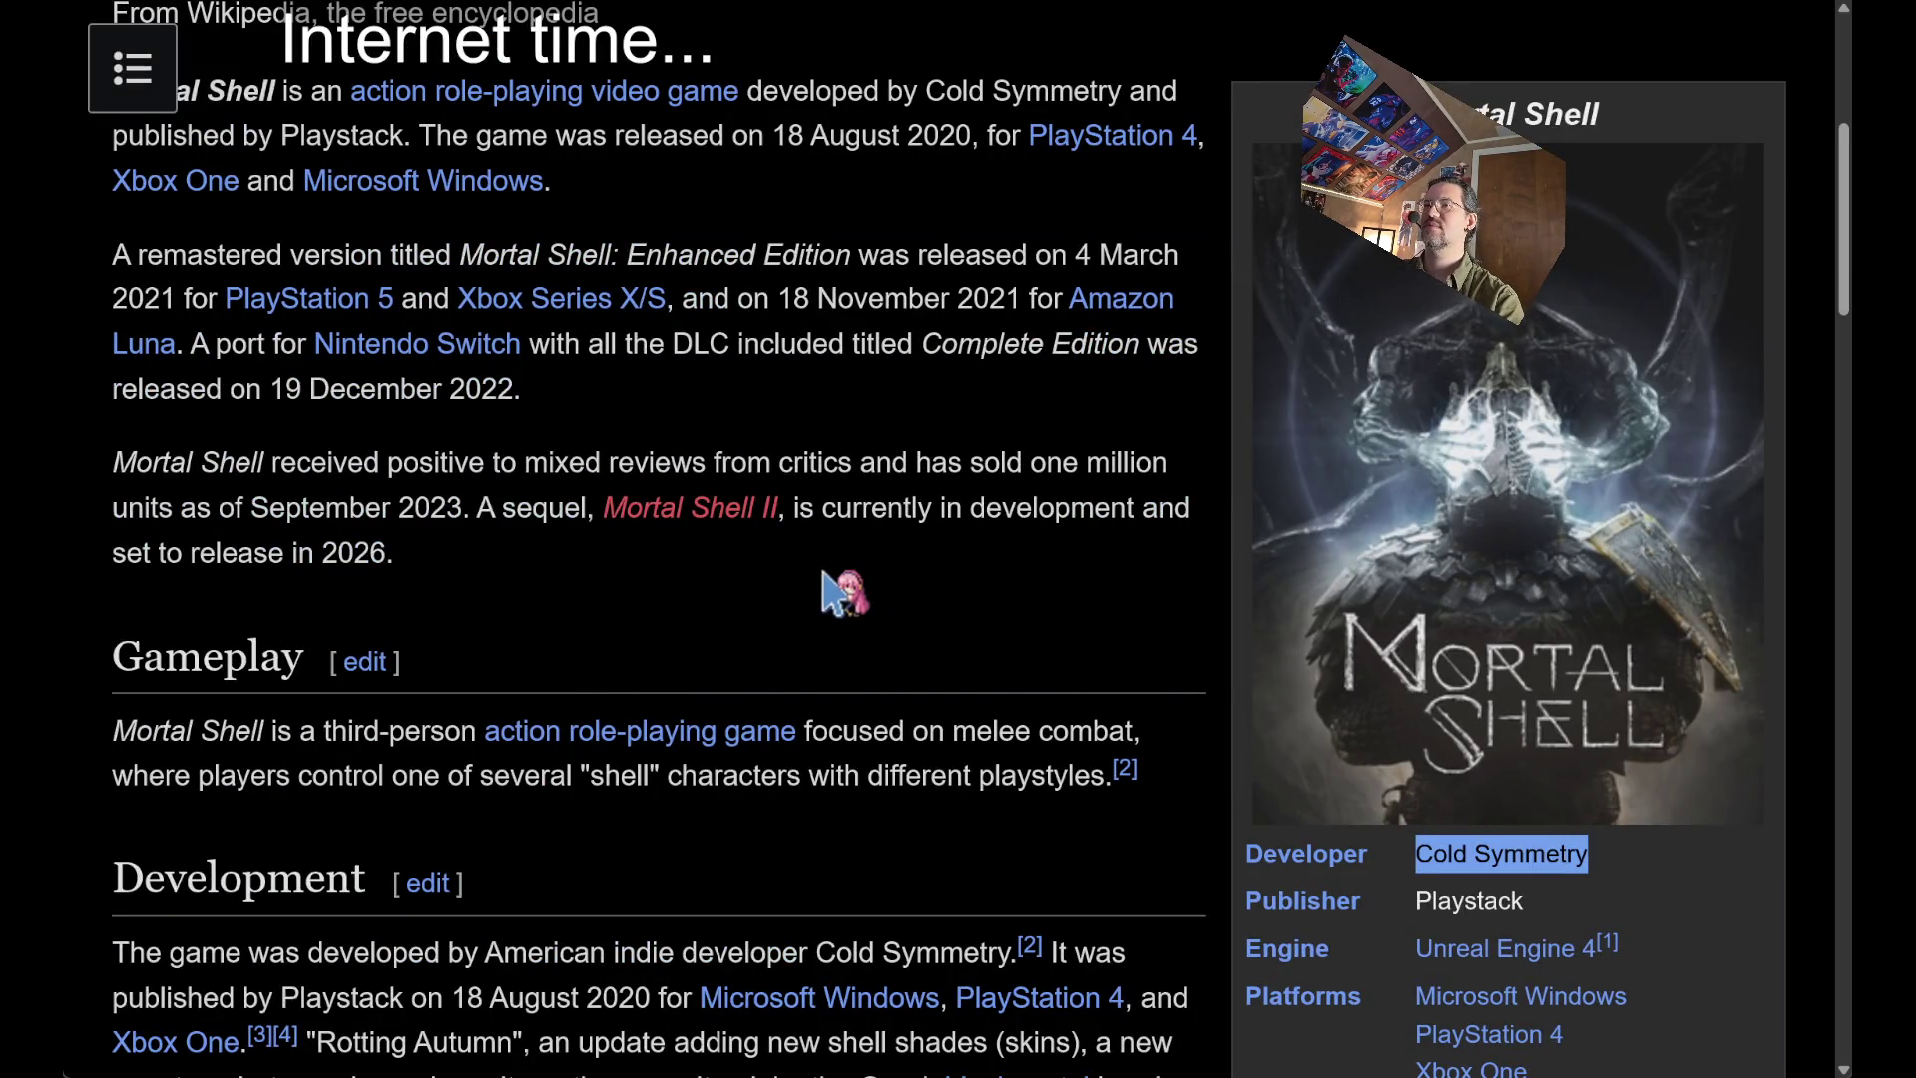
scroll(953, 613, "down", 2)
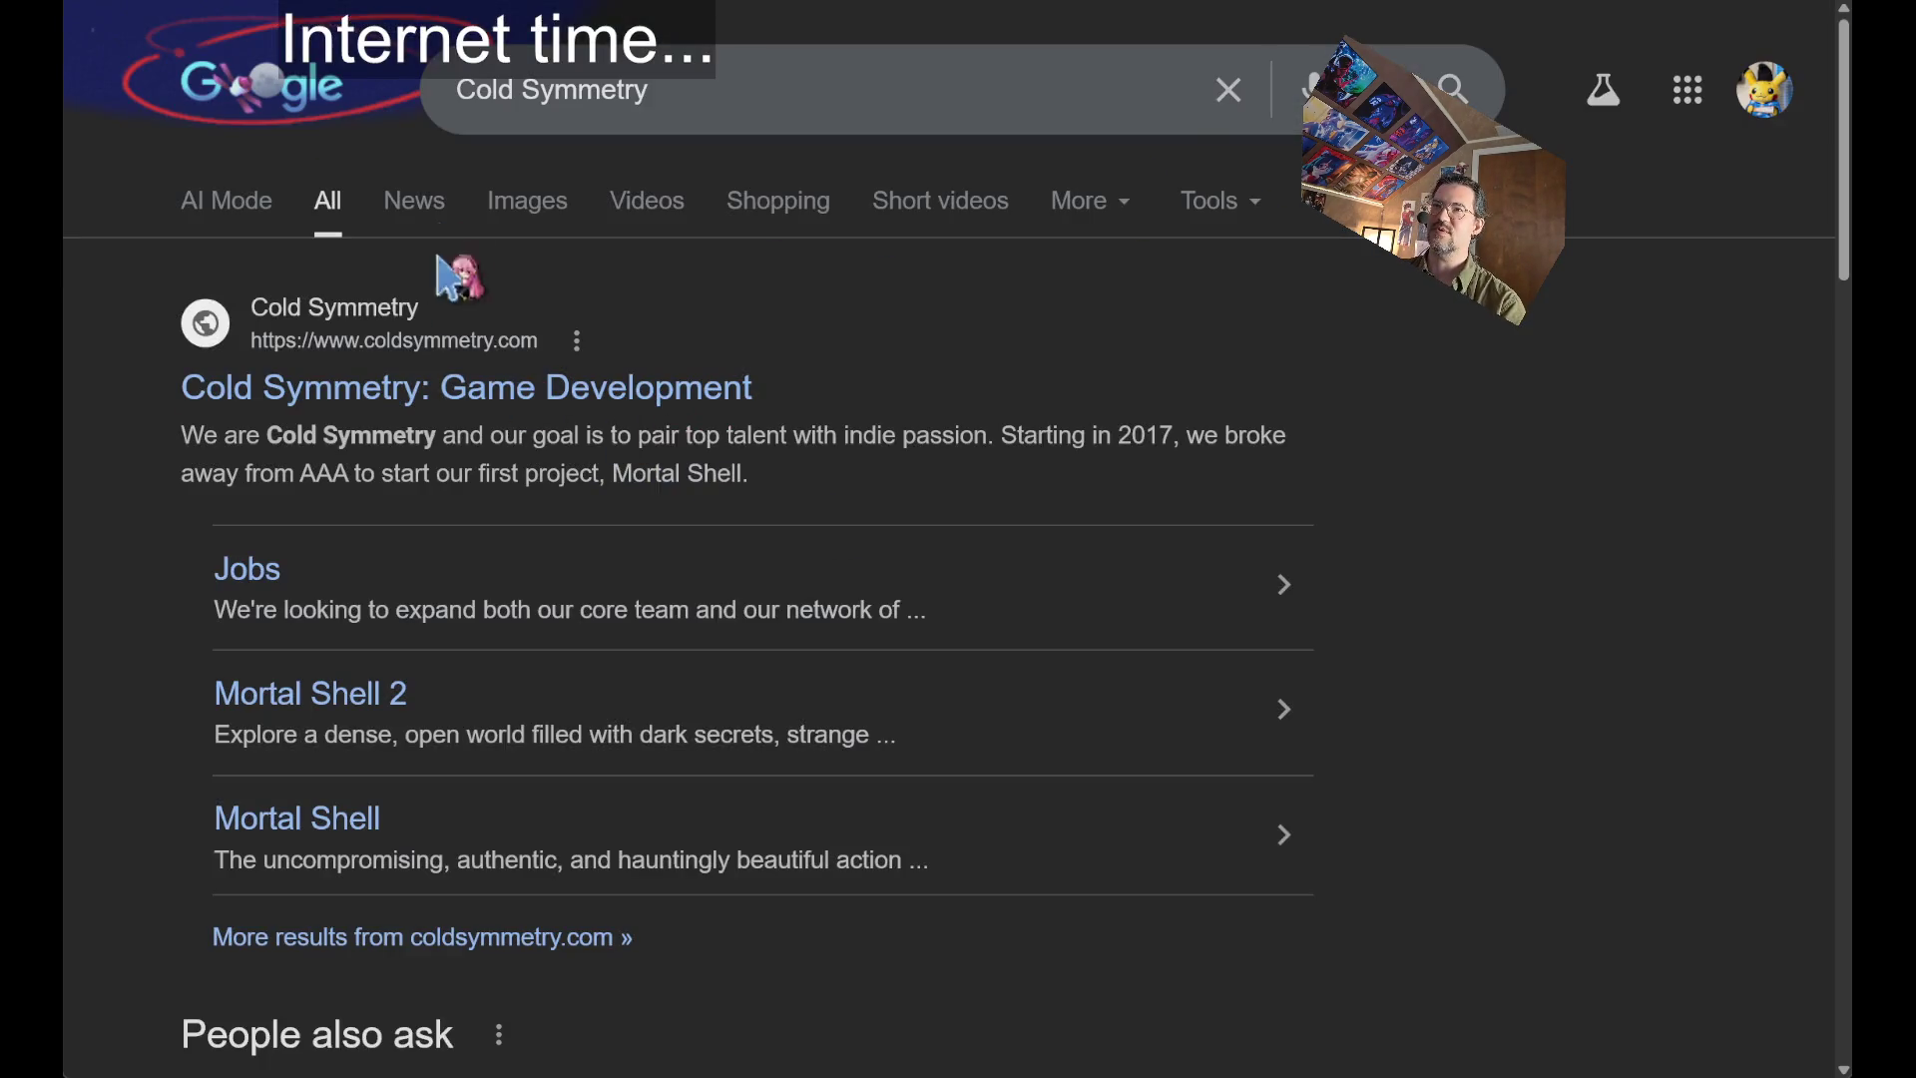
left_click(654, 391)
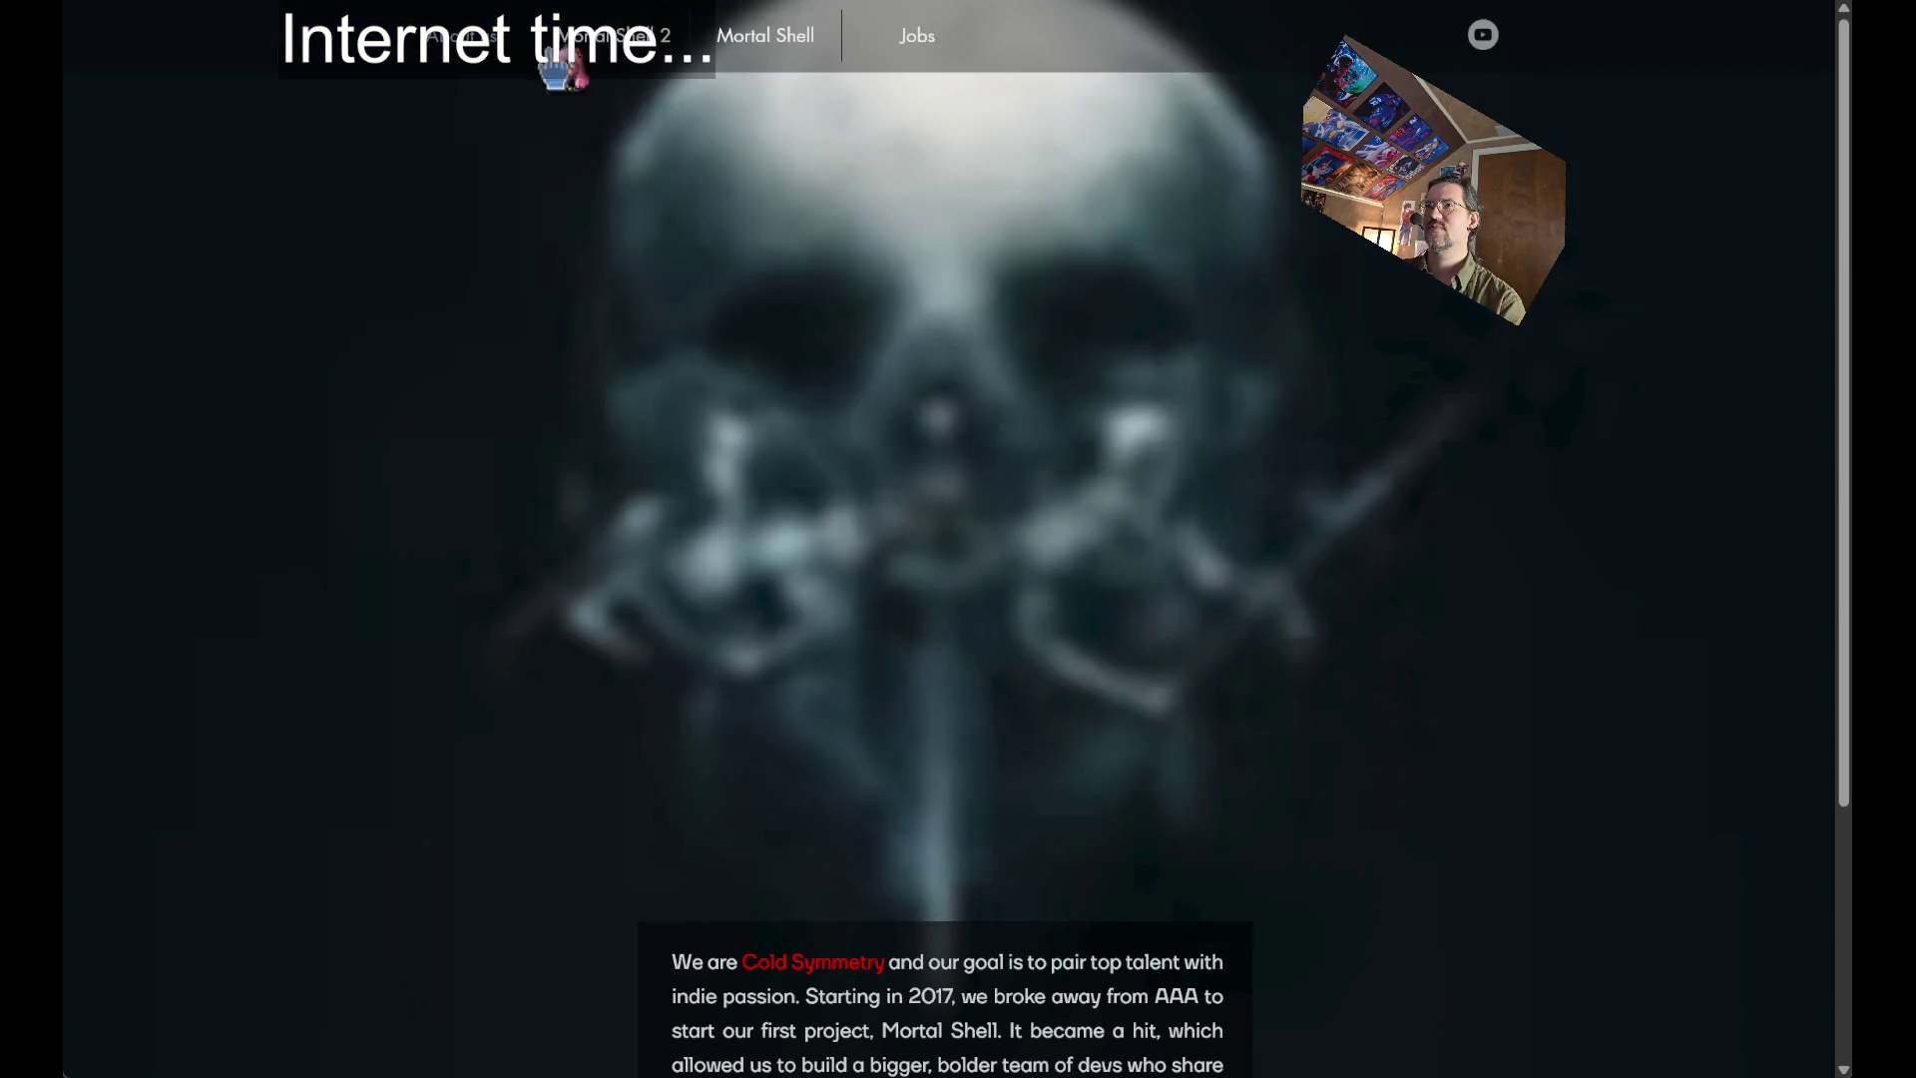
left_click(913, 40)
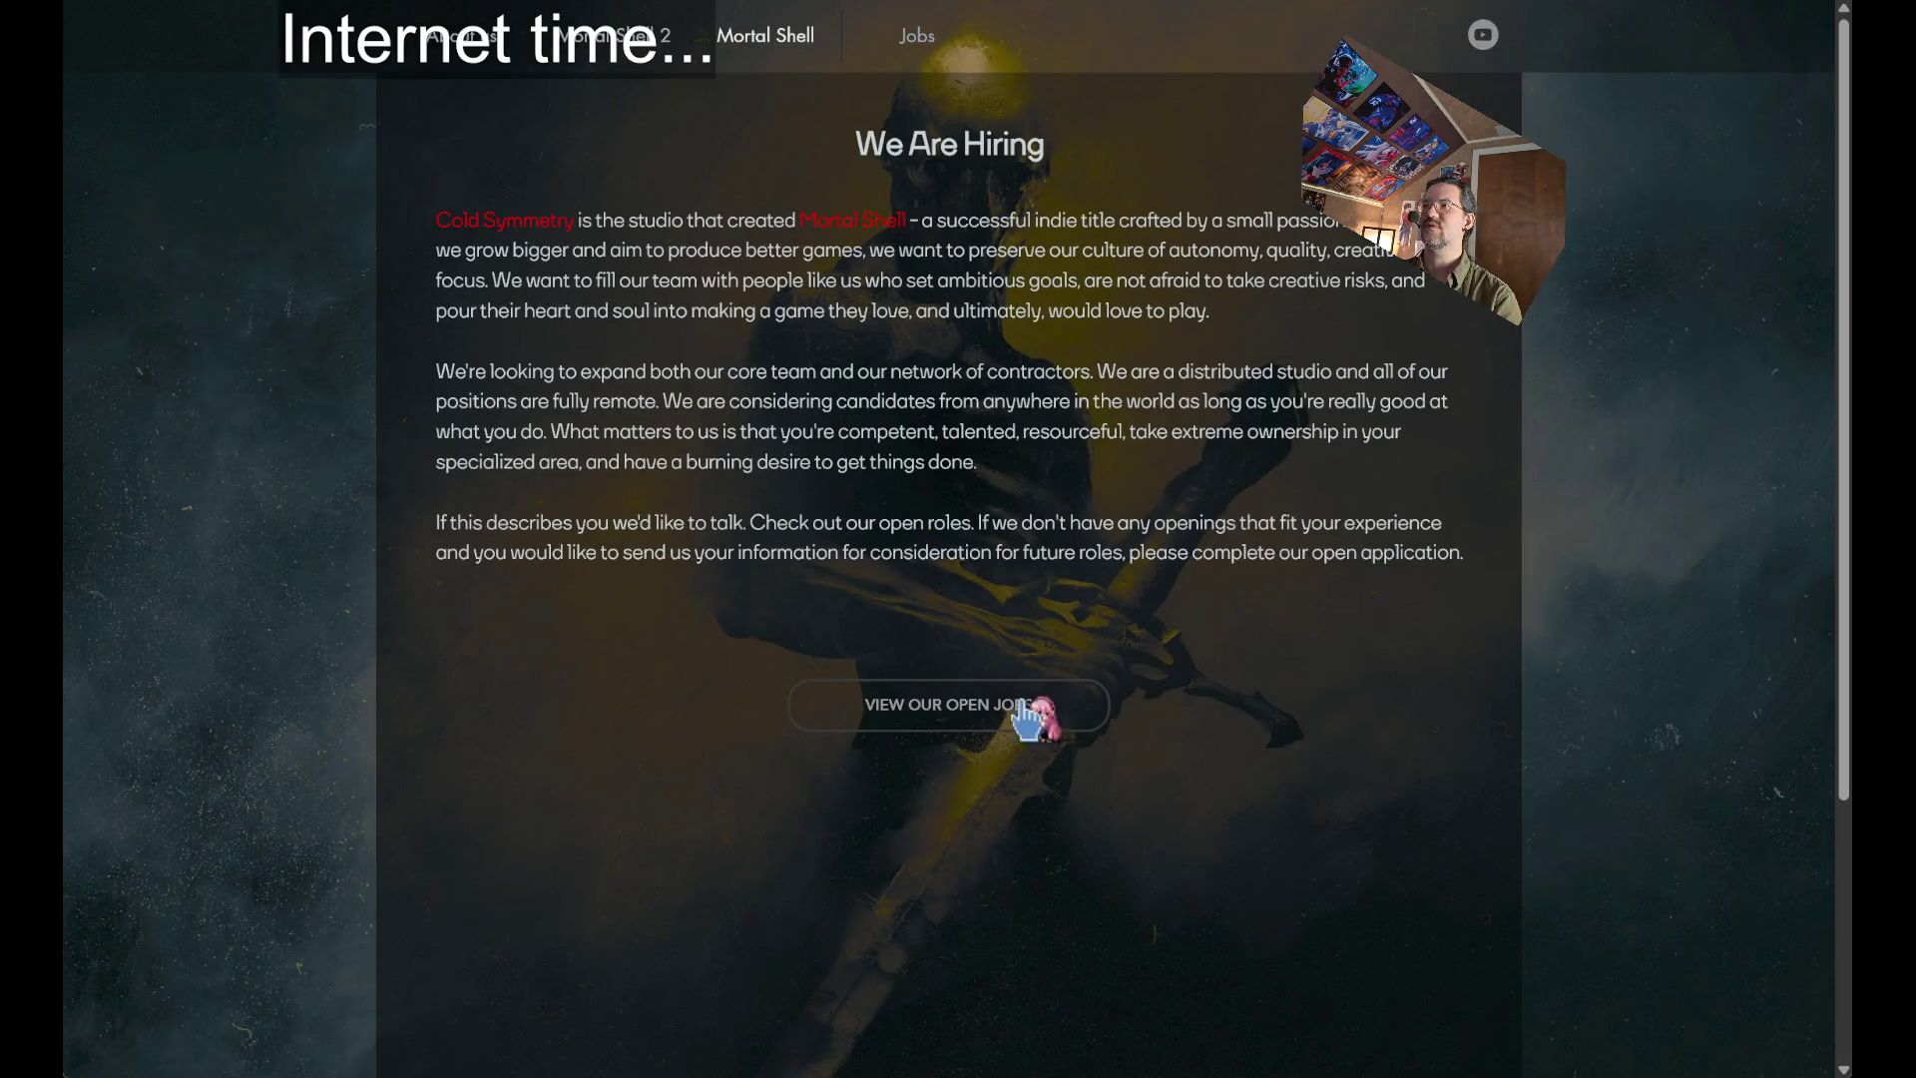
left_click(1057, 710)
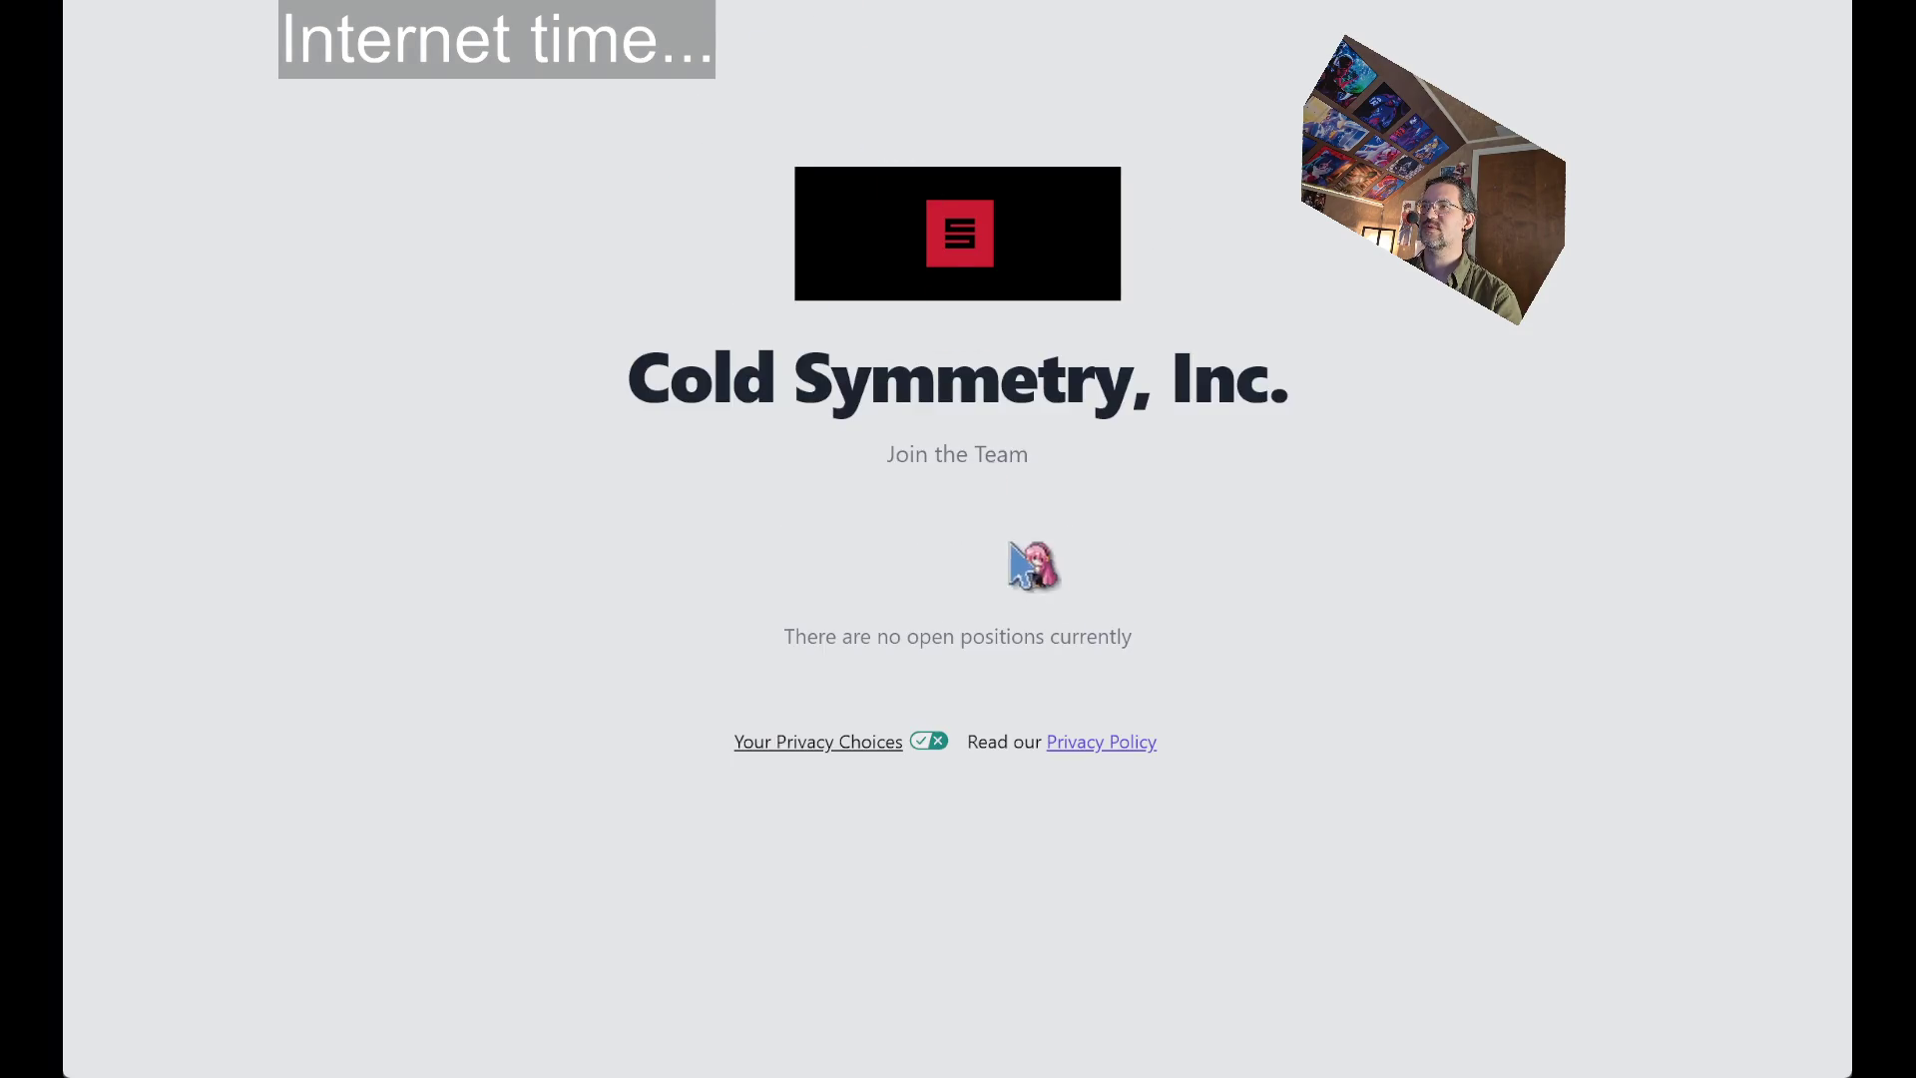
key("alt+Left")
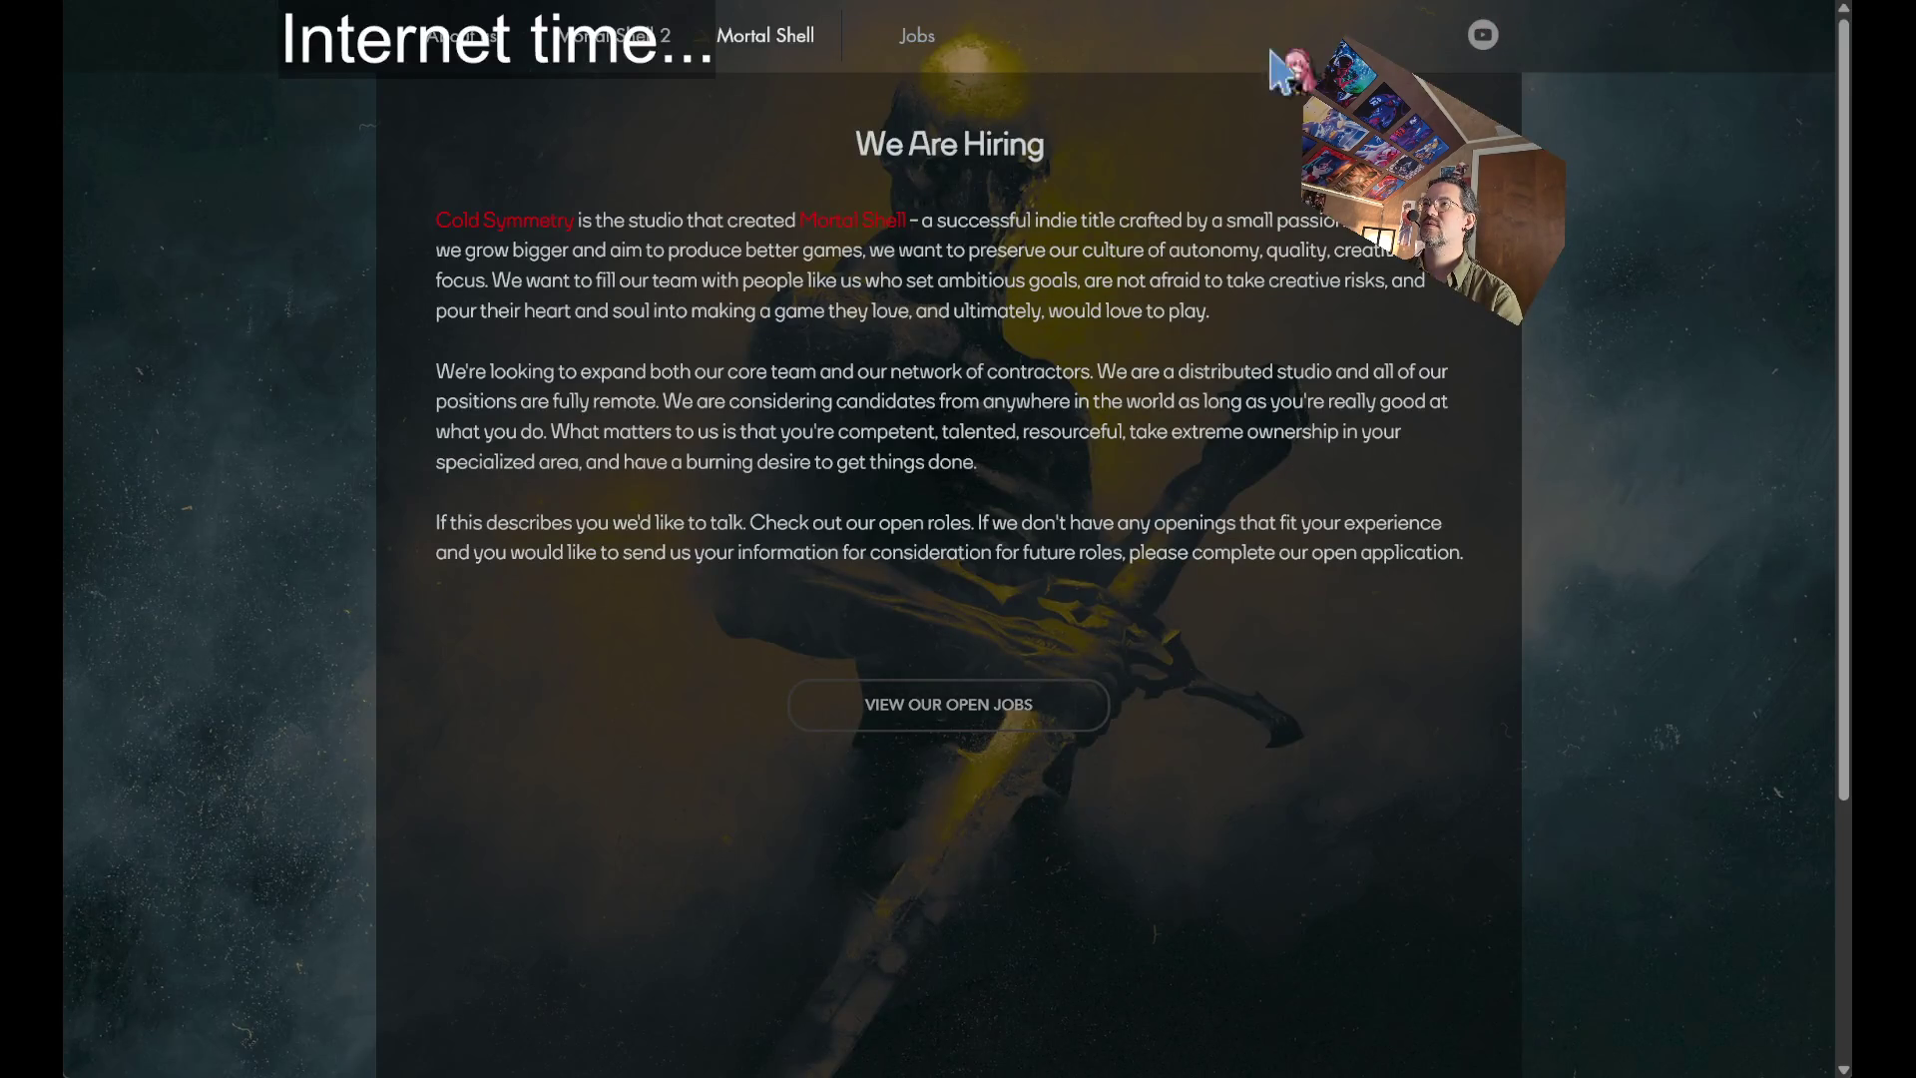
left_click(461, 40)
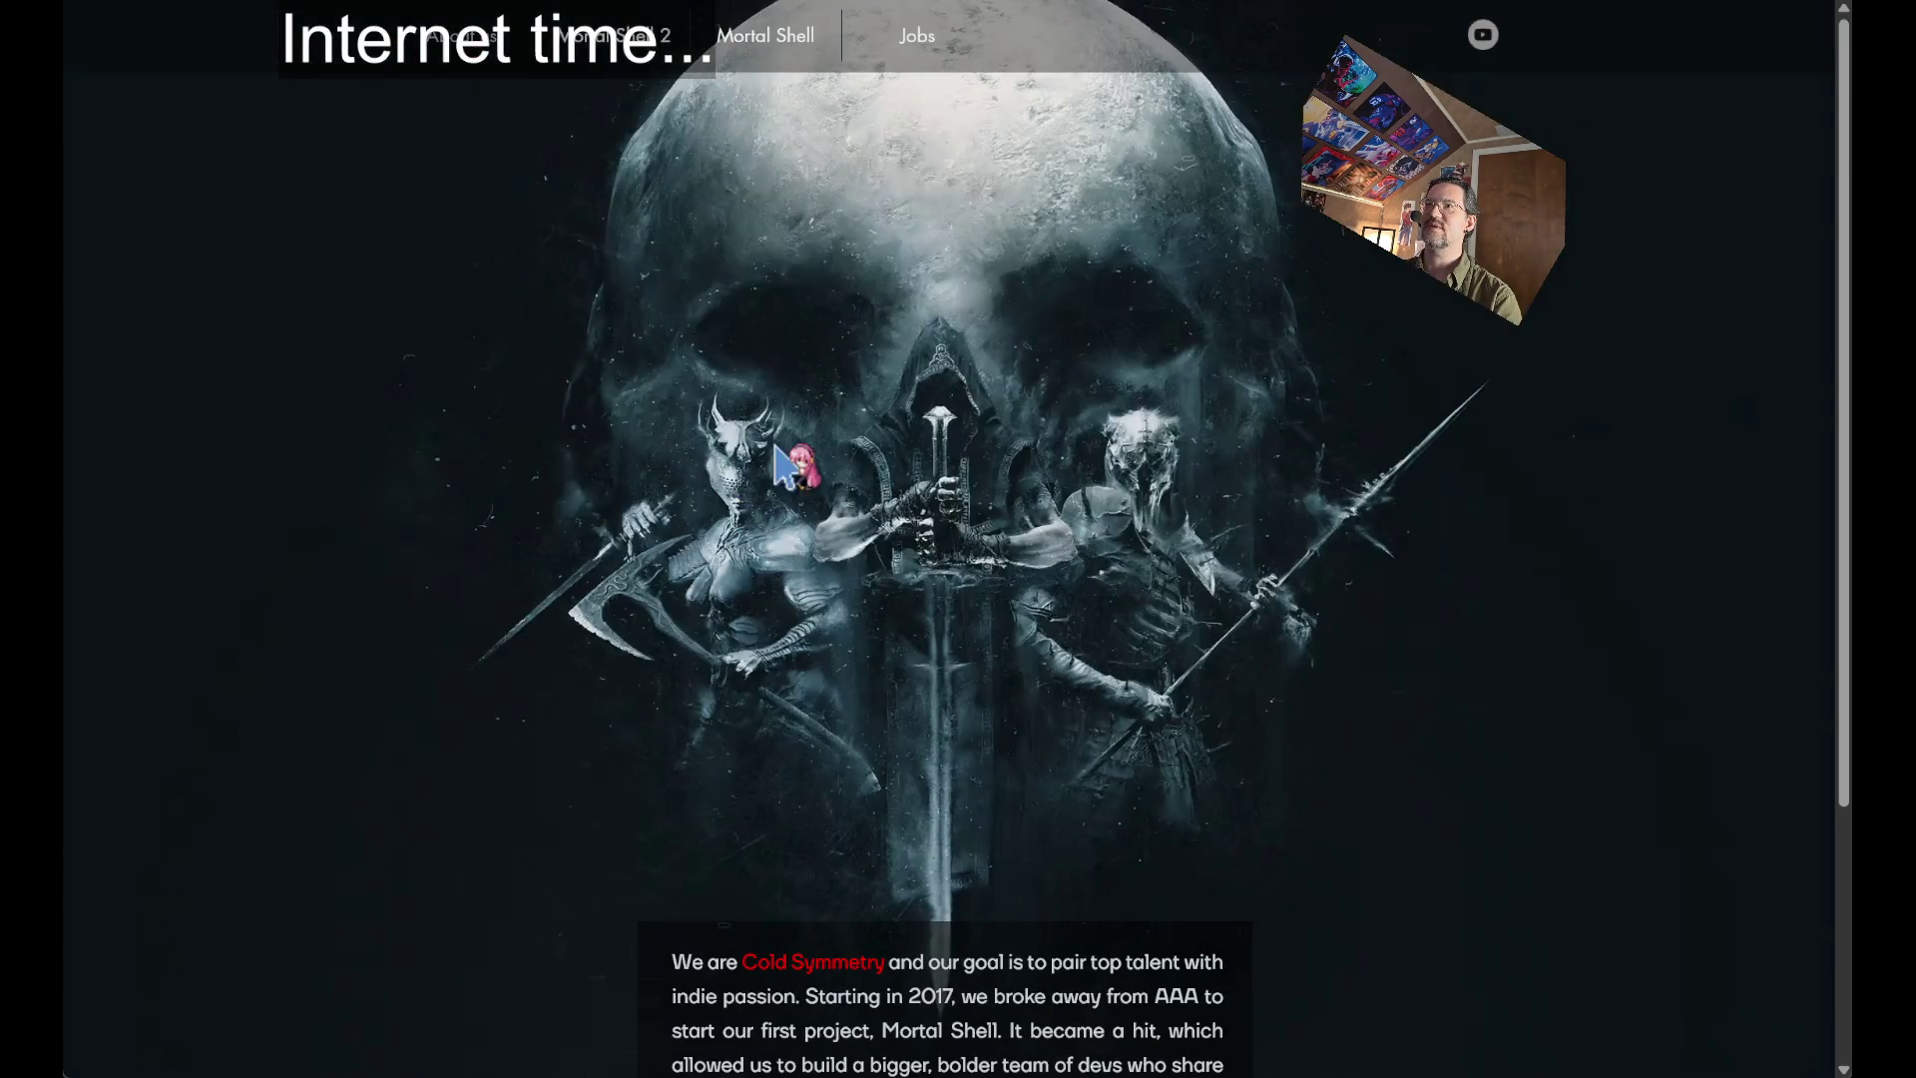
scroll(783, 464, "down", 3)
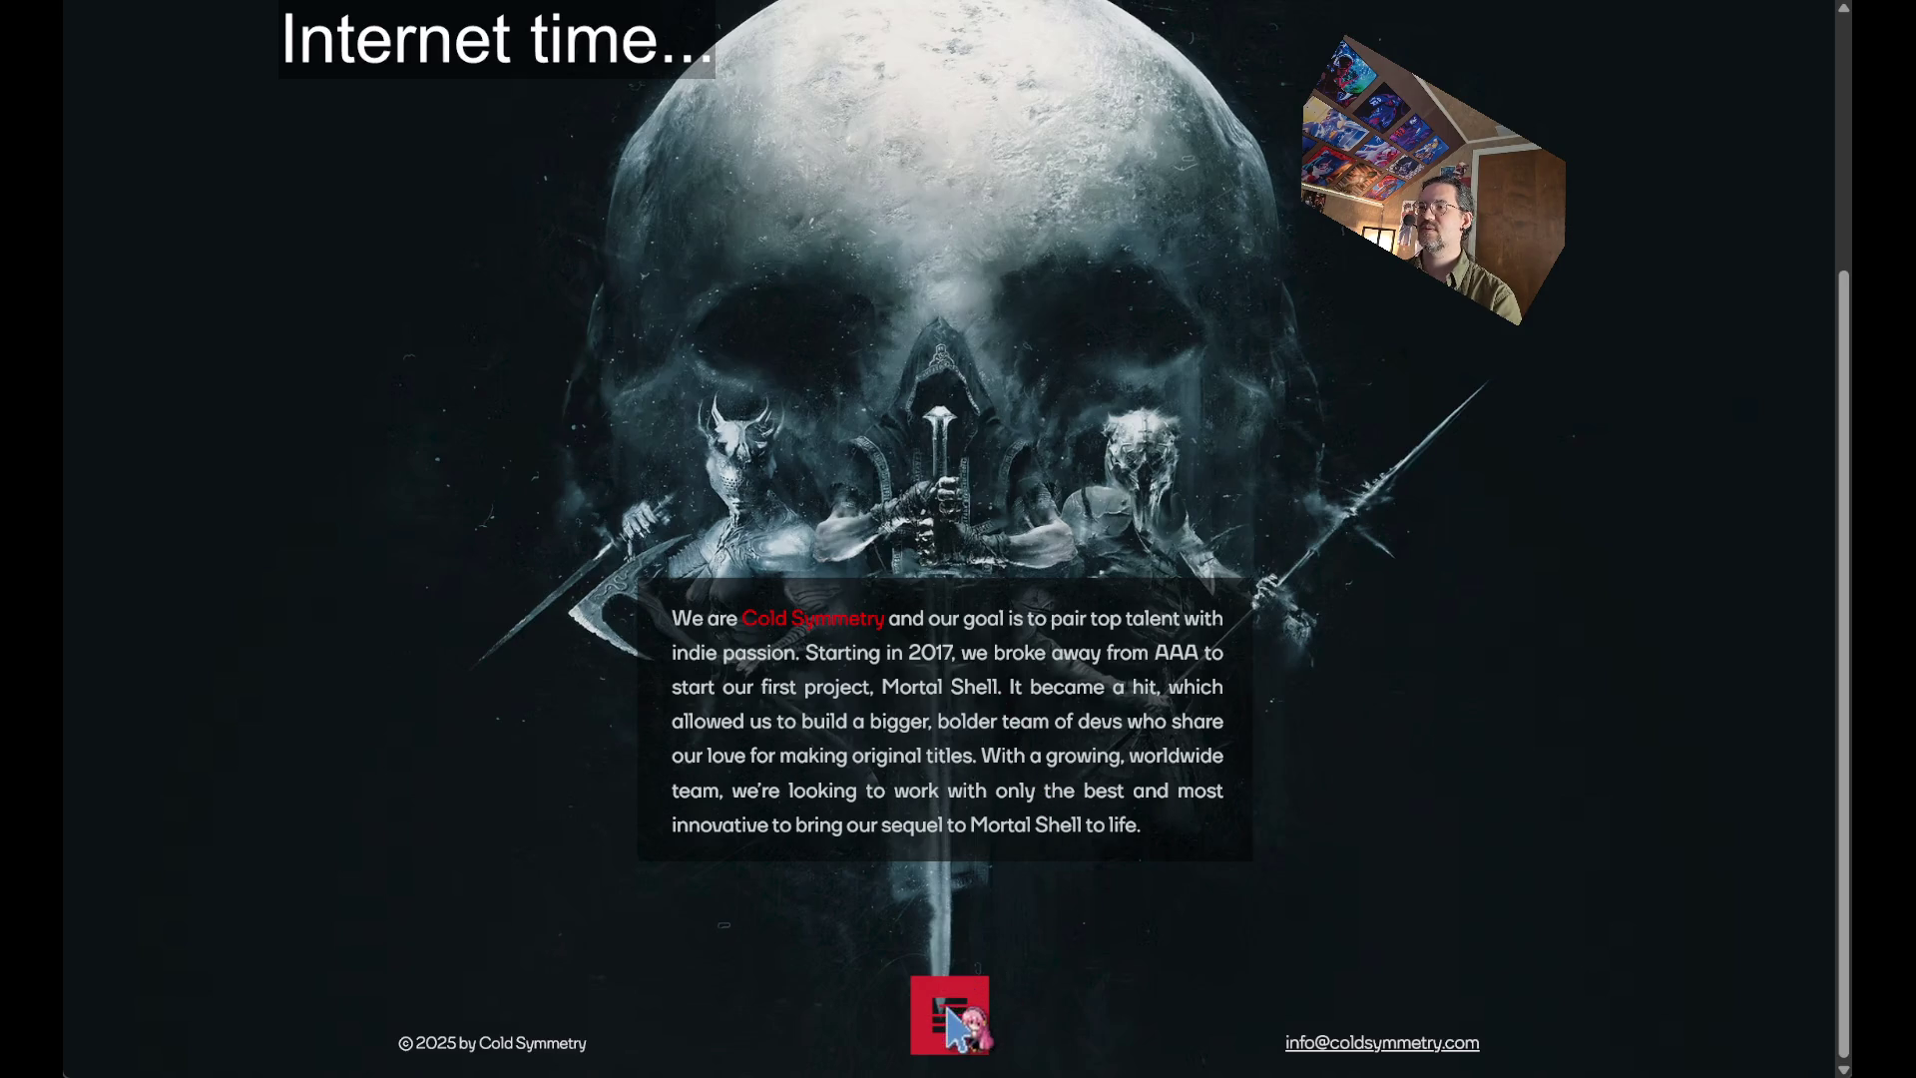
left_click(938, 1001)
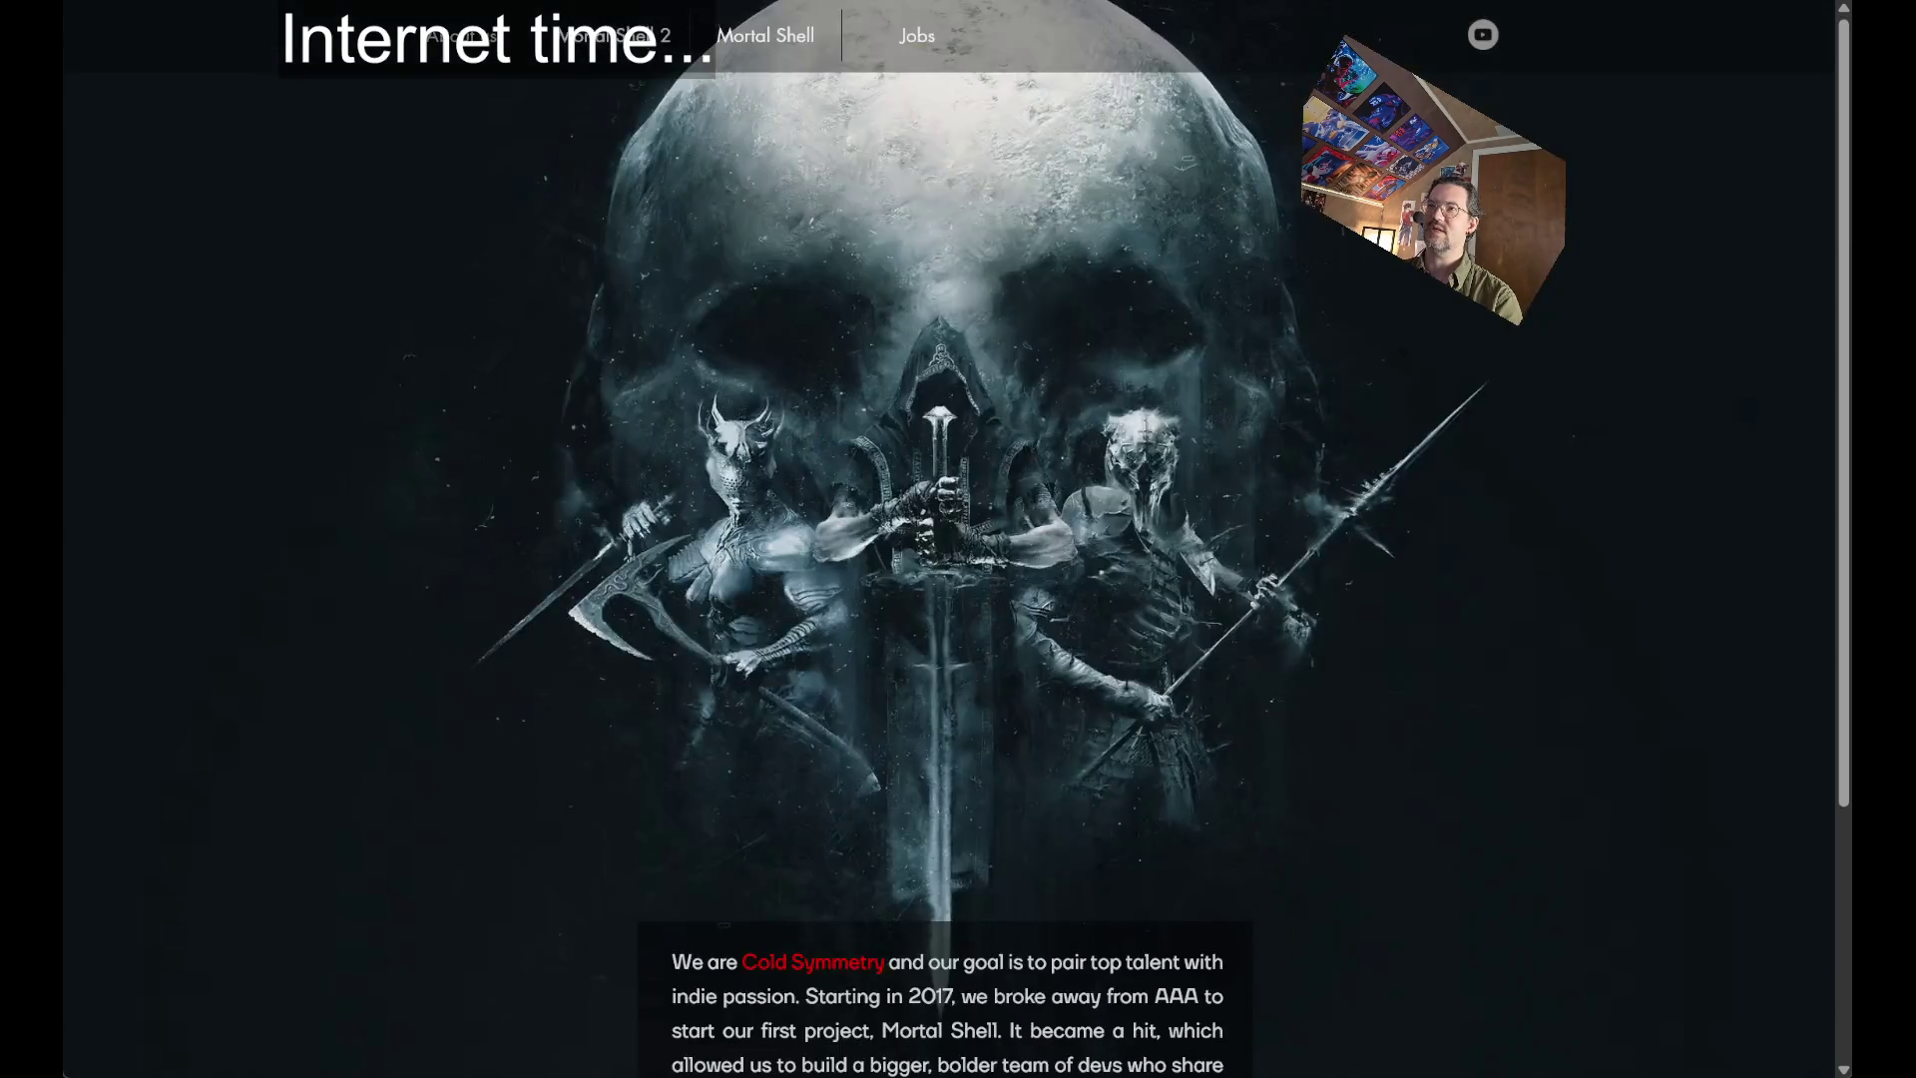
key("alt+Left")
scroll(539, 544, "down", 8)
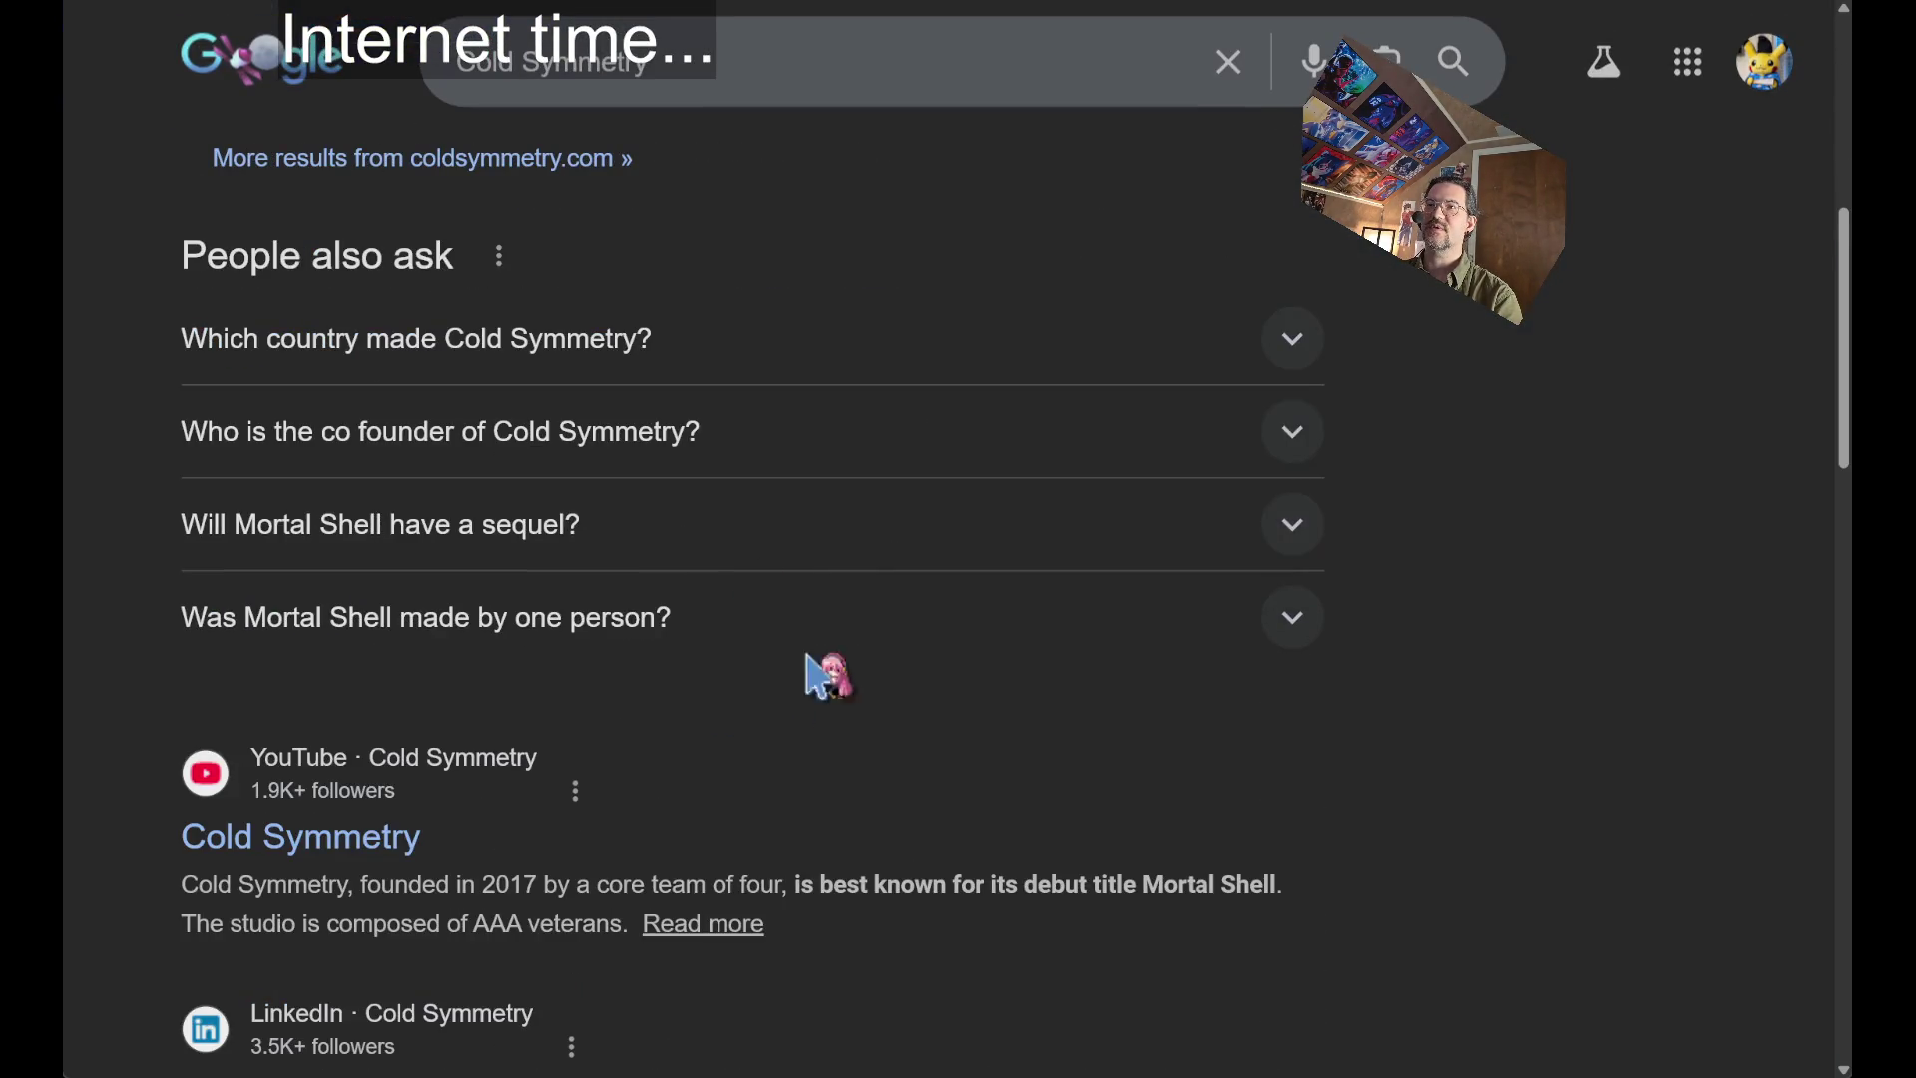
Expand 'Which country made Cold Symmetry?' and open the Mortal Shell Wikipedia article.
left_click(515, 370)
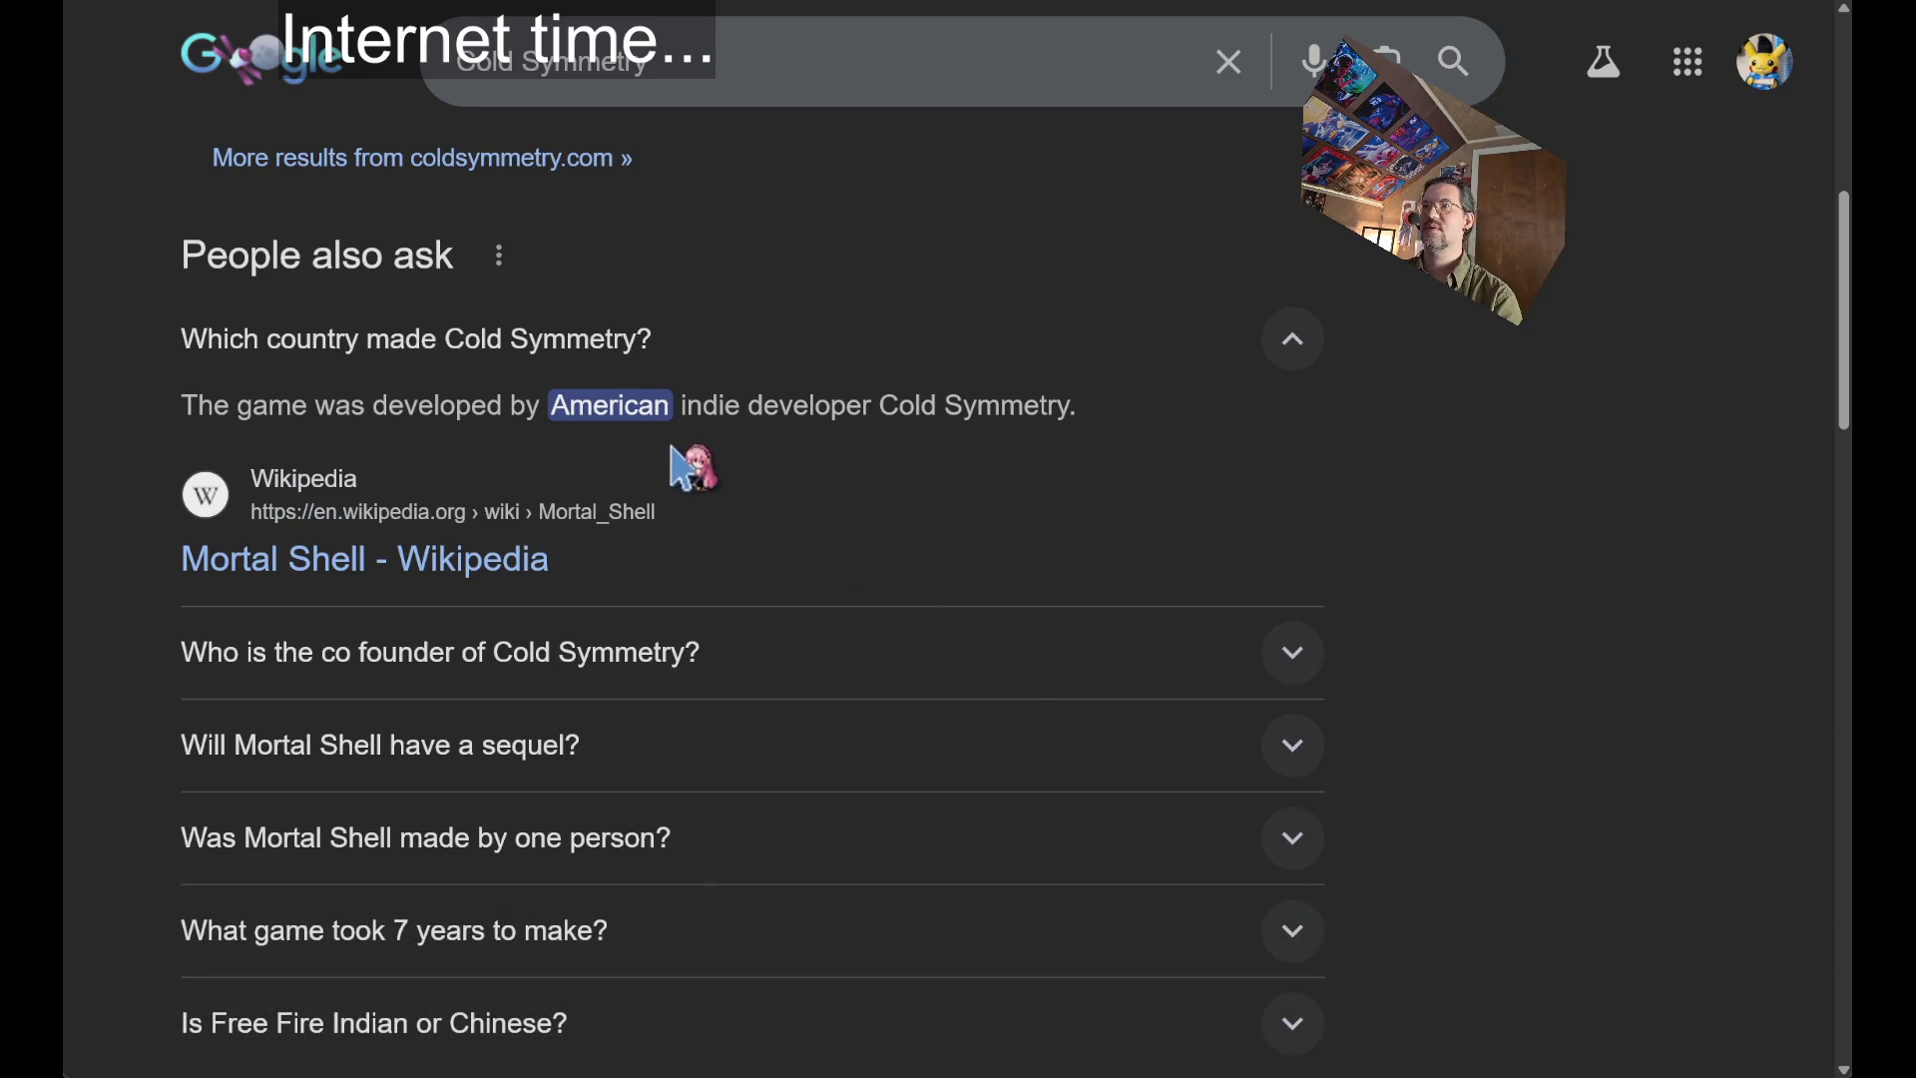
left_click(519, 572)
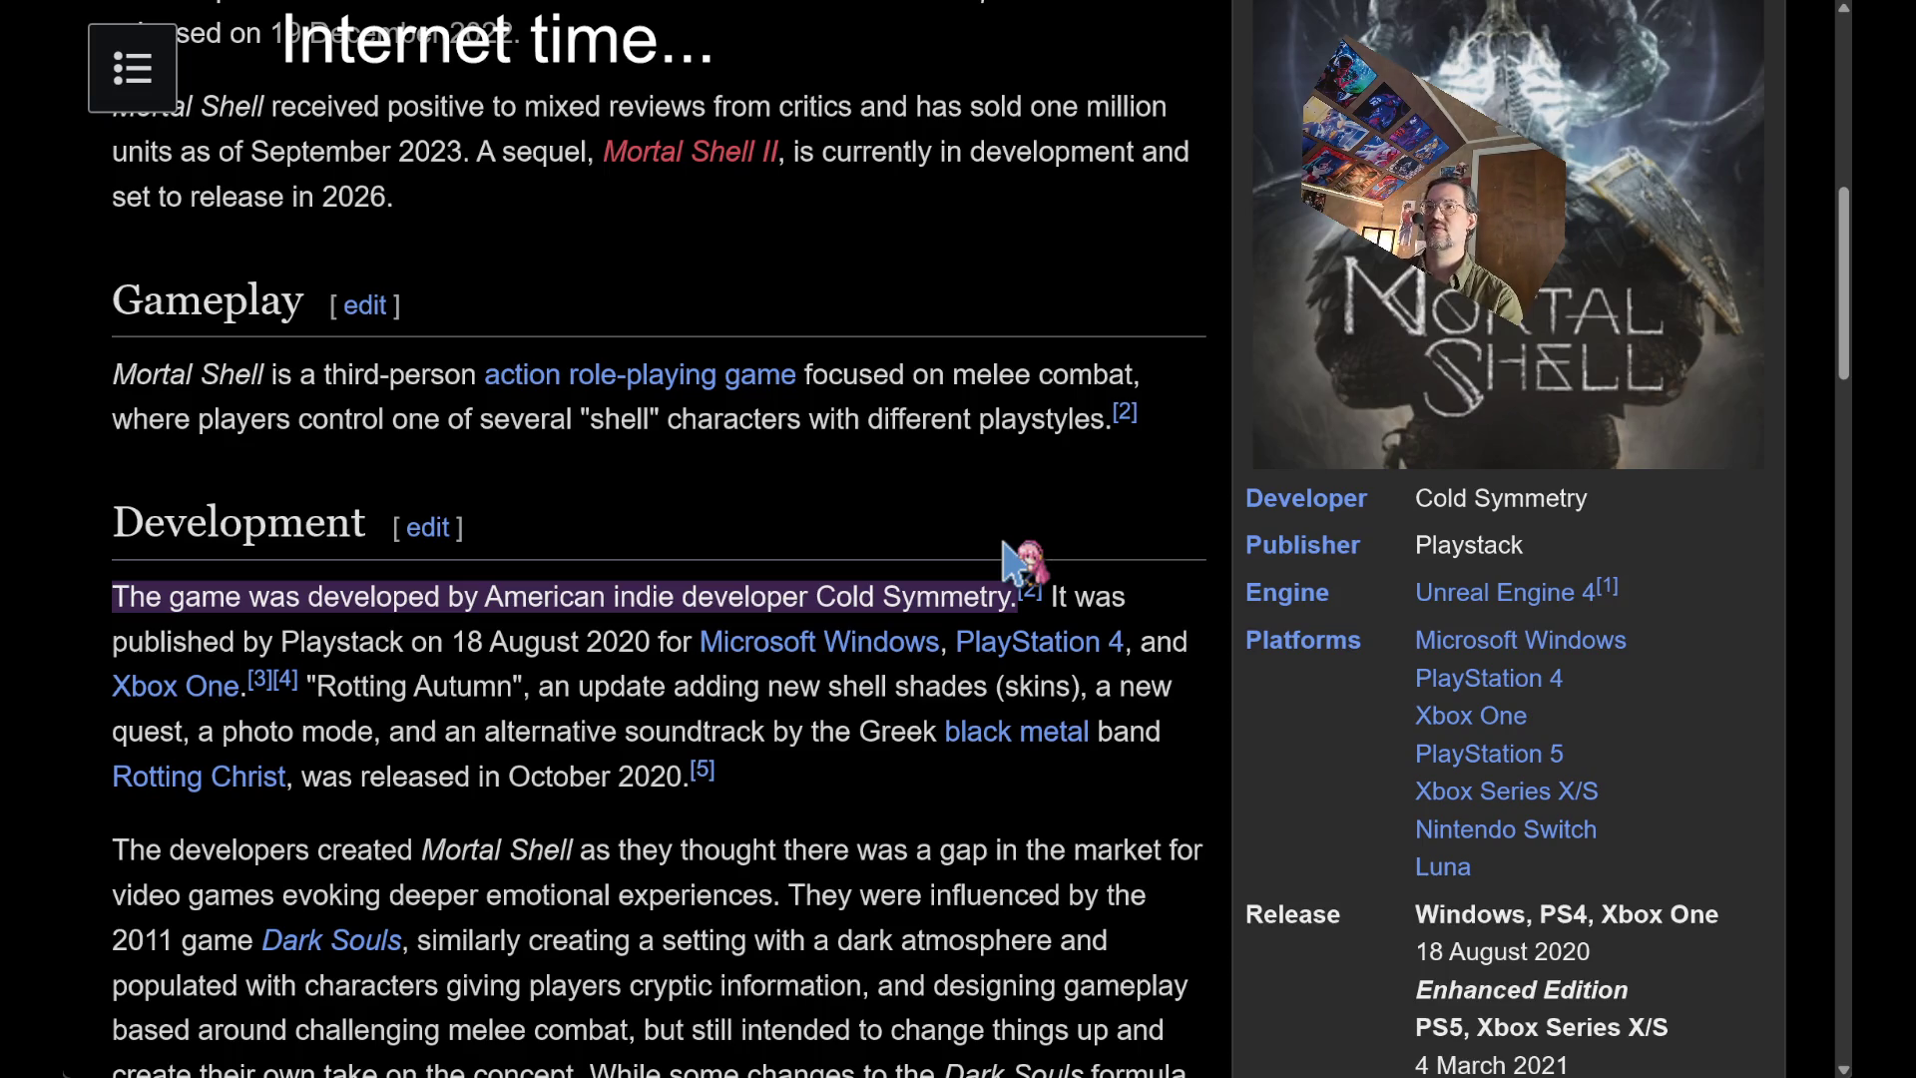
scroll(1183, 512, "down", 3)
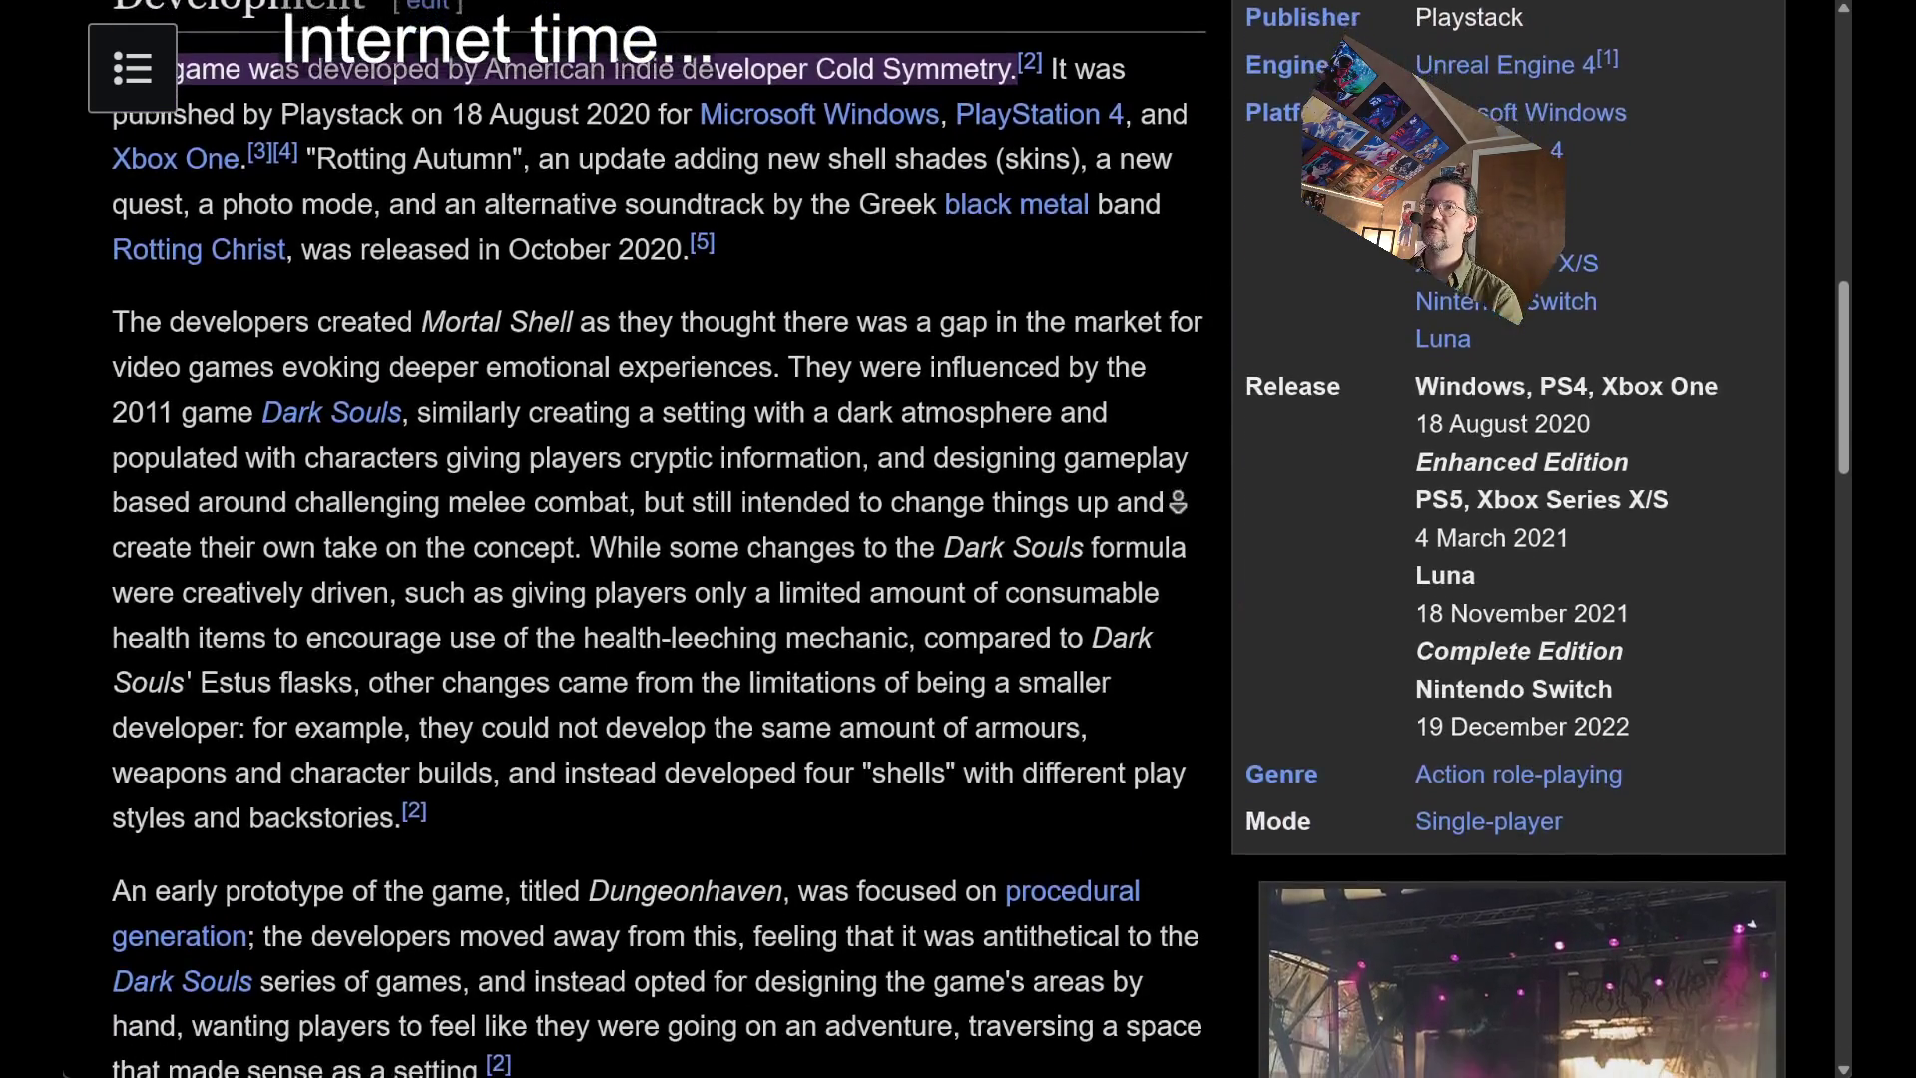
Read the article's Development section, then return to the Mortal Shell II video tab.
left_click(990, 611)
scroll(988, 612, "down", 4)
scroll(986, 614, "up", 2)
scroll(985, 623, "up", 3)
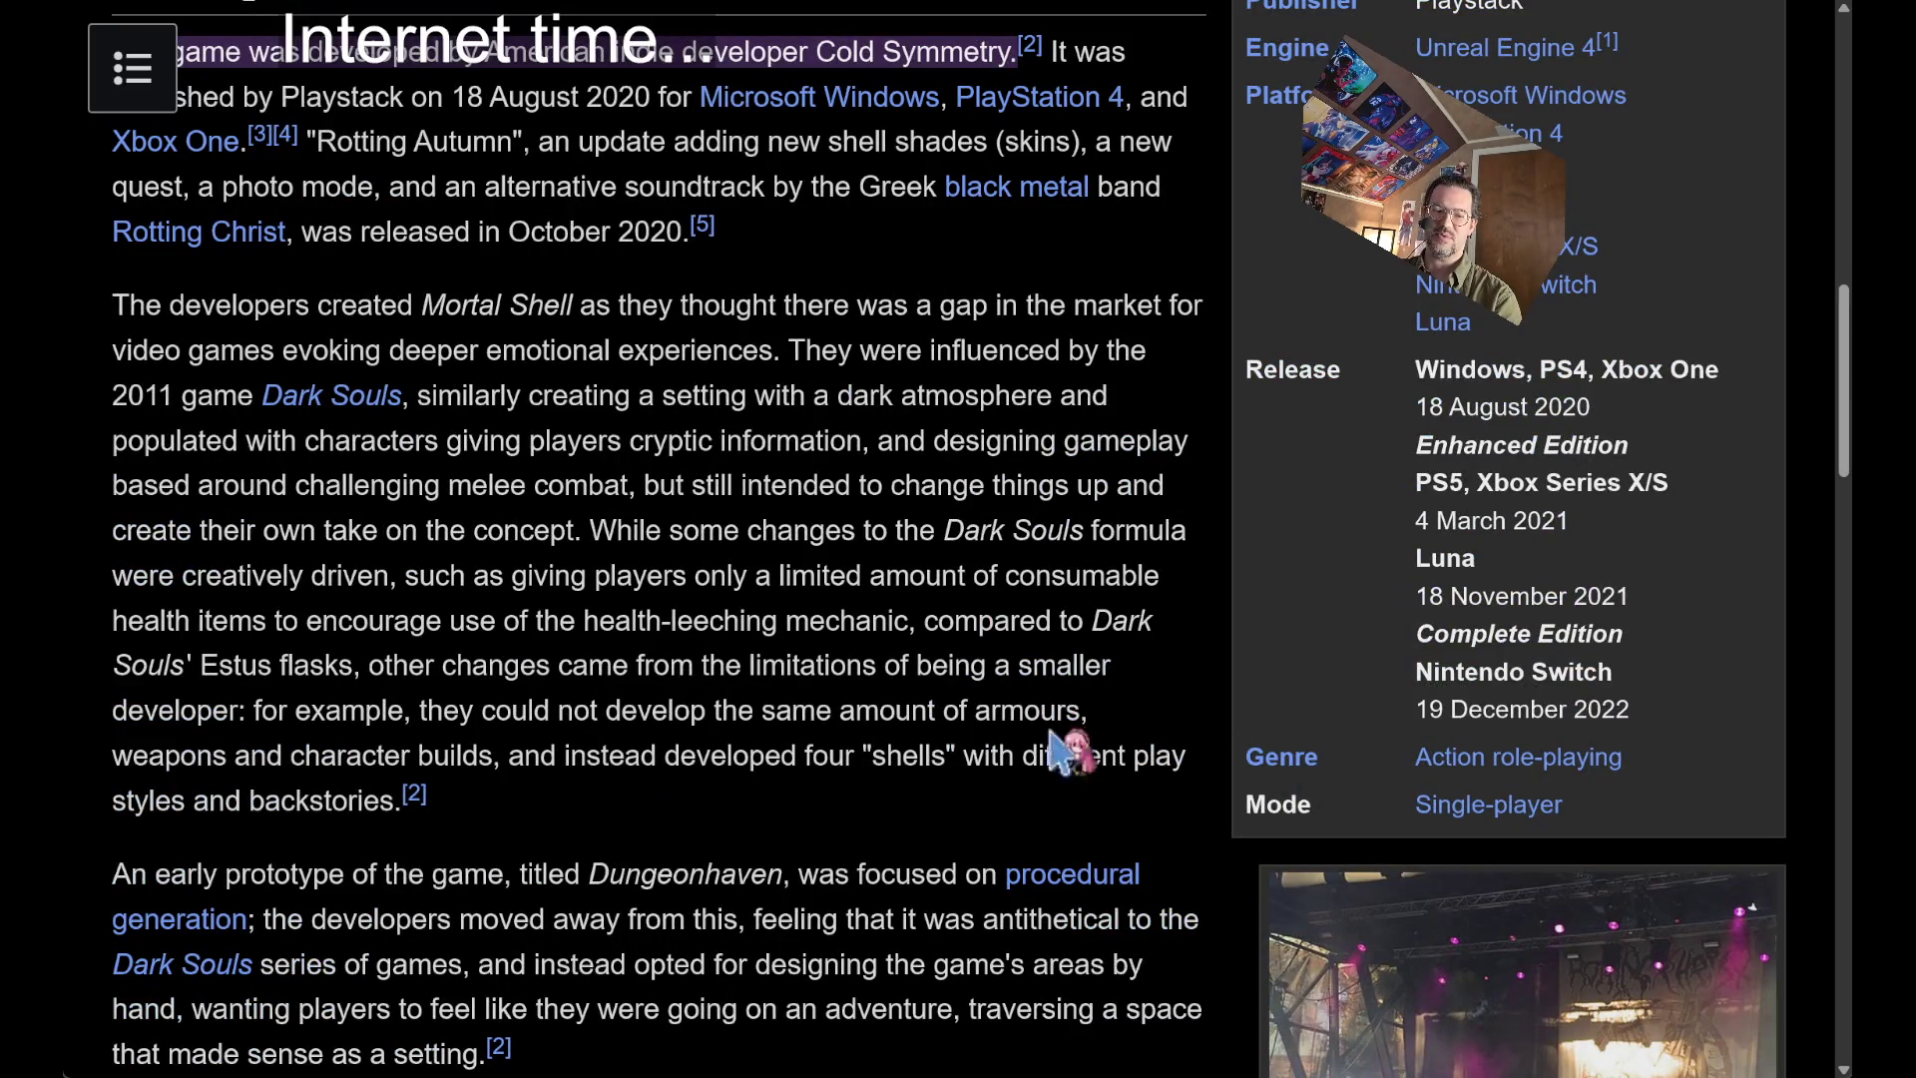
middle_click(962, 389)
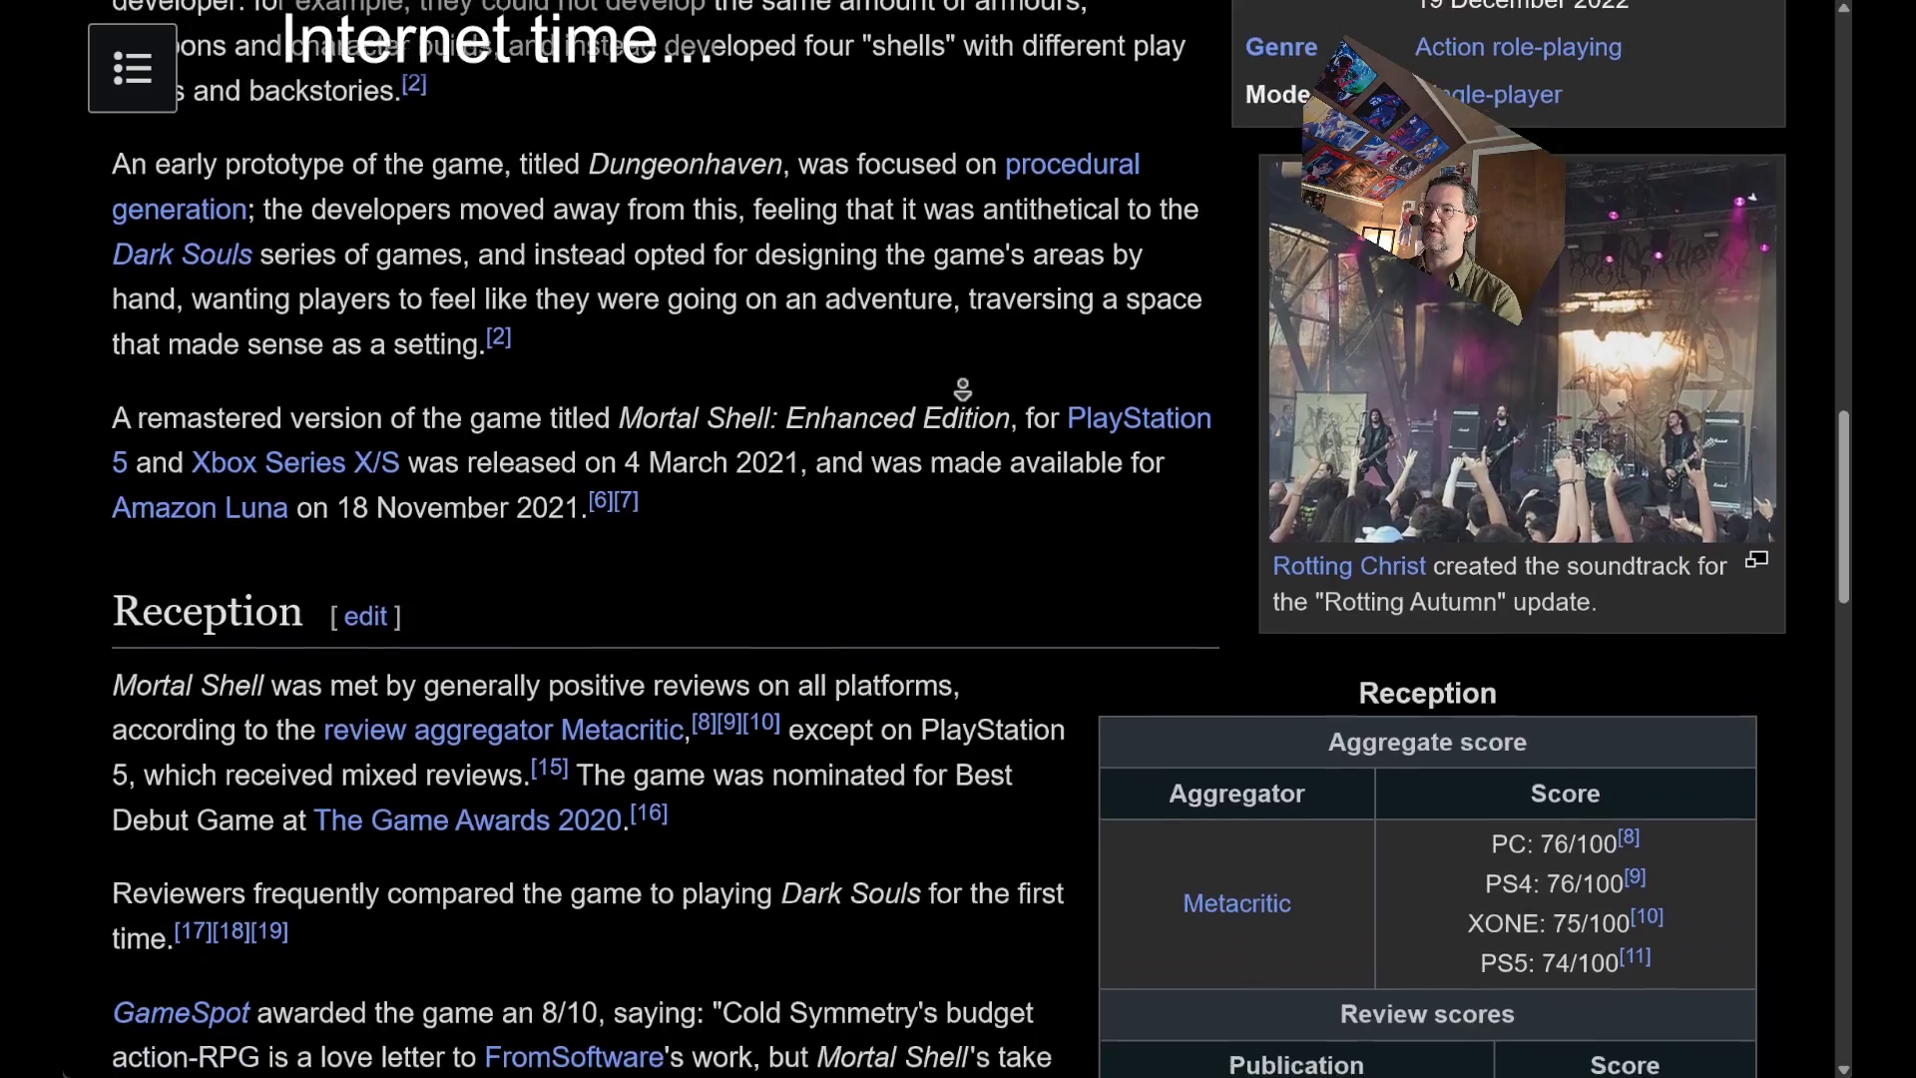
scroll(963, 390, "down", 4)
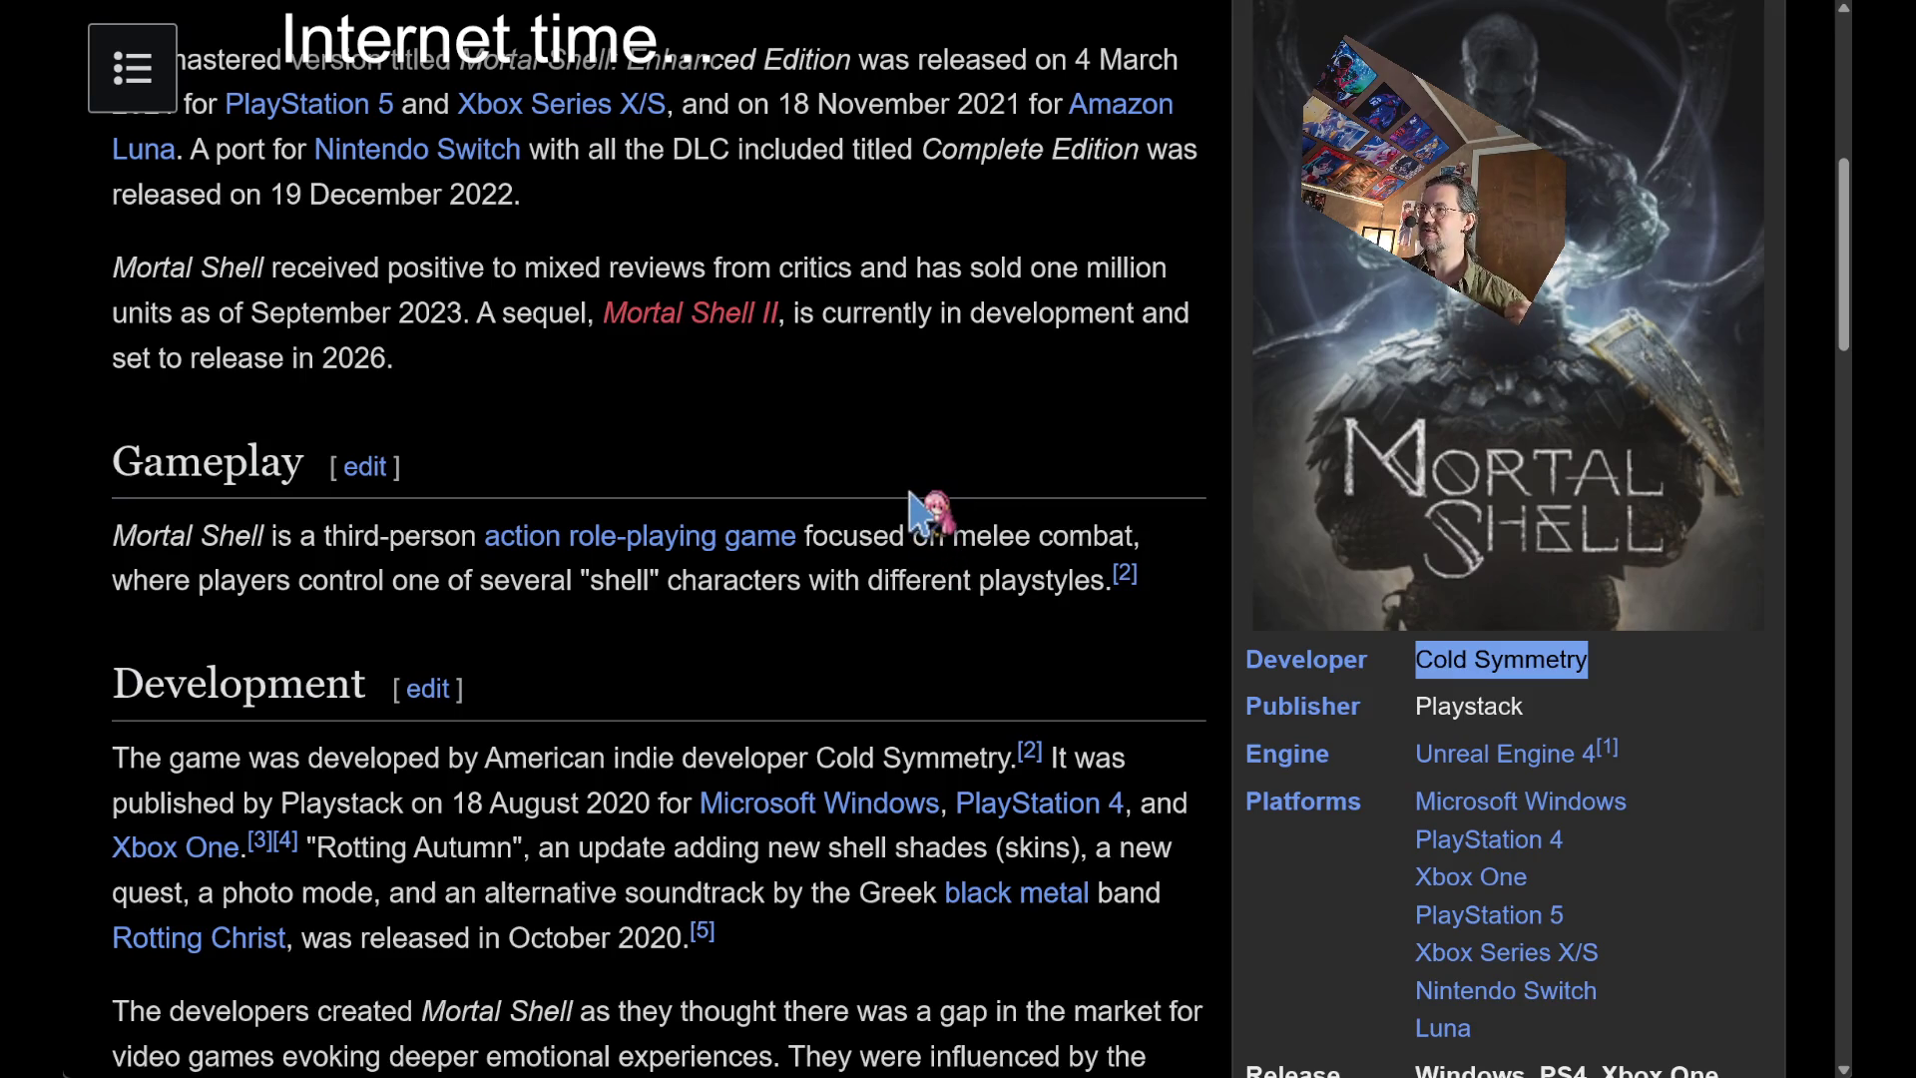
scroll(910, 496, "down", 7)
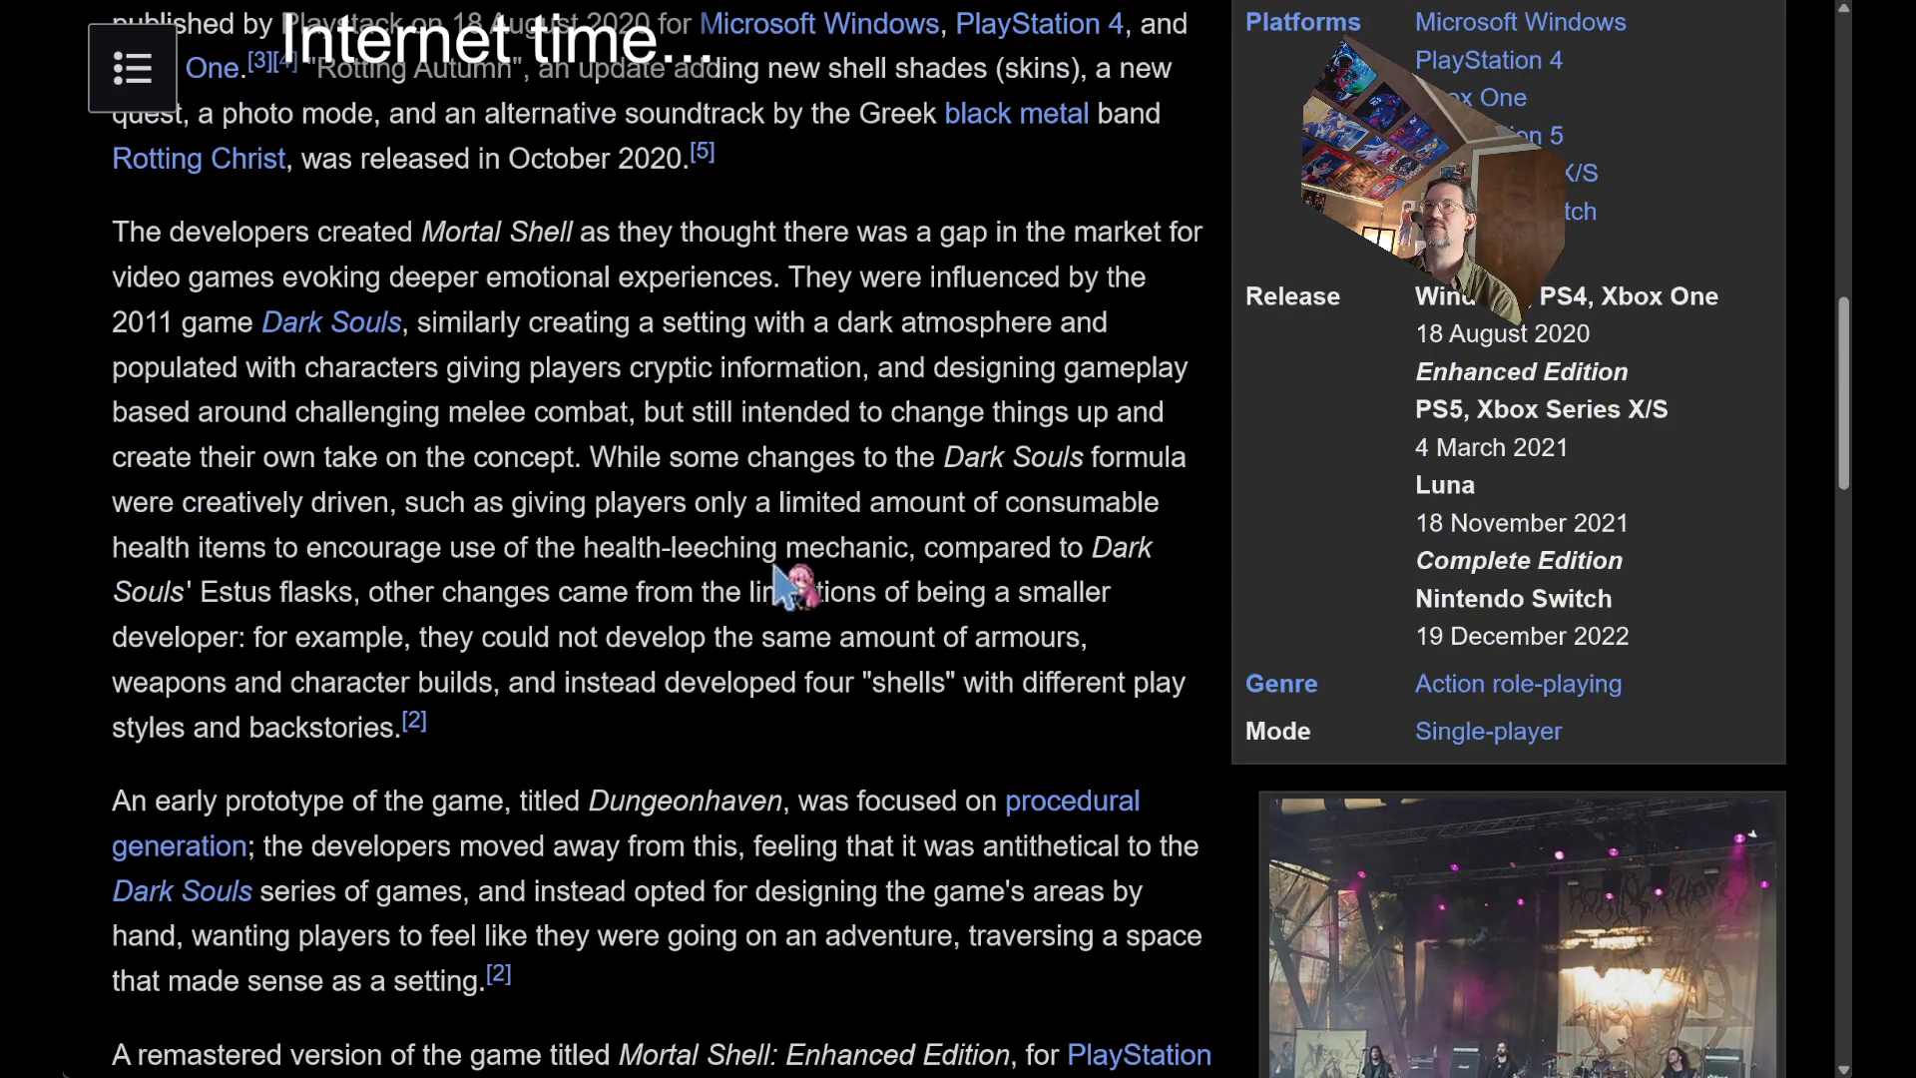
key("ctrl+Tab")
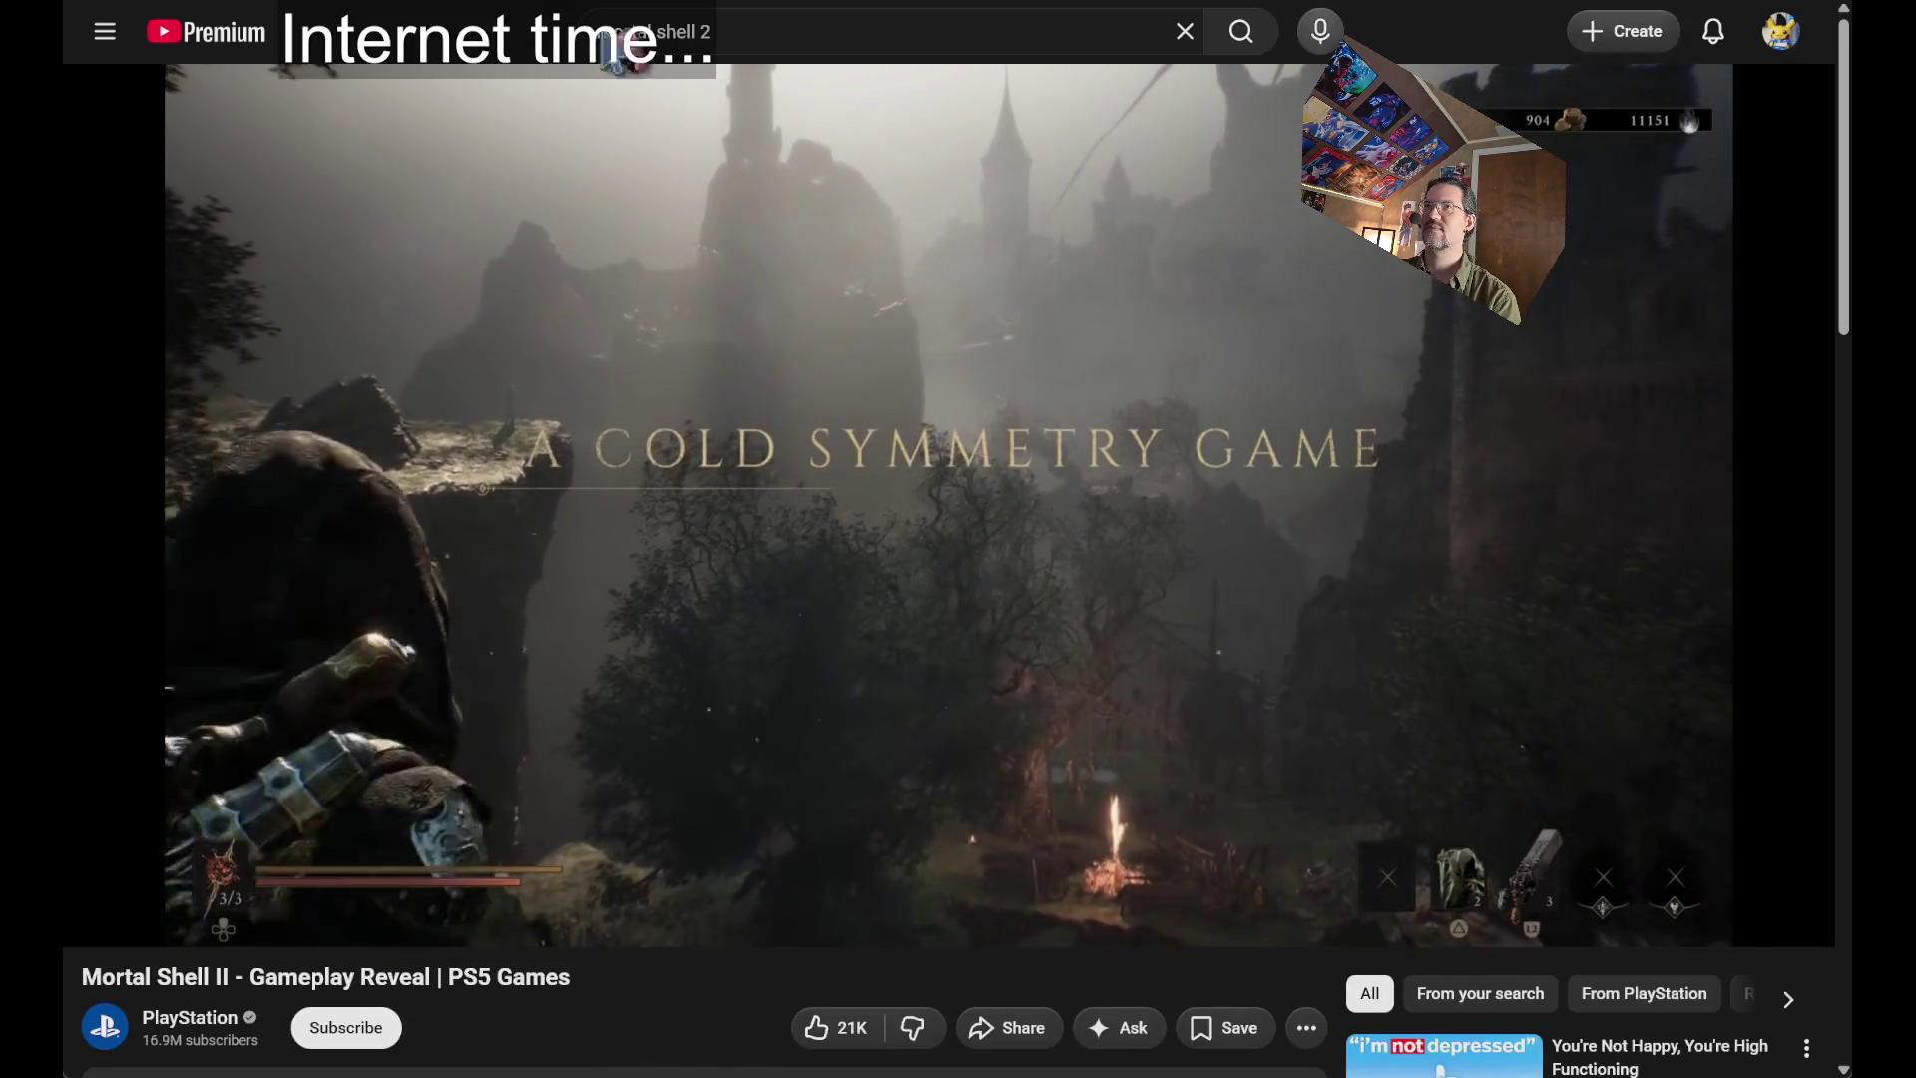
Select the line from 'The' to 'market for' in the Wikipedia article, then return to the video.
key("space")
key("ctrl+shift+Tab")
double_click(150, 231)
mouse_move(150, 232)
left_mouse_down()
mouse_move(1152, 238)
mouse_move(290, 270)
left_mouse_up()
key("ctrl+Tab")
Play the gameplay video briefly, pause it, and open the suggested Twitch channel in a new tab.
key("space")
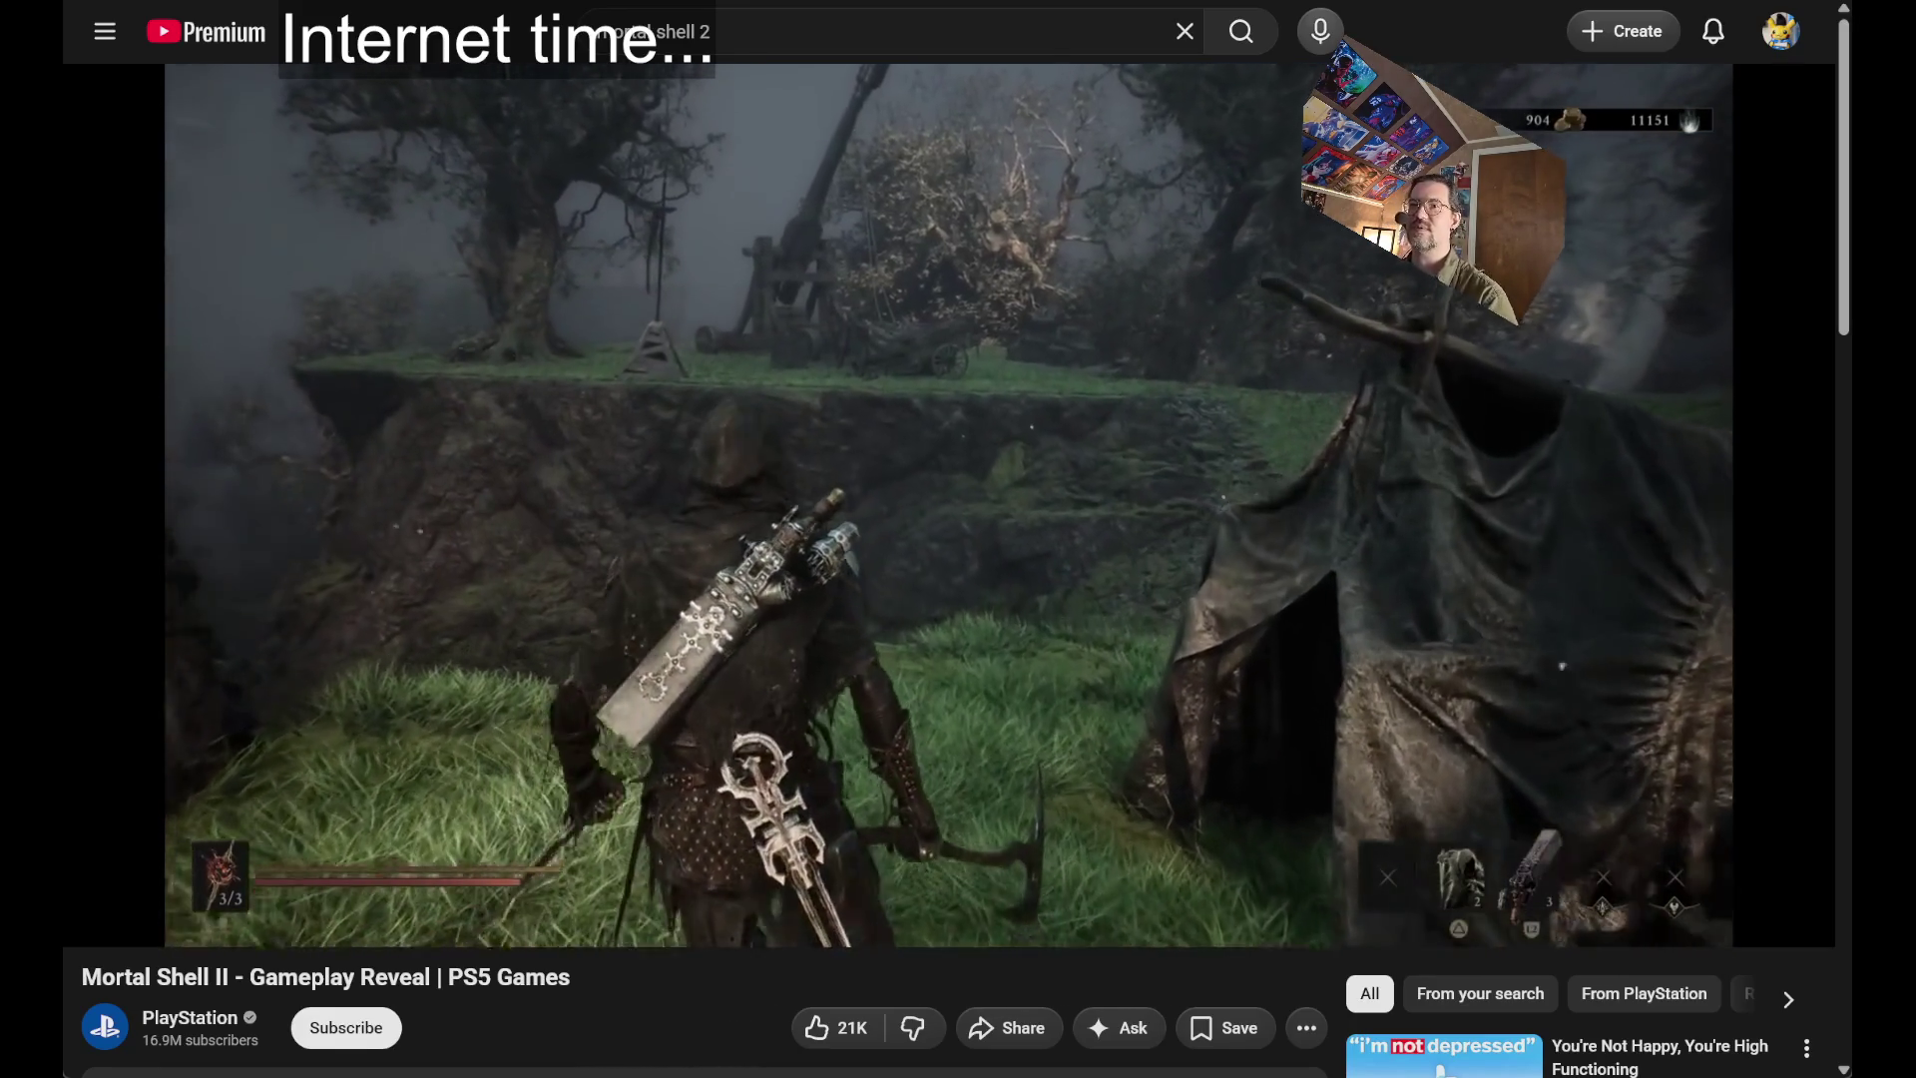
key("space")
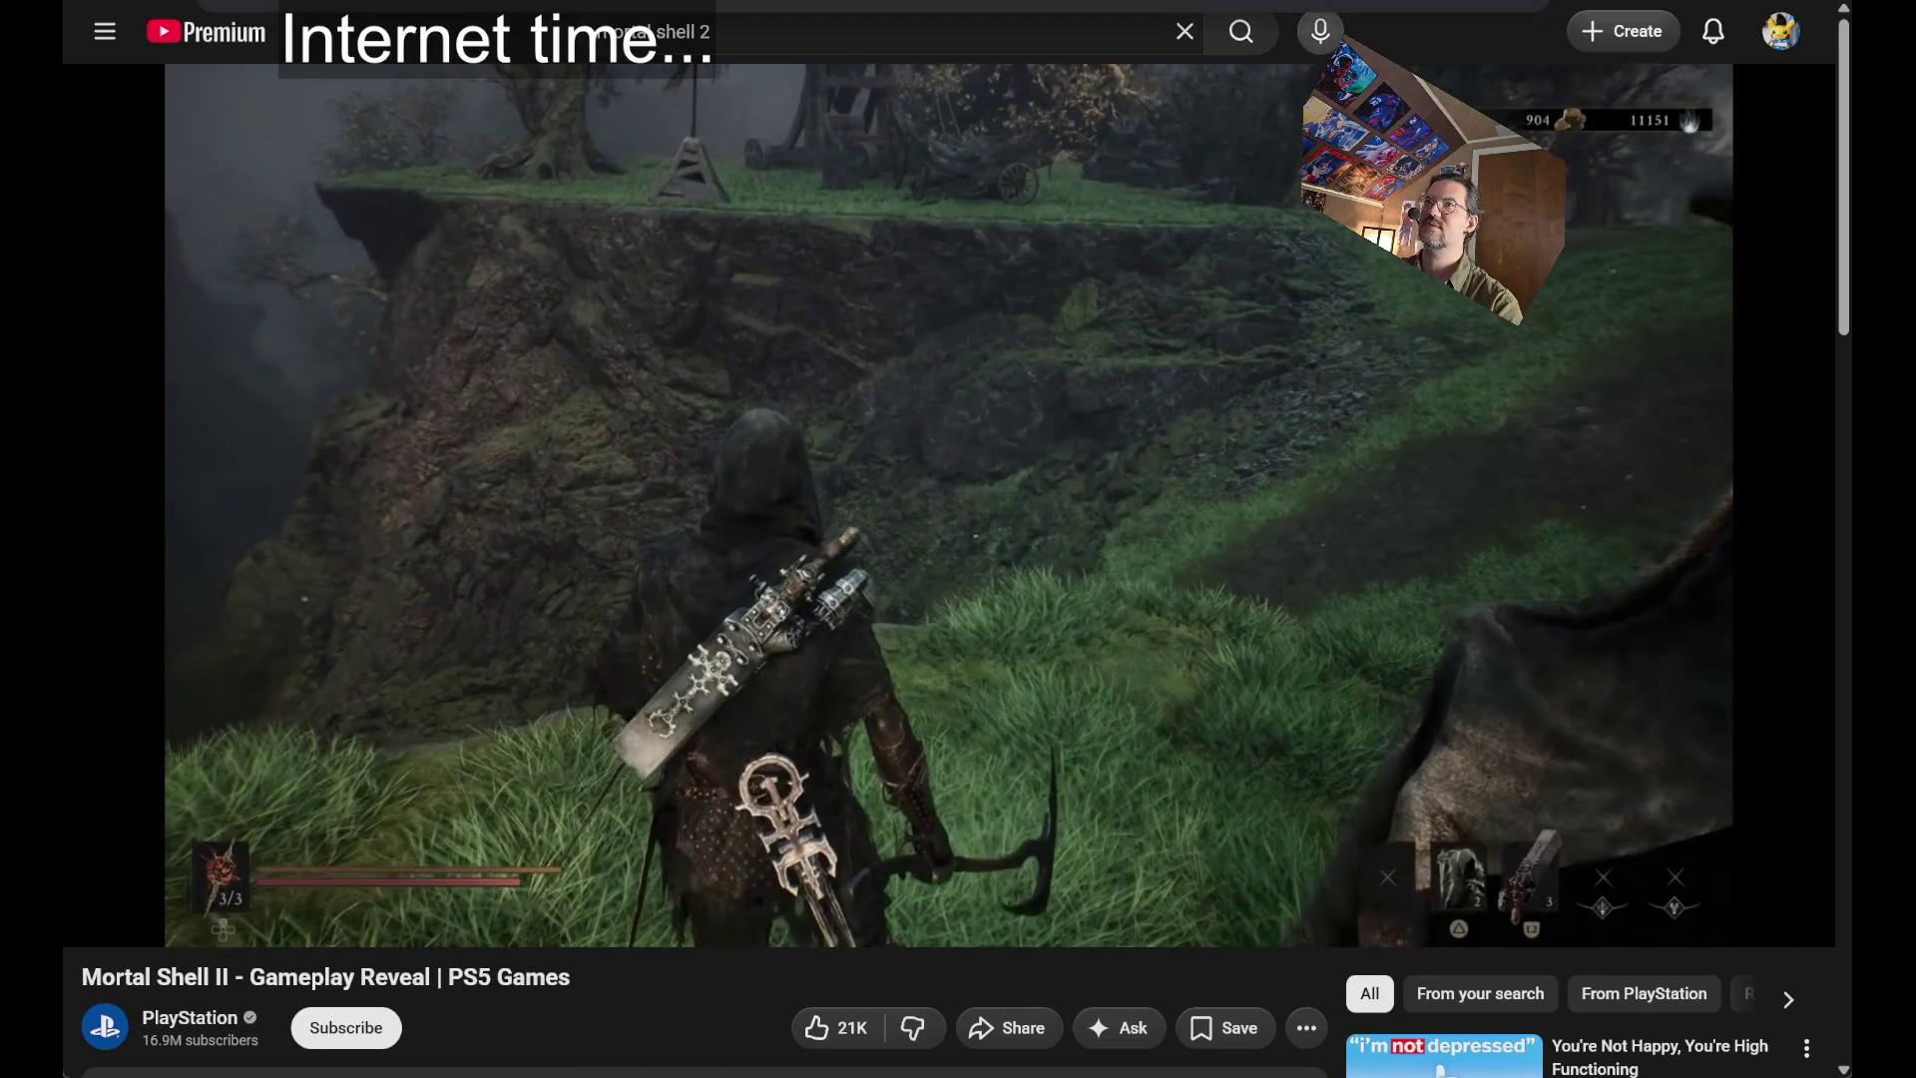
key("ctrl+t")
type("t")
key("Return")
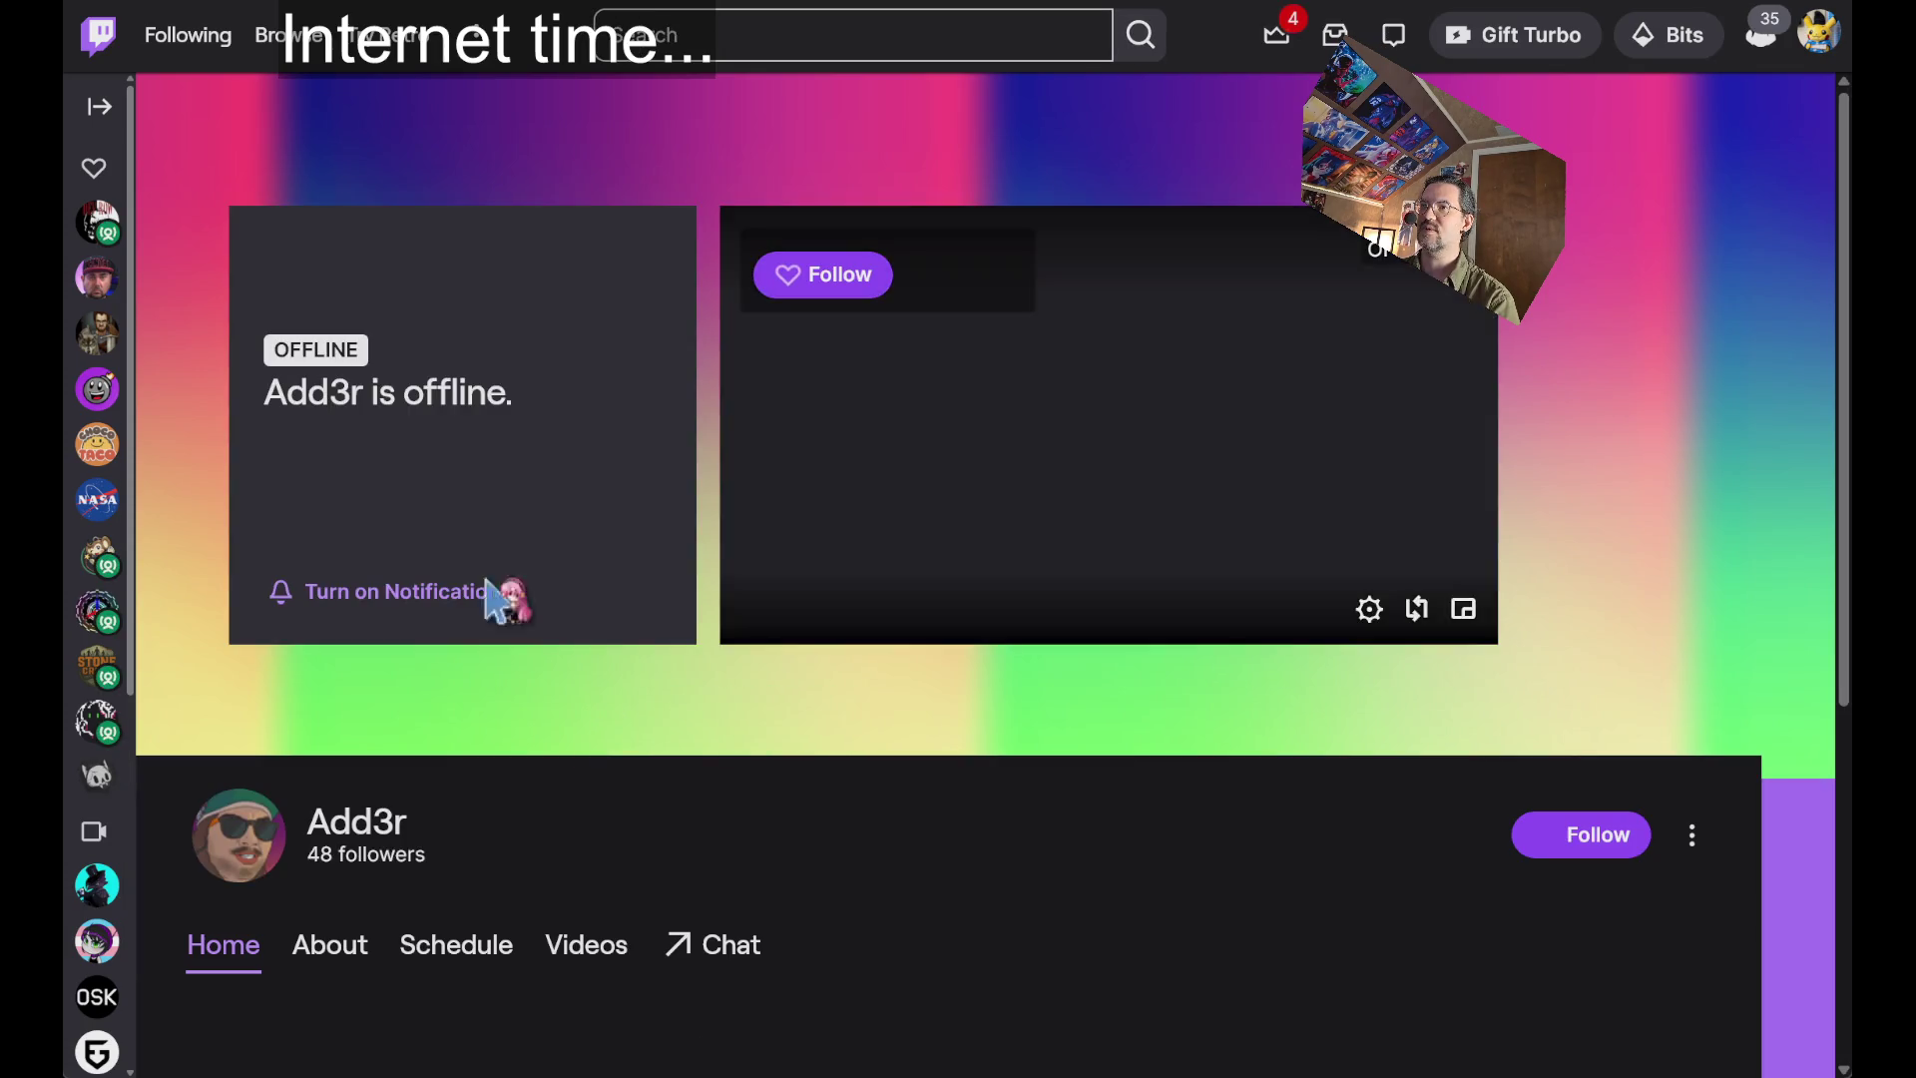
Scroll over the offline streamer's Twitch channel page.
scroll(868, 760, "down", 4)
scroll(728, 505, "up", 4)
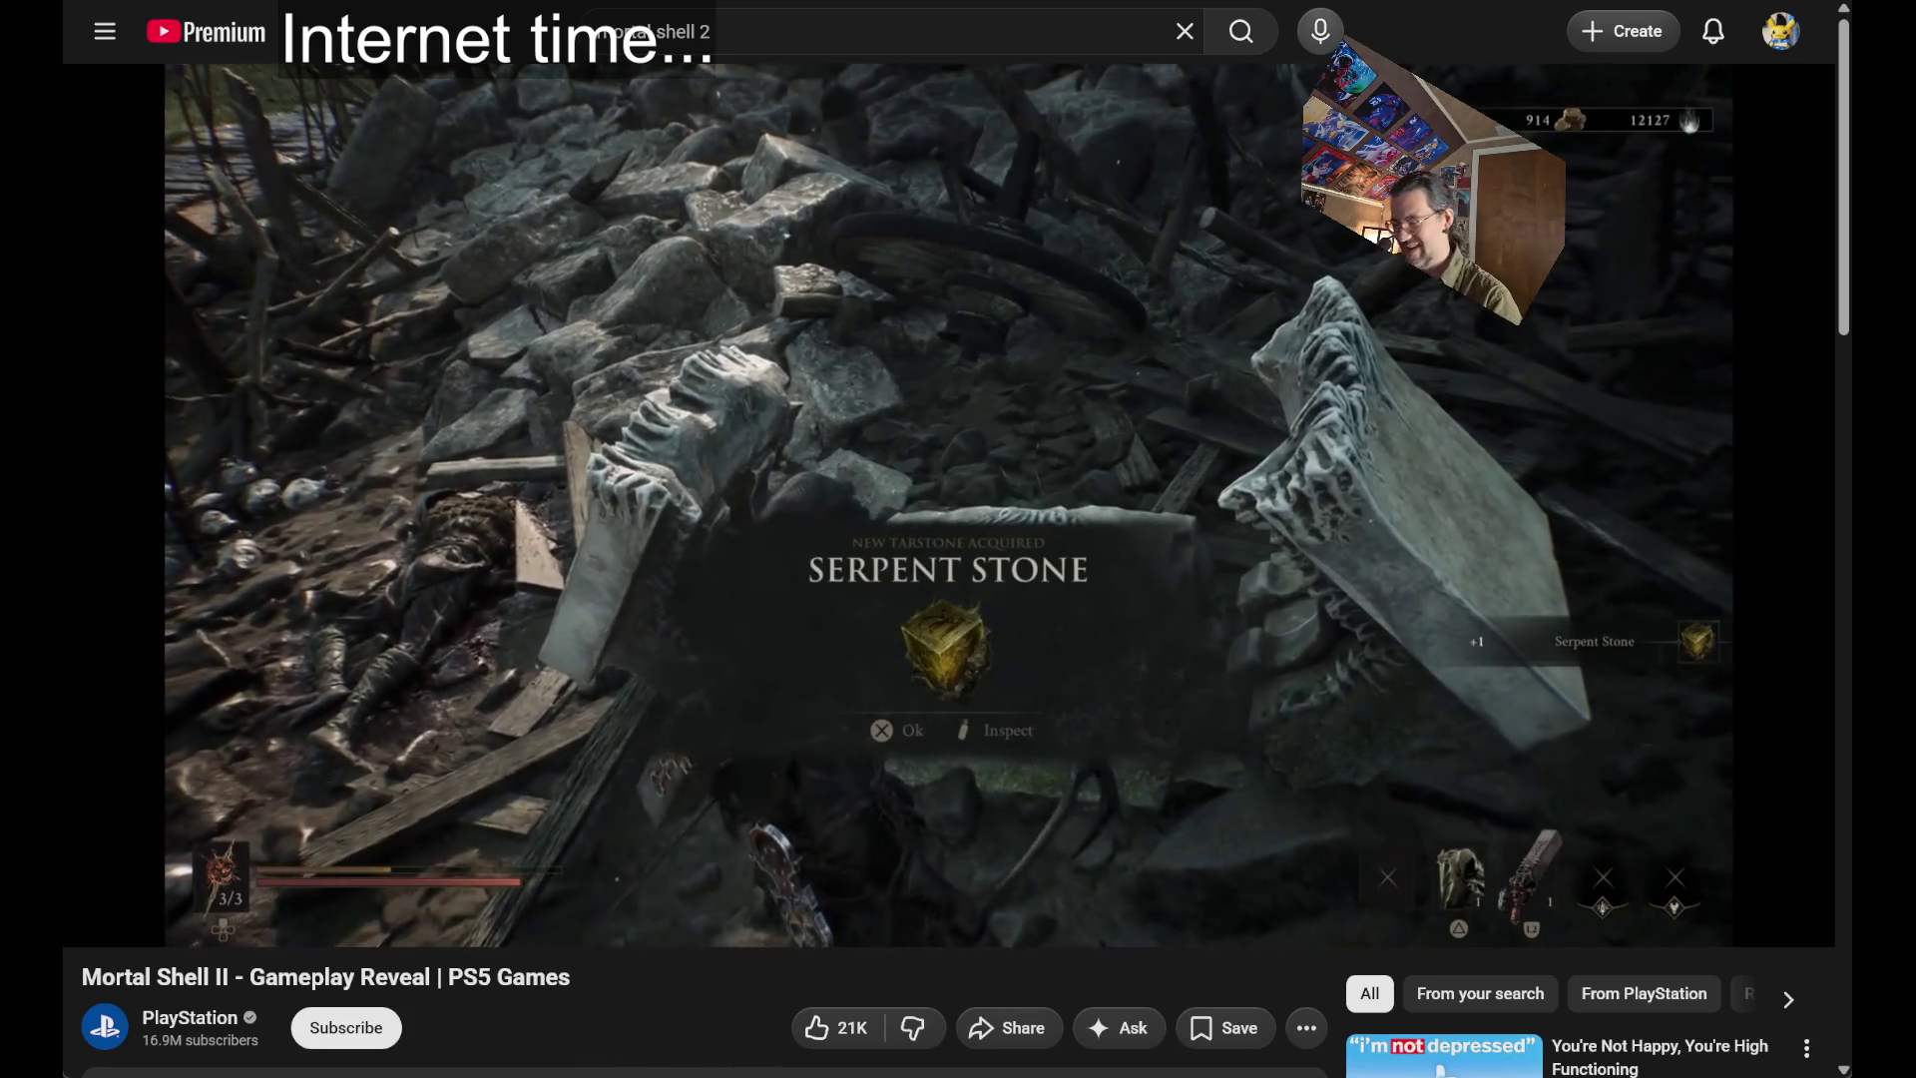
Rewind the Mortal Shell II gameplay reveal to 2:10 and keep watching.
left_click(610, 401)
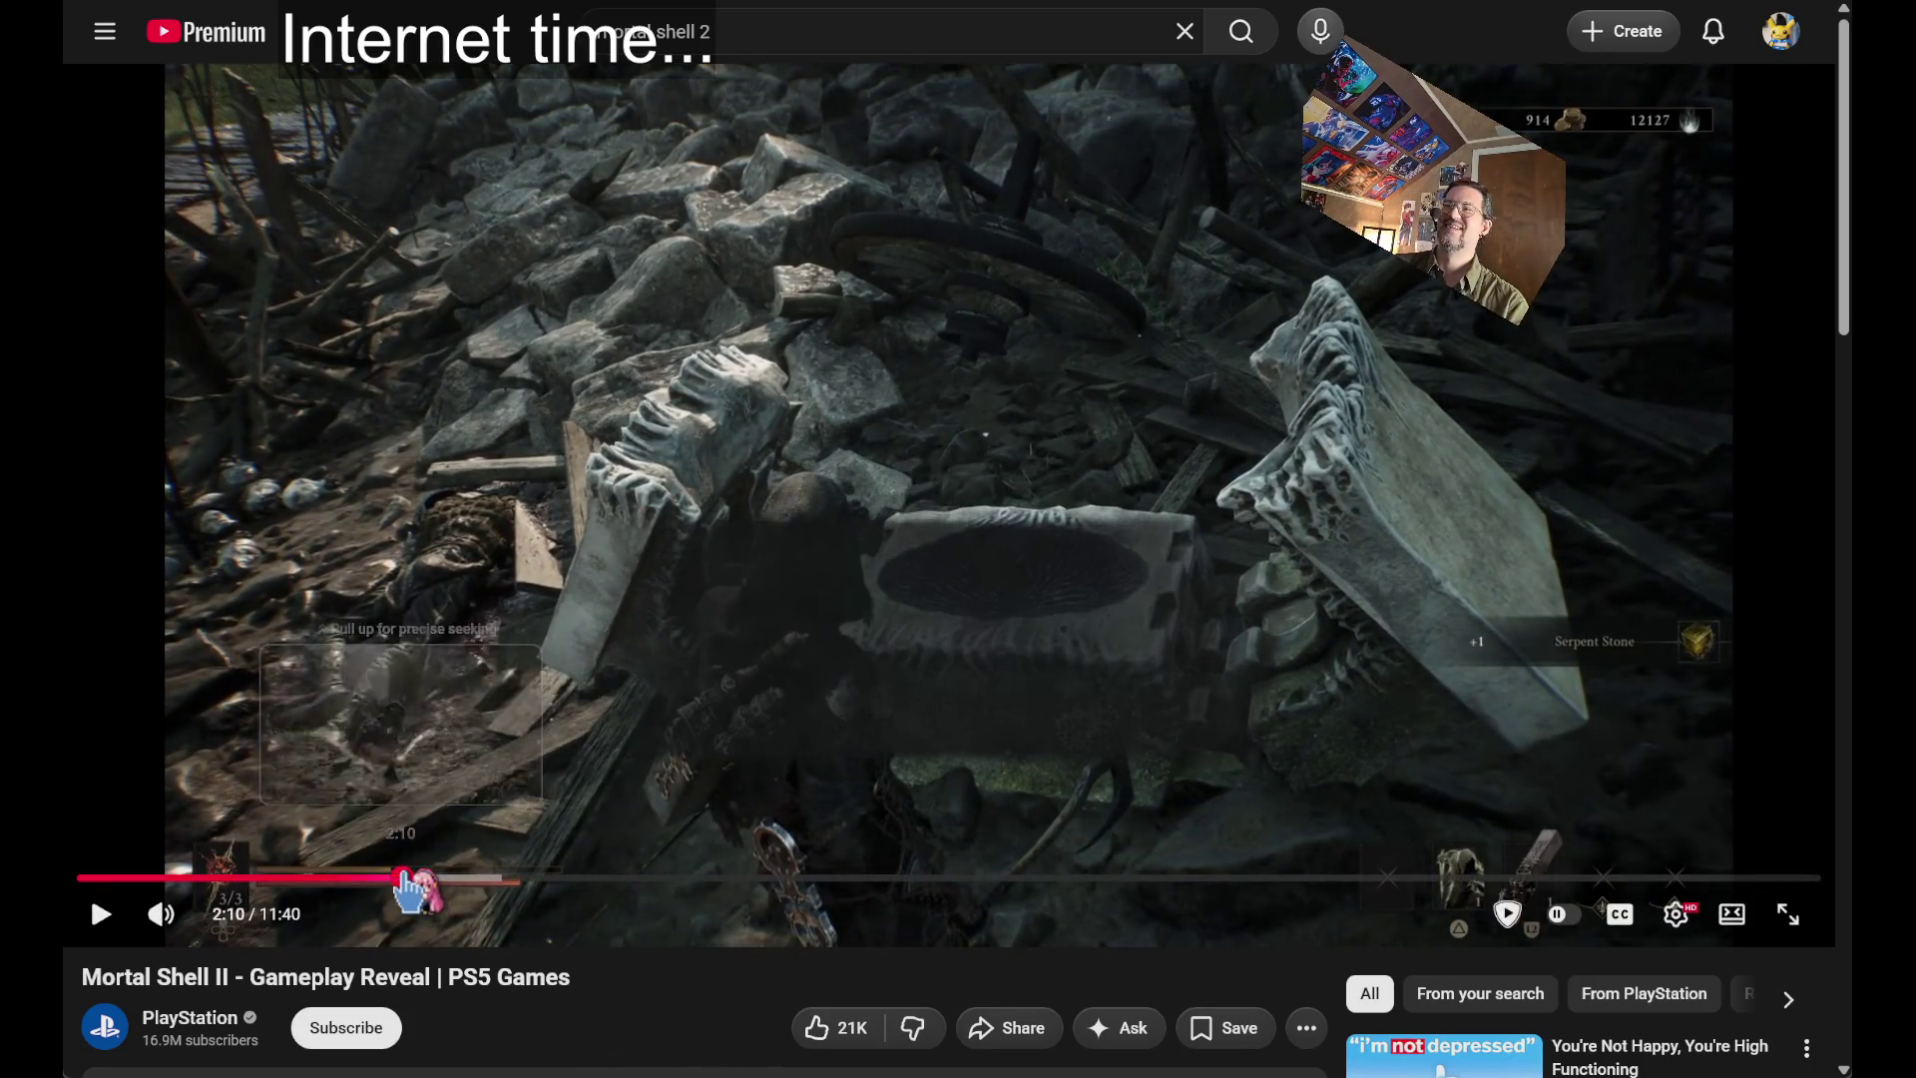
left_click_drag(404, 878, 405, 878)
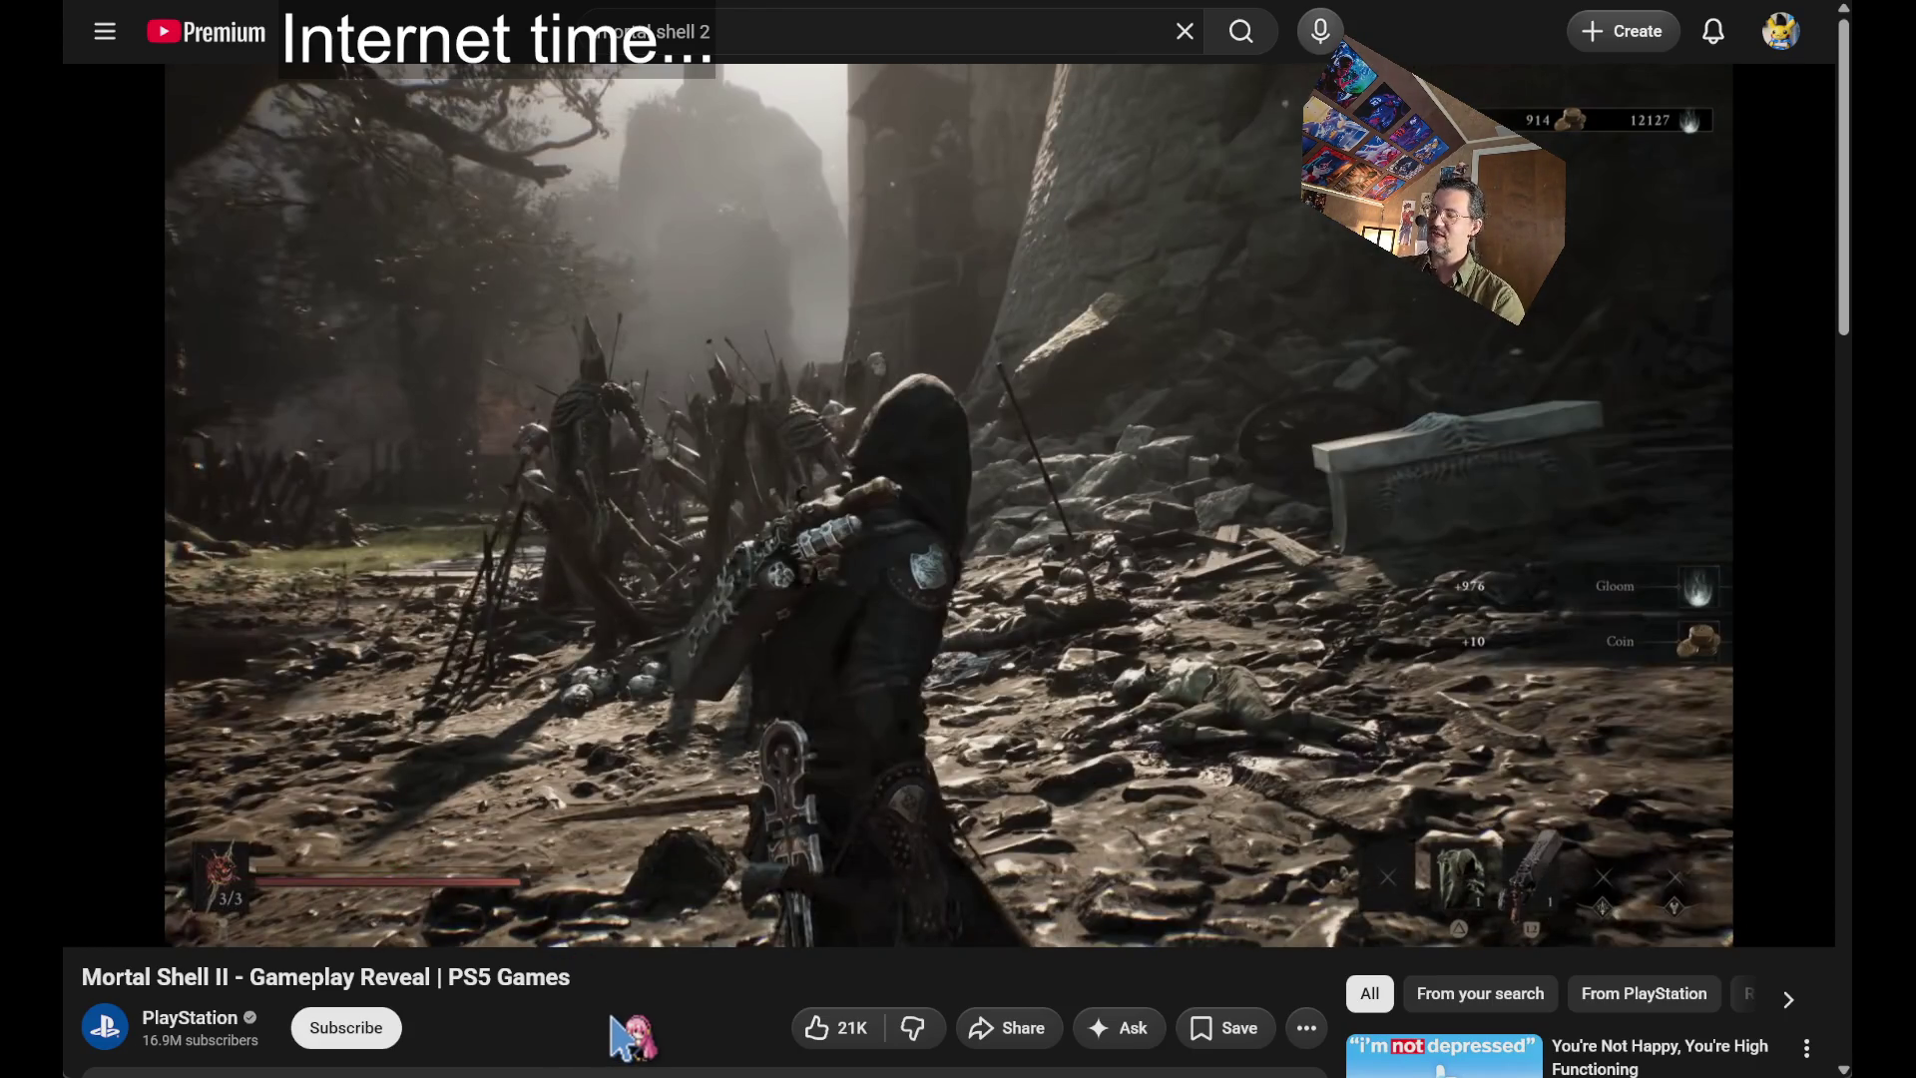
key("space")
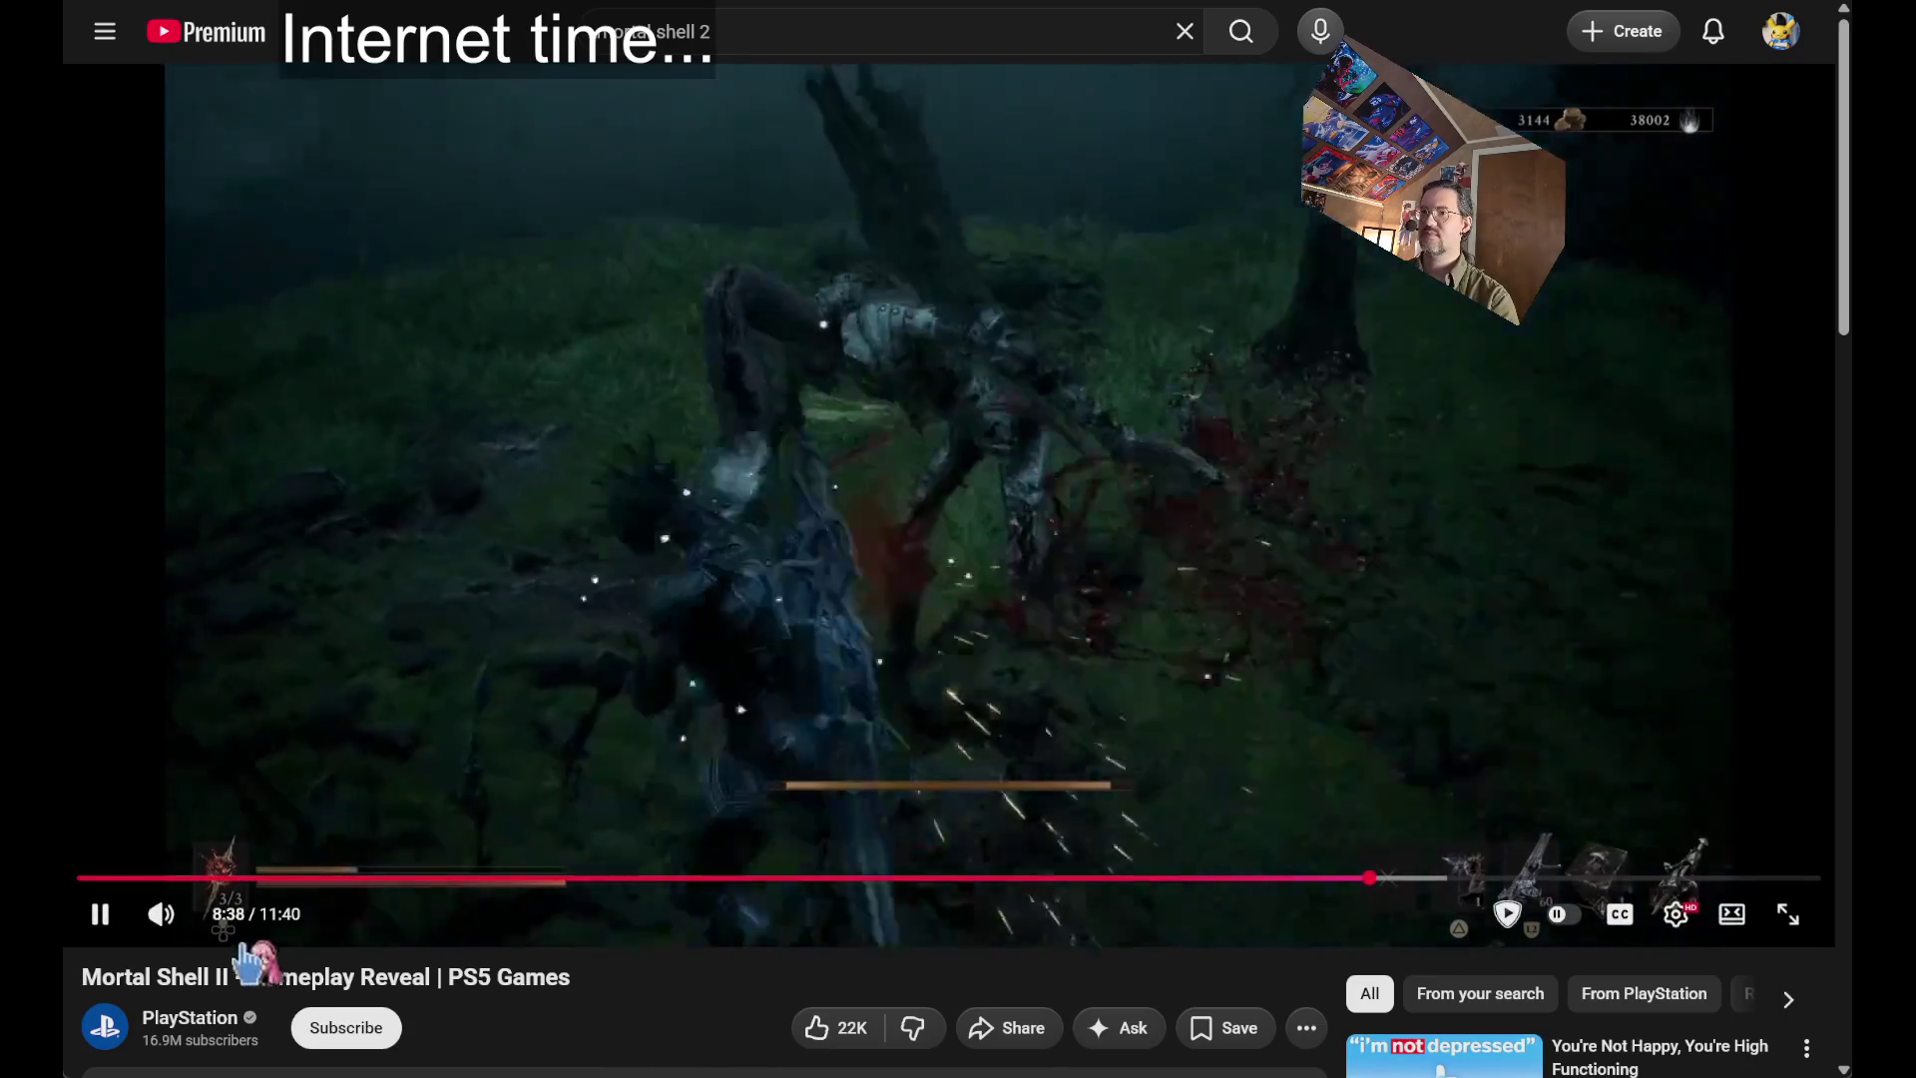
mouse_move(184, 920)
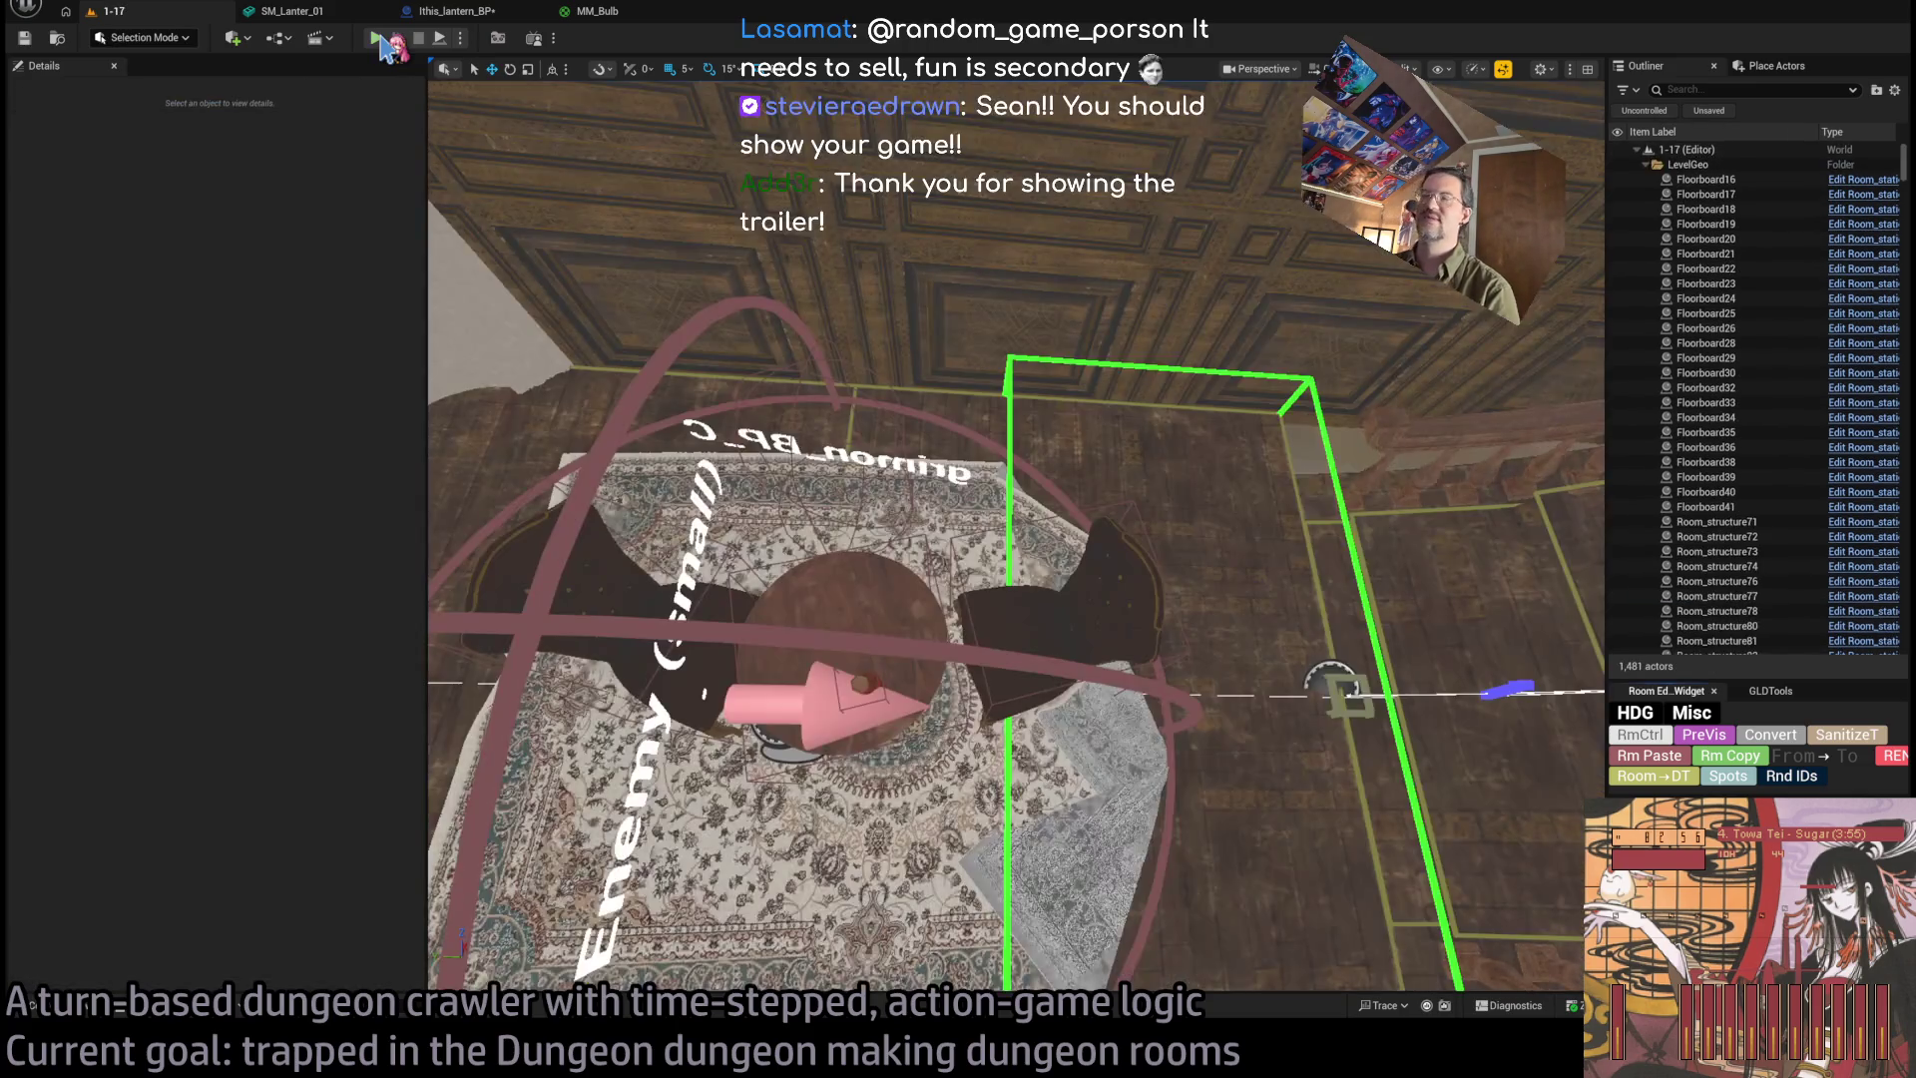
Run a quick playtest, select the Spawn_marker actor, and start another playtest with Alt+P.
left_click(377, 39)
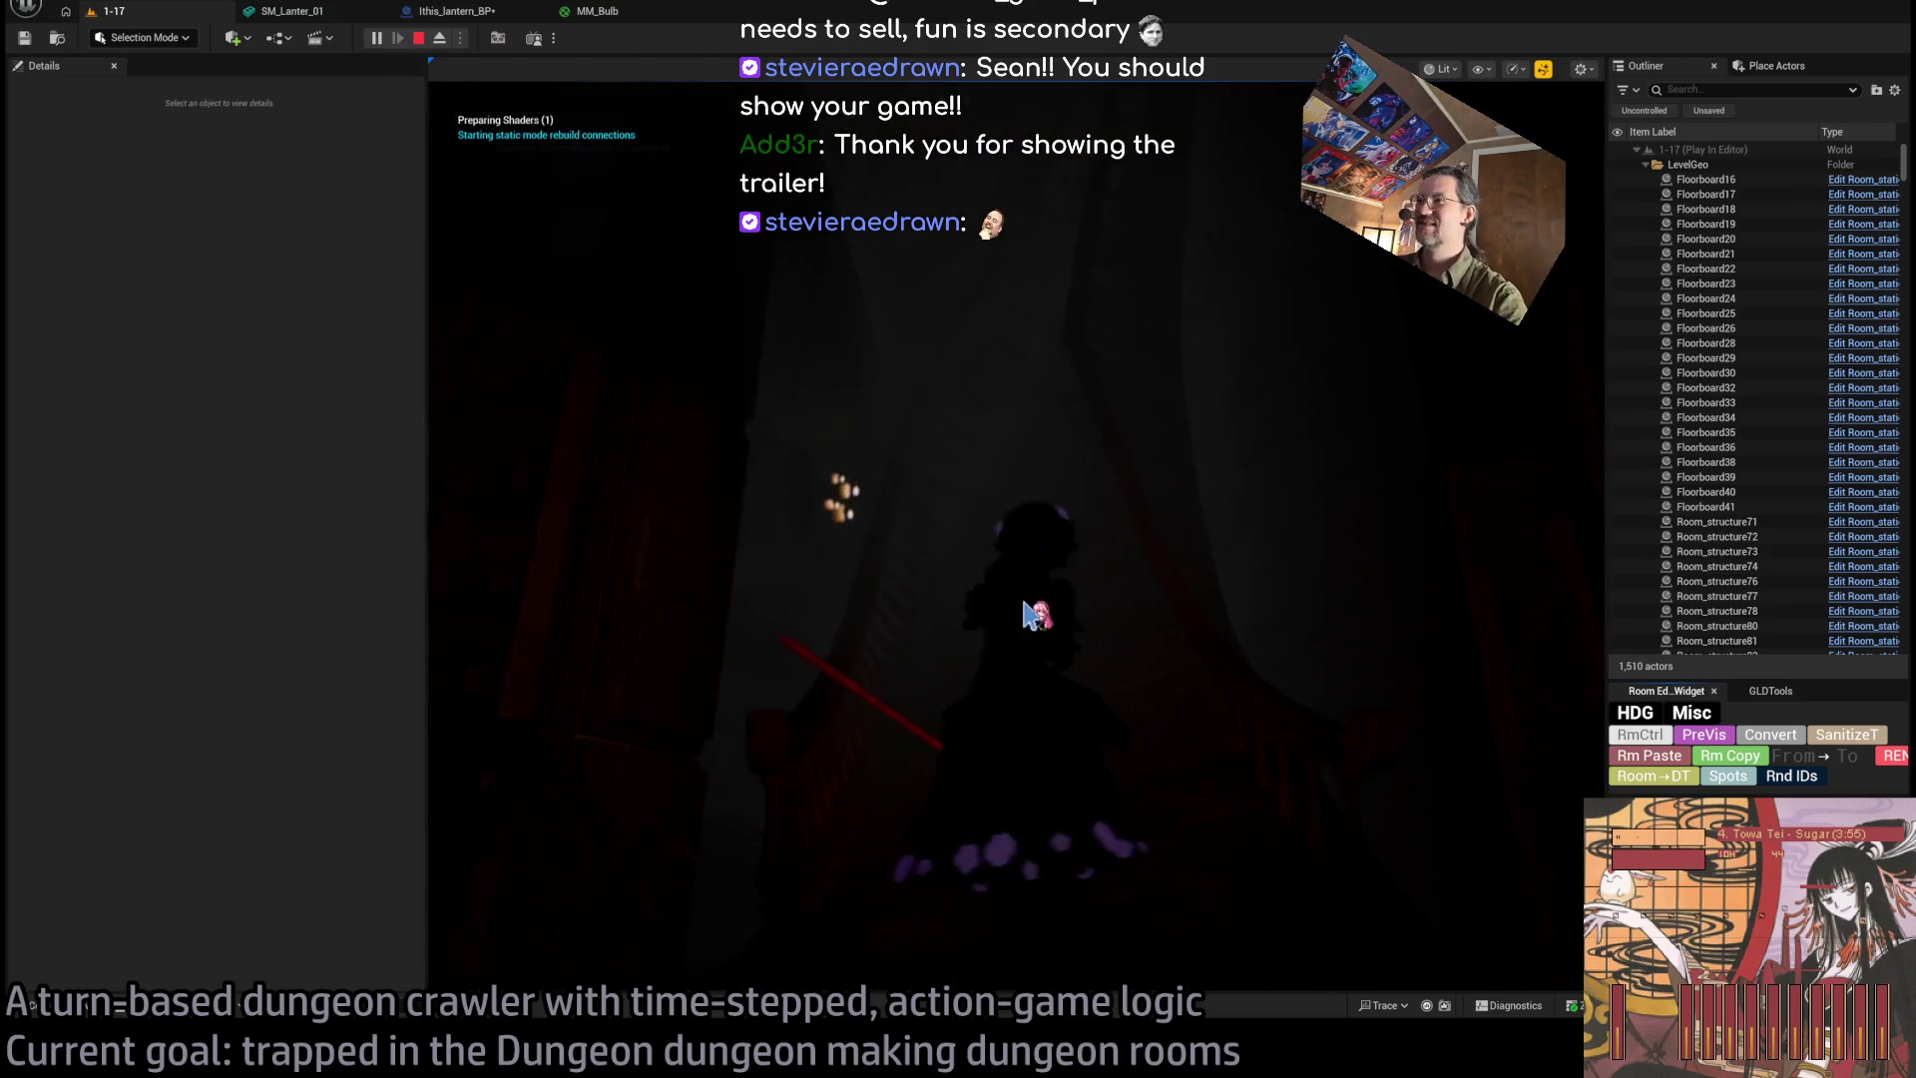
key("Escape")
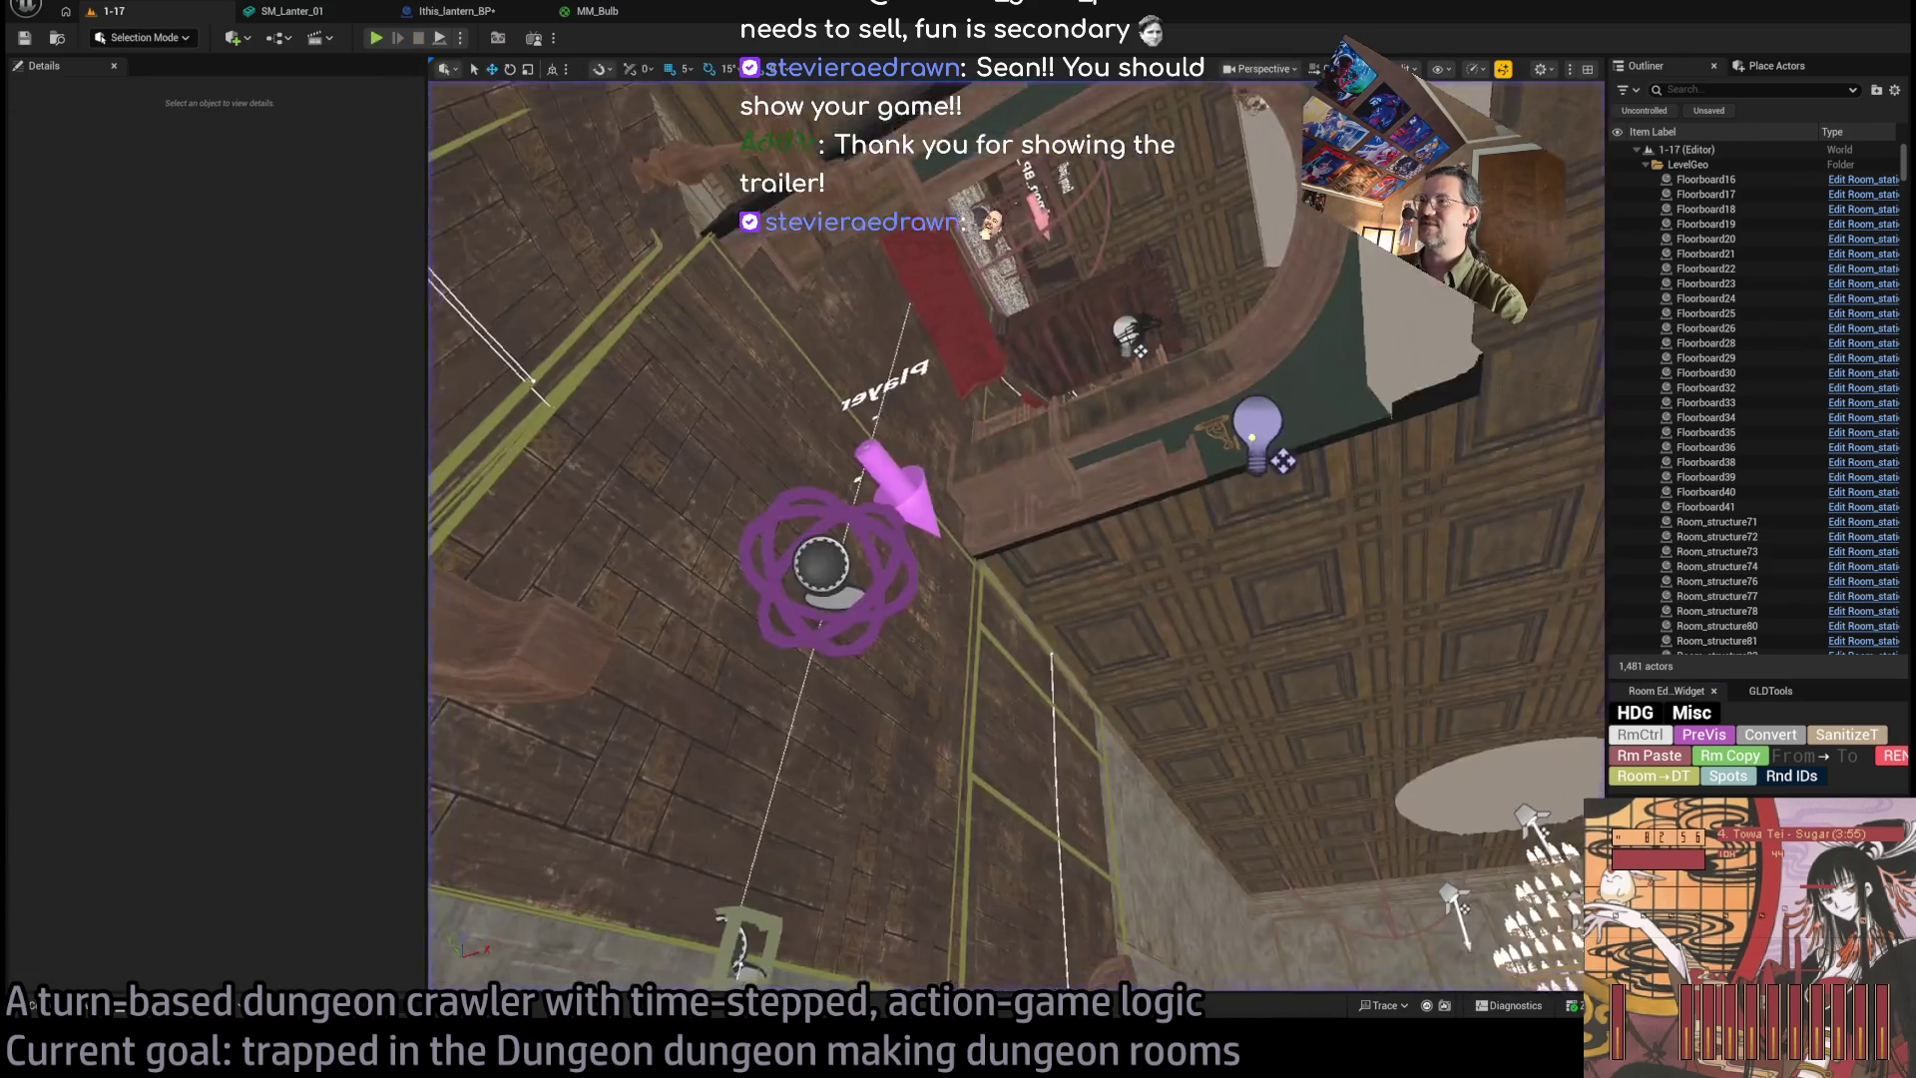
left_click(713, 594)
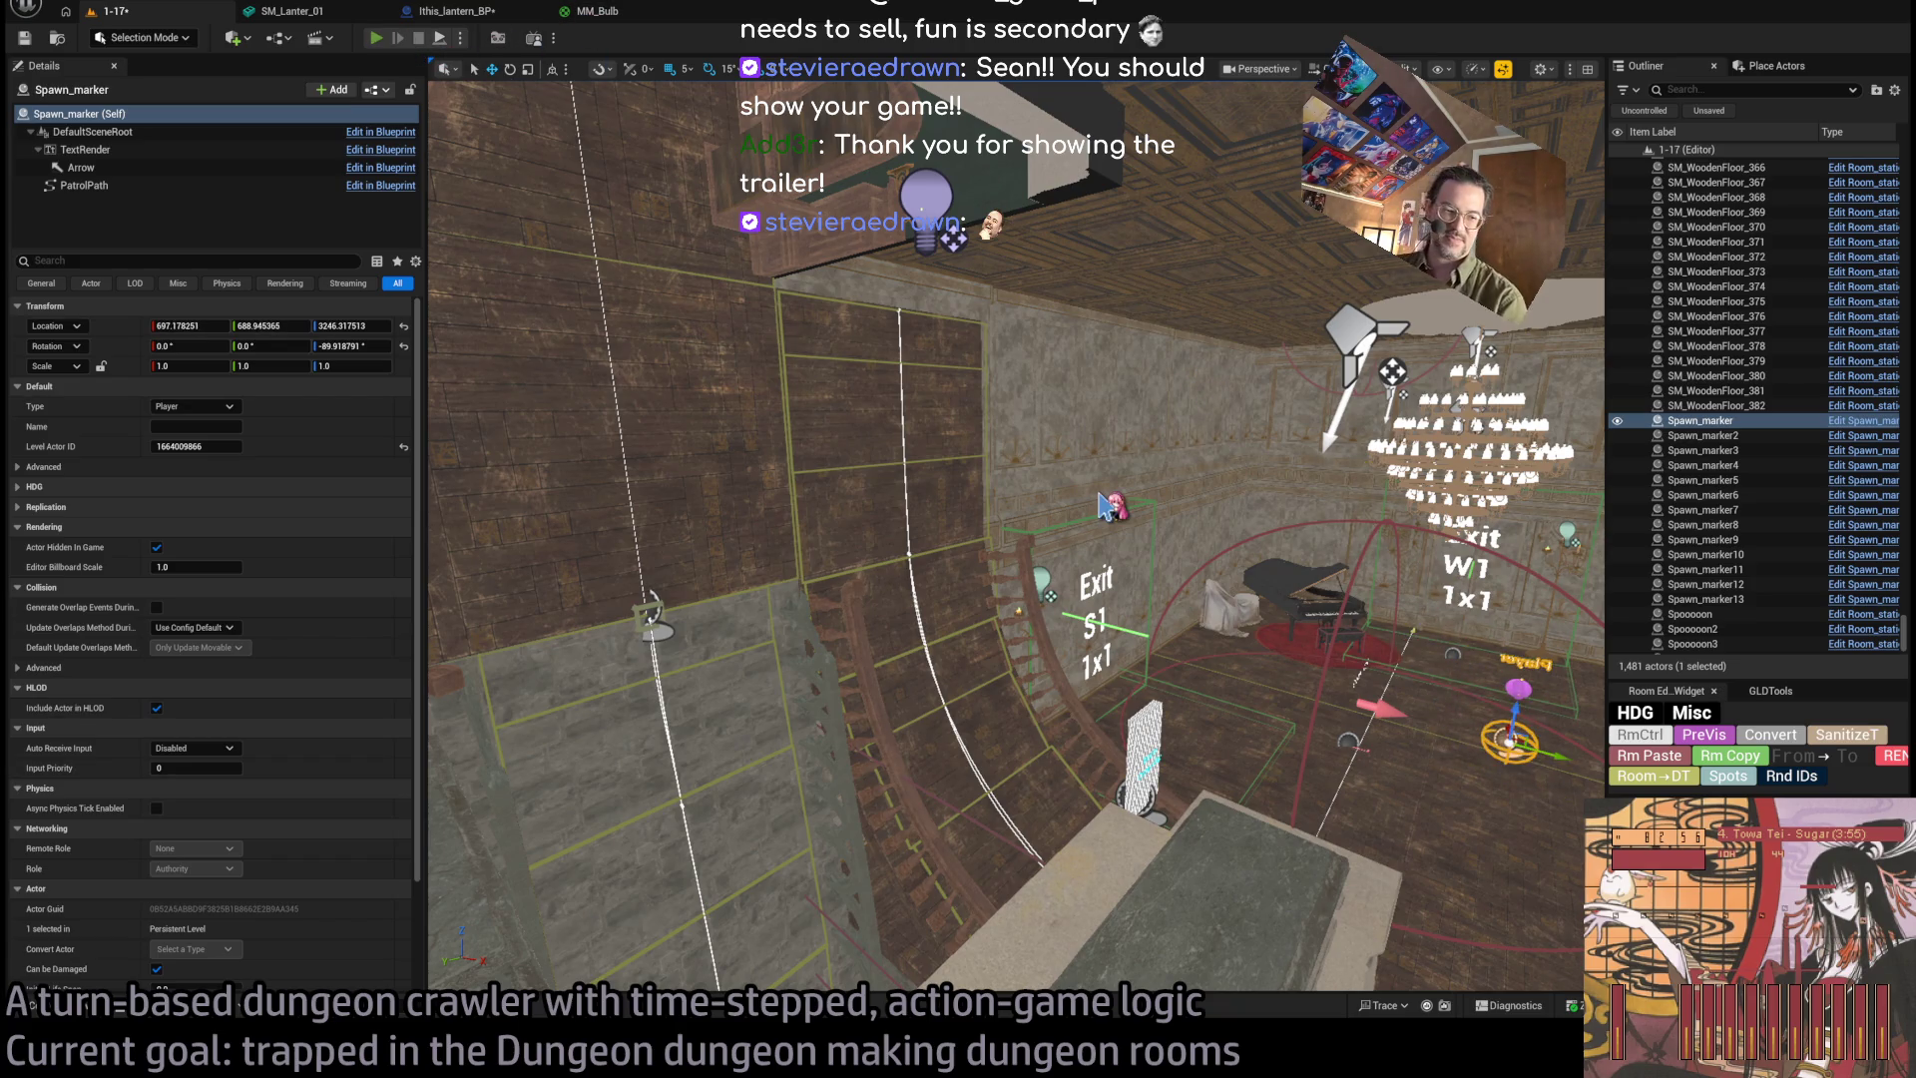
key("alt+p")
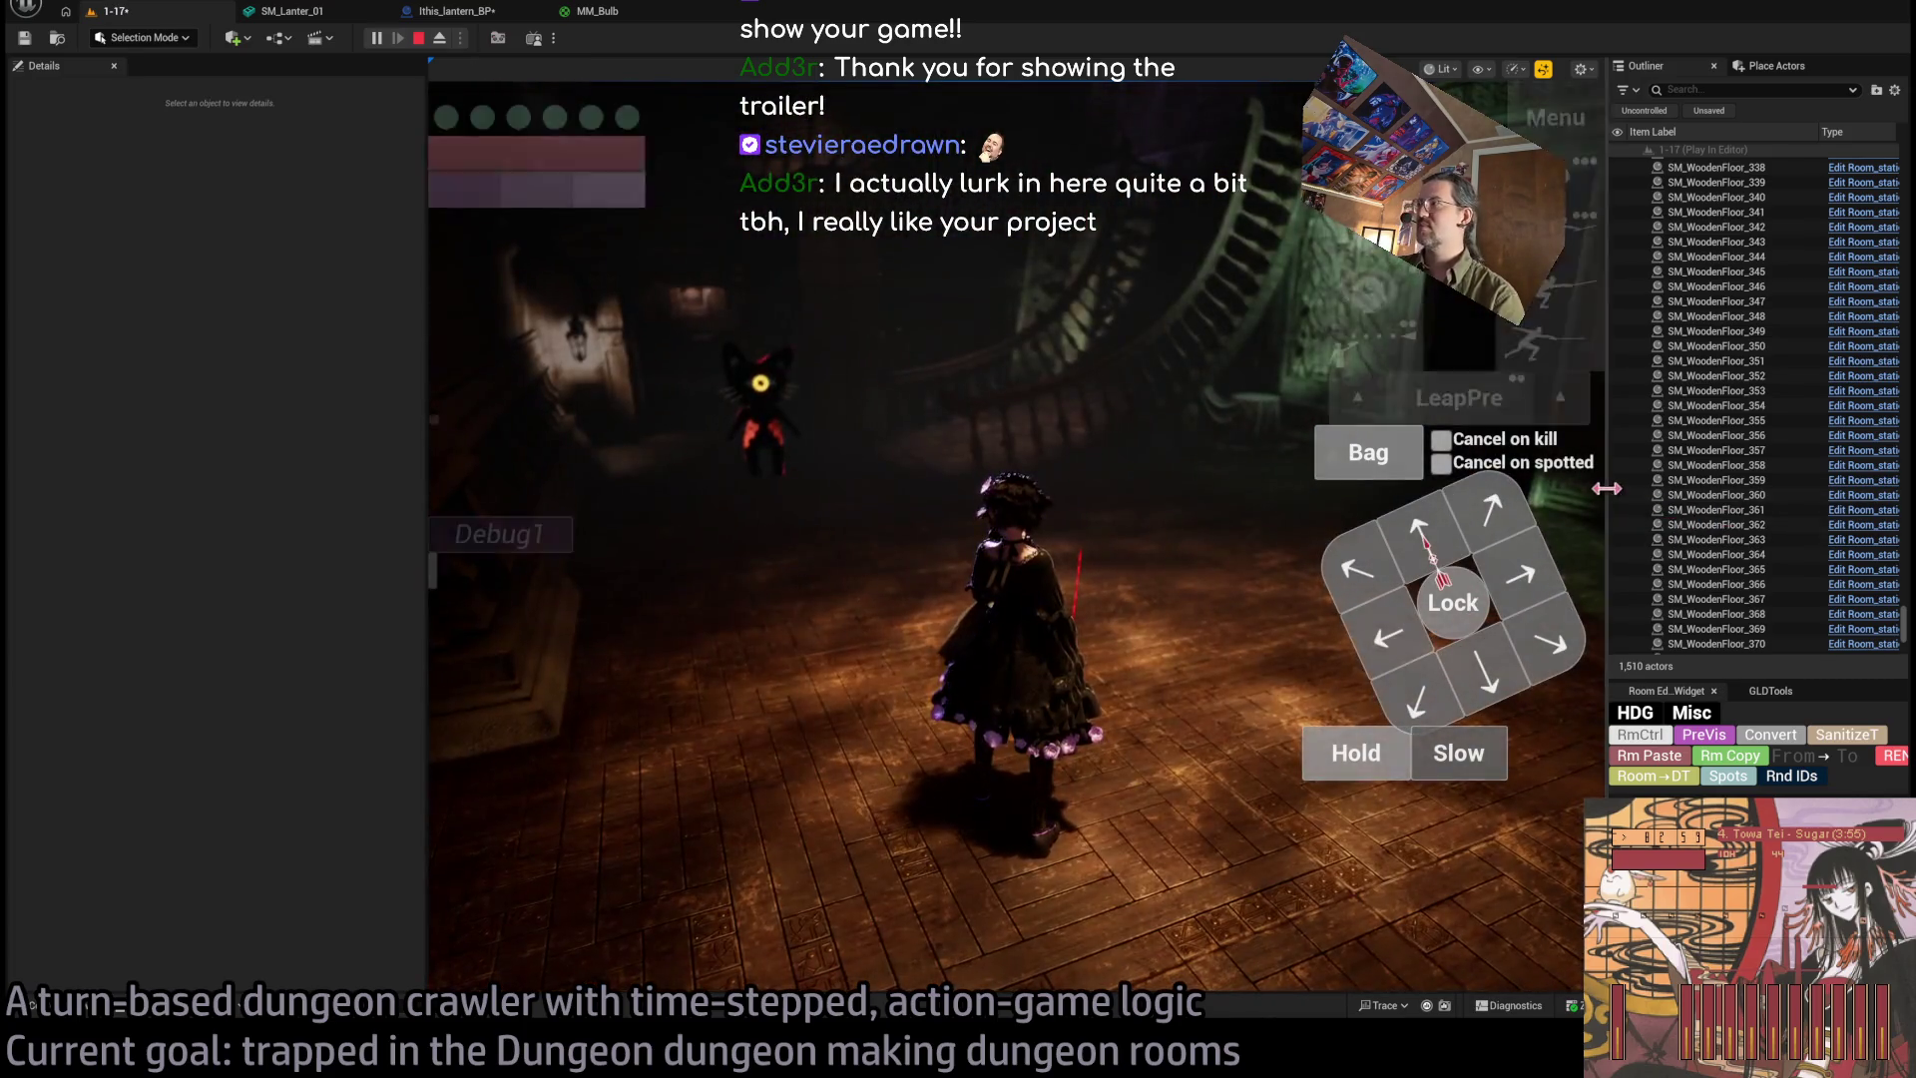
Widen the game view by dragging the Outliner and Details splitters, then resume play from the settings menu.
left_click_drag(1605, 488, 1846, 488)
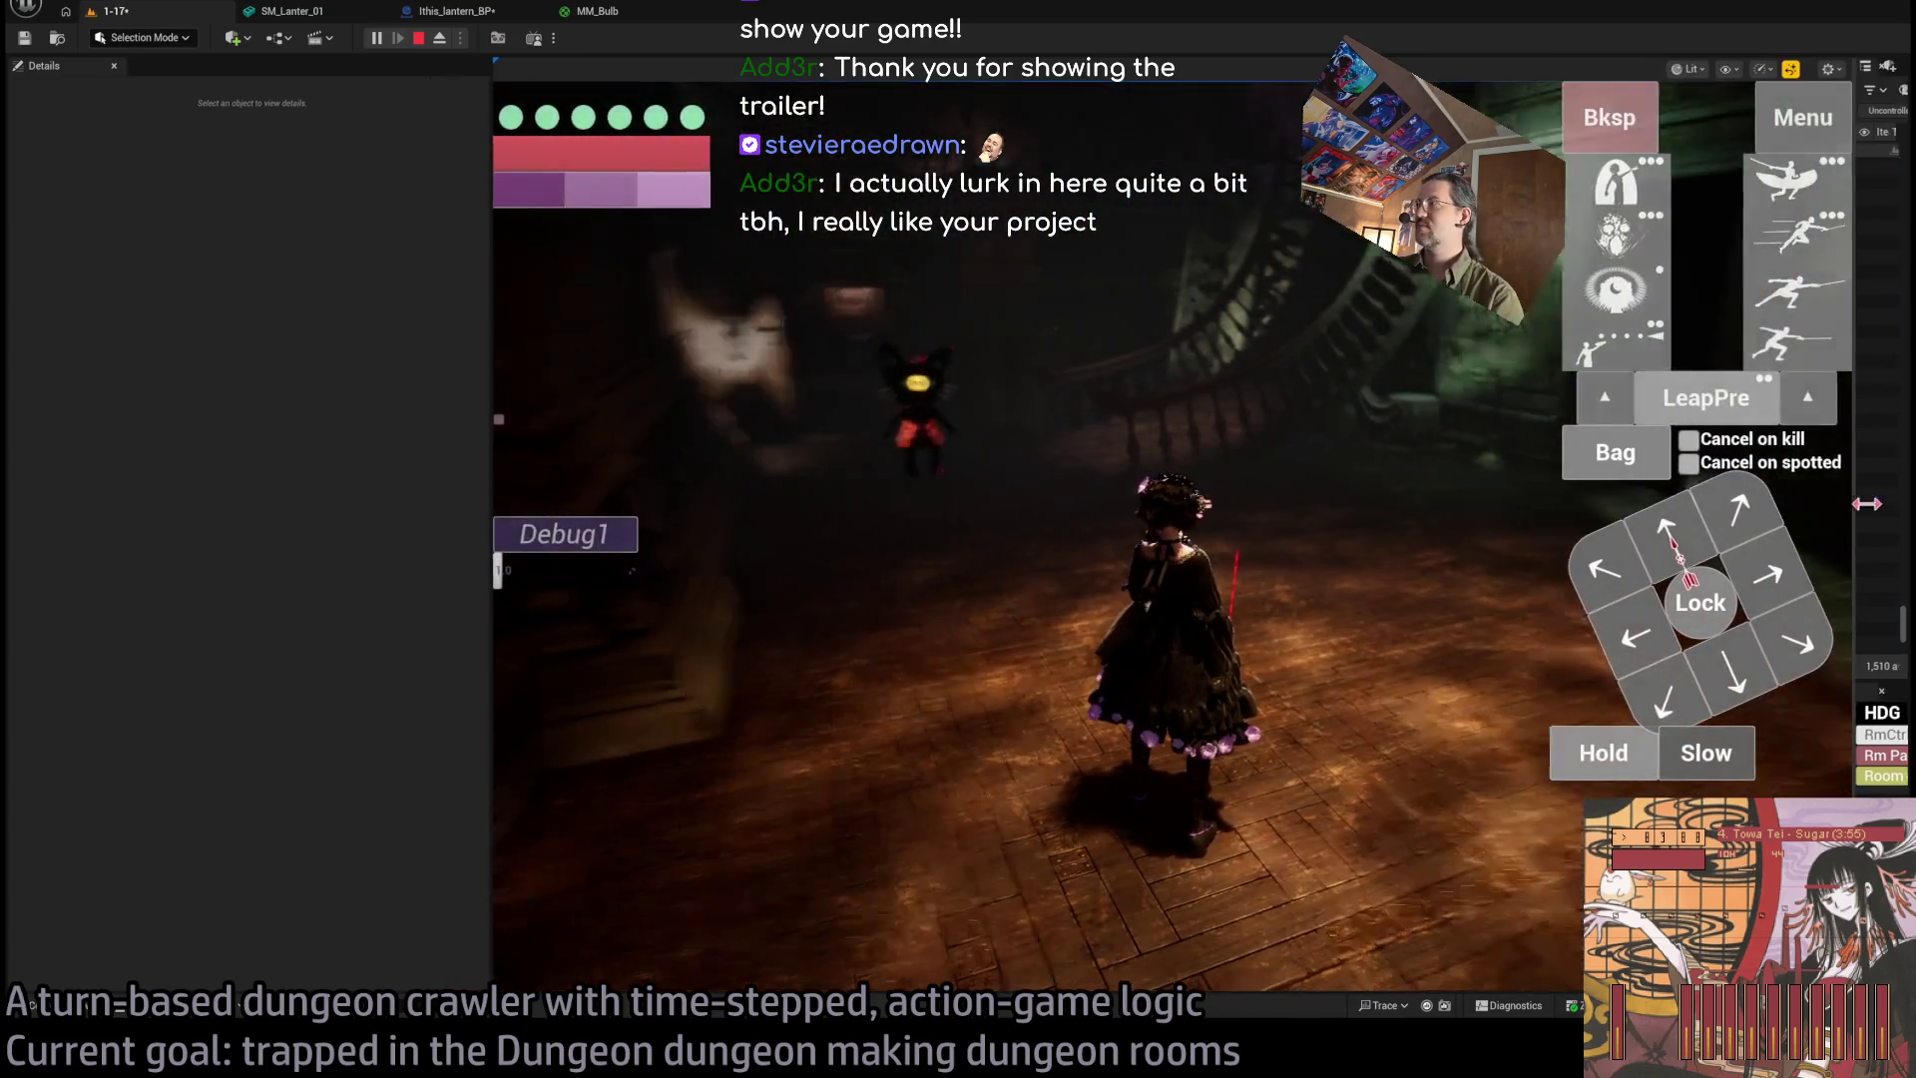
left_click_drag(490, 439, 104, 448)
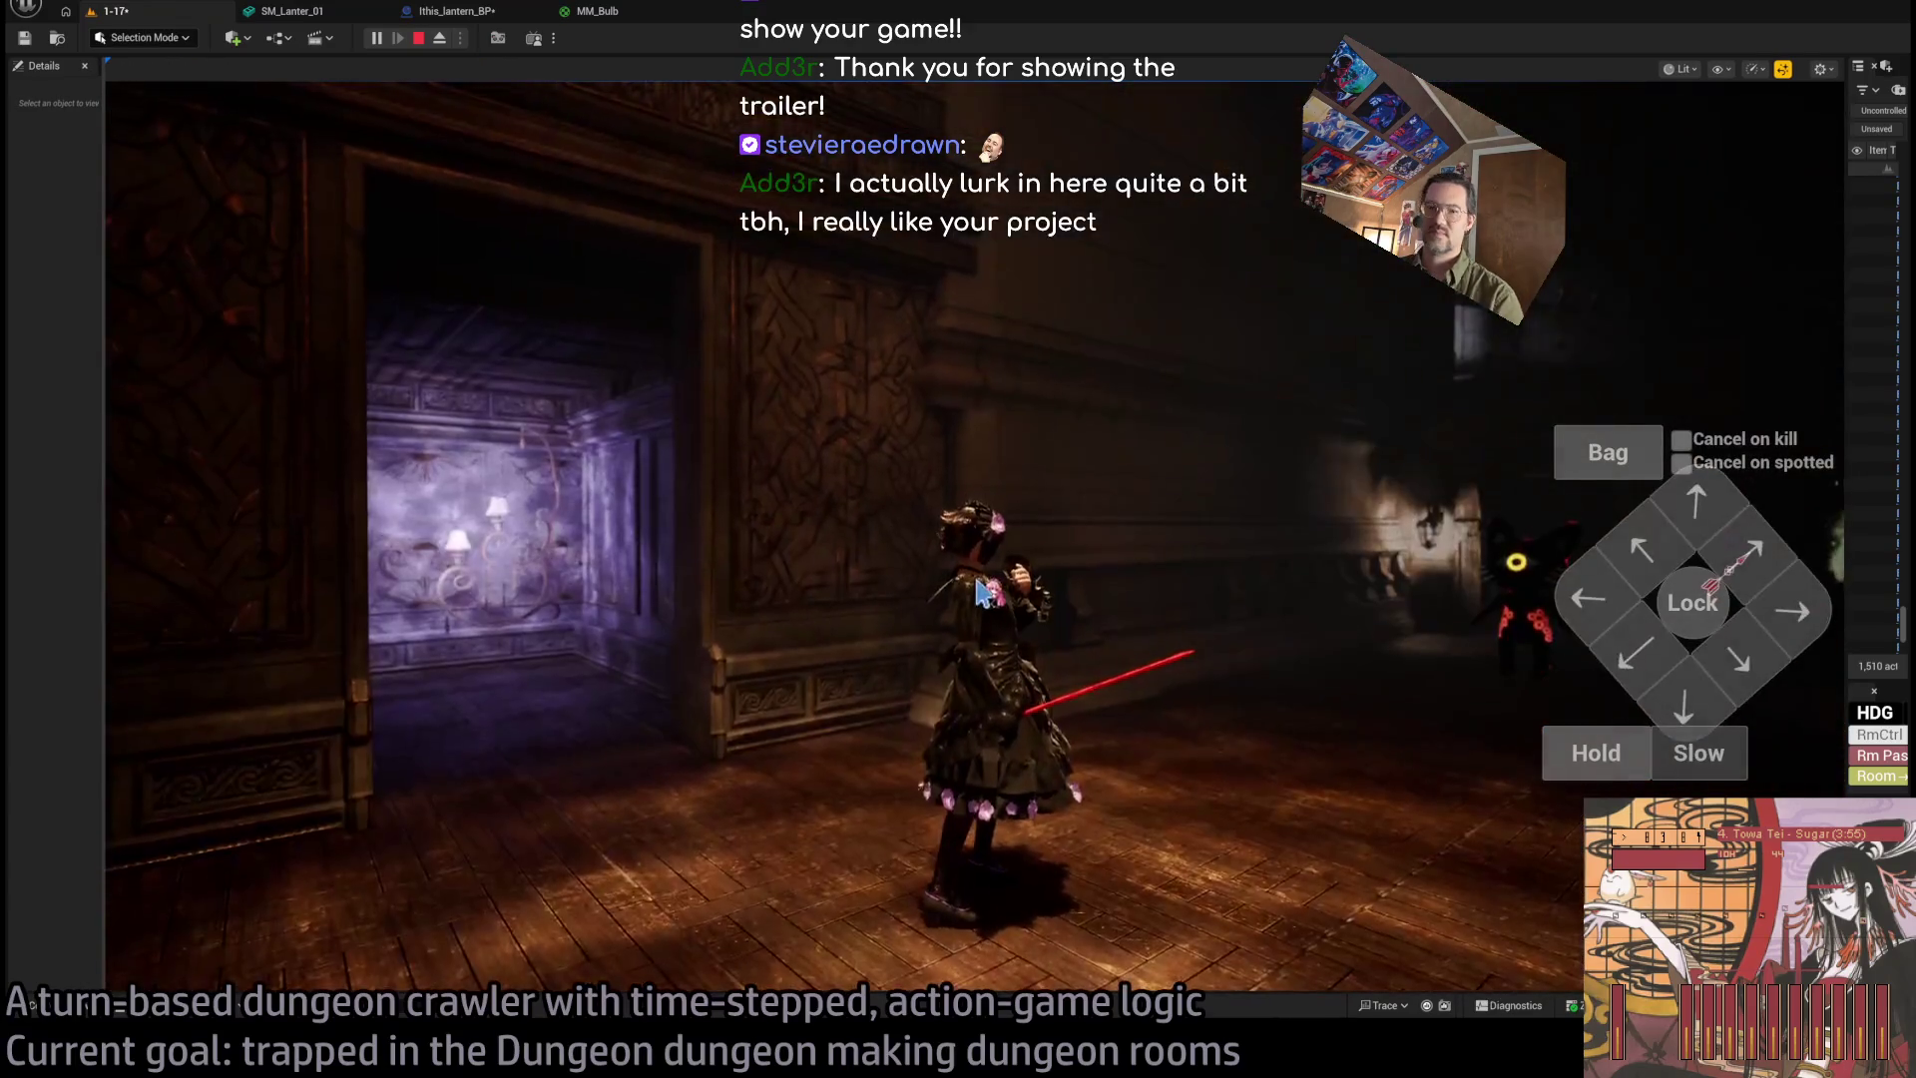
key("Escape")
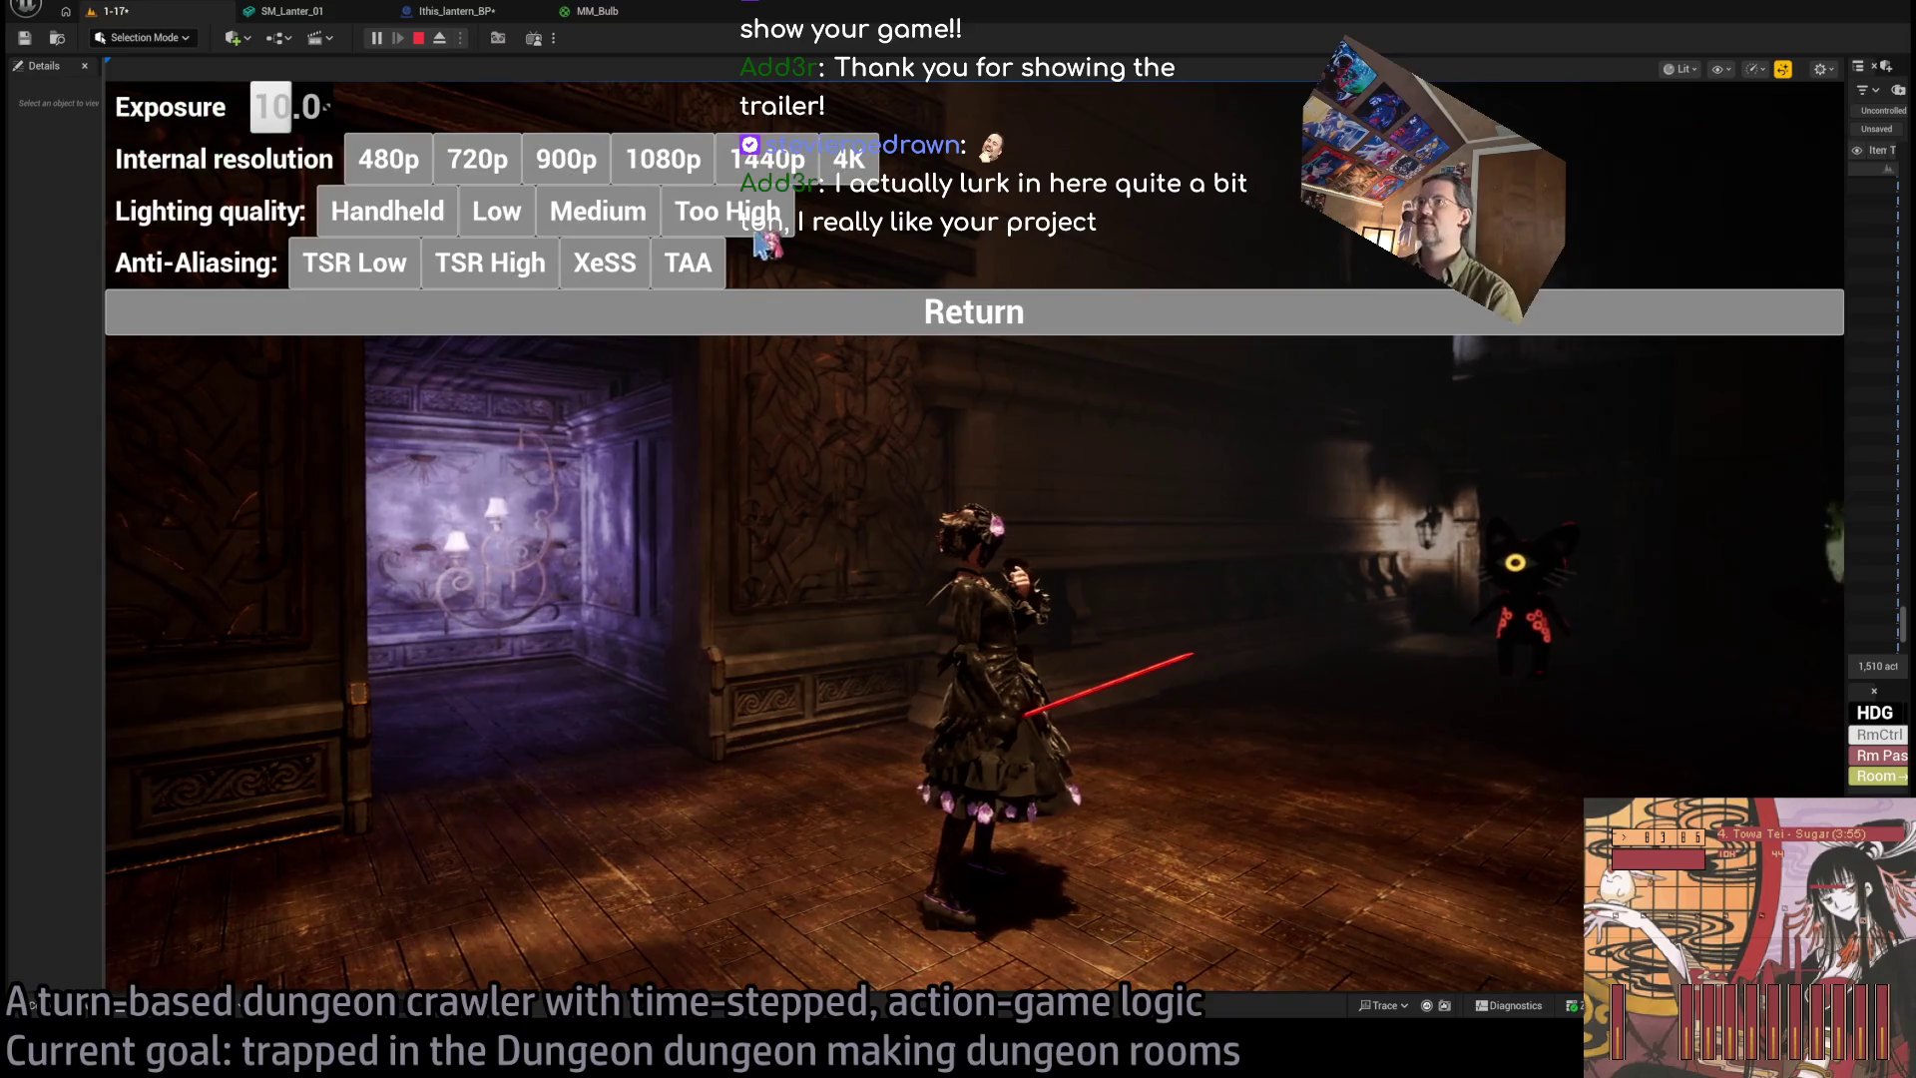
left_click(659, 316)
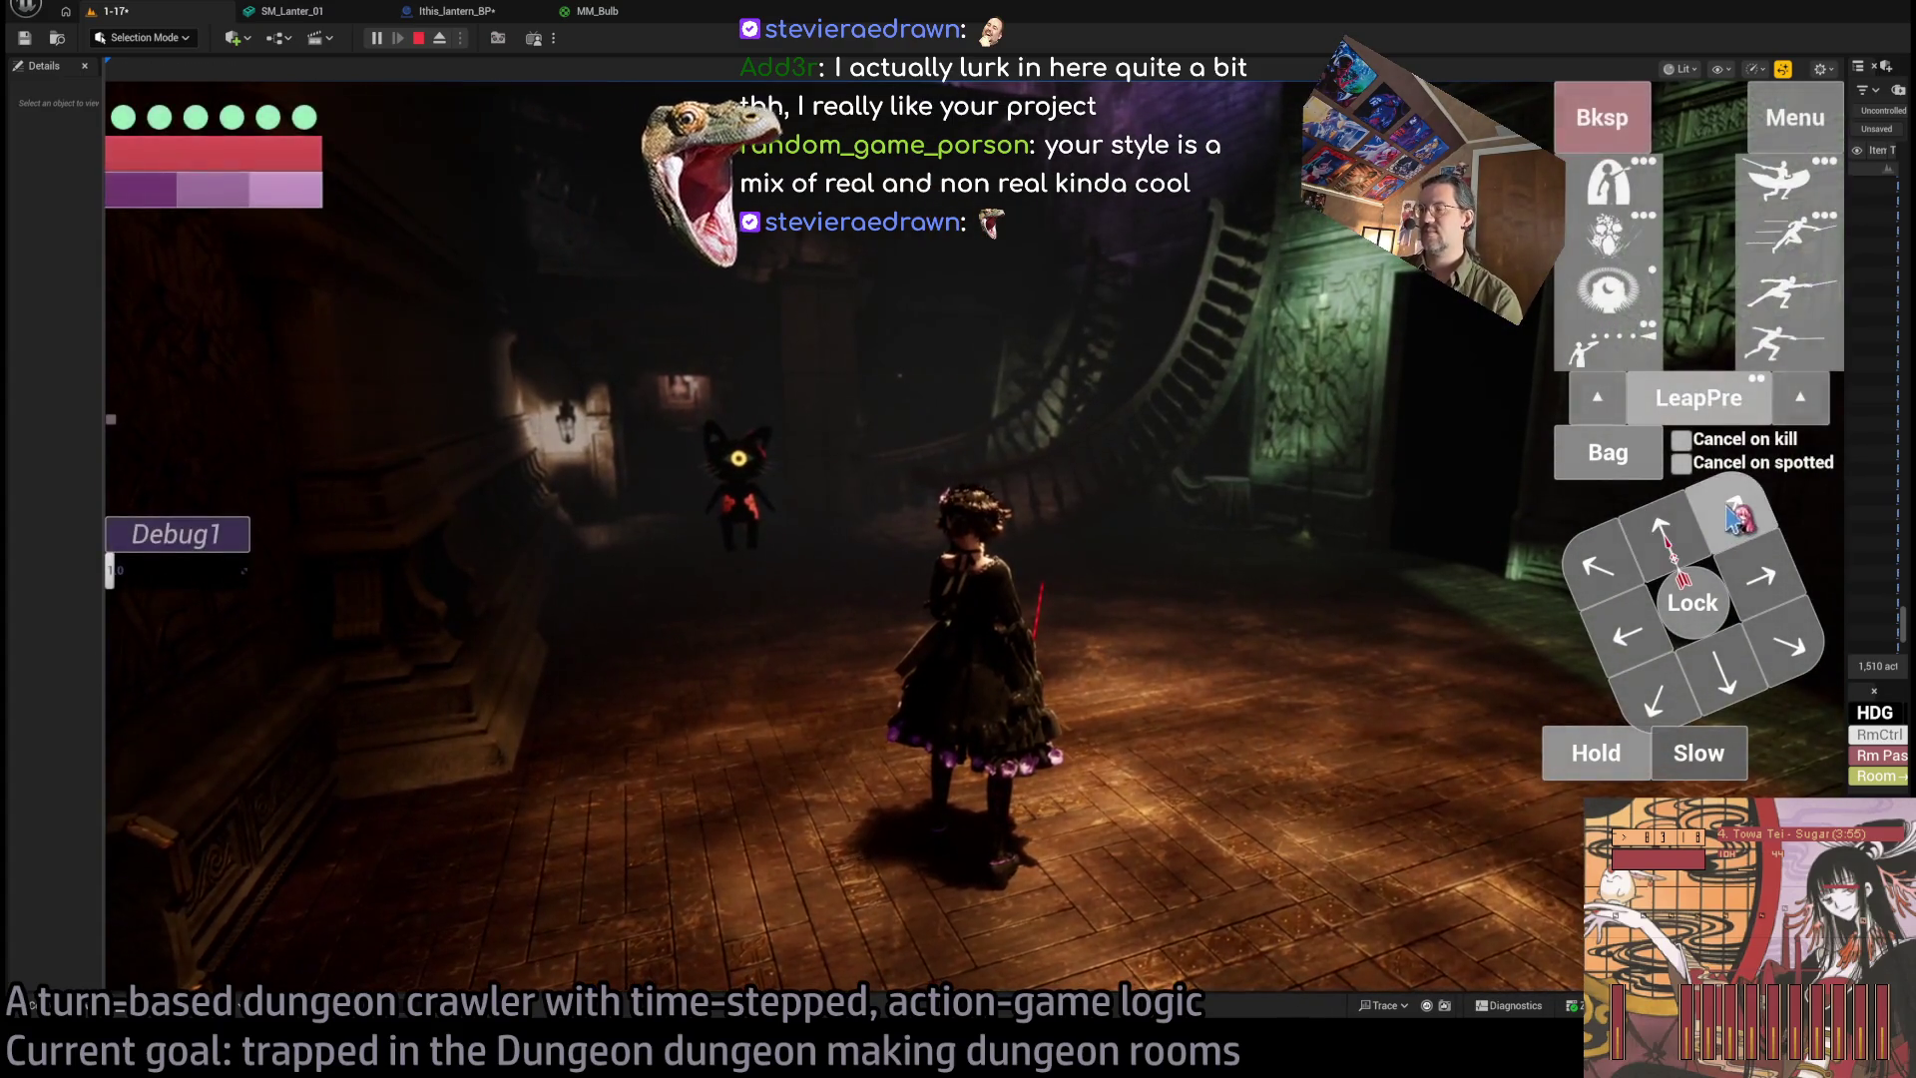
Face the camera down the corridor, queue three diagonal moves toward the cat monster, and play the turn.
left_click(1240, 568)
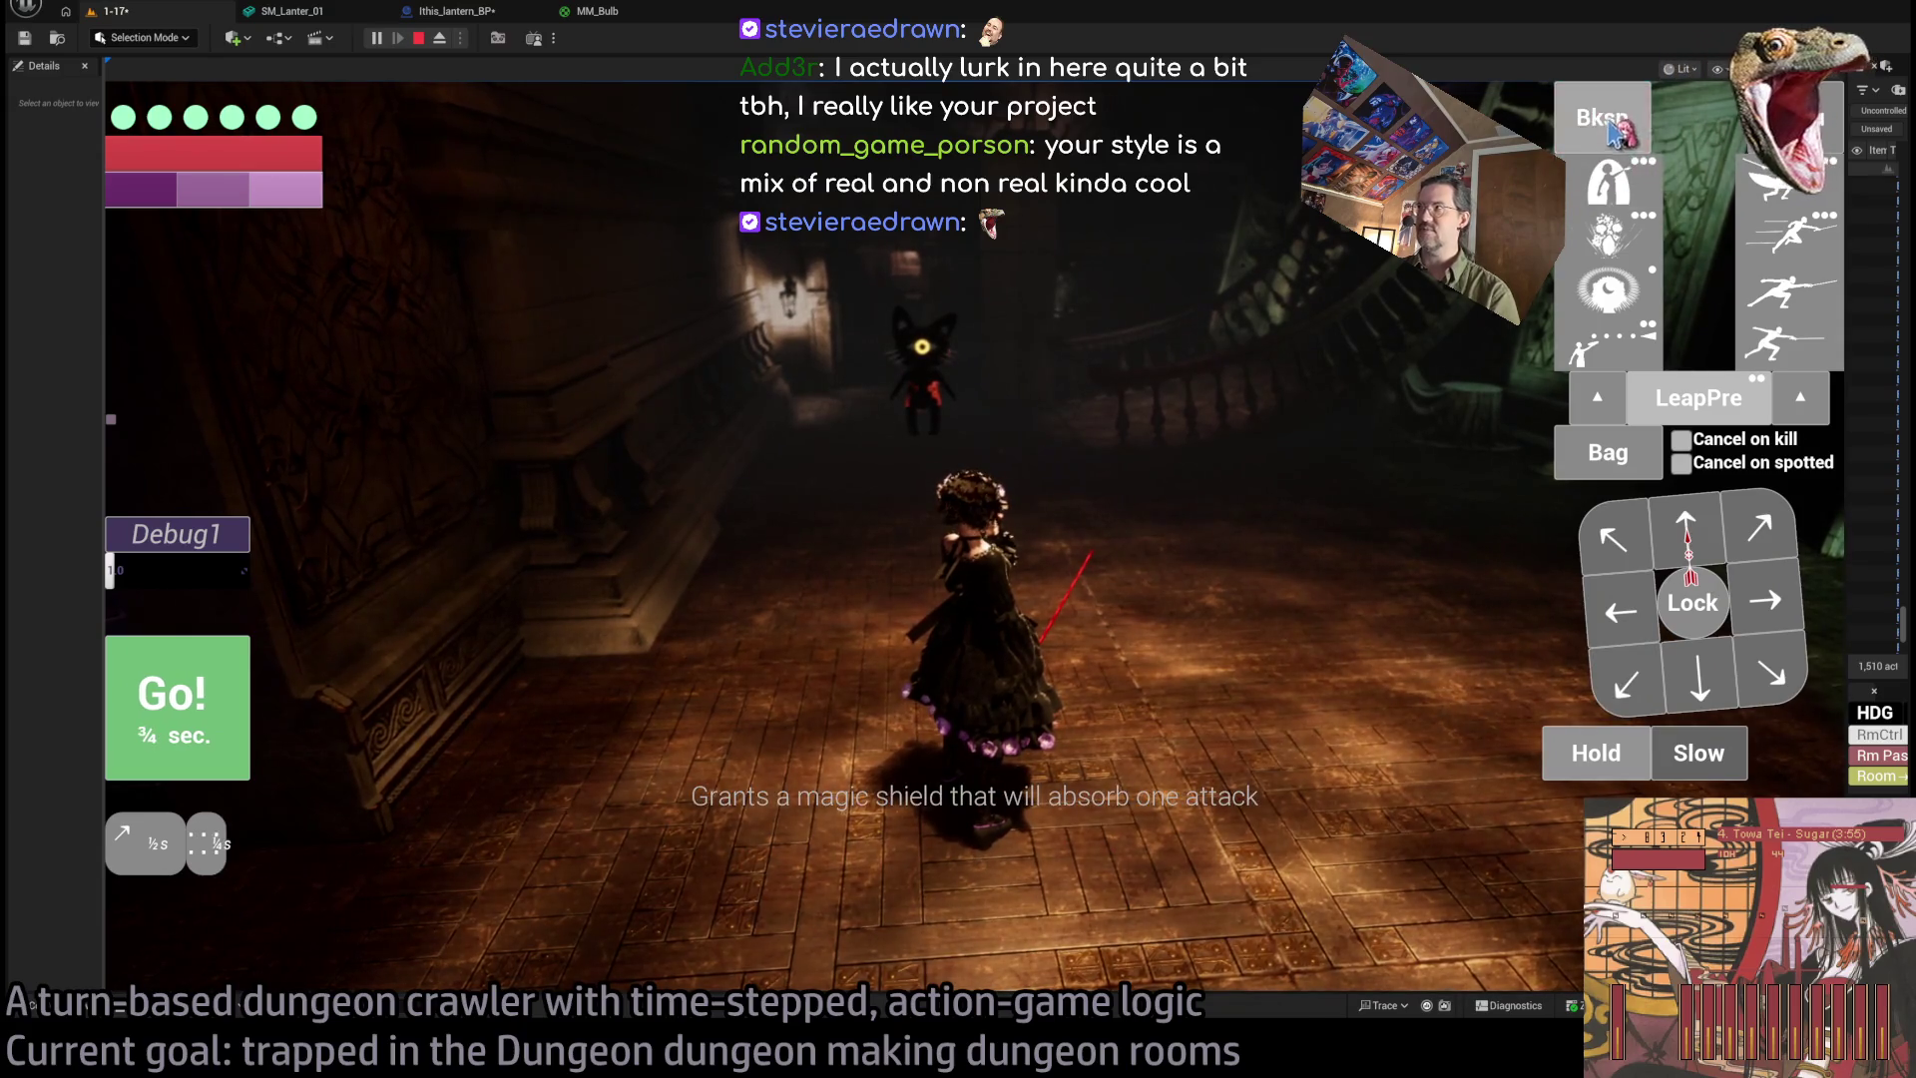
left_click(1759, 531)
left_click(1626, 685)
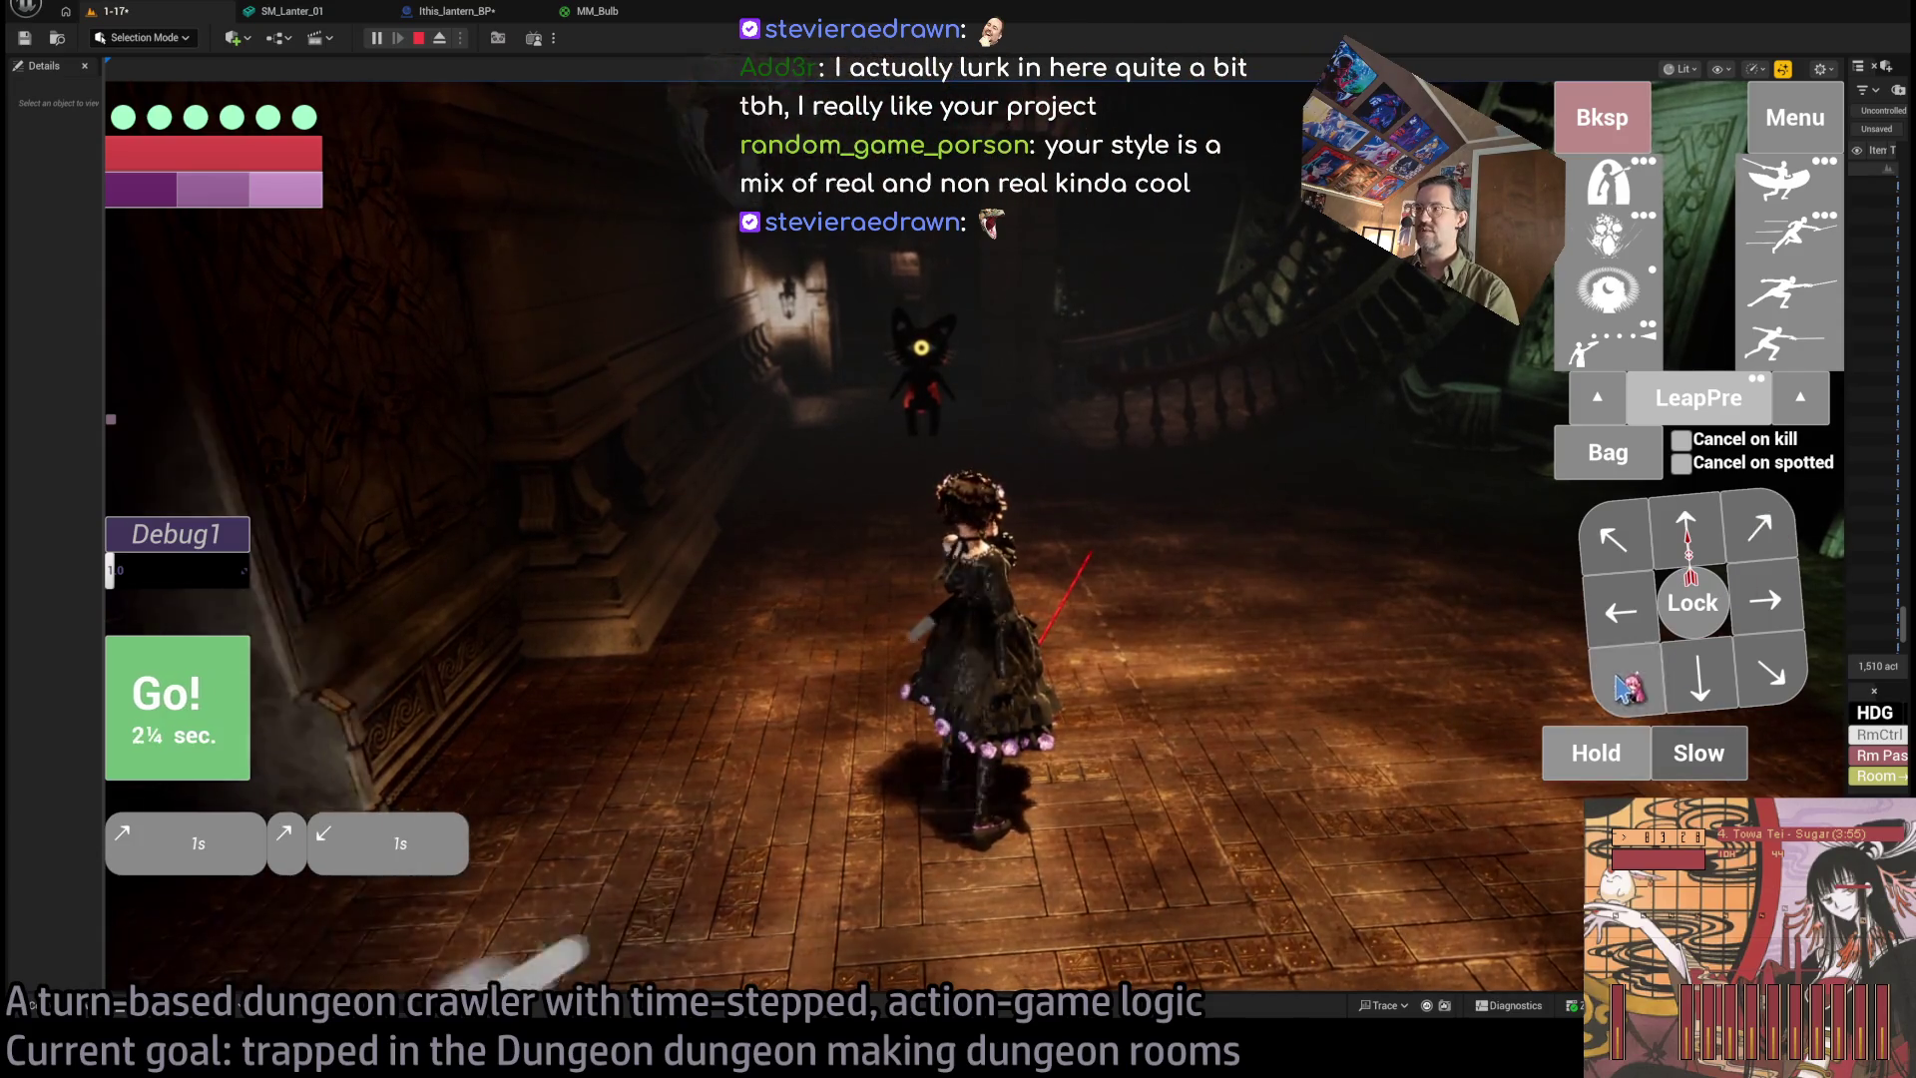
left_click(1596, 754)
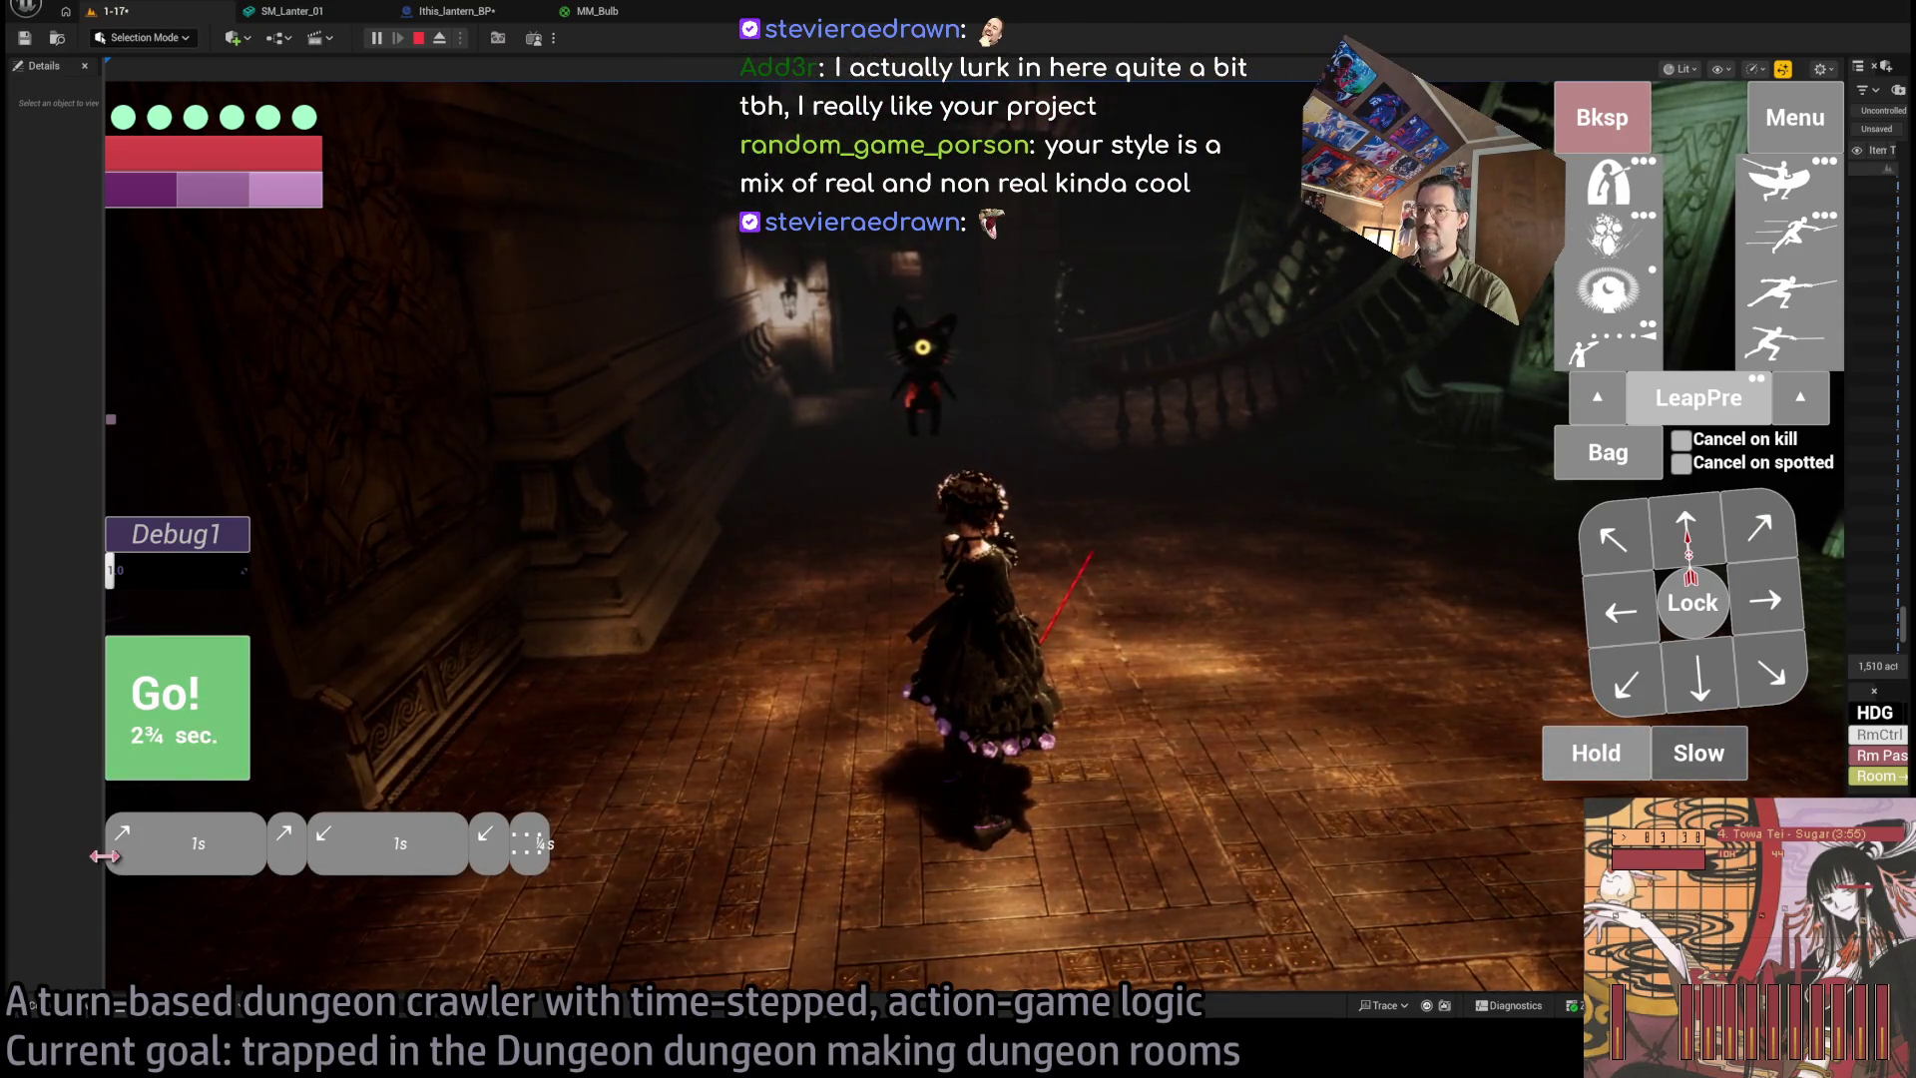
left_click(209, 726)
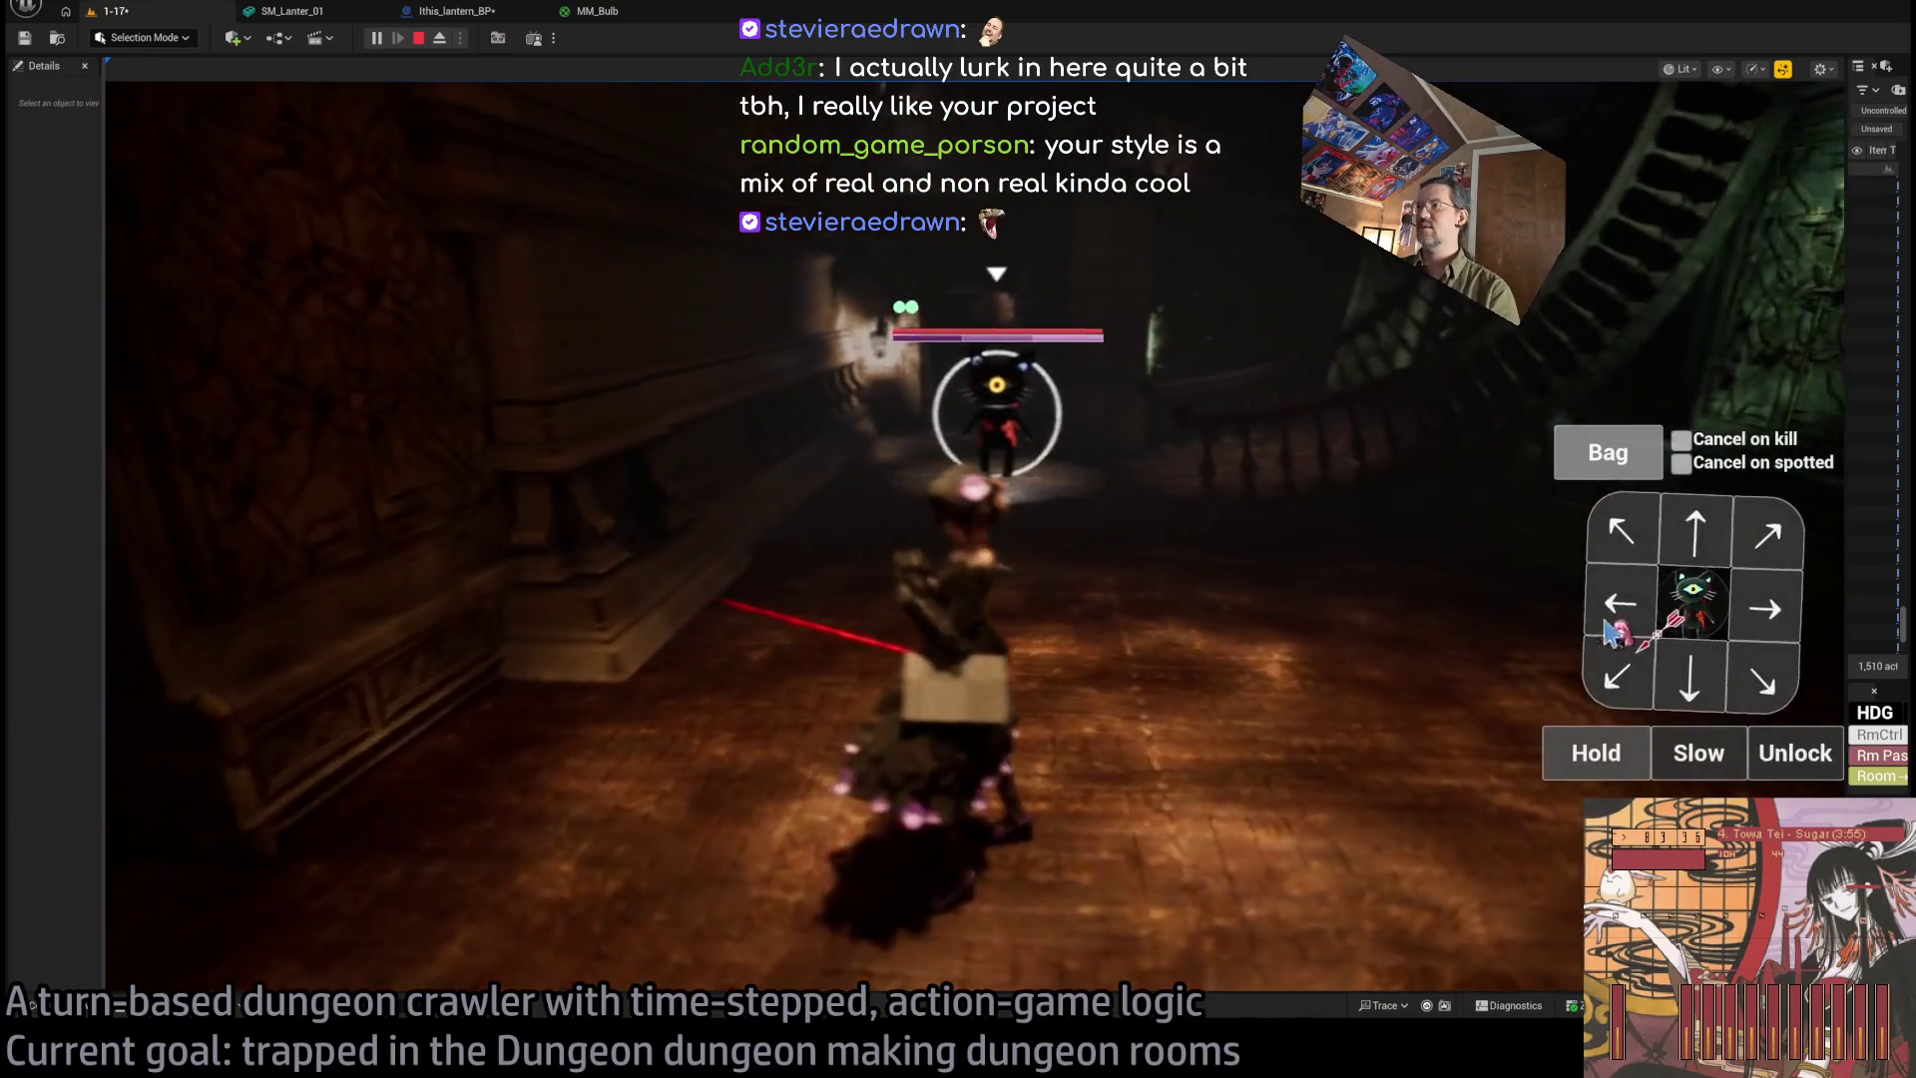
Step forward, then hit the cat monster with the four-hit light attack combo.
left_click(1686, 527)
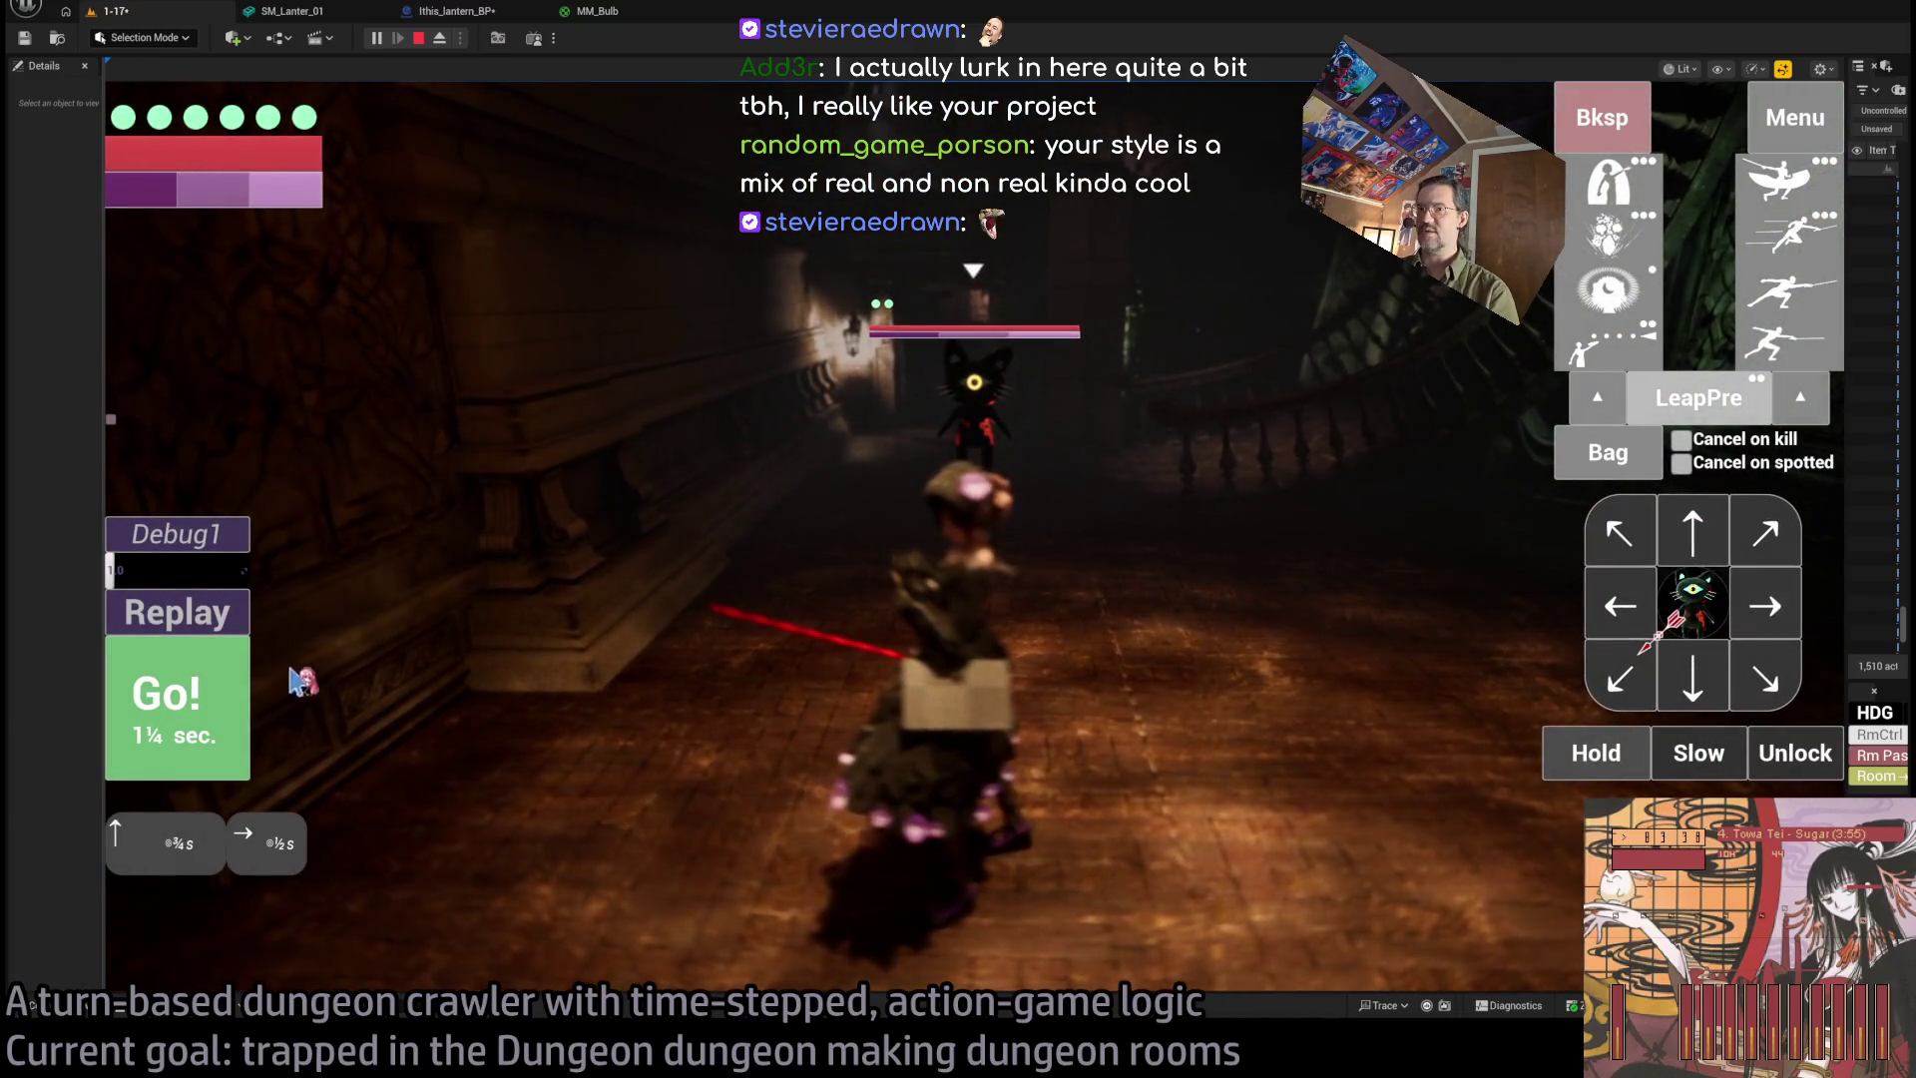
left_click(205, 723)
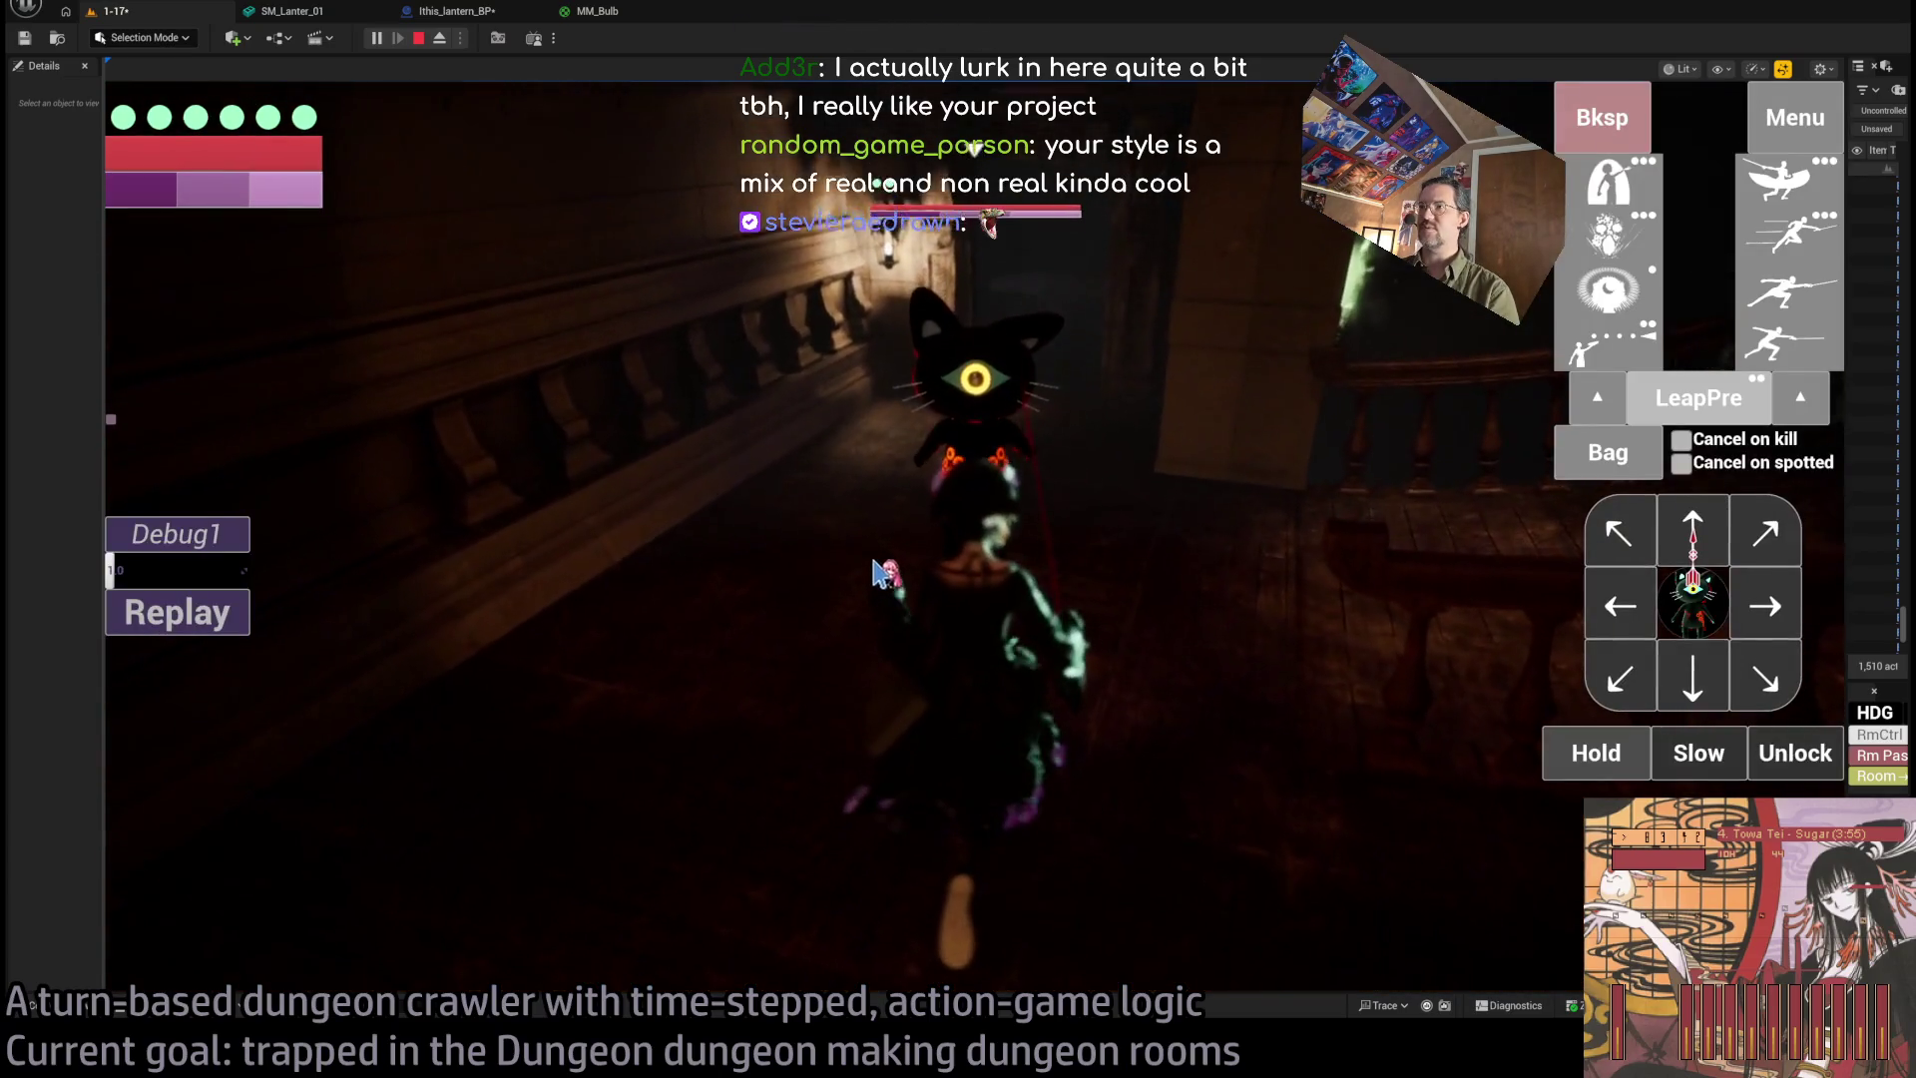
left_click(1789, 232)
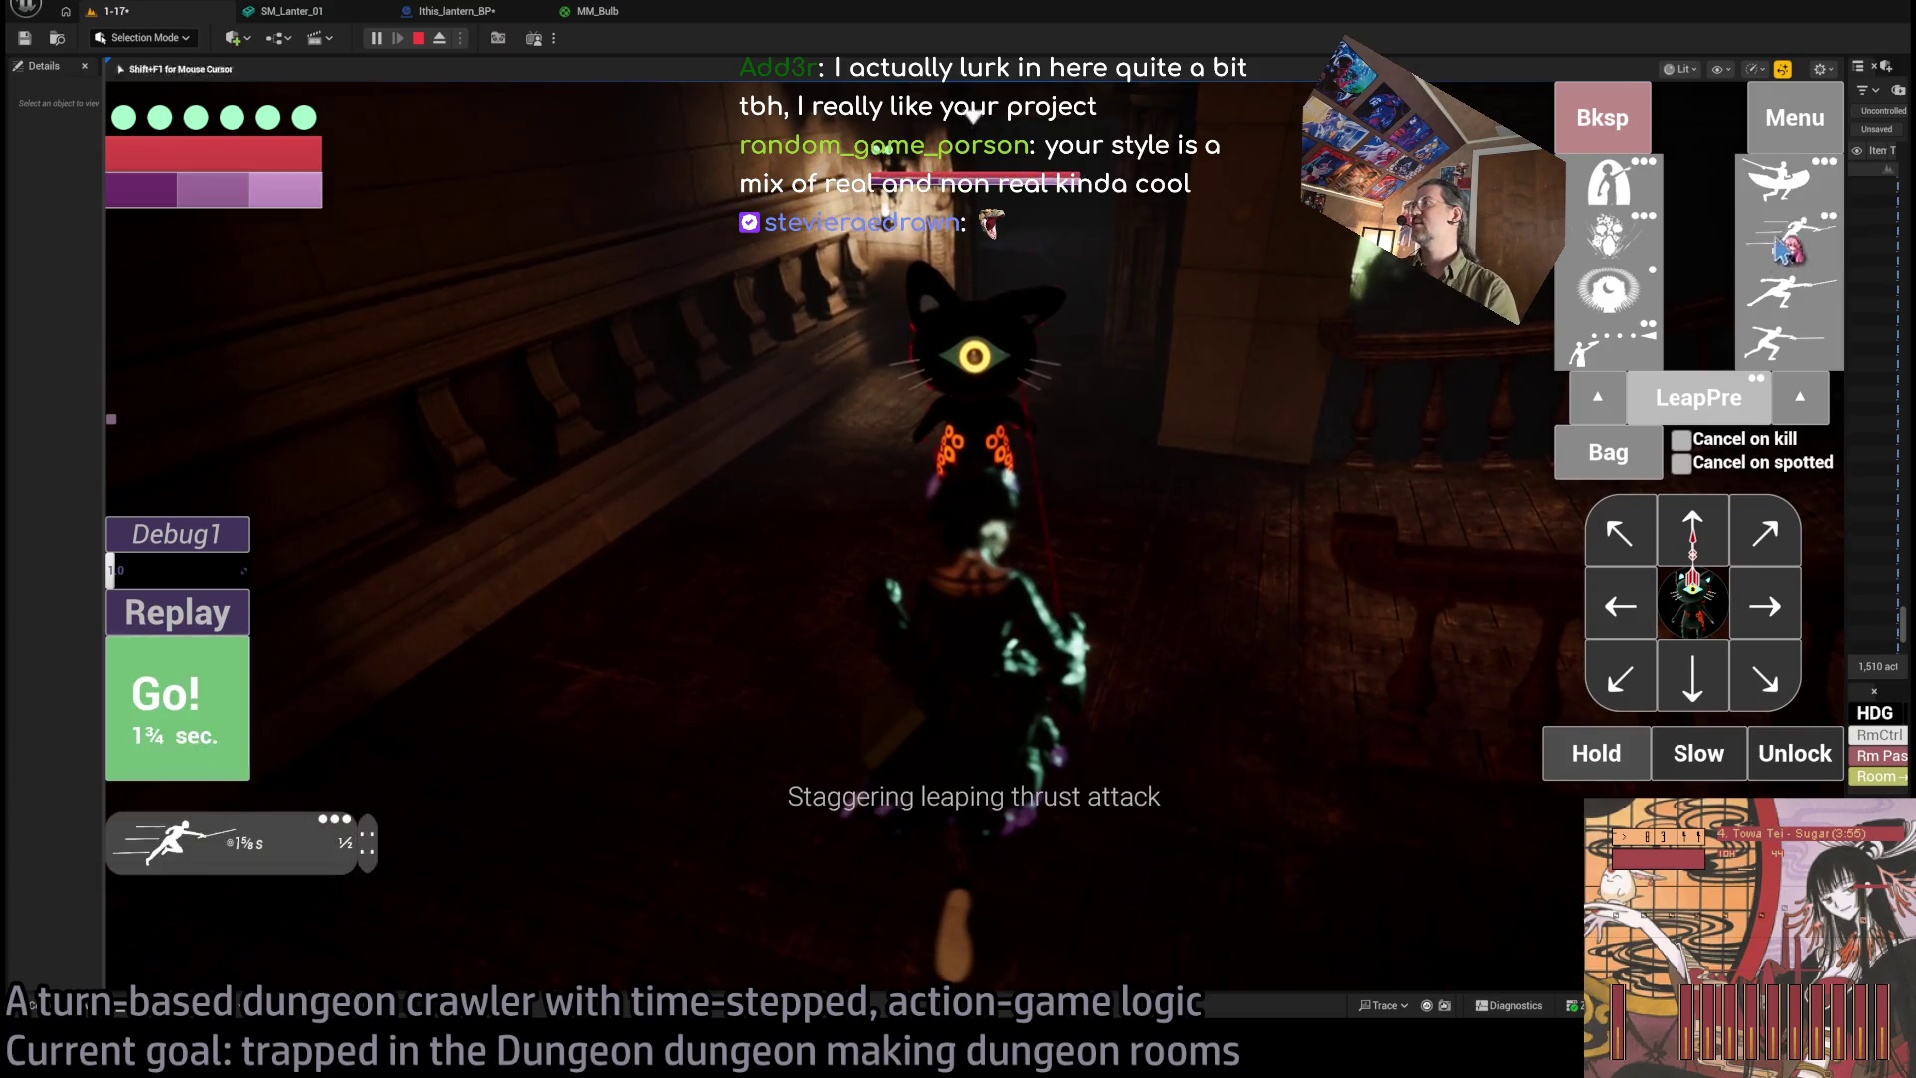
left_click(1789, 289)
left_click(1789, 290)
left_click(1789, 289)
left_click(1789, 344)
key("Return")
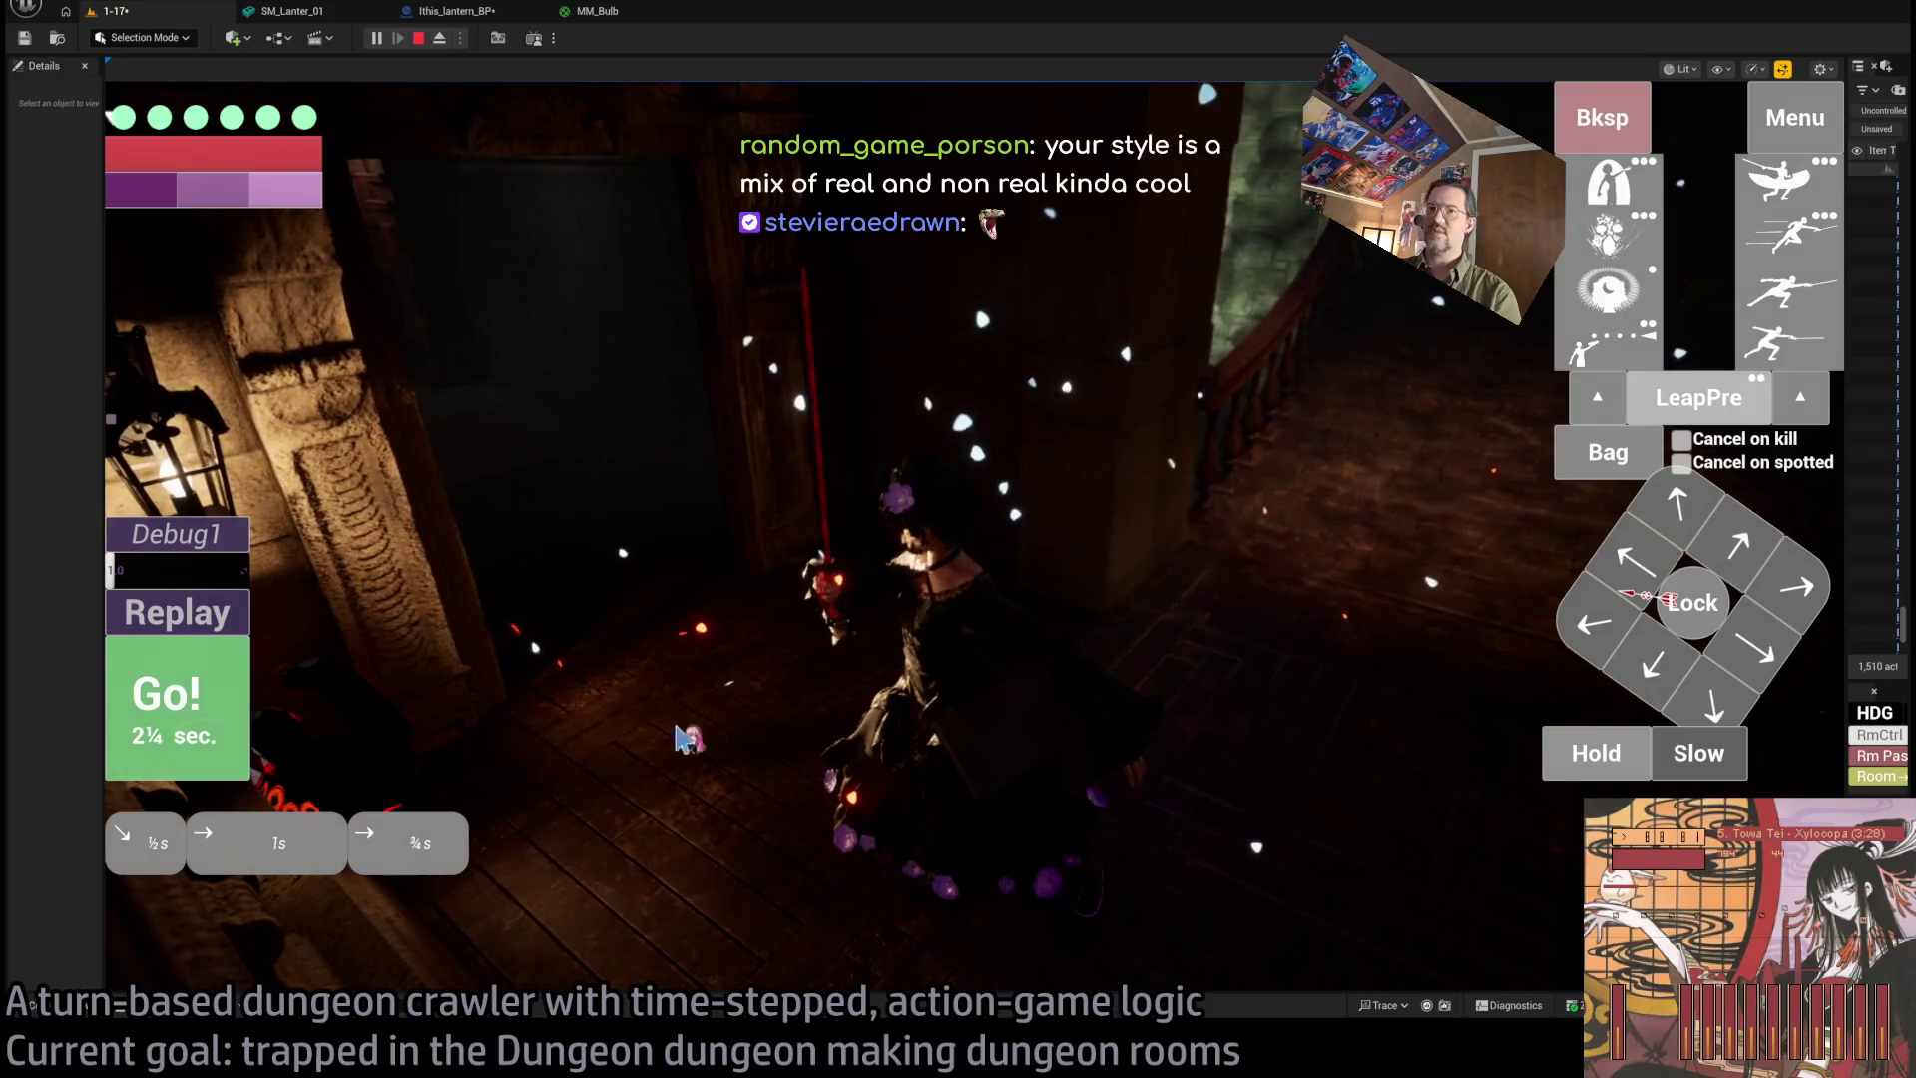
Play three turns to climb the stairs and walk through the doorway into the carpeted room.
key("space")
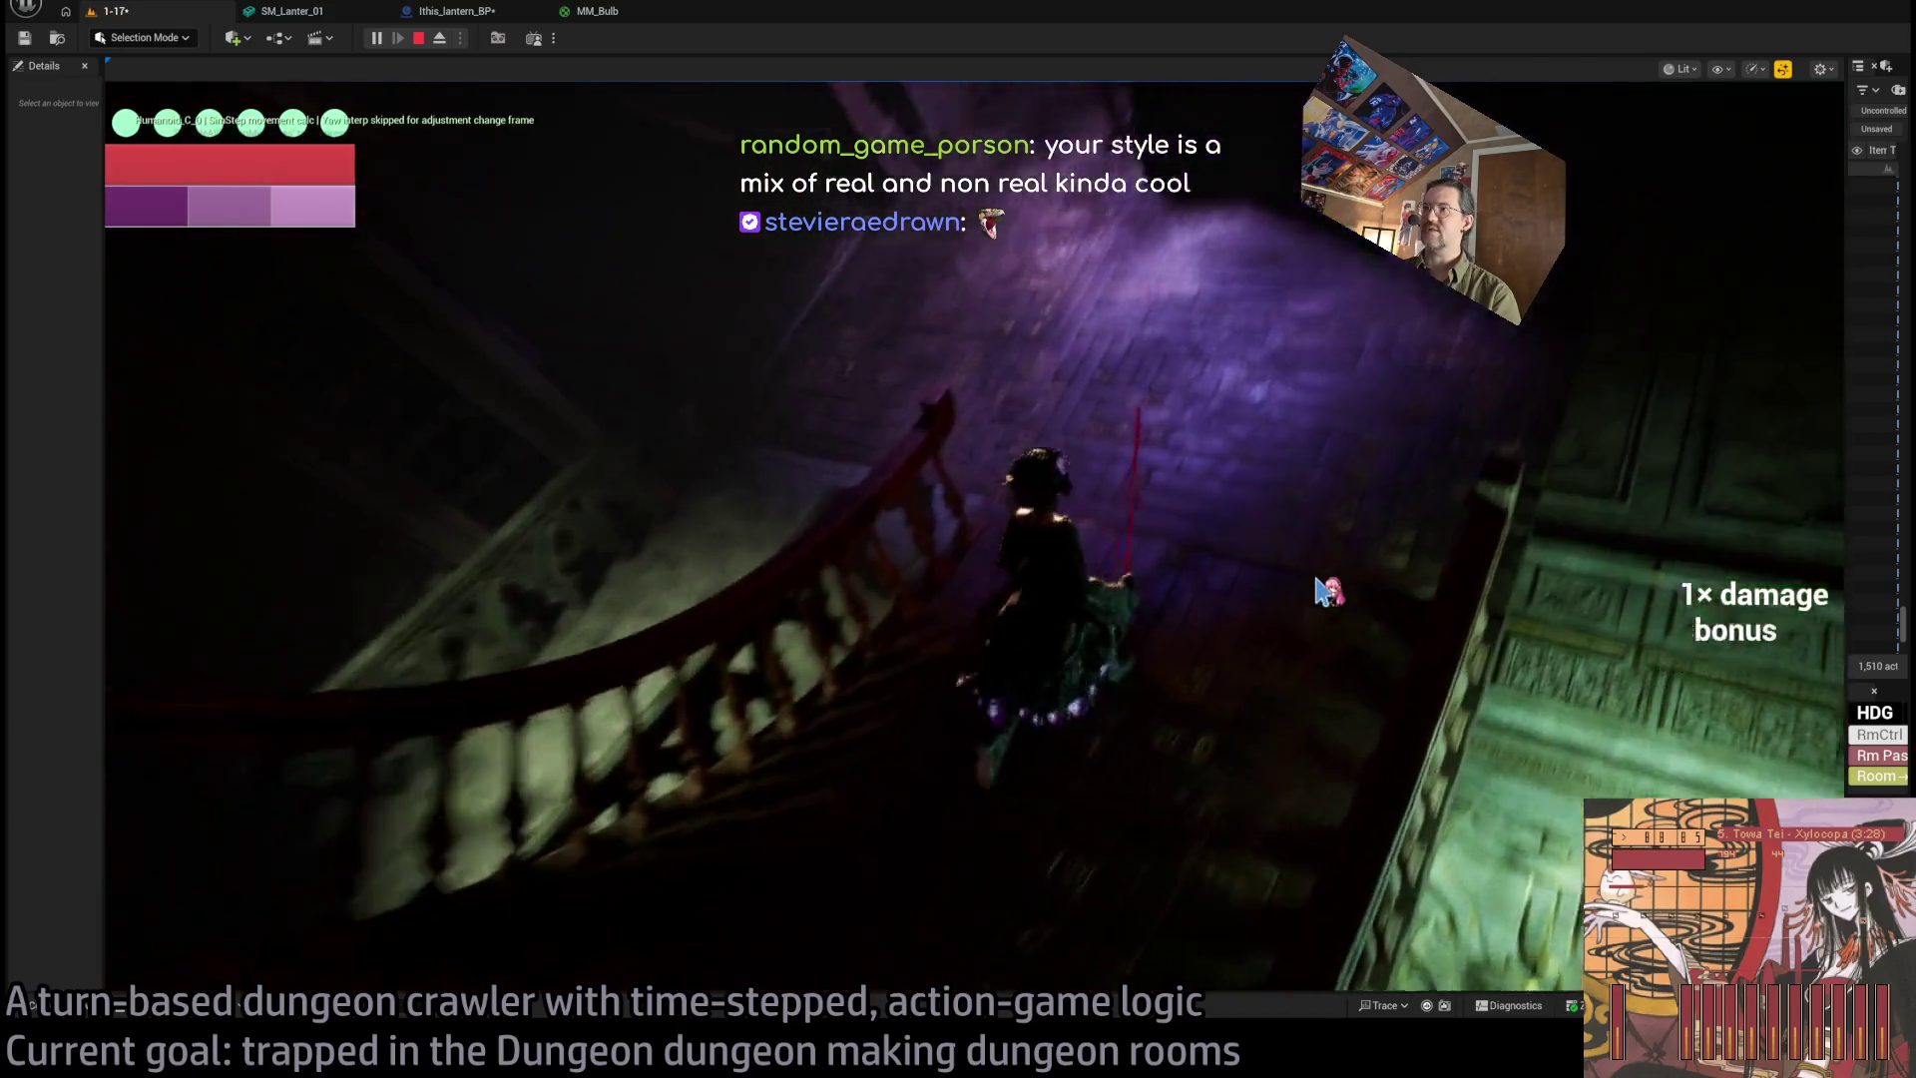
key("space")
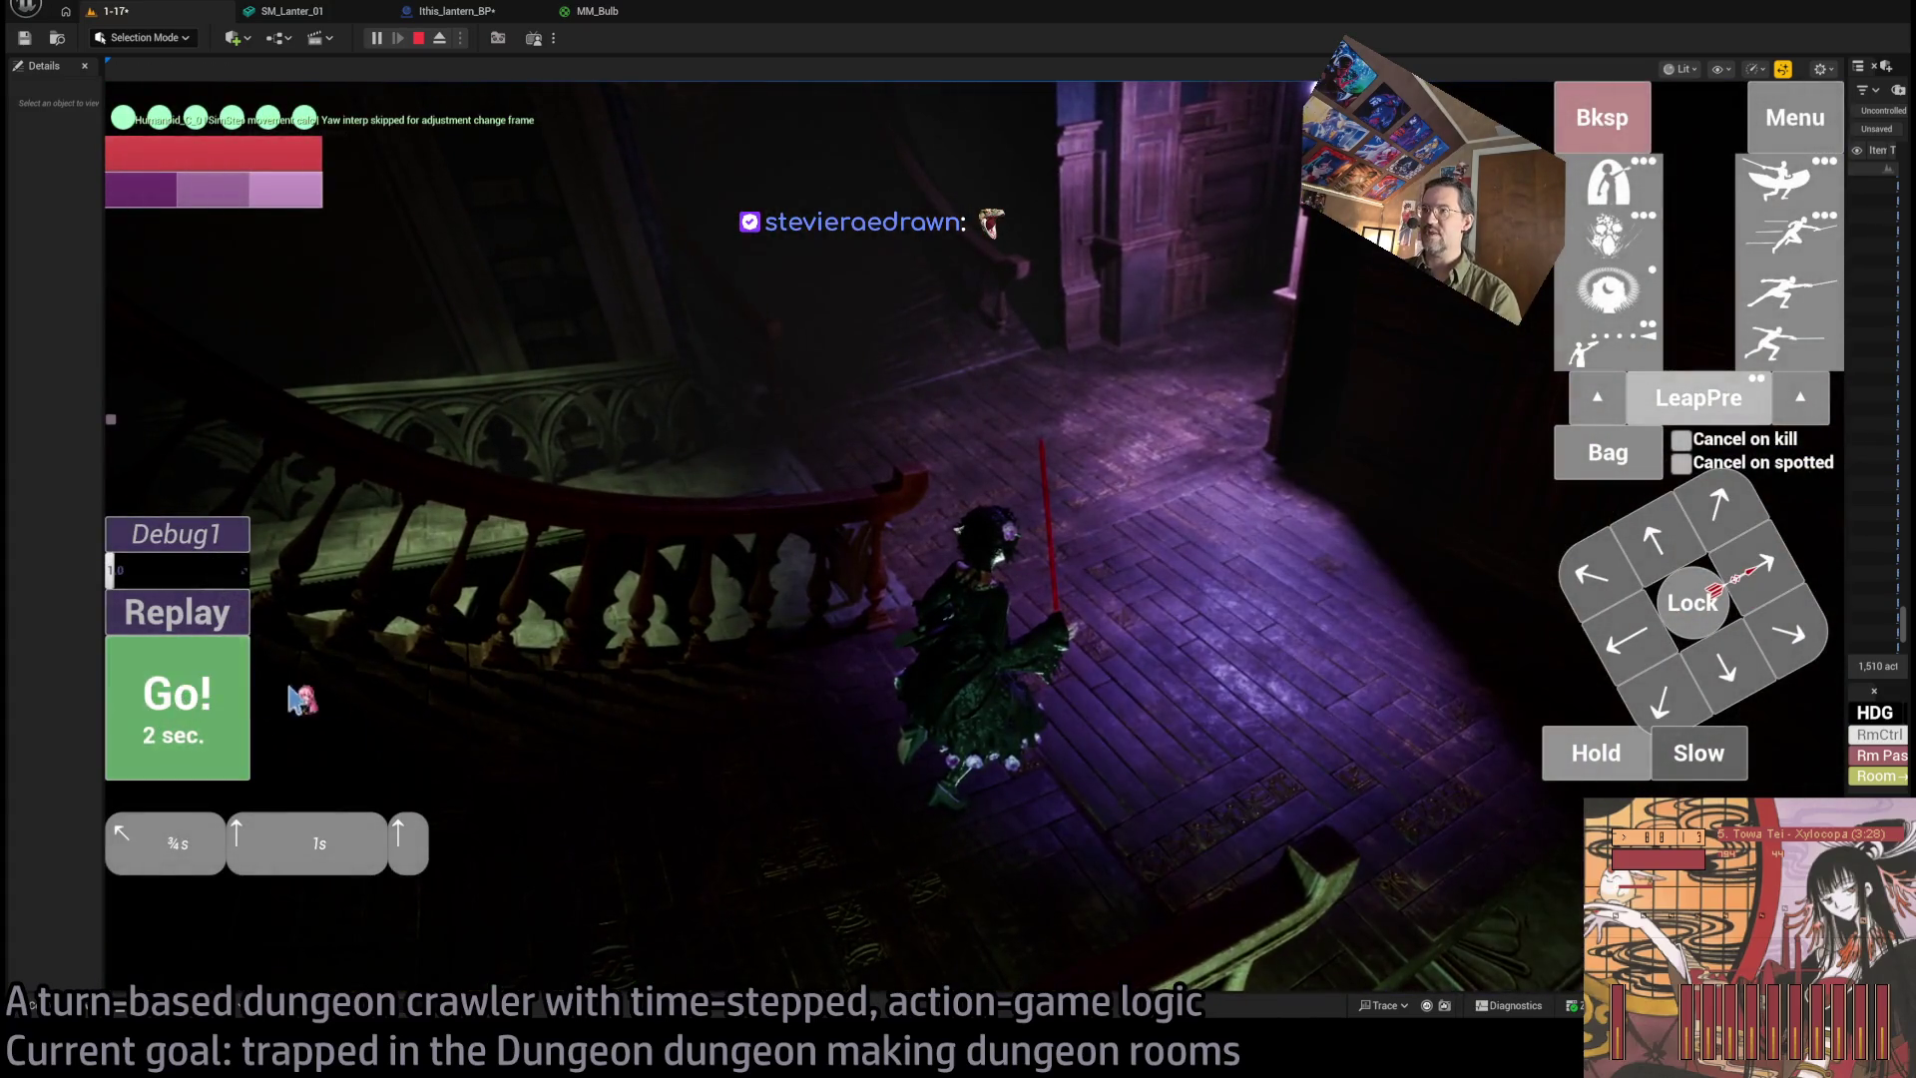
key("space")
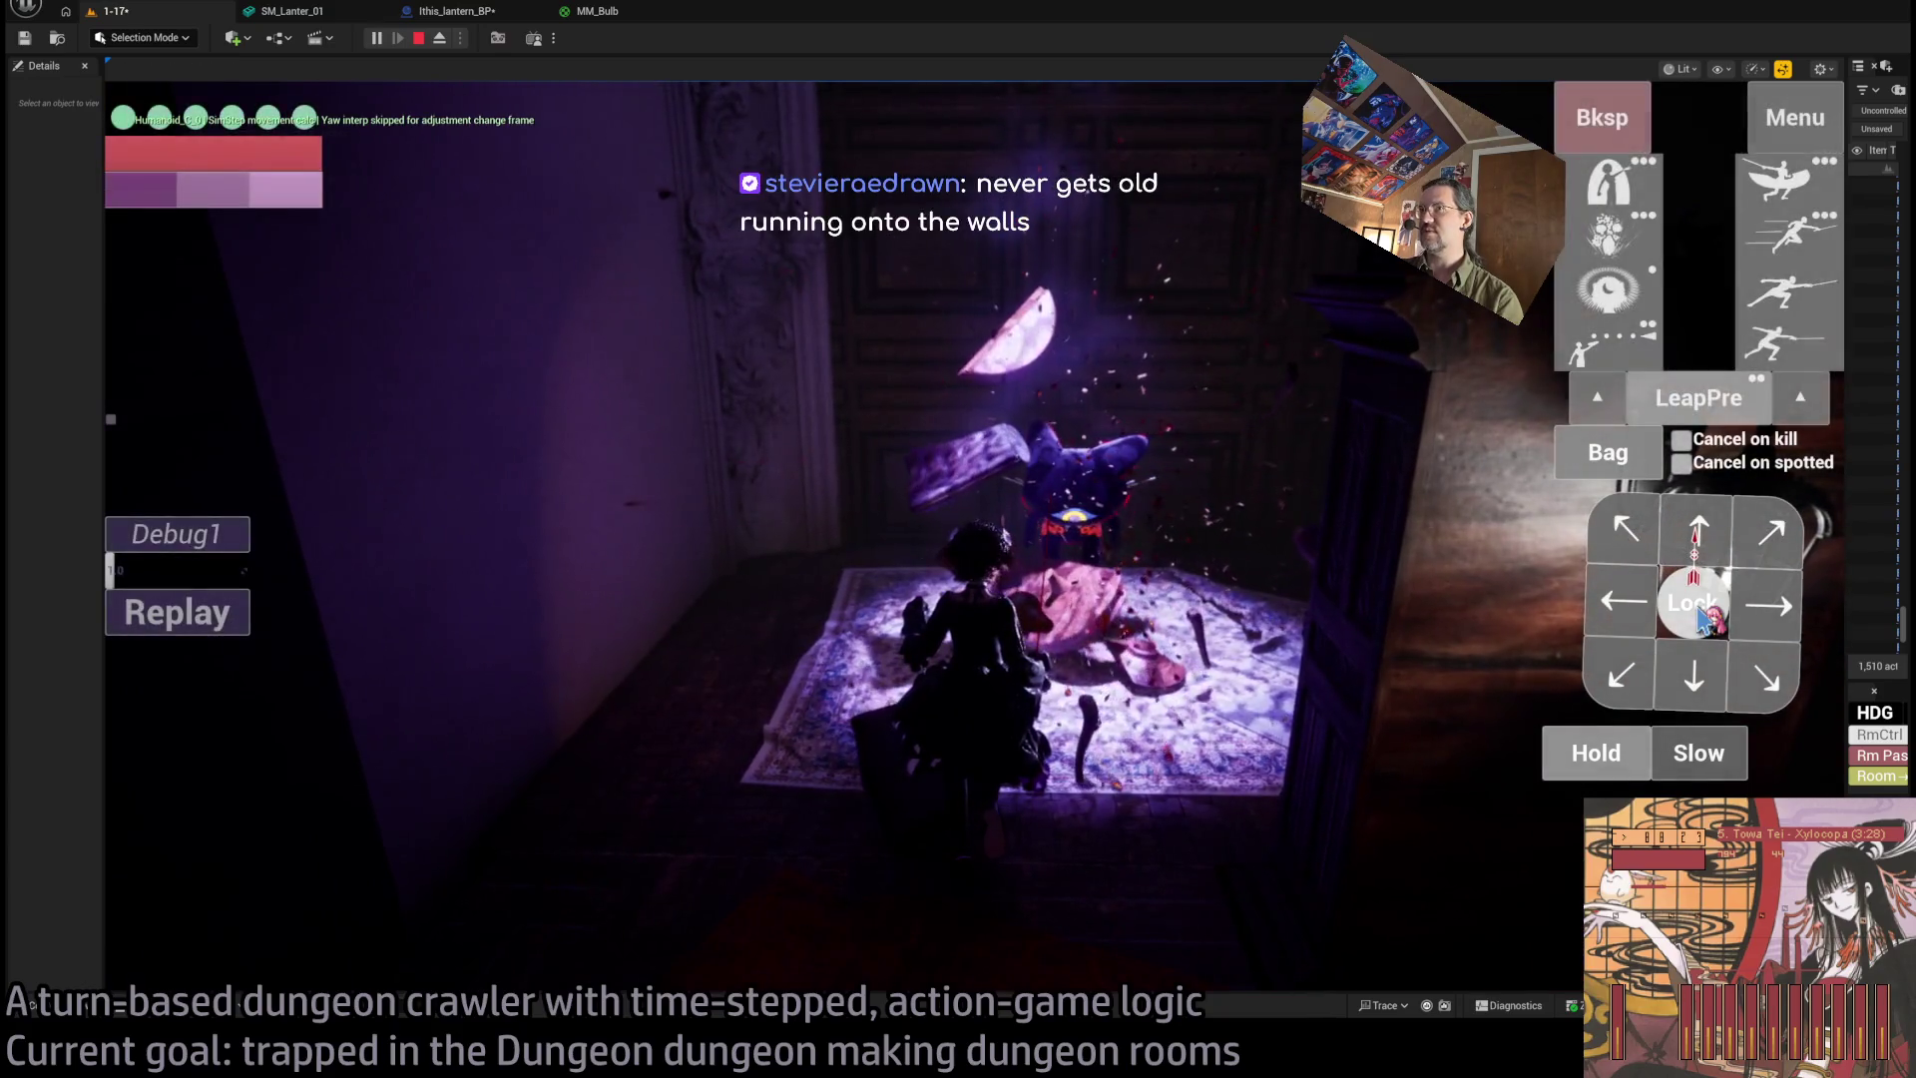
Lock onto the cat on the carpet, move toward it, and queue lunges, removing two extras.
left_click(1038, 469)
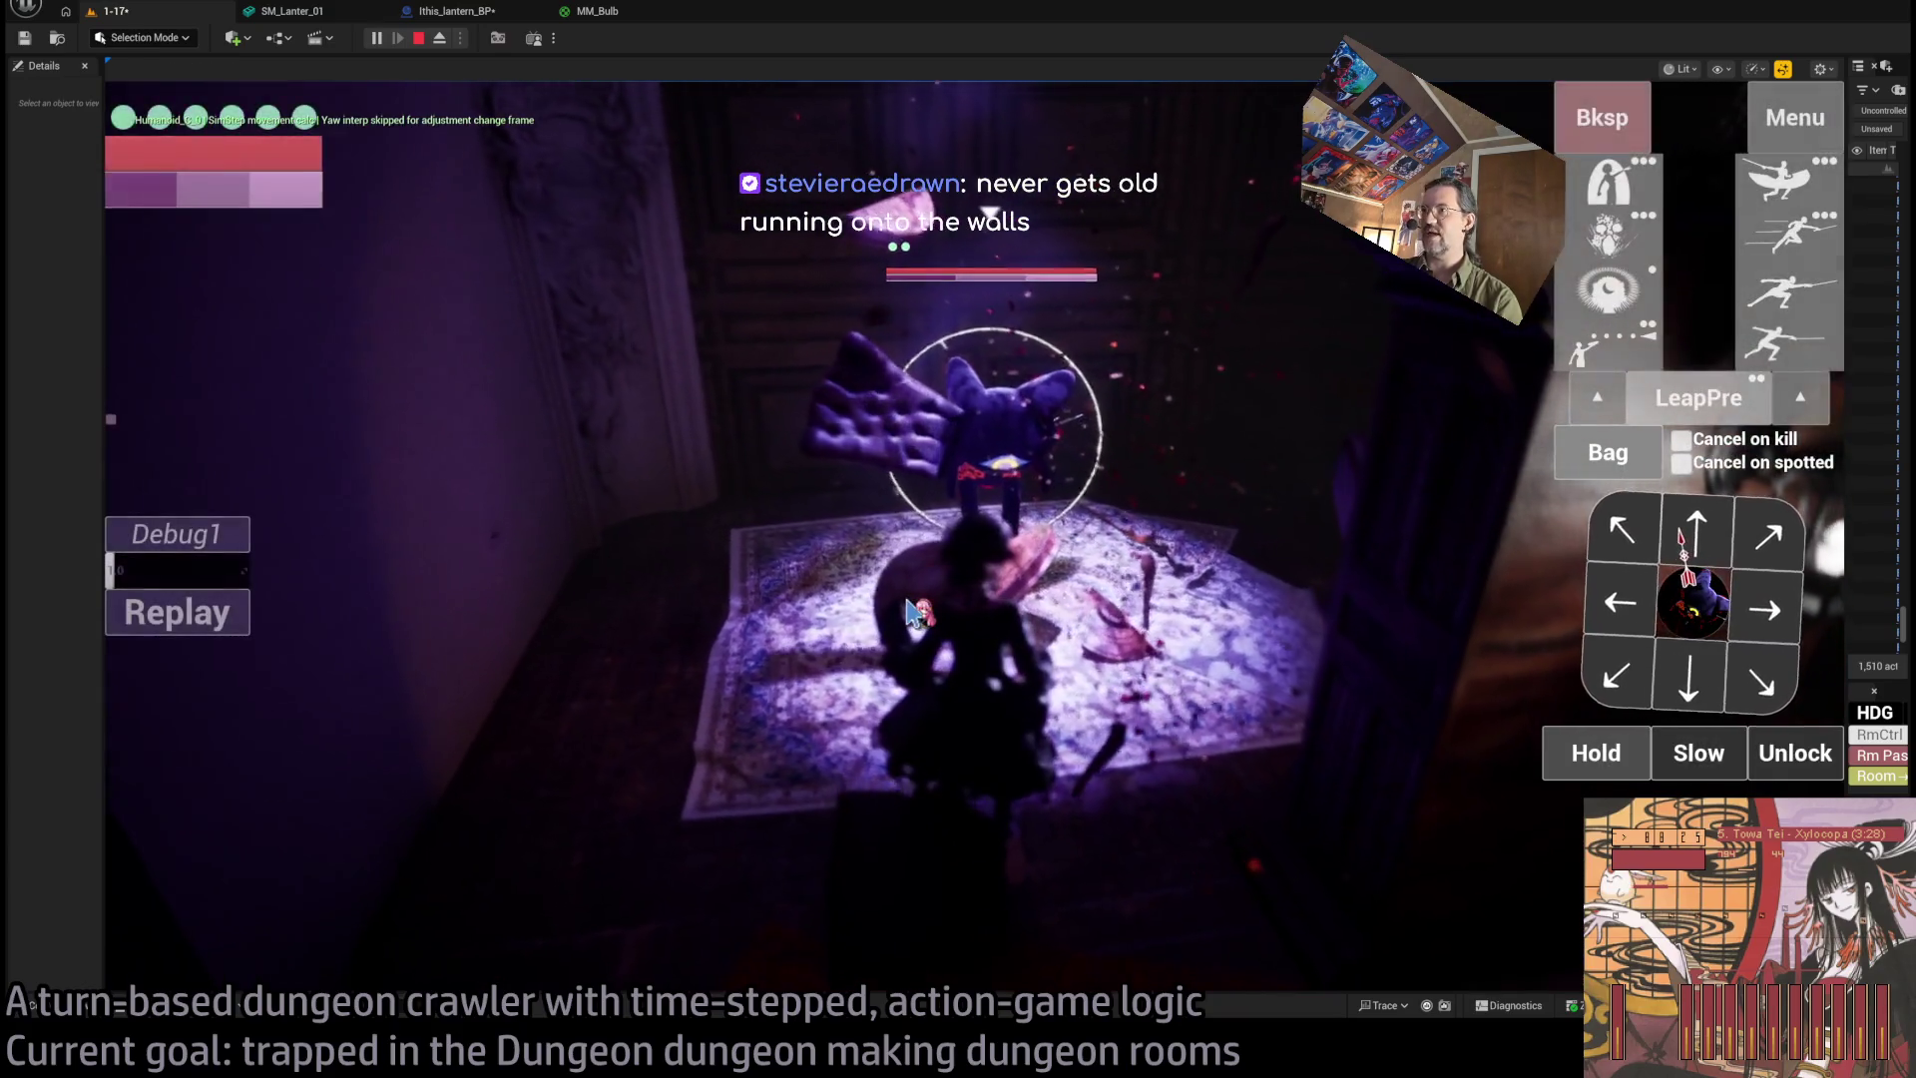
left_click(836, 547)
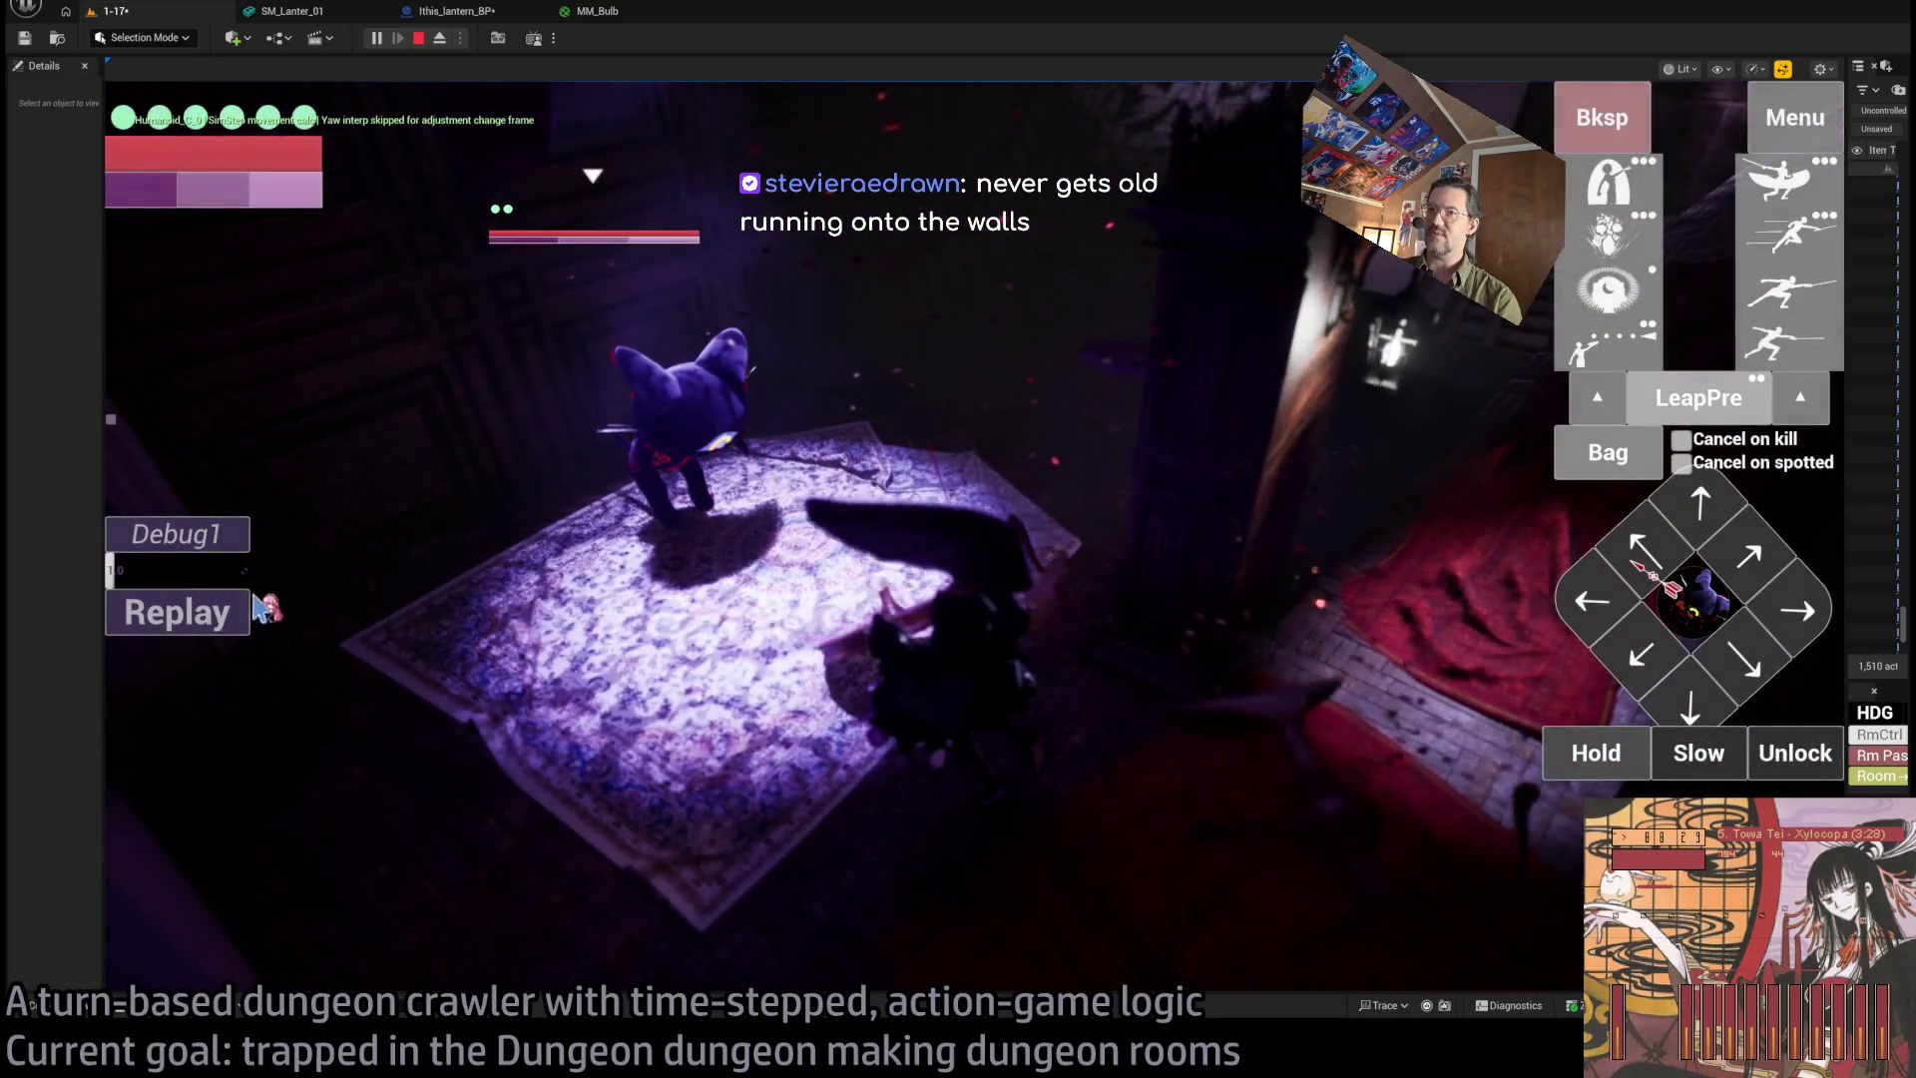
left_click(695, 414)
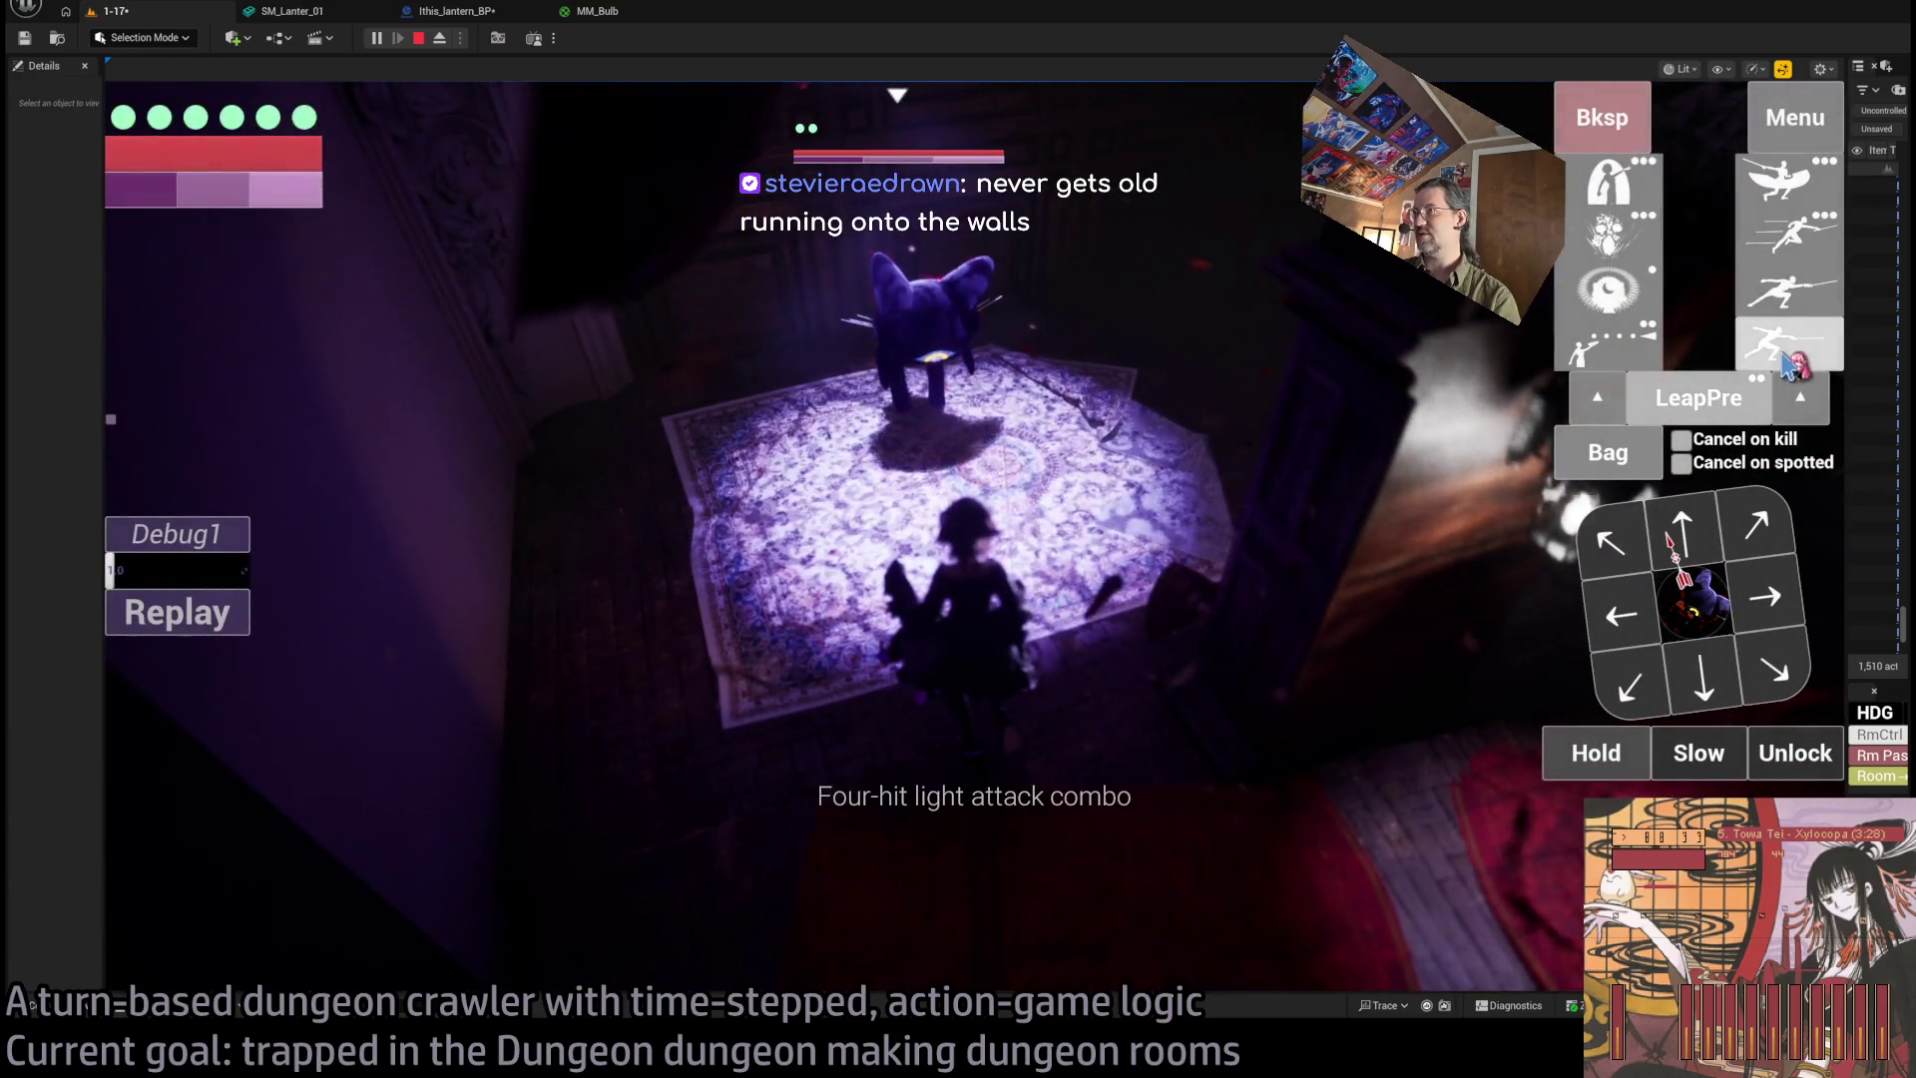
left_click(1786, 359)
left_click(1786, 361)
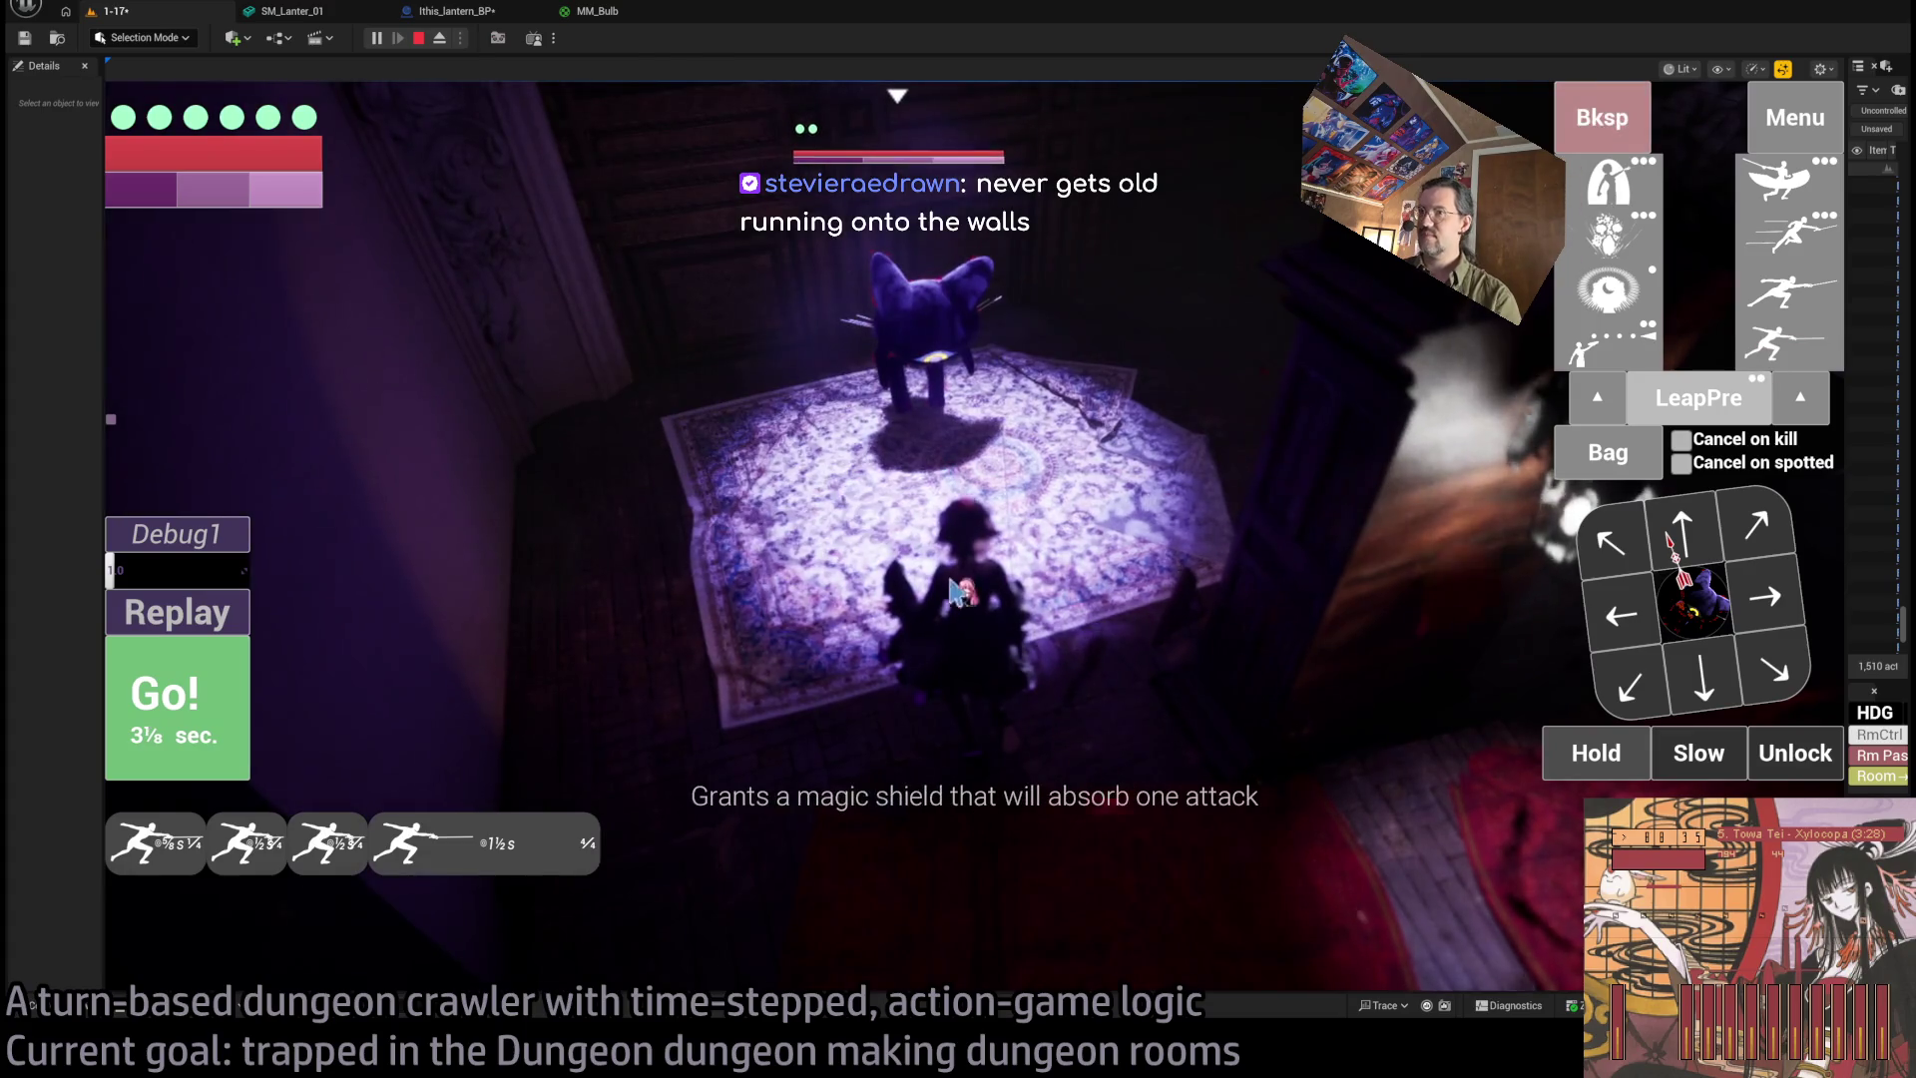
left_click(1626, 120)
left_click(1626, 120)
left_click(1626, 119)
left_click(1626, 120)
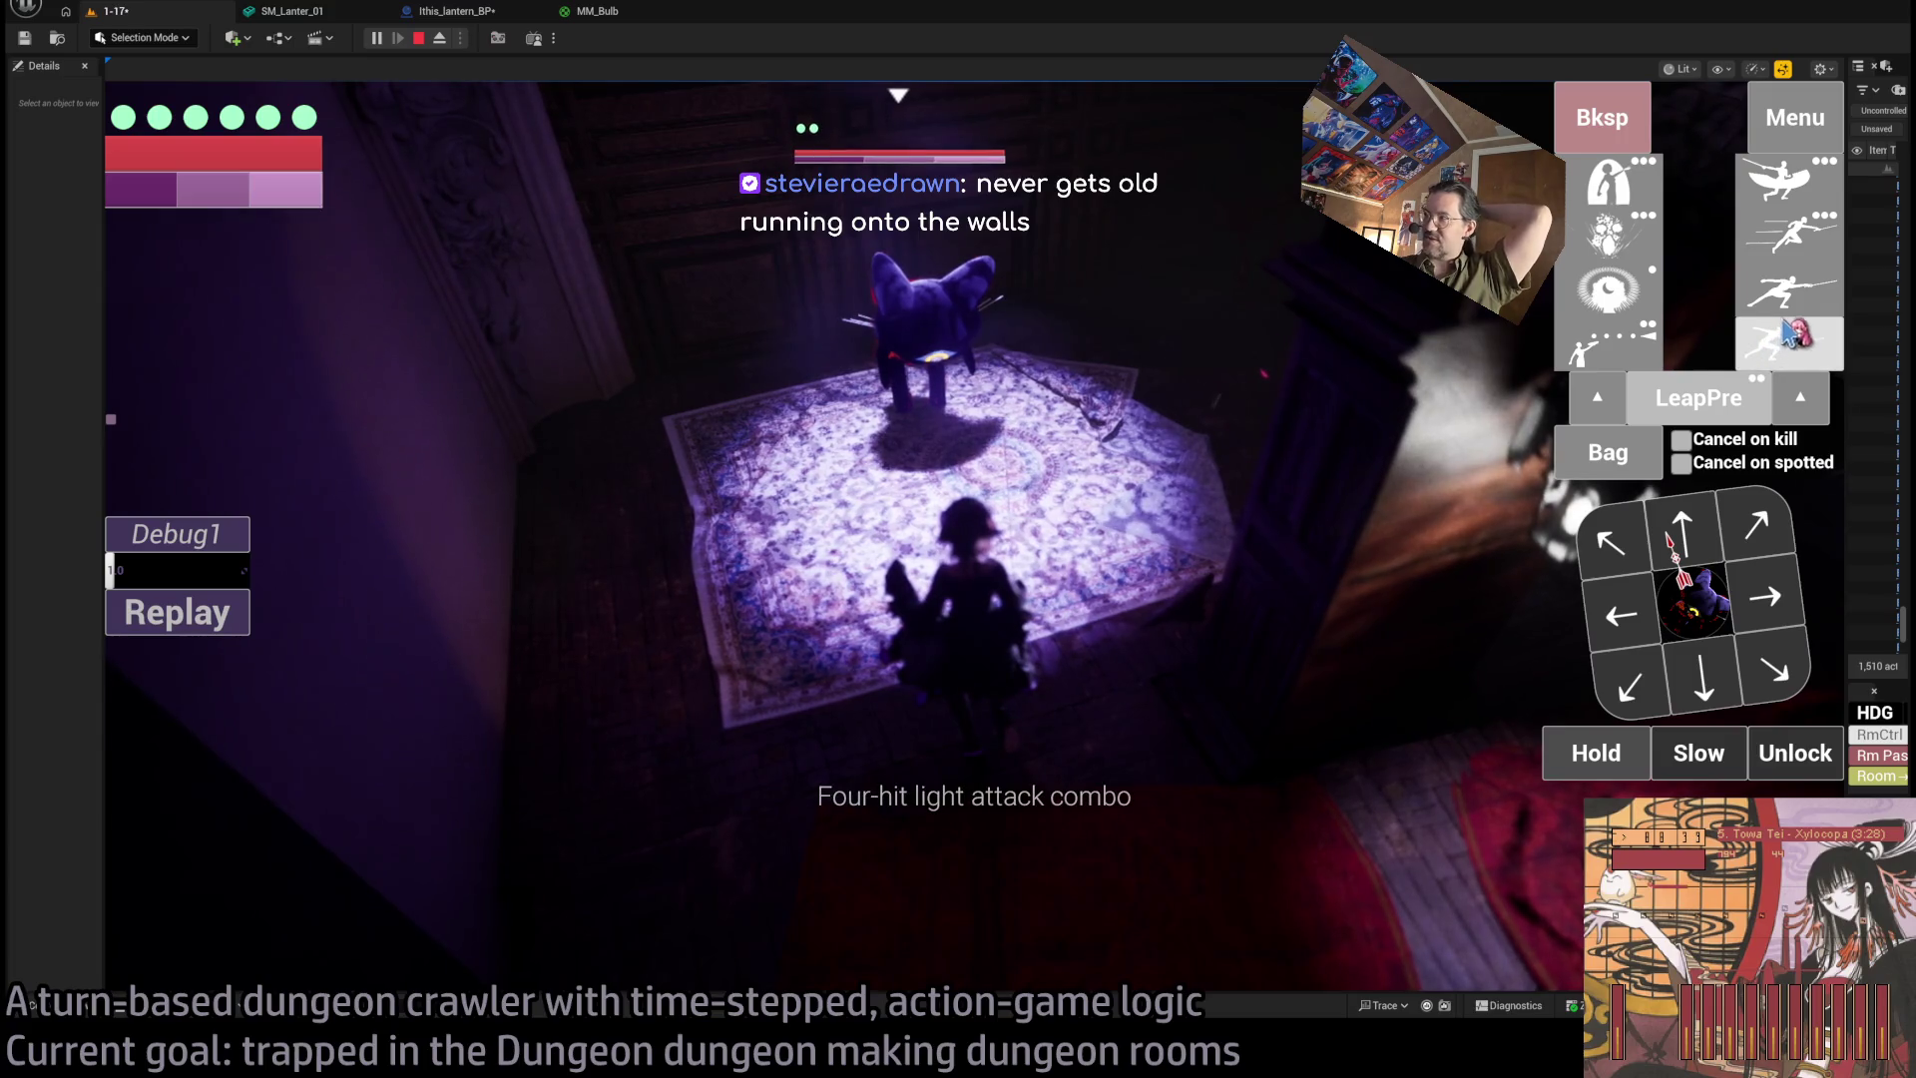
Queue a forward step with lunge attacks and run the queued turns.
left_click(1682, 547)
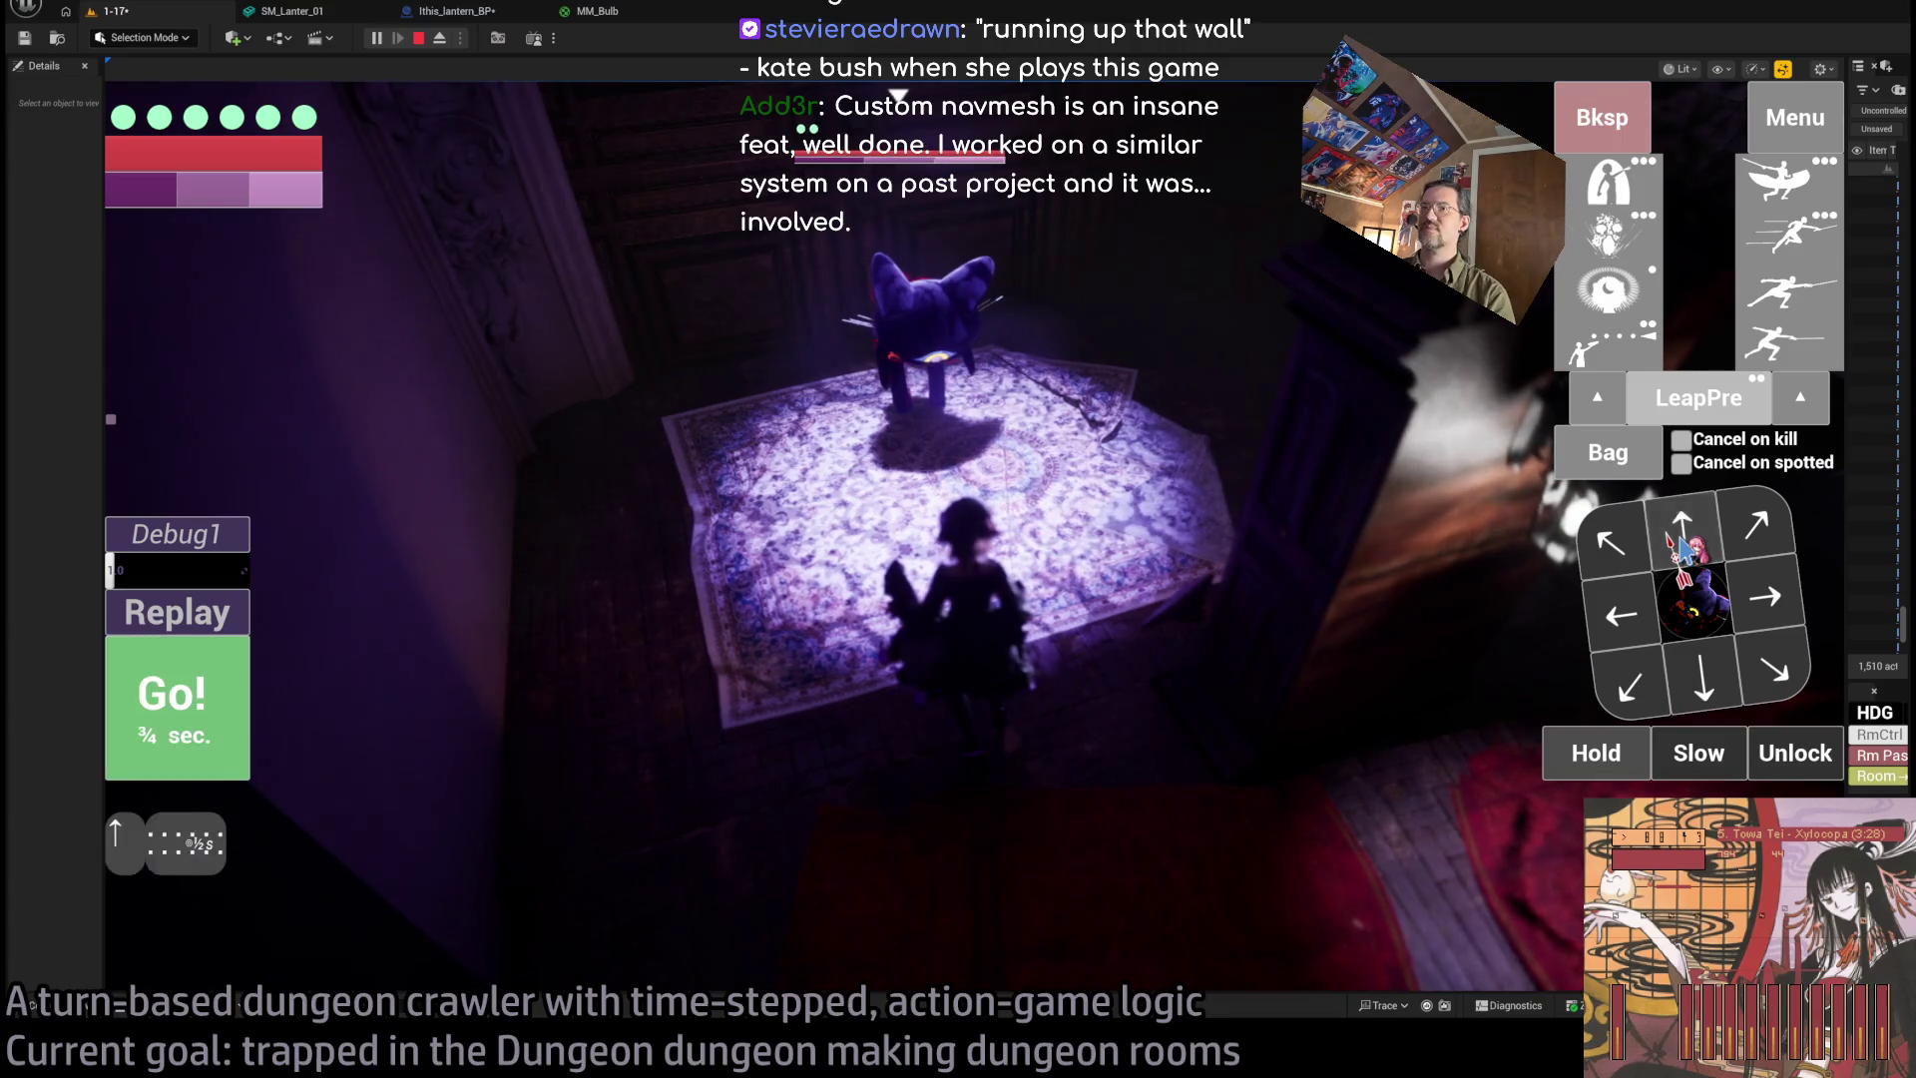
left_click(1786, 351)
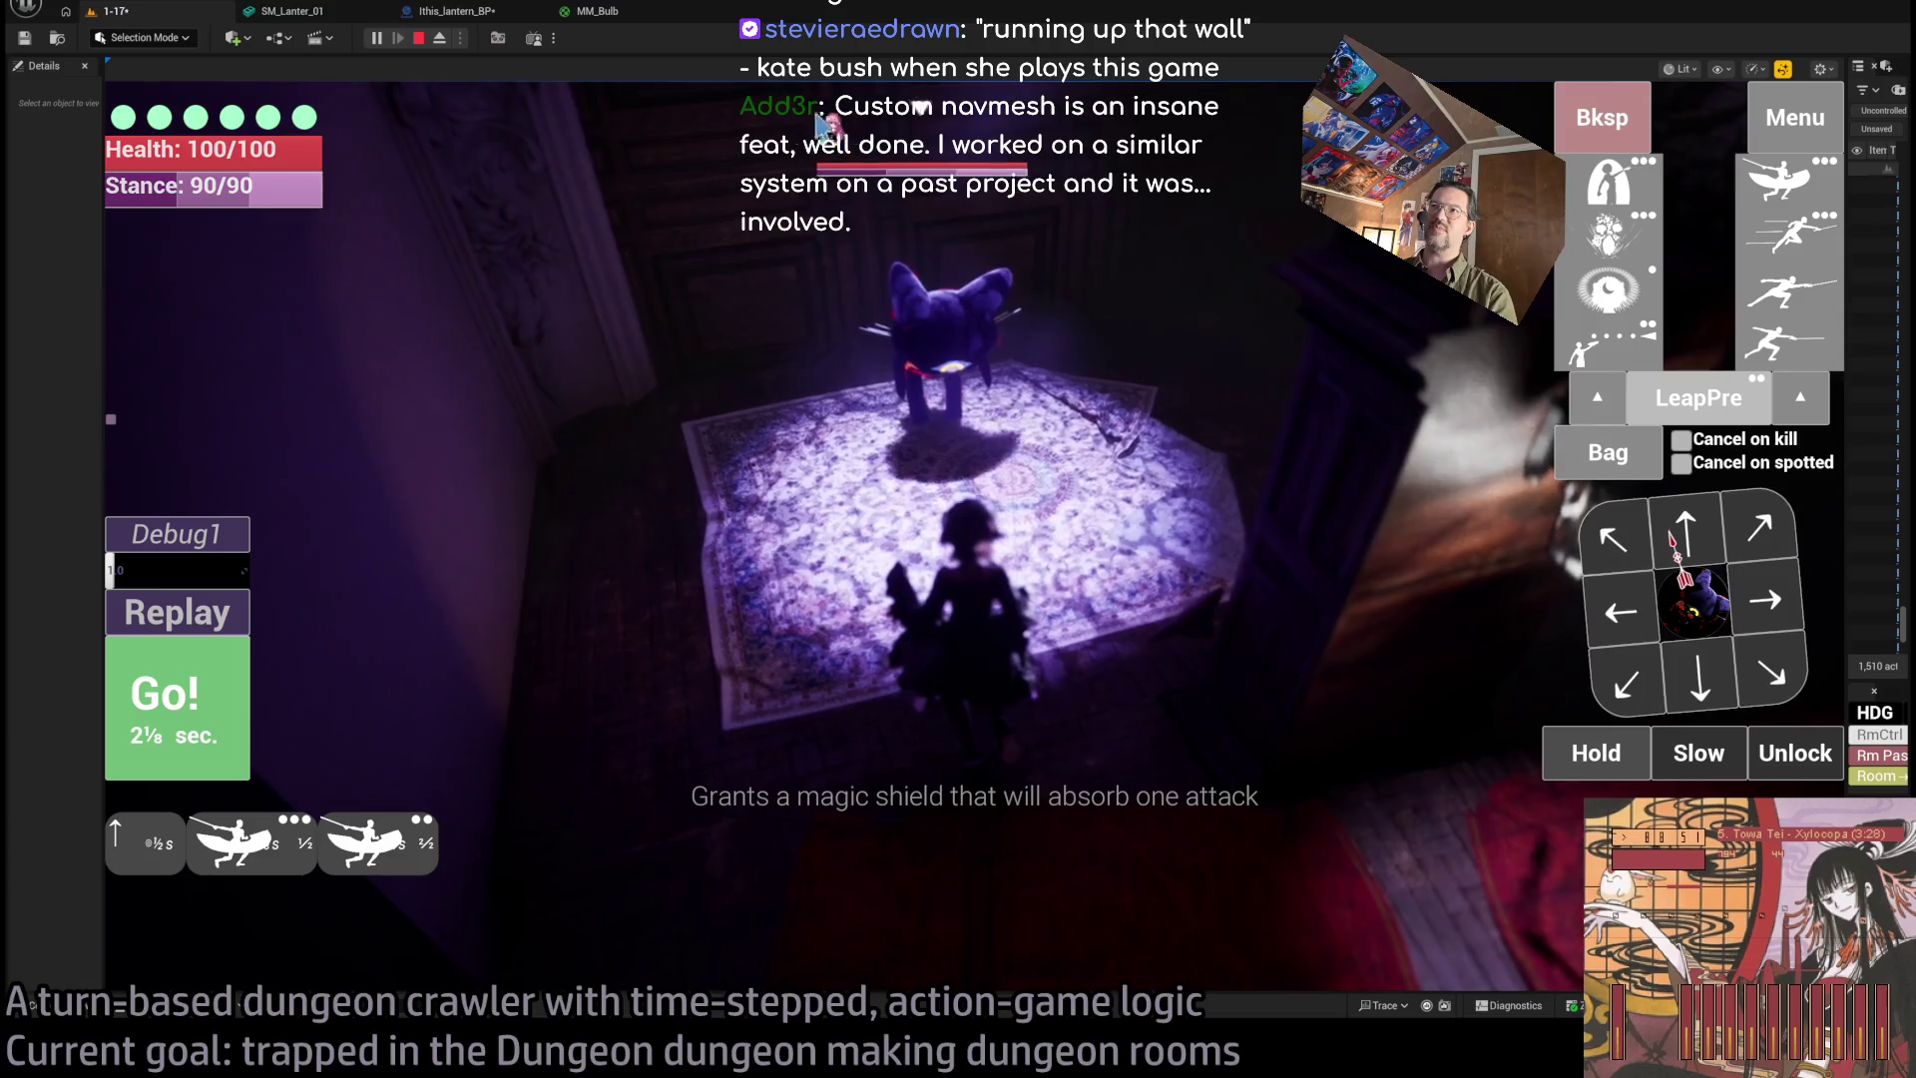
key("space")
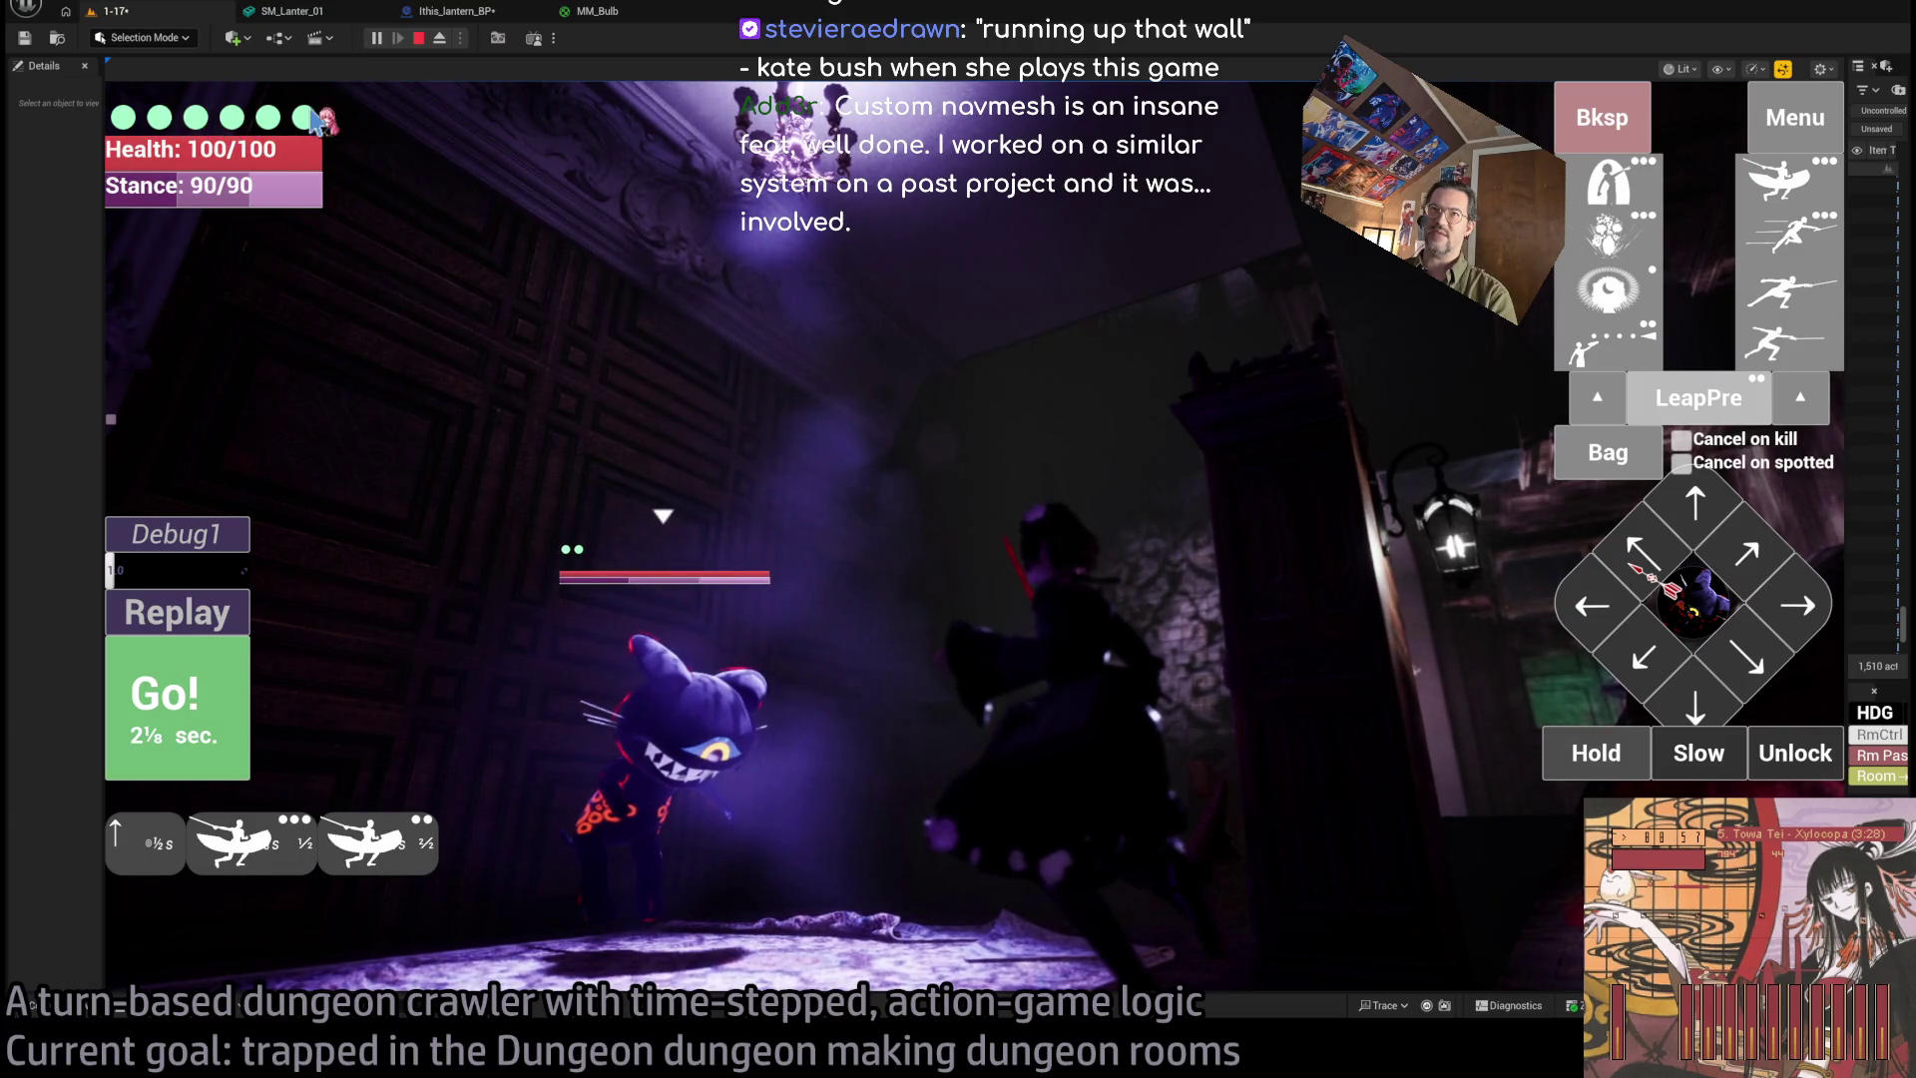
key("space")
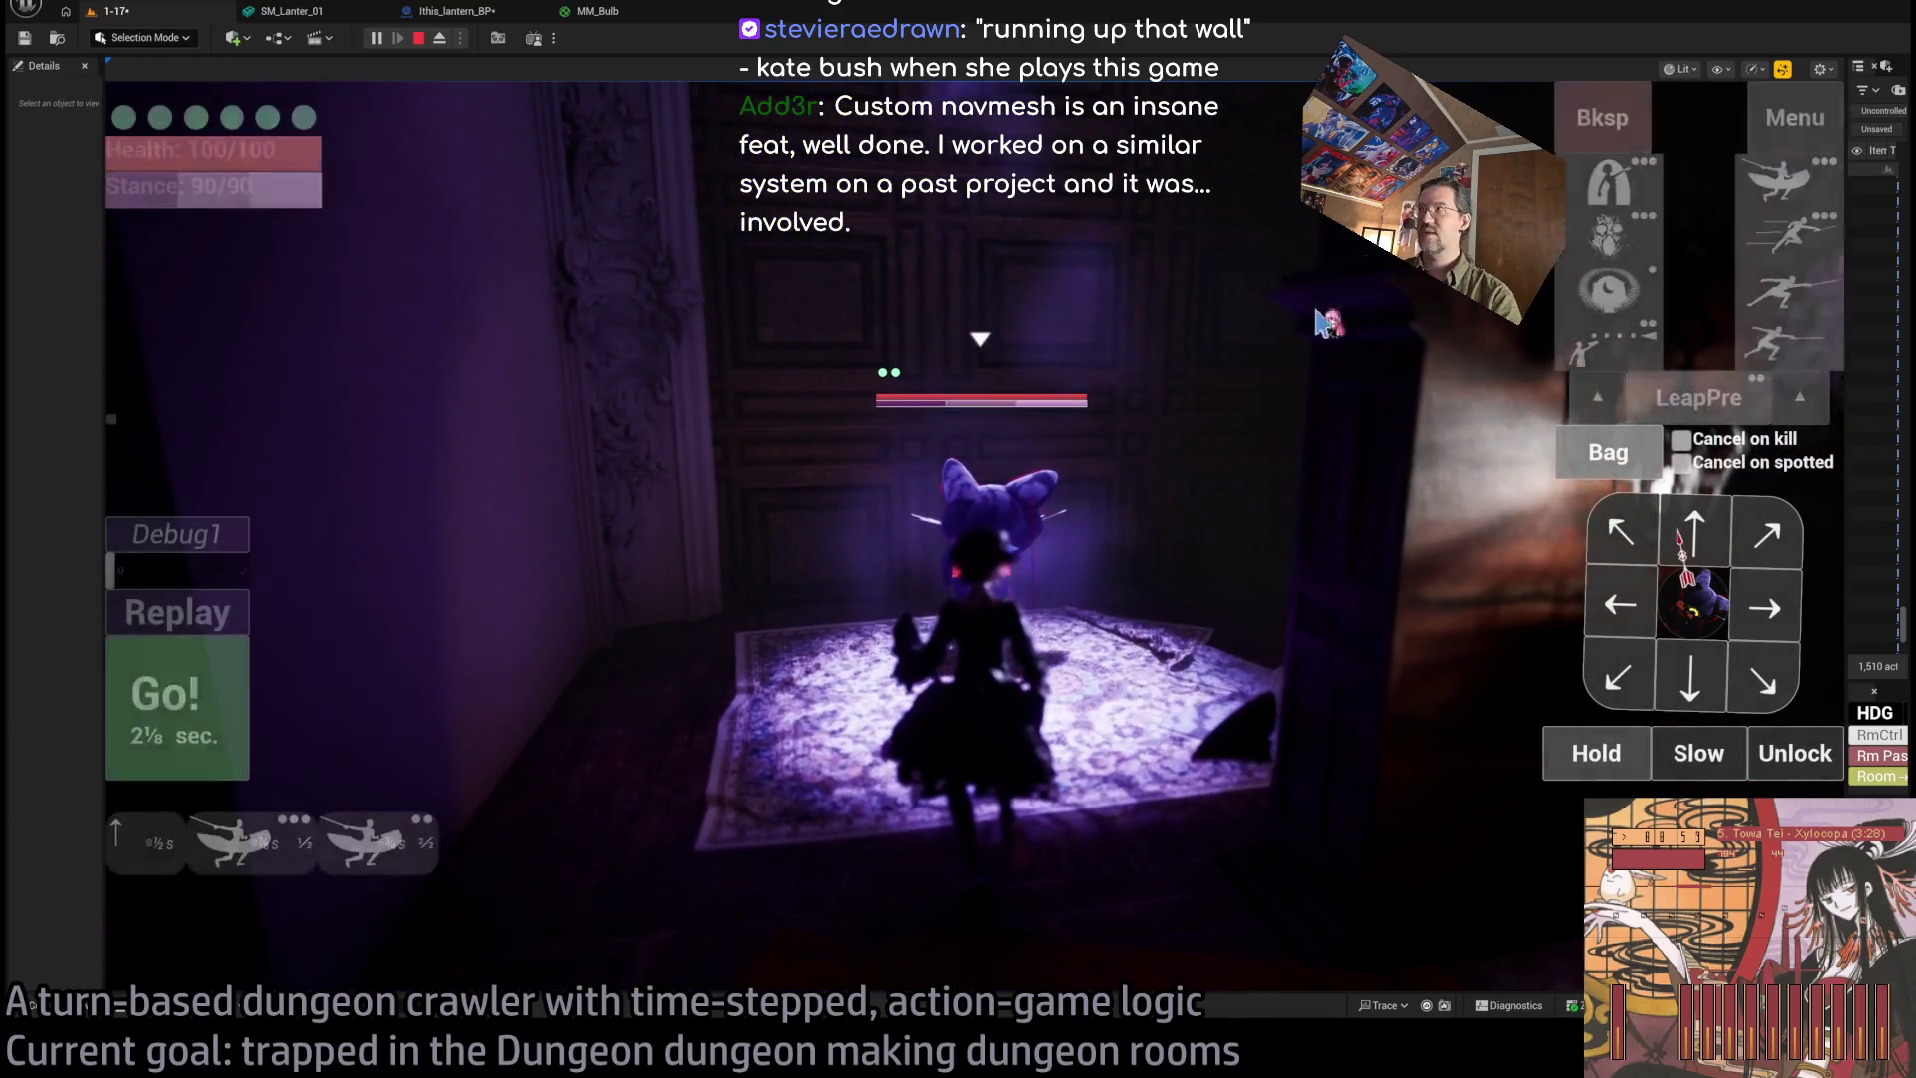
key("space")
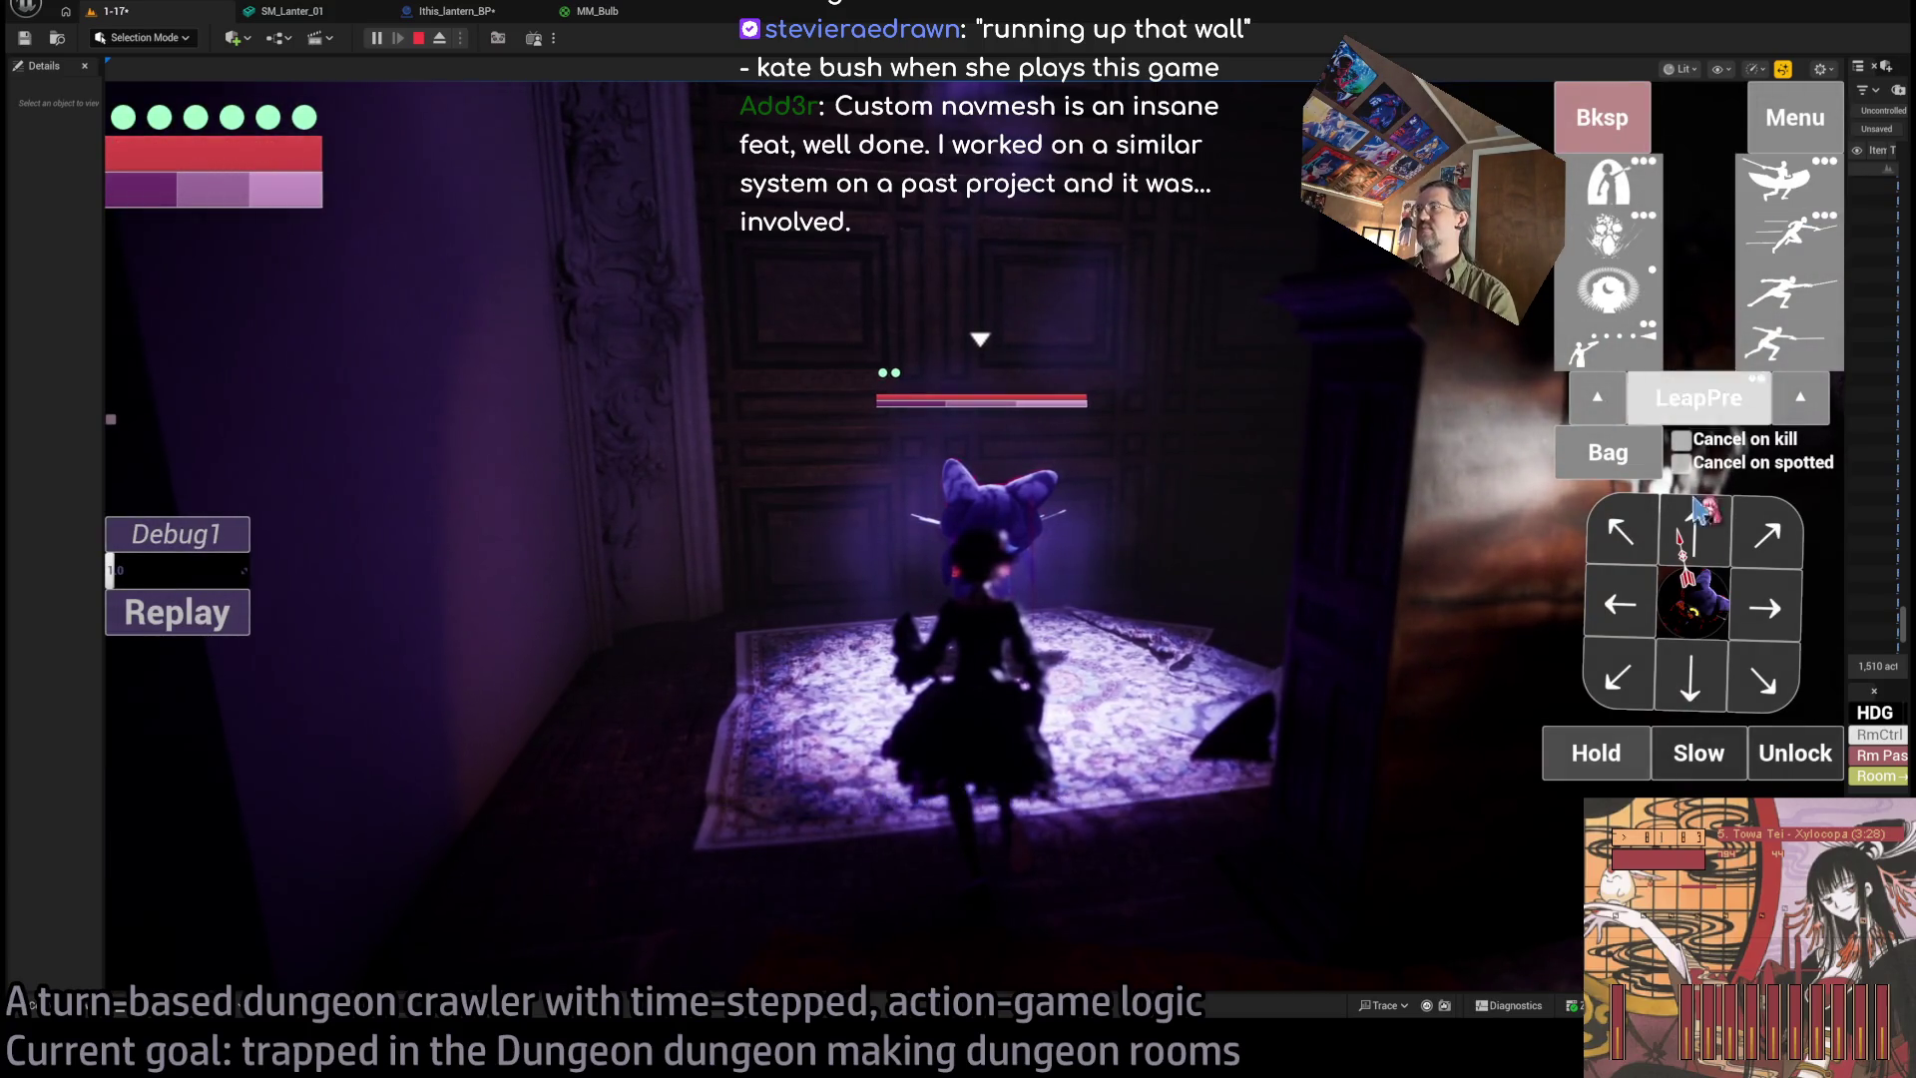
Step up to the cat, hit it with two lunge attacks, and replay the turn.
left_click(1699, 511)
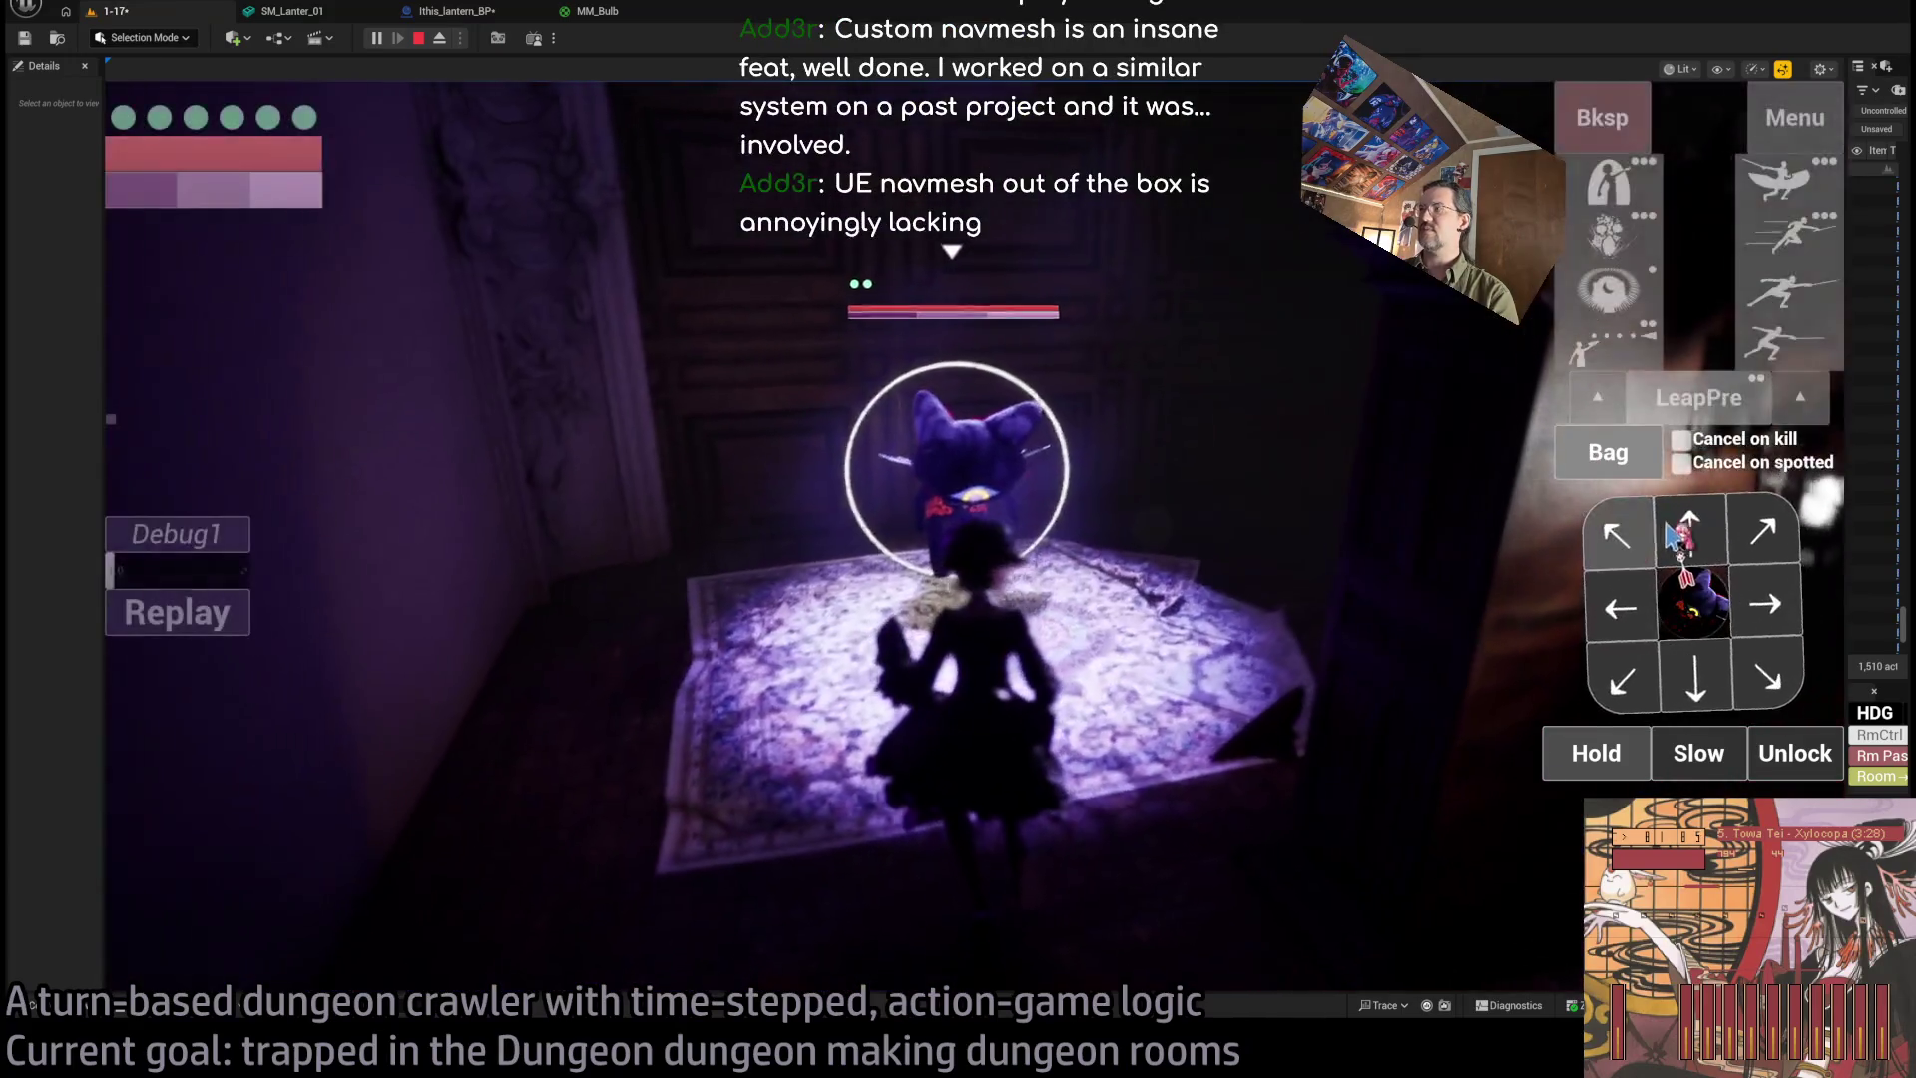
left_click(1789, 184)
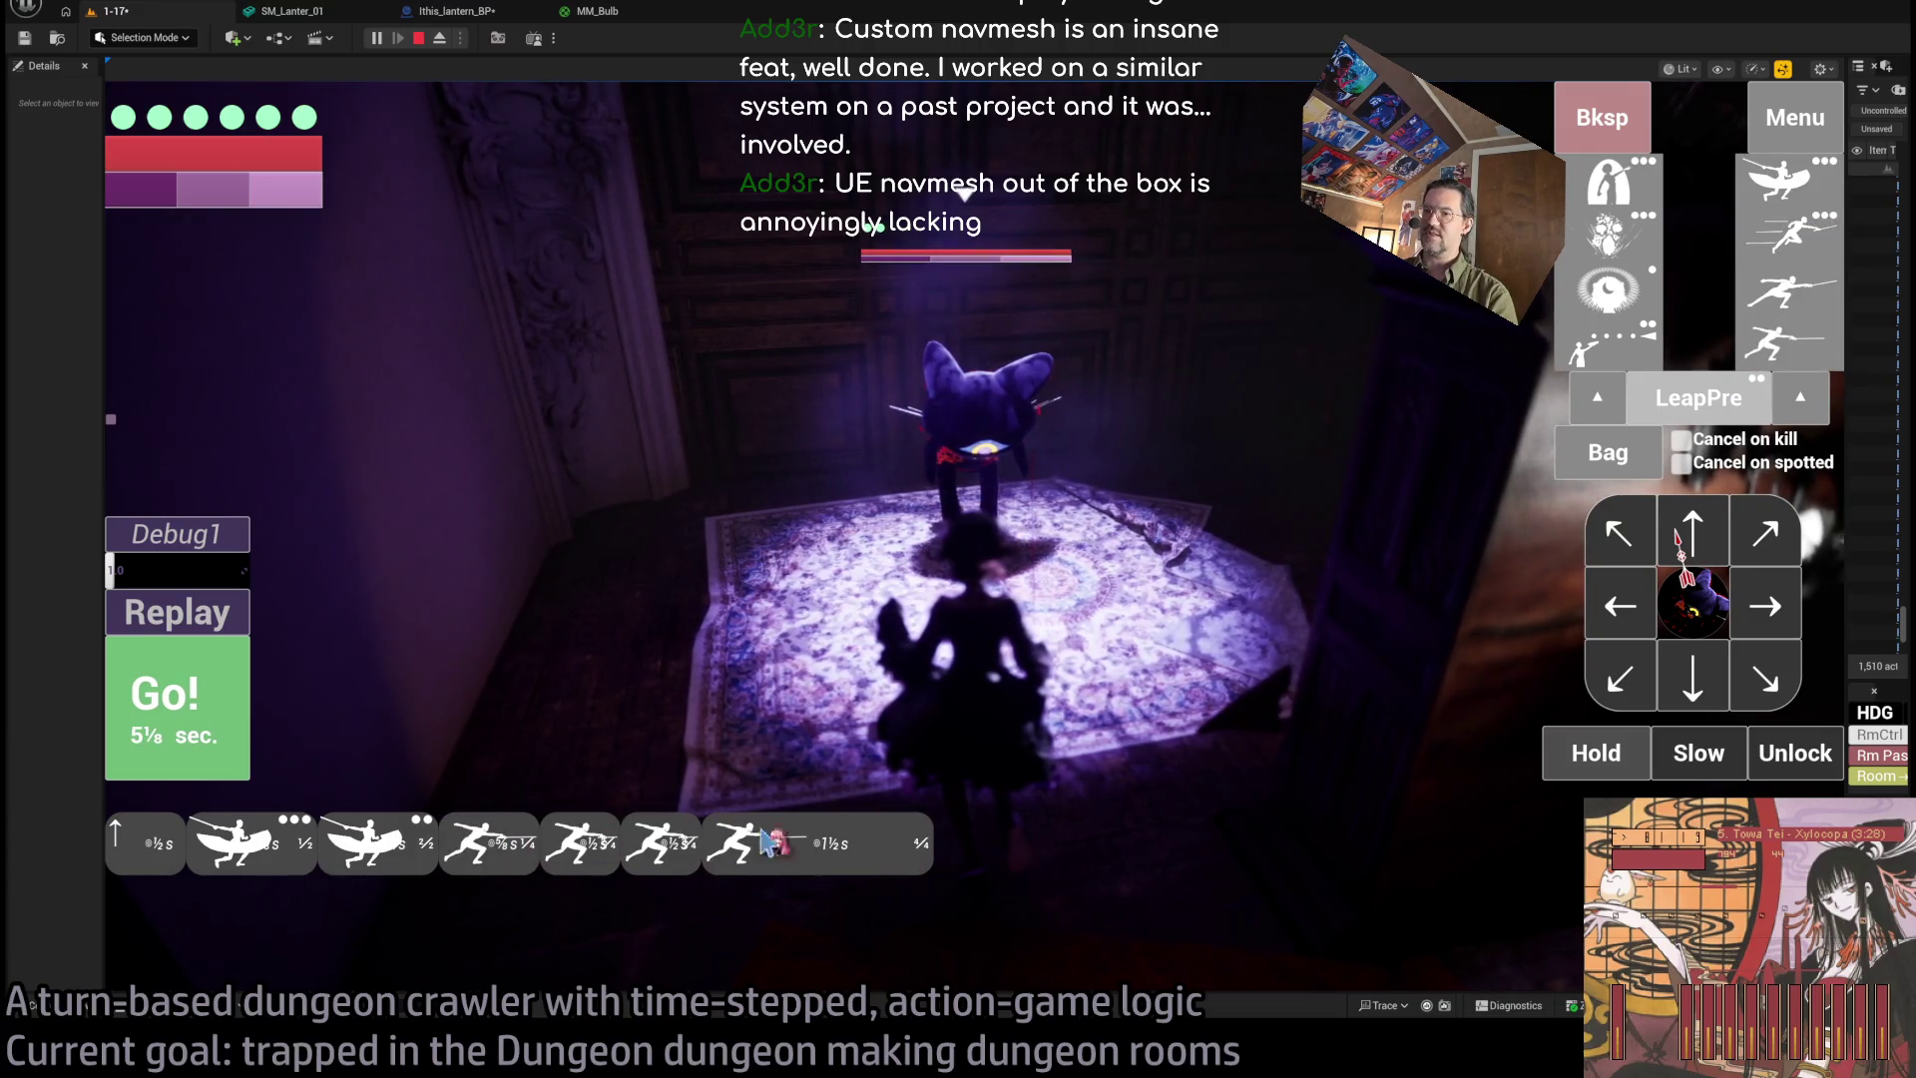
left_click(229, 725)
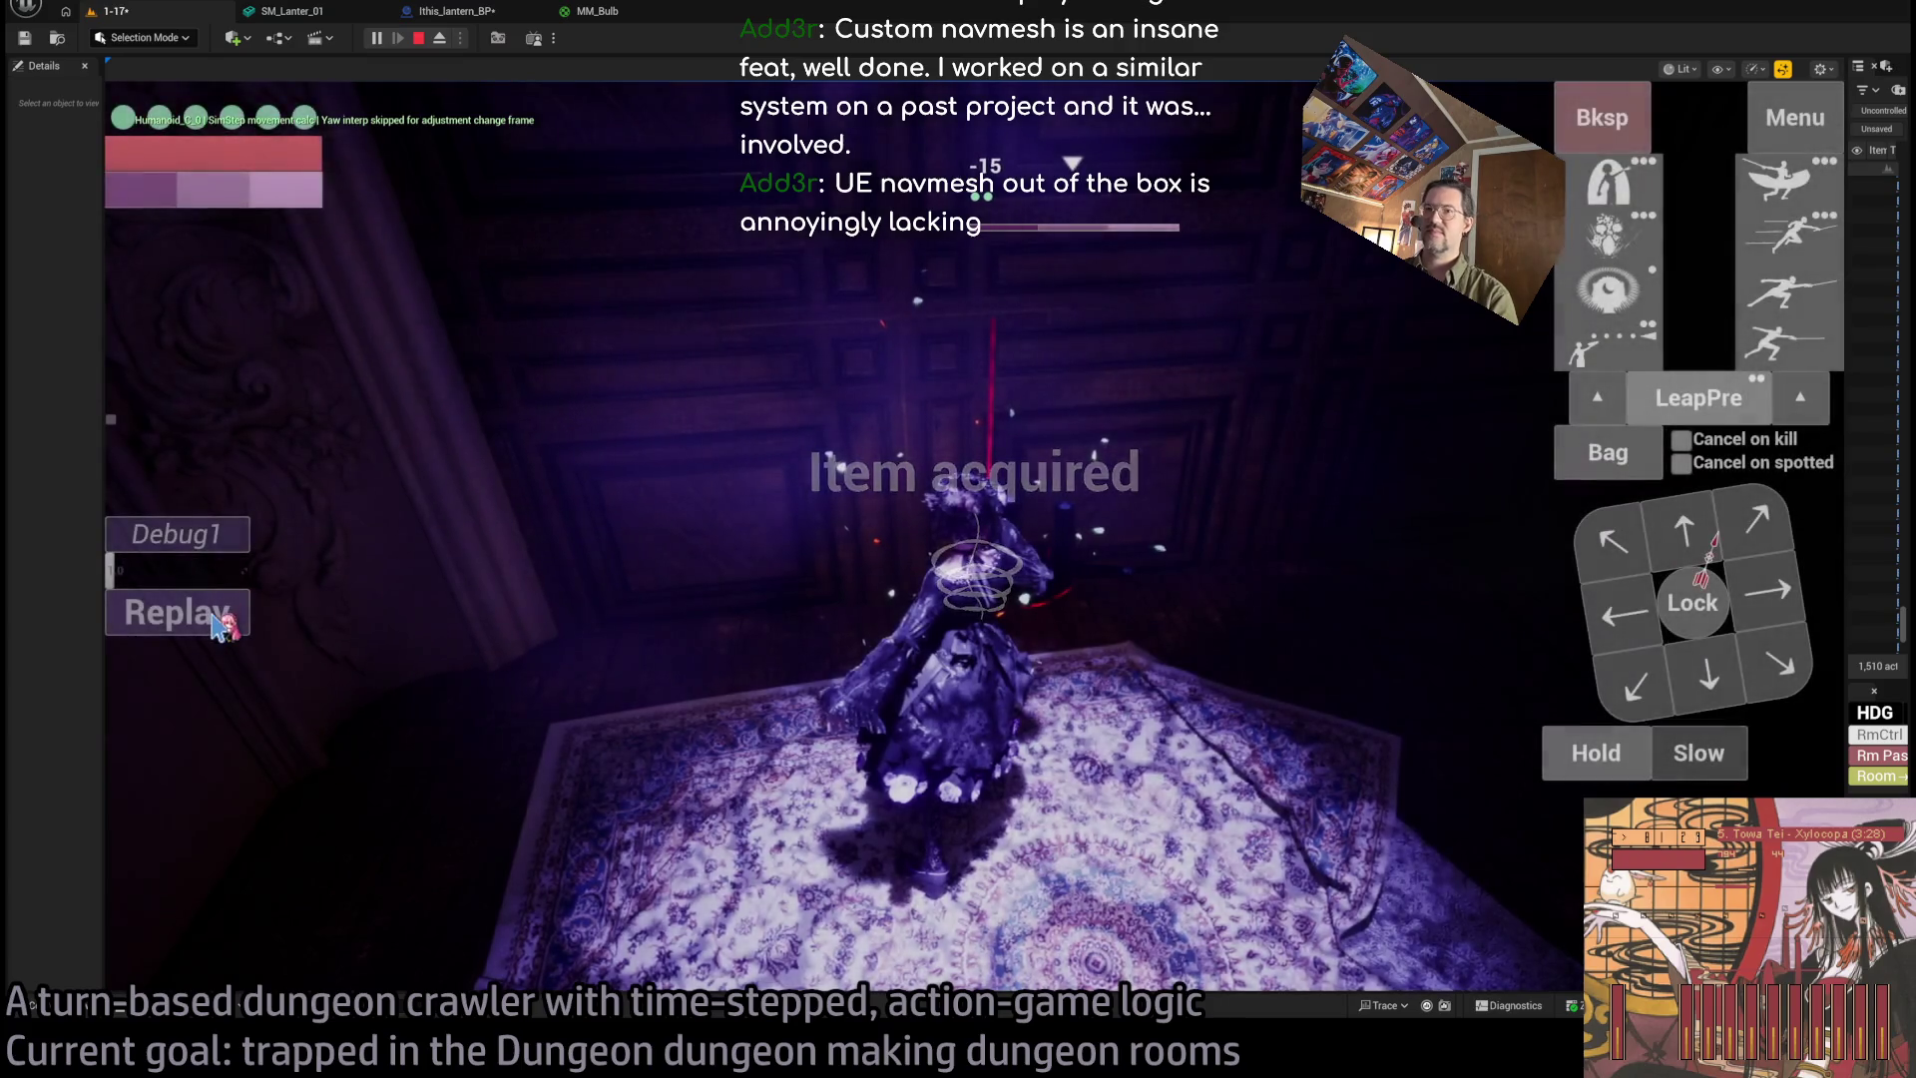
left_click(214, 616)
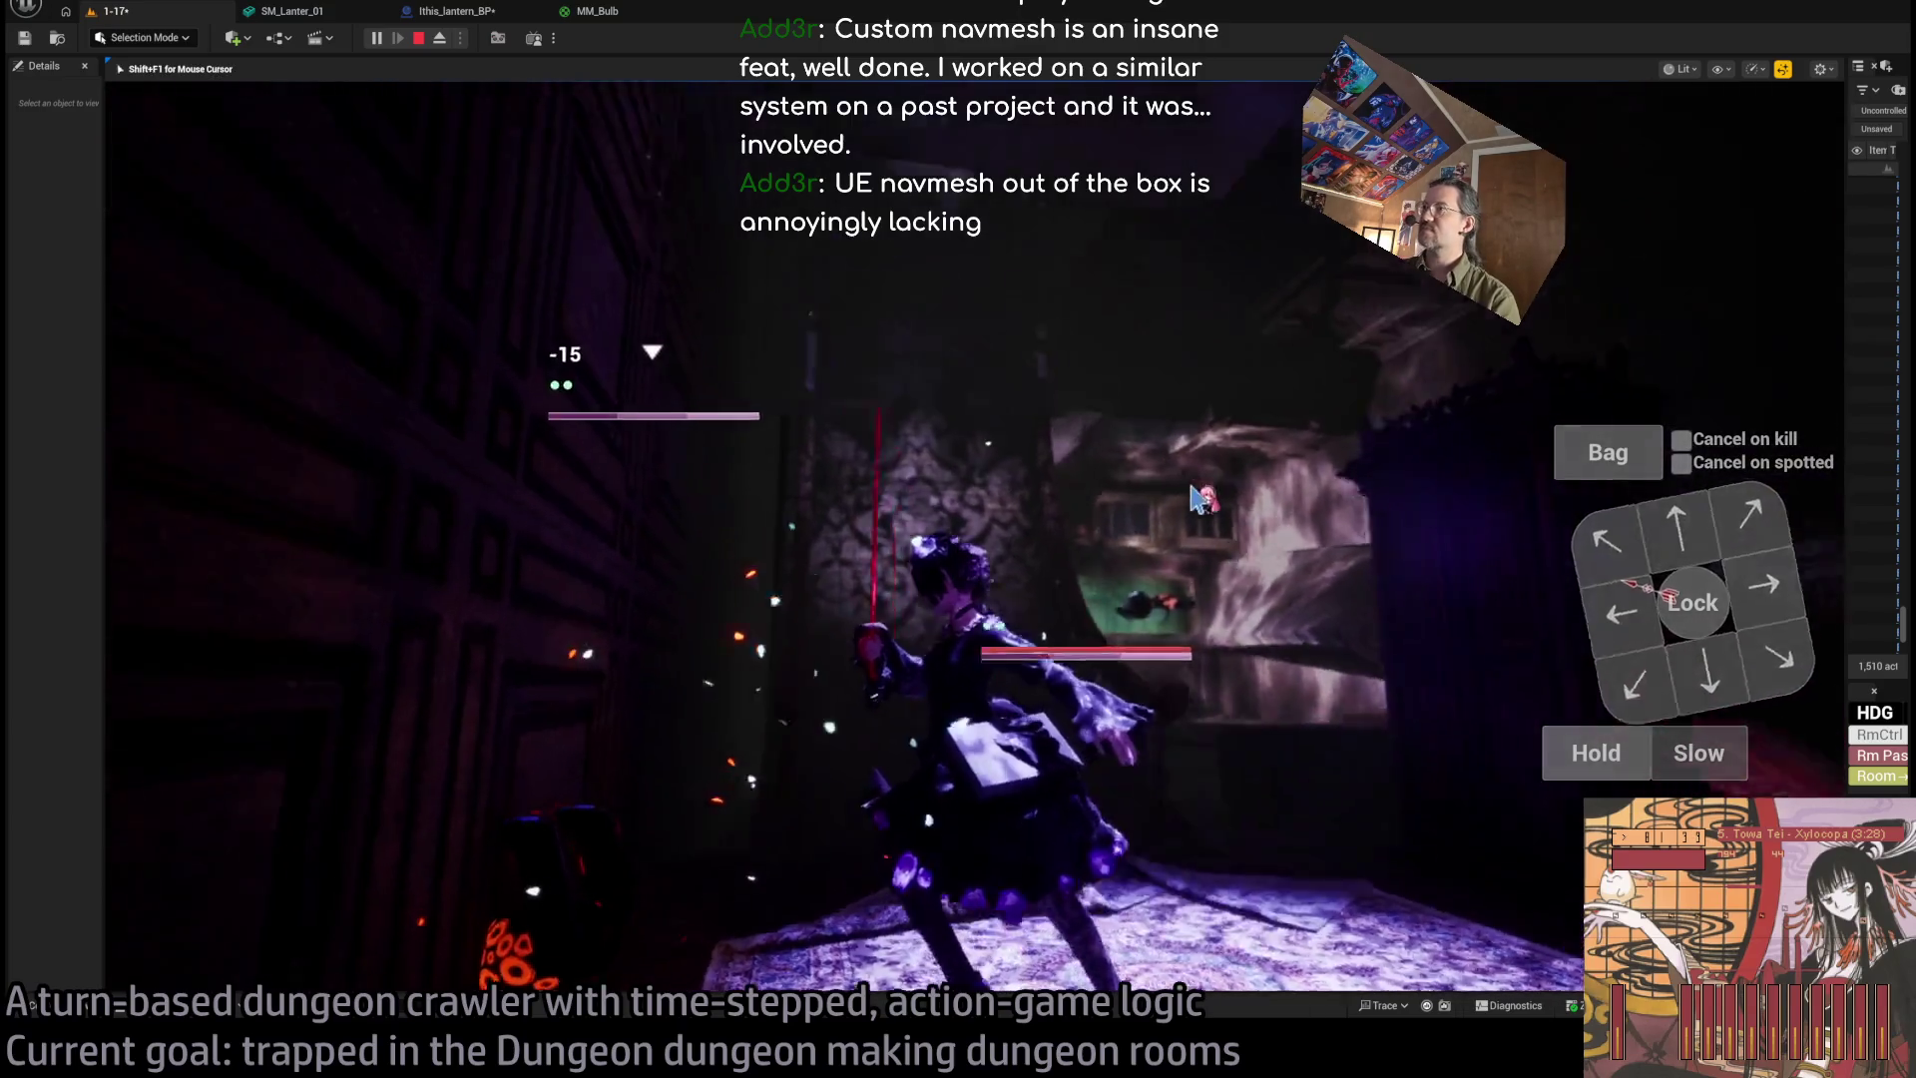
Cast the magic shield skill and advance to the next turn.
mouse_move(1606, 249)
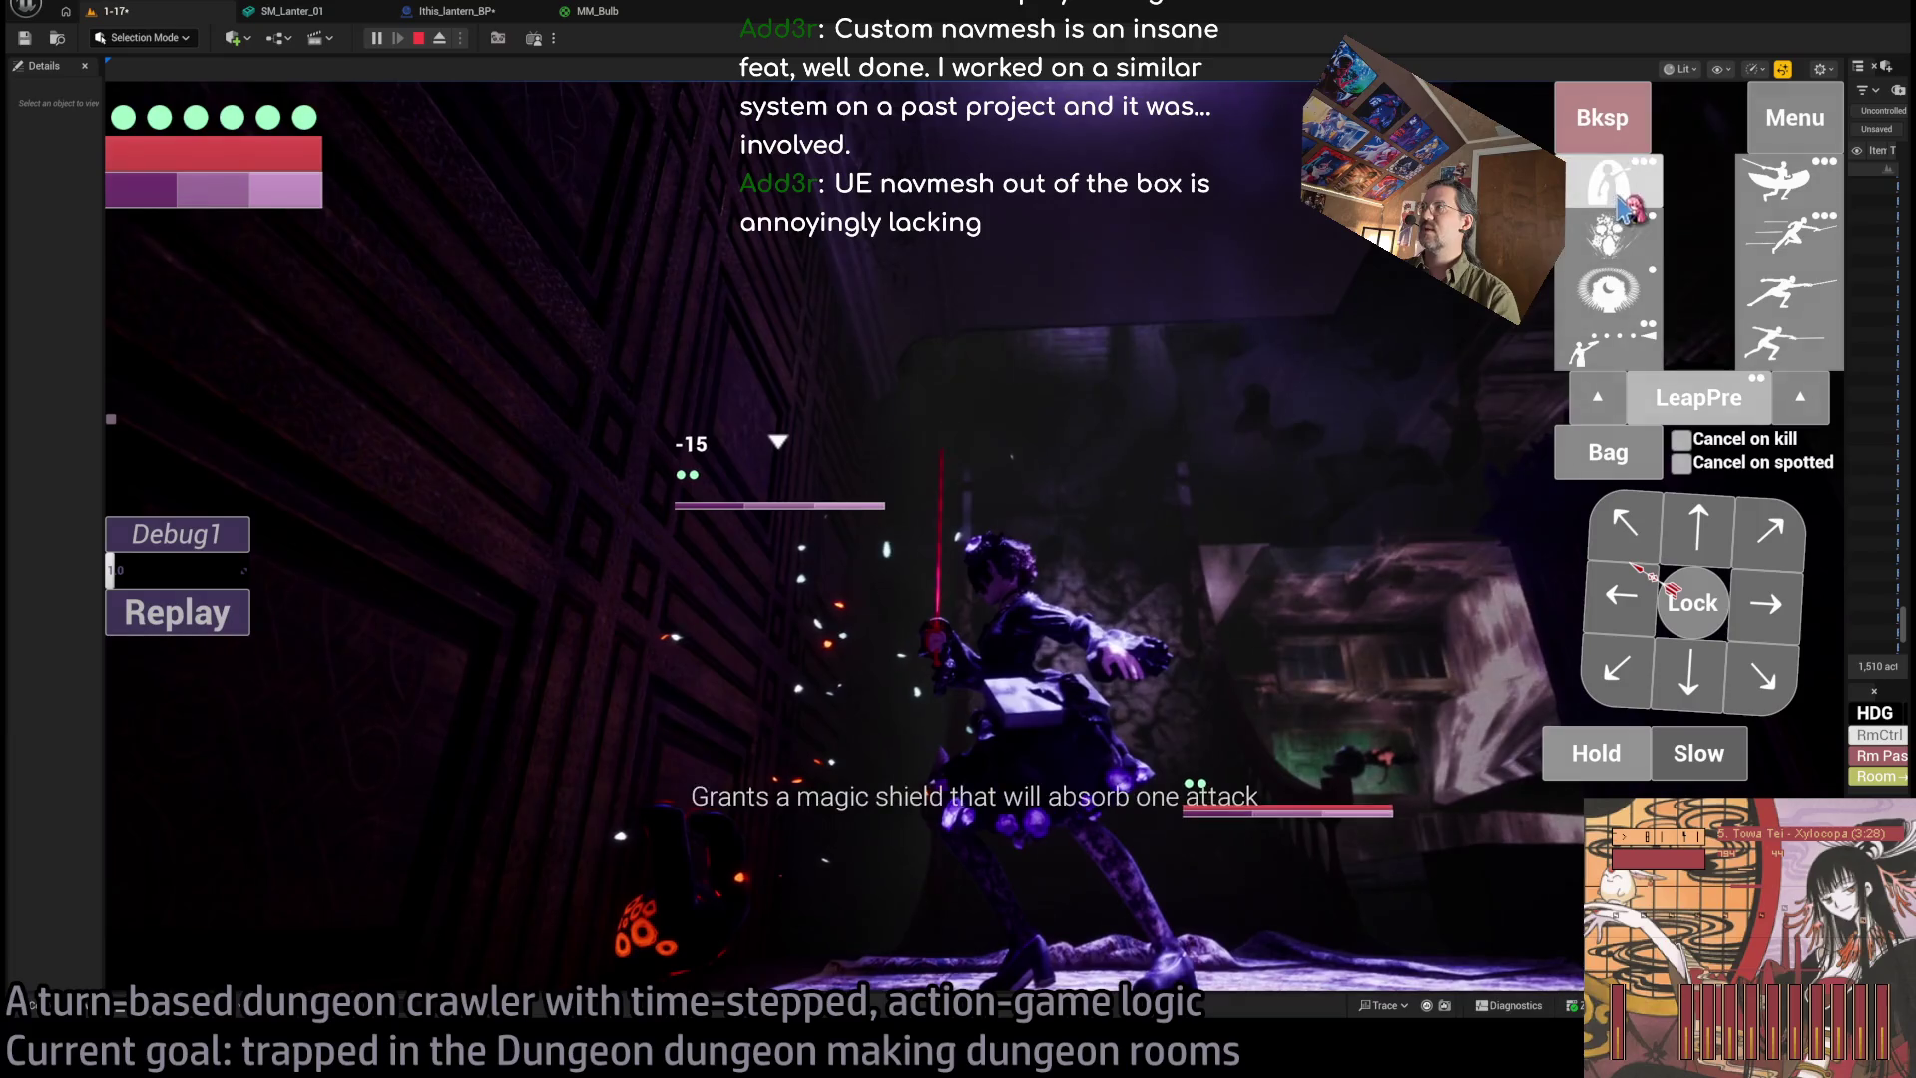
left_click(1579, 207)
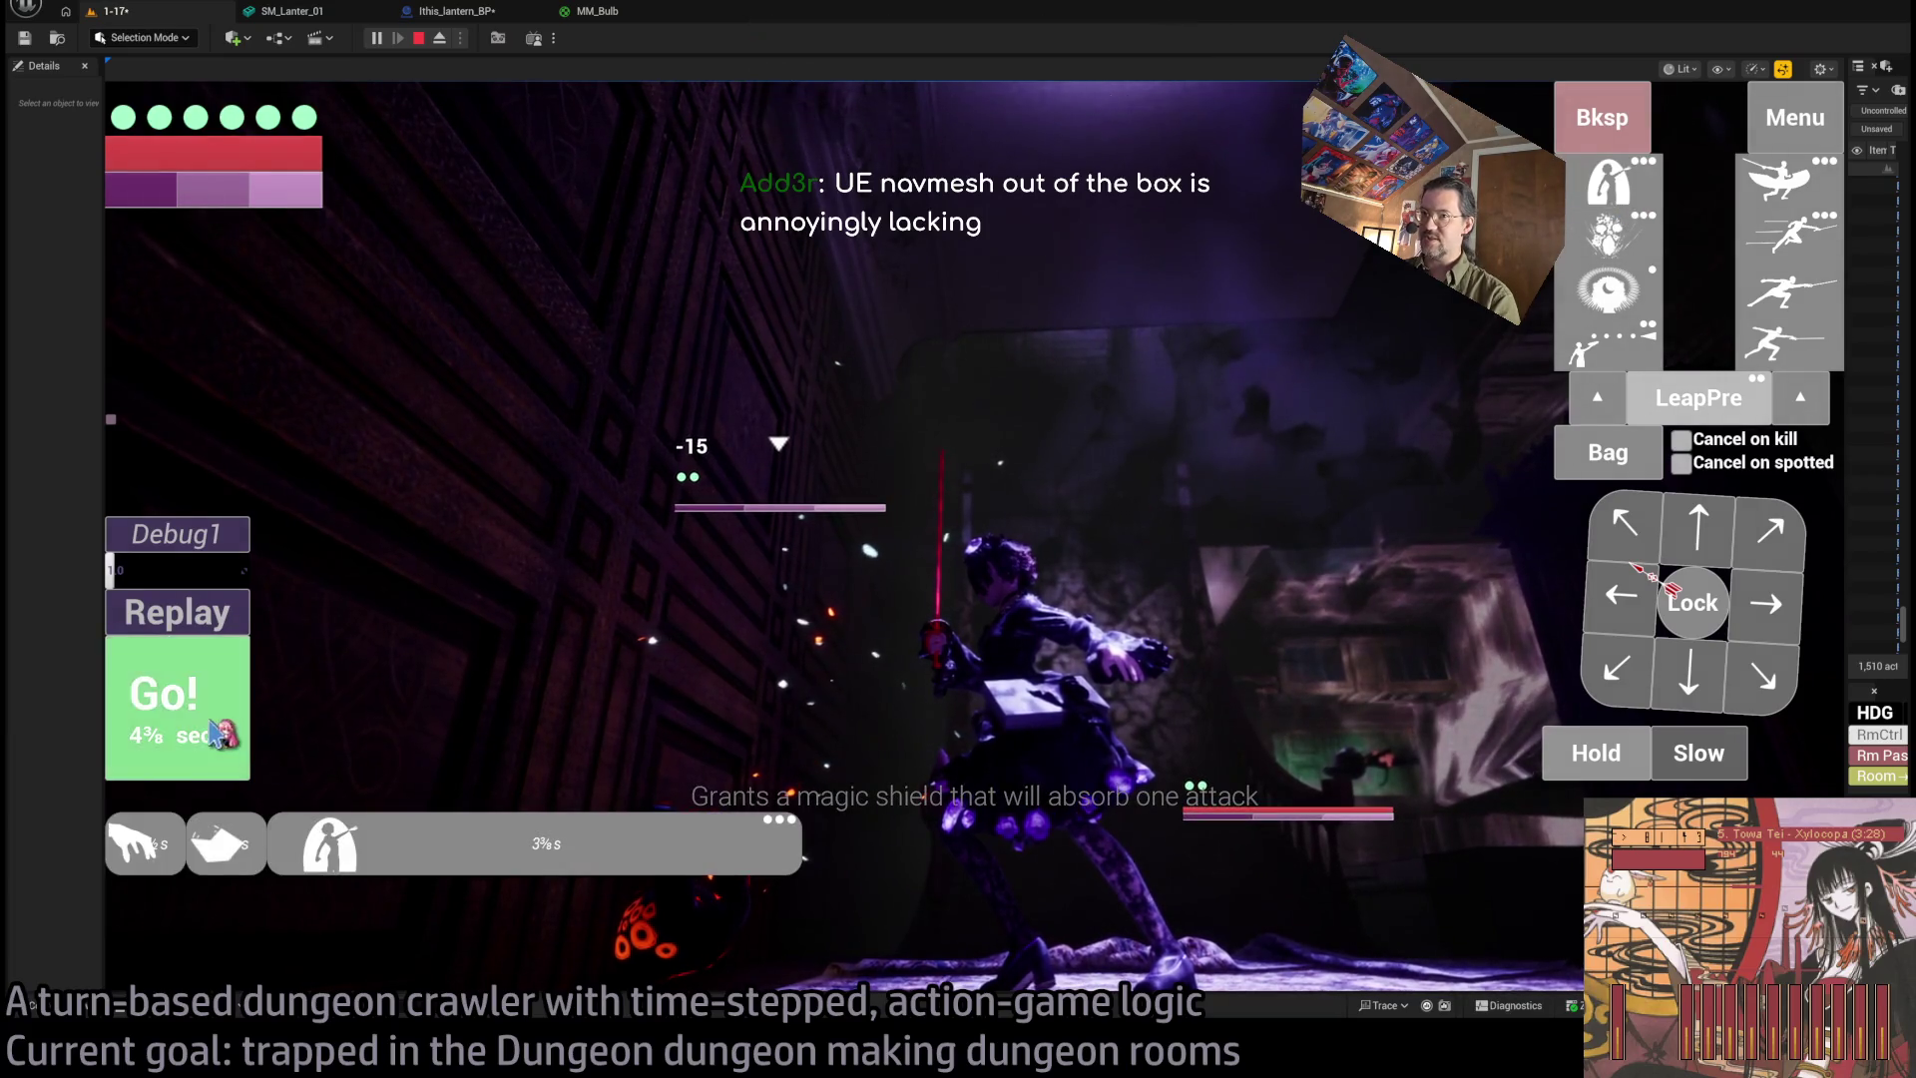
key("space")
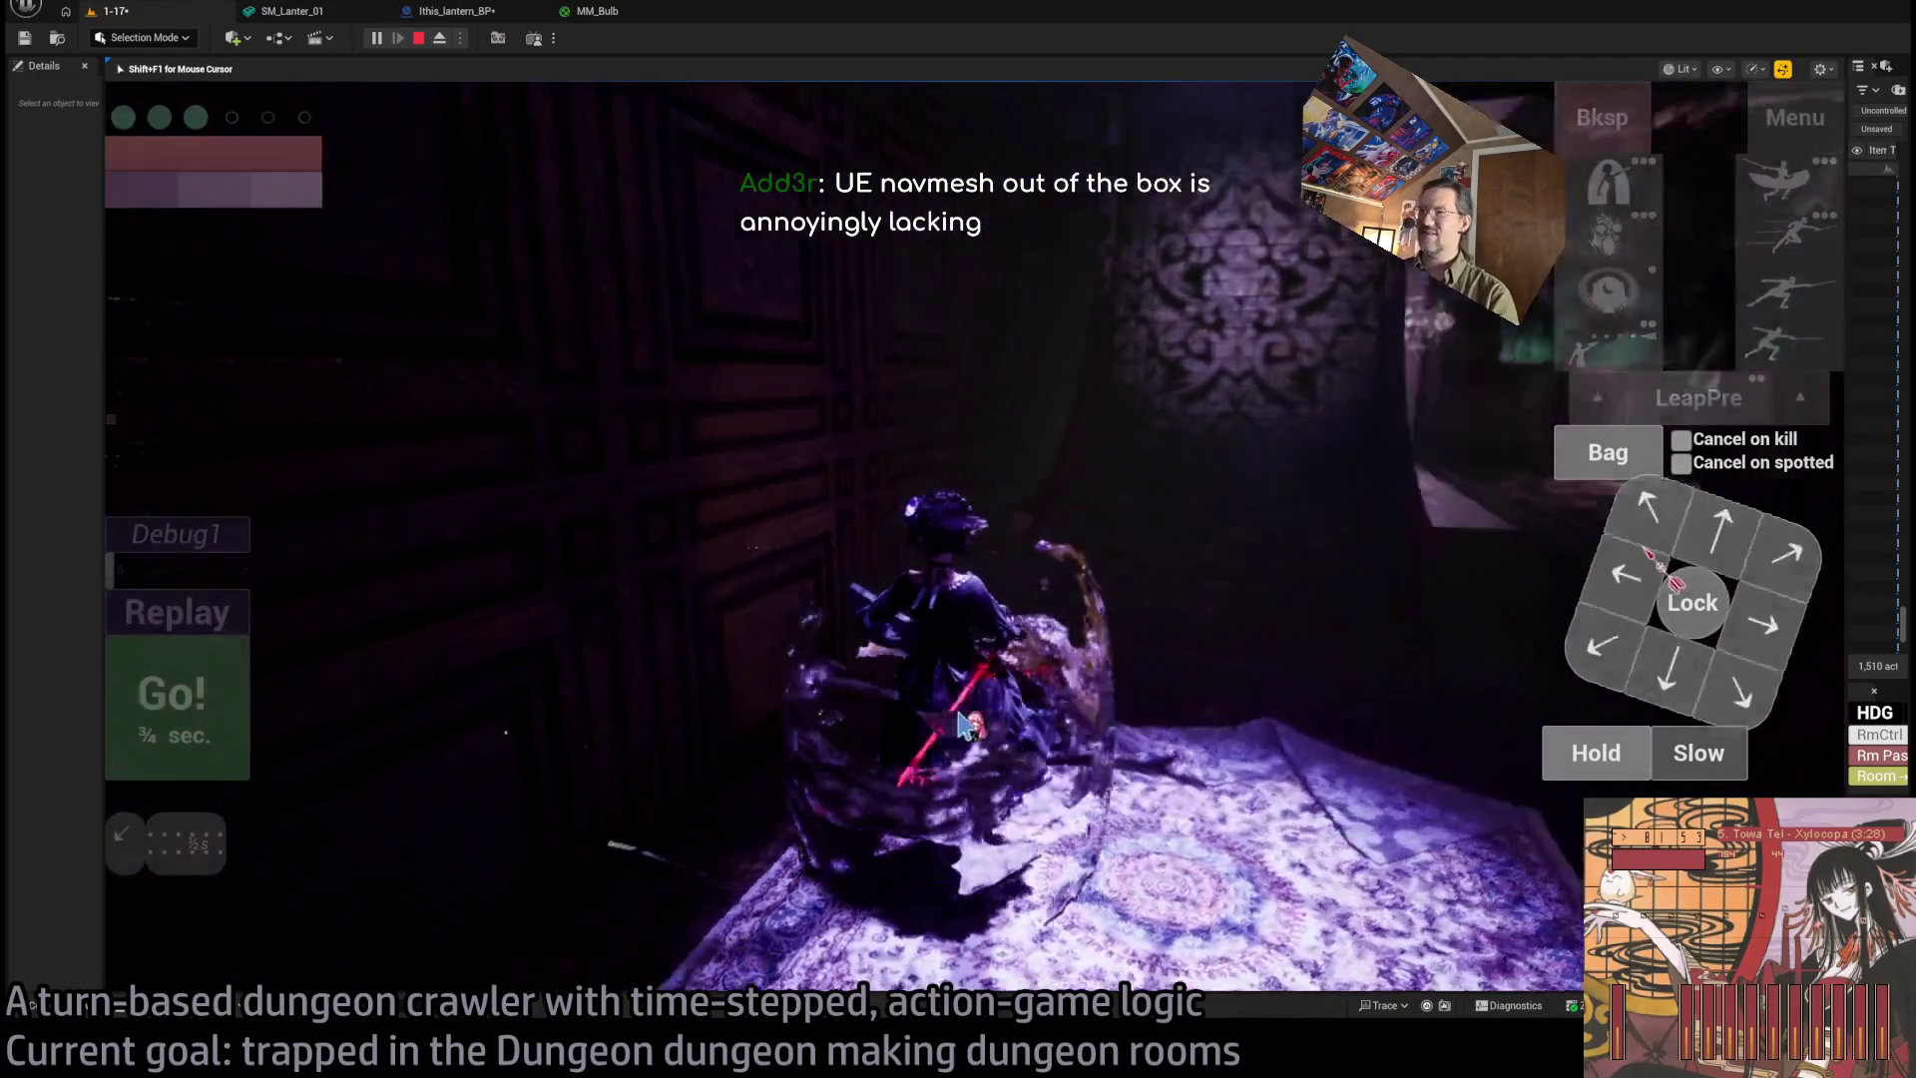
left_click(798, 721)
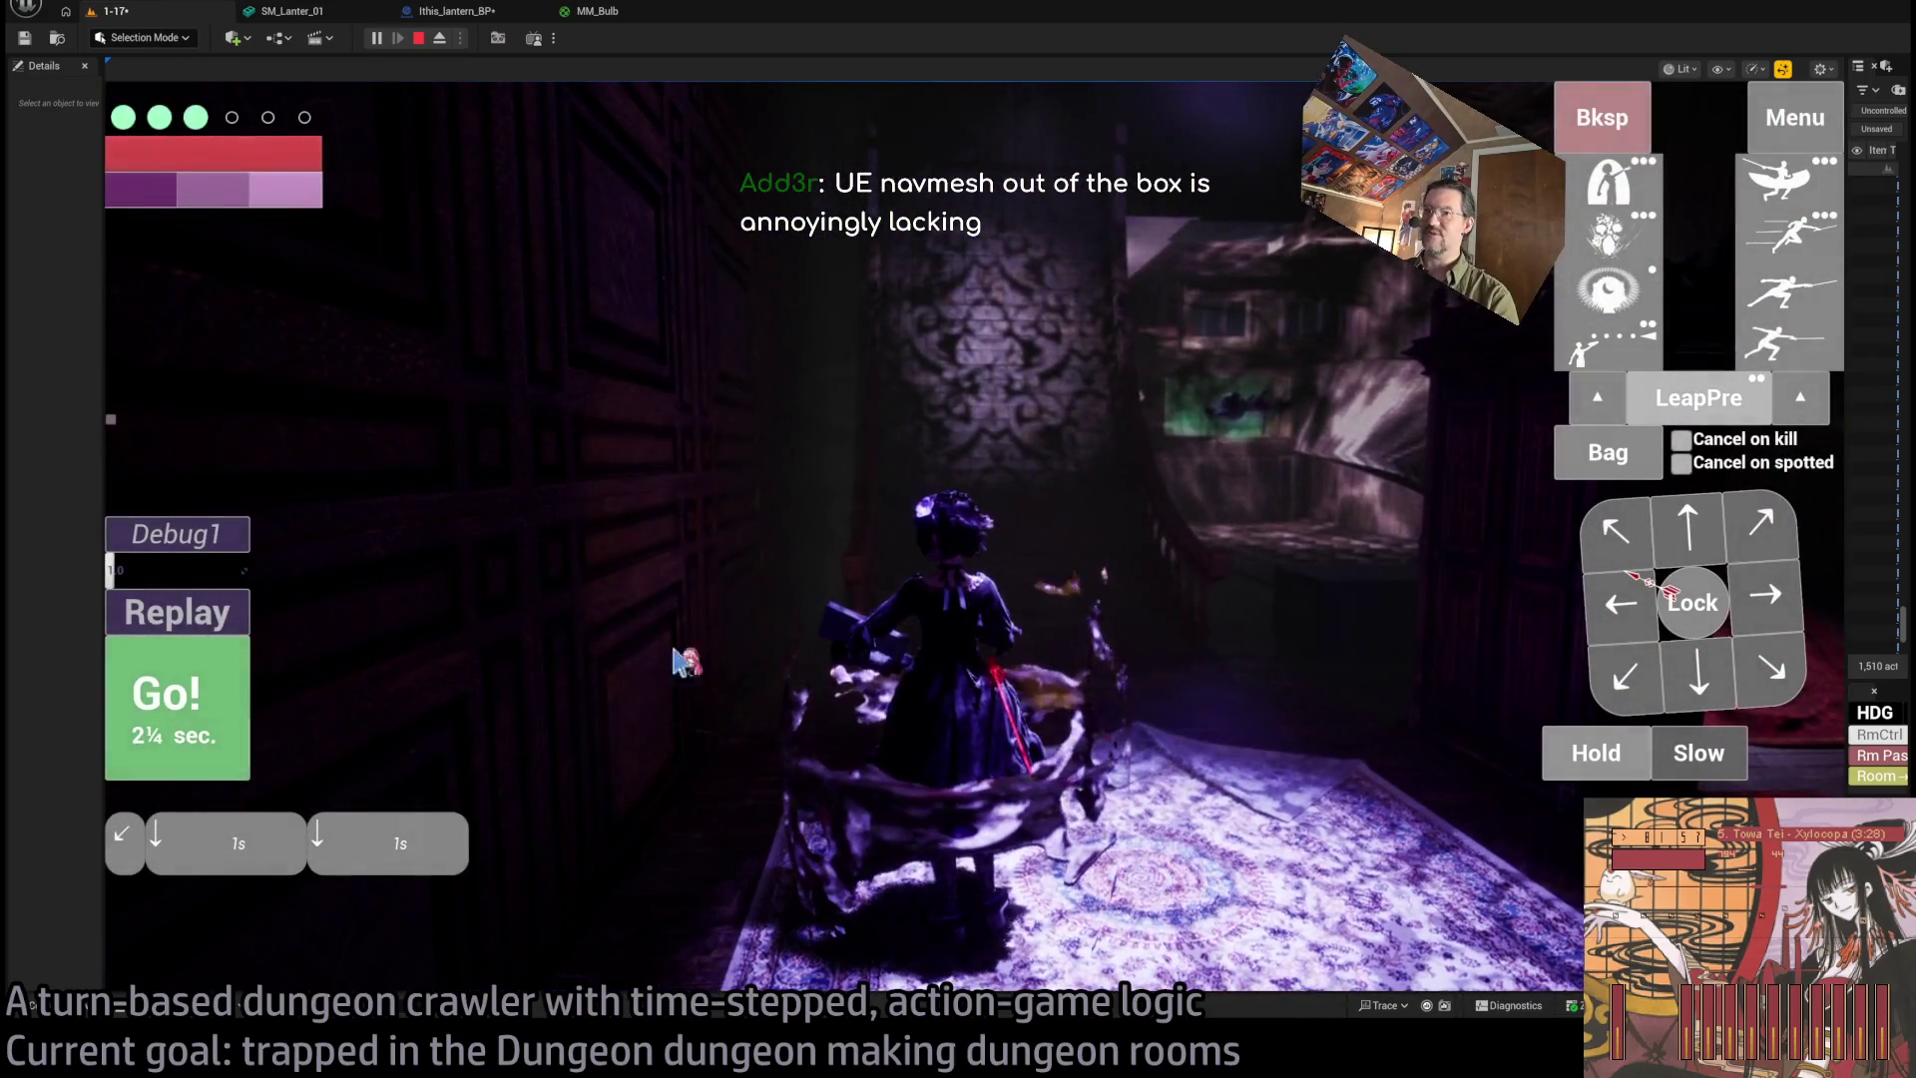
Move down the stairs toward the enemy cat, use the fear skill, and play several turns.
left_click(277, 726)
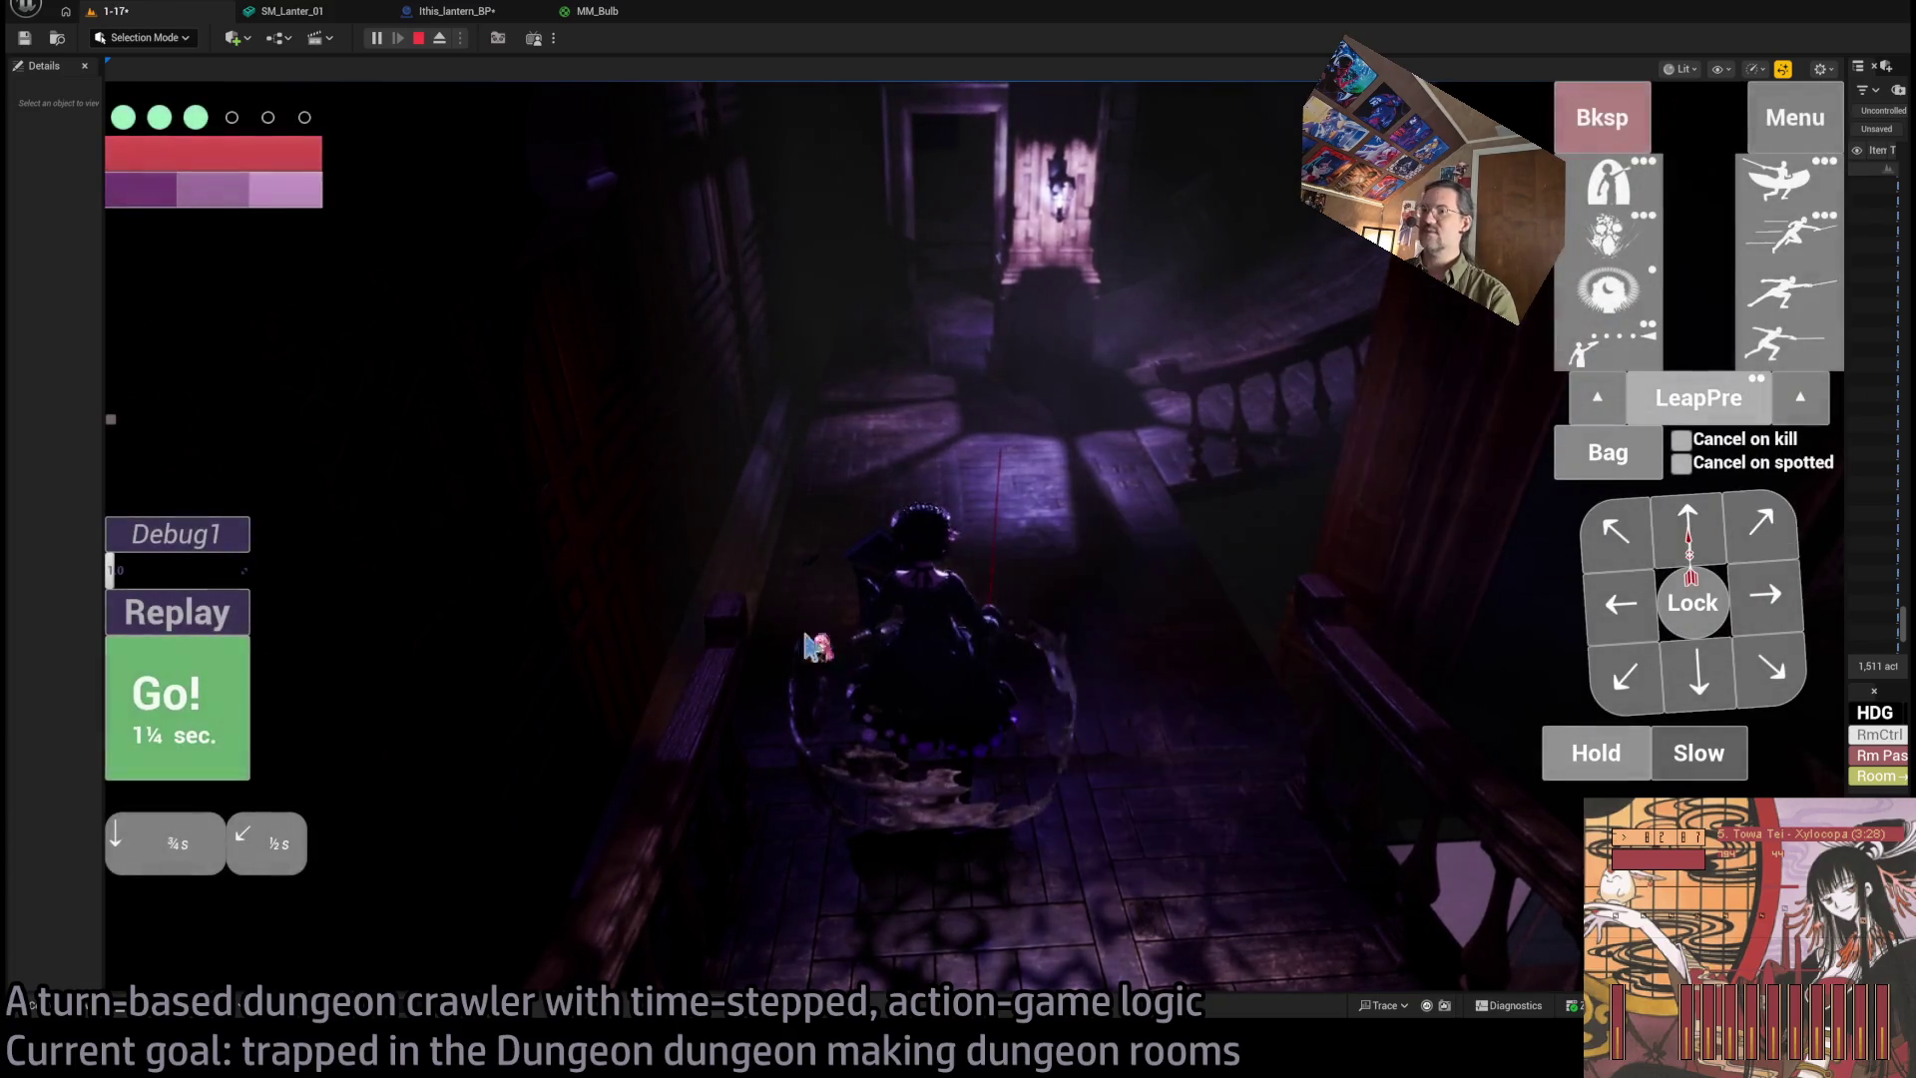
left_click(217, 721)
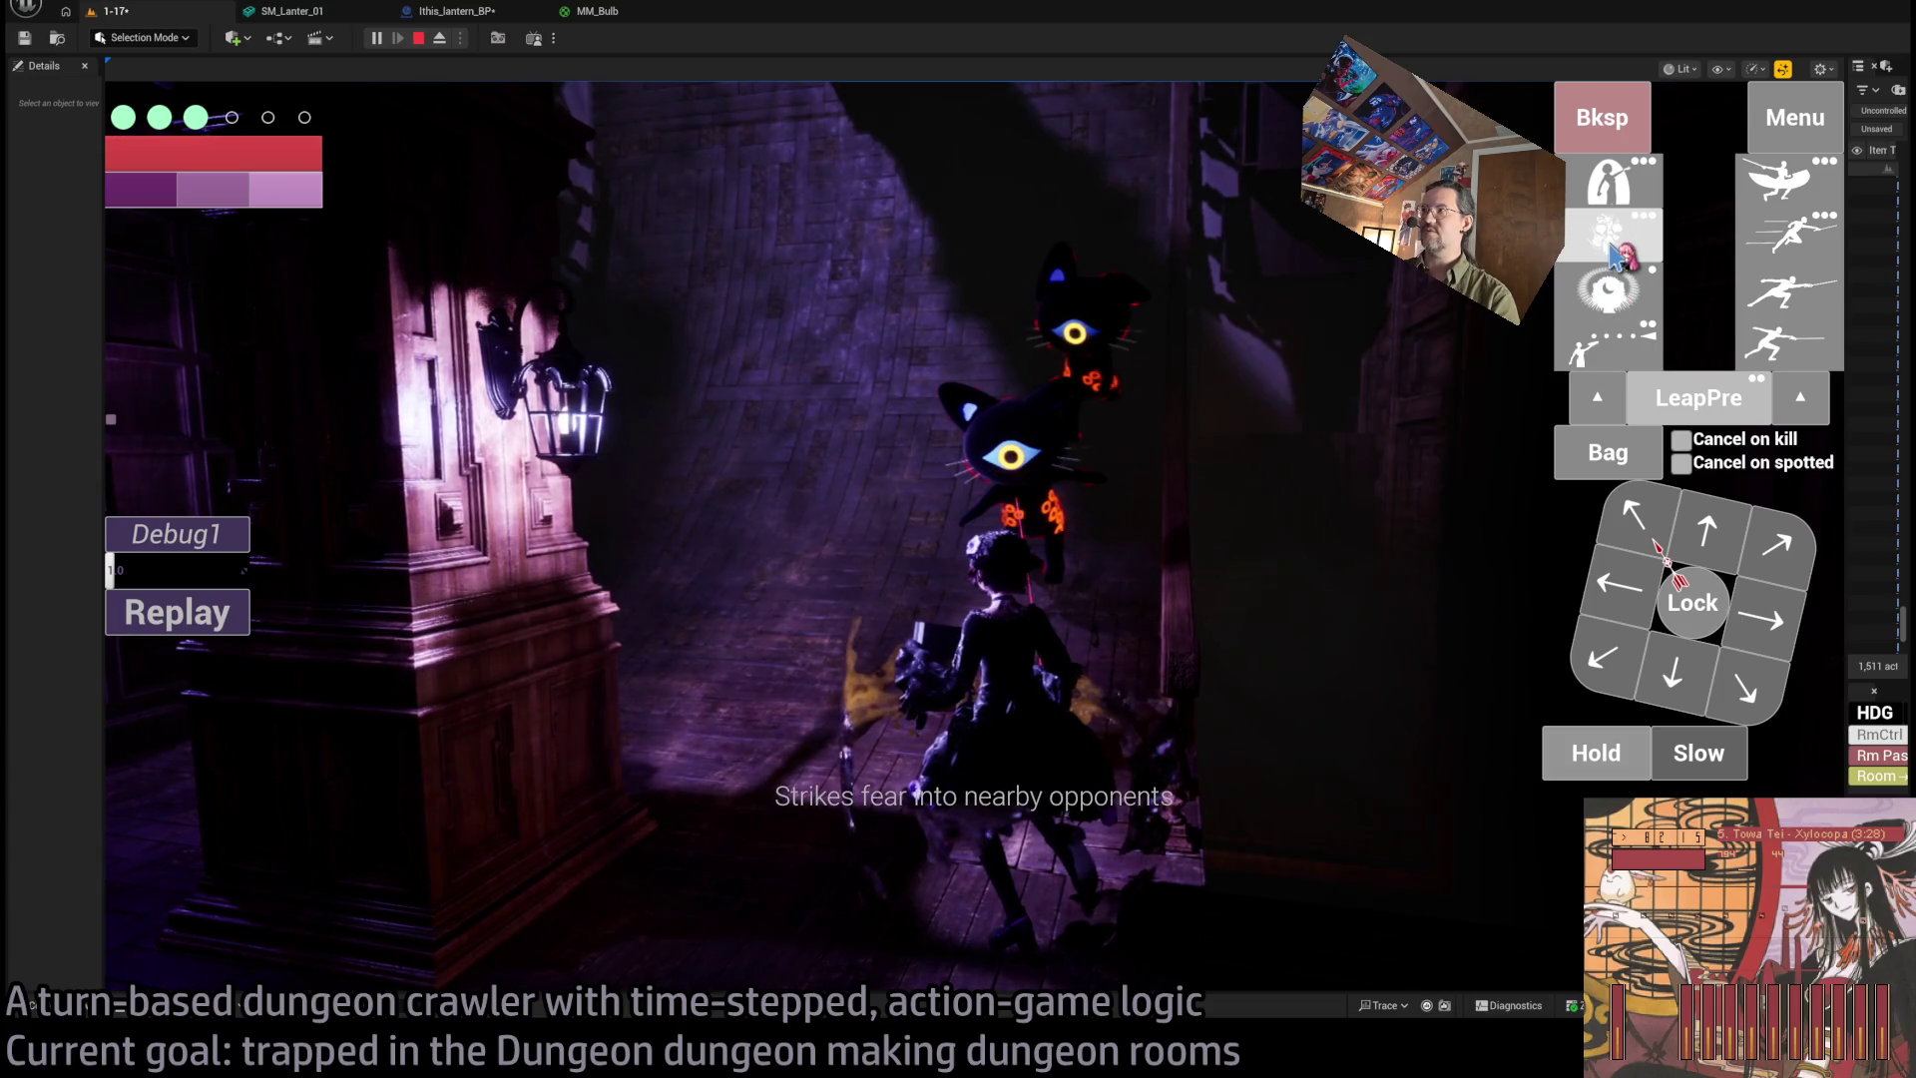
left_click(1616, 254)
key("space")
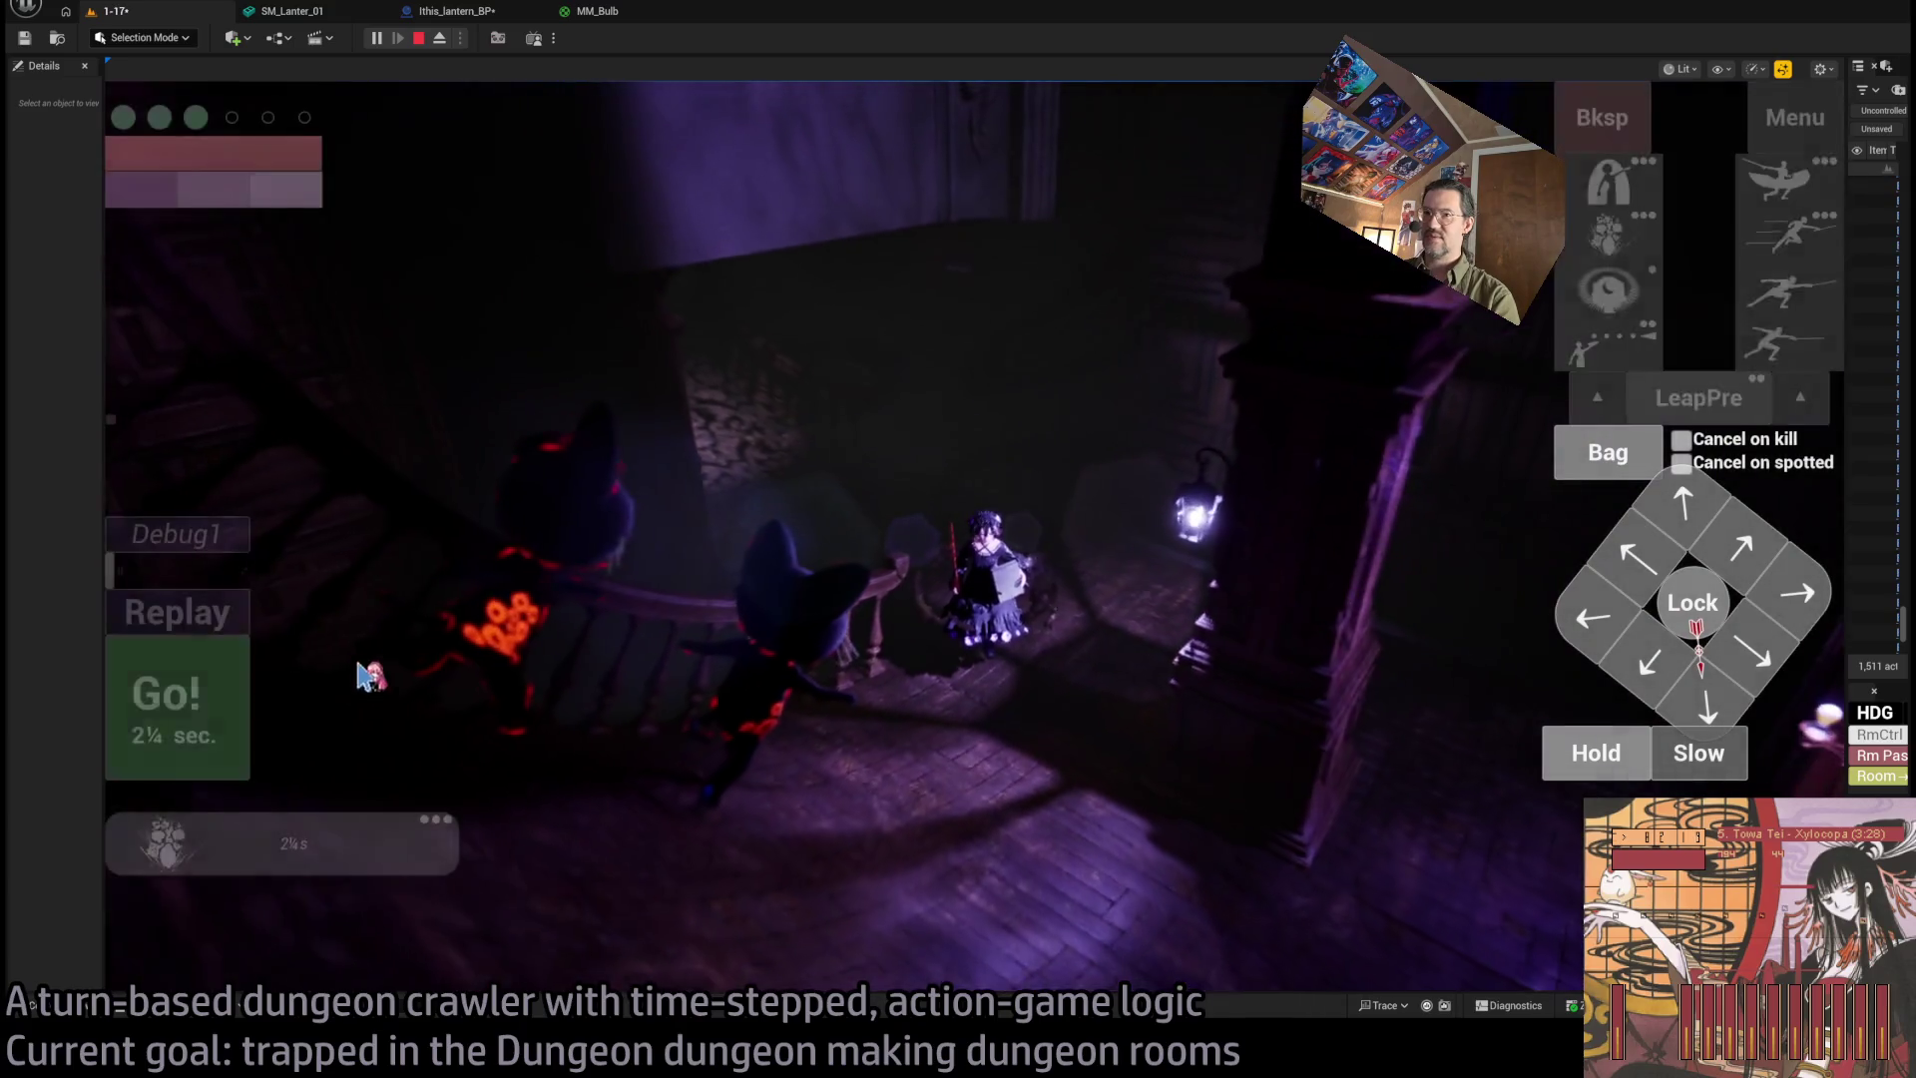
key("space")
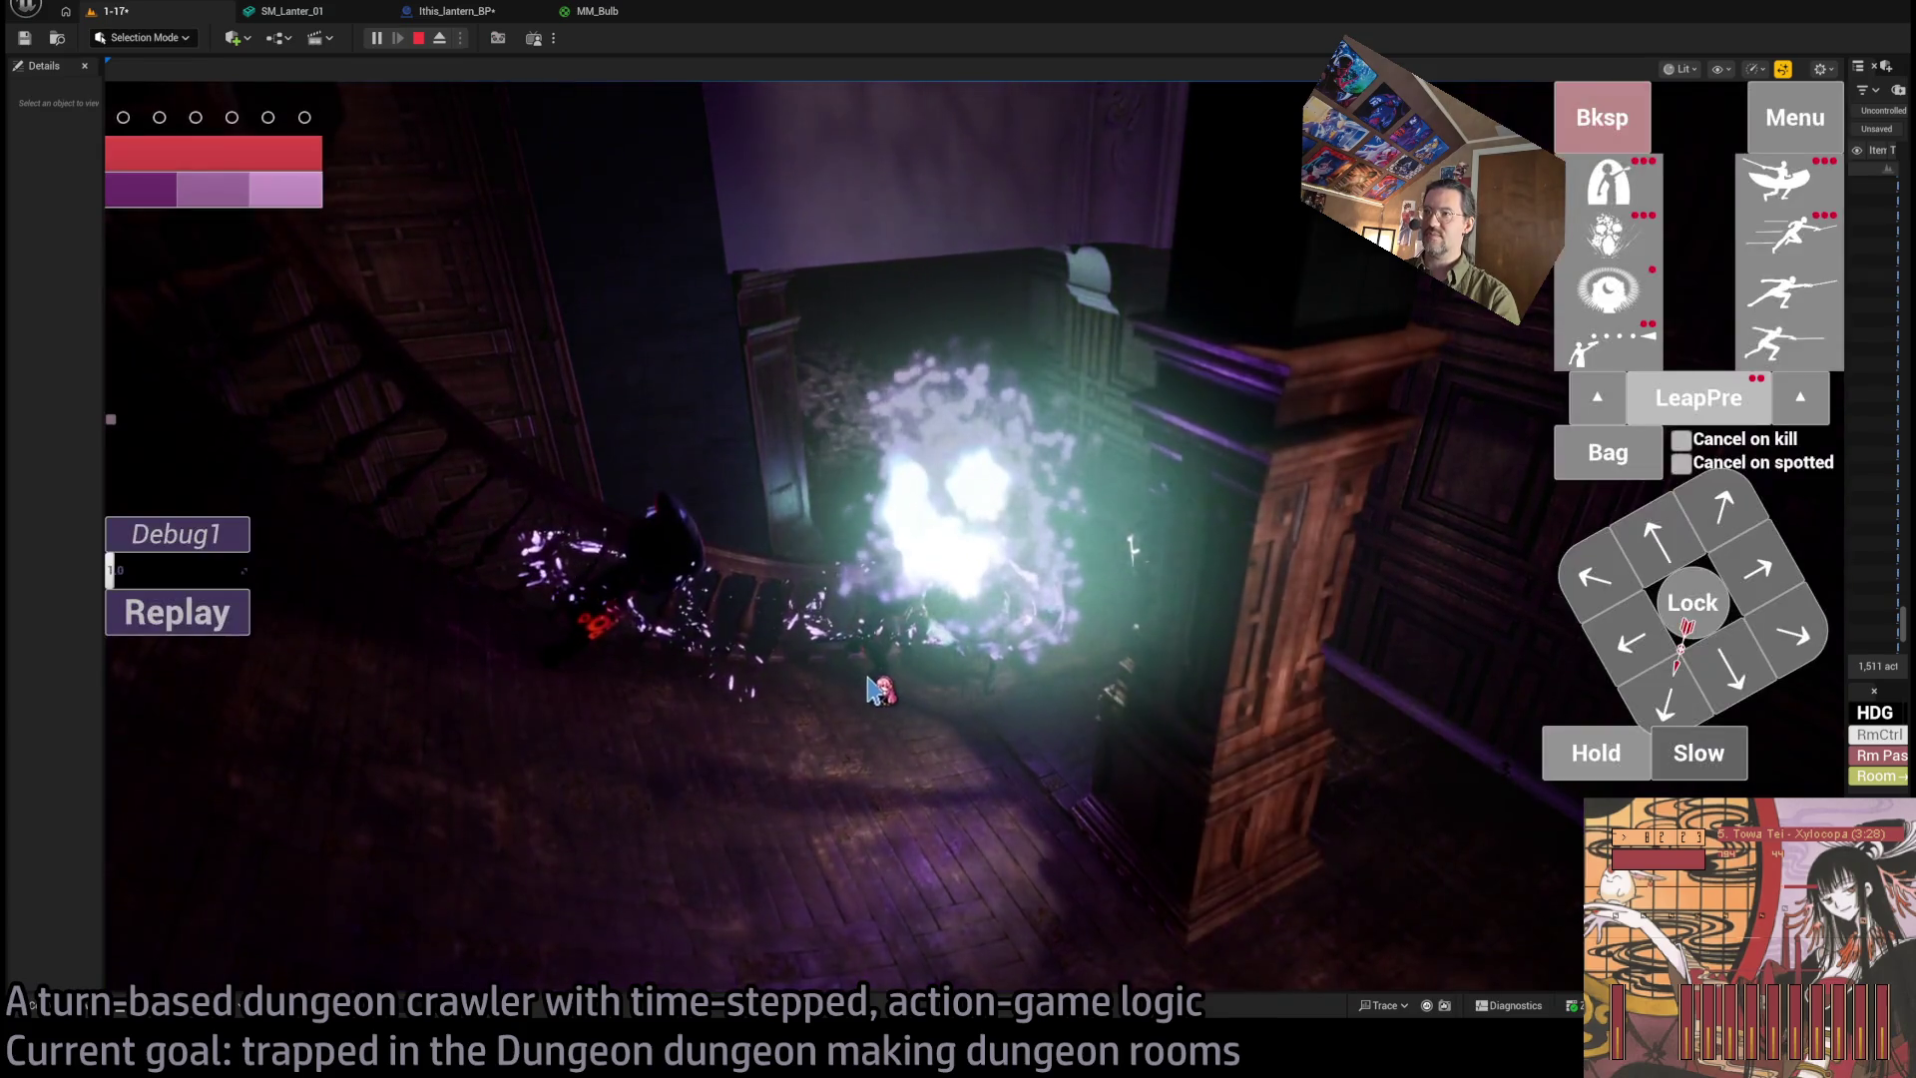
key("space")
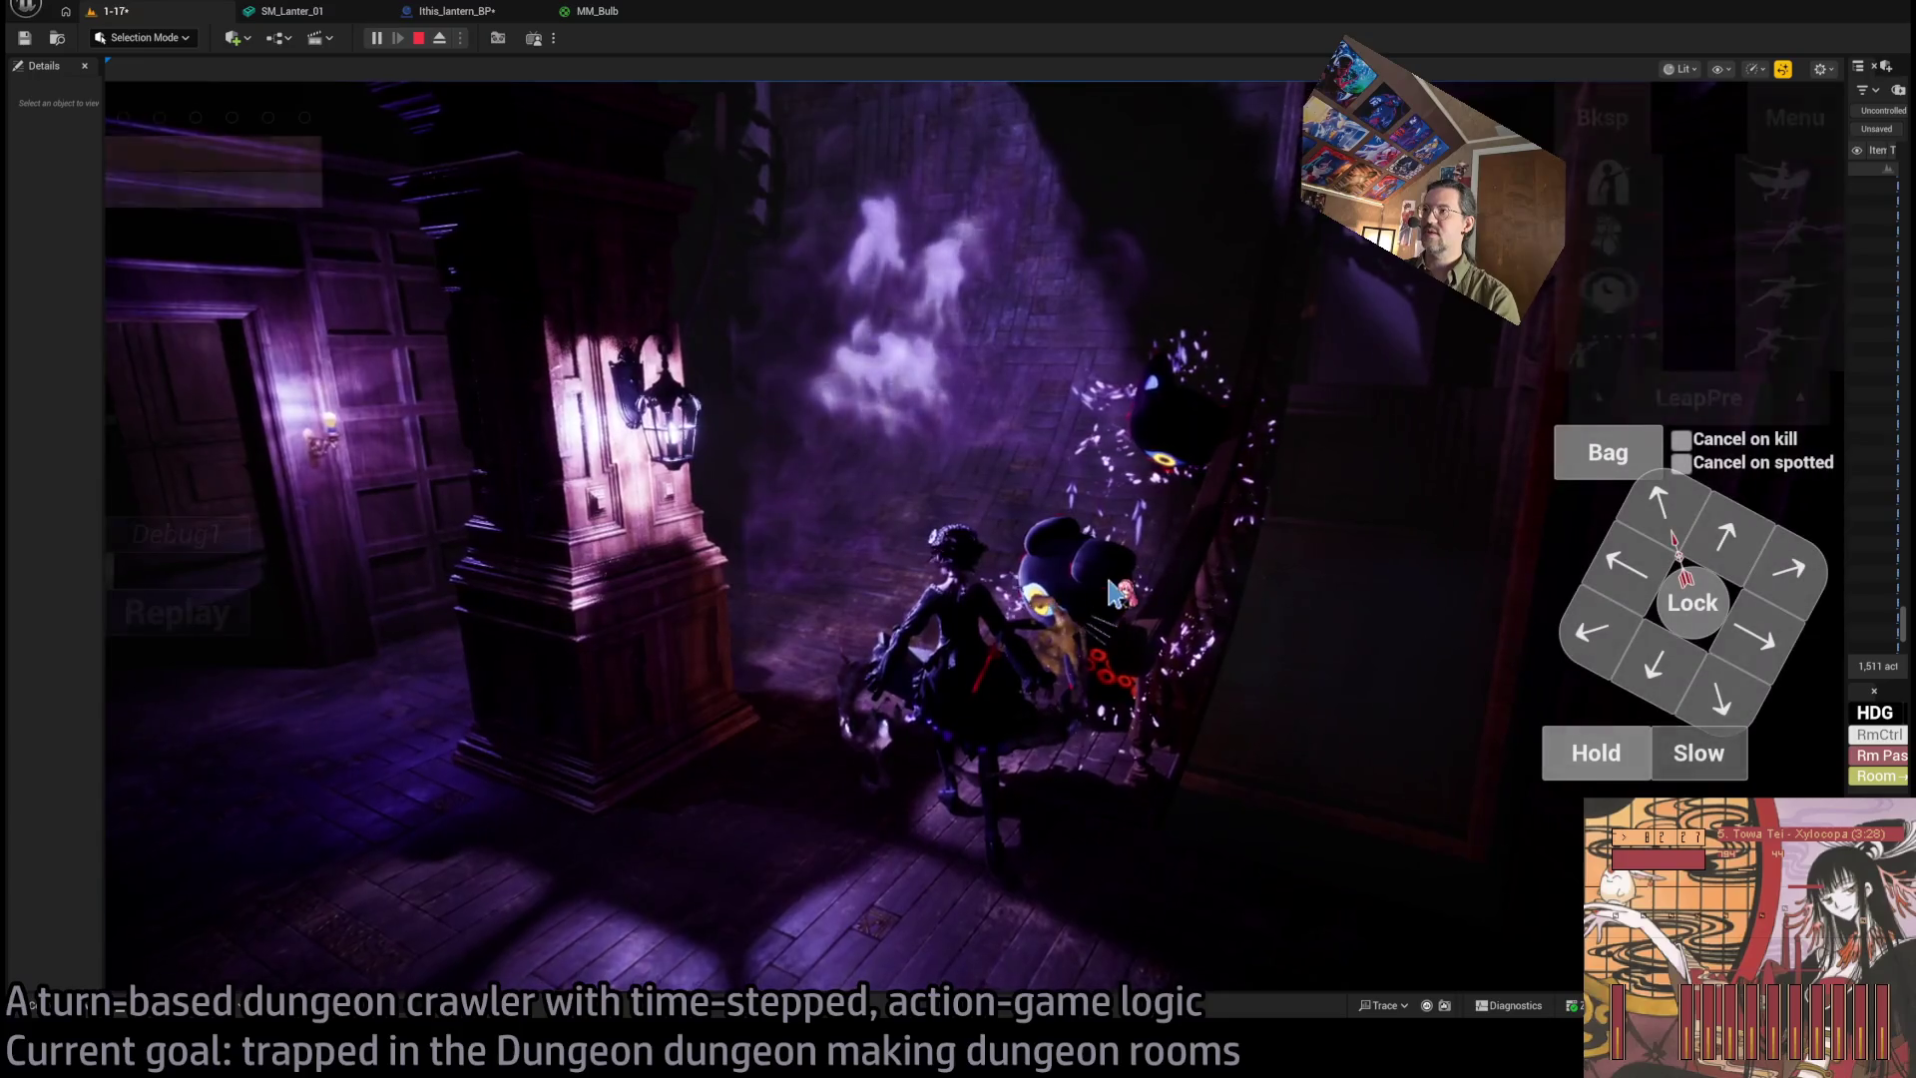
key("space")
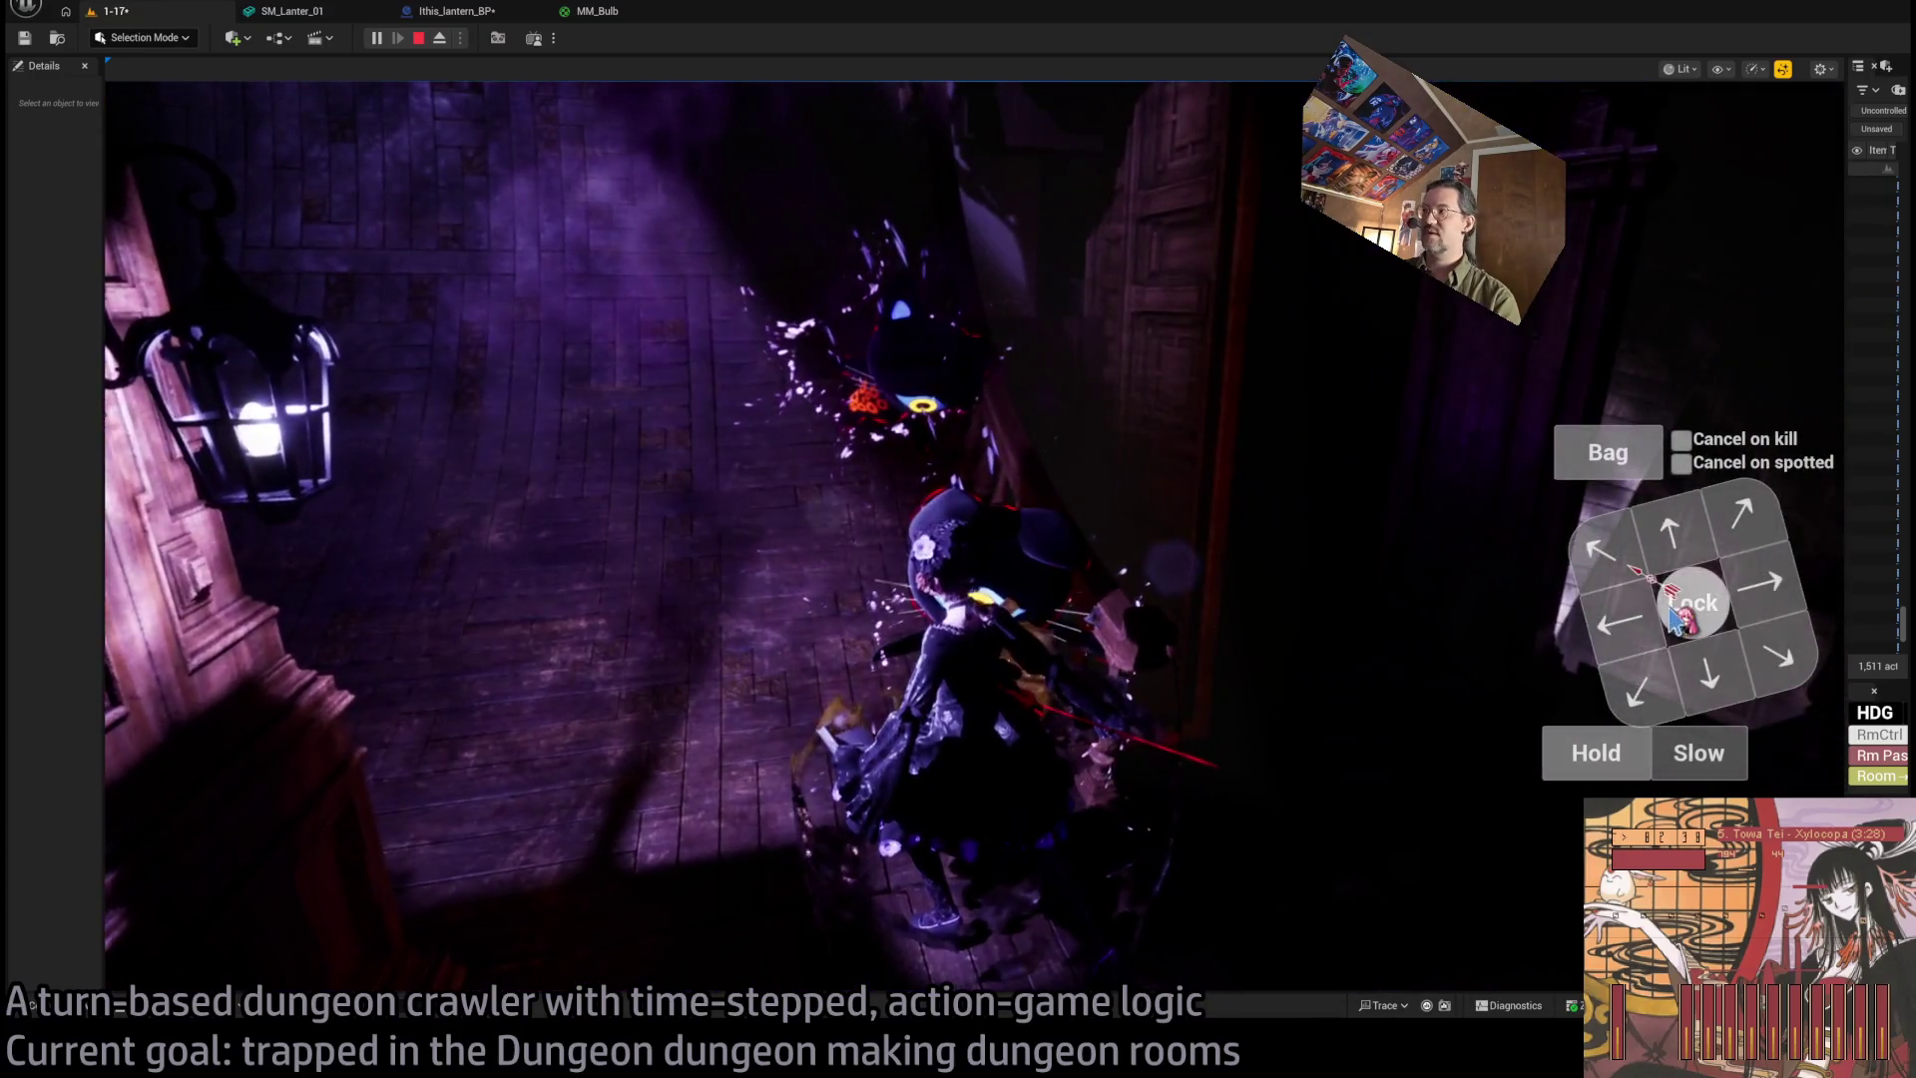
Lock onto the nearby cat, play a turn against it, and open the inventory.
left_click(1686, 609)
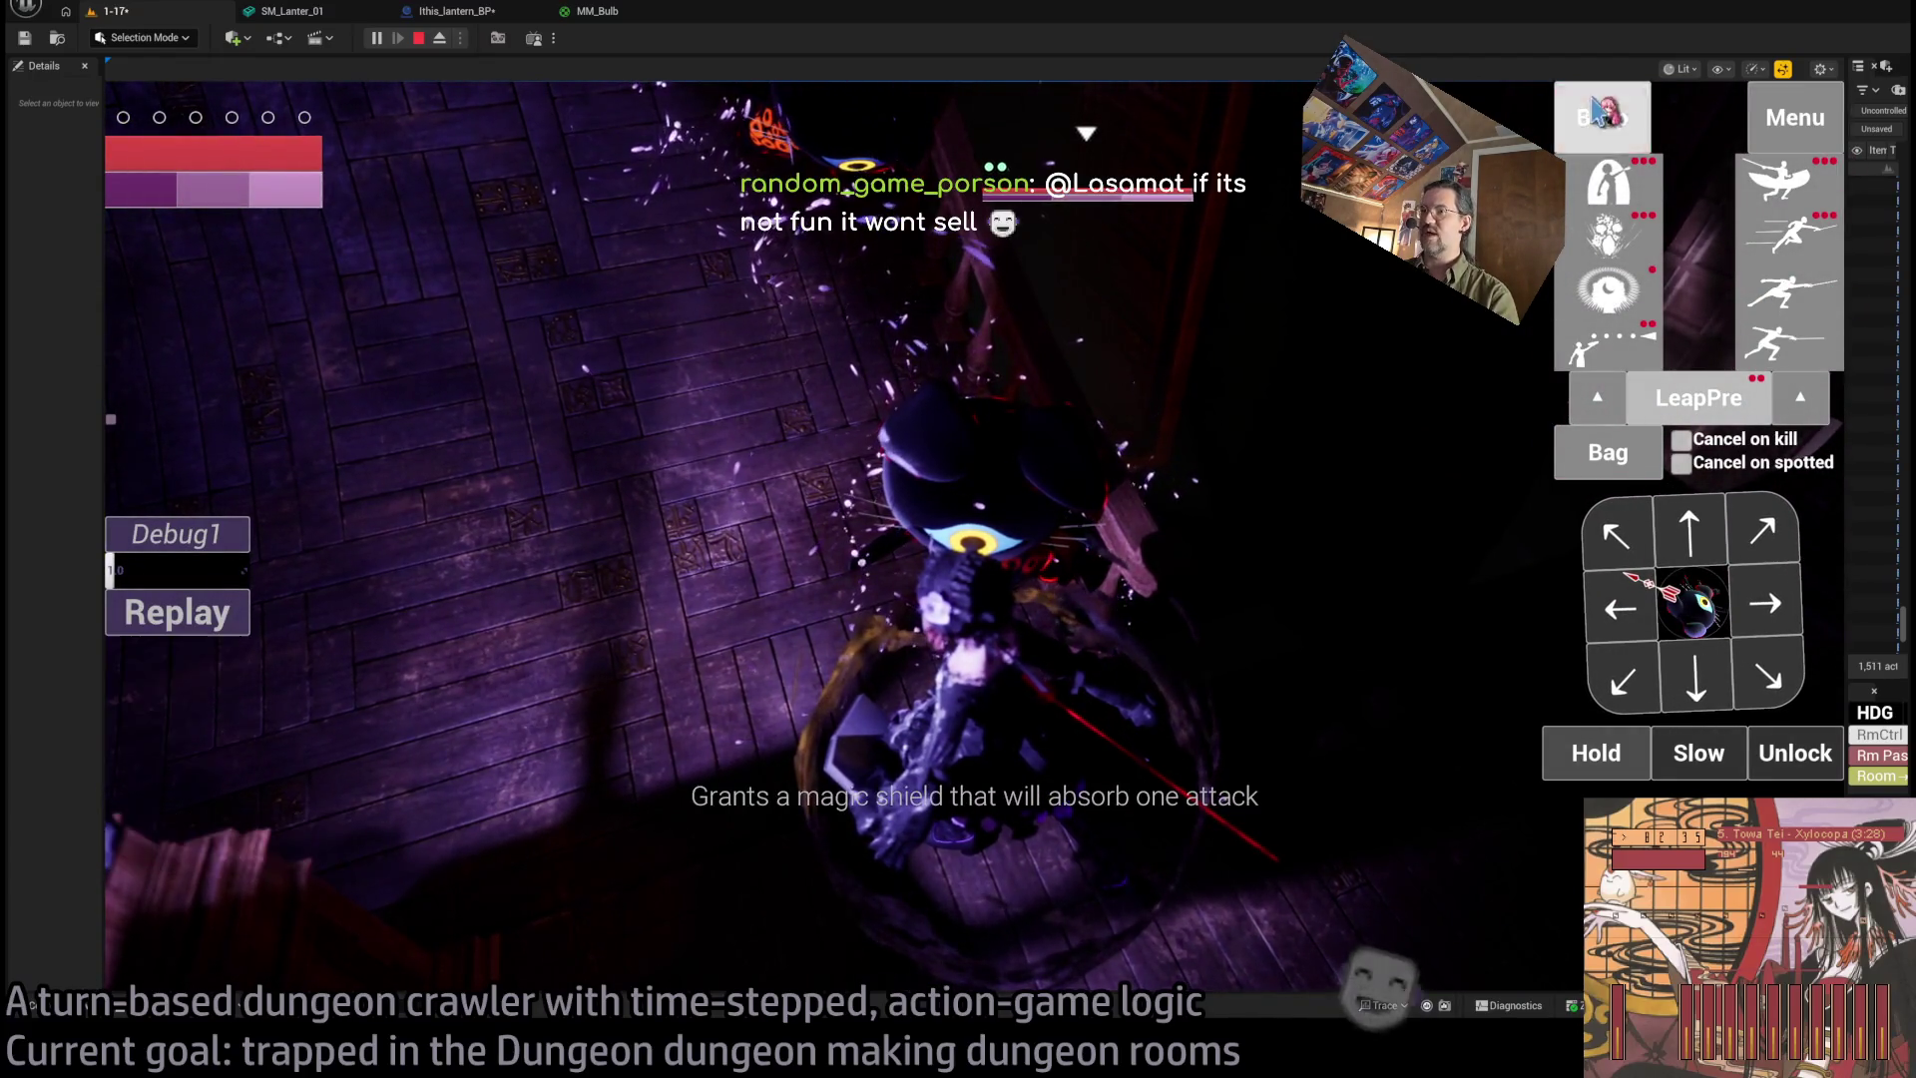
key("space")
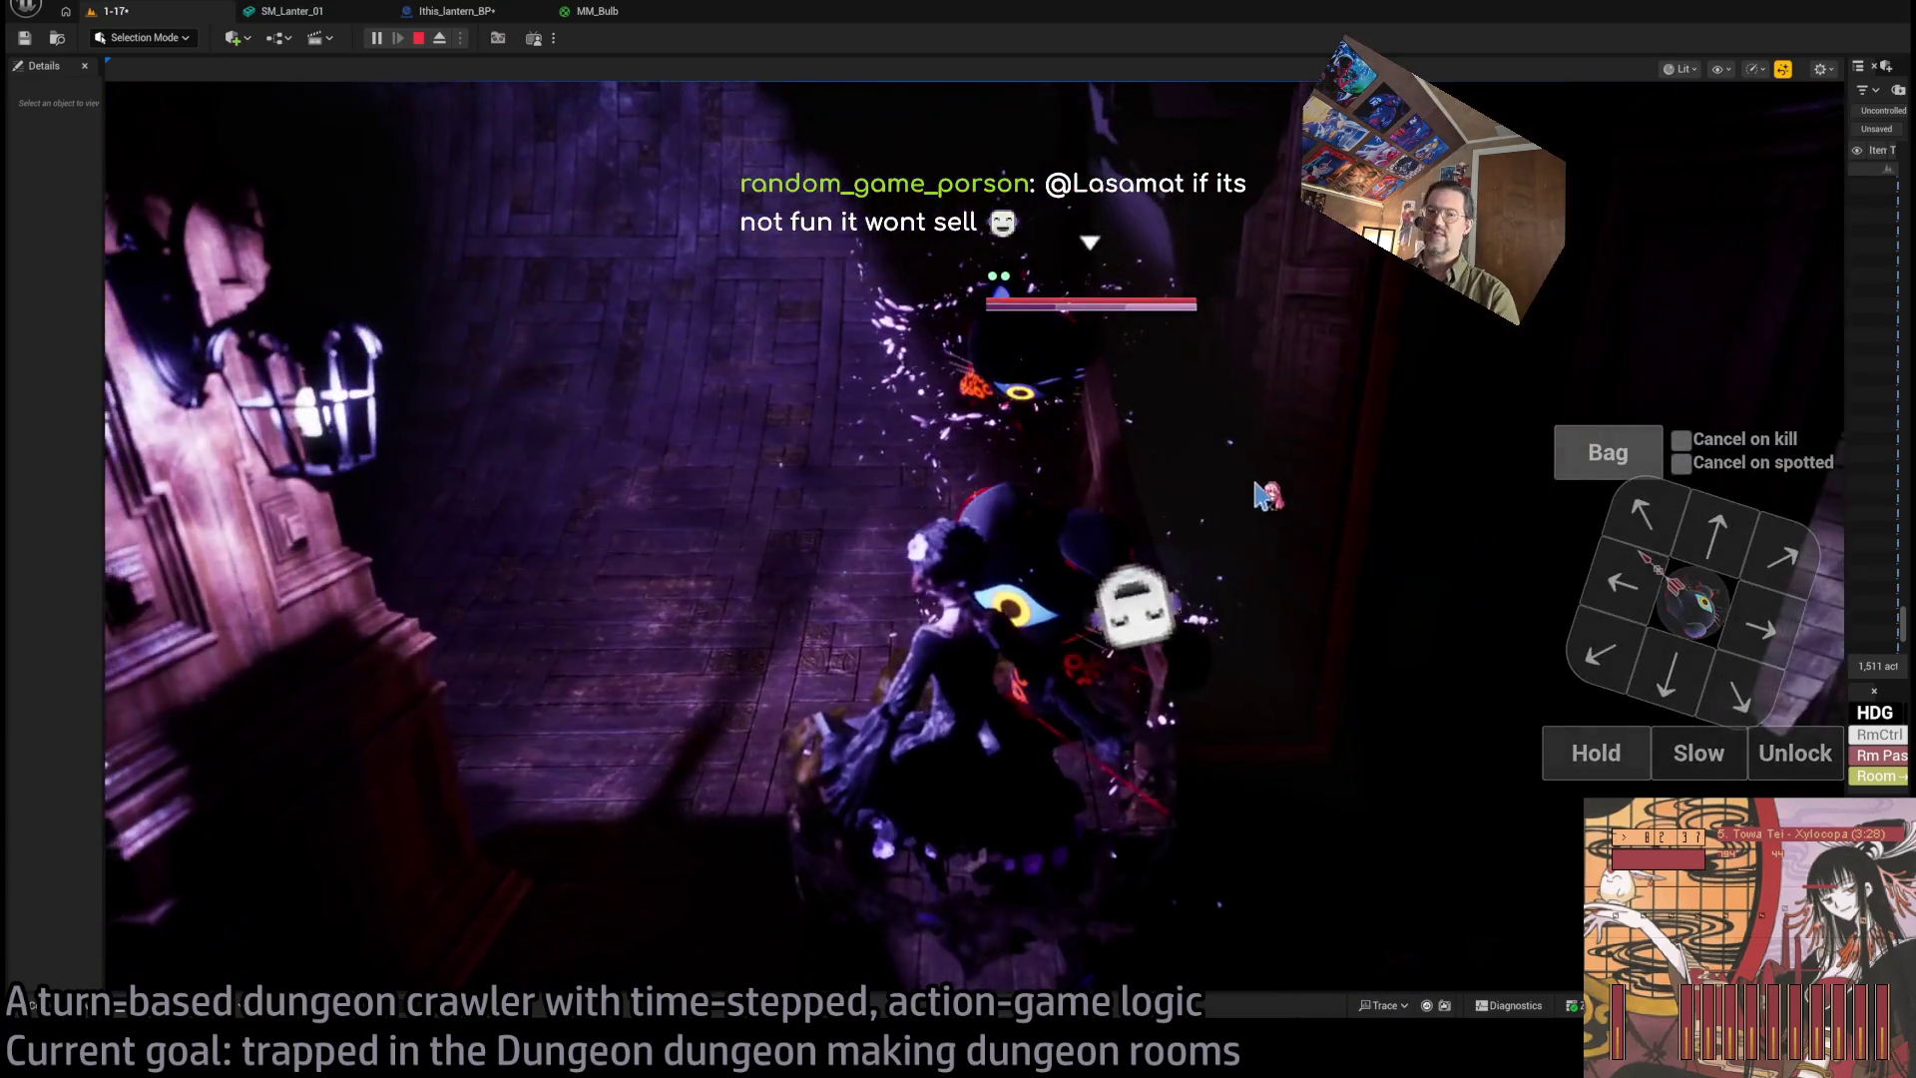
left_click(1607, 452)
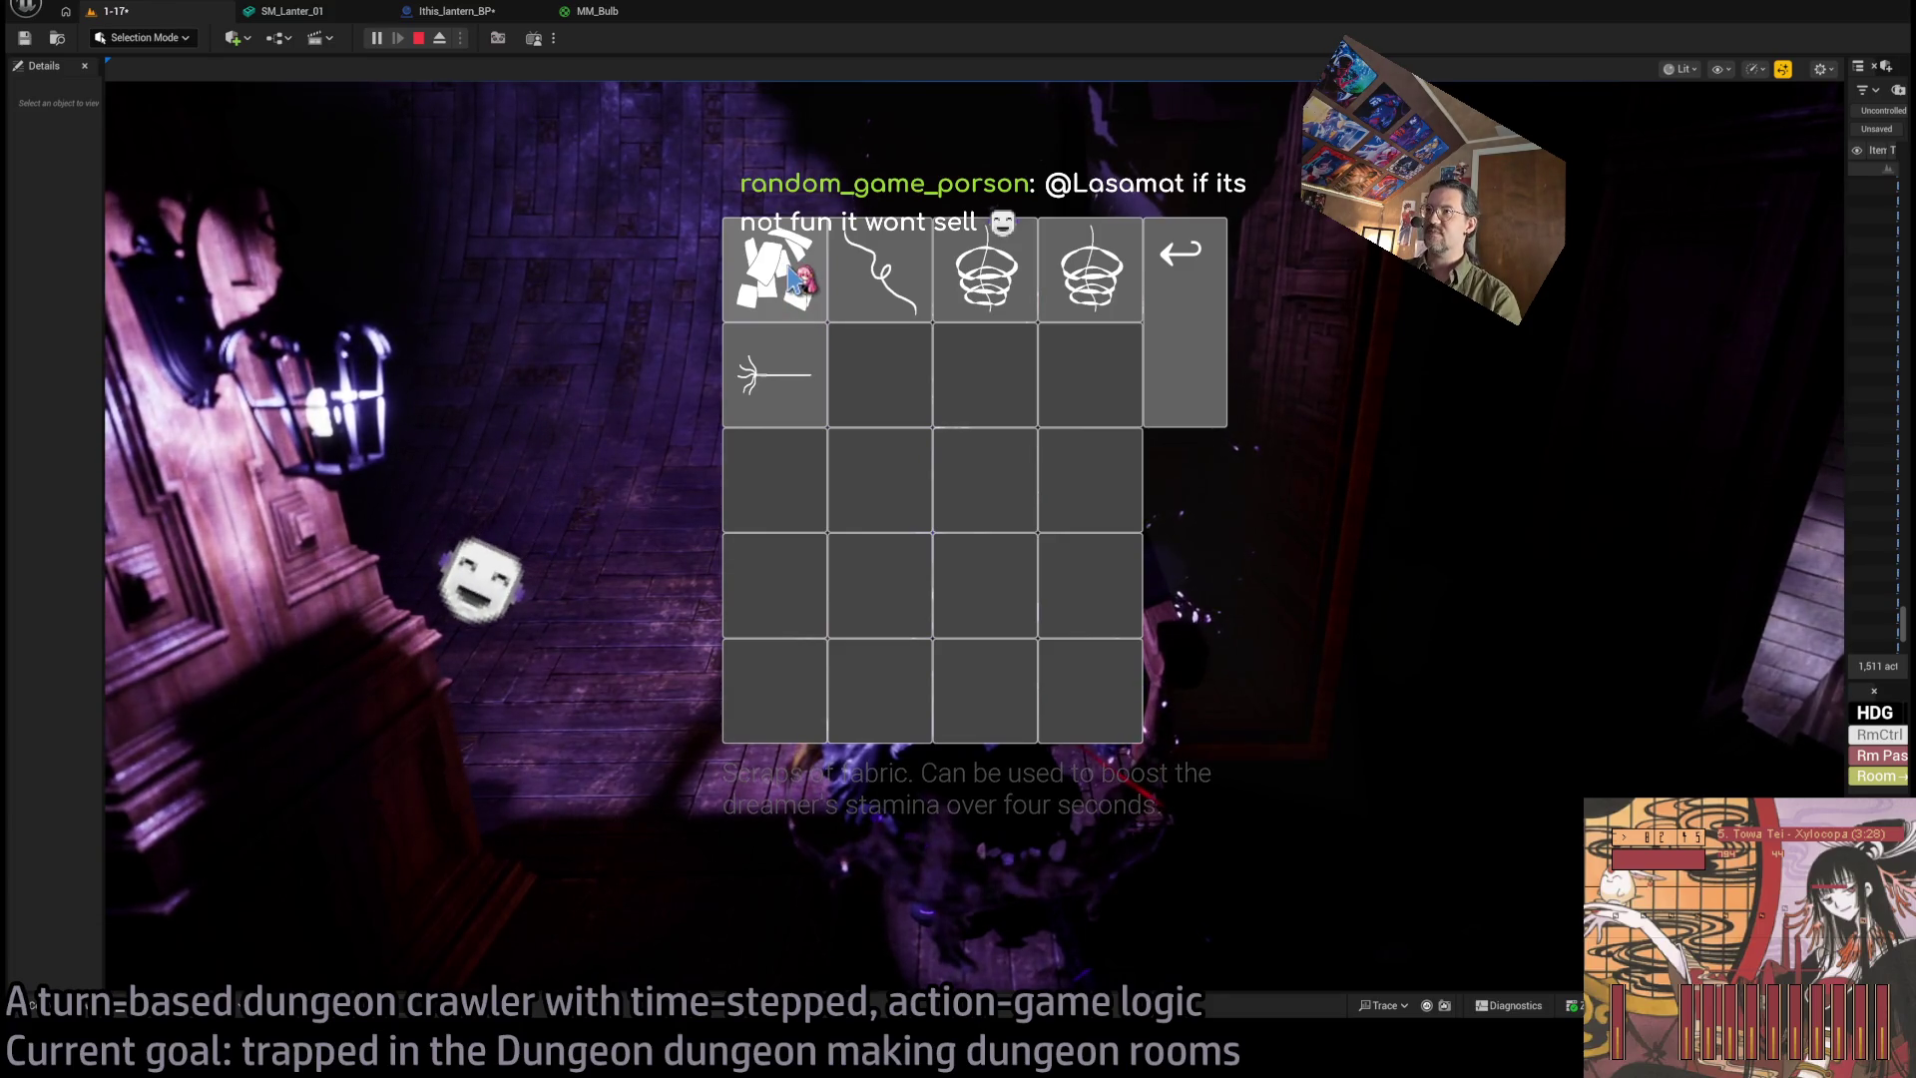
Use the scraps of fabric item with a hand action and play the next turns.
left_click(796, 277)
left_click(1808, 402)
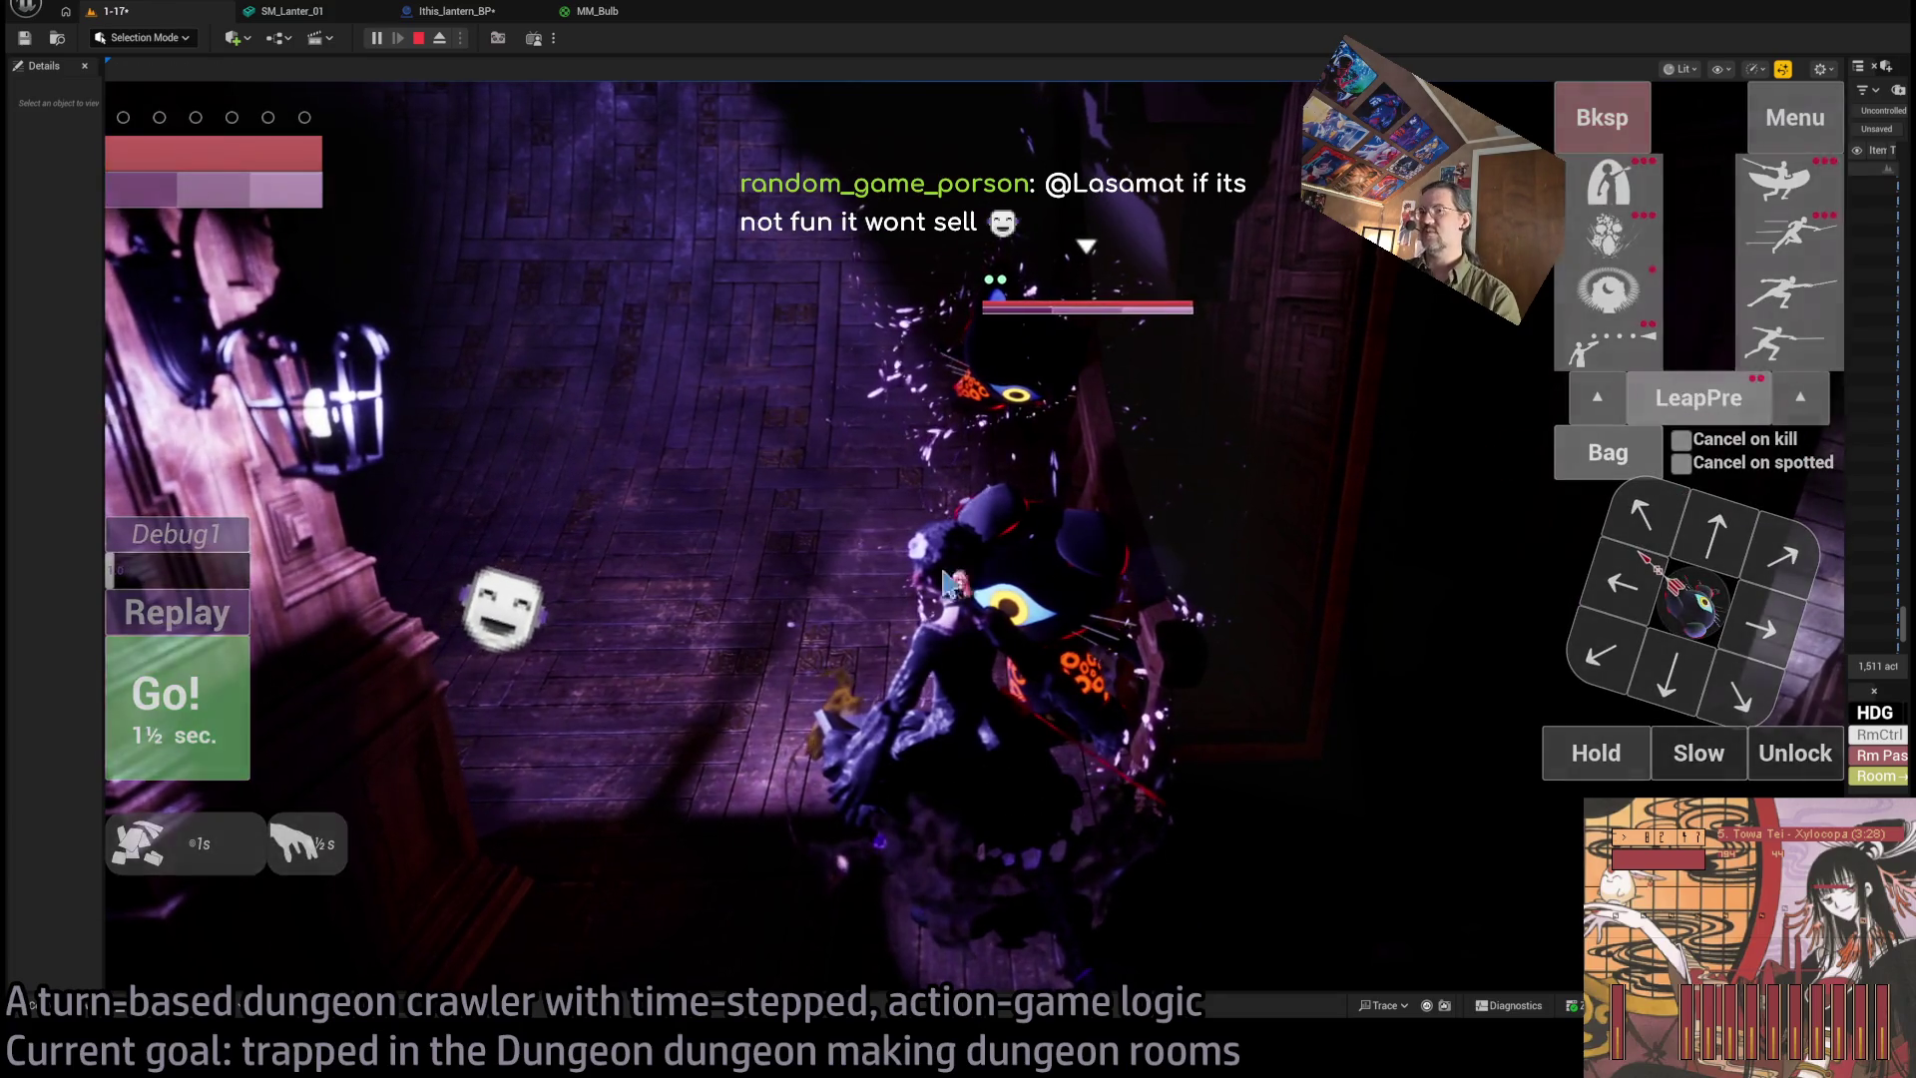
left_click(211, 689)
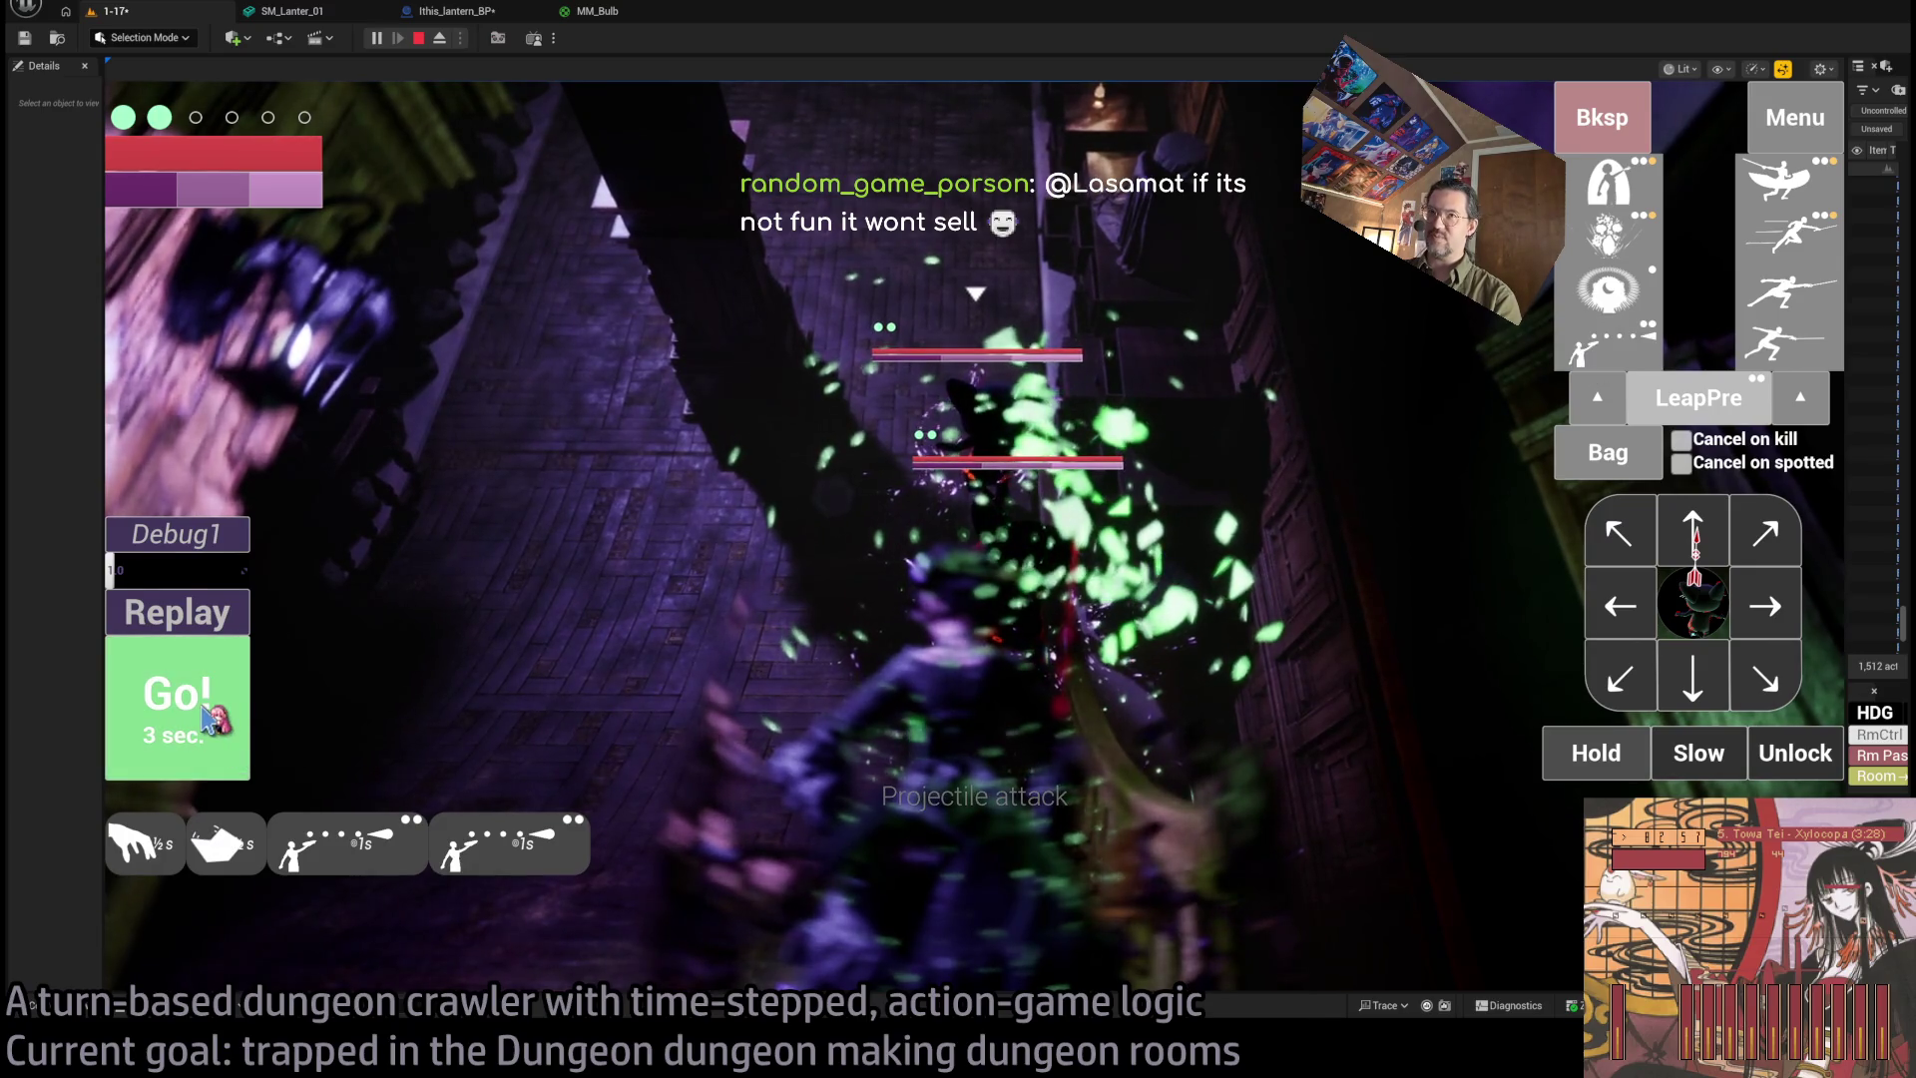
left_click(207, 717)
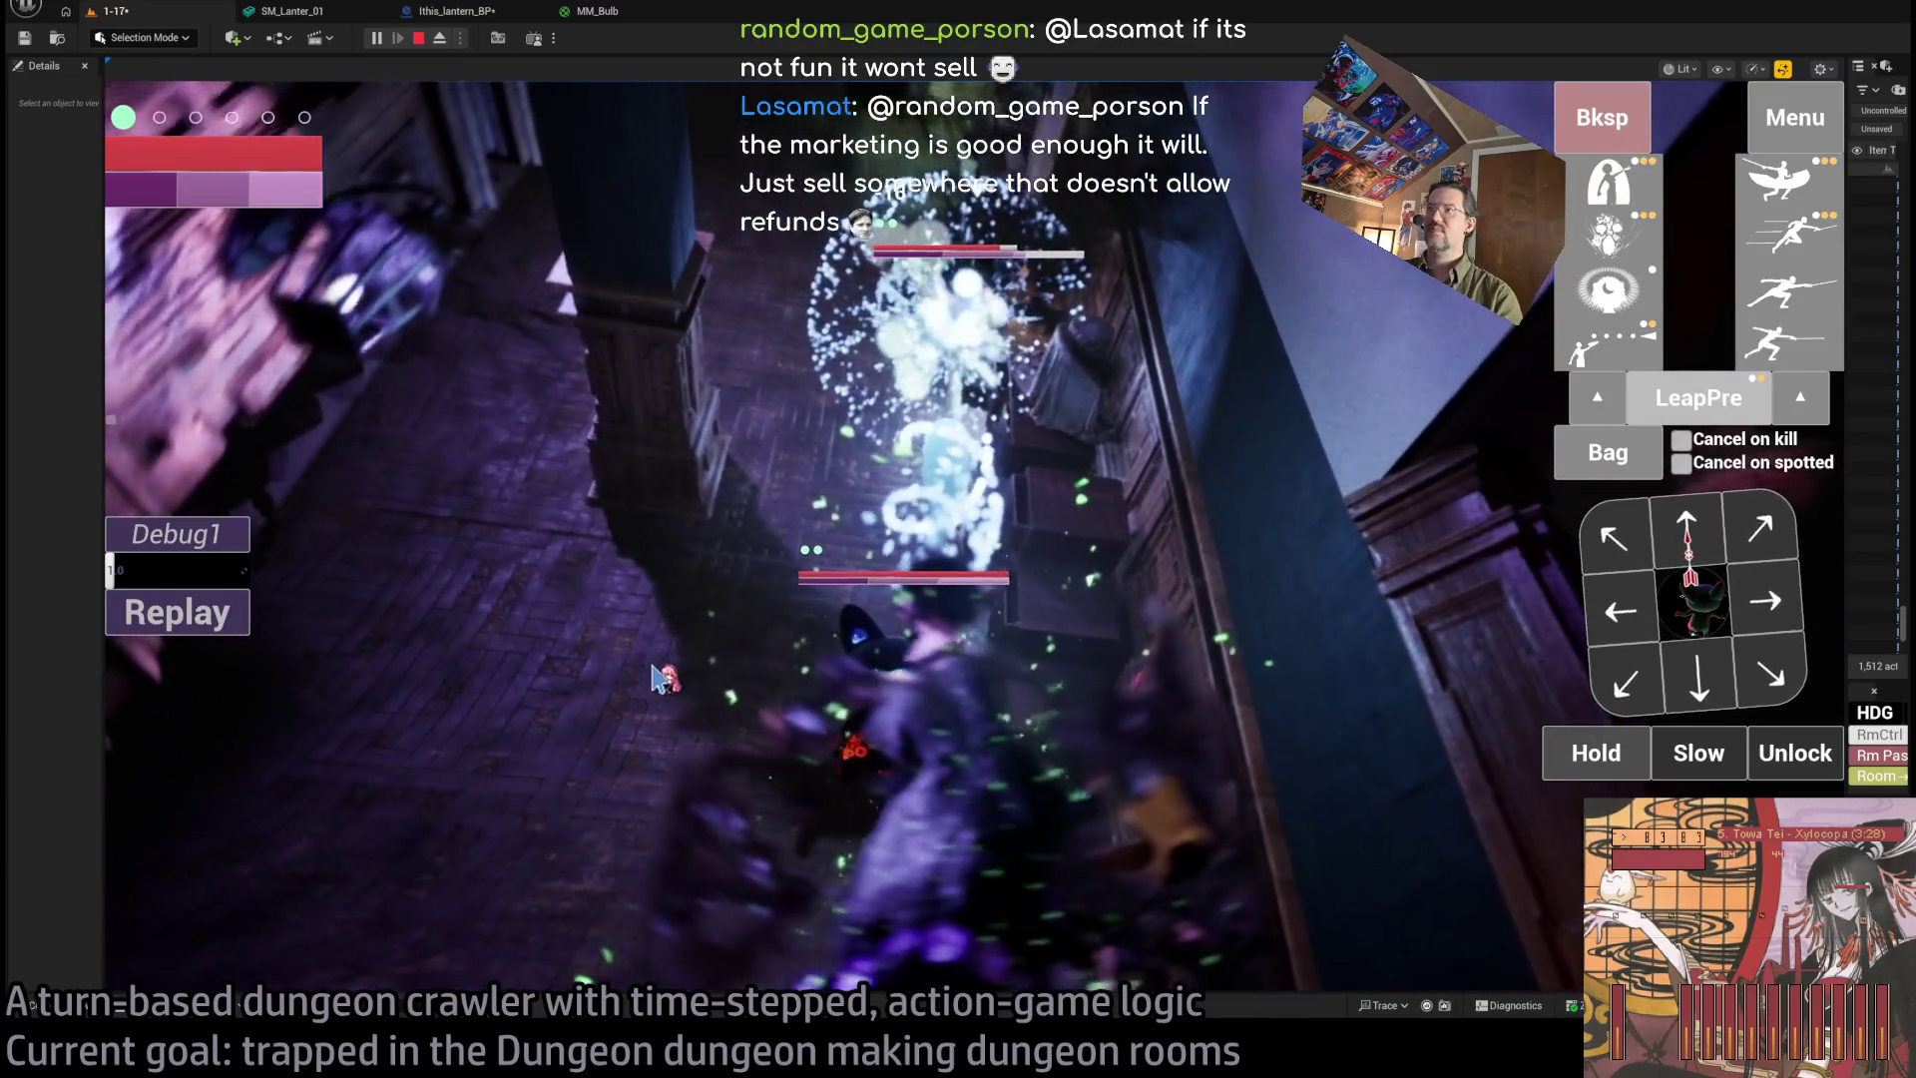
left_click(1002, 504)
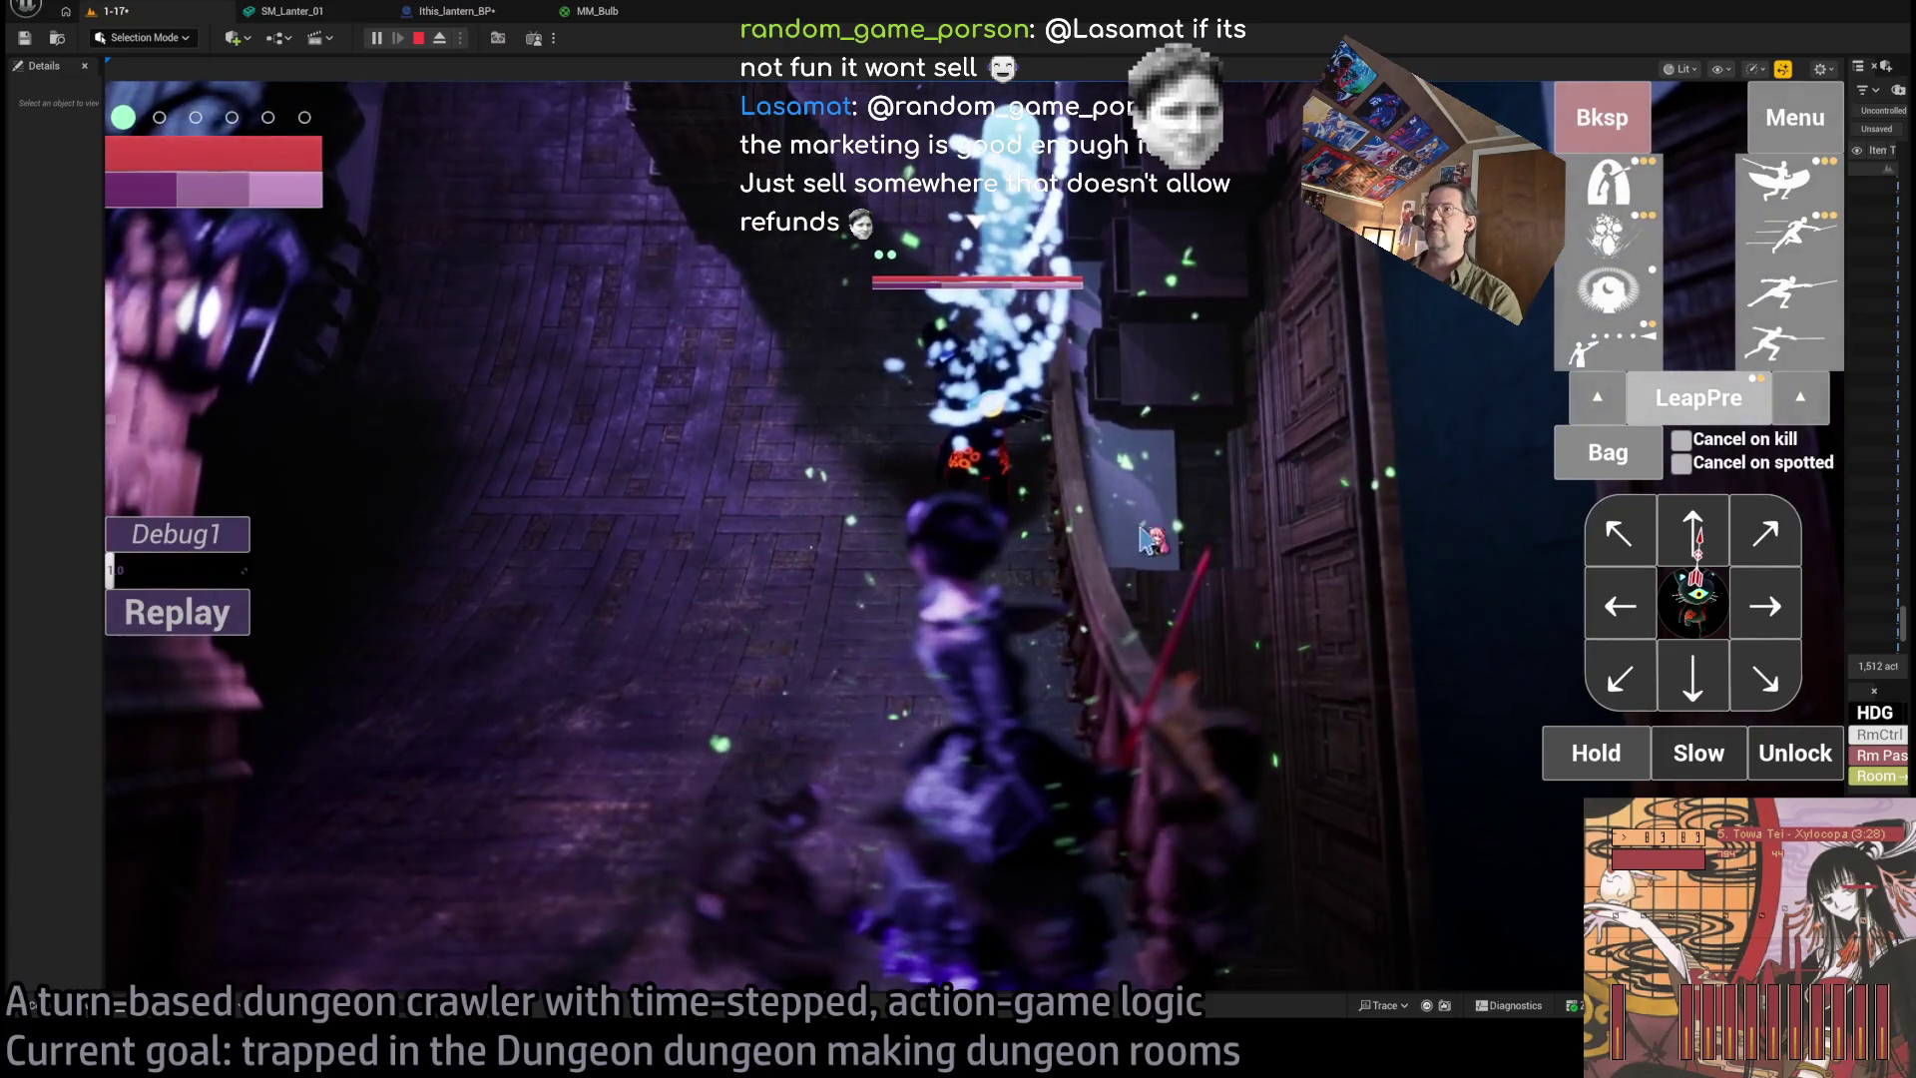
Check the lunge ability's description, queue a lunge, and play it against the enemy.
left_click(1145, 539)
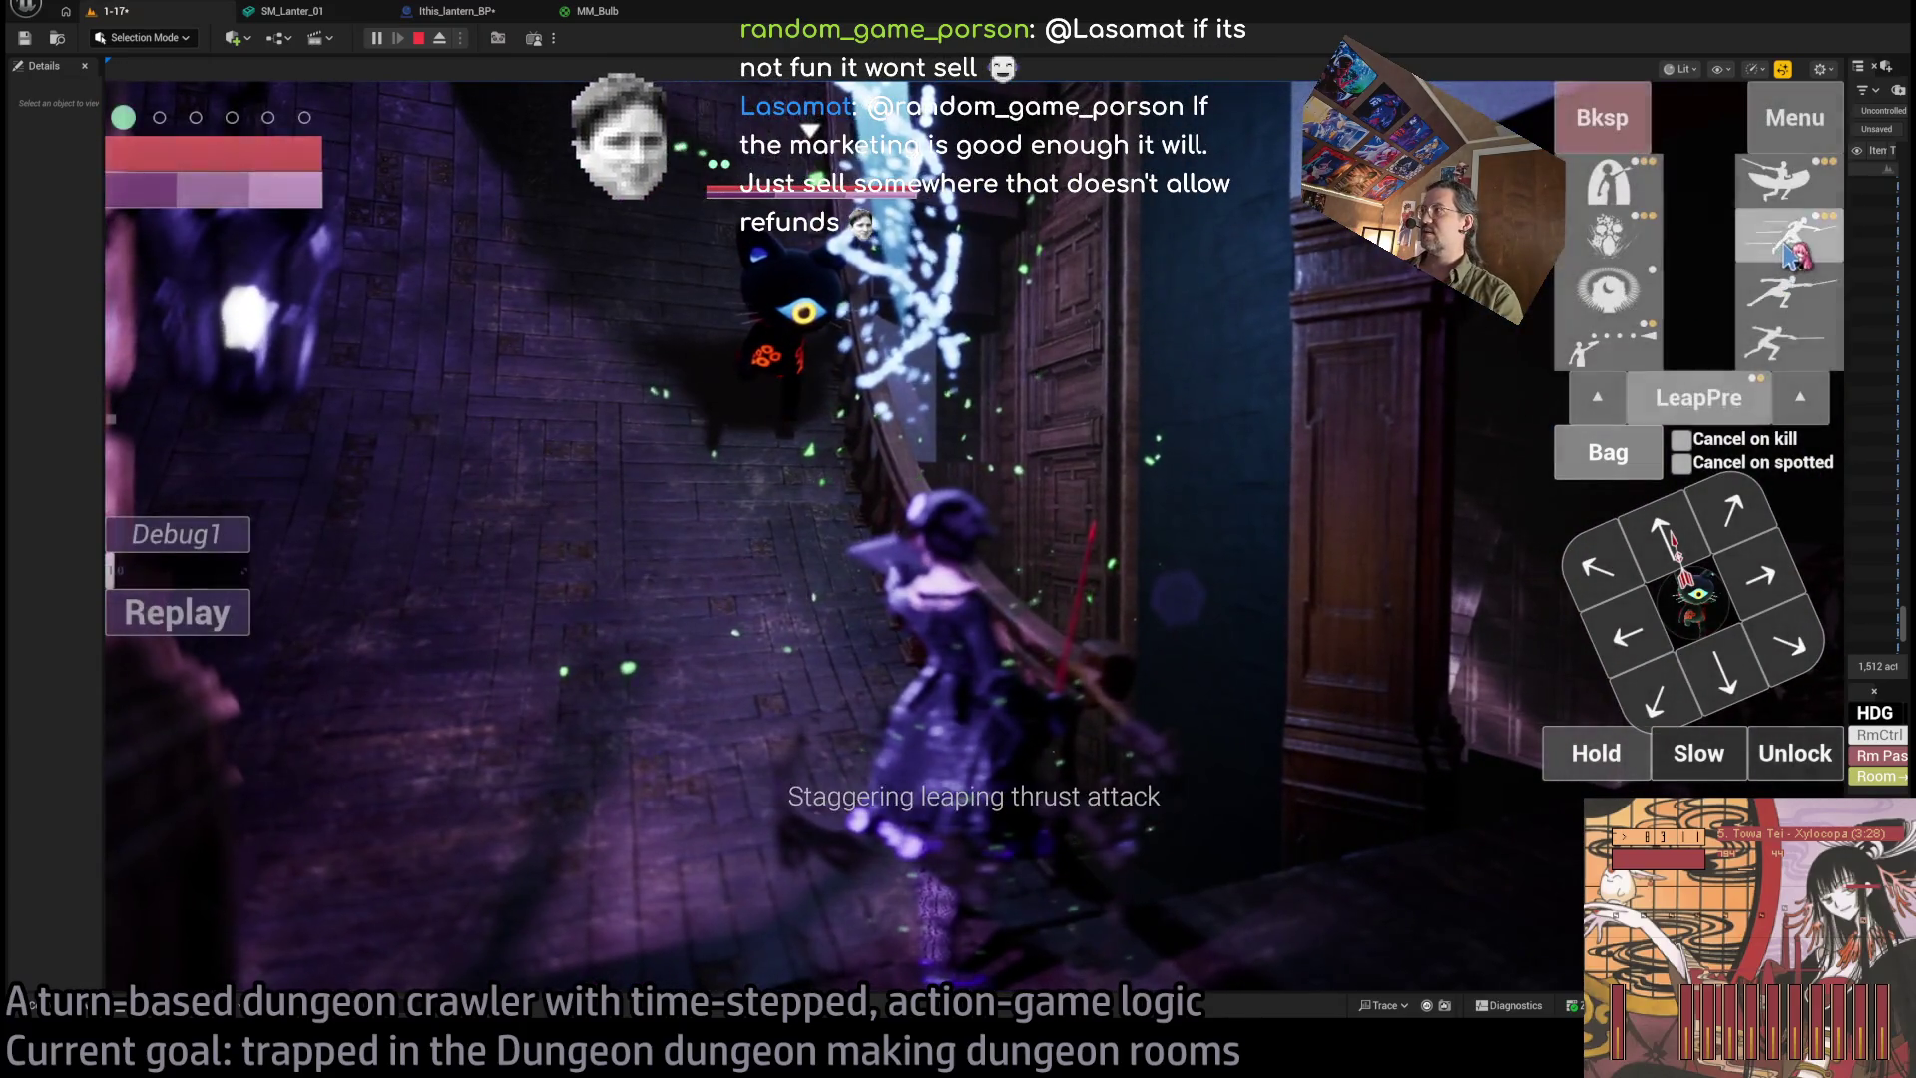
left_click(1792, 254)
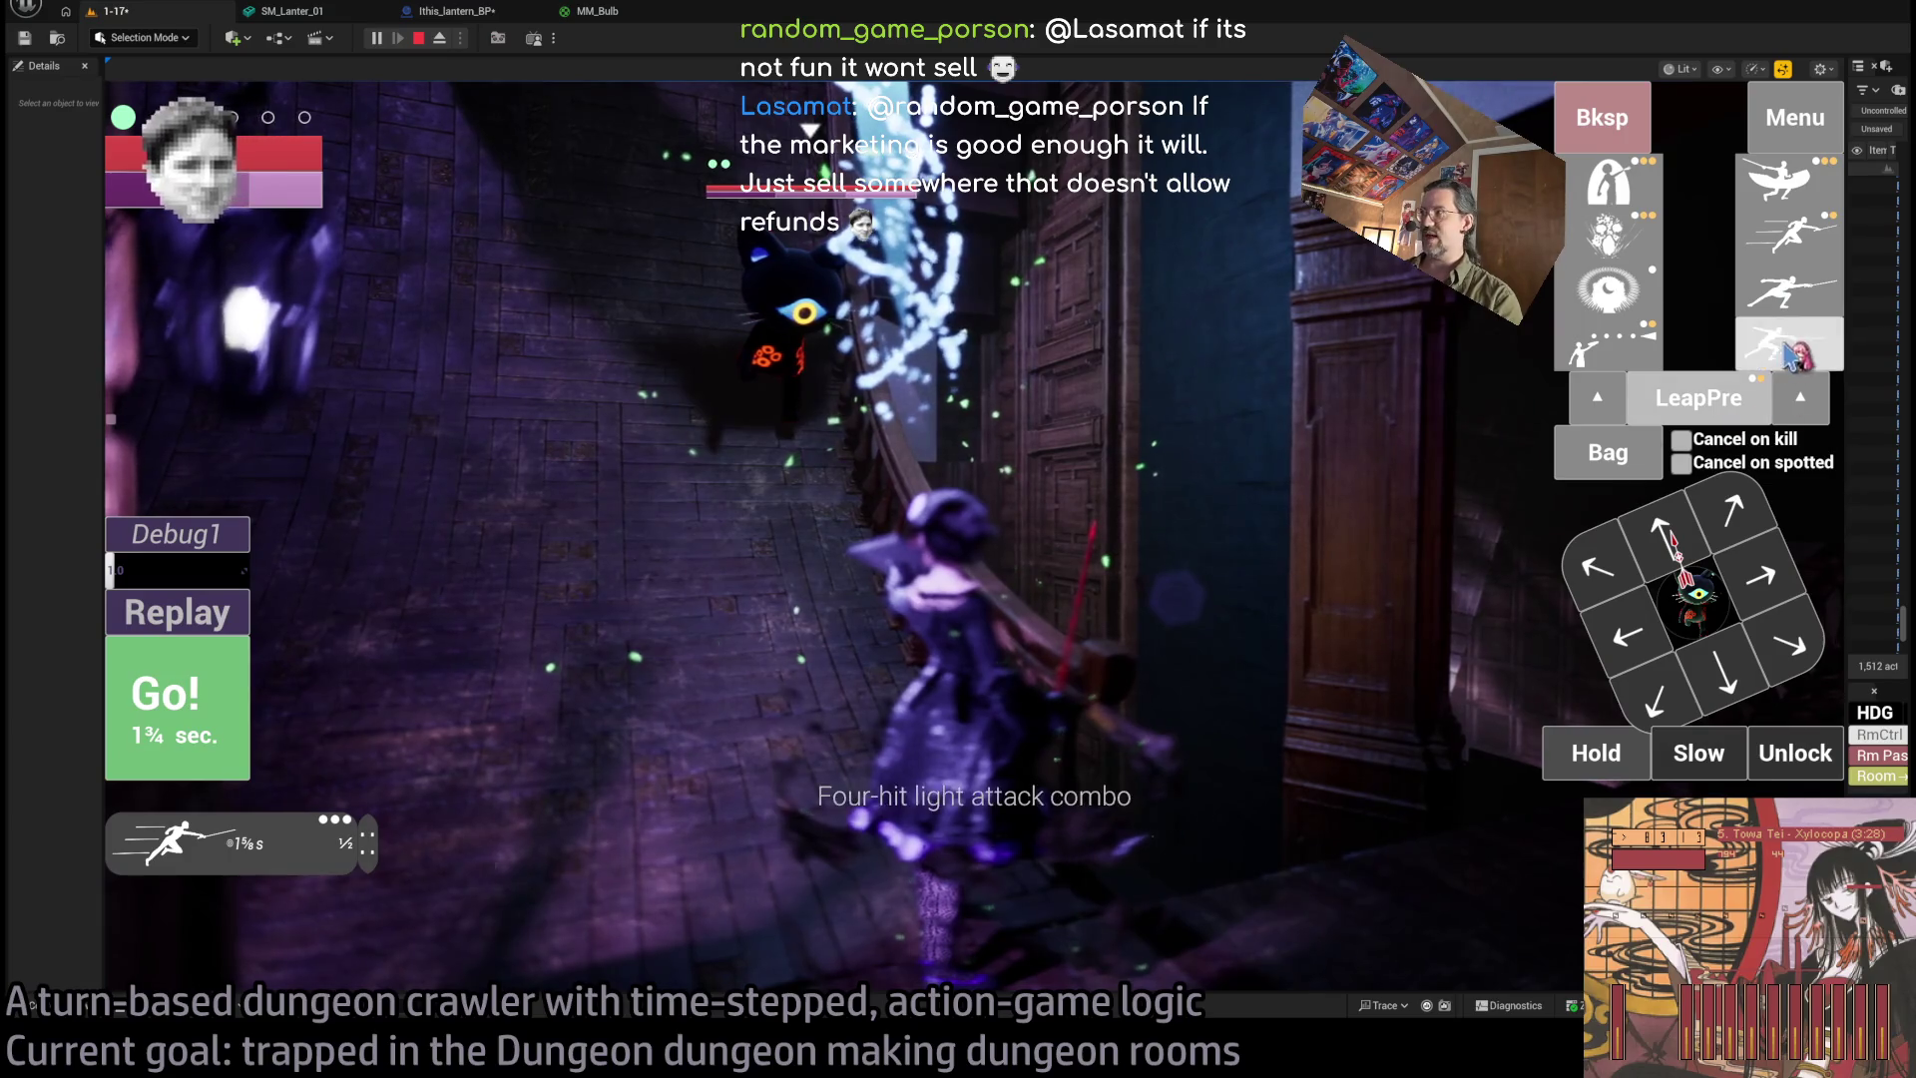
left_click(575, 646)
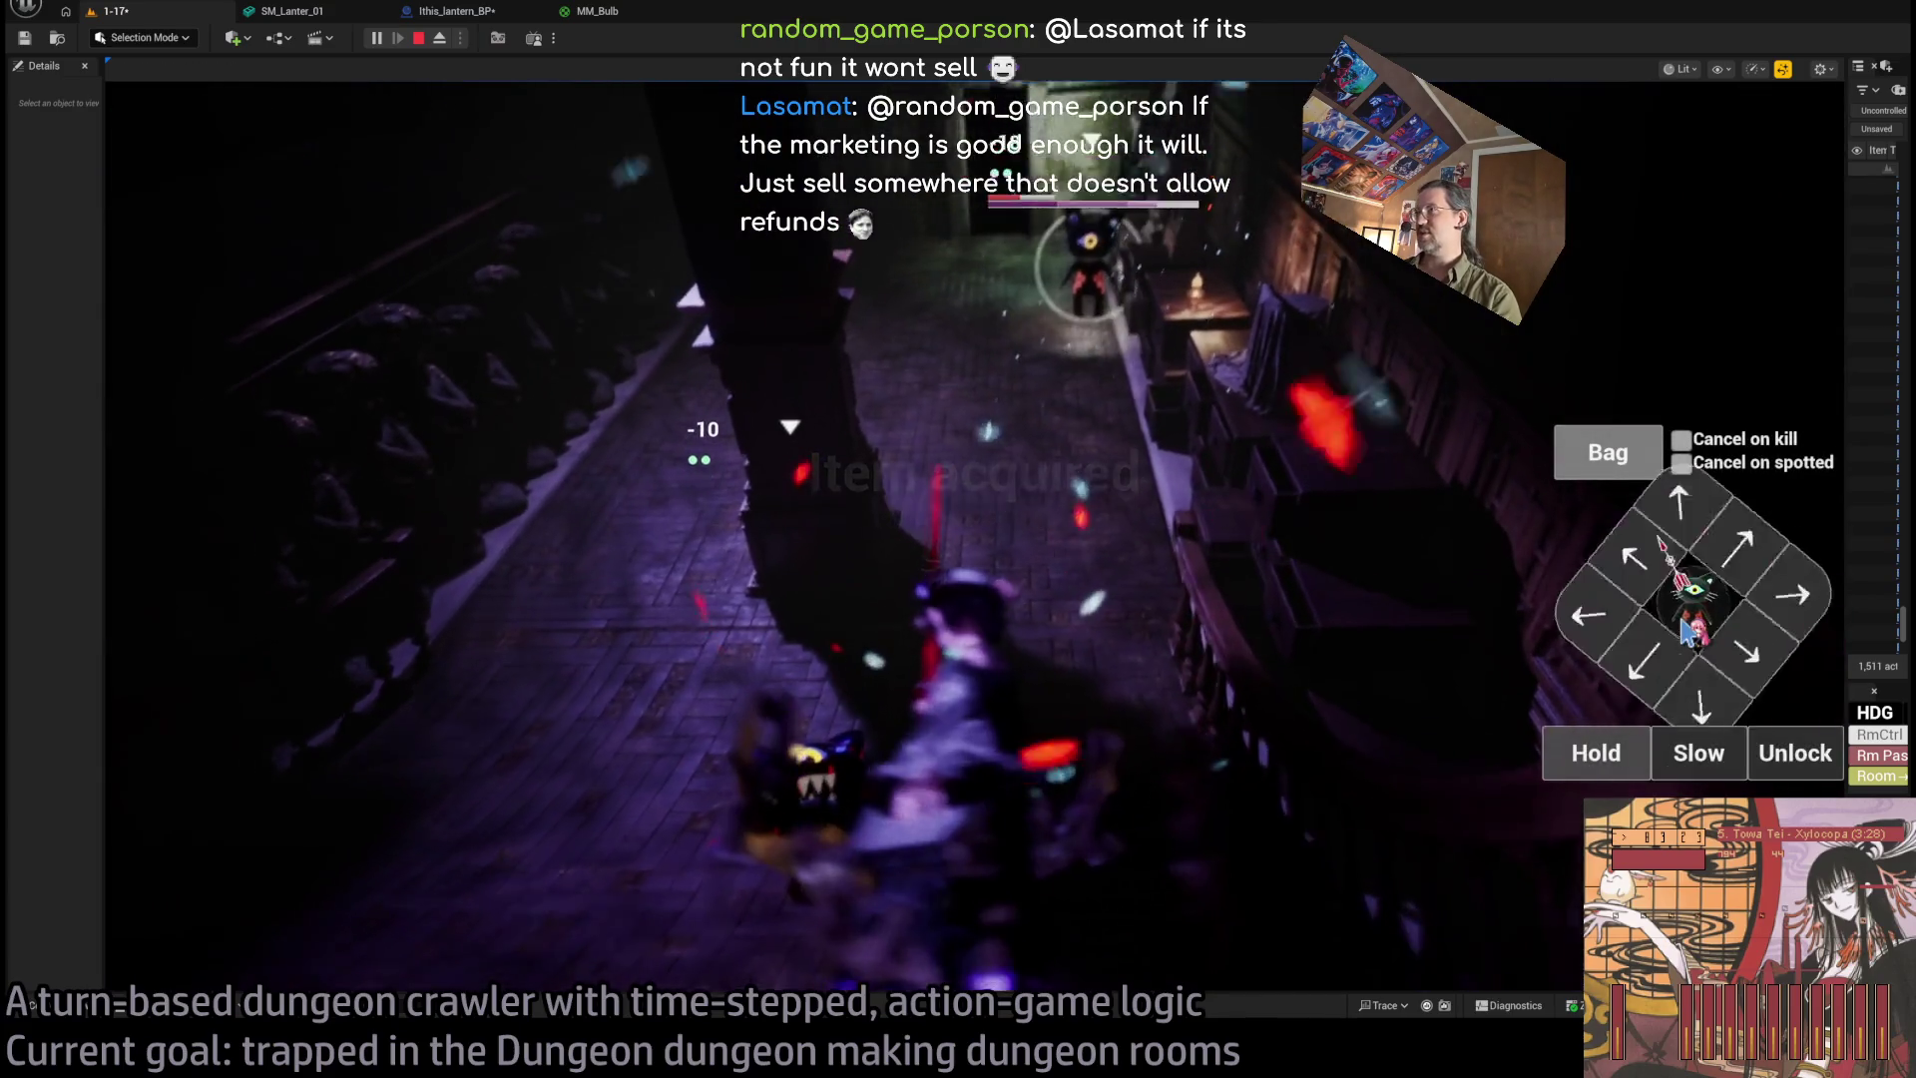
Check the bag, unlock the camera, and play turns moving forward and right.
left_click(1602, 469)
left_click(1178, 384)
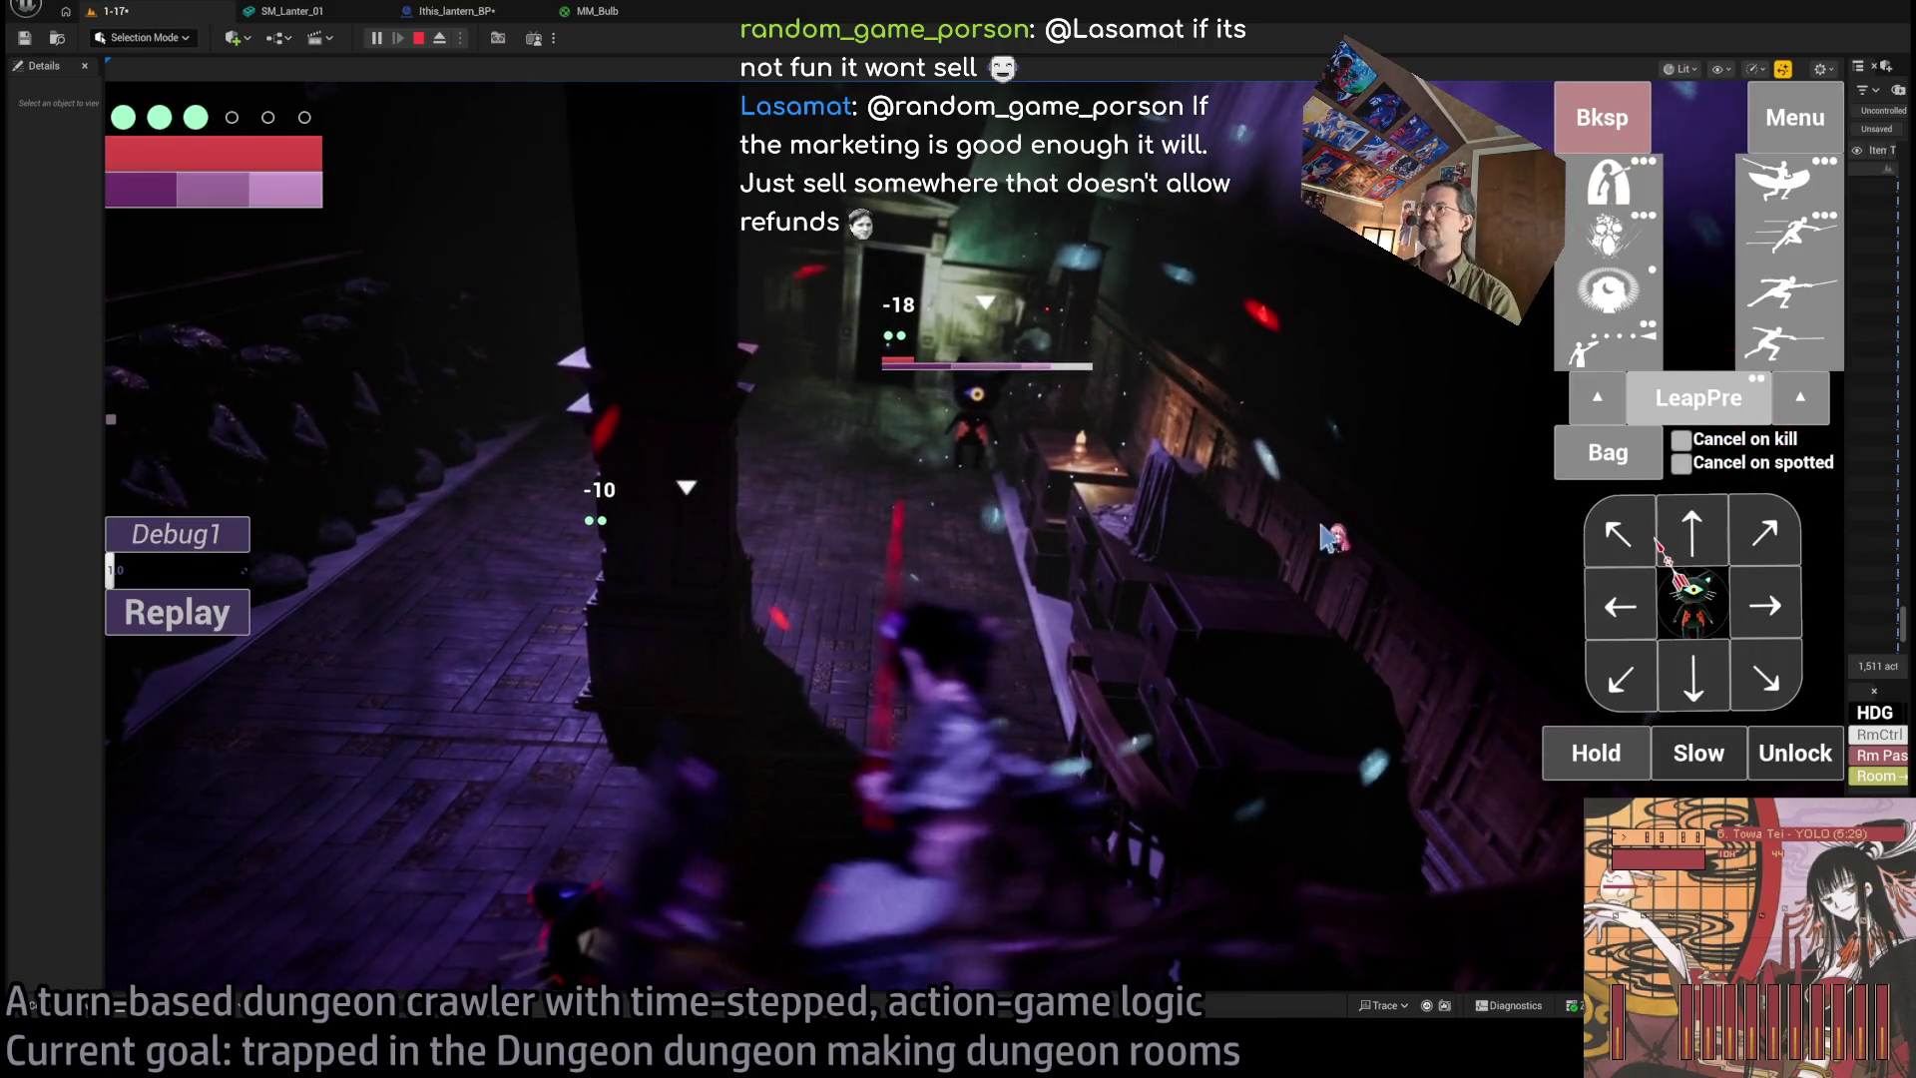
left_click(1786, 755)
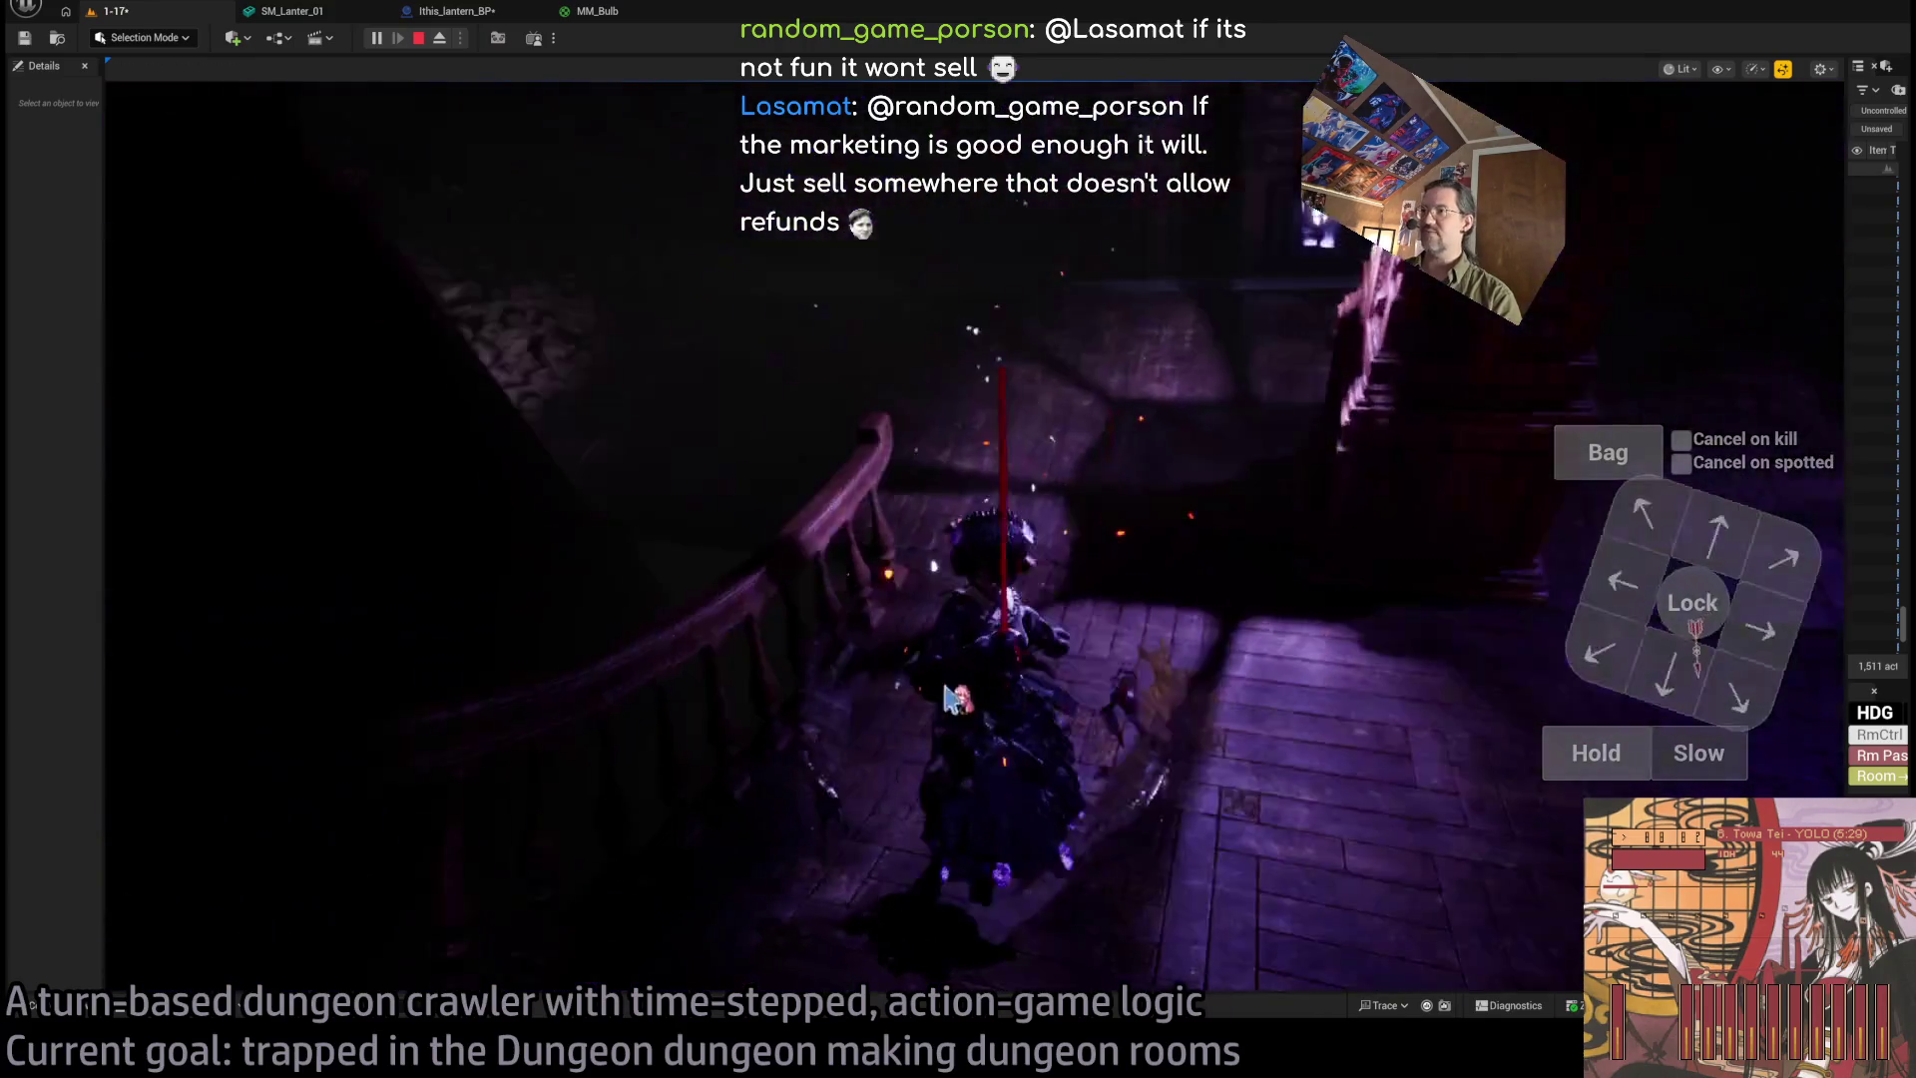
left_click(1693, 547)
left_click(1765, 644)
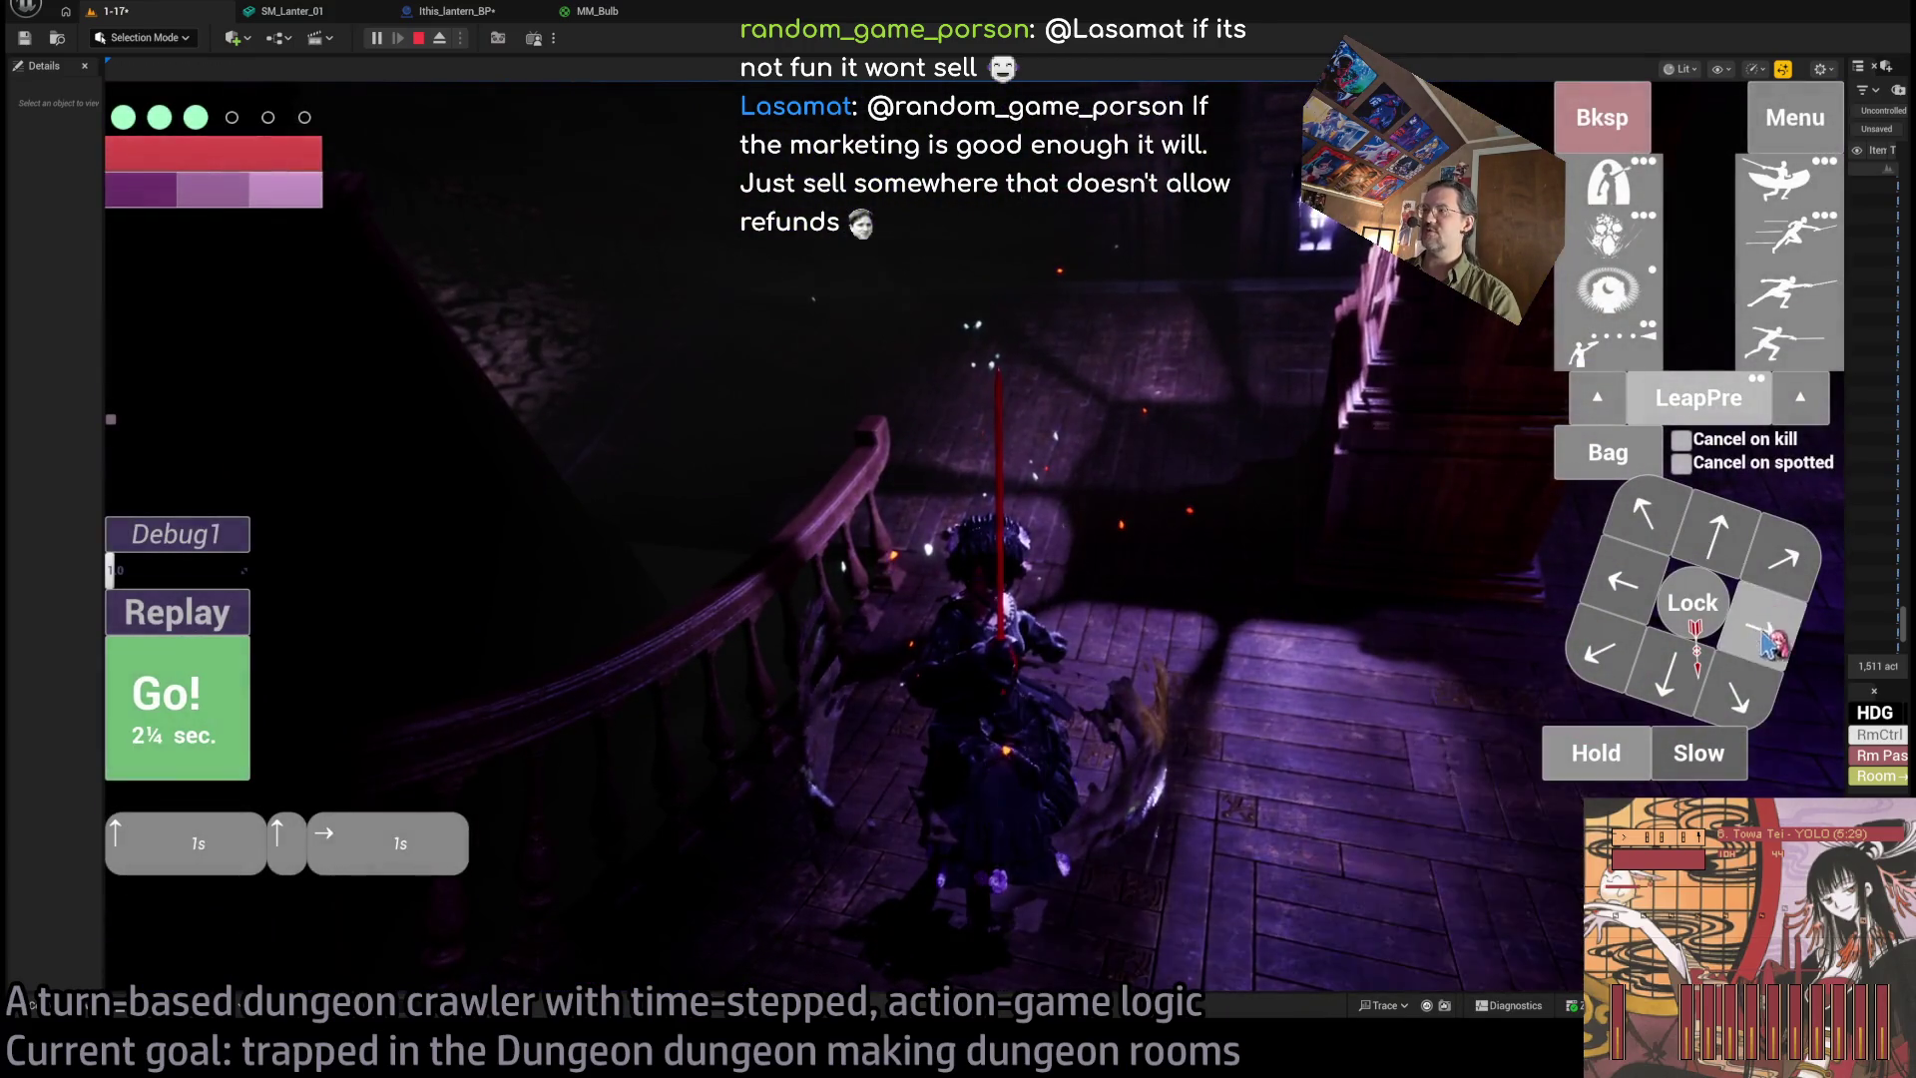
left_click(231, 740)
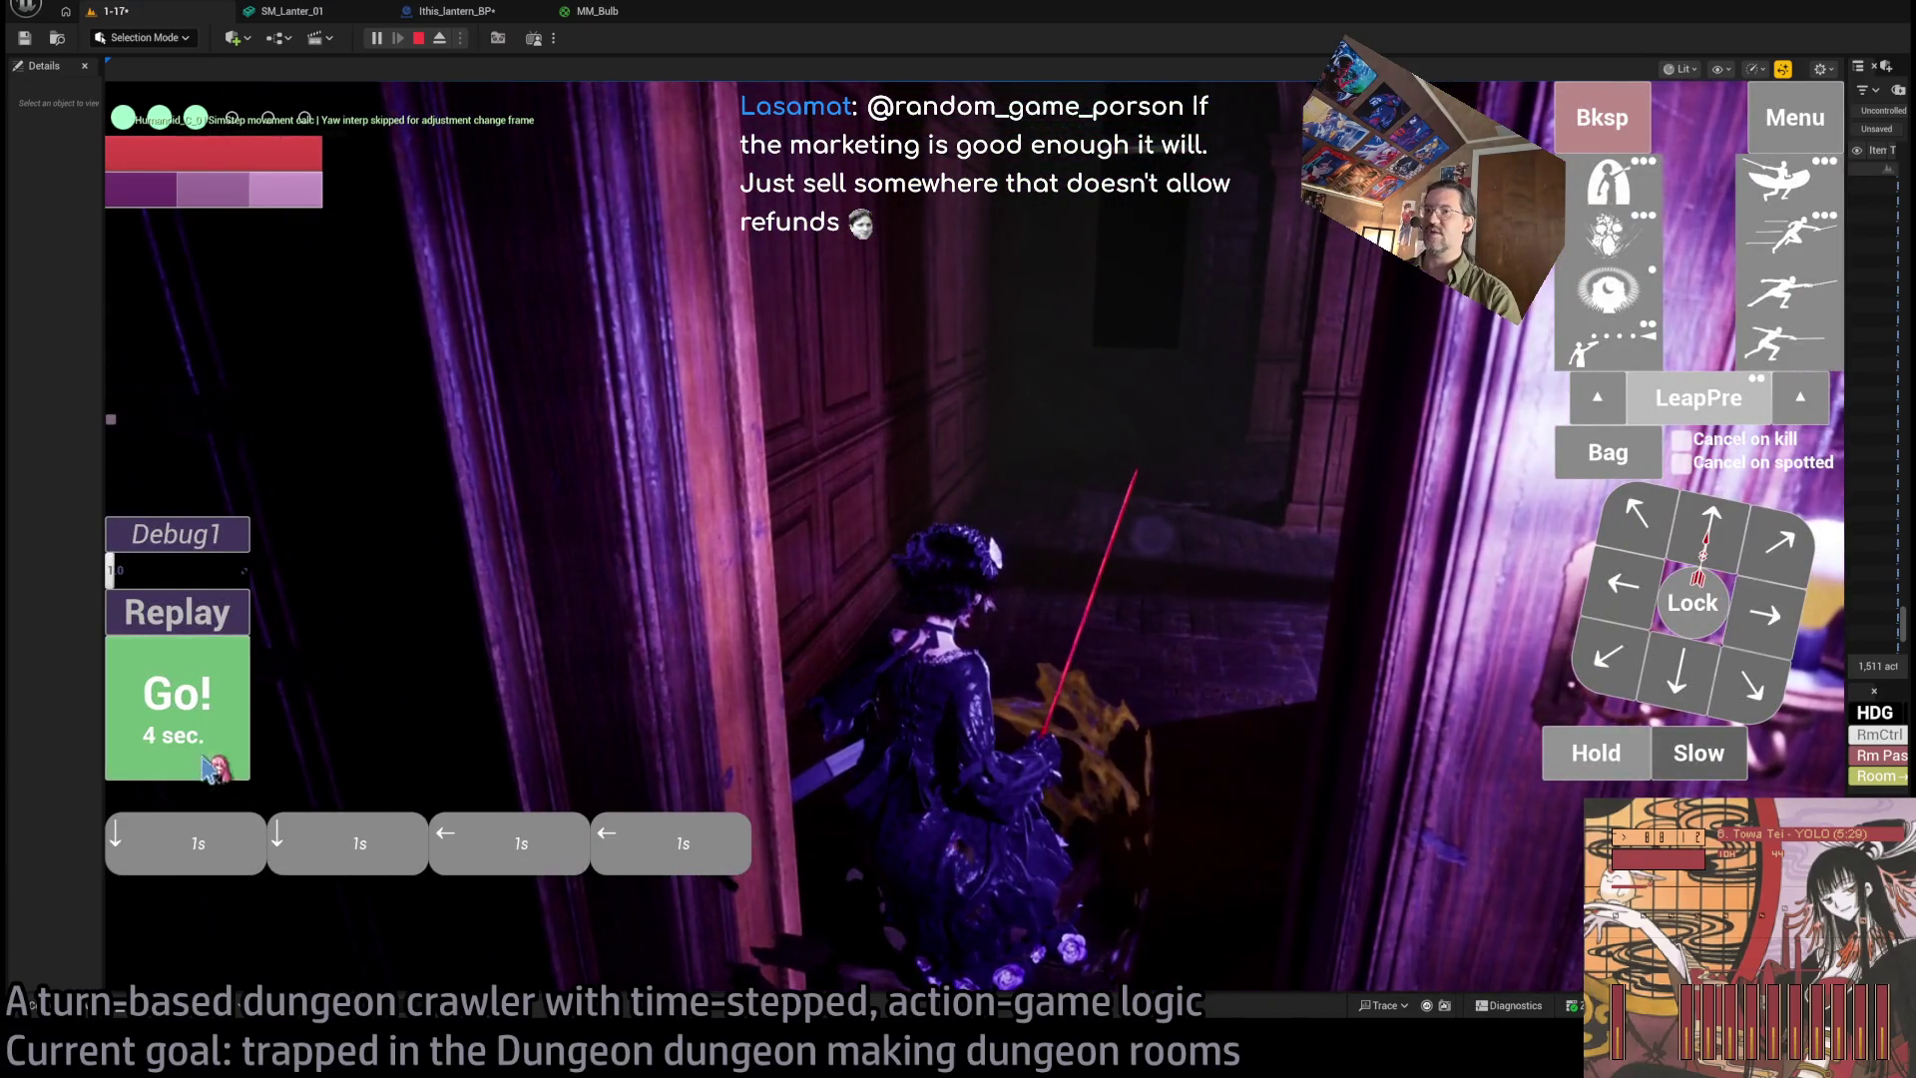
left_click(212, 769)
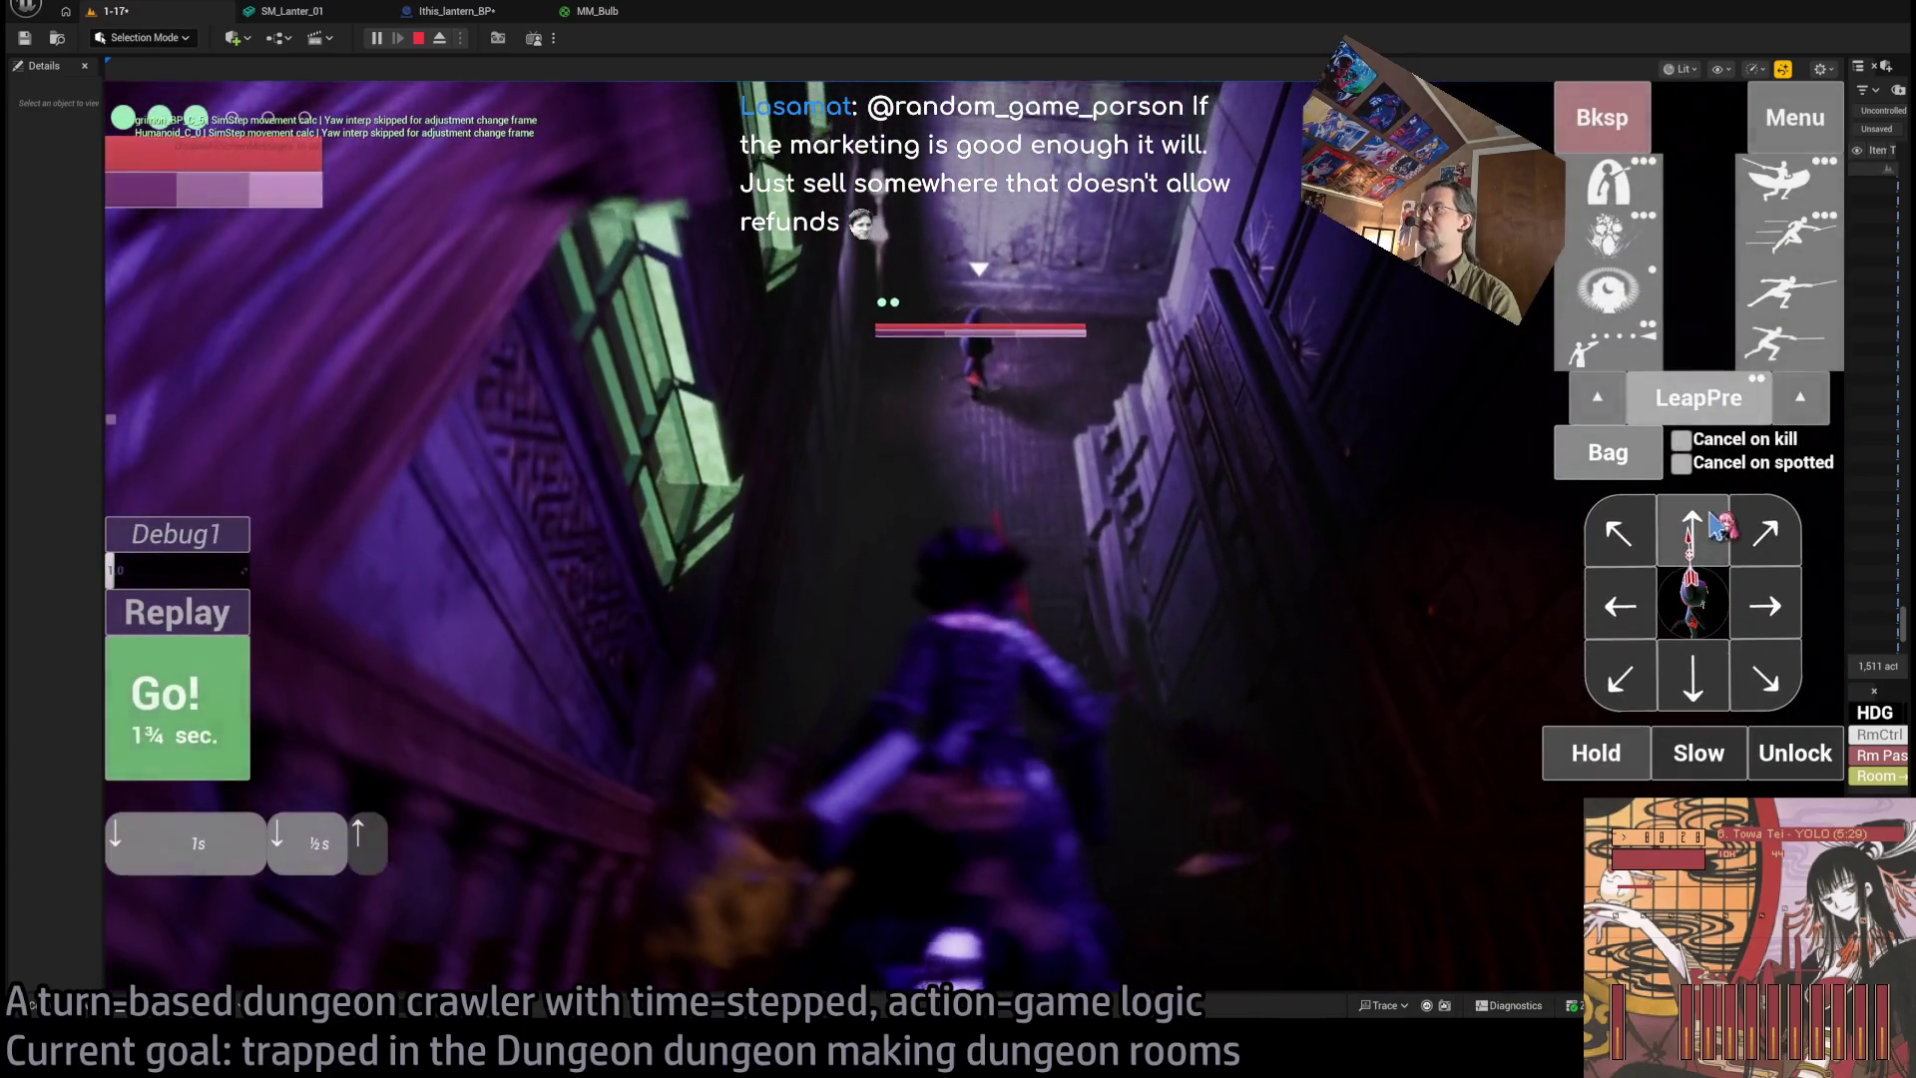
Queue a short forward step with leaping thrusts, play it out, replay the turn, and stop.
left_click(1698, 397)
key("space")
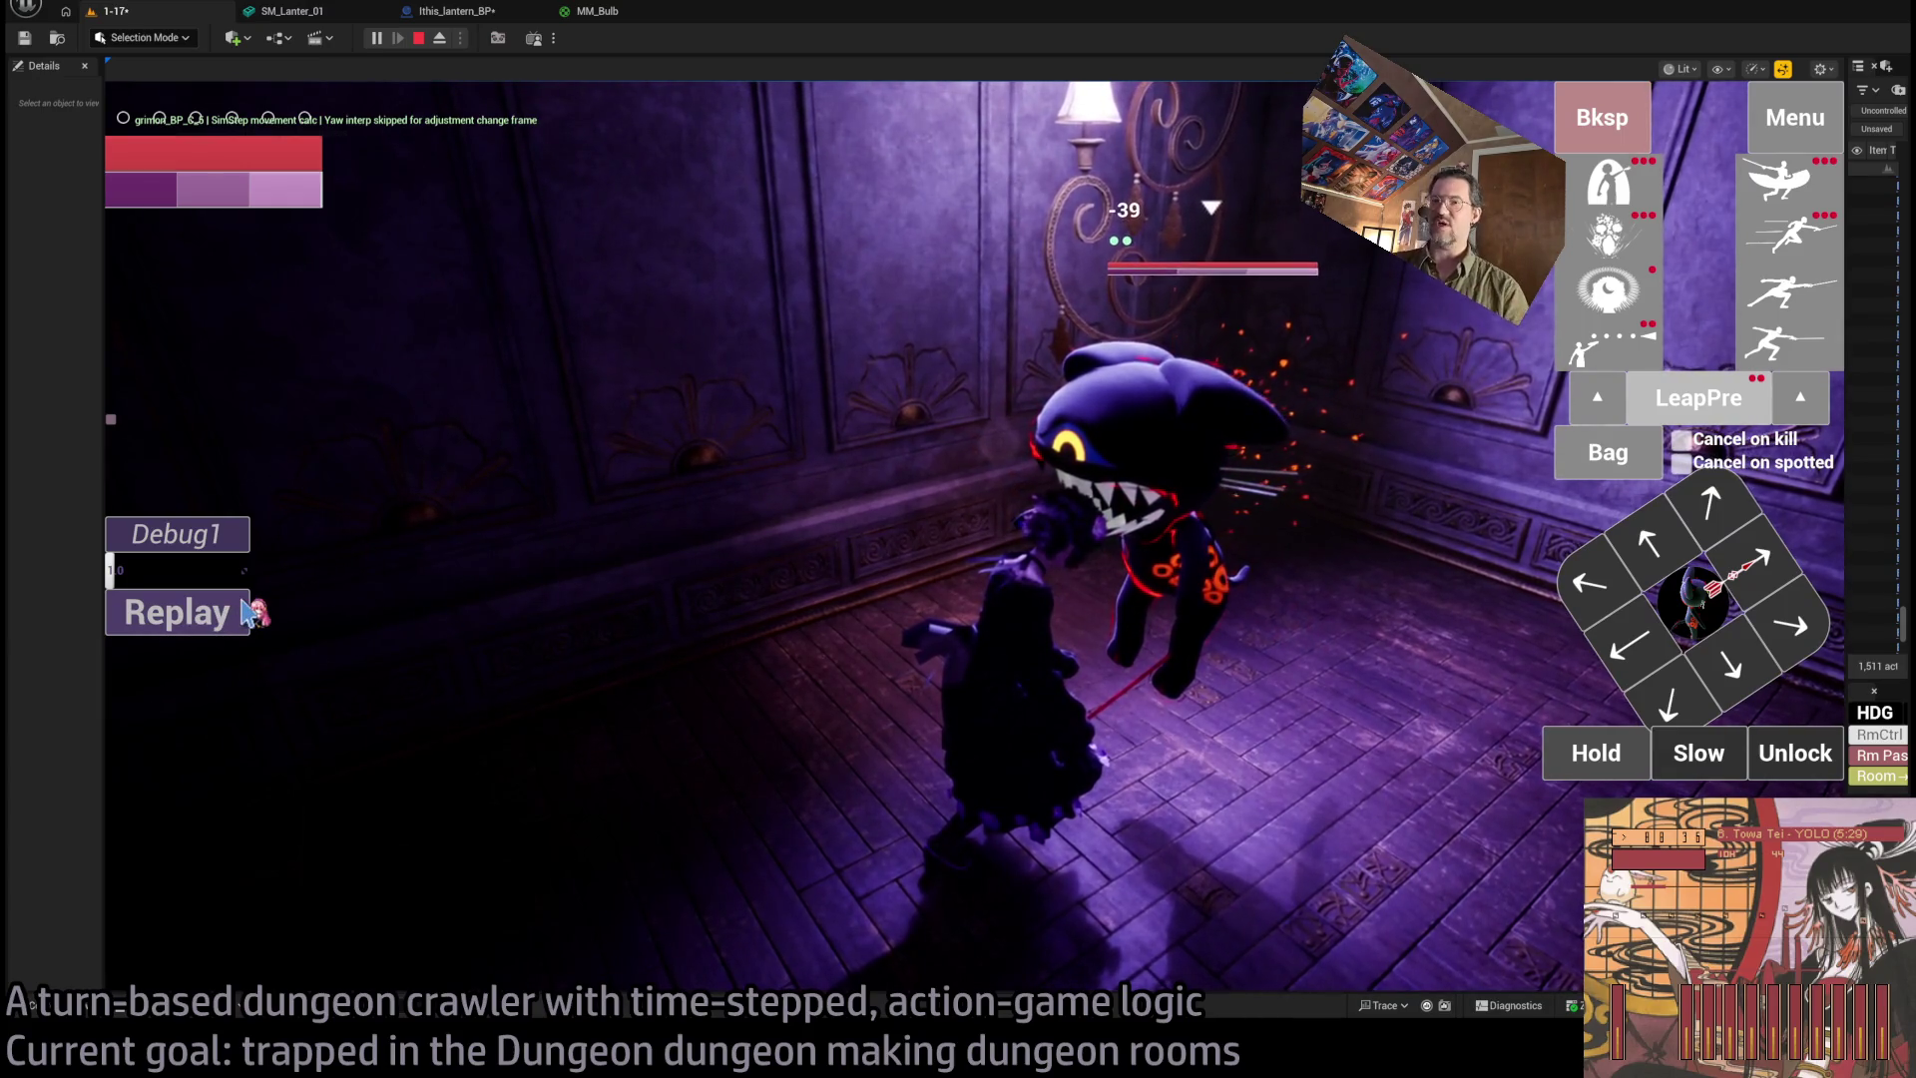
left_click(190, 624)
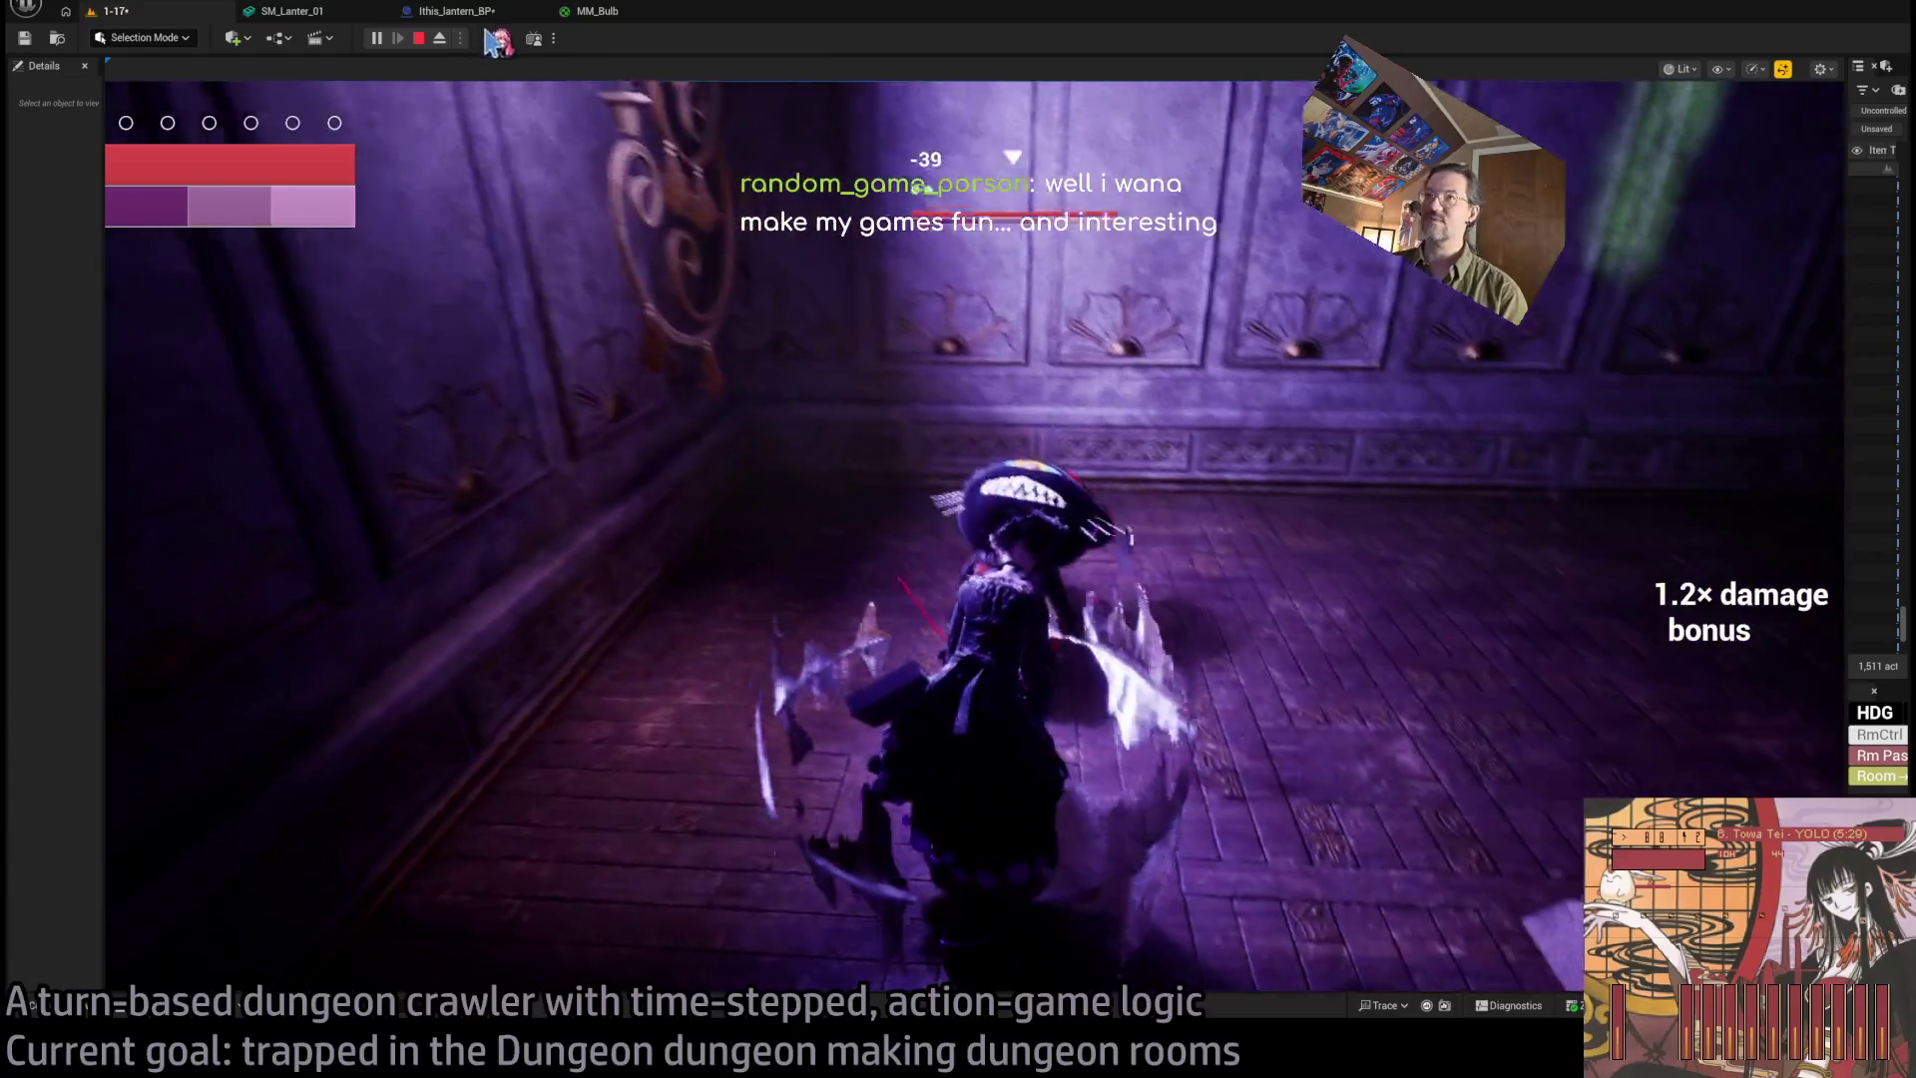
left_click(418, 38)
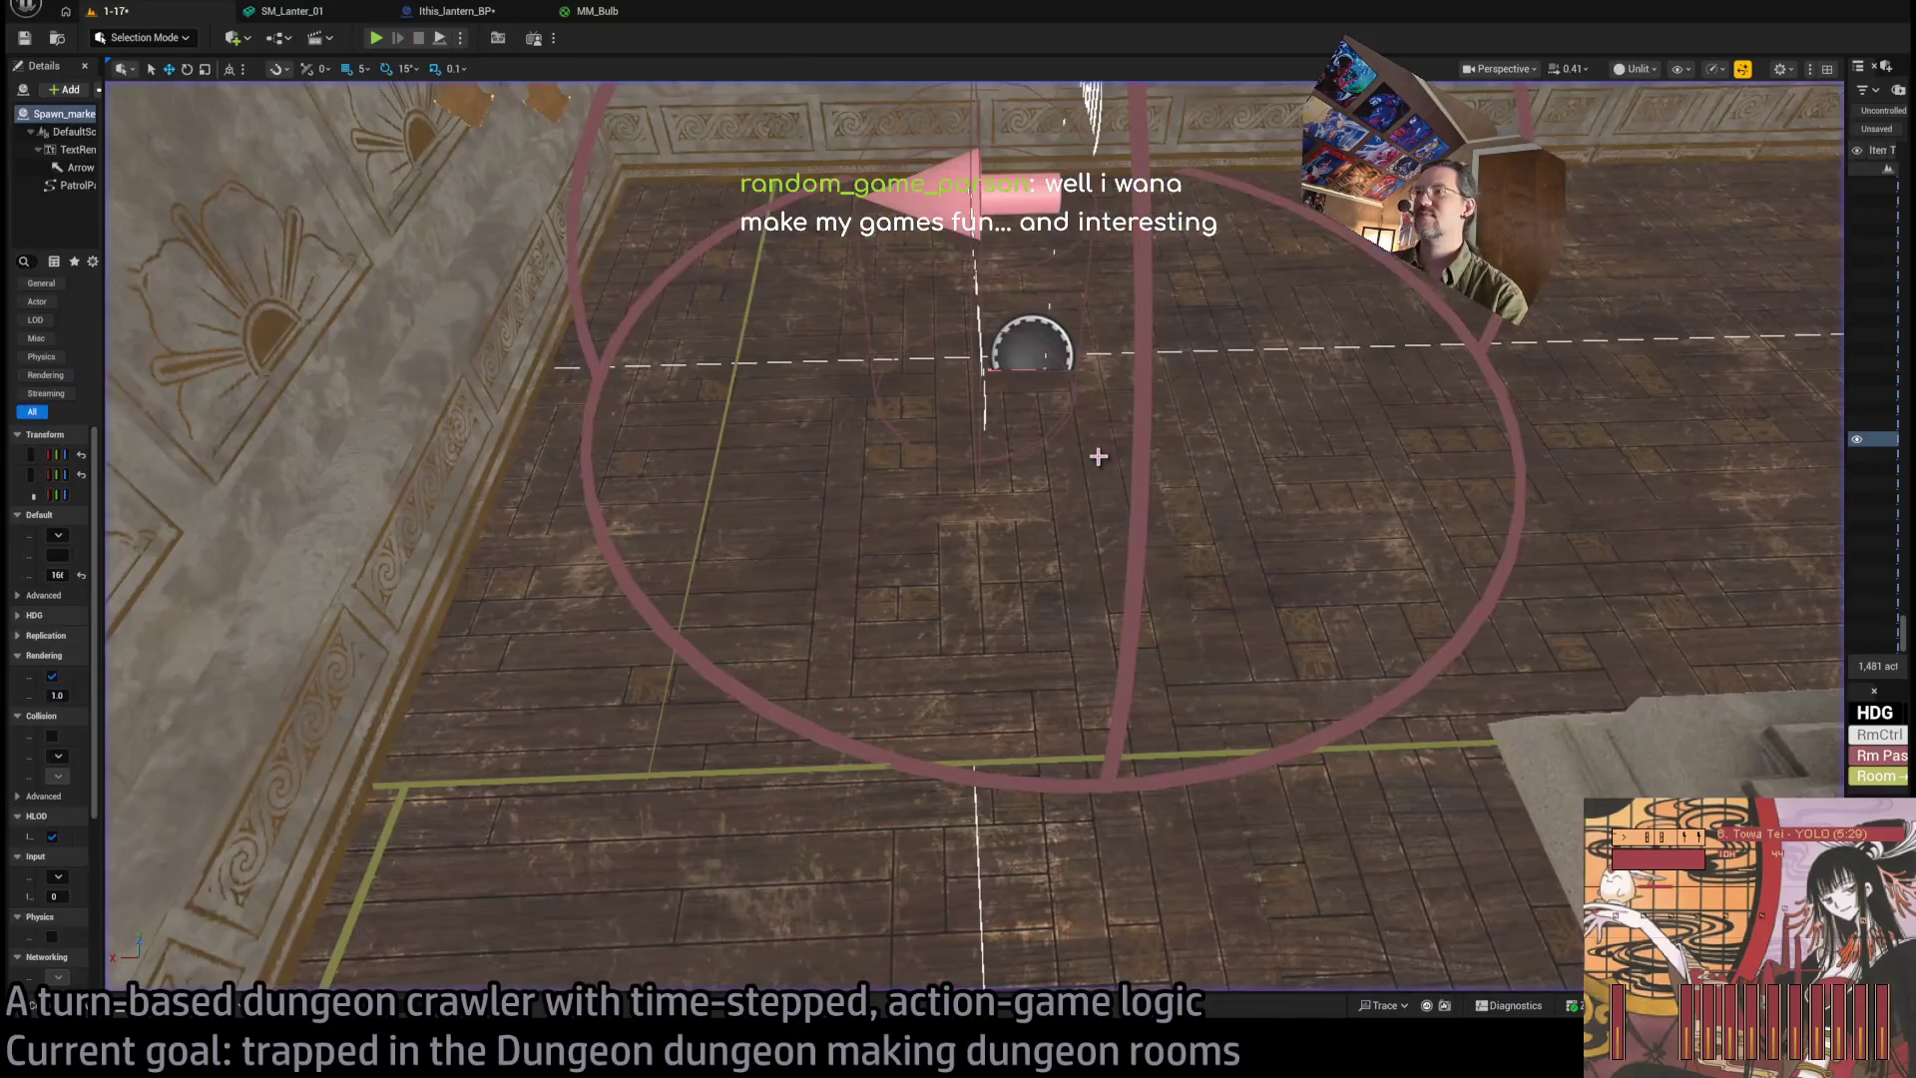
Fly the editor view past a stone pillar into the piano and chandelier room, then widen the Outliner.
left_click_drag(1098, 456, 1180, 375)
scroll(1181, 375, "up", 3)
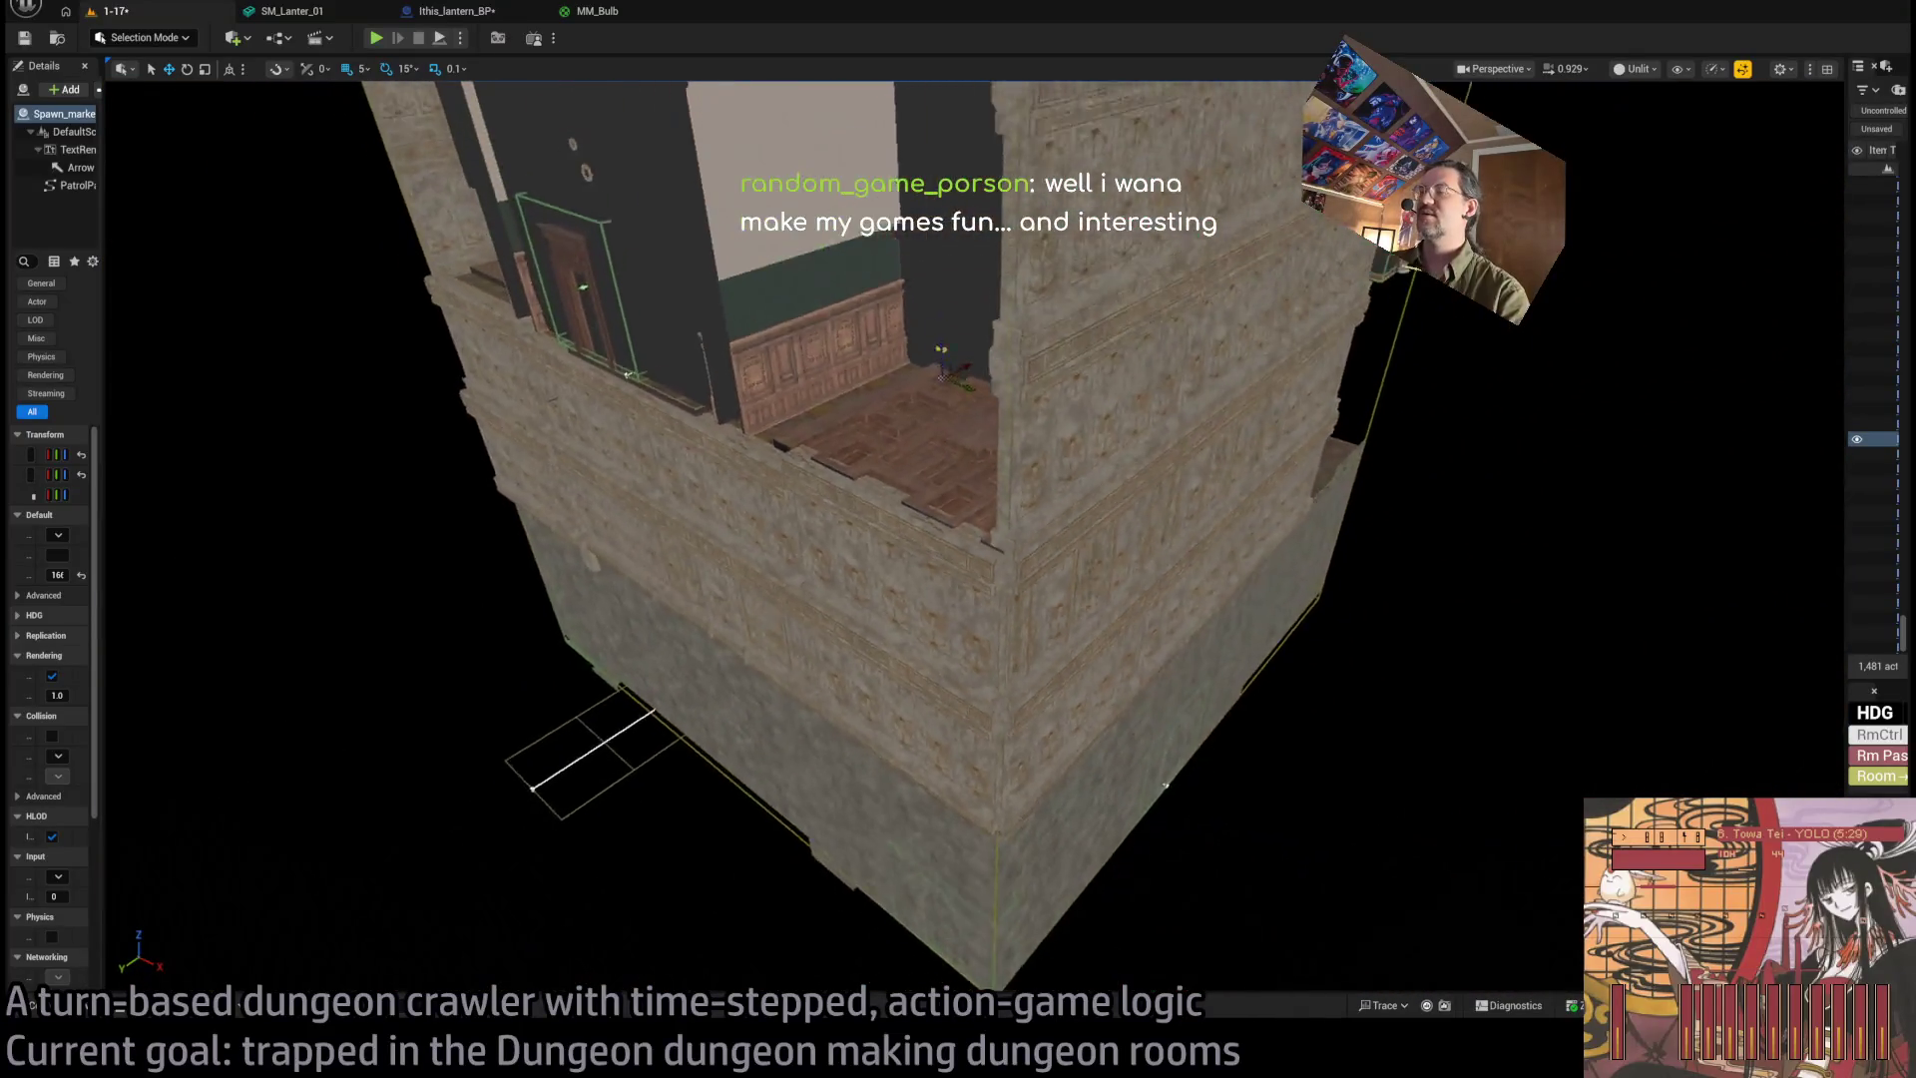
scroll(1180, 375, "down", 3)
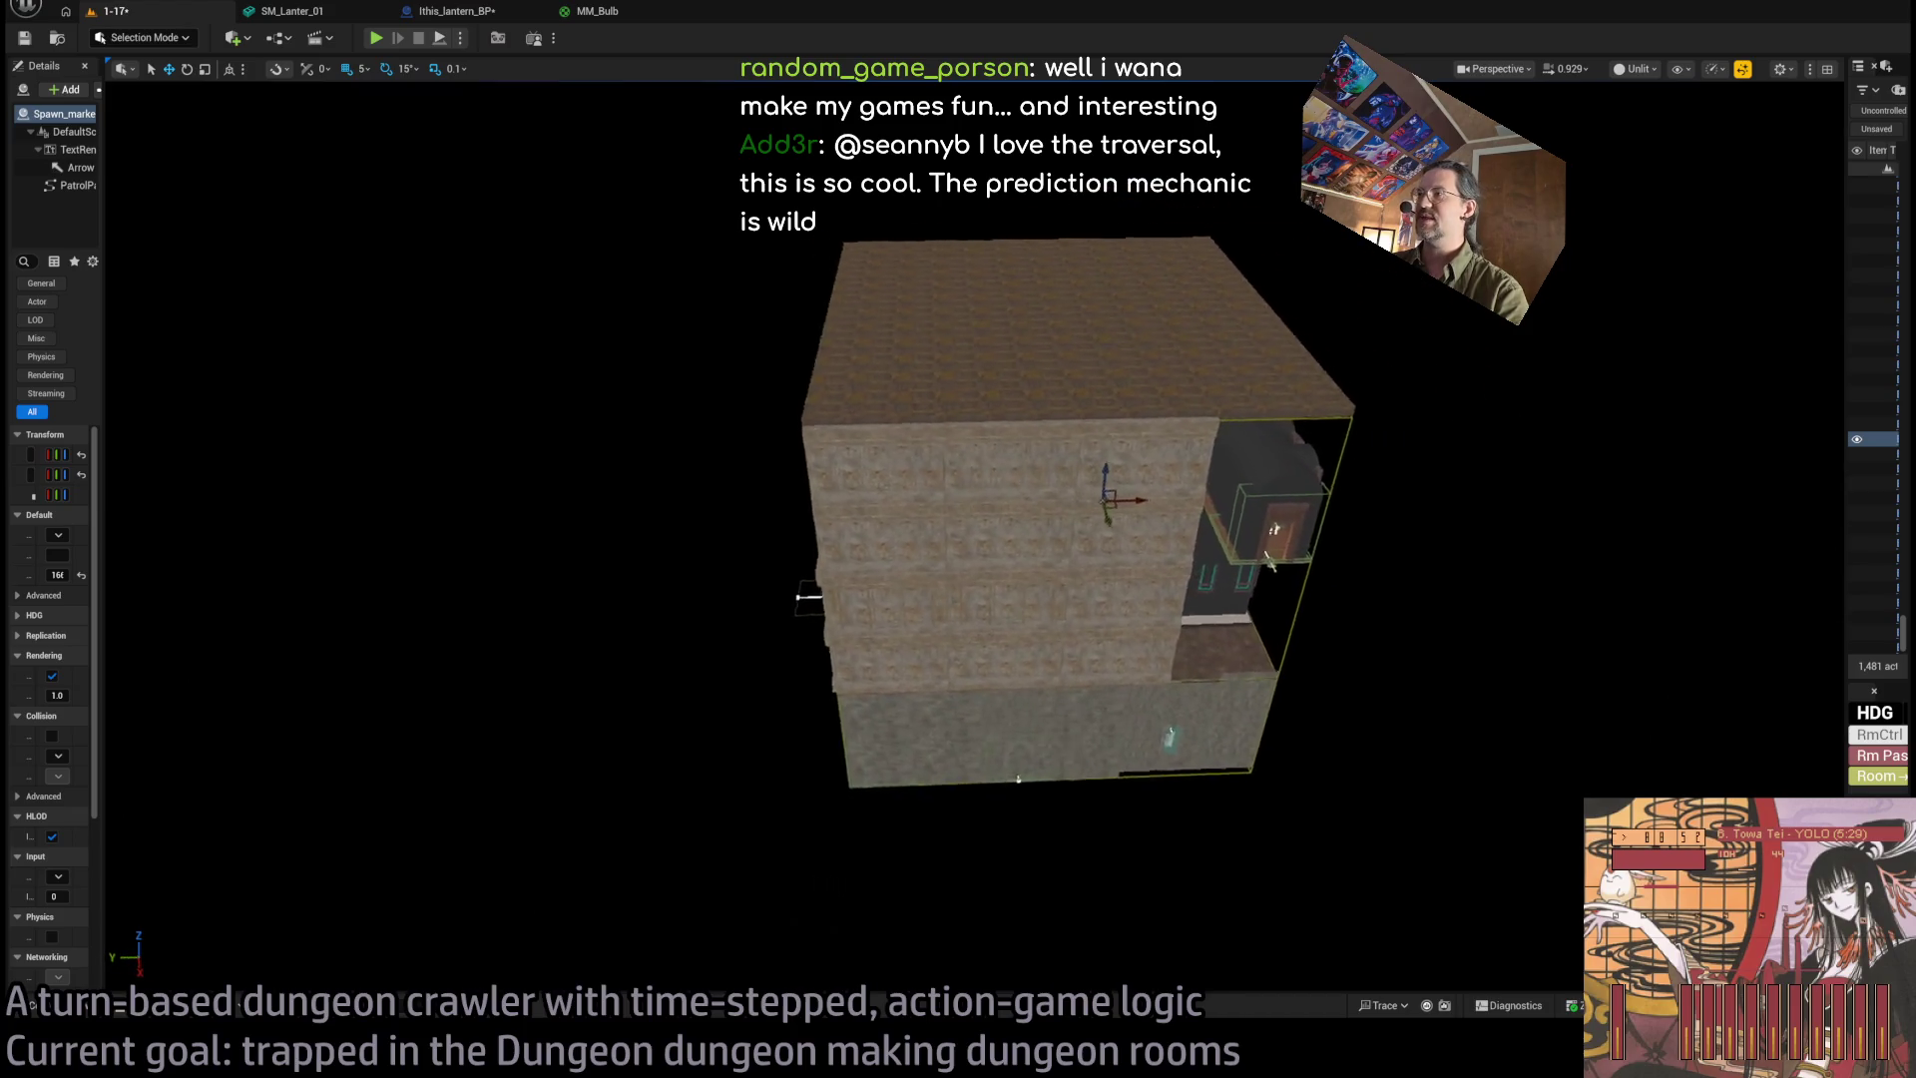
scroll(1180, 376, "up", 10)
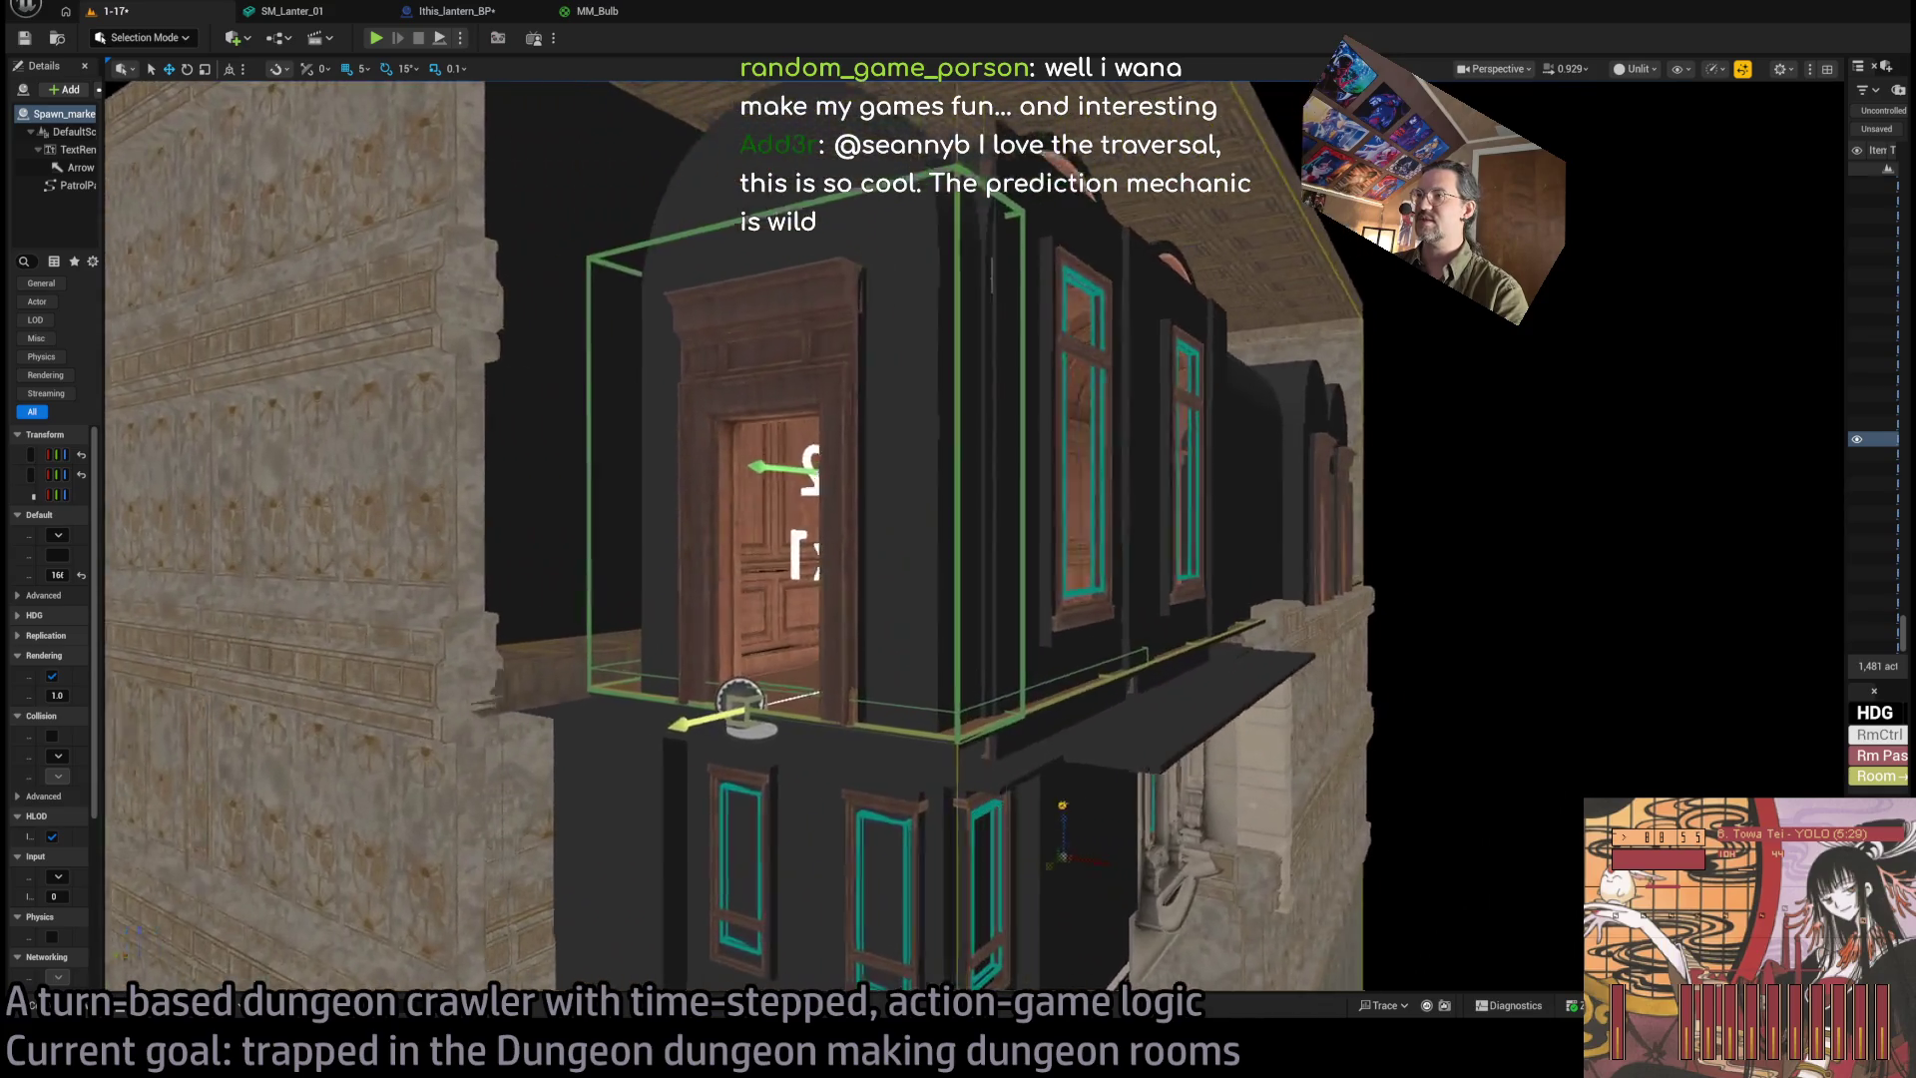
left_click_drag(1180, 375, 1180, 375)
left_click_drag(1518, 422, 1518, 421)
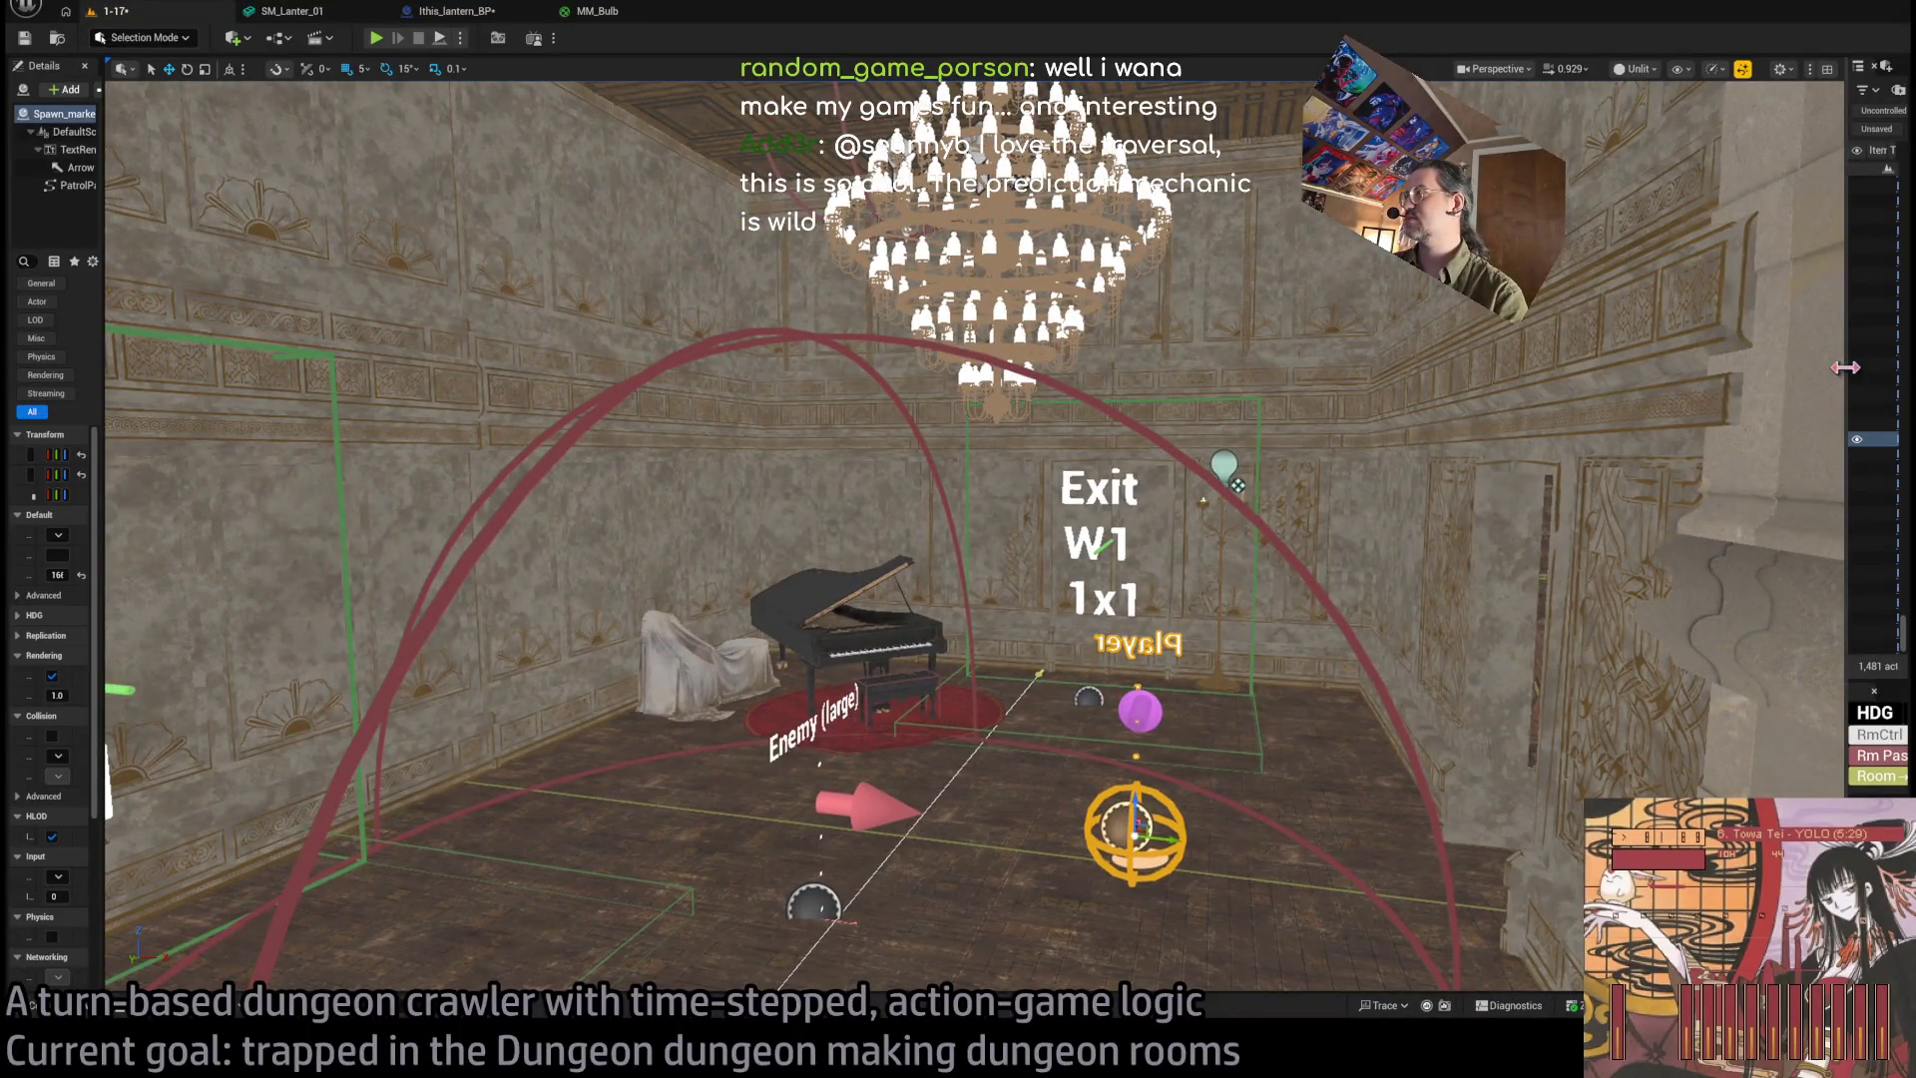
left_click_drag(1848, 388, 1421, 389)
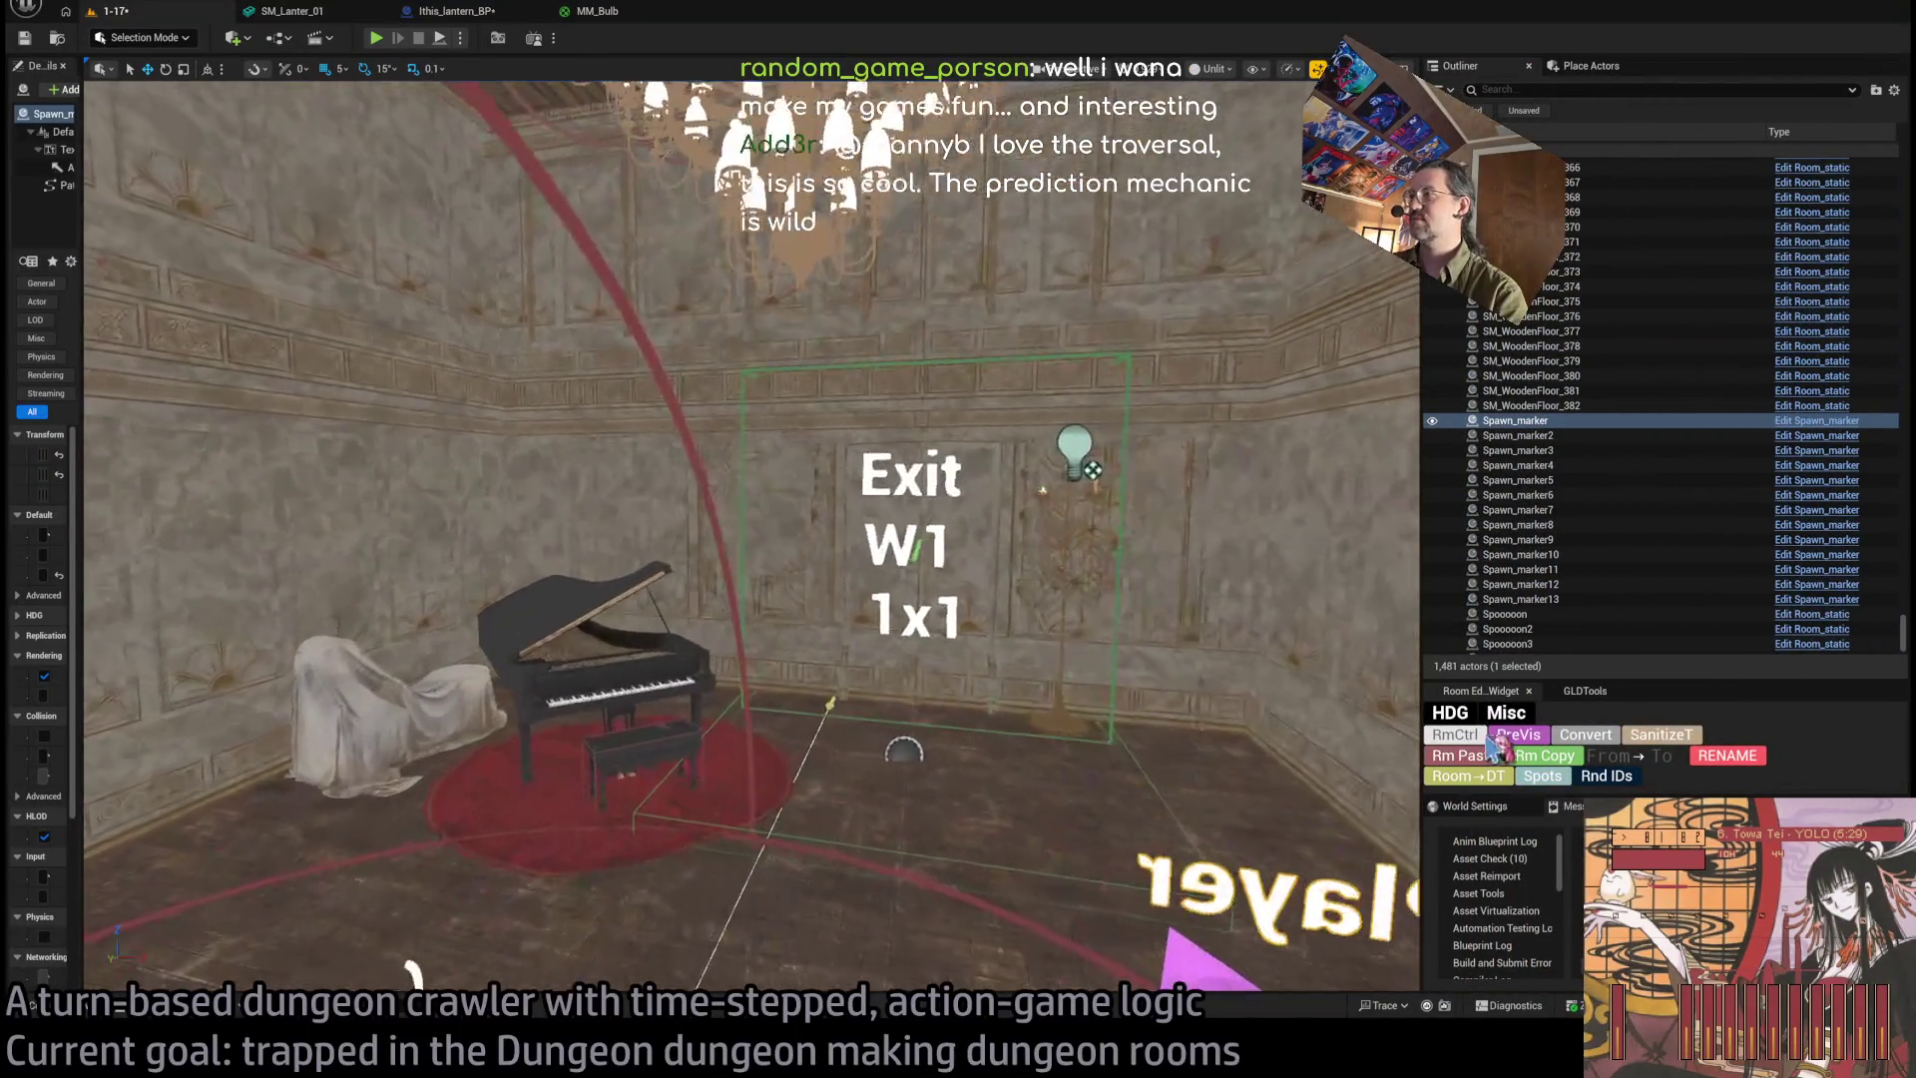
Widen the Details panel, select RoomController, and set Exit Visibility W1 to Invisible.
scroll(696, 567, "up", 6)
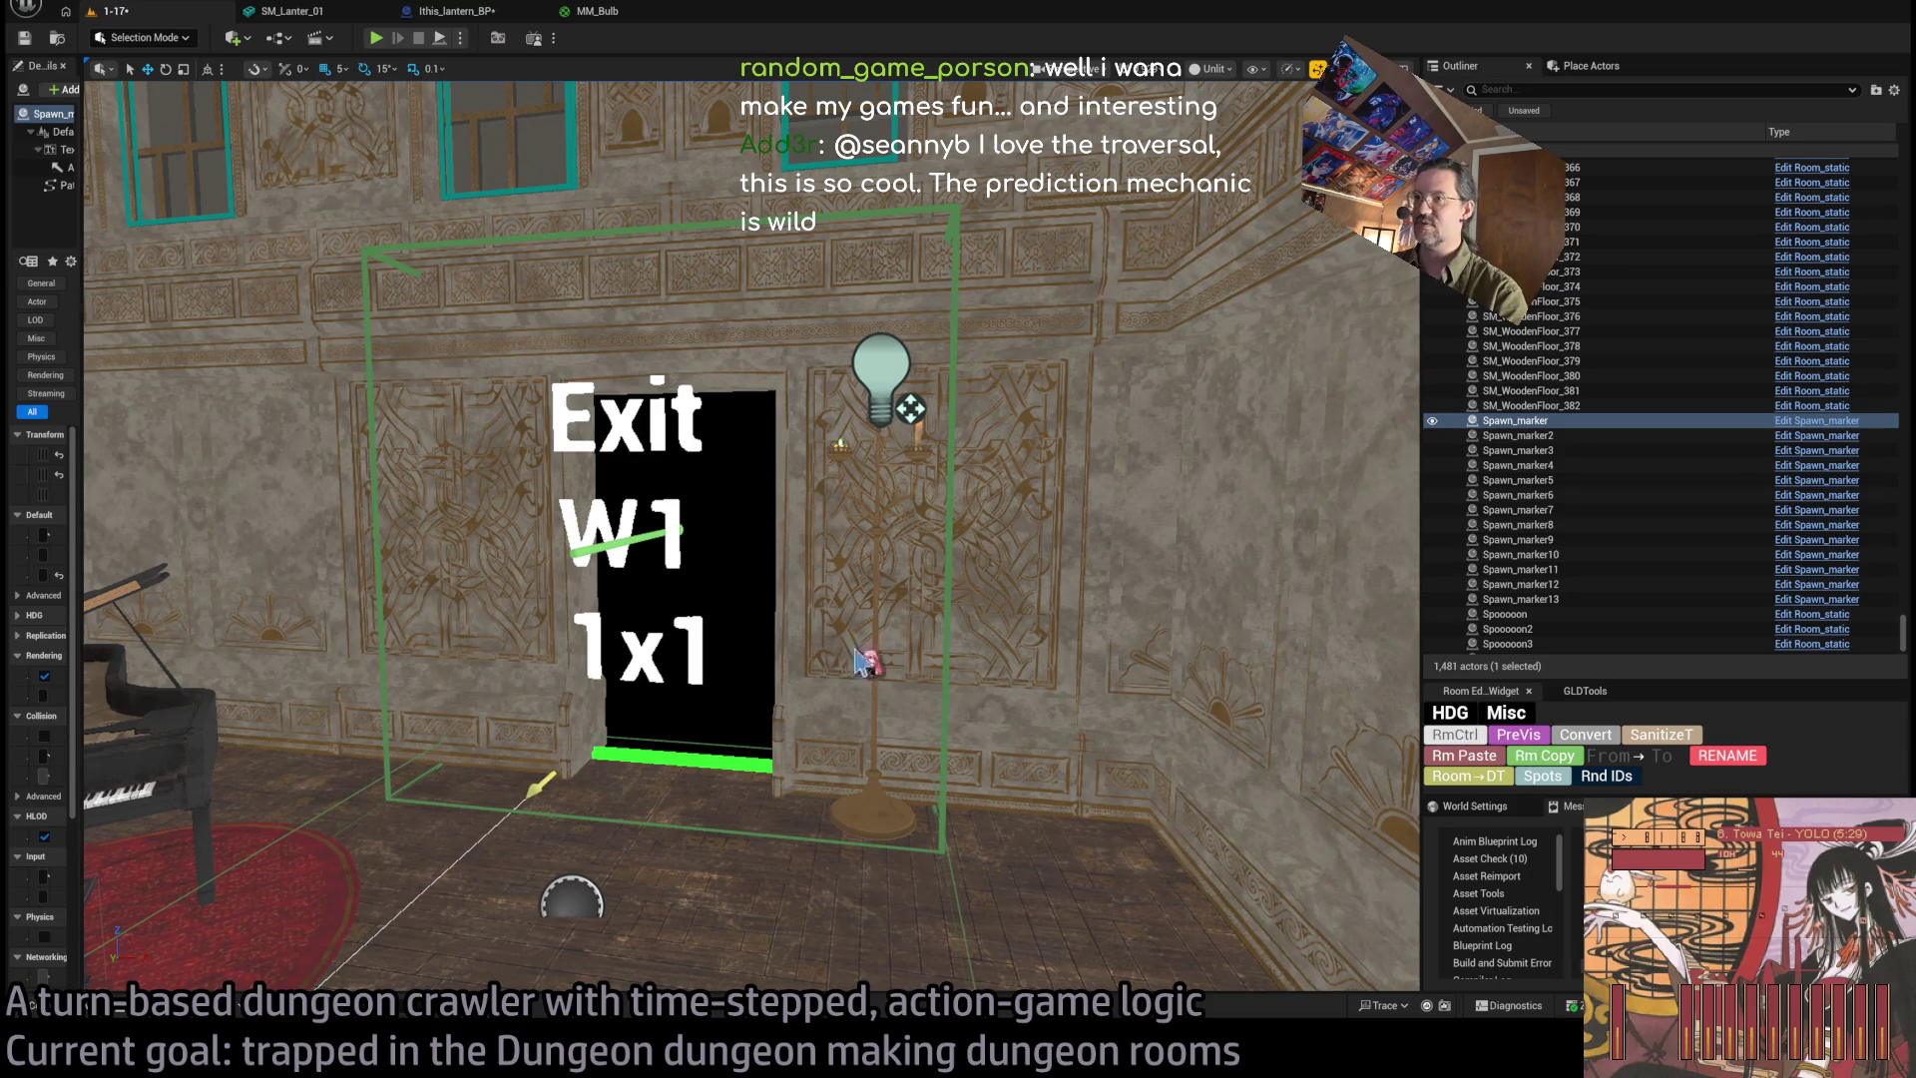
scroll(1213, 715, "down", 8)
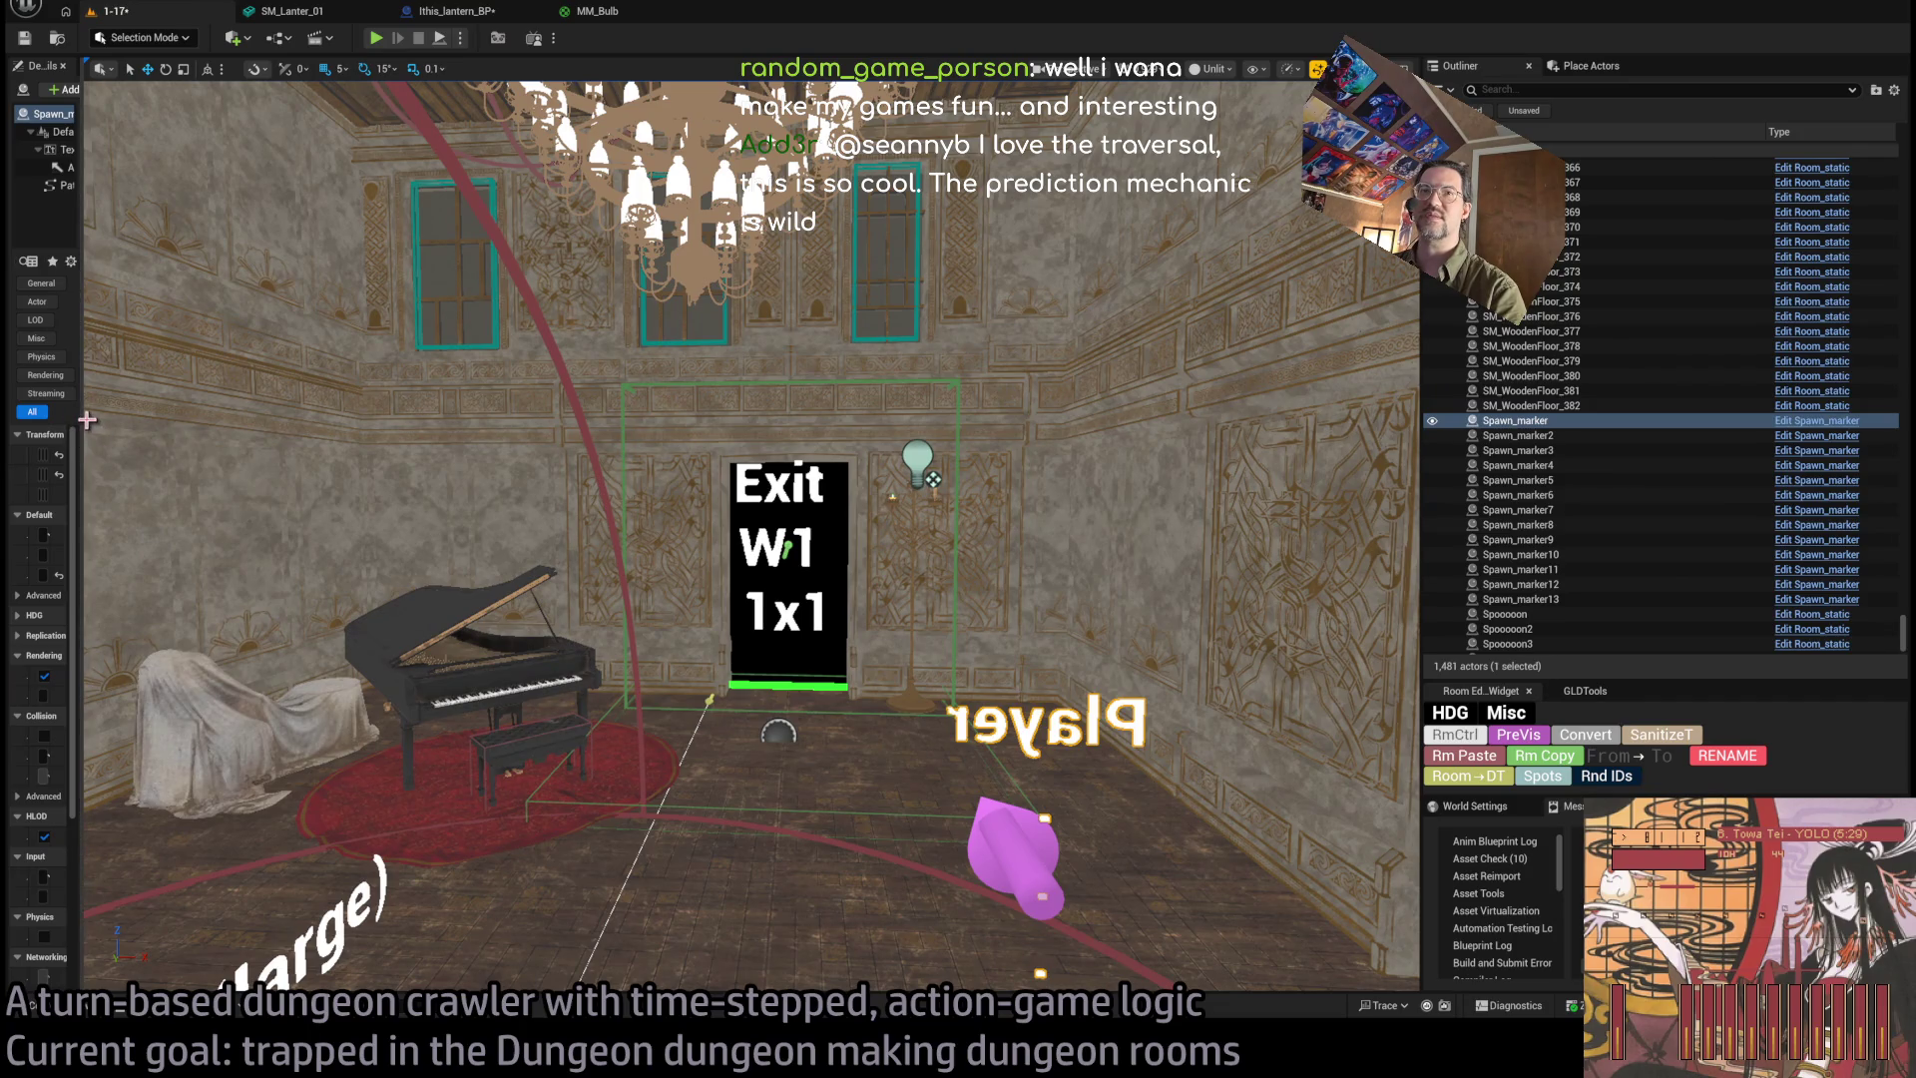
left_click_drag(80, 417, 466, 417)
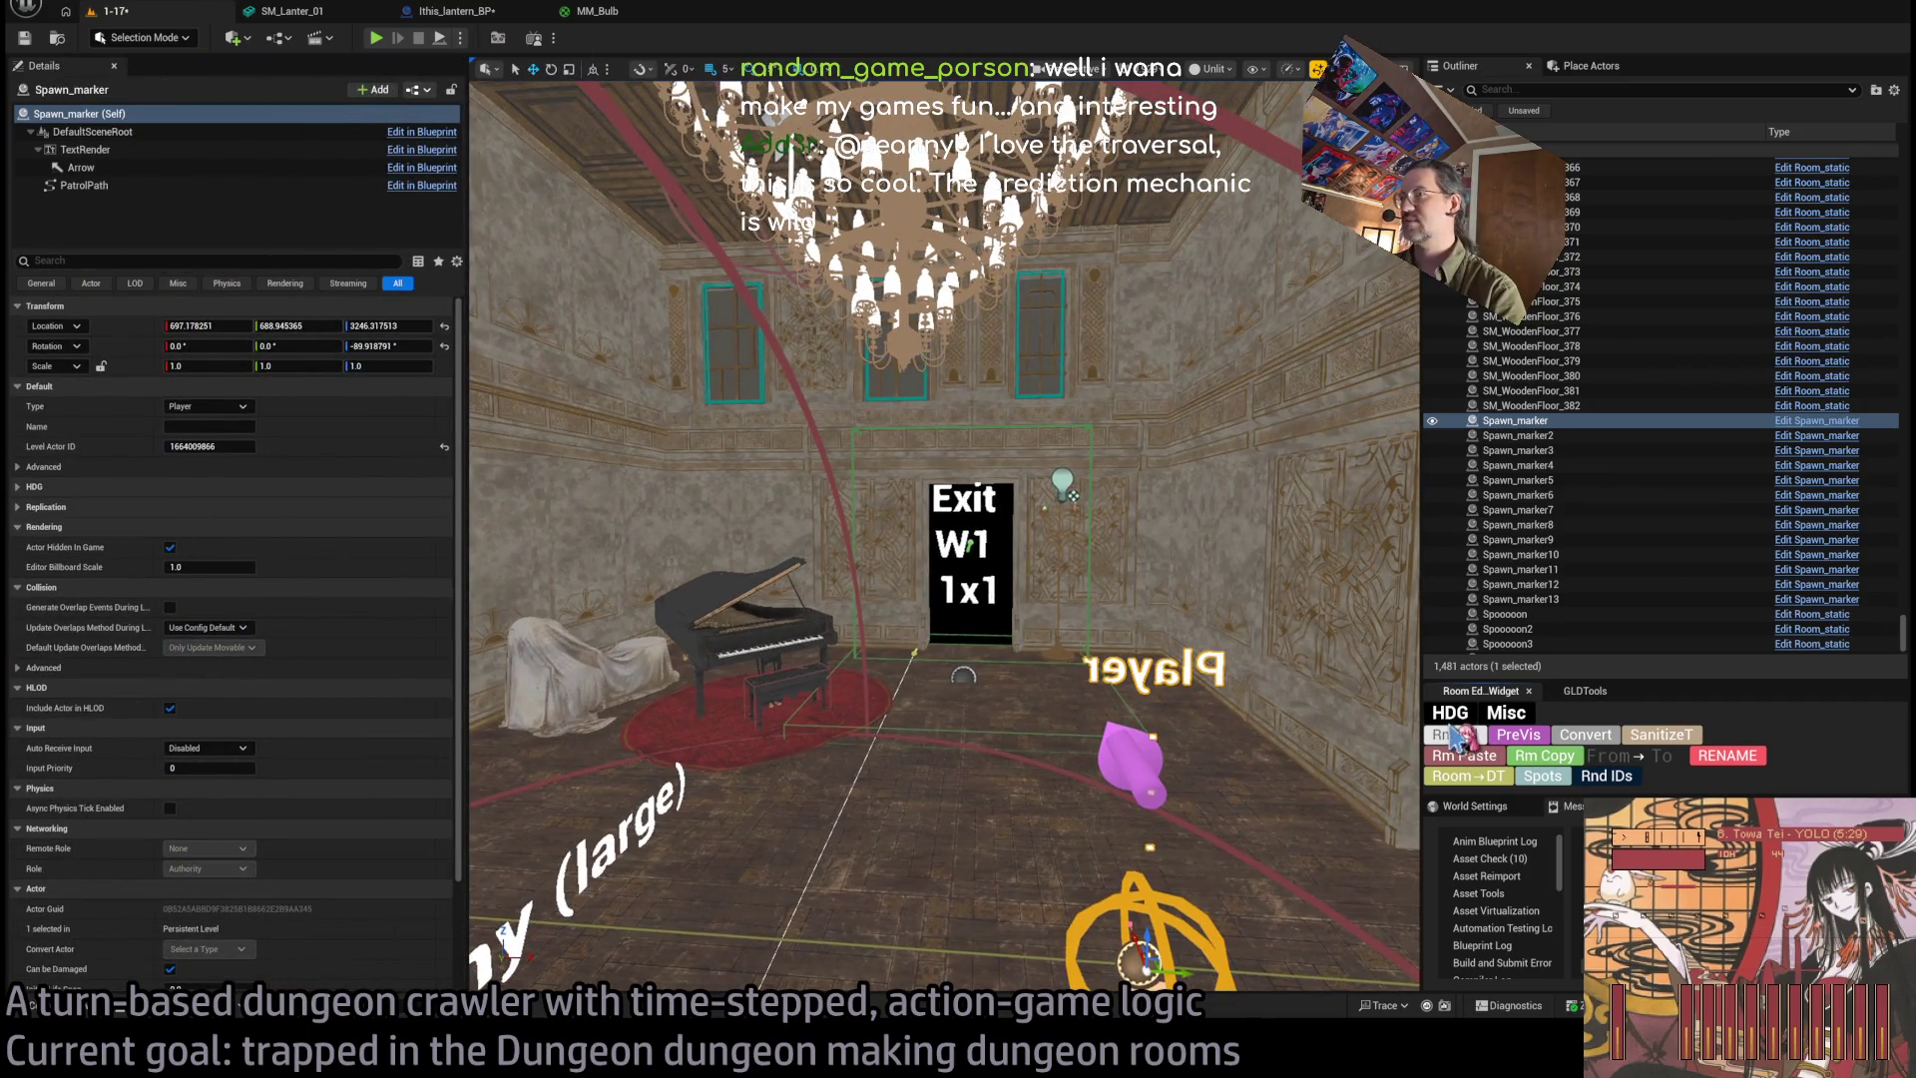
left_click(1456, 739)
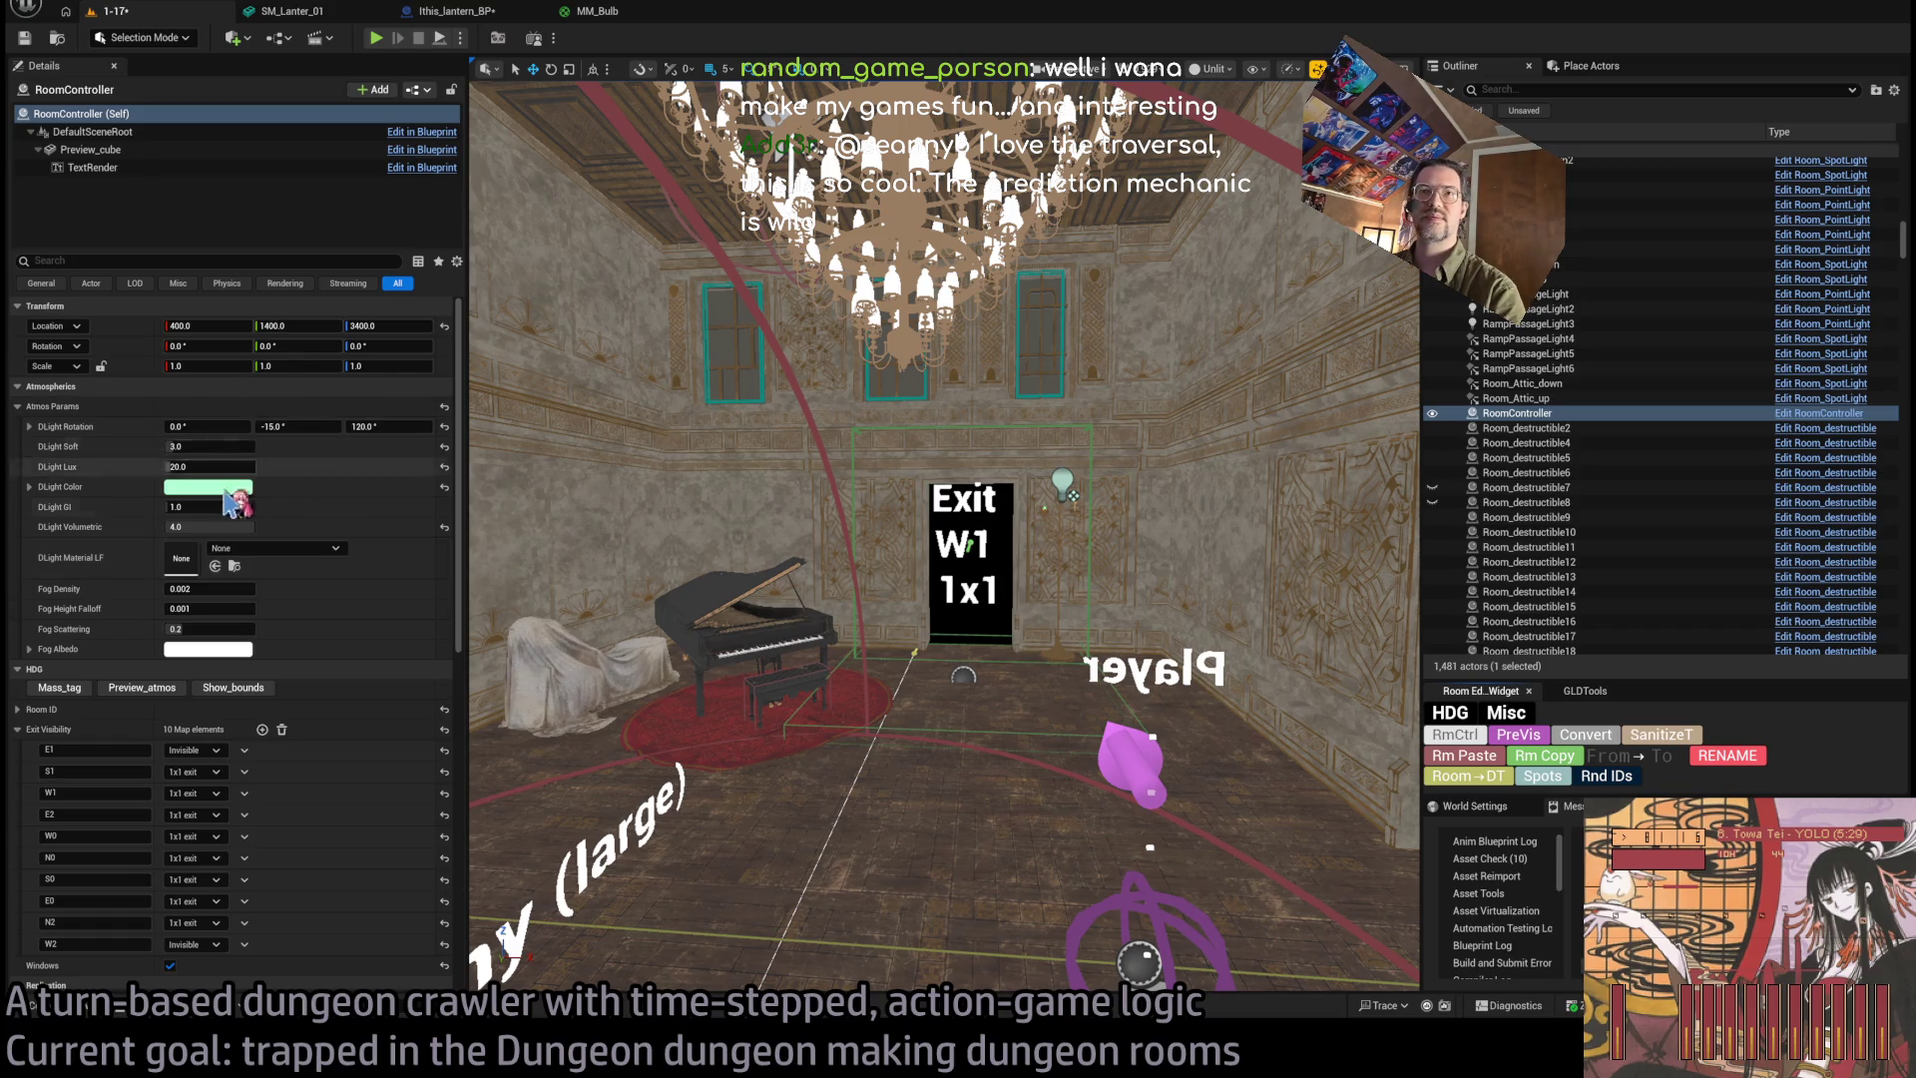
left_click(194, 792)
left_click(194, 811)
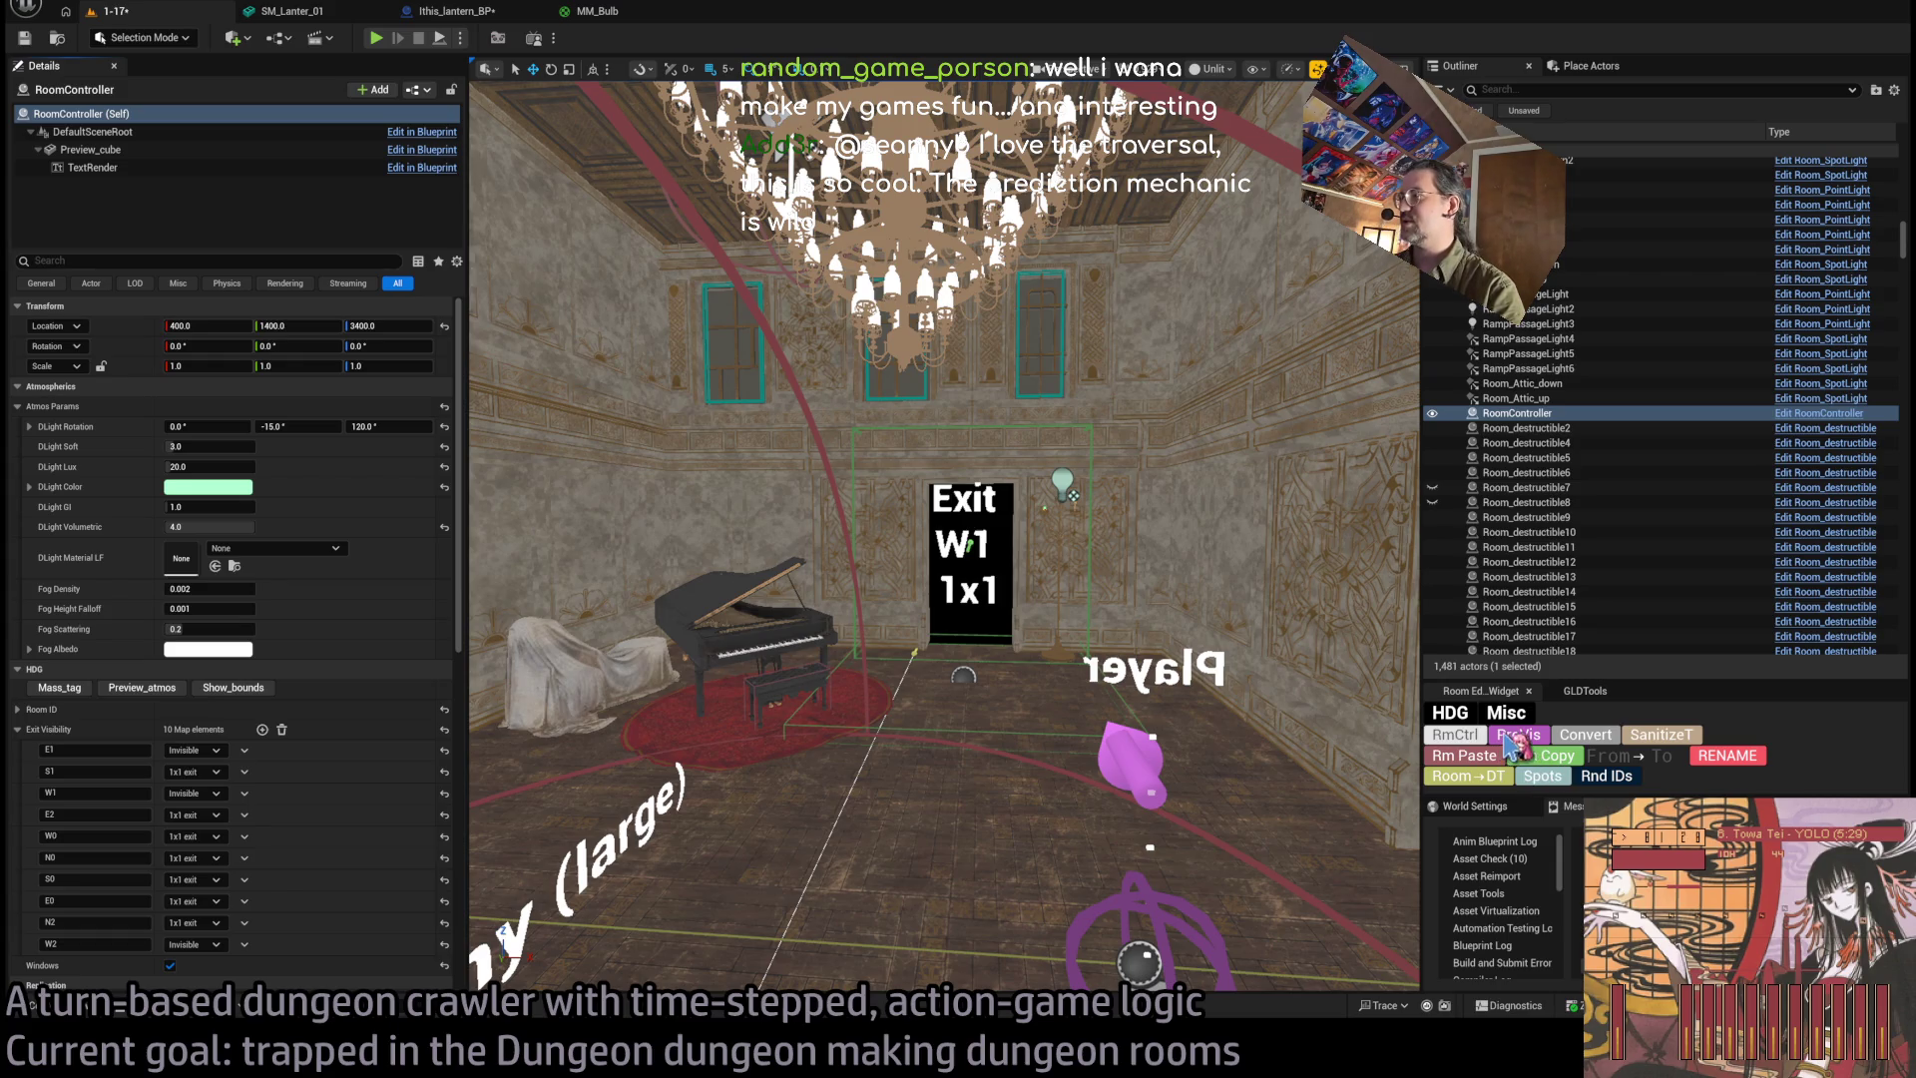
mouse_move(759, 698)
left_mouse_down()
mouse_move(758, 609)
mouse_move(567, 620)
left_mouse_up()
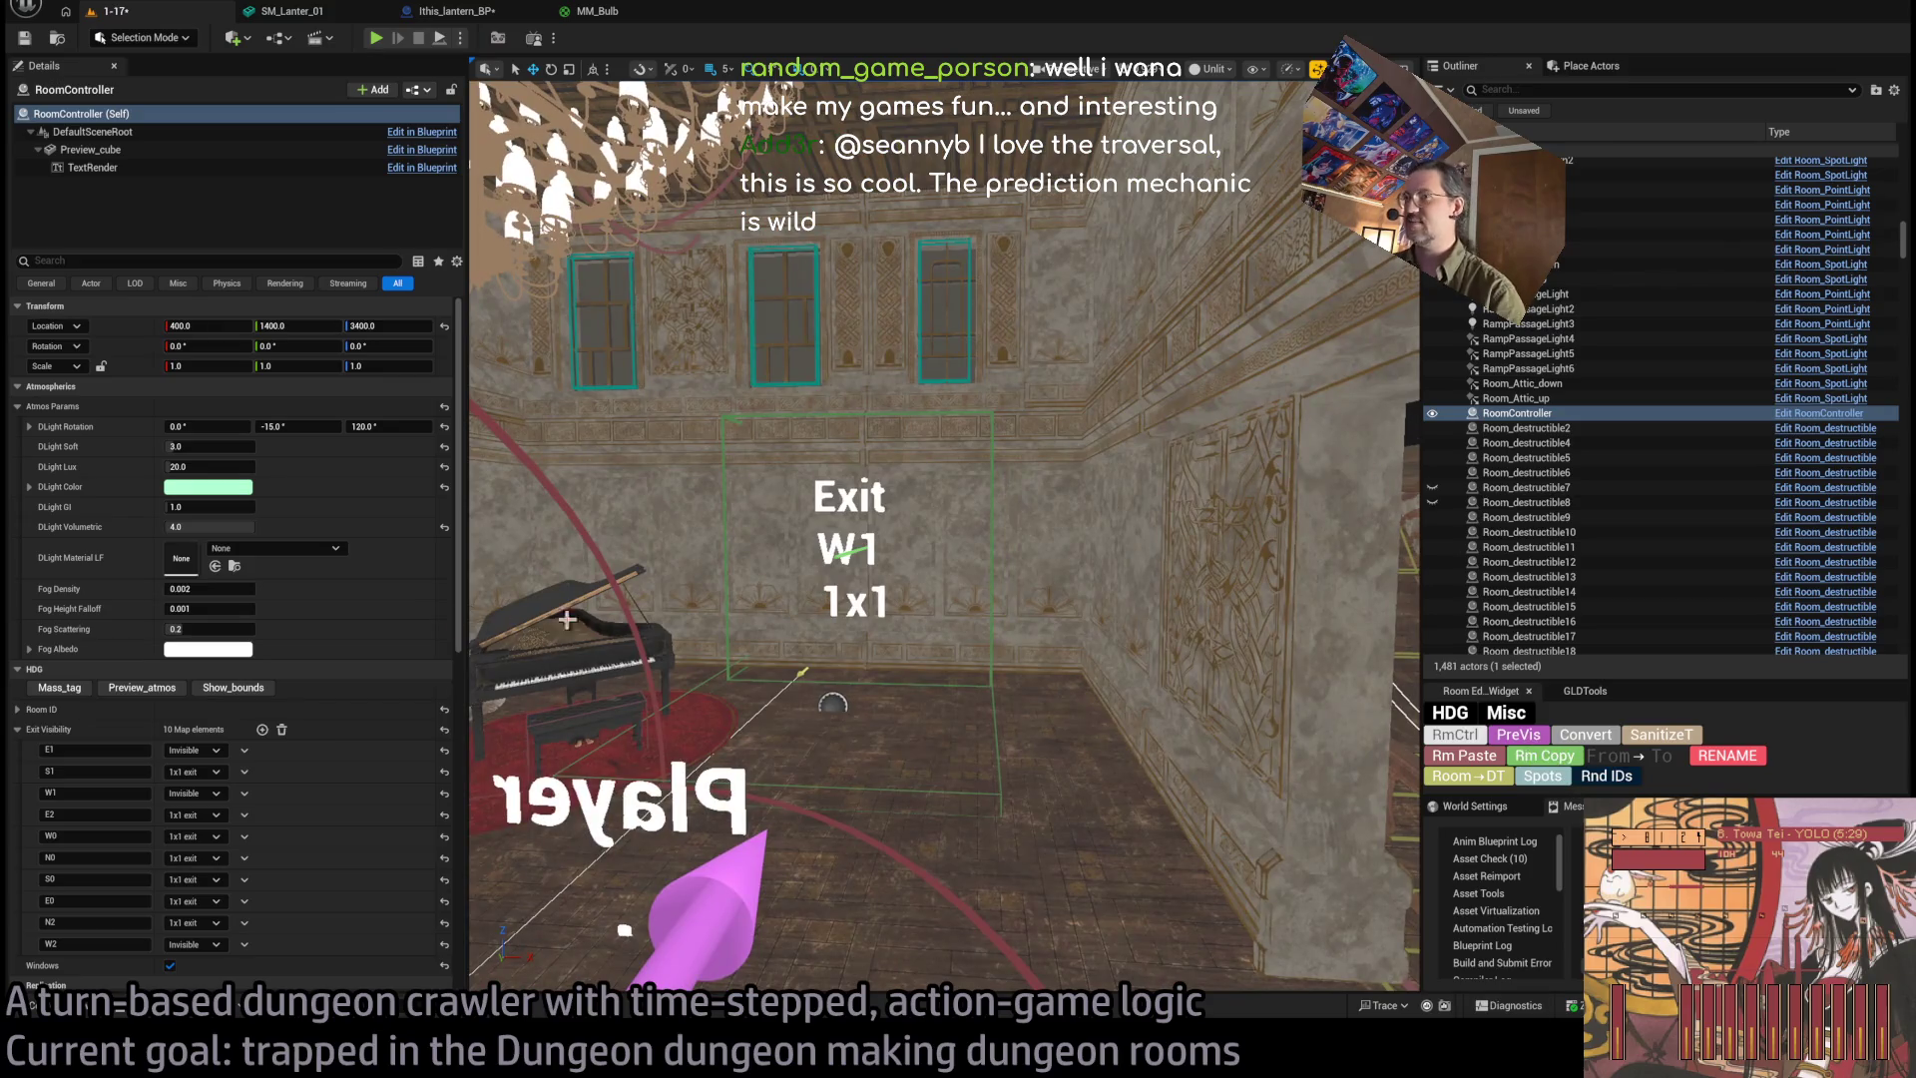
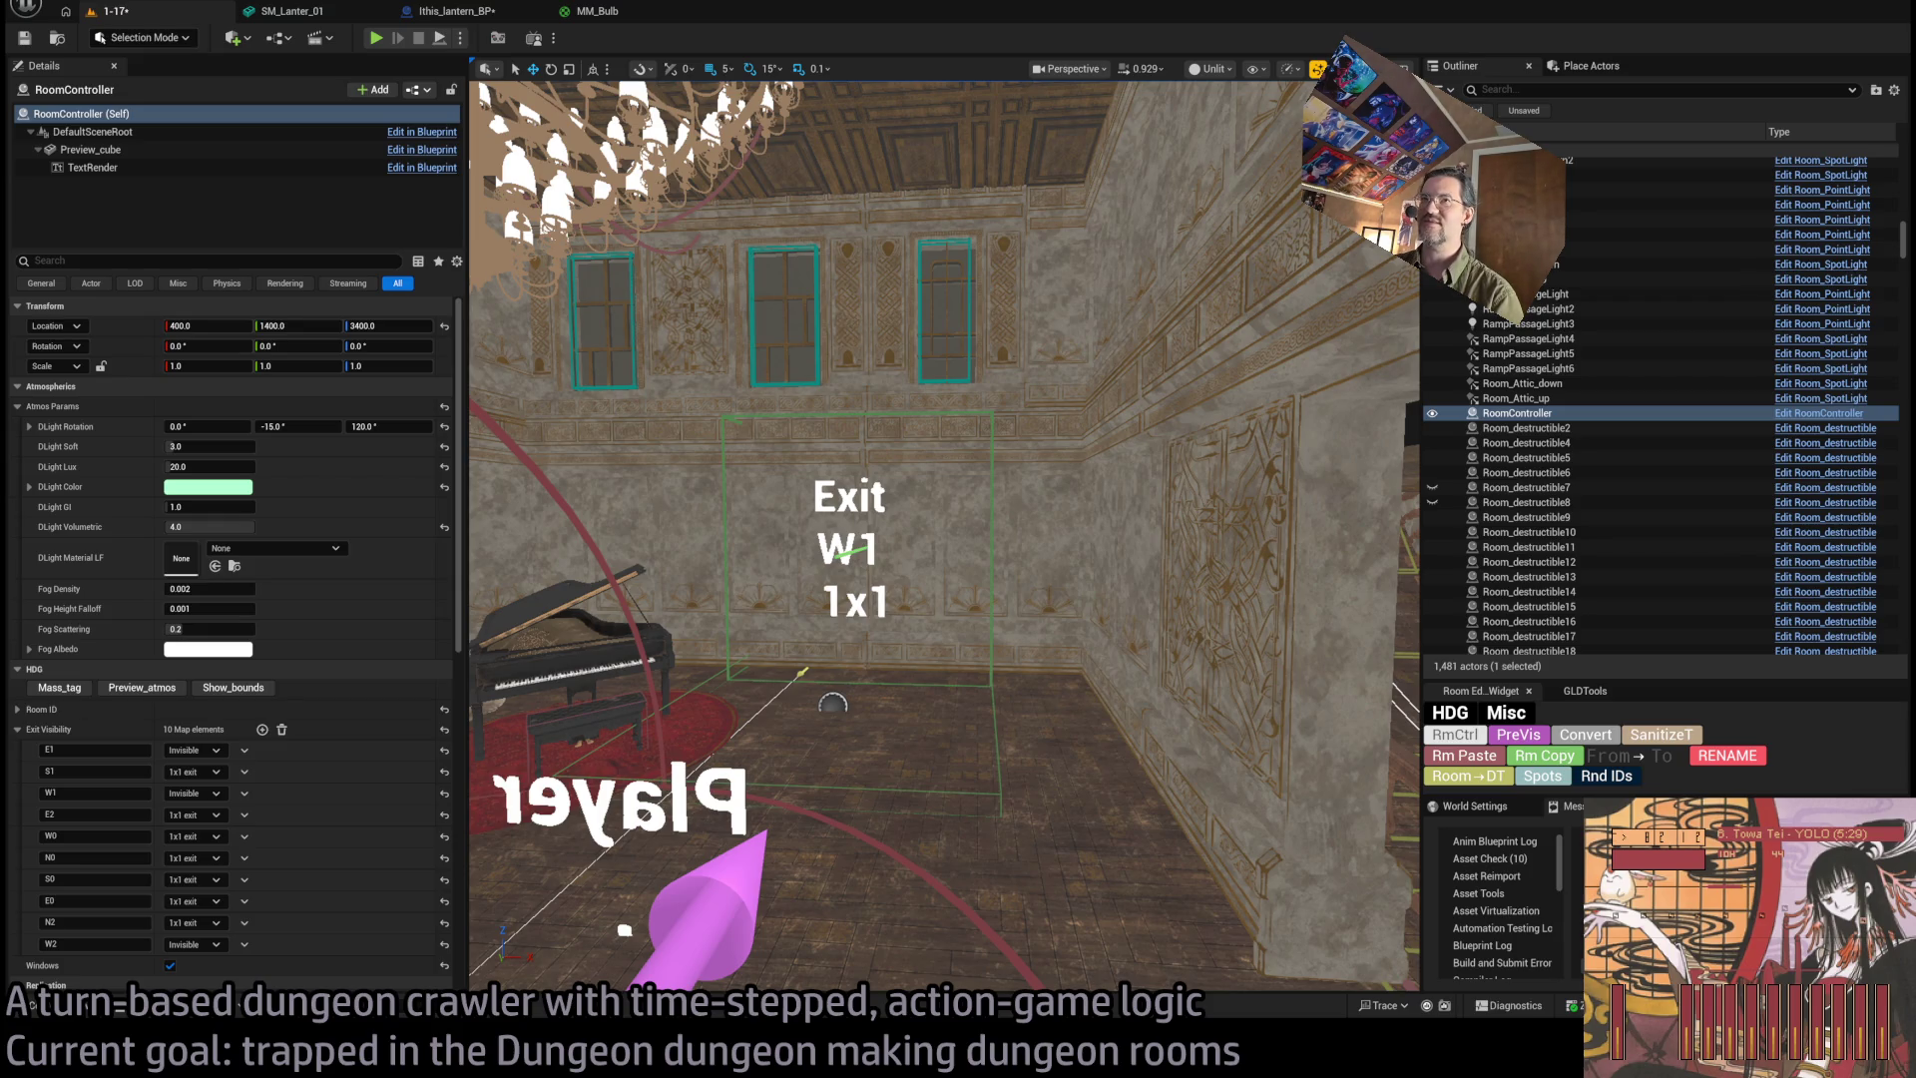
Widen the level viewport with the Details and Outliner splitters, then run and stop a quick playtest.
left_click_drag(941, 312, 849, 184)
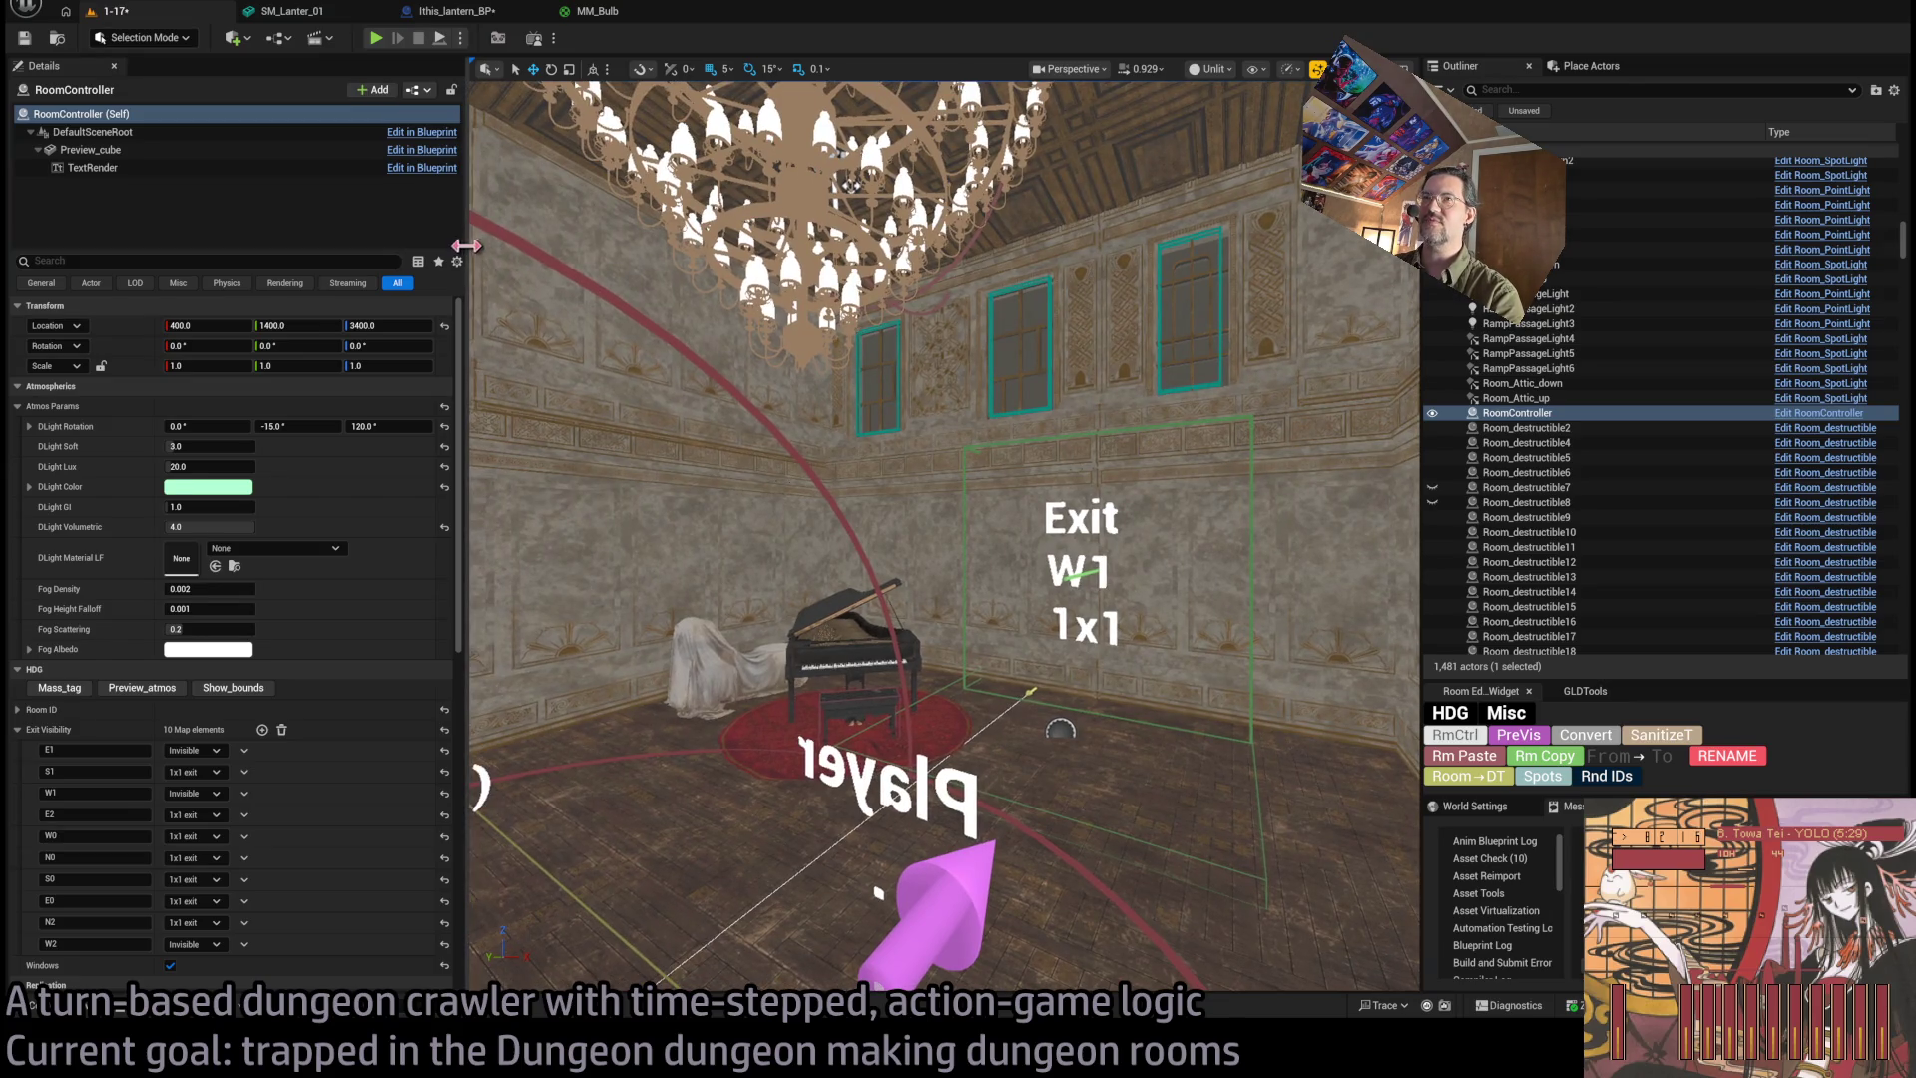
left_click_drag(465, 246, 334, 245)
left_click_drag(1419, 369, 1554, 370)
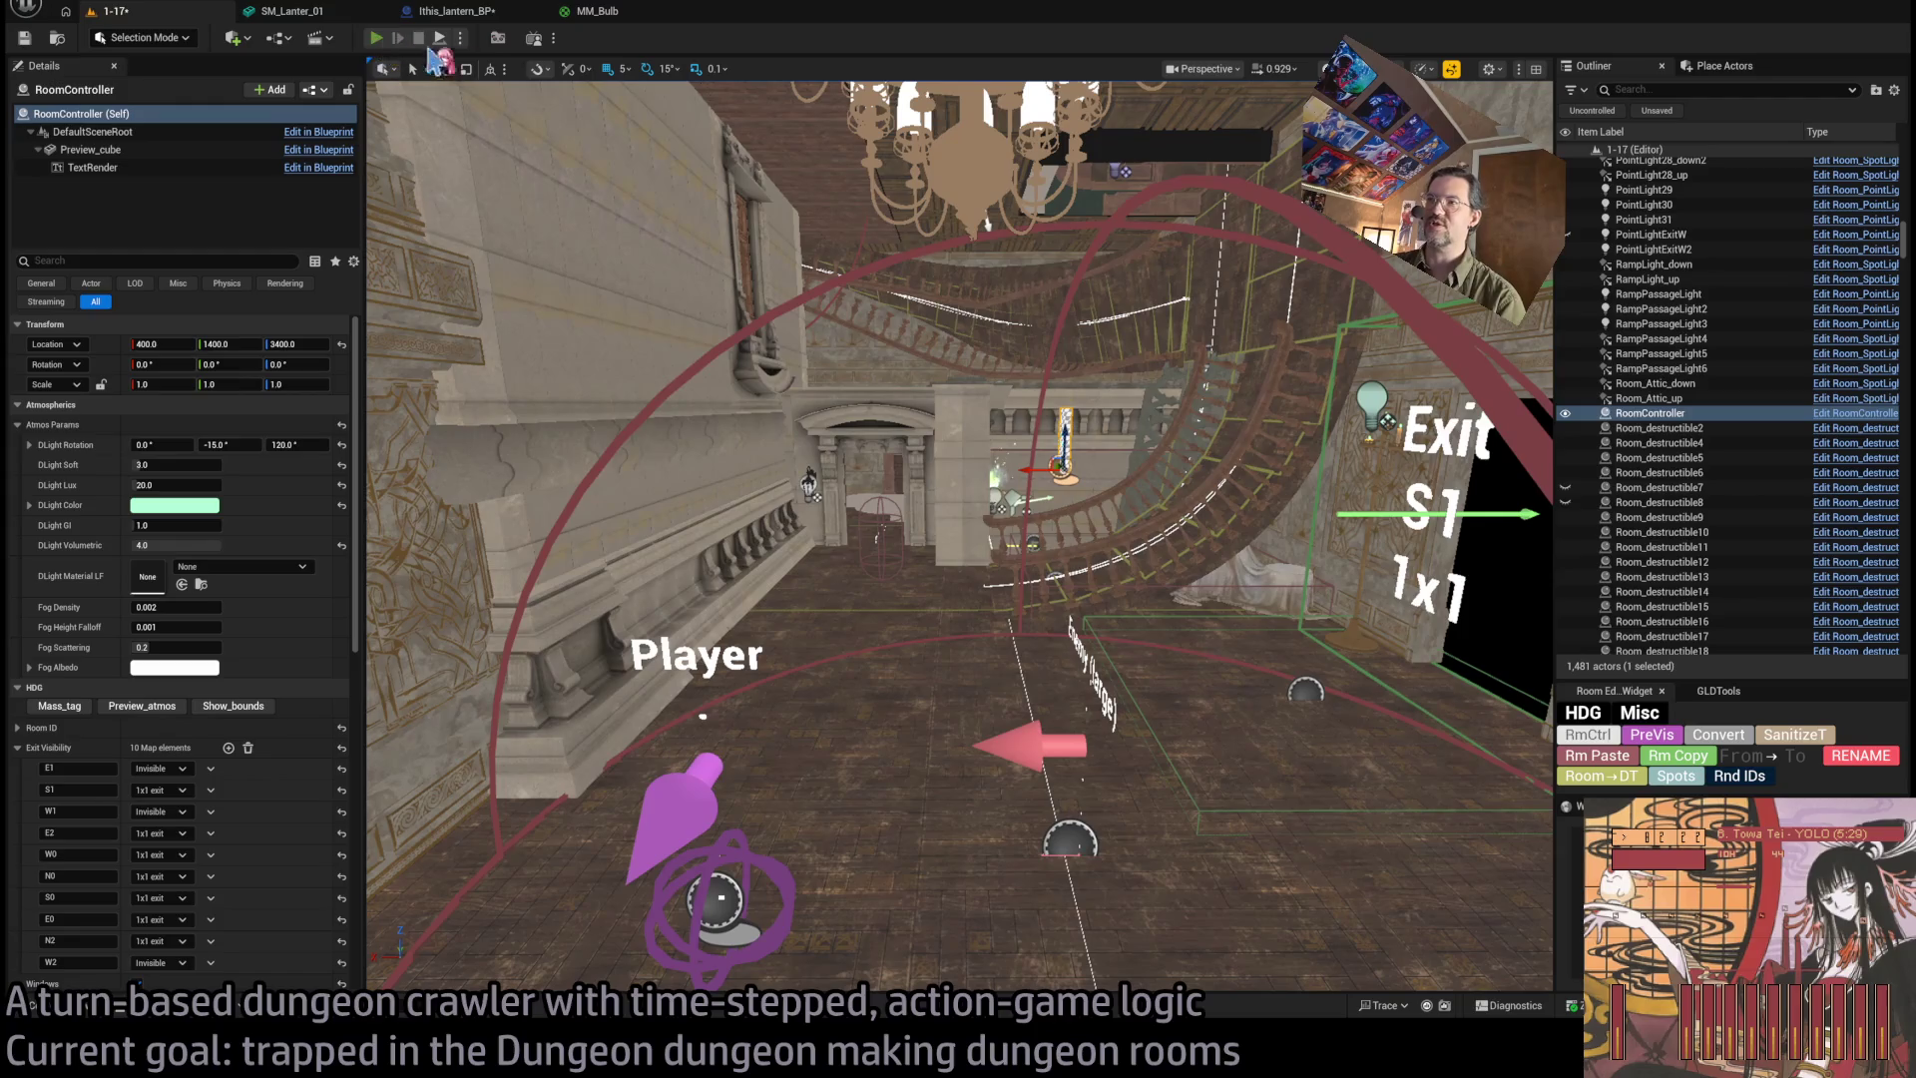
key("alt+p")
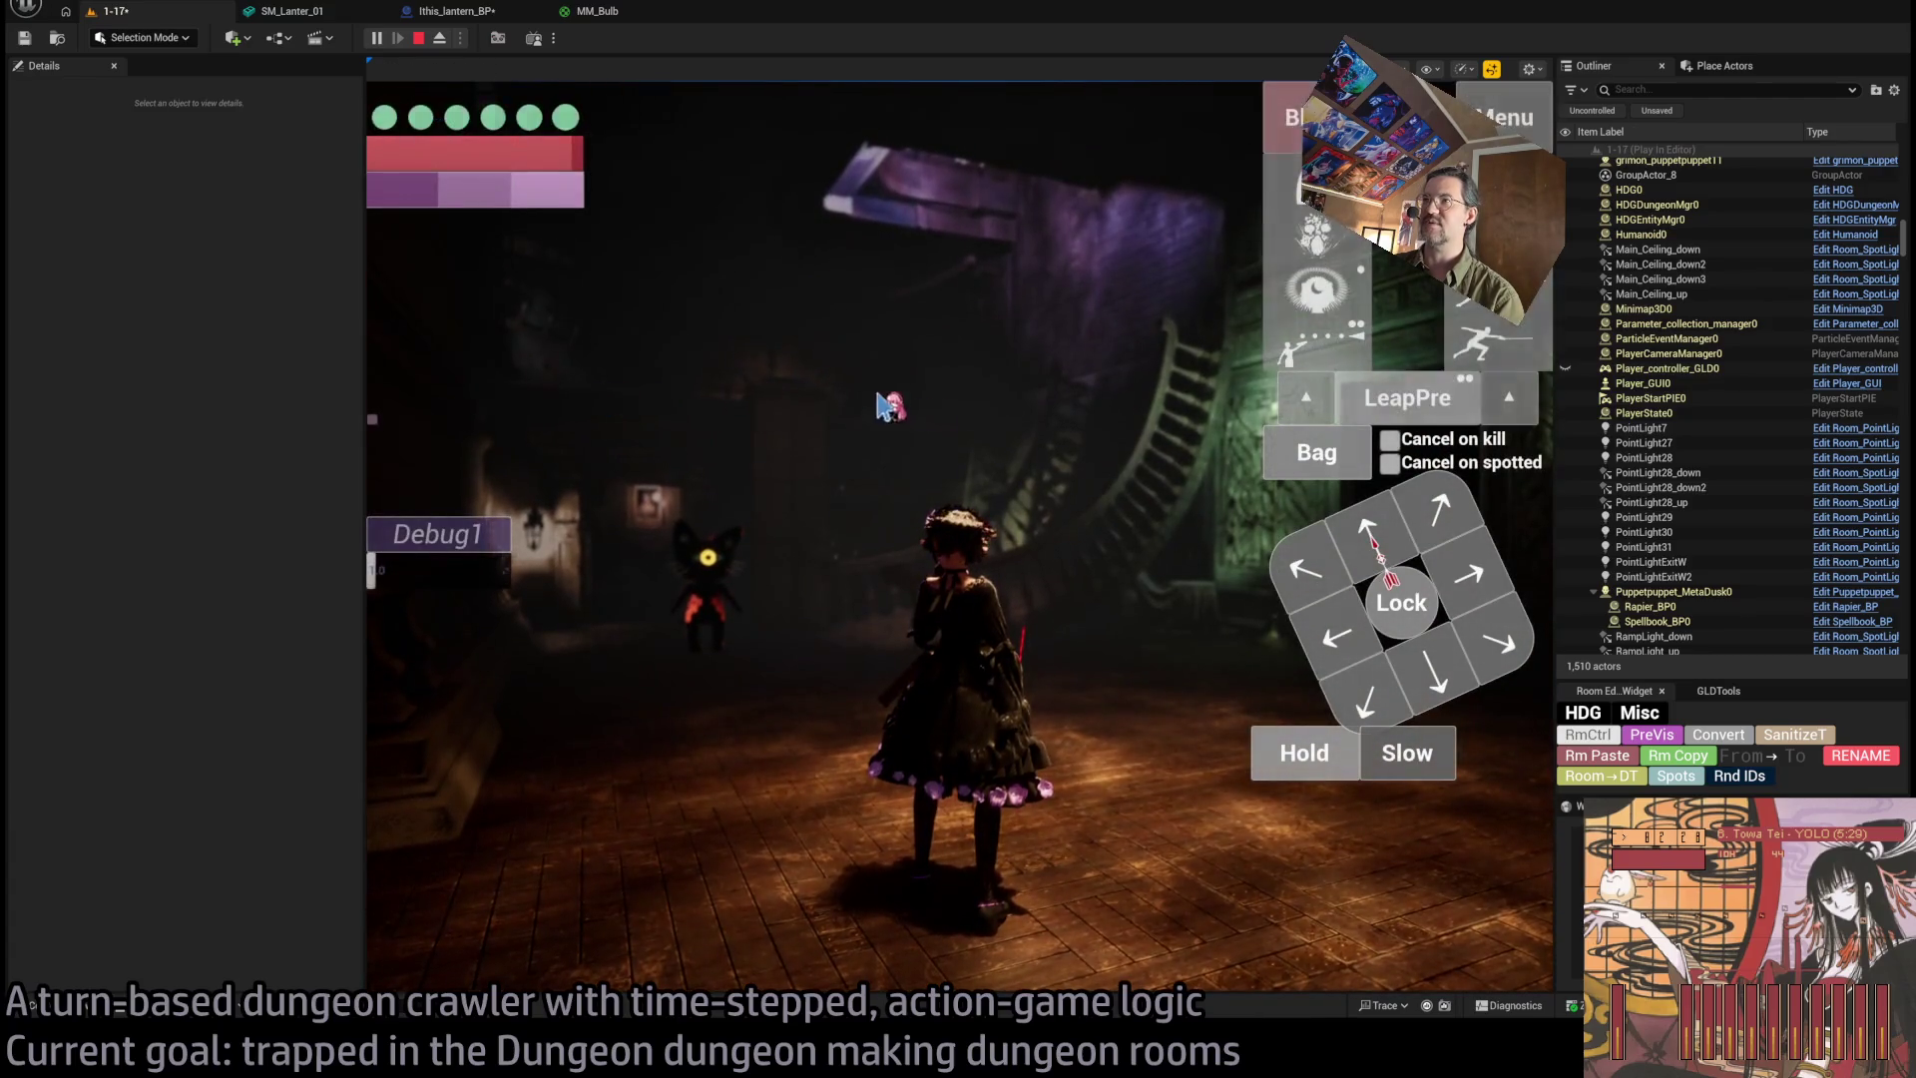
left_click(419, 40)
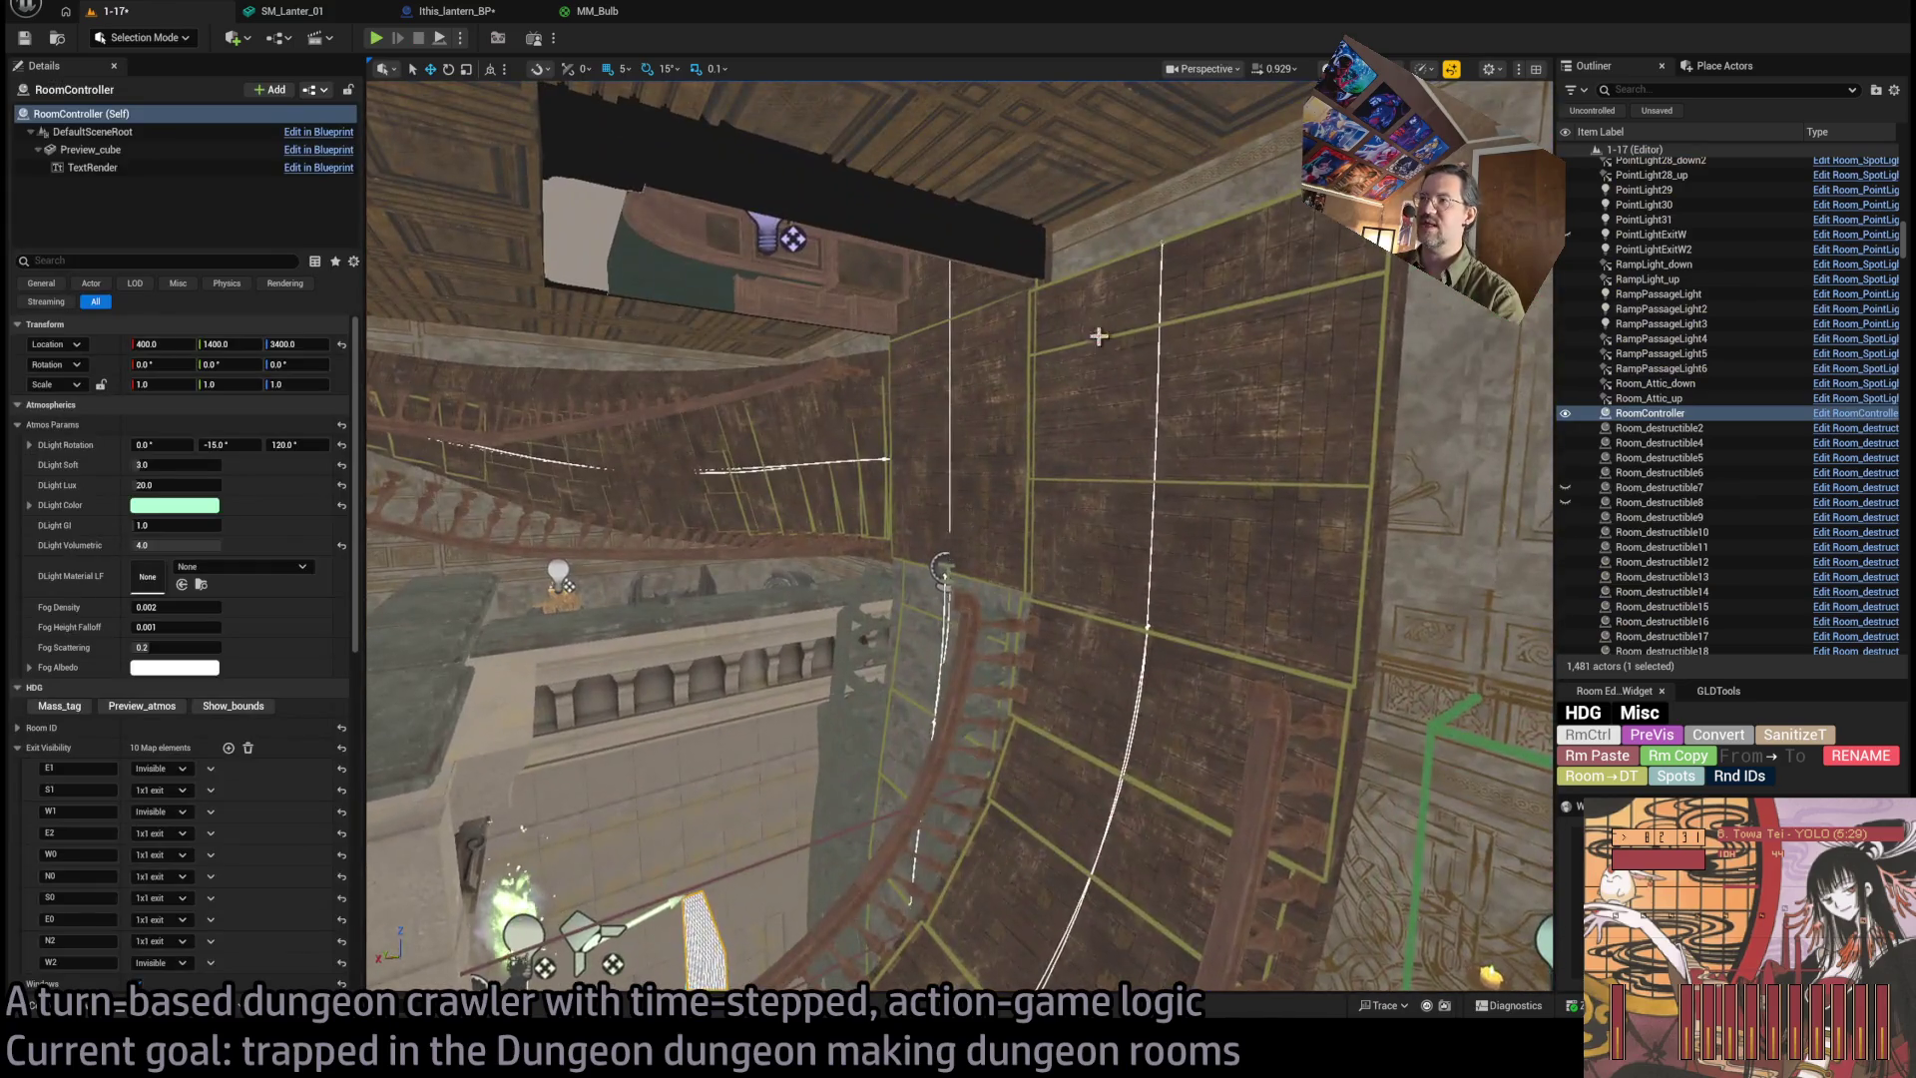
Select a point on the Room_nav_surface1 stair walkway spline and undo its accidental move.
left_click_drag(1099, 336, 1099, 337)
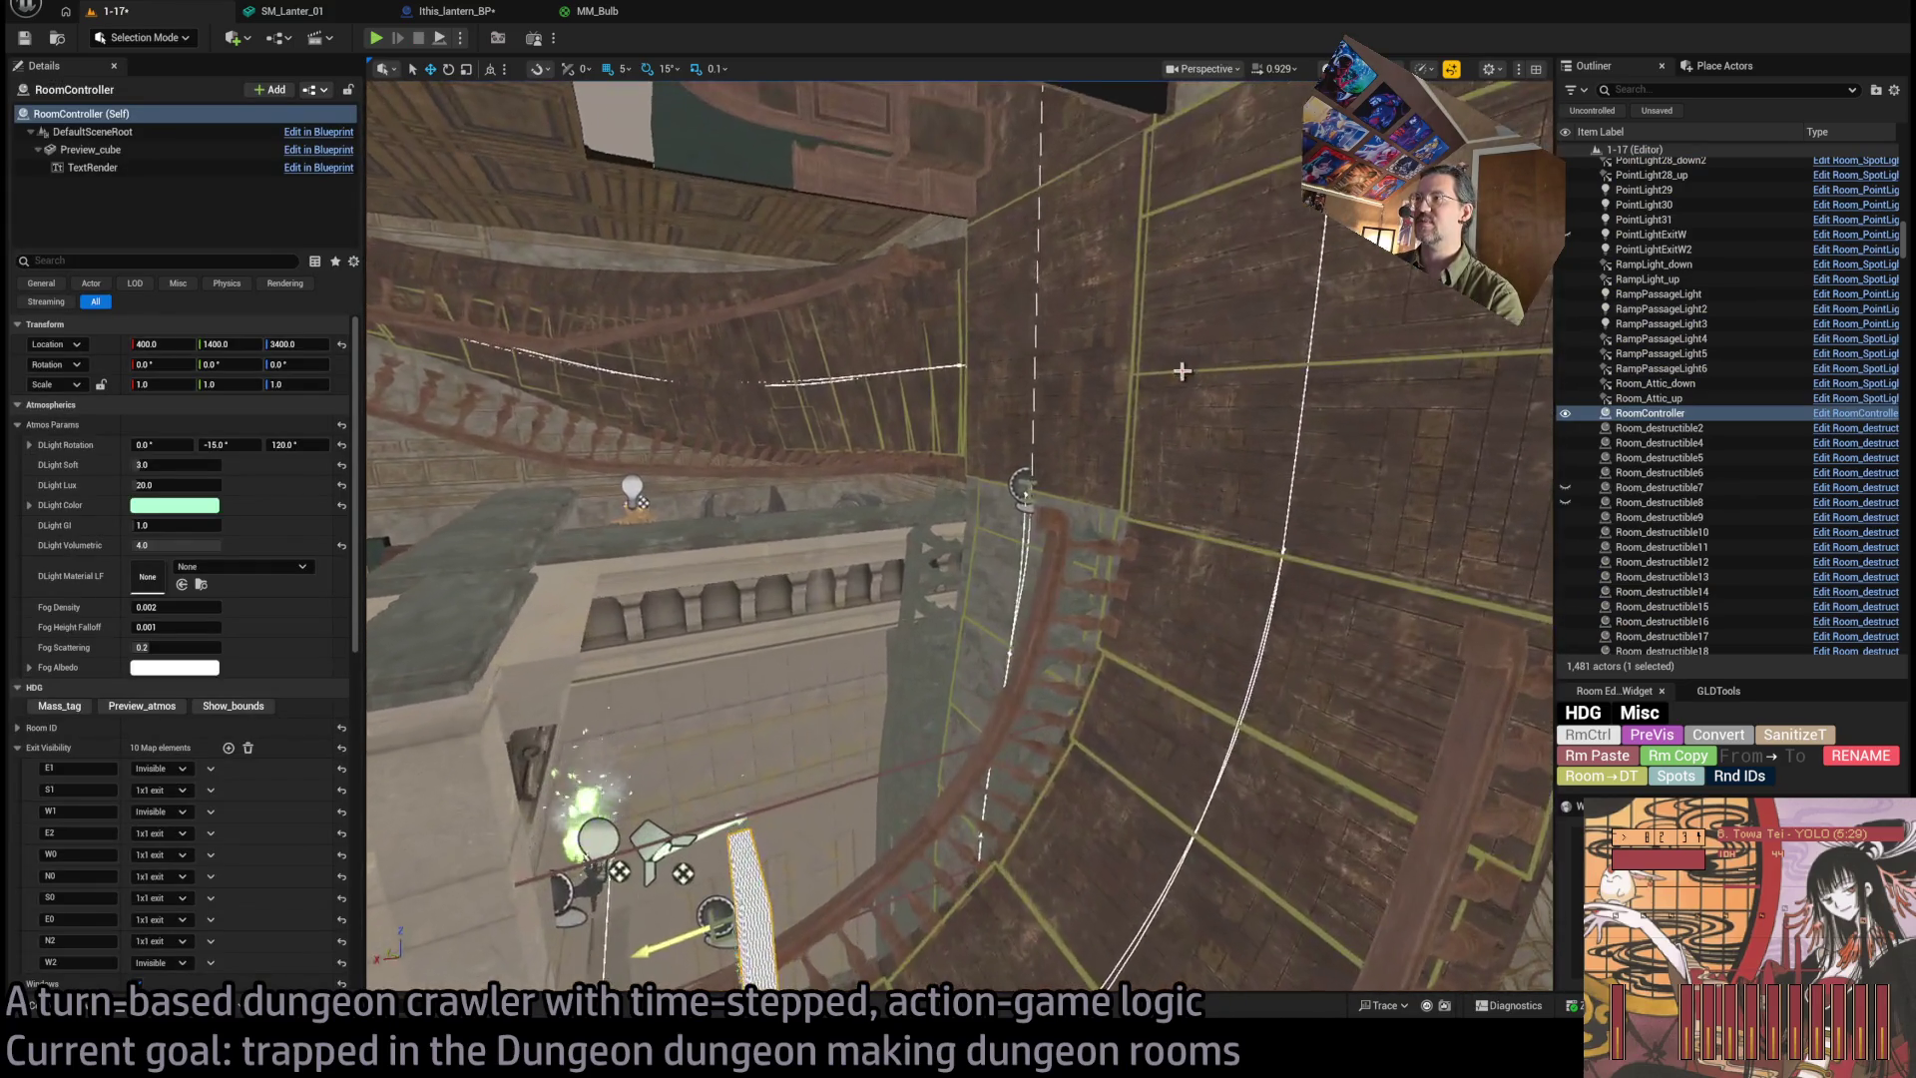
left_click(1293, 489)
left_click_drag(1292, 489, 1292, 489)
left_click_drag(1135, 531, 866, 539)
left_click(1240, 556)
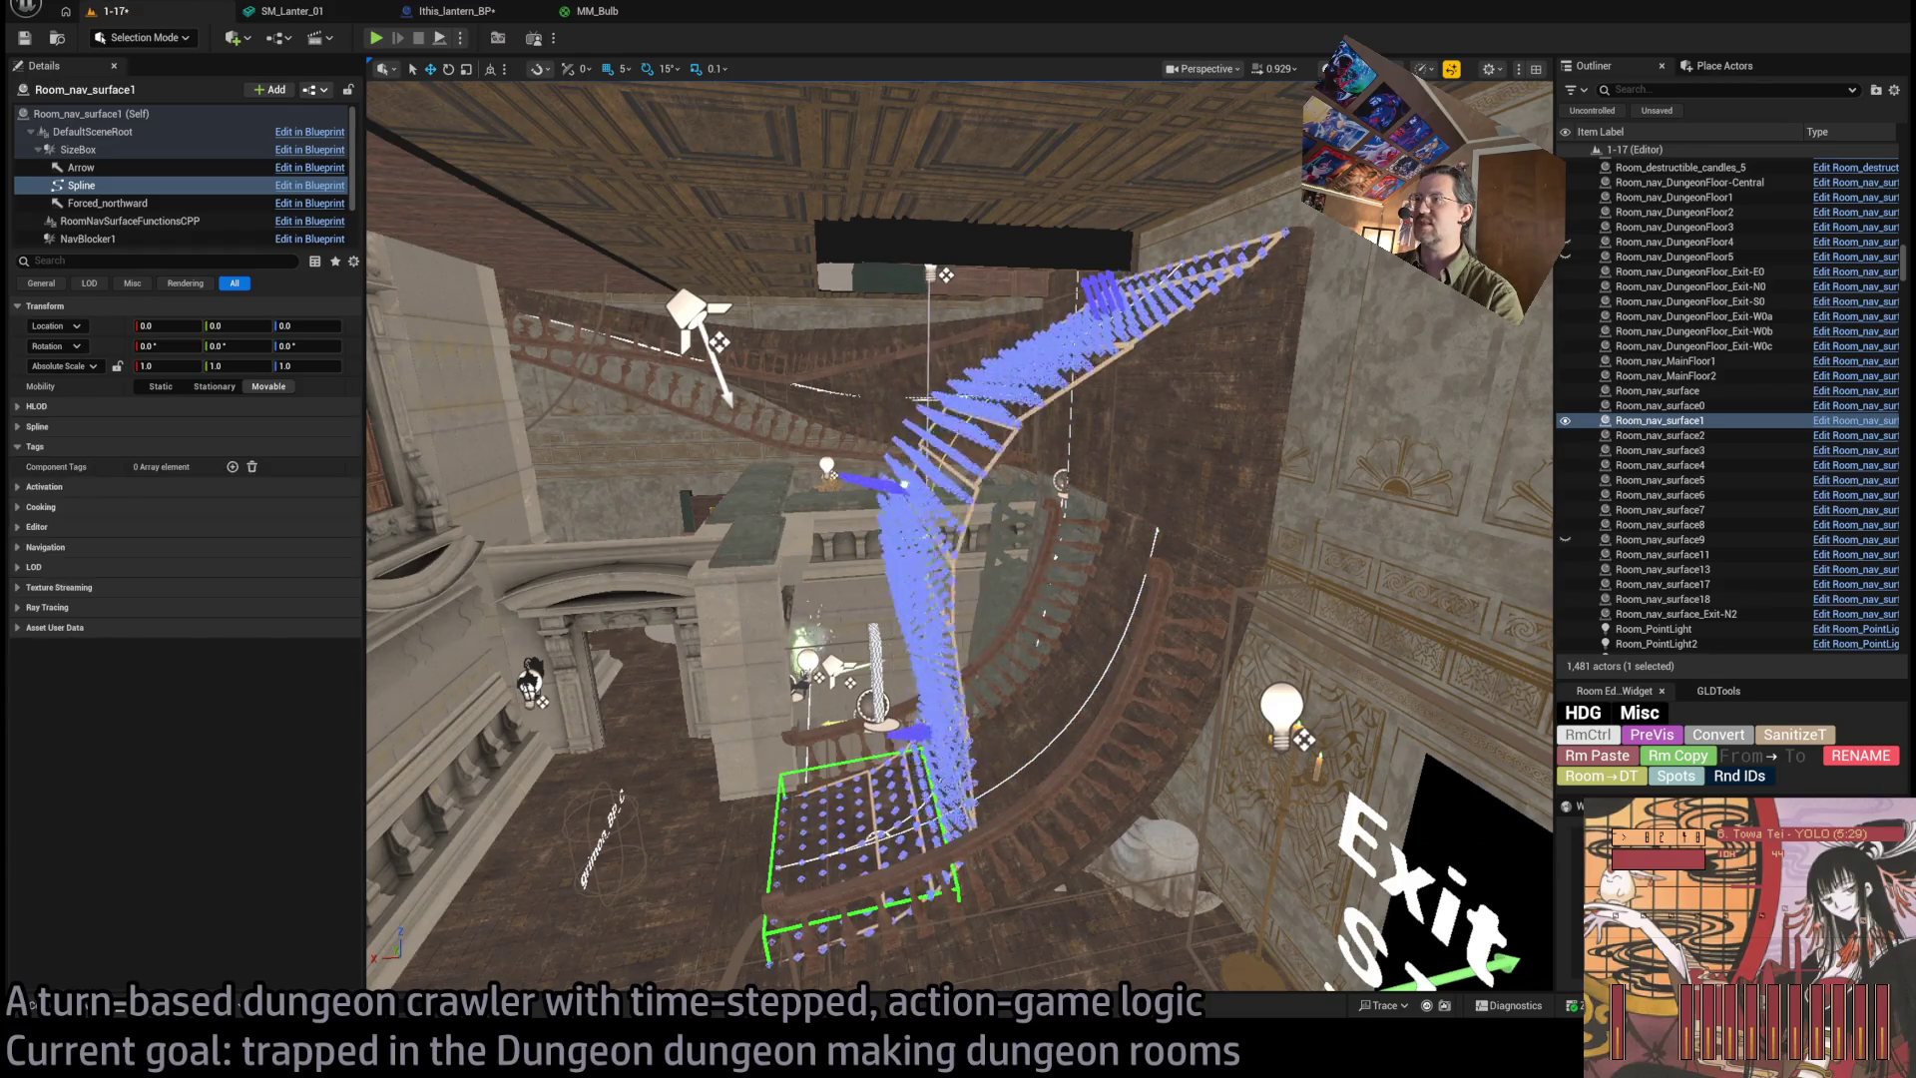
key("ctrl+z")
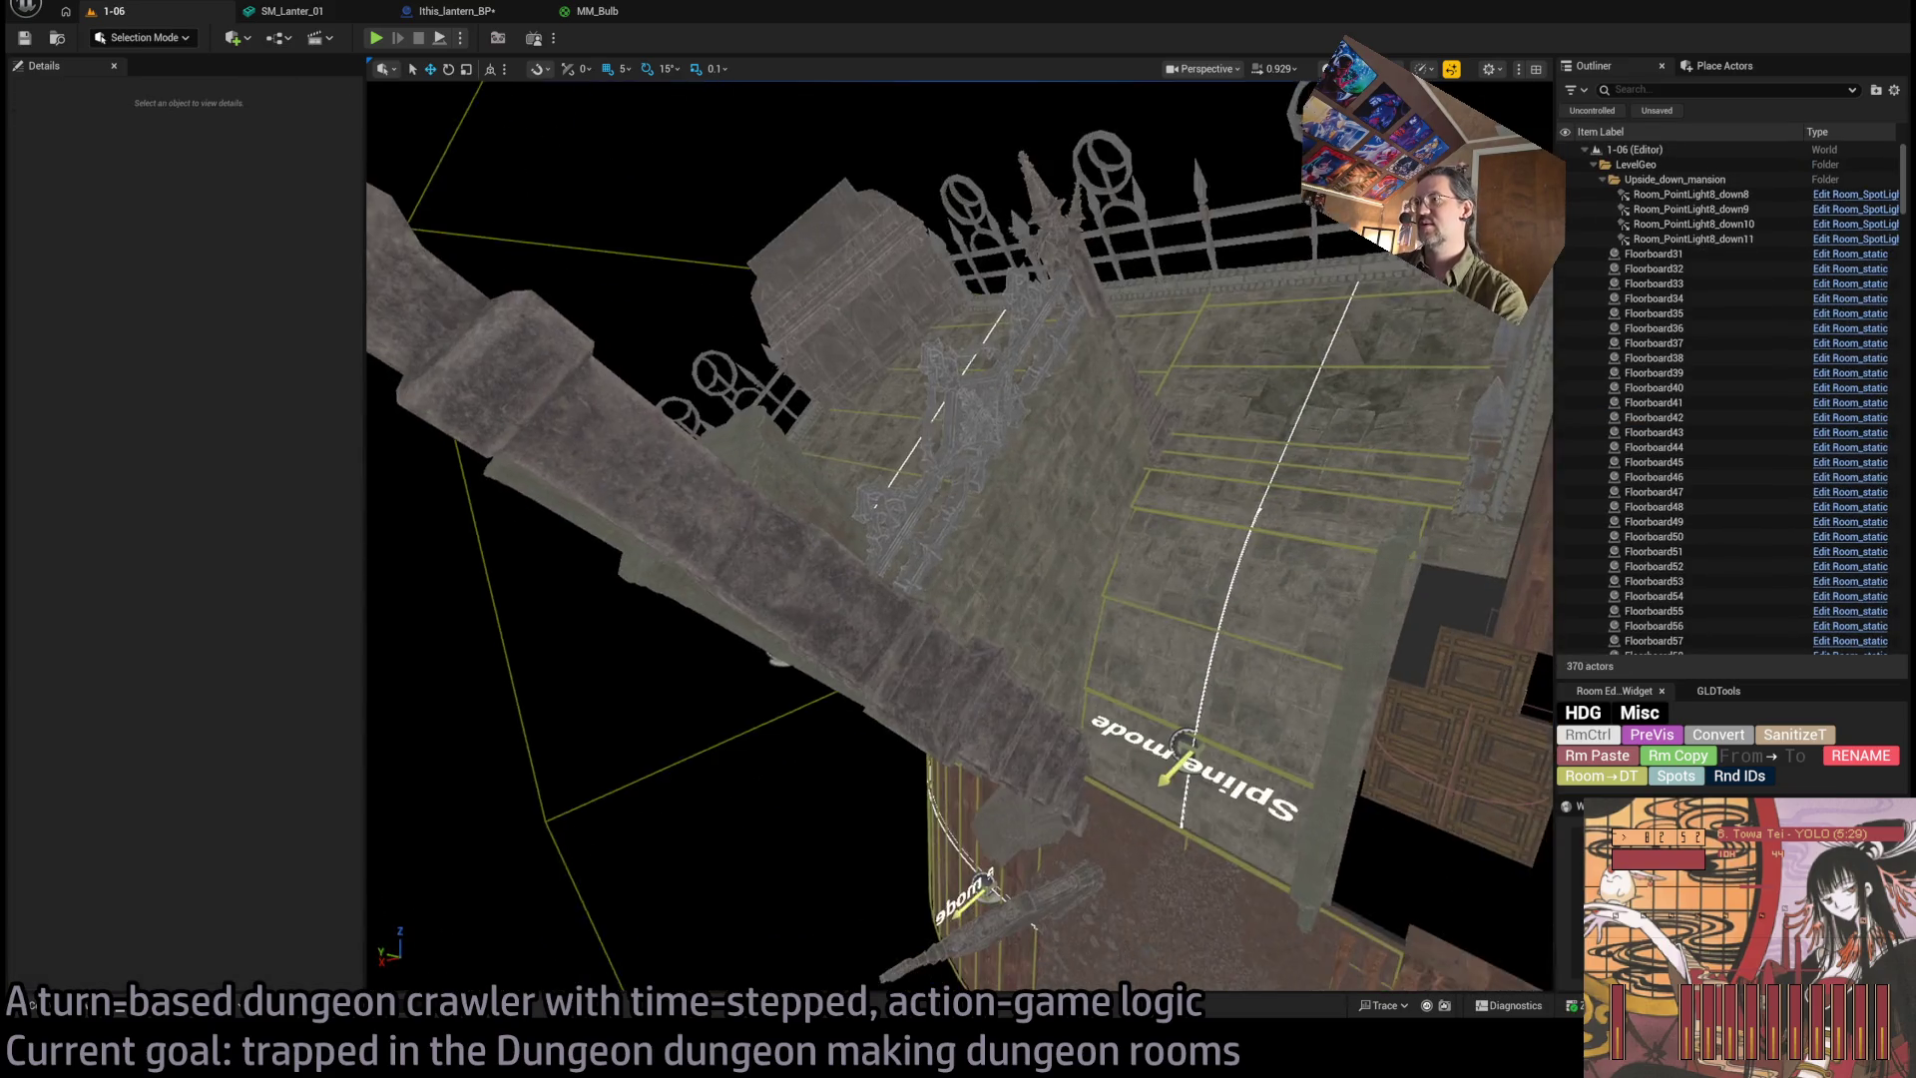
Enable Debug Show Grid and Show Surface on Room_nav_surface10, then run and stop a 1-06 playtest.
mouse_move(865, 295)
left_mouse_down()
mouse_move(838, 260)
mouse_move(865, 295)
left_mouse_up()
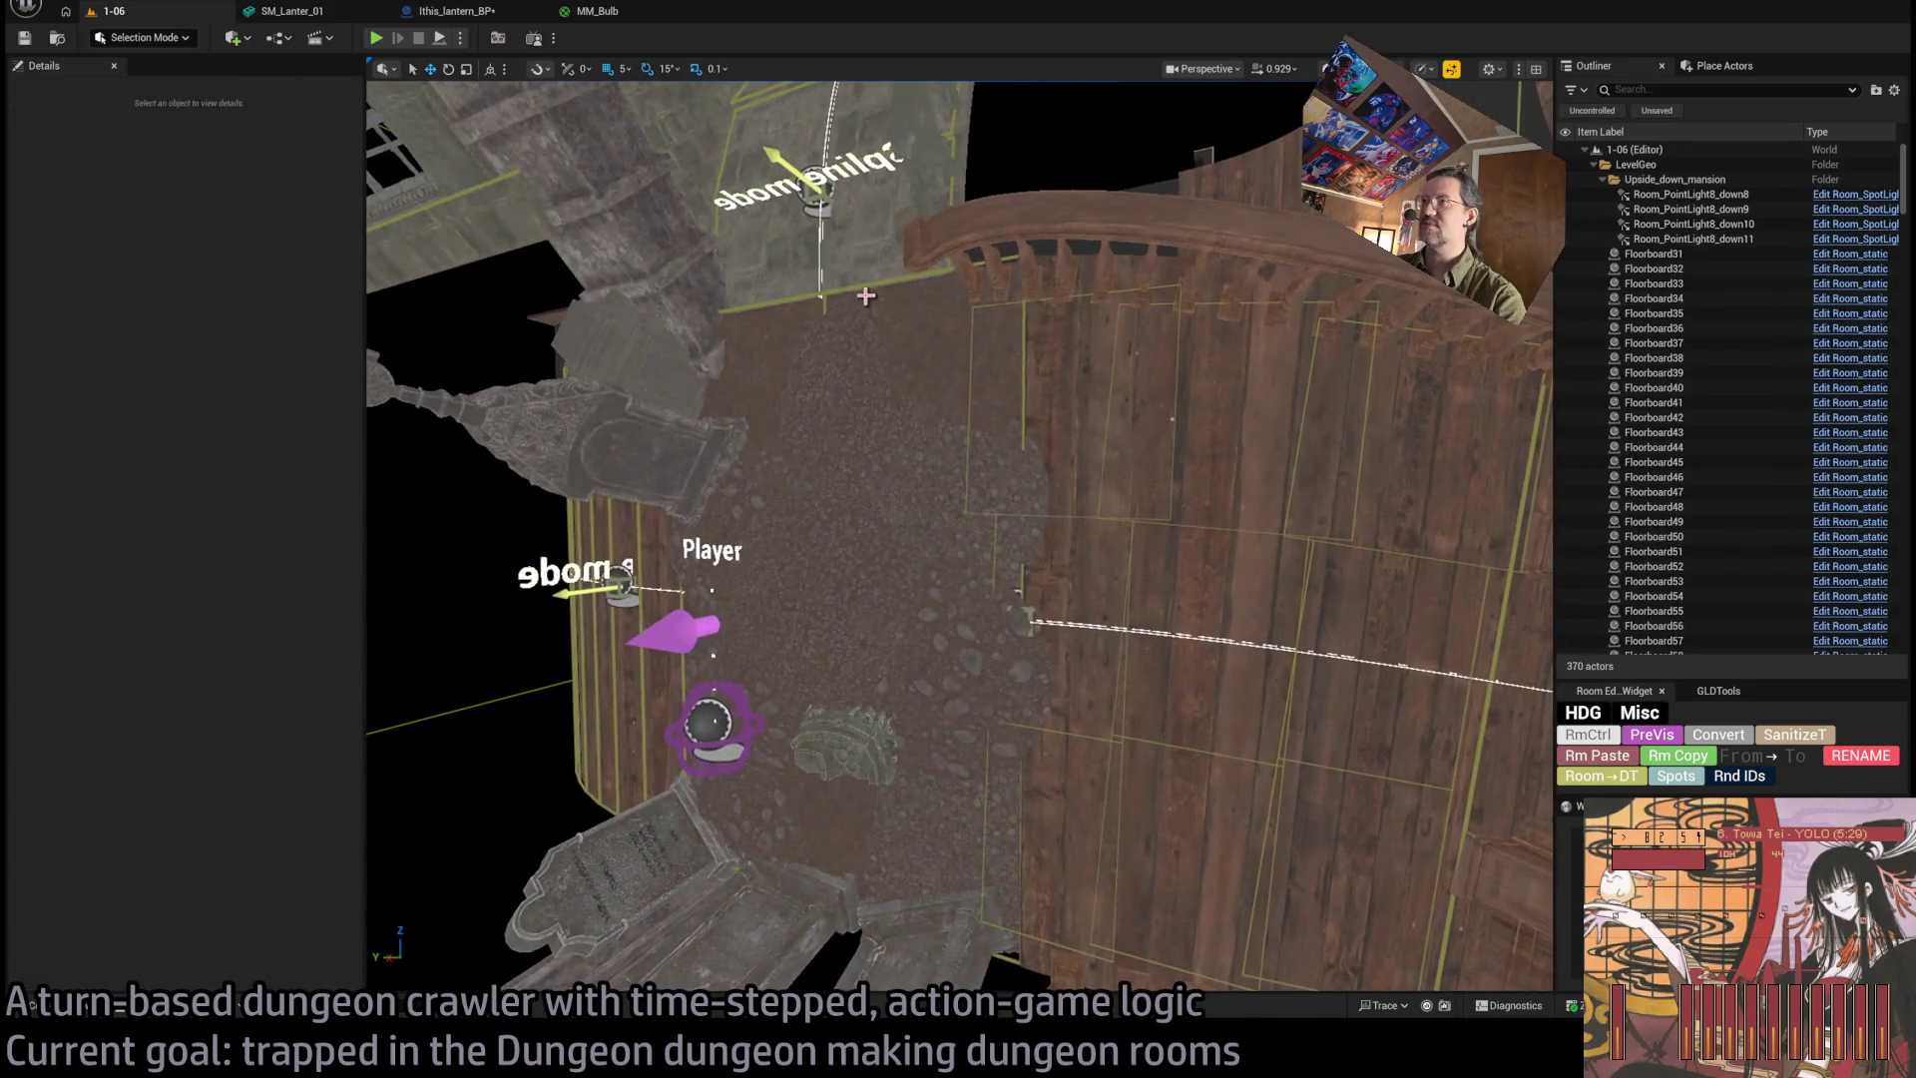
left_click(883, 287)
left_click(1010, 259)
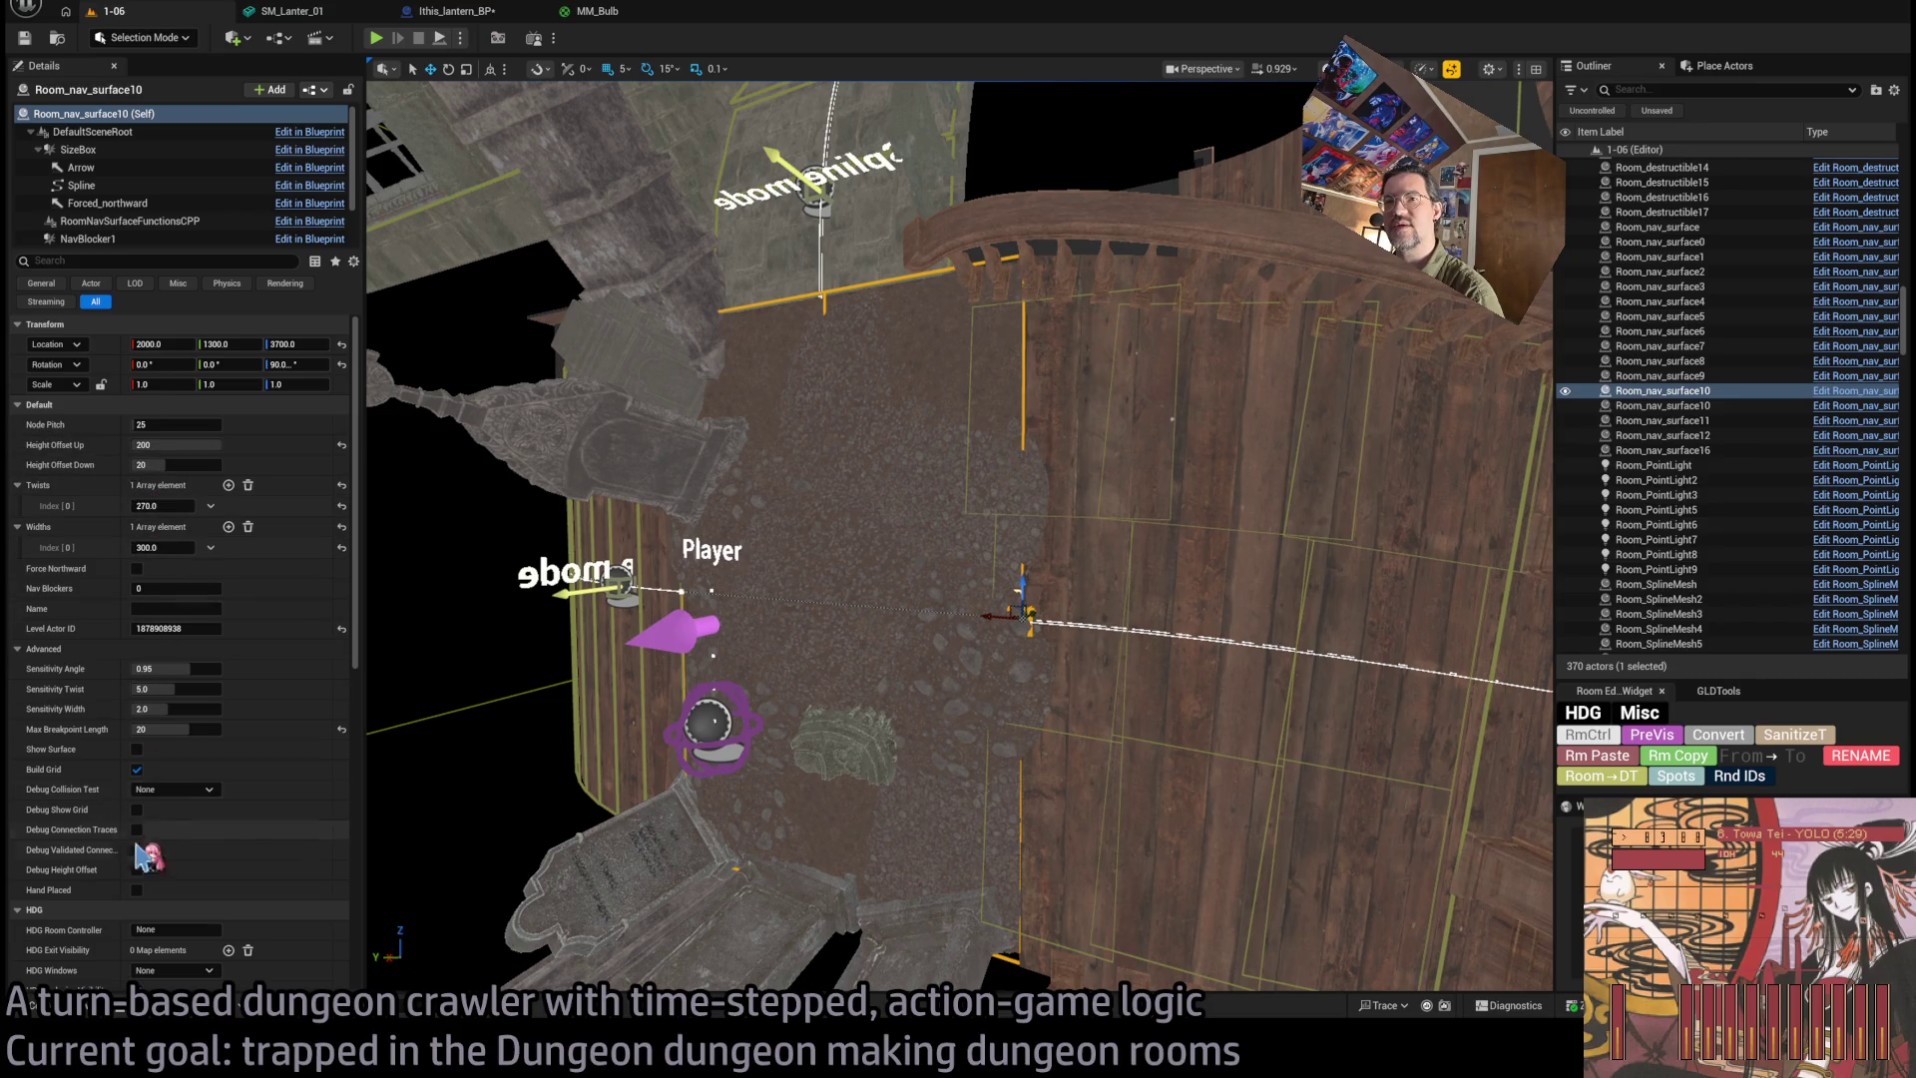
scroll(137, 819, "down", 1)
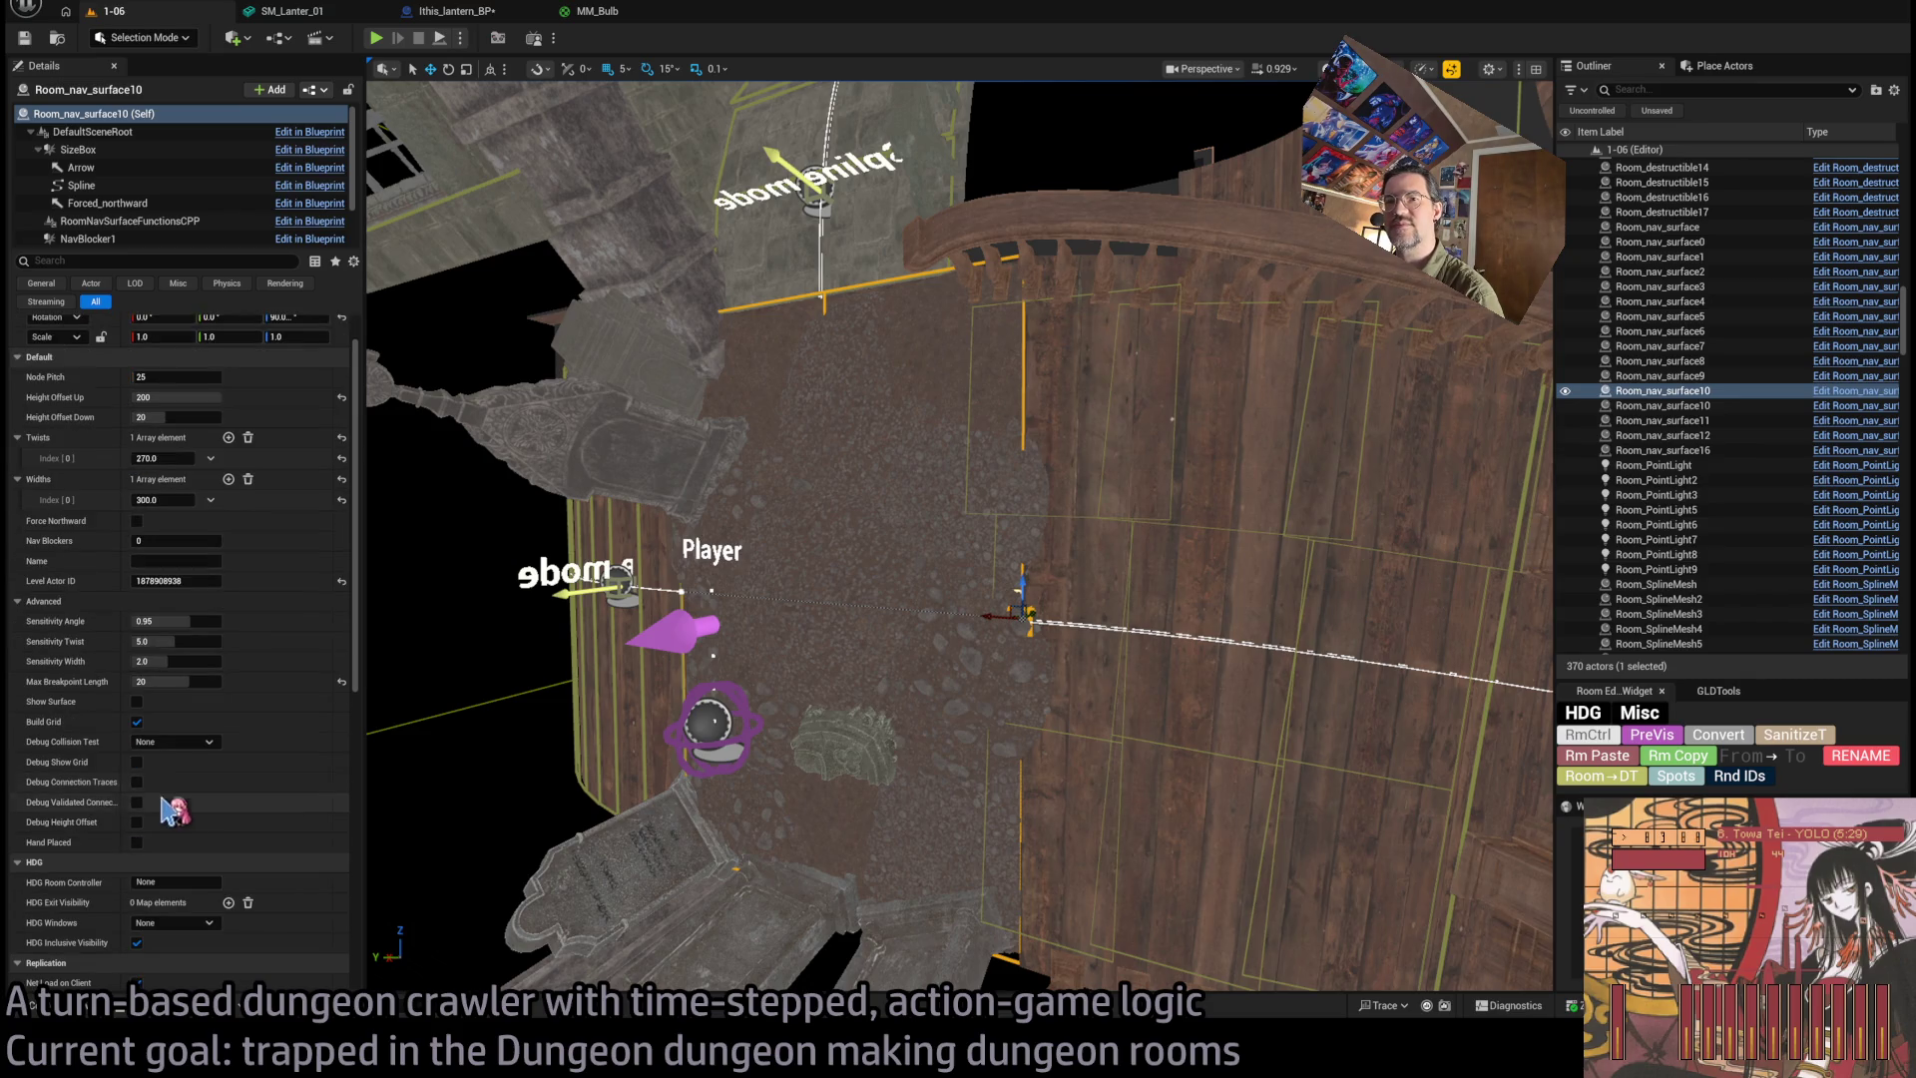
left_click(137, 762)
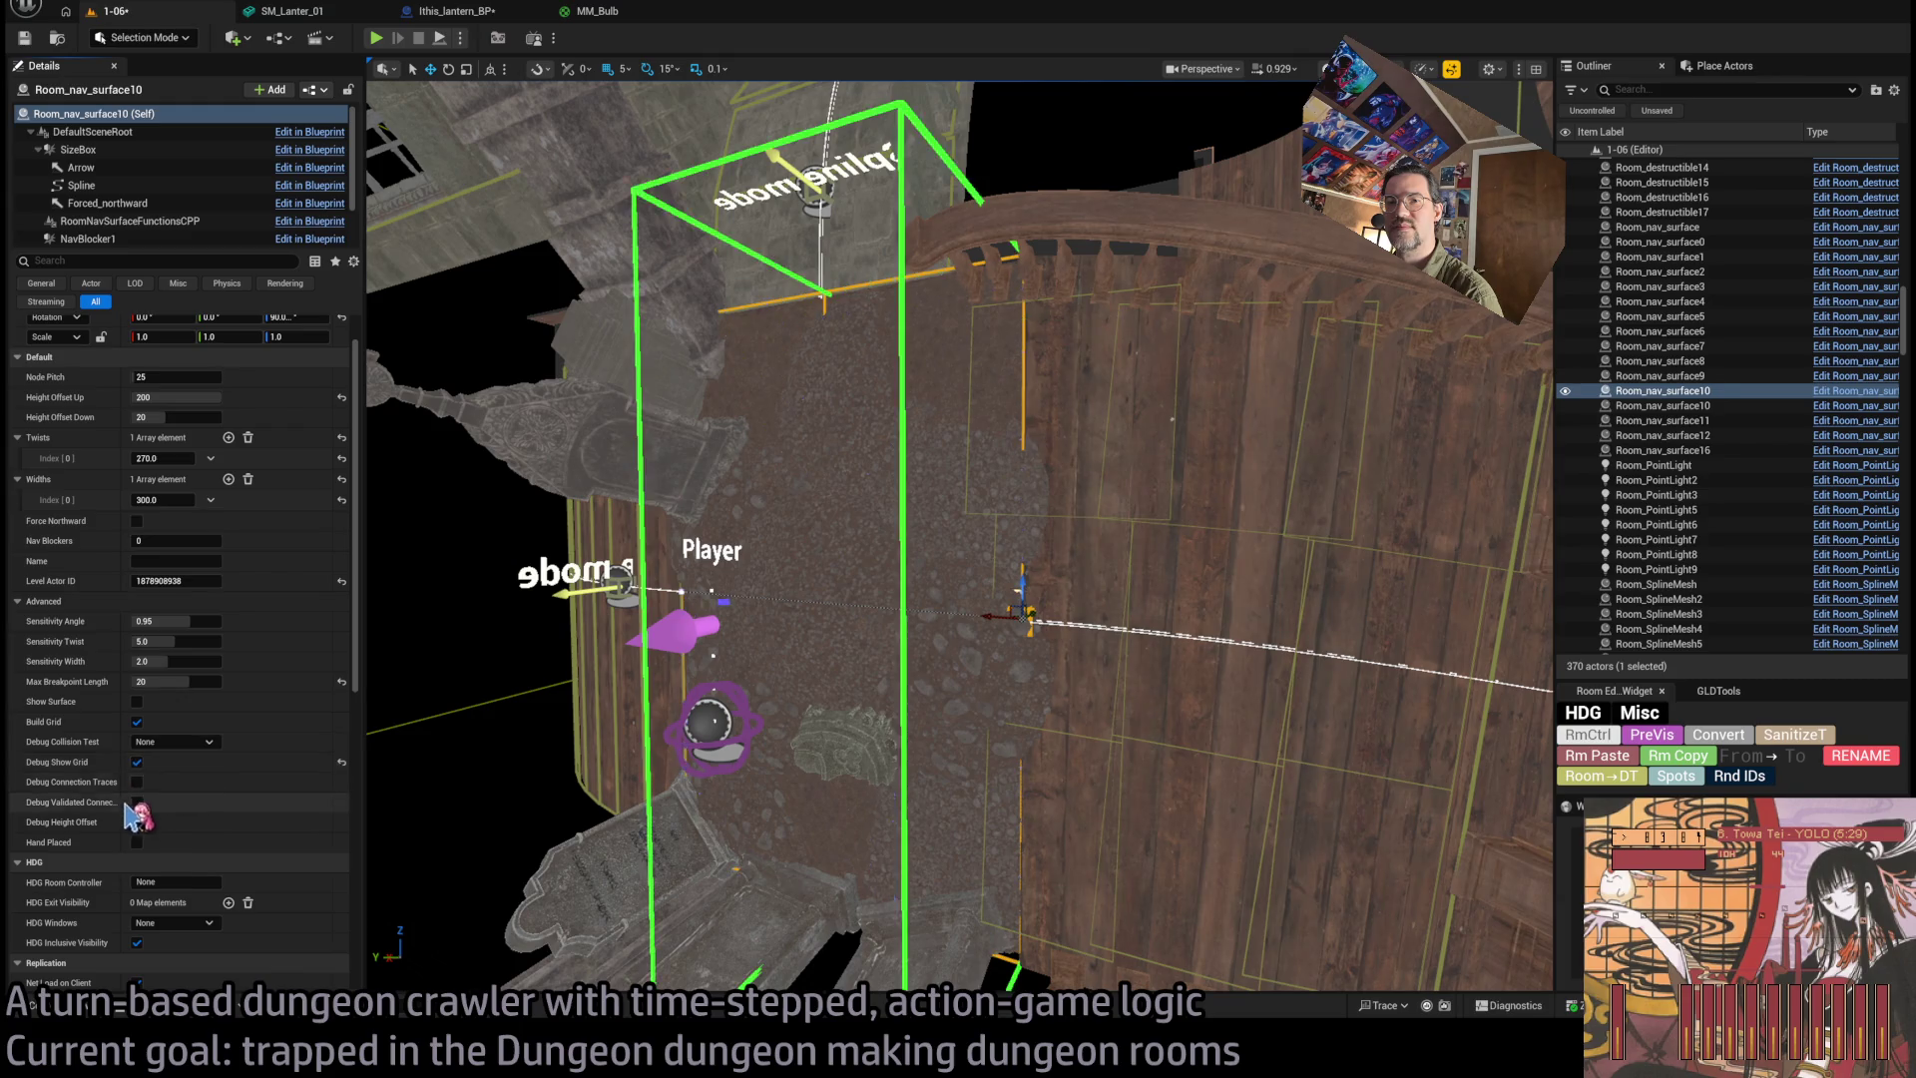
left_click(136, 703)
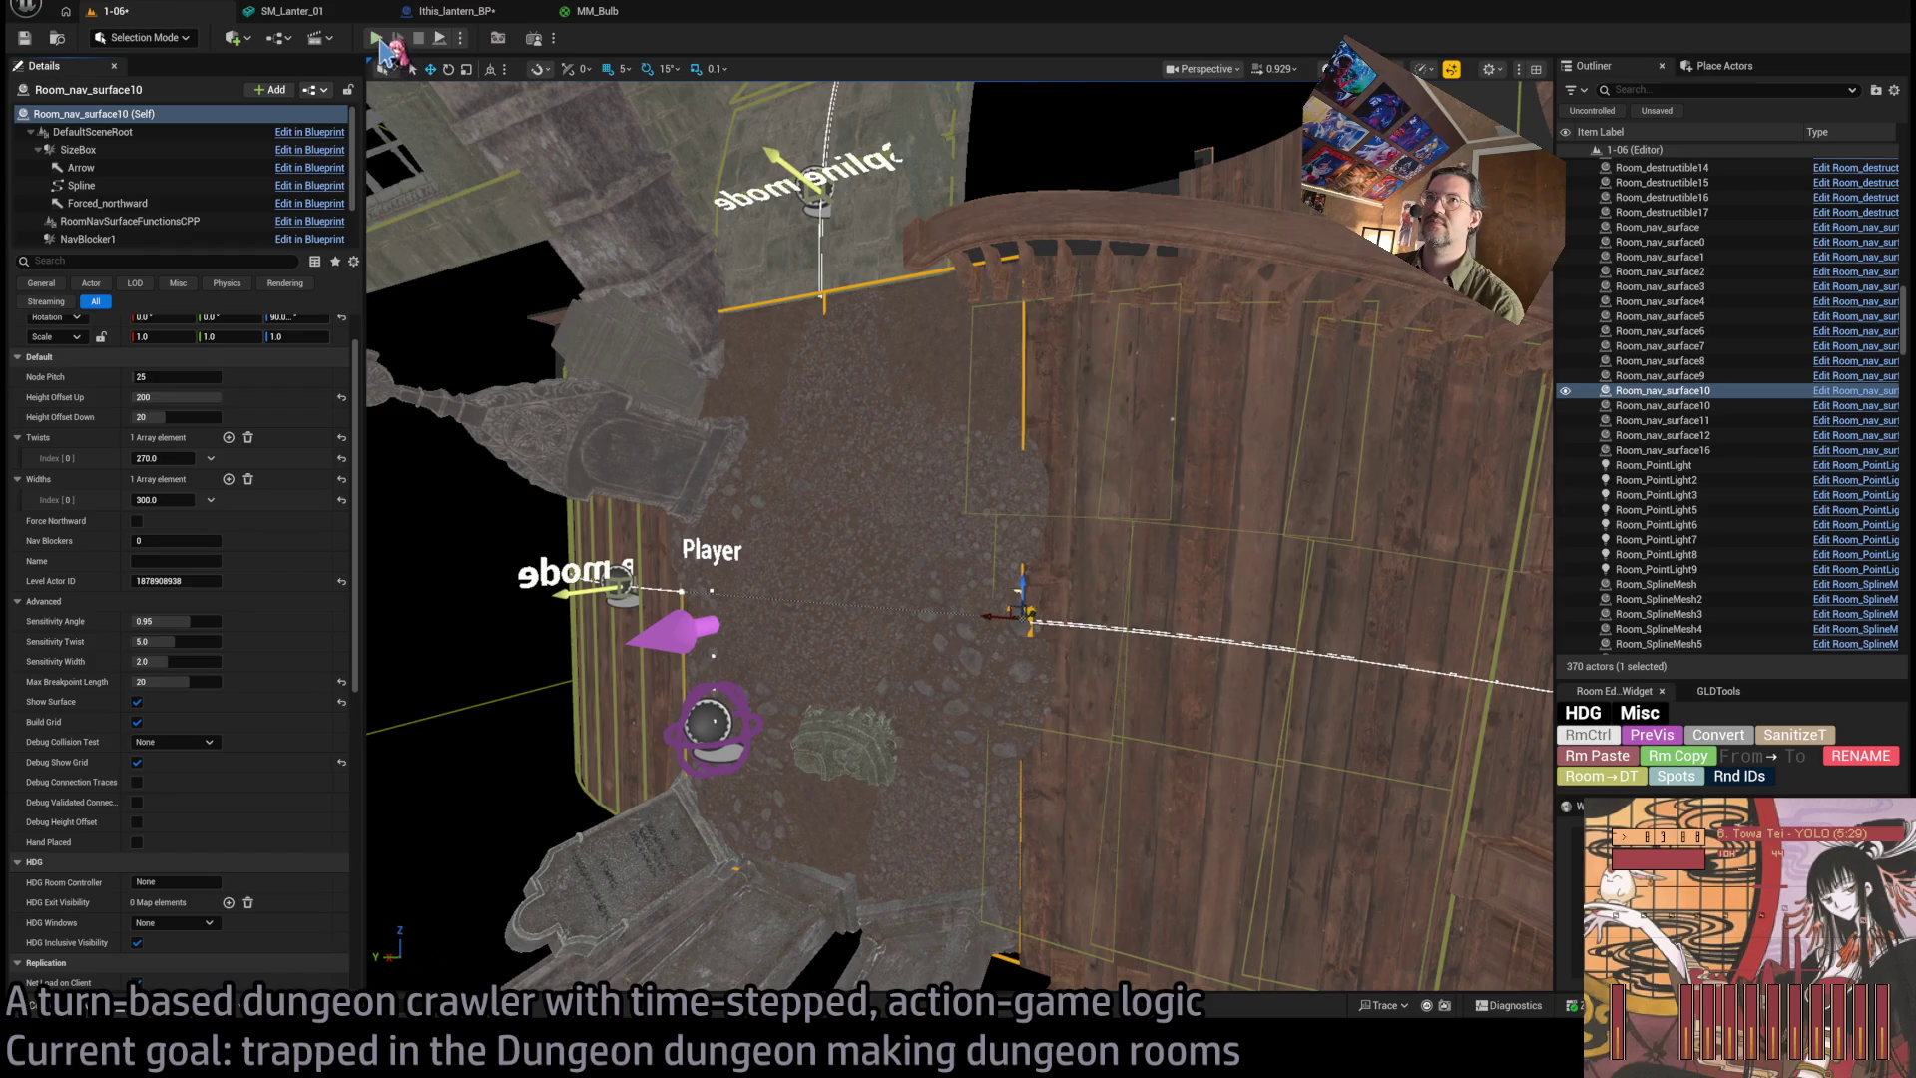
key("alt+p")
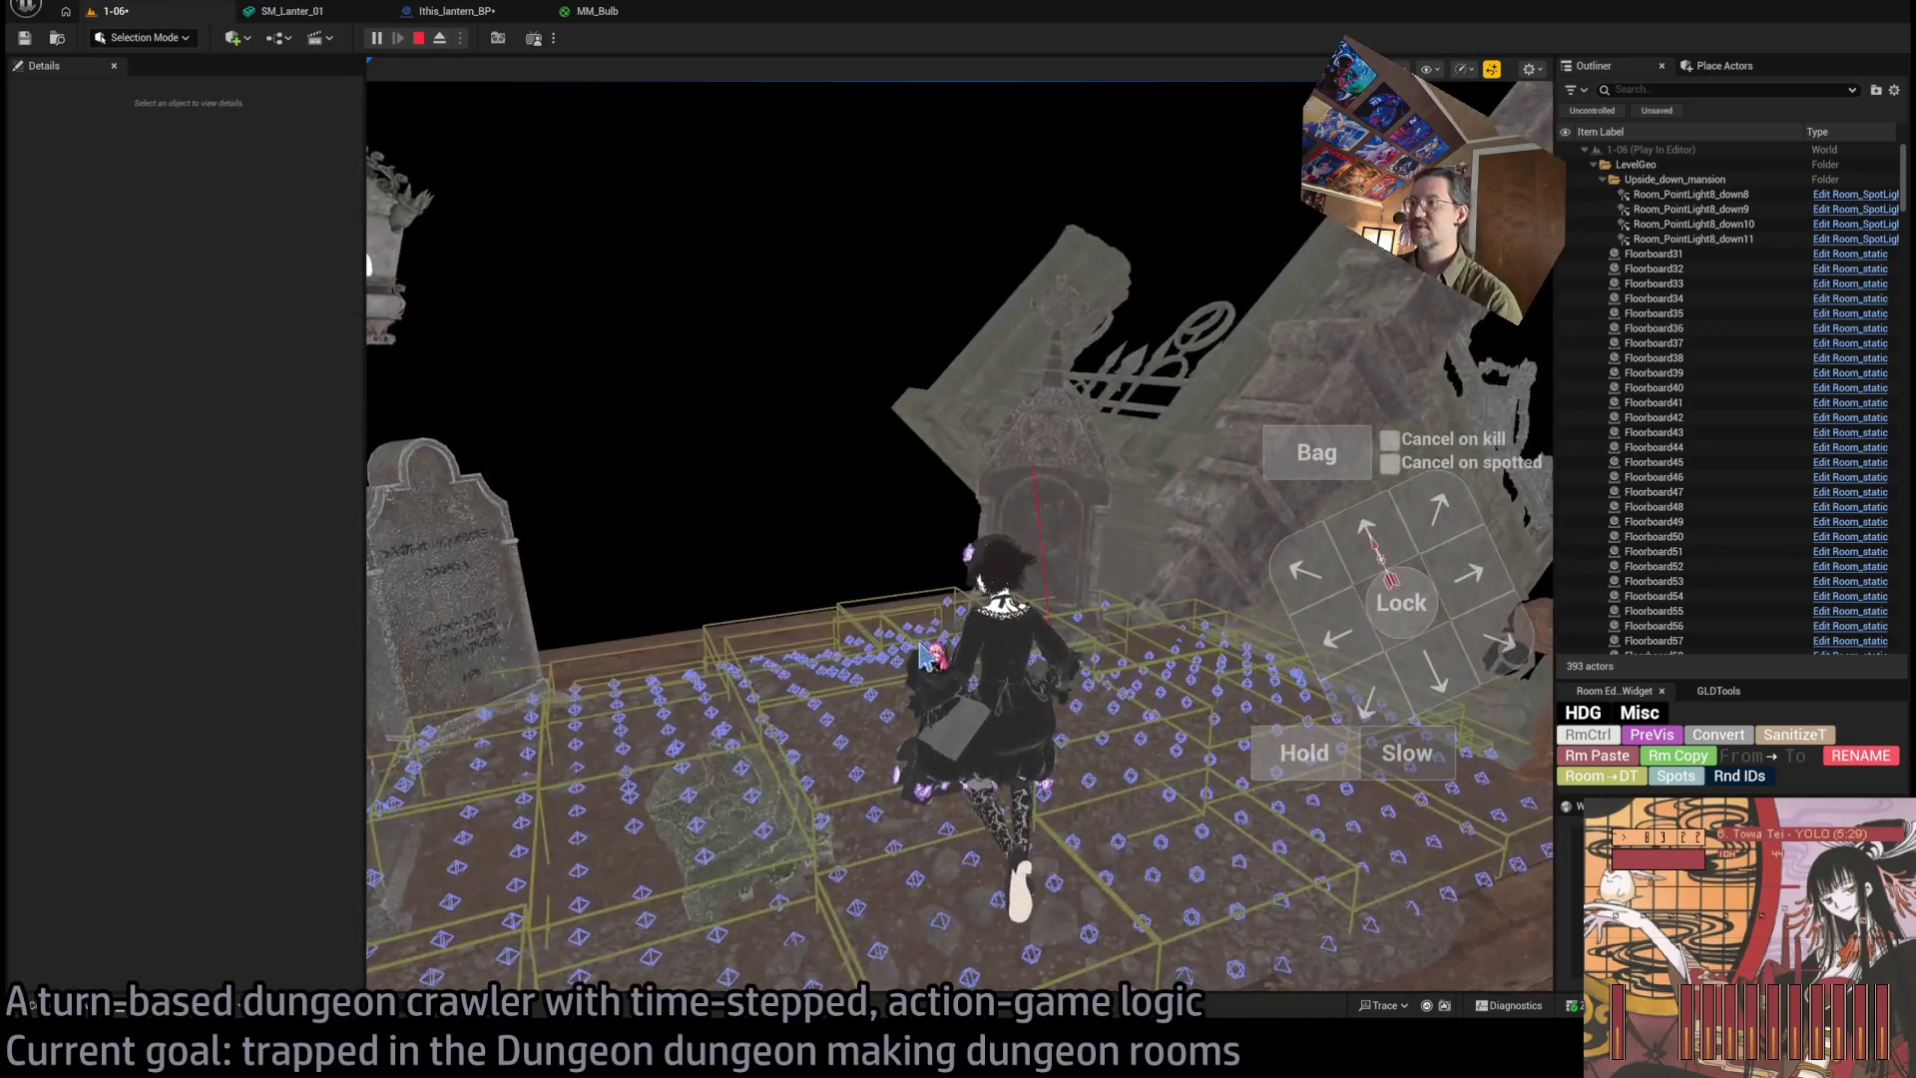
key("Escape")
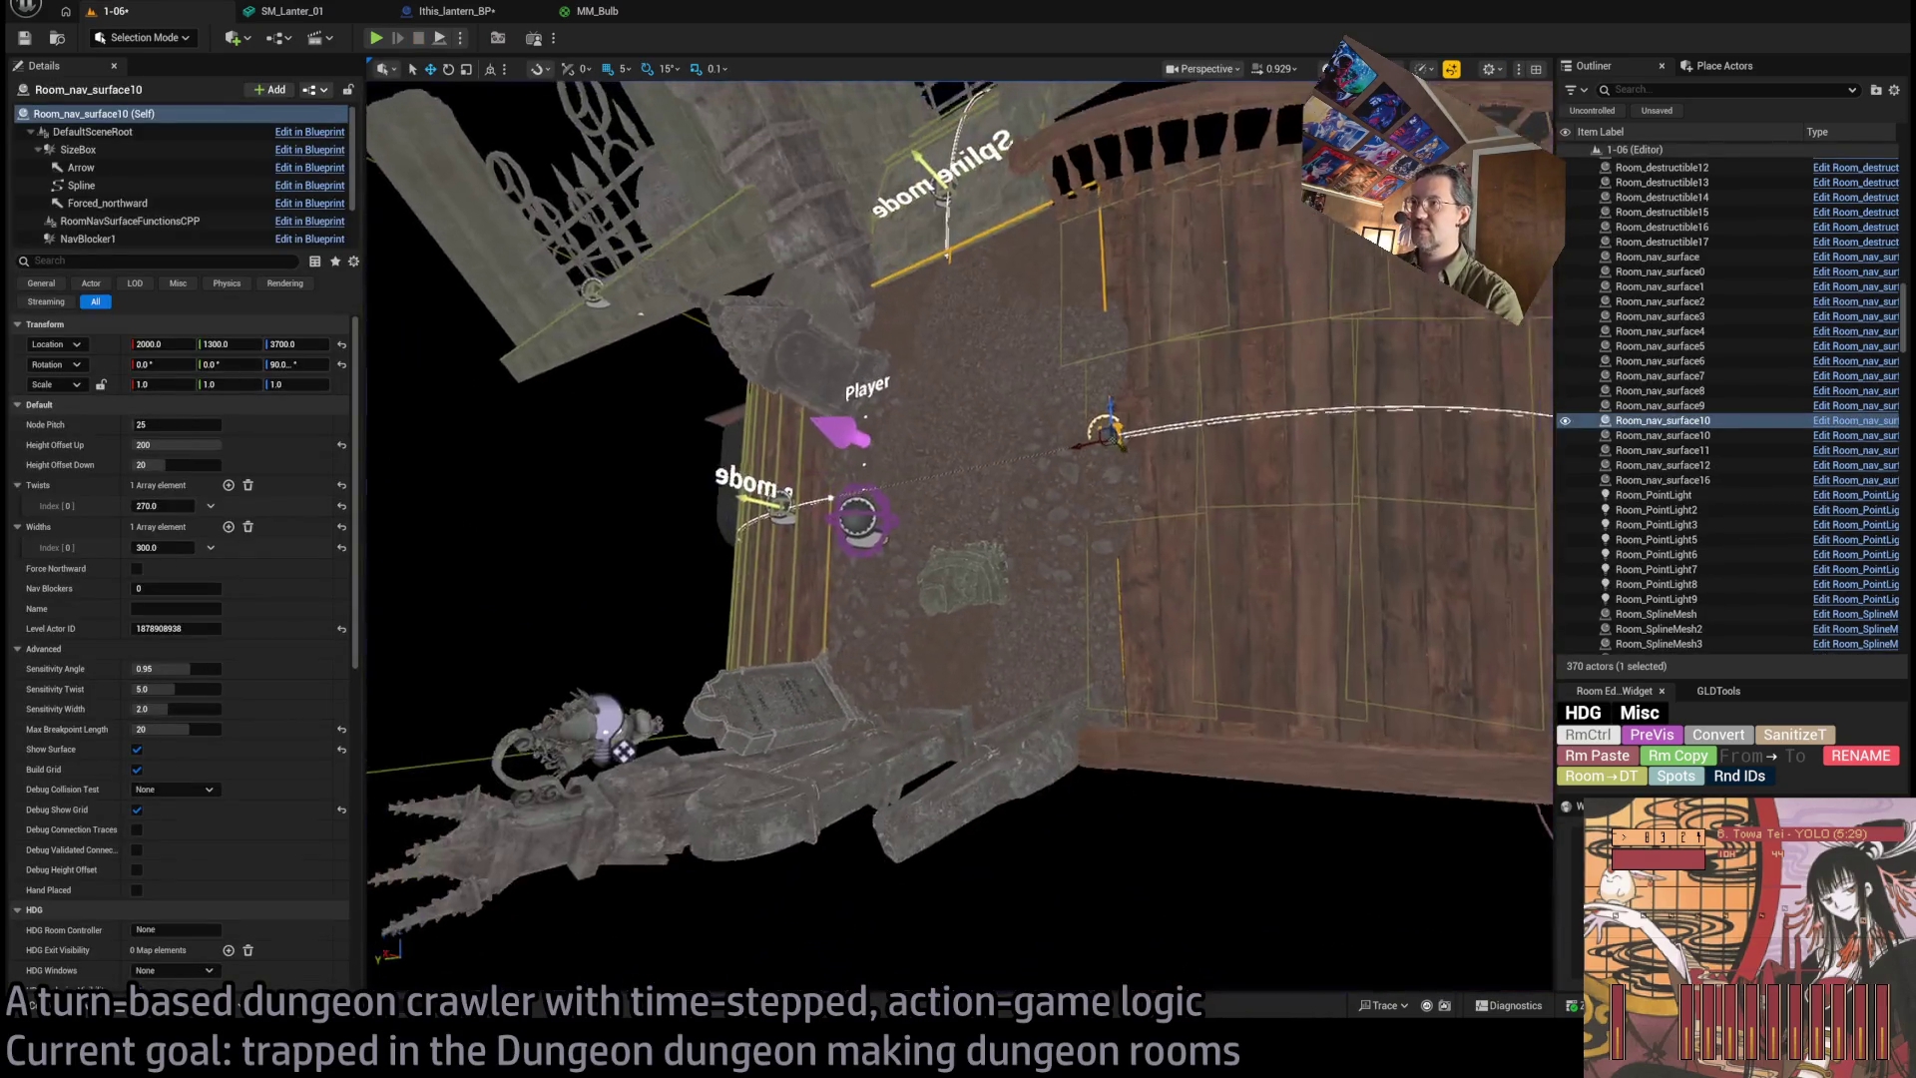
Untick Build Grid and Debug Show Grid on Room_nav_surface10, then clear the selection.
scroll(1031, 392, "up", 2)
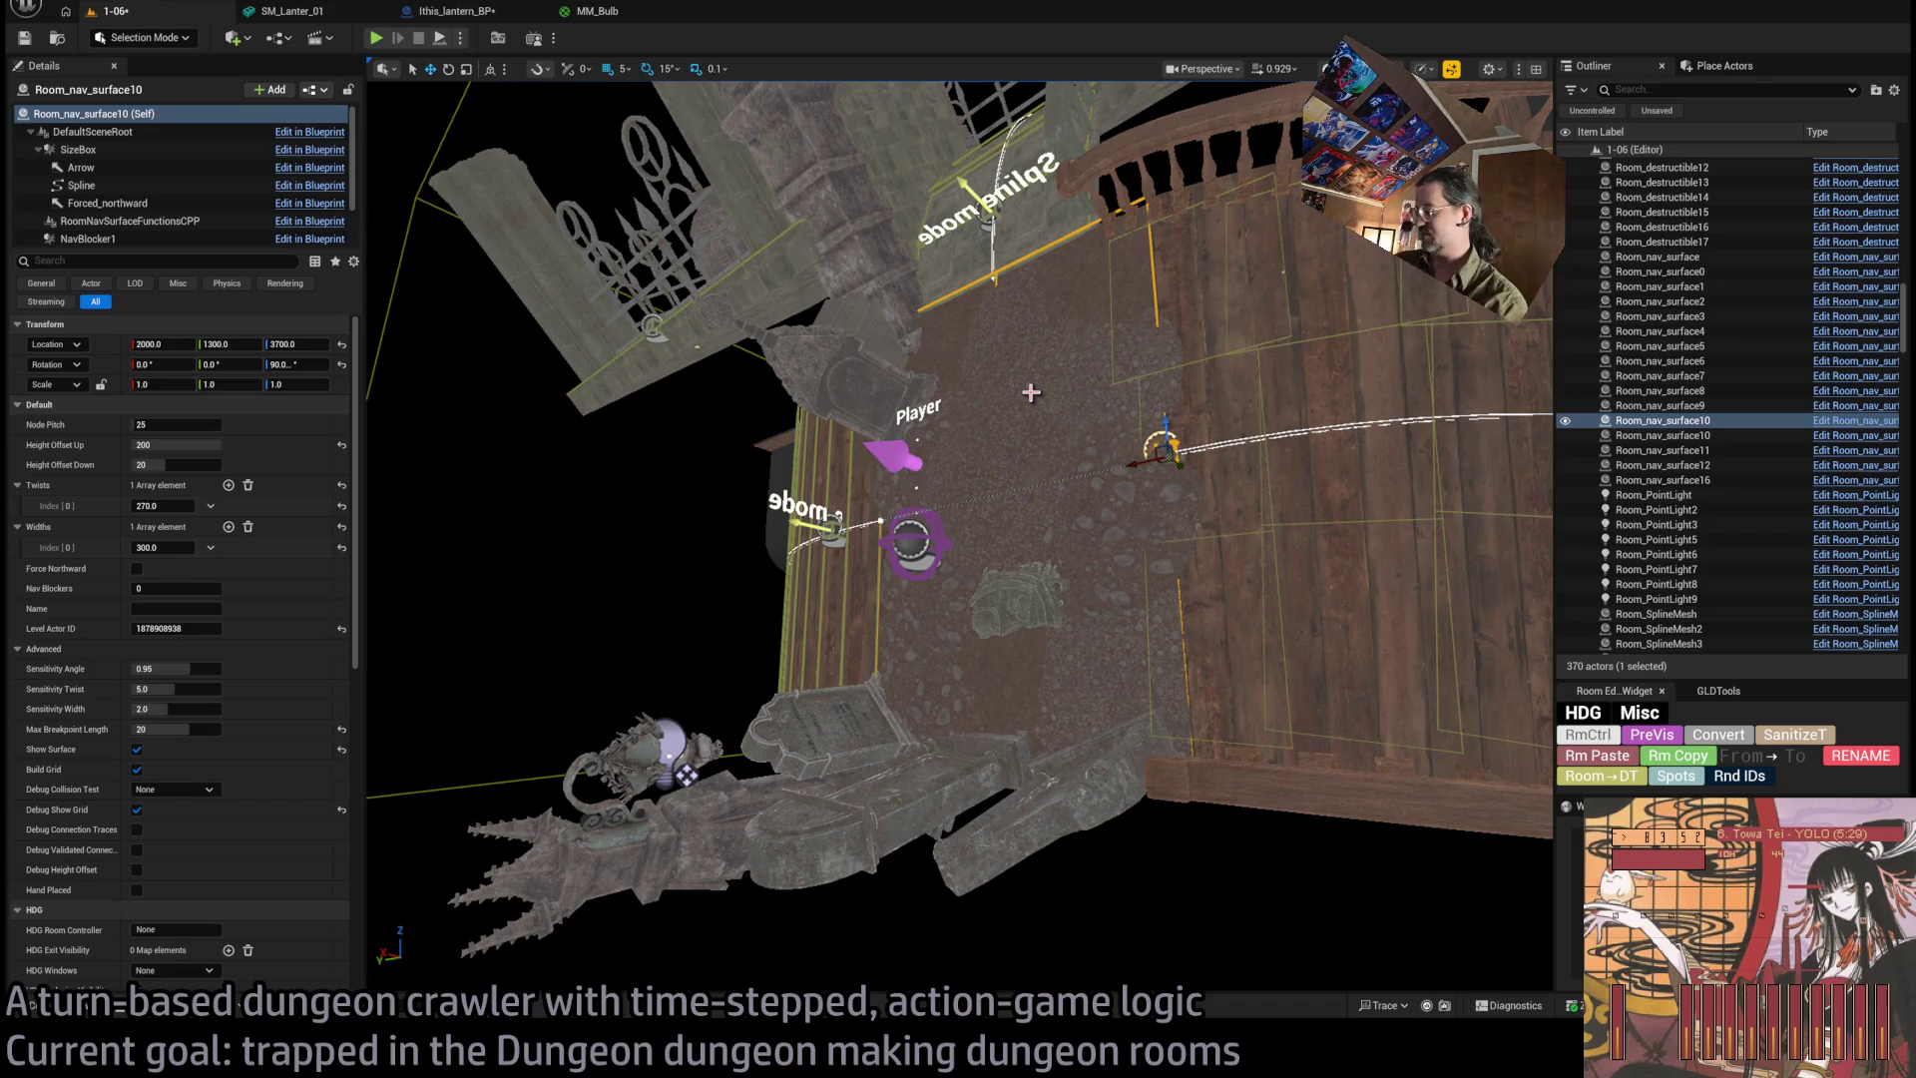
left_click_drag(419, 399, 519, 479)
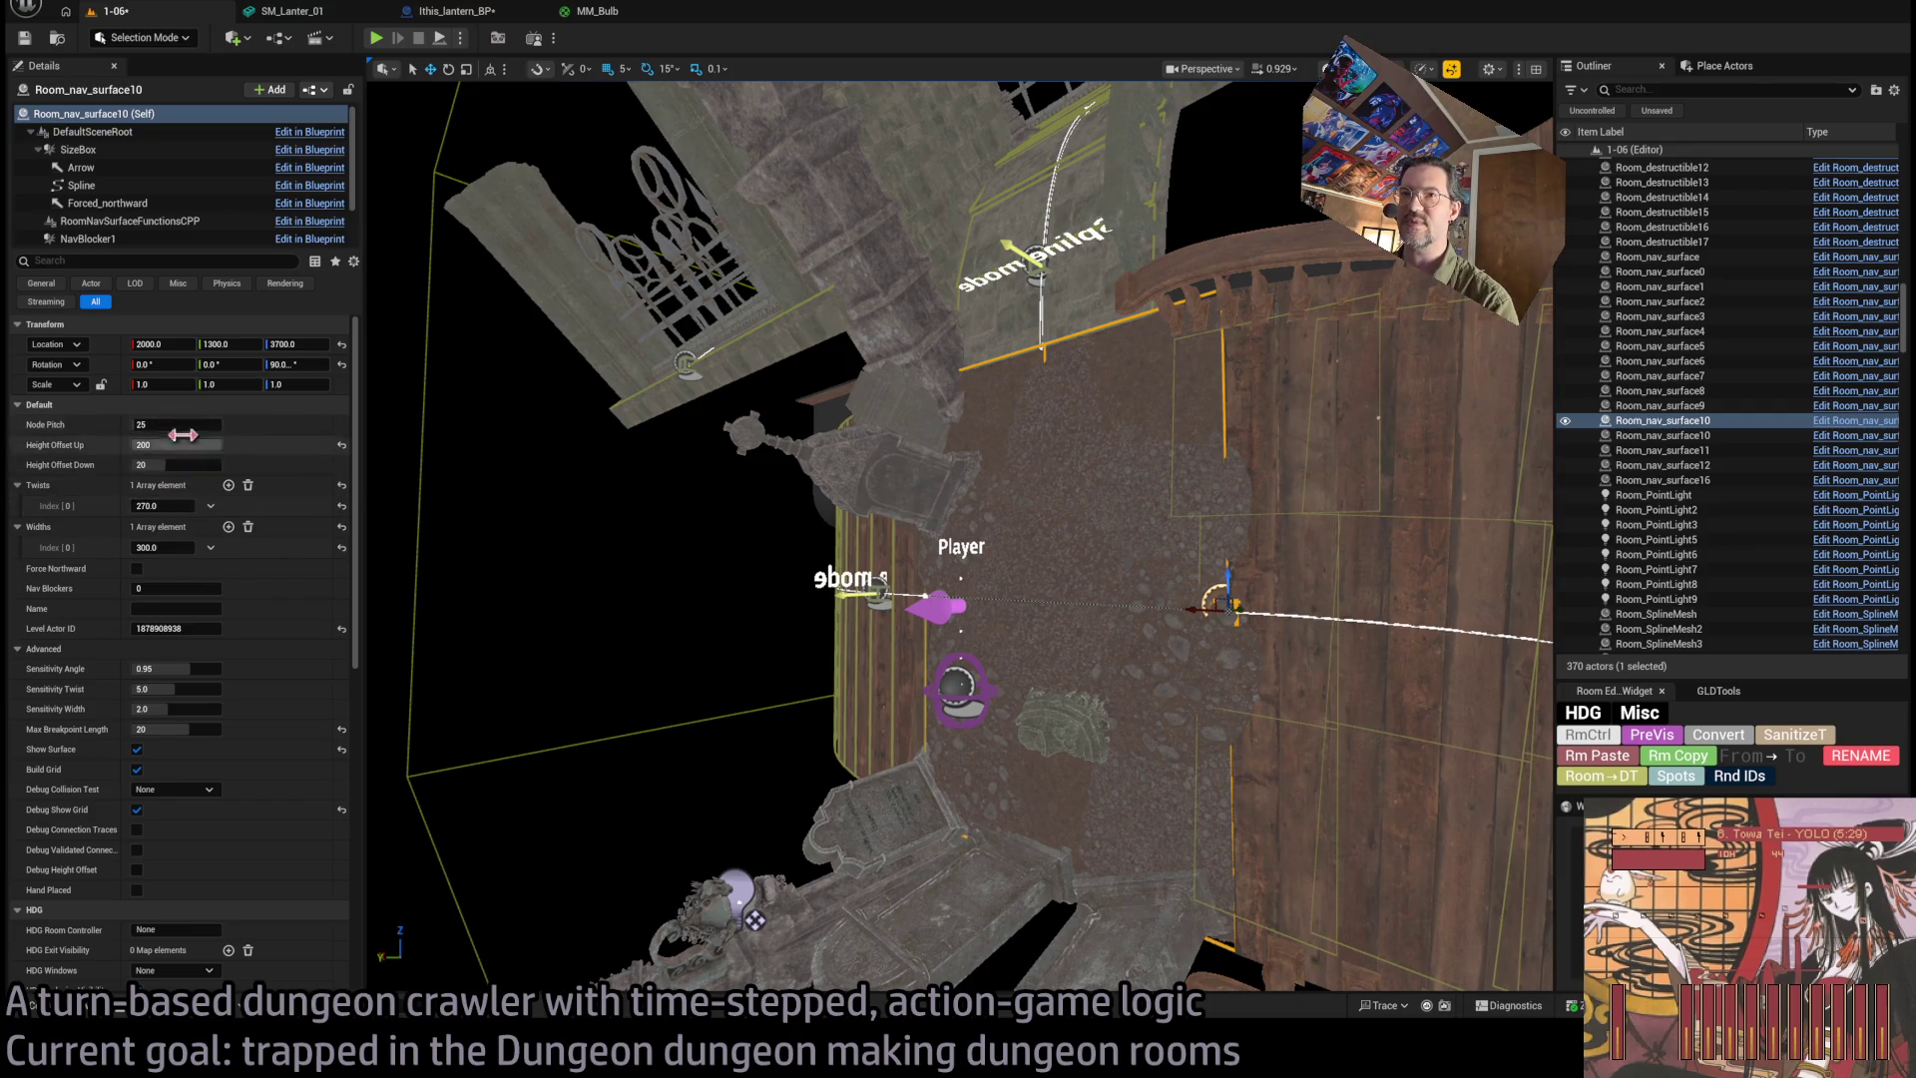
scroll(755, 642, "up", 5)
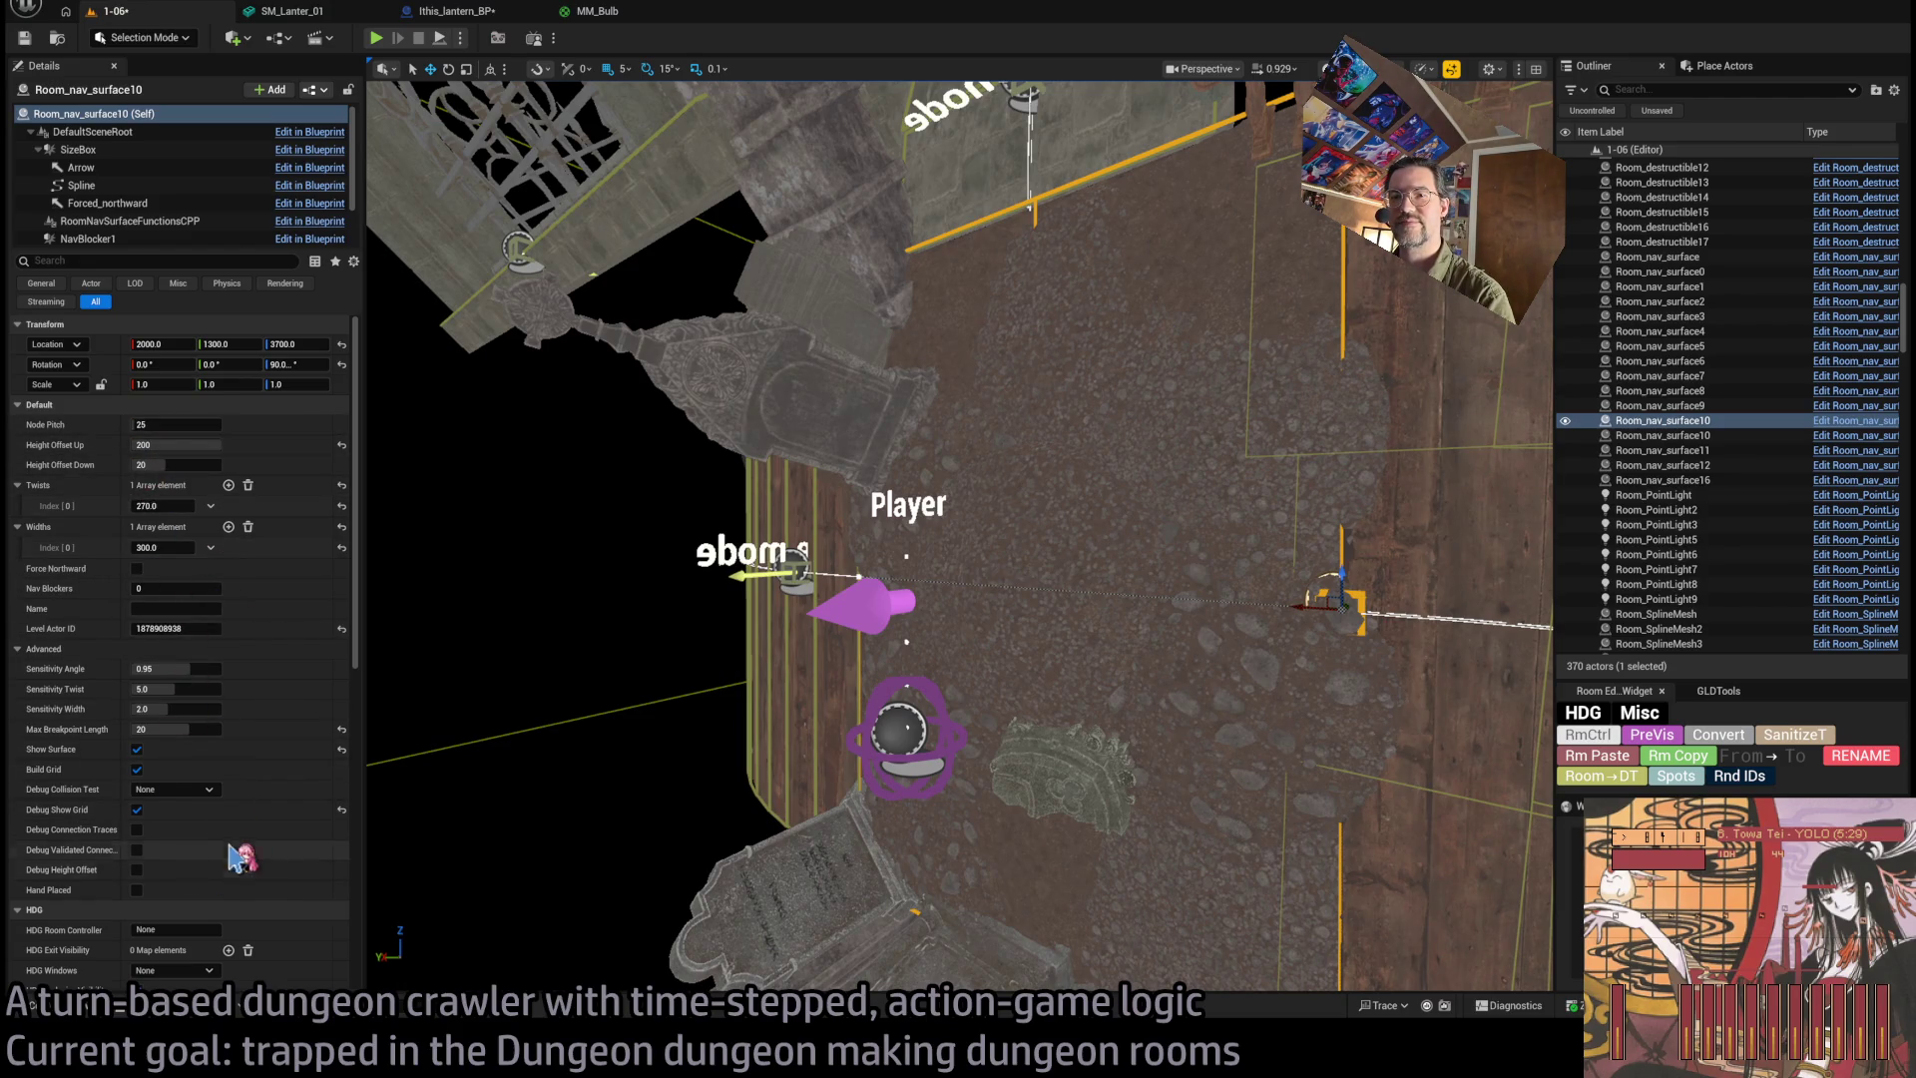
left_click(138, 769)
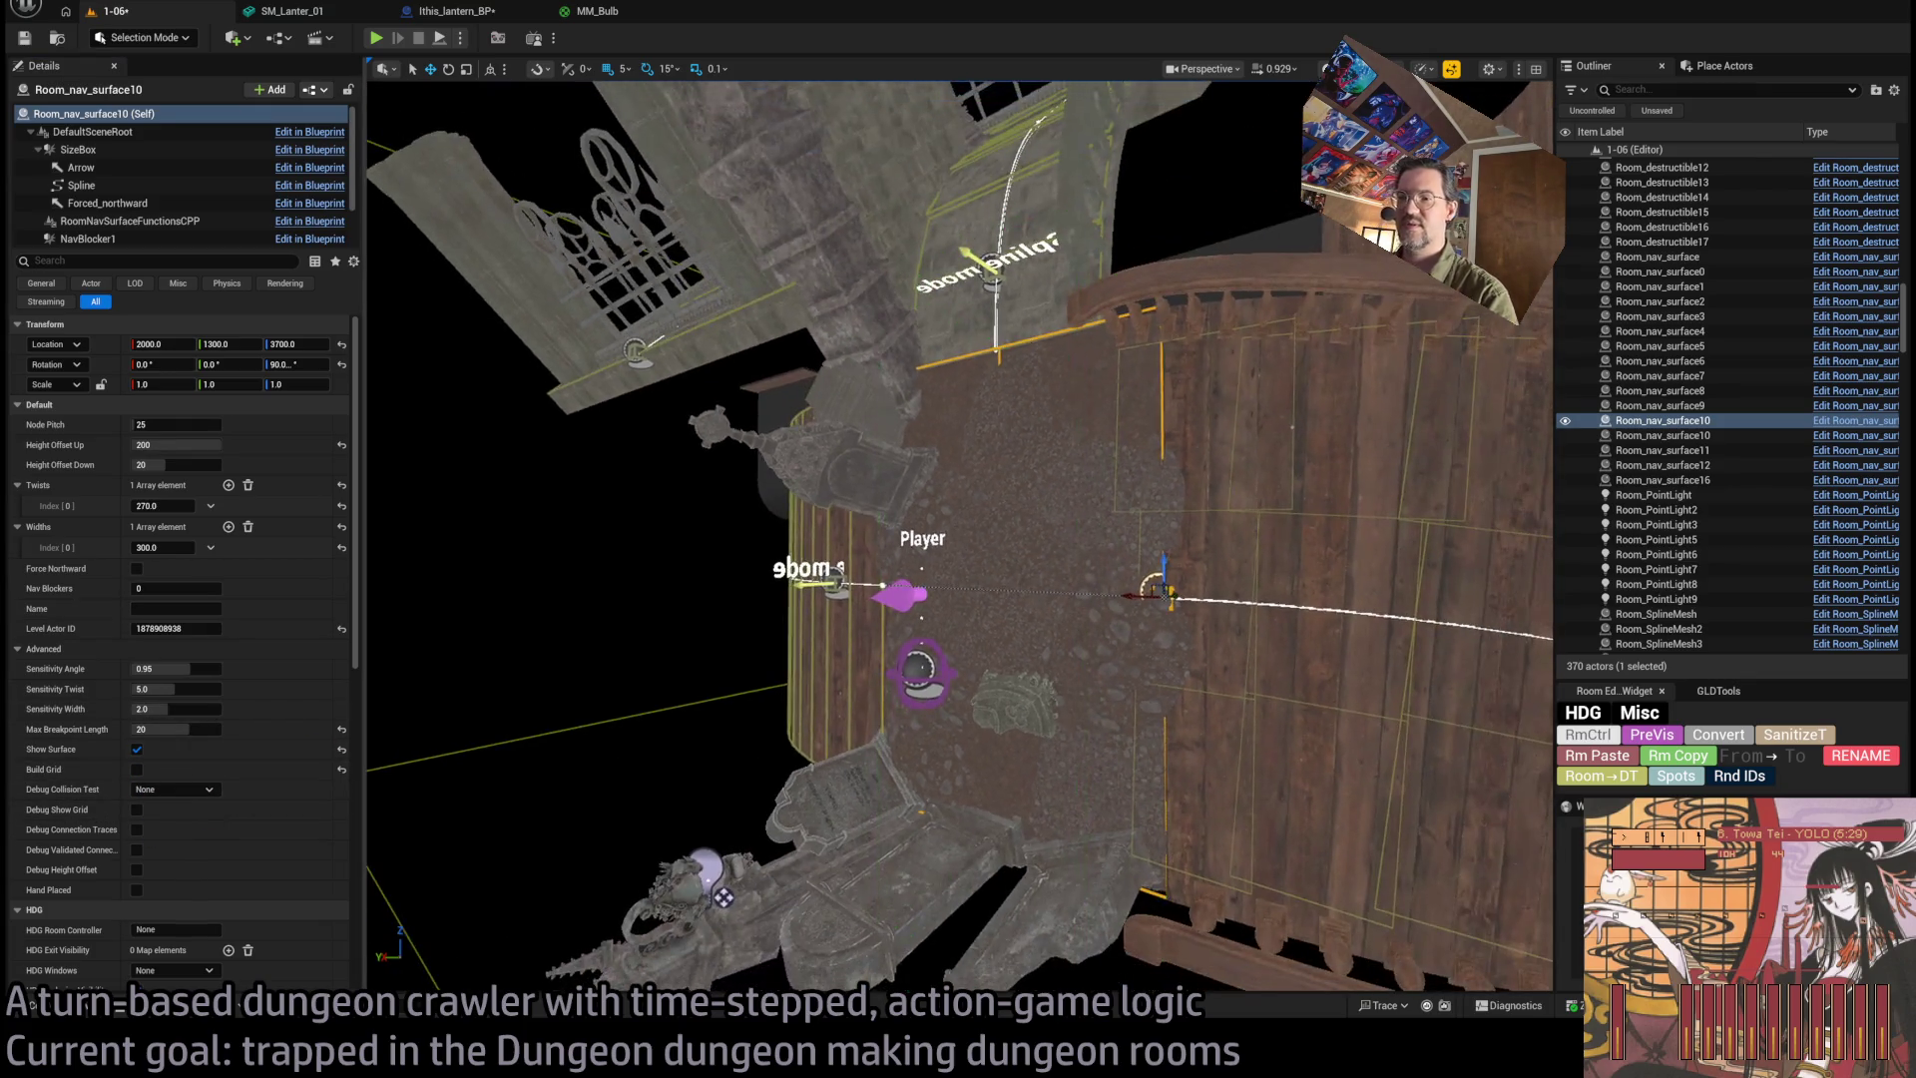
key("Escape")
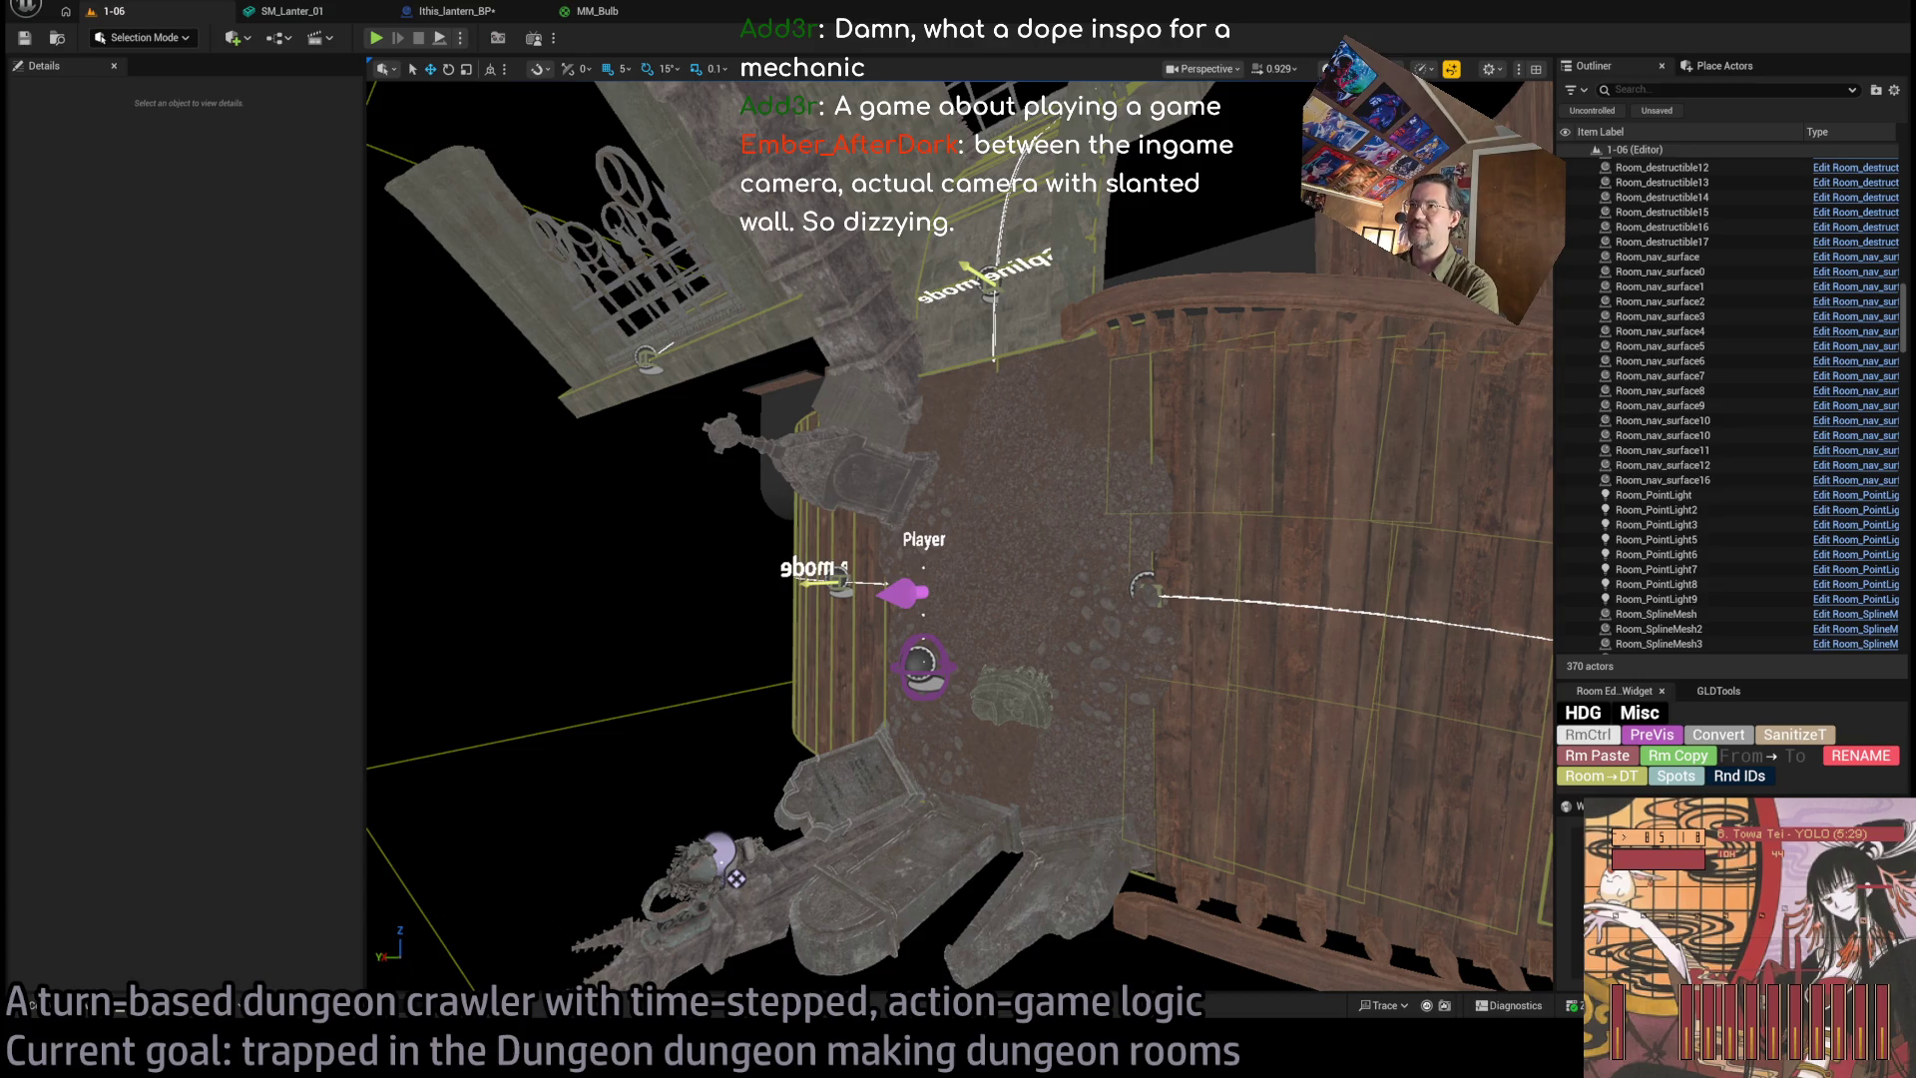
left_click_drag(883, 288, 883, 288)
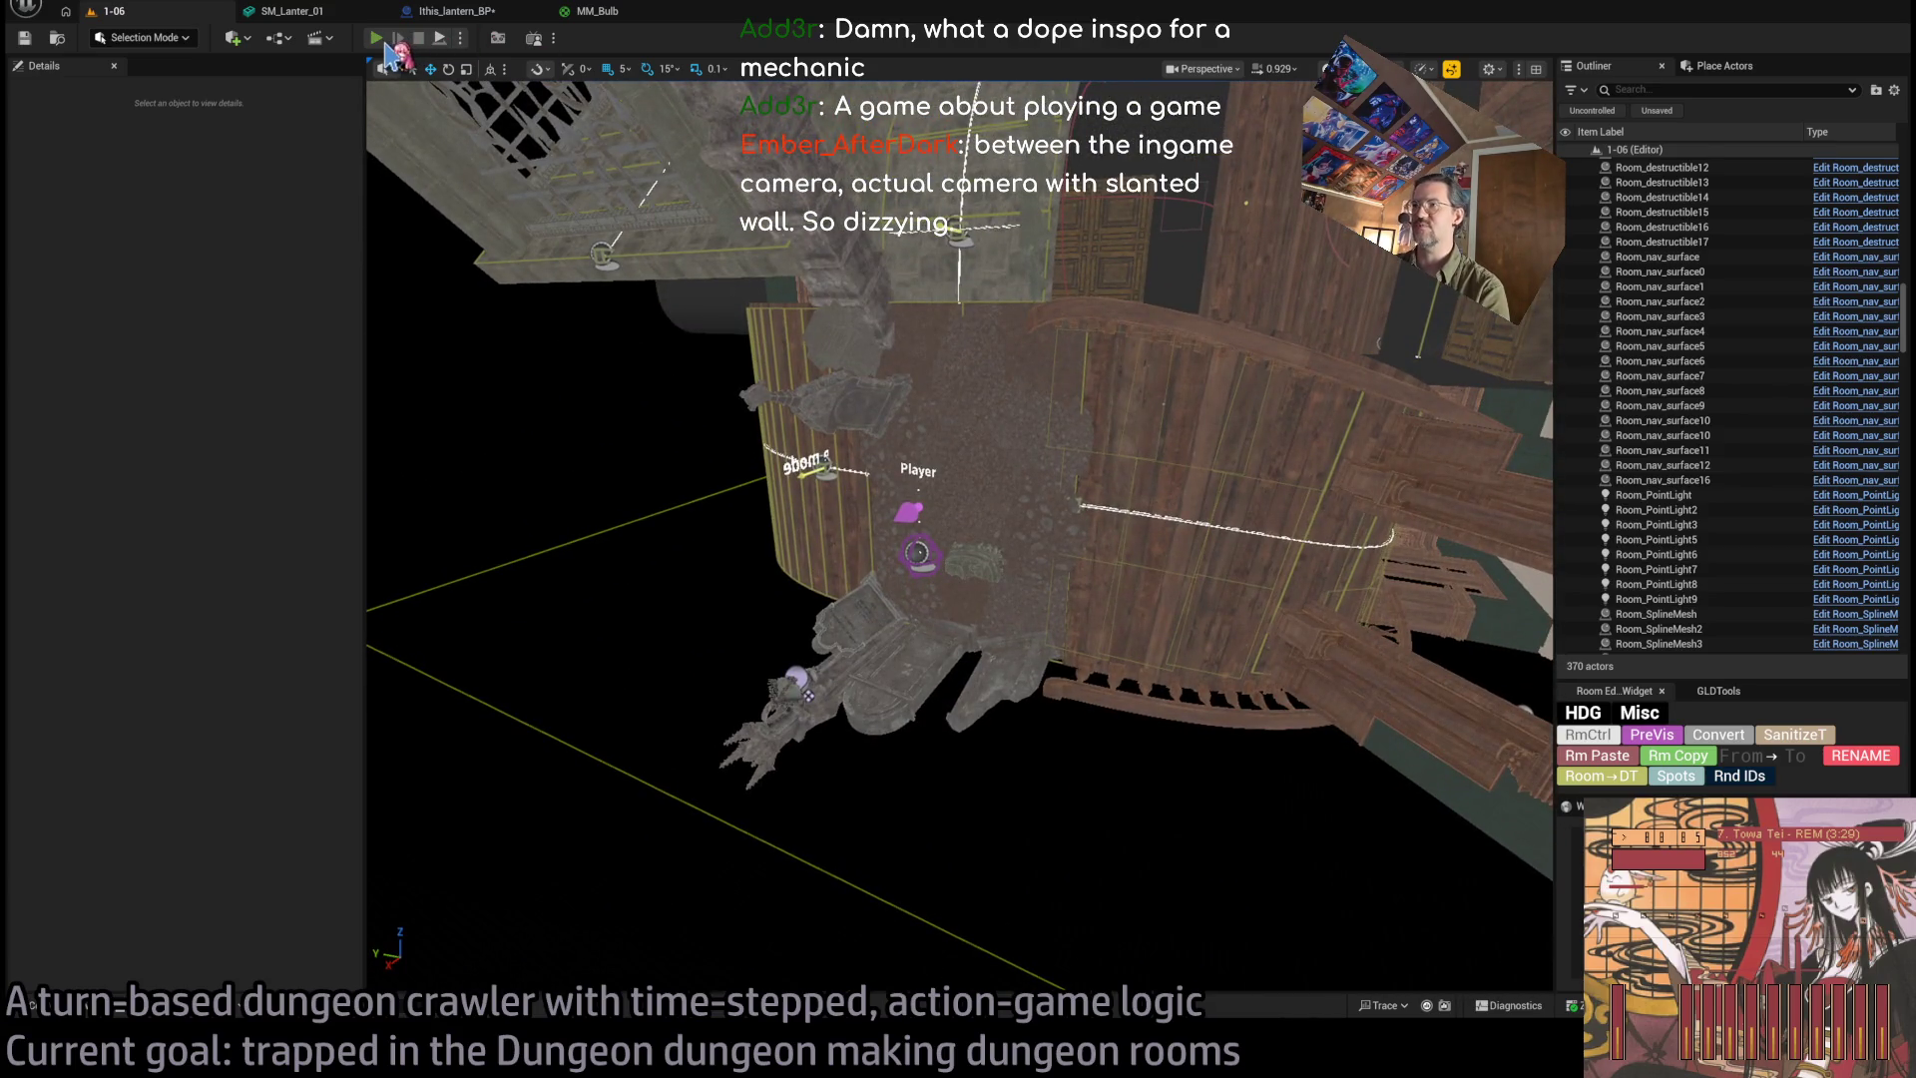
Start and stop a quick playtest of level 1-06, then fly to the carved stone wall.
left_click(386, 43)
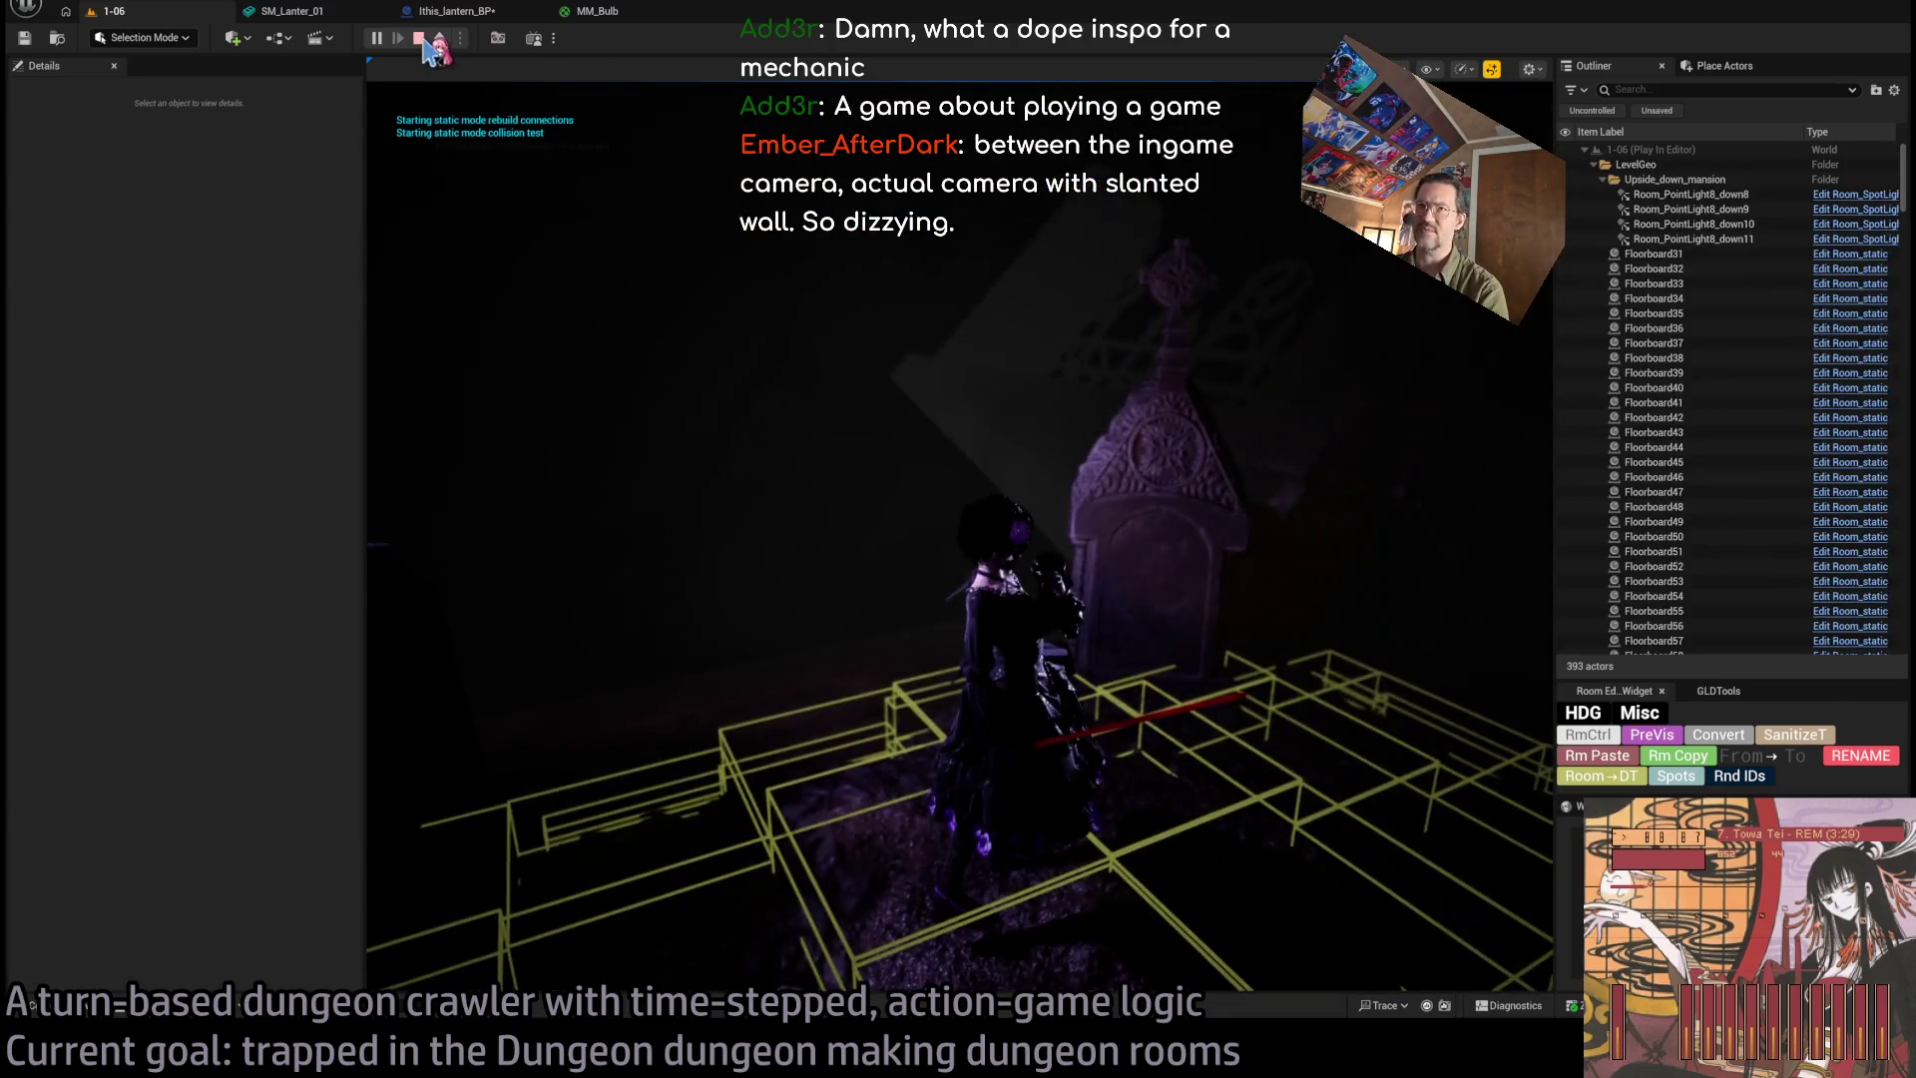
left_click(419, 39)
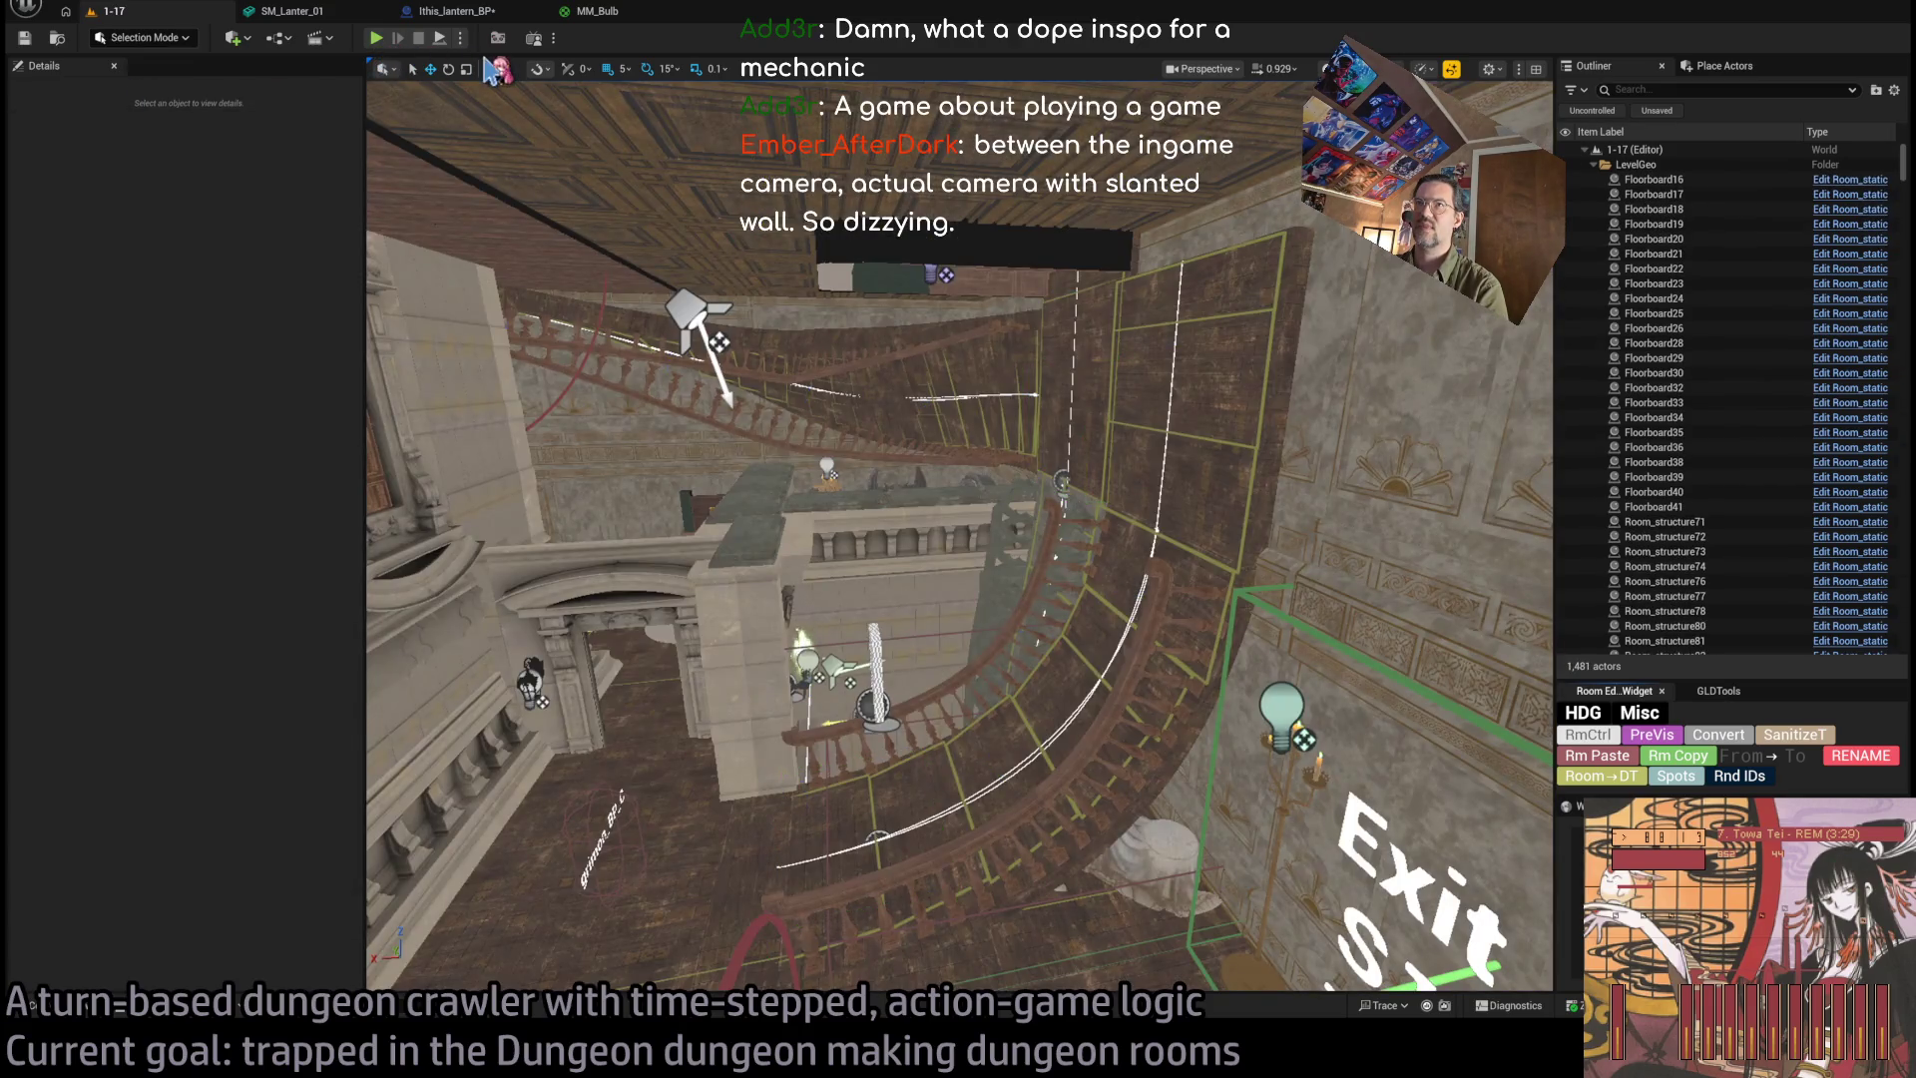
left_click_drag(898, 499, 798, 574)
In the level 1-17 playtest, queue forward and rightward steps toward the black creature with Go!
left_click(377, 40)
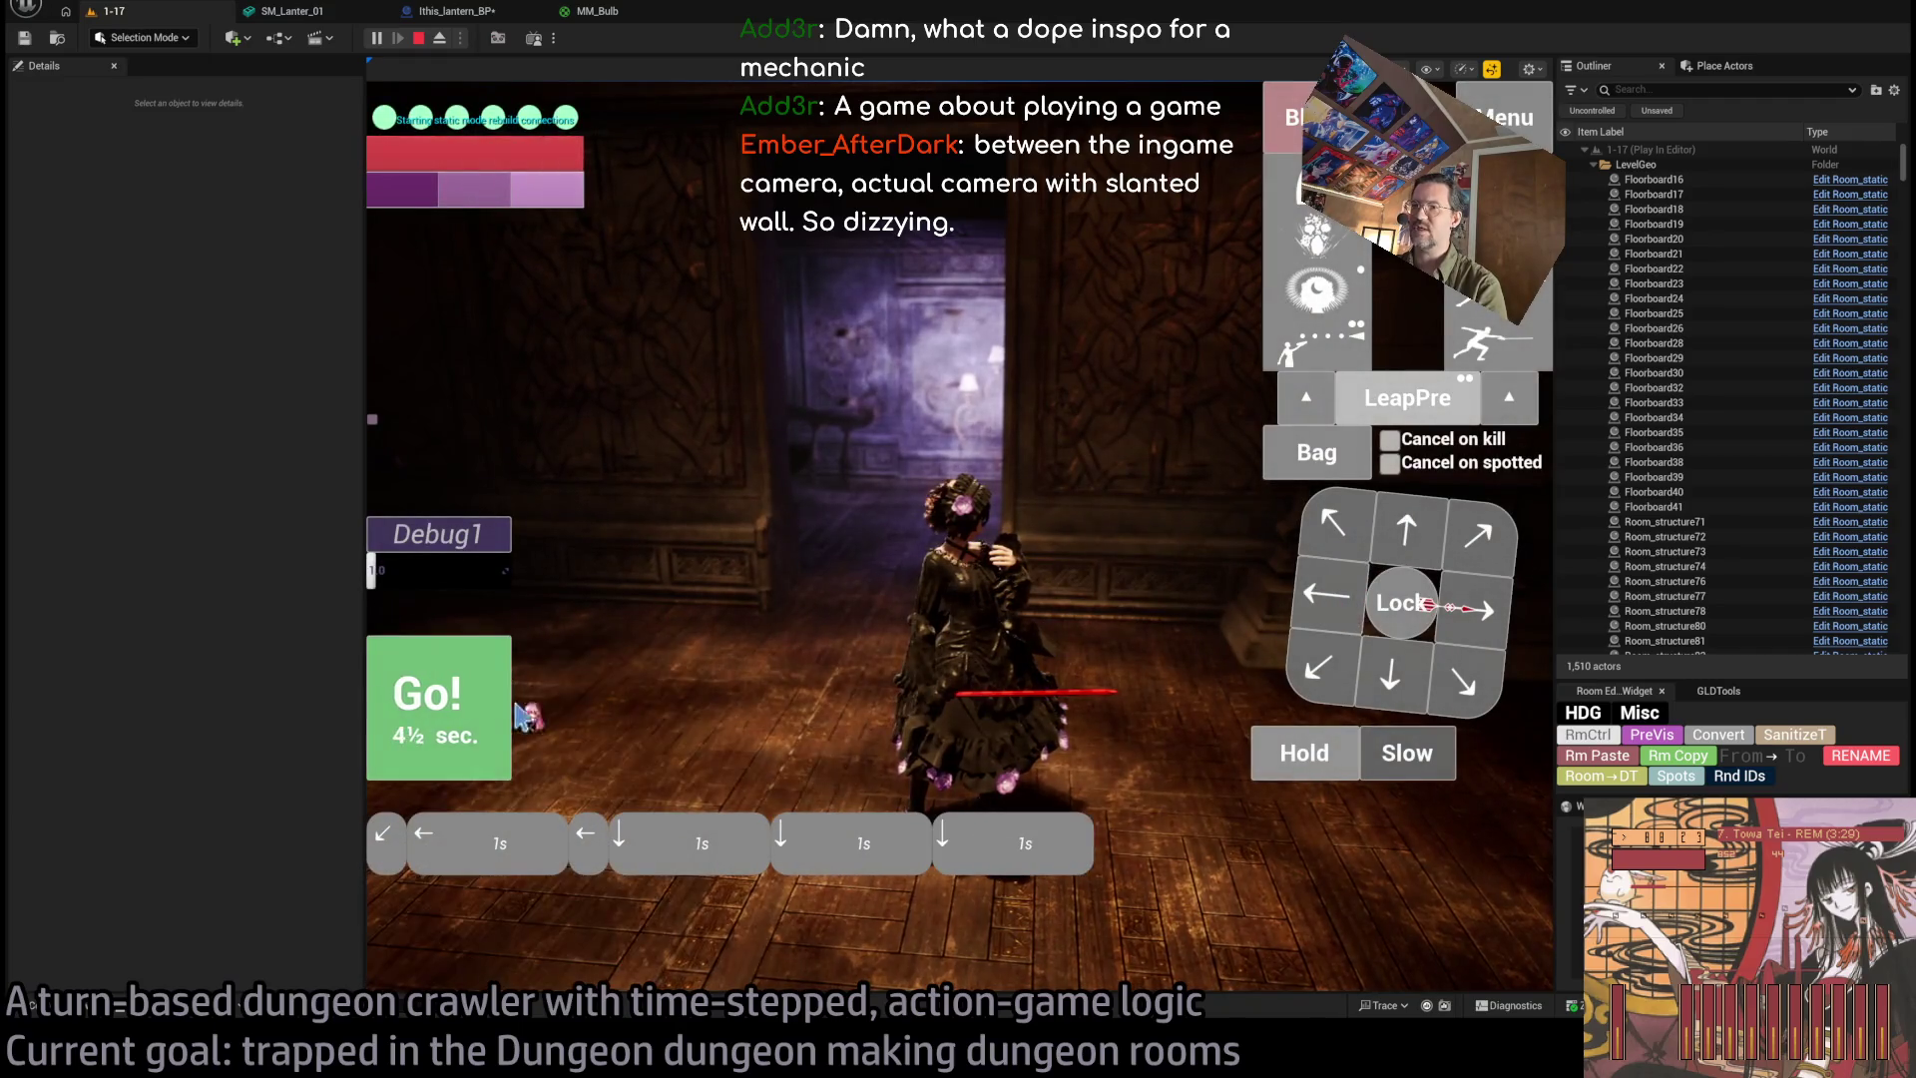
left_click(519, 716)
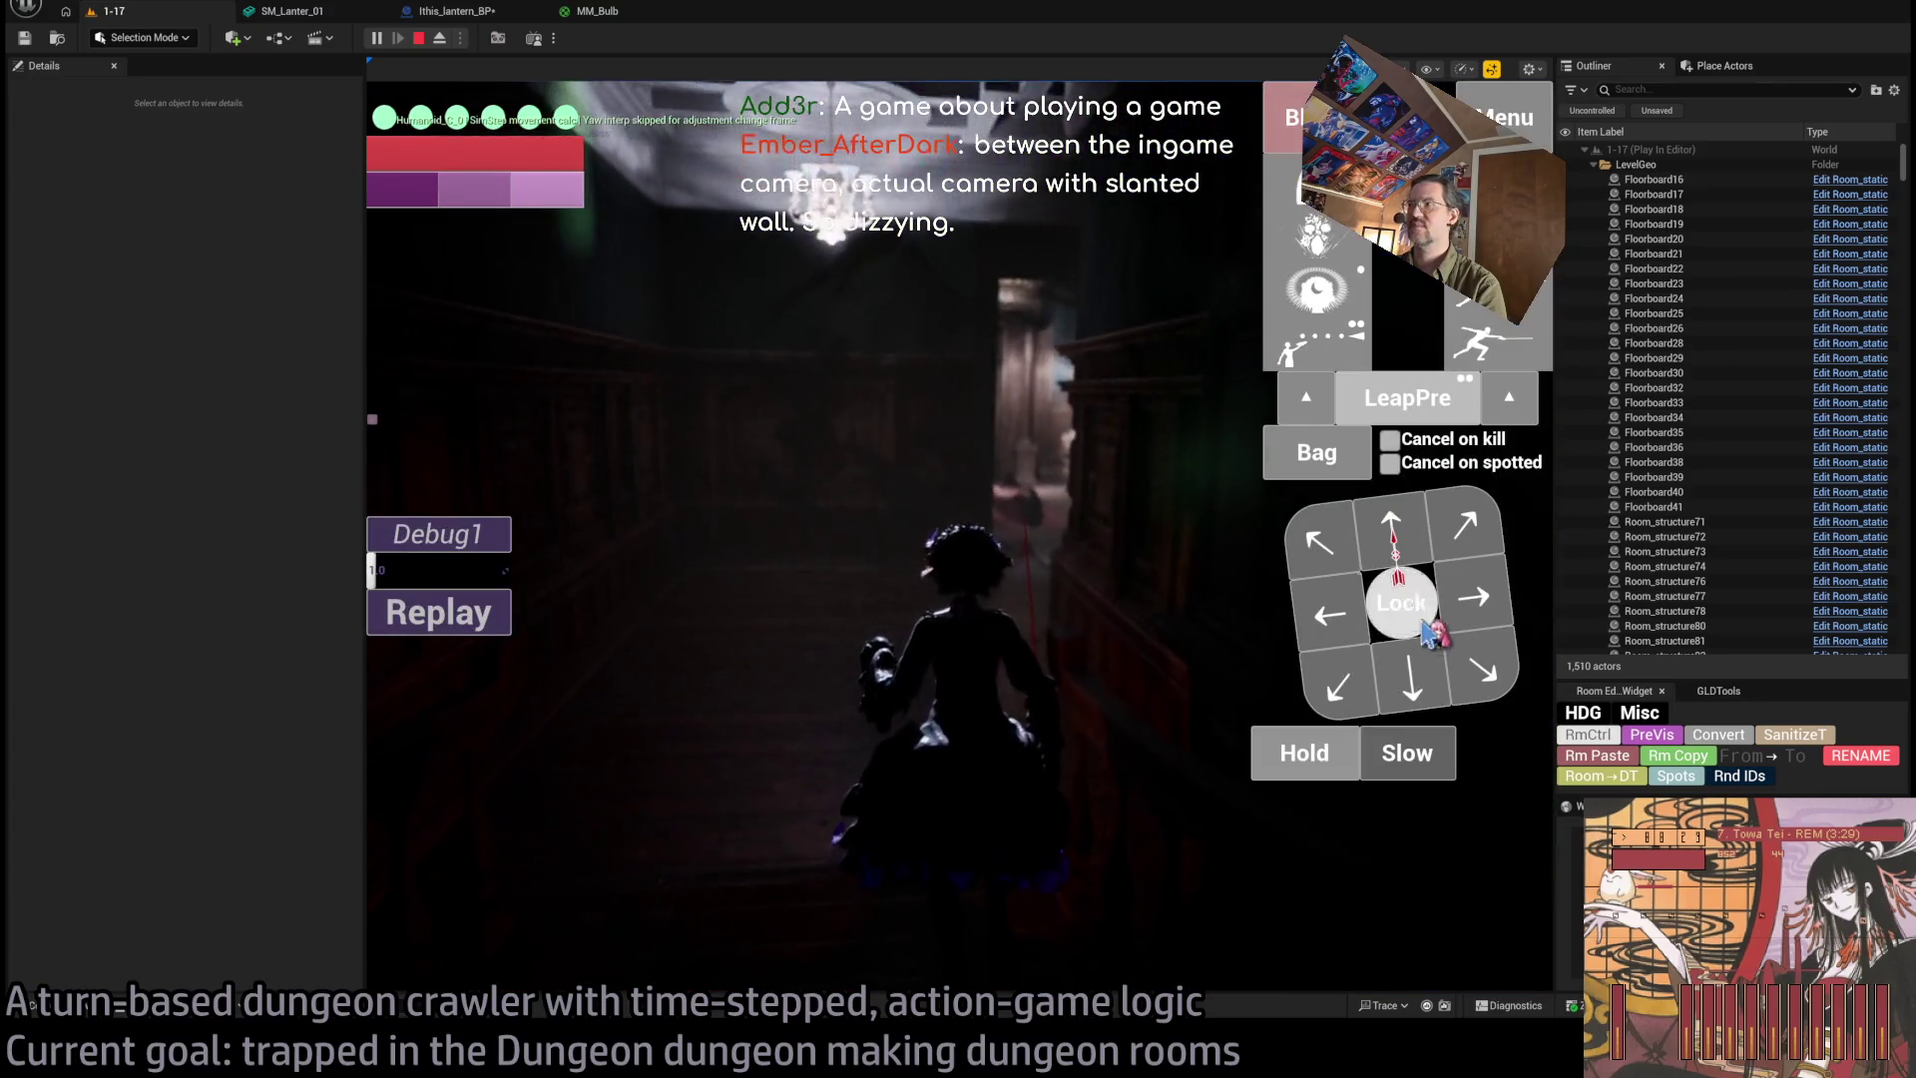
left_click(1392, 537)
left_click(1393, 539)
left_click(439, 699)
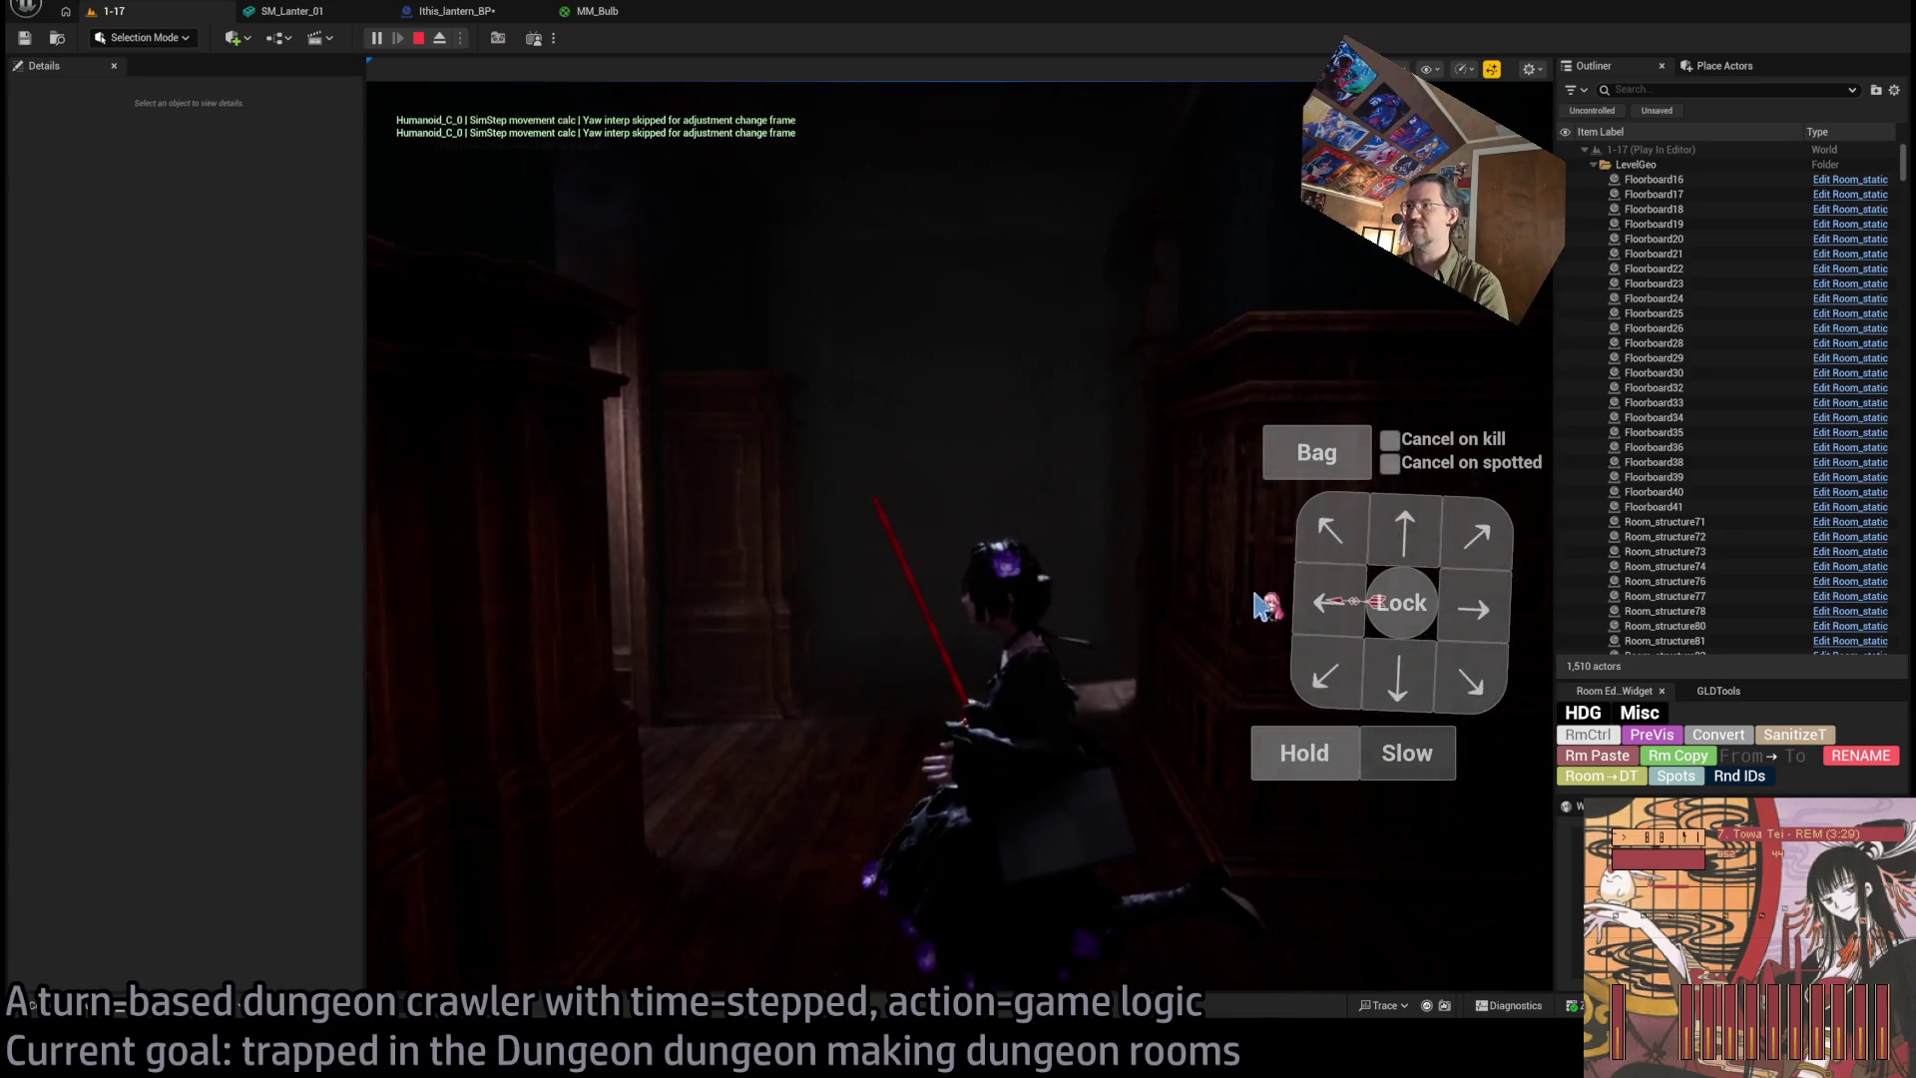
left_click(1421, 539)
left_click(1421, 539)
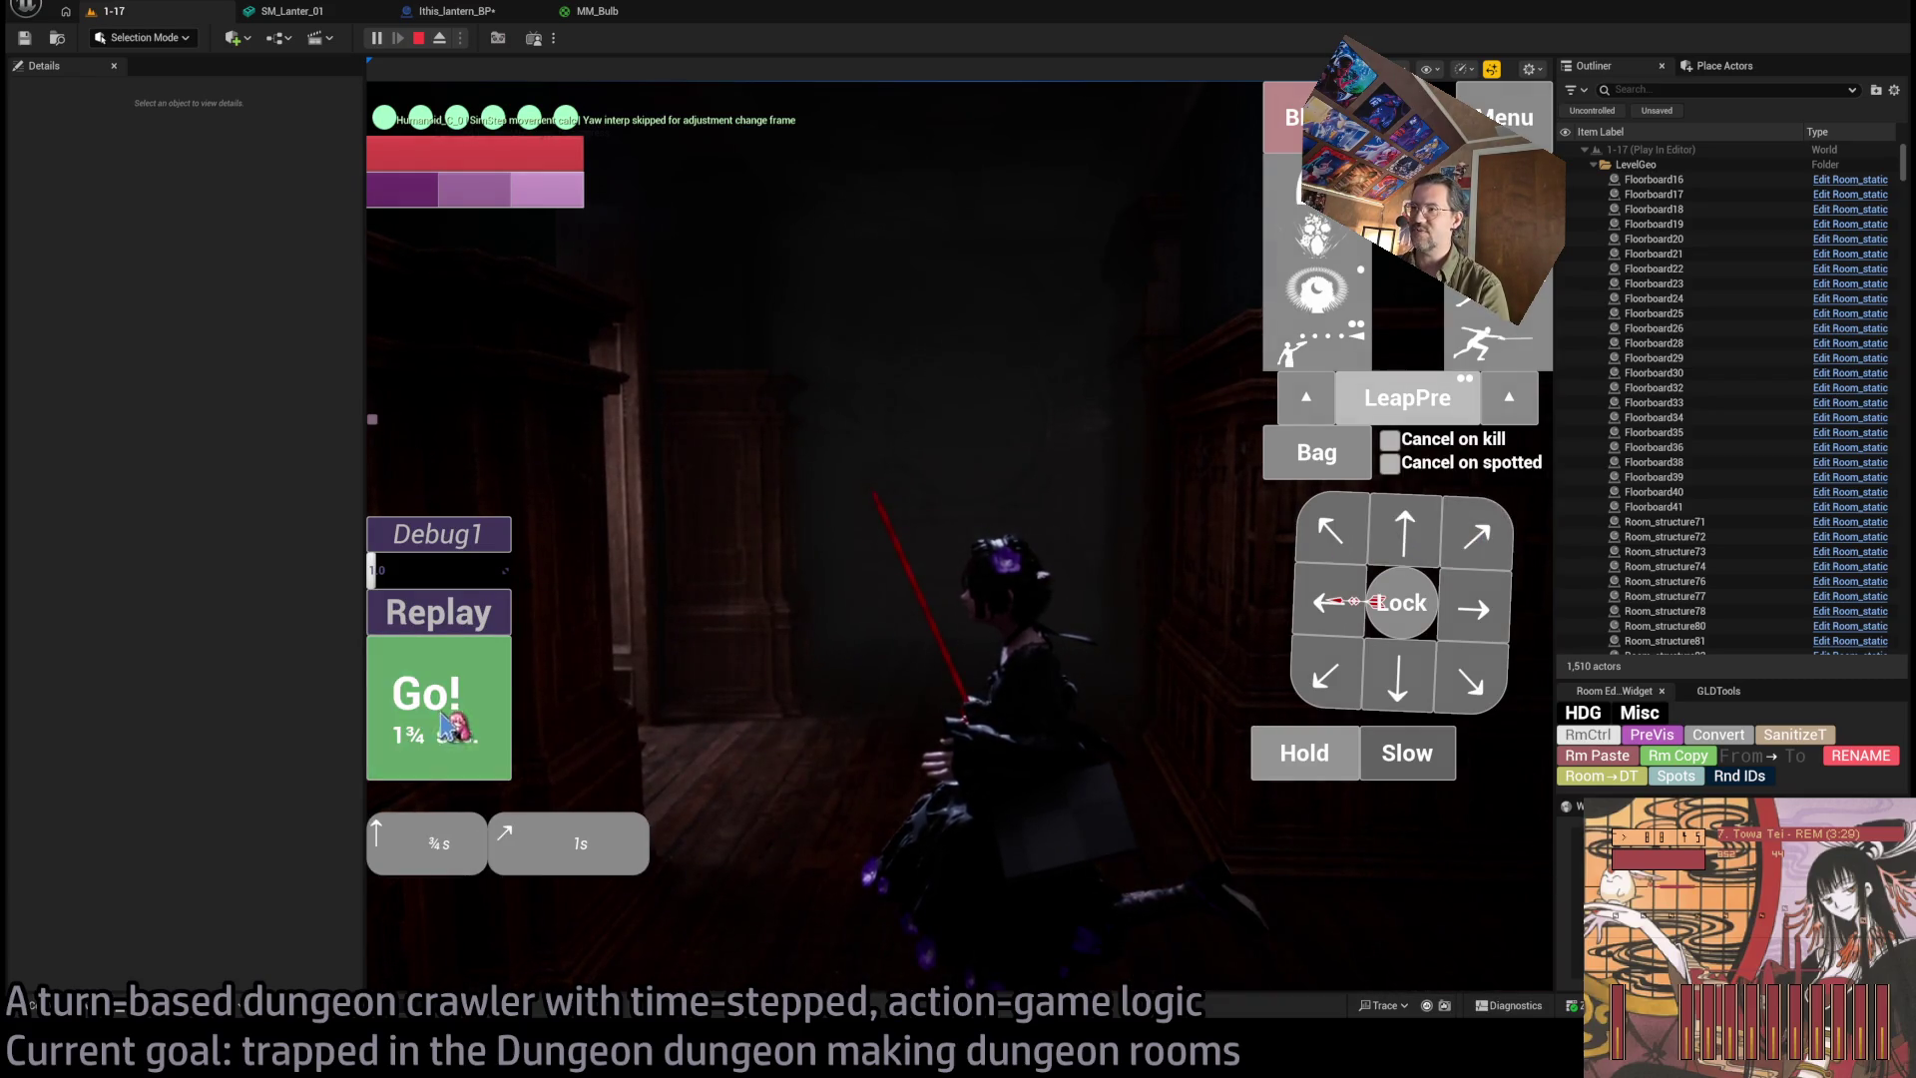
left_click(451, 720)
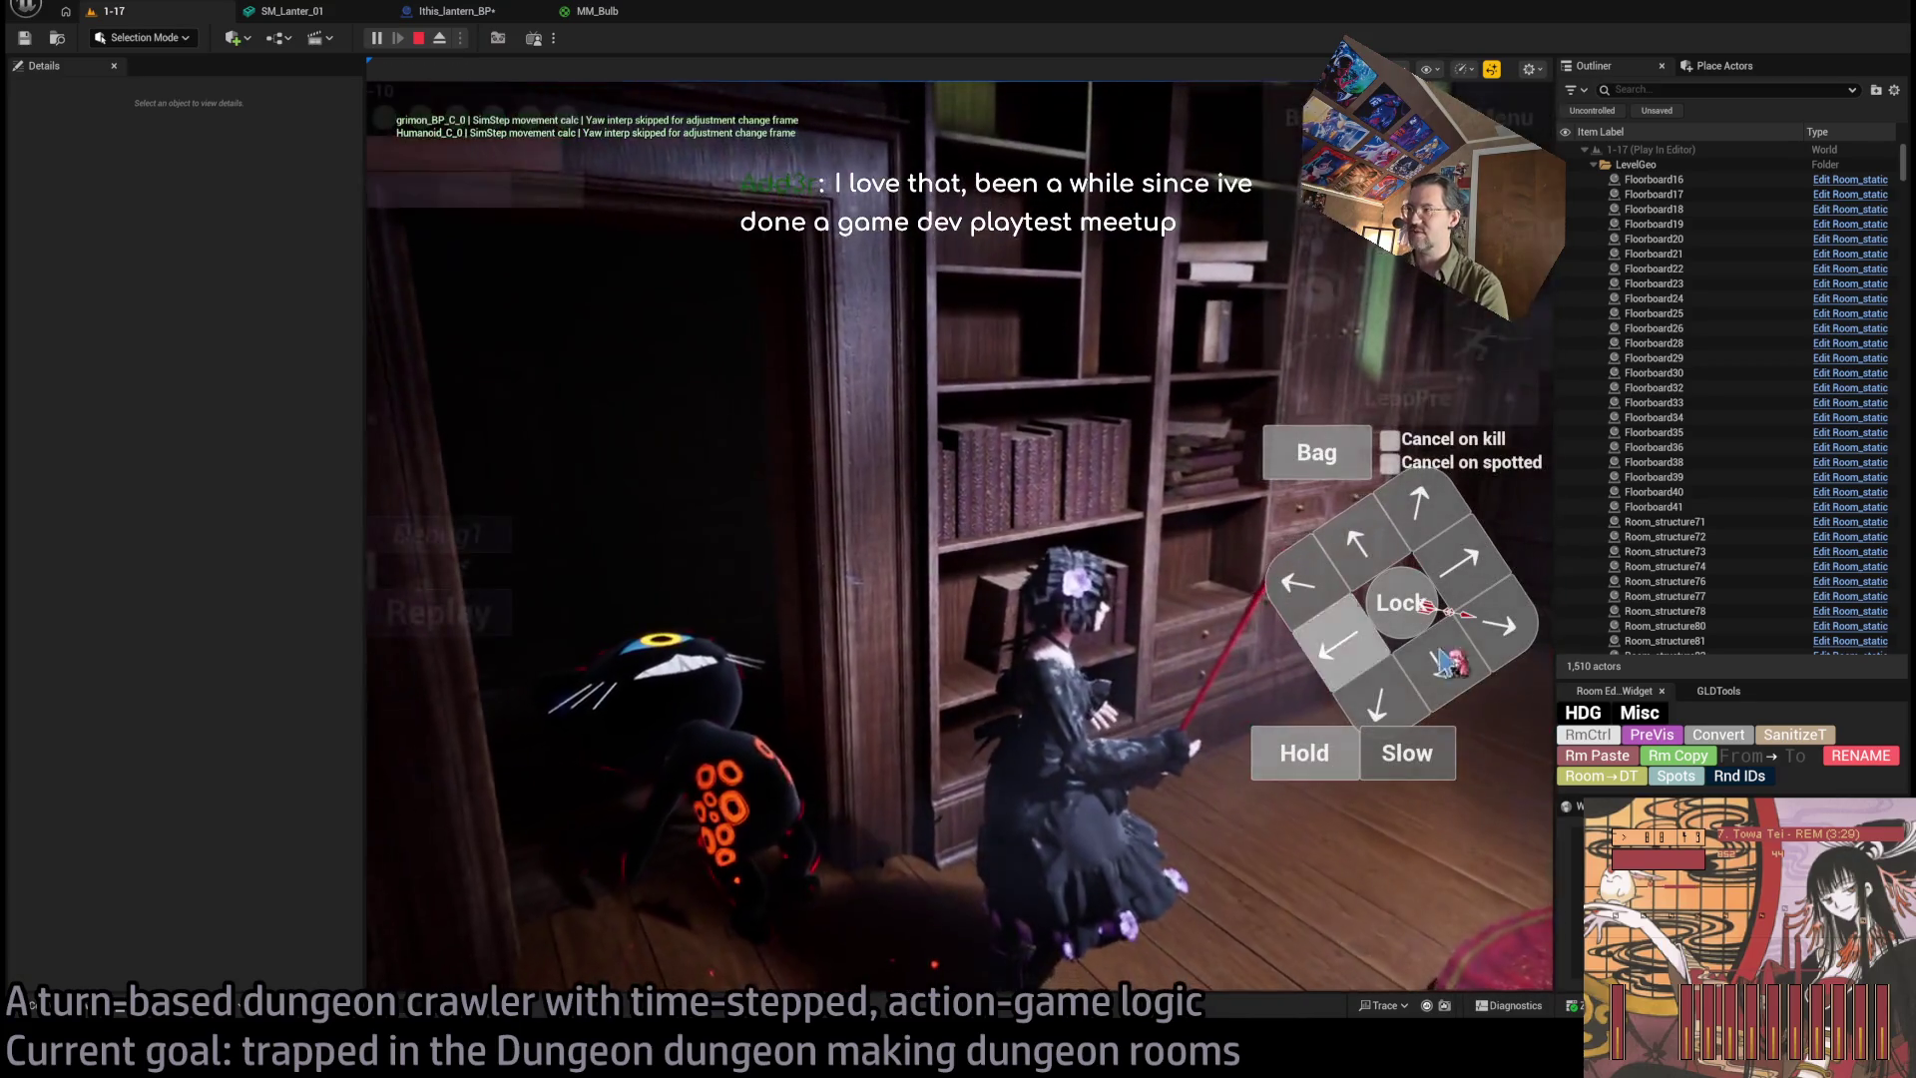
left_click(1487, 648)
left_click(444, 718)
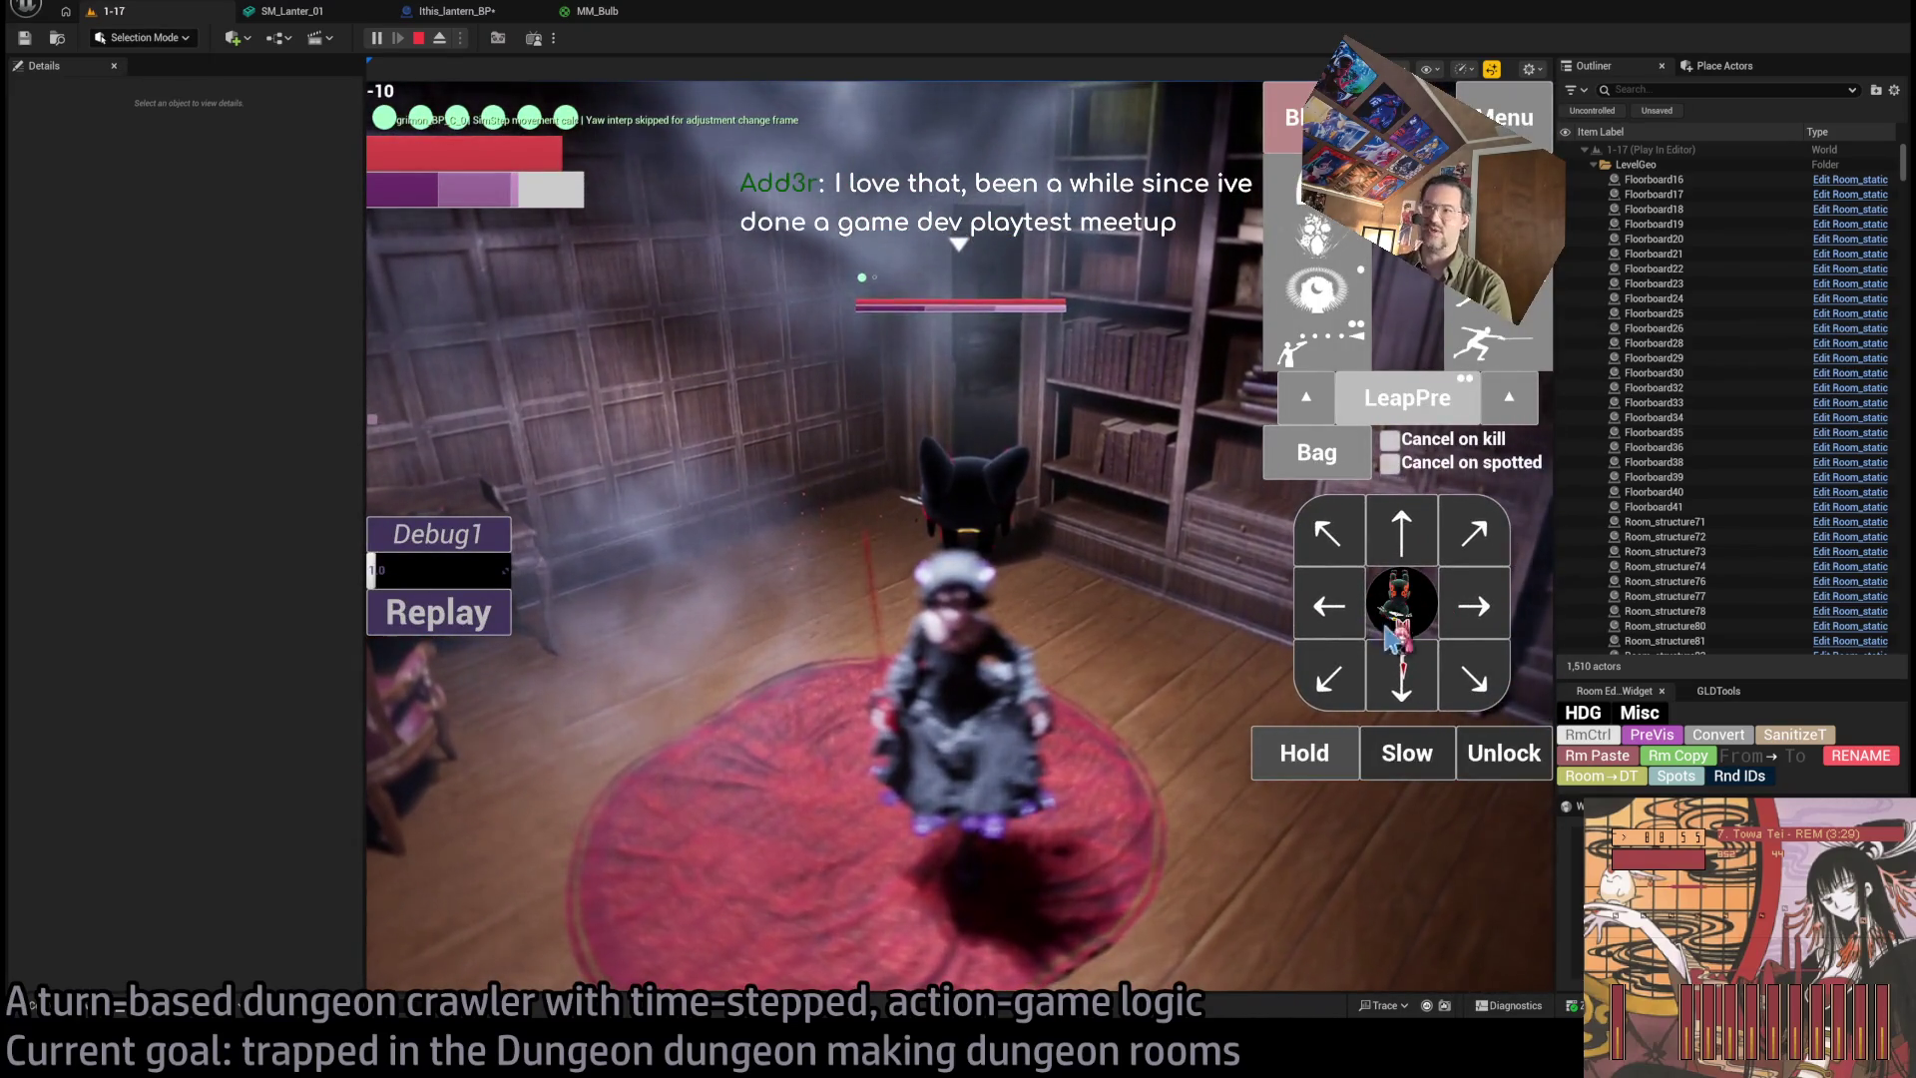
Unlock the character's facing, eject to a free camera to view the bookshelves, then stop playing.
left_click(1534, 756)
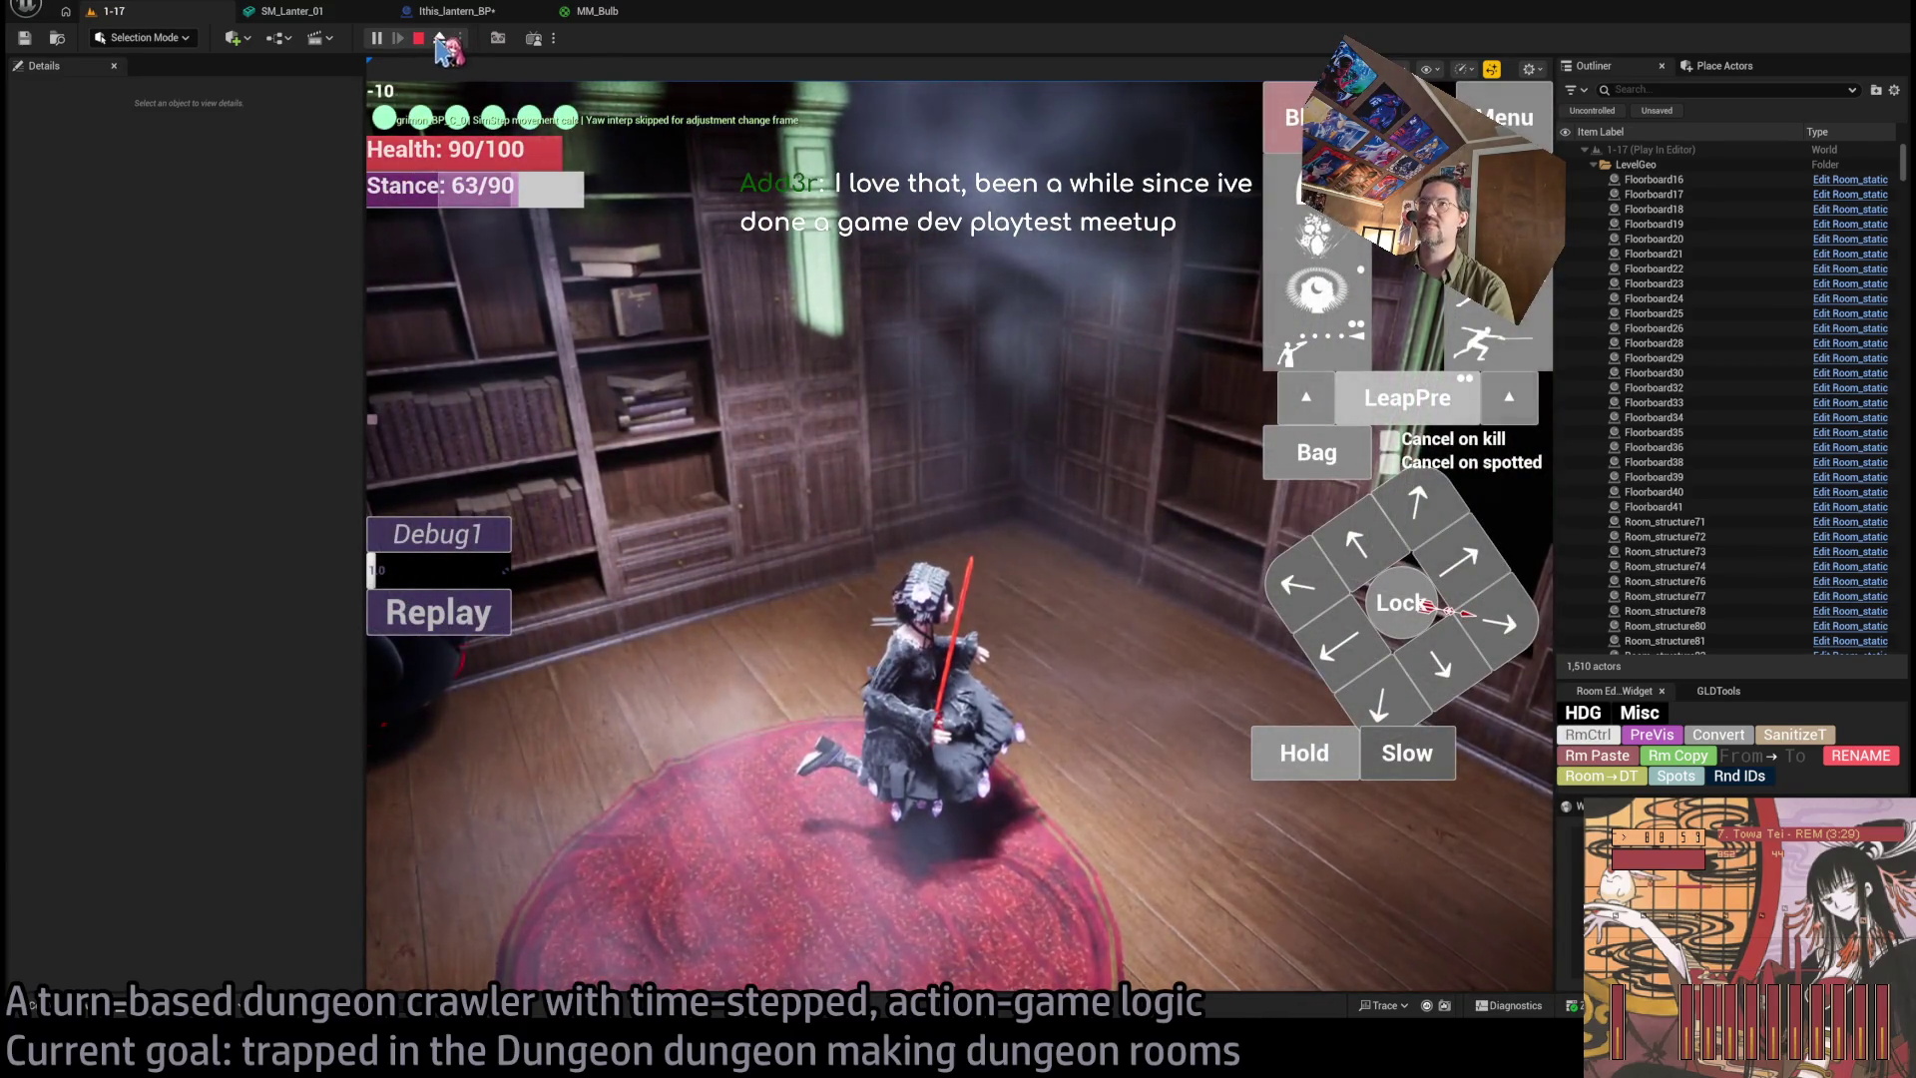
left_click(439, 38)
left_click_drag(1043, 393, 1042, 399)
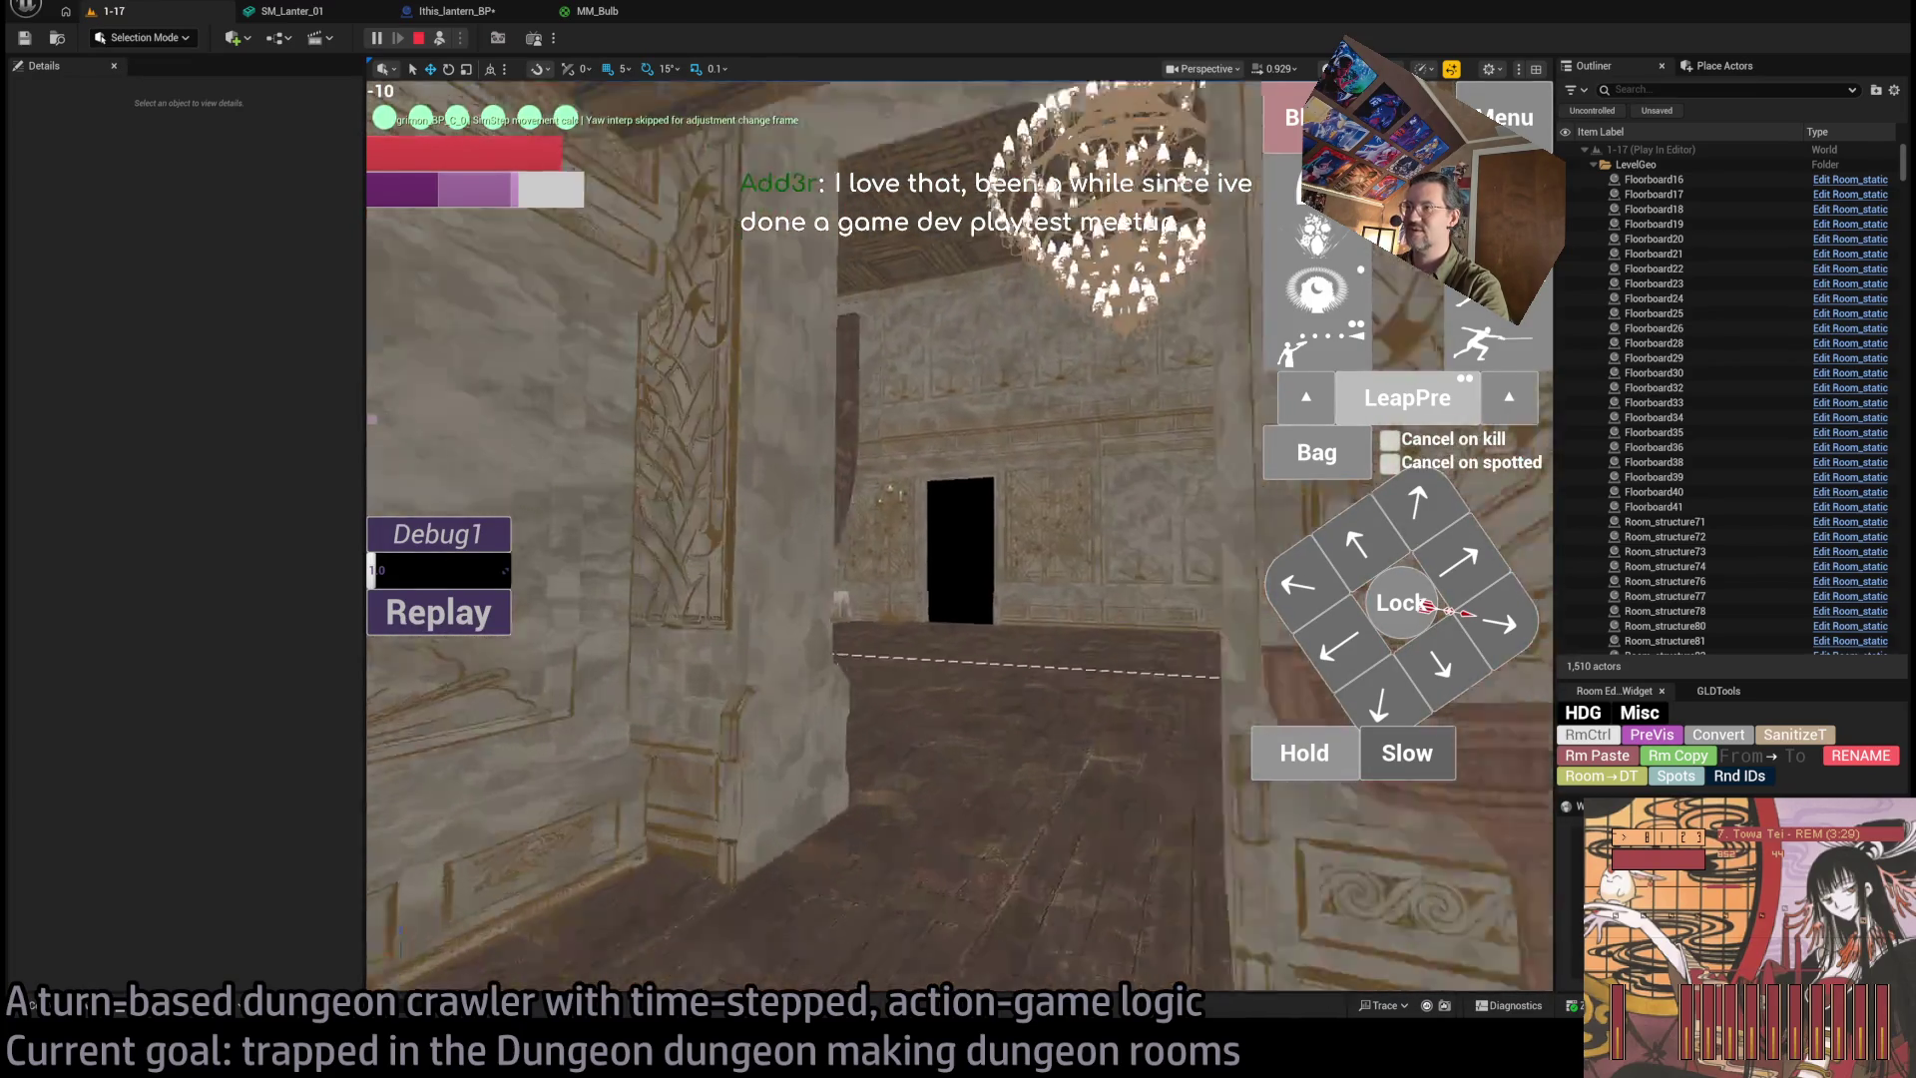
key("Escape")
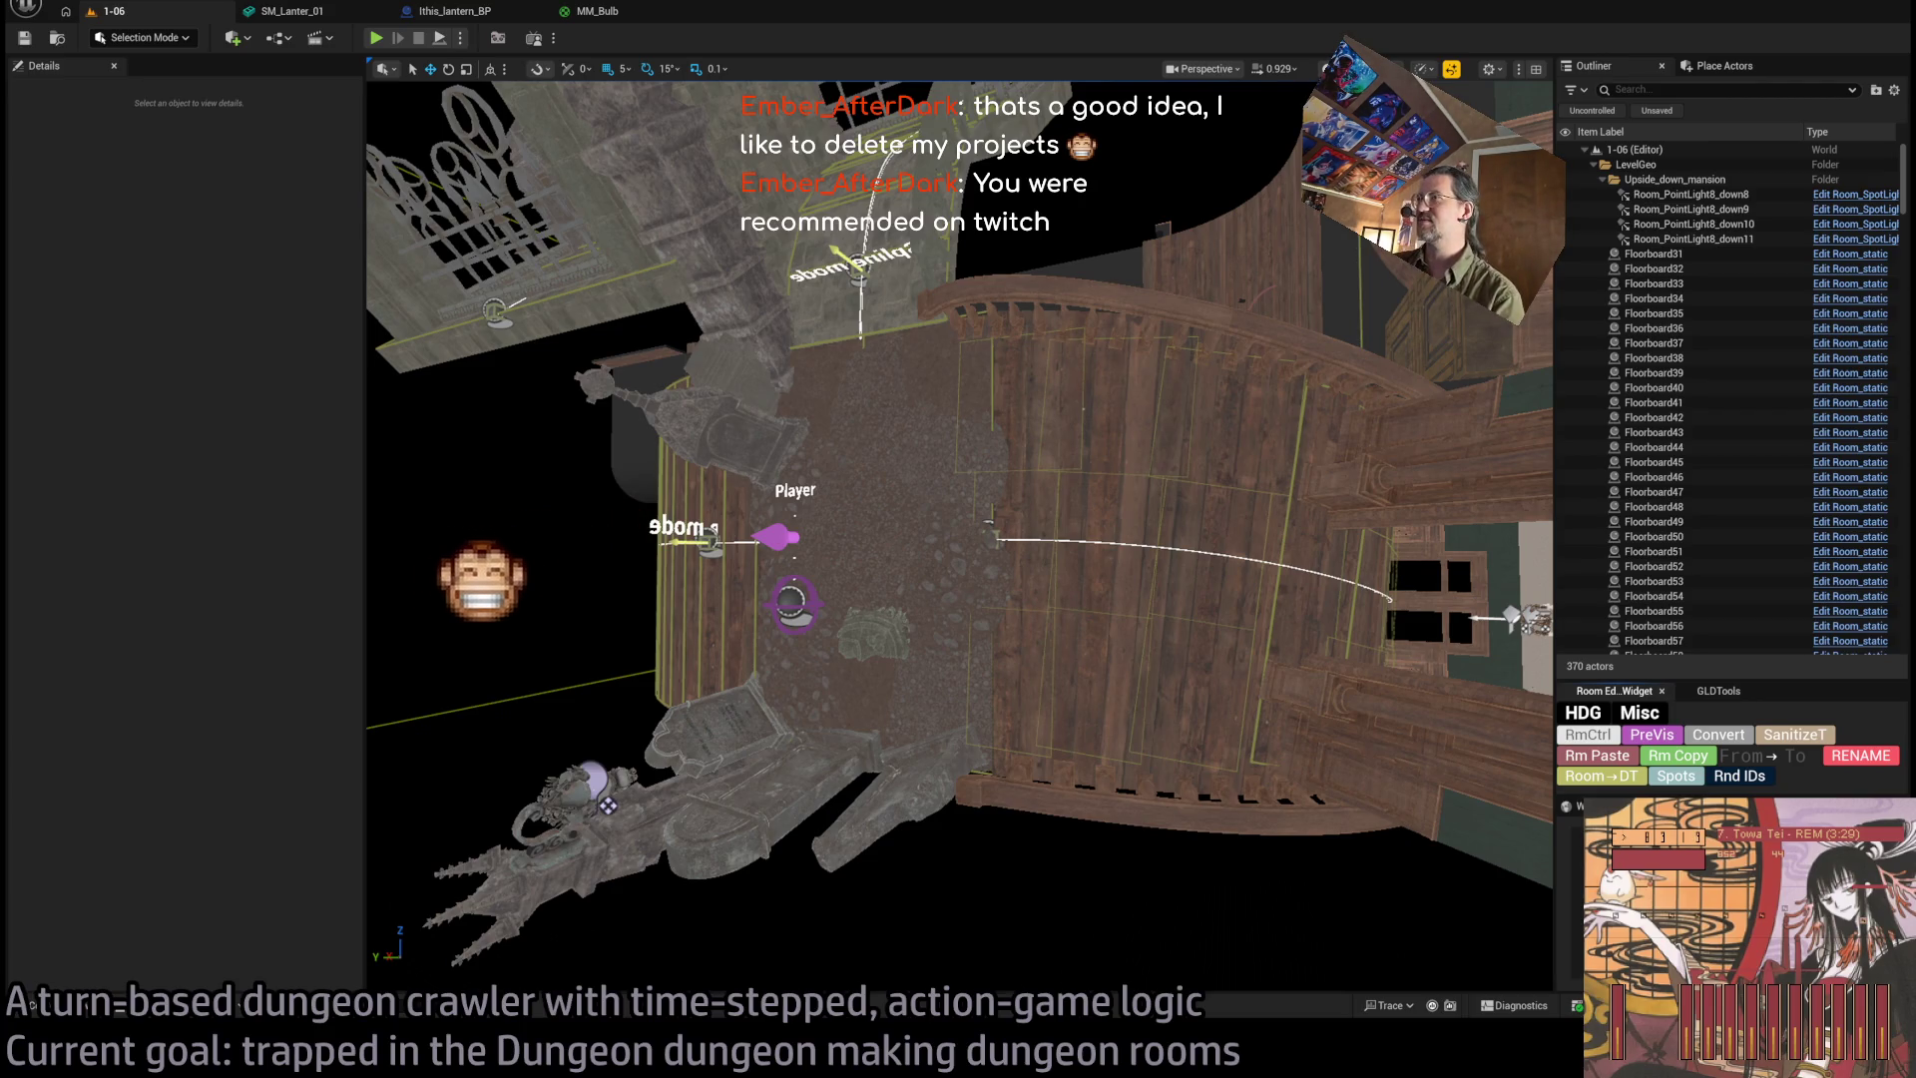
Fly the camera across level 1-06 to the lower rooms and select a small-enemy spawn marker.
key("Right")
key("Right")
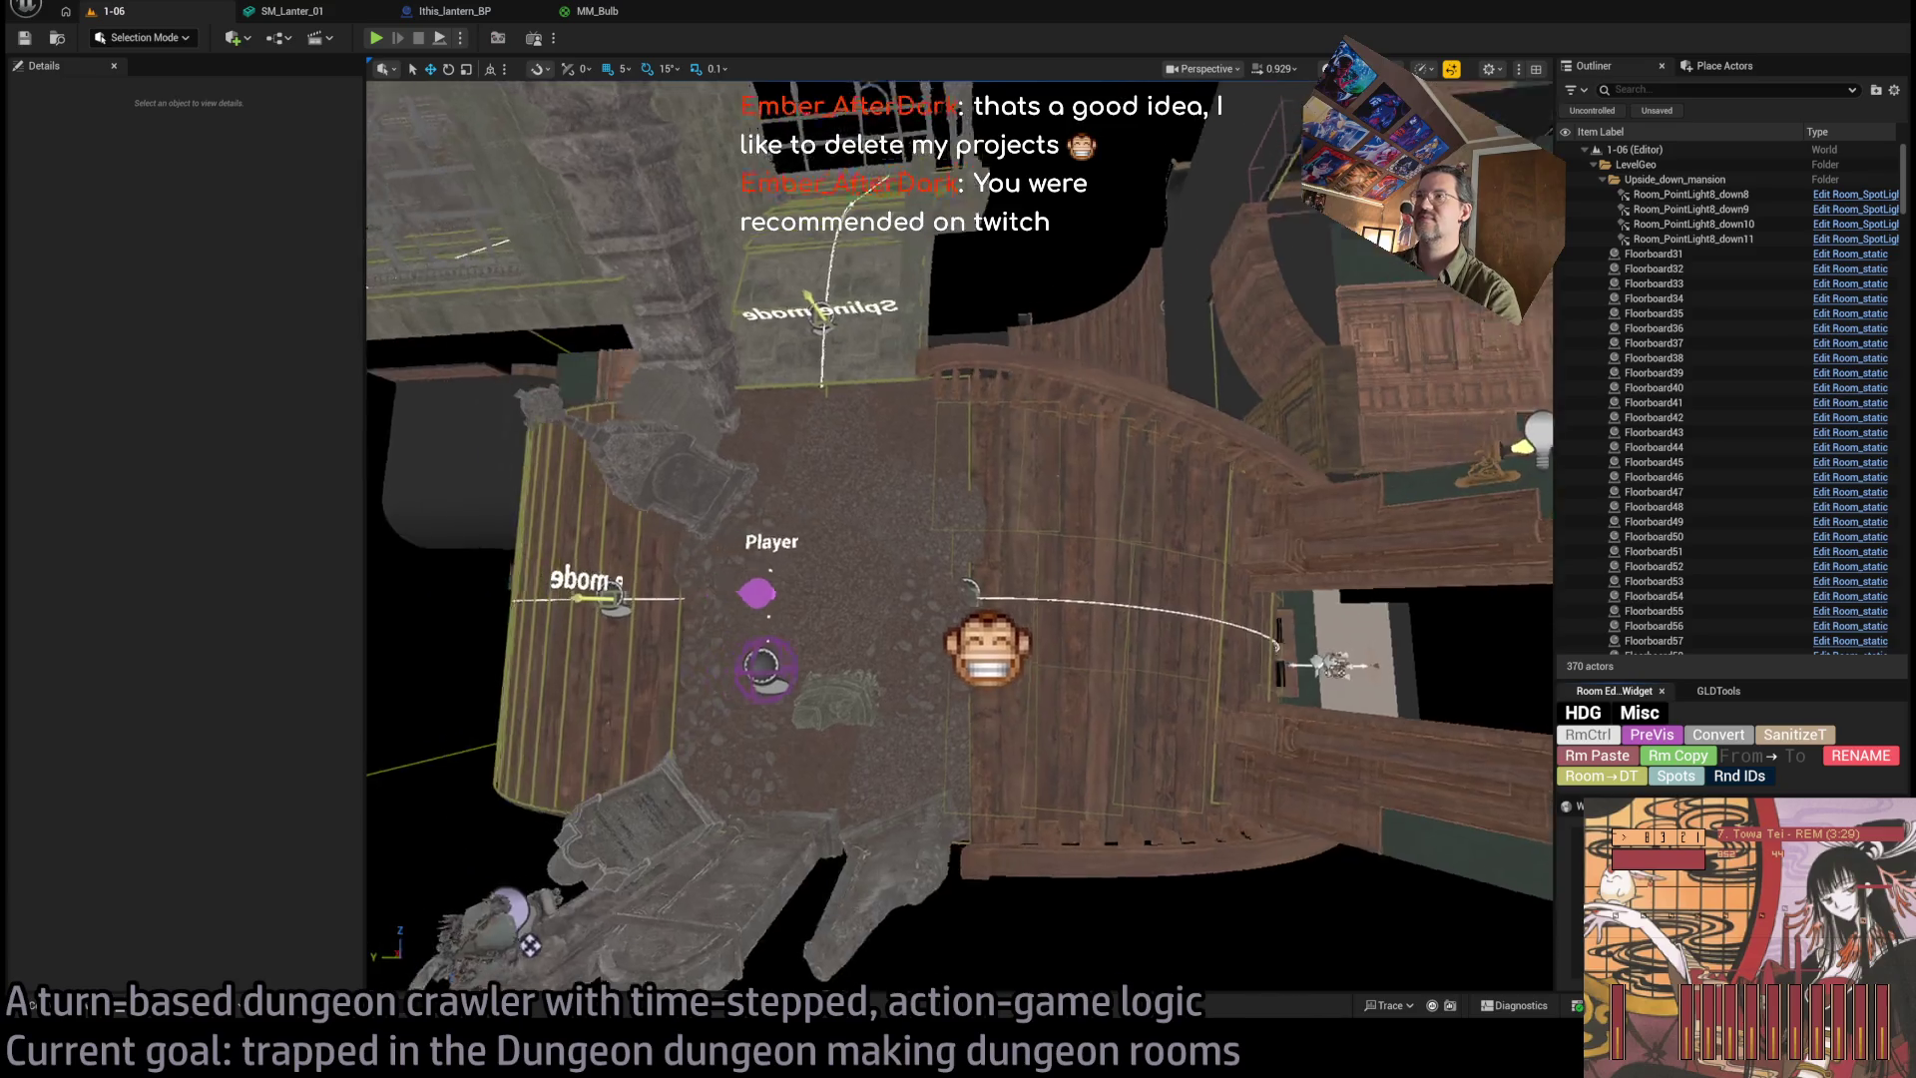
key("Right")
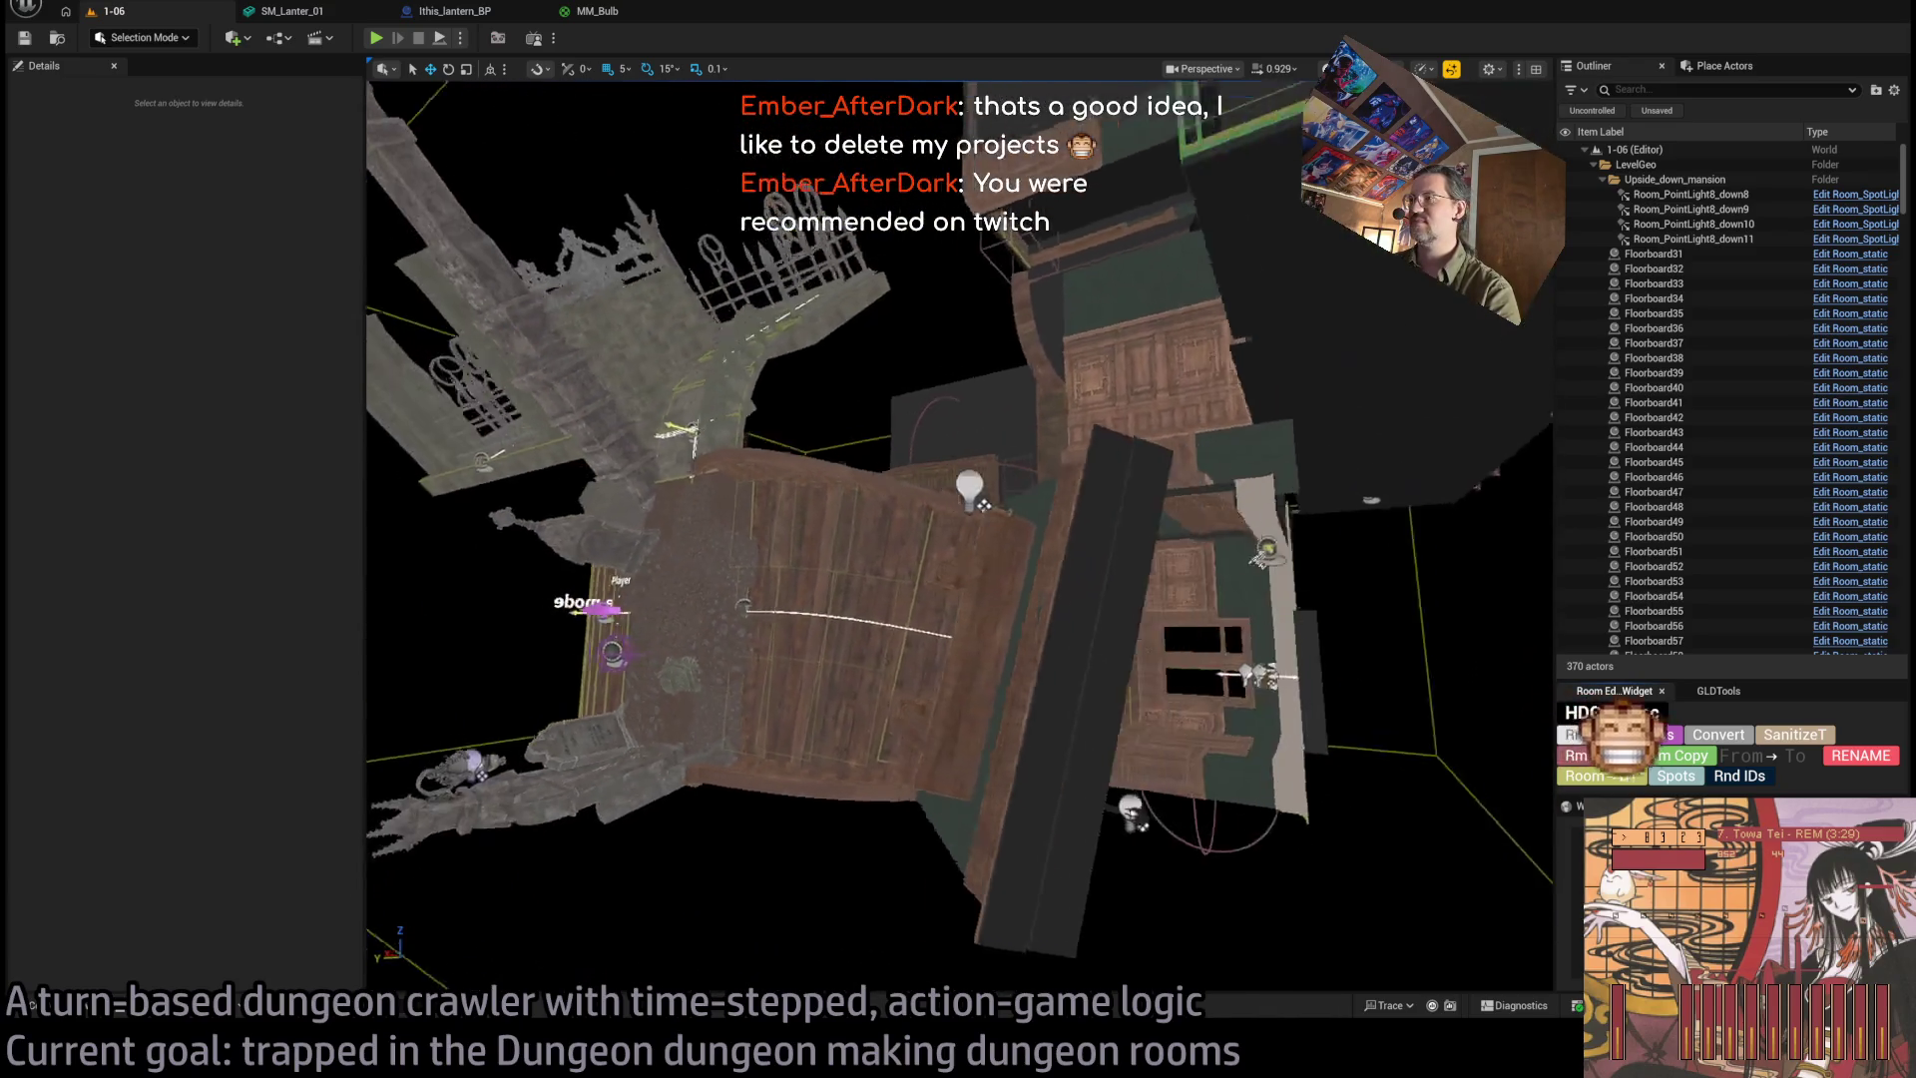
key("Up")
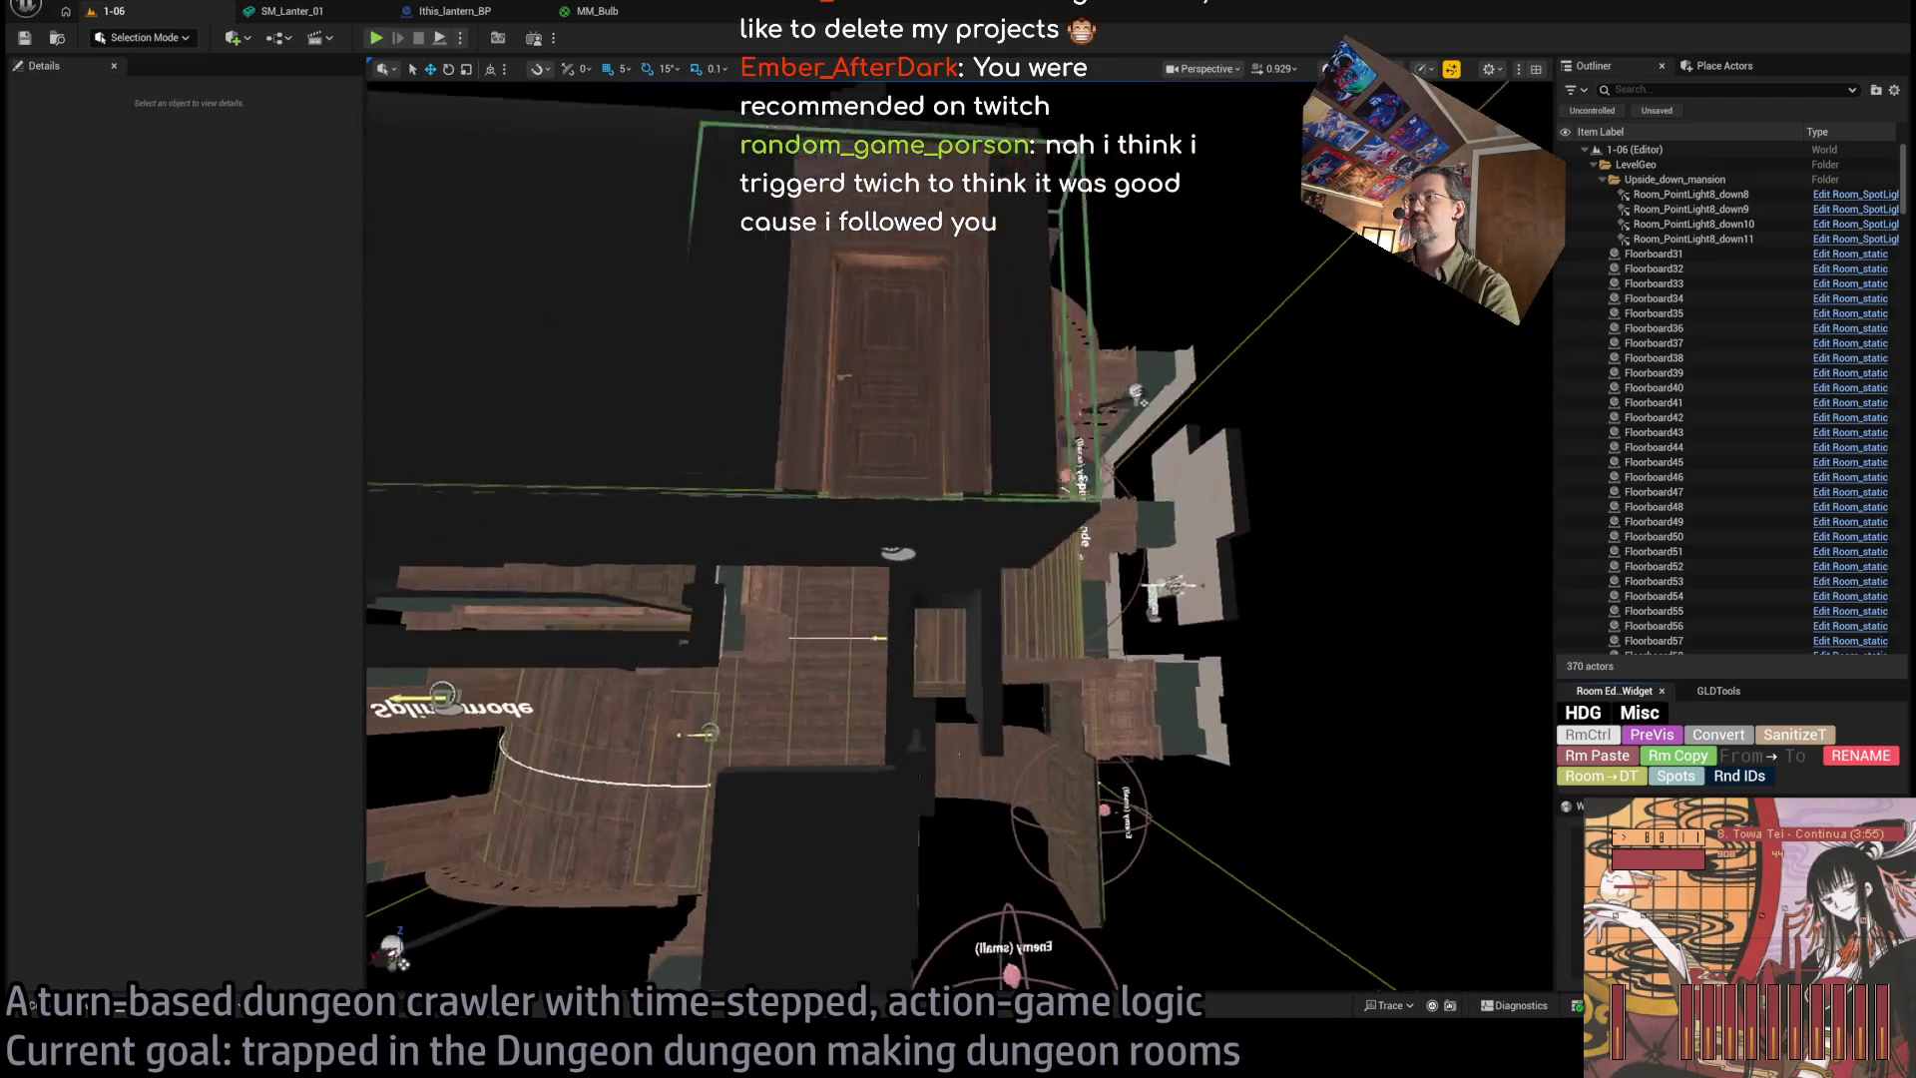
left_click(1010, 846)
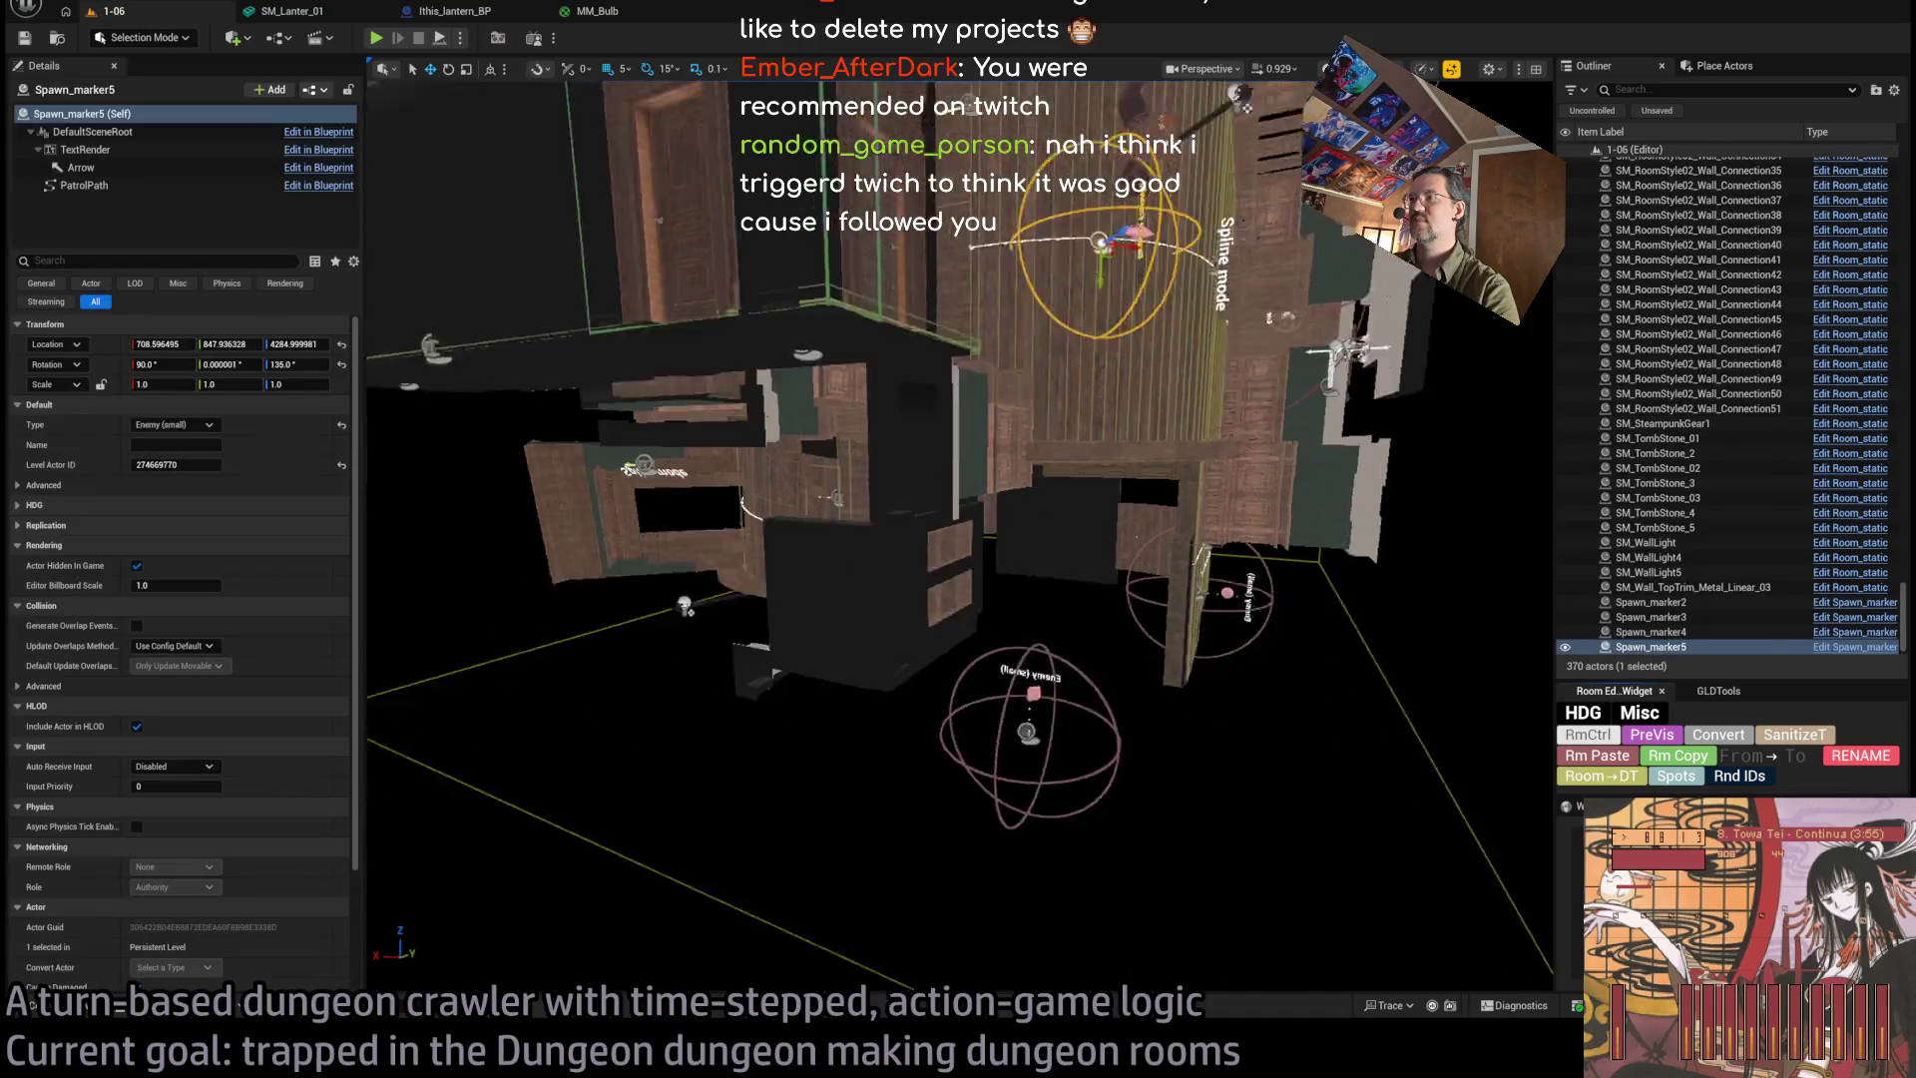
Frame Spawn_marker2 and drag it up onto the upper room's floor.
key("f")
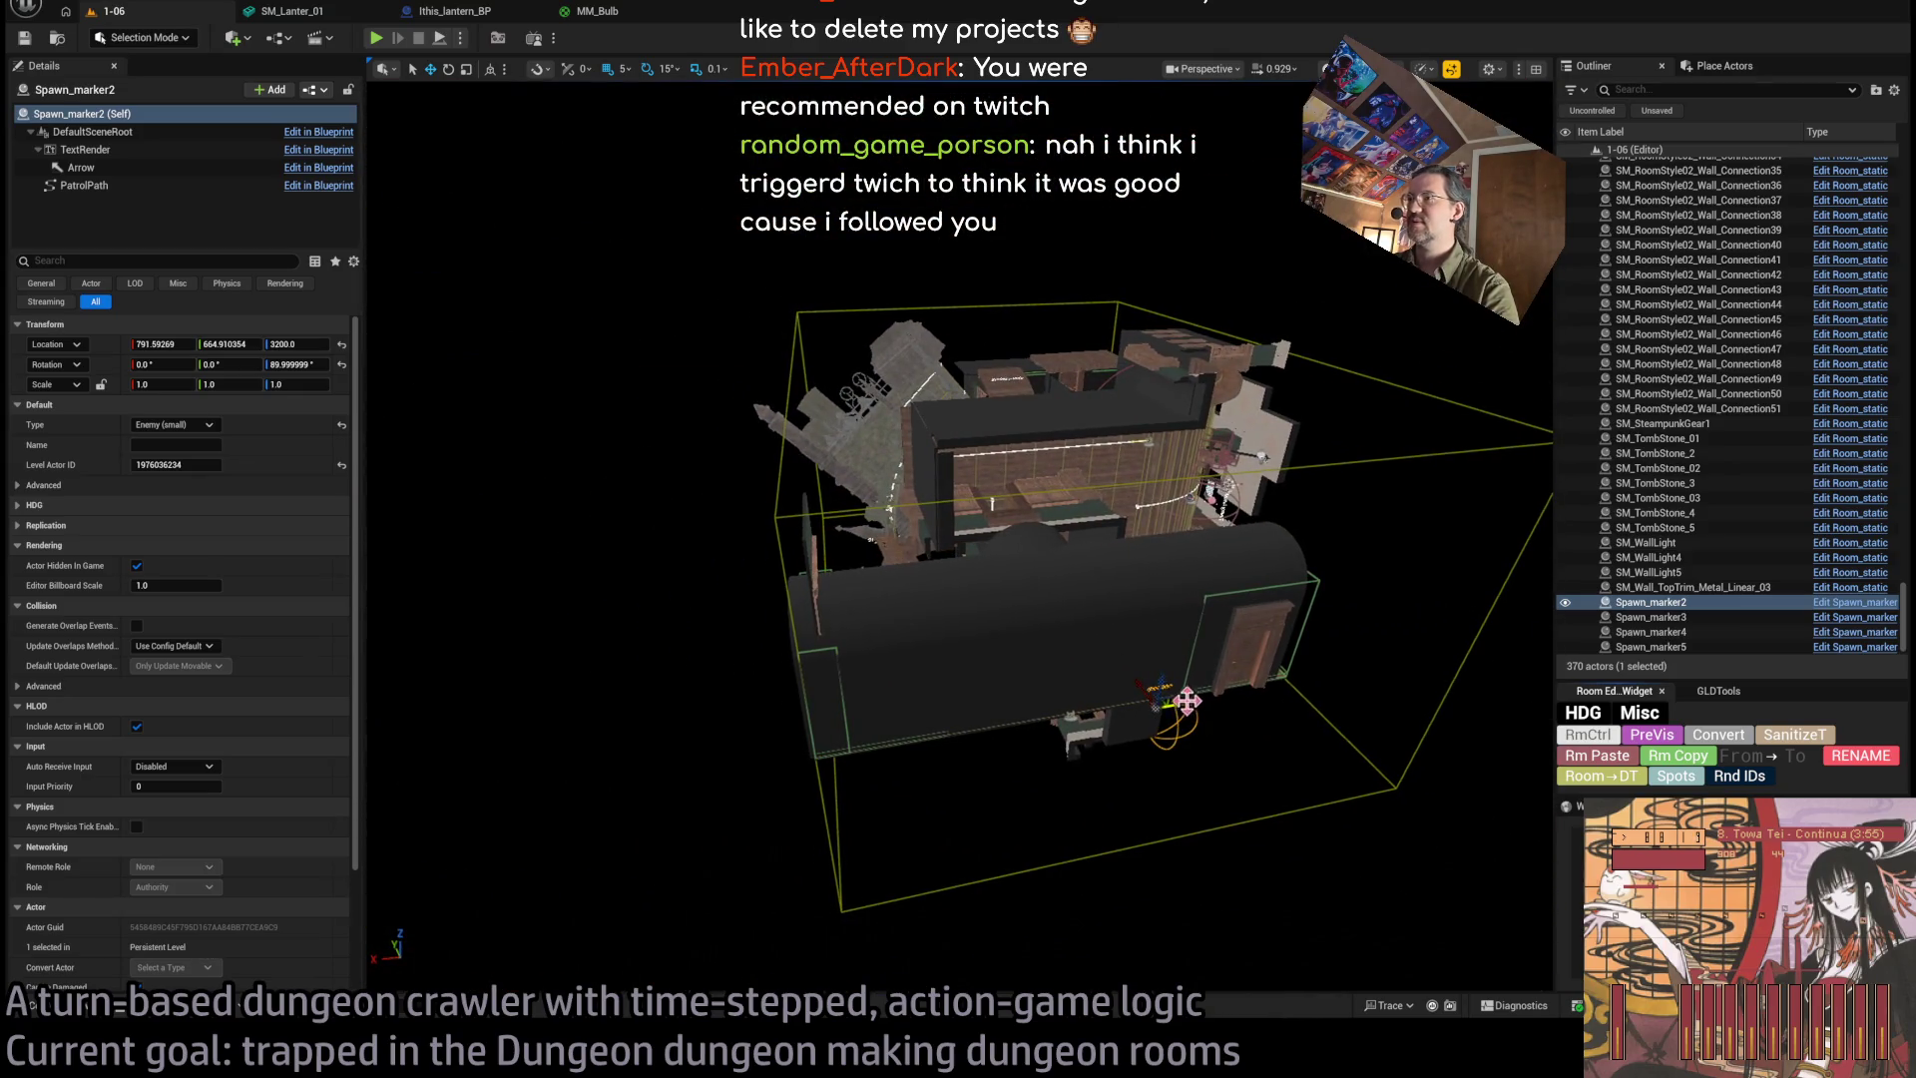
left_click_drag(1162, 703, 903, 410)
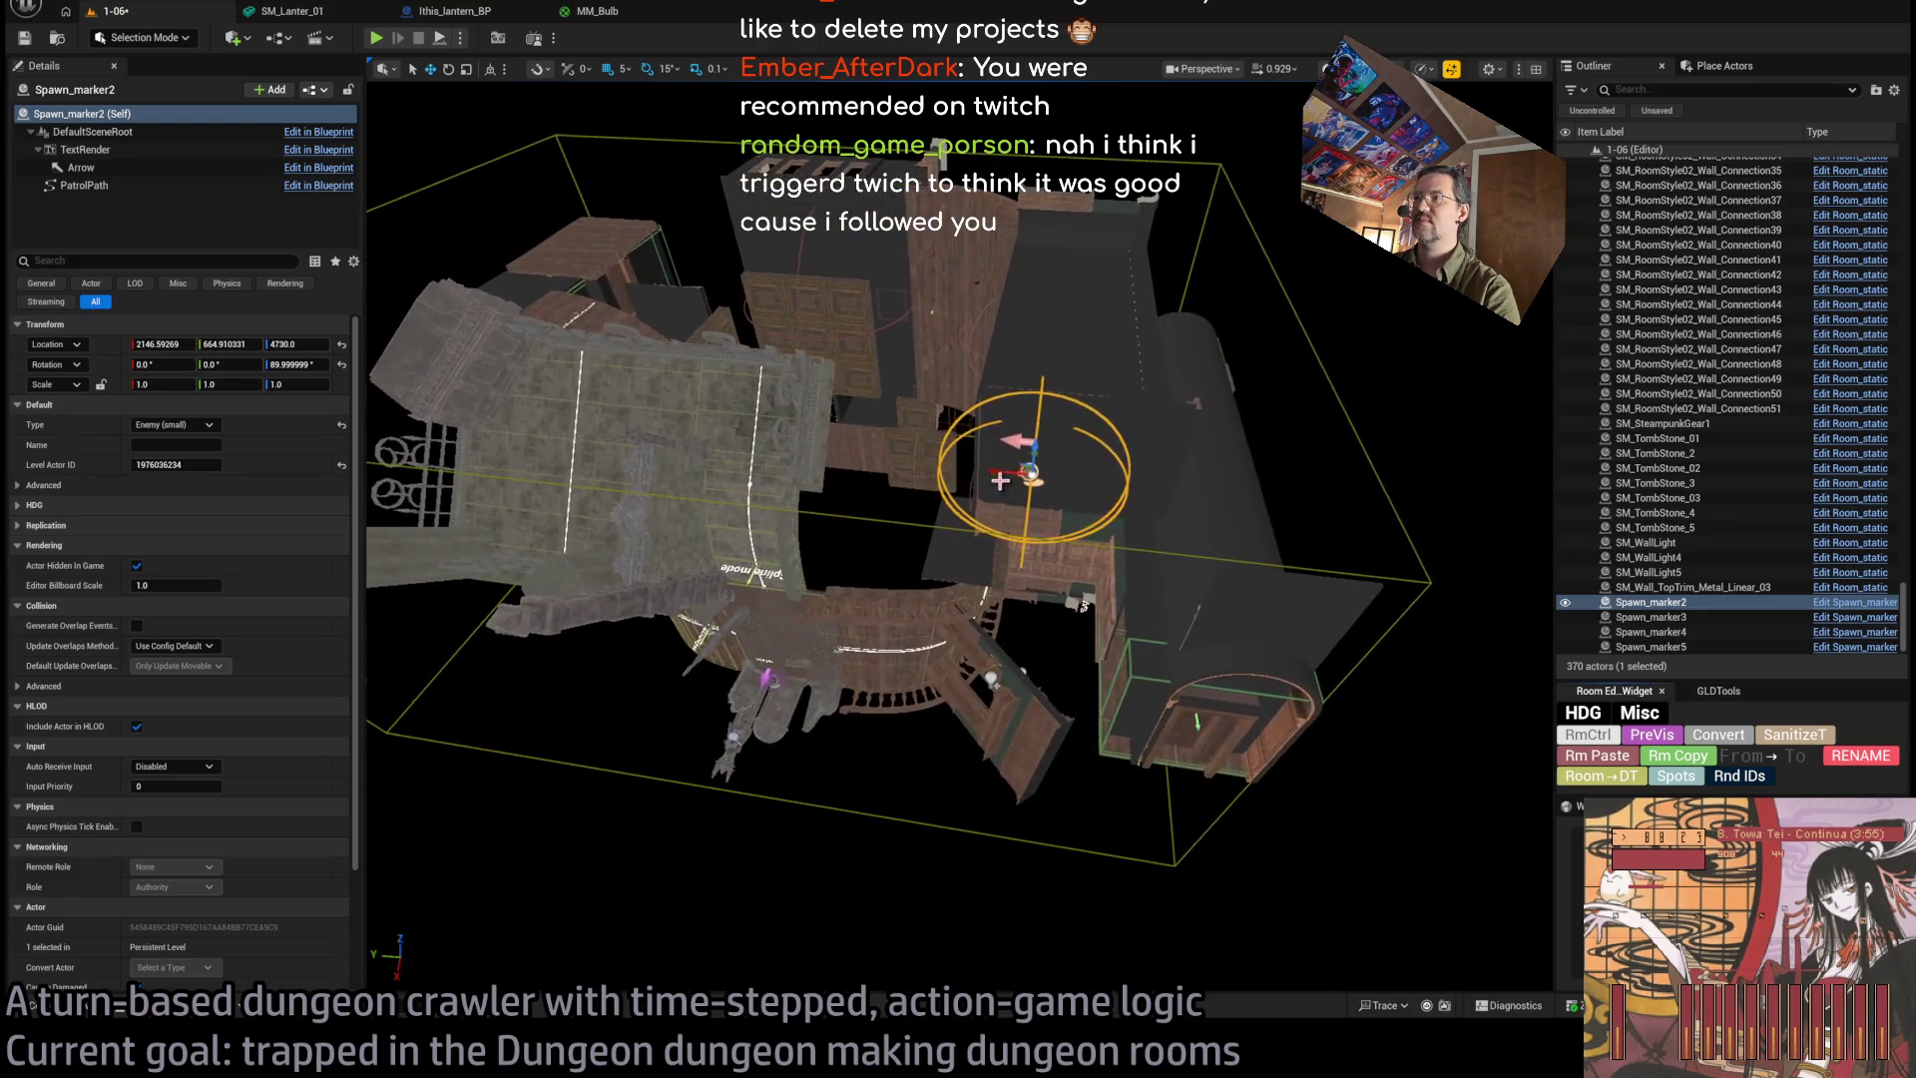
left_click_drag(999, 480, 504, 411)
left_click(518, 417)
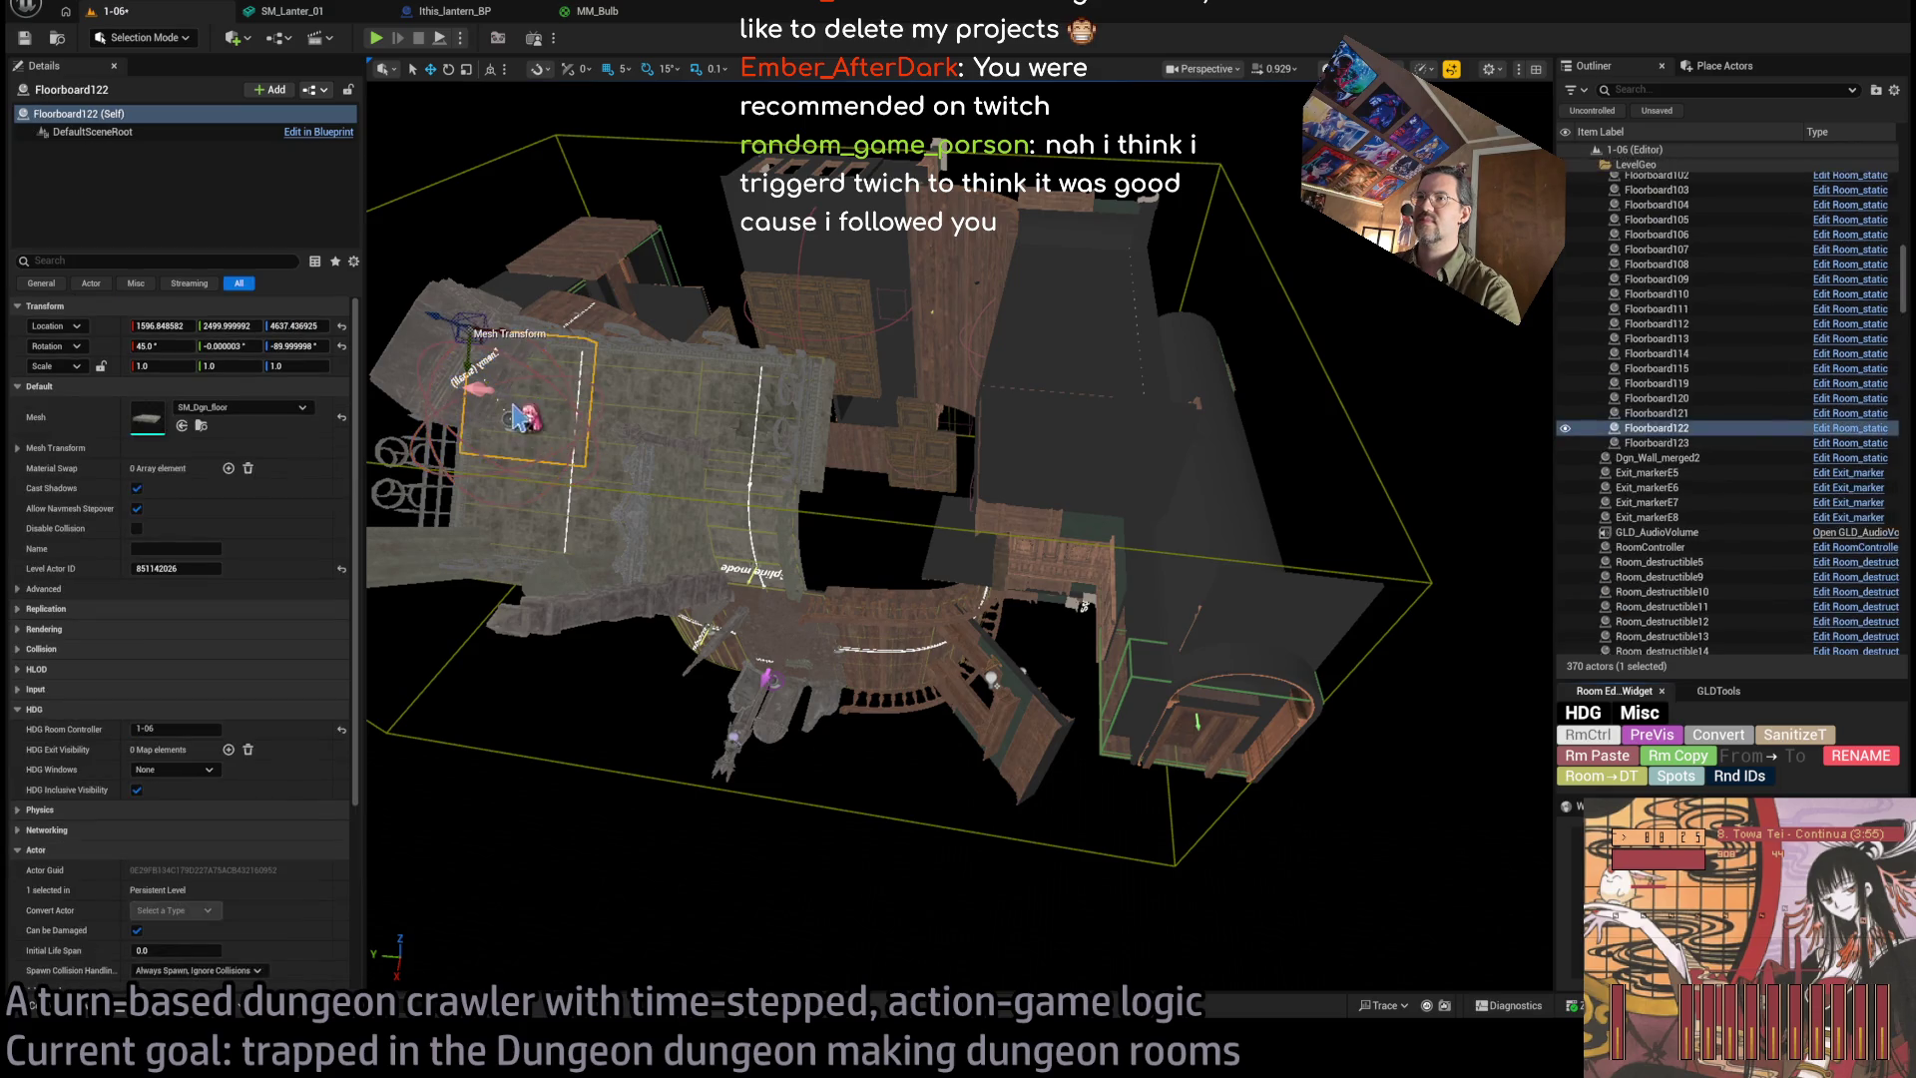
left_click(517, 417)
key("f")
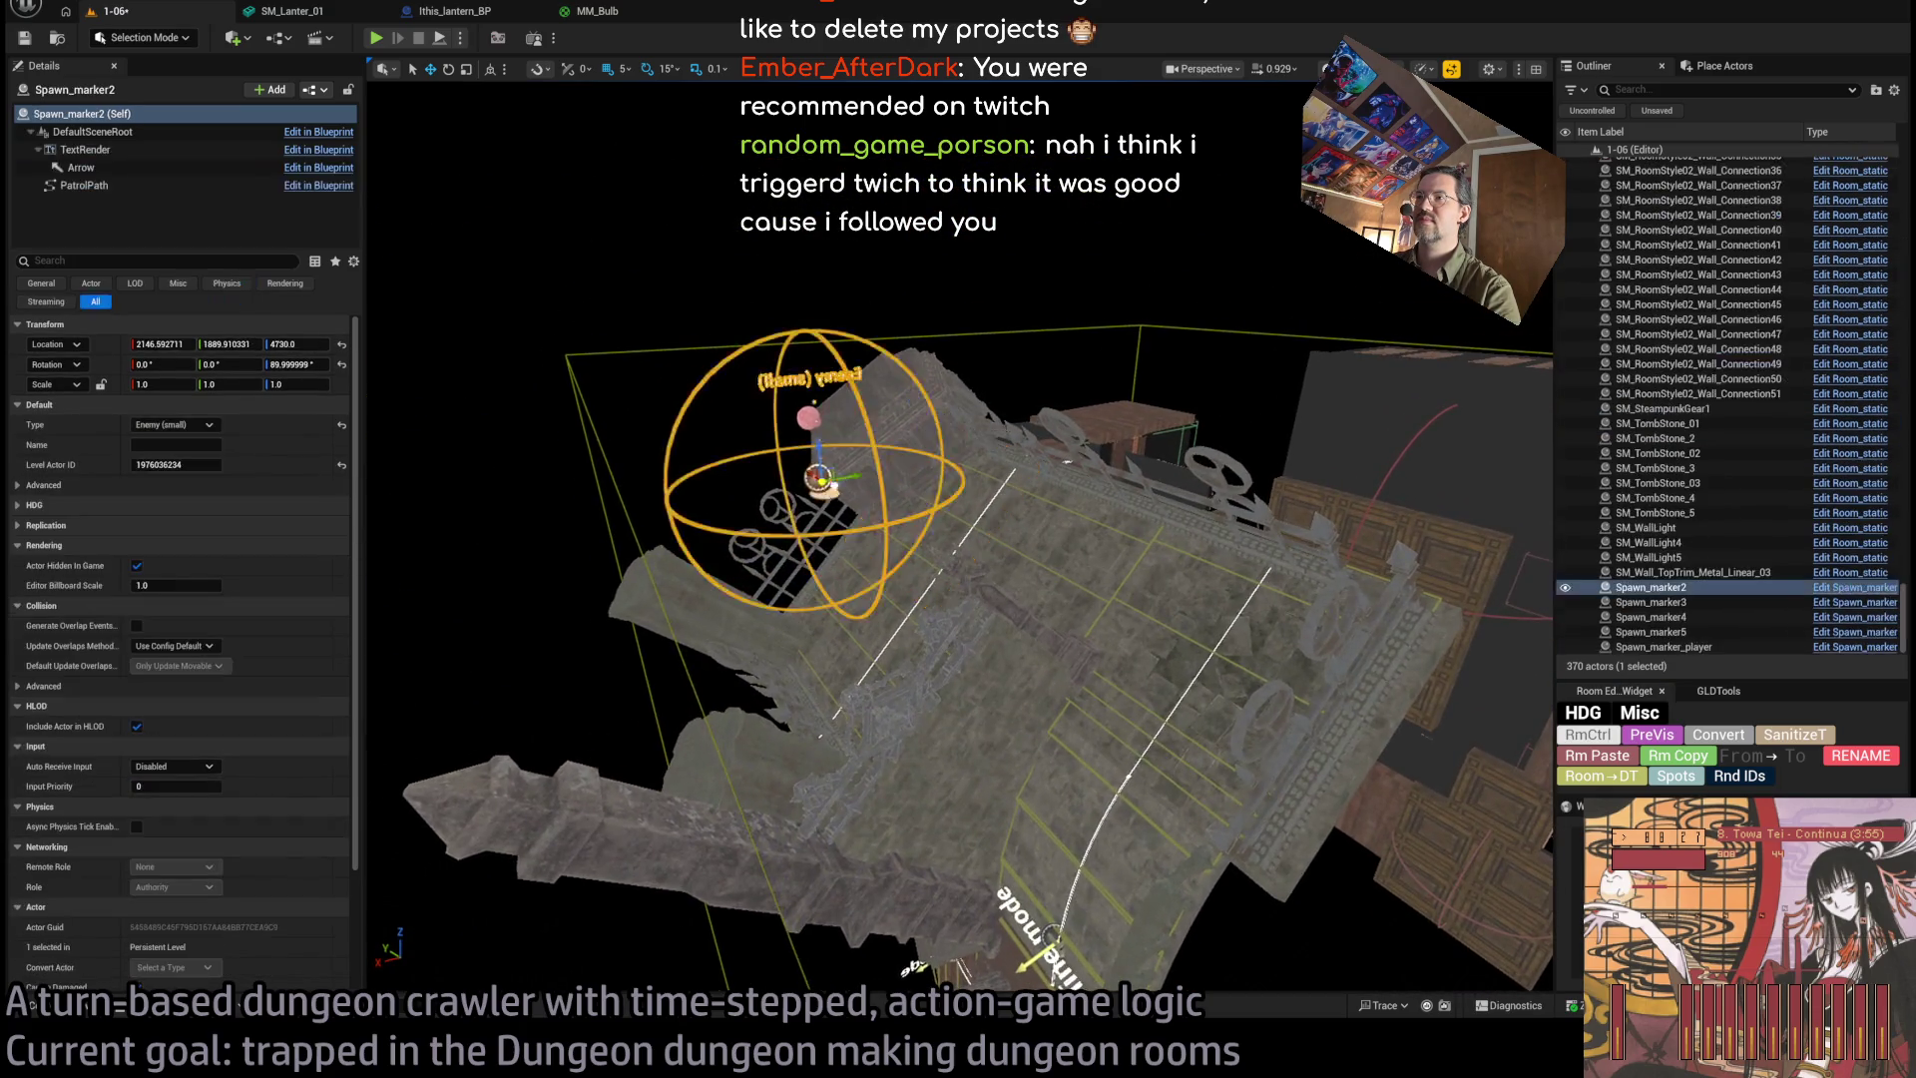
left_click_drag(796, 485, 616, 511)
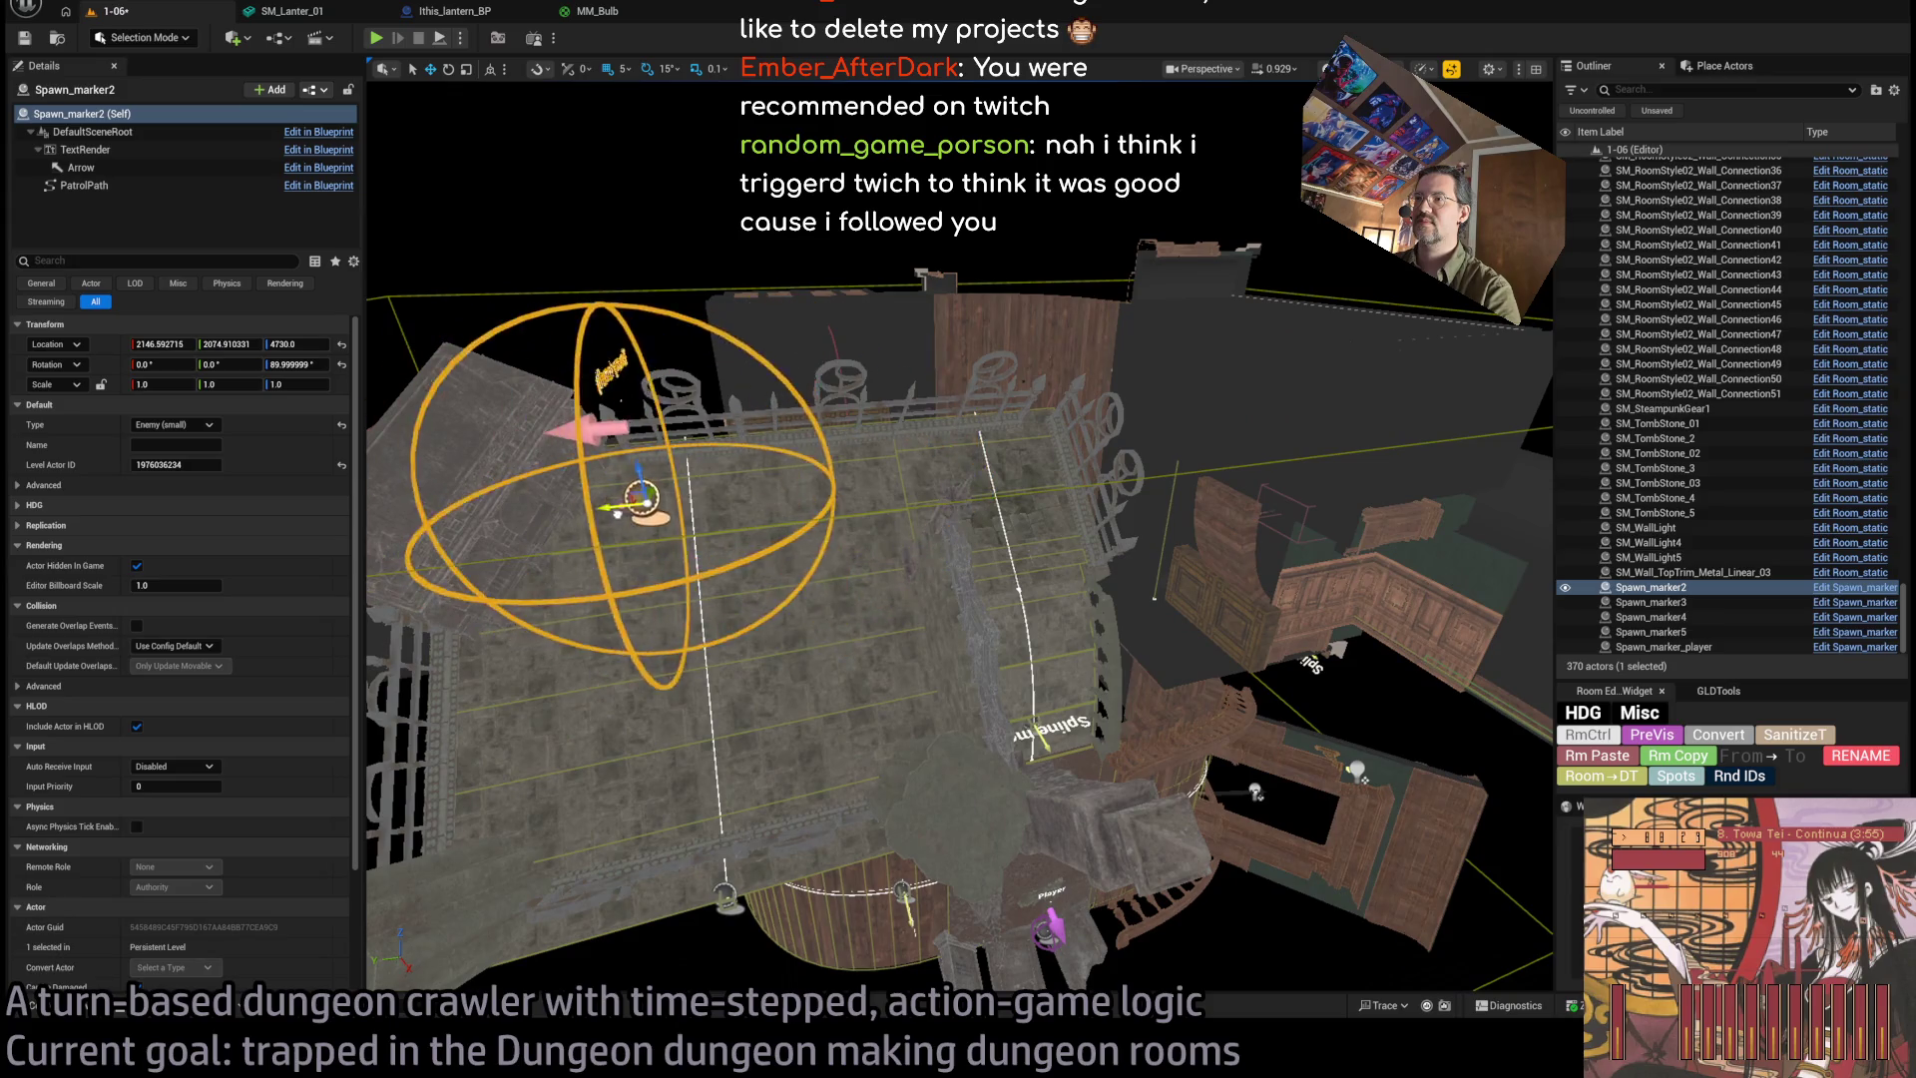
Rotate the spawn marker to -45° and check its placement from overhead.
key("e")
mouse_move(1054, 412)
left_mouse_down()
mouse_move(1007, 429)
mouse_move(1196, 601)
left_mouse_up()
scroll(1121, 636, "up", 5)
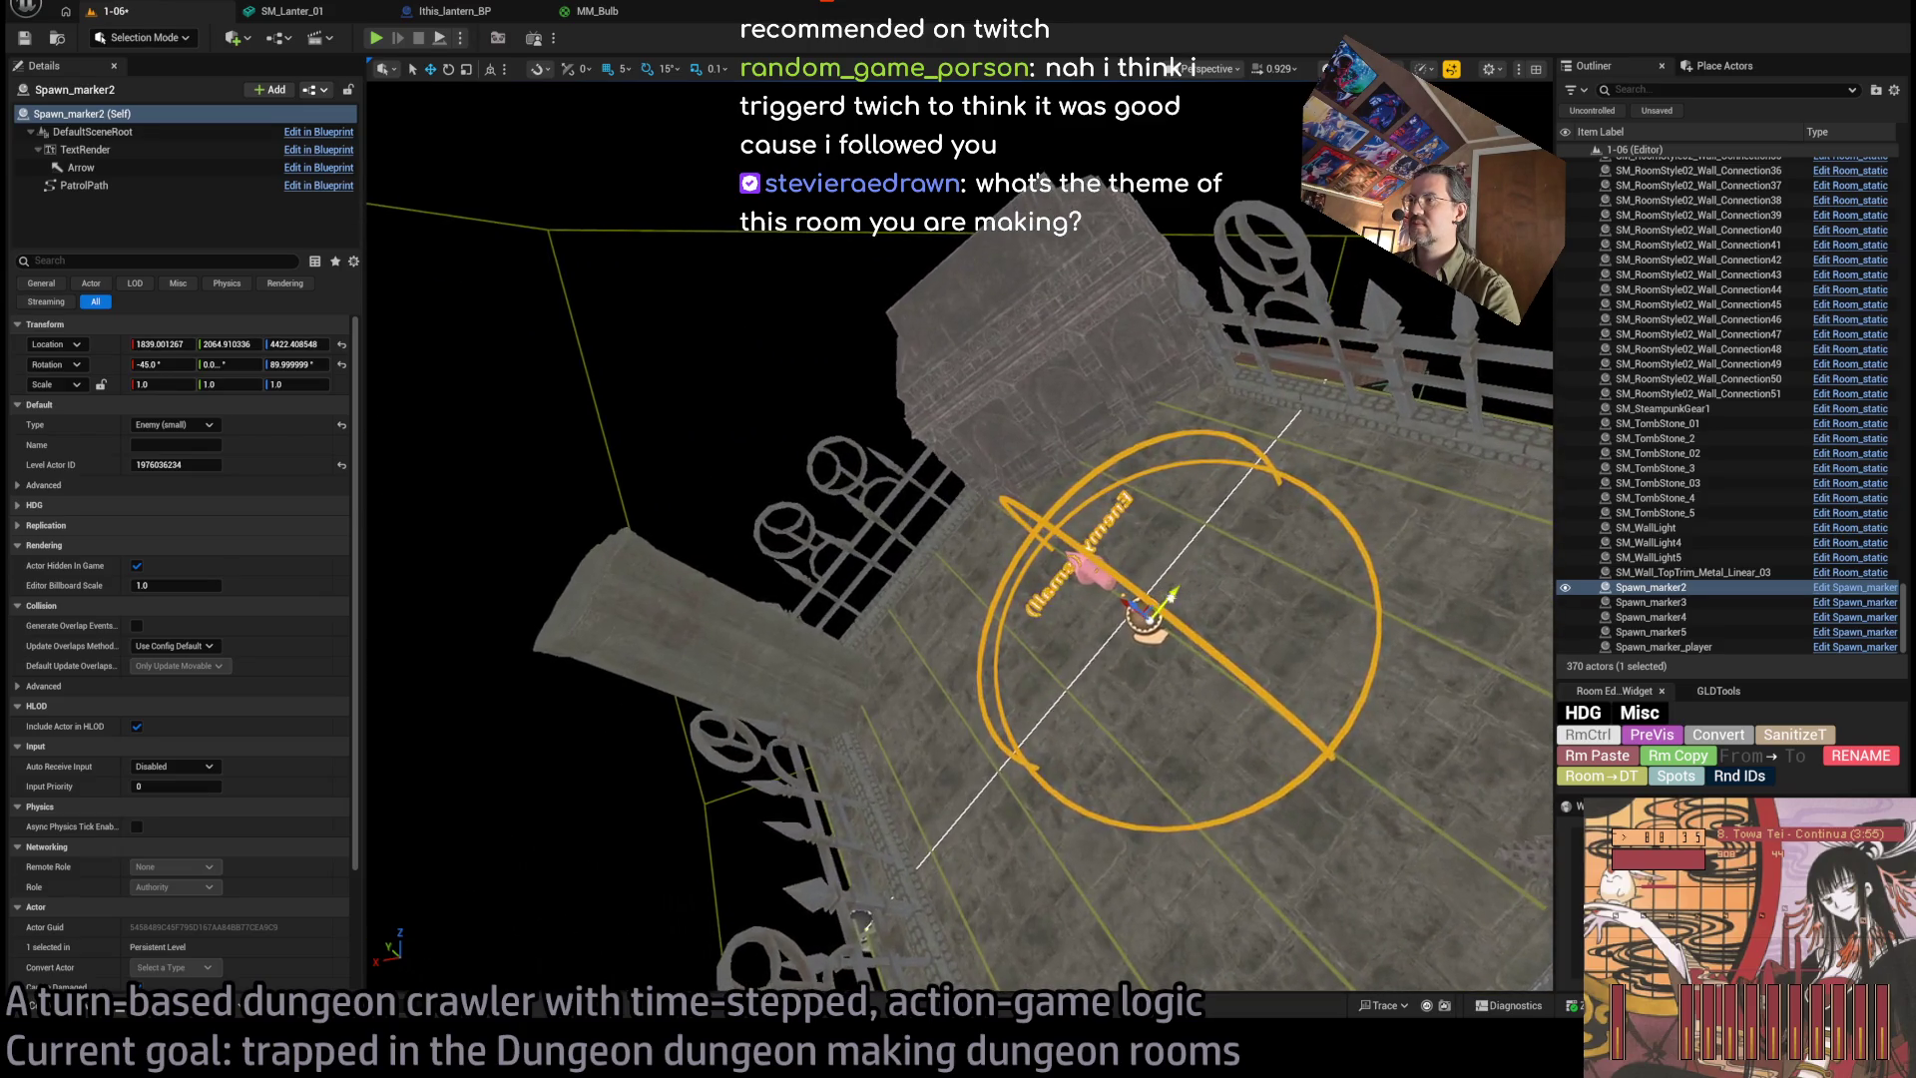
left_click_drag(1143, 650, 997, 559)
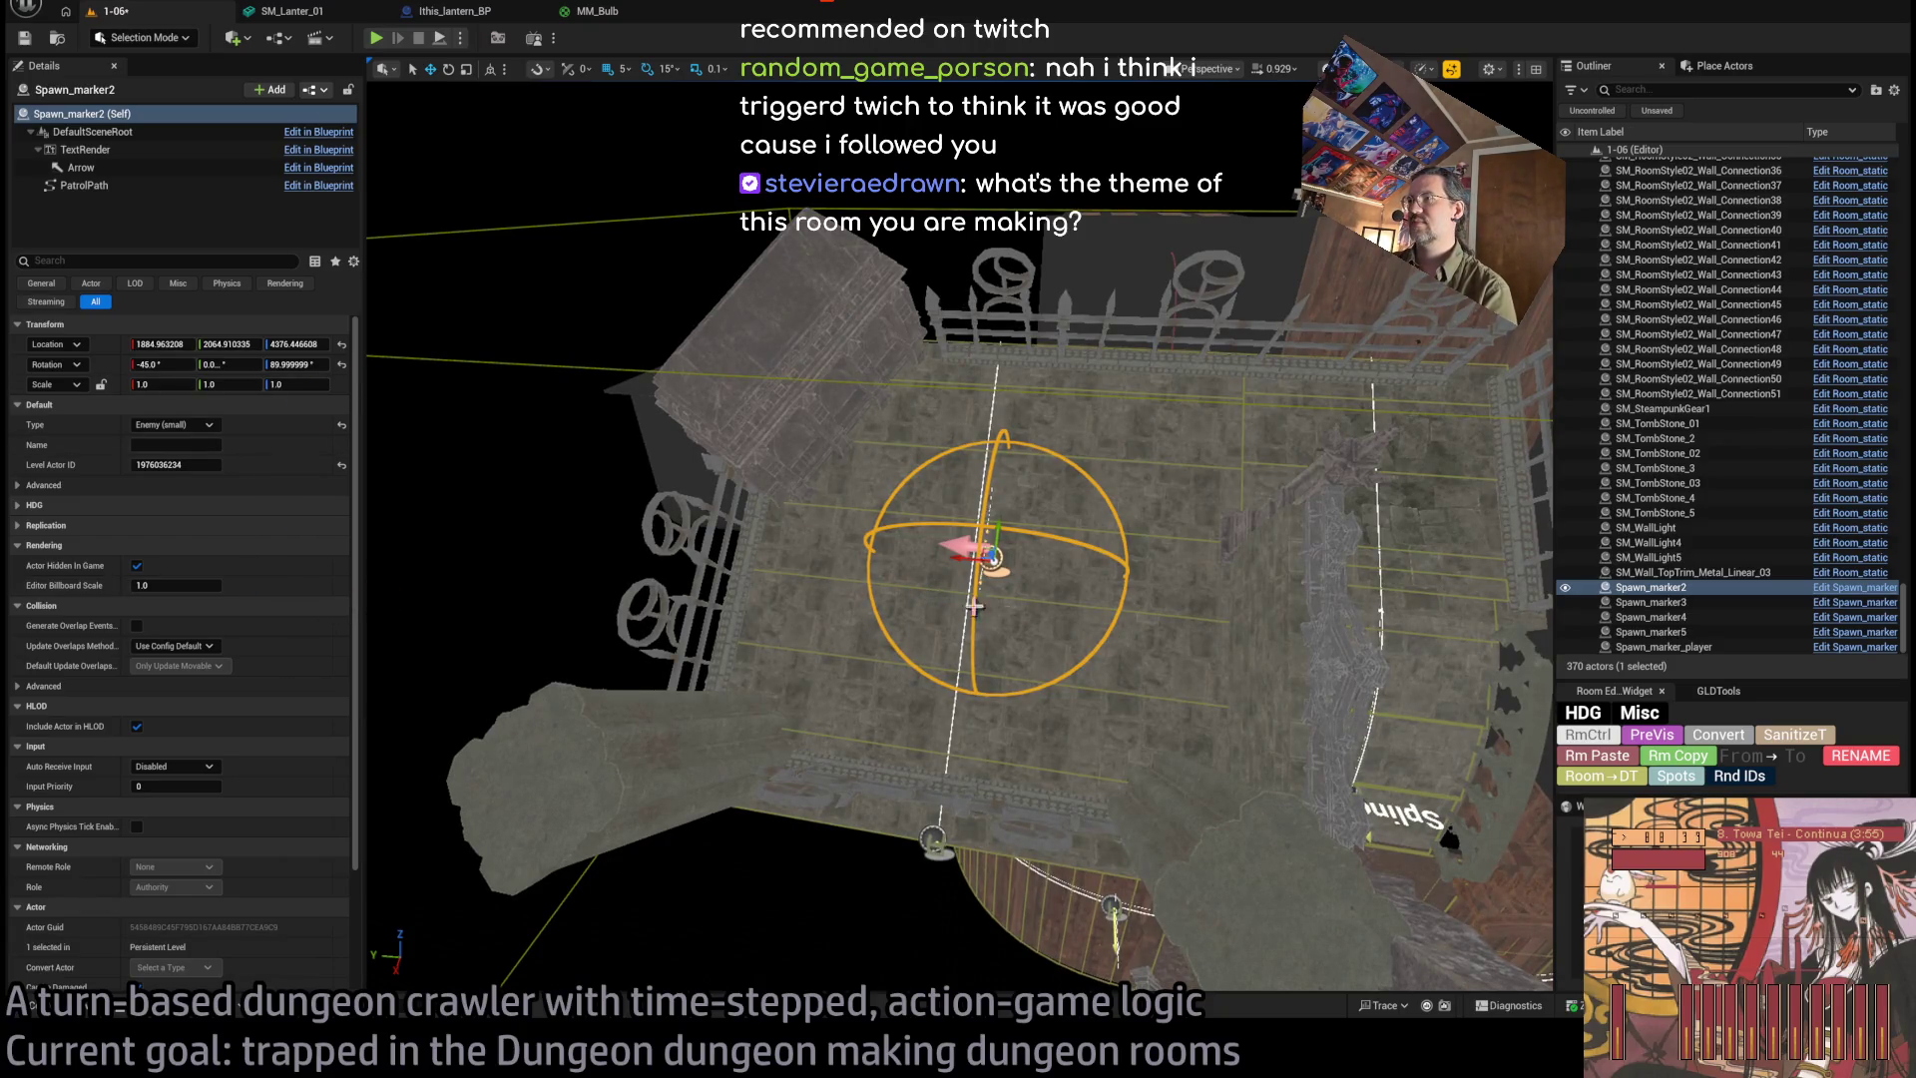
mouse_move(1010, 605)
left_mouse_down()
mouse_move(1003, 589)
mouse_move(998, 638)
left_mouse_up()
left_click_drag(1016, 567, 1015, 567)
Save level 1-06 and Alt-drag the rotate gizmo to add a rotated copy, Spawn_marker6.
key("ctrl+s")
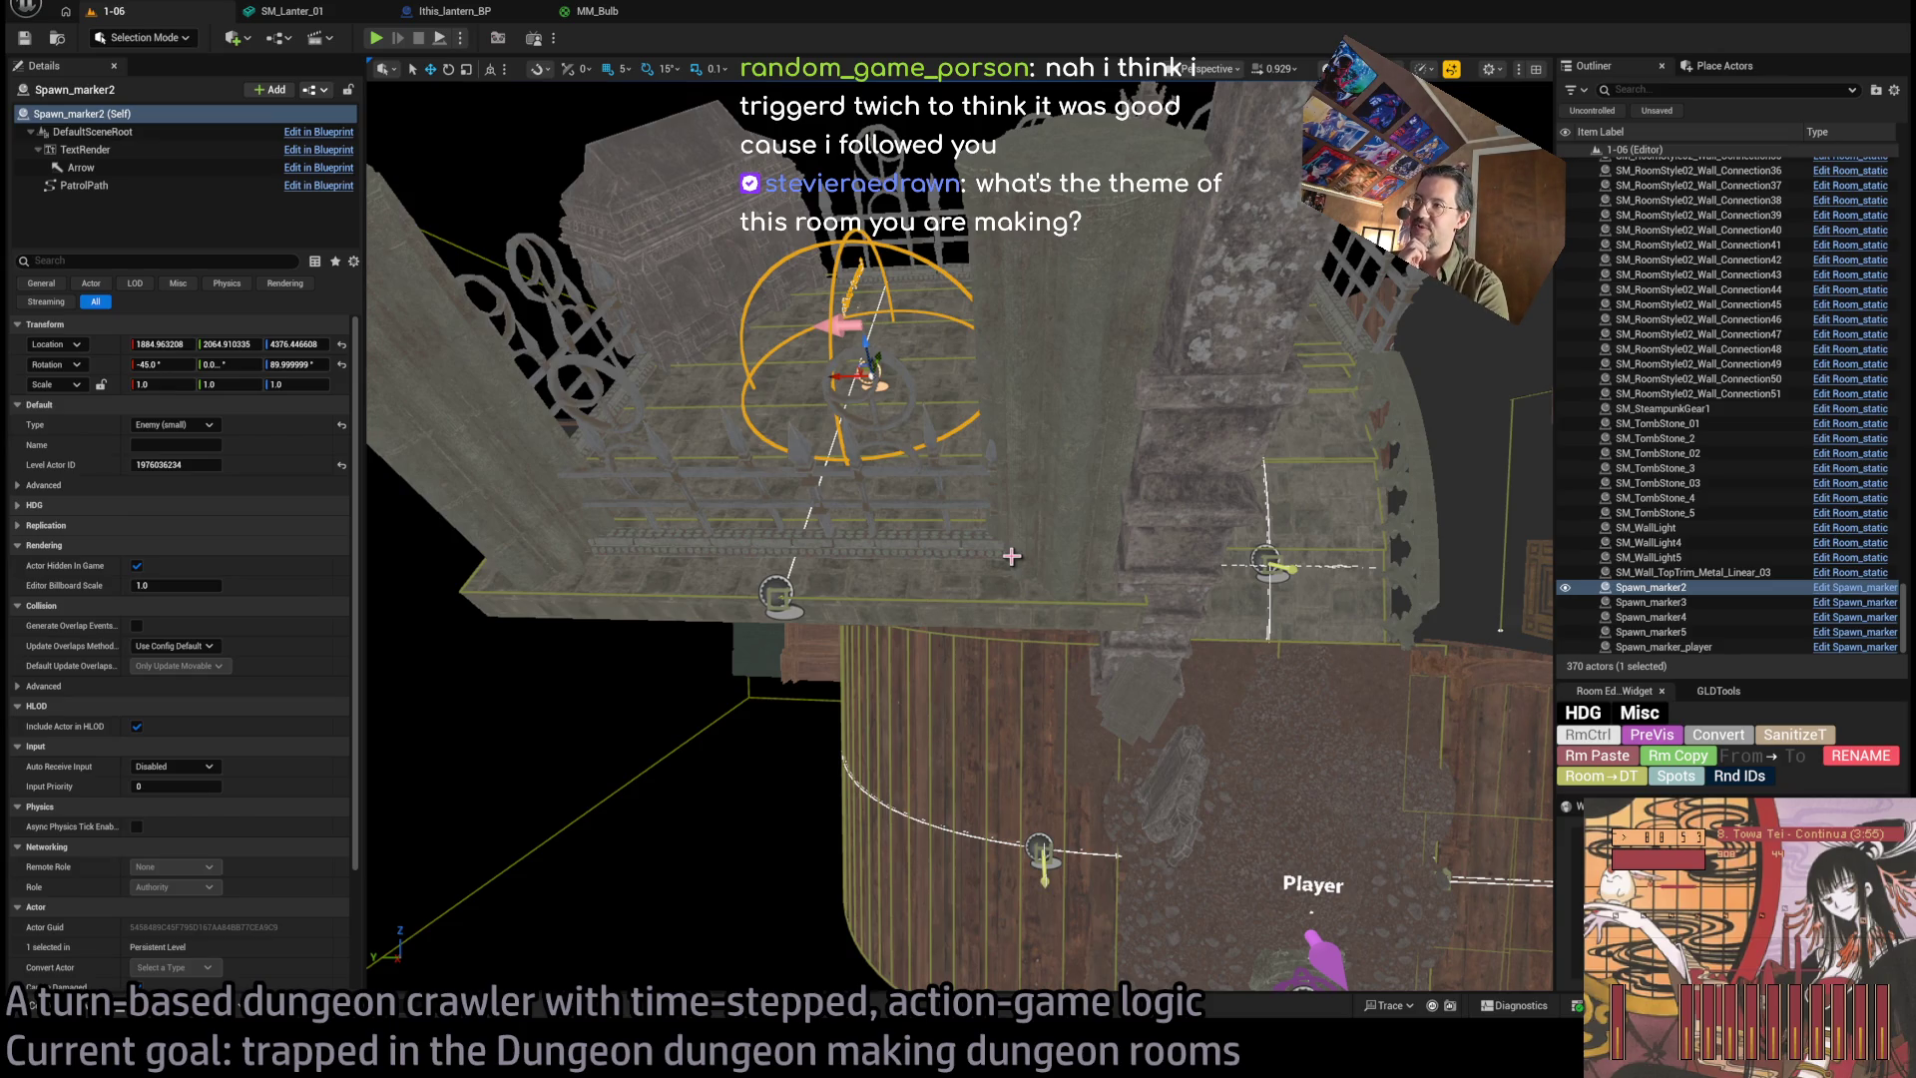
mouse_move(1012, 555)
left_mouse_down()
mouse_move(988, 434)
mouse_move(1028, 374)
mouse_move(827, 461)
mouse_move(800, 396)
left_mouse_up()
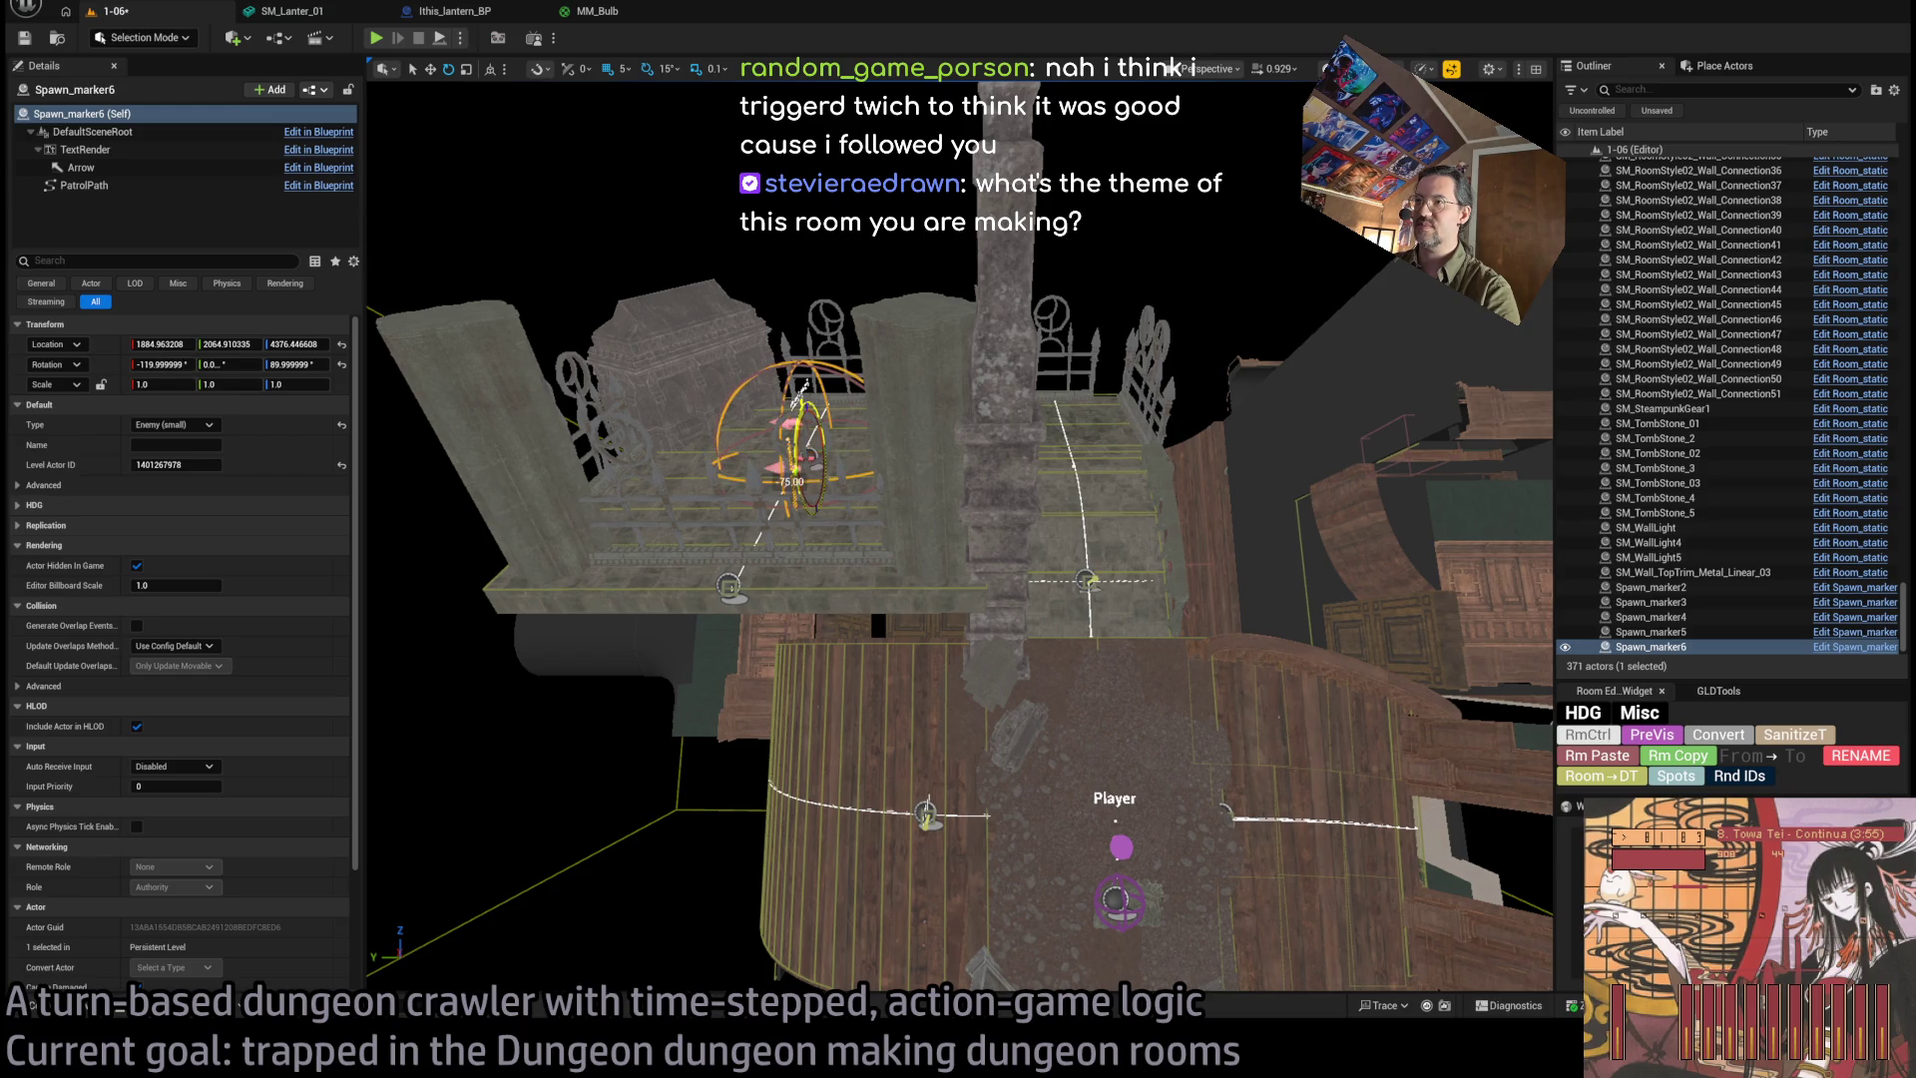
mouse_move(801, 387)
left_mouse_down()
mouse_move(676, 361)
mouse_move(898, 770)
mouse_move(878, 704)
mouse_move(898, 682)
mouse_move(788, 708)
mouse_move(1148, 557)
mouse_move(955, 758)
left_mouse_up()
Move Spawn_marker6 beside the Player start facing -90°, then launch a 1-06 playtest.
key("w")
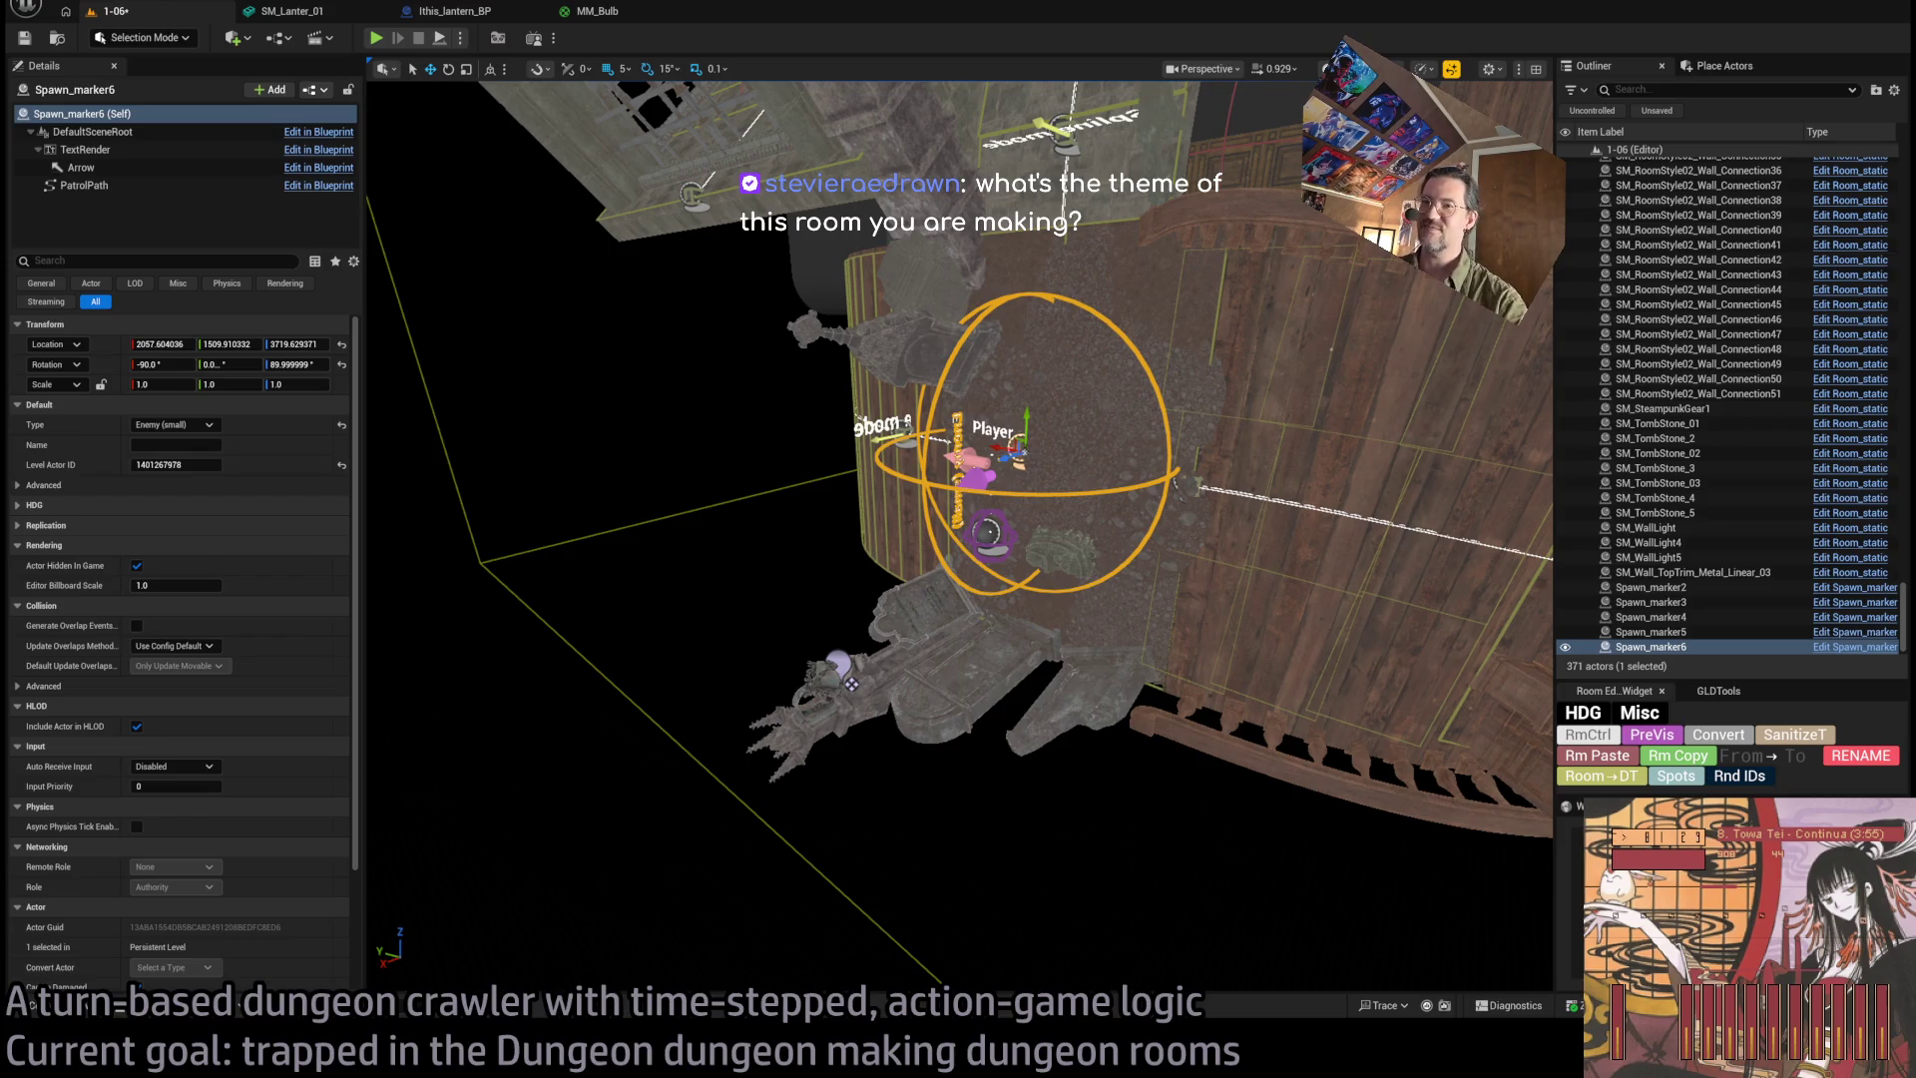
scroll(958, 536, "down", 5)
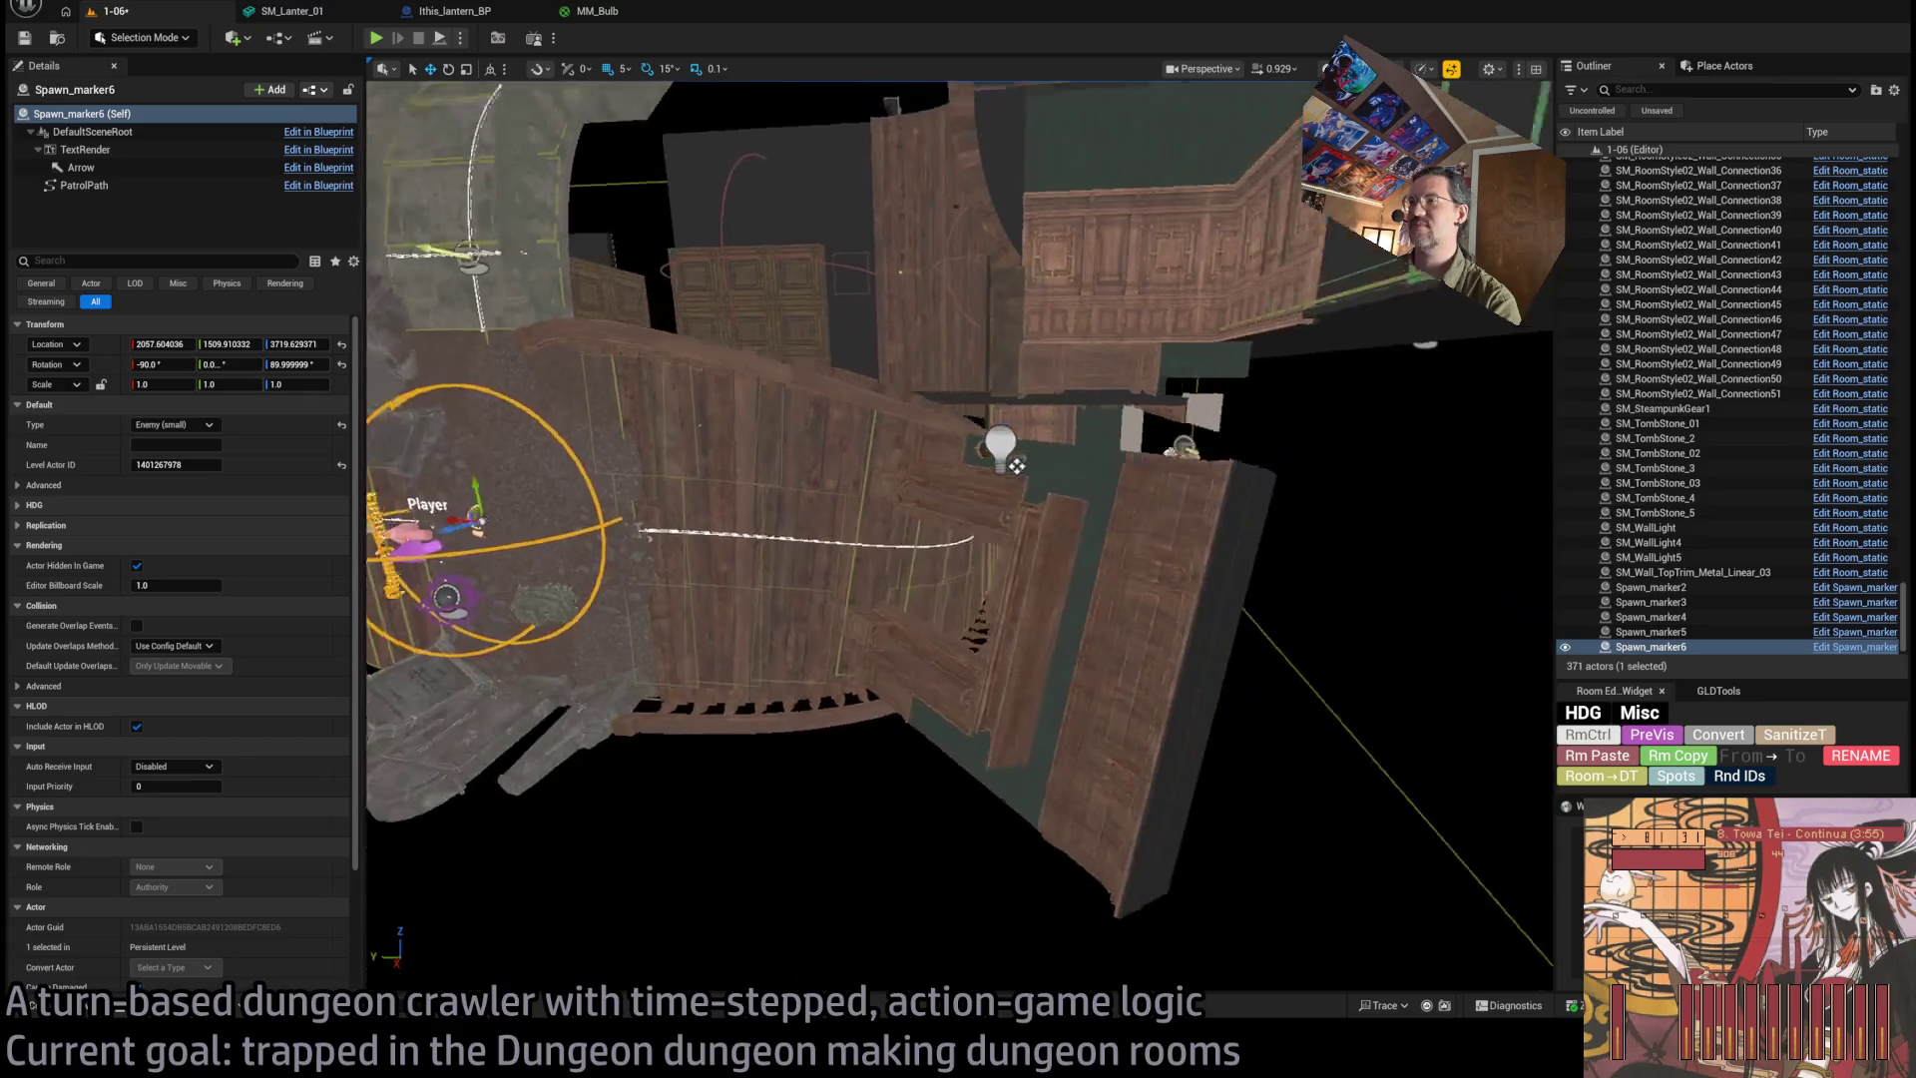
scroll(958, 536, "up", 5)
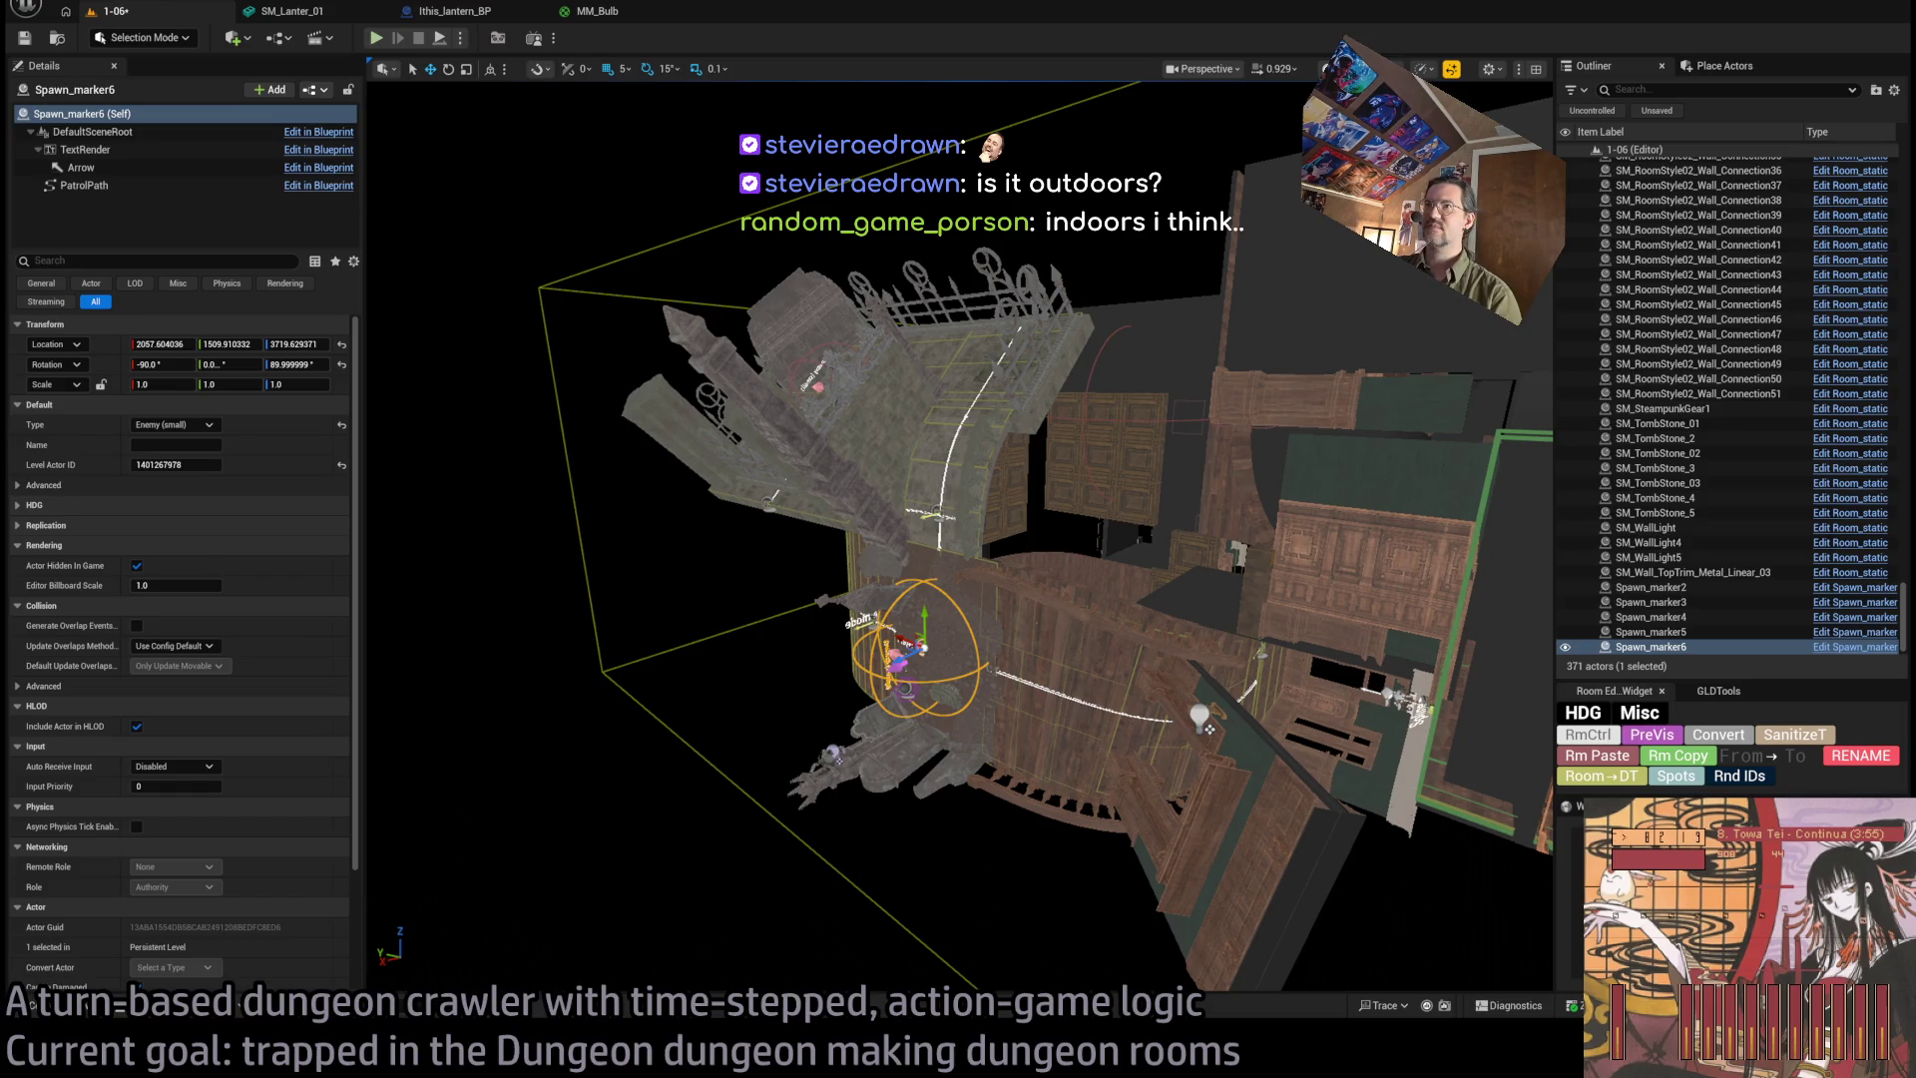
key("alt+p")
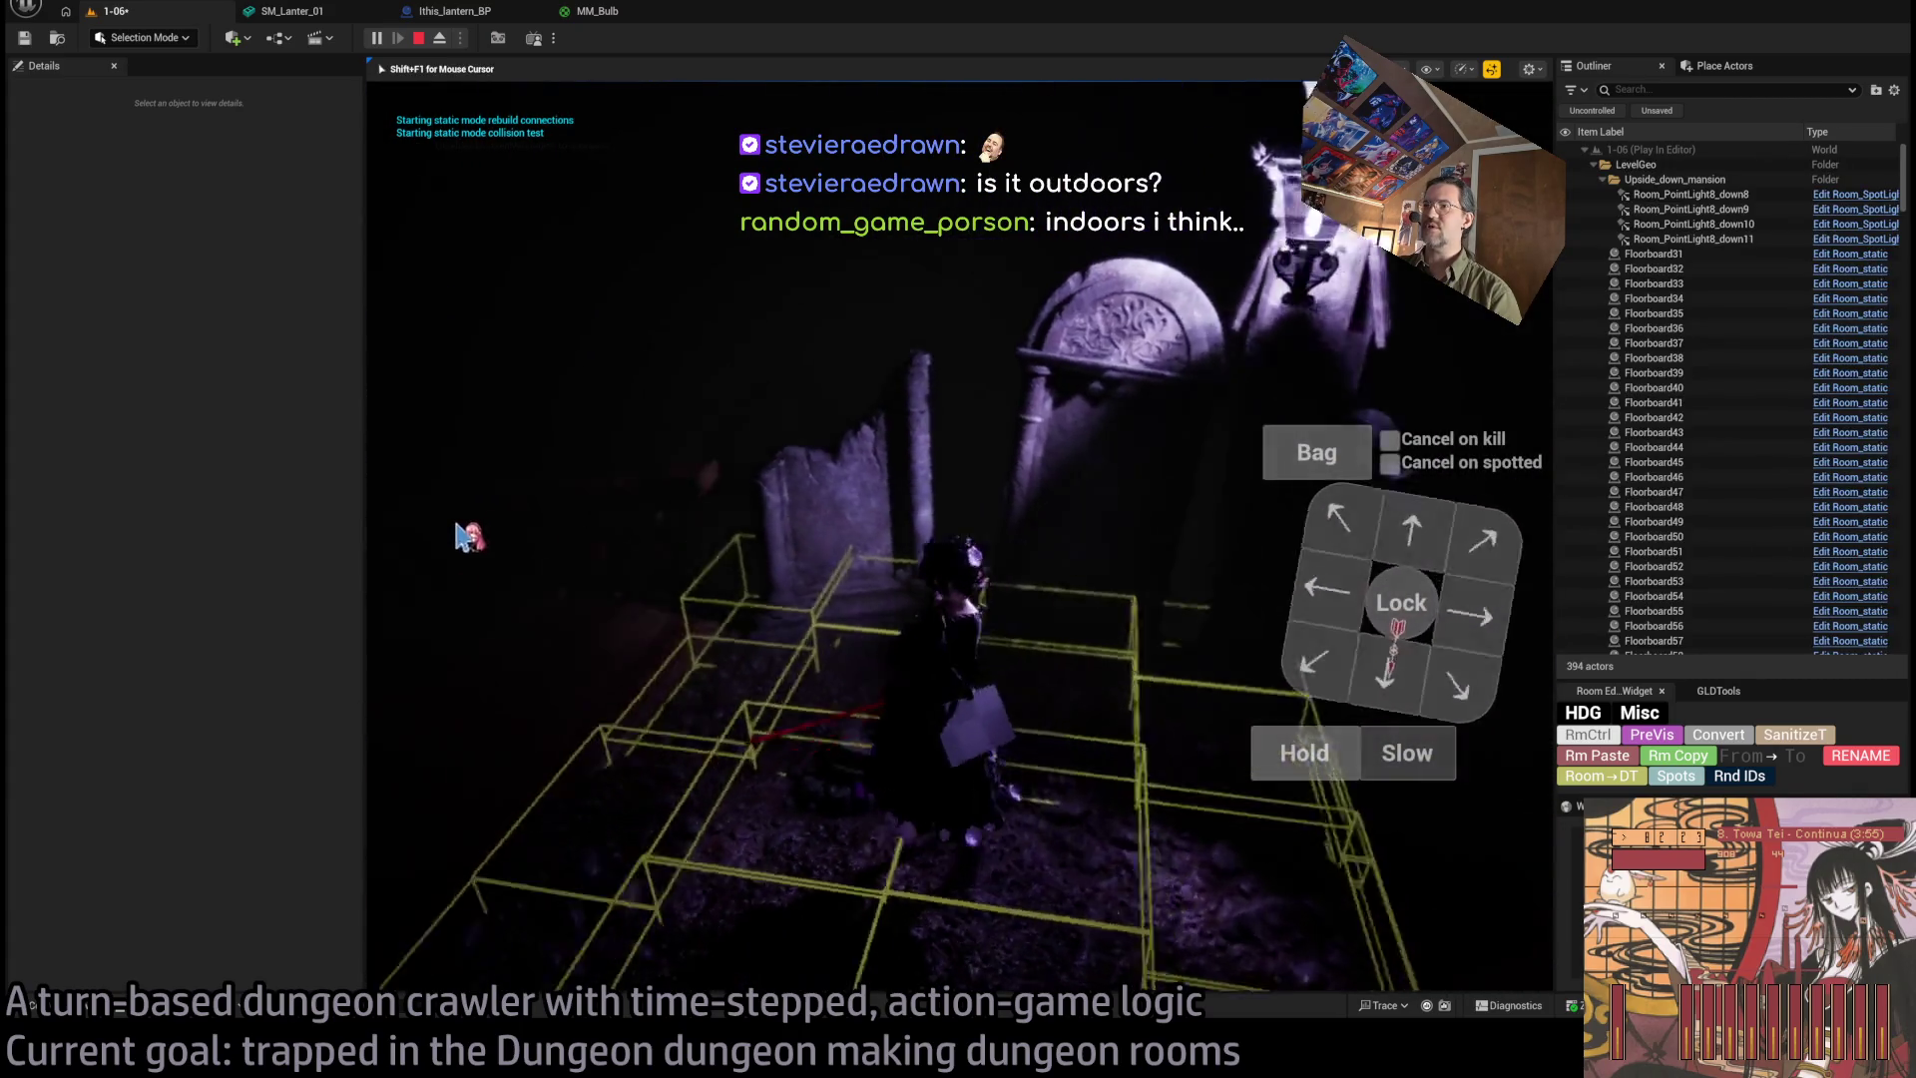
Swing the game camera behind the character and run its first queued forward moves.
mouse_move(911, 599)
left_mouse_down()
mouse_move(714, 548)
mouse_move(658, 505)
mouse_move(462, 500)
mouse_move(975, 556)
mouse_move(1039, 449)
left_mouse_up()
left_click(1397, 533)
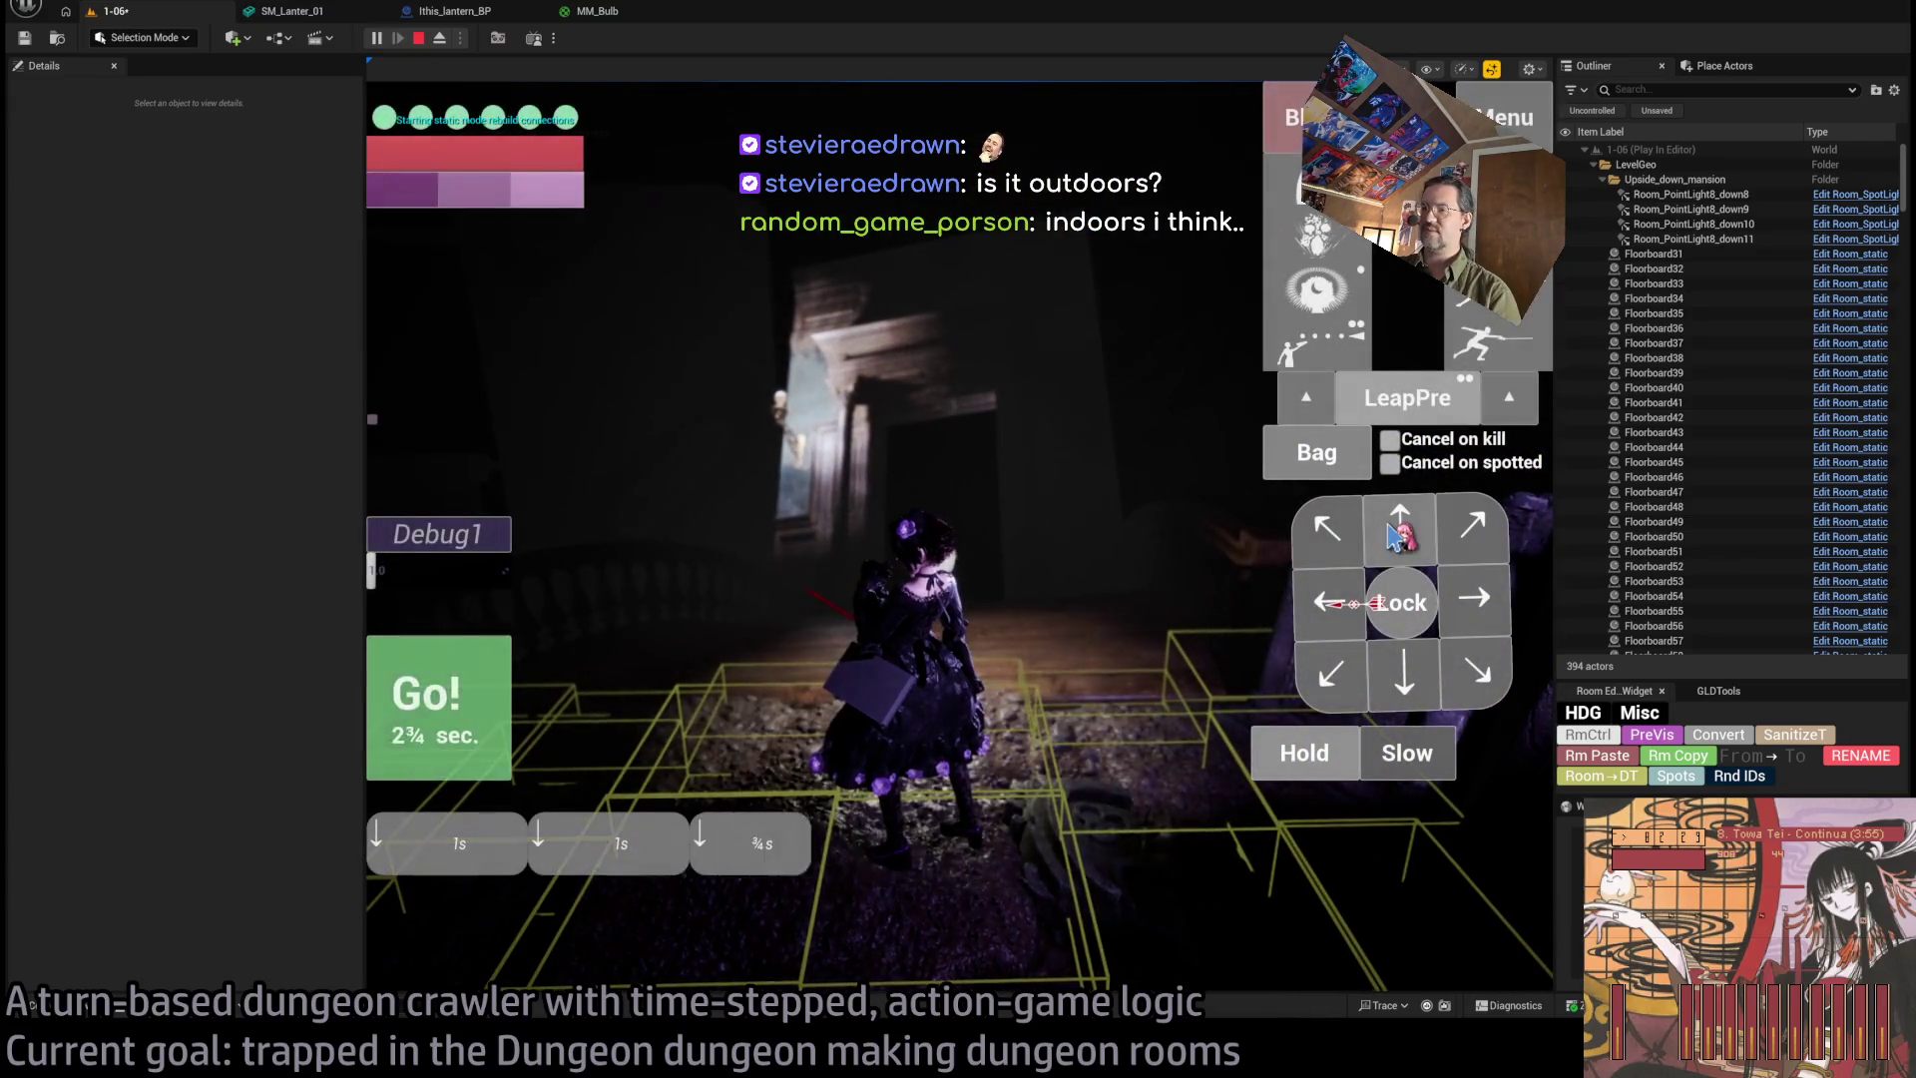
left_click(479, 714)
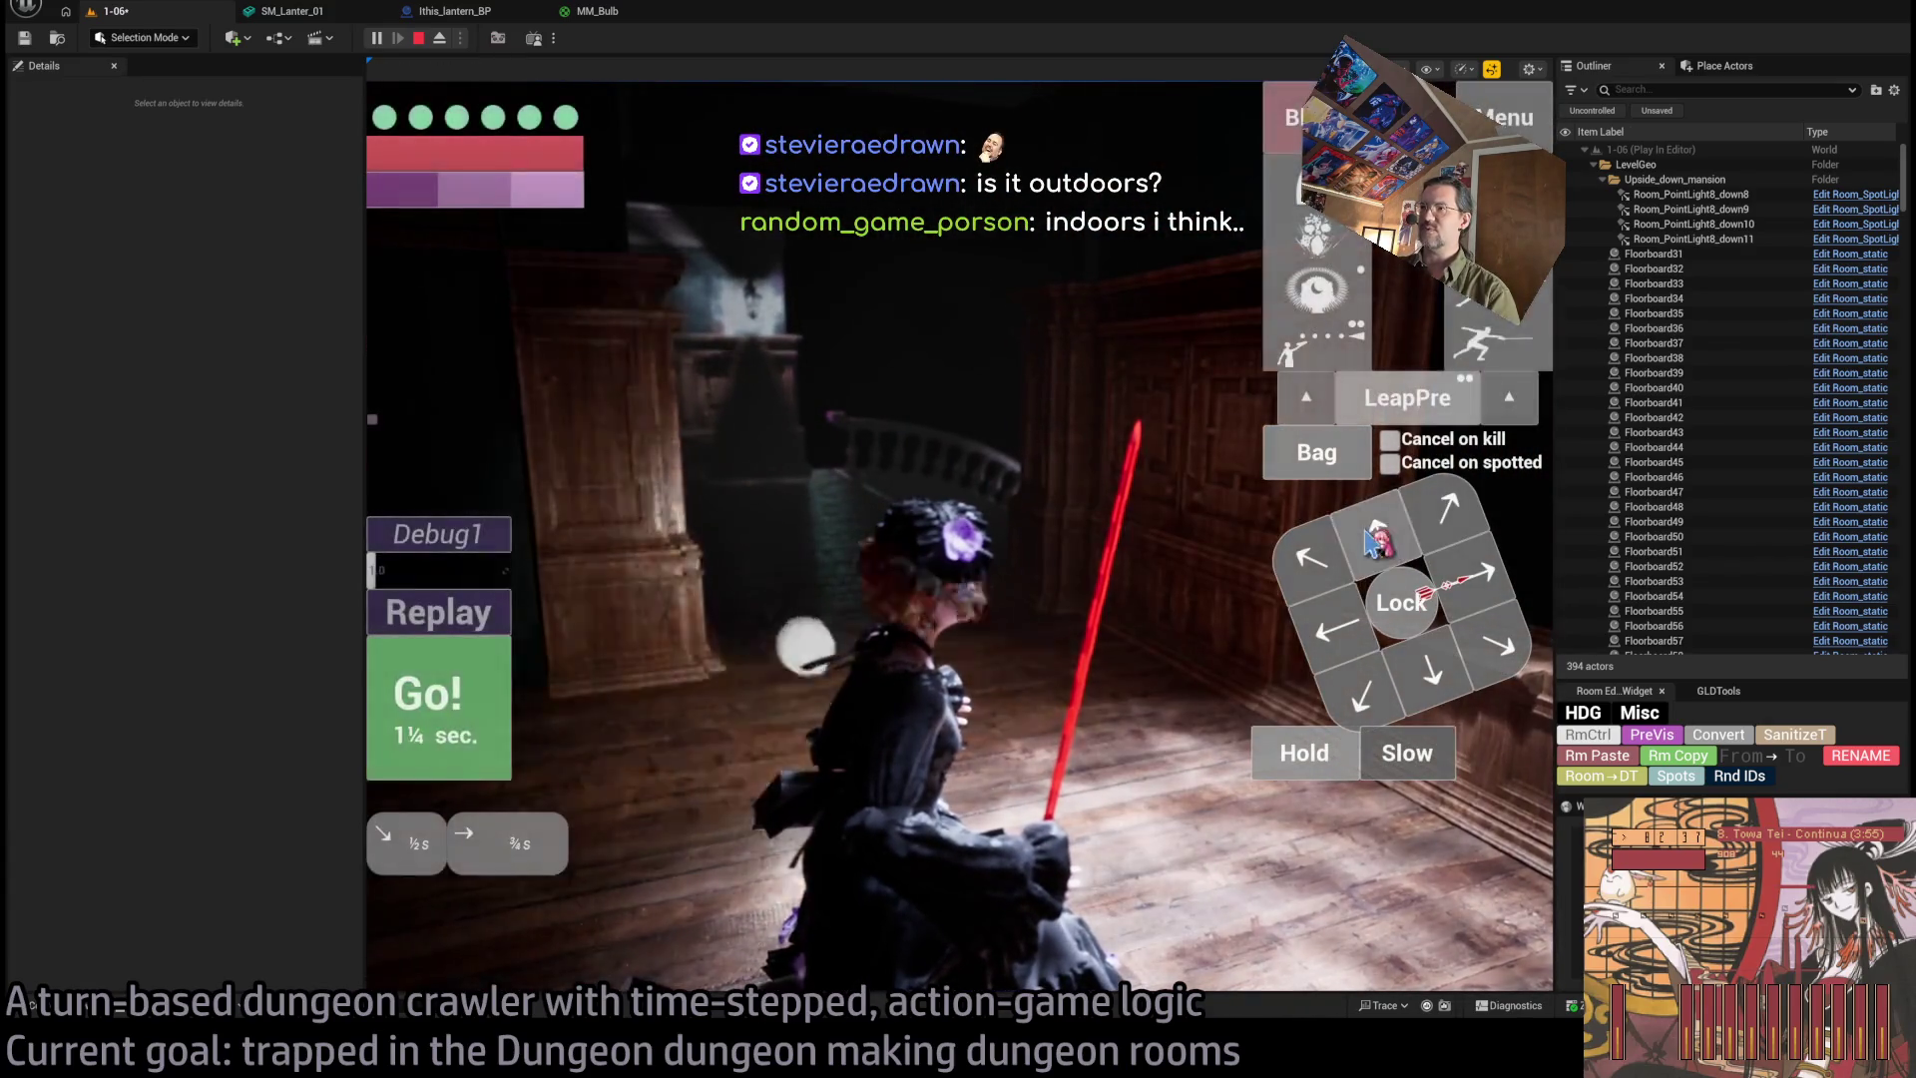
left_click(444, 697)
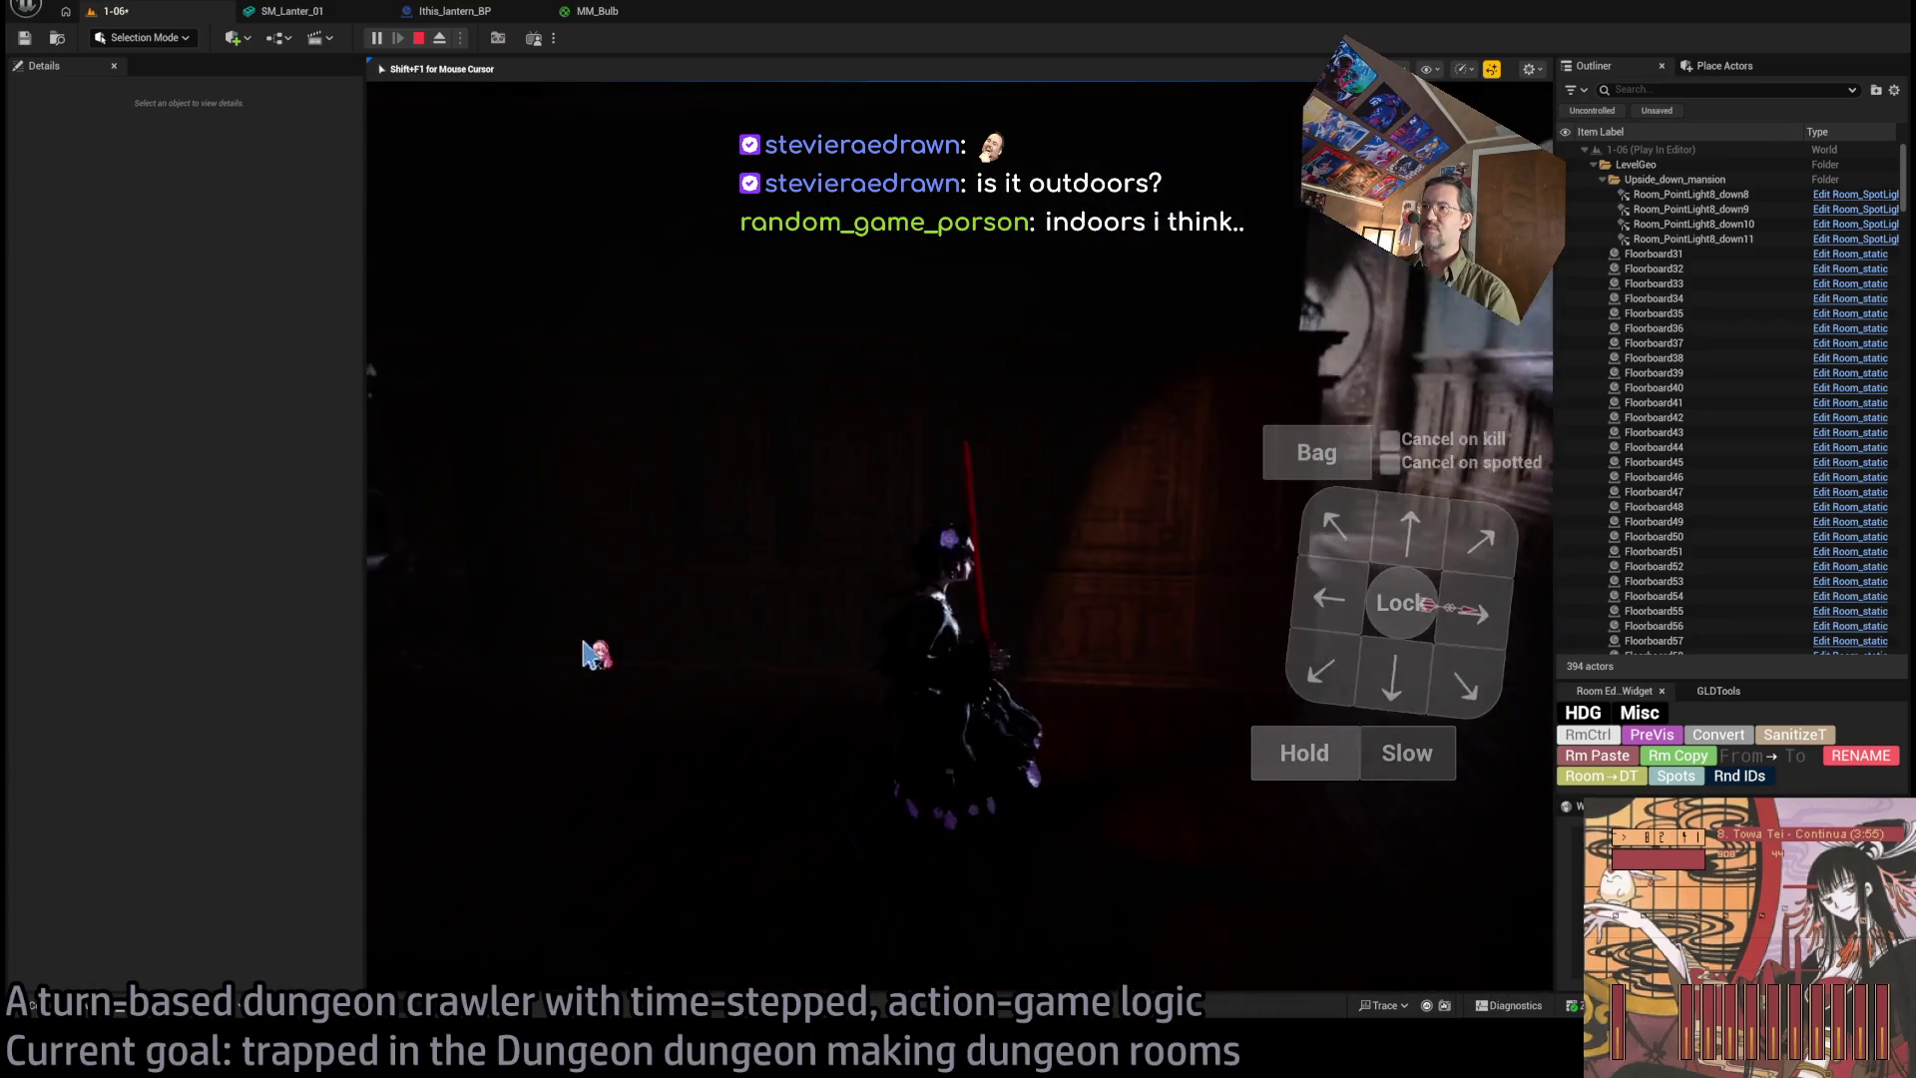
left_click(1494, 603)
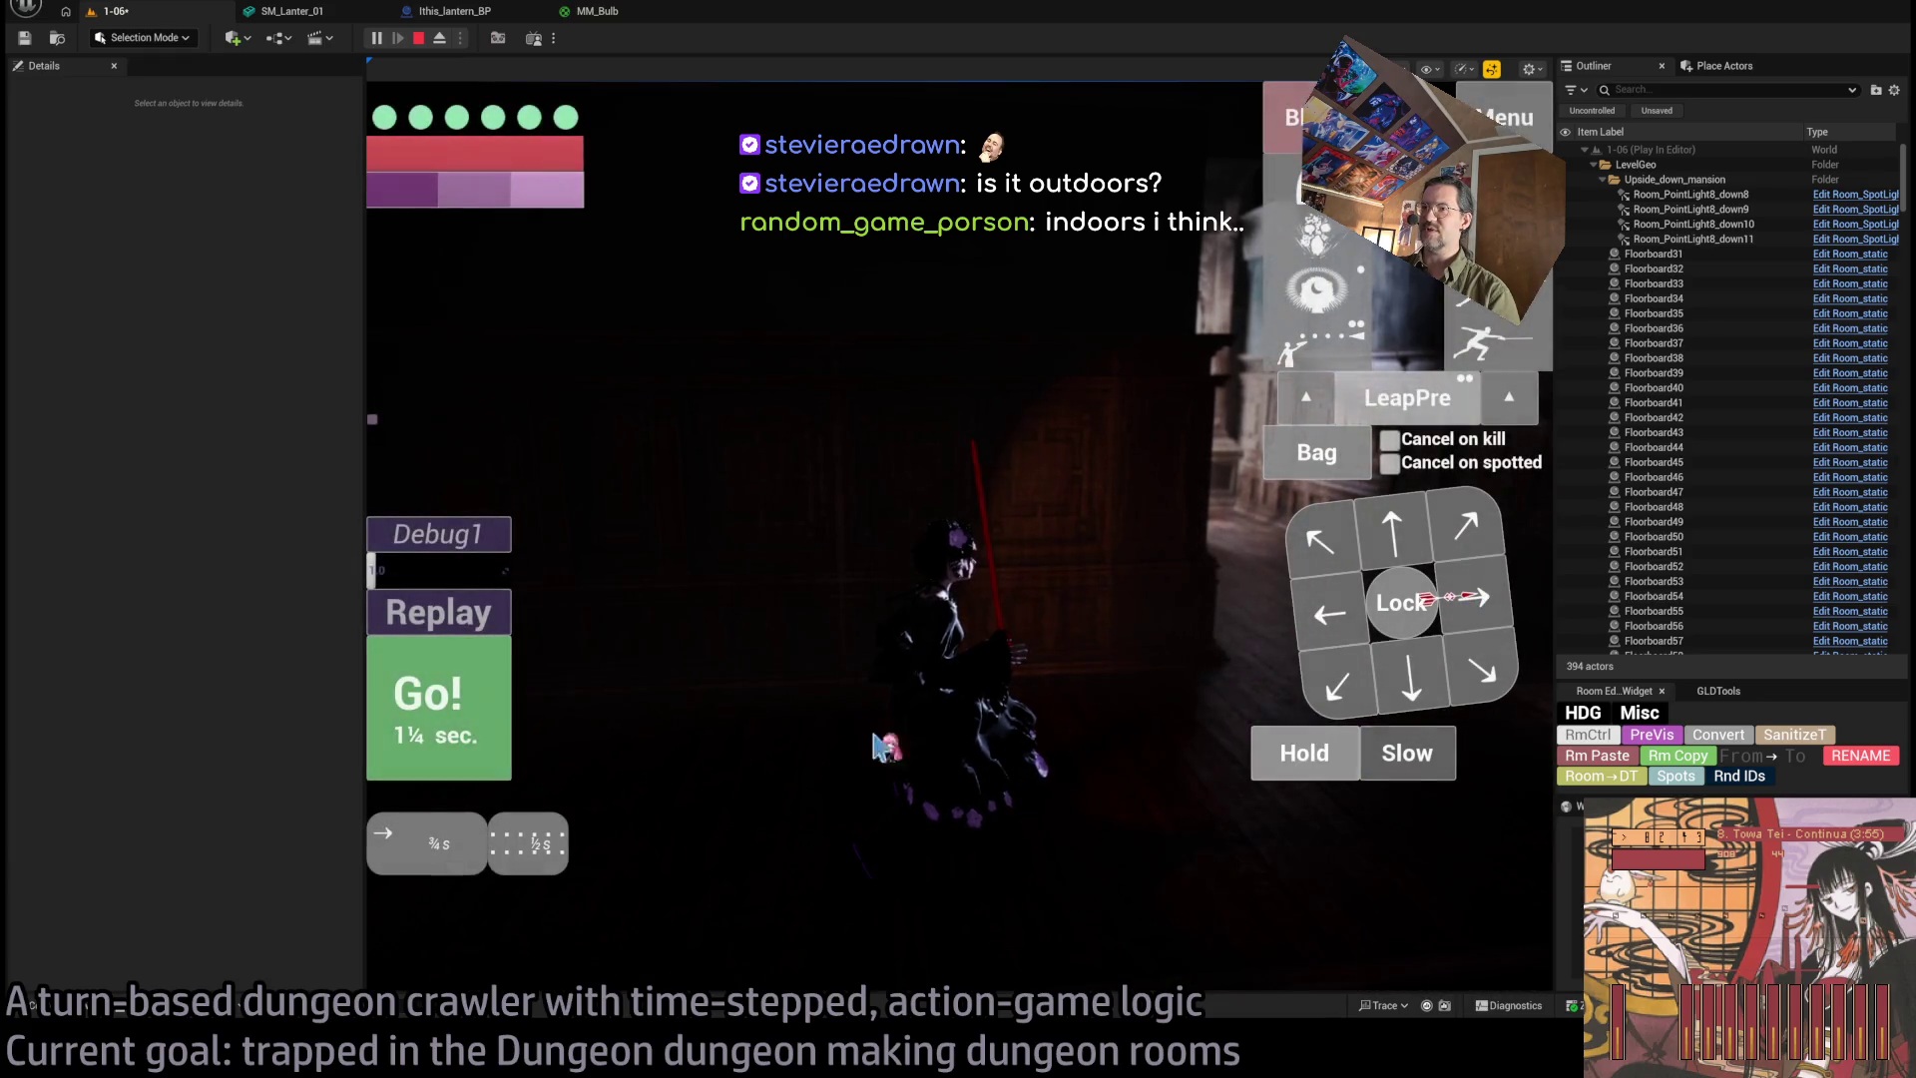
left_click(499, 751)
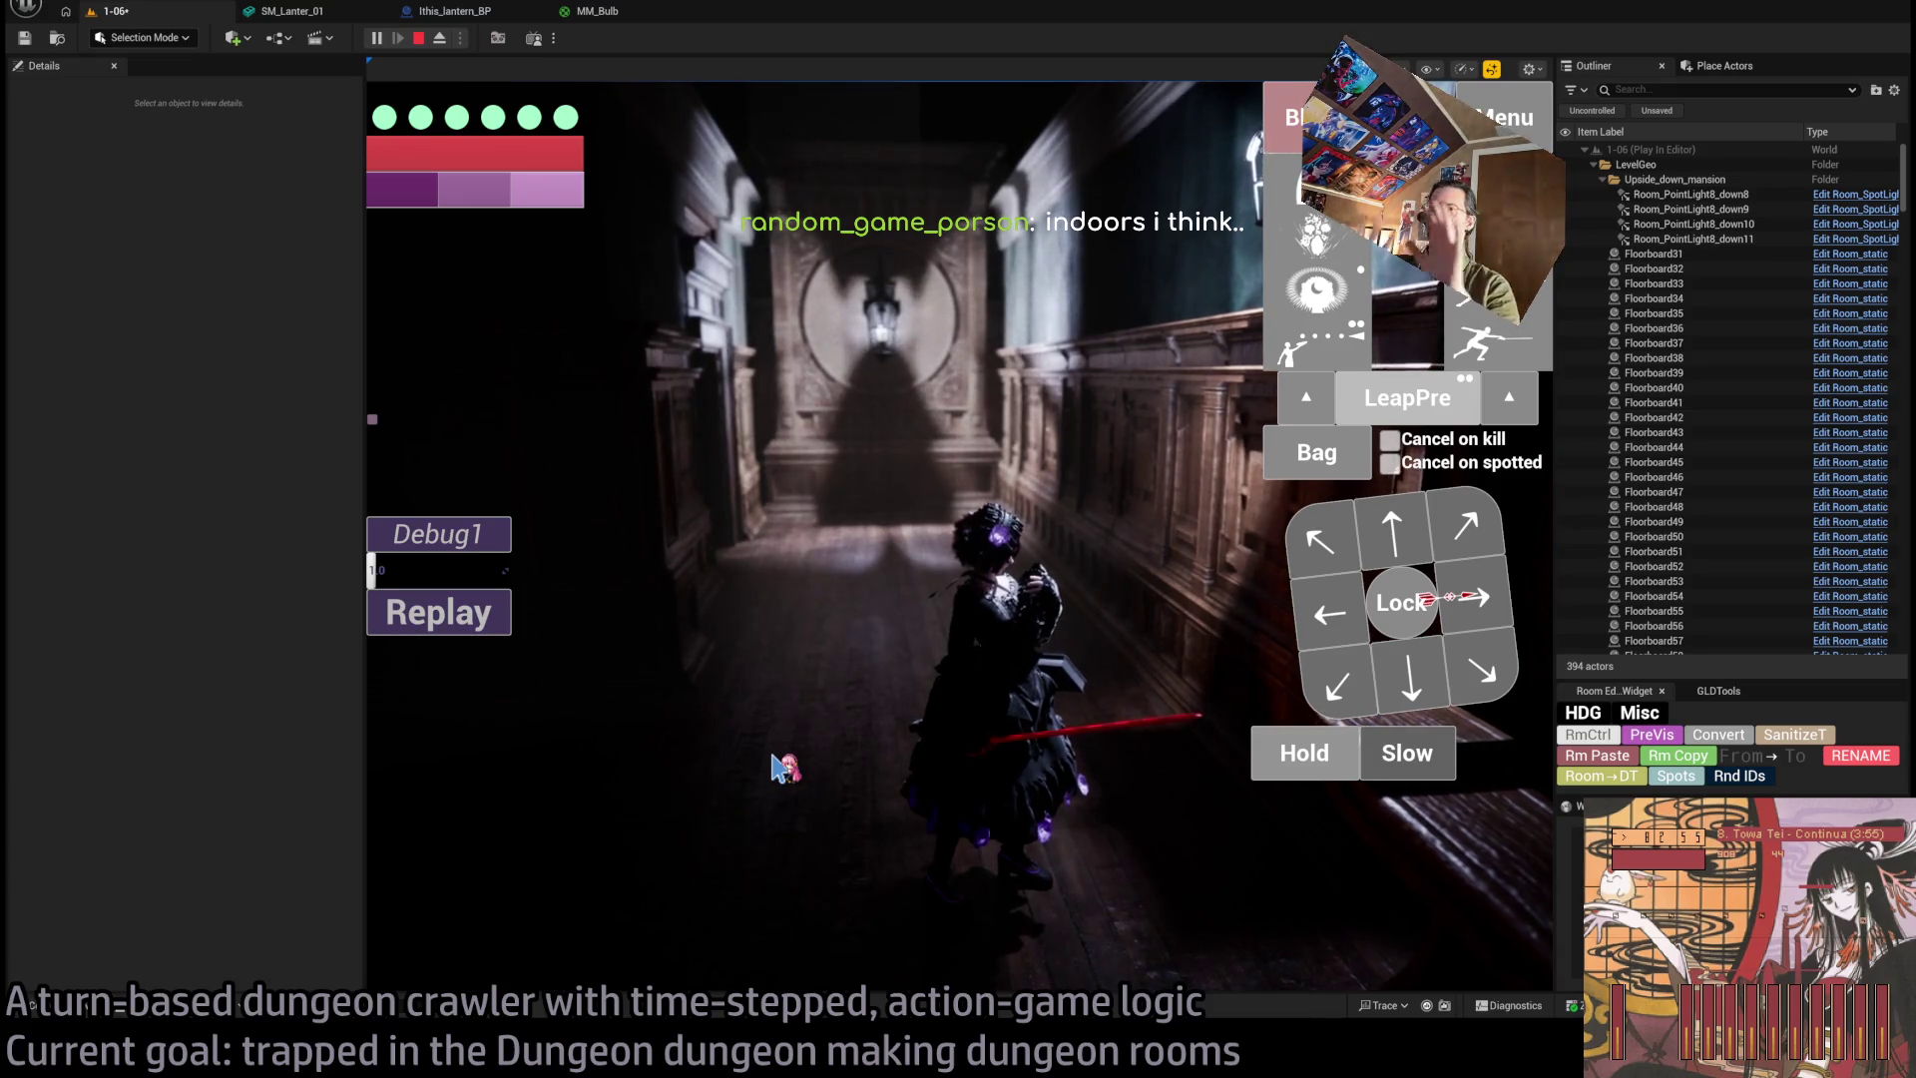
left_click(791, 718)
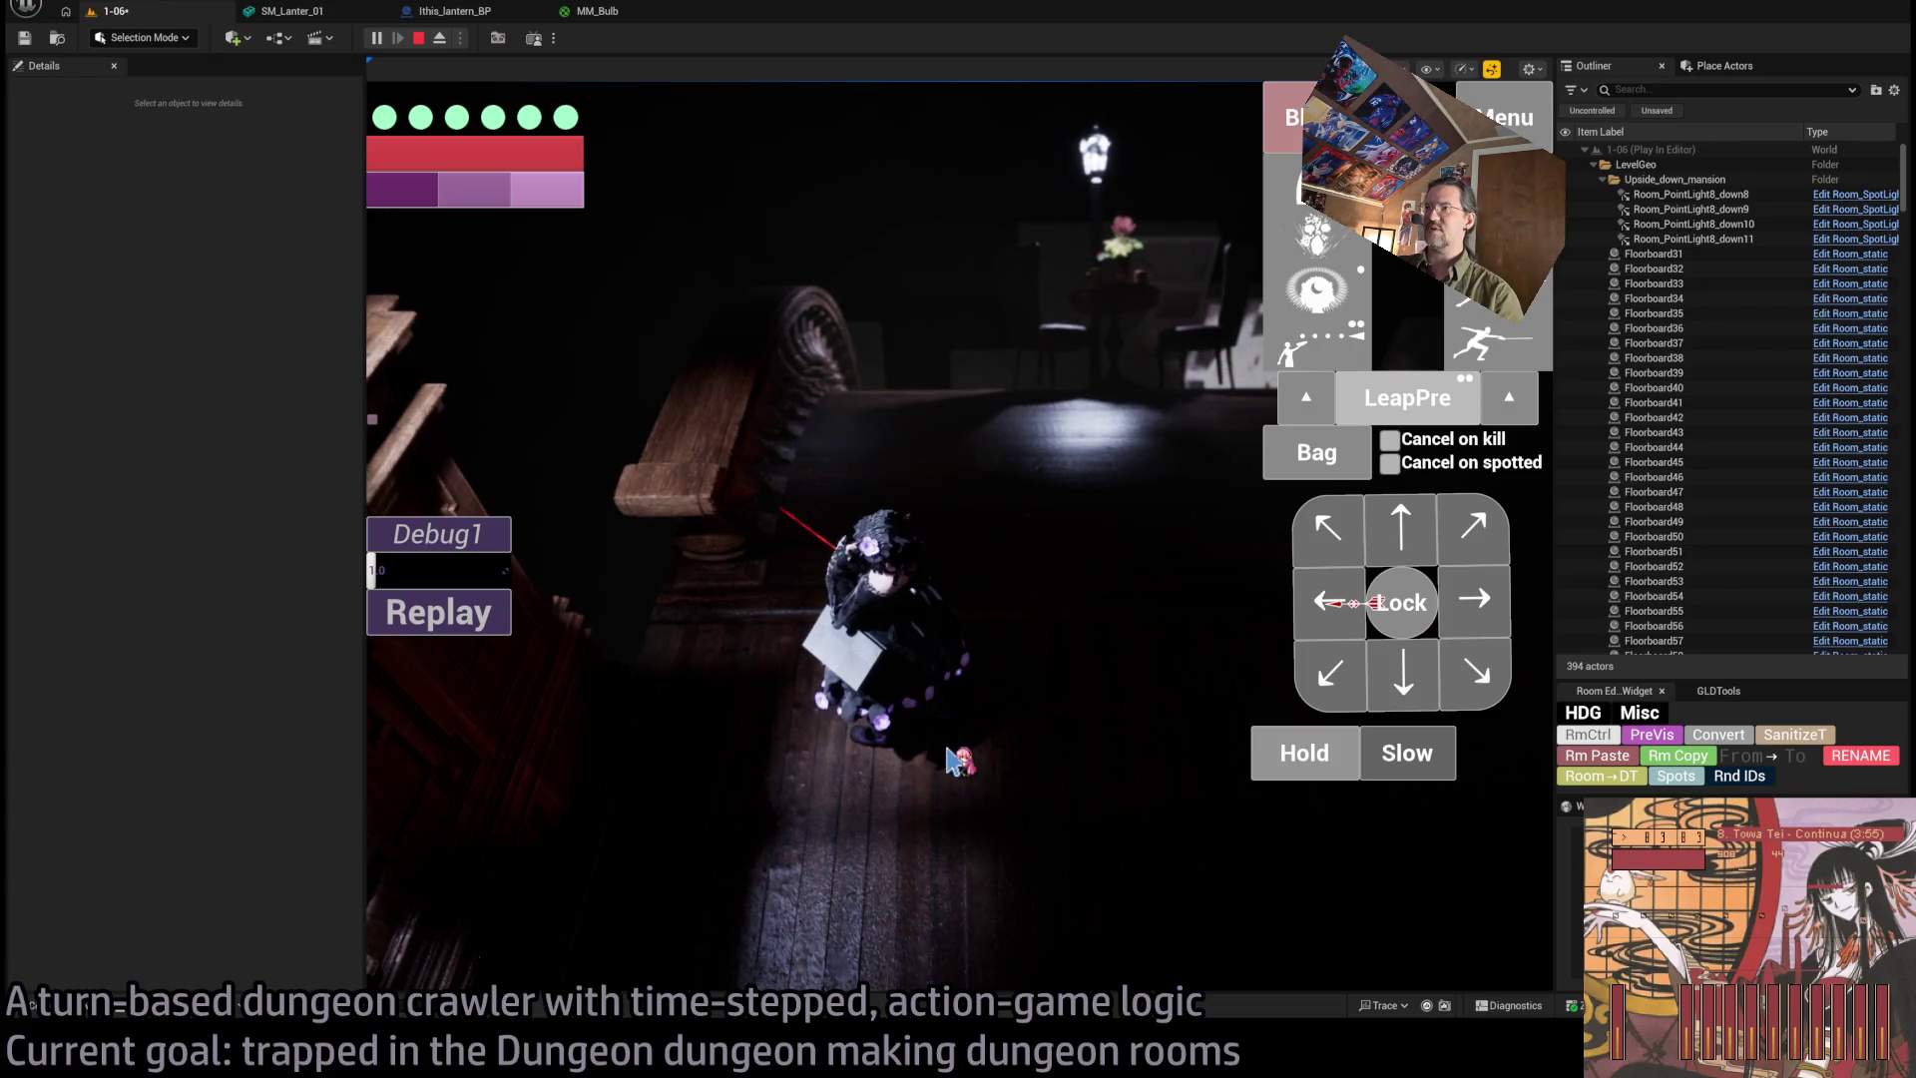
Step the character forward to the table and carry out a thrust attack.
left_click(1402, 539)
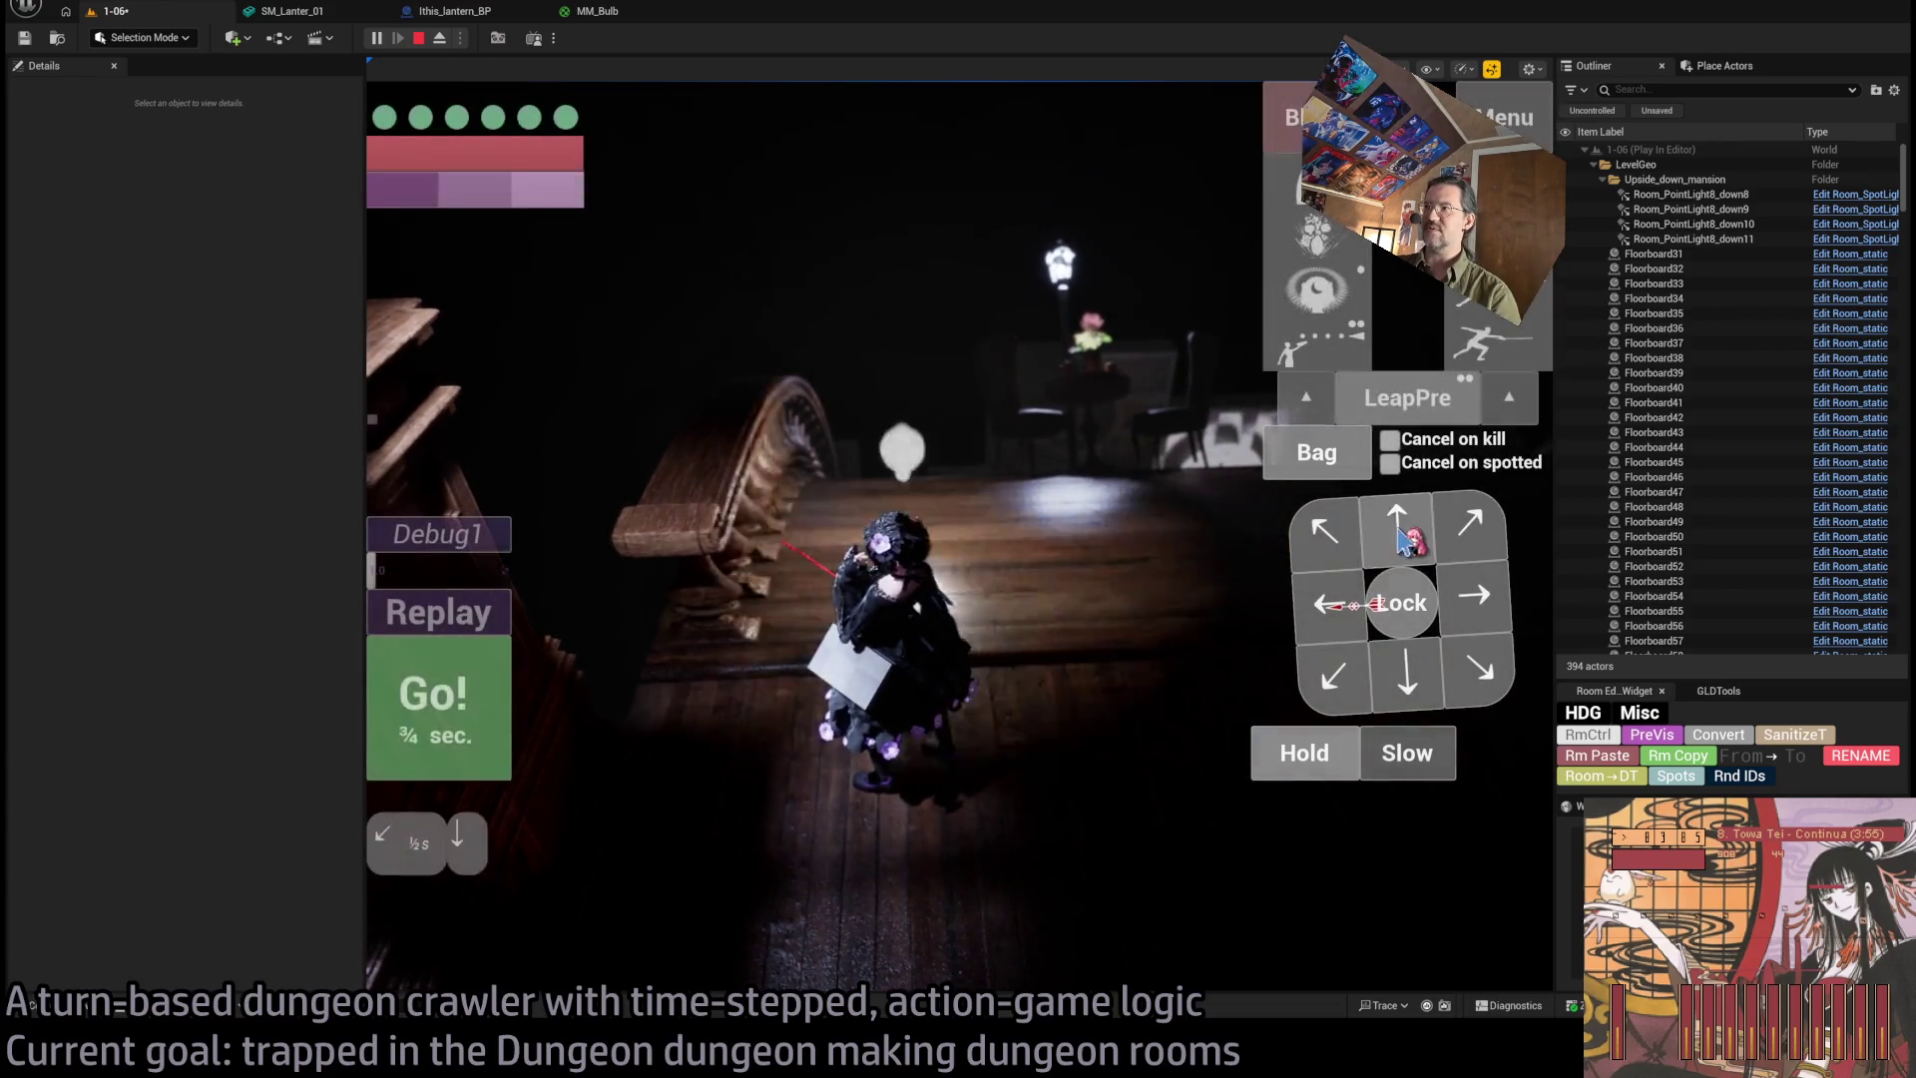
left_click(500, 685)
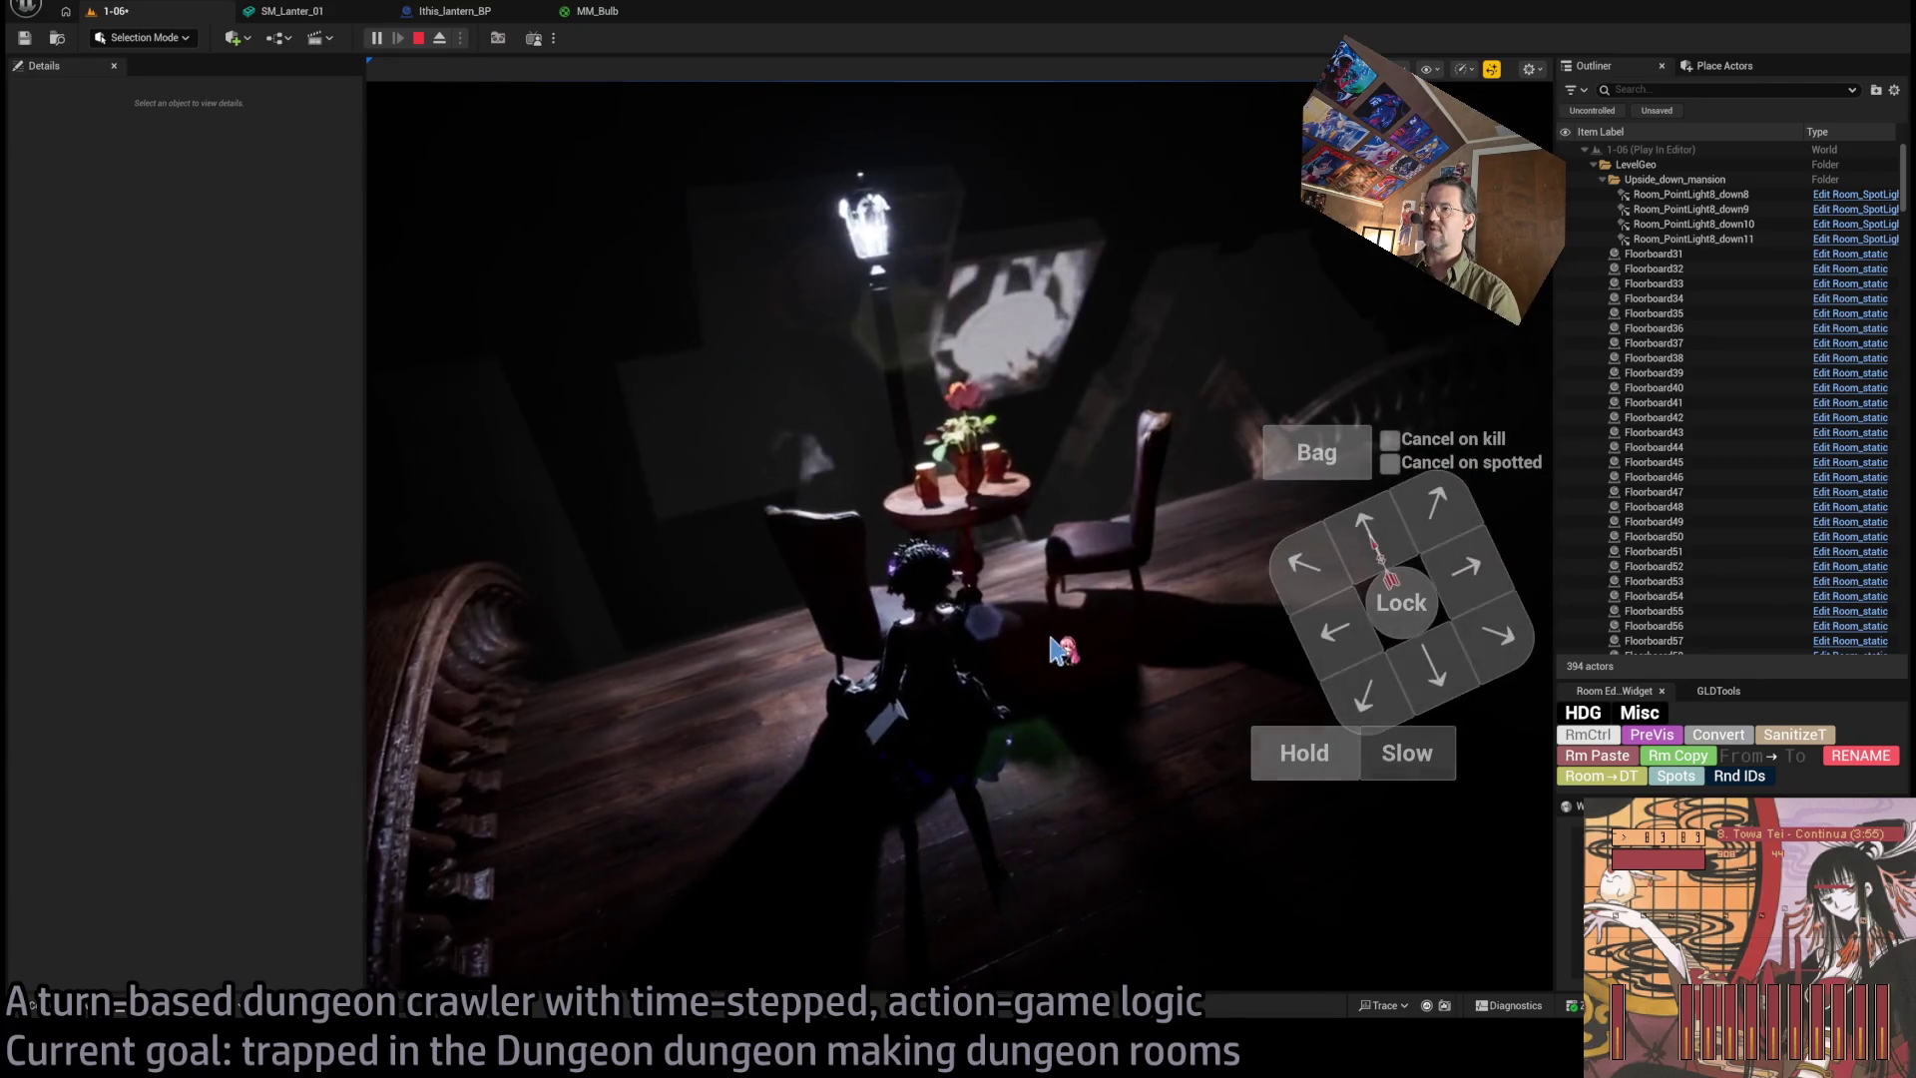
left_click(1502, 344)
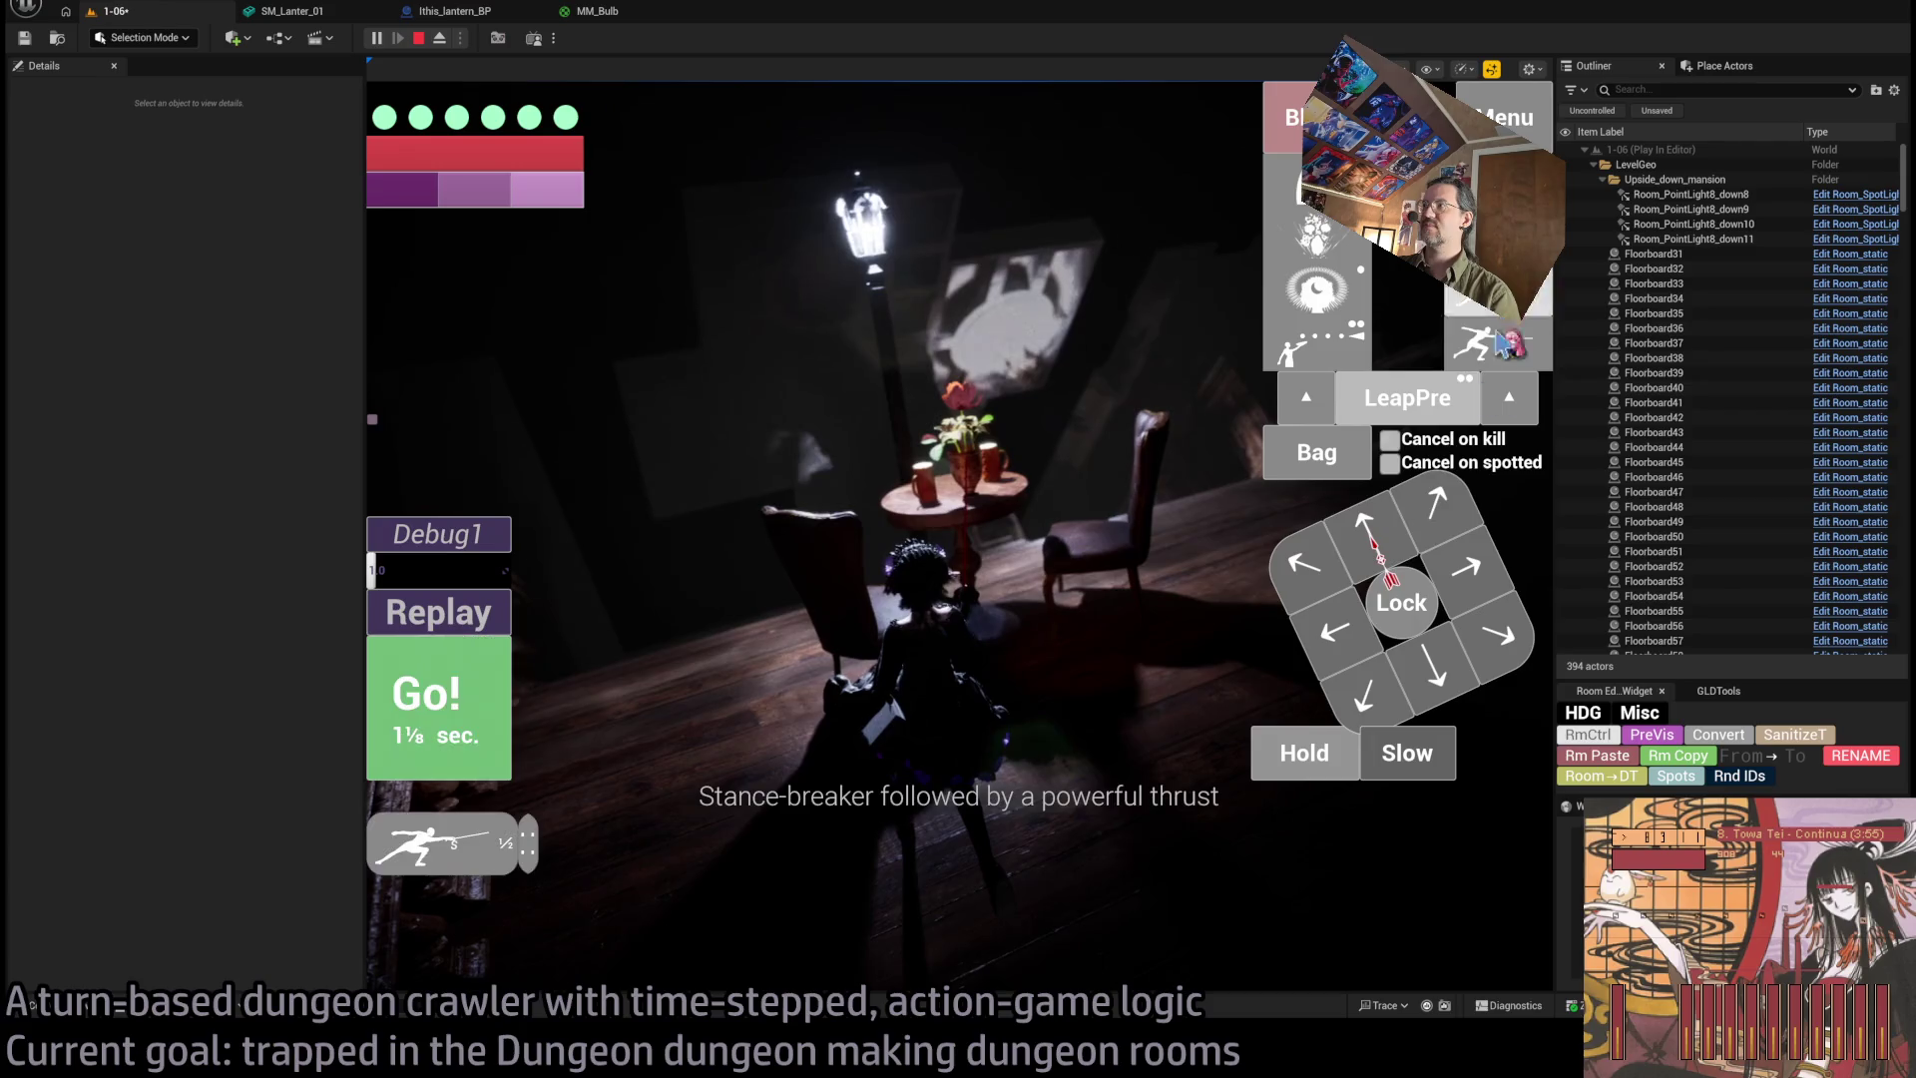
left_click(444, 714)
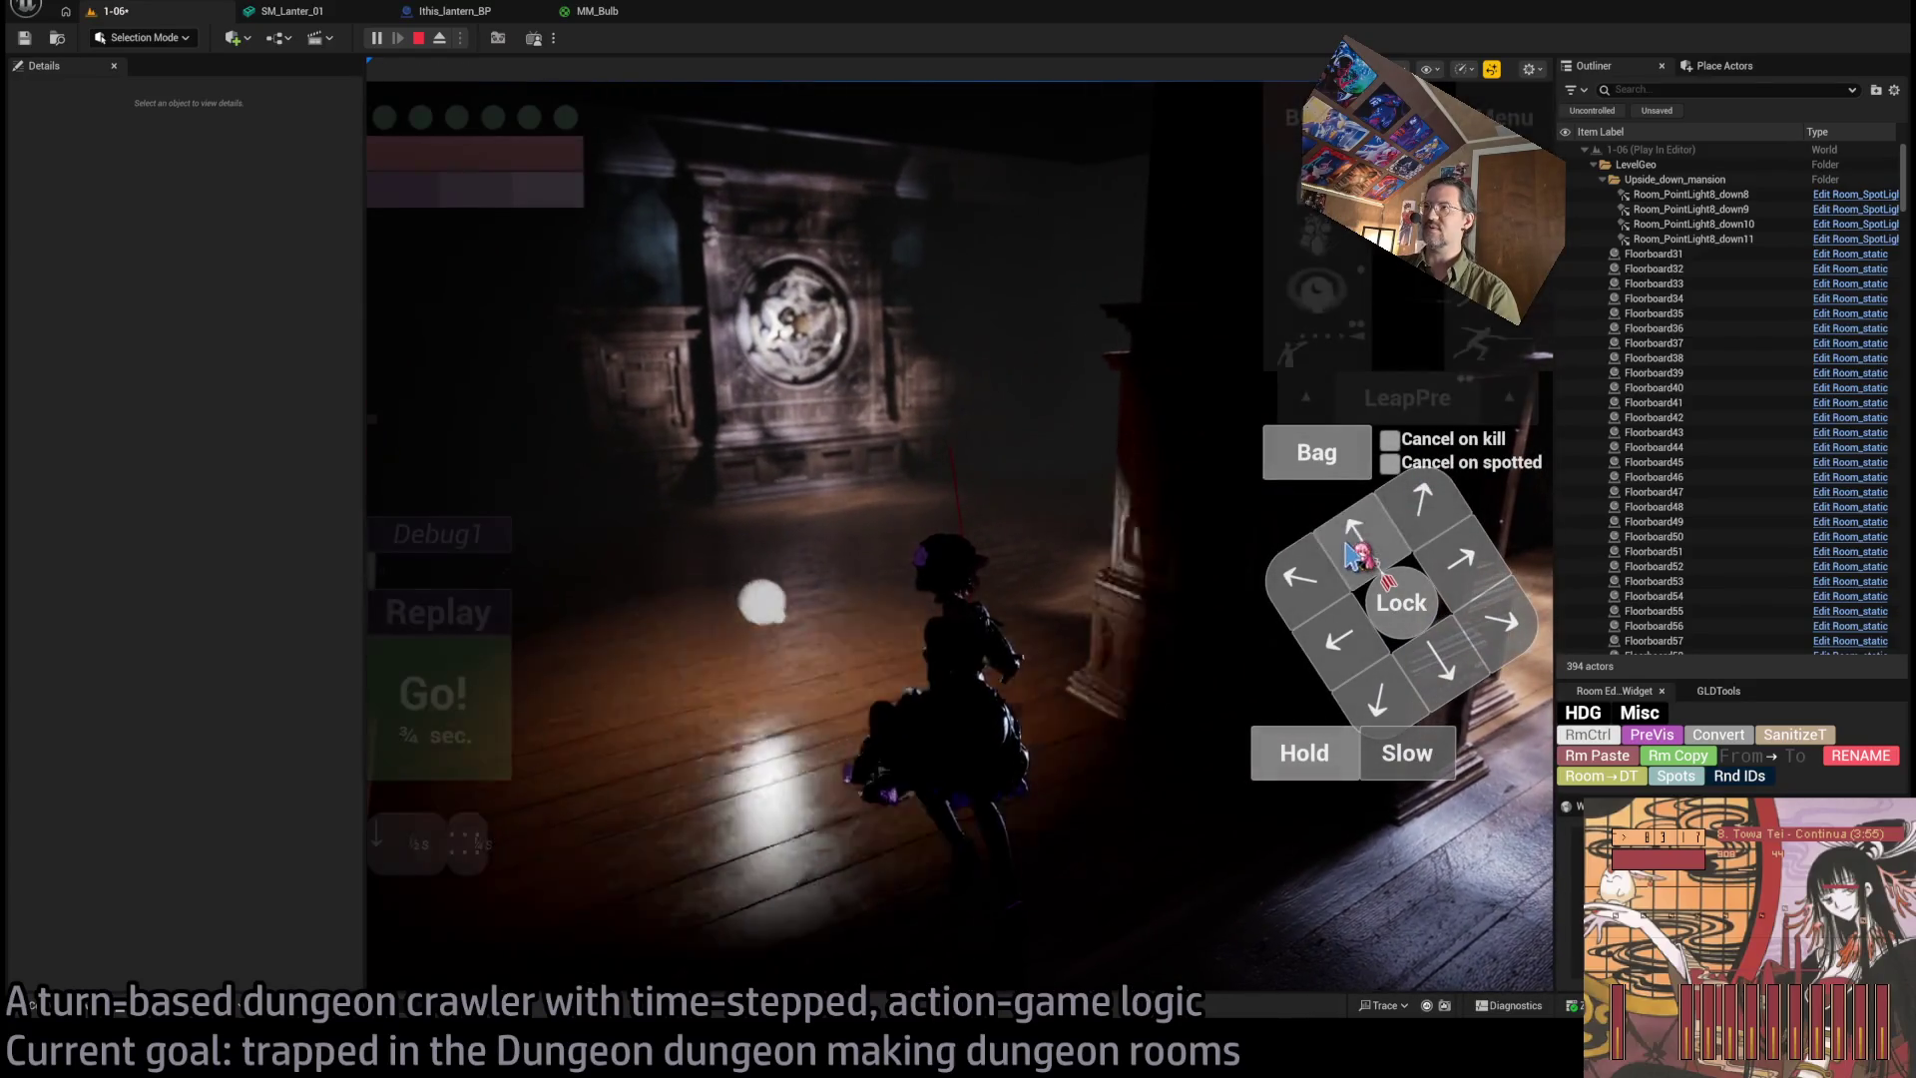
Queue and run two move sequences (down, left, up-left) along the panelled wall.
left_click(1378, 699)
left_click(1339, 638)
left_click(1300, 577)
left_click(1353, 528)
left_click(477, 732)
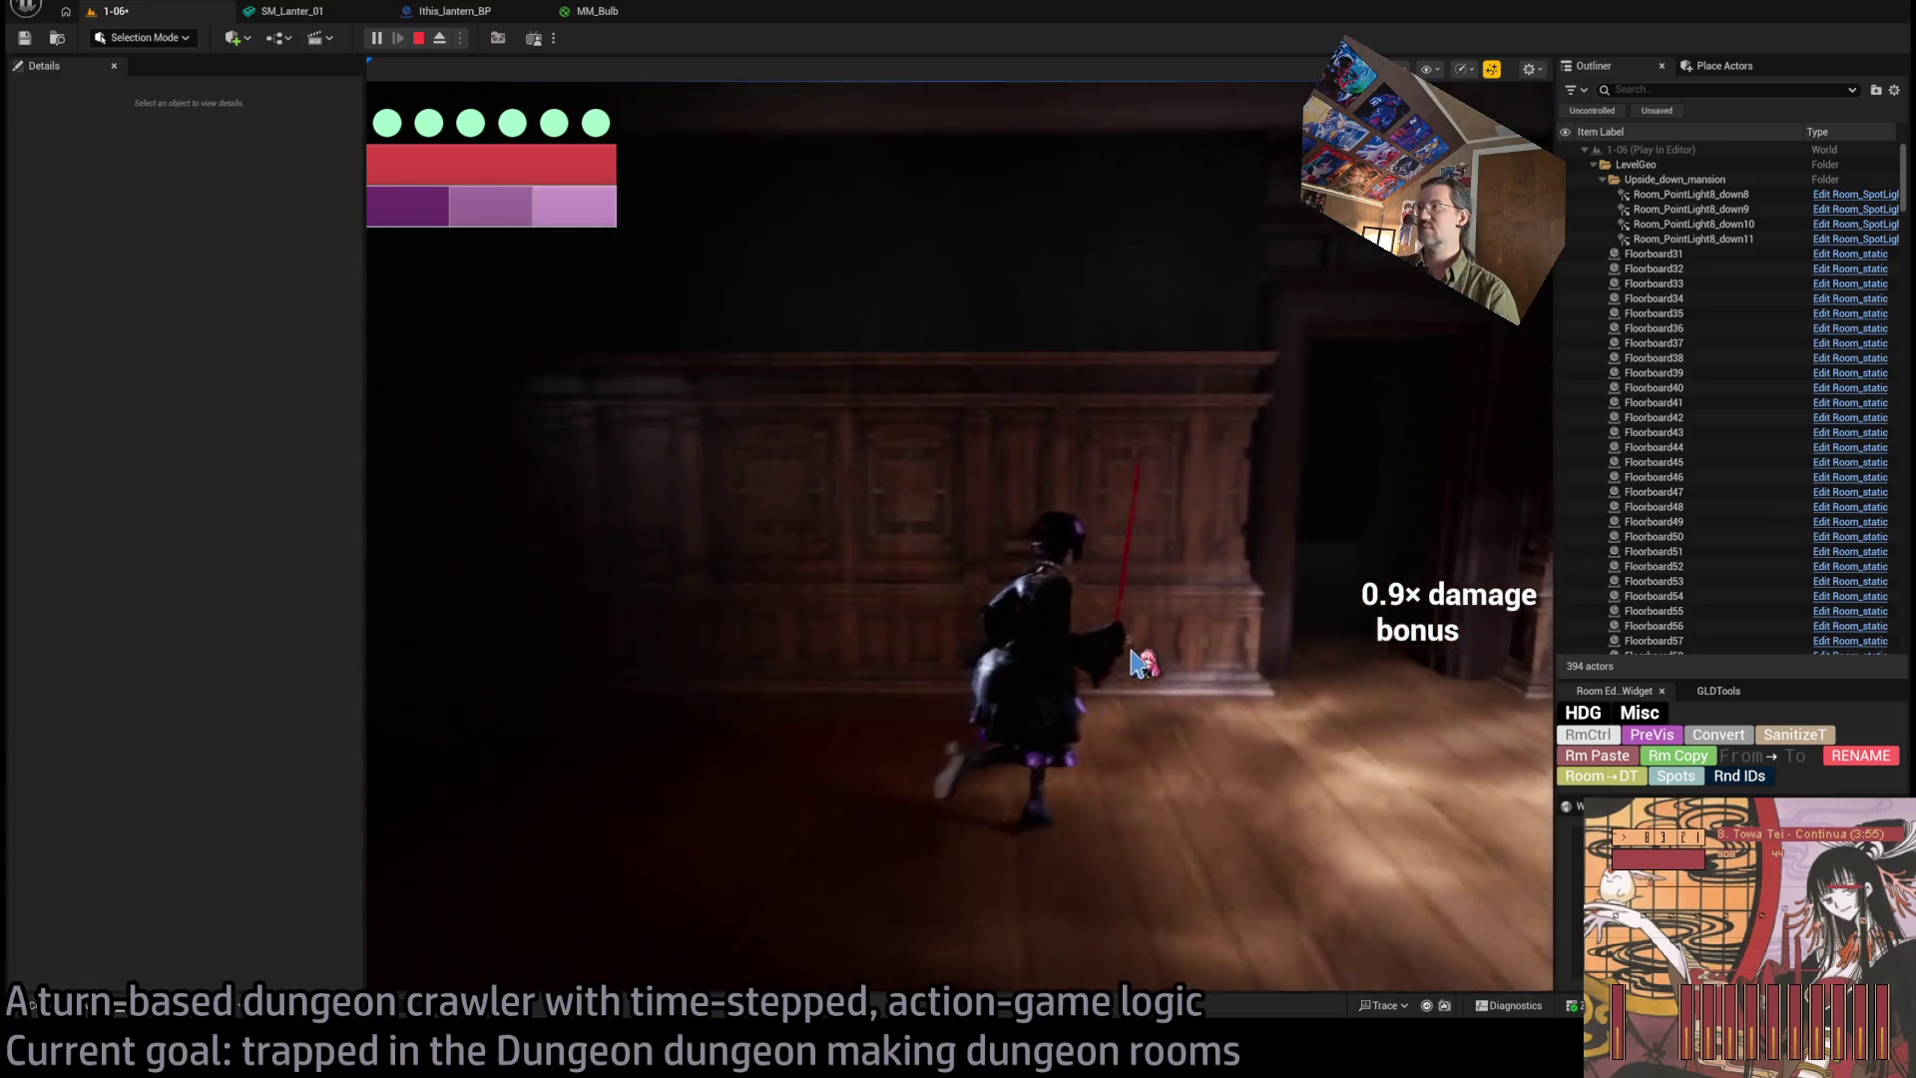
left_click(1327, 526)
left_click(1322, 601)
left_click(1396, 676)
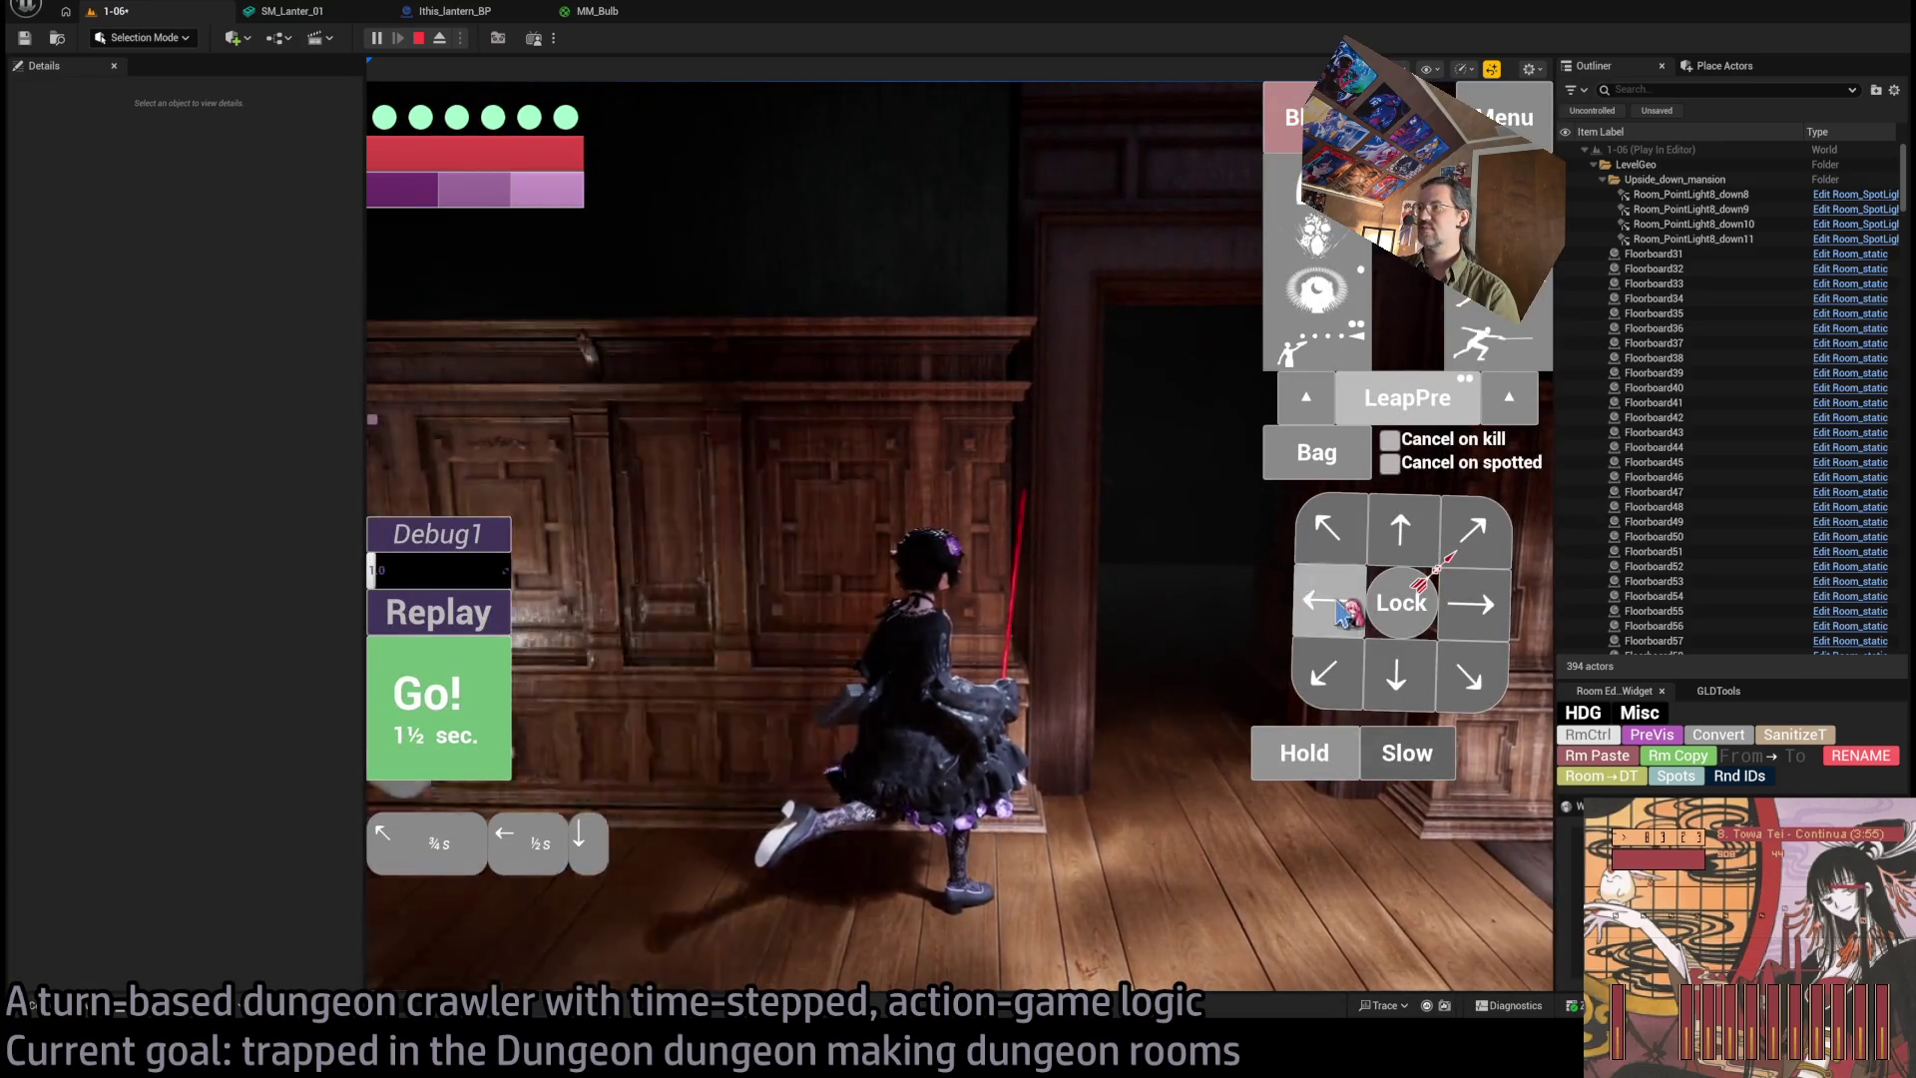
left_click(477, 728)
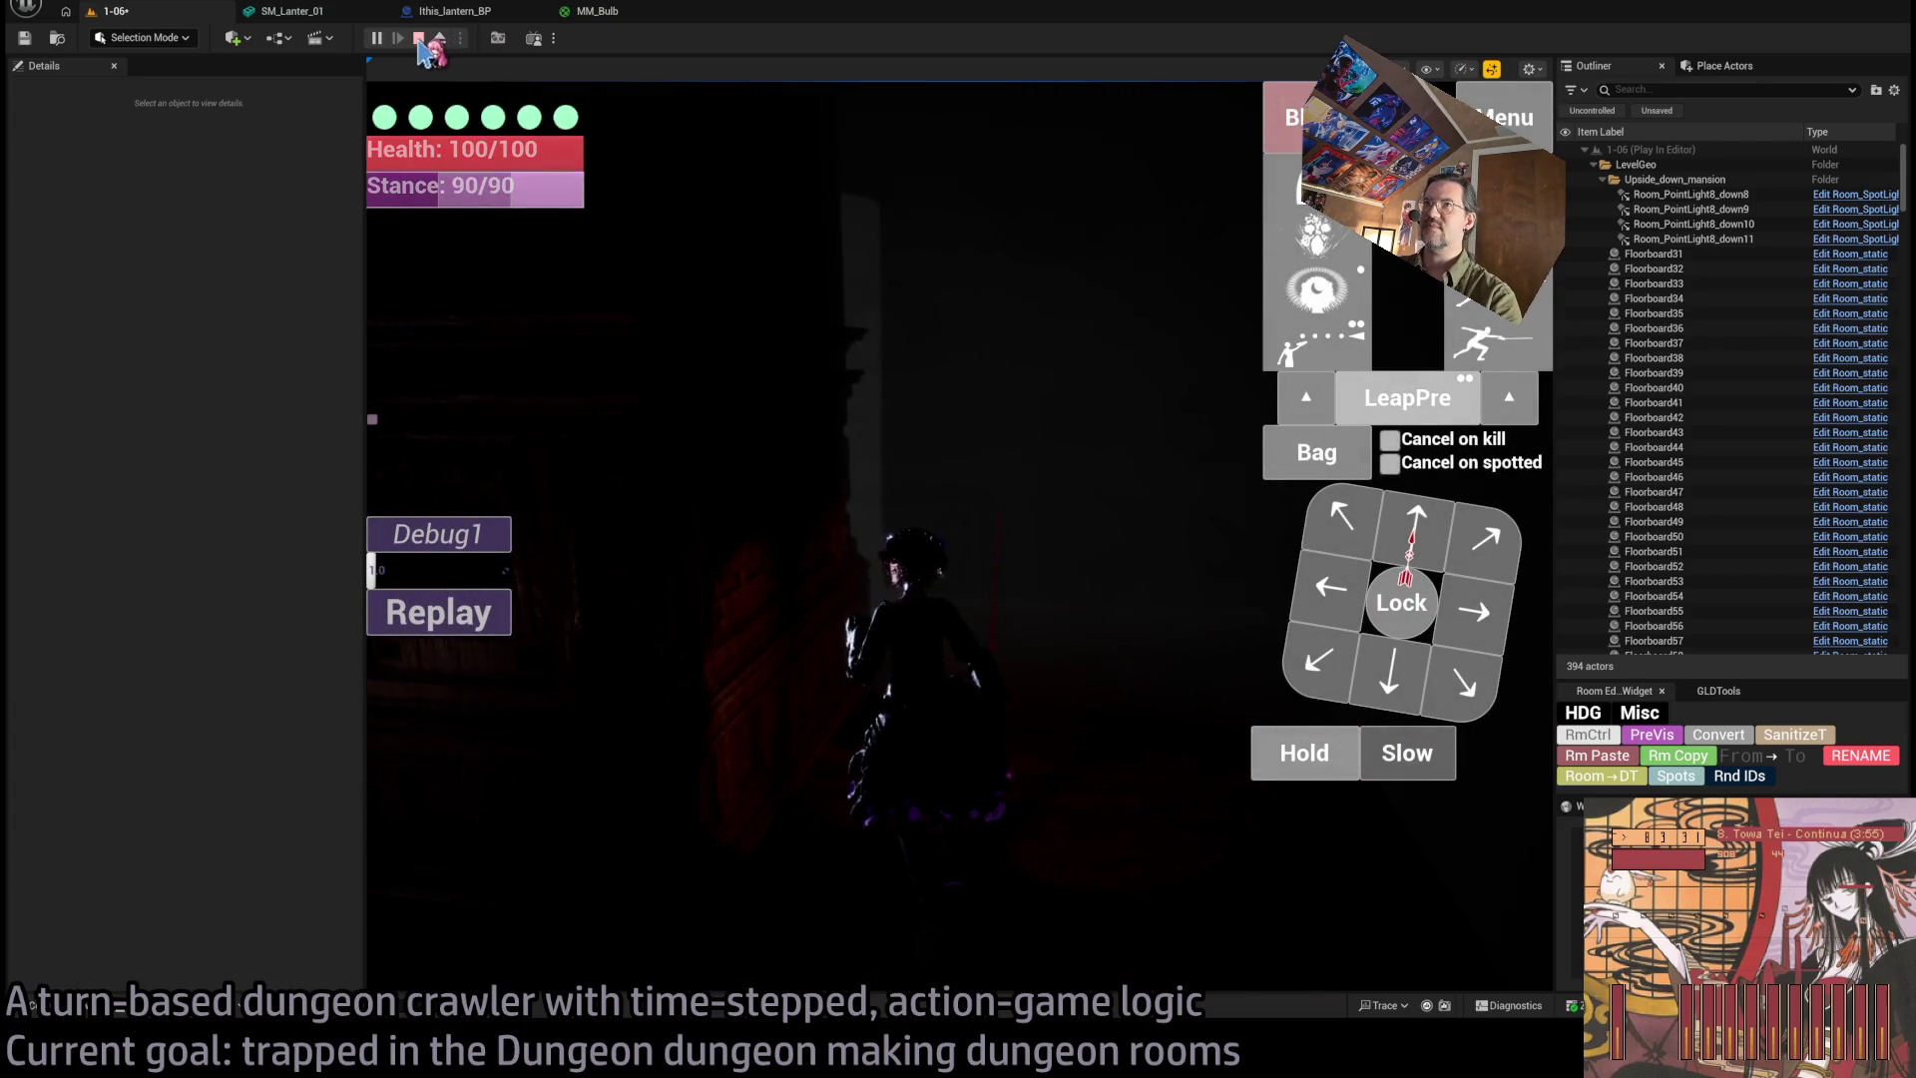
Eject to a free camera to look around, then end the 1-06 playtest with Esc.
left_click(439, 37)
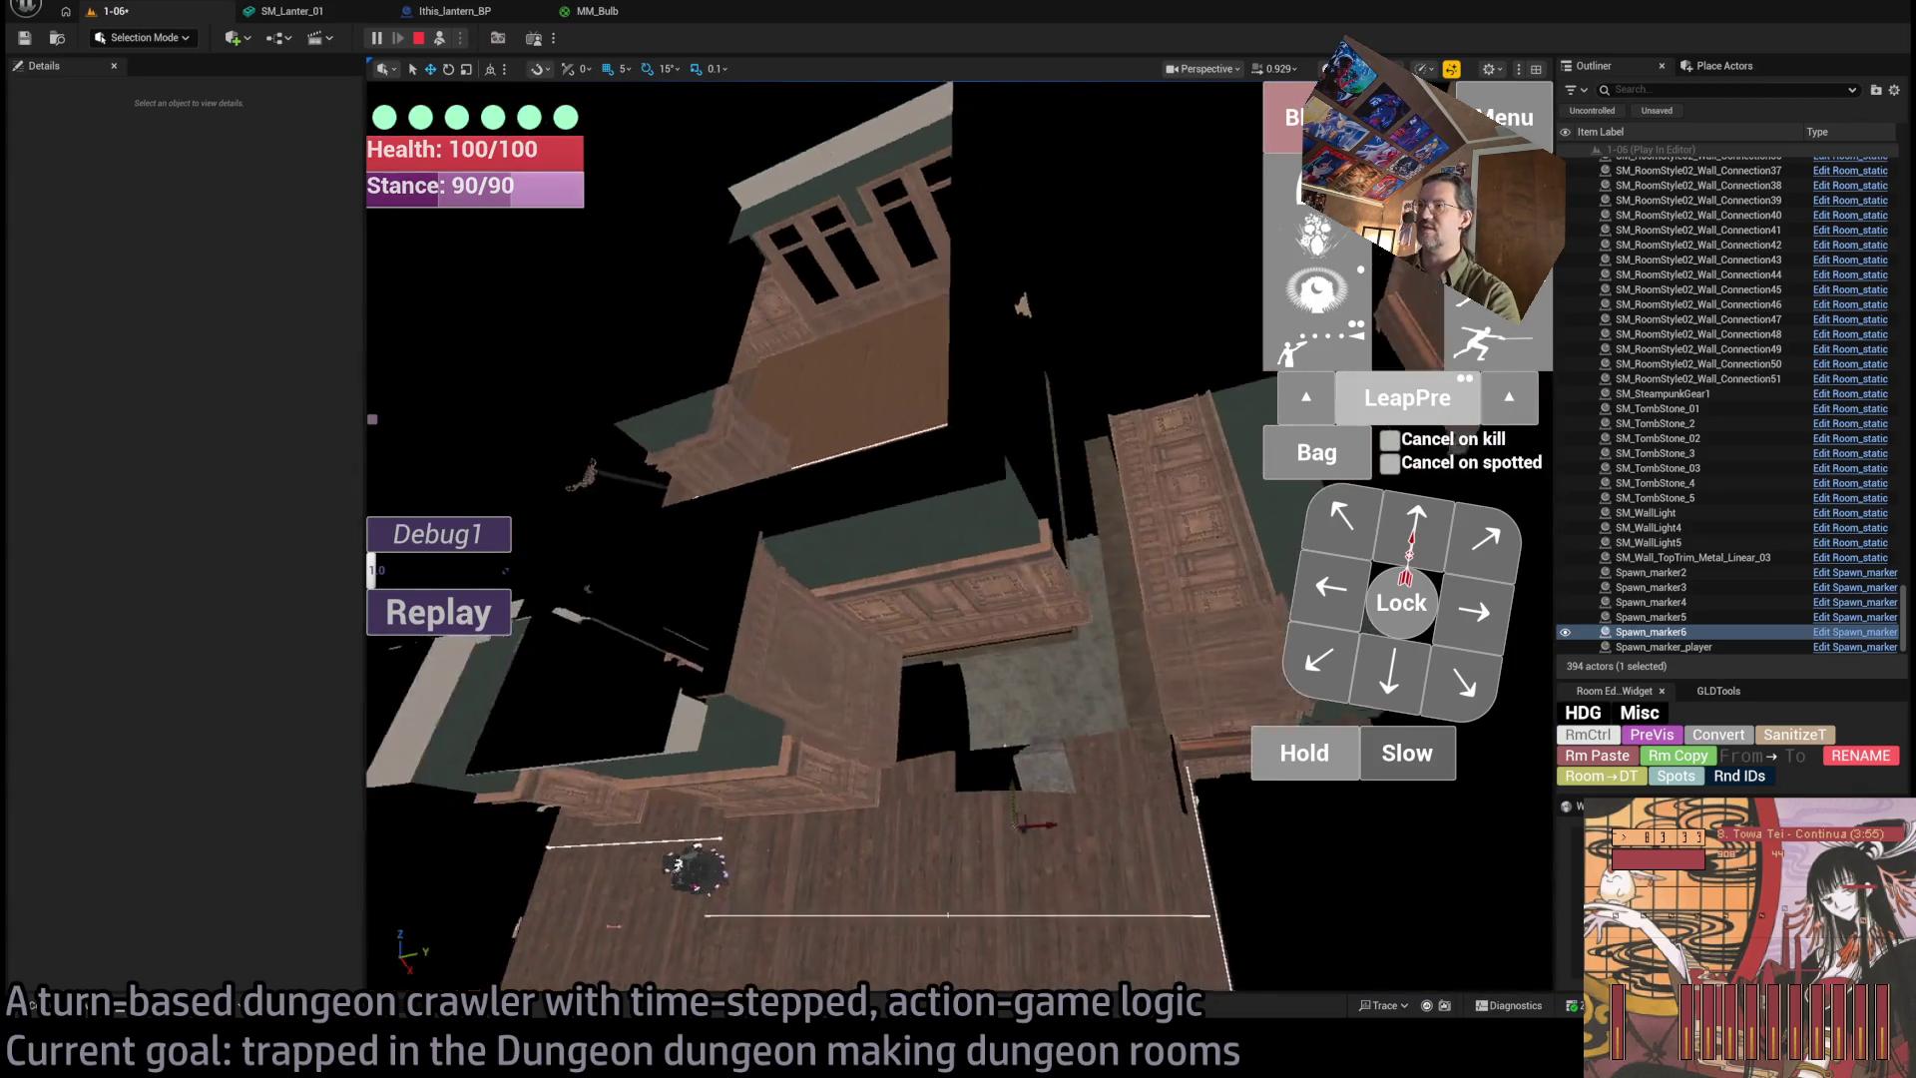
scroll(808, 529, "down", 5)
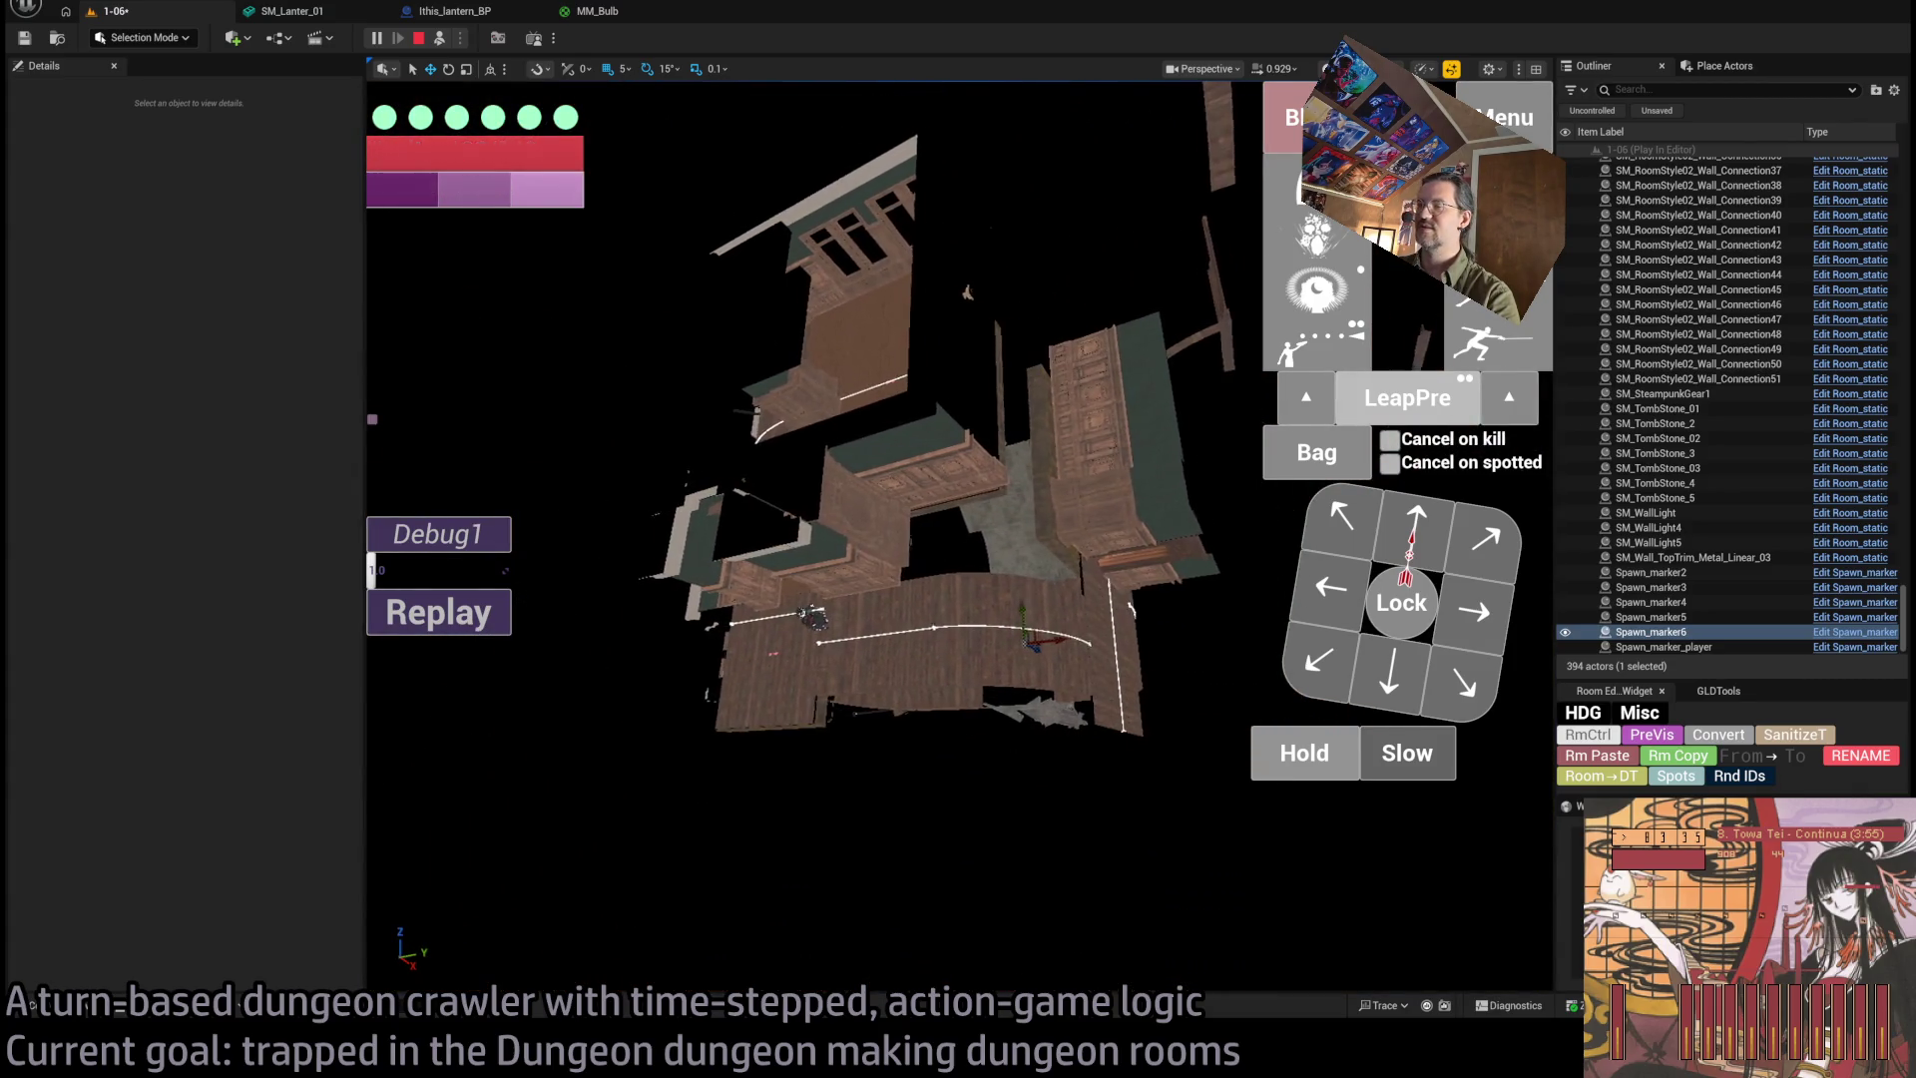
scroll(808, 529, "up", 5)
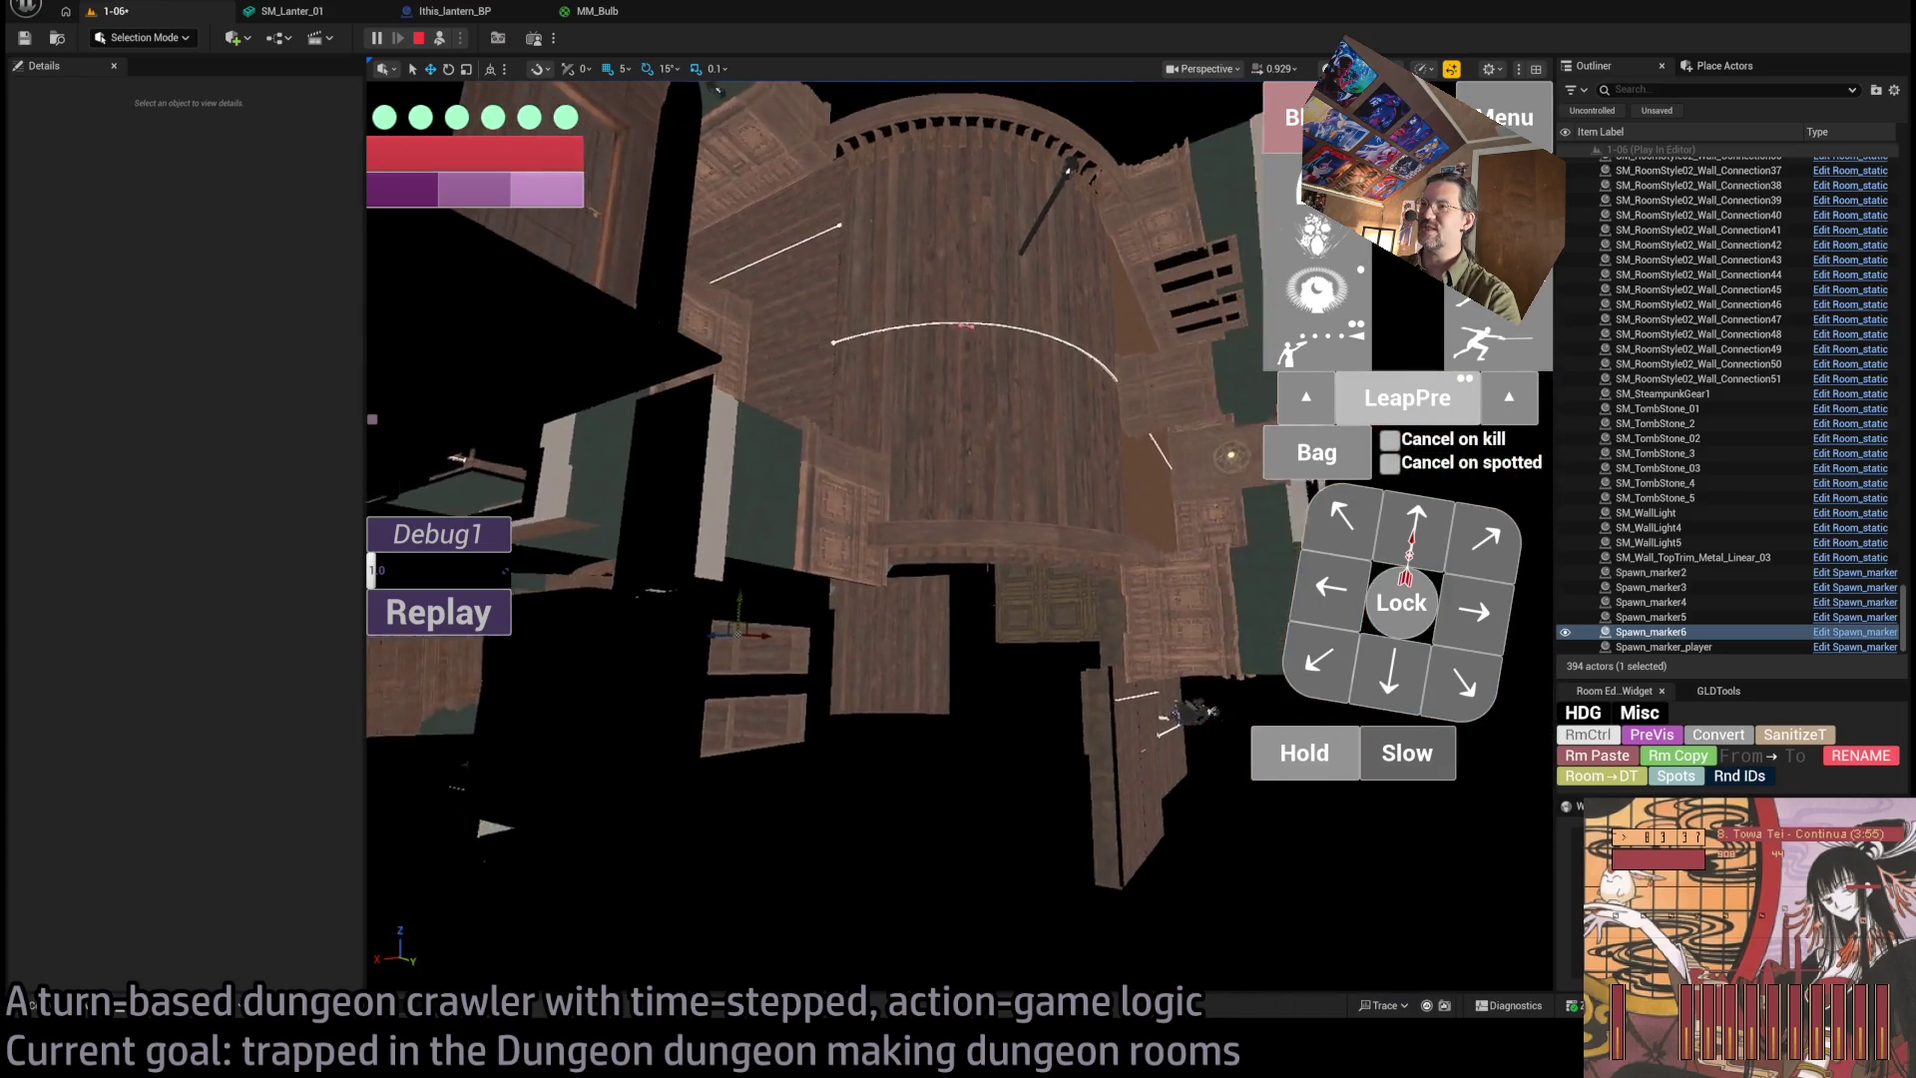
scroll(717, 88, "down", 5)
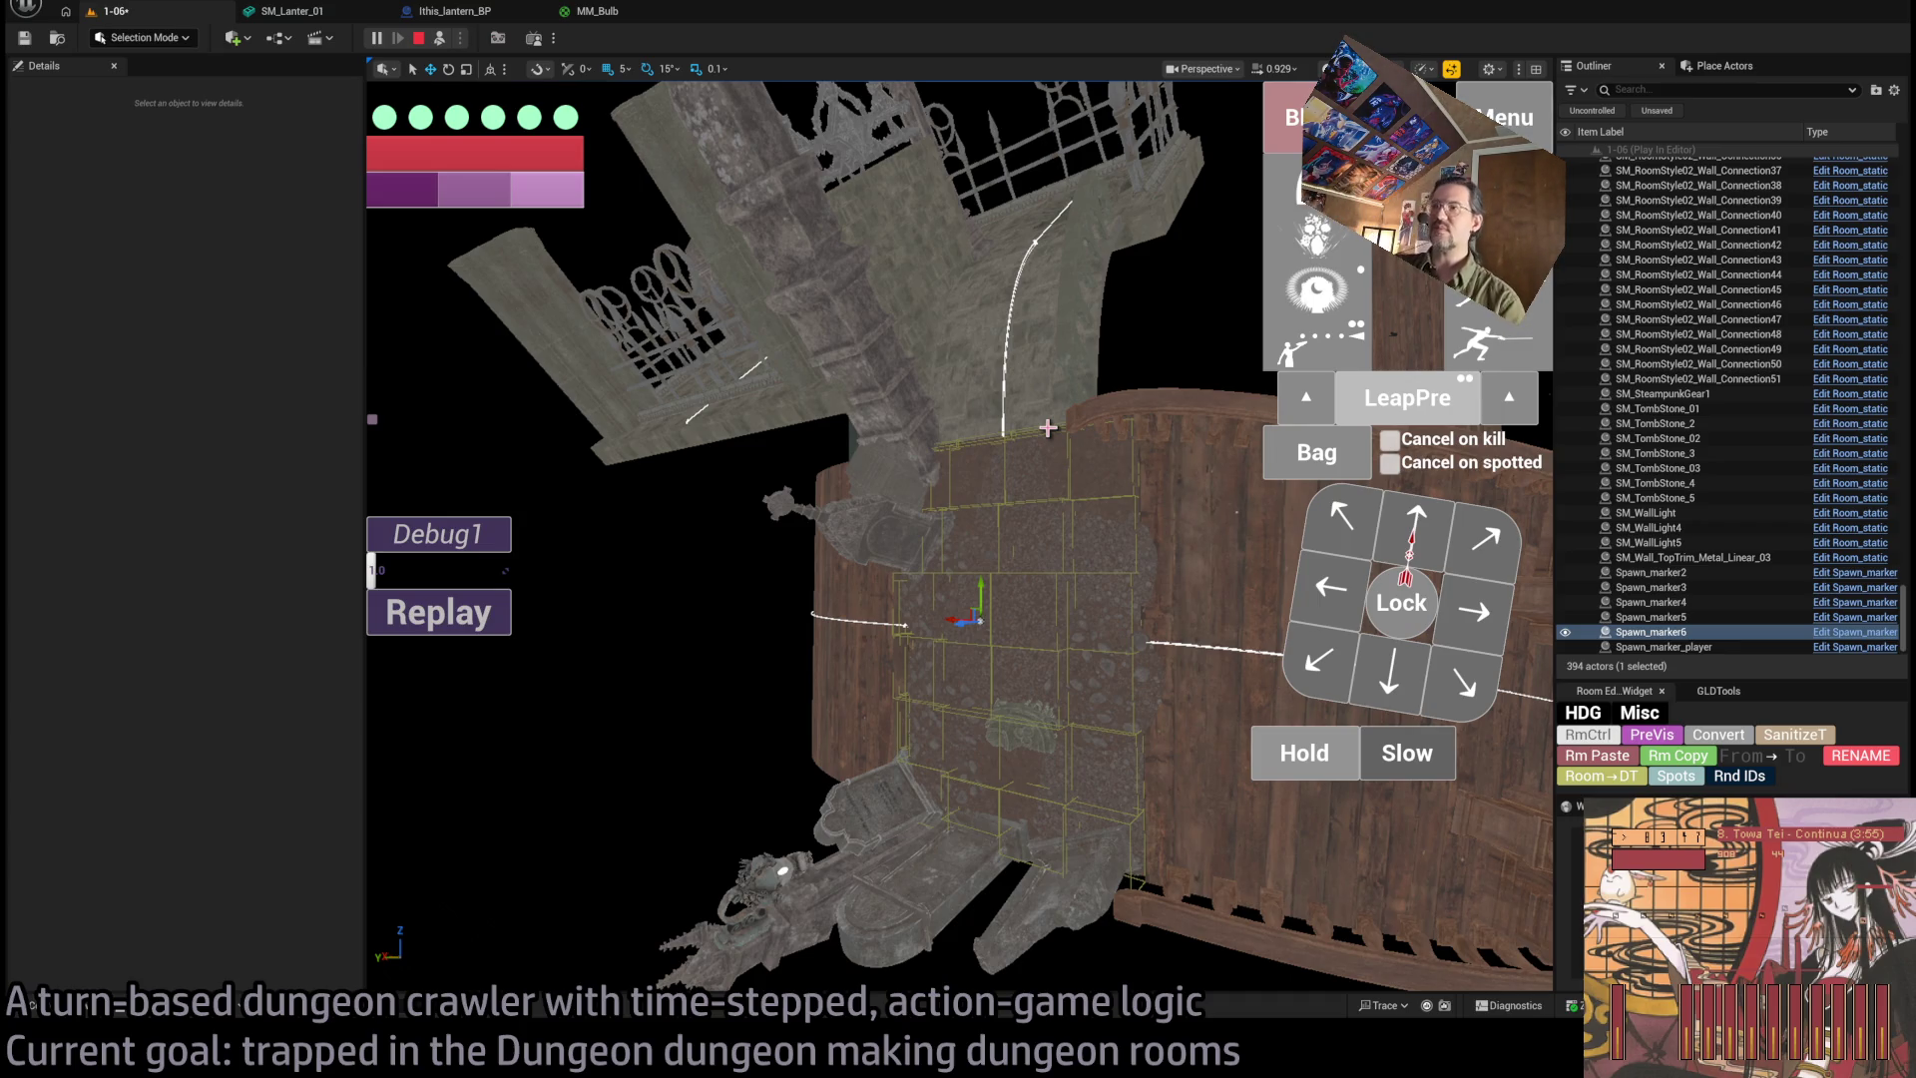
key("Escape")
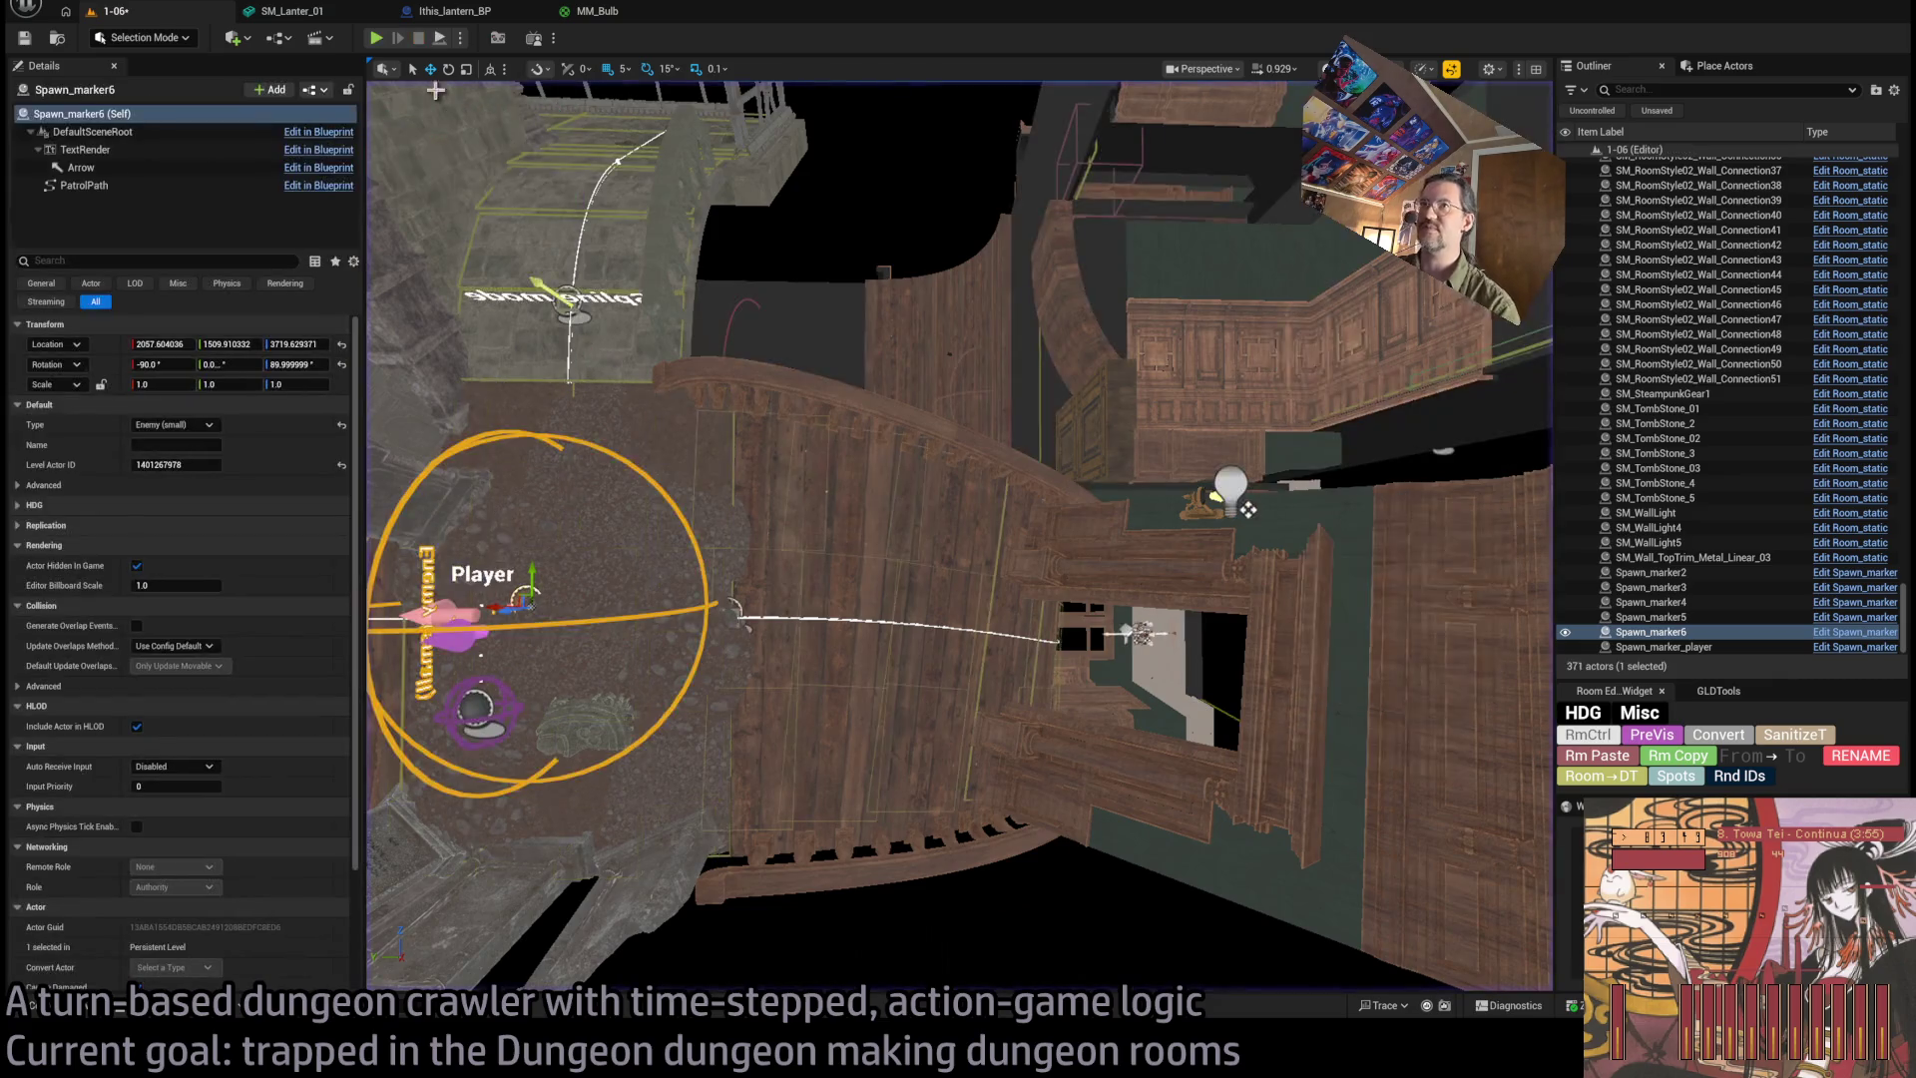
Turn toward the player spawn marker, move in, and look down on the room.
left_click_drag(790, 335, 787, 334)
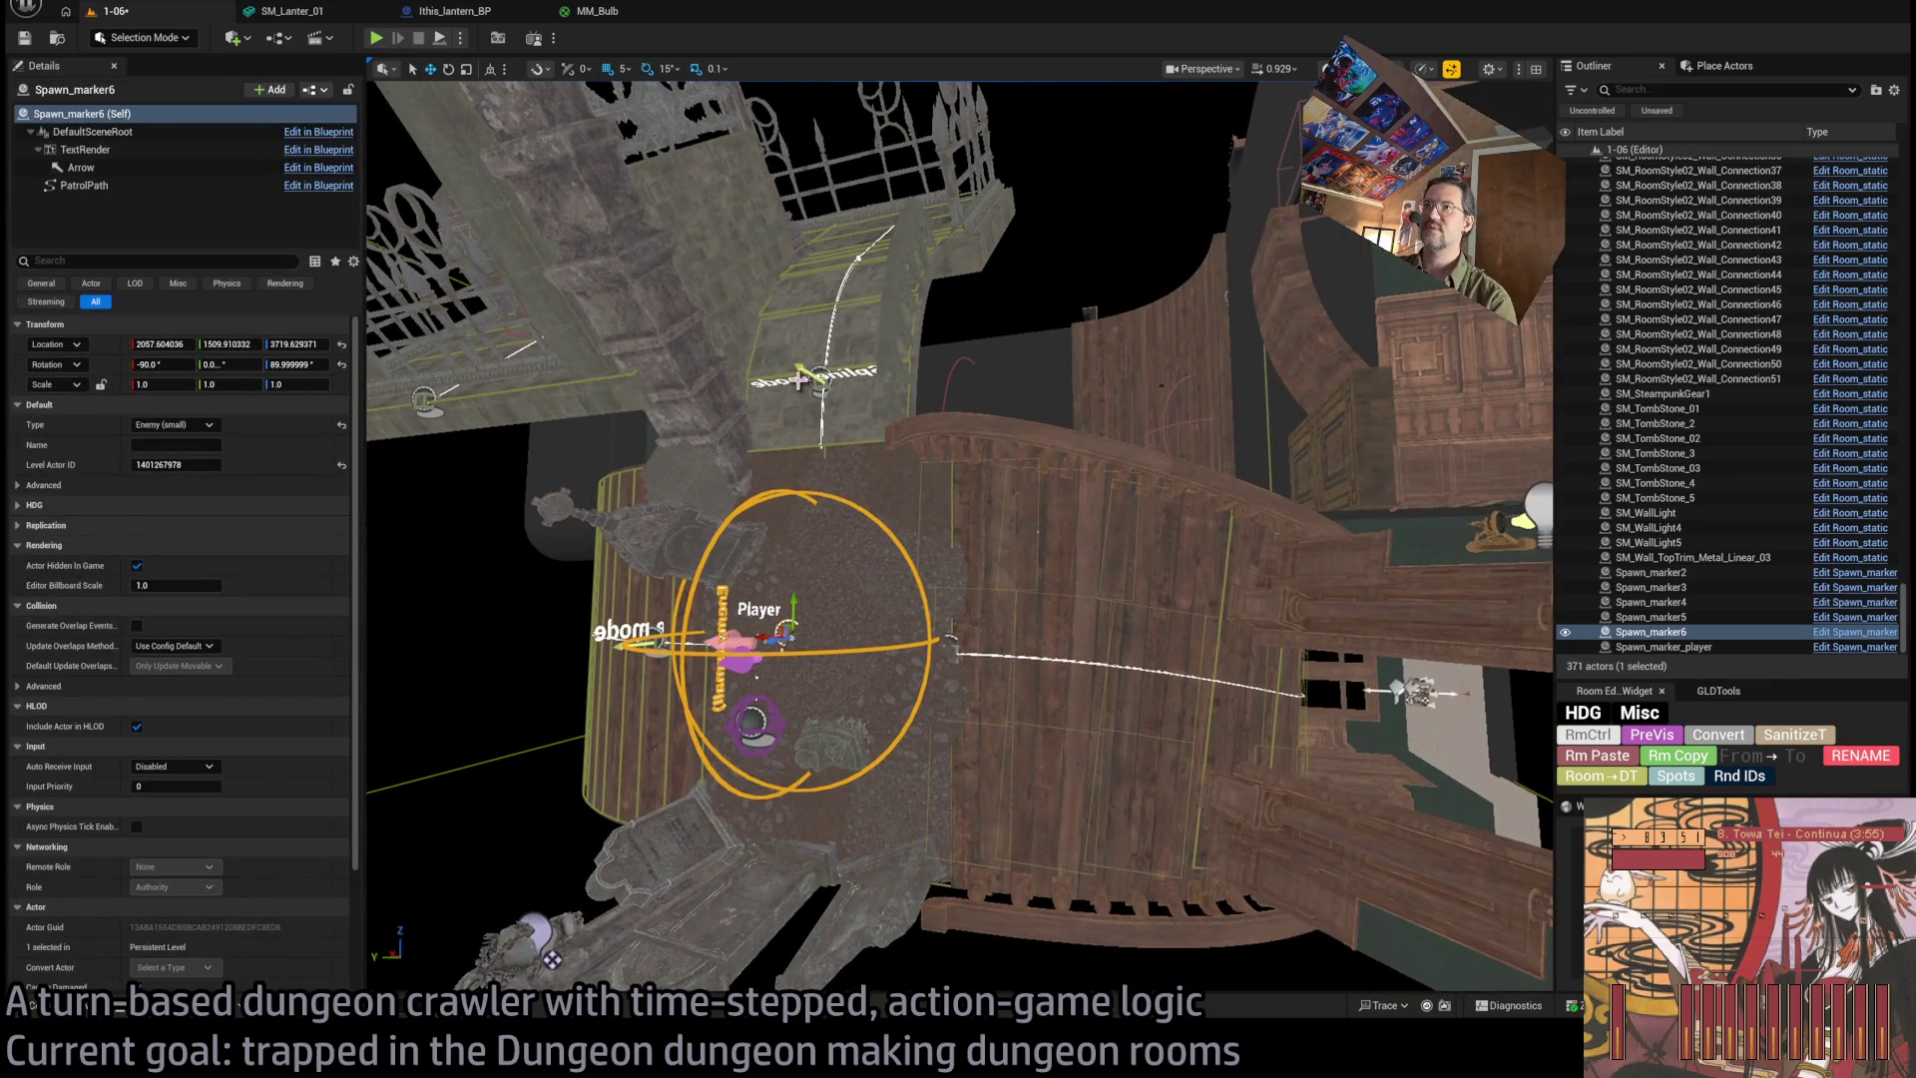
left_click_drag(779, 399, 779, 395)
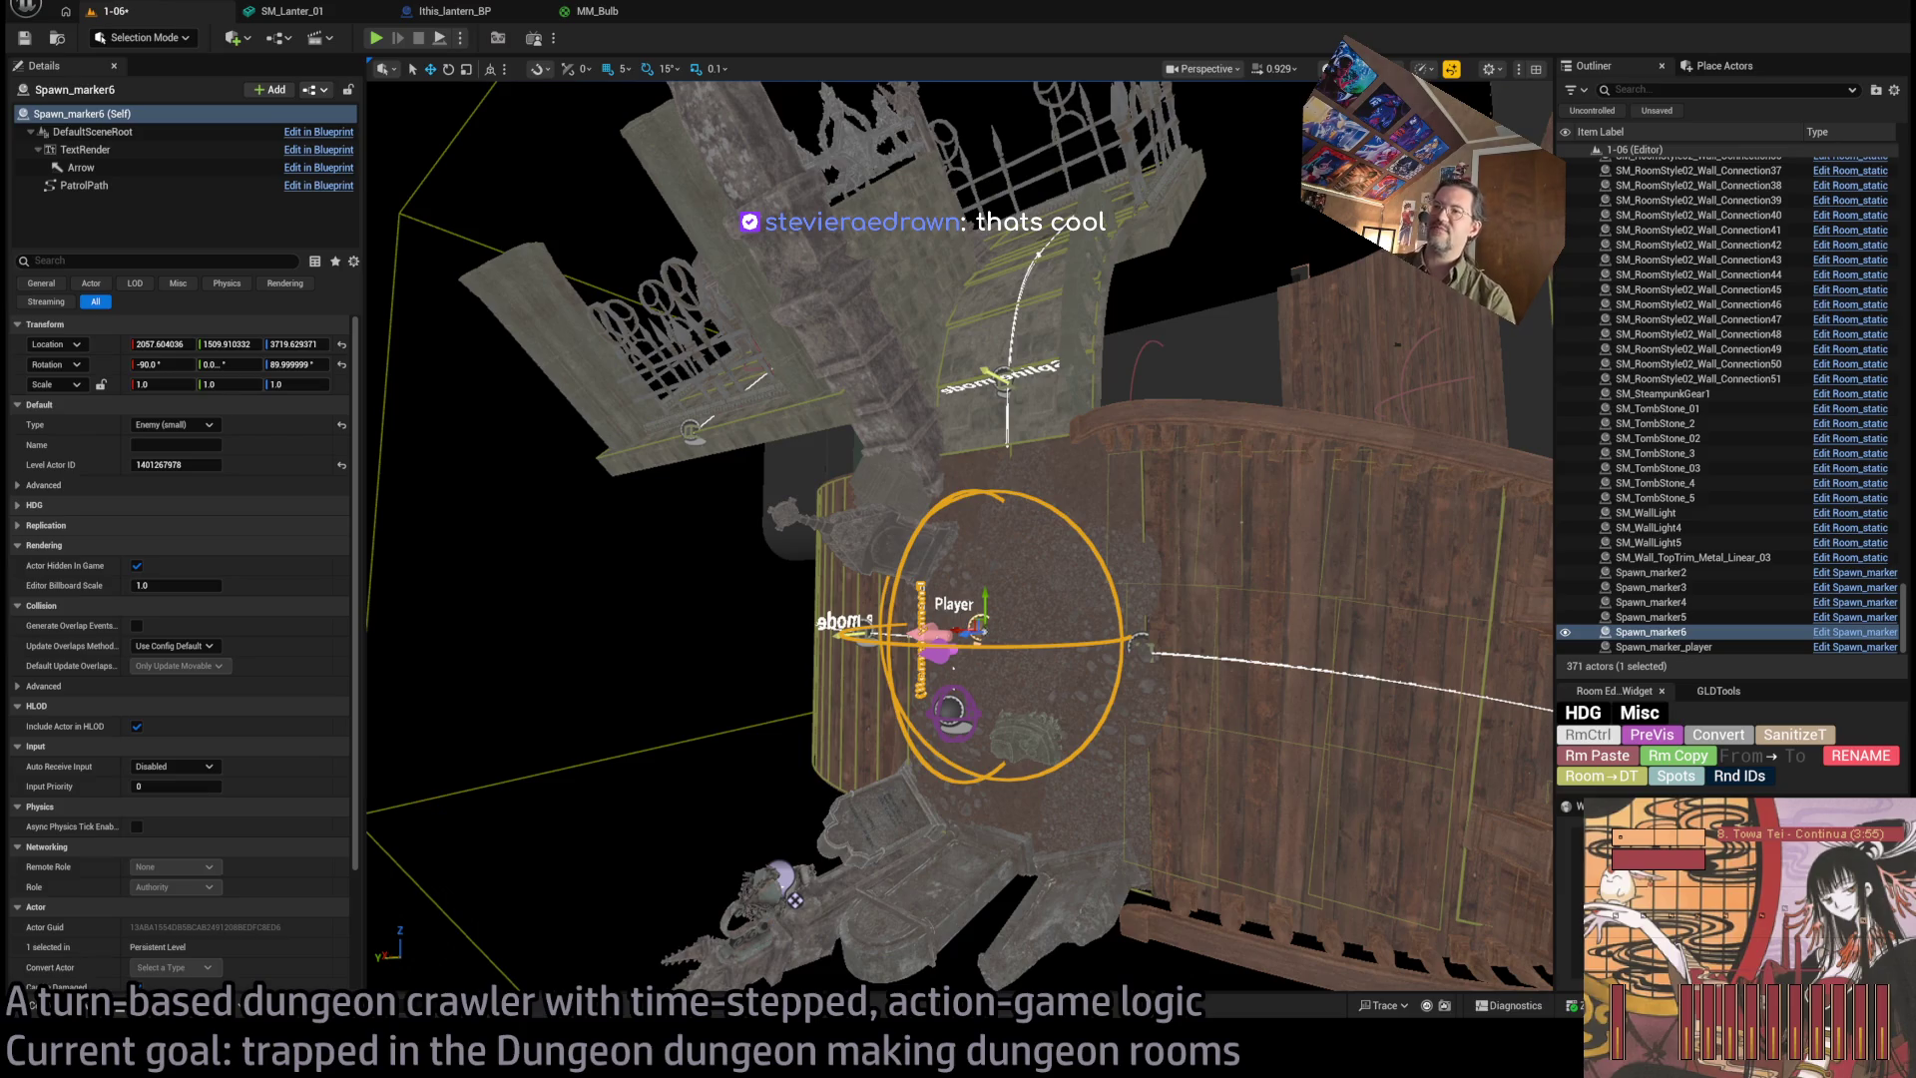
scroll(958, 539, "down", 10)
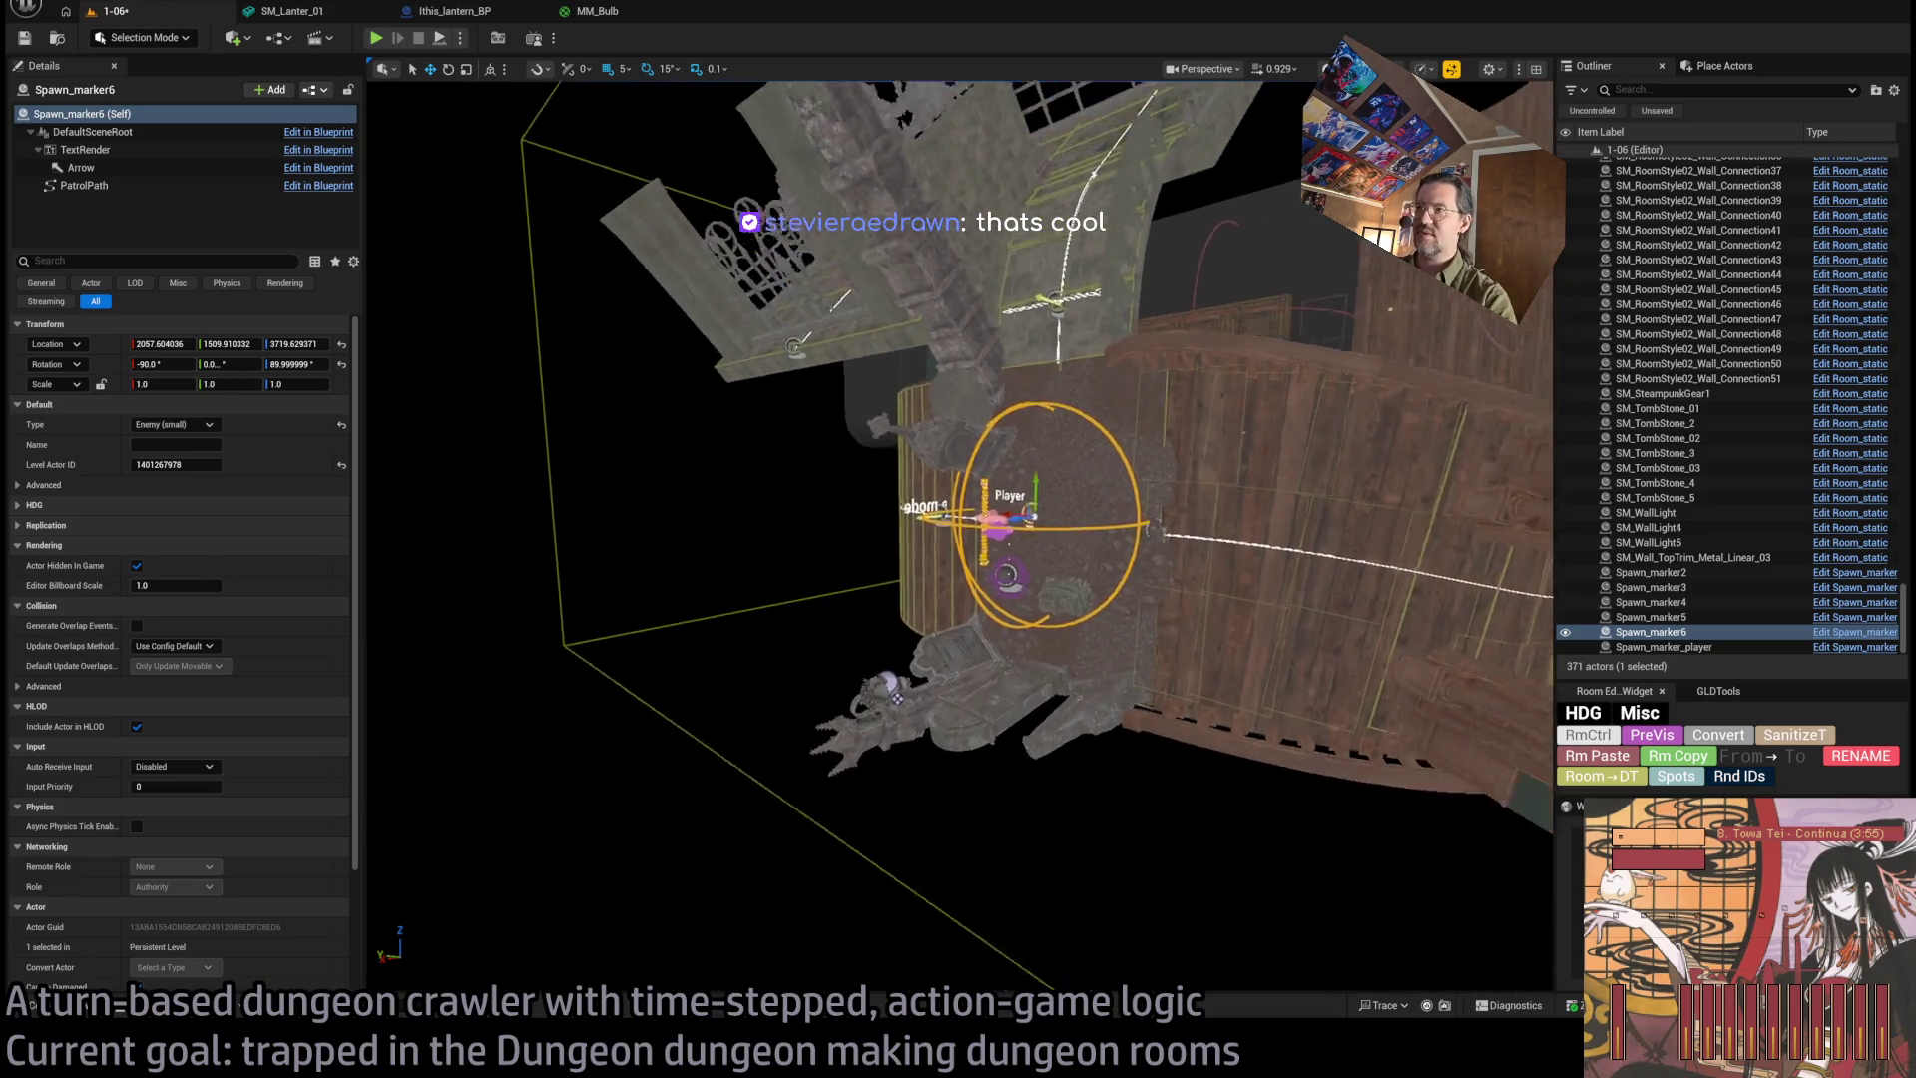
scroll(975, 798, "down", 5)
mouse_move(976, 798)
left_mouse_down()
mouse_move(976, 878)
mouse_move(1033, 908)
mouse_move(1040, 972)
mouse_move(1046, 873)
mouse_move(1098, 799)
mouse_move(1098, 698)
mouse_move(1097, 759)
mouse_move(992, 795)
mouse_move(928, 709)
left_mouse_up()
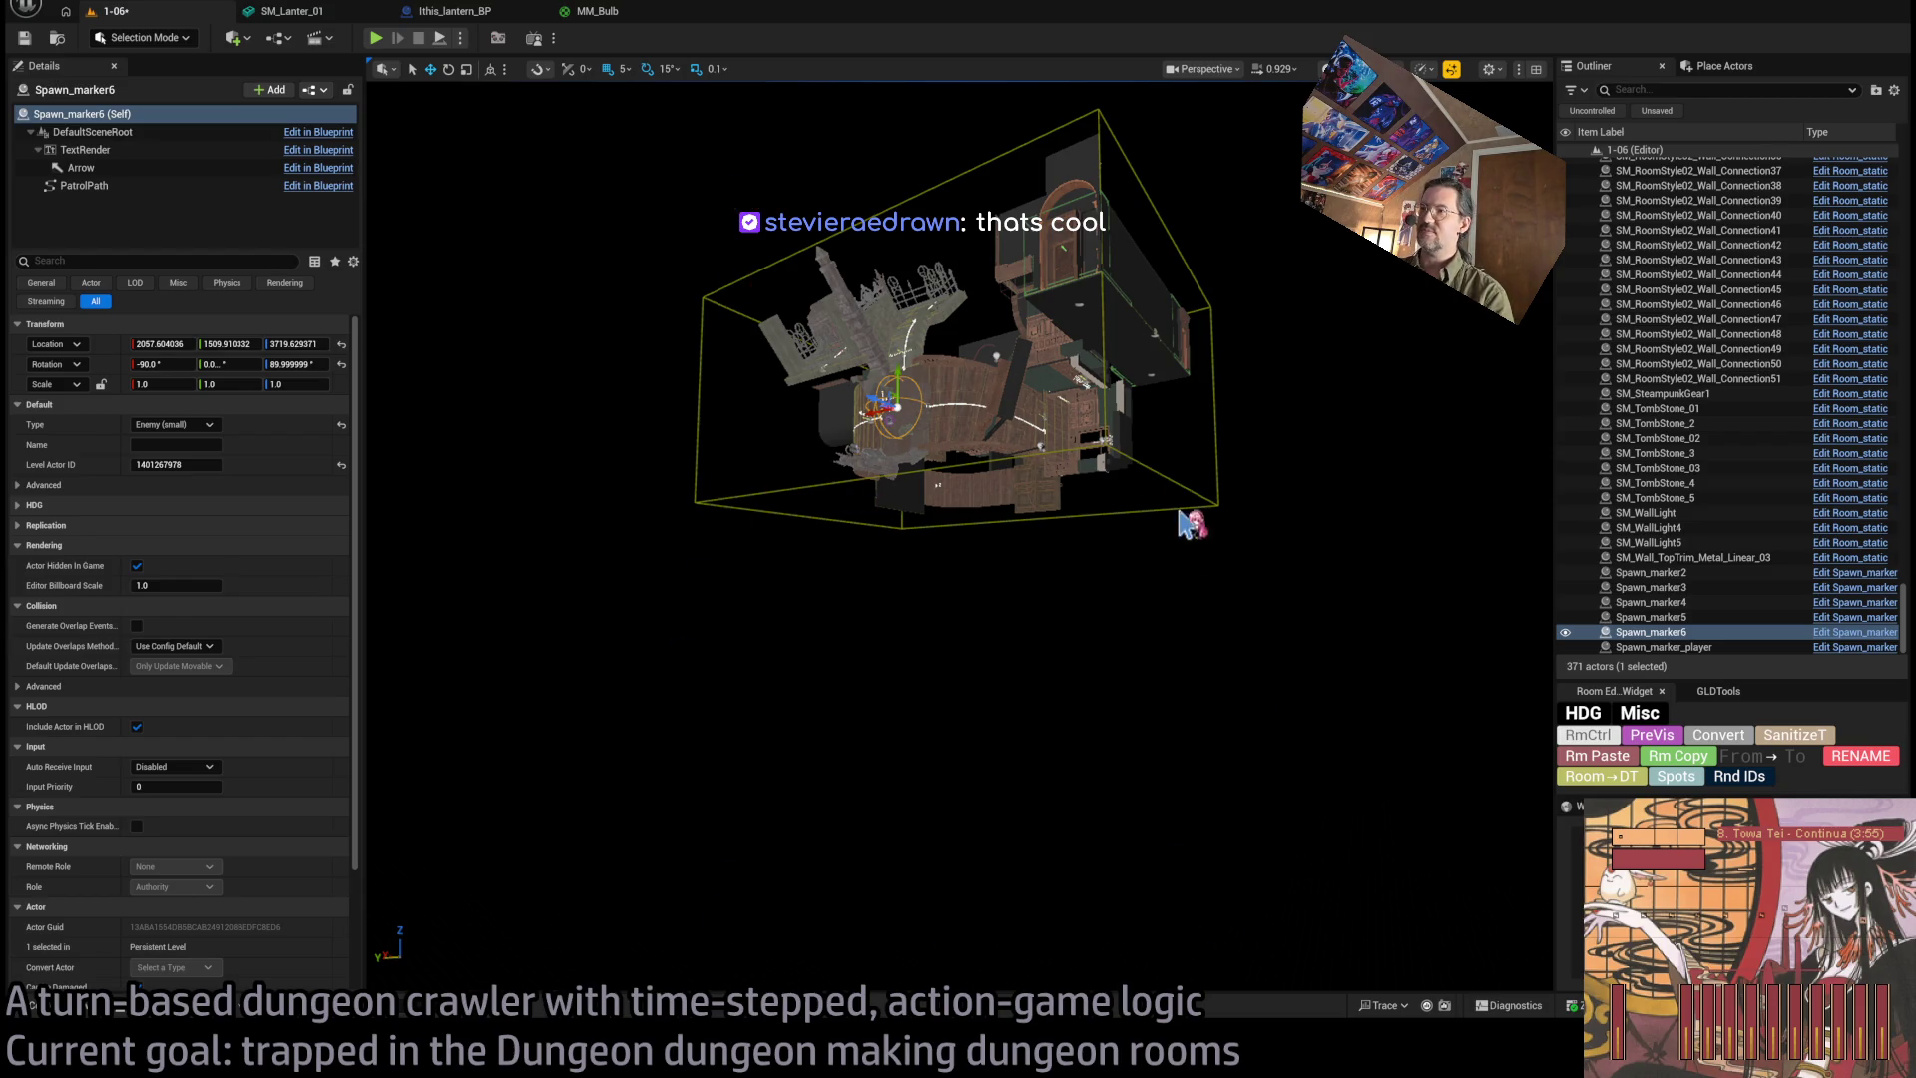
Orbit back to view the whole room from above and select the chapel buttress SM_Chapel_01_Buttress_01_F4.
left_click_drag(1207, 629, 1207, 629)
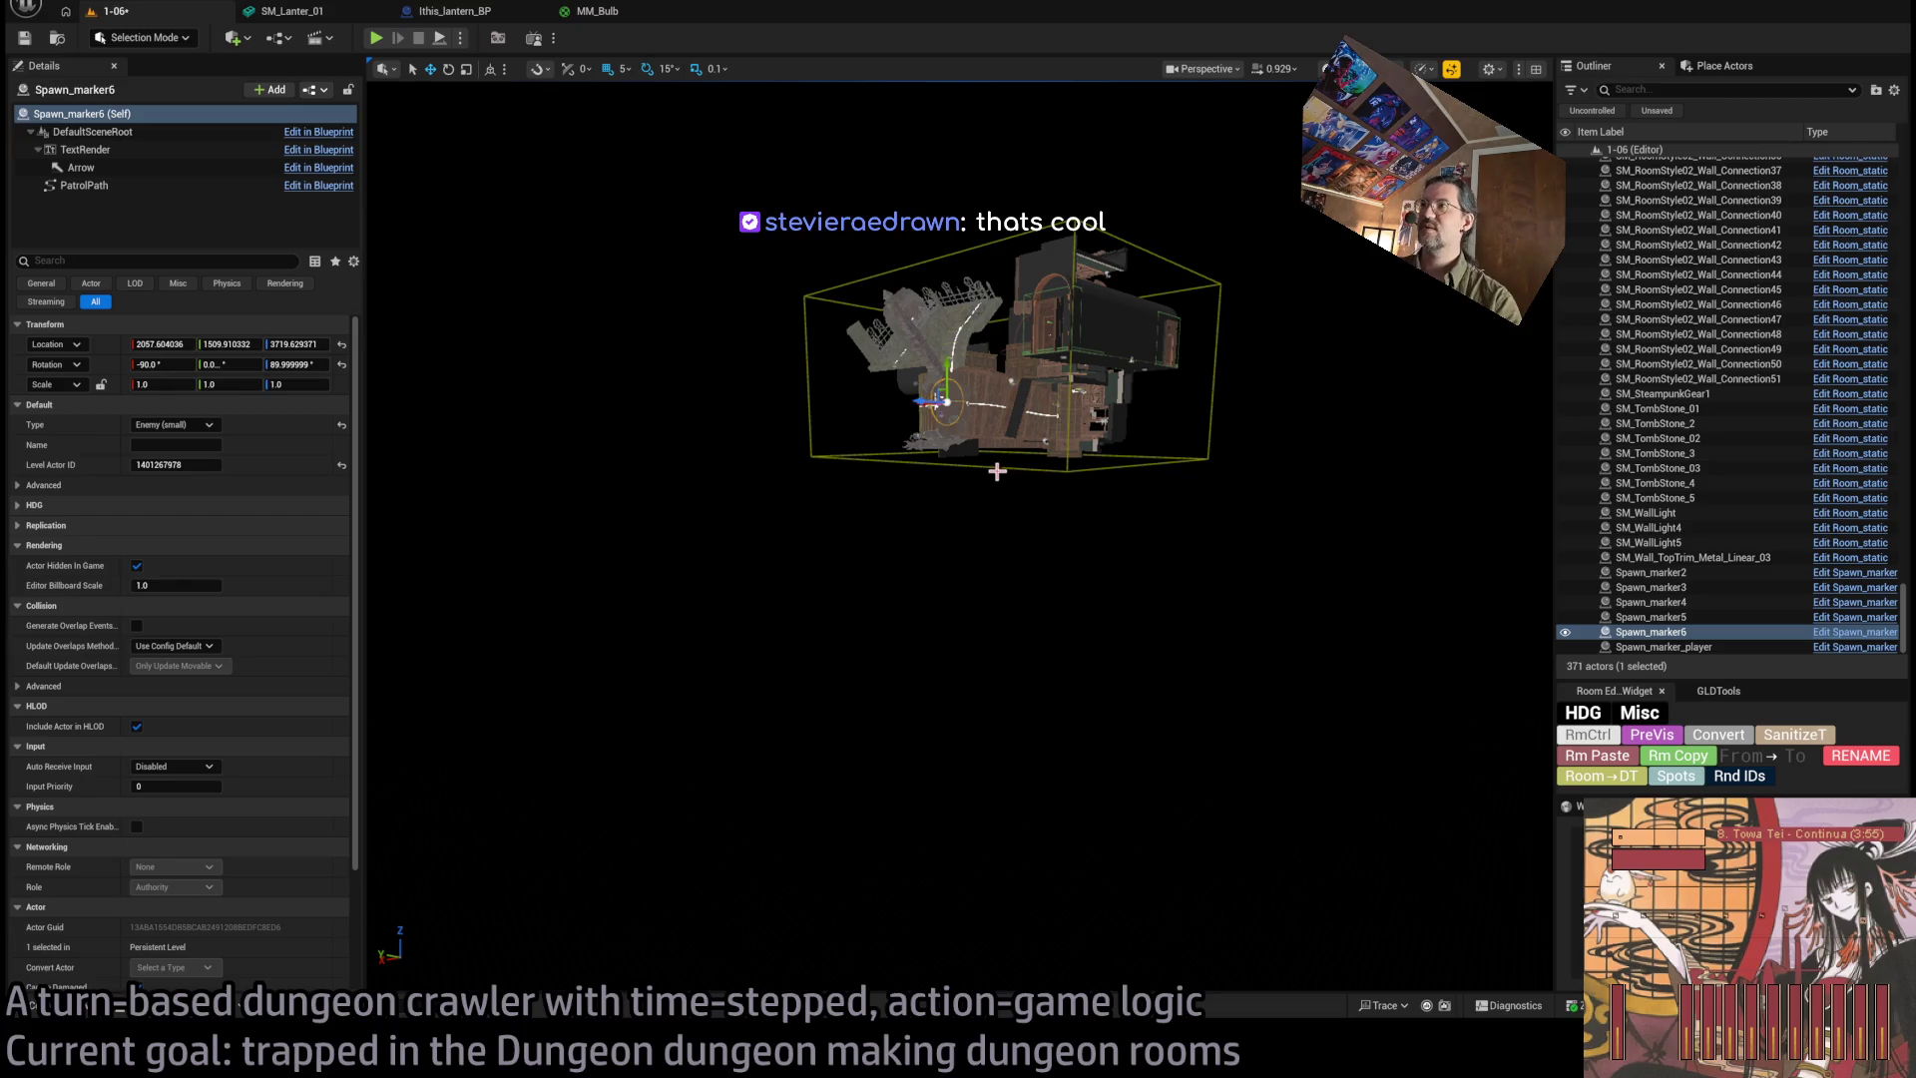
left_click_drag(963, 619, 1073, 607)
scroll(1042, 610, "up", 3)
scroll(1073, 606, "up", 5)
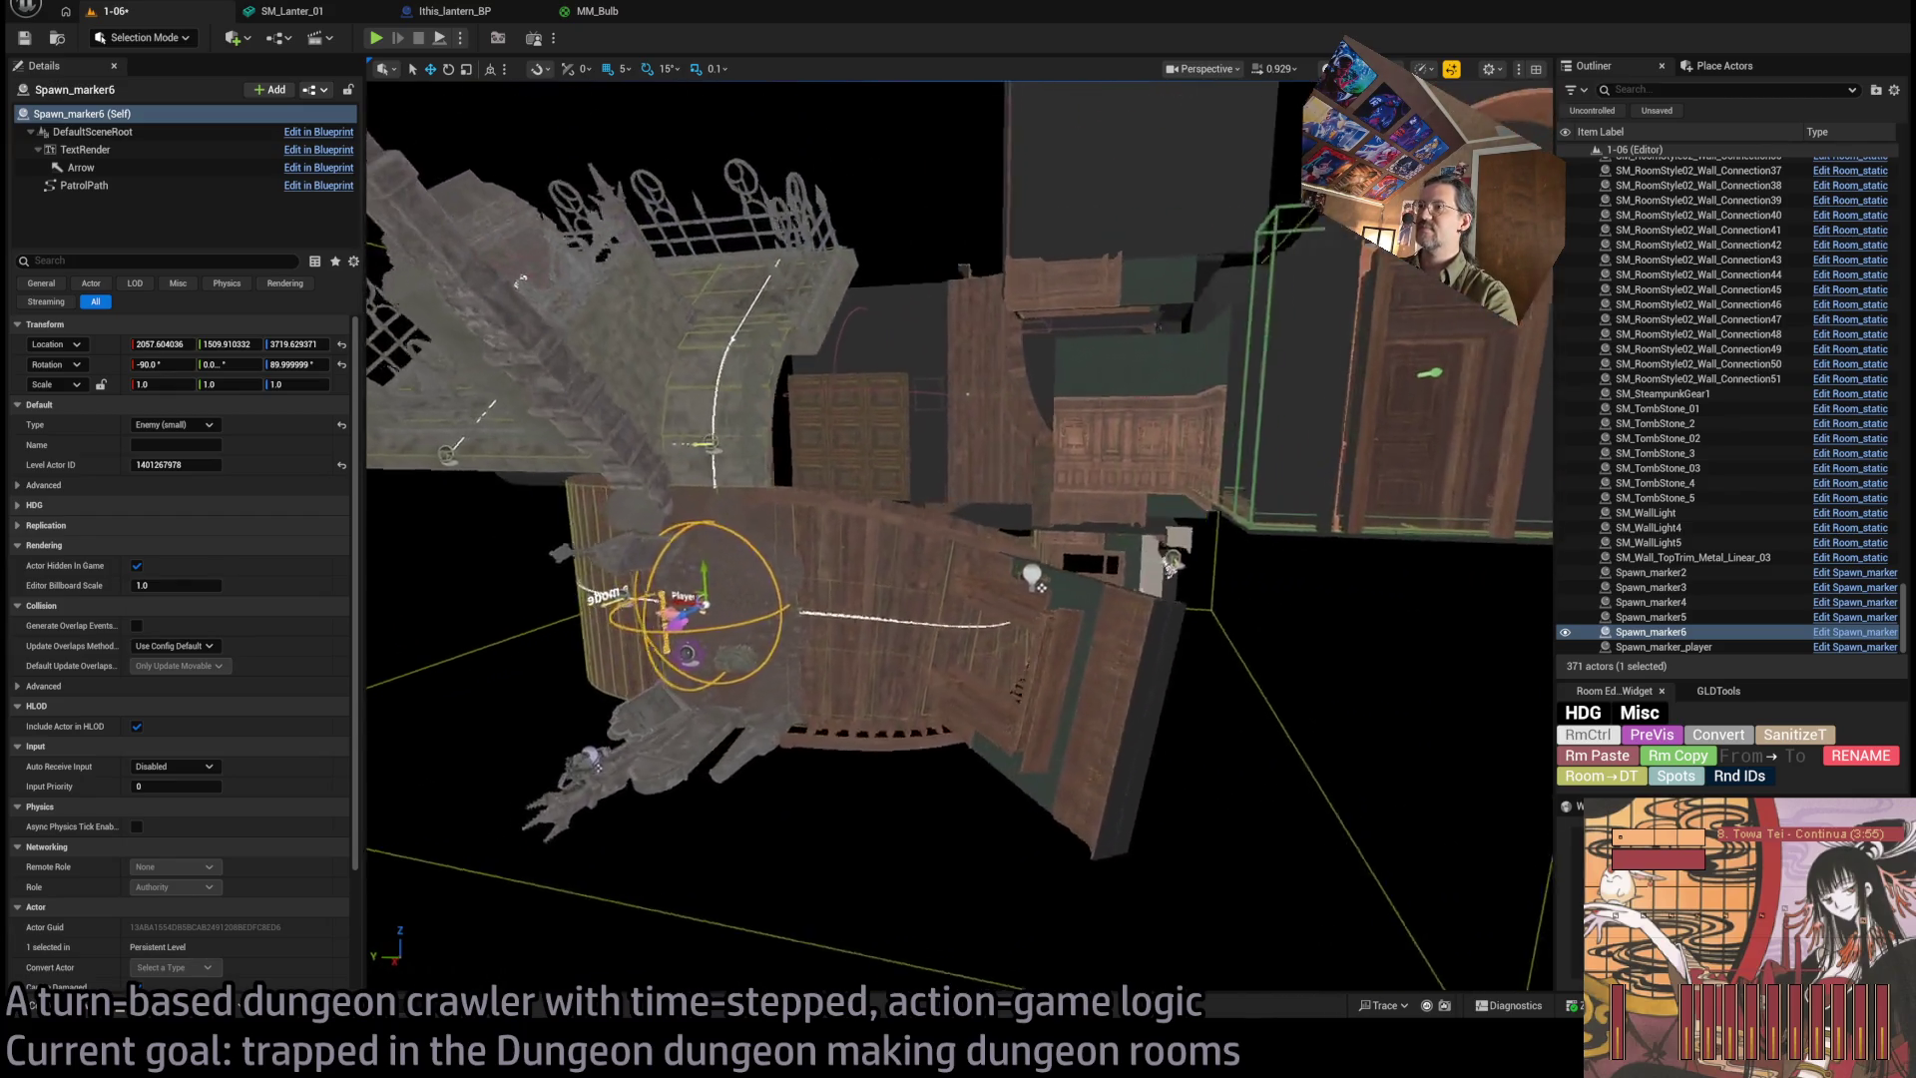
mouse_move(957, 605)
left_mouse_down()
mouse_move(947, 629)
mouse_move(957, 605)
left_mouse_up()
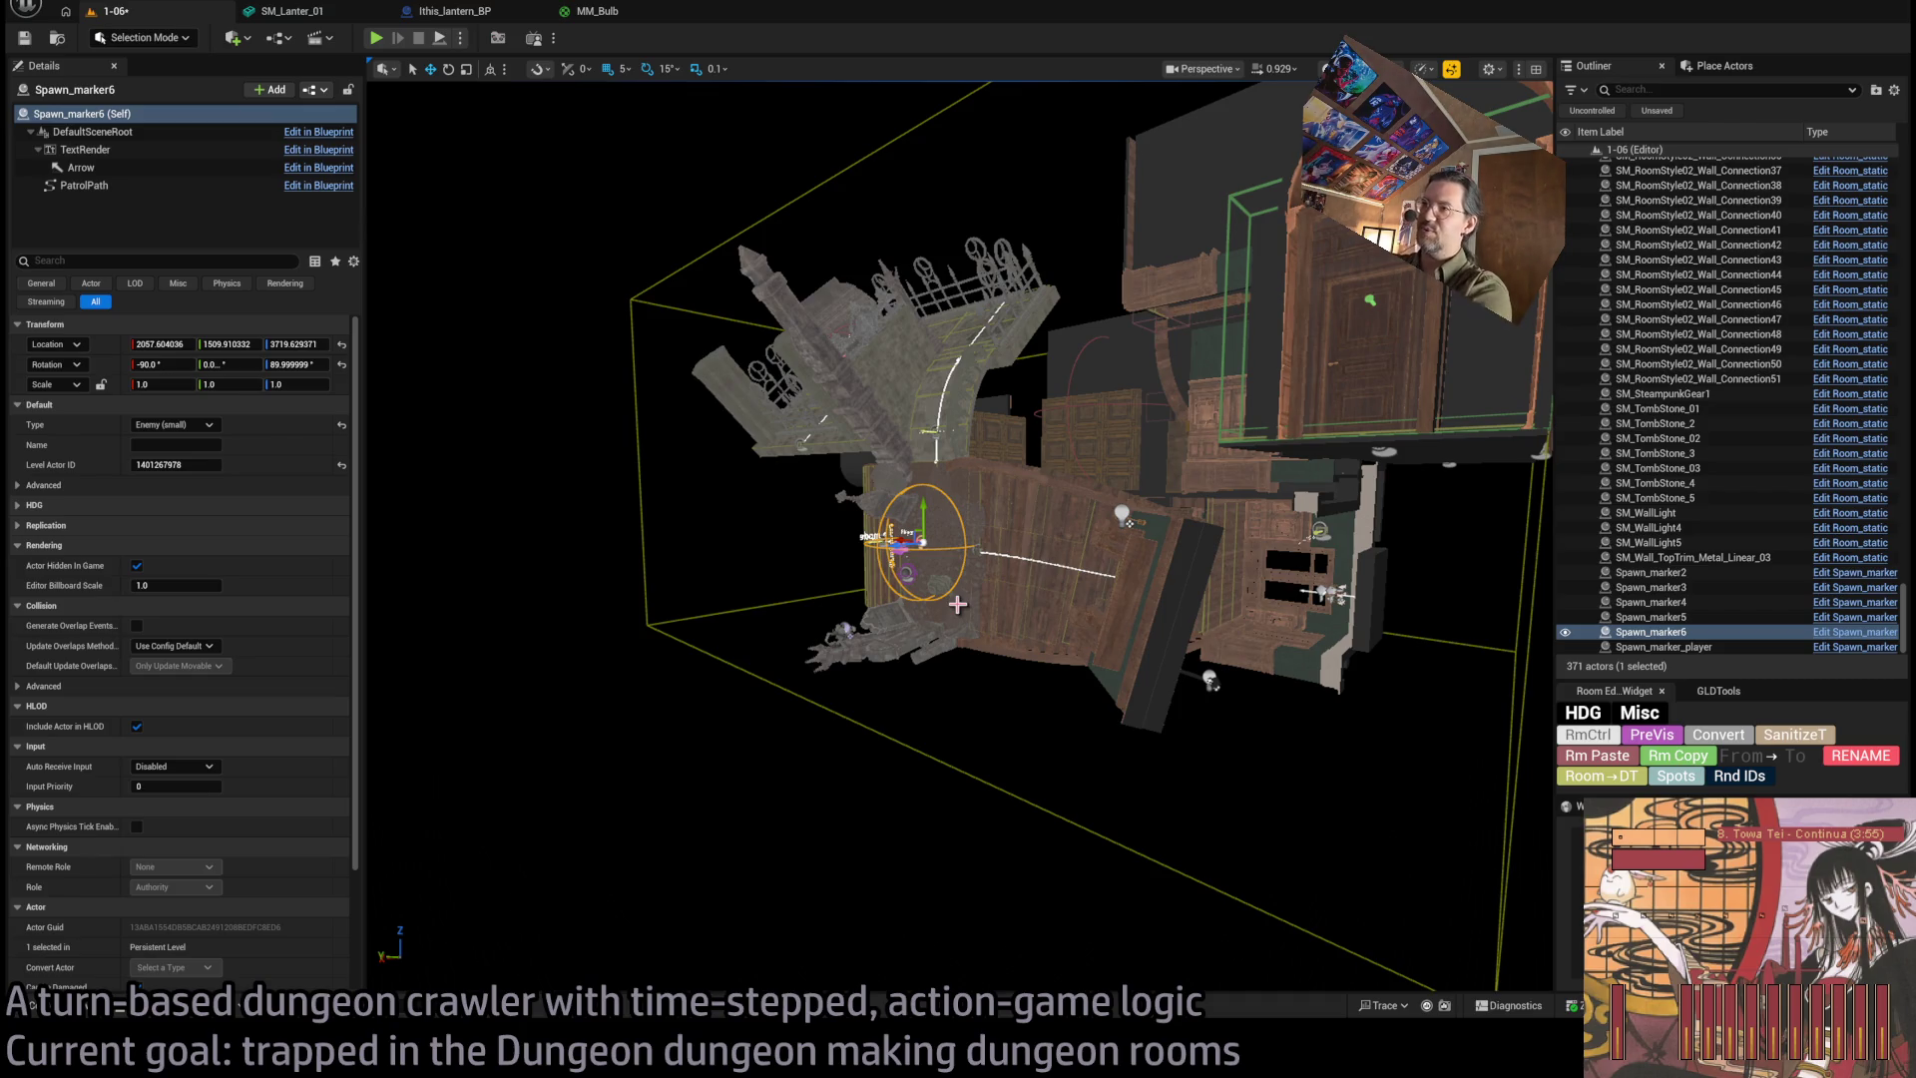
mouse_move(957, 605)
left_mouse_down()
mouse_move(913, 644)
mouse_move(961, 268)
left_mouse_up()
scroll(901, 436, "up", 5)
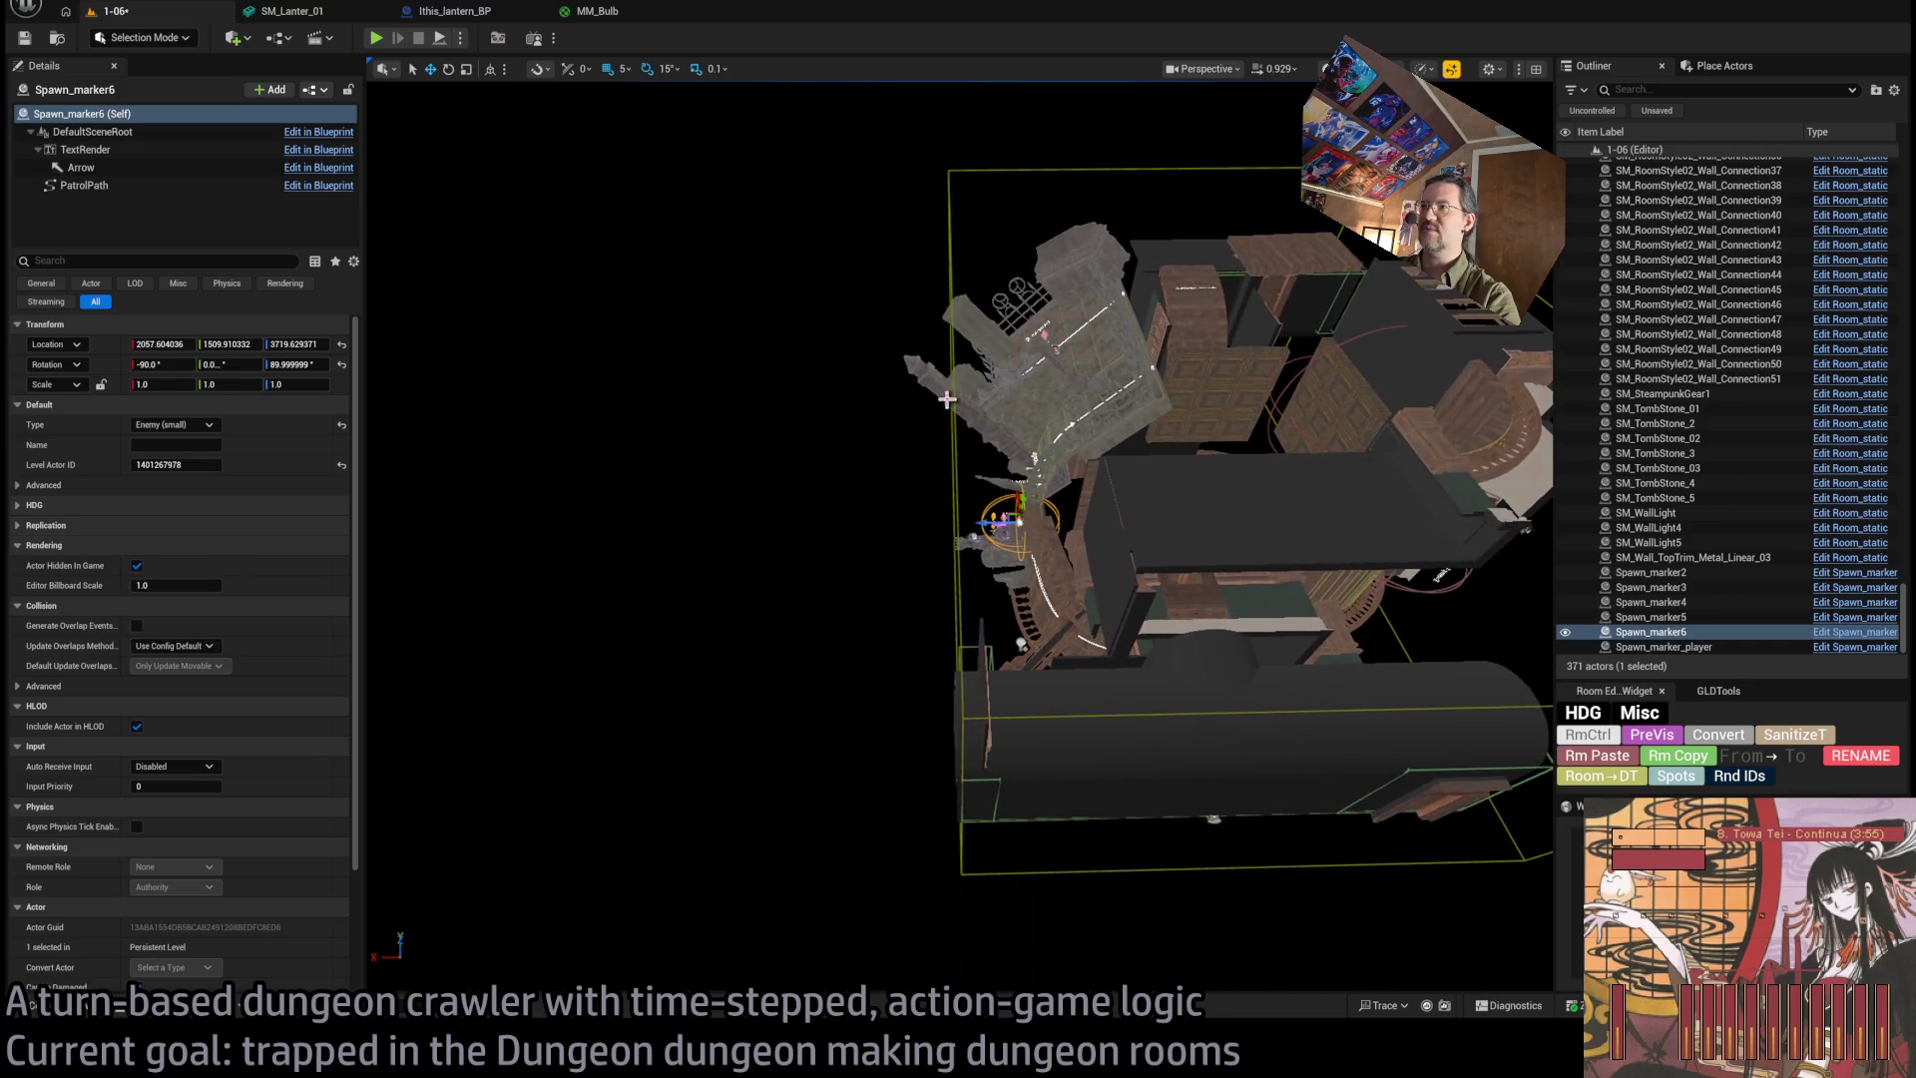
left_click(947, 399)
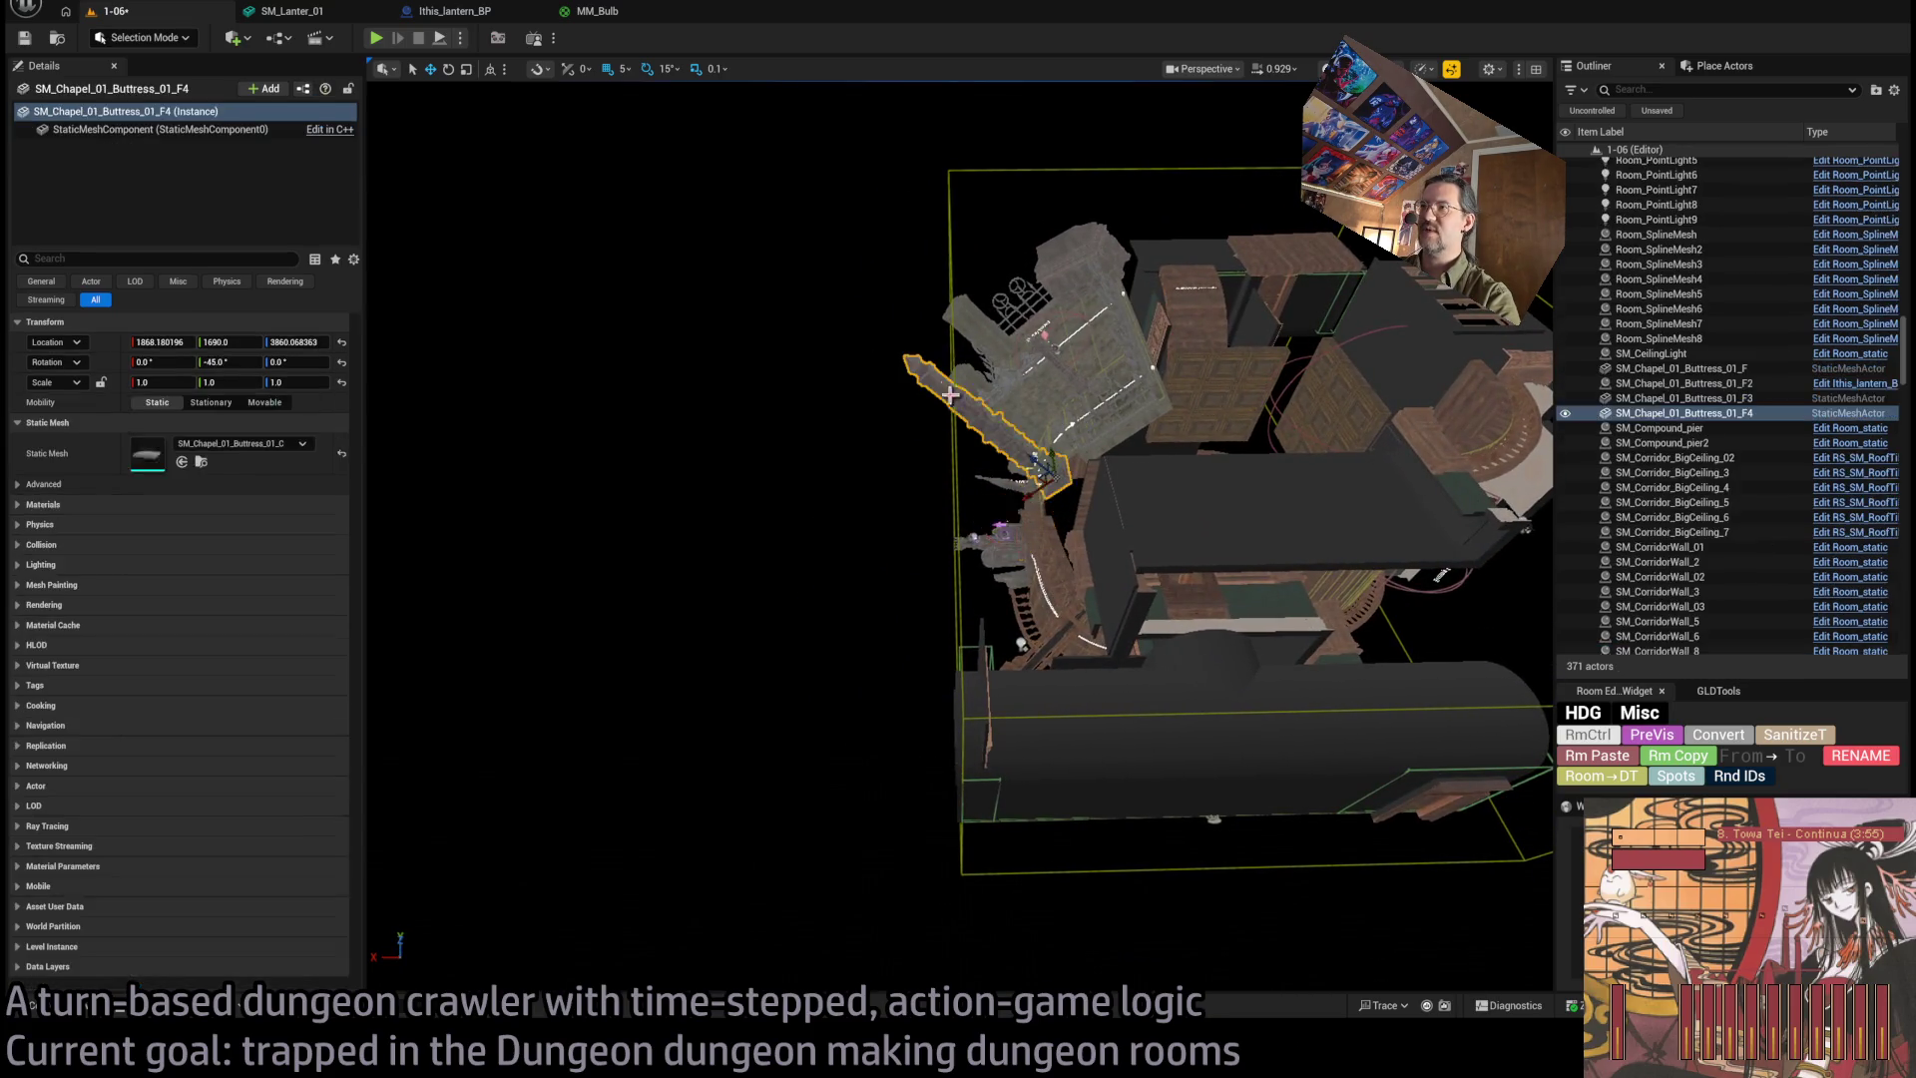
key("f")
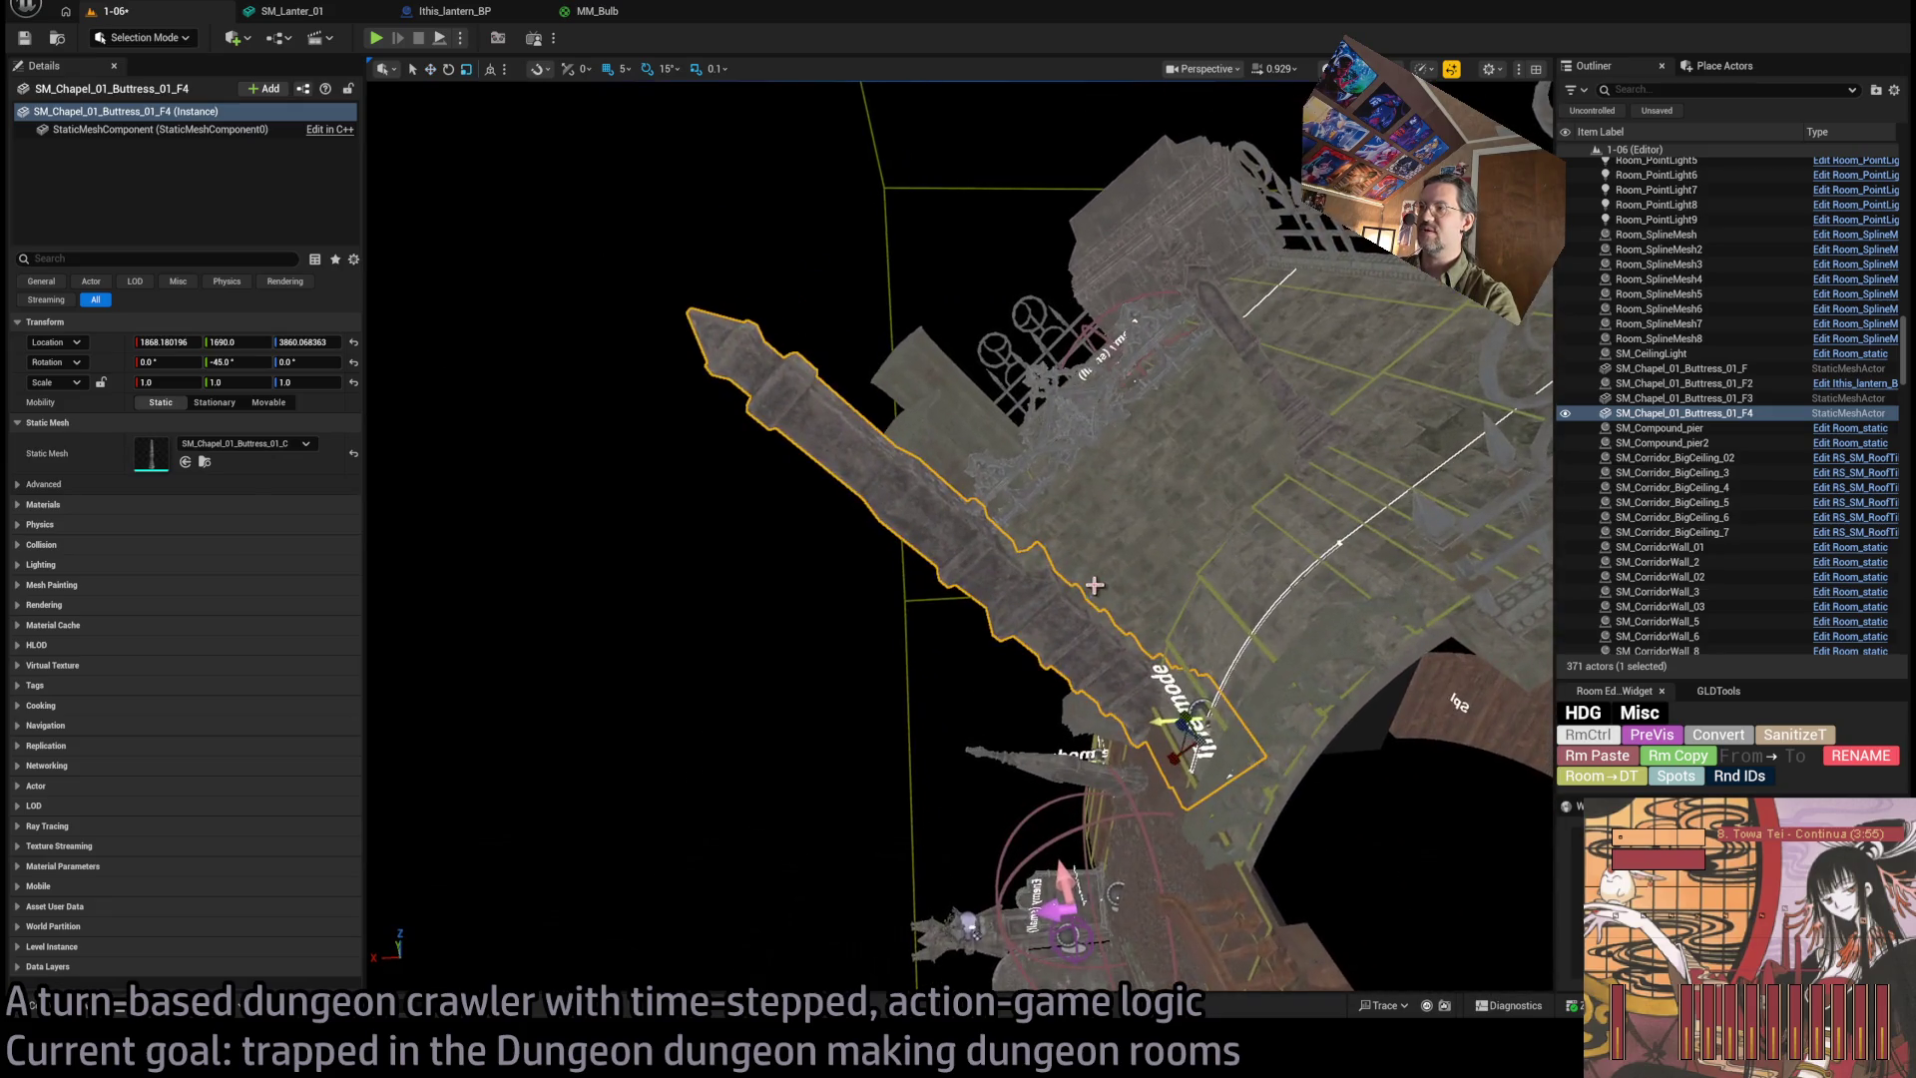
left_click_drag(1178, 724, 1188, 730)
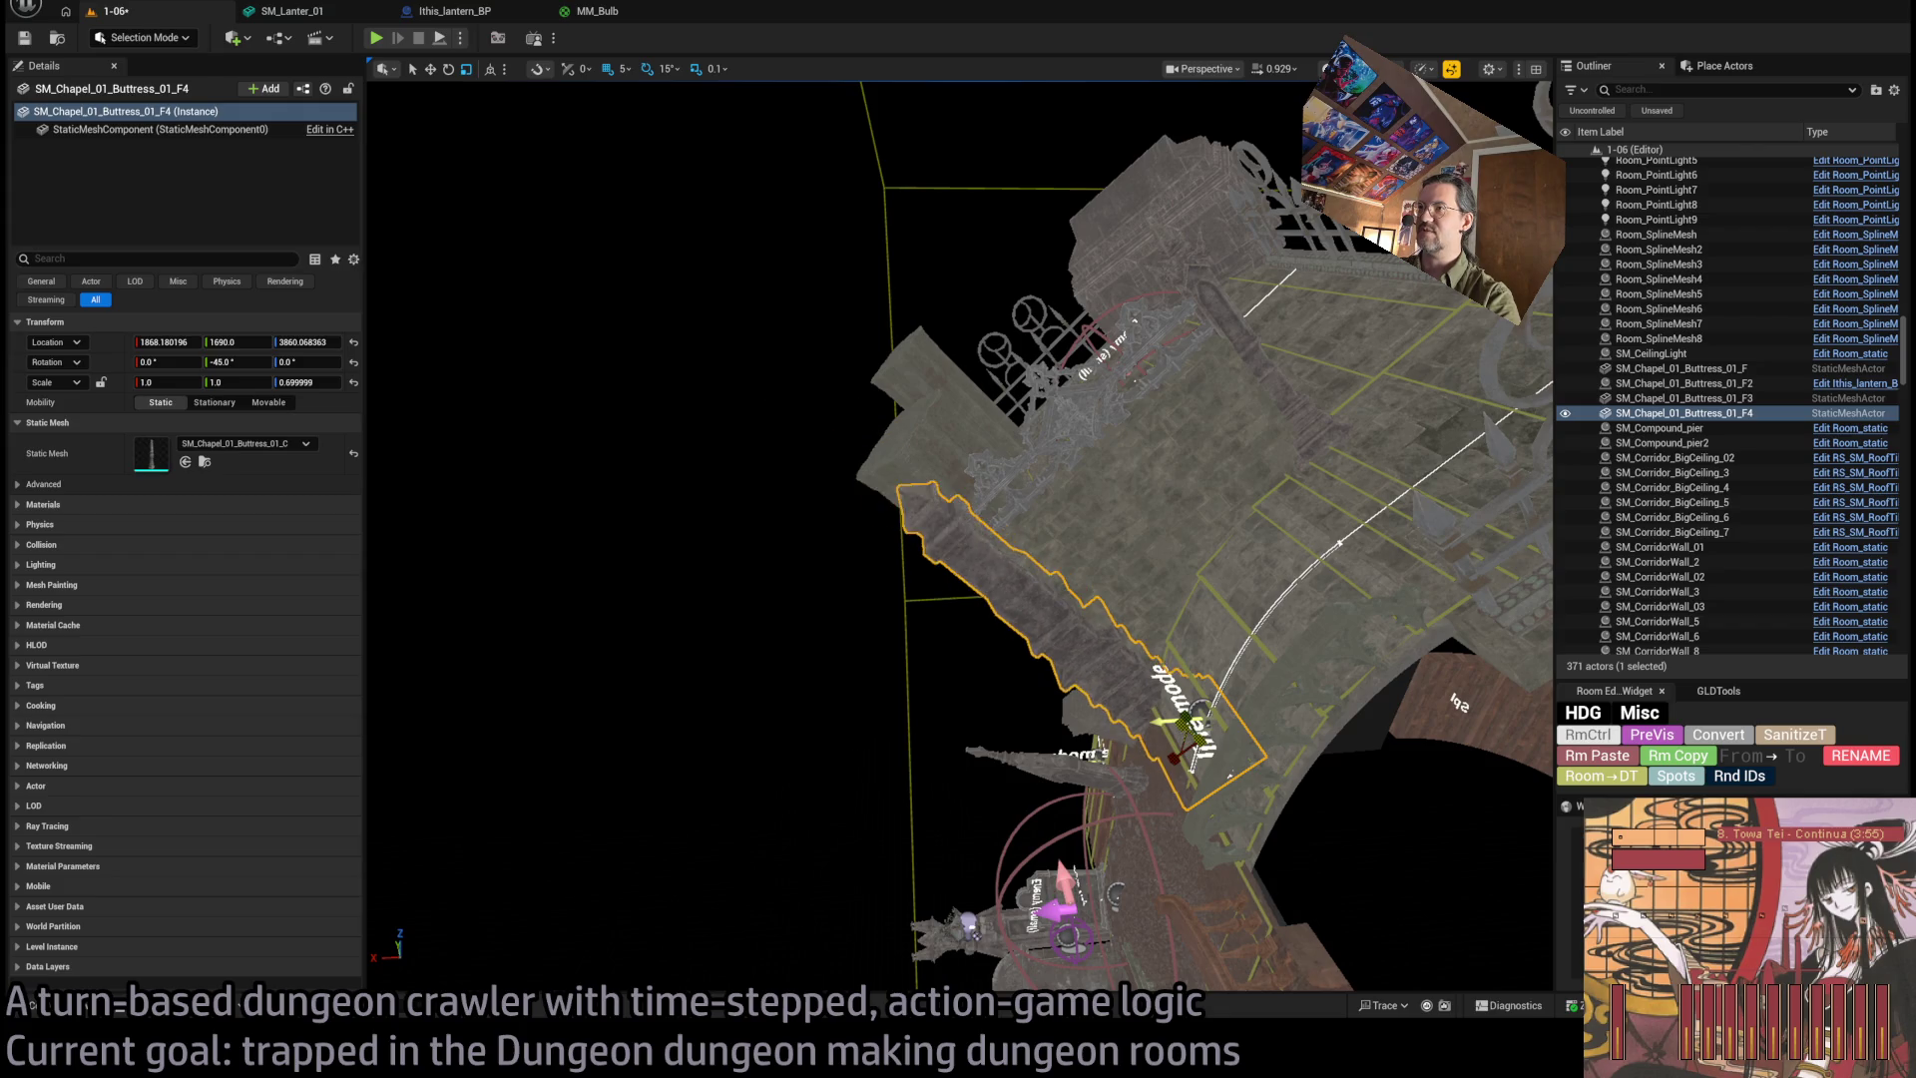
key("f")
mouse_move(987, 614)
left_mouse_down()
mouse_move(968, 588)
mouse_move(988, 613)
left_mouse_up()
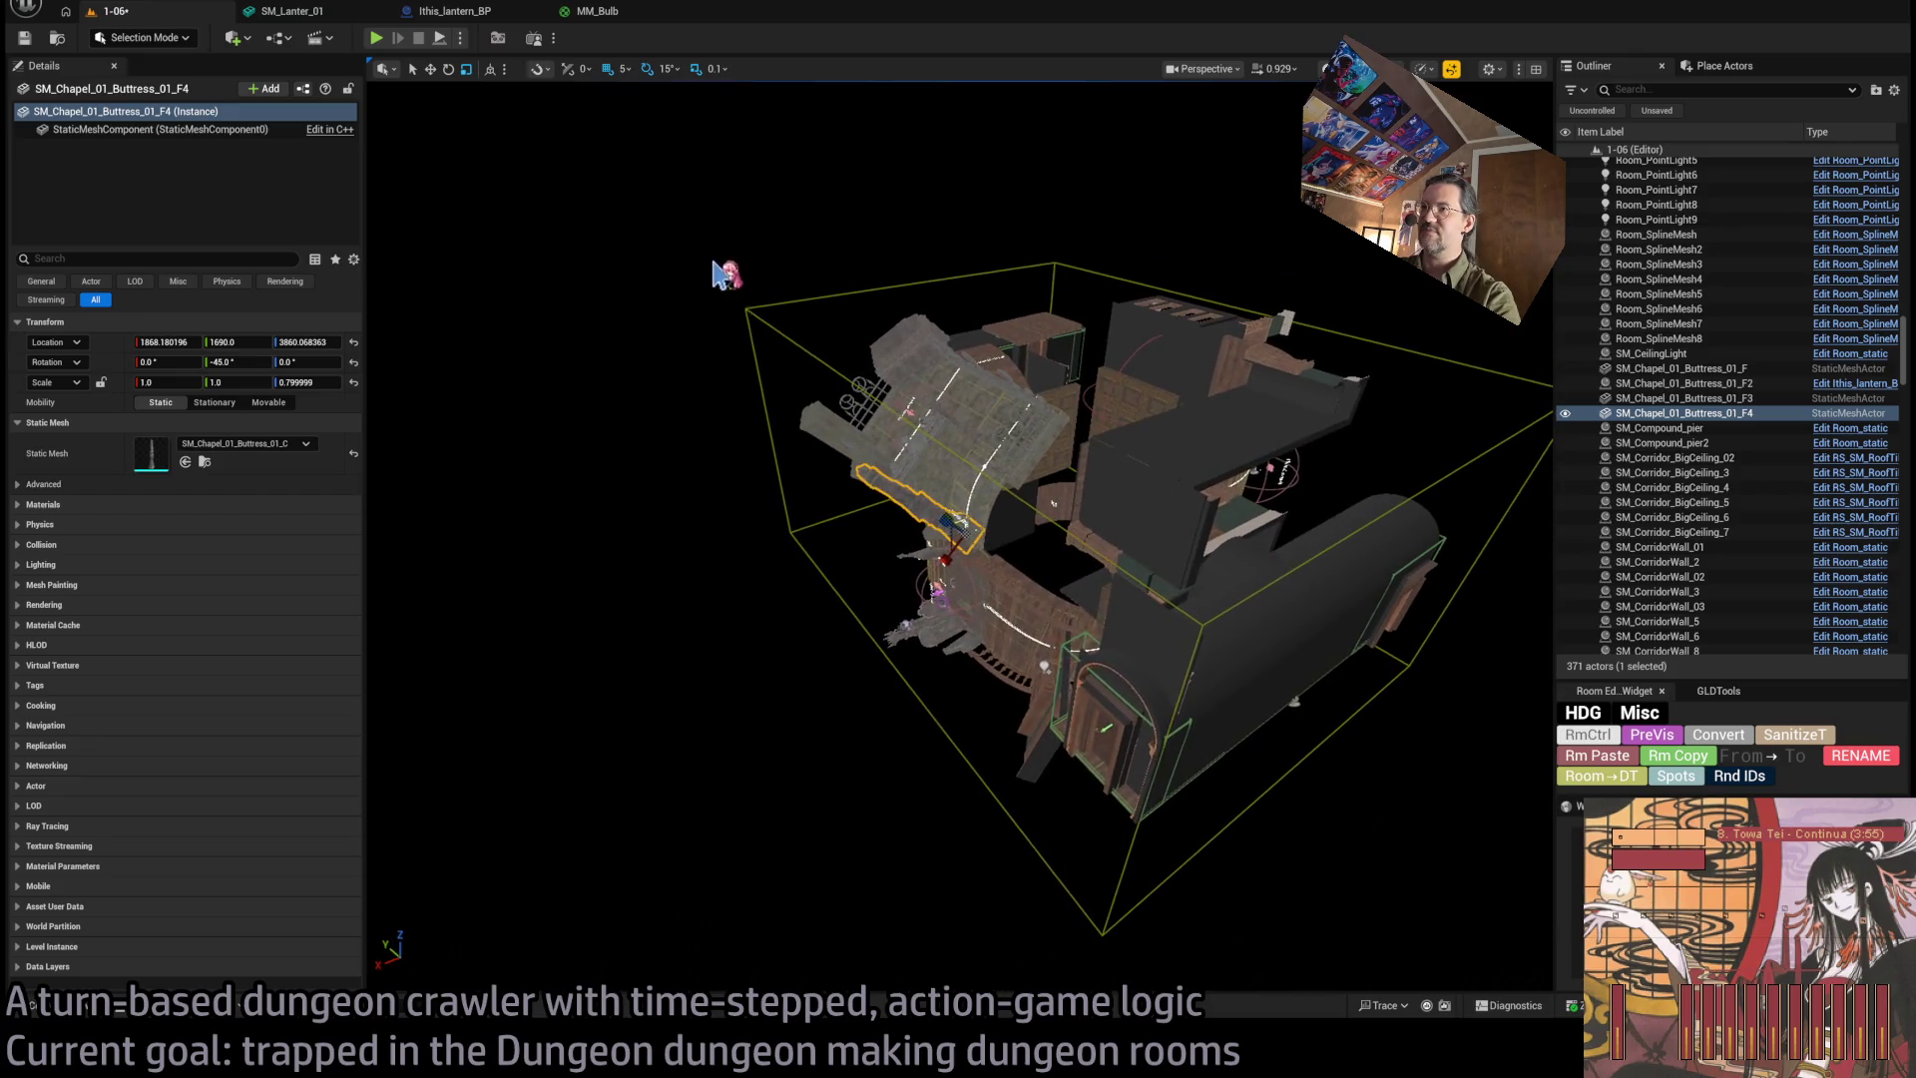
mouse_move(1043, 871)
left_mouse_down()
mouse_move(1037, 828)
mouse_move(1043, 871)
mouse_move(1035, 842)
mouse_move(979, 855)
left_mouse_up()
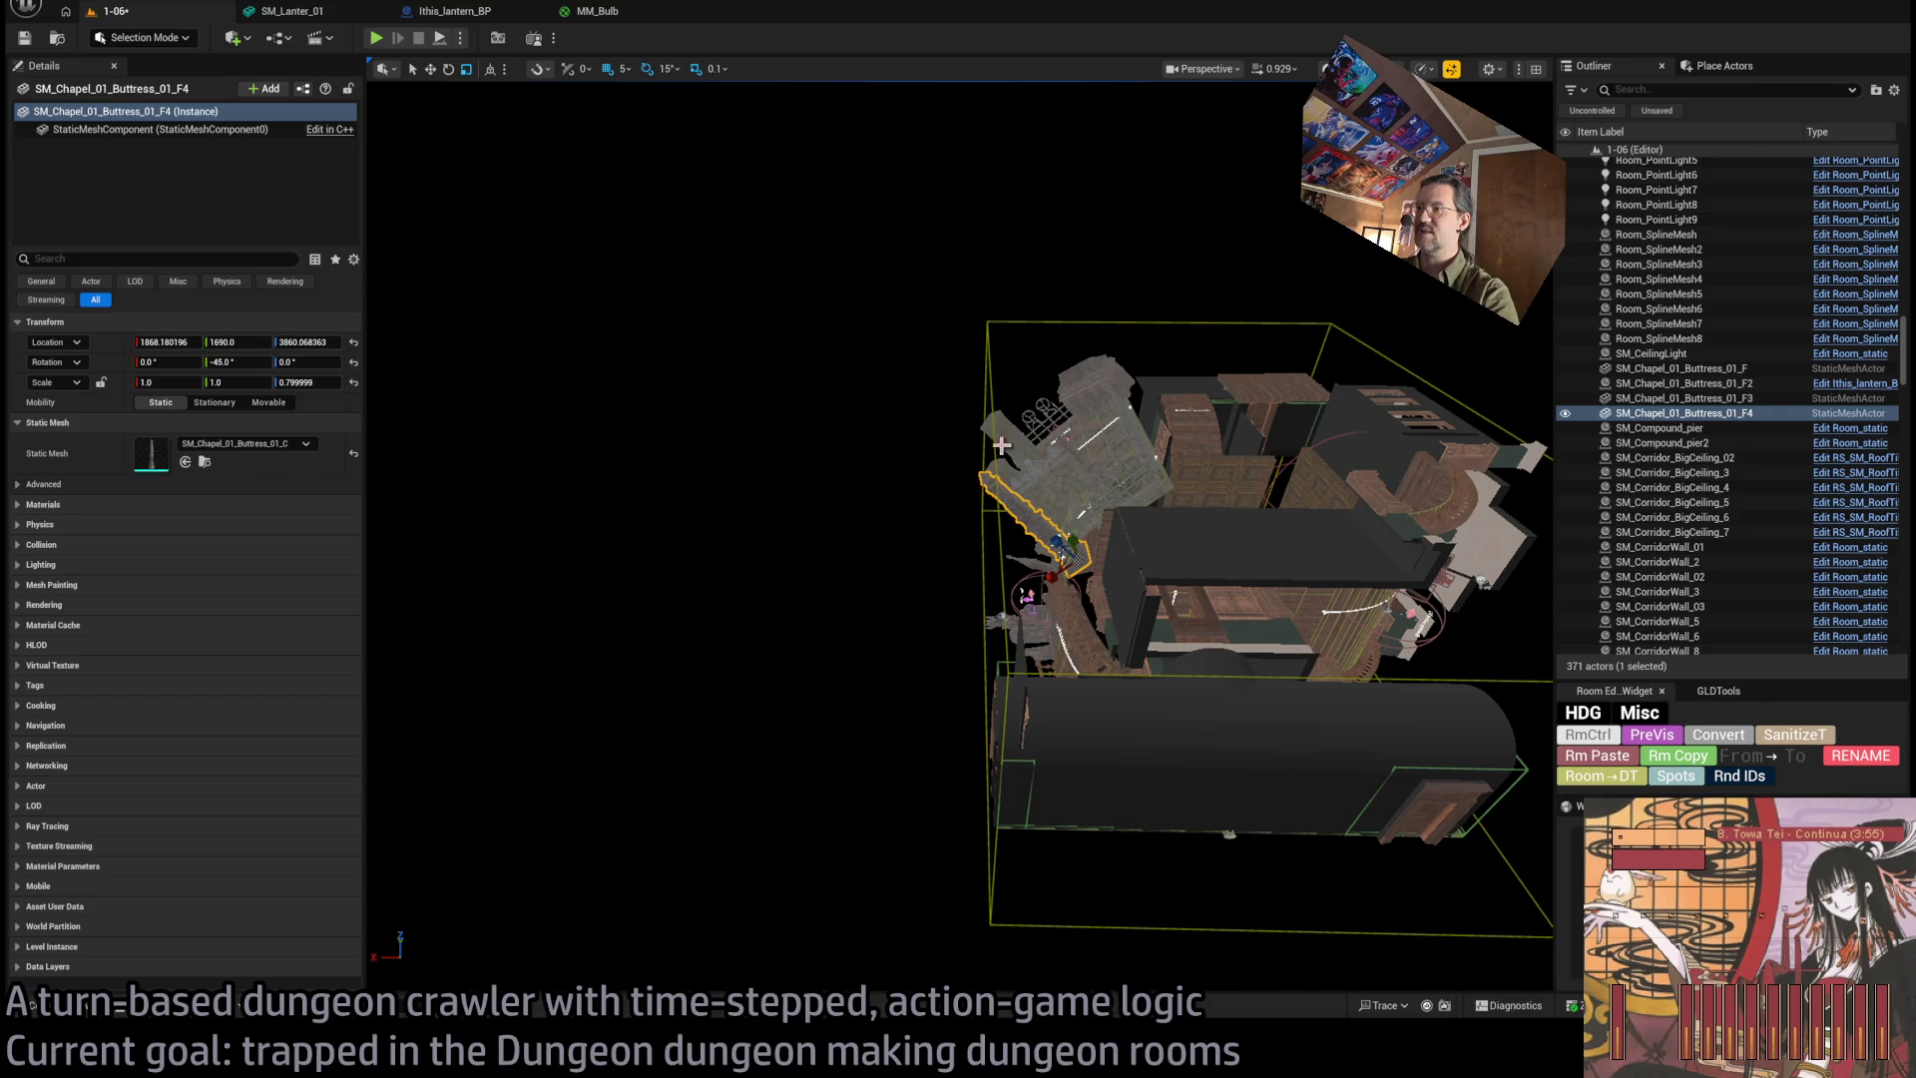
scroll(1006, 496, "up", 5)
scroll(958, 539, "up", 6)
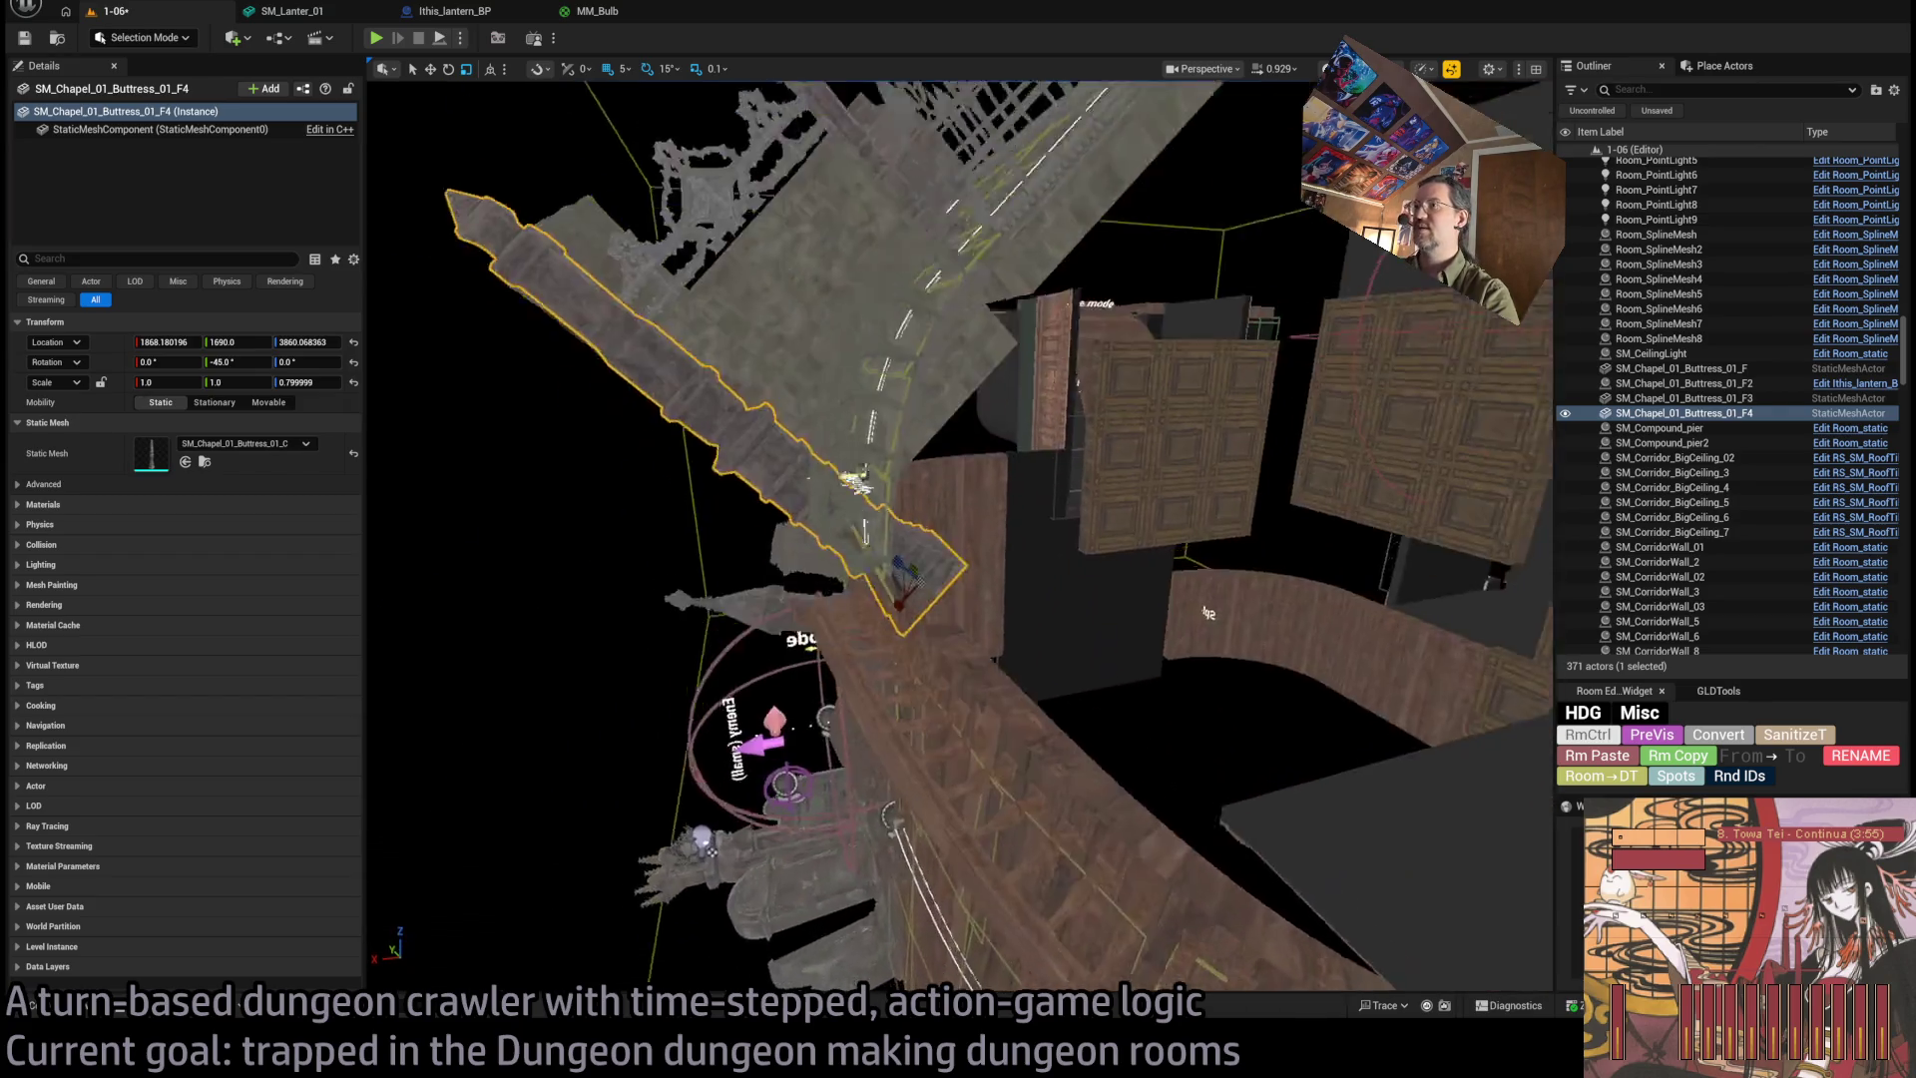
left_click_drag(1167, 639, 1172, 677)
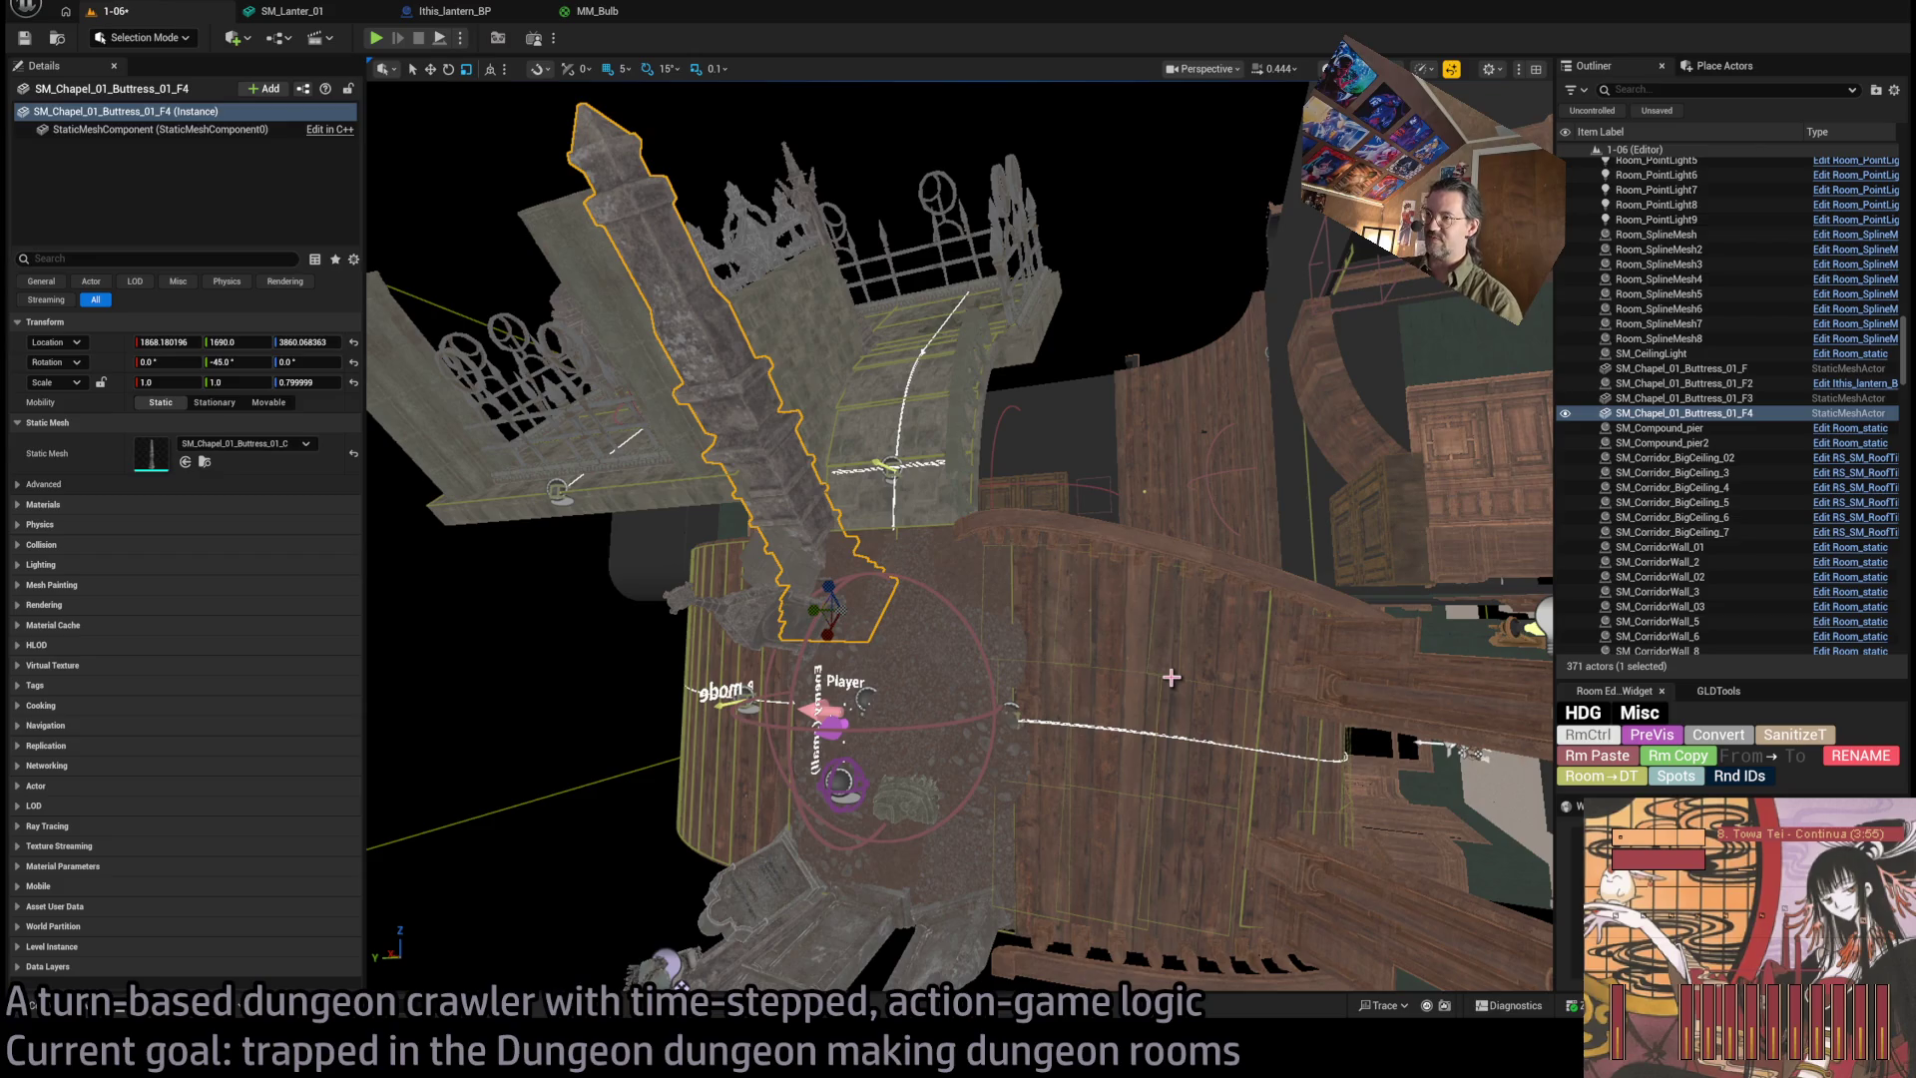
left_click_drag(1171, 677, 1217, 589)
left_click_drag(1114, 773, 852, 588)
left_click_drag(735, 428, 728, 424)
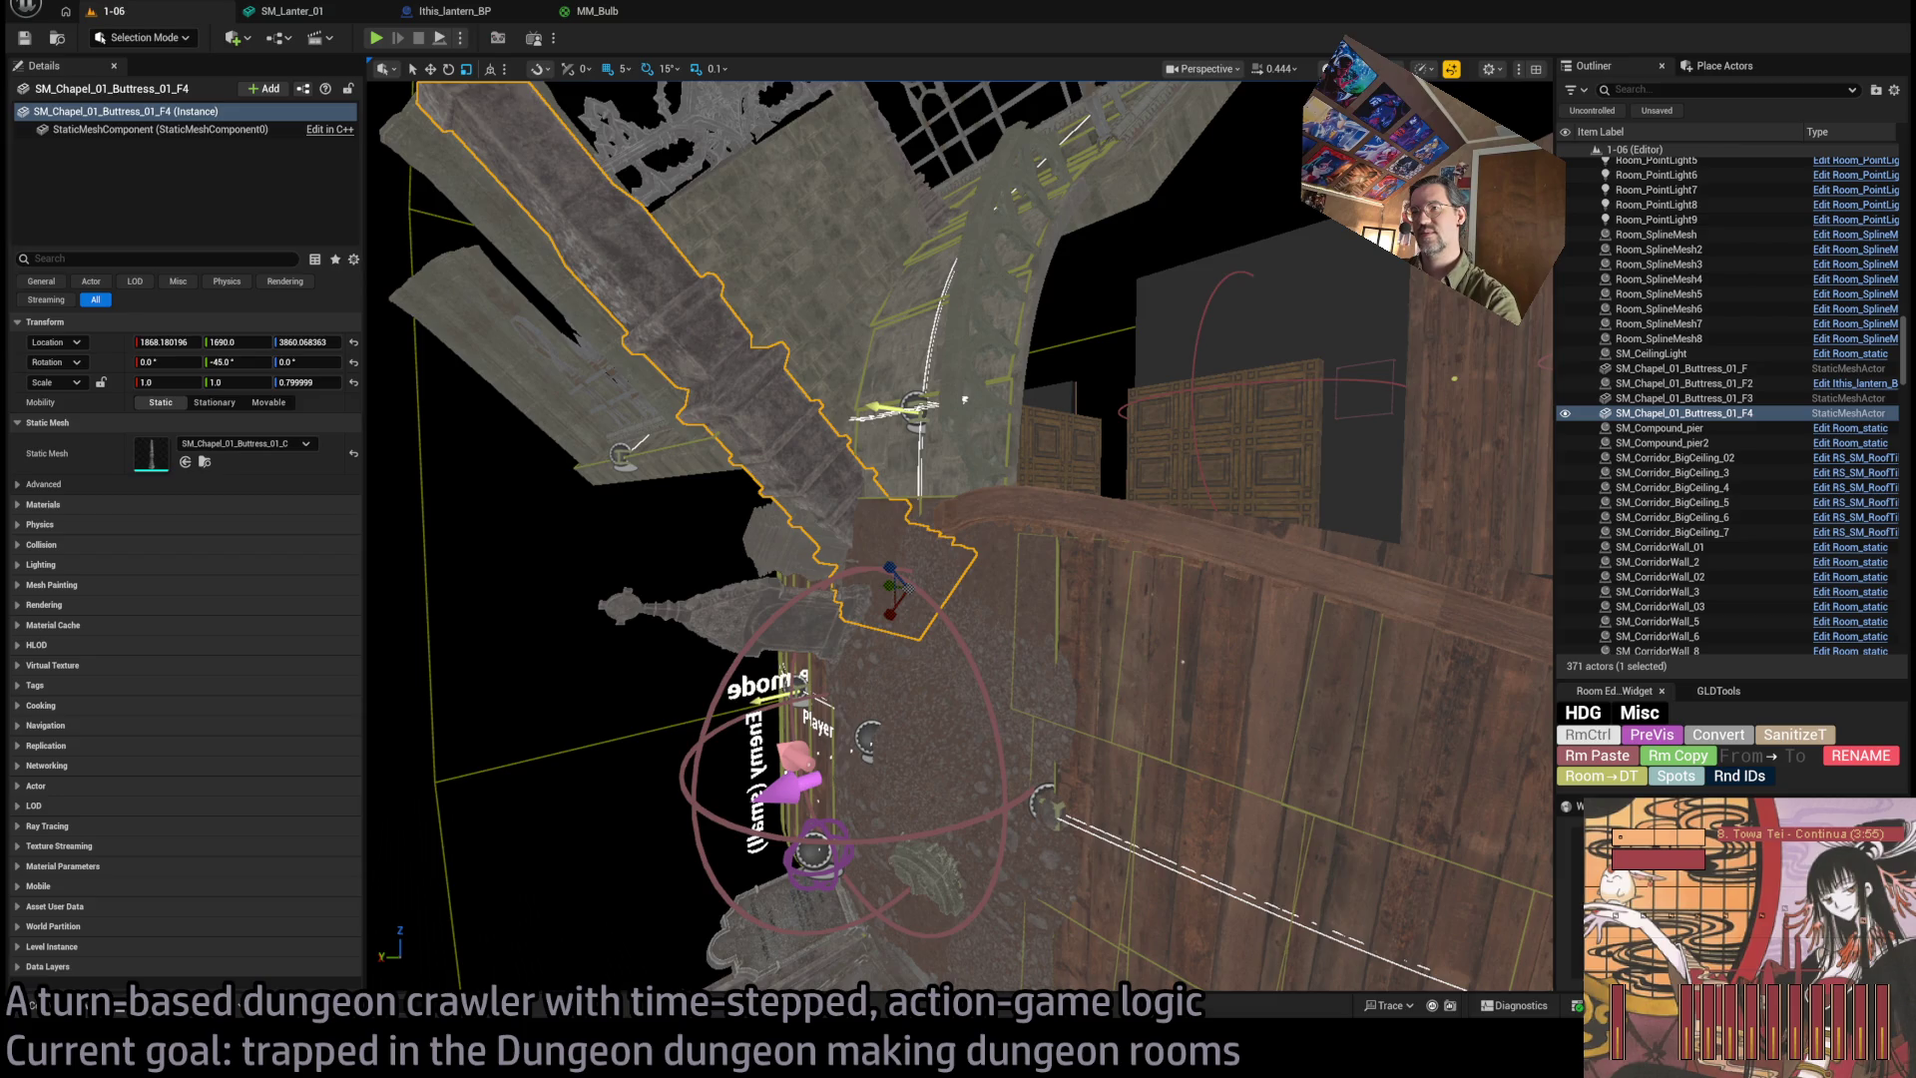
mouse_move(1064, 425)
left_mouse_down()
mouse_move(1098, 514)
mouse_move(1083, 534)
mouse_move(1283, 716)
mouse_move(1287, 699)
left_mouse_up()
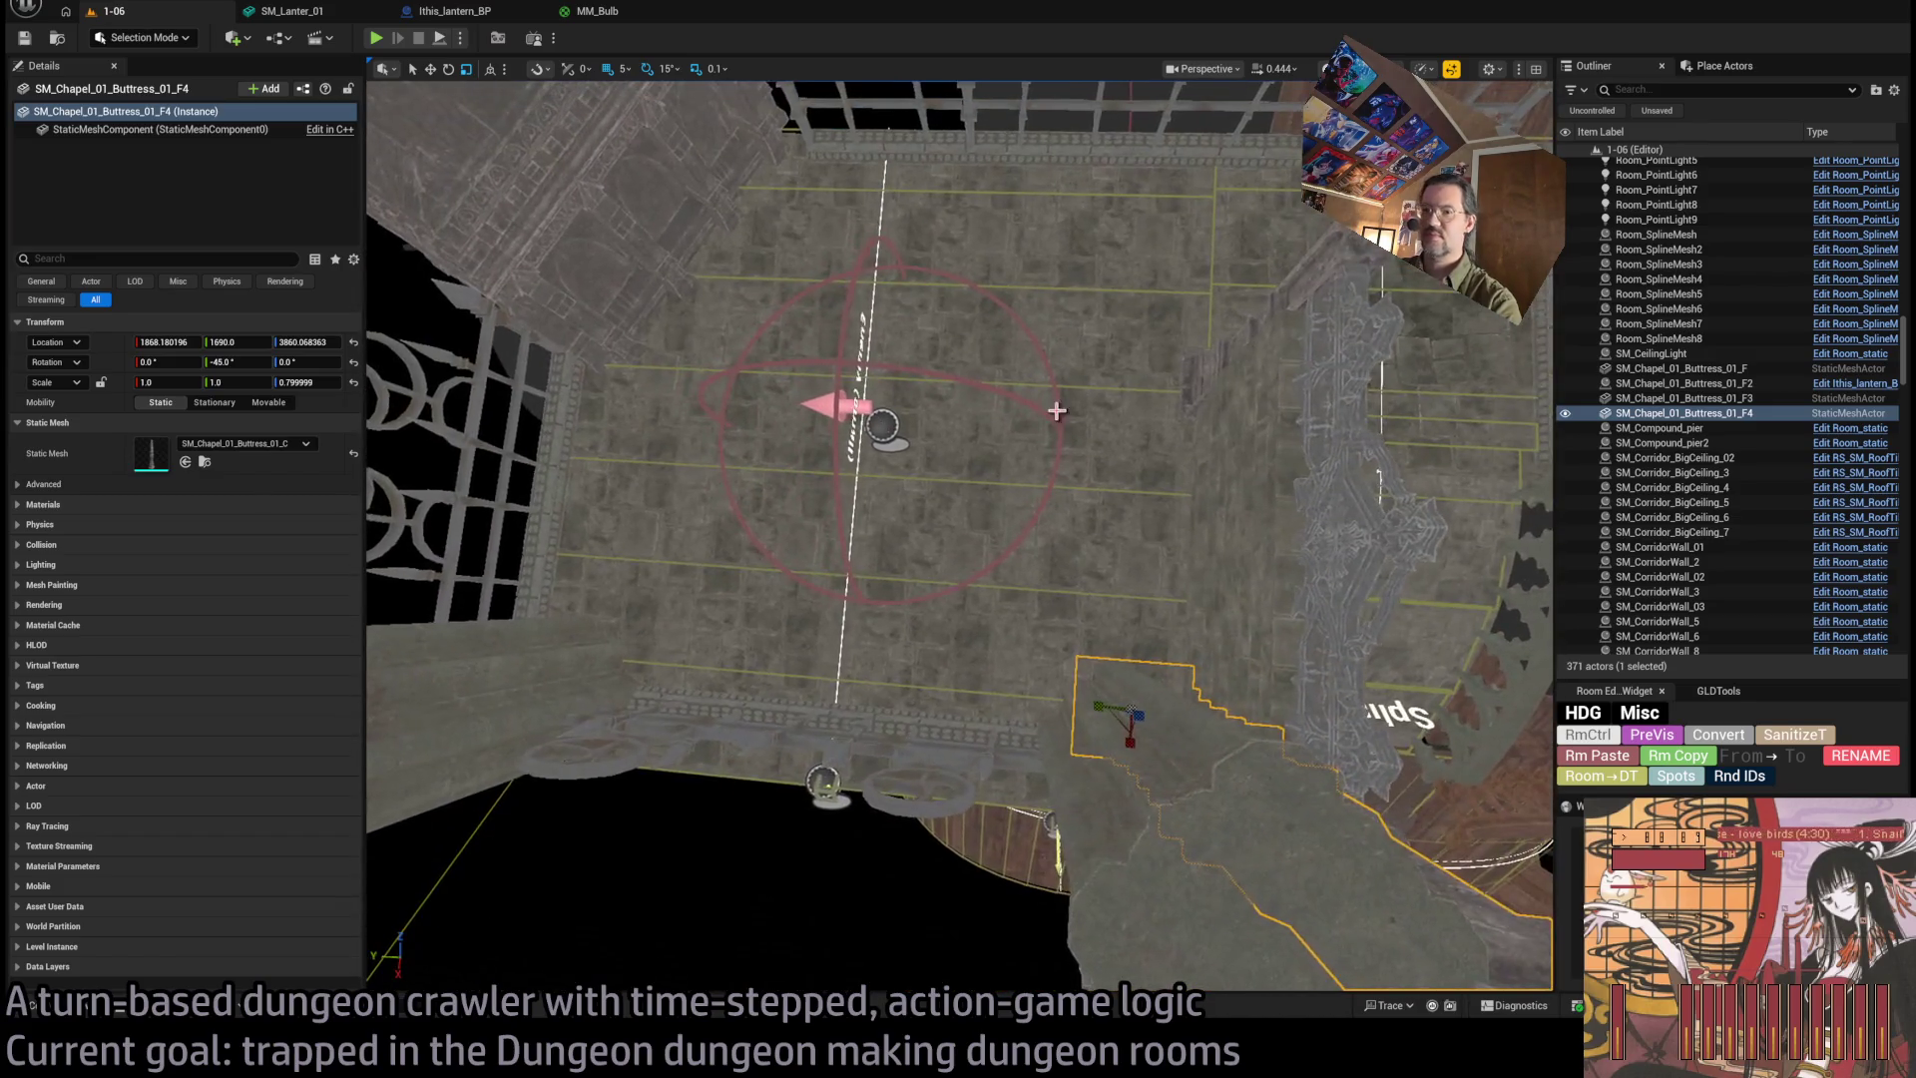
In the Content Drawer, browse the Wall_Brick_01, Chapel and Floor_01 folders, then return to Construction.
left_click(60, 1006)
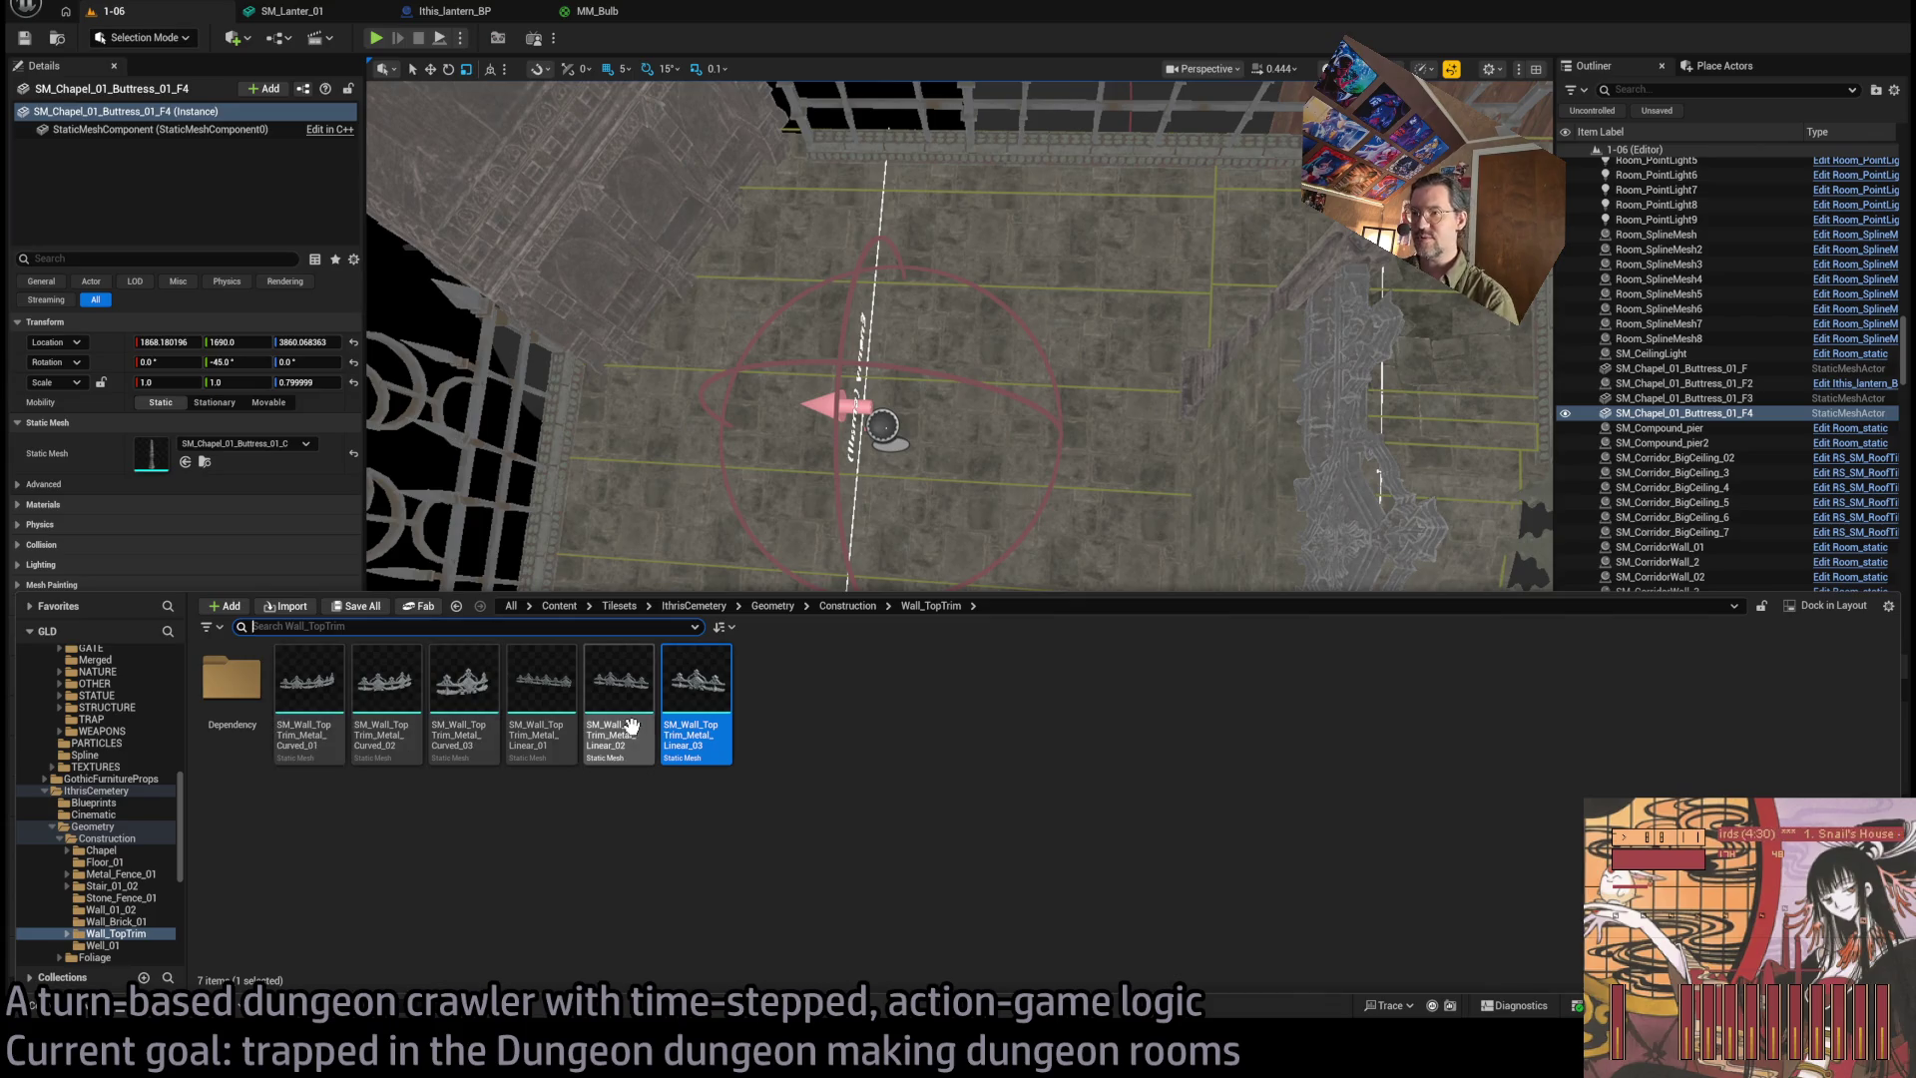
left_click(118, 921)
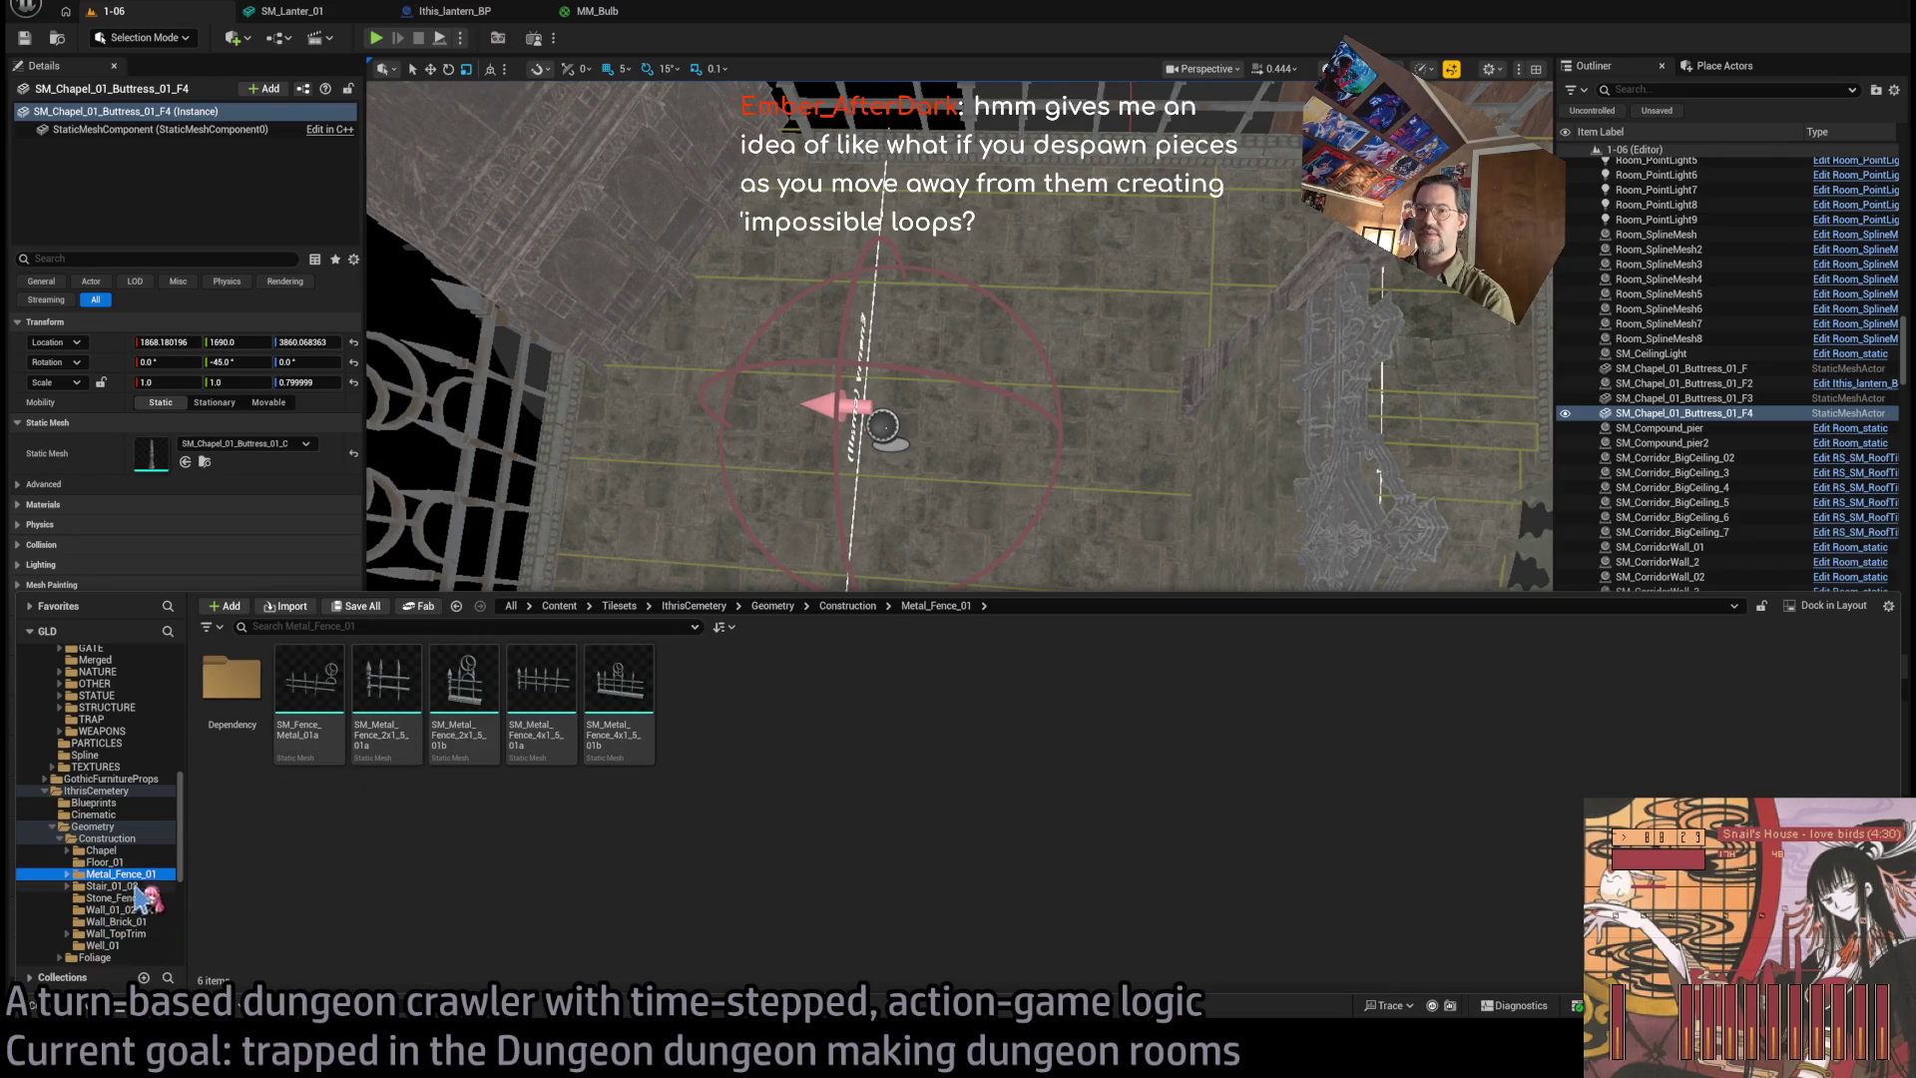
left_click(100, 850)
left_click(126, 862)
left_click(130, 840)
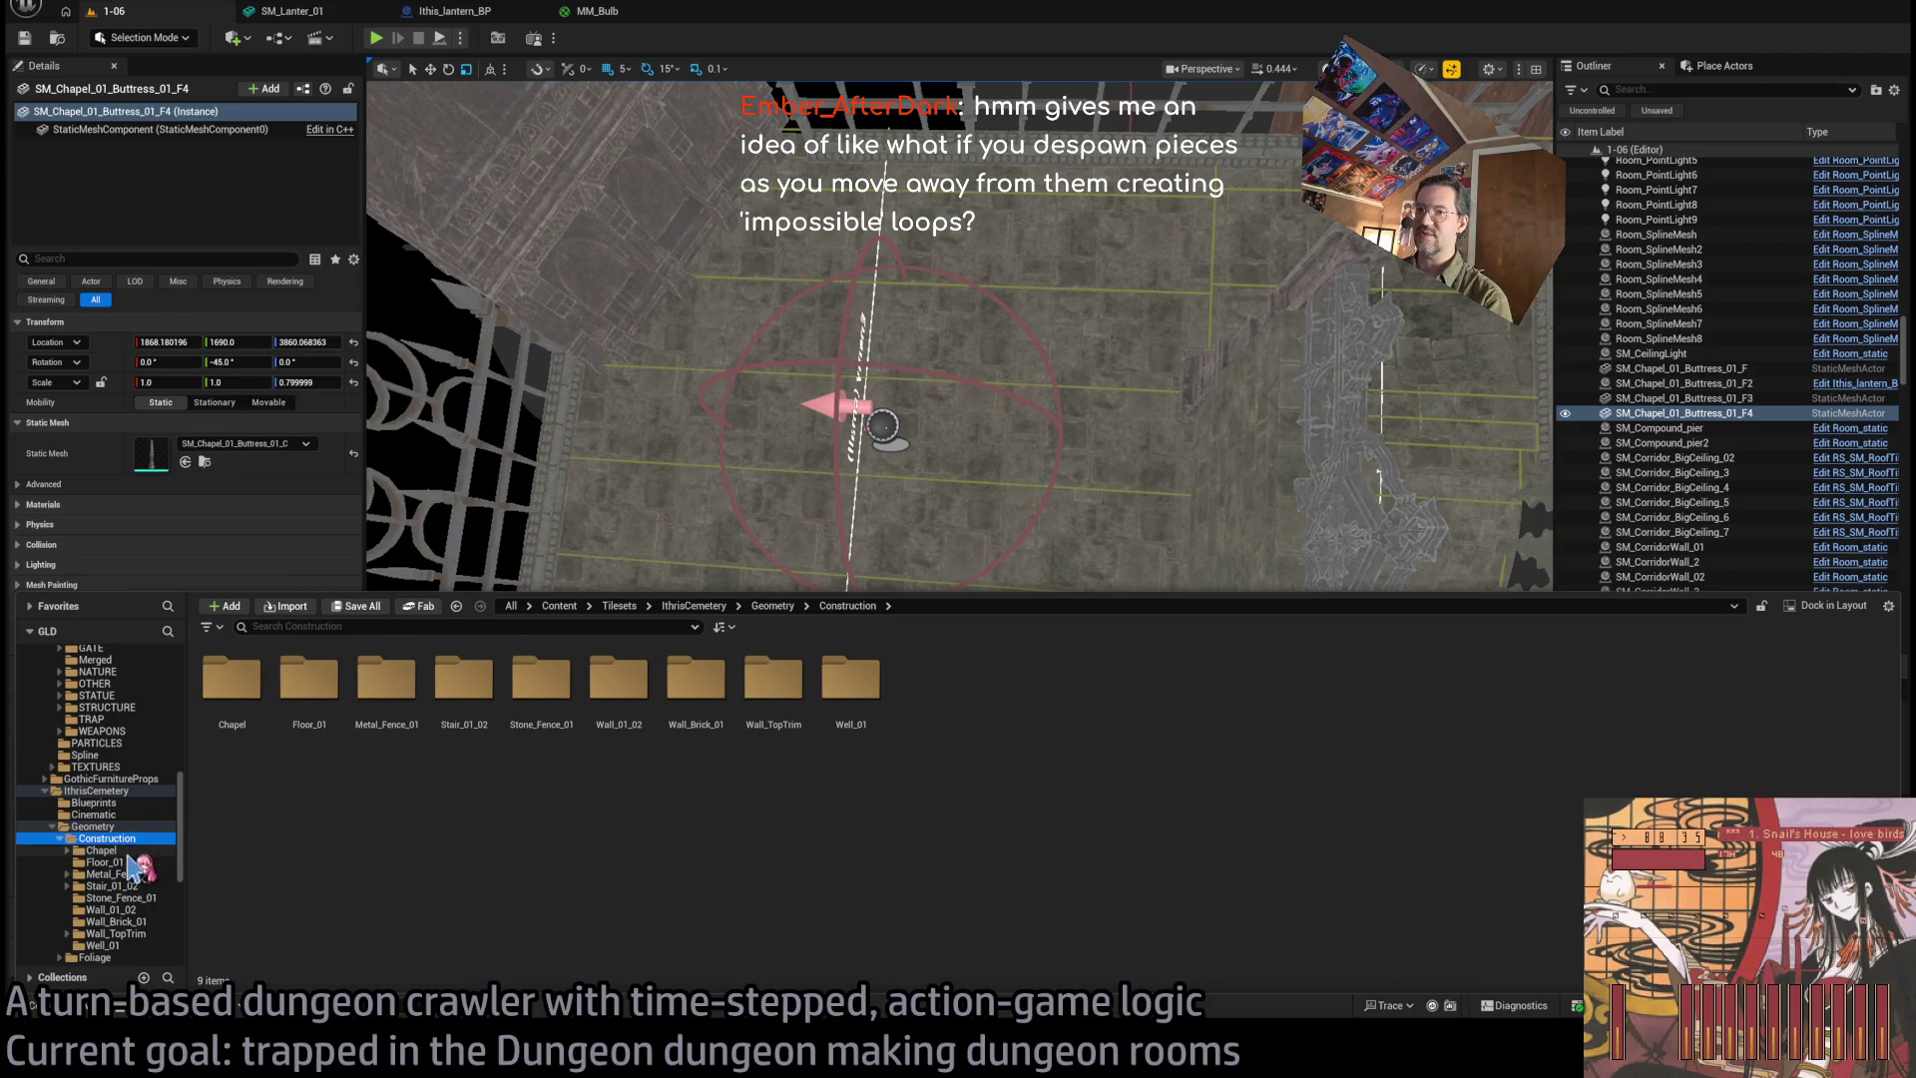
scroll(120, 858, "down", 1)
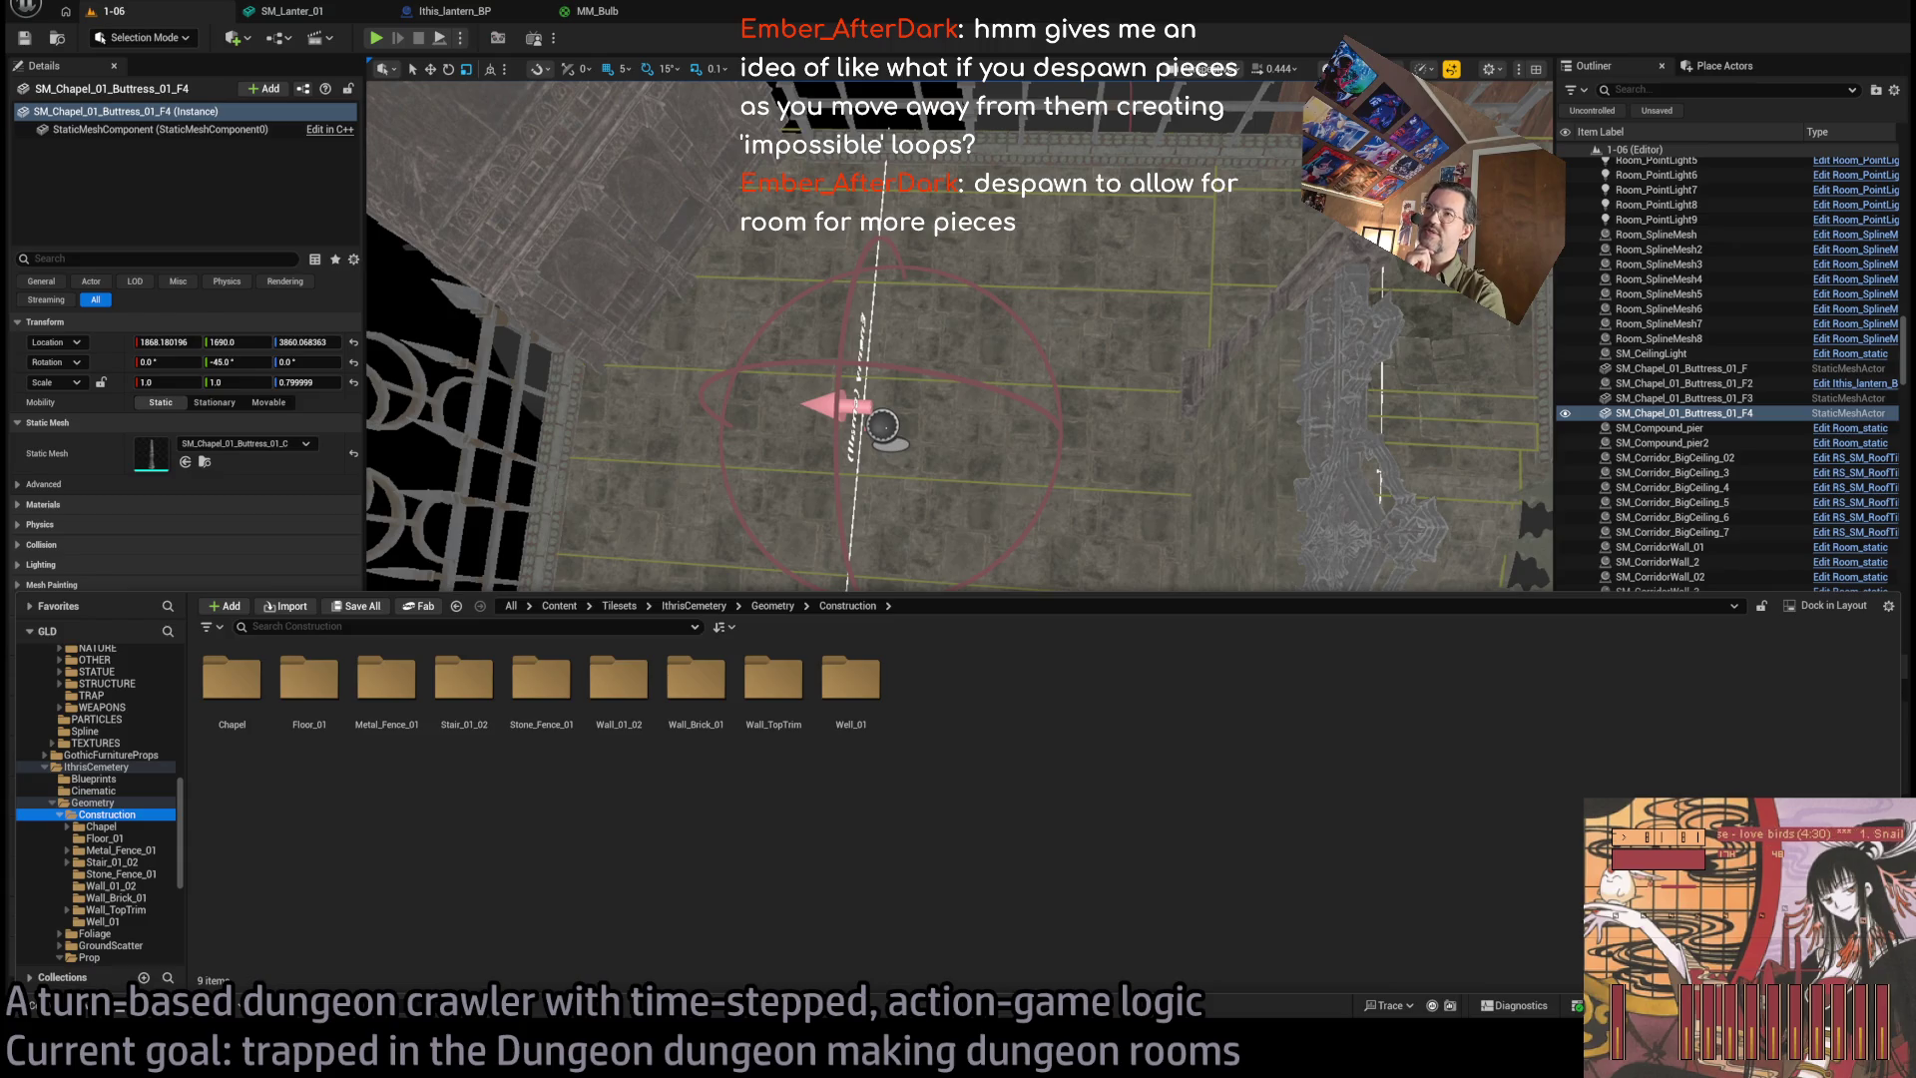
Dismiss the Content Drawer, orbit around the chapel buttress, and fly forward over the level.
mouse_move(958, 449)
left_mouse_down()
mouse_move(898, 399)
mouse_move(978, 499)
mouse_move(1063, 683)
mouse_move(898, 499)
mouse_move(736, 403)
mouse_move(1051, 226)
left_mouse_up()
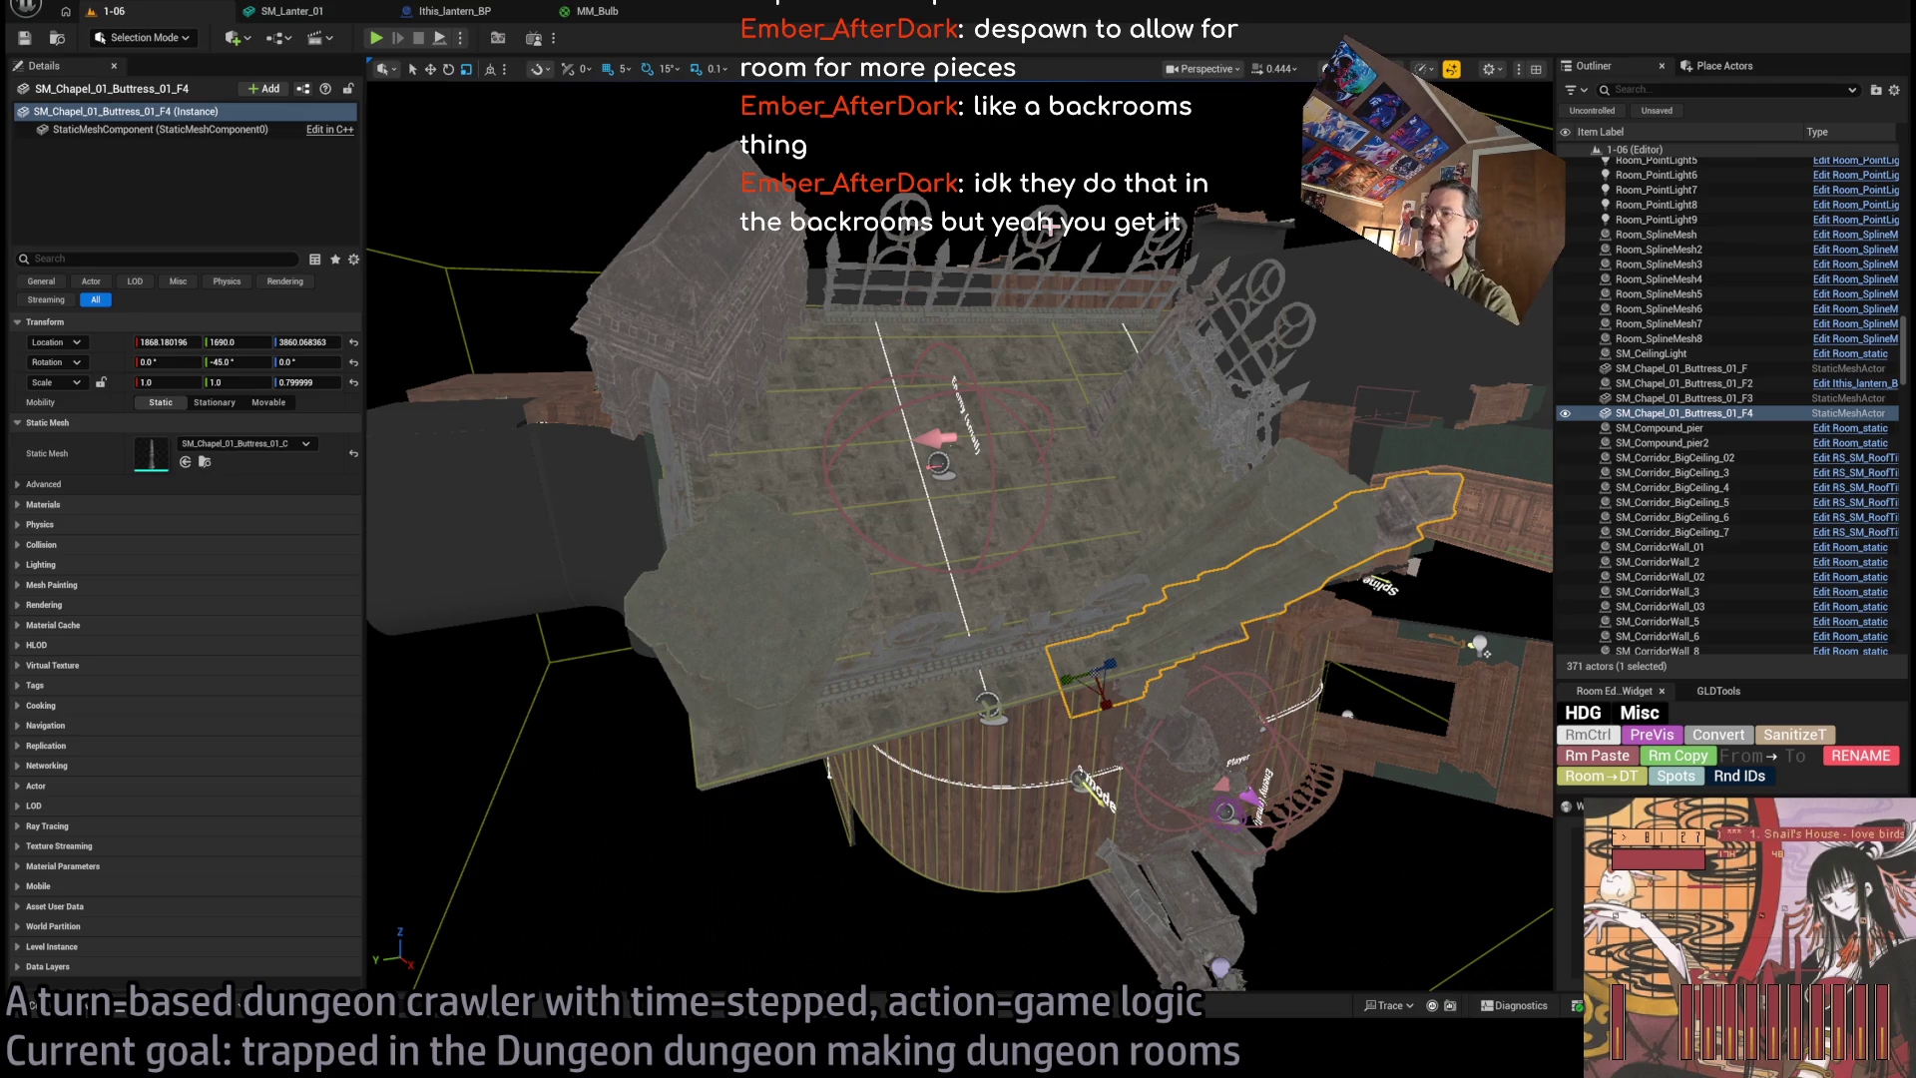
left_click_drag(958, 539, 1107, 501)
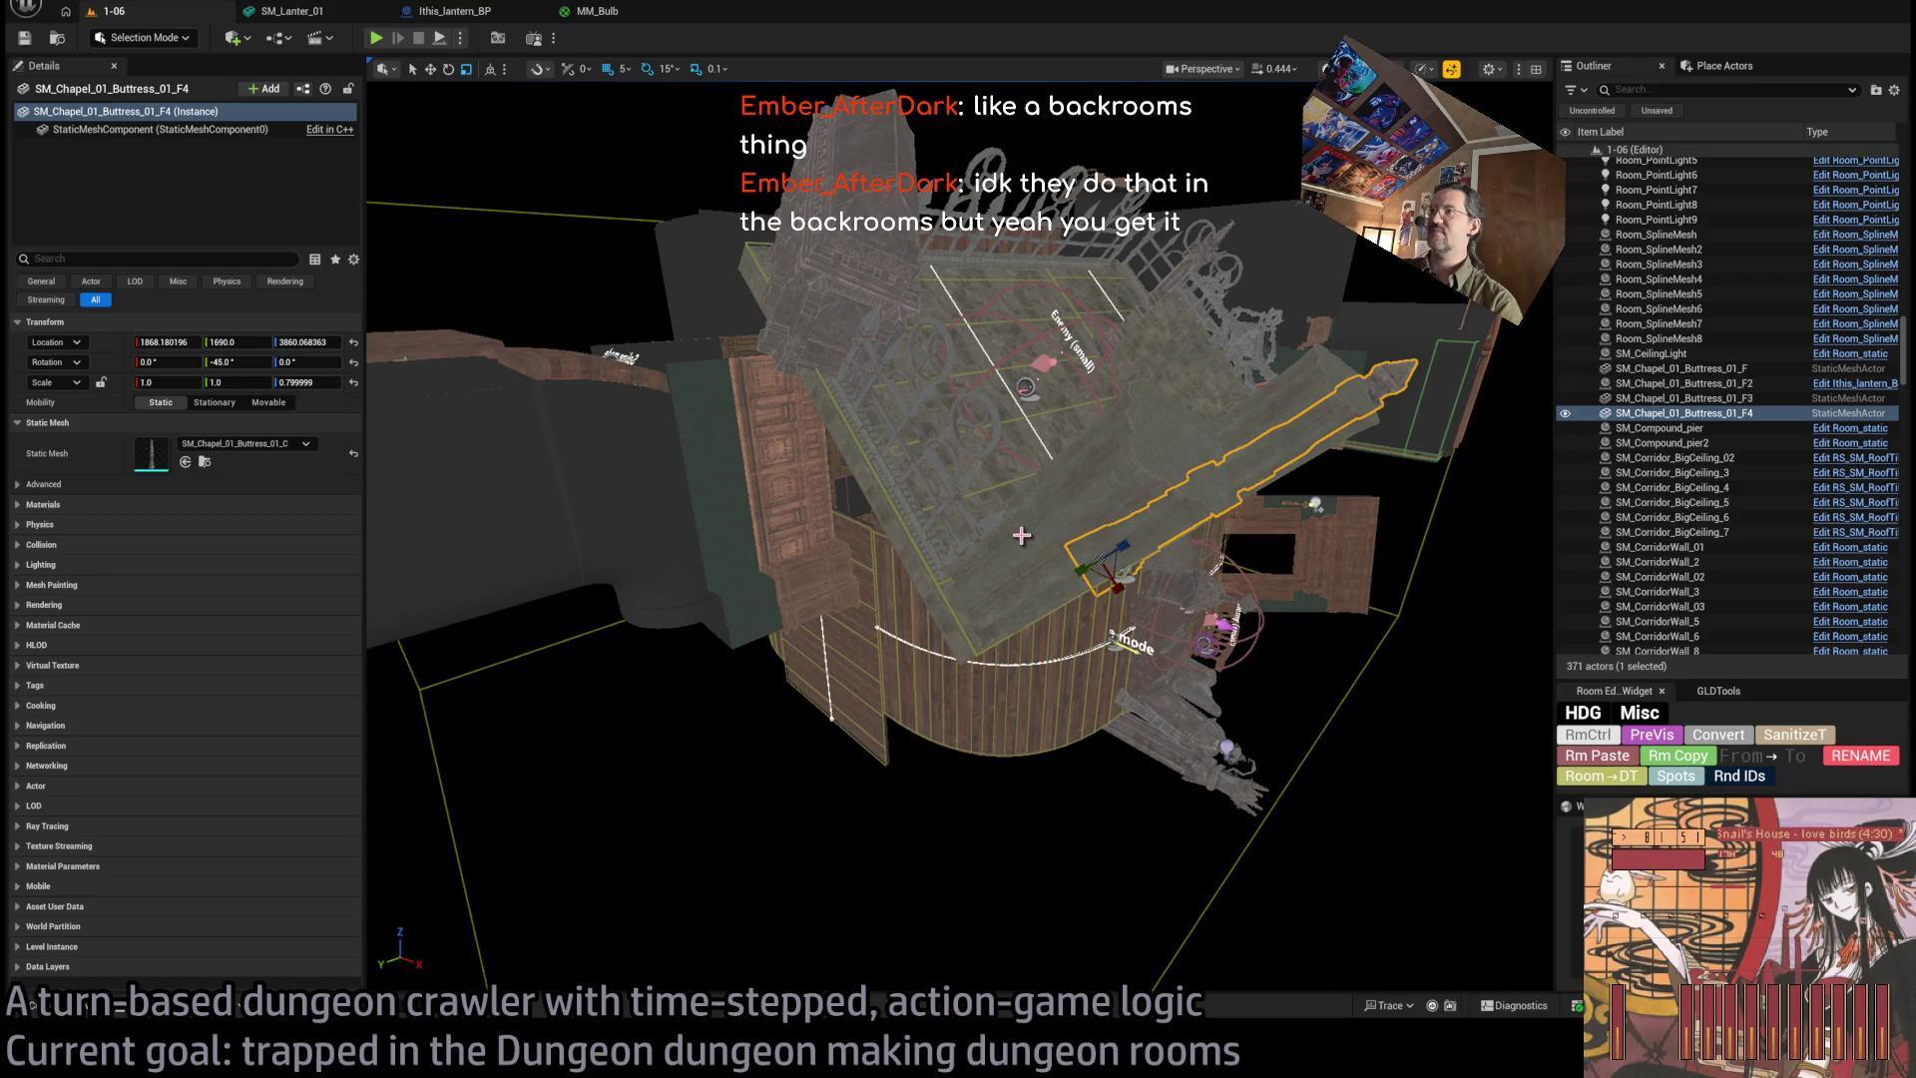
scroll(1098, 499, "up", 5)
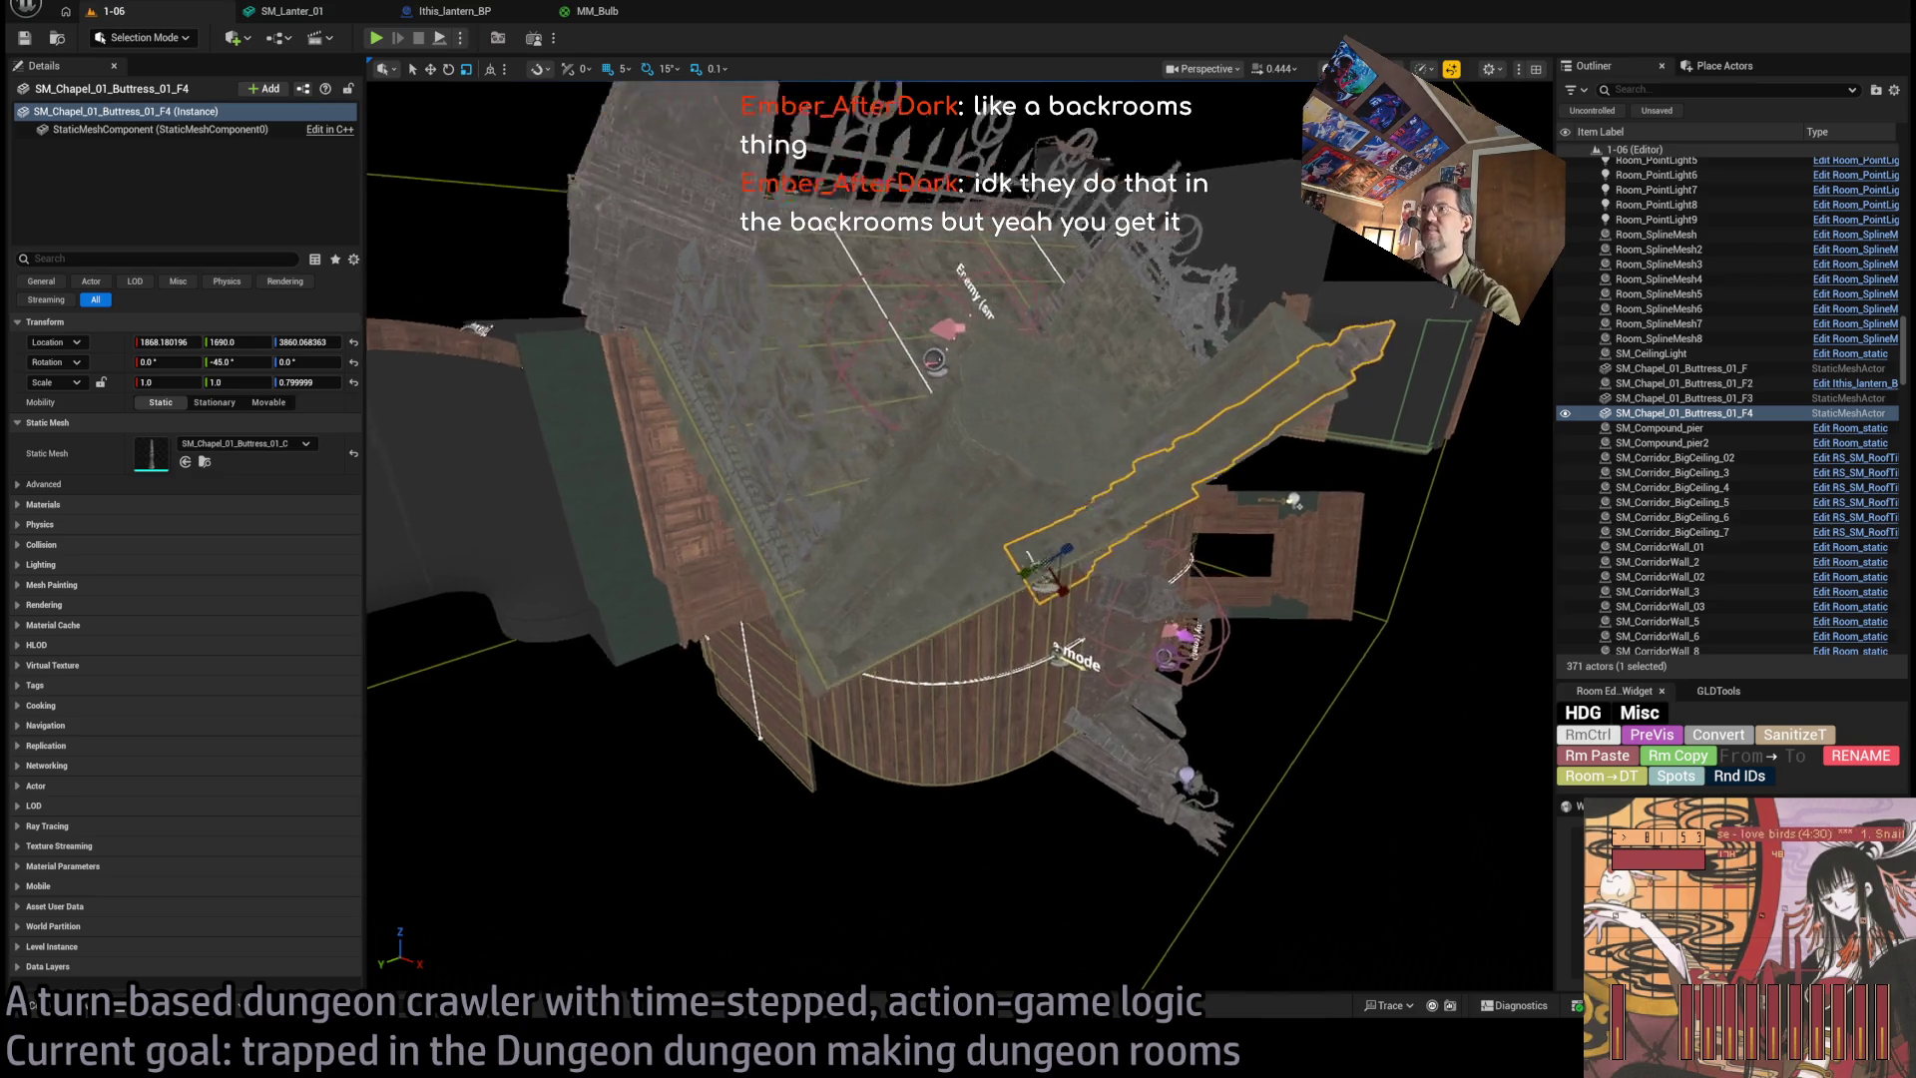
left_click_drag(1114, 493, 1113, 493)
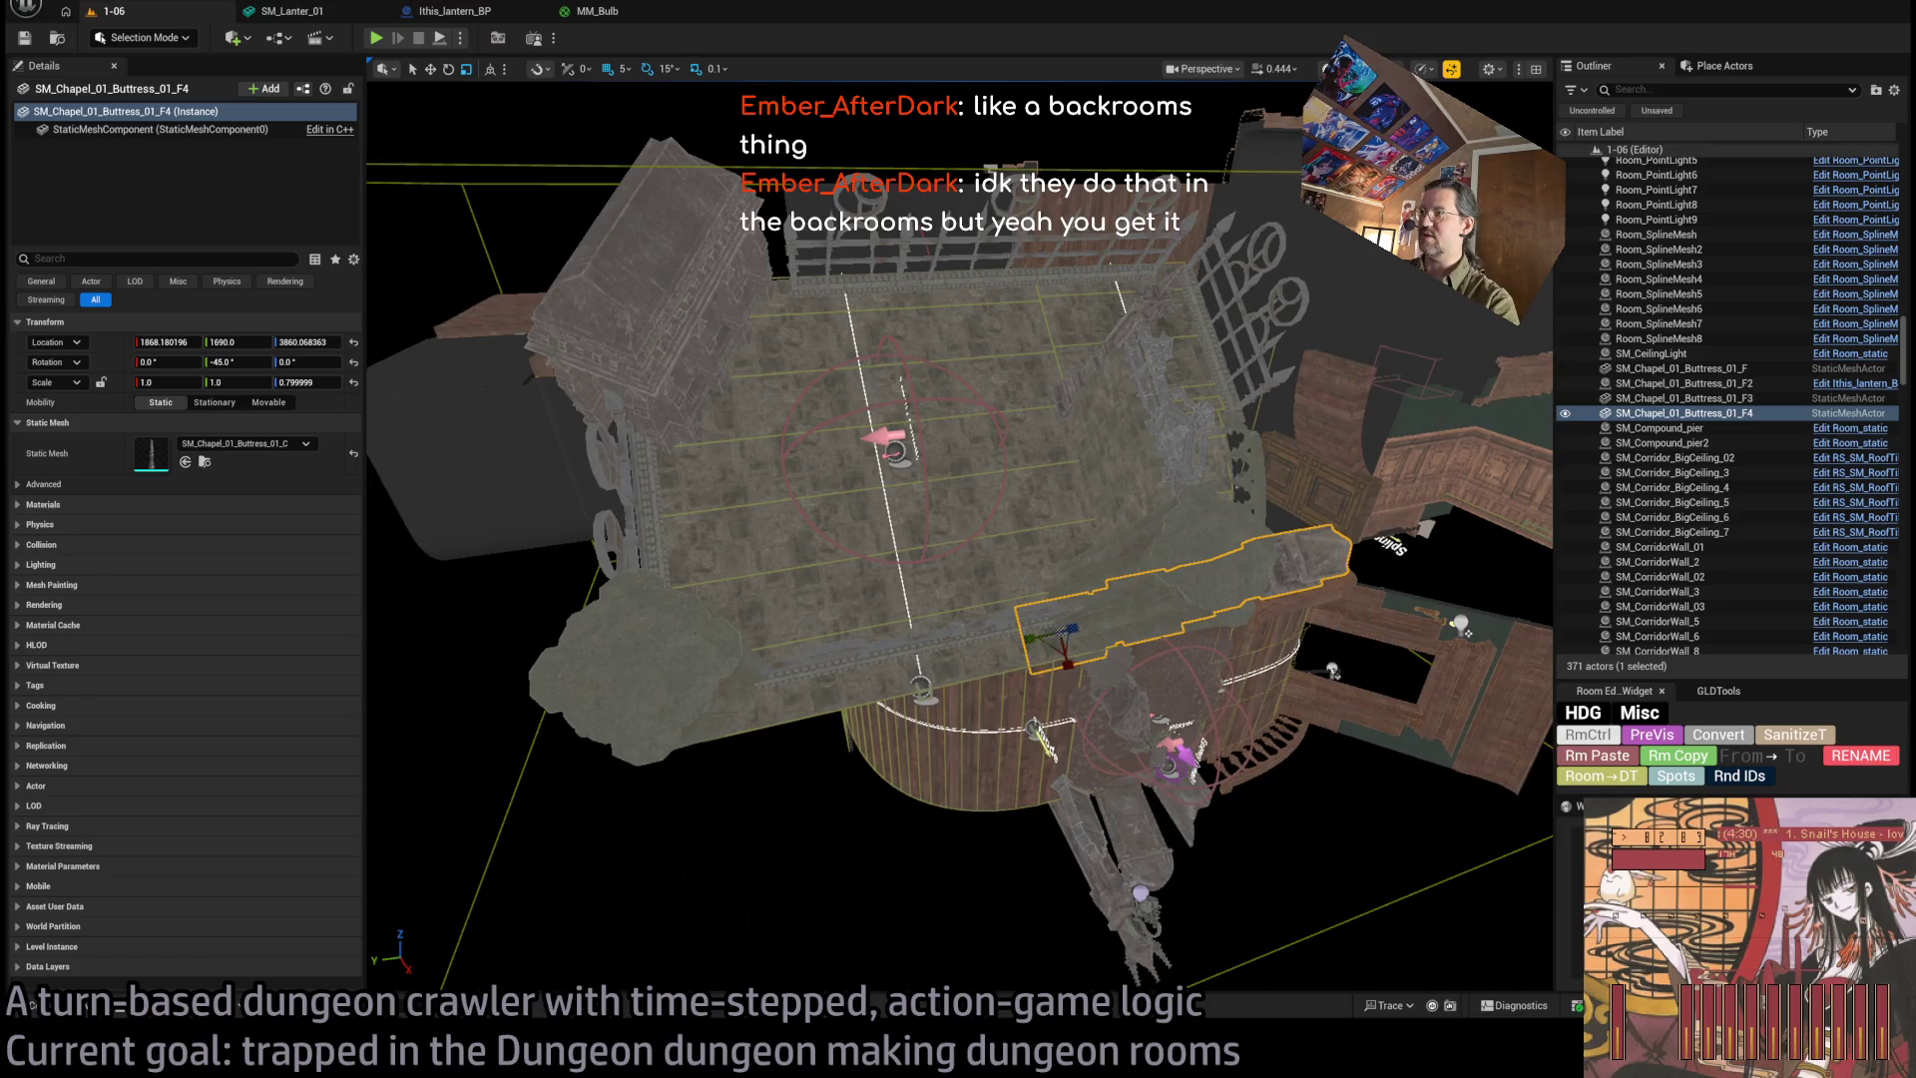
scroll(882, 444, "up", 5)
scroll(883, 444, "up", 1)
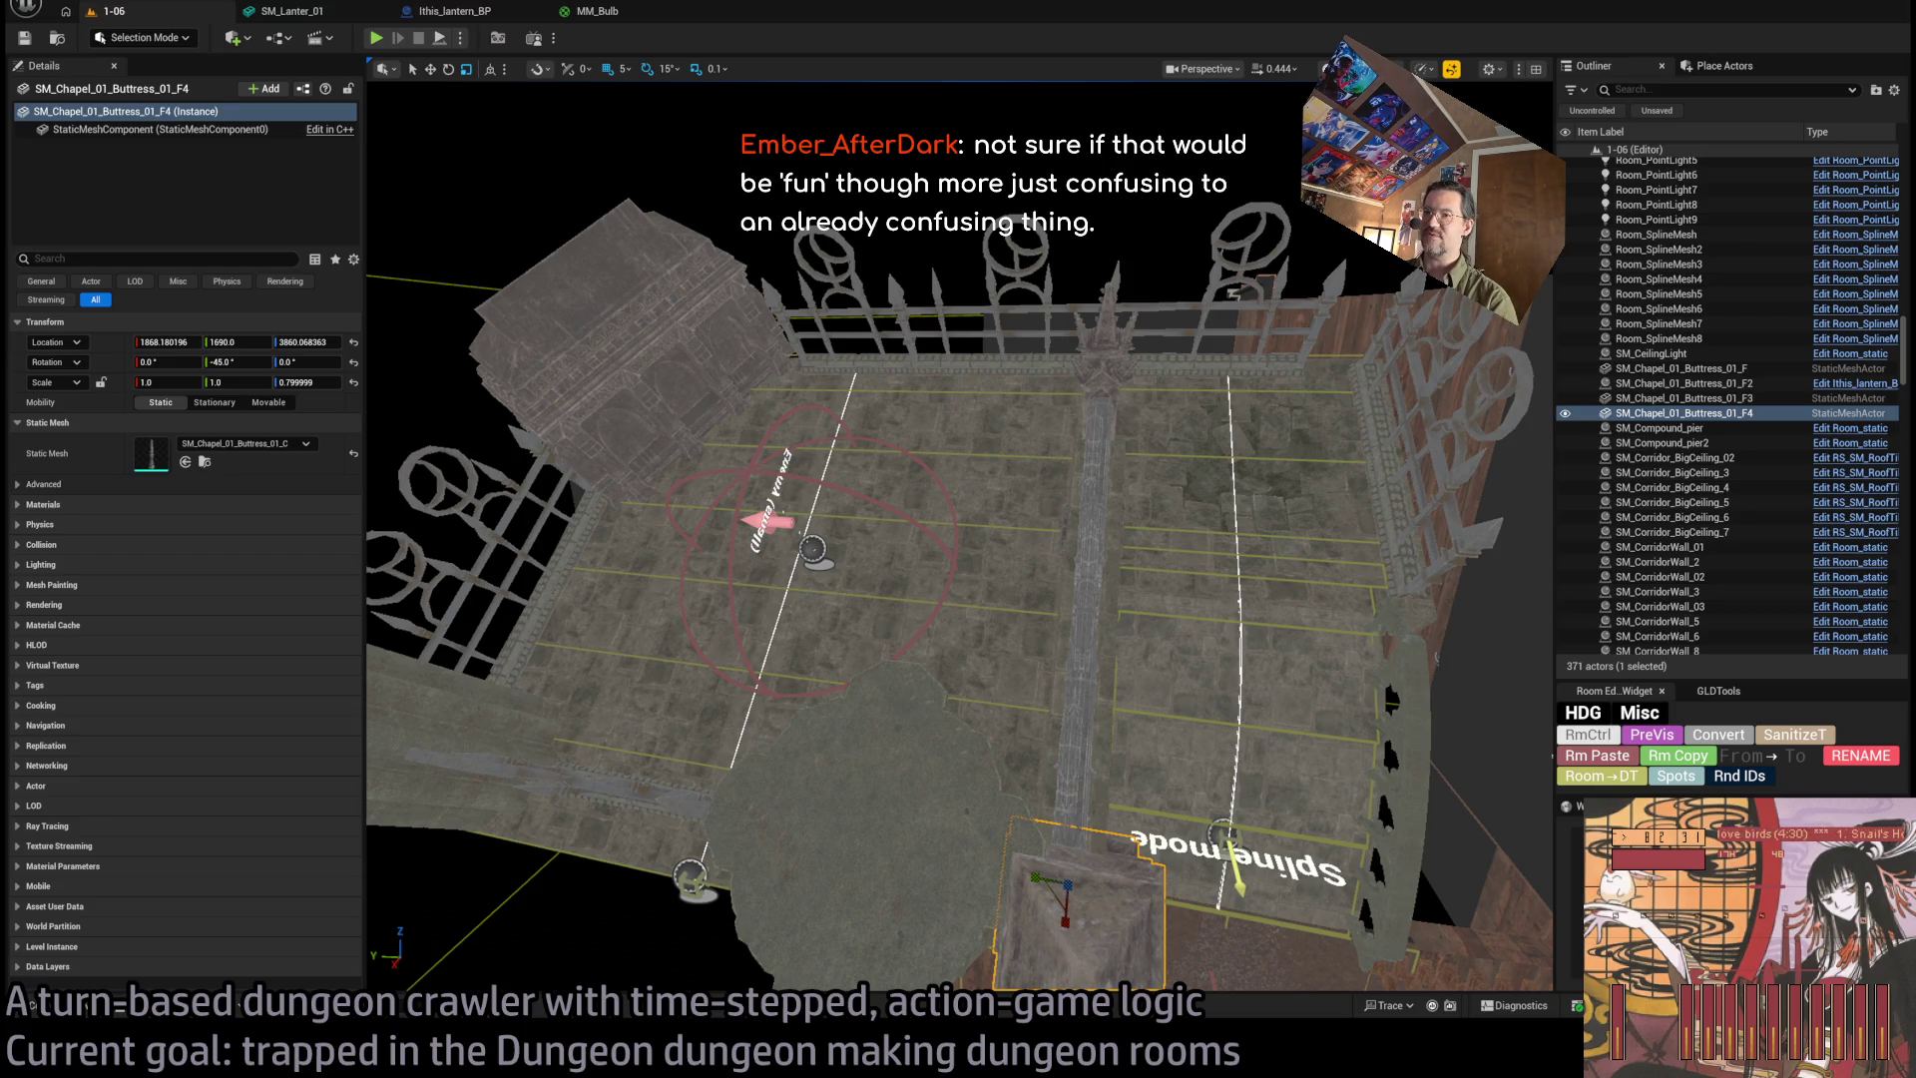
mouse_move(916, 413)
left_mouse_down()
mouse_move(798, 488)
mouse_move(688, 510)
mouse_move(718, 474)
left_mouse_up()
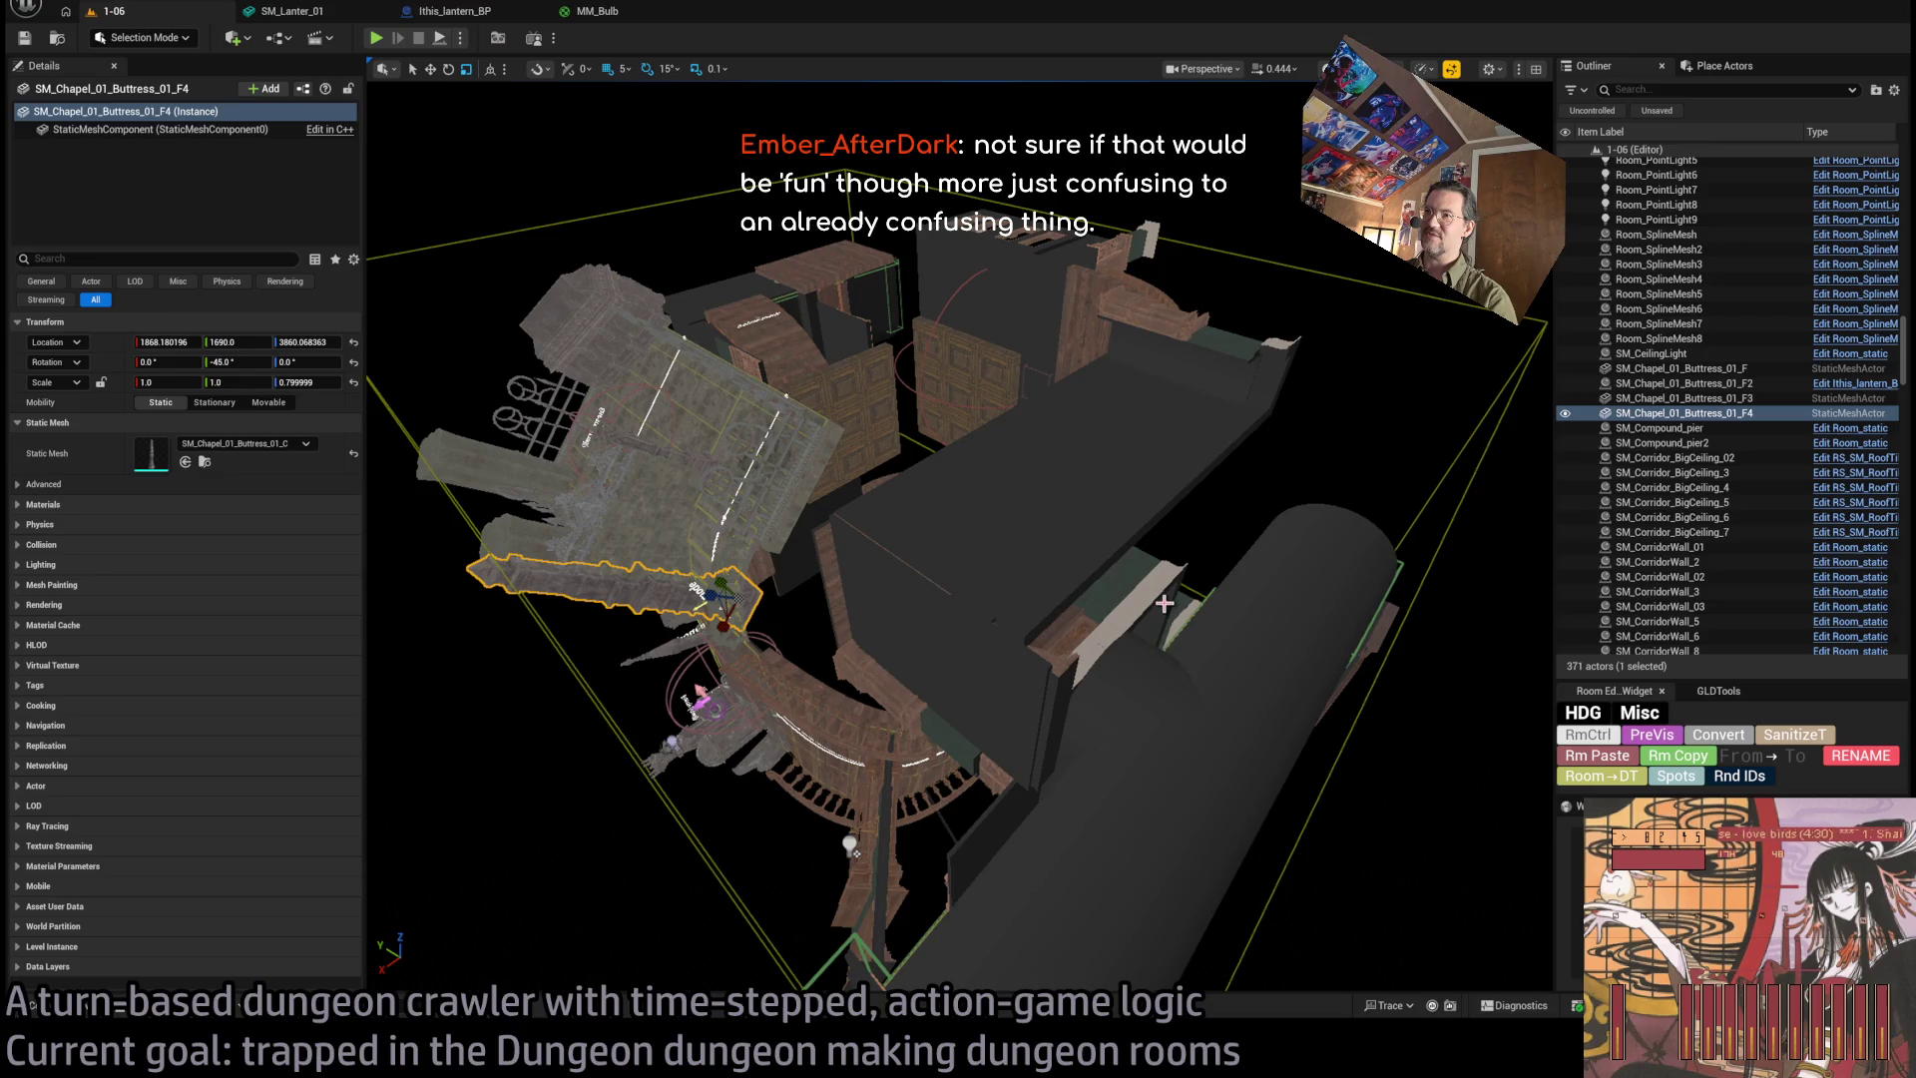
left_click_drag(1165, 602, 1163, 591)
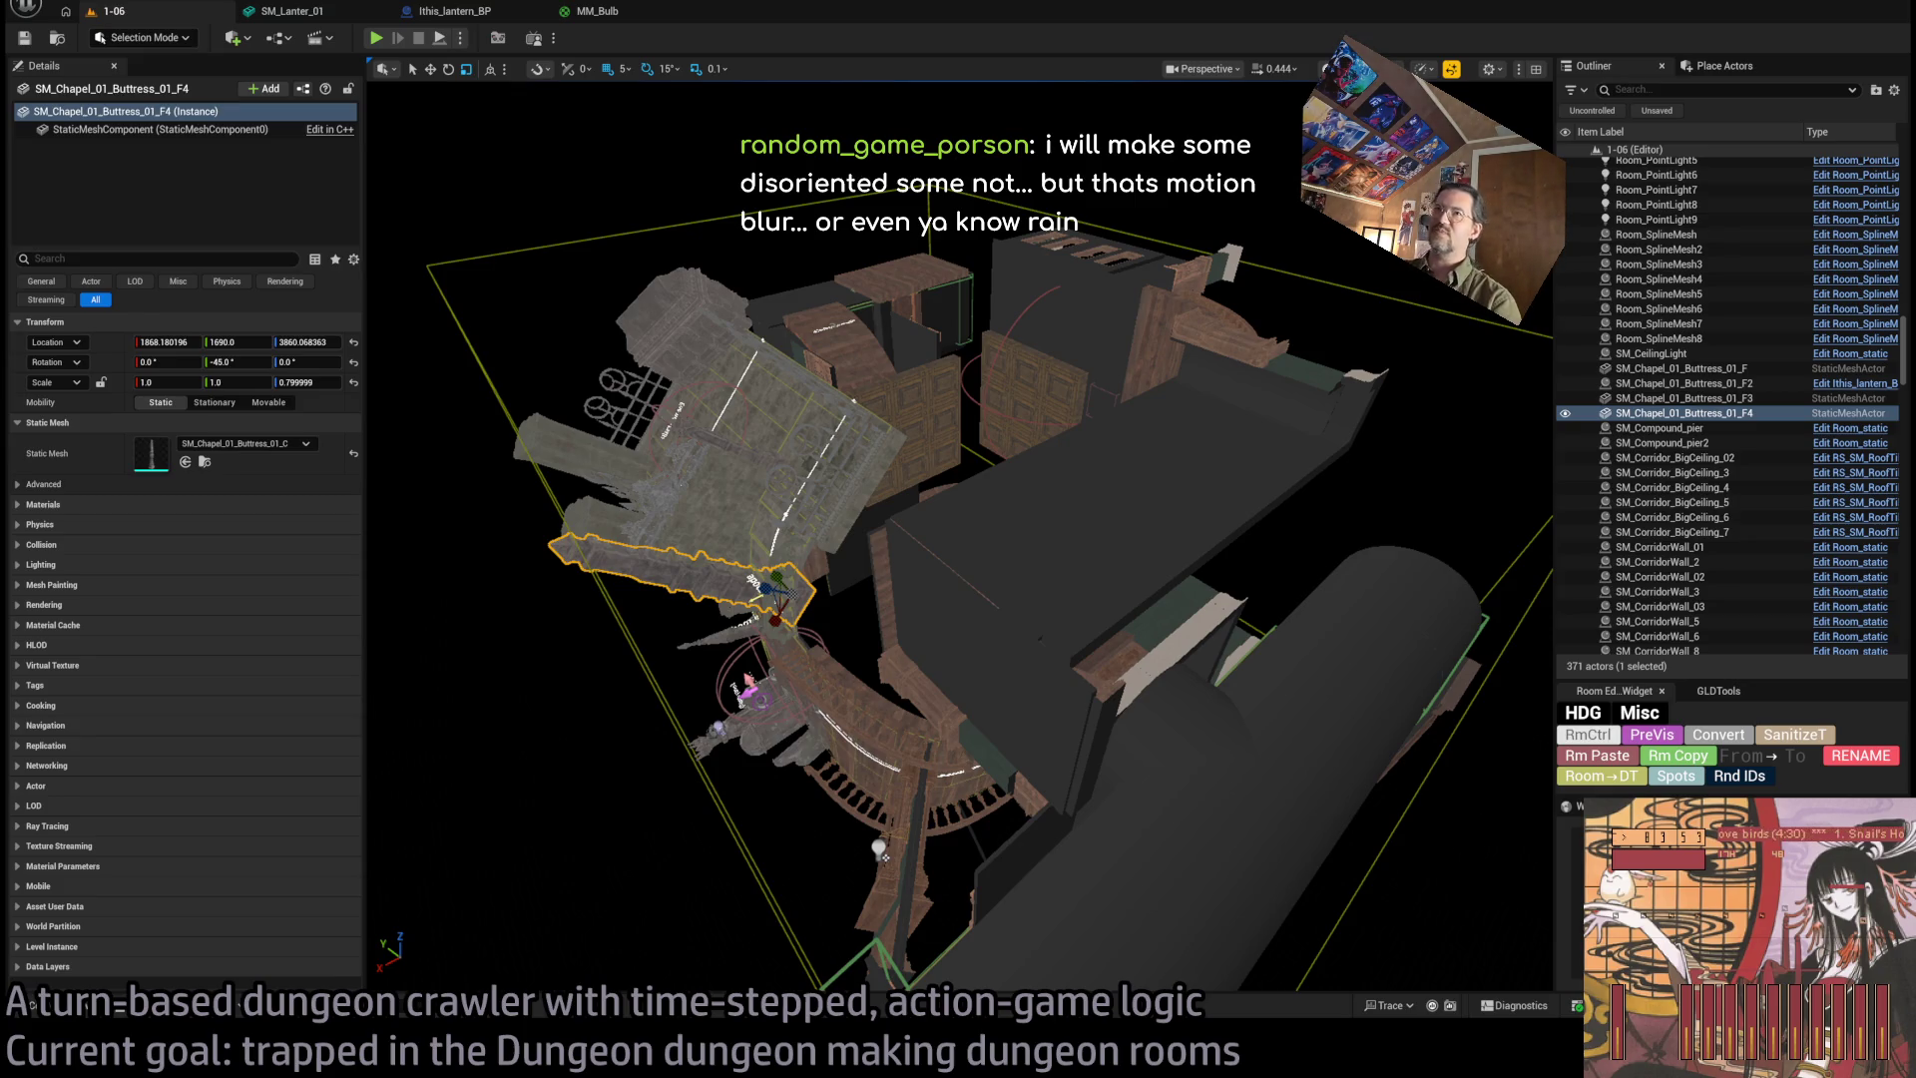
Start Play-in-Editor and play a first turn with a diagonal and a forward move.
left_click(376, 38)
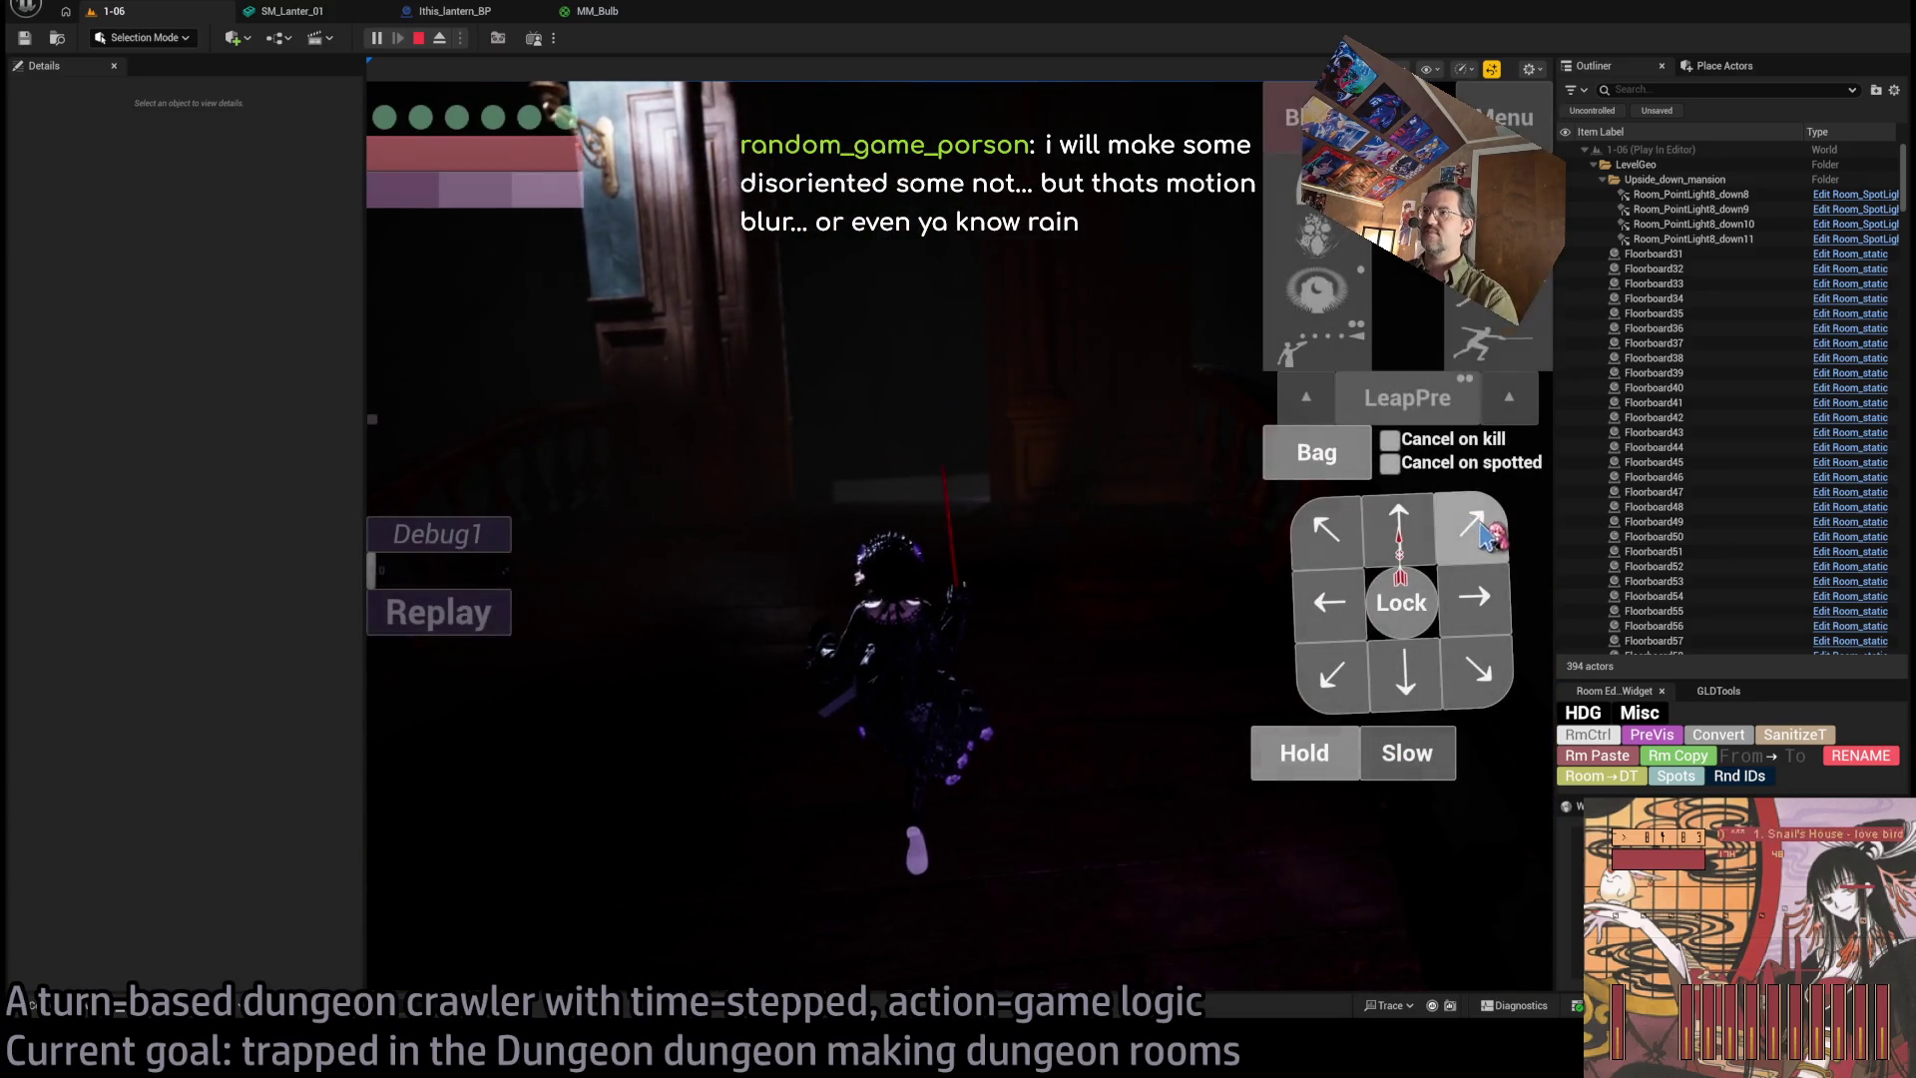
left_click(1474, 527)
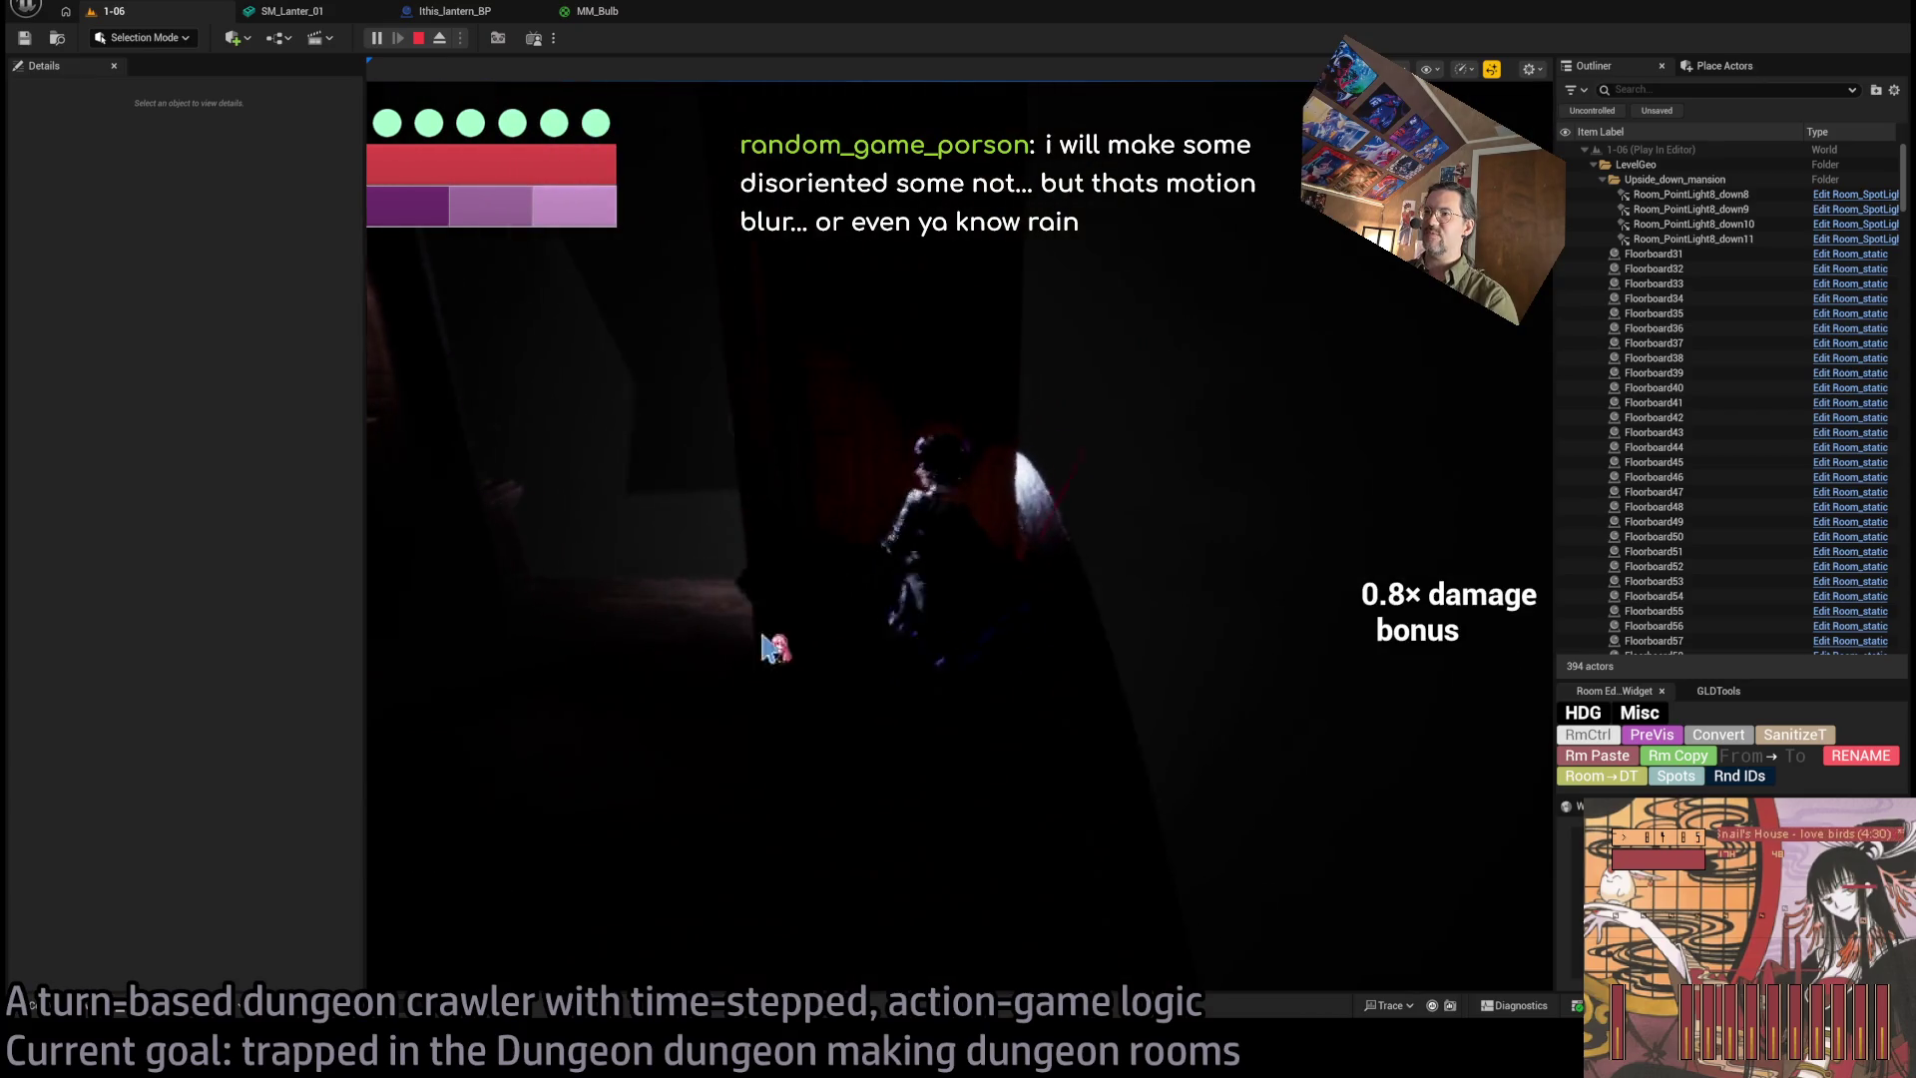
left_click(1410, 524)
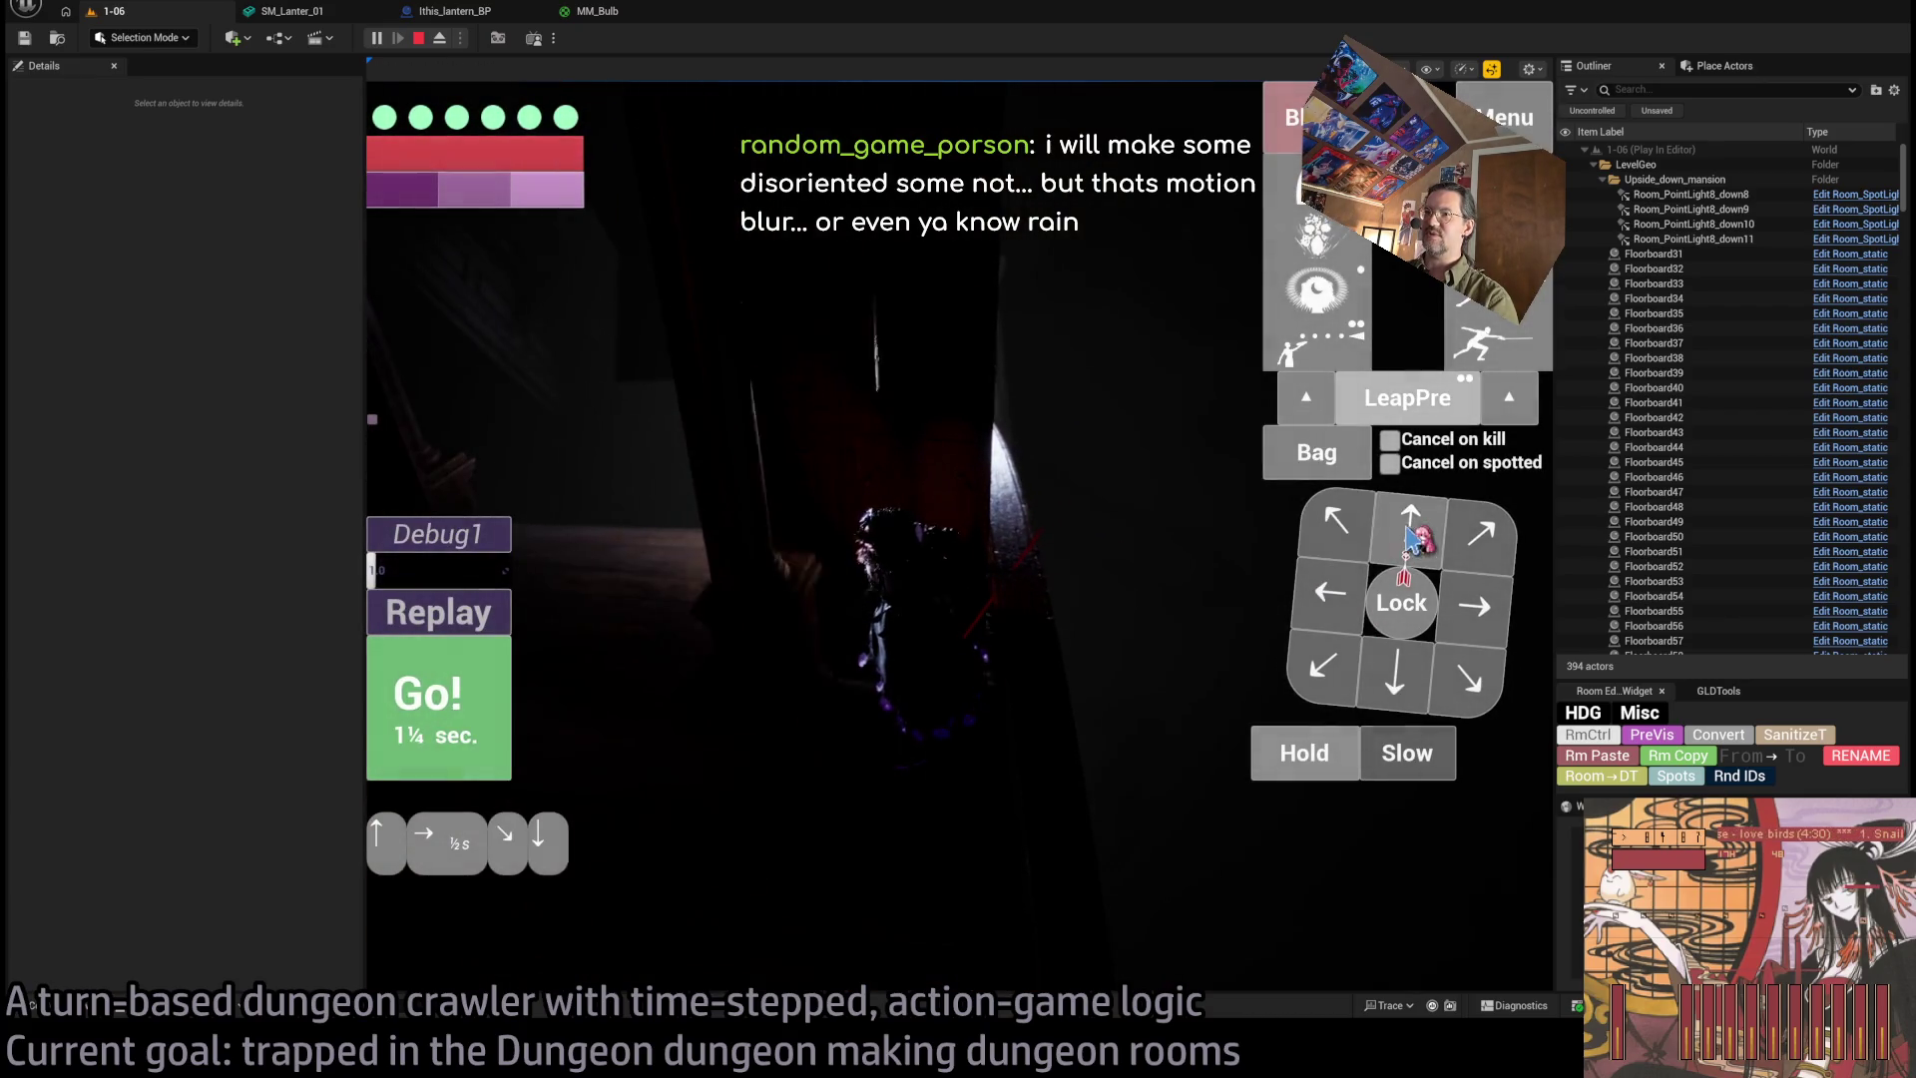
left_click(444, 693)
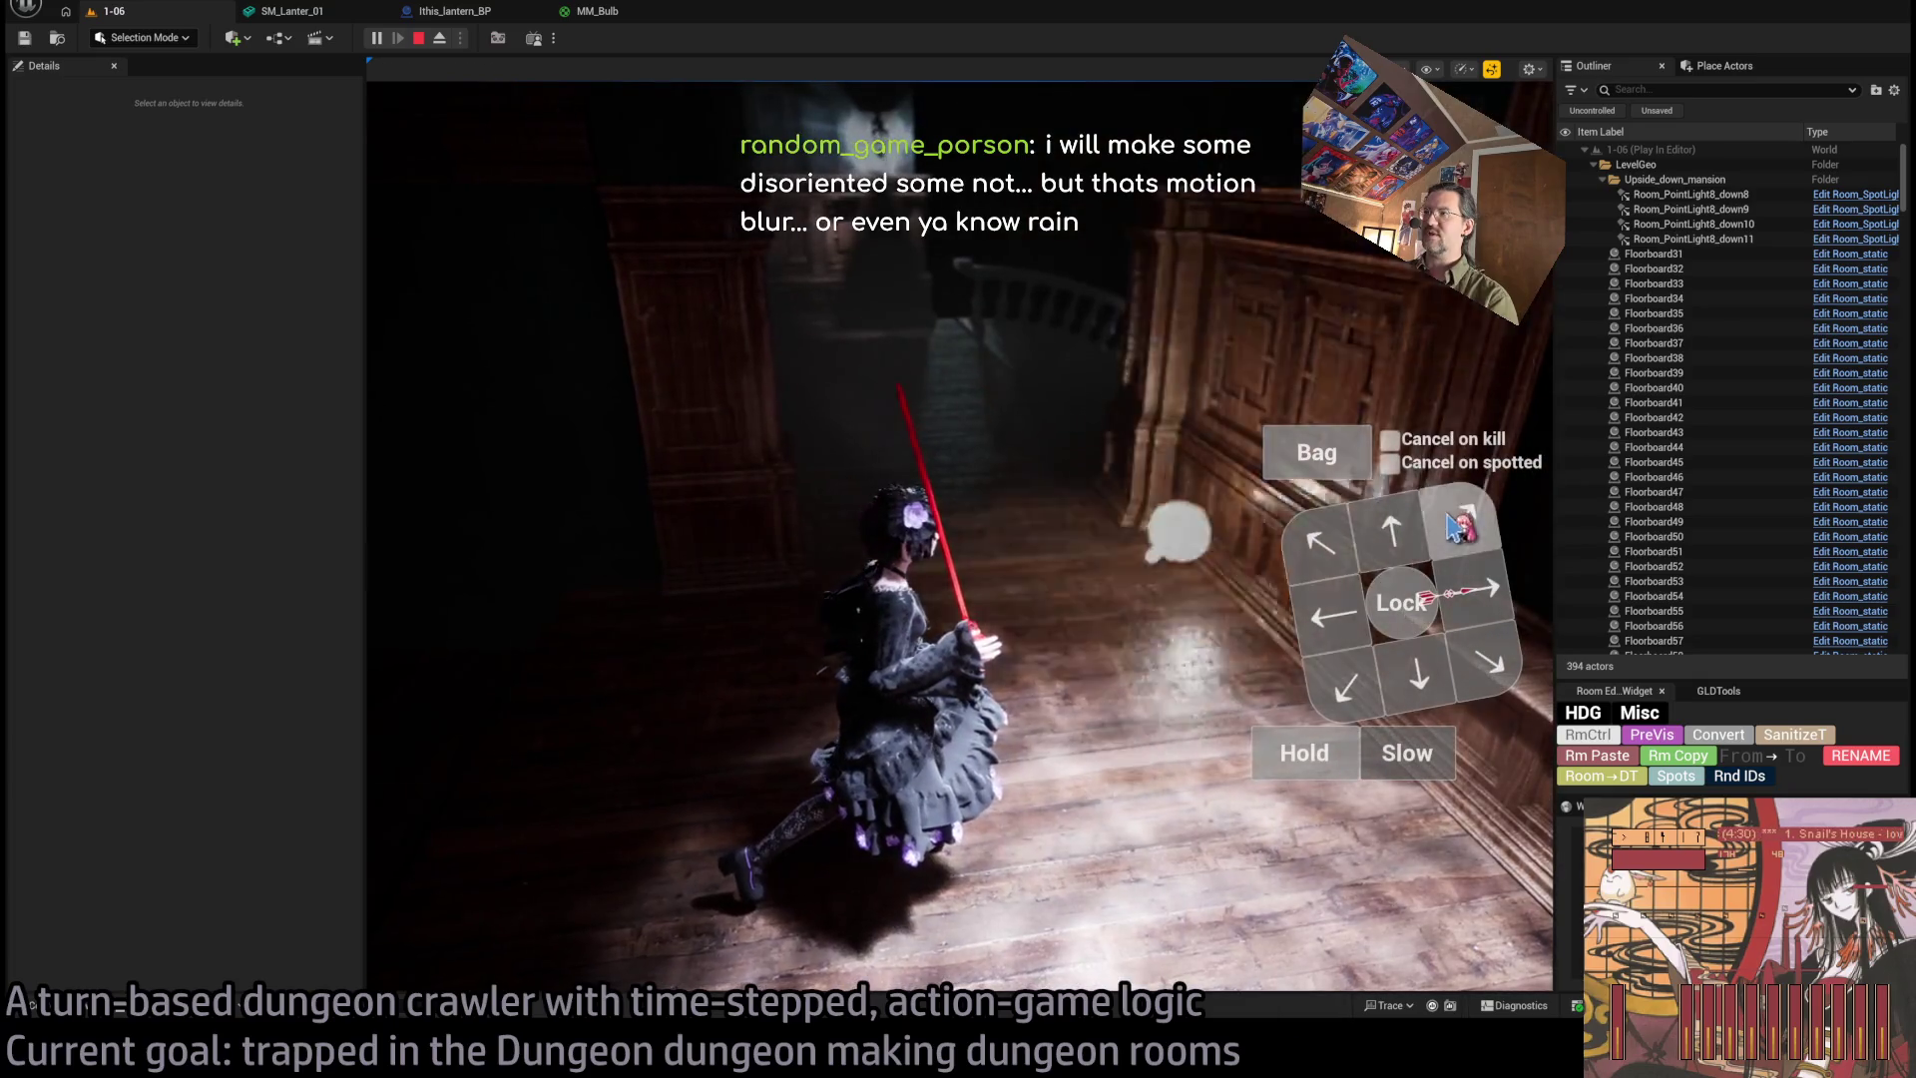
Play several more turns, changing the turn length and triggering actions with W.
left_click(1452, 517)
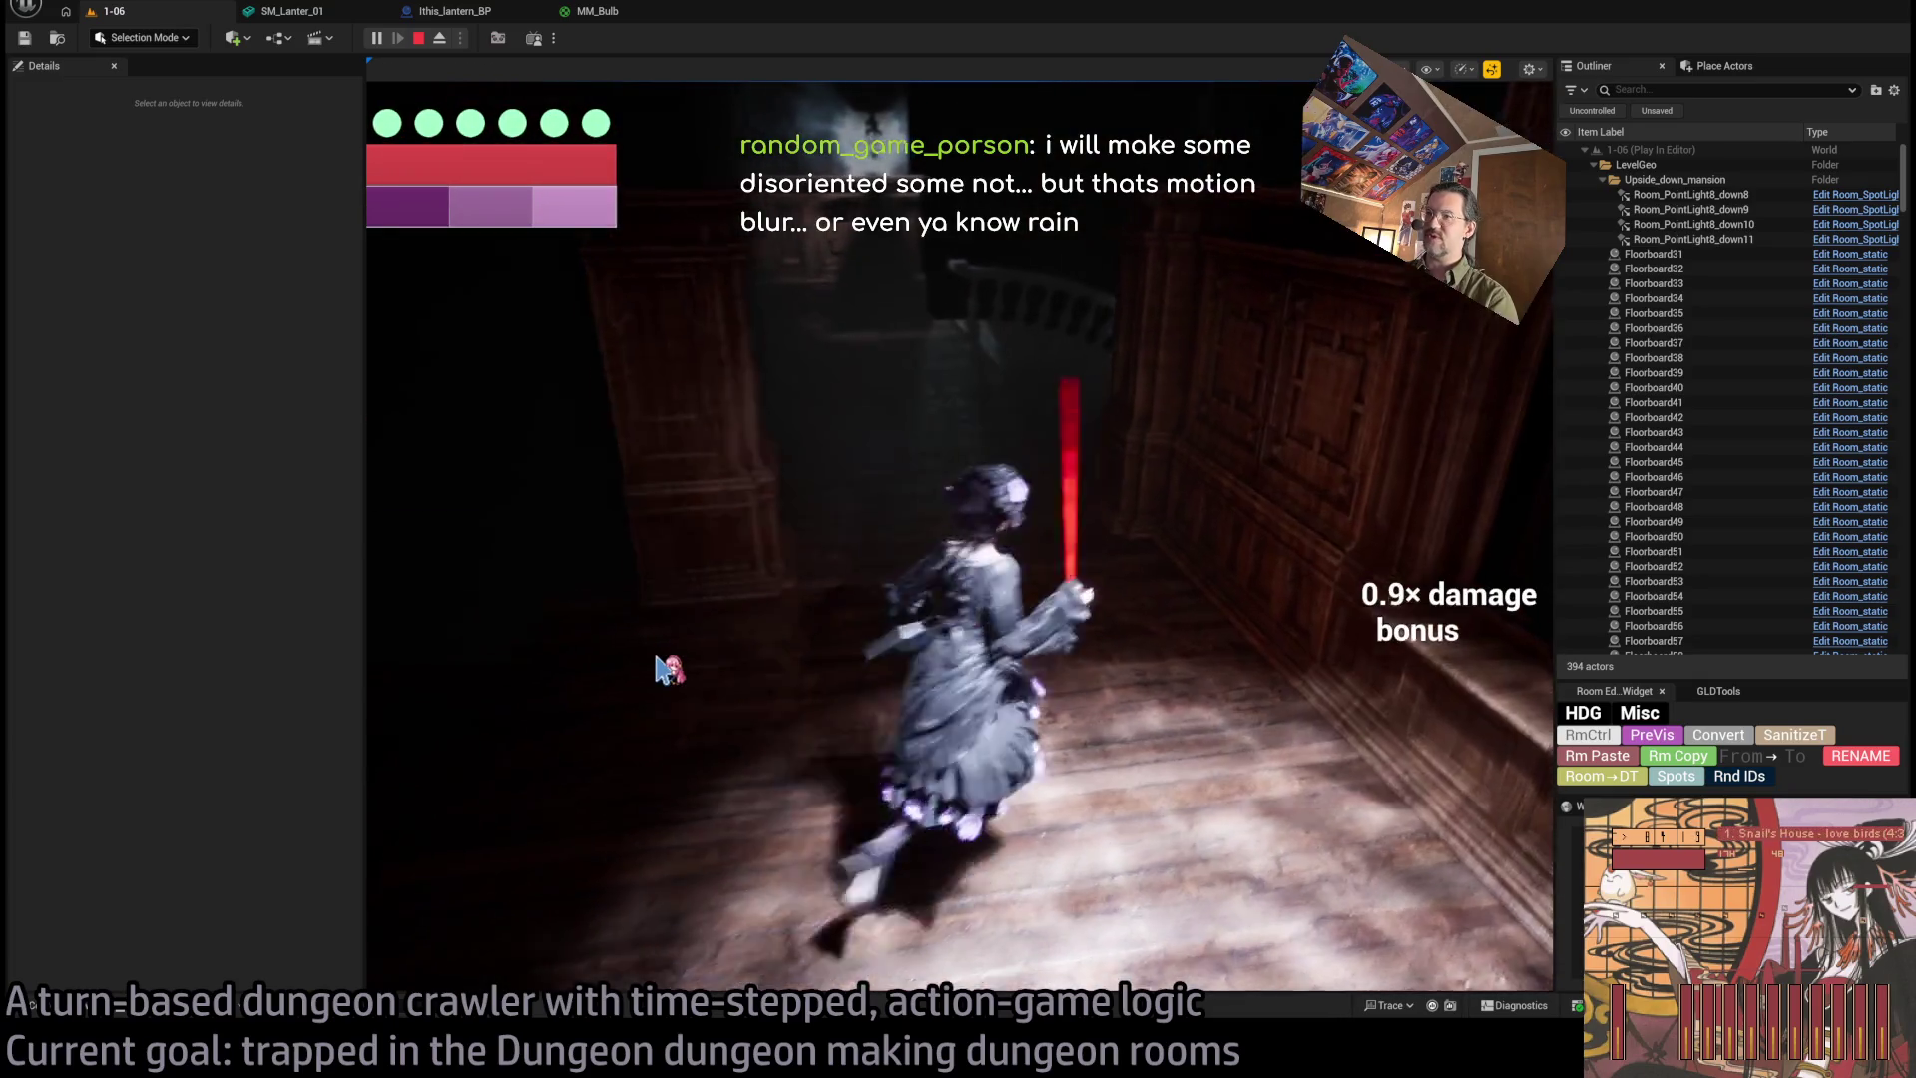
left_click(968, 678)
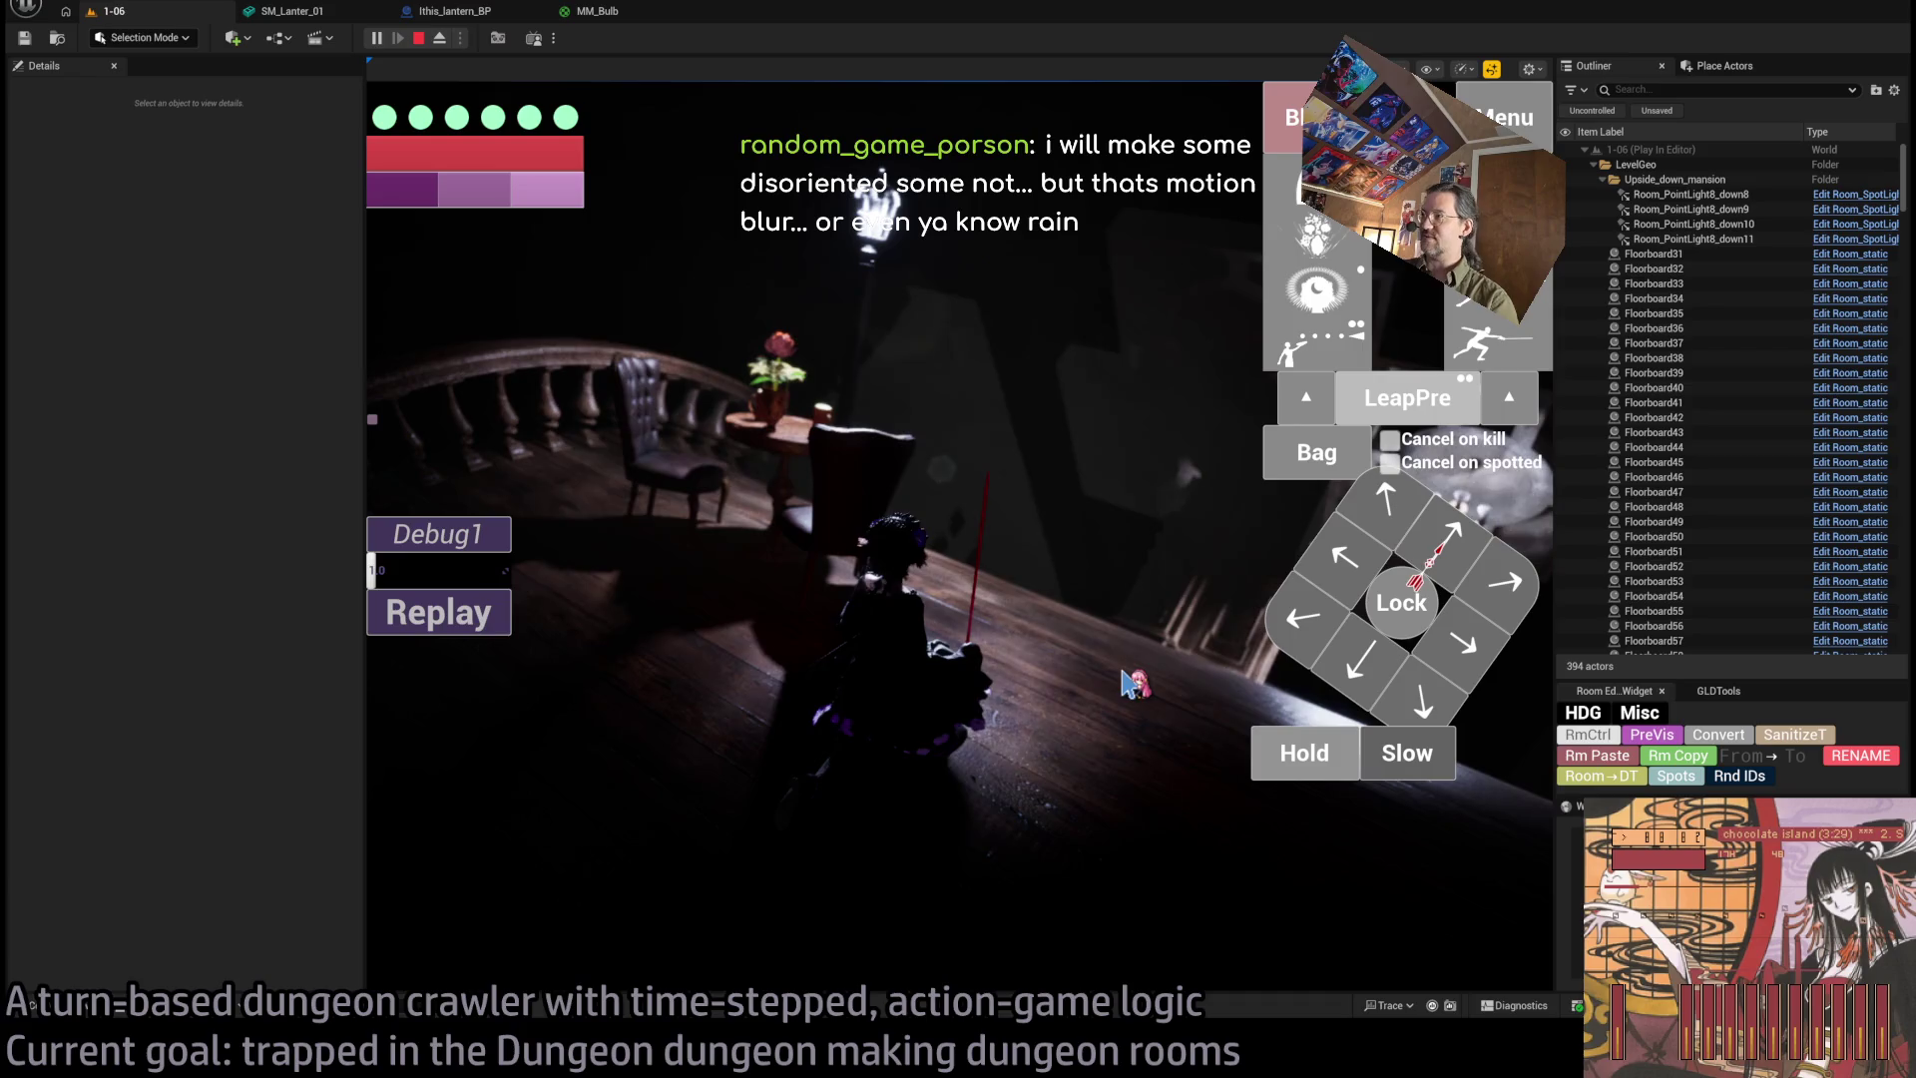
left_click(1502, 586)
left_click(483, 836)
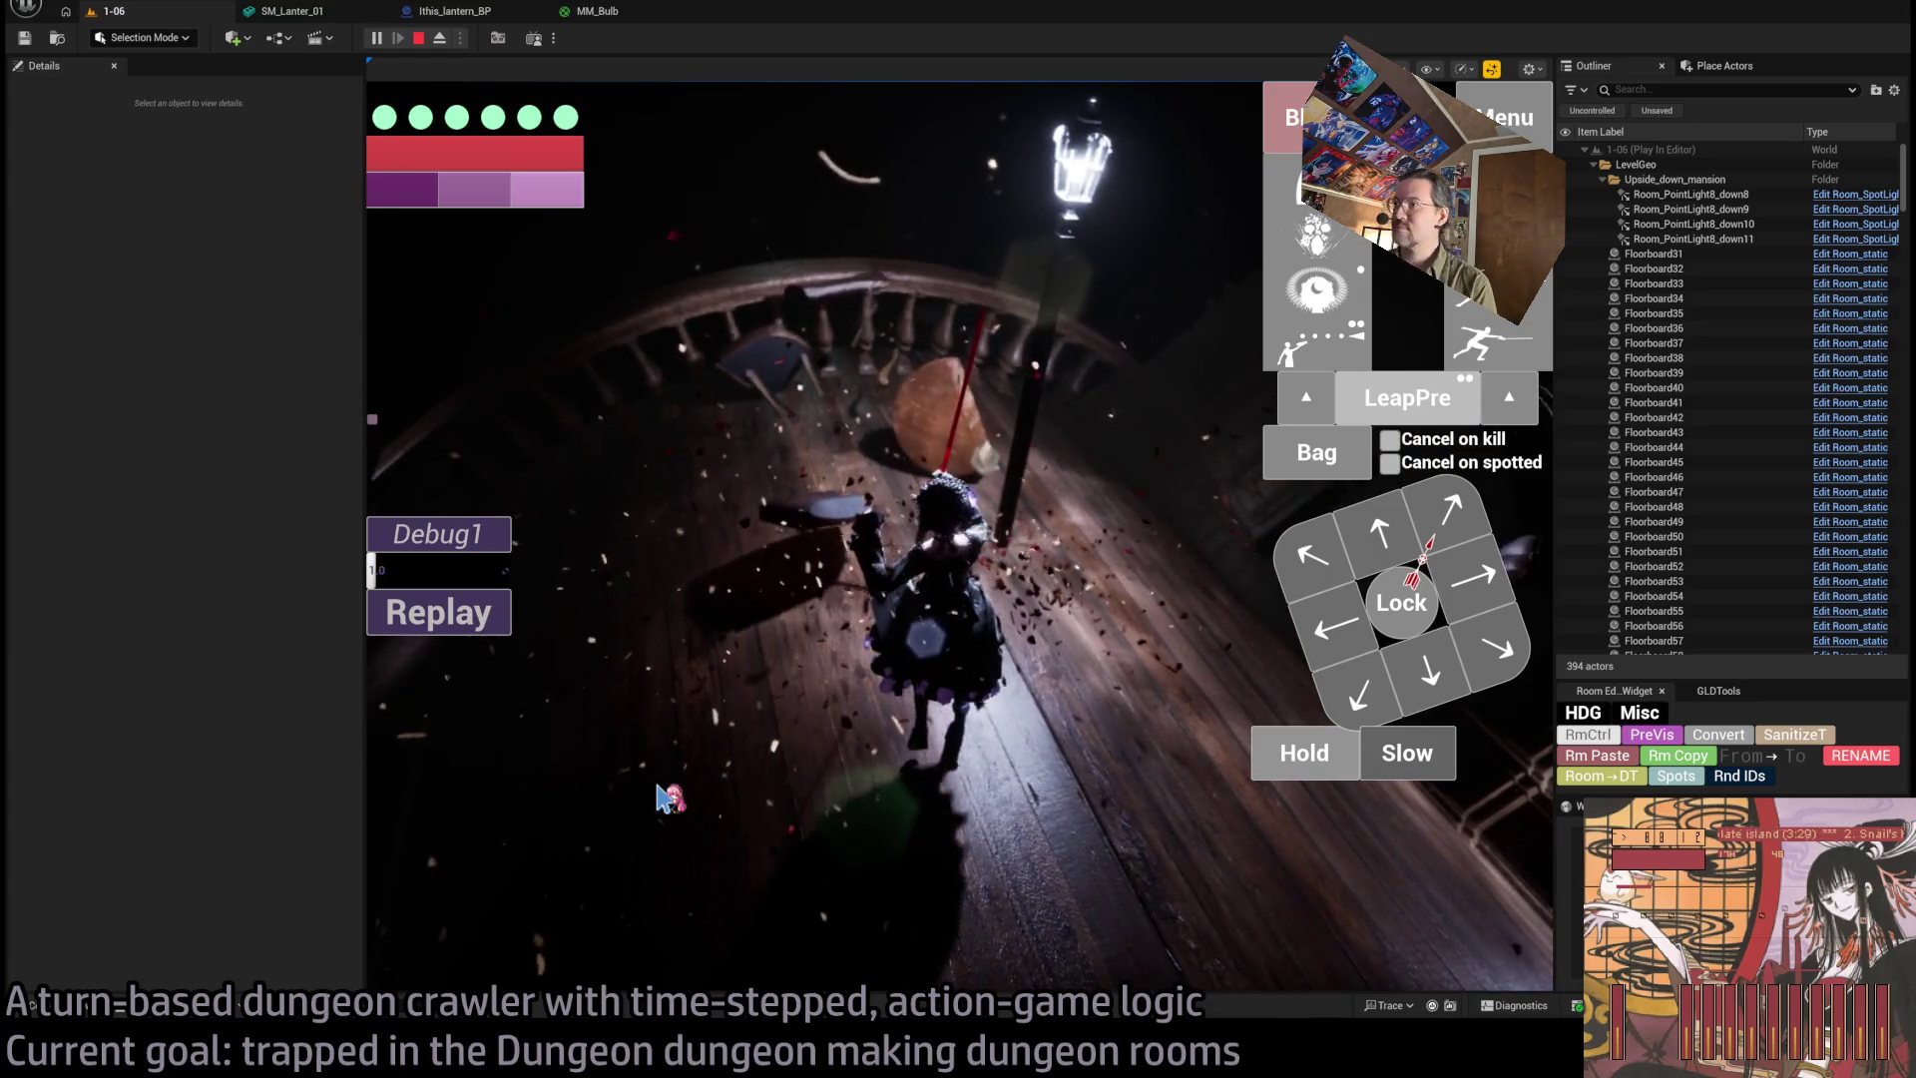
key("w")
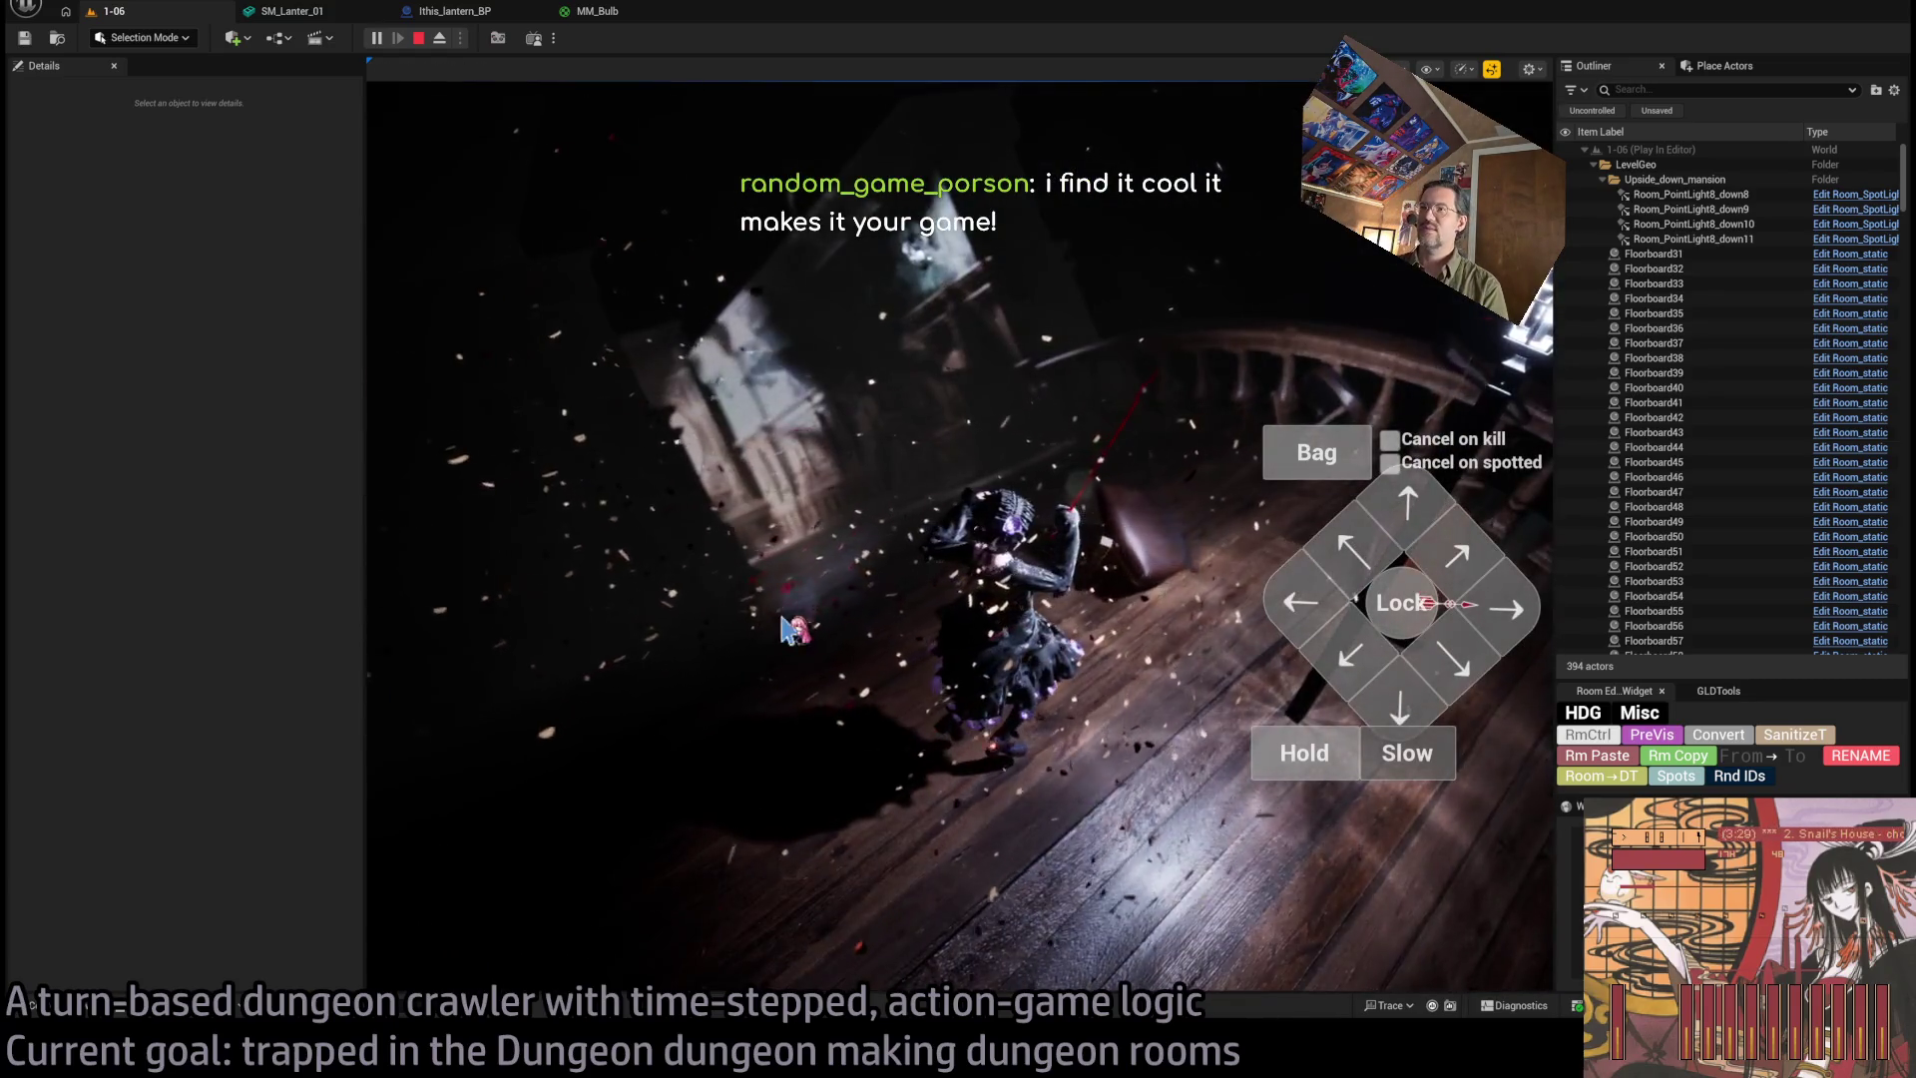
key("w")
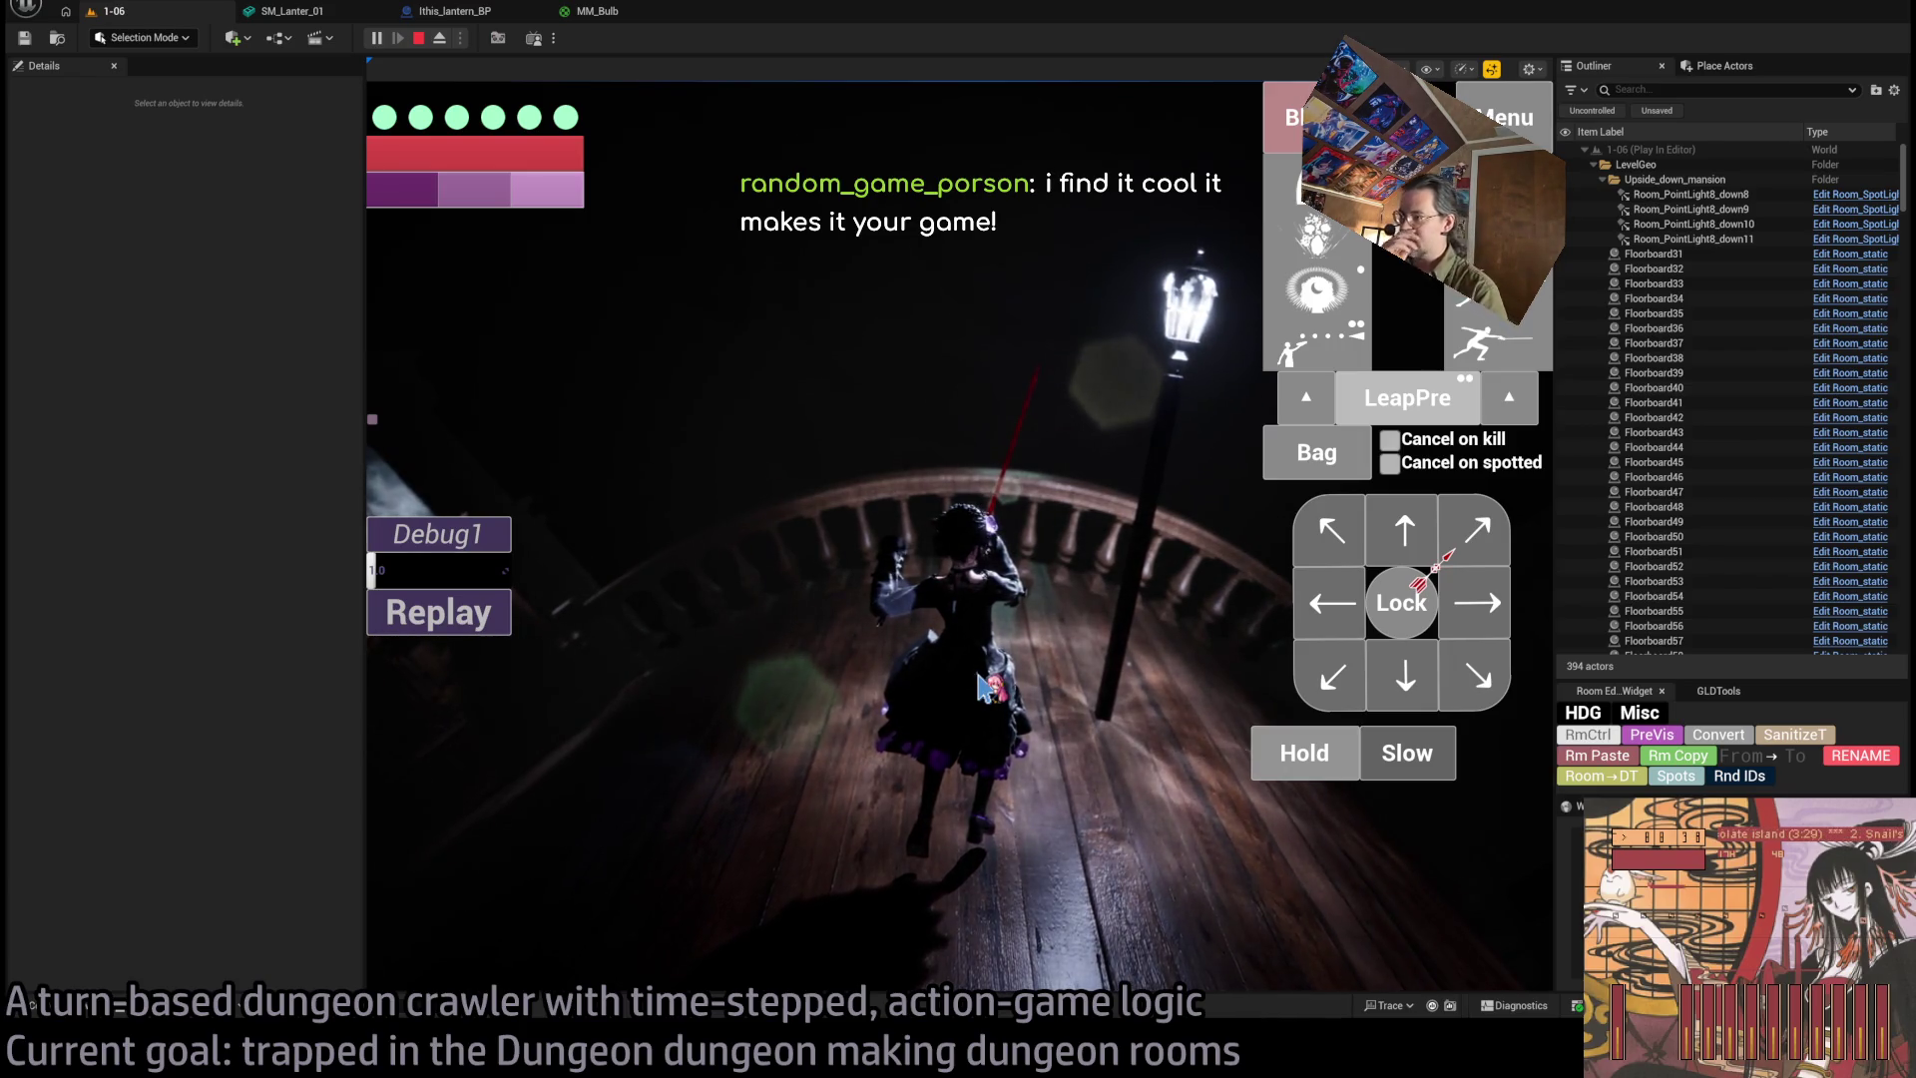
Queue up-right and forward steps for the character and play them out.
left_click(1305, 752)
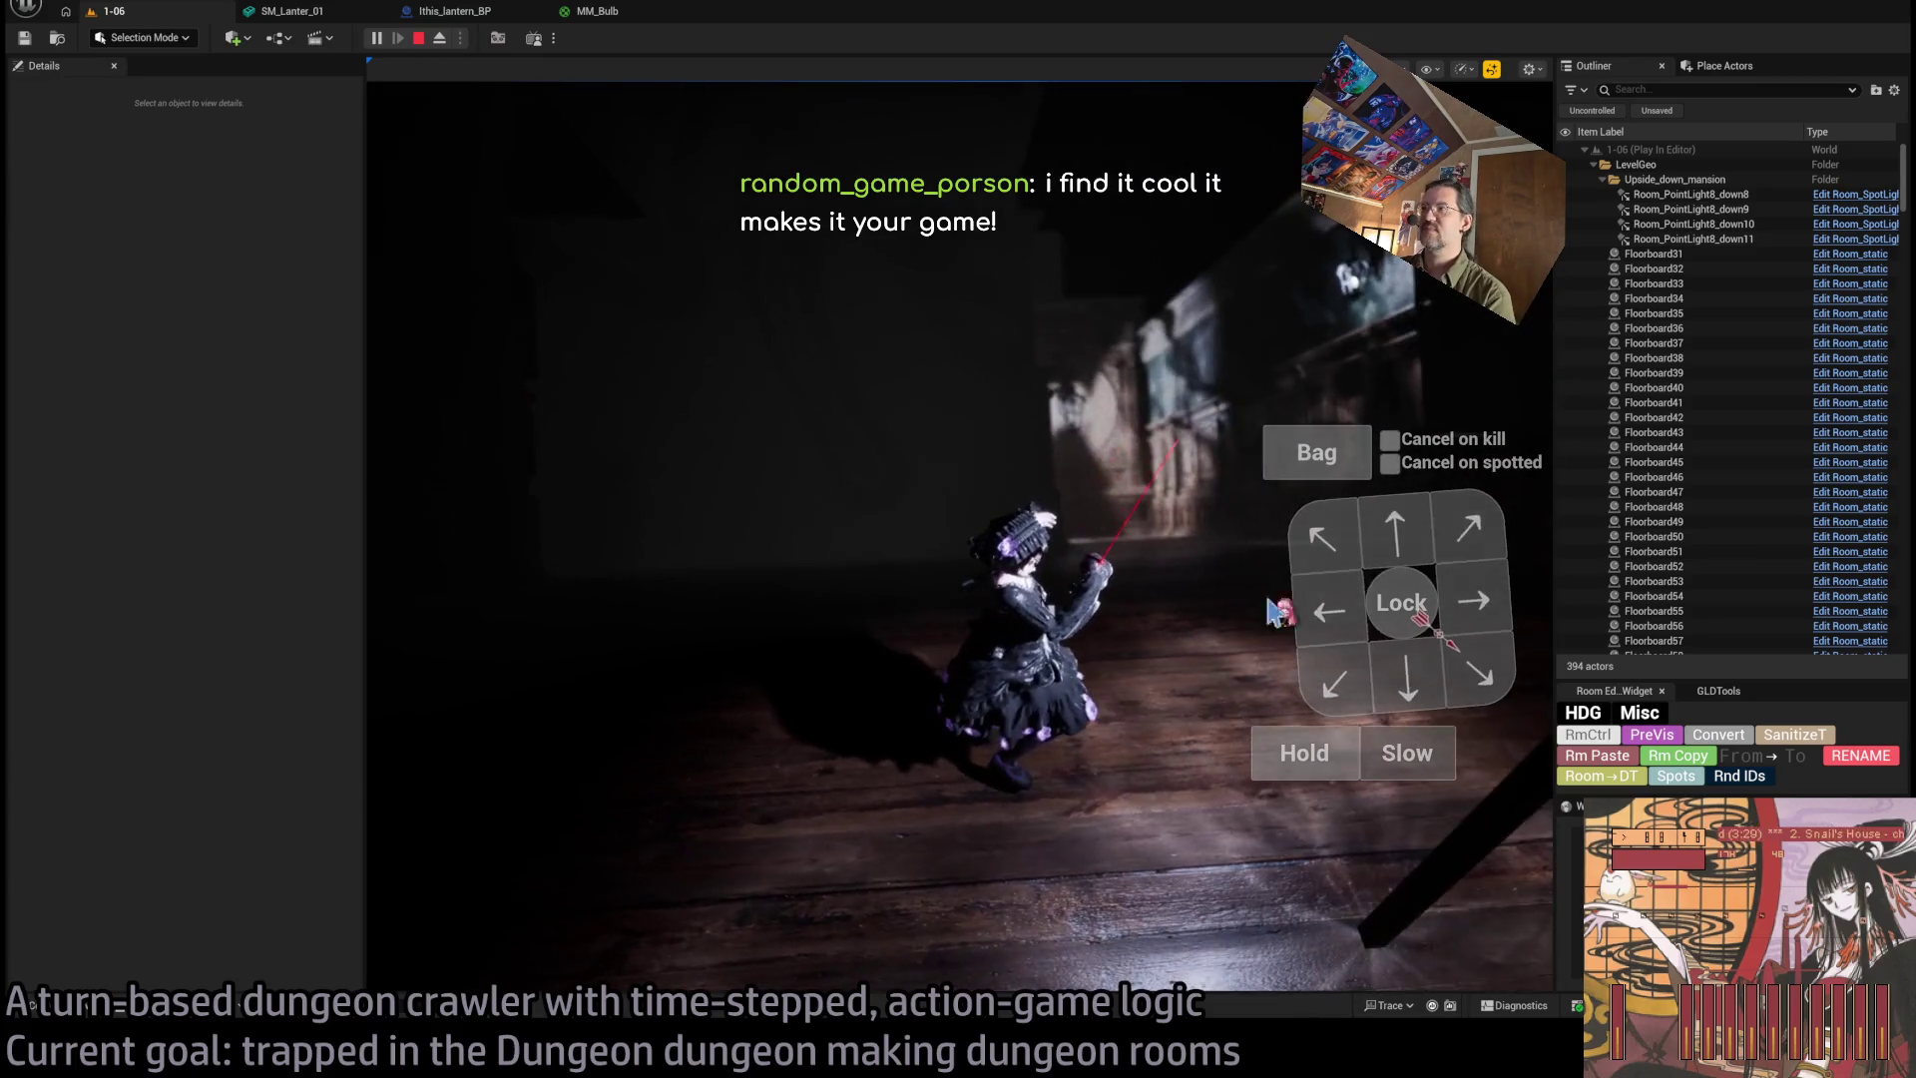
left_click(1467, 542)
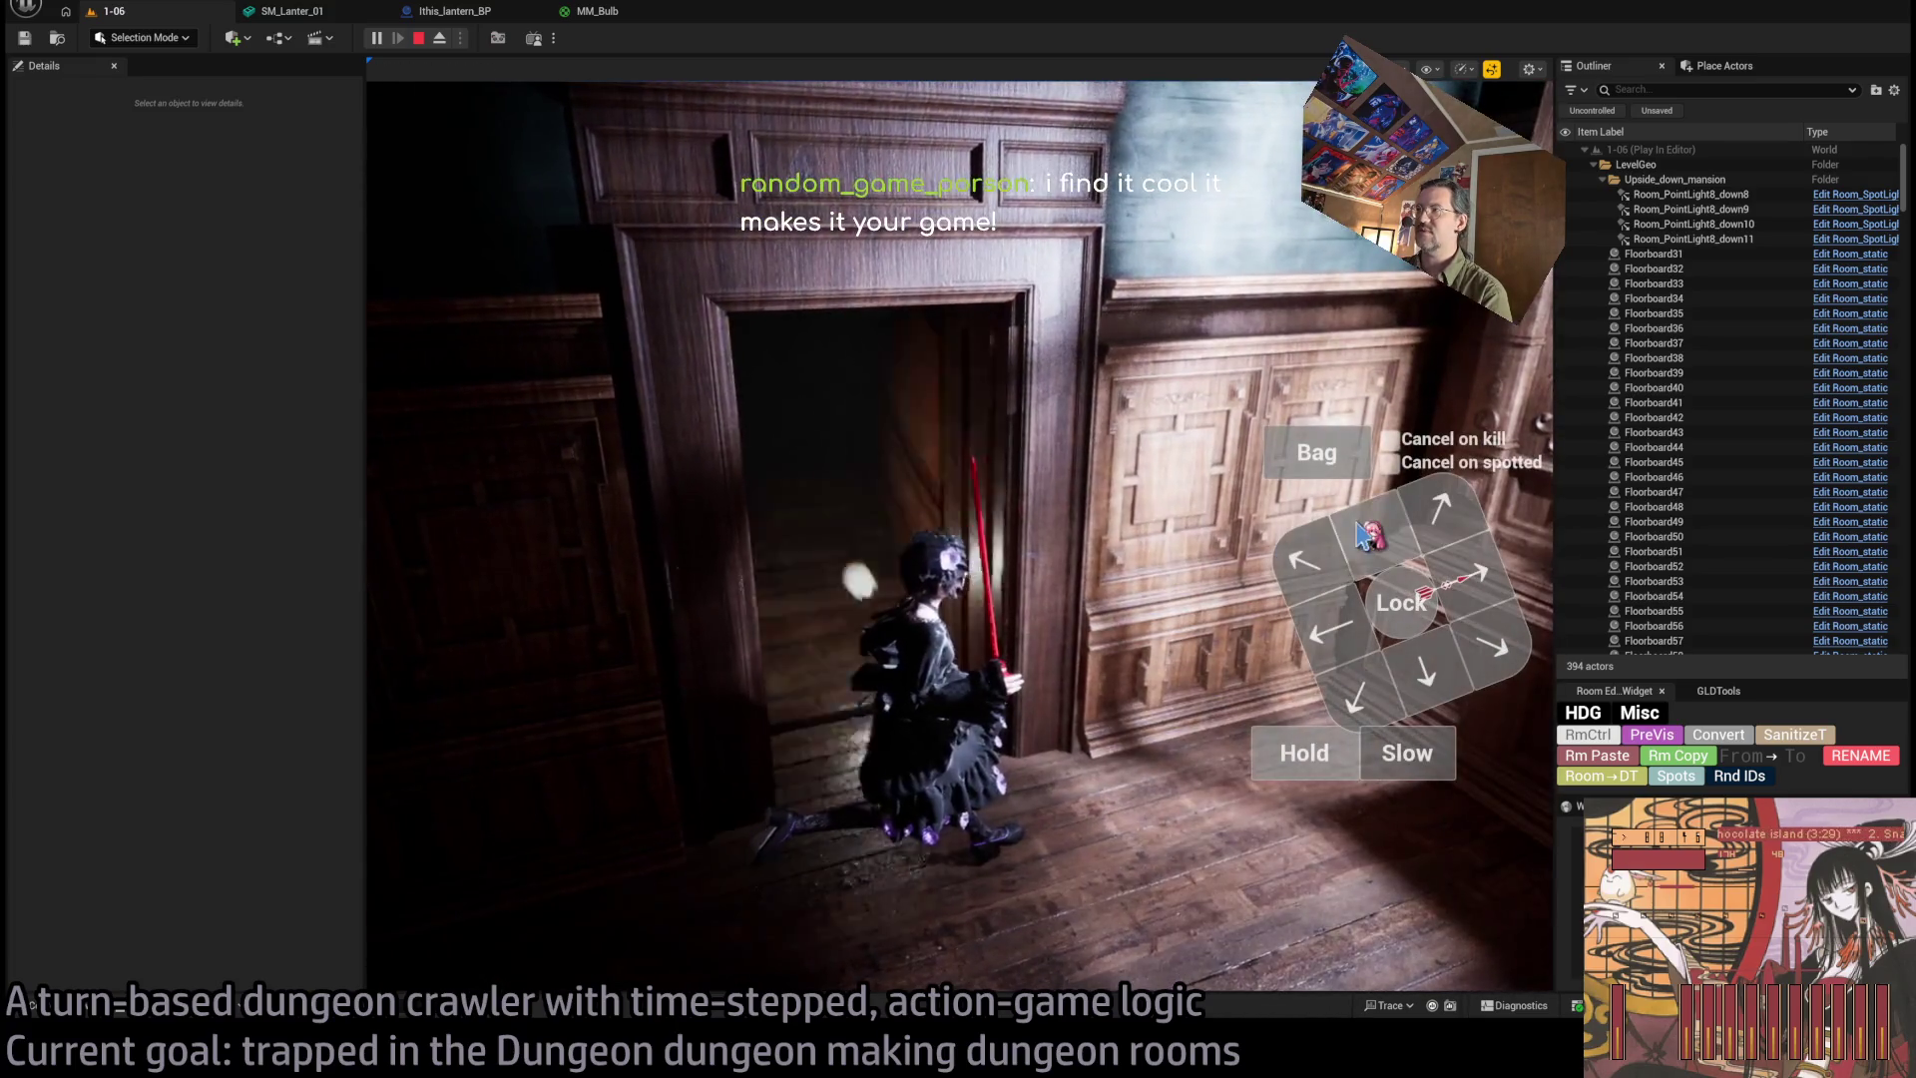
left_click(1362, 536)
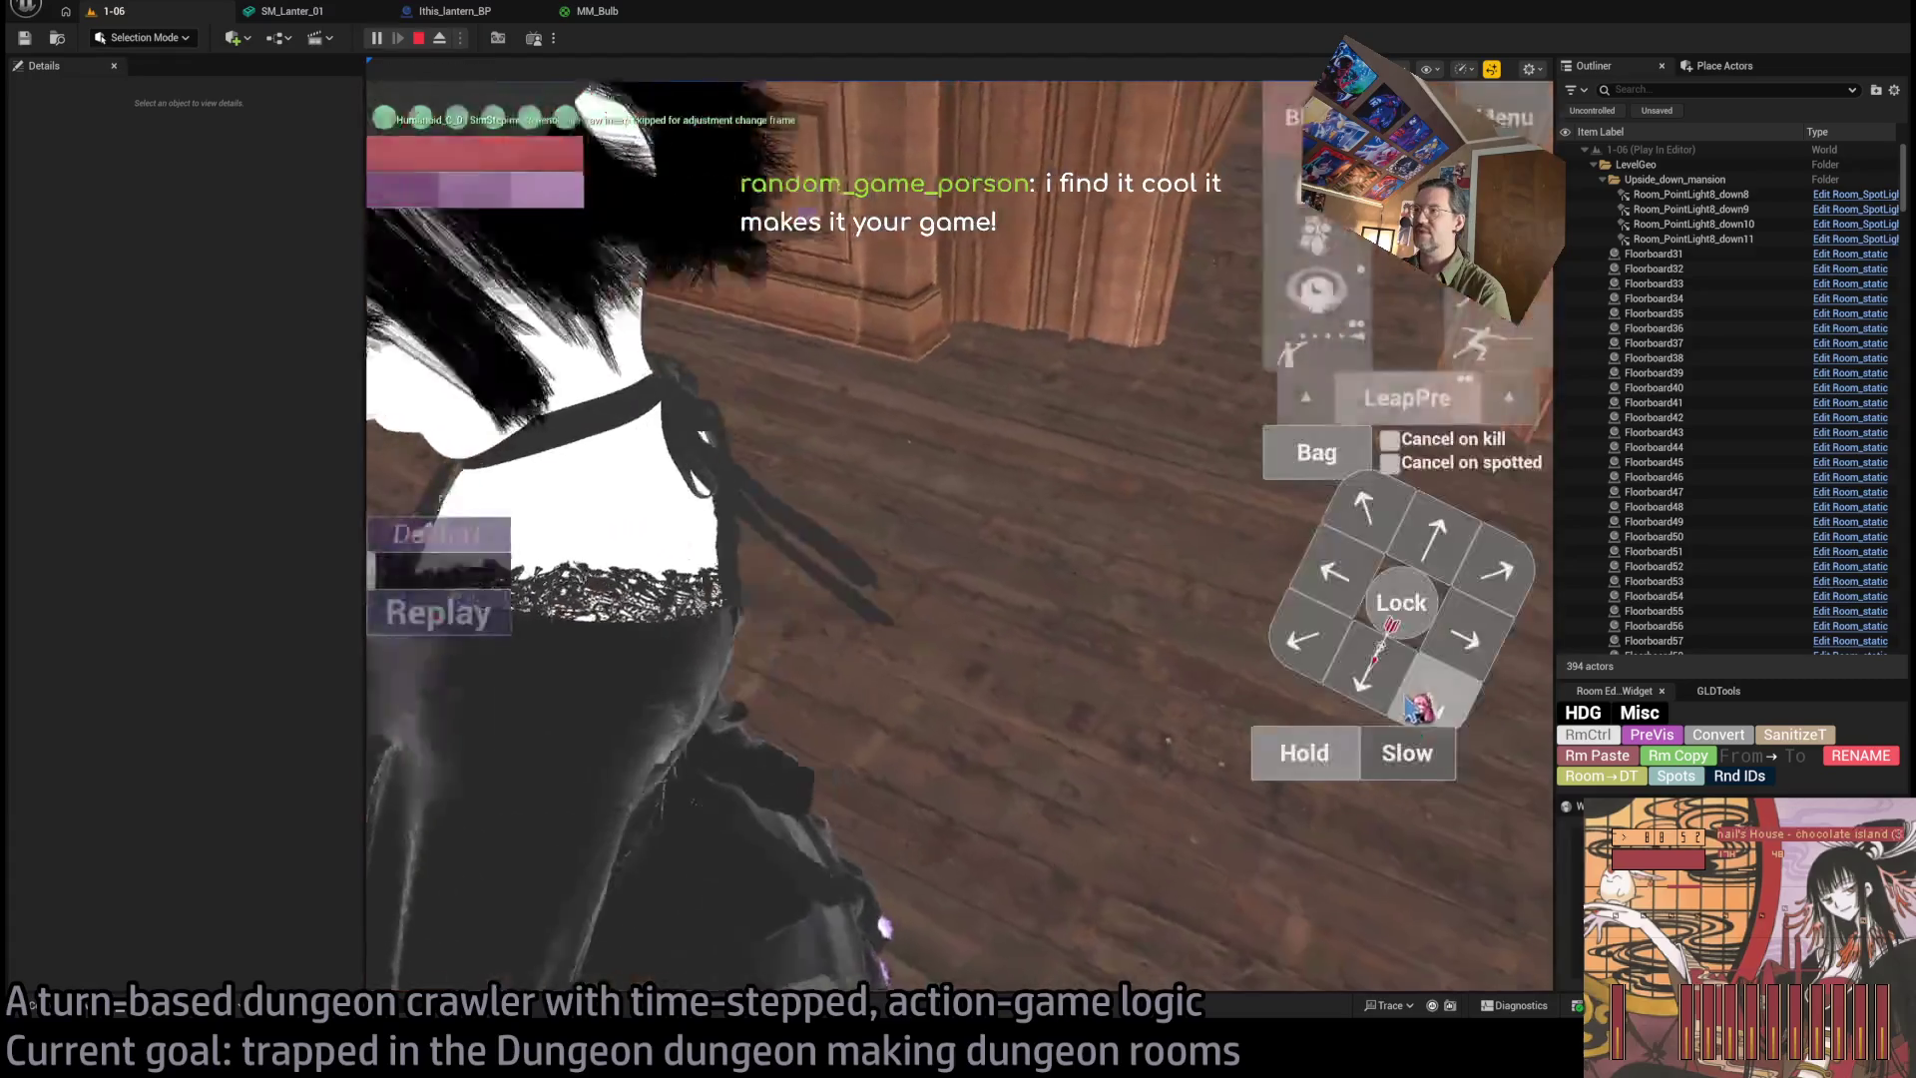
left_click(1460, 568)
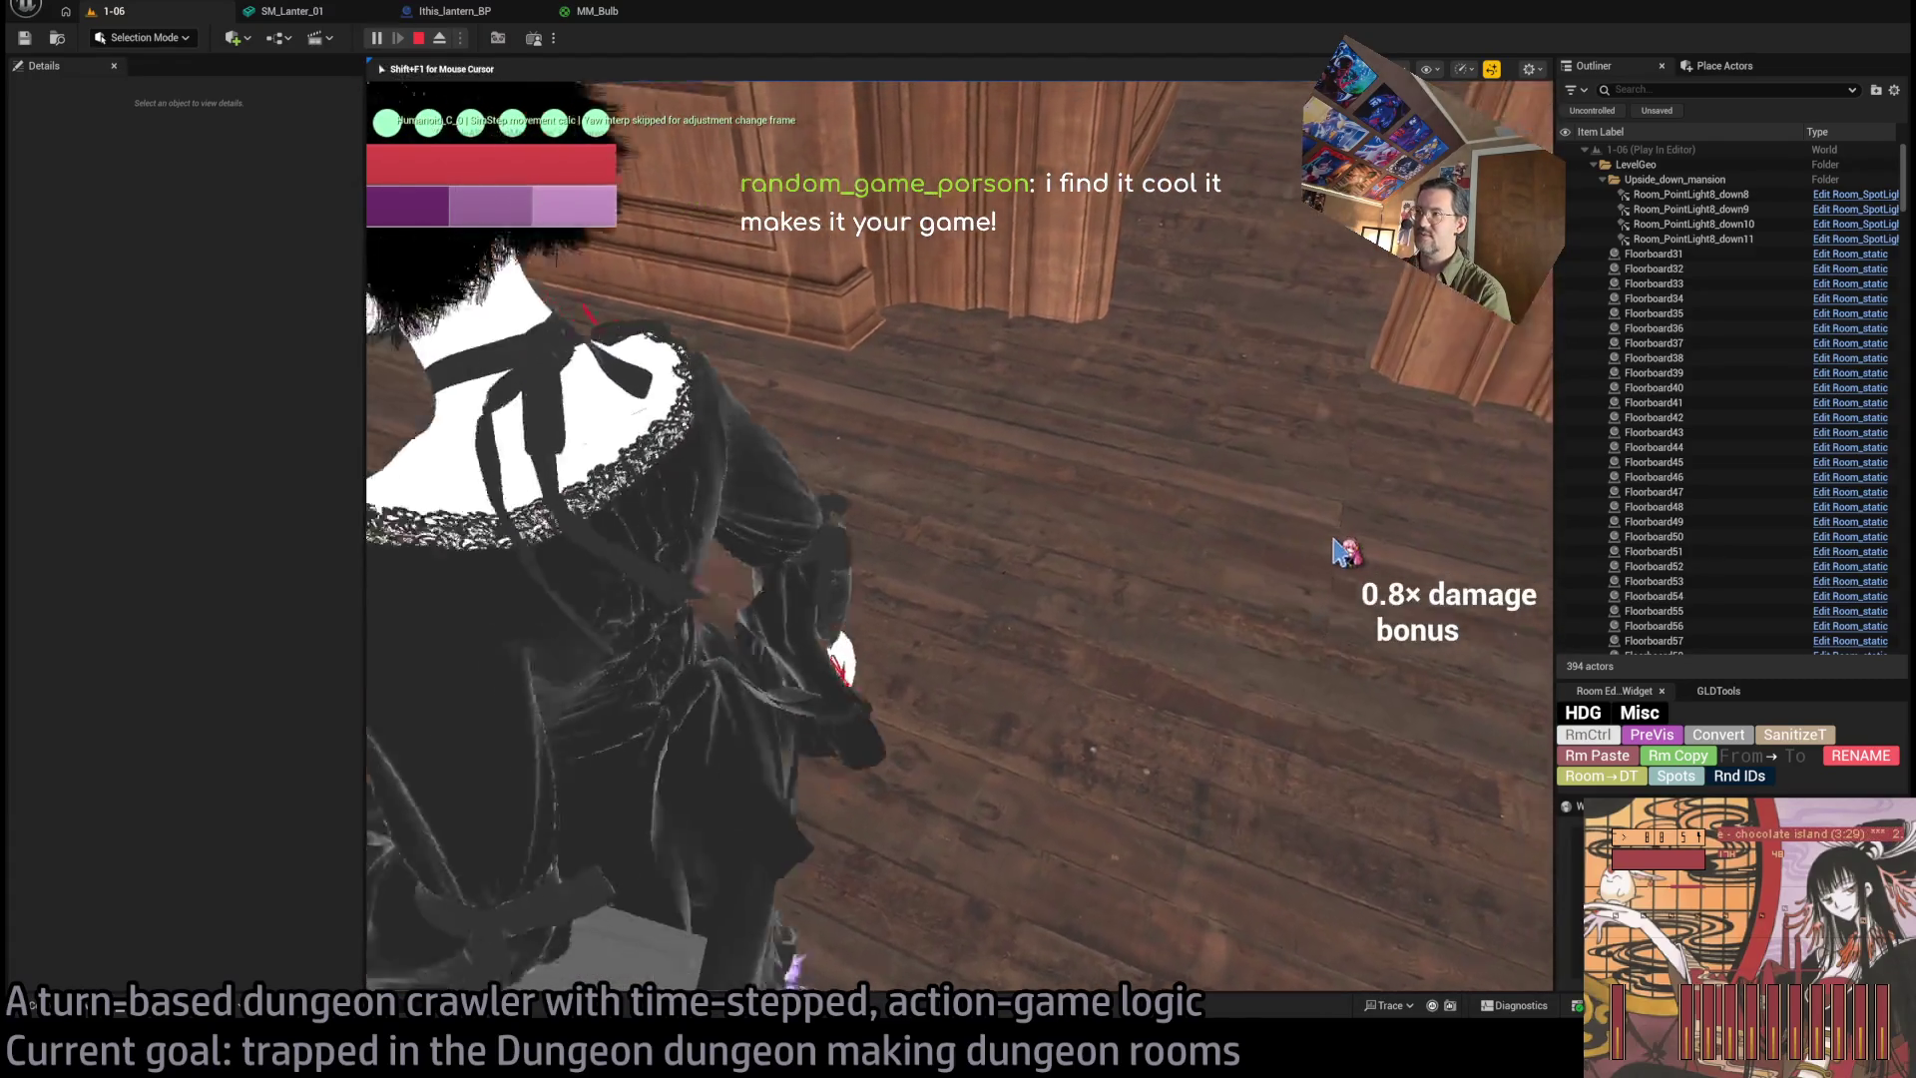